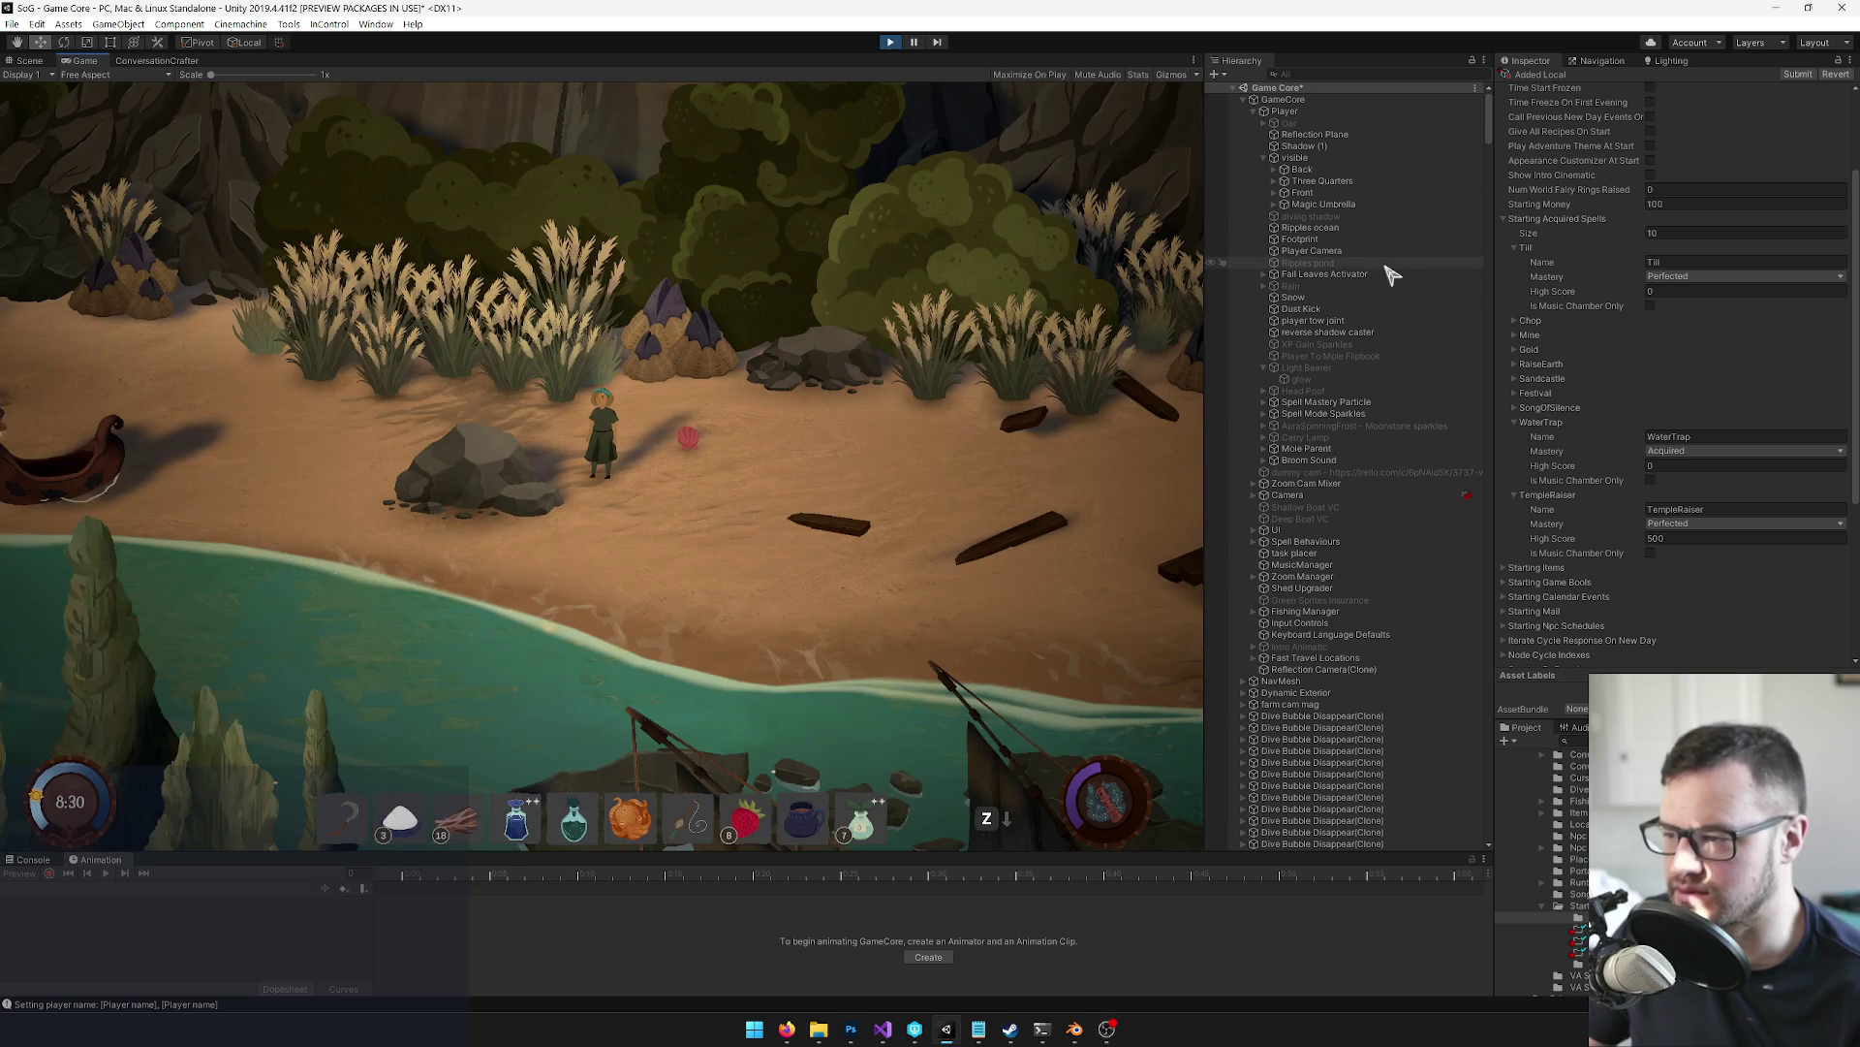
Walk the character right along the beach, glance at Blender and minimize it, then stop play
{"action": "key", "text": "d"}
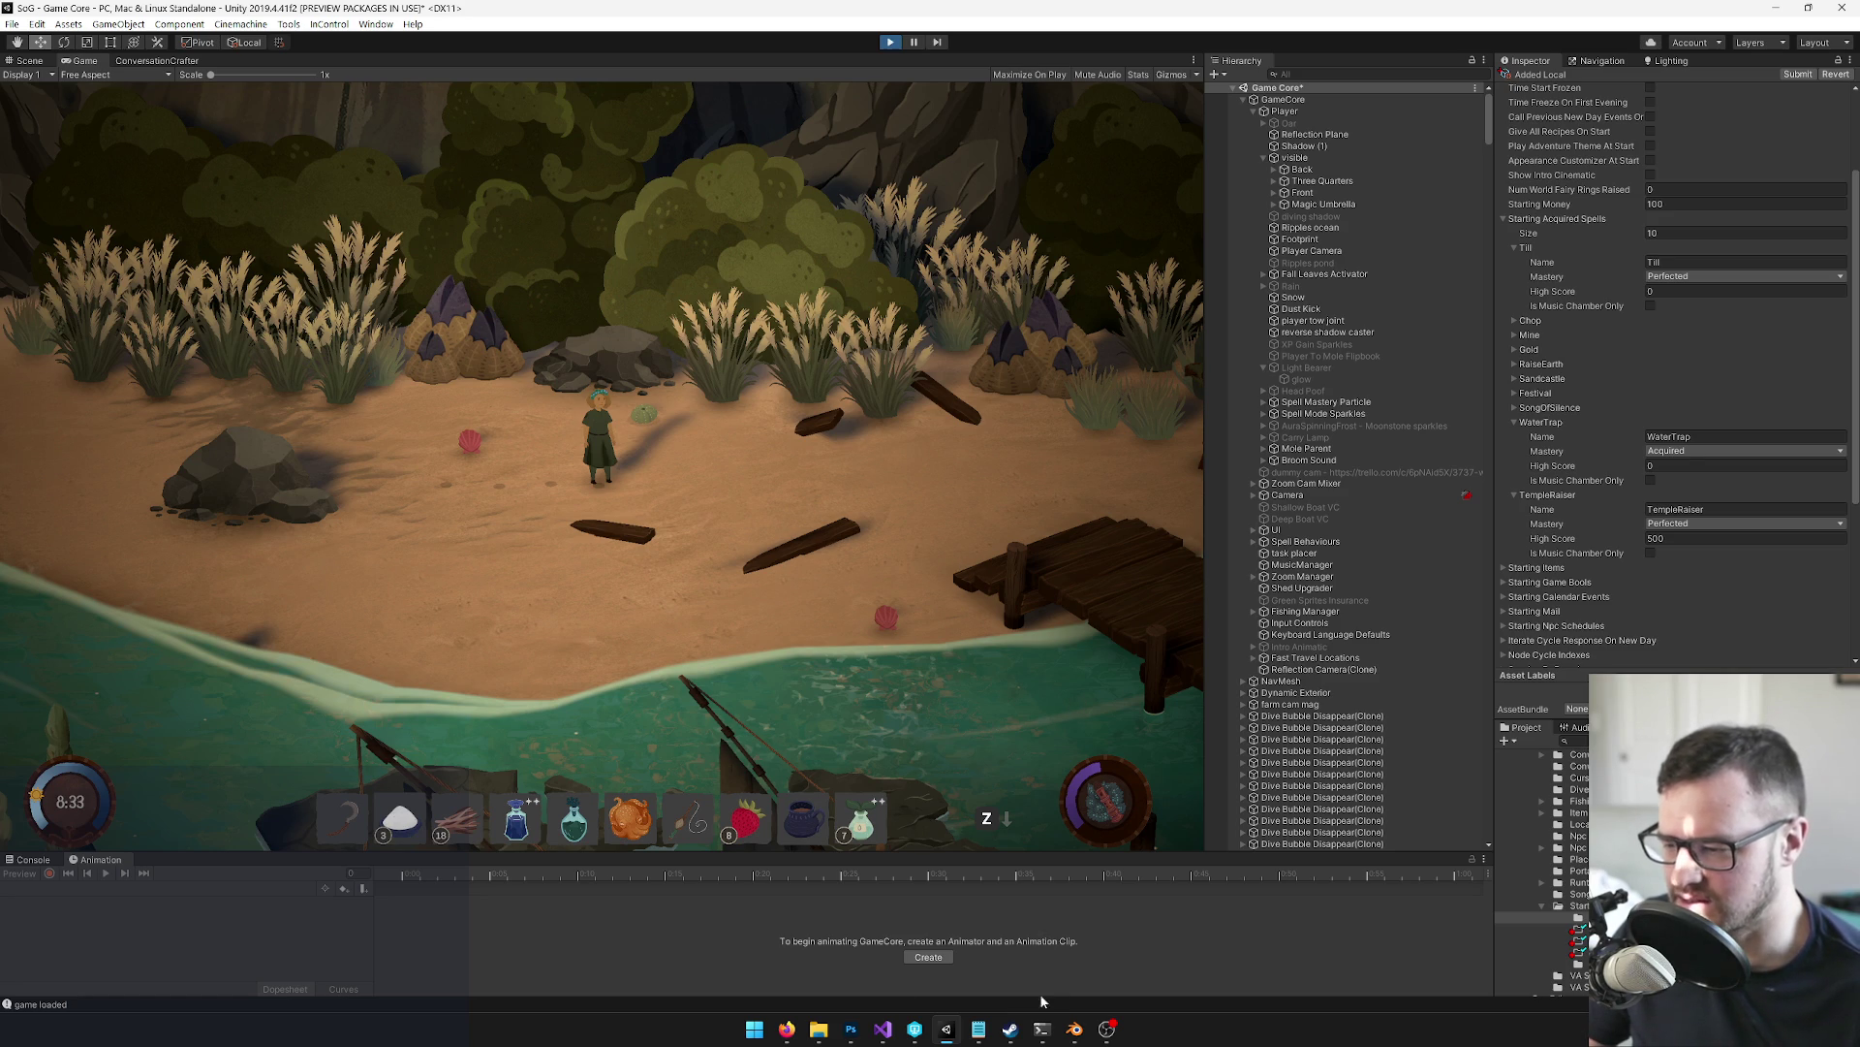
{"action": "left_click", "coordinate": [1077, 1033]}
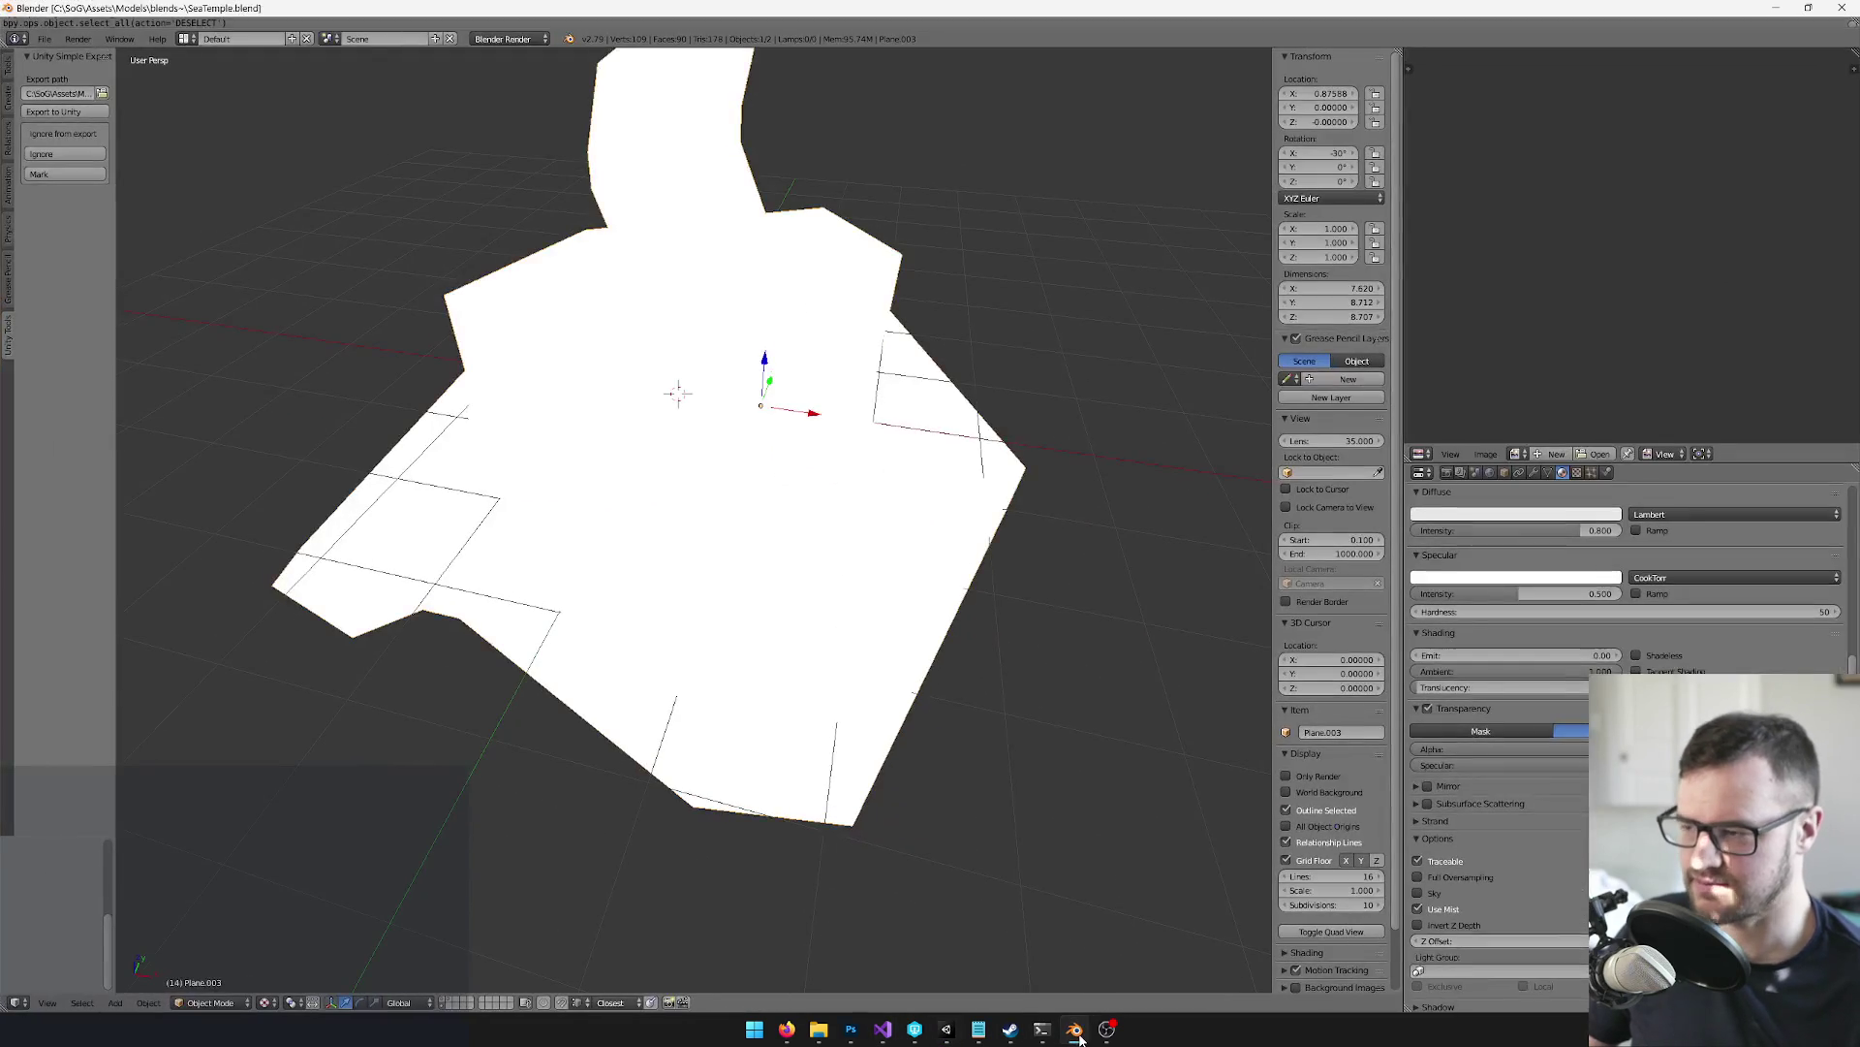
{"action": "left_click", "coordinate": [1778, 10]}
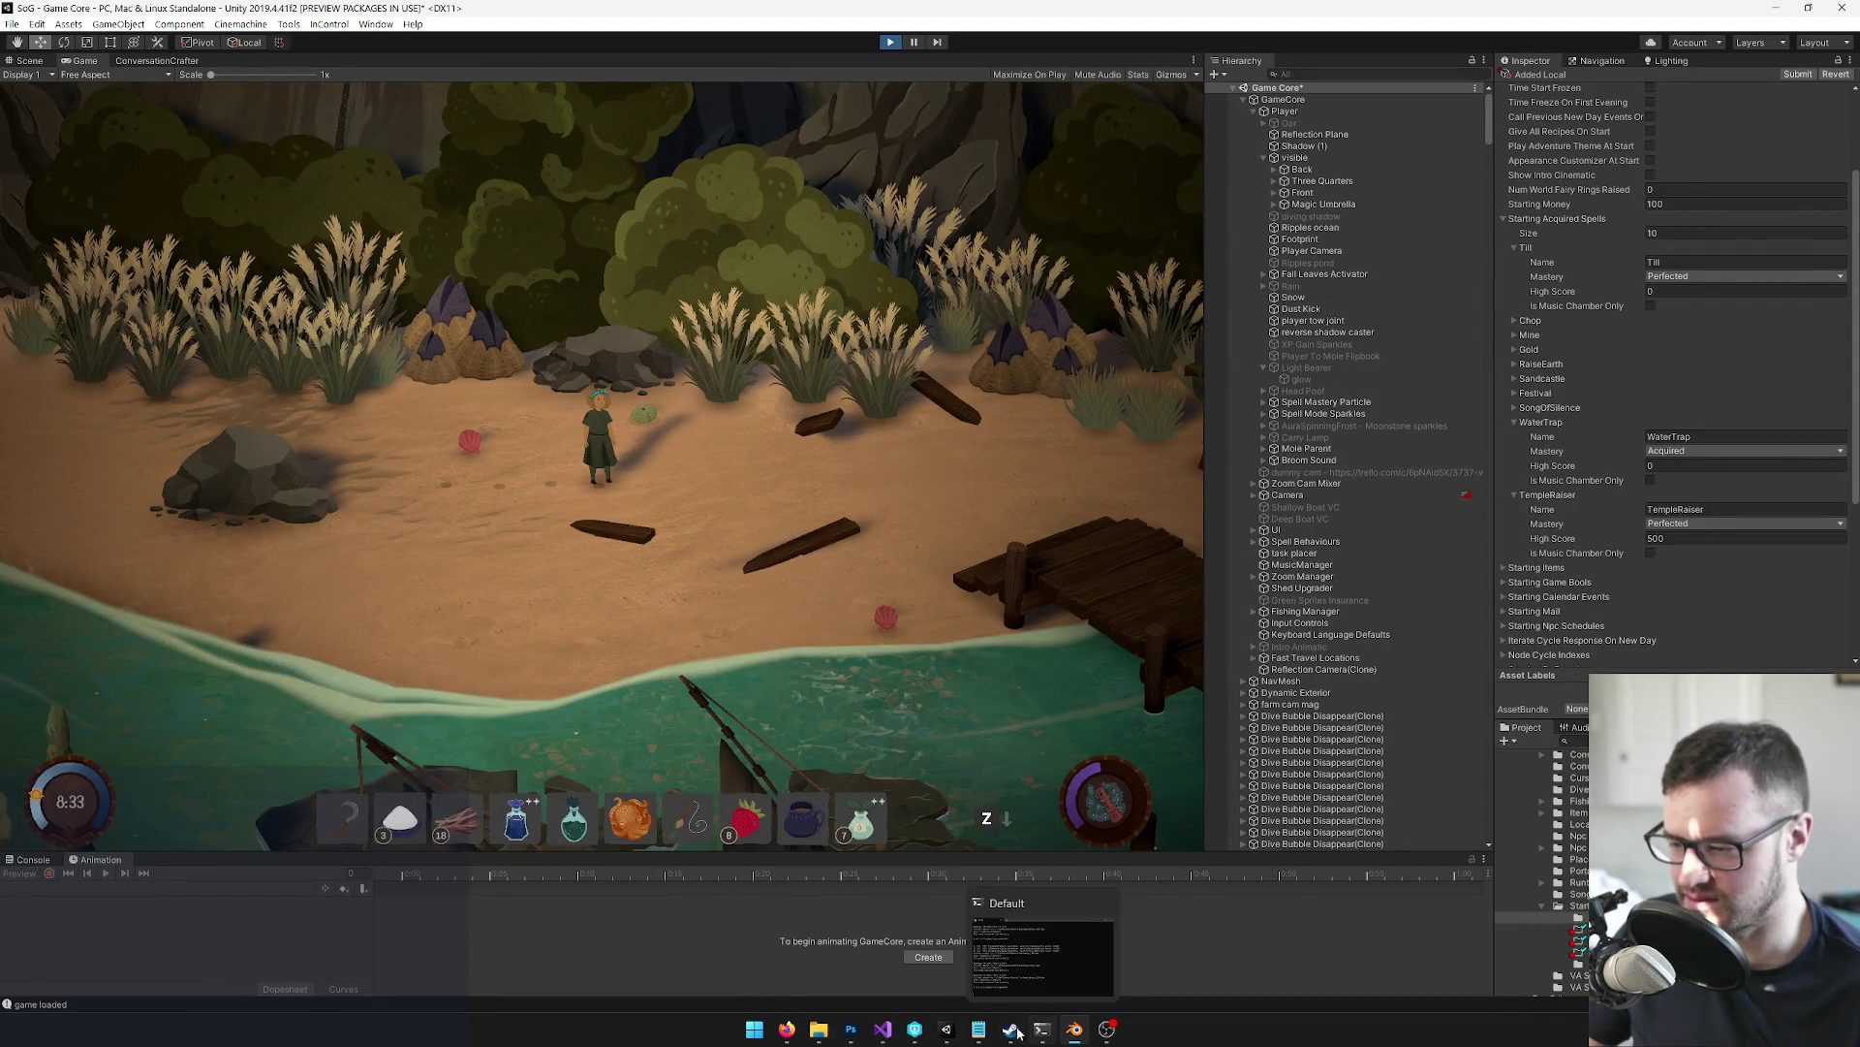
{"action": "mouse_move", "coordinate": [981, 1029]}
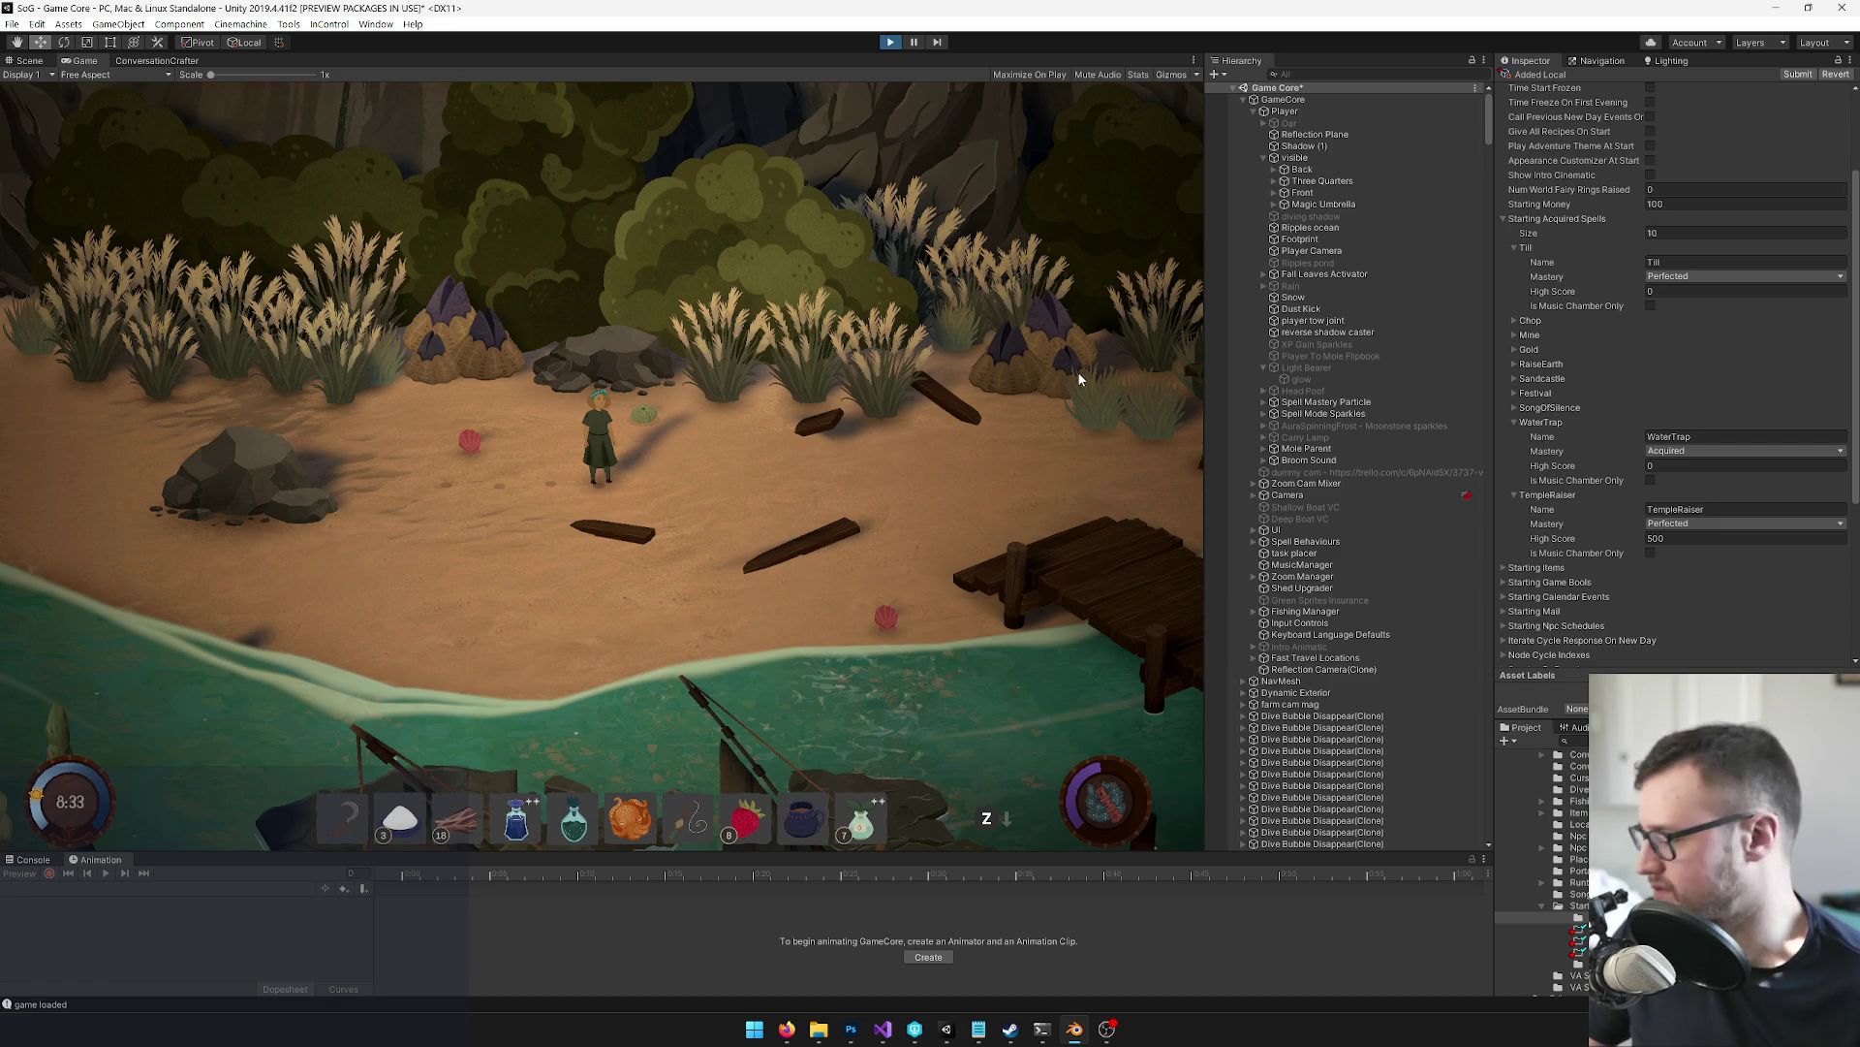
{"action": "mouse_move", "coordinate": [795, 1033]}
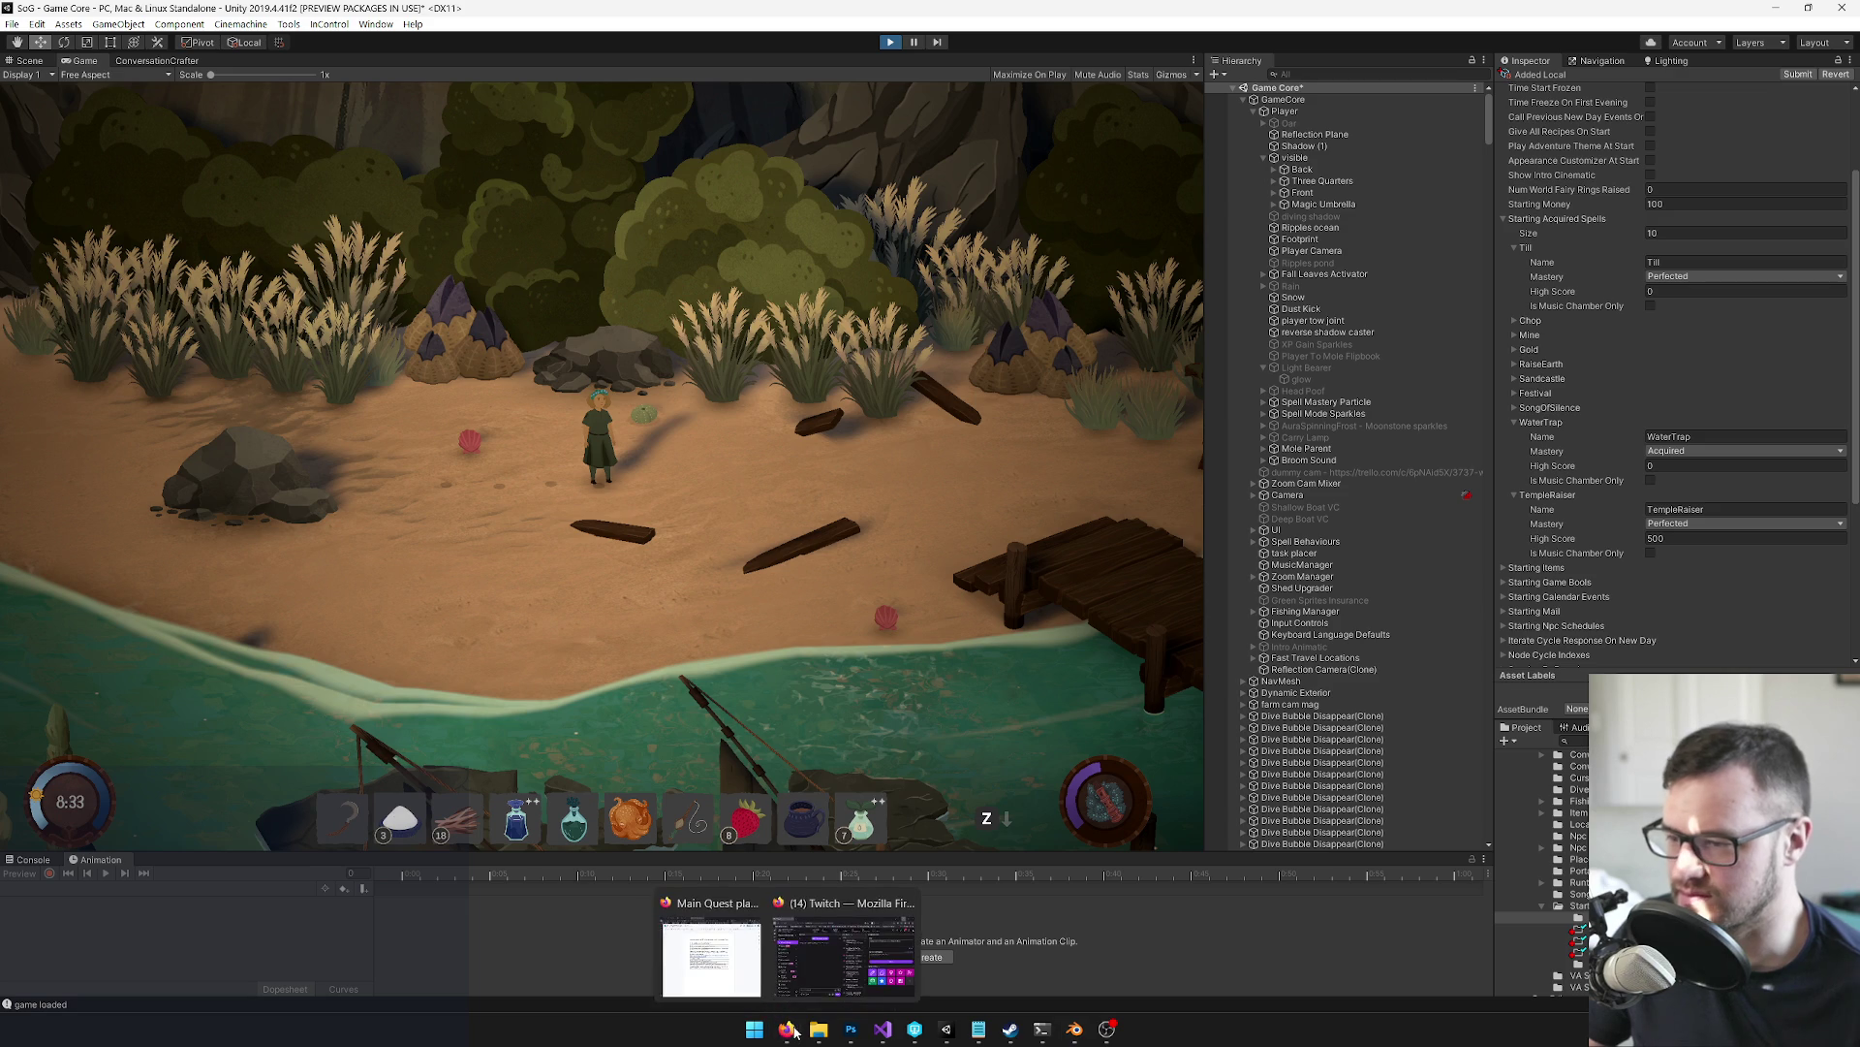
{"action": "mouse_move", "coordinate": [710, 966]}
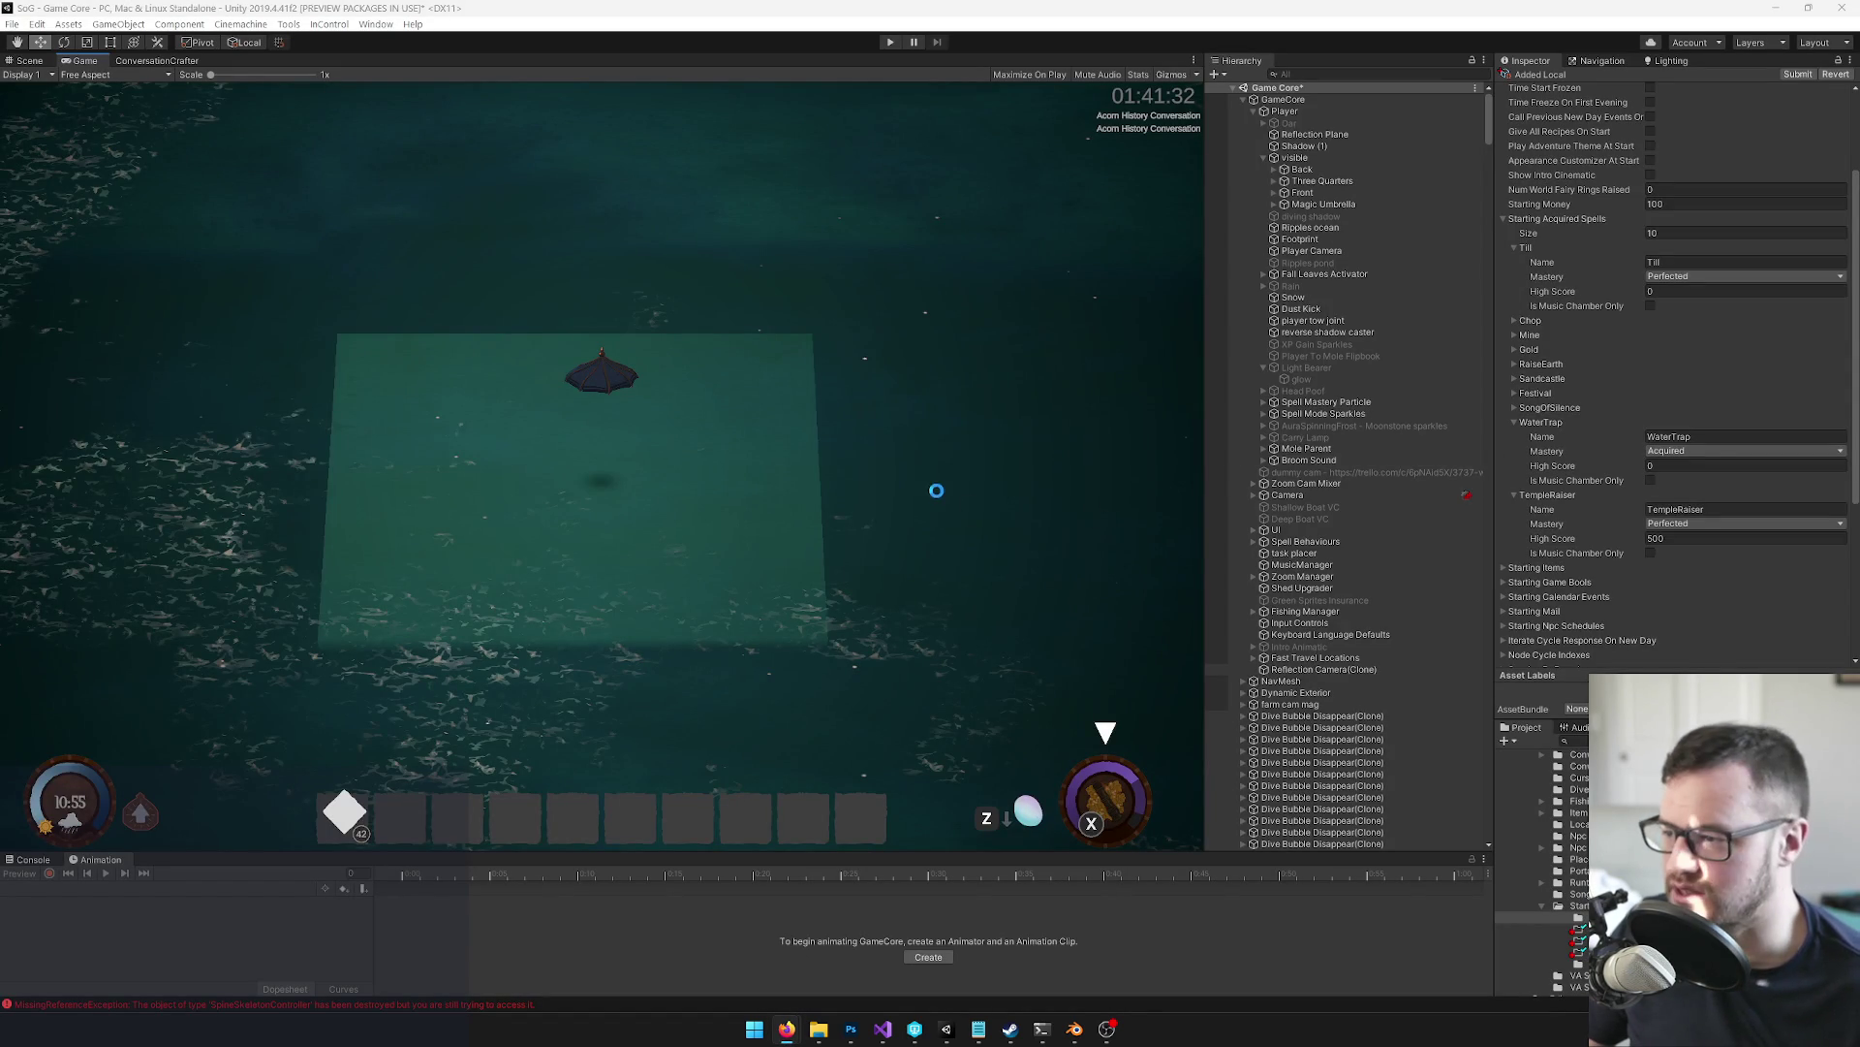
Review the General page of Edit > Preferences, close it, and reopen the Edit menu
{"action": "left_click", "coordinate": [1046, 424]}
{"action": "left_click", "coordinate": [232, 23]}
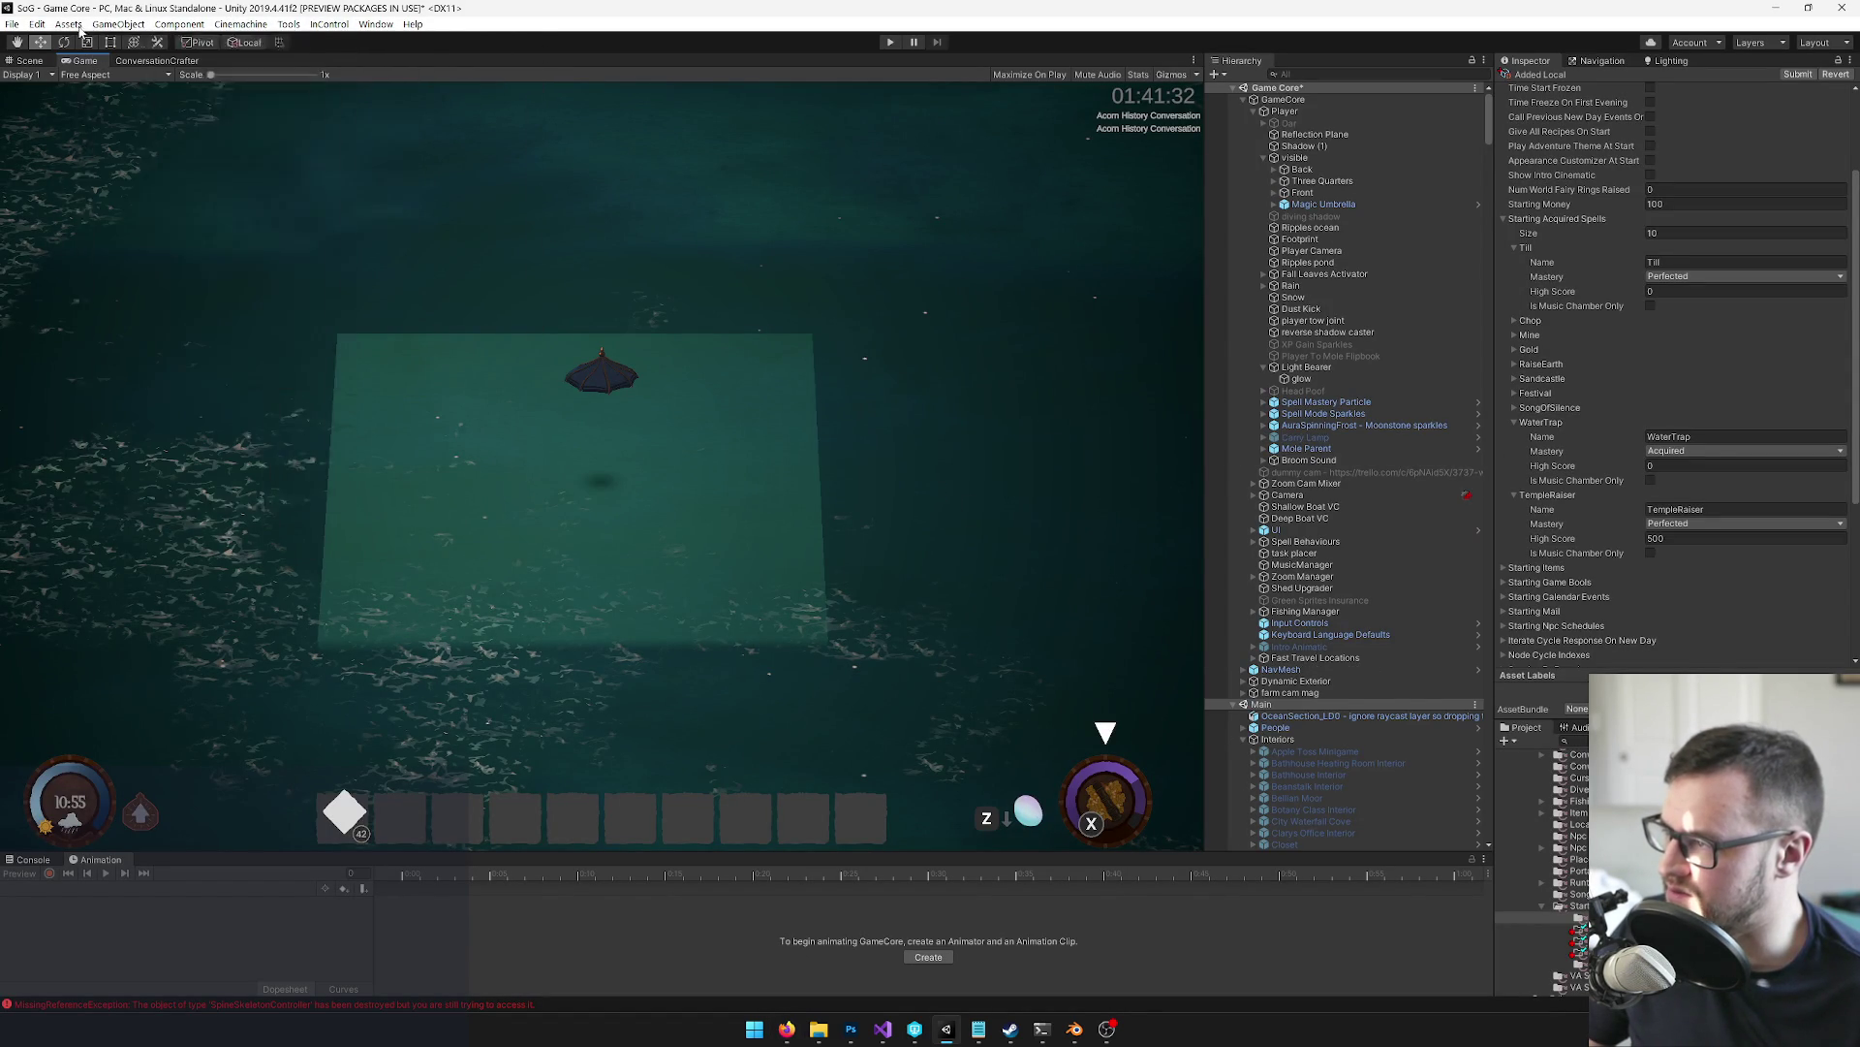
{"action": "mouse_move", "coordinate": [37, 23]}
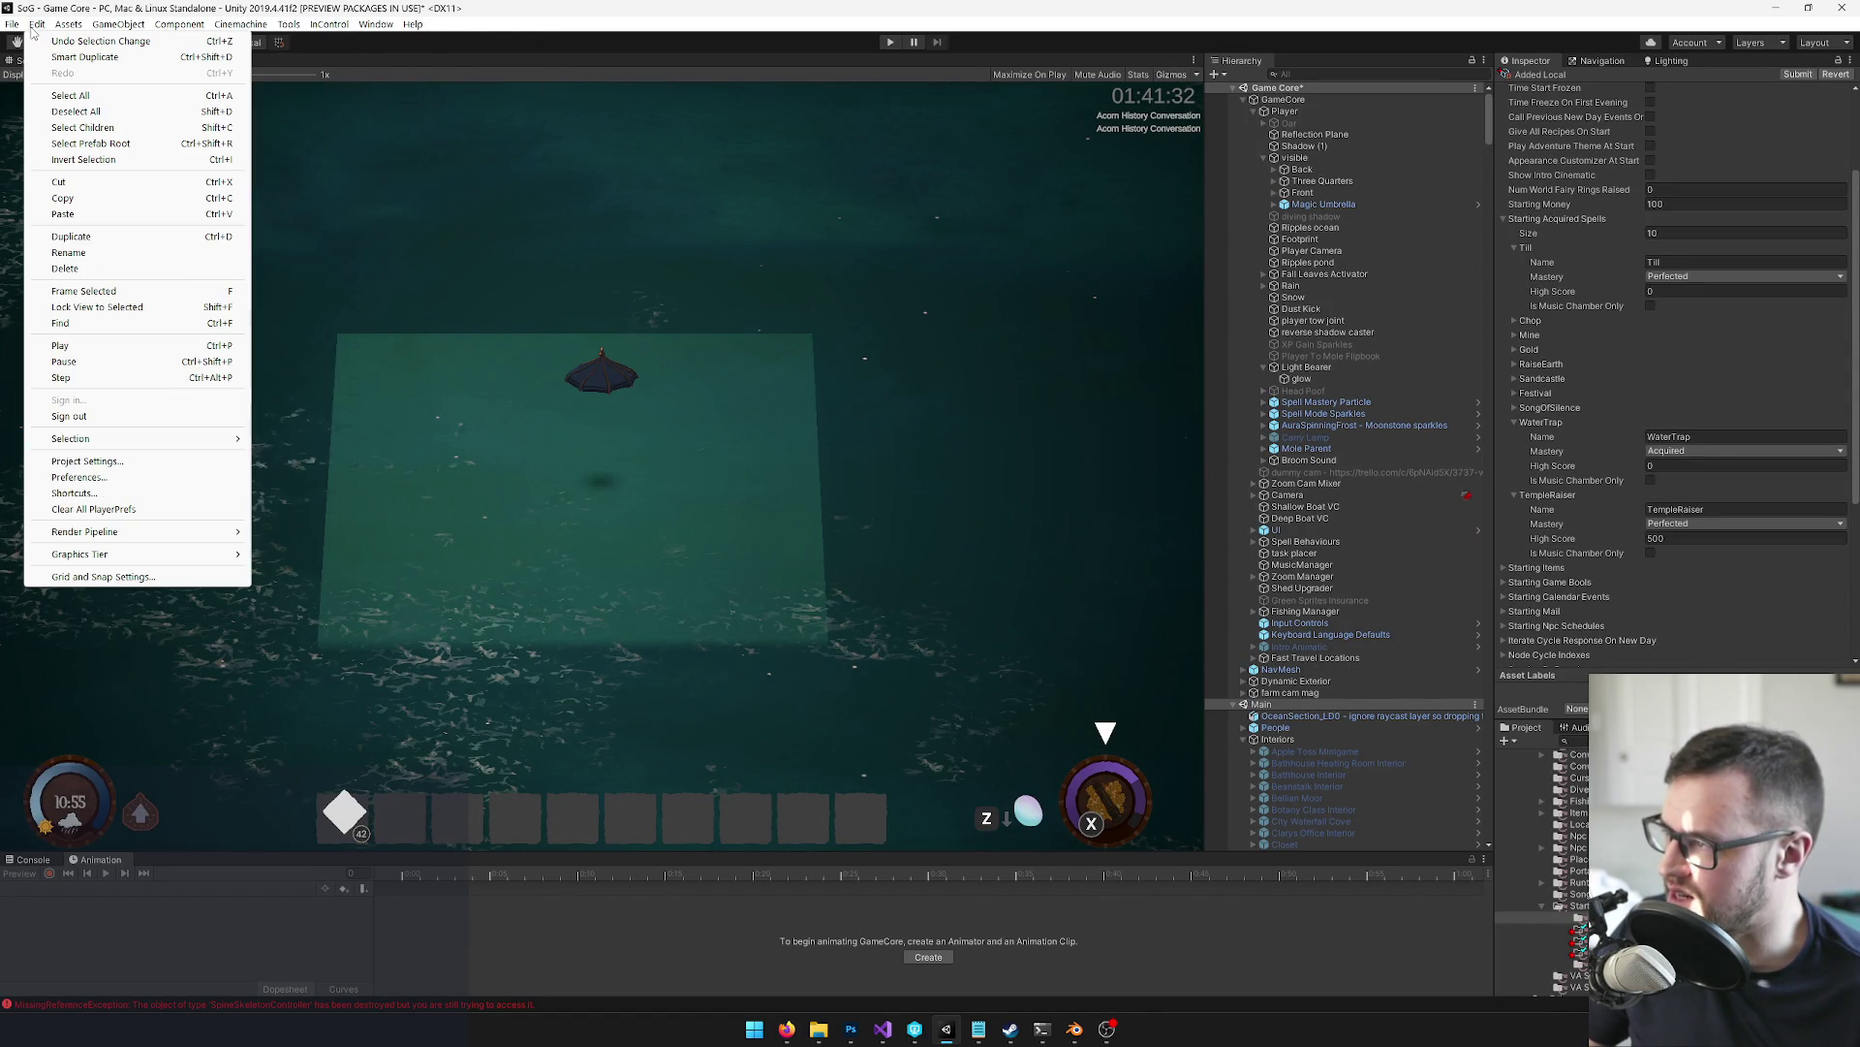
{"action": "left_click", "coordinate": [101, 477]}
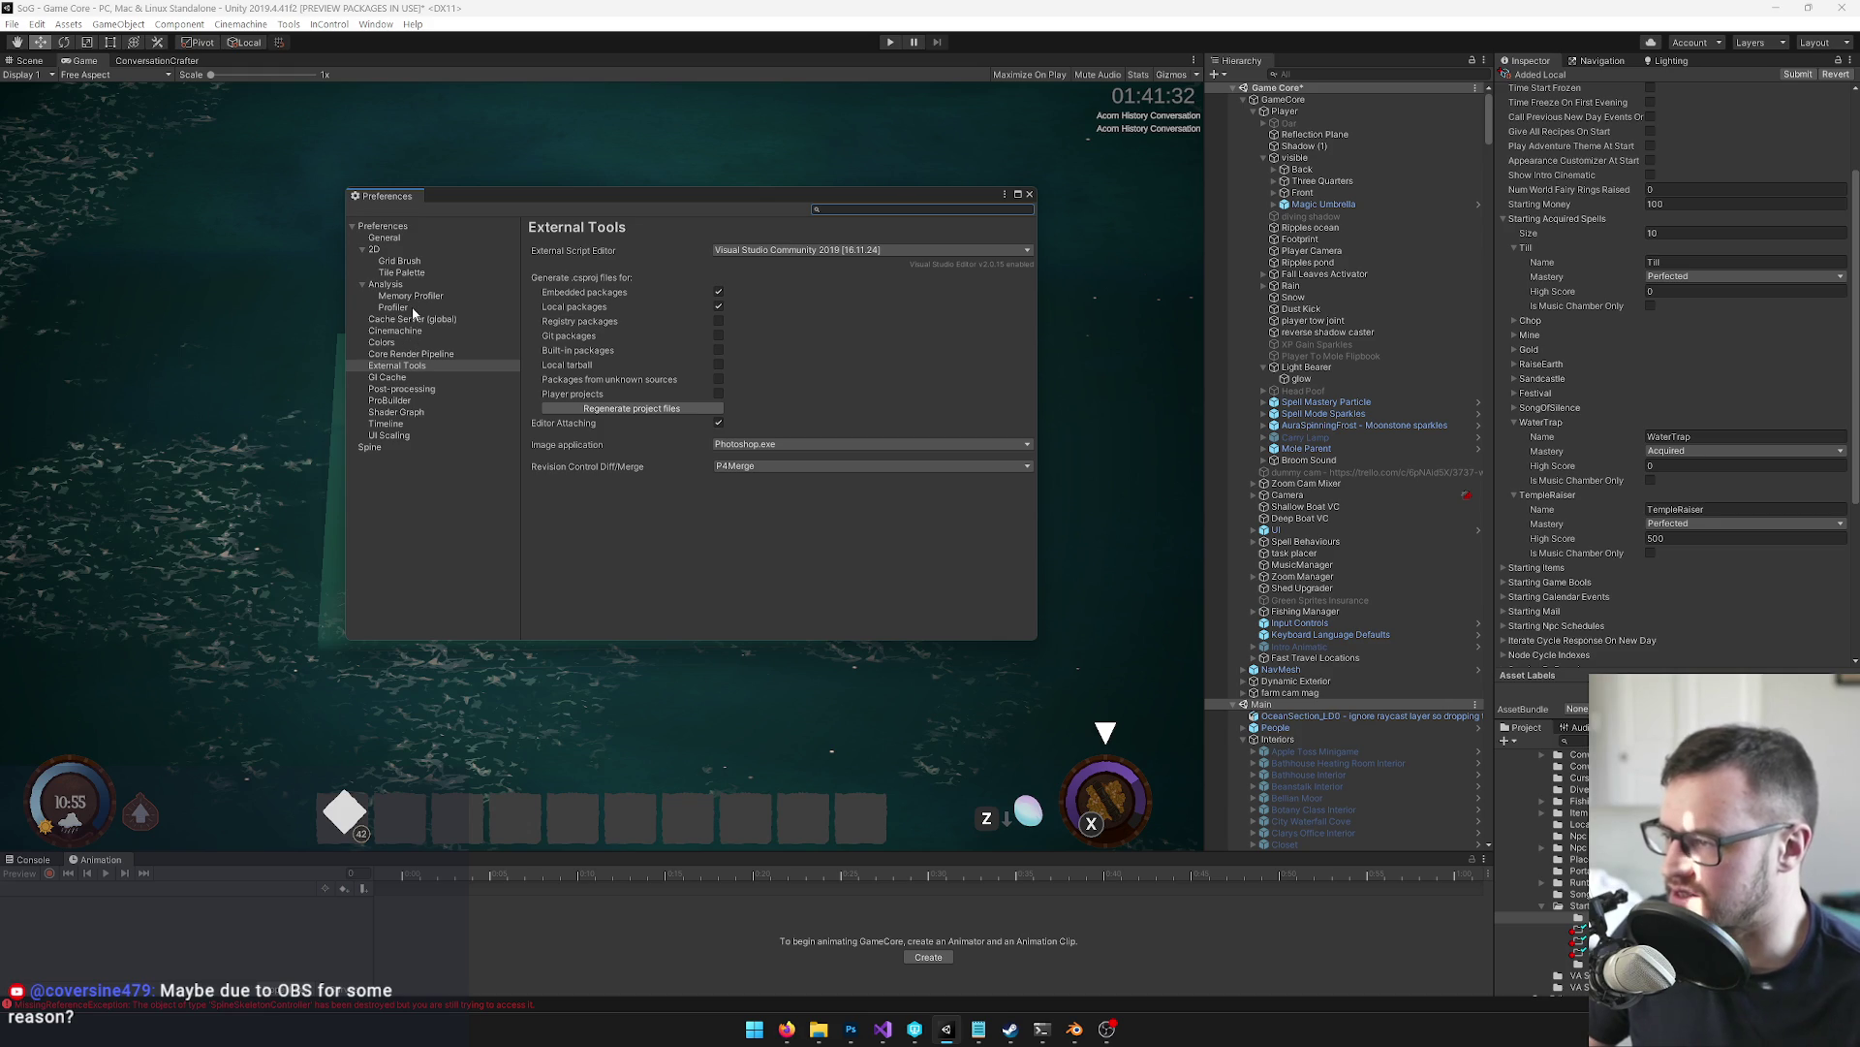
{"action": "left_click", "coordinate": [397, 238]}
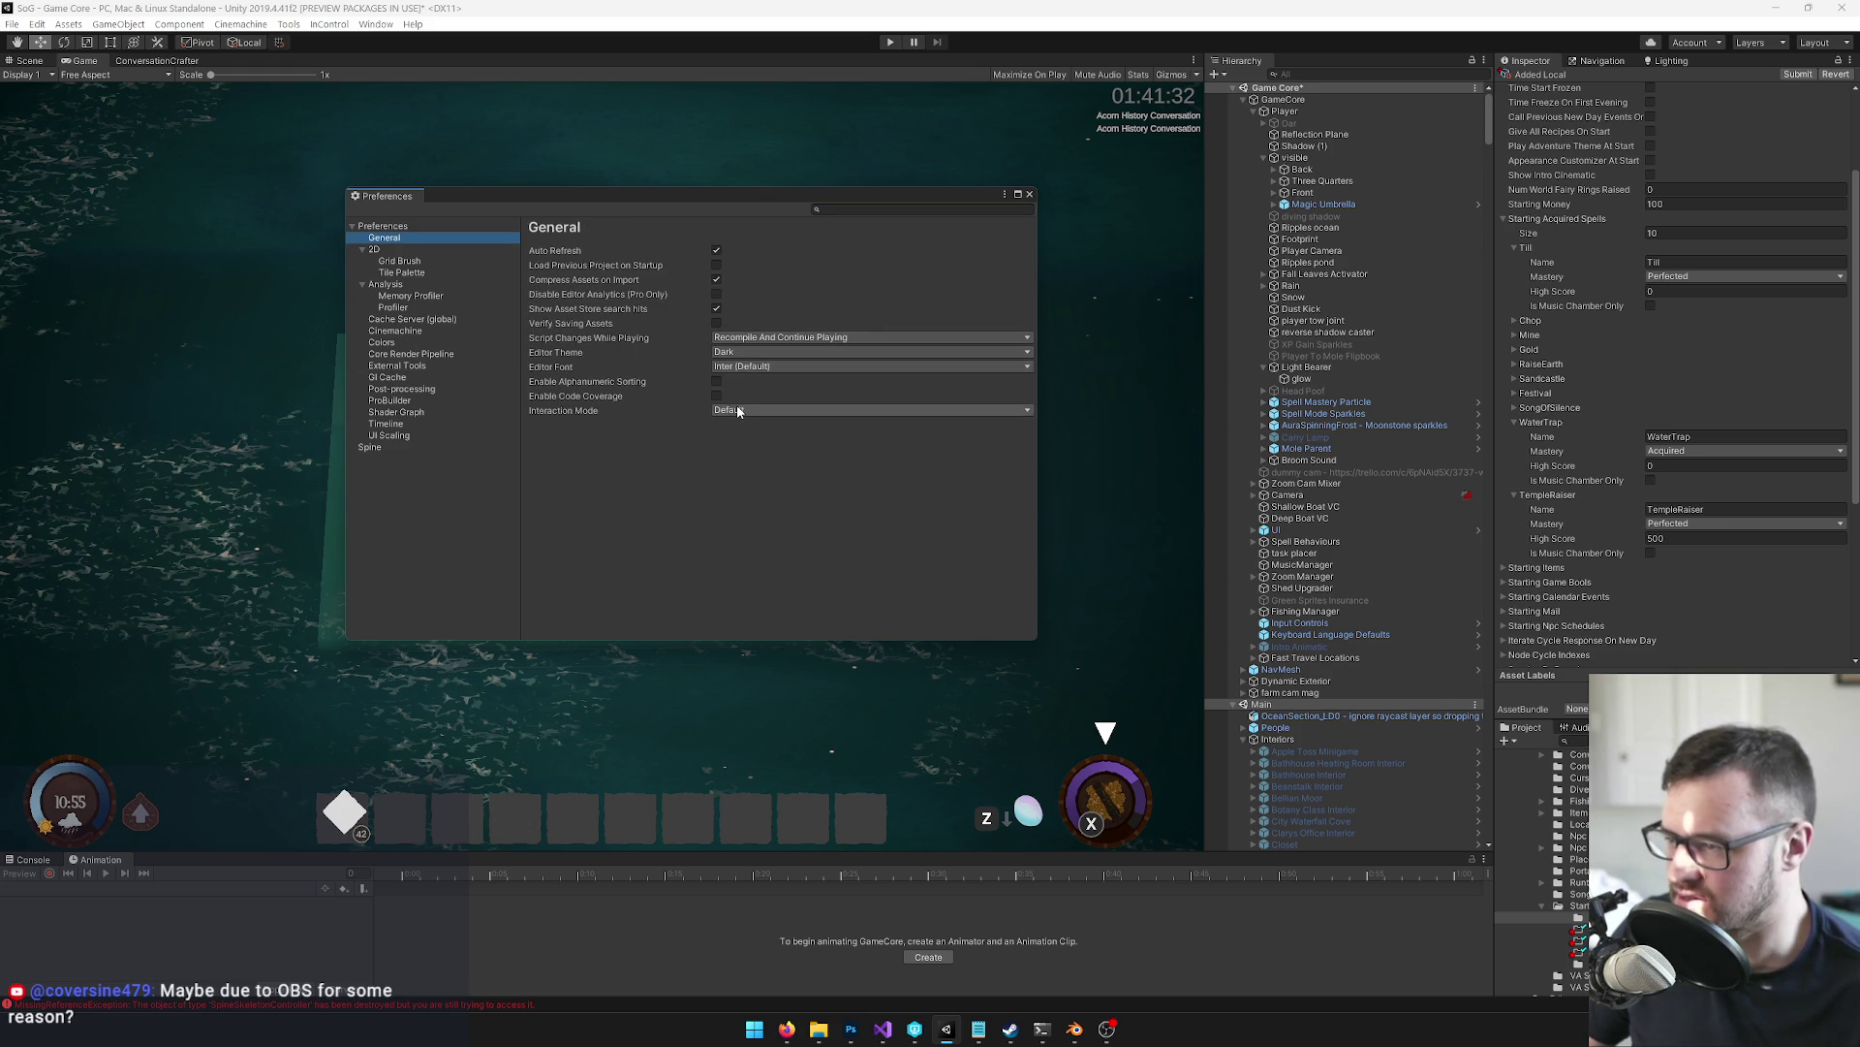
{"action": "left_click", "coordinate": [1107, 1030]}
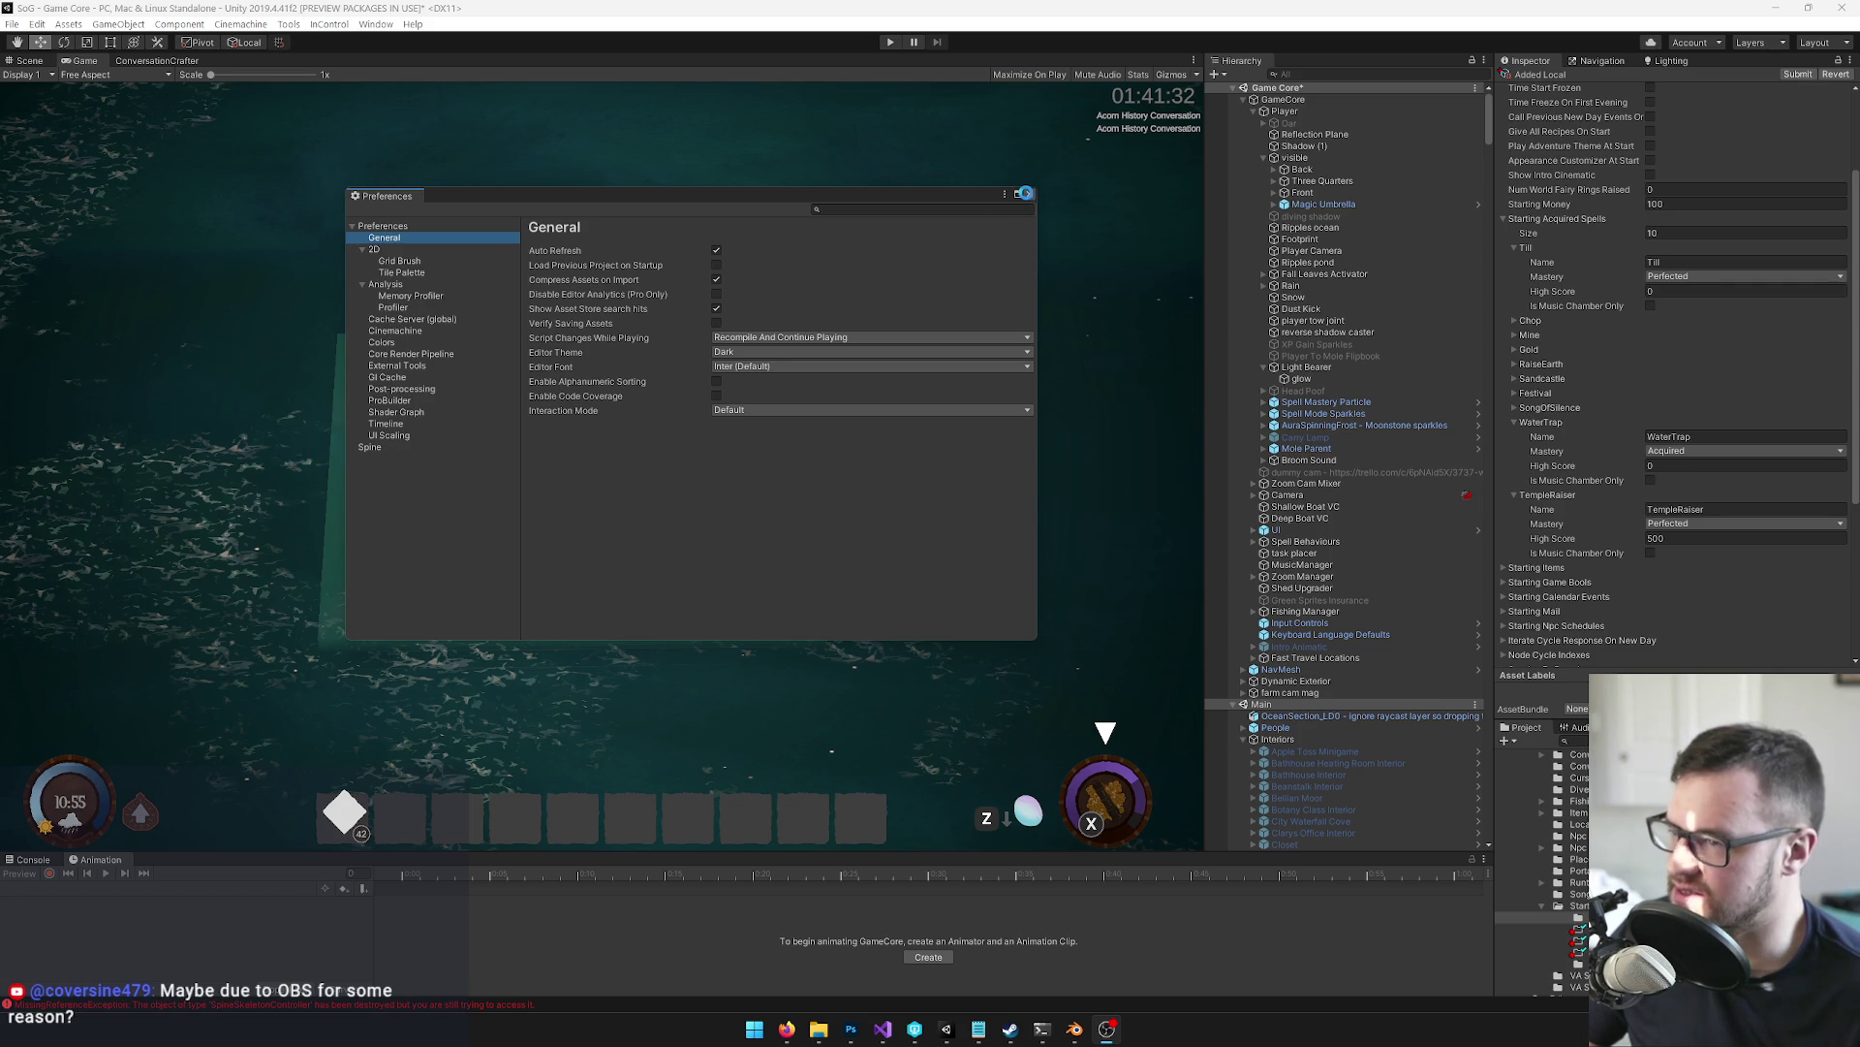
{"action": "left_click", "coordinate": [1028, 193]}
{"action": "left_click", "coordinate": [37, 25]}
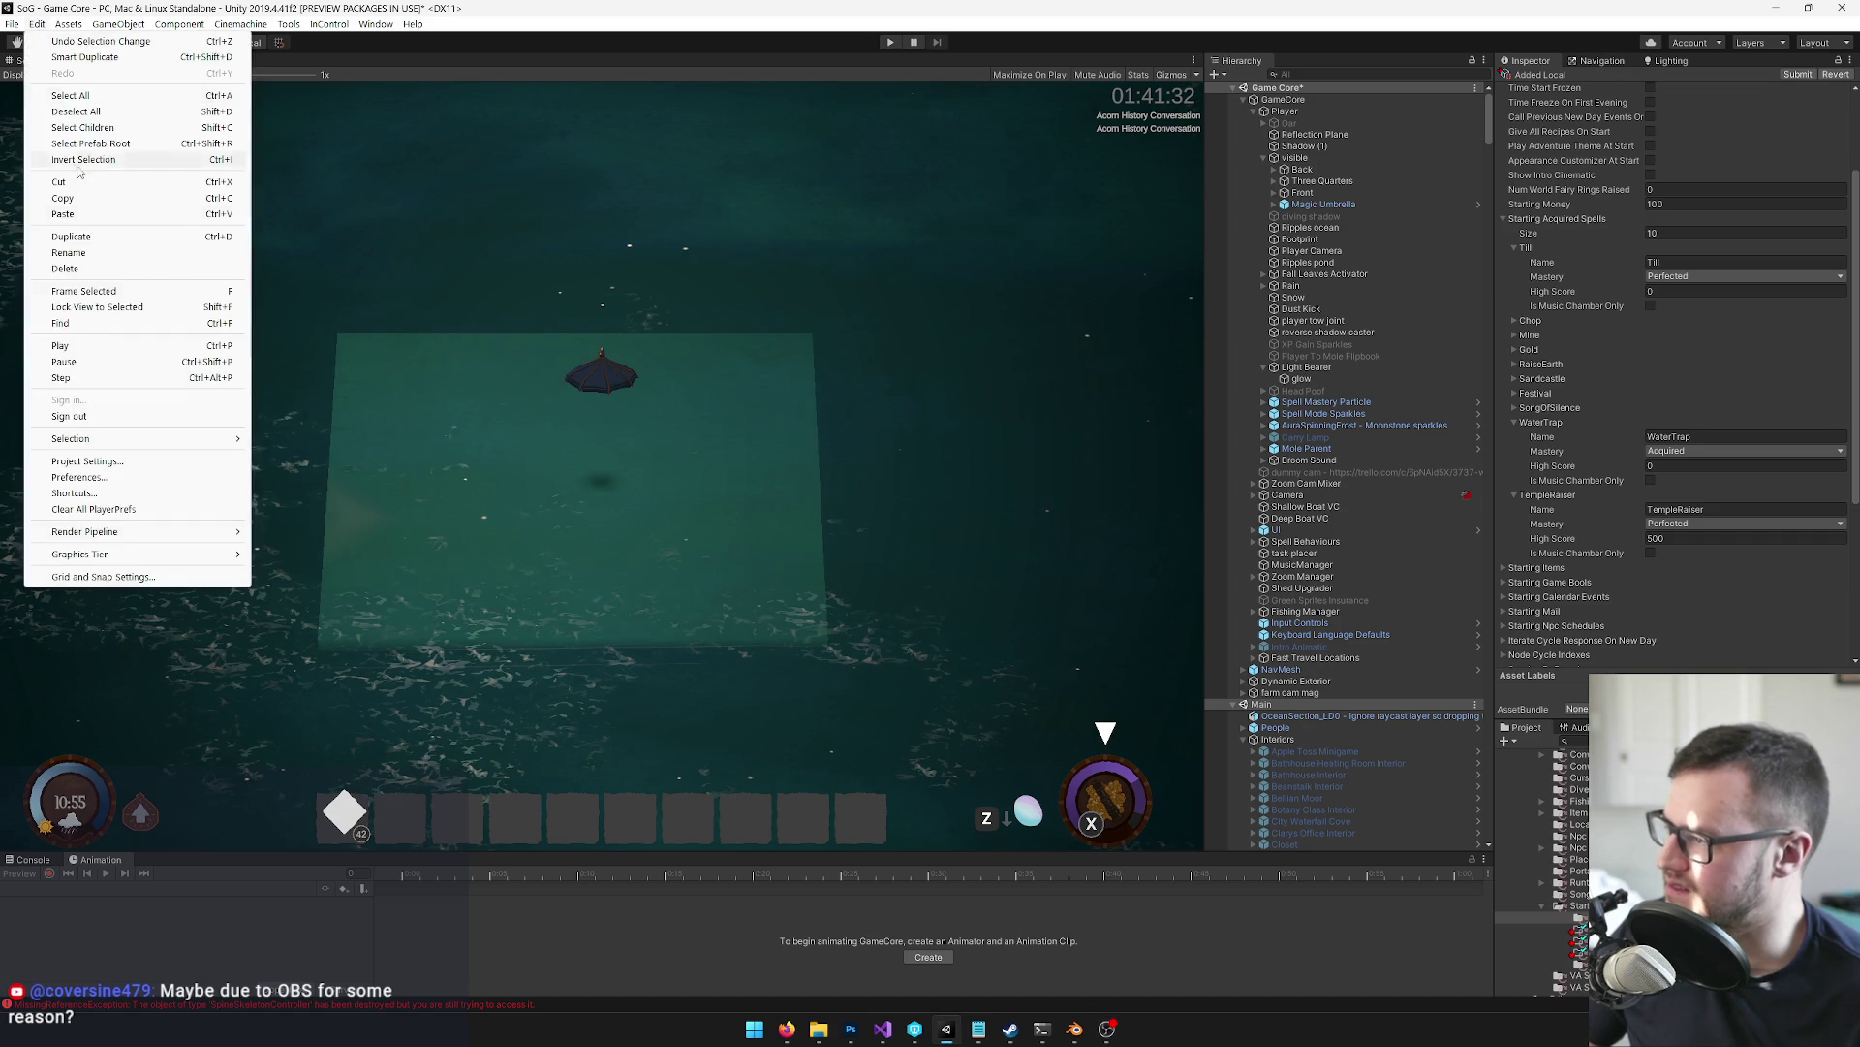
Tick Enter Play Mode Options (Experimental) on the Editor page of Project Settings, then close it
{"action": "left_click", "coordinate": [94, 462]}
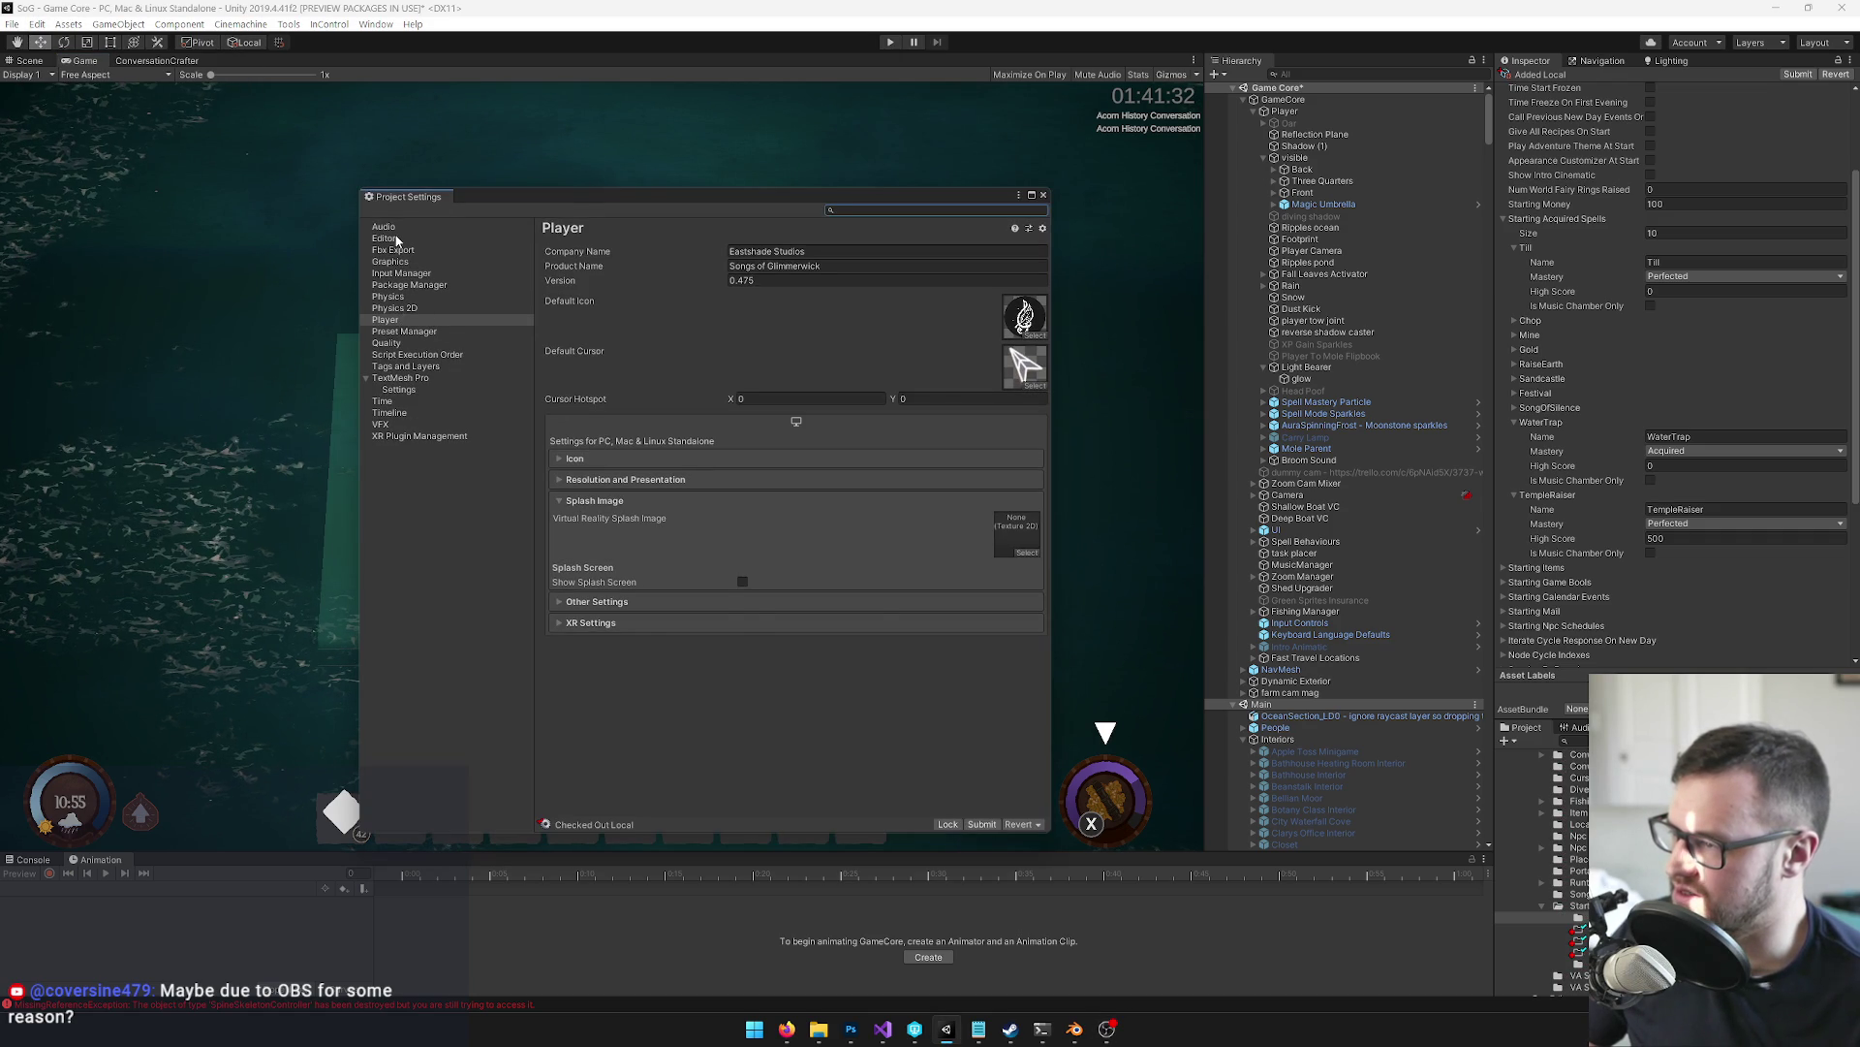
{"action": "left_click", "coordinate": [396, 241]}
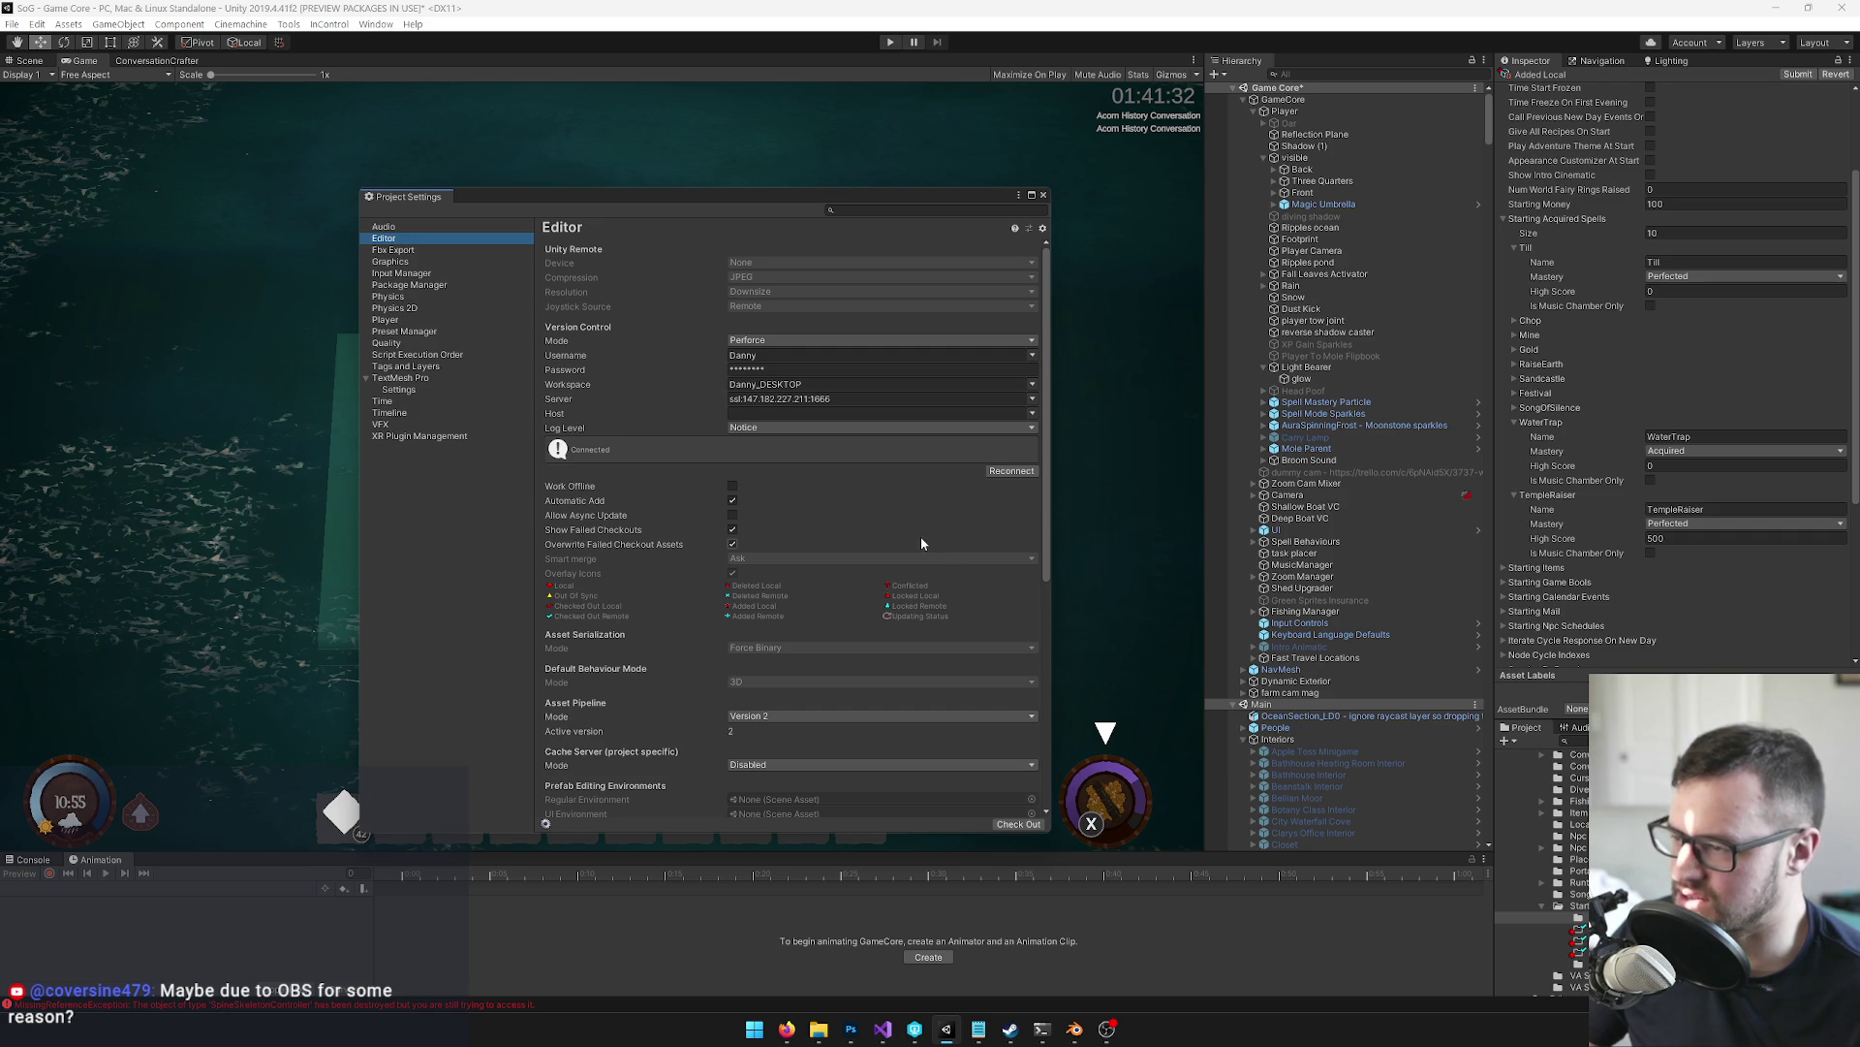
{"action": "scroll", "coordinate": [928, 544], "scroll_direction": "down", "scroll_amount": 3}
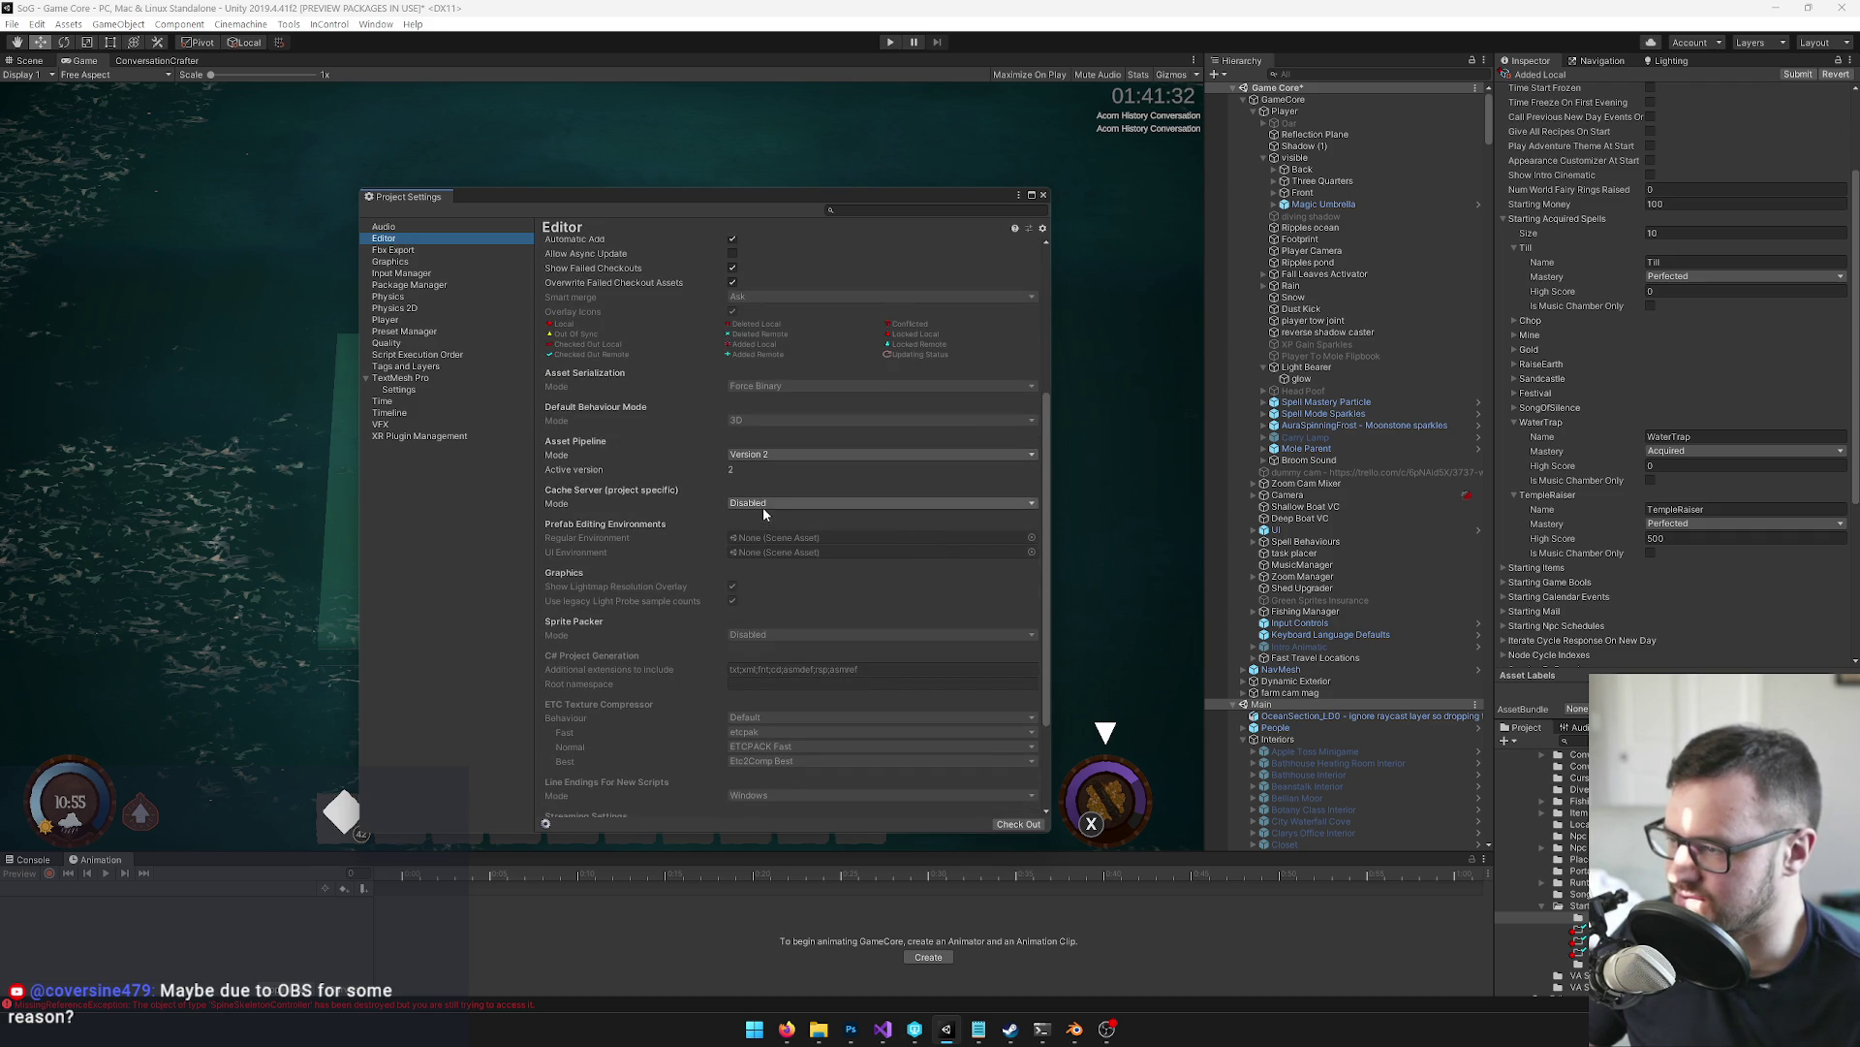
{"action": "scroll", "coordinate": [764, 508], "scroll_direction": "down", "scroll_amount": 2}
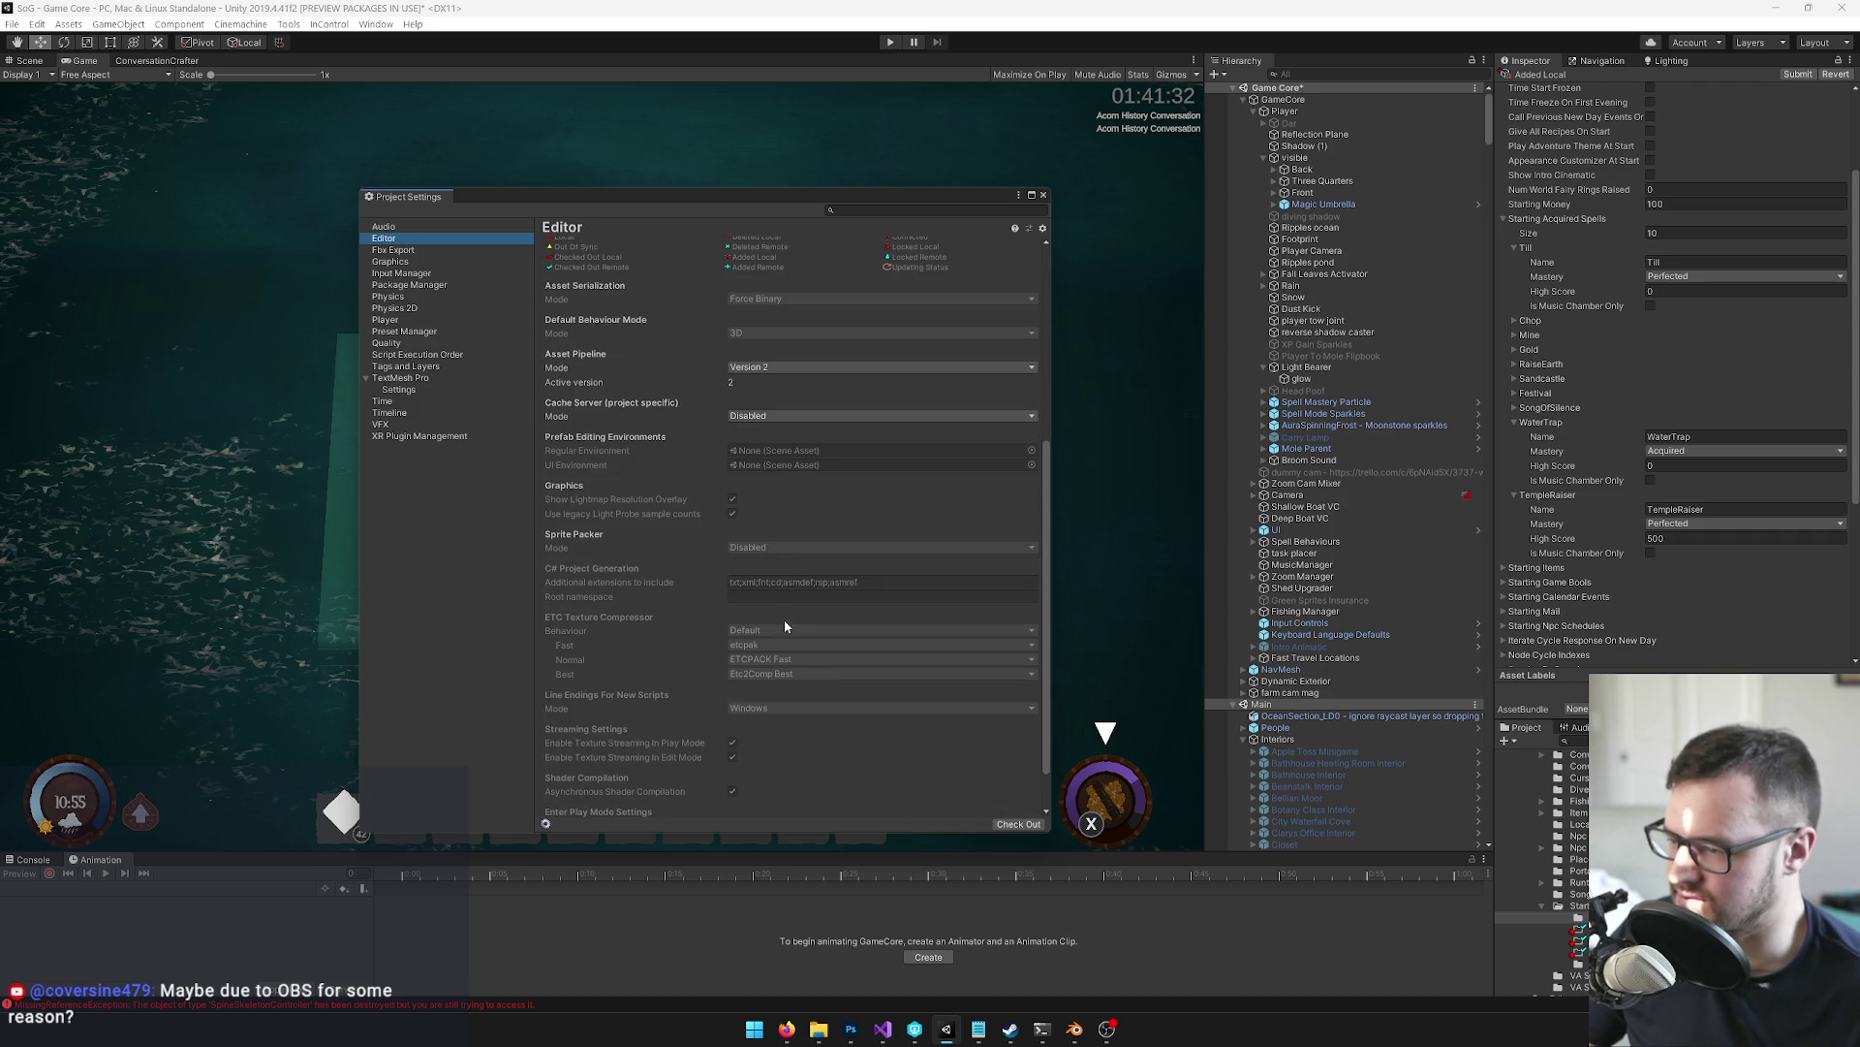
{"action": "scroll", "coordinate": [785, 621], "scroll_direction": "down", "scroll_amount": 1}
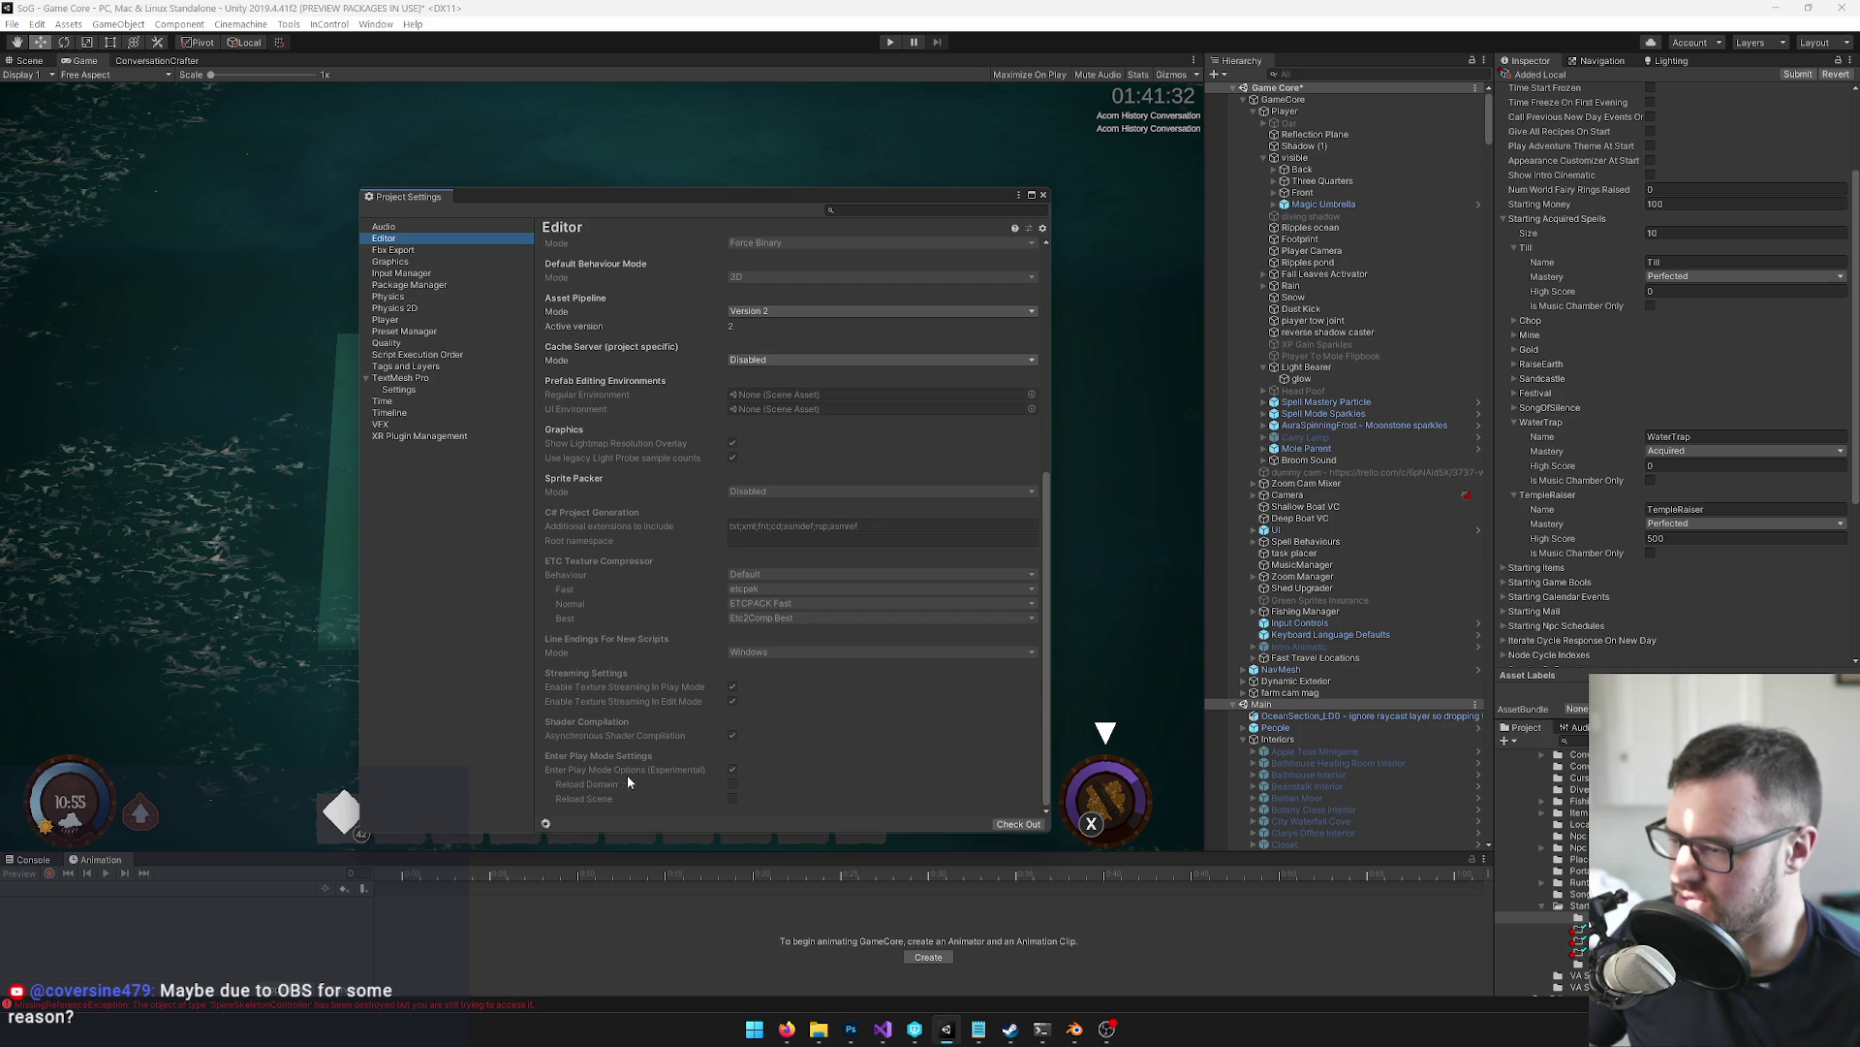
{"action": "left_click", "coordinate": [732, 769]}
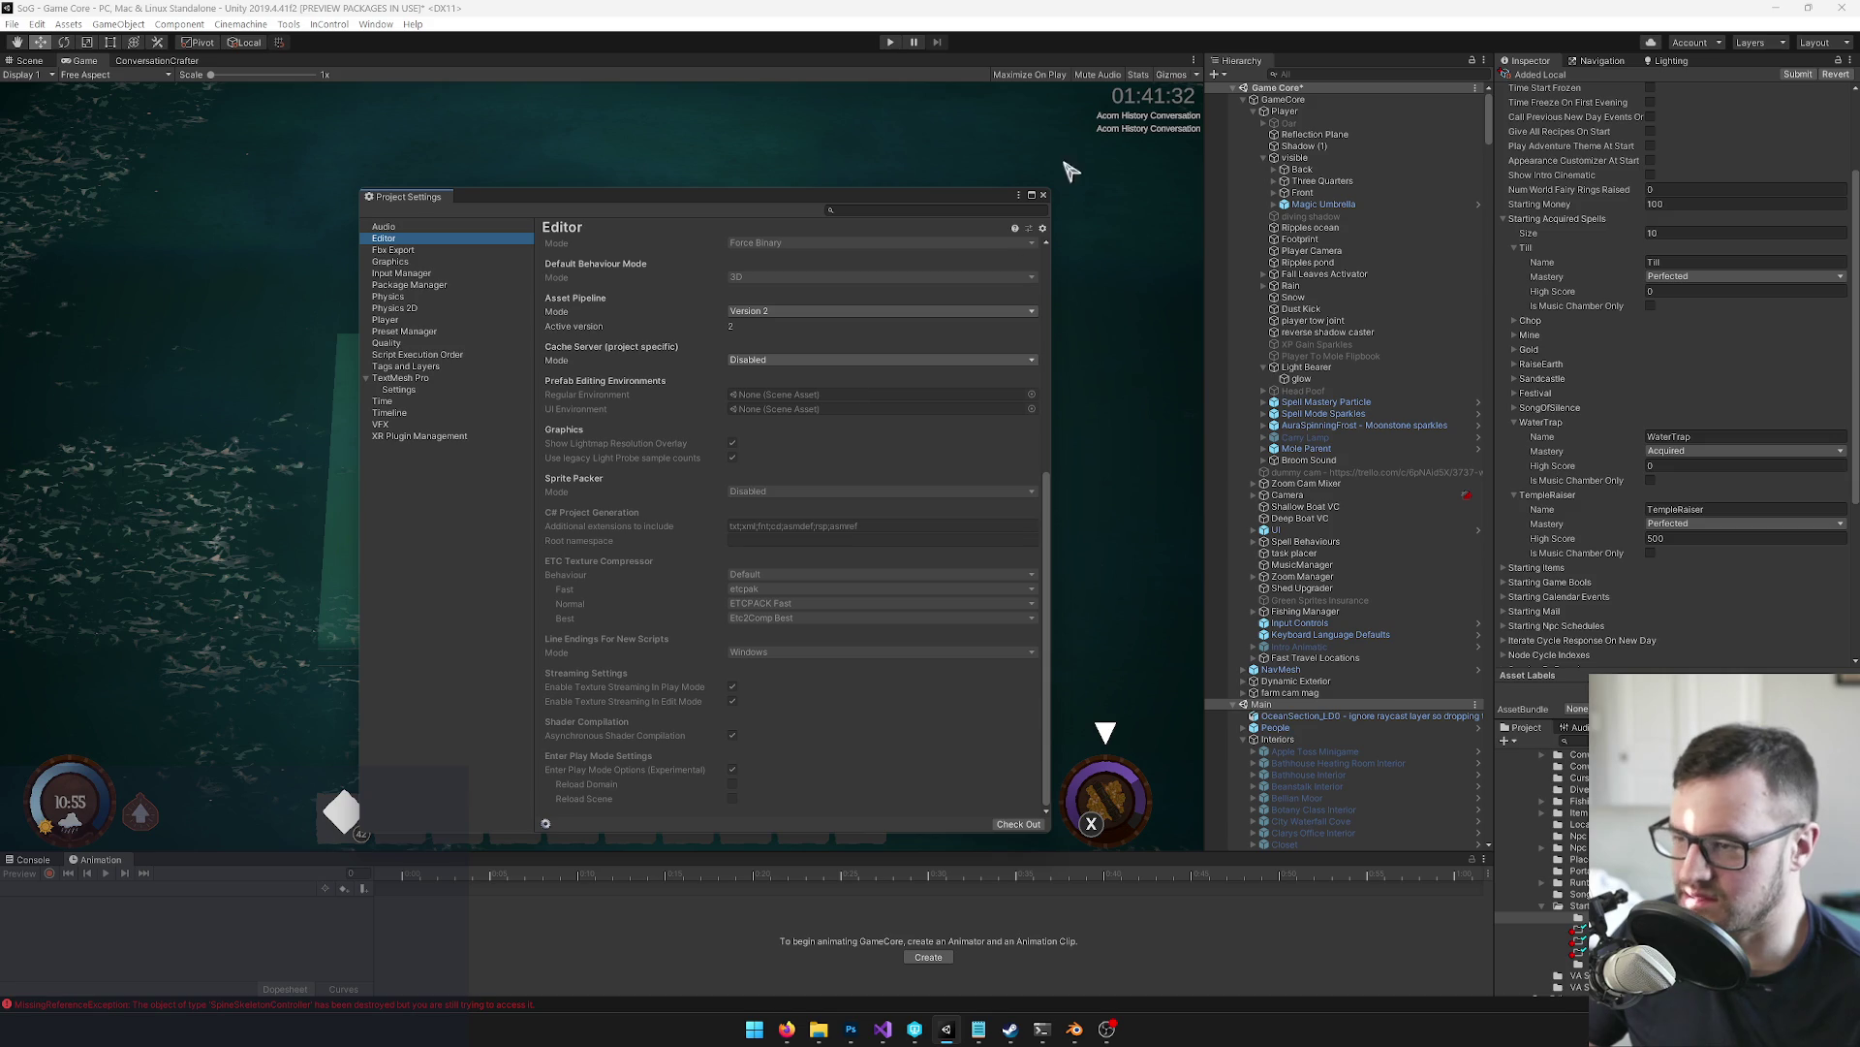
{"action": "left_click", "coordinate": [1045, 193]}
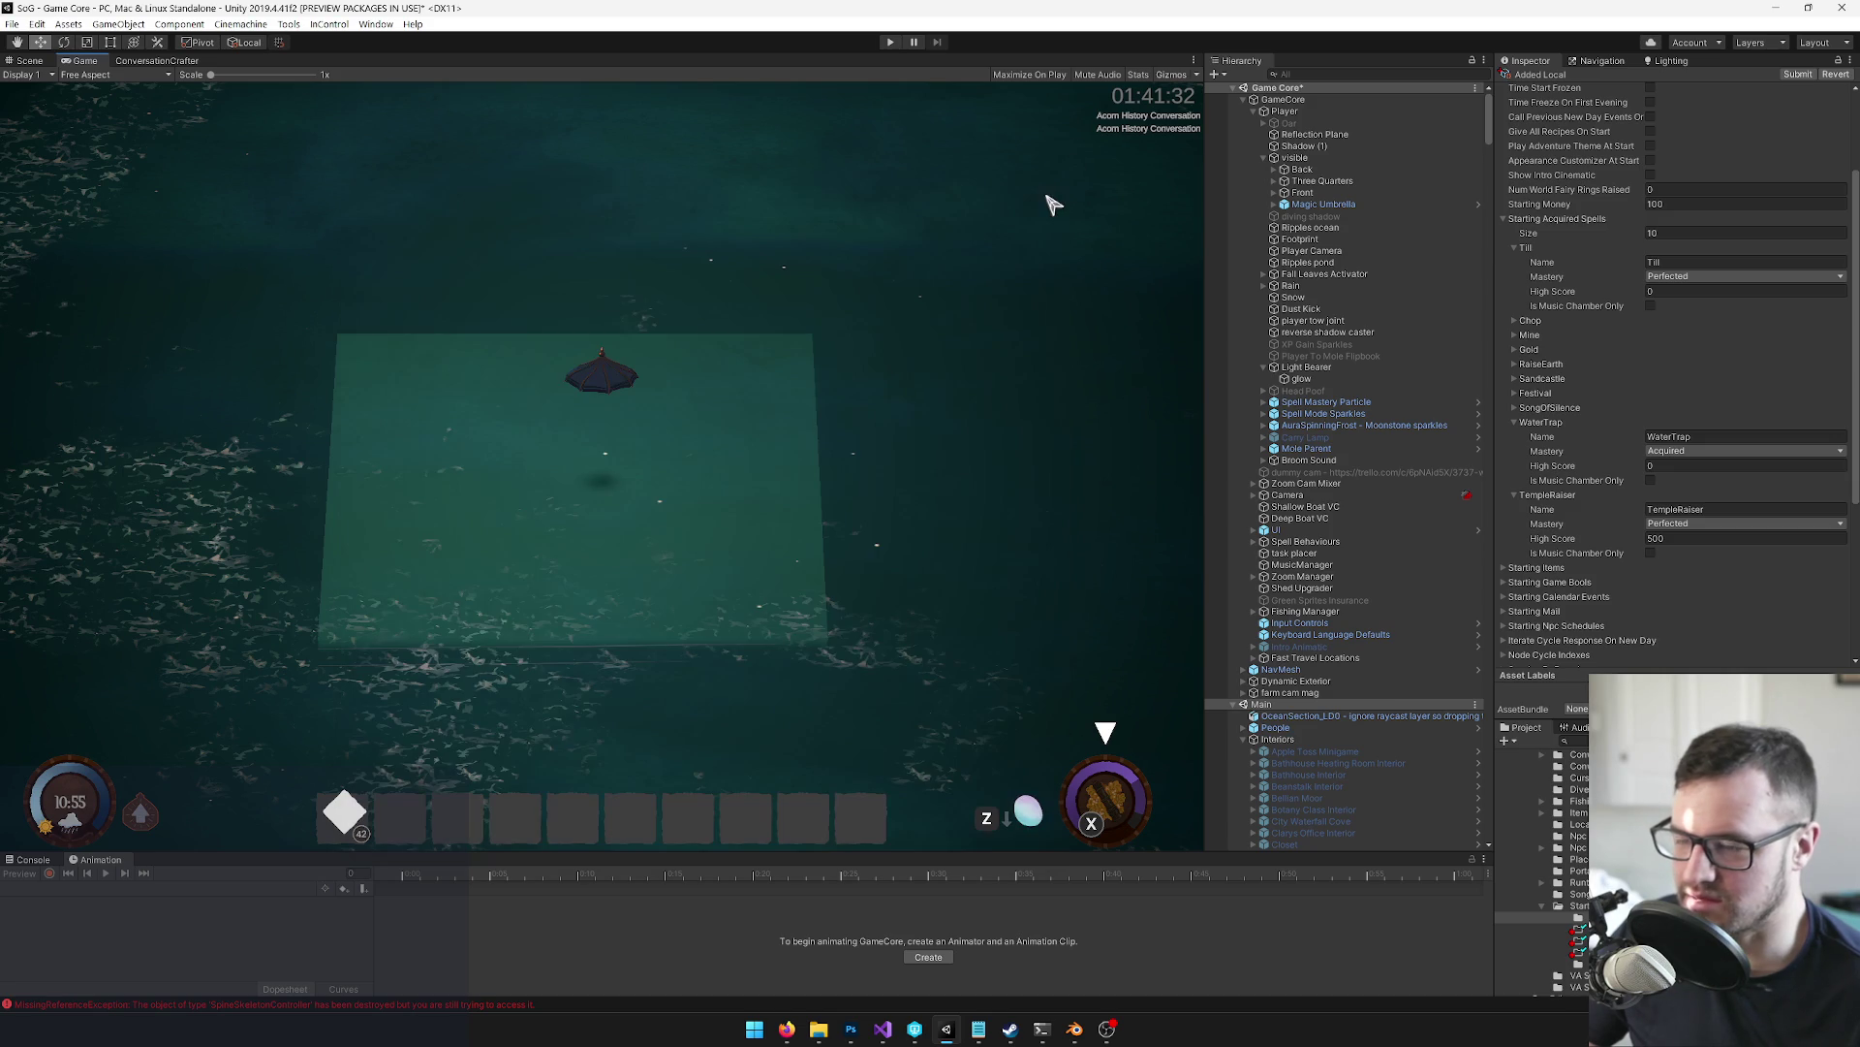
Clear the console errors and inspect the Shadow (1) object under Player
{"action": "left_click", "coordinate": [37, 861]}
{"action": "left_click", "coordinate": [15, 873]}
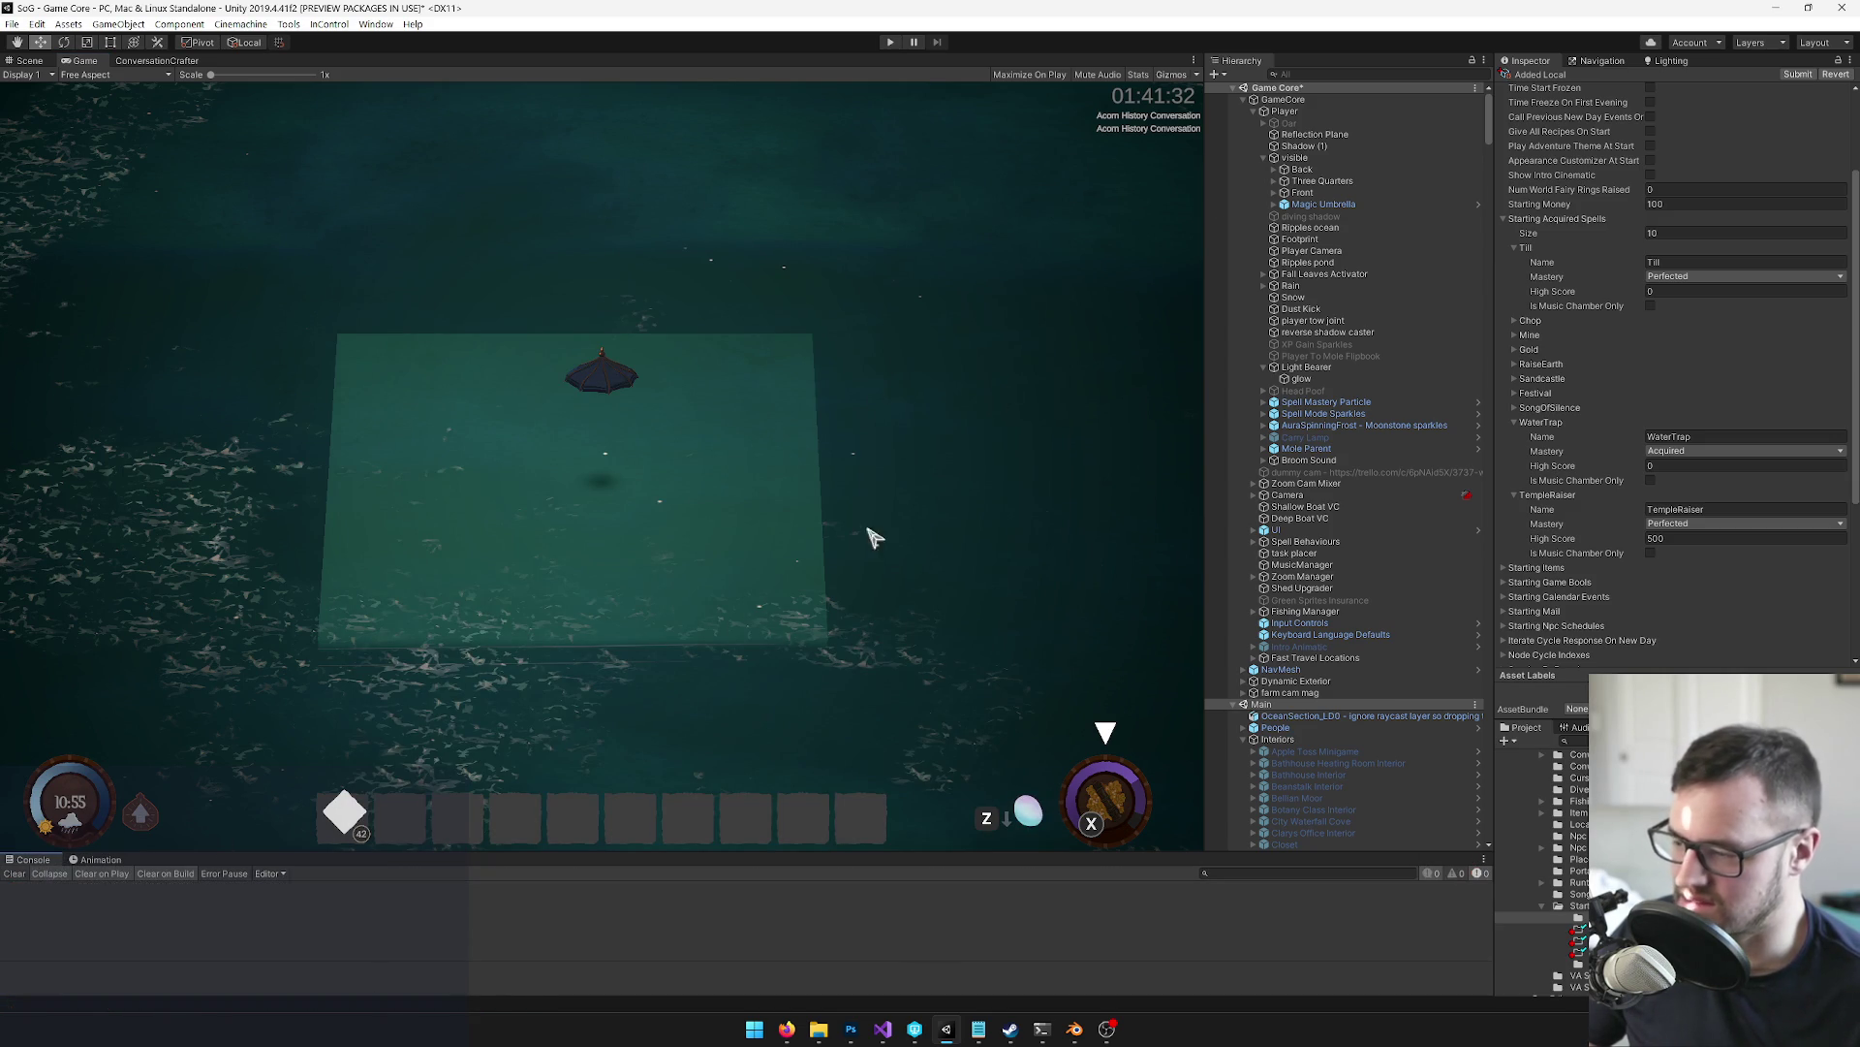
{"action": "left_click", "coordinate": [1301, 112]}
{"action": "left_click", "coordinate": [1306, 146]}
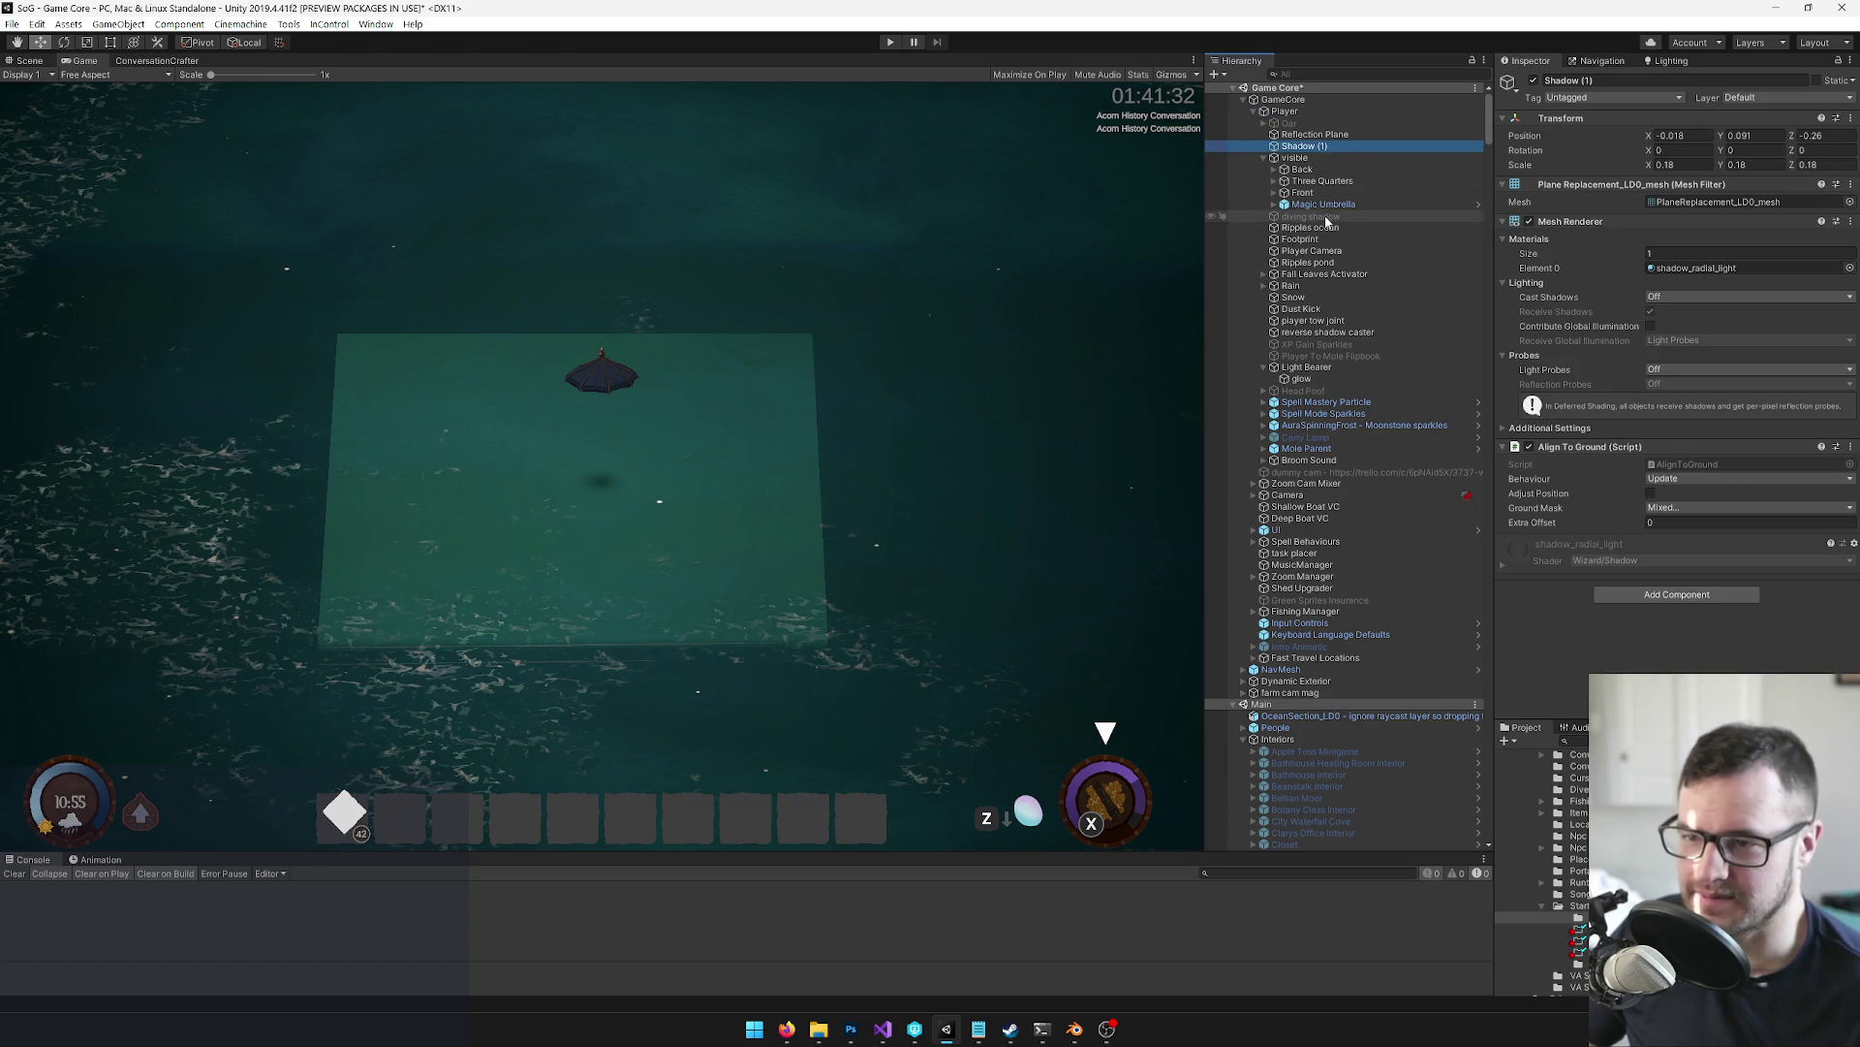
{"action": "left_click", "coordinate": [777, 368]}
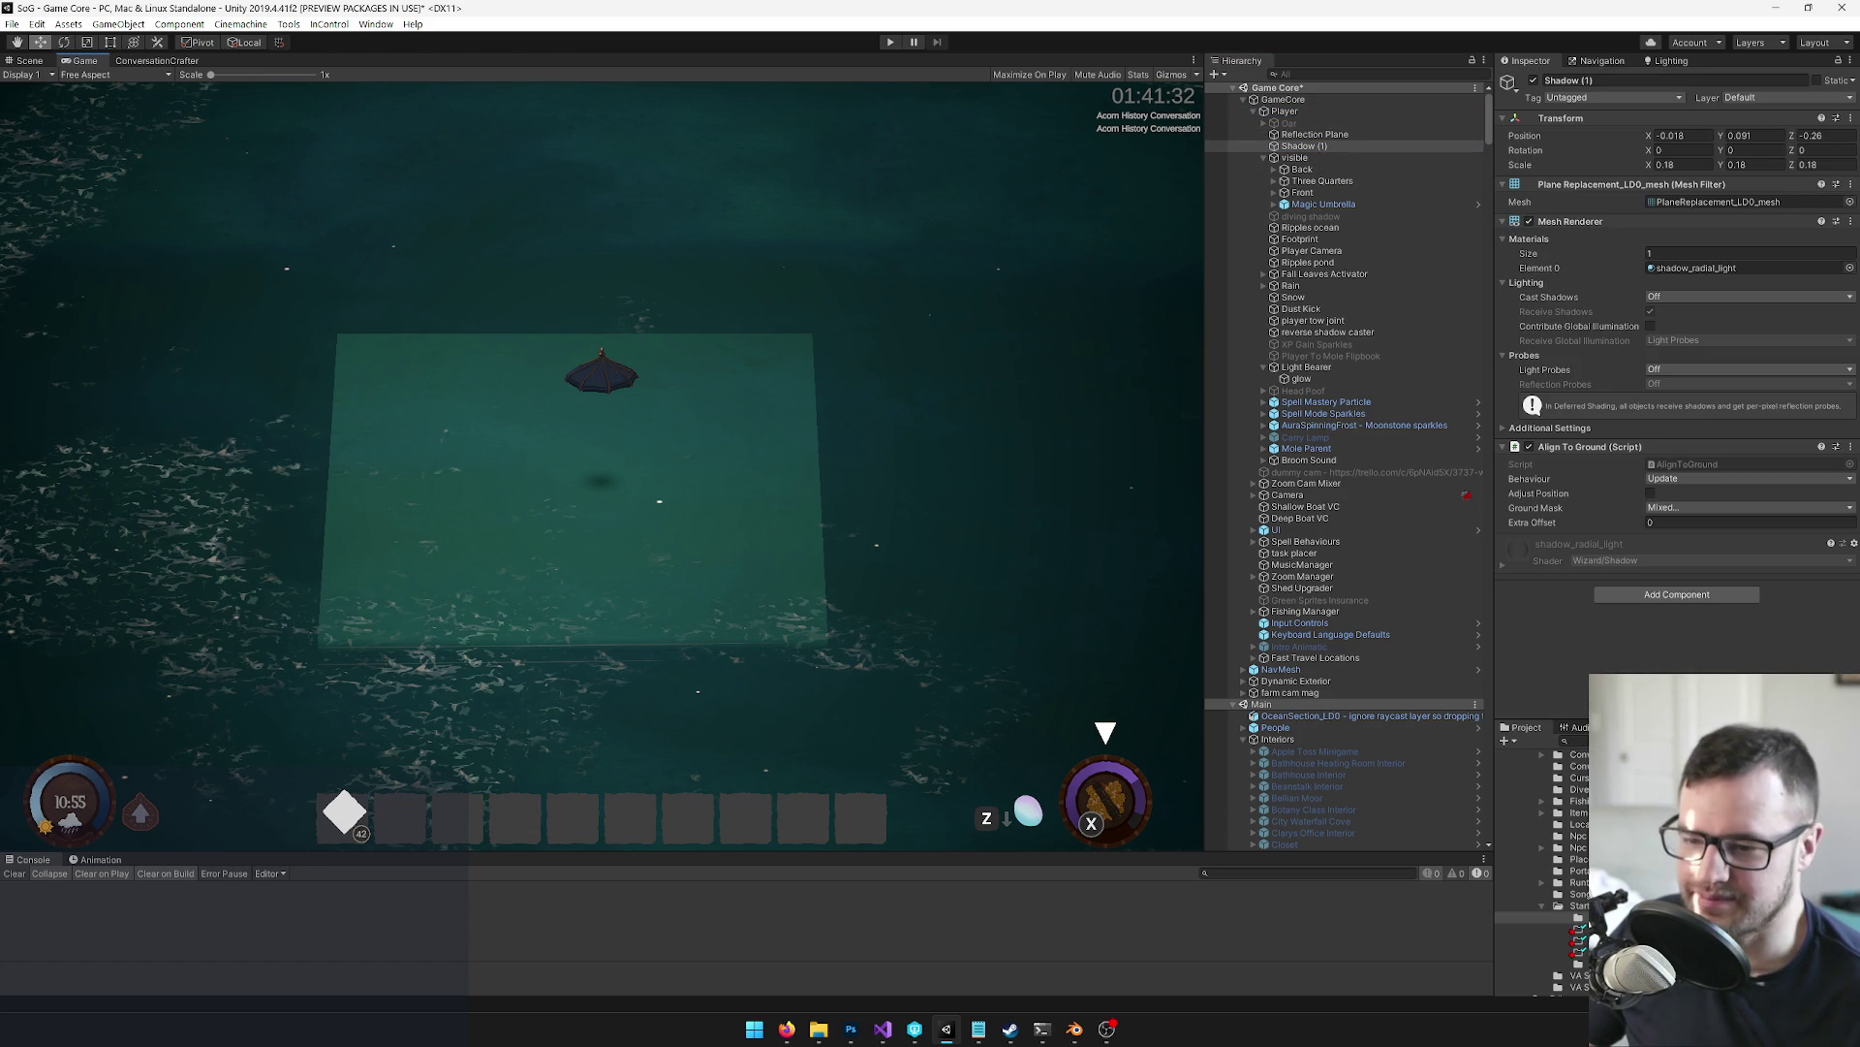
Untick Use Start Position in Sea Temple Start Settings and start play mode
{"action": "left_click", "coordinate": [1540, 928]}
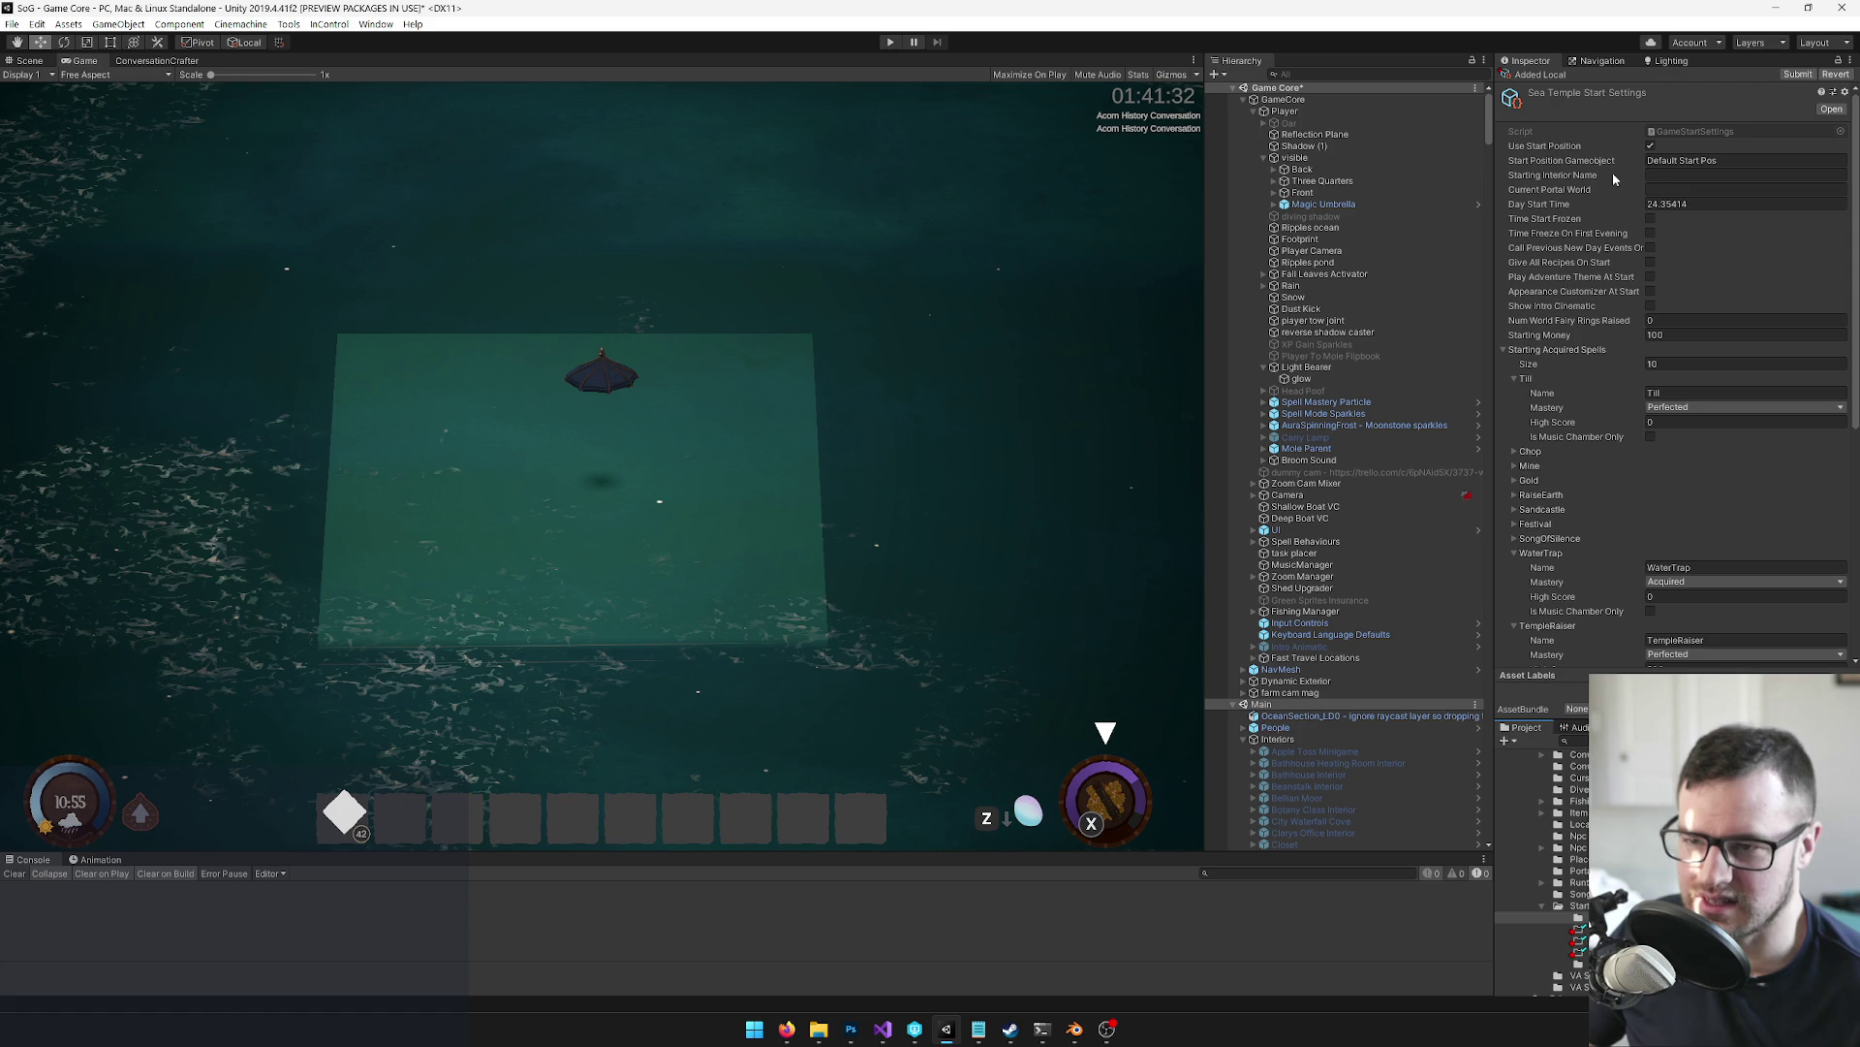
{"action": "left_click", "coordinate": [1650, 145]}
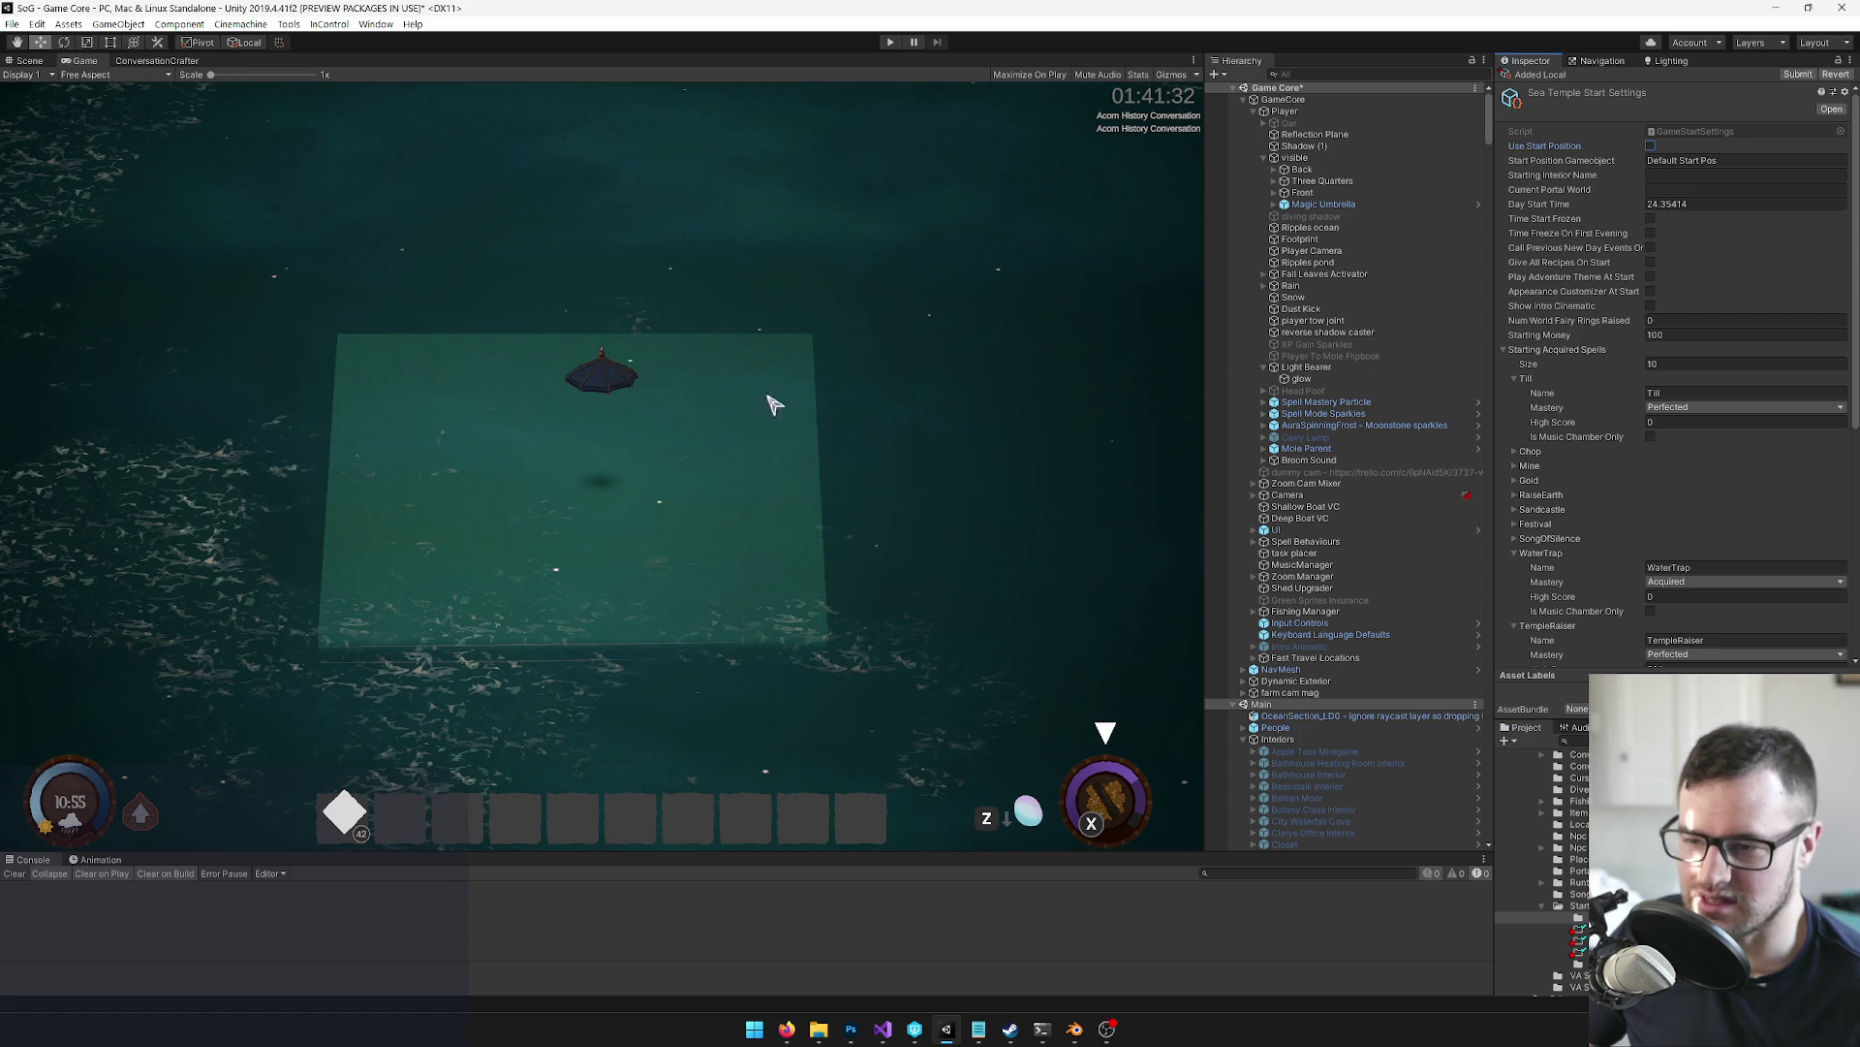
{"action": "left_click", "coordinate": [893, 43]}
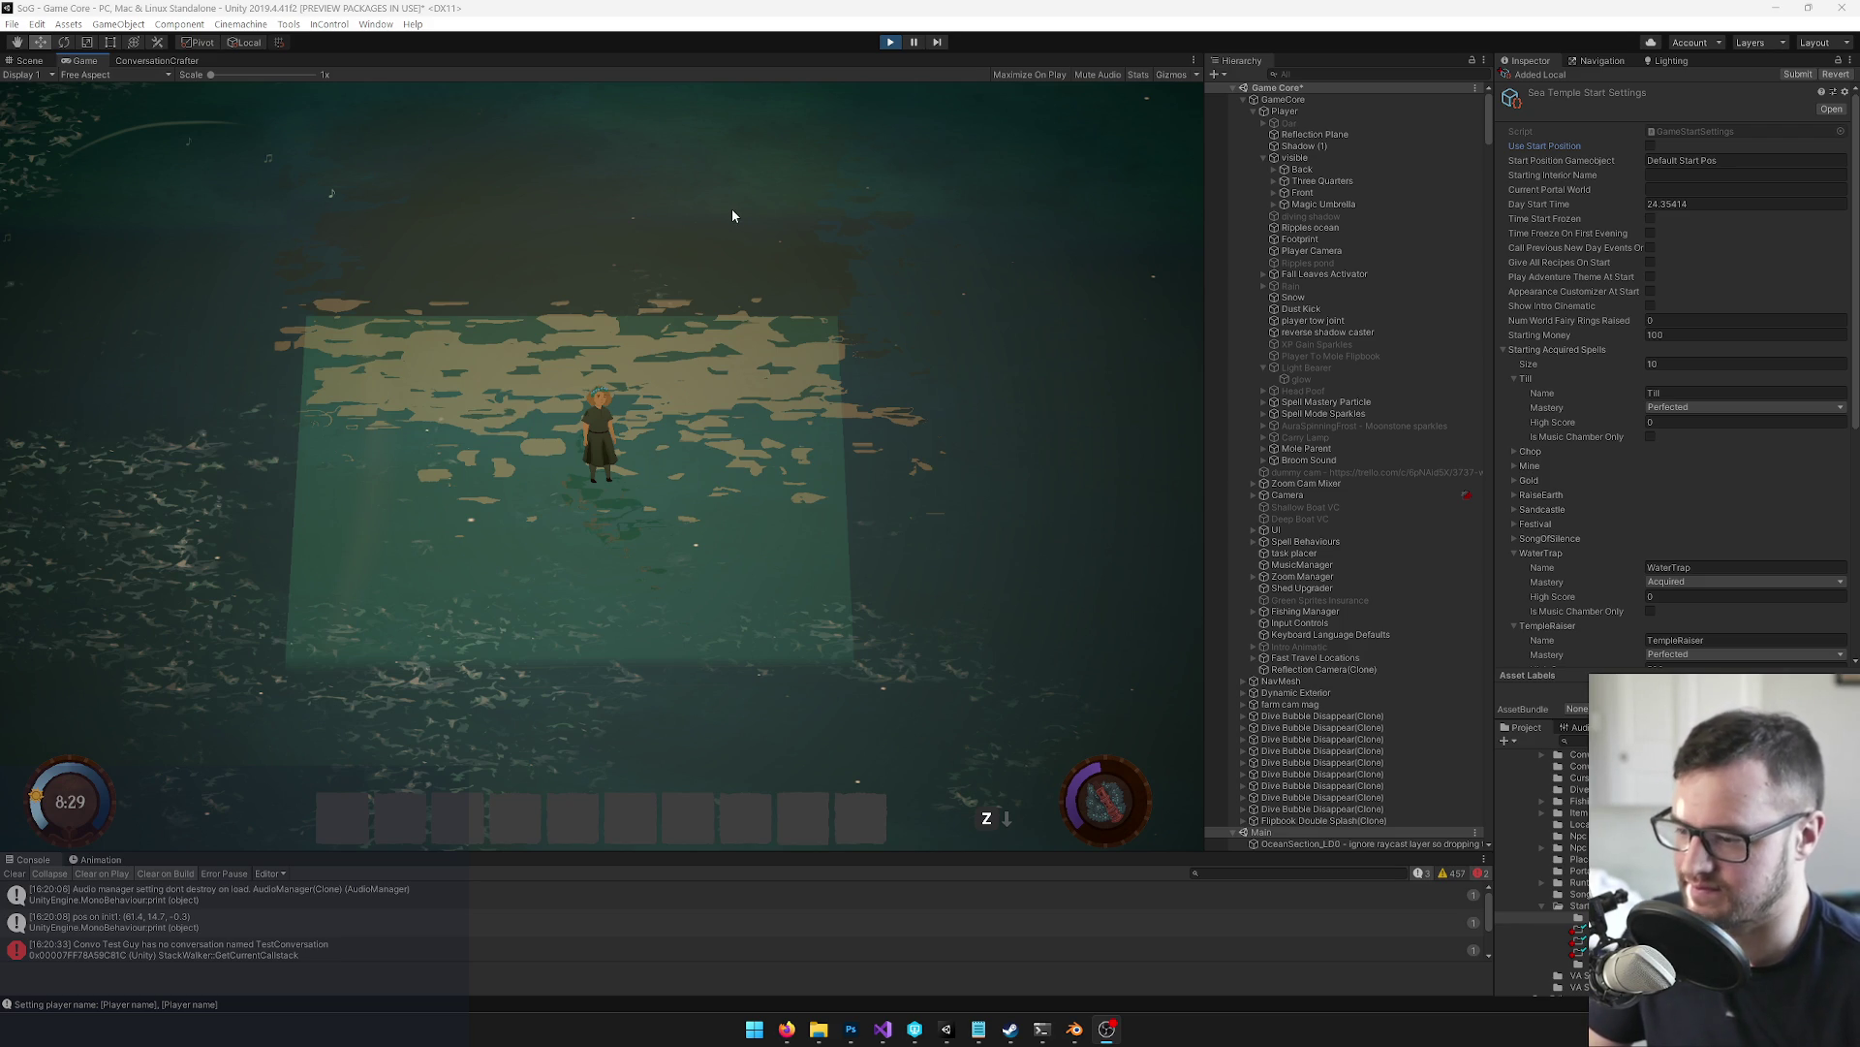
Open the Windows Start menu to launch Task Manager while the game loads
{"action": "key", "text": "super"}
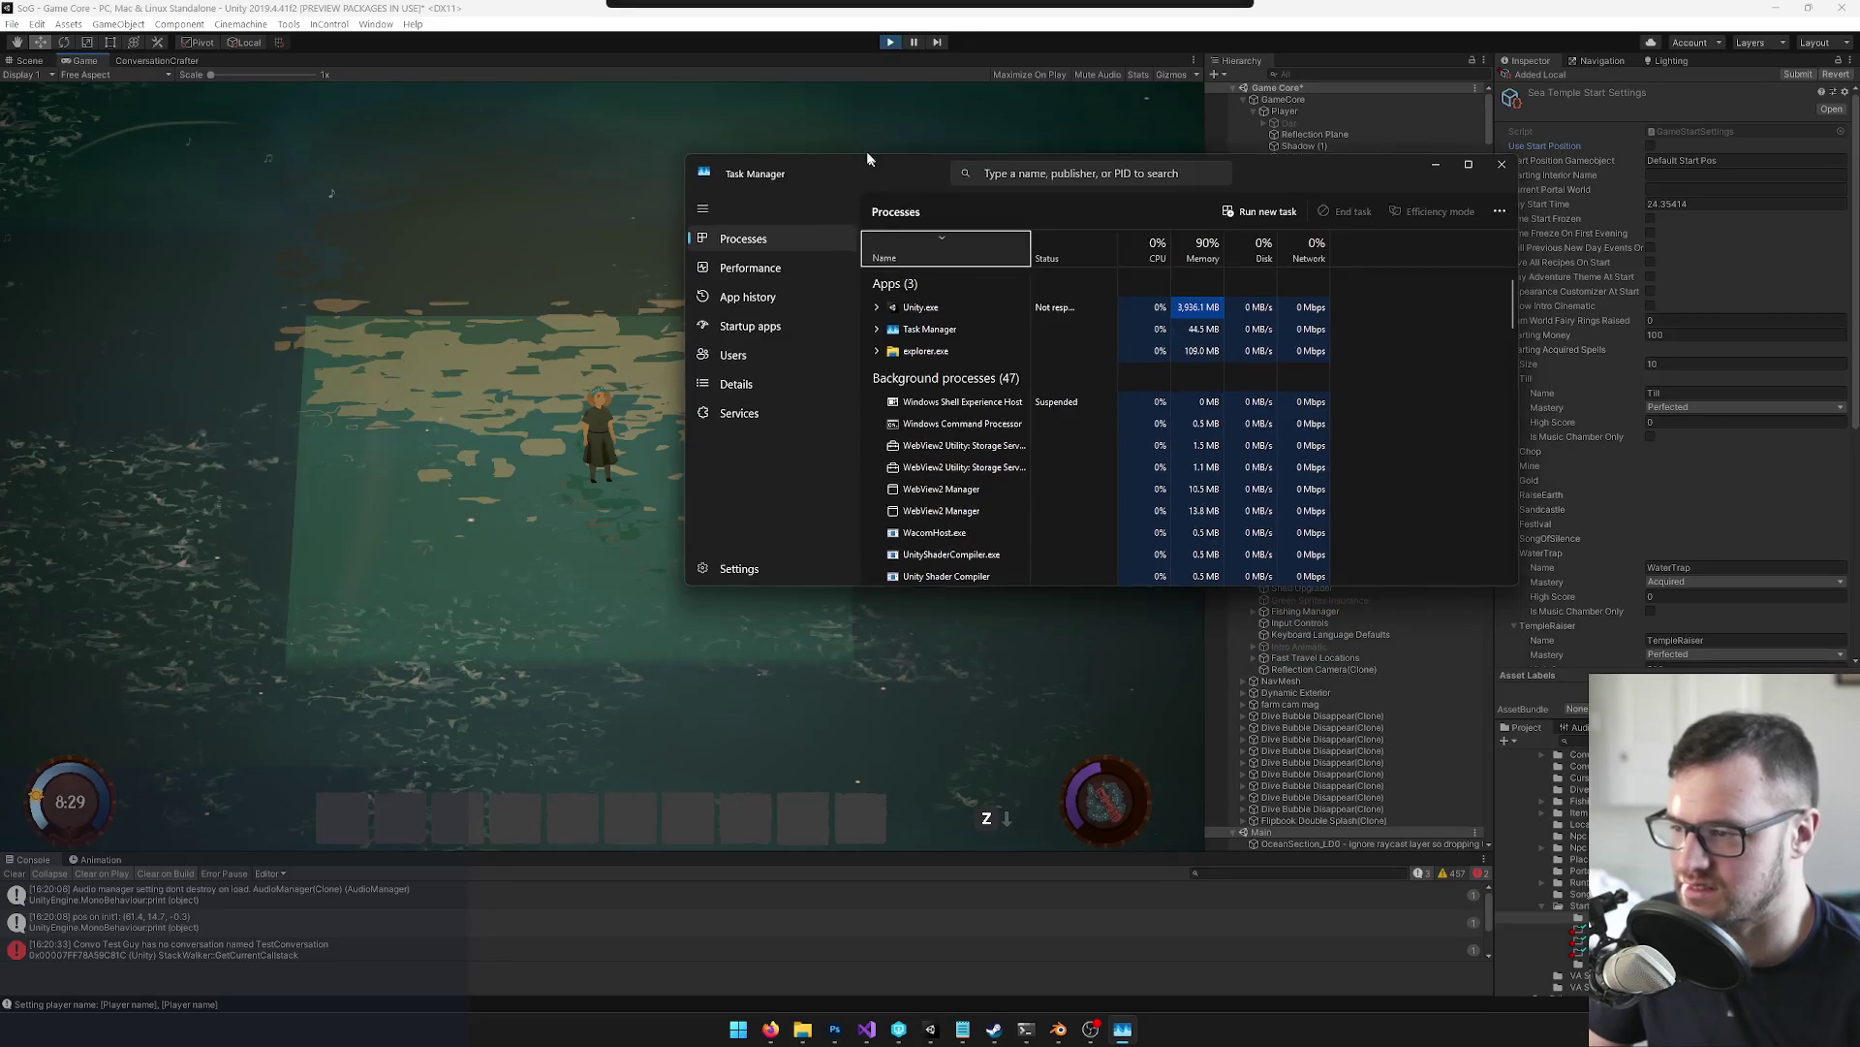
Sort Task Manager's processes by name, then by memory use, and close it
{"action": "left_click", "coordinate": [930, 231]}
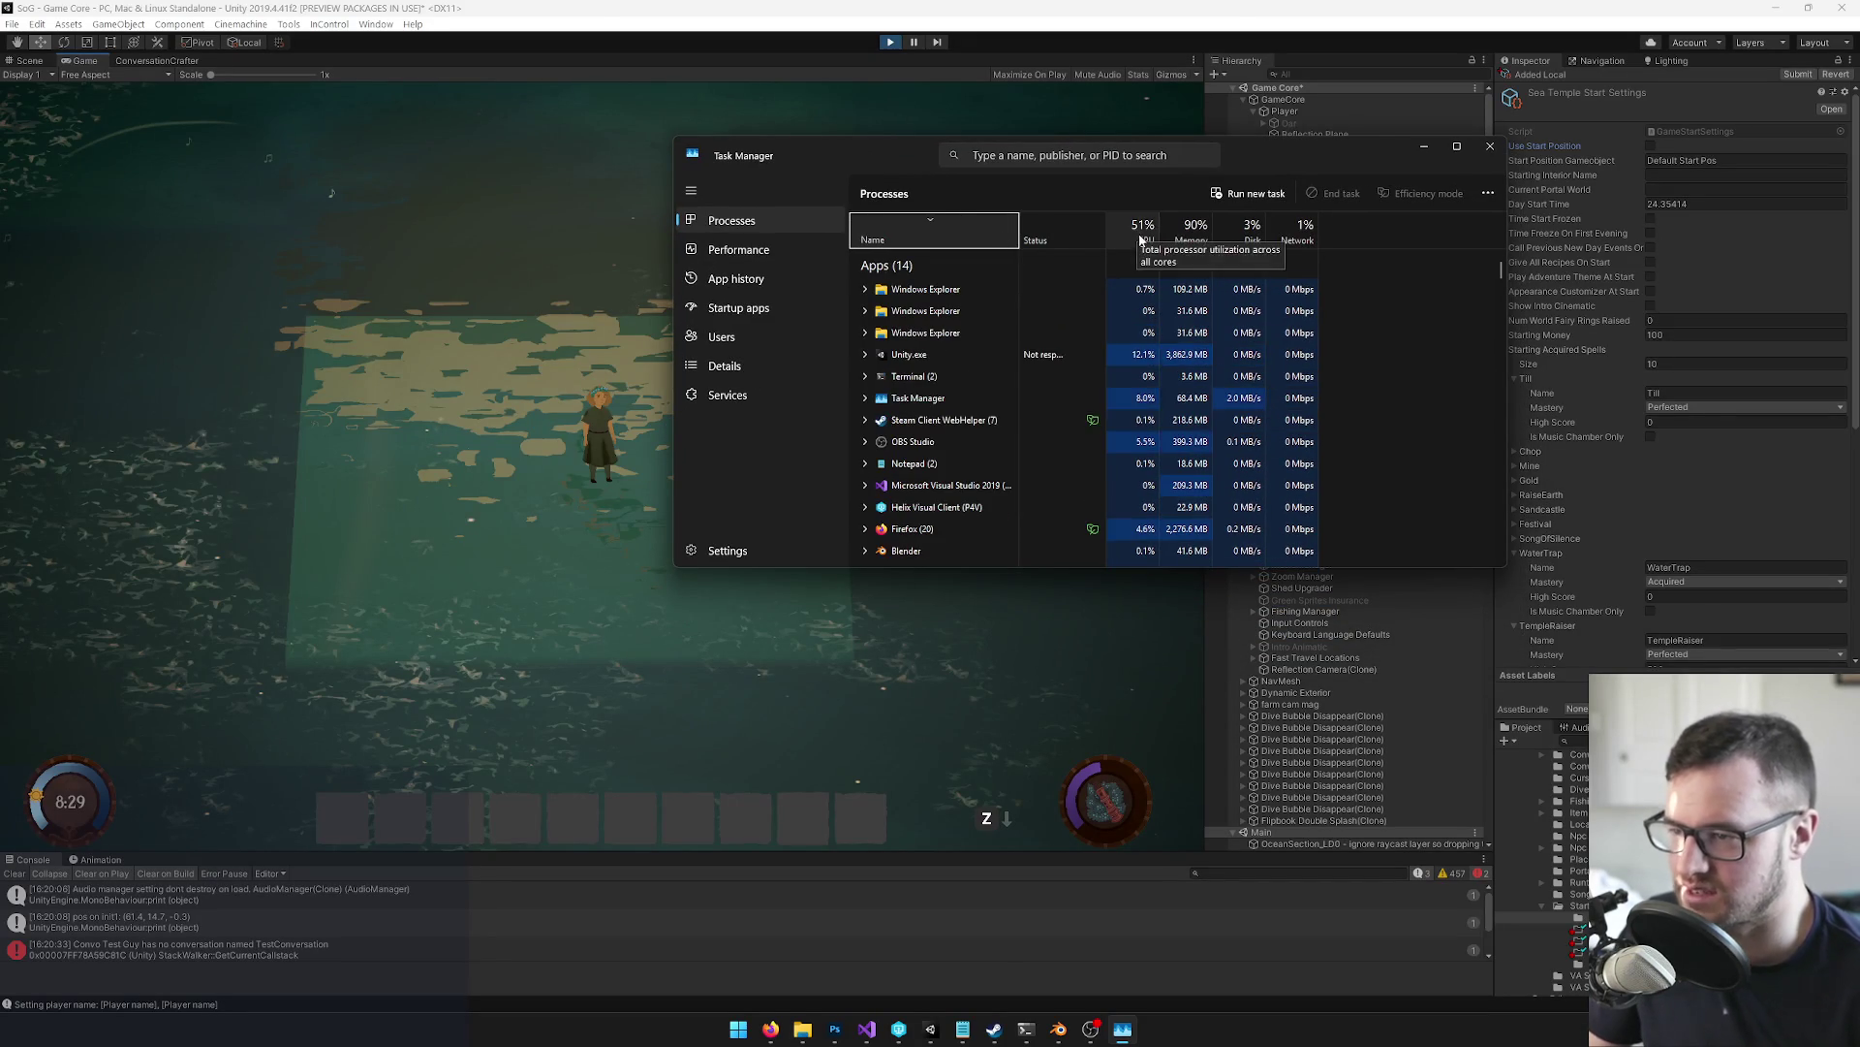
{"action": "left_click", "coordinate": [1193, 241]}
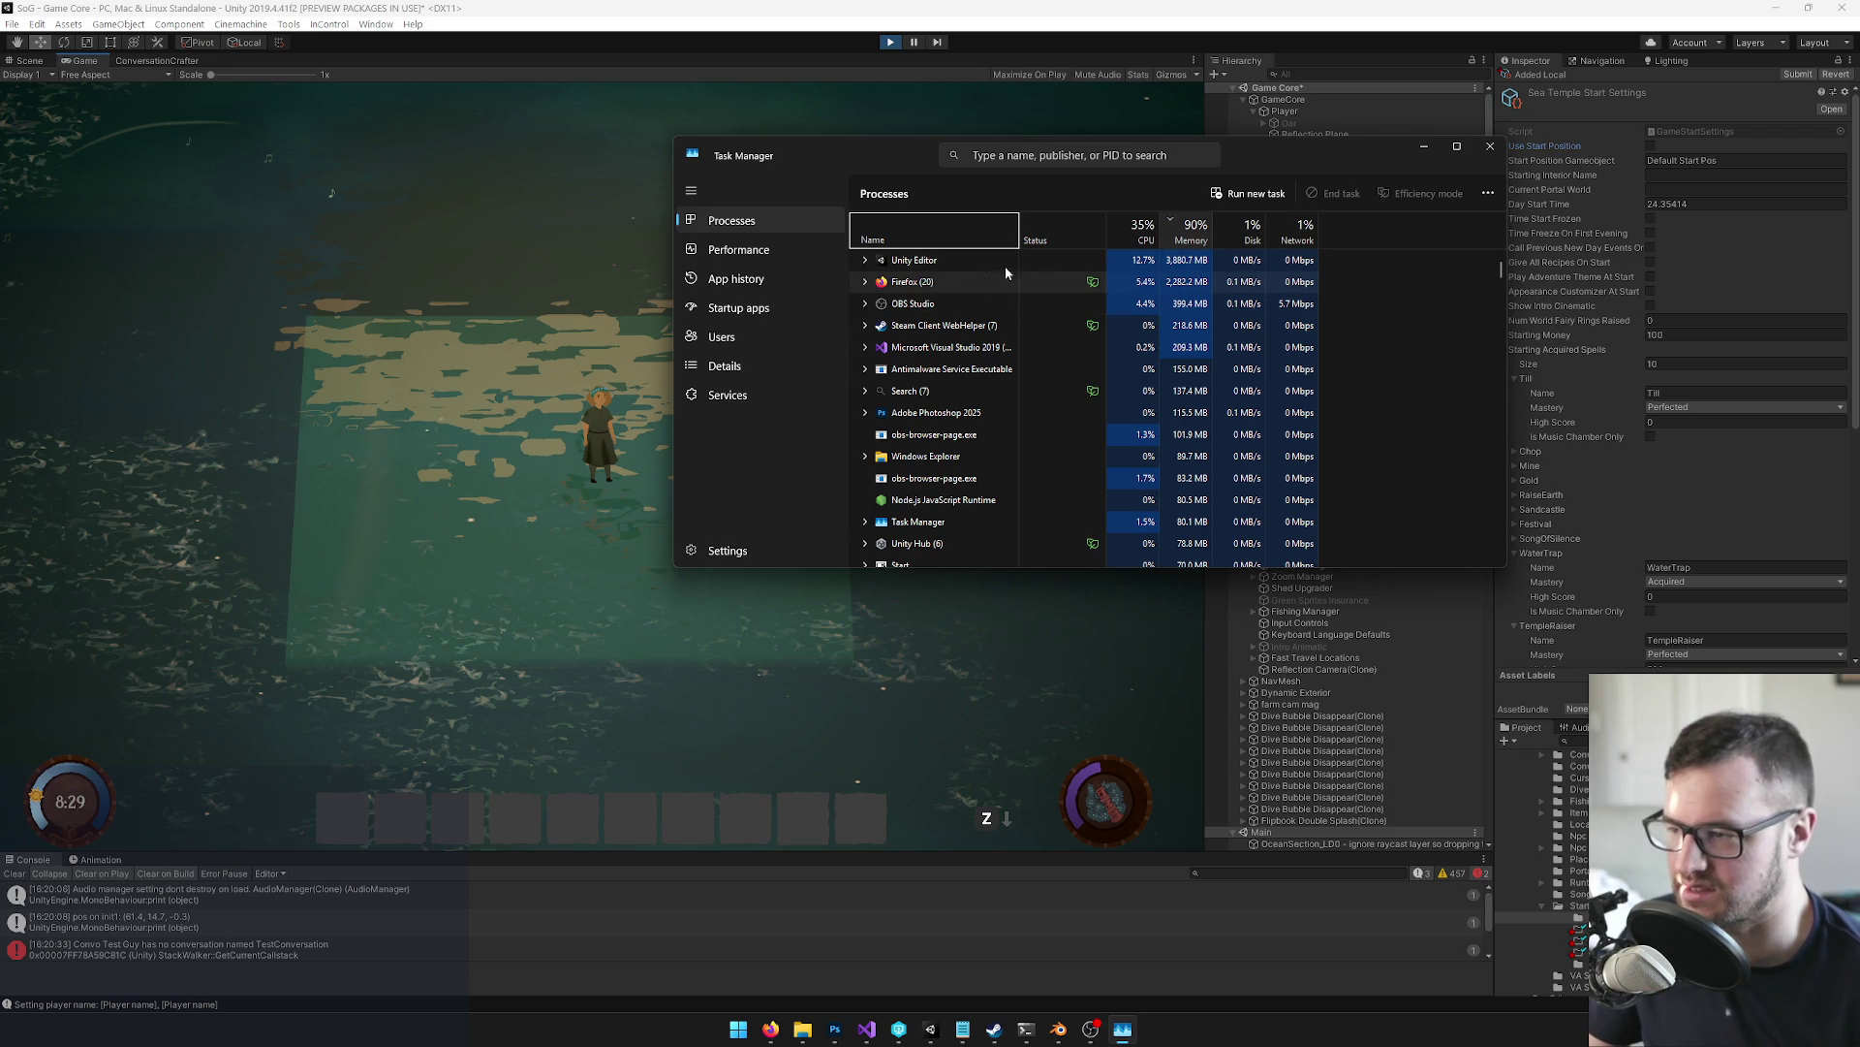
{"action": "left_click", "coordinate": [1490, 146]}
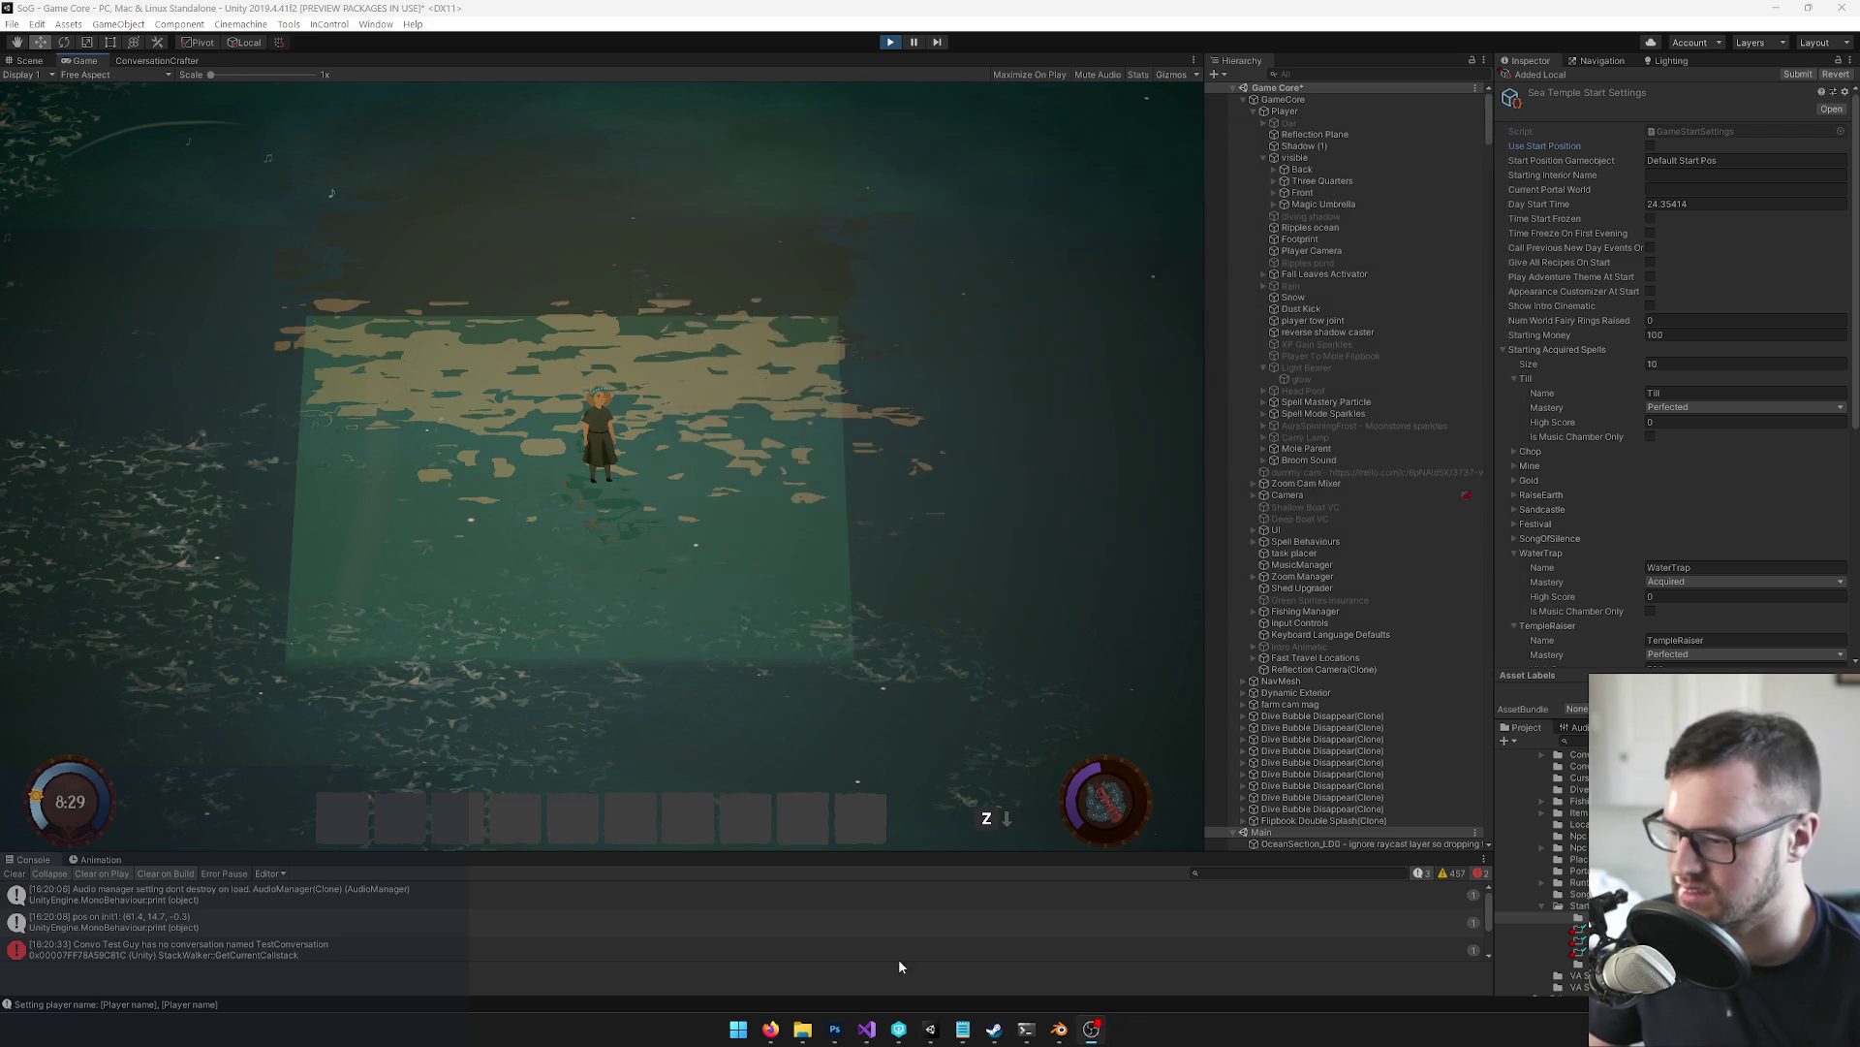
Slide the Firefox playthrough notes window mostly off-screen and minimize the Trello window
{"action": "mouse_move", "coordinate": [786, 1029]}
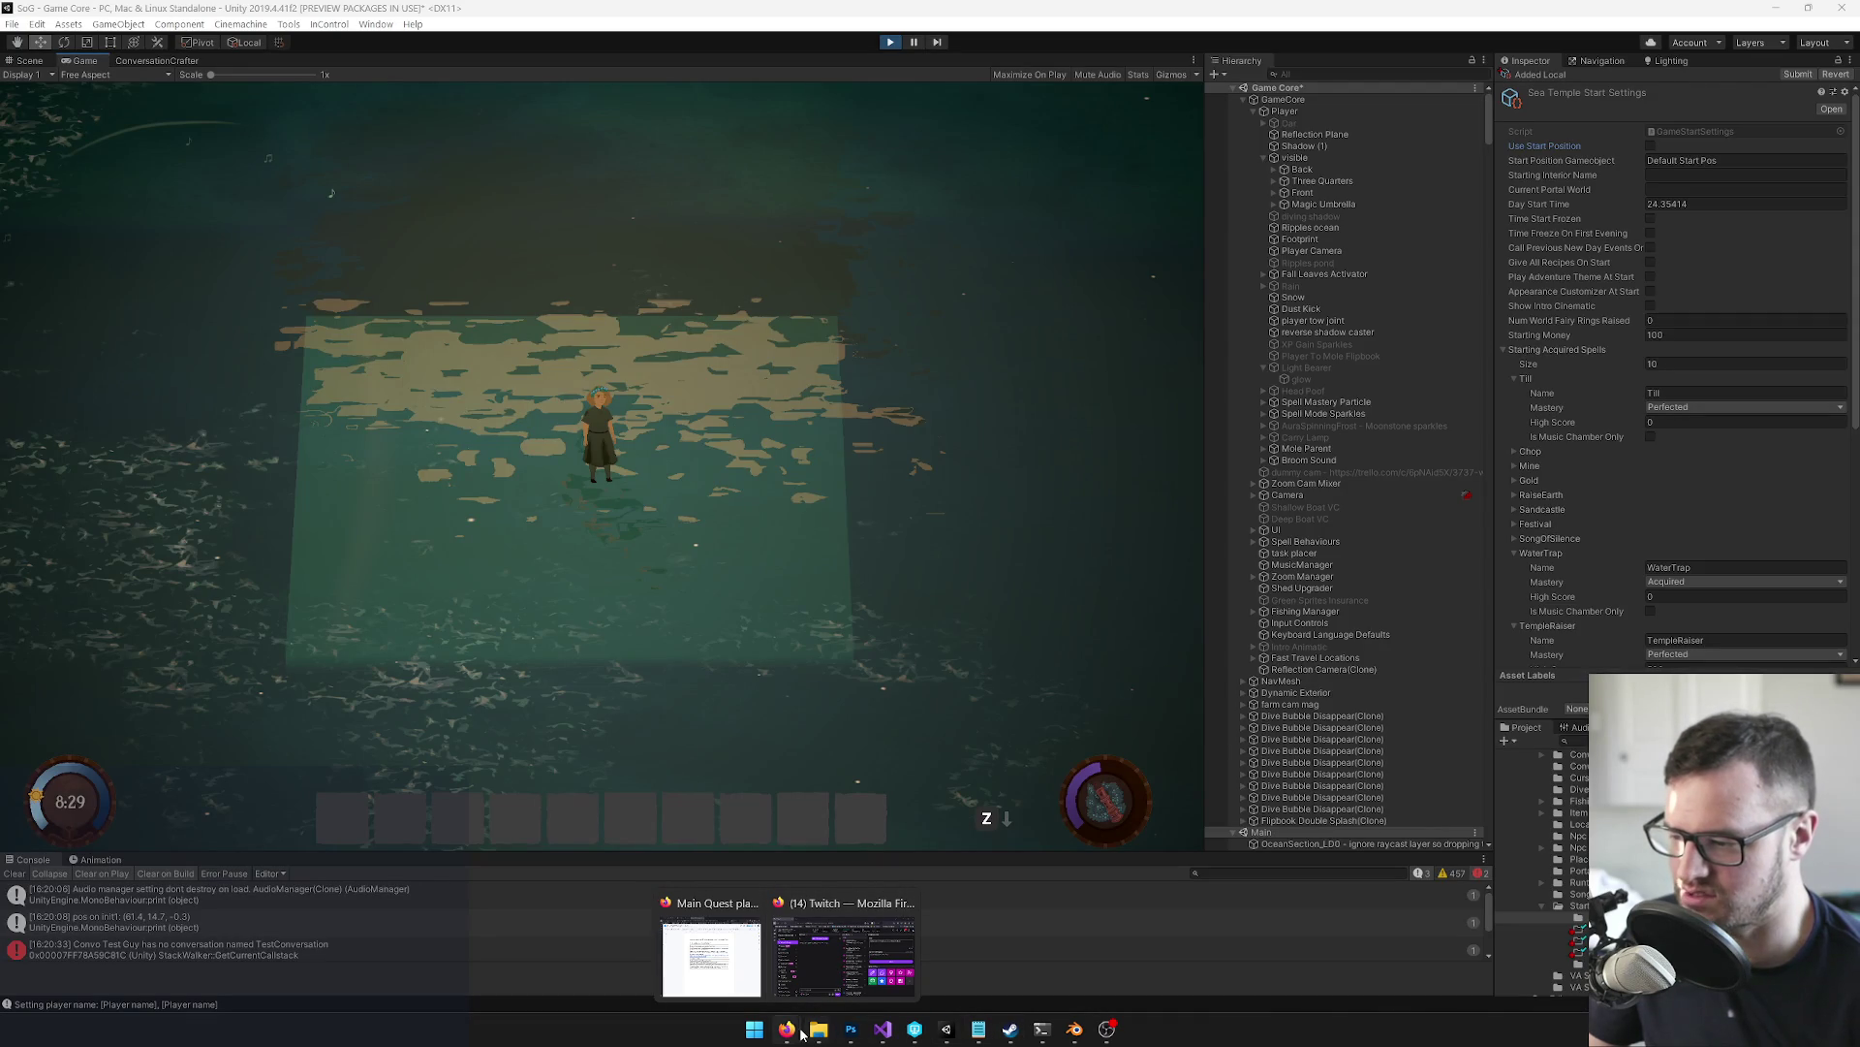
{"action": "left_click", "coordinate": [711, 957]}
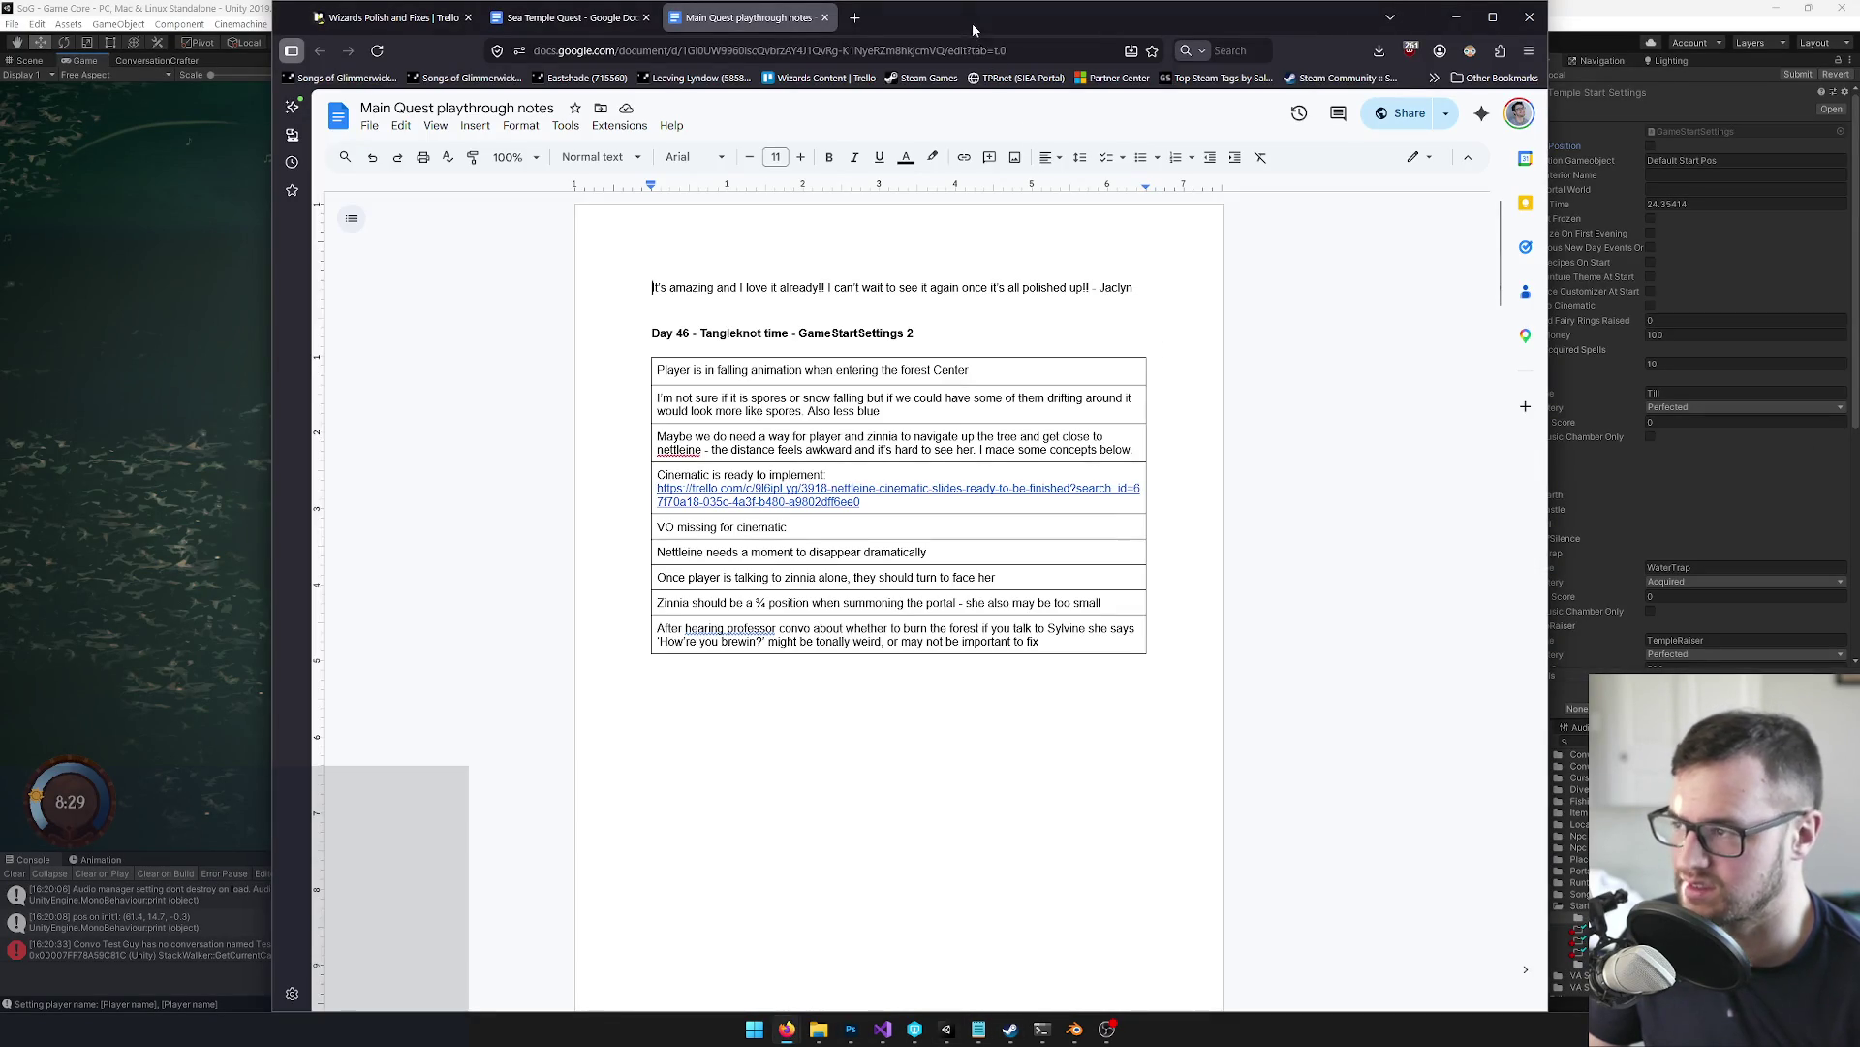
{"action": "left_click_drag", "start_coordinate": [973, 23], "coordinate": [979, 19]}
{"action": "mouse_move", "coordinate": [1485, 383]}
{"action": "left_mouse_down"}
{"action": "mouse_move", "coordinate": [1856, 392]}
{"action": "mouse_move", "coordinate": [1282, 413]}
{"action": "mouse_move", "coordinate": [1143, 323]}
{"action": "left_mouse_up"}
{"action": "left_click", "coordinate": [1461, 350]}
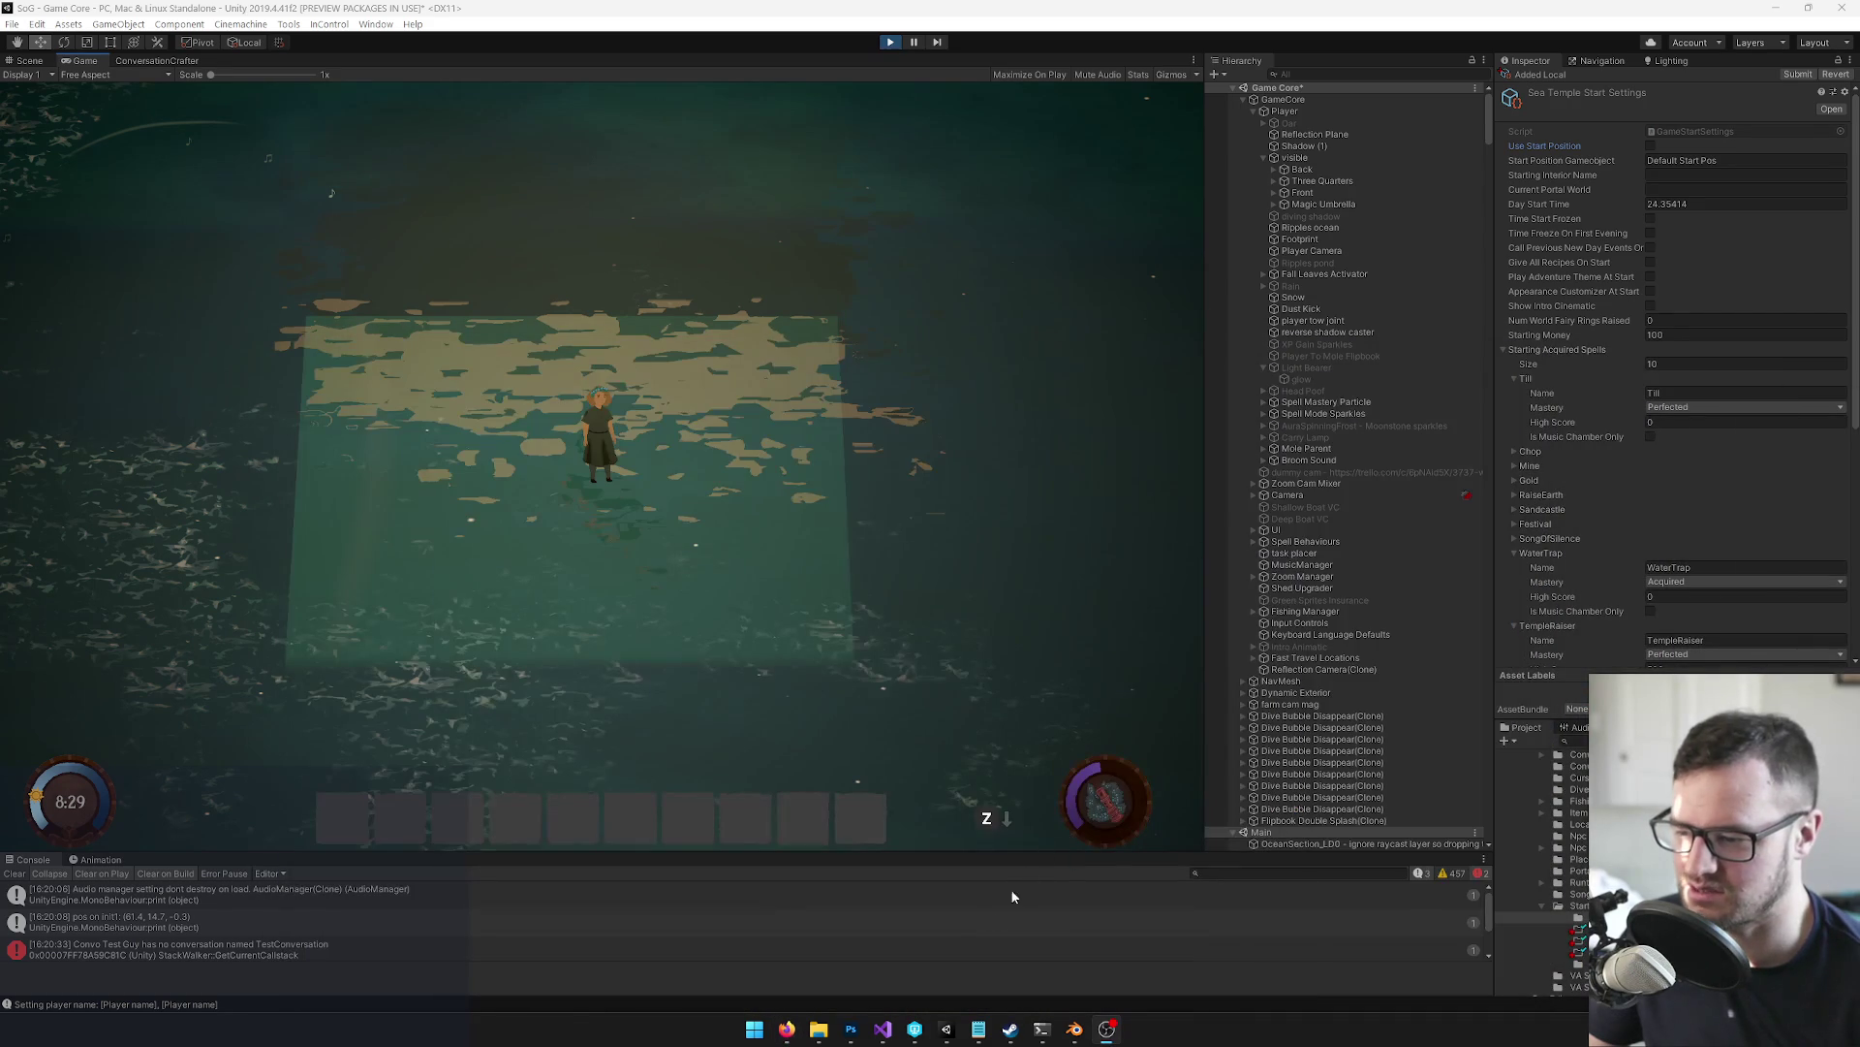
Switch back to Unity, then over to the SeaTemple file in Blender
{"action": "left_click", "coordinate": [947, 1029]}
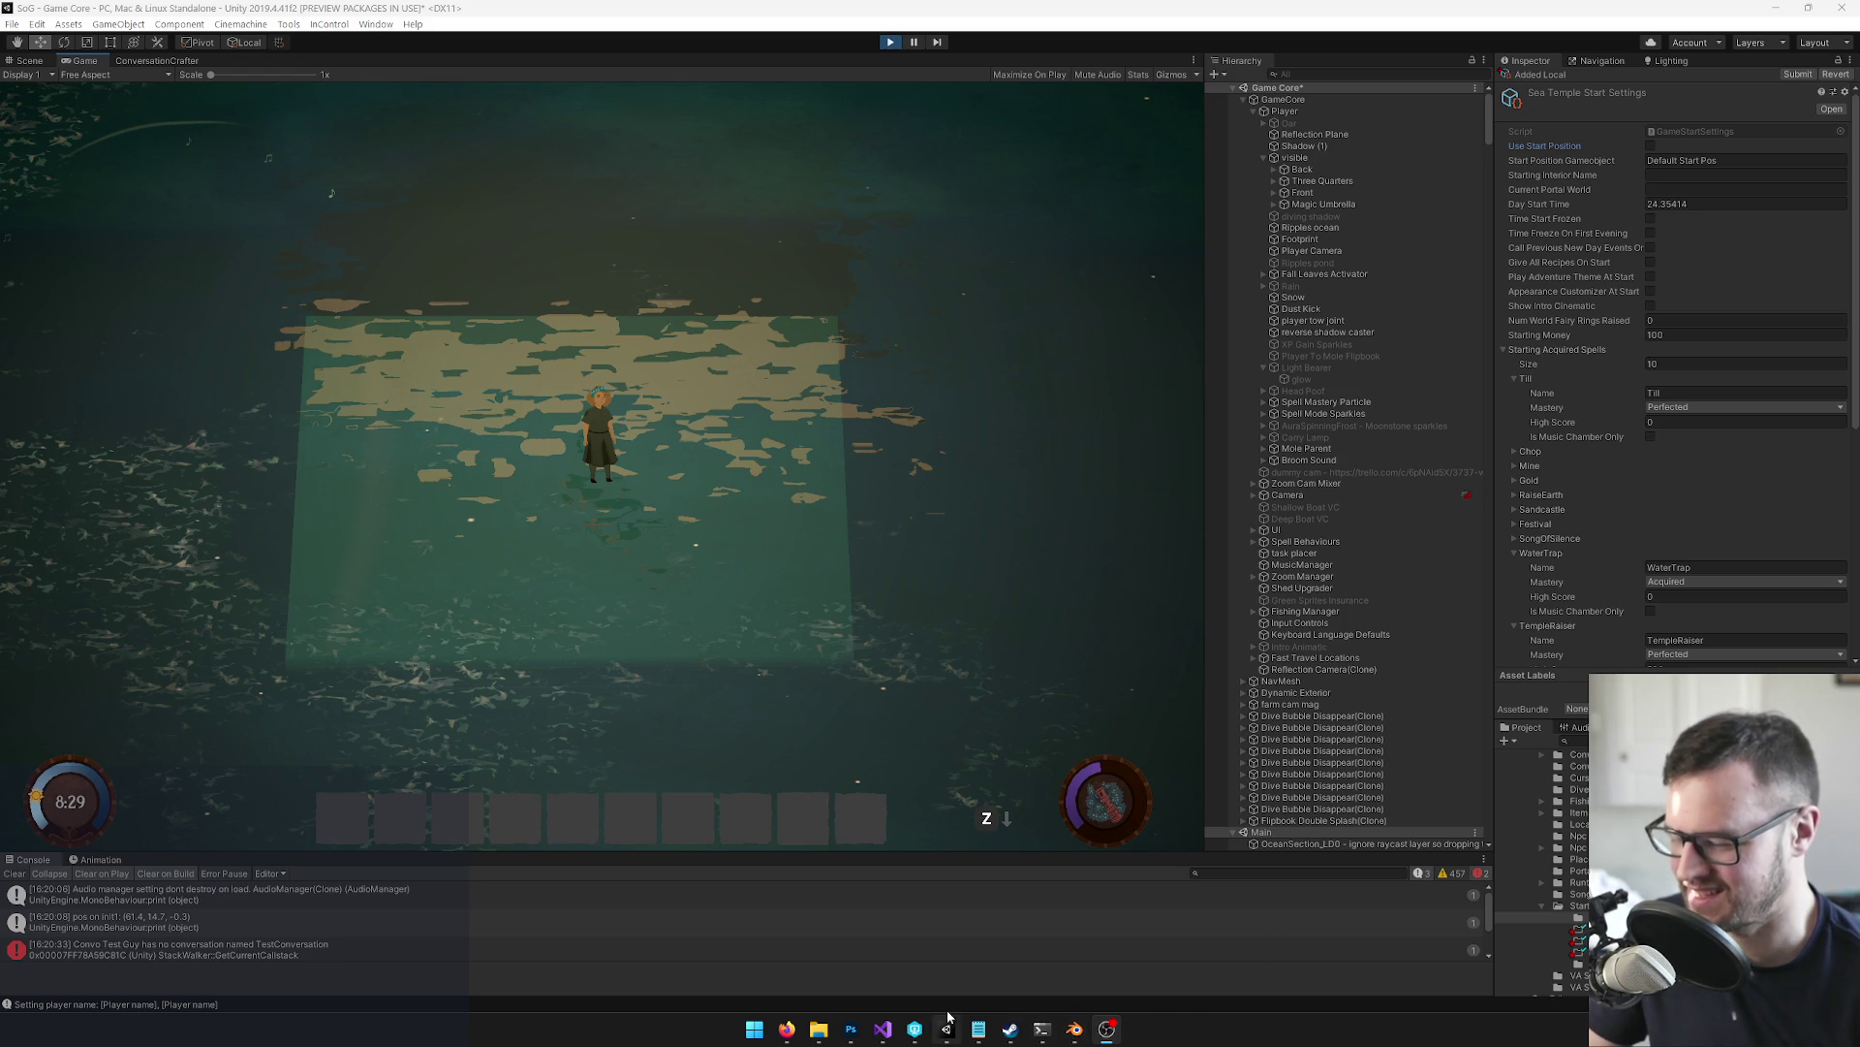
{"action": "mouse_move", "coordinate": [819, 1027]}
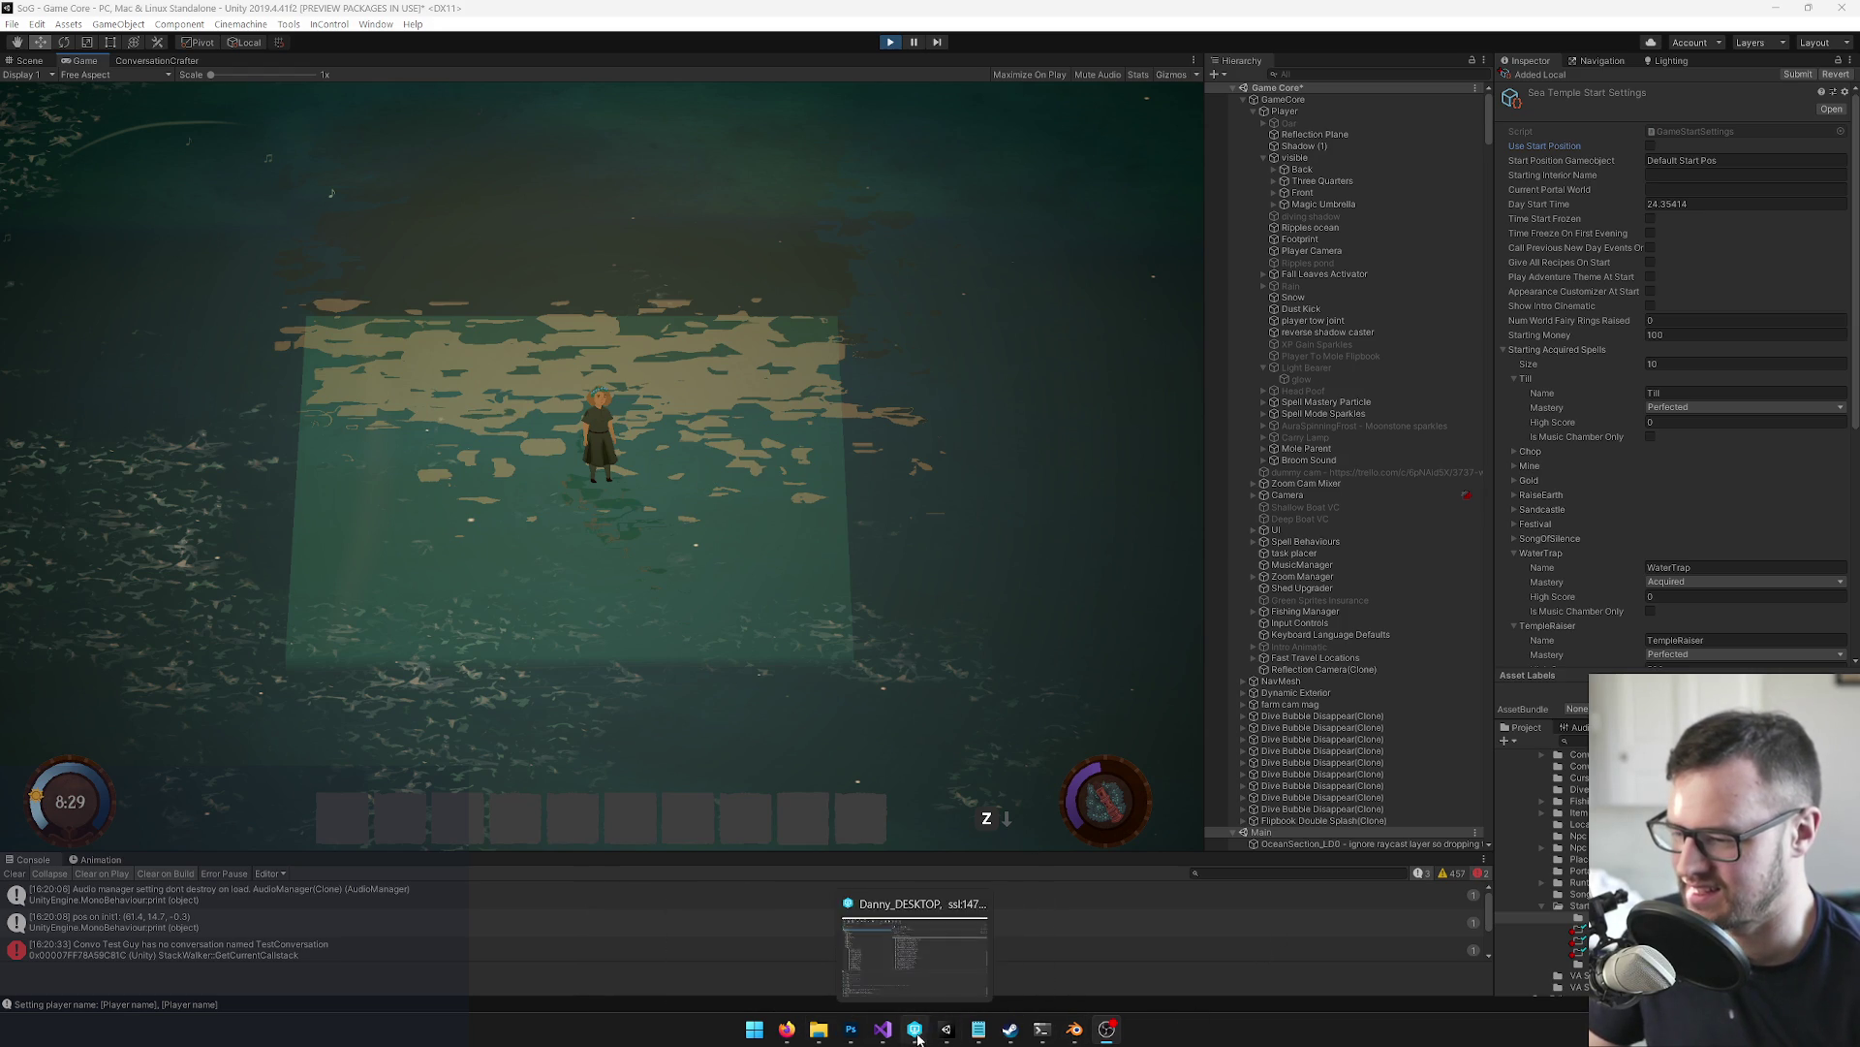
{"action": "left_click", "coordinate": [1073, 1030]}
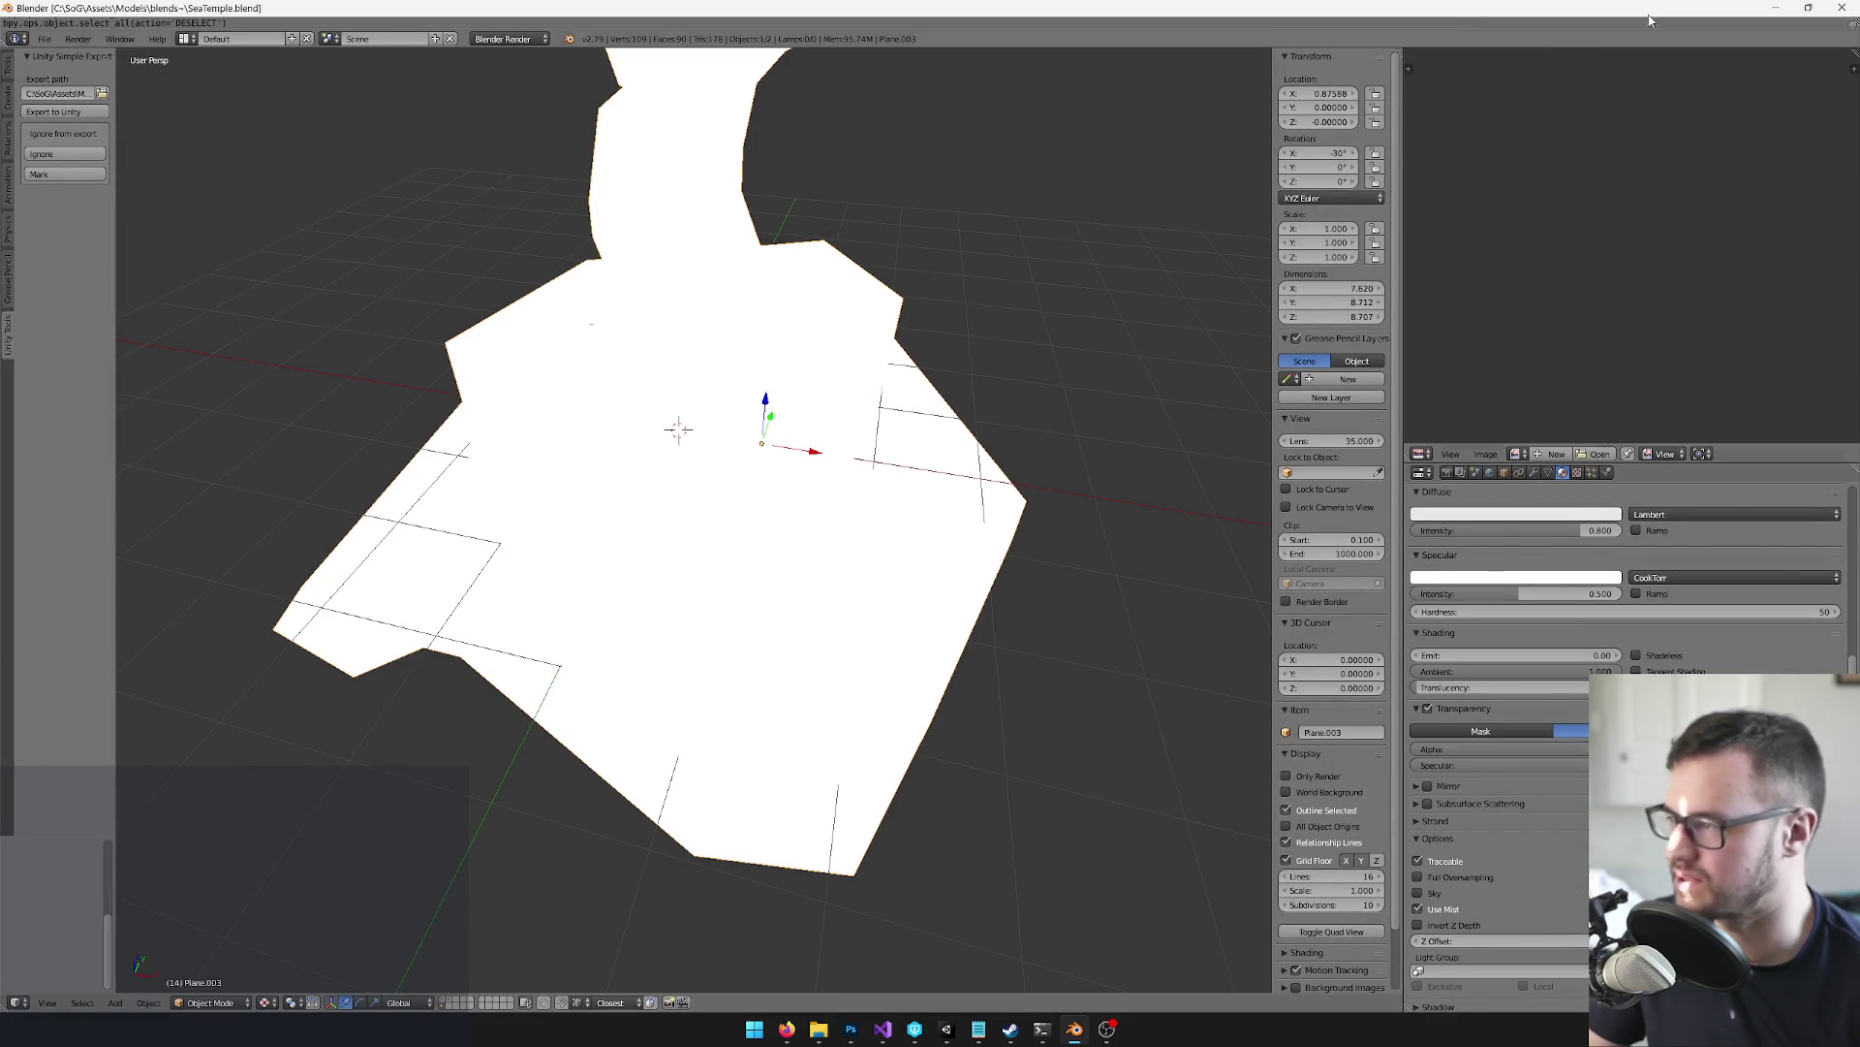
Close Blender's SeaTemple window to return to the running Unity game
{"action": "left_click", "coordinate": [1841, 7]}
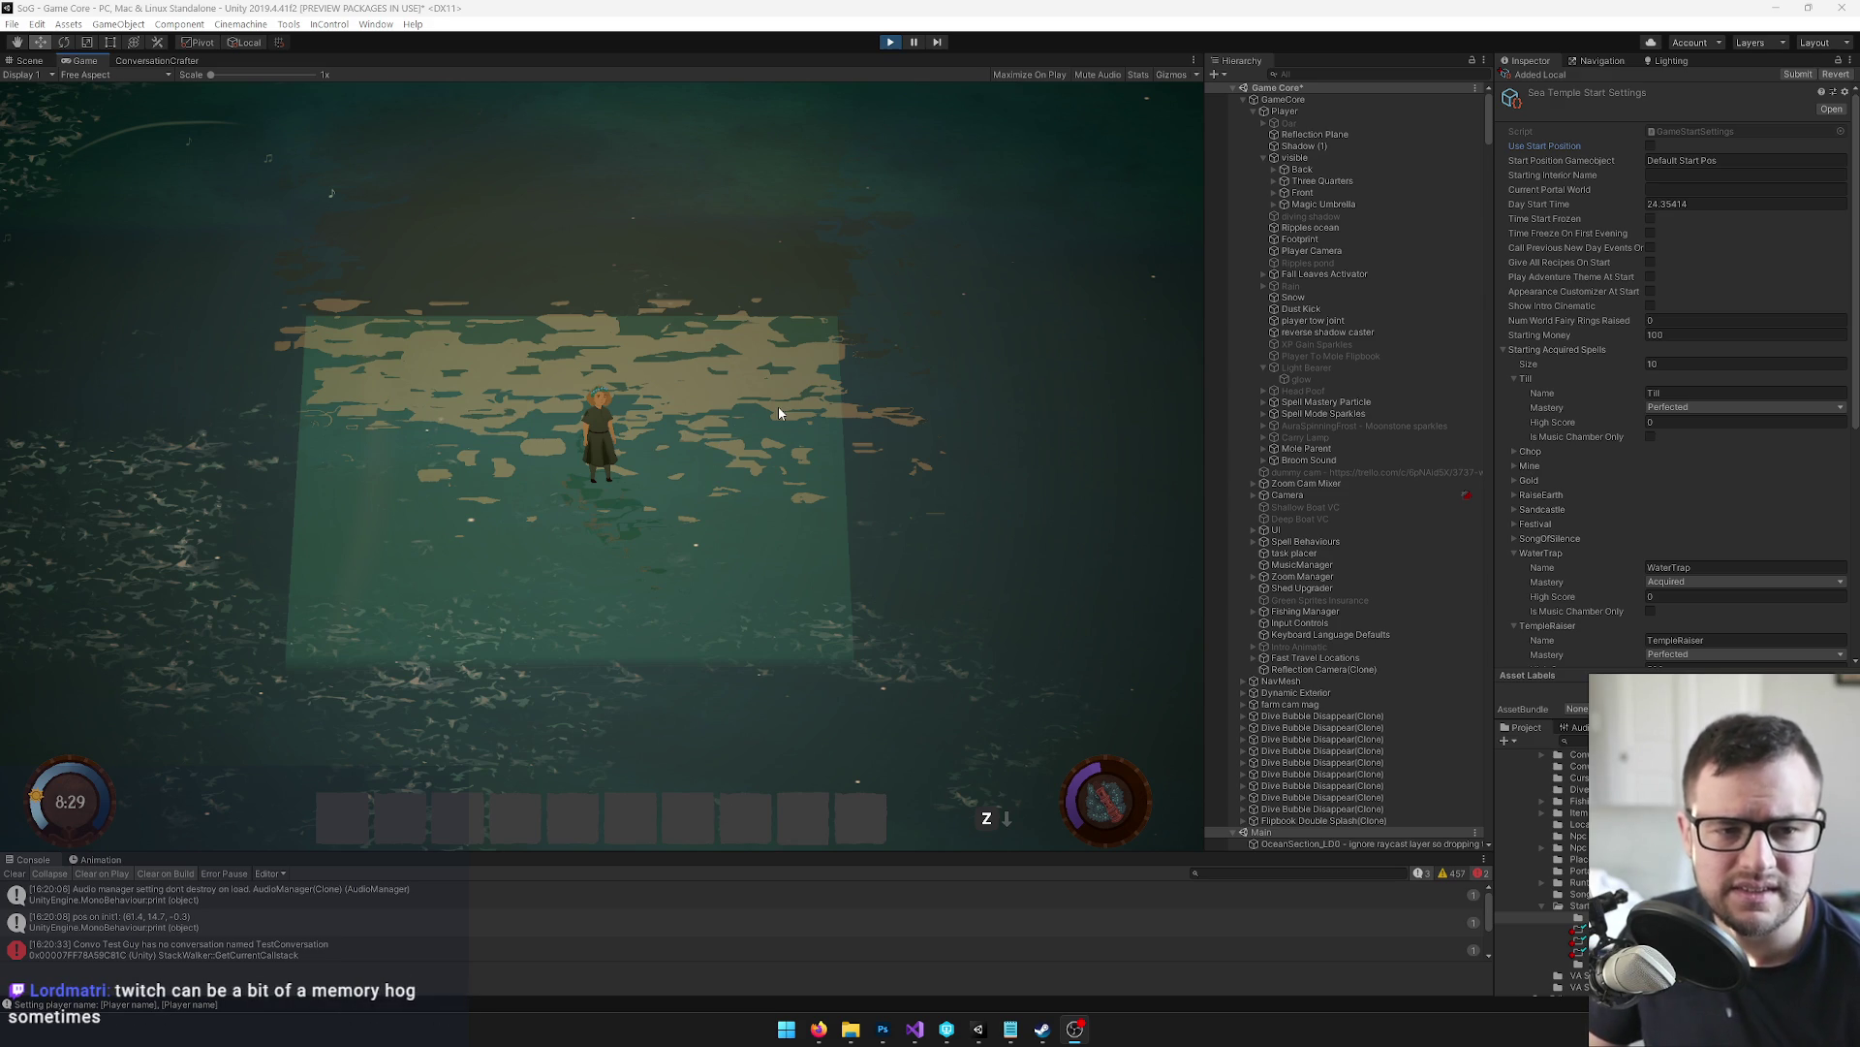
Bring up Task Manager's process list sorted by memory, showing 88% in use
{"action": "mouse_move", "coordinate": [819, 1029]}
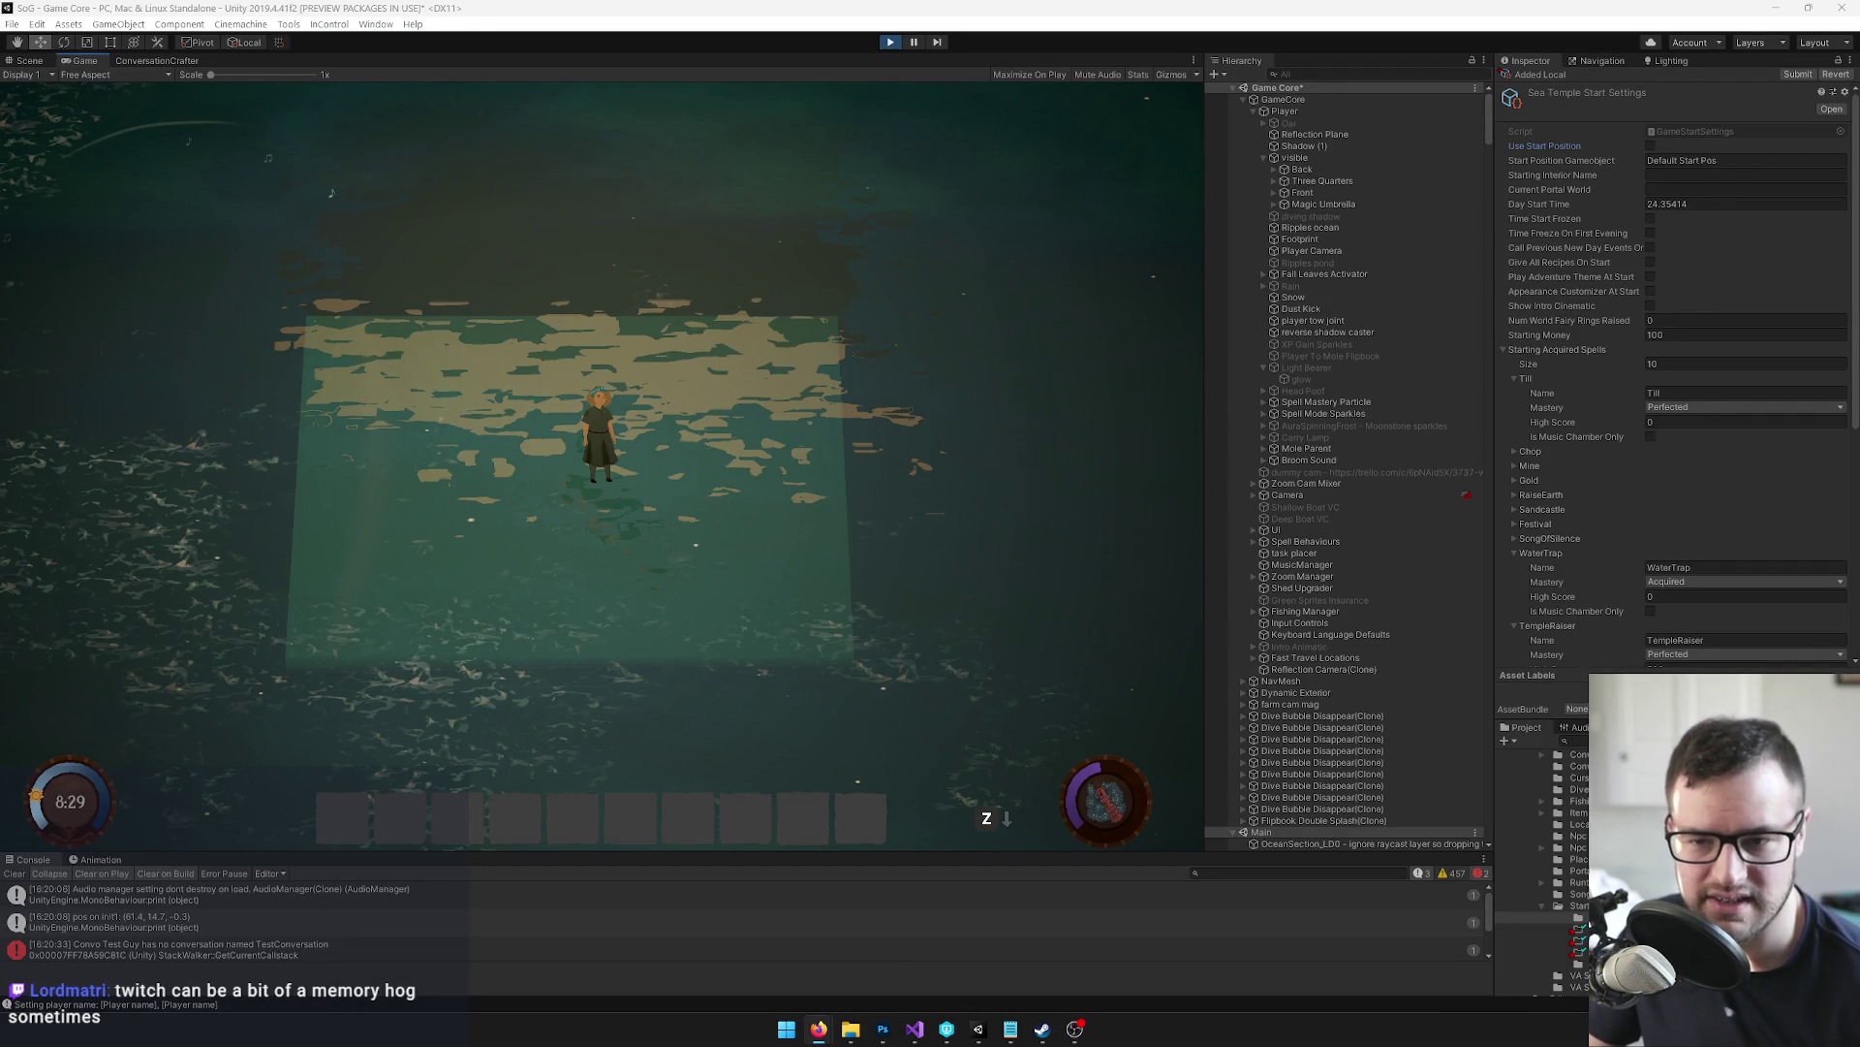
{"action": "key", "text": "alt+Tab"}
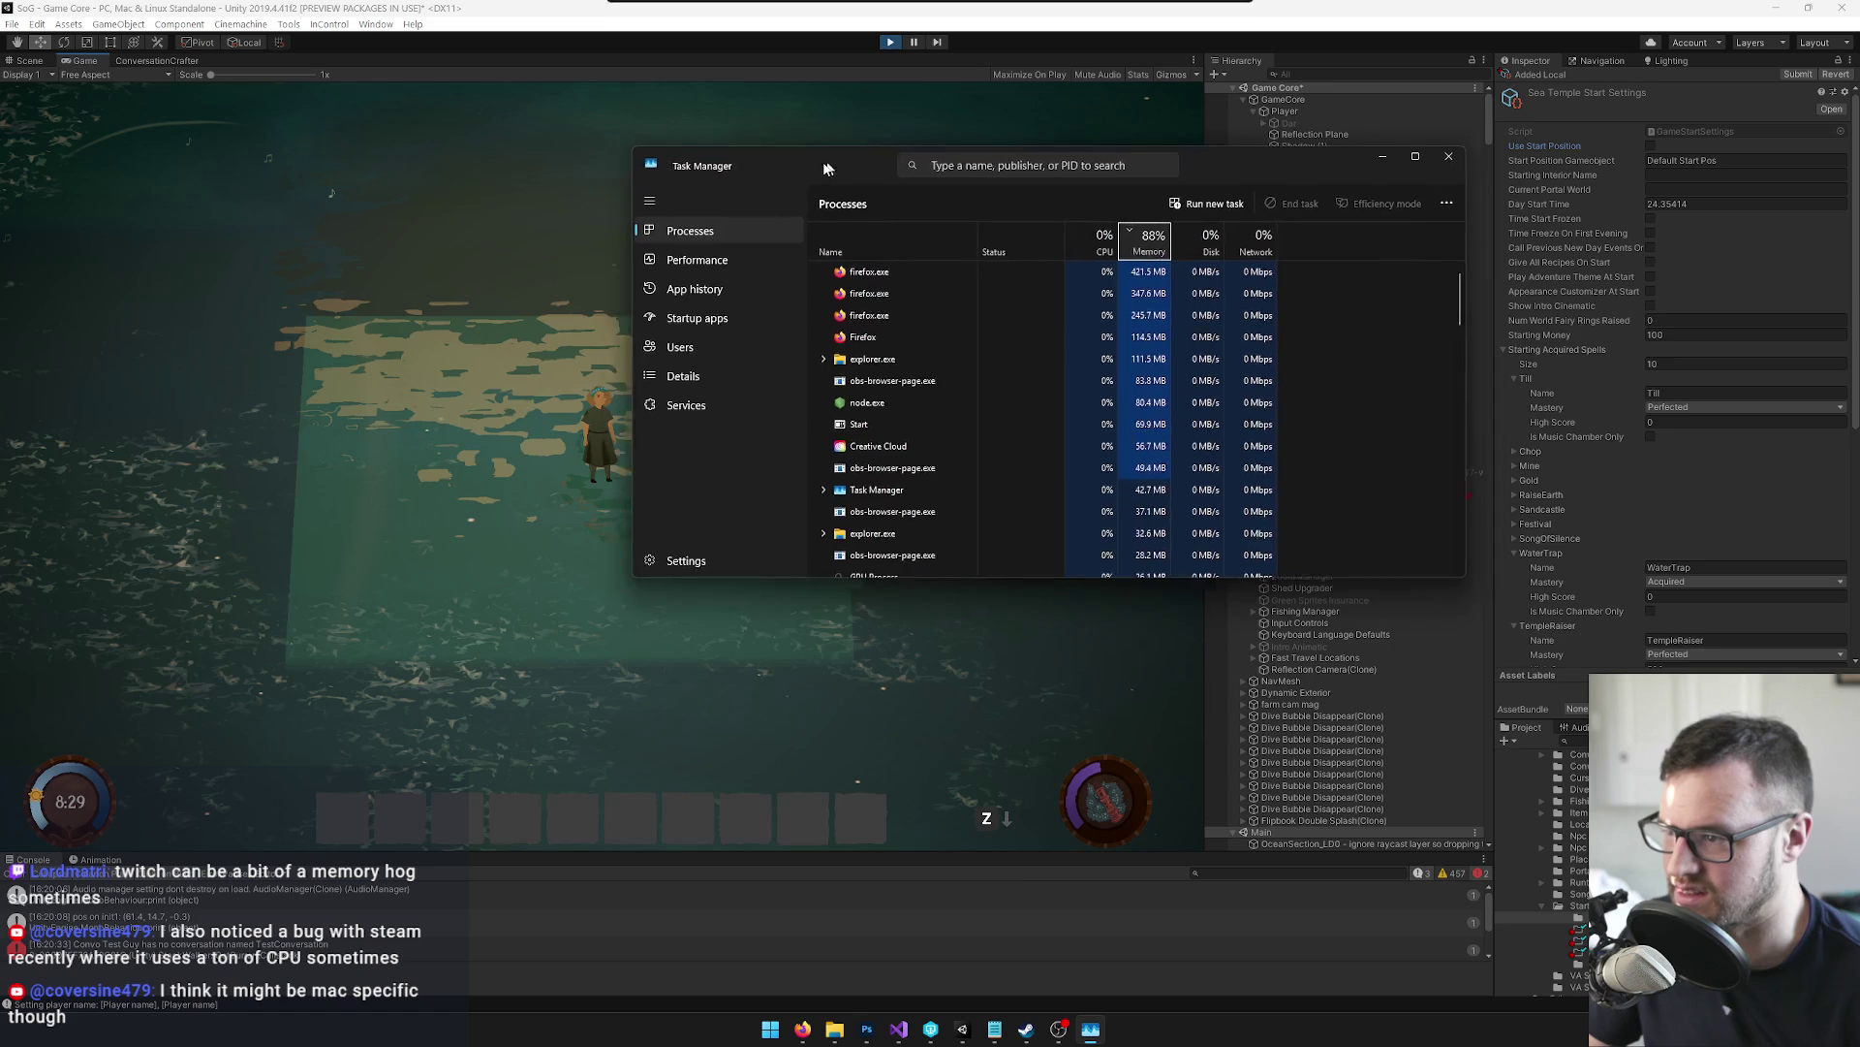
Select the Unity Editor process in Task Manager and end its task
{"action": "left_click", "coordinate": [877, 317]}
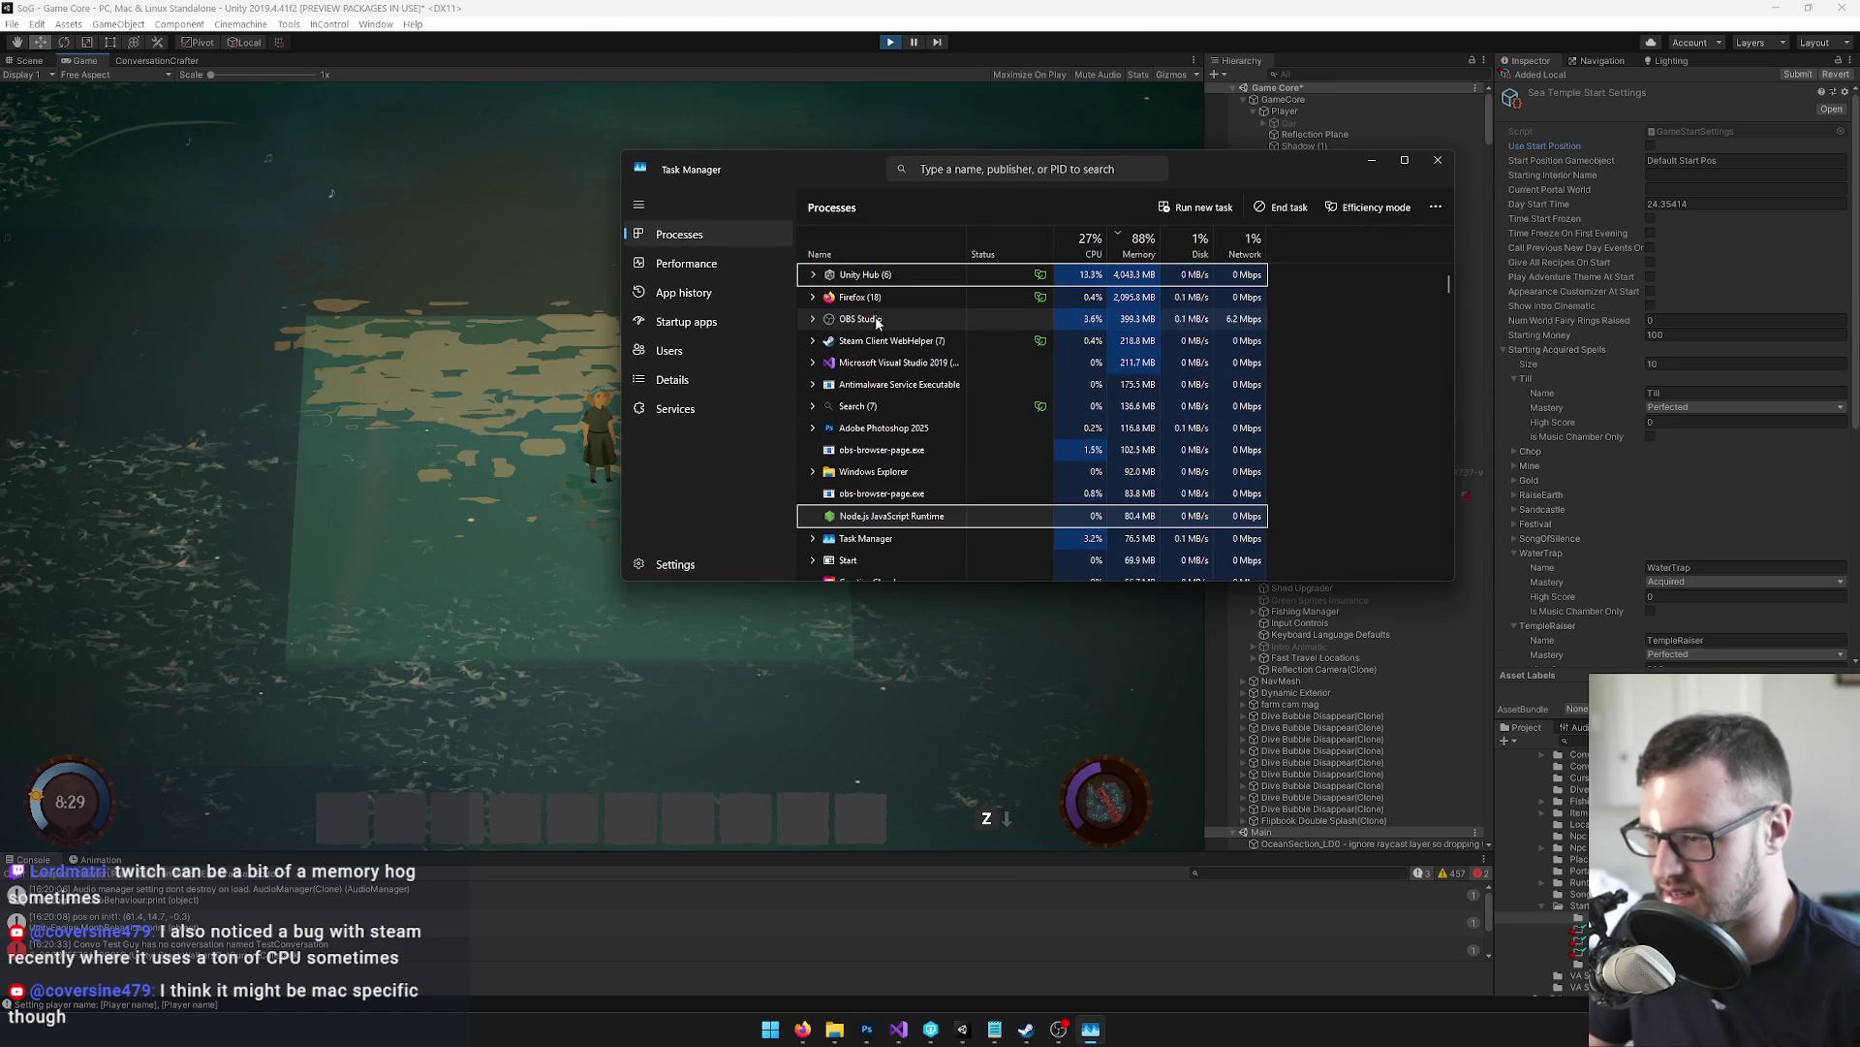
{"action": "left_click", "coordinate": [881, 281]}
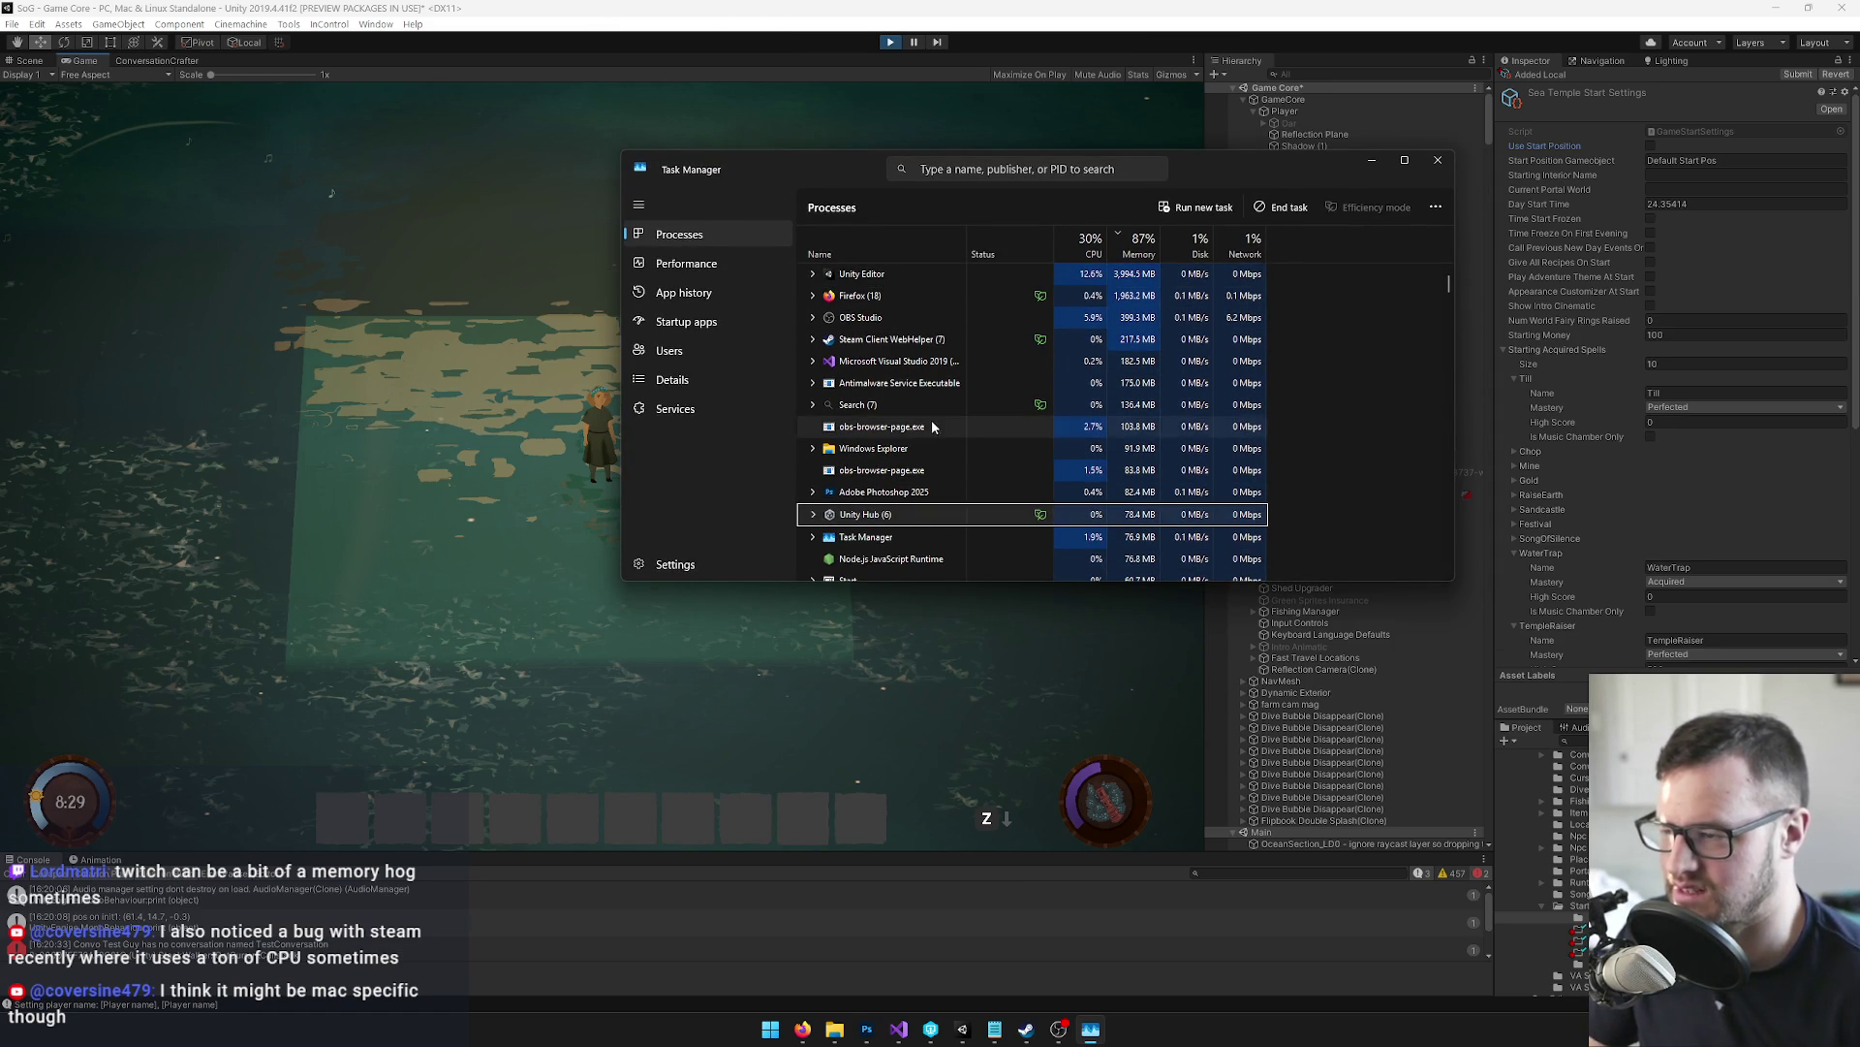
{"action": "left_click", "coordinate": [880, 279]}
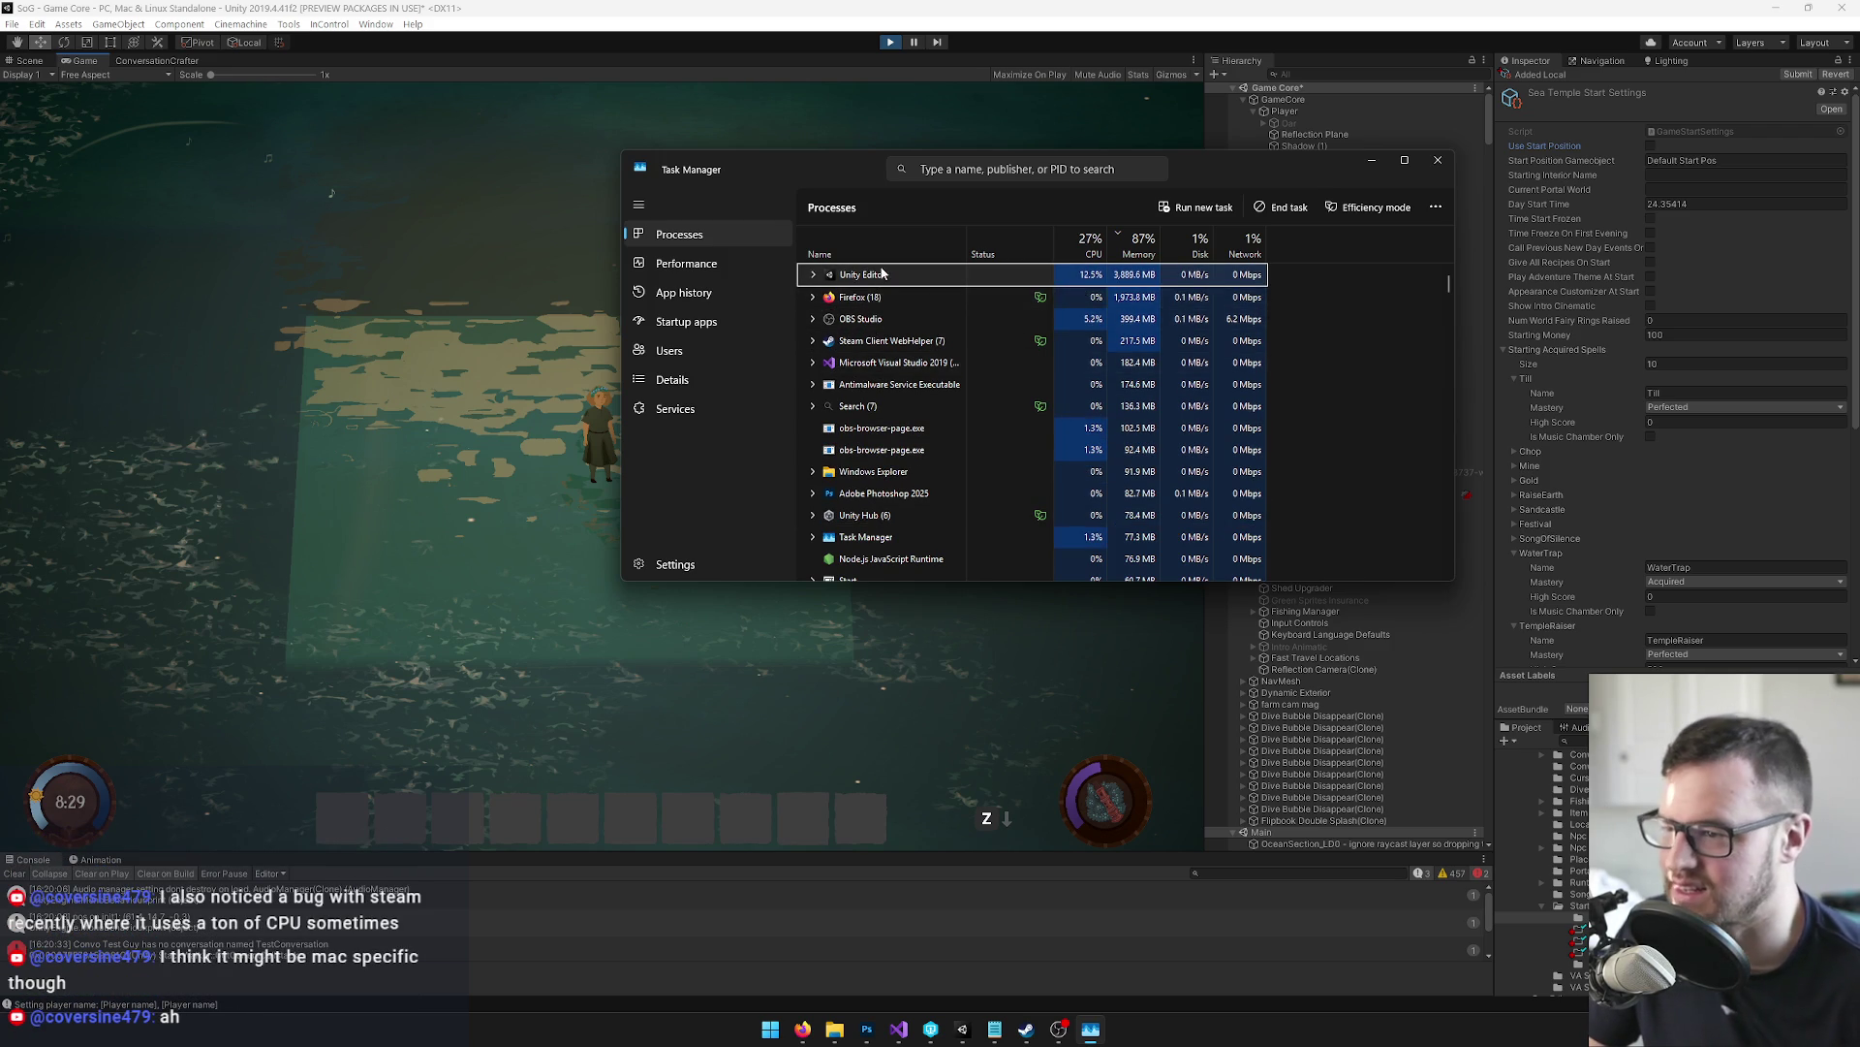
{"action": "right_click", "coordinate": [884, 281]}
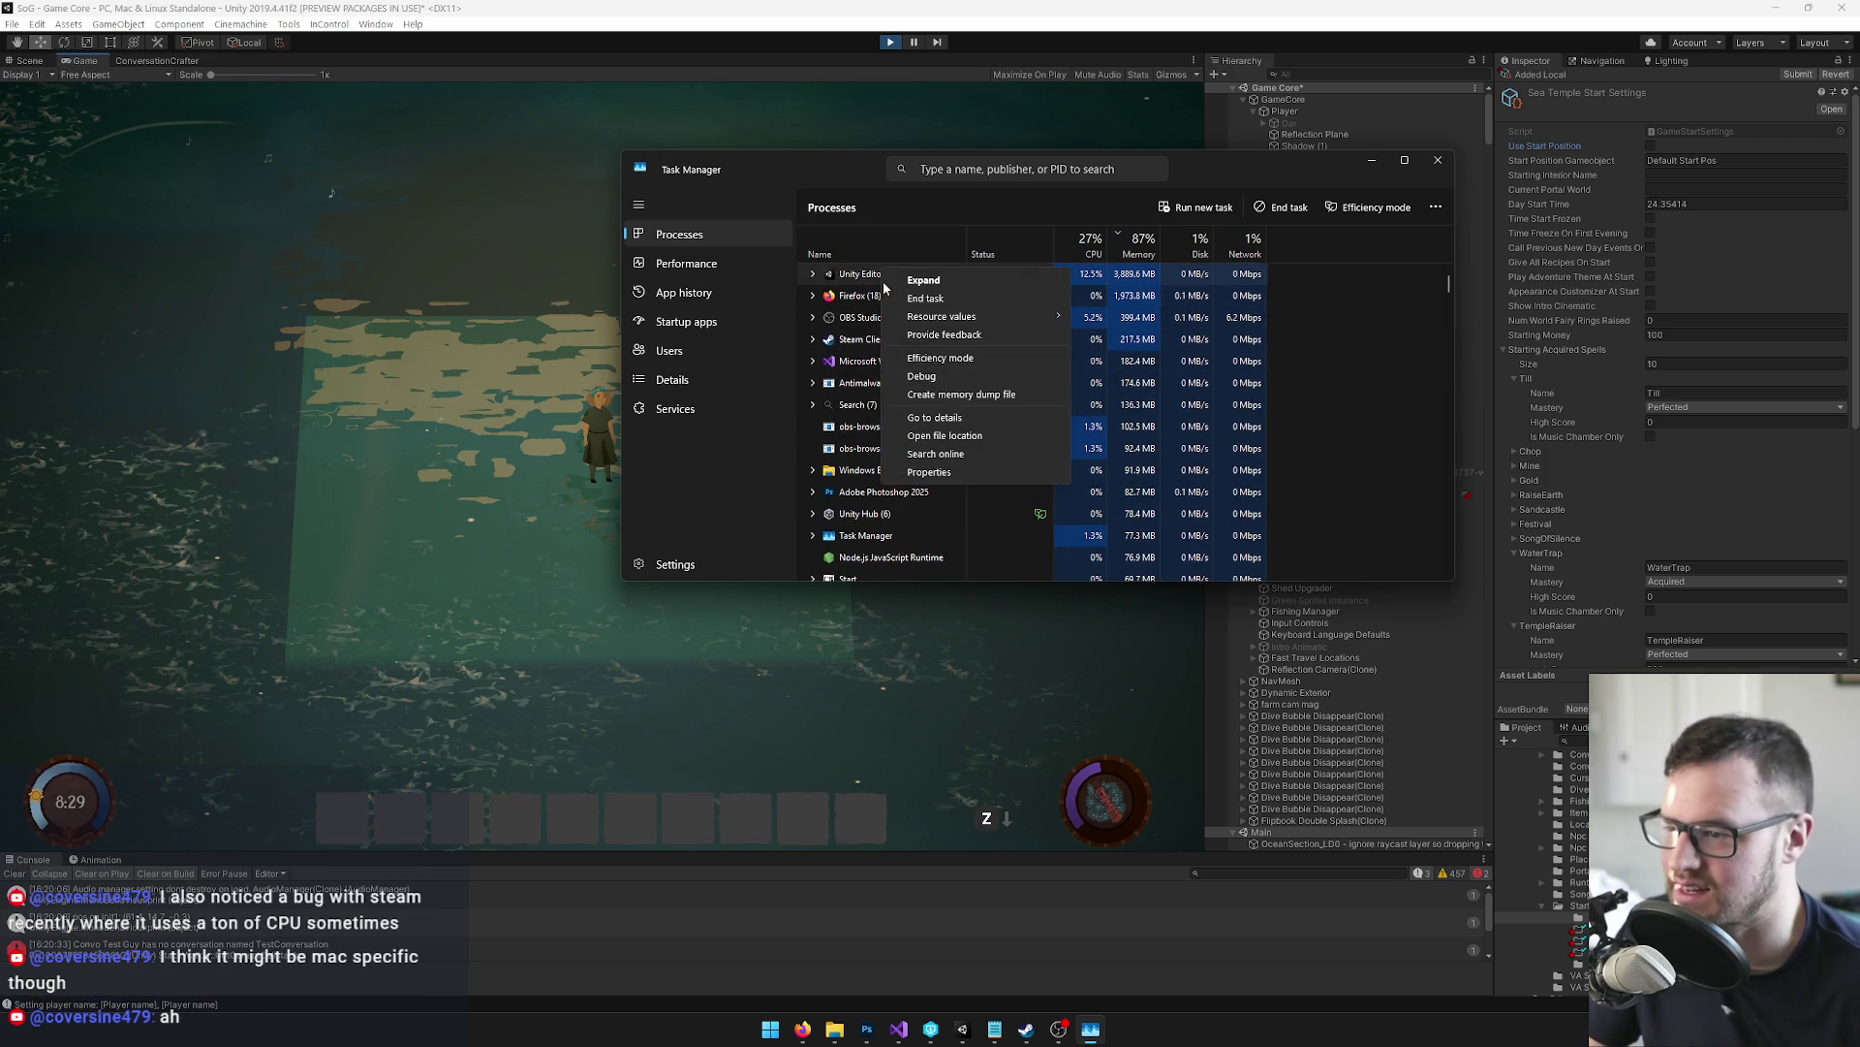
{"action": "left_click", "coordinate": [945, 296]}
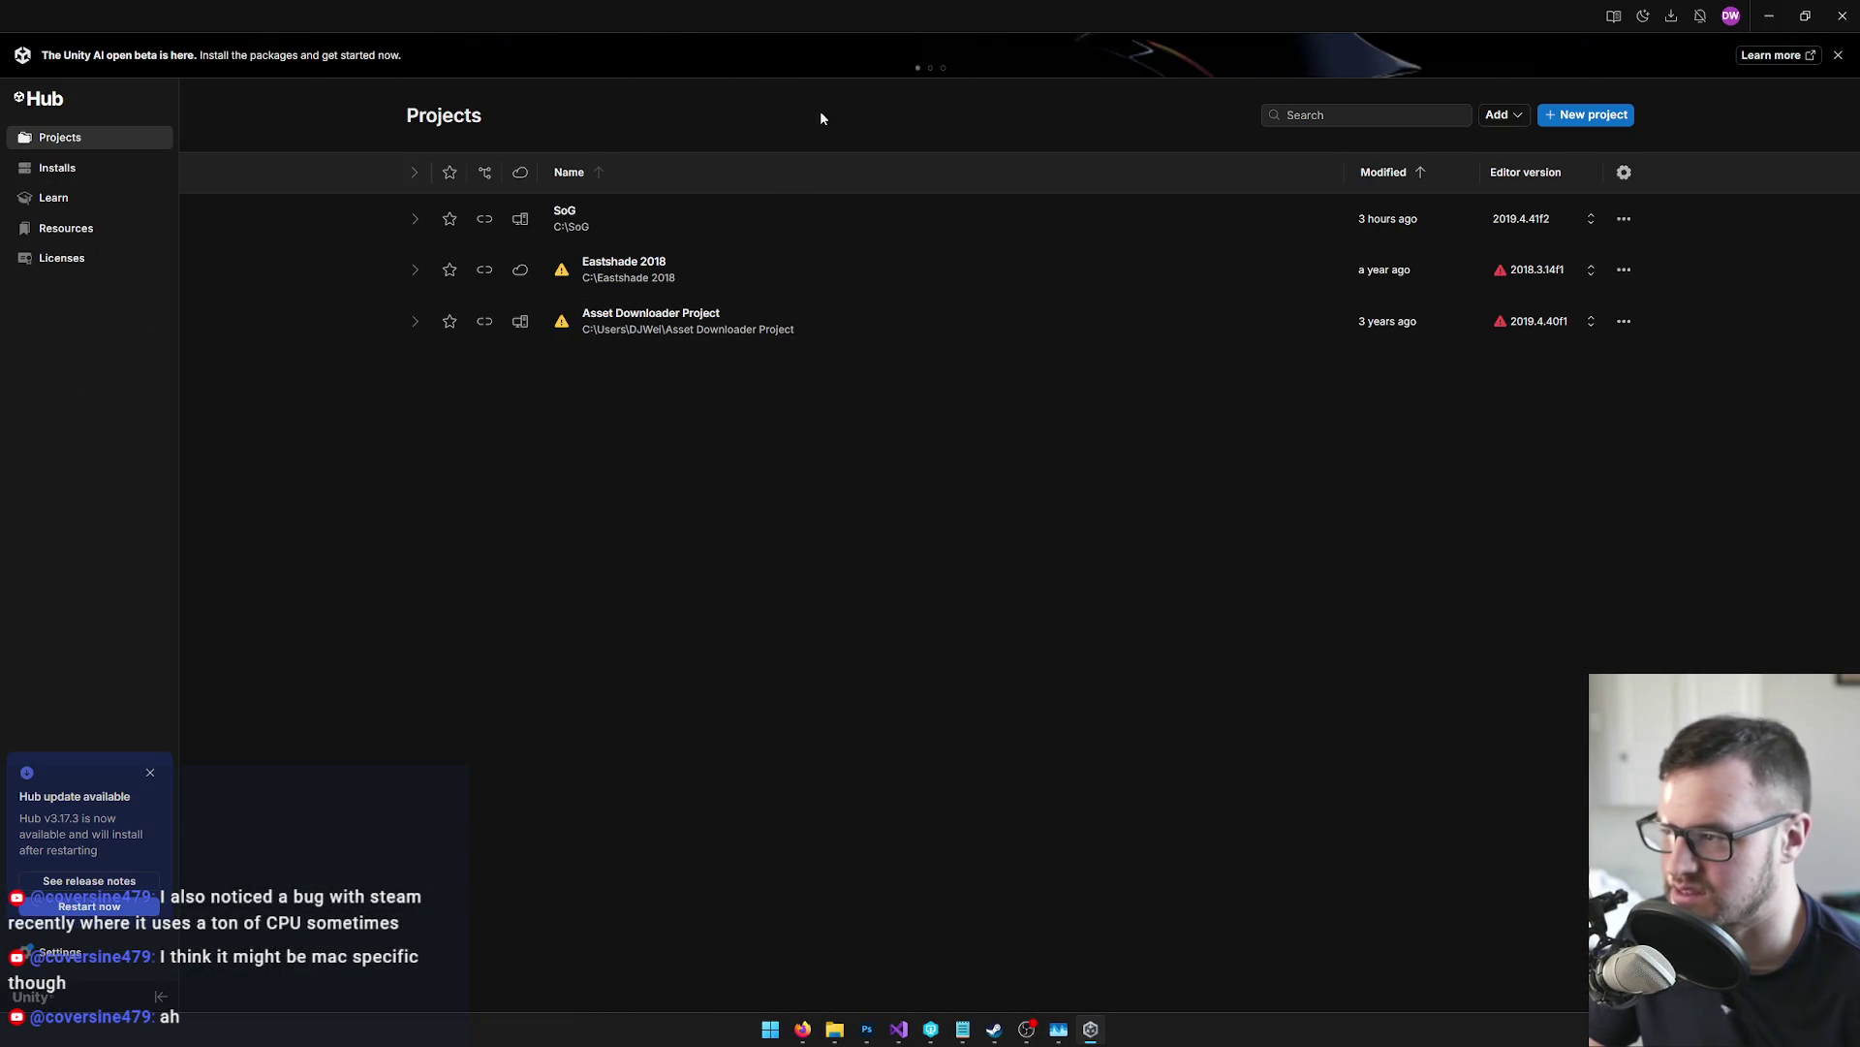
Restore Unity Hub to a smaller window, dismiss its update notice, and close both folder windows
{"action": "mouse_move", "coordinate": [843, 13]}
{"action": "left_mouse_down"}
{"action": "mouse_move", "coordinate": [961, 334]}
{"action": "mouse_move", "coordinate": [893, 461]}
{"action": "mouse_move", "coordinate": [1045, 283]}
{"action": "mouse_move", "coordinate": [897, 491]}
{"action": "mouse_move", "coordinate": [896, 404]}
{"action": "mouse_move", "coordinate": [940, 364]}
{"action": "mouse_move", "coordinate": [768, 378]}
{"action": "mouse_move", "coordinate": [606, 545]}
{"action": "mouse_move", "coordinate": [925, 280]}
{"action": "left_mouse_up"}
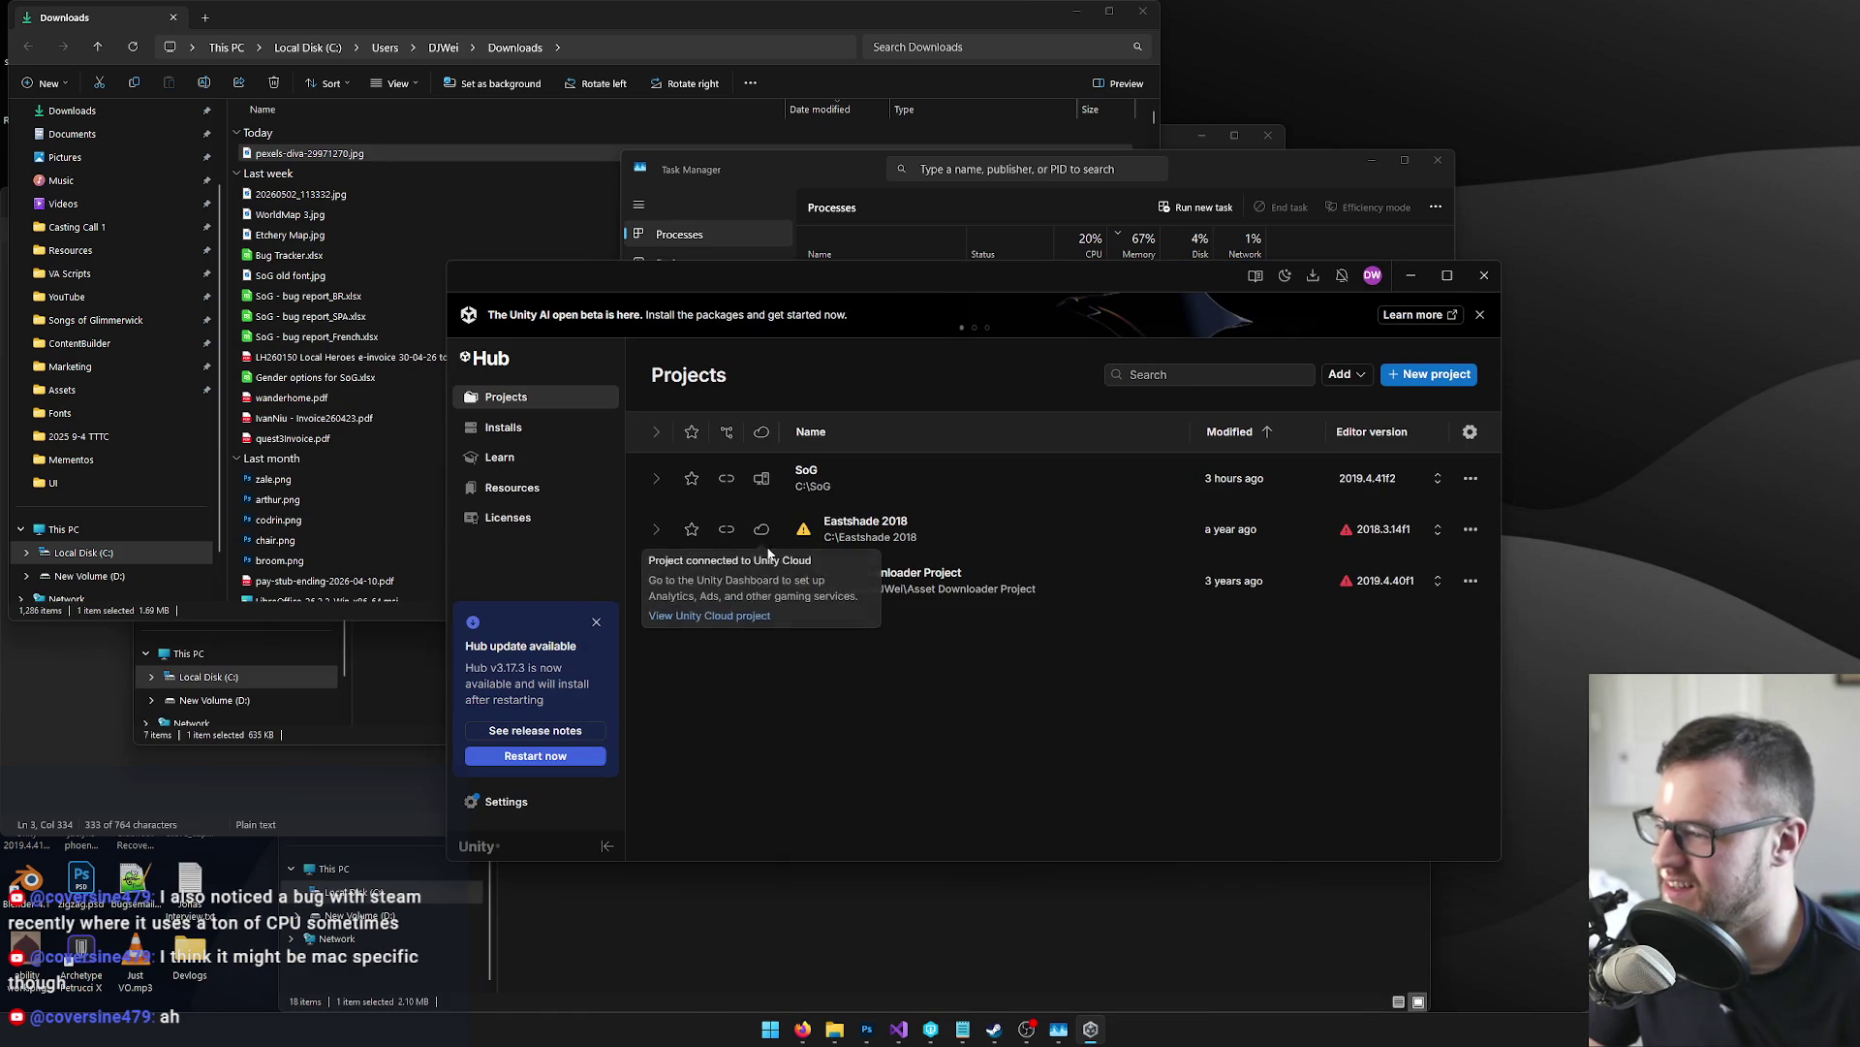
{"action": "left_click", "coordinate": [596, 623]}
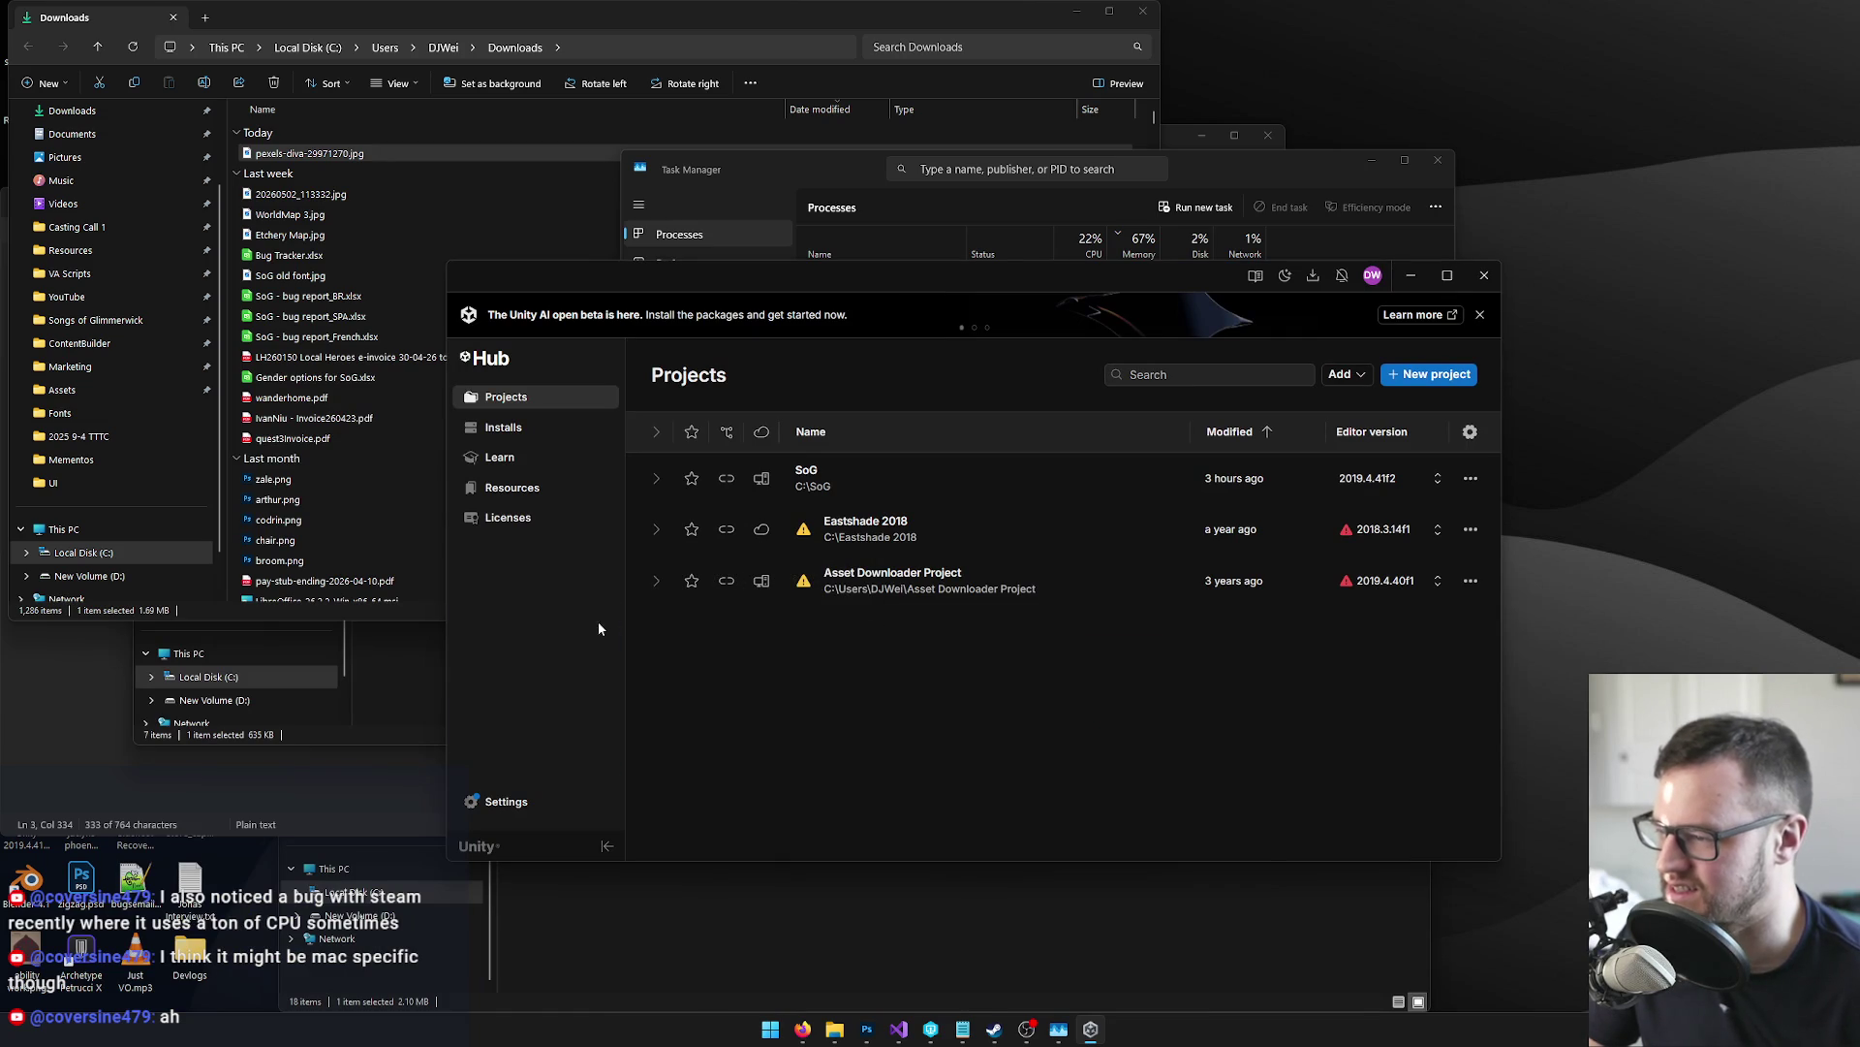
{"action": "left_click", "coordinate": [1143, 12]}
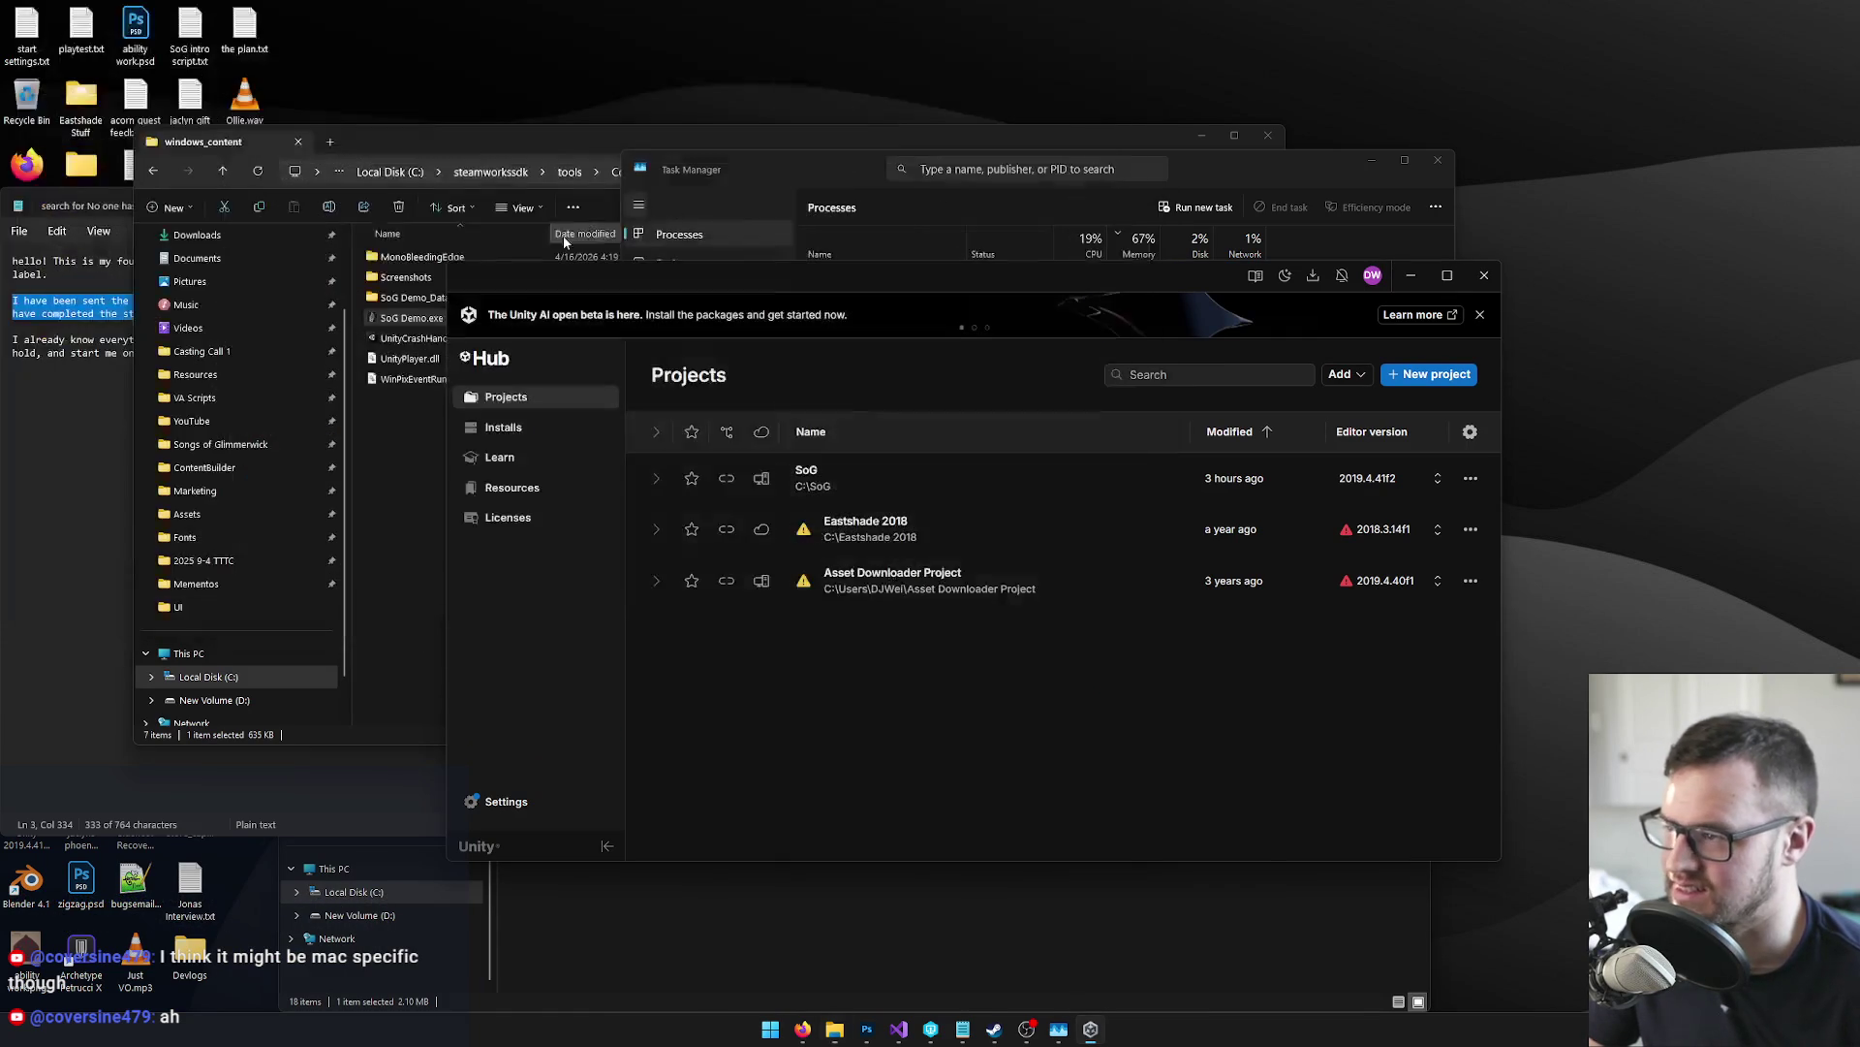
{"action": "left_click_drag", "start_coordinate": [500, 143], "coordinate": [372, 177]}
{"action": "left_click", "coordinate": [1140, 171]}
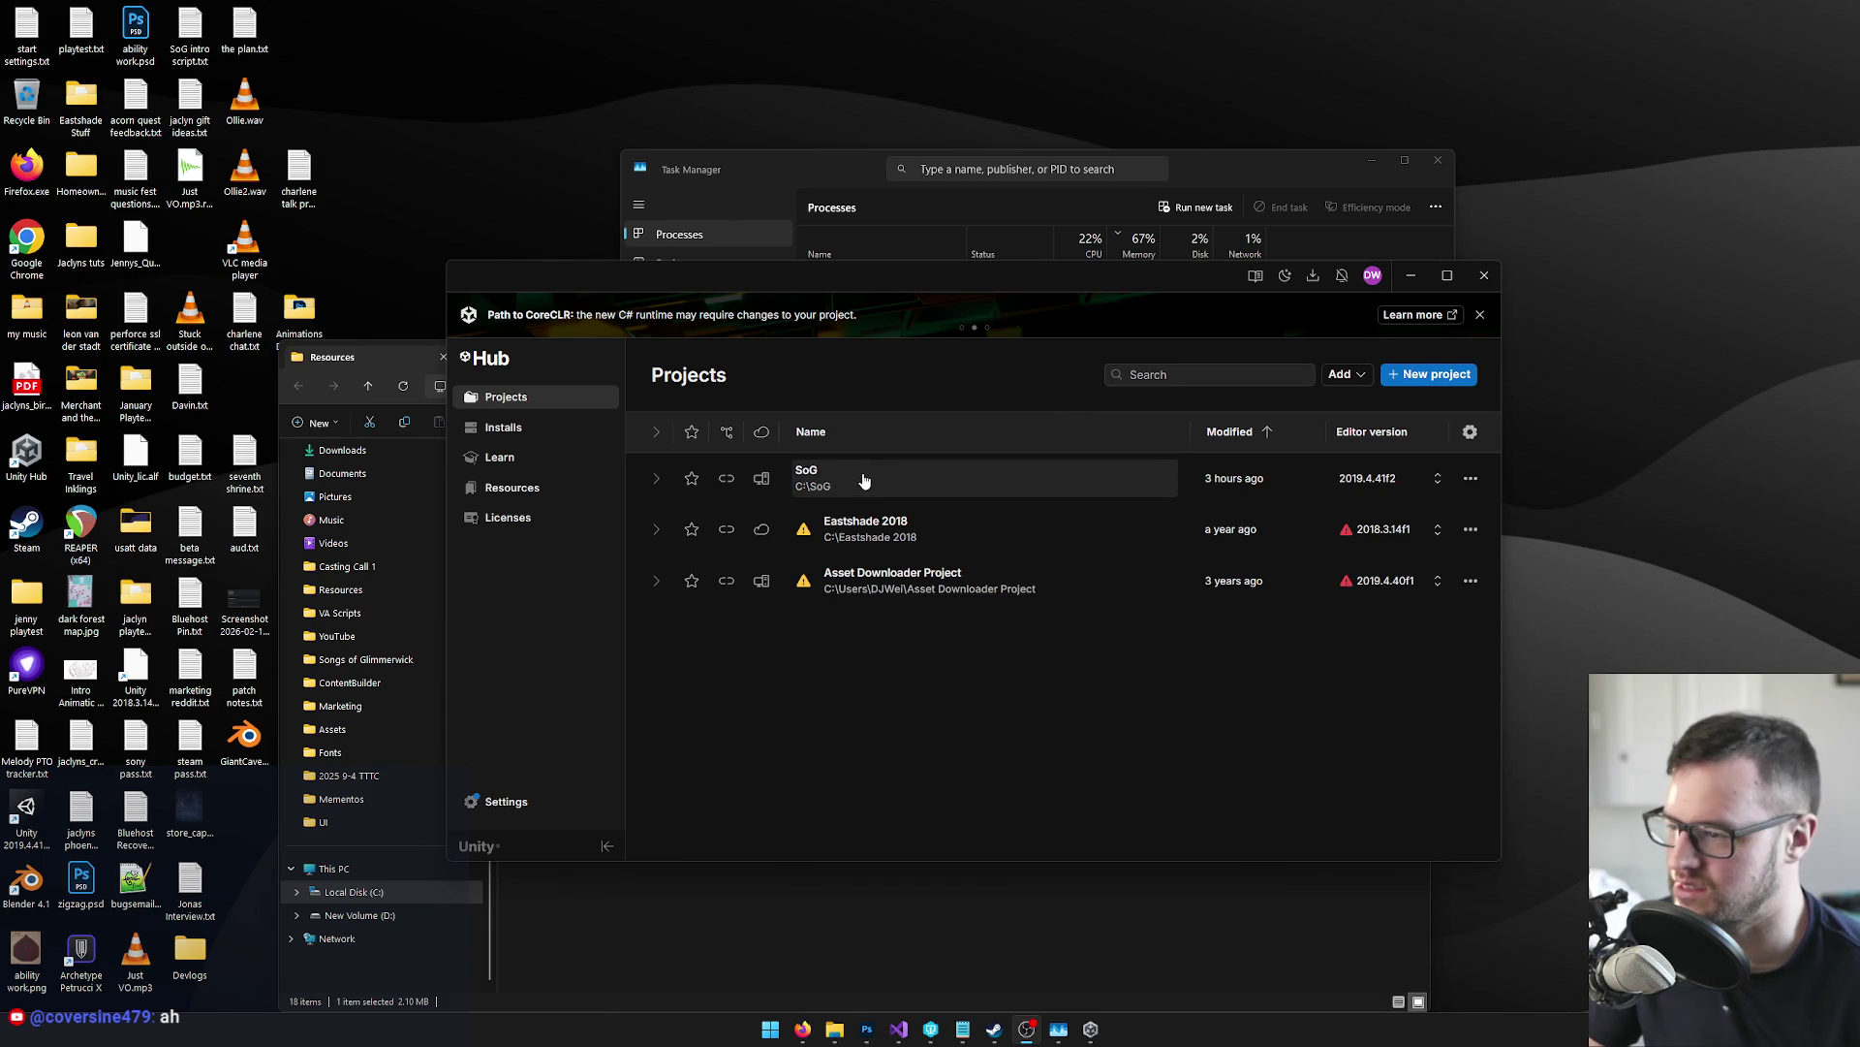
Open the SoG project from the Hub, then bring Task Manager forward and widen it
{"action": "left_click", "coordinate": [899, 486]}
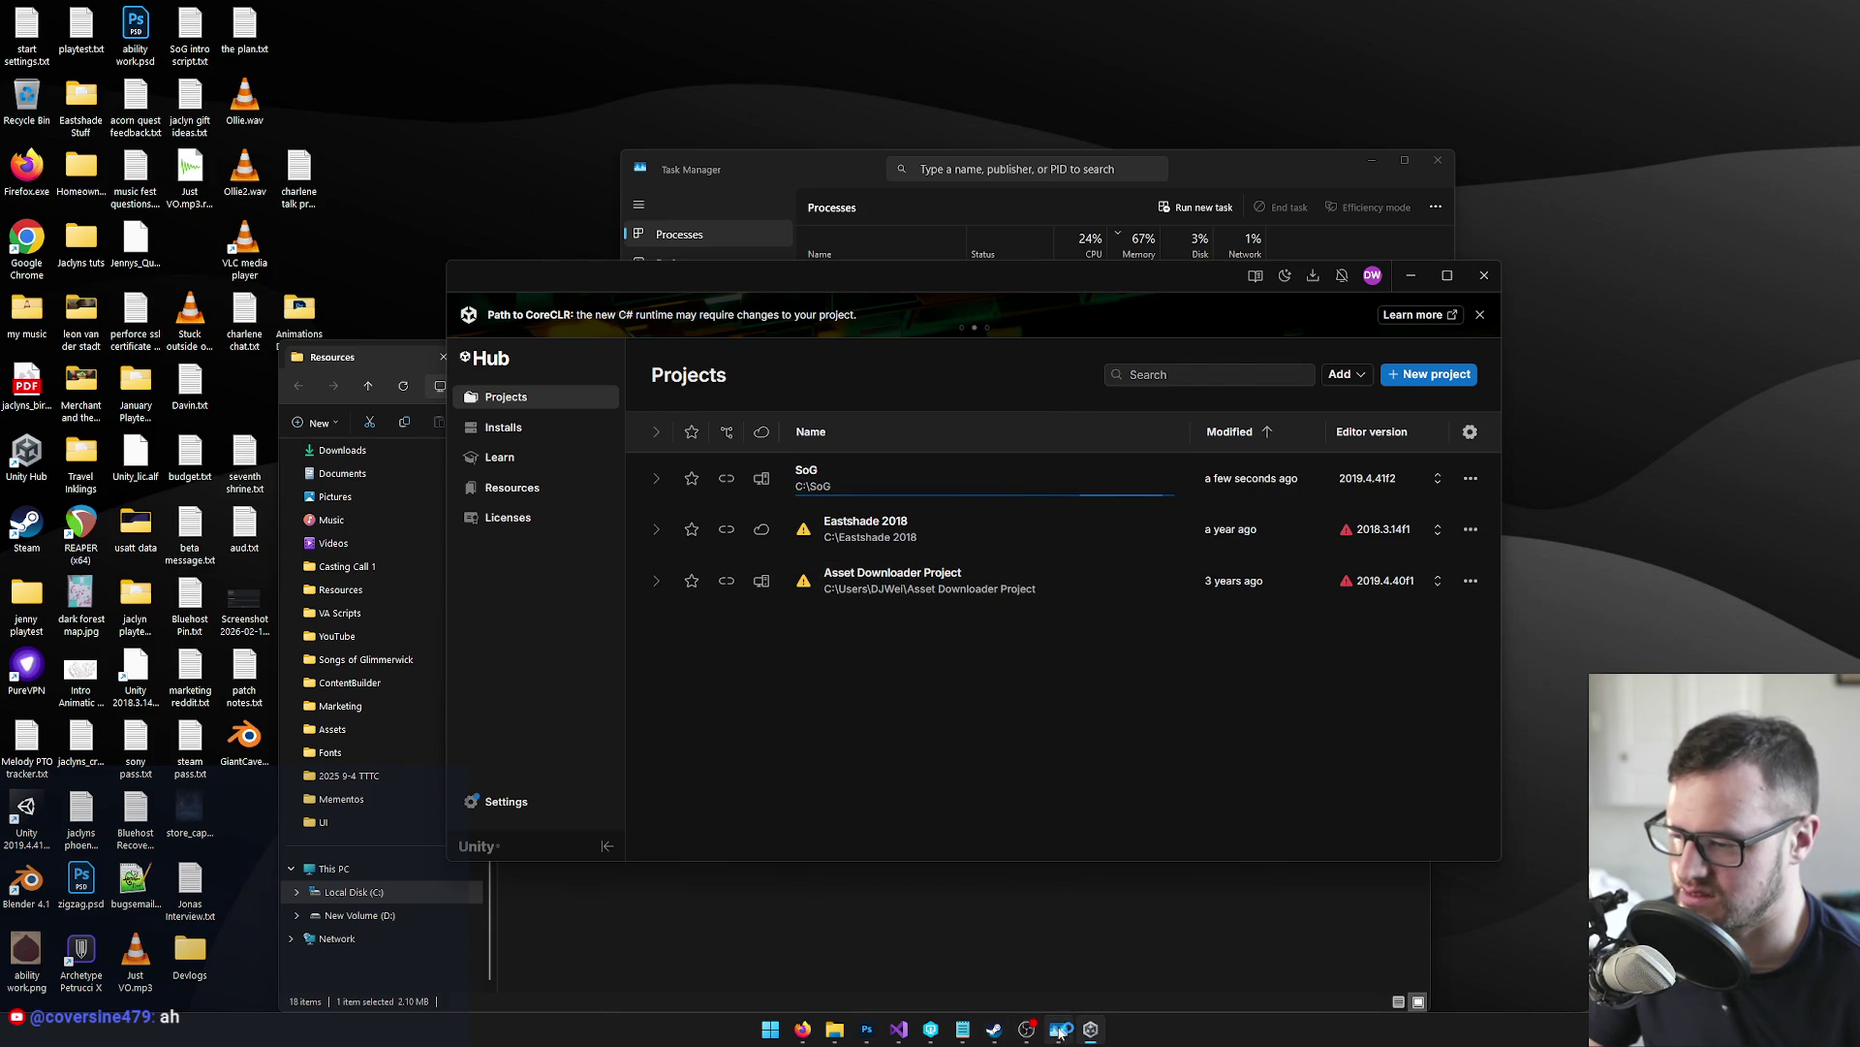
{"action": "left_click", "coordinate": [1059, 1032]}
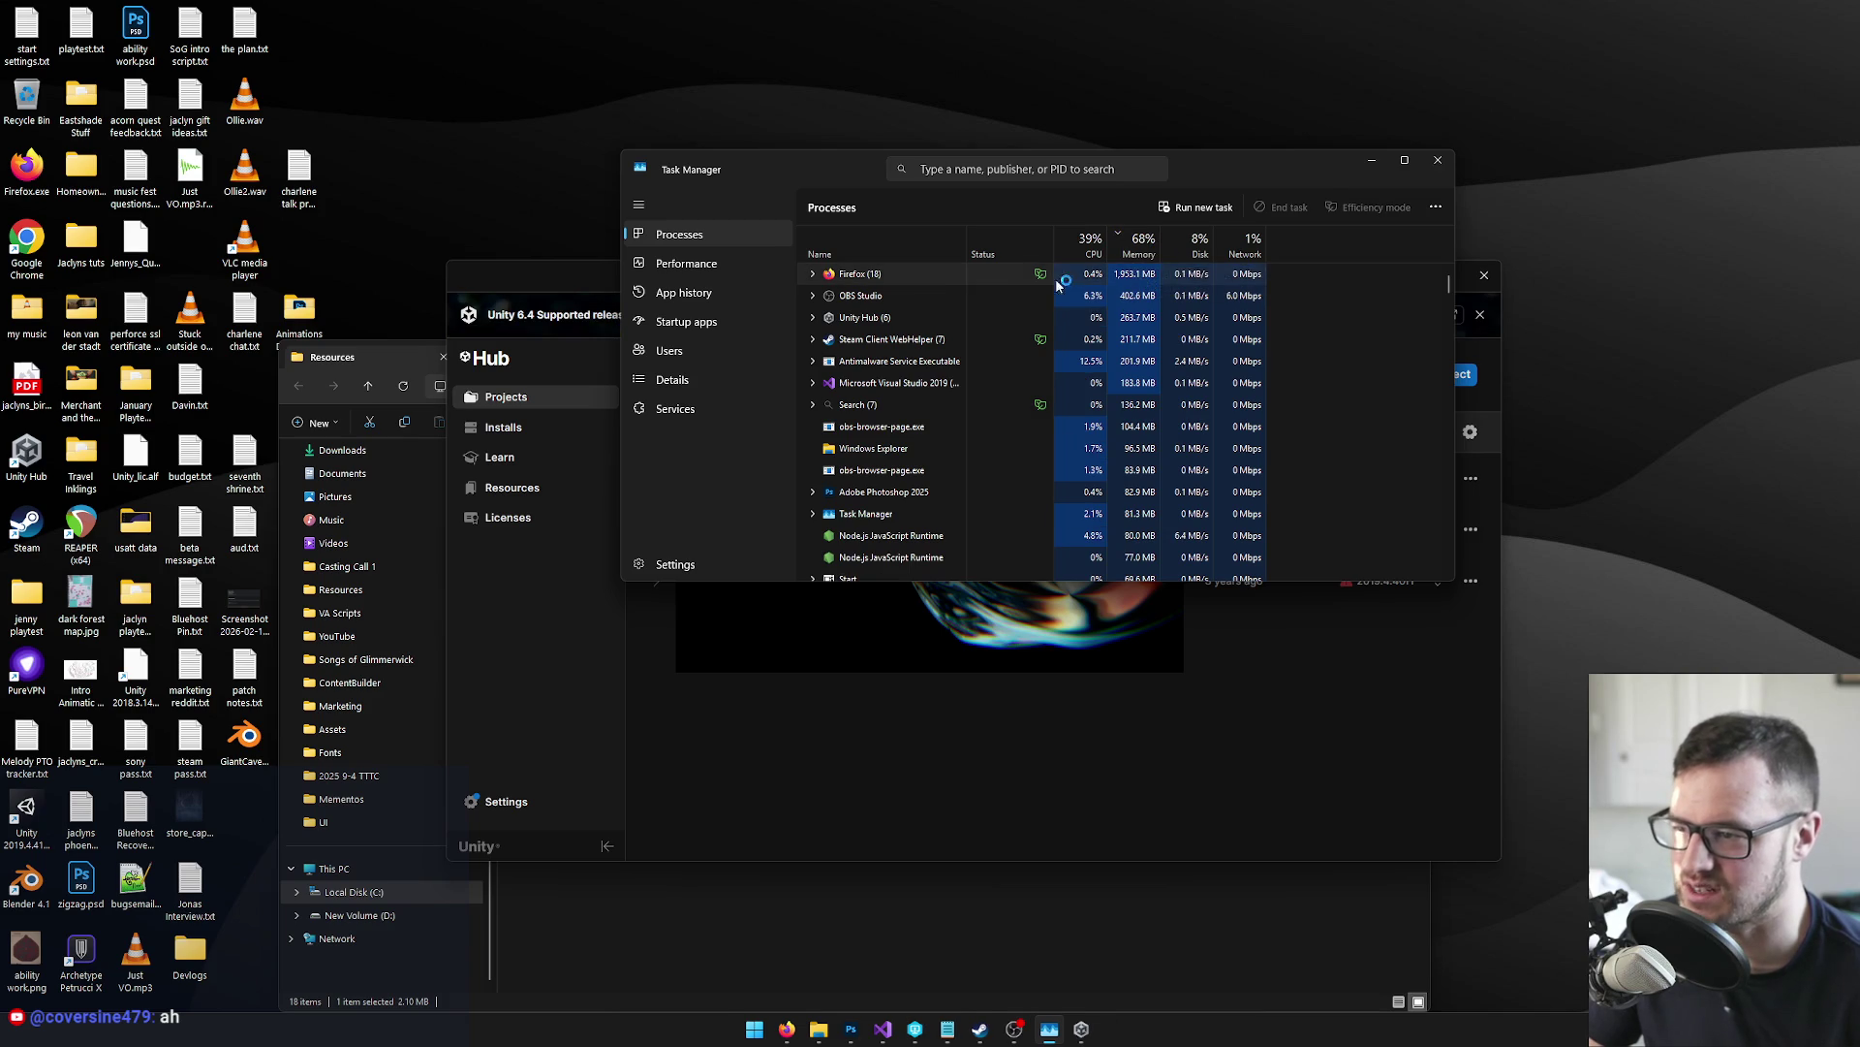
{"action": "left_click", "coordinate": [896, 320]}
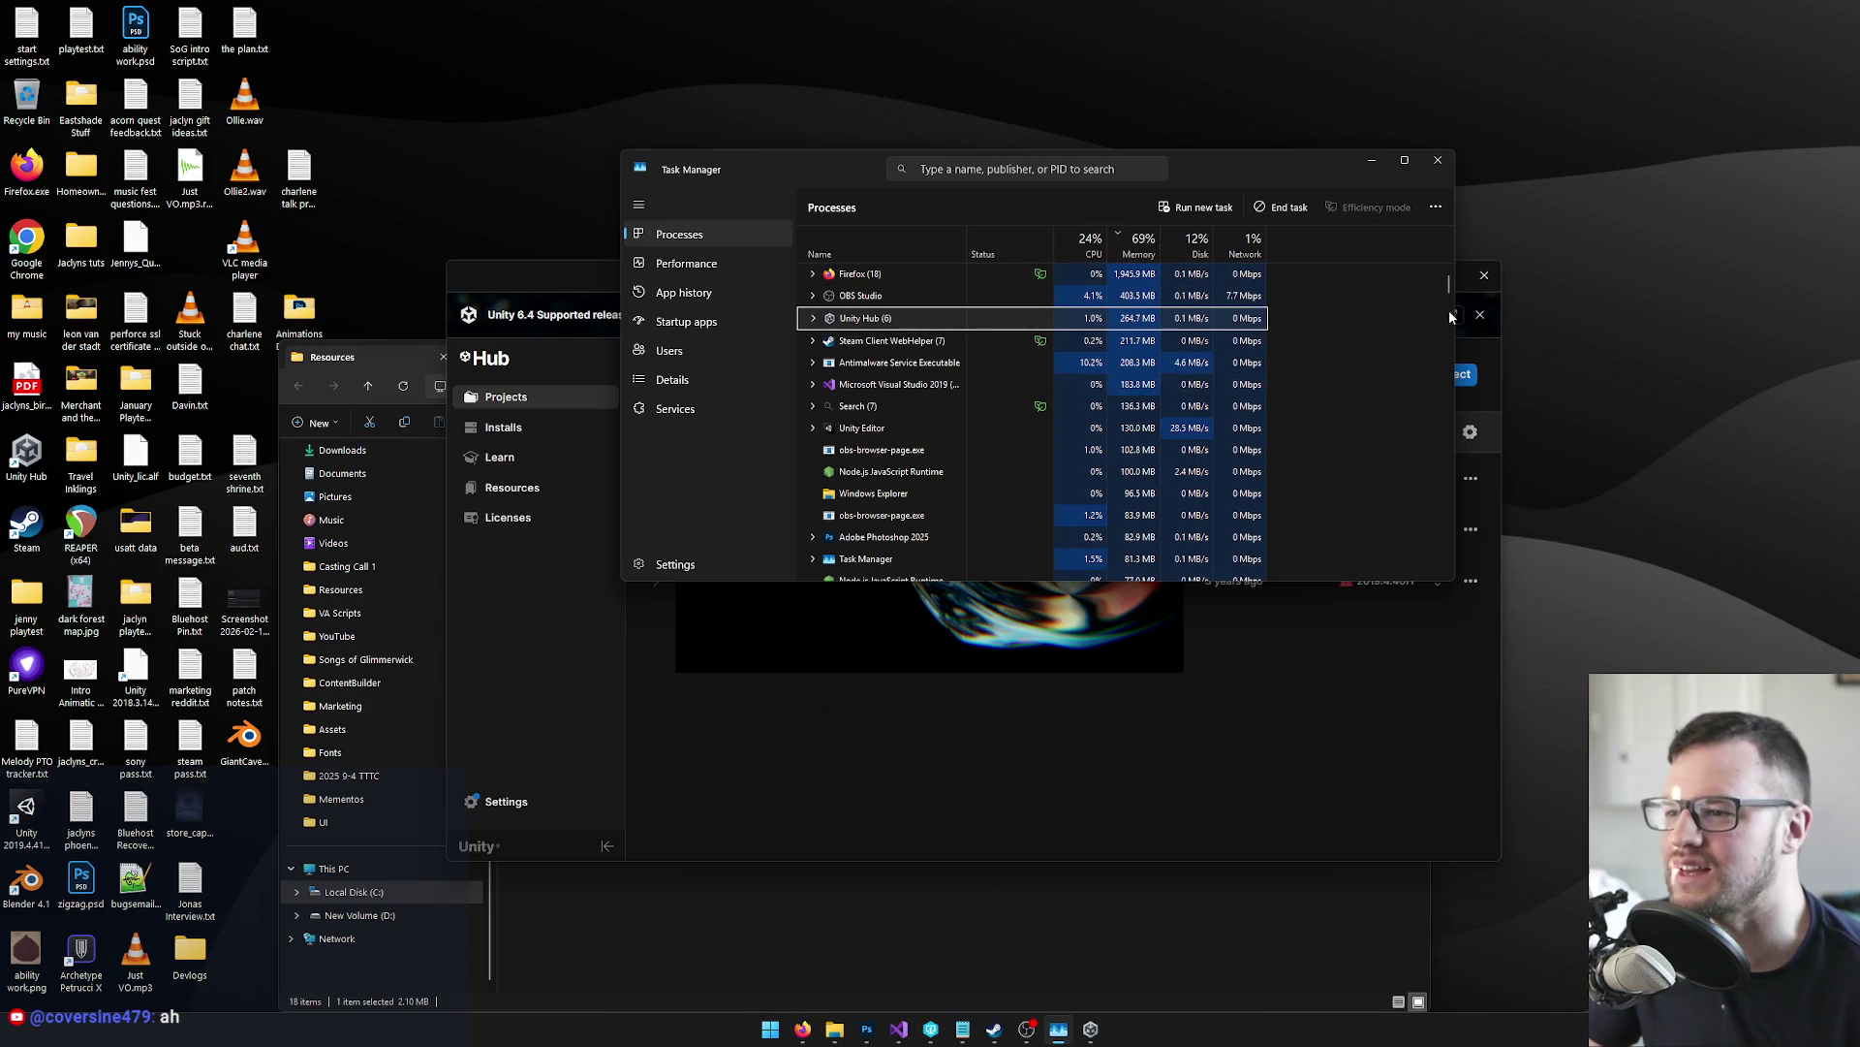
{"action": "left_click_drag", "start_coordinate": [1454, 314], "coordinate": [1512, 322]}
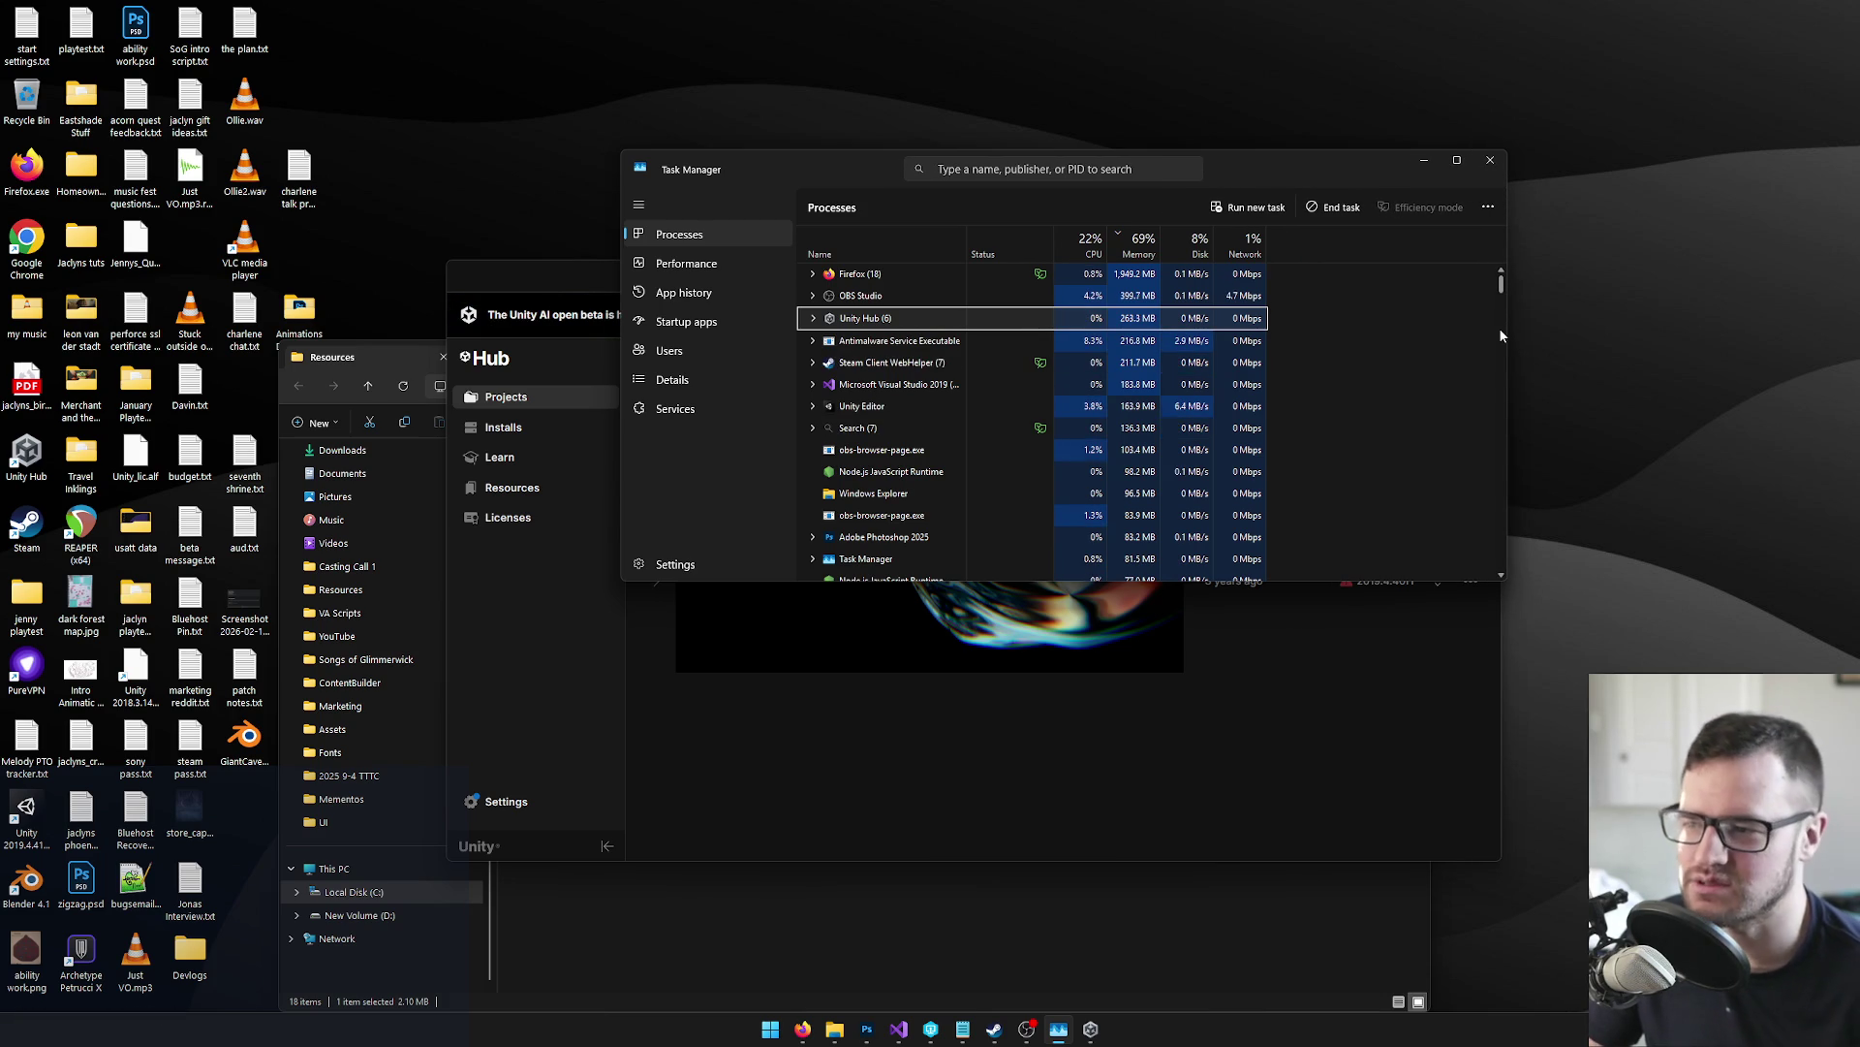
Try ending Antimalware Service Executable, dismiss the Access denied error, and return to Unity Hub
{"action": "right_click", "coordinate": [814, 343]}
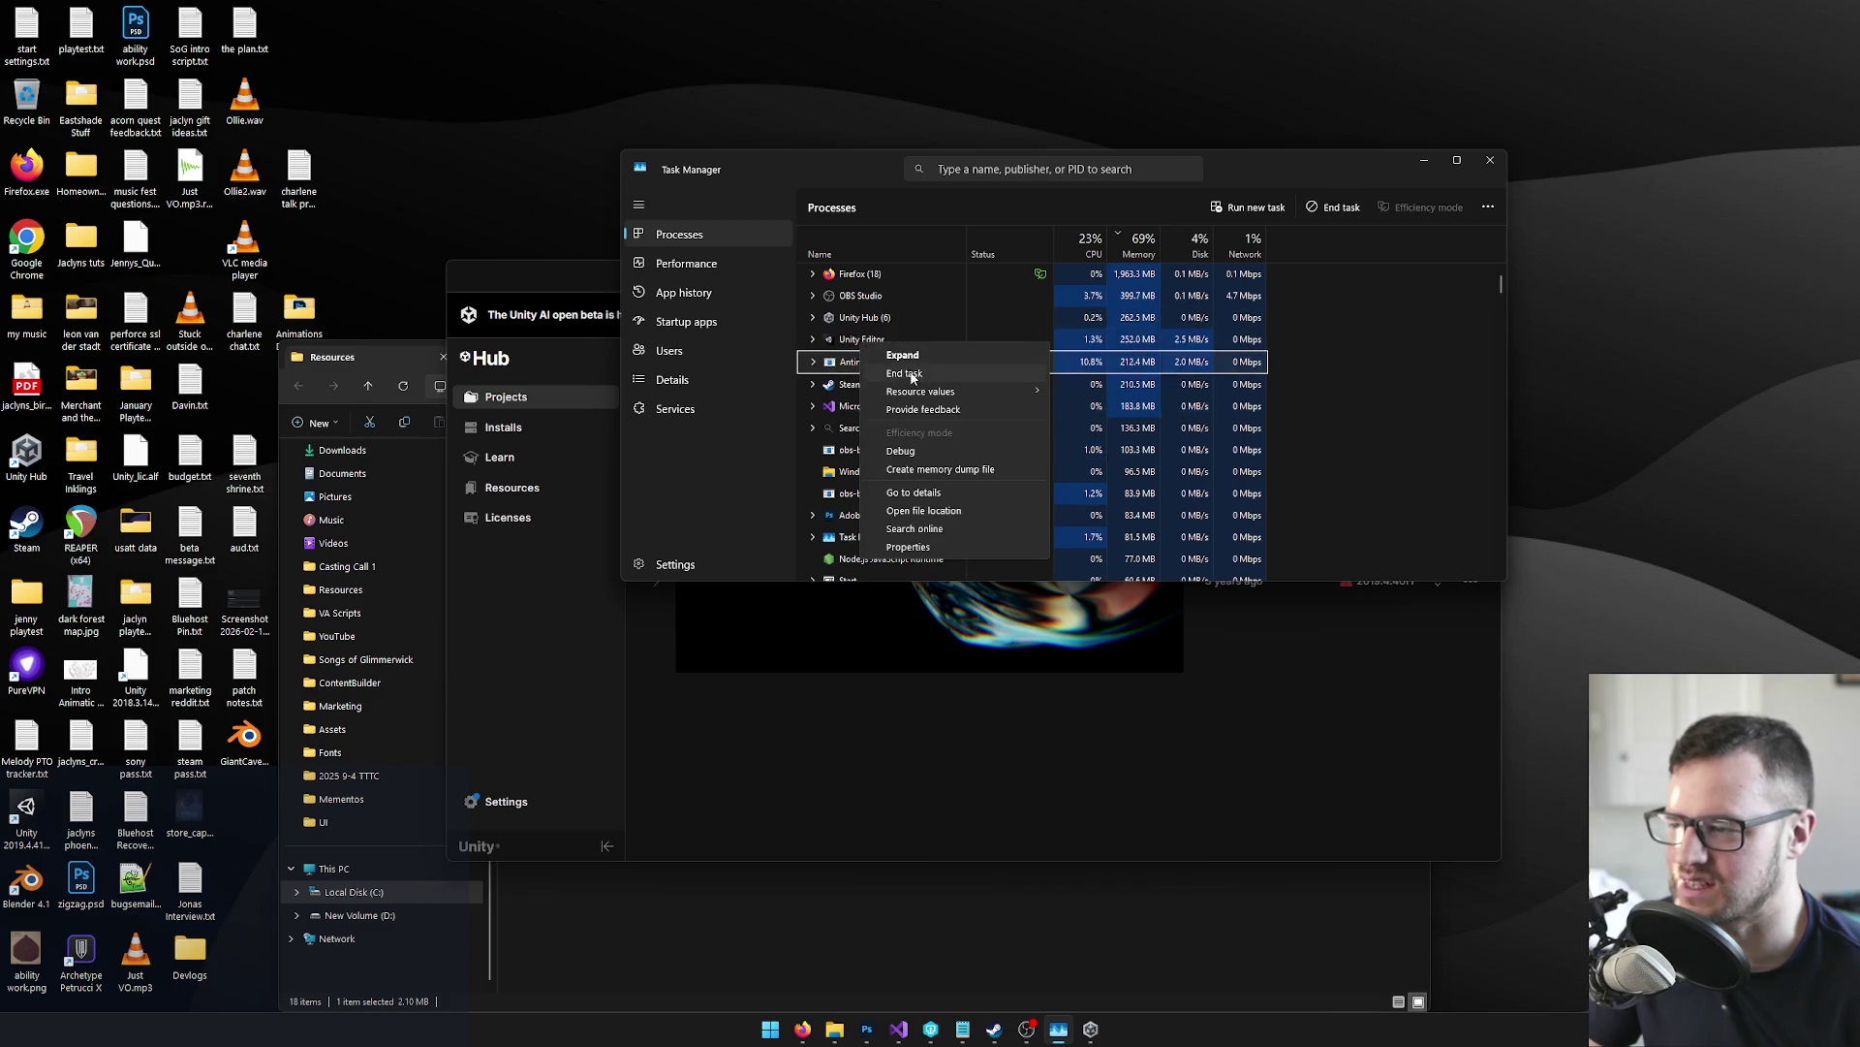
{"action": "left_click", "coordinate": [849, 364]}
{"action": "left_click", "coordinate": [1140, 406]}
{"action": "left_click", "coordinate": [901, 342]}
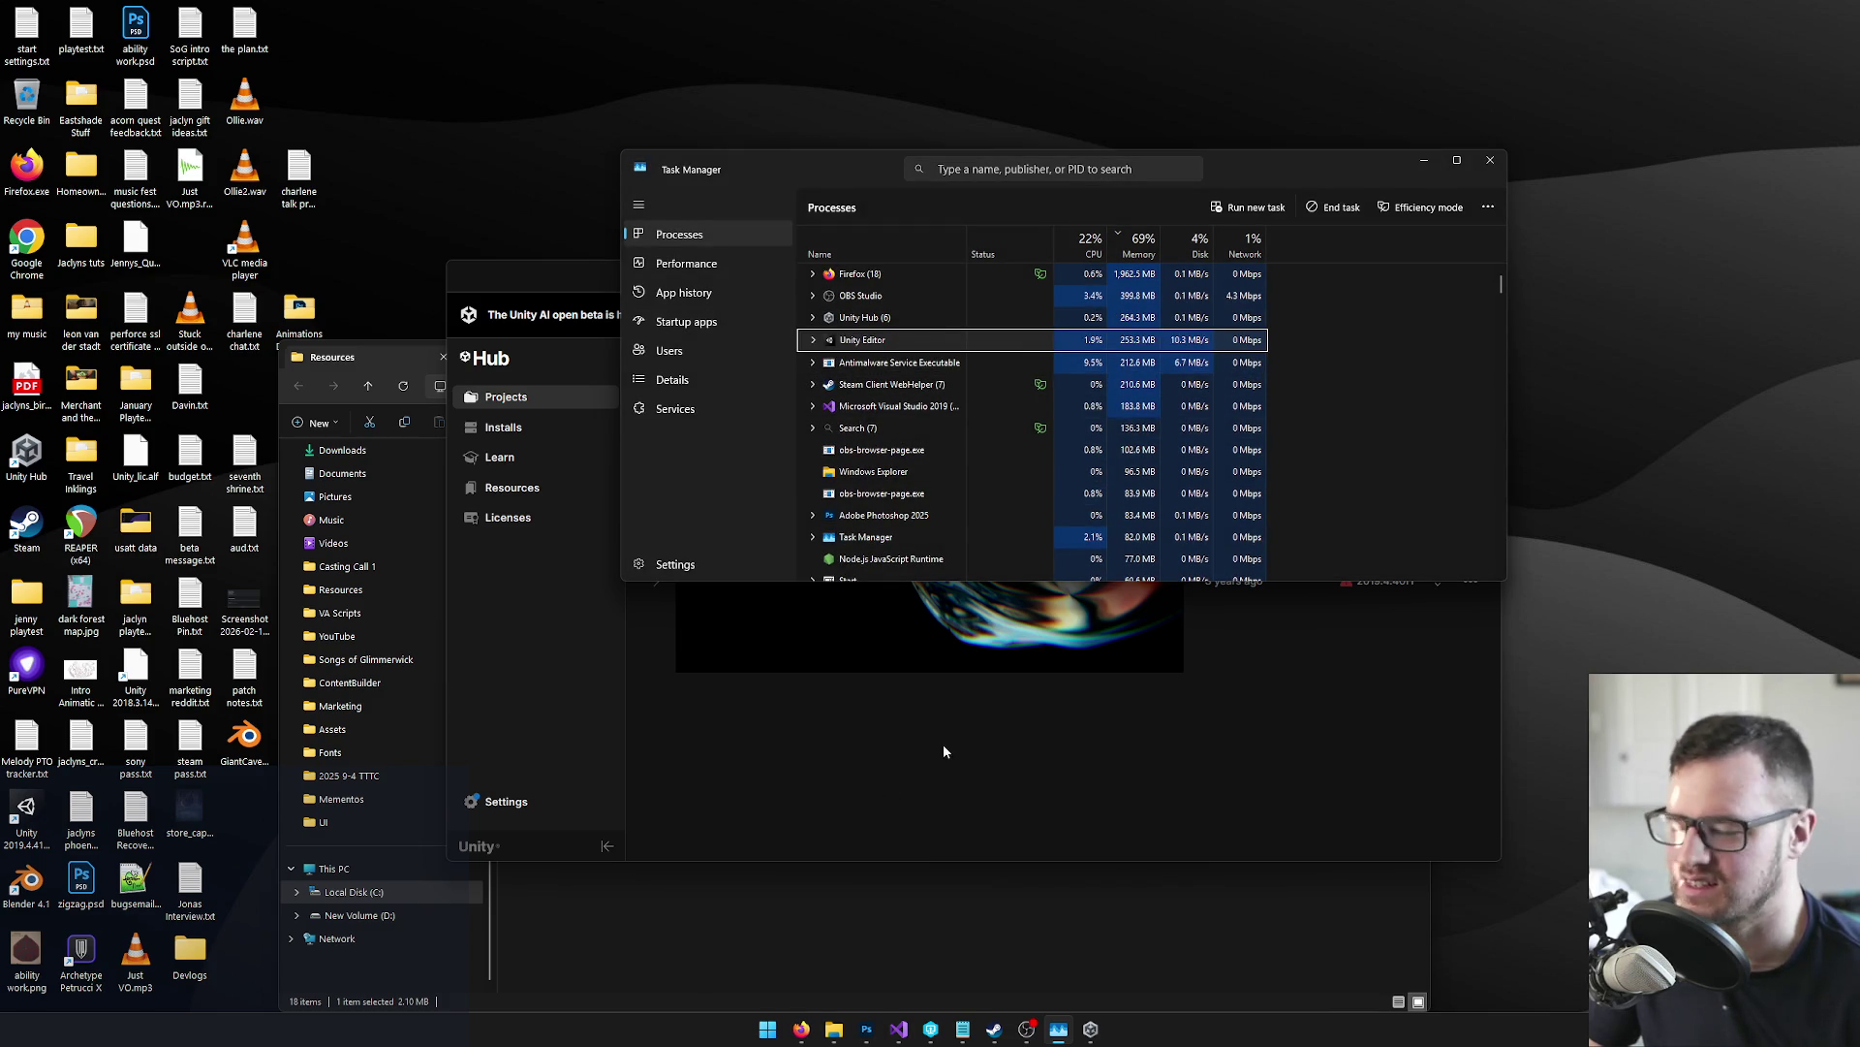
{"action": "left_click", "coordinate": [922, 788]}
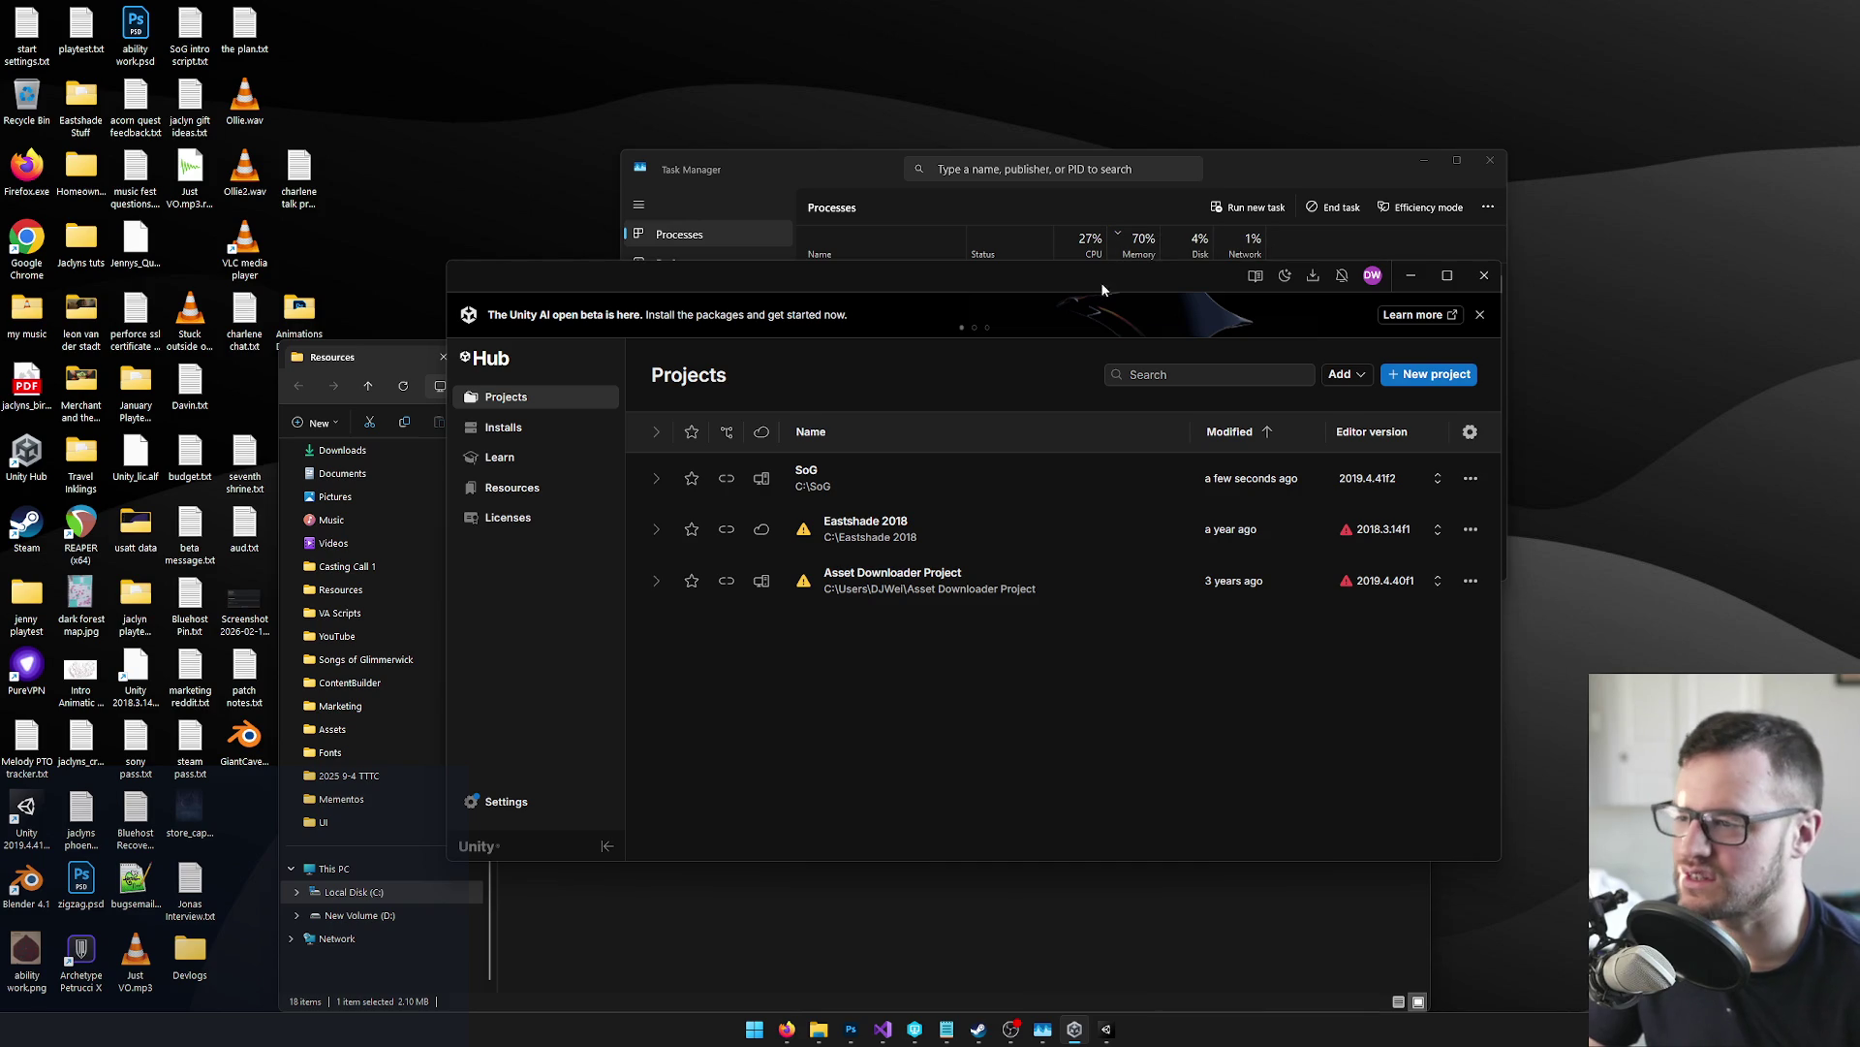
Close the Unity Hub window, end its process in Task Manager, and move Task Manager upper right
{"action": "left_click_drag", "start_coordinate": [1101, 289], "coordinate": [1082, 277]}
{"action": "left_click", "coordinate": [1463, 266]}
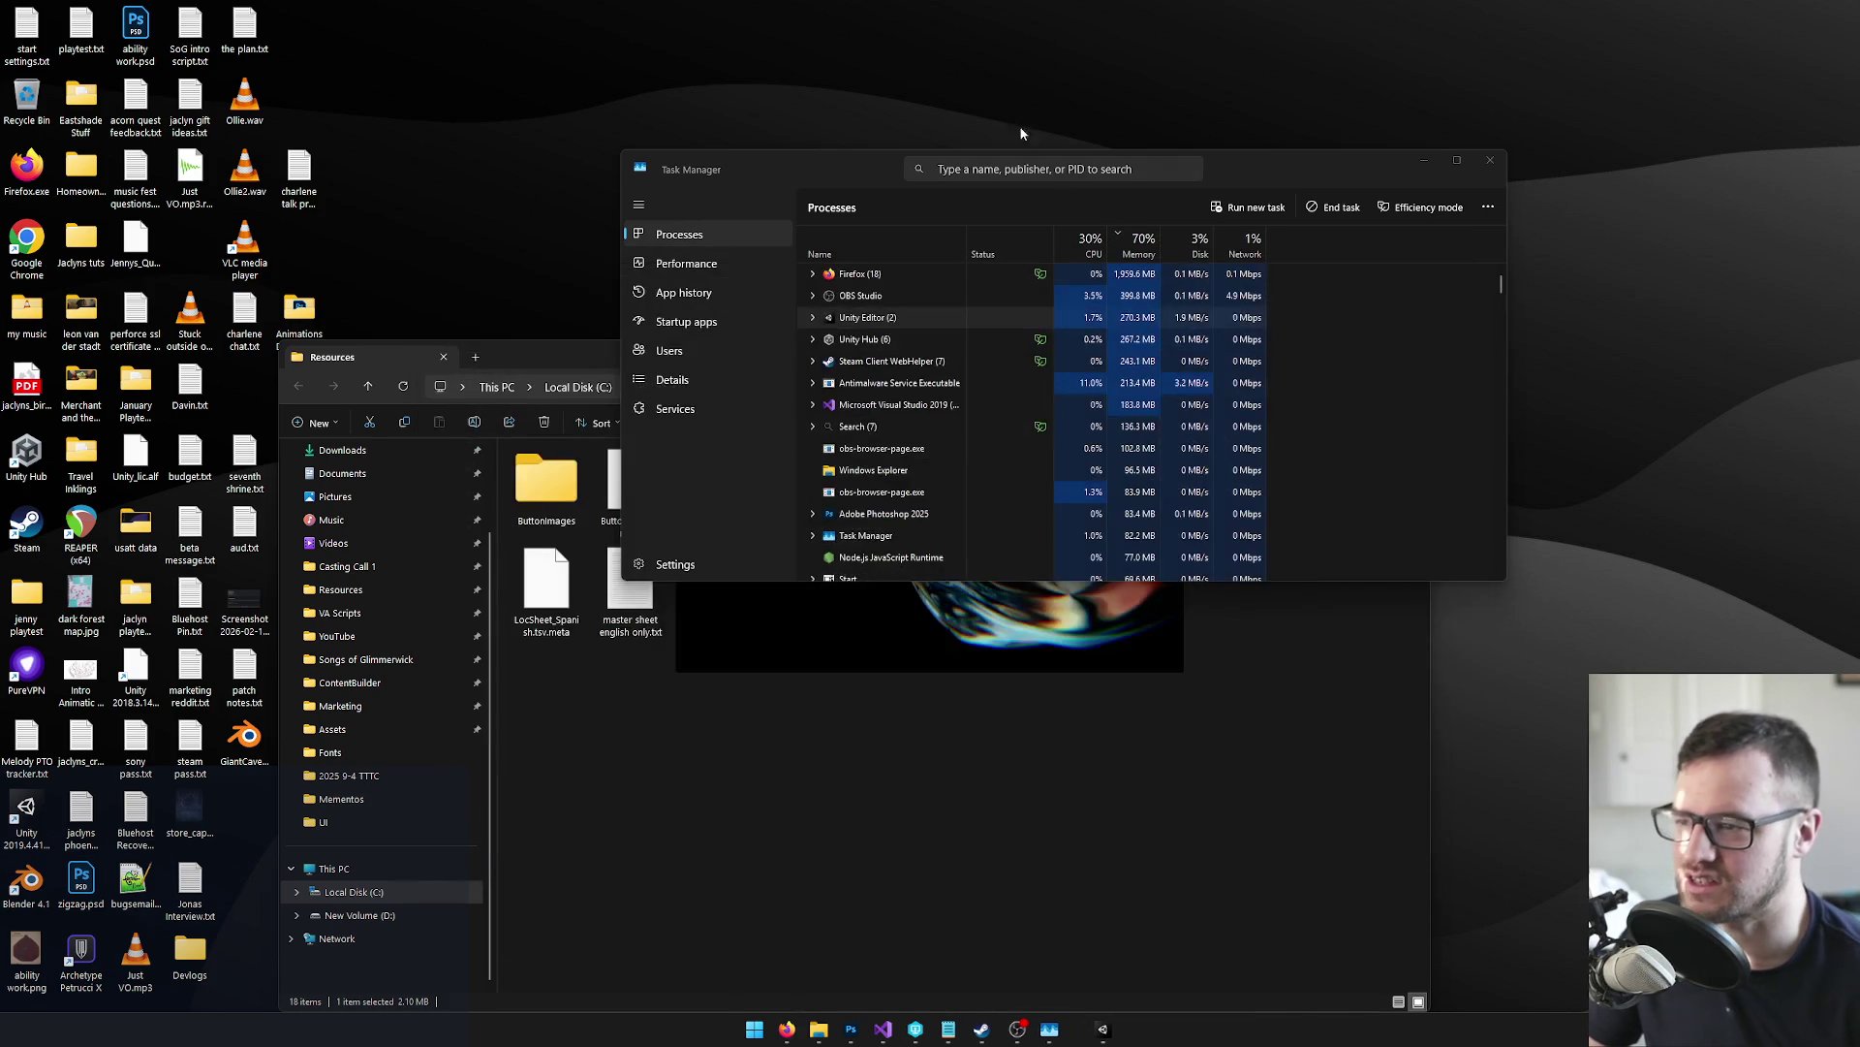
{"action": "left_click_drag", "start_coordinate": [893, 159], "coordinate": [868, 177]}
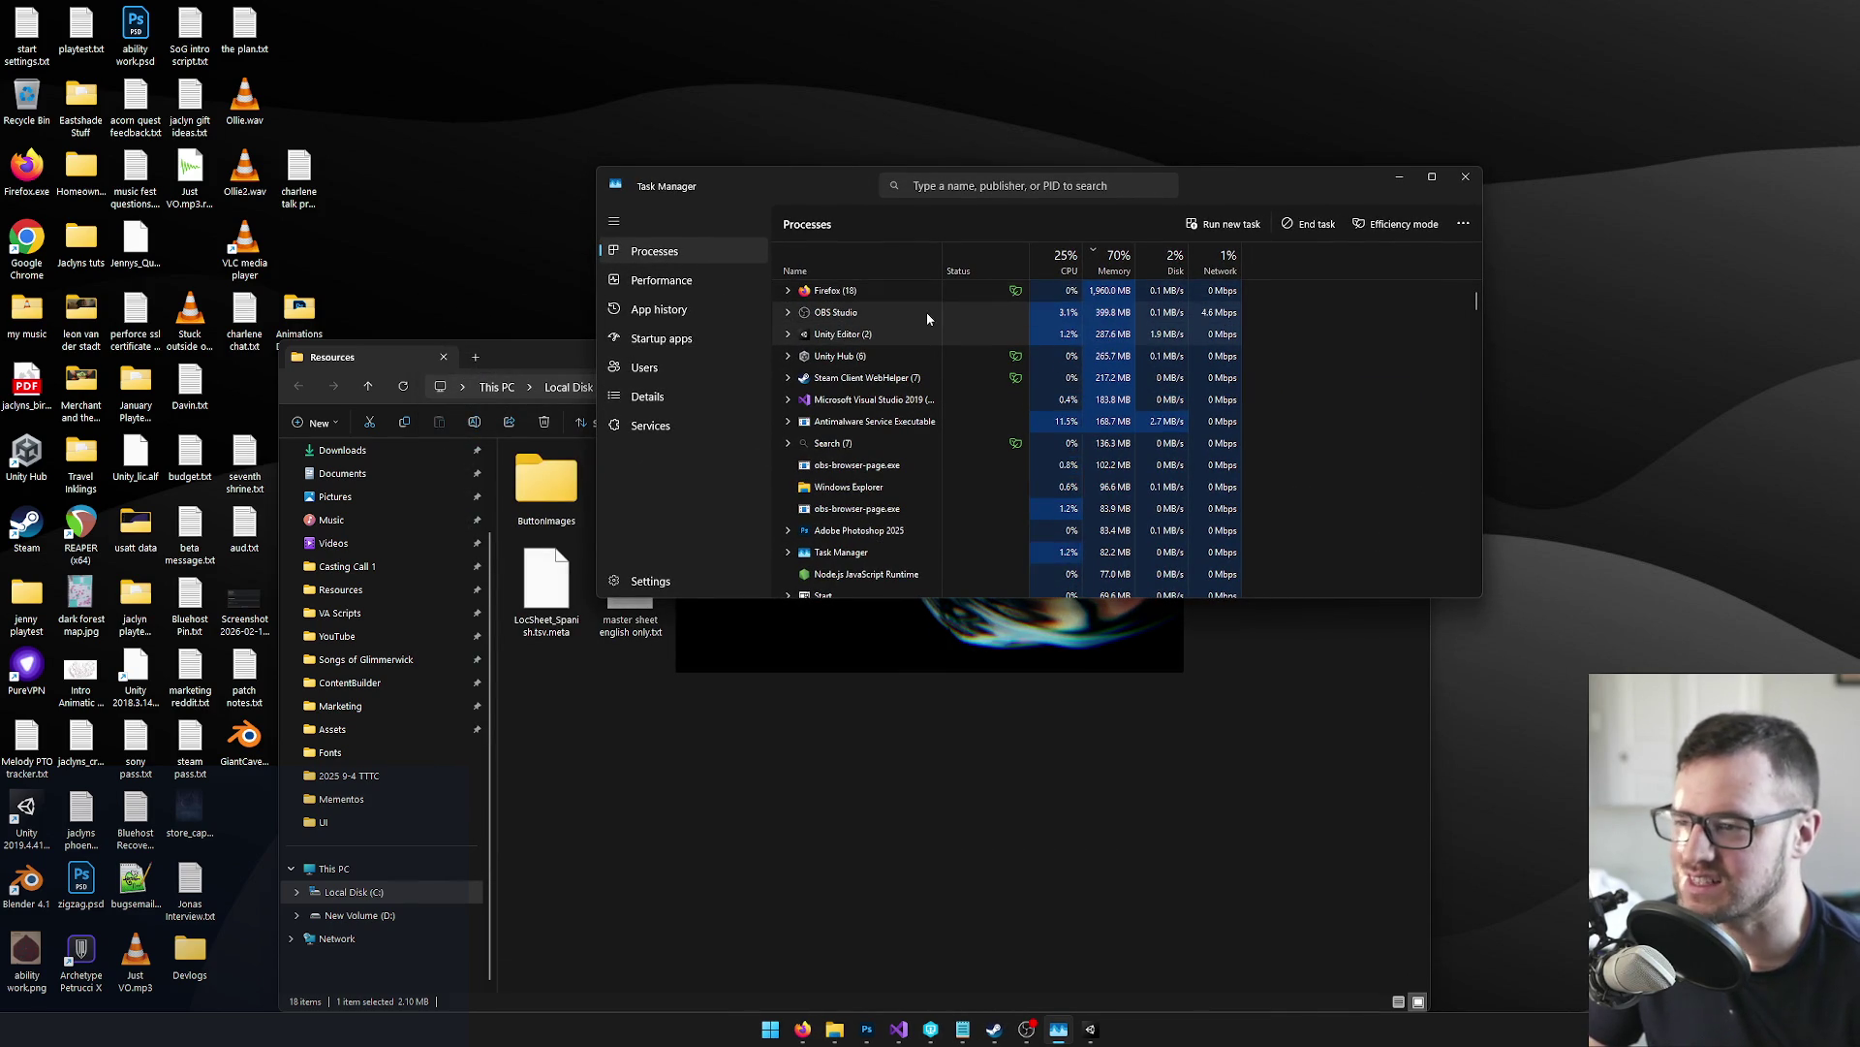
{"action": "right_click", "coordinate": [883, 357]}
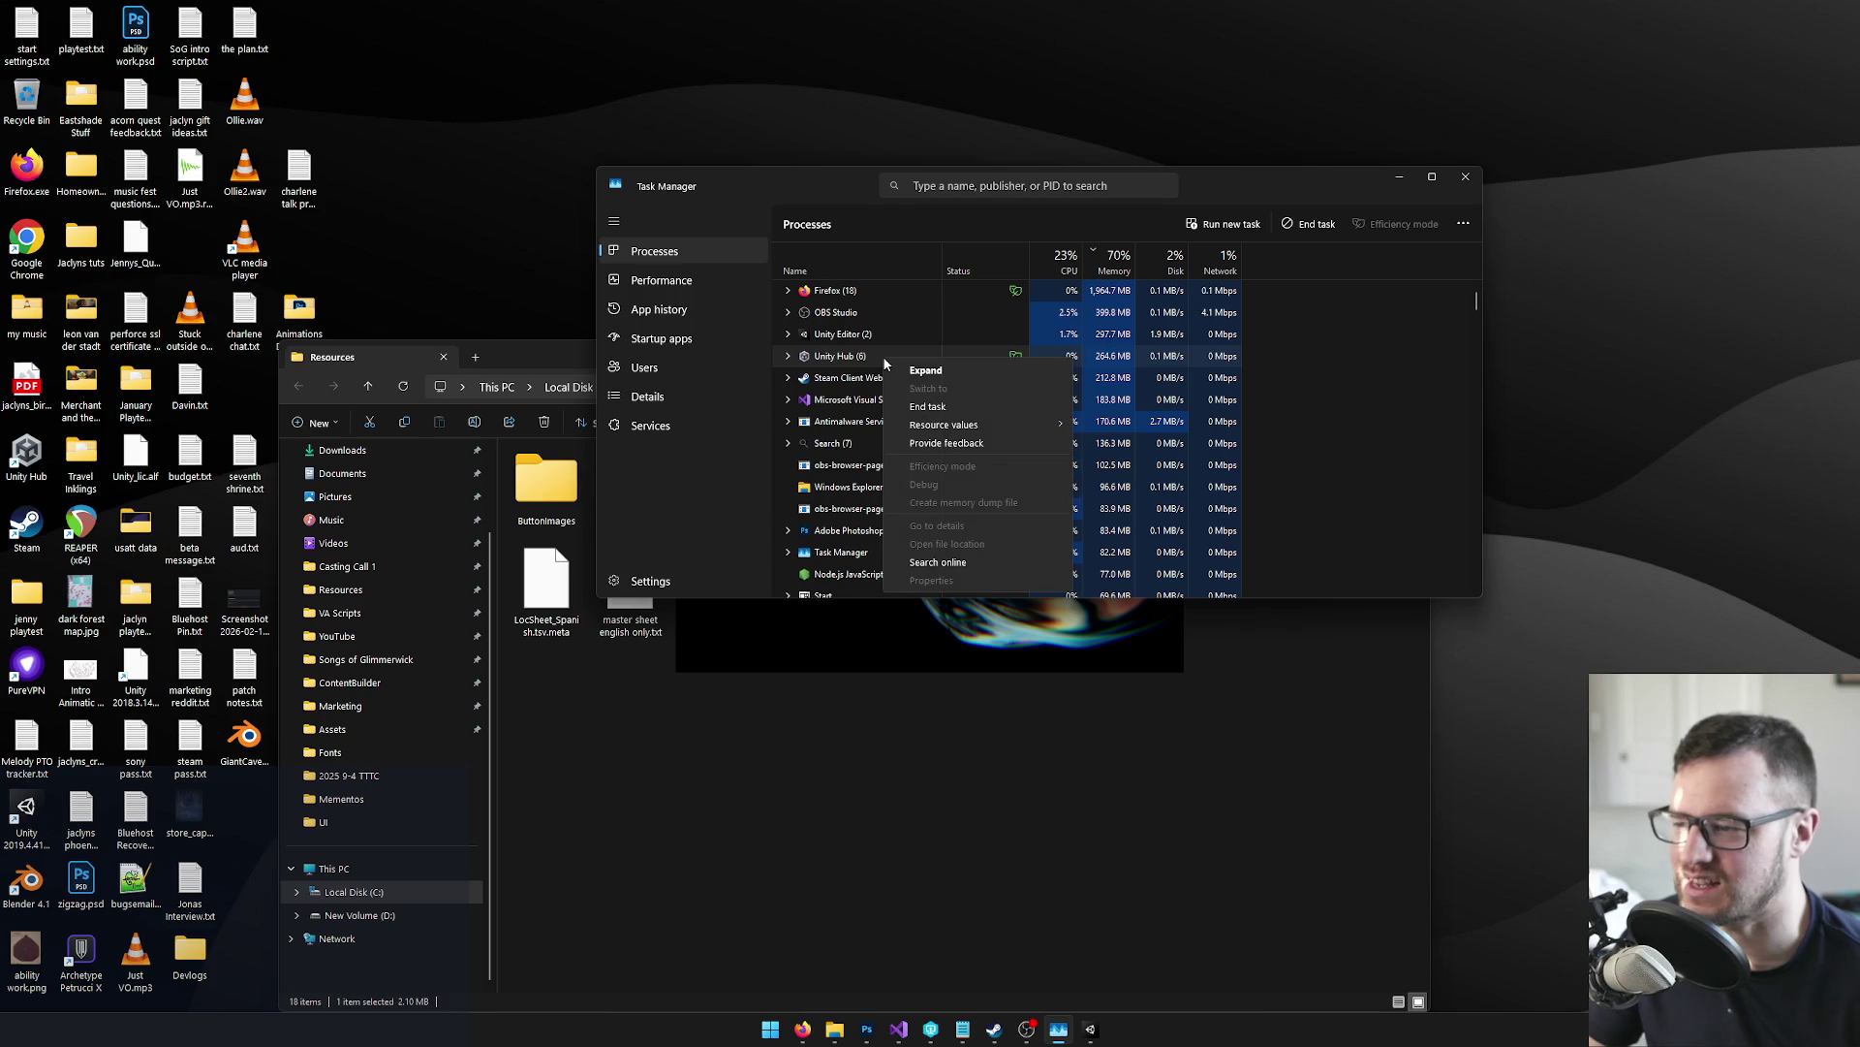
{"action": "left_click", "coordinate": [928, 407]}
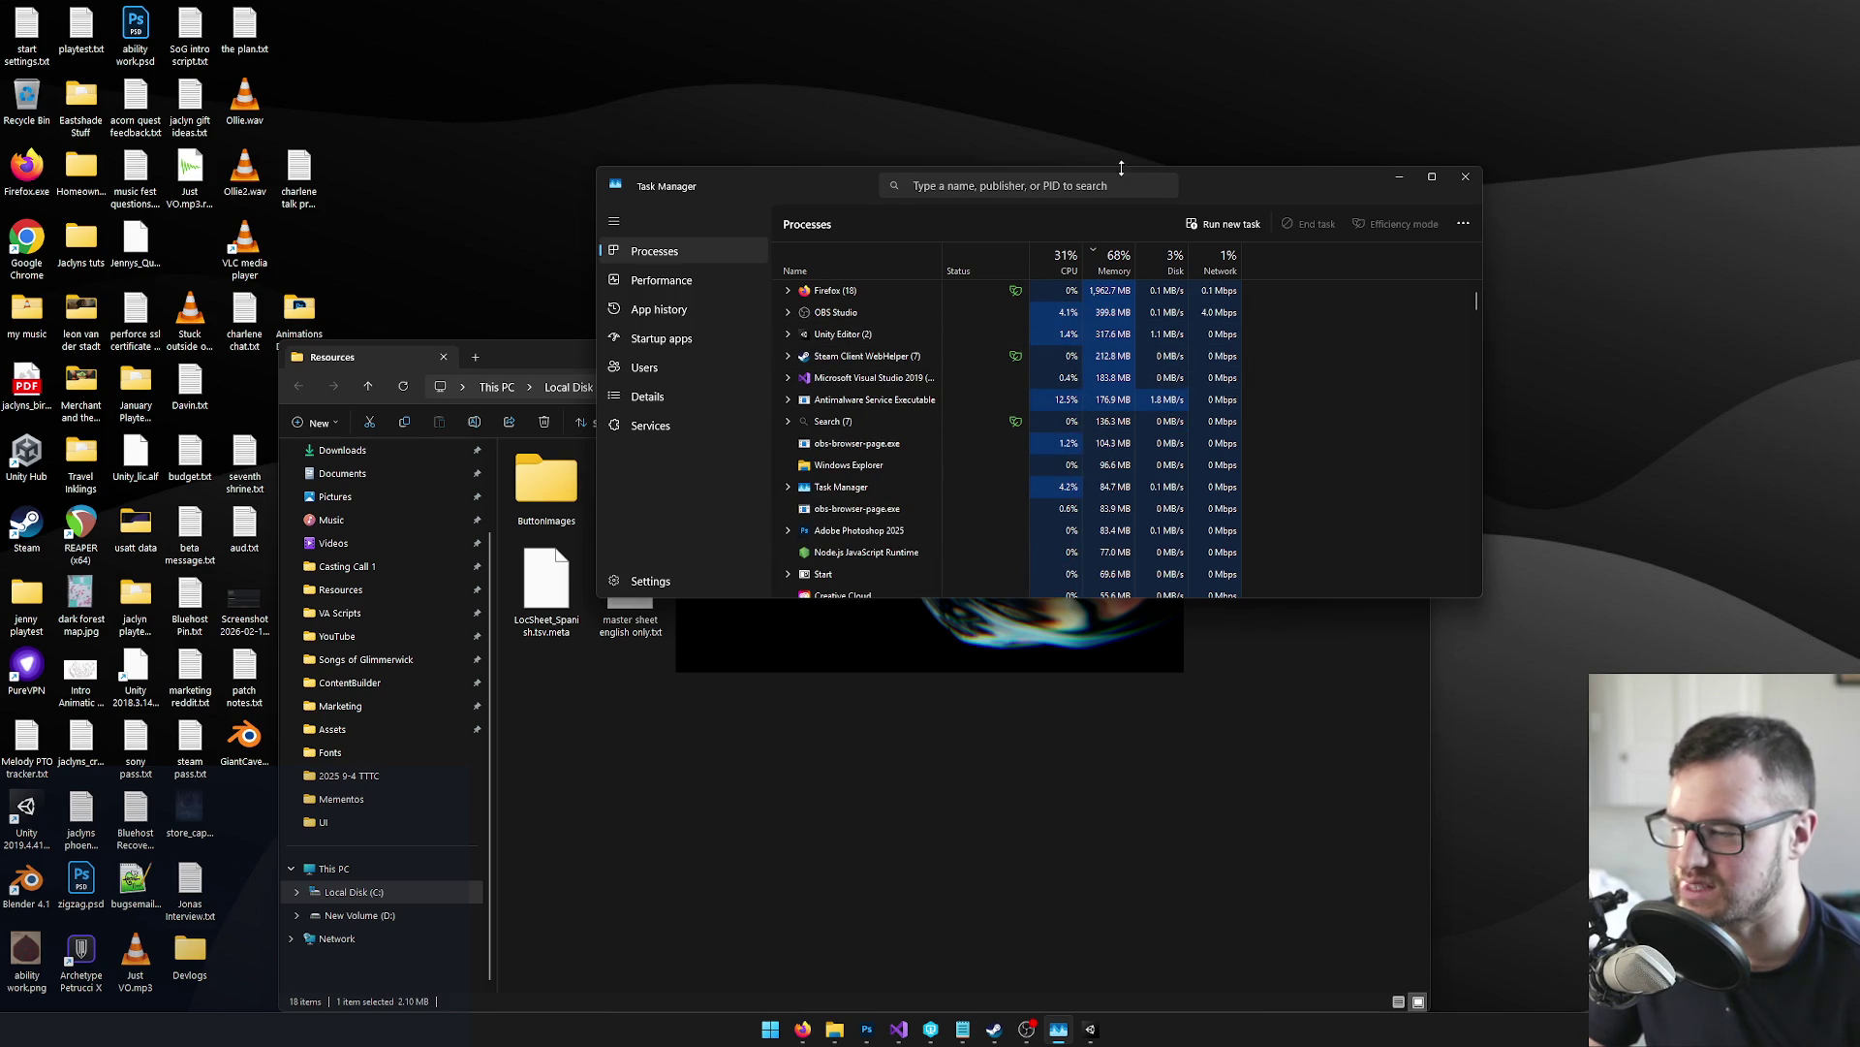
{"action": "mouse_move", "coordinate": [1260, 176]}
{"action": "left_mouse_down"}
{"action": "mouse_move", "coordinate": [1190, 193]}
{"action": "mouse_move", "coordinate": [1675, 134]}
{"action": "mouse_move", "coordinate": [1507, 142]}
{"action": "mouse_move", "coordinate": [1487, 165]}
{"action": "left_mouse_up"}
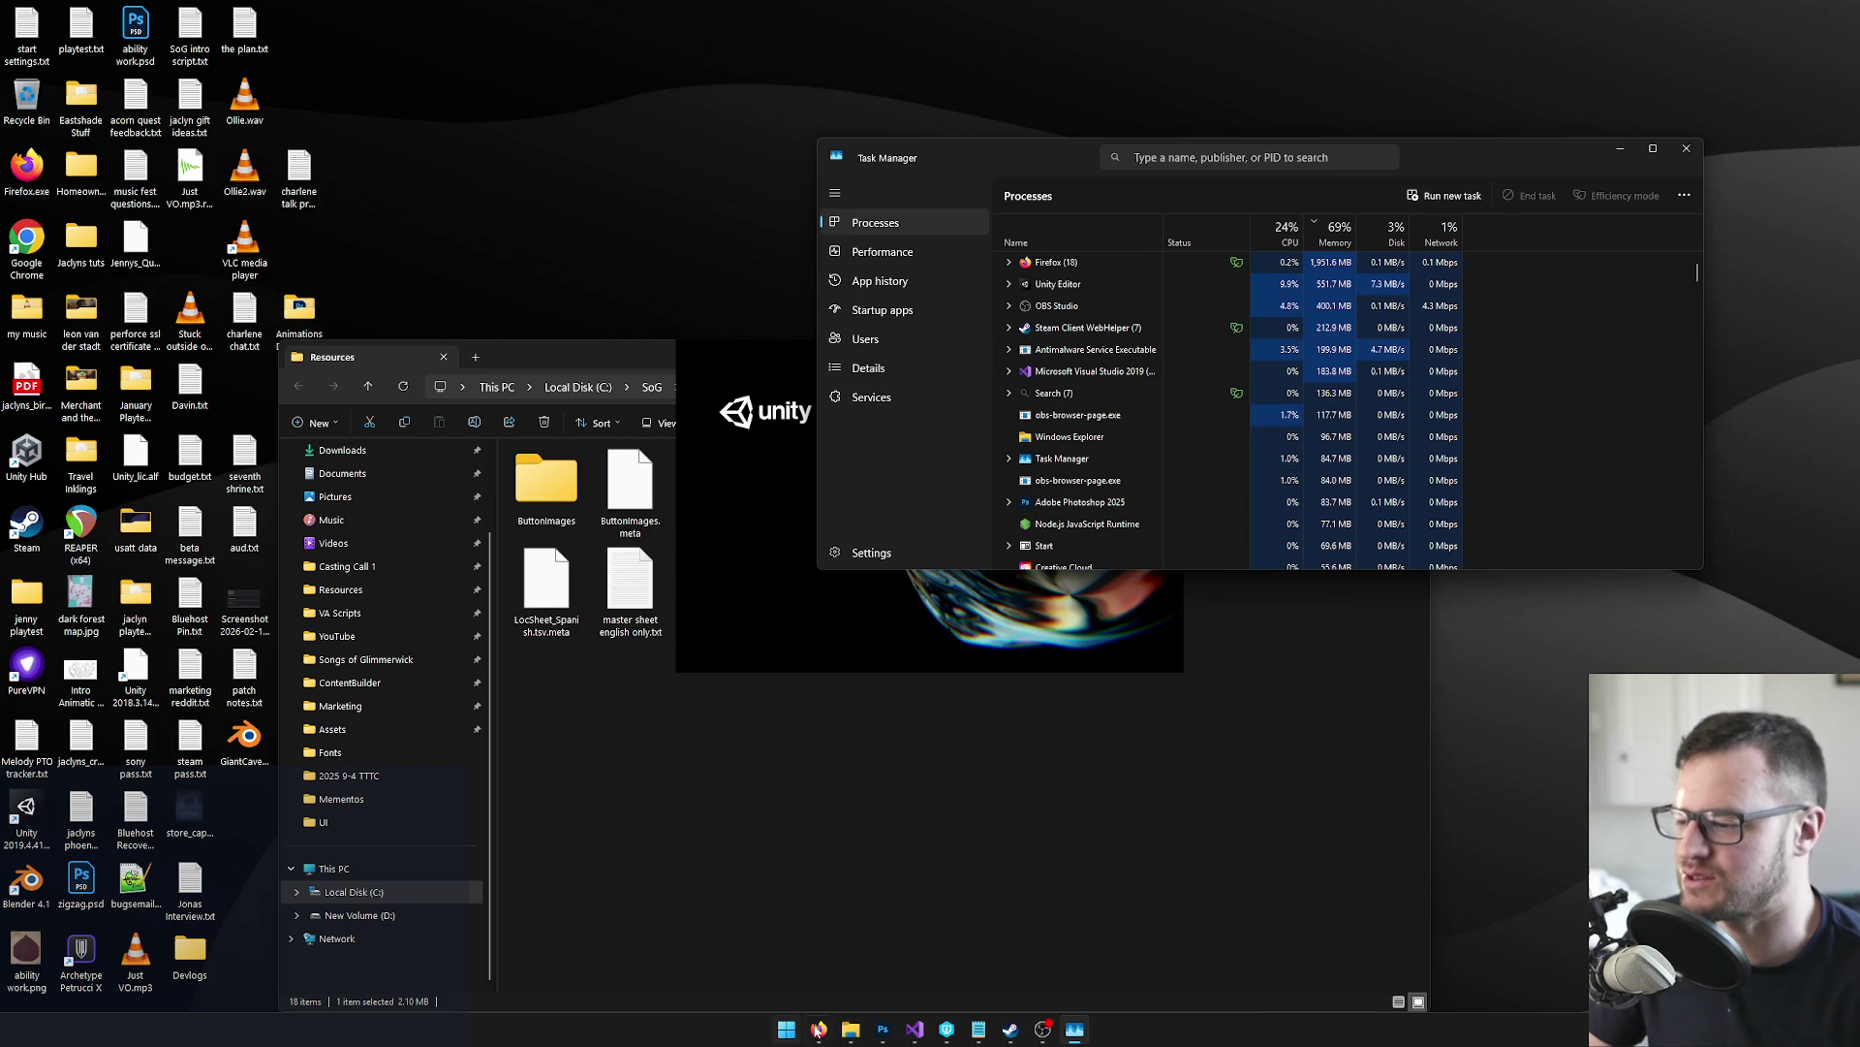
In a new Firefox tab, search Google for 'how much memory did the playstation 2 have'
{"action": "mouse_move", "coordinate": [818, 1030]}
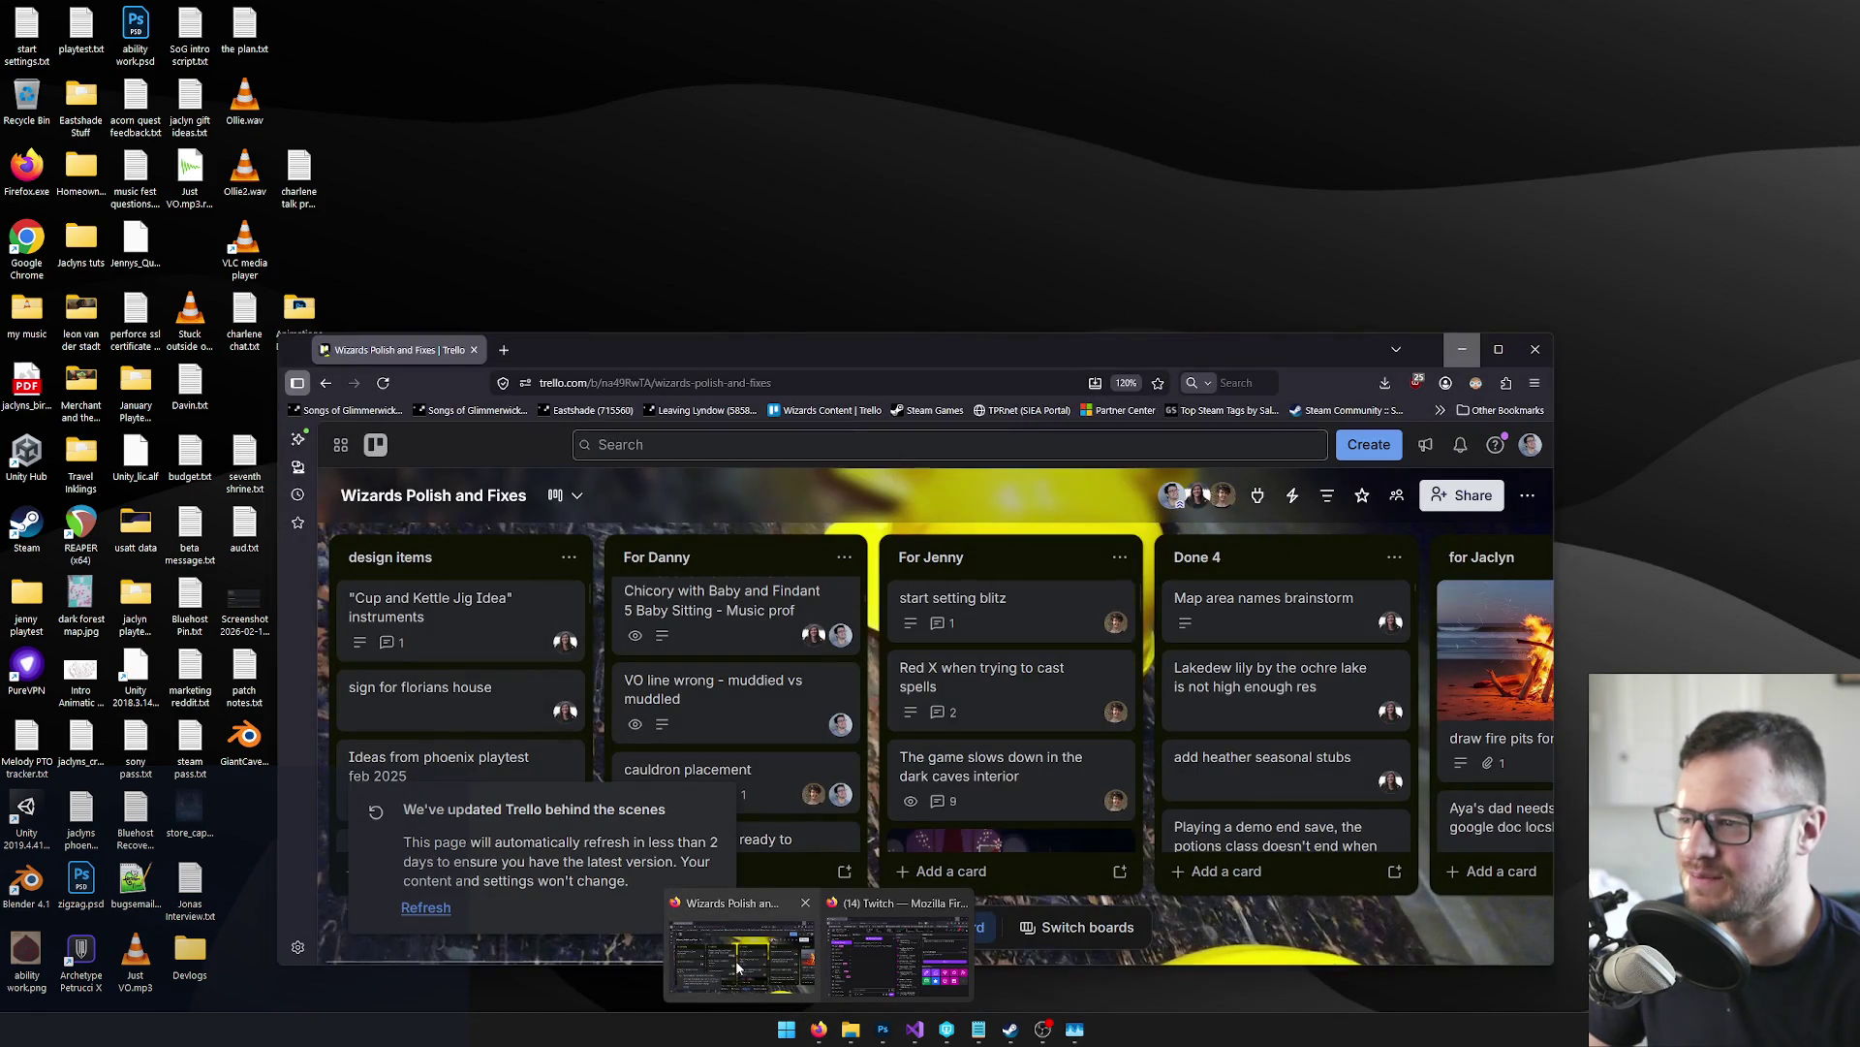
{"action": "left_click", "coordinate": [736, 966]}
{"action": "left_click", "coordinate": [503, 349]}
{"action": "left_click", "coordinate": [768, 596]}
{"action": "type", "text": "how much memory did the playstation 2 have"}
{"action": "key", "text": "Return"}
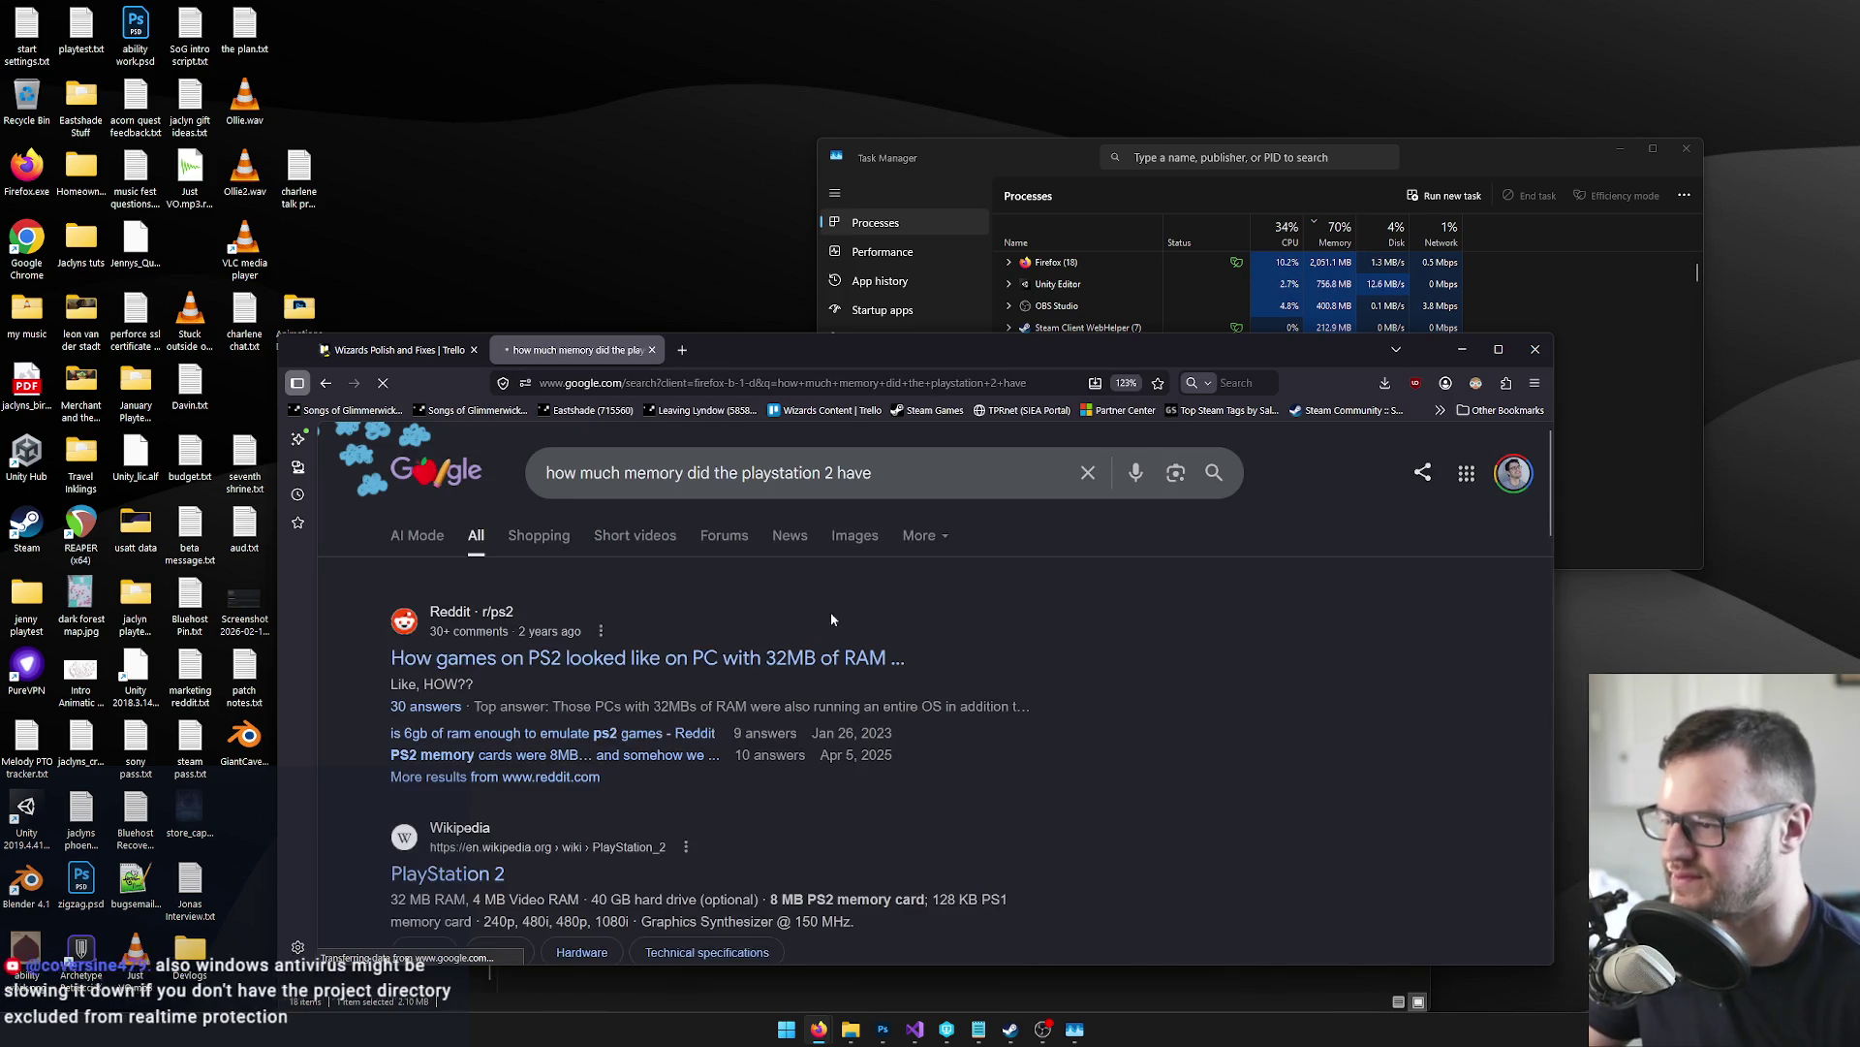
{"action": "scroll", "coordinate": [678, 611], "scroll_direction": "down", "scroll_amount": 2}
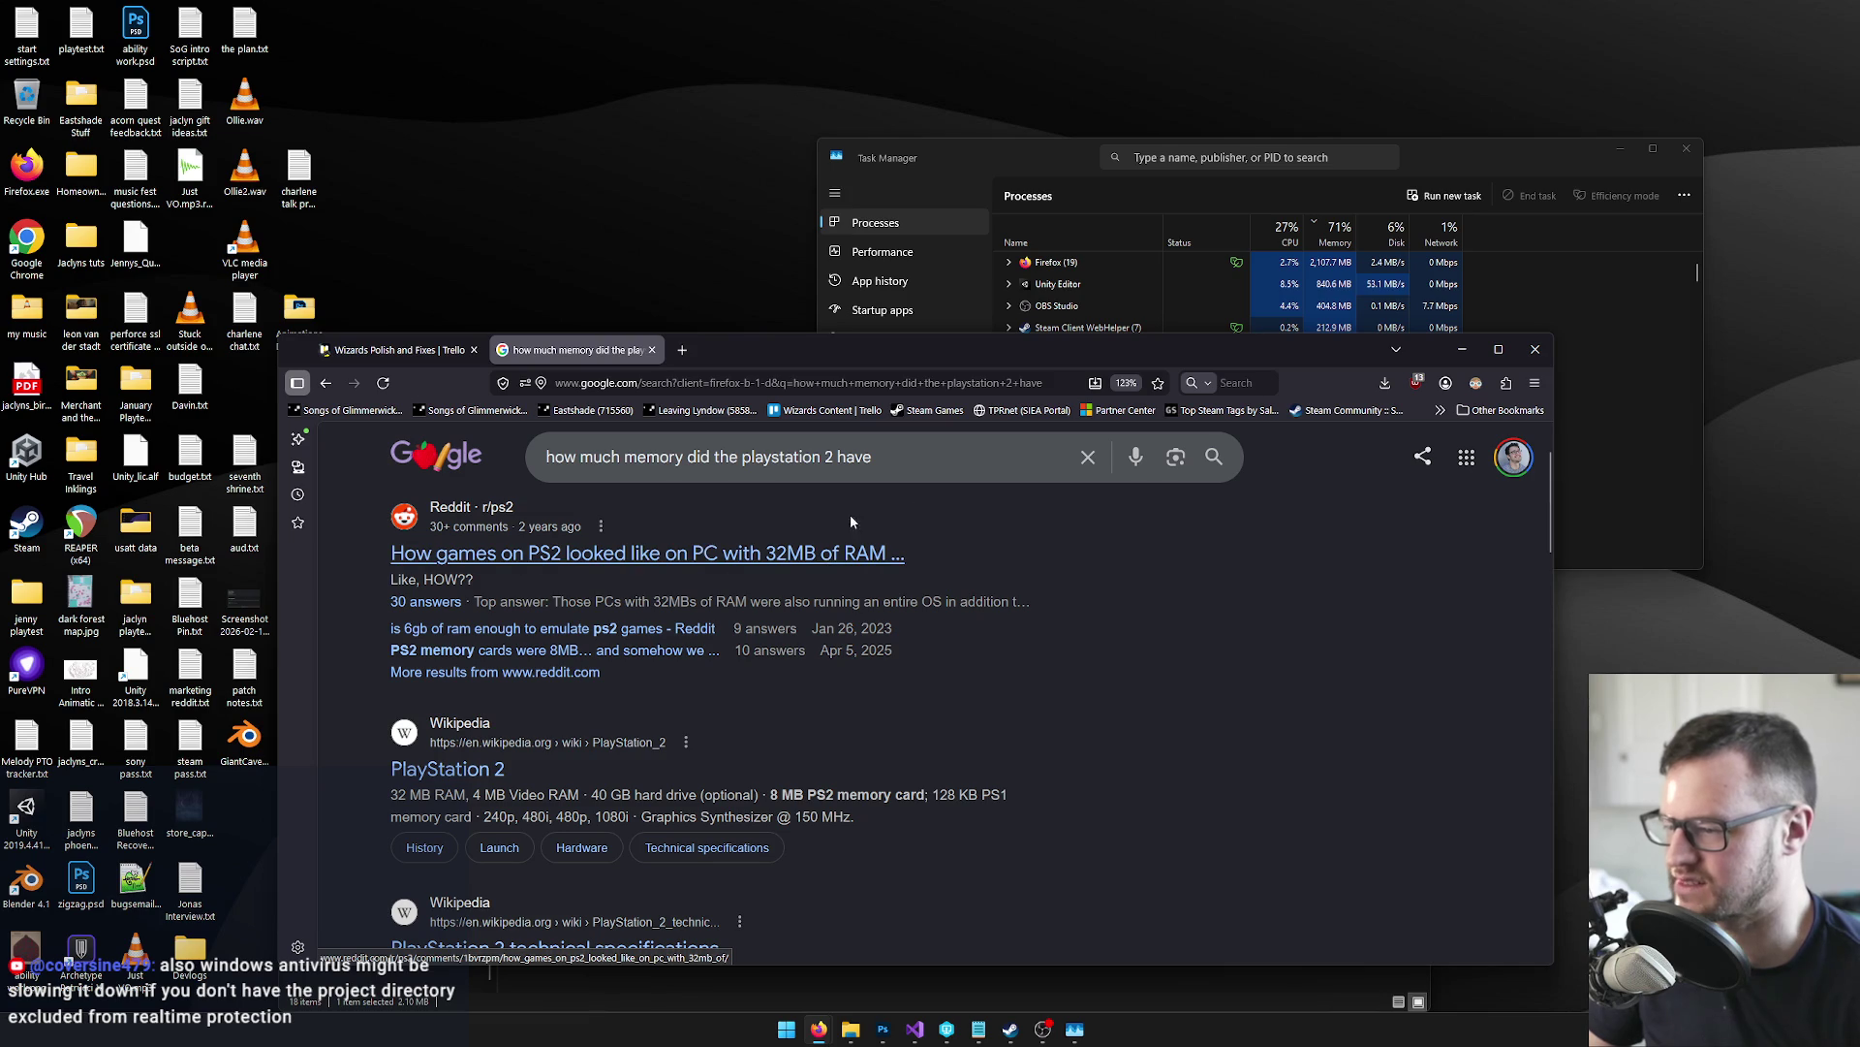
{"action": "scroll", "coordinate": [819, 504], "scroll_direction": "up", "scroll_amount": 2}
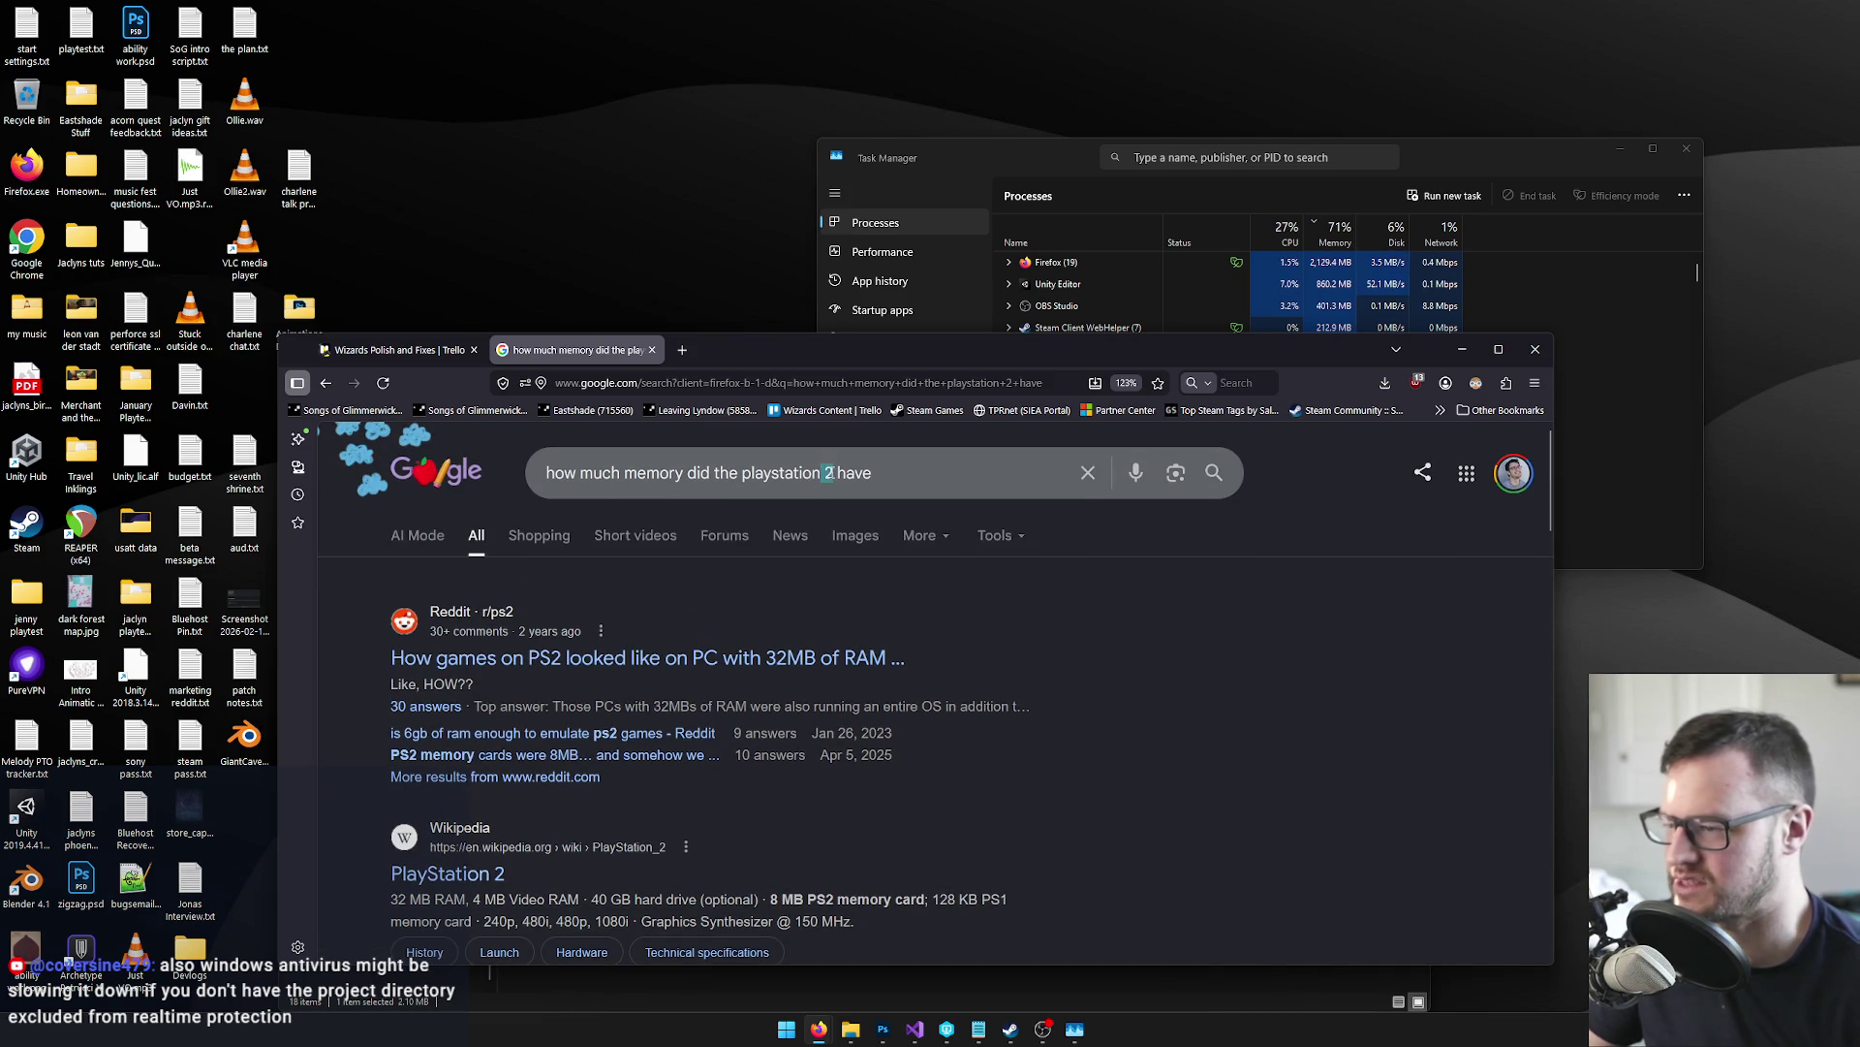
Change the query to PlayStation 3, then add 'system' before memory and search again
{"action": "left_click", "coordinate": [829, 473]}
{"action": "key", "text": "BackSpace"}
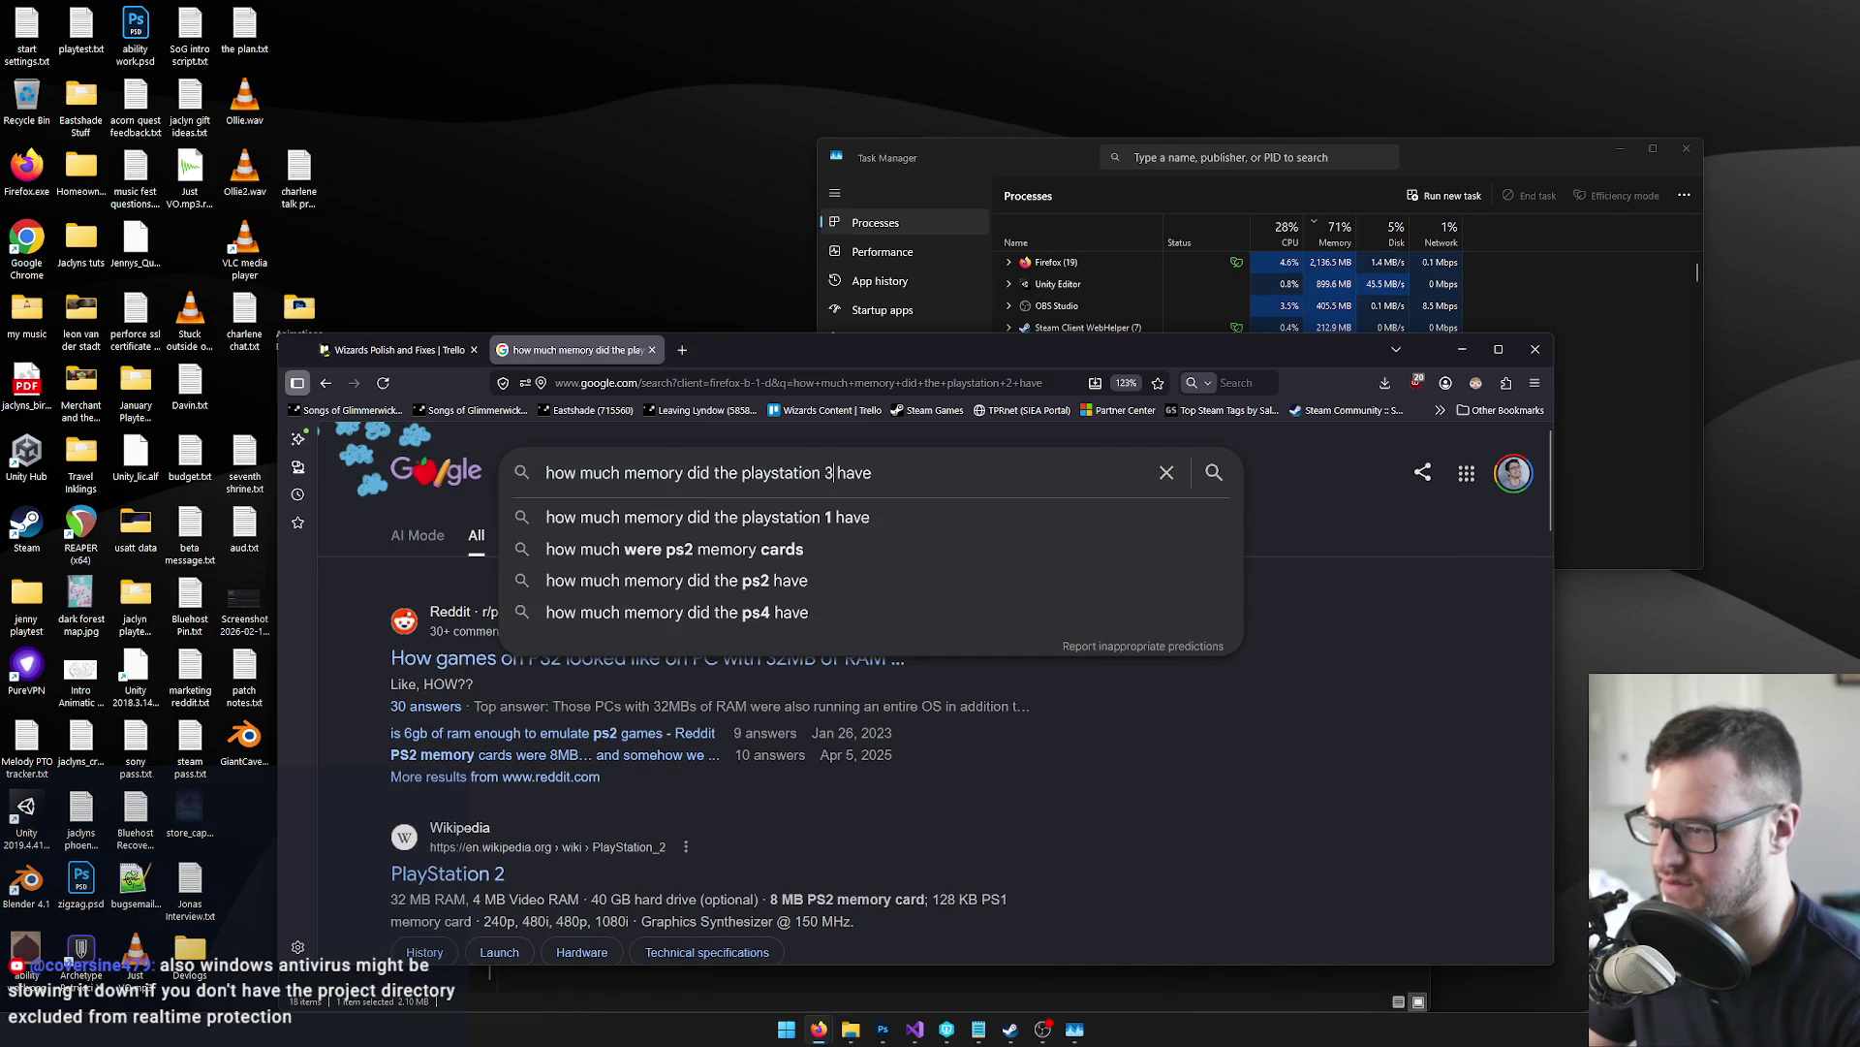
{"action": "type", "text": "3"}
{"action": "key", "text": "Return"}
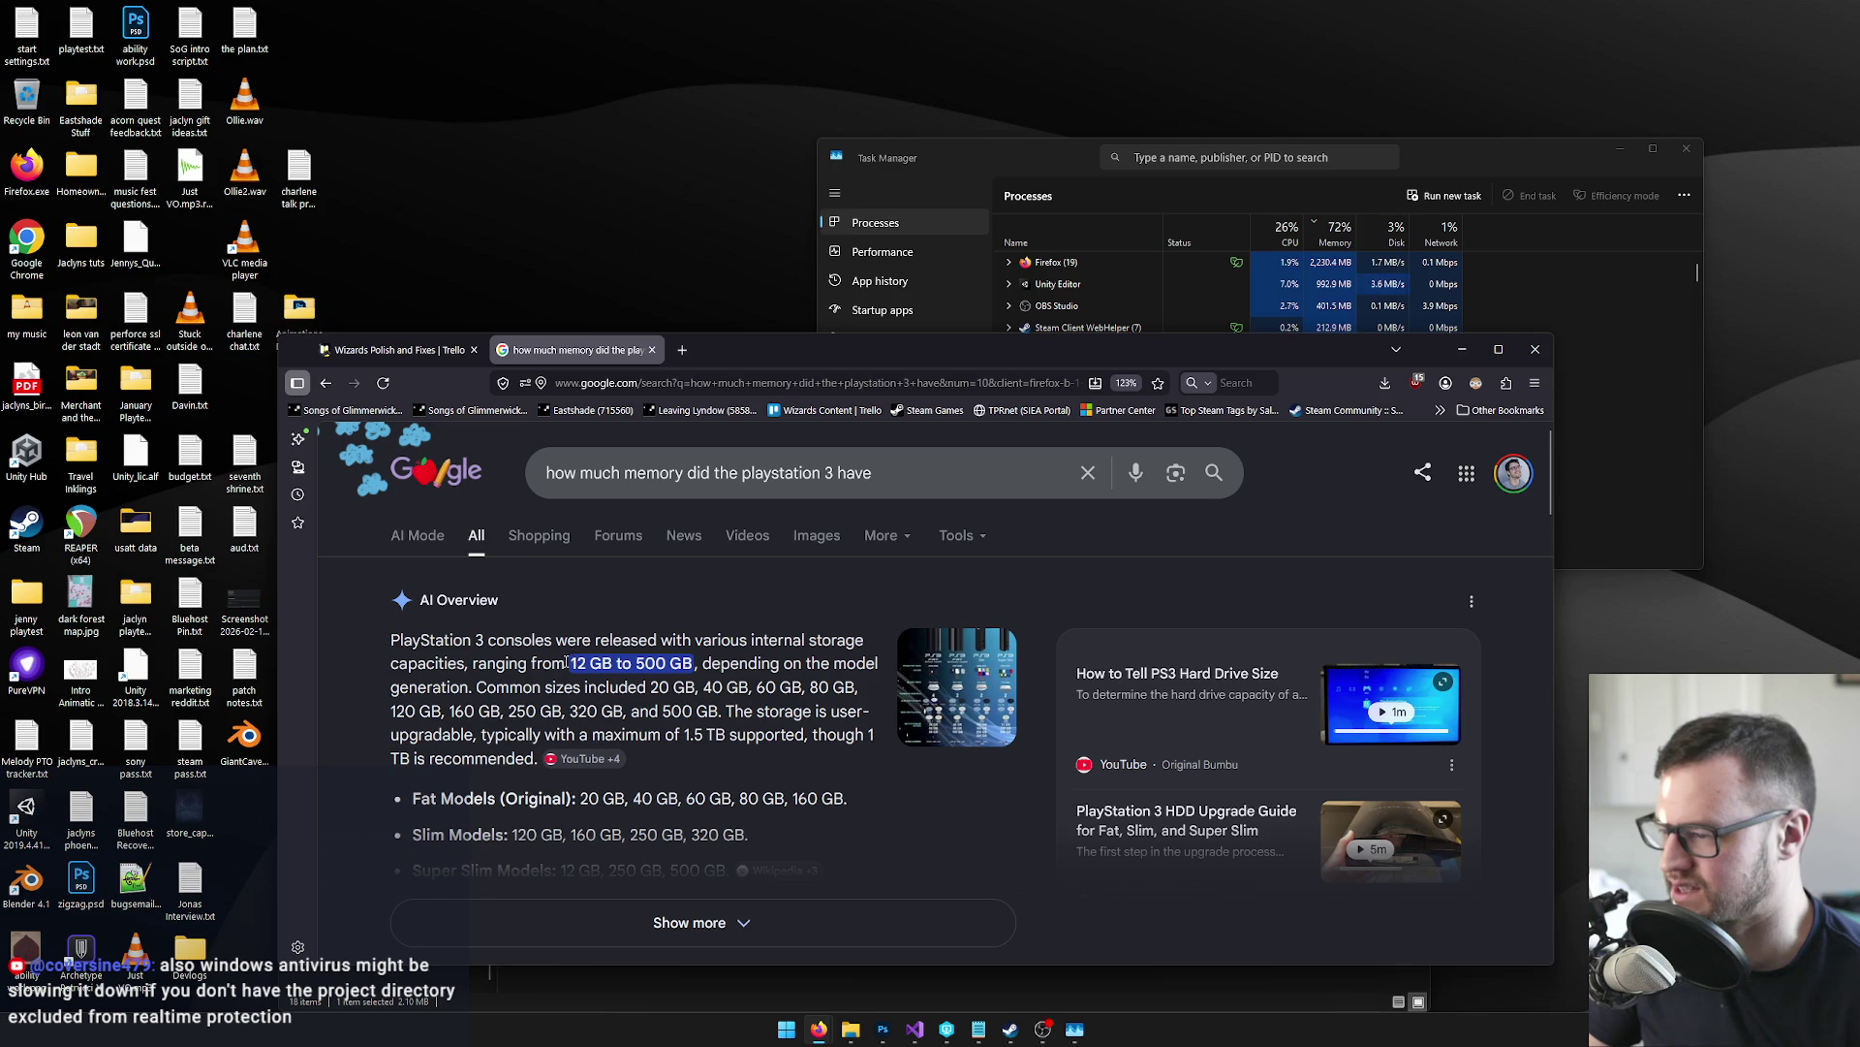
{"action": "left_click", "coordinate": [625, 473]}
{"action": "type", "text": "system"}
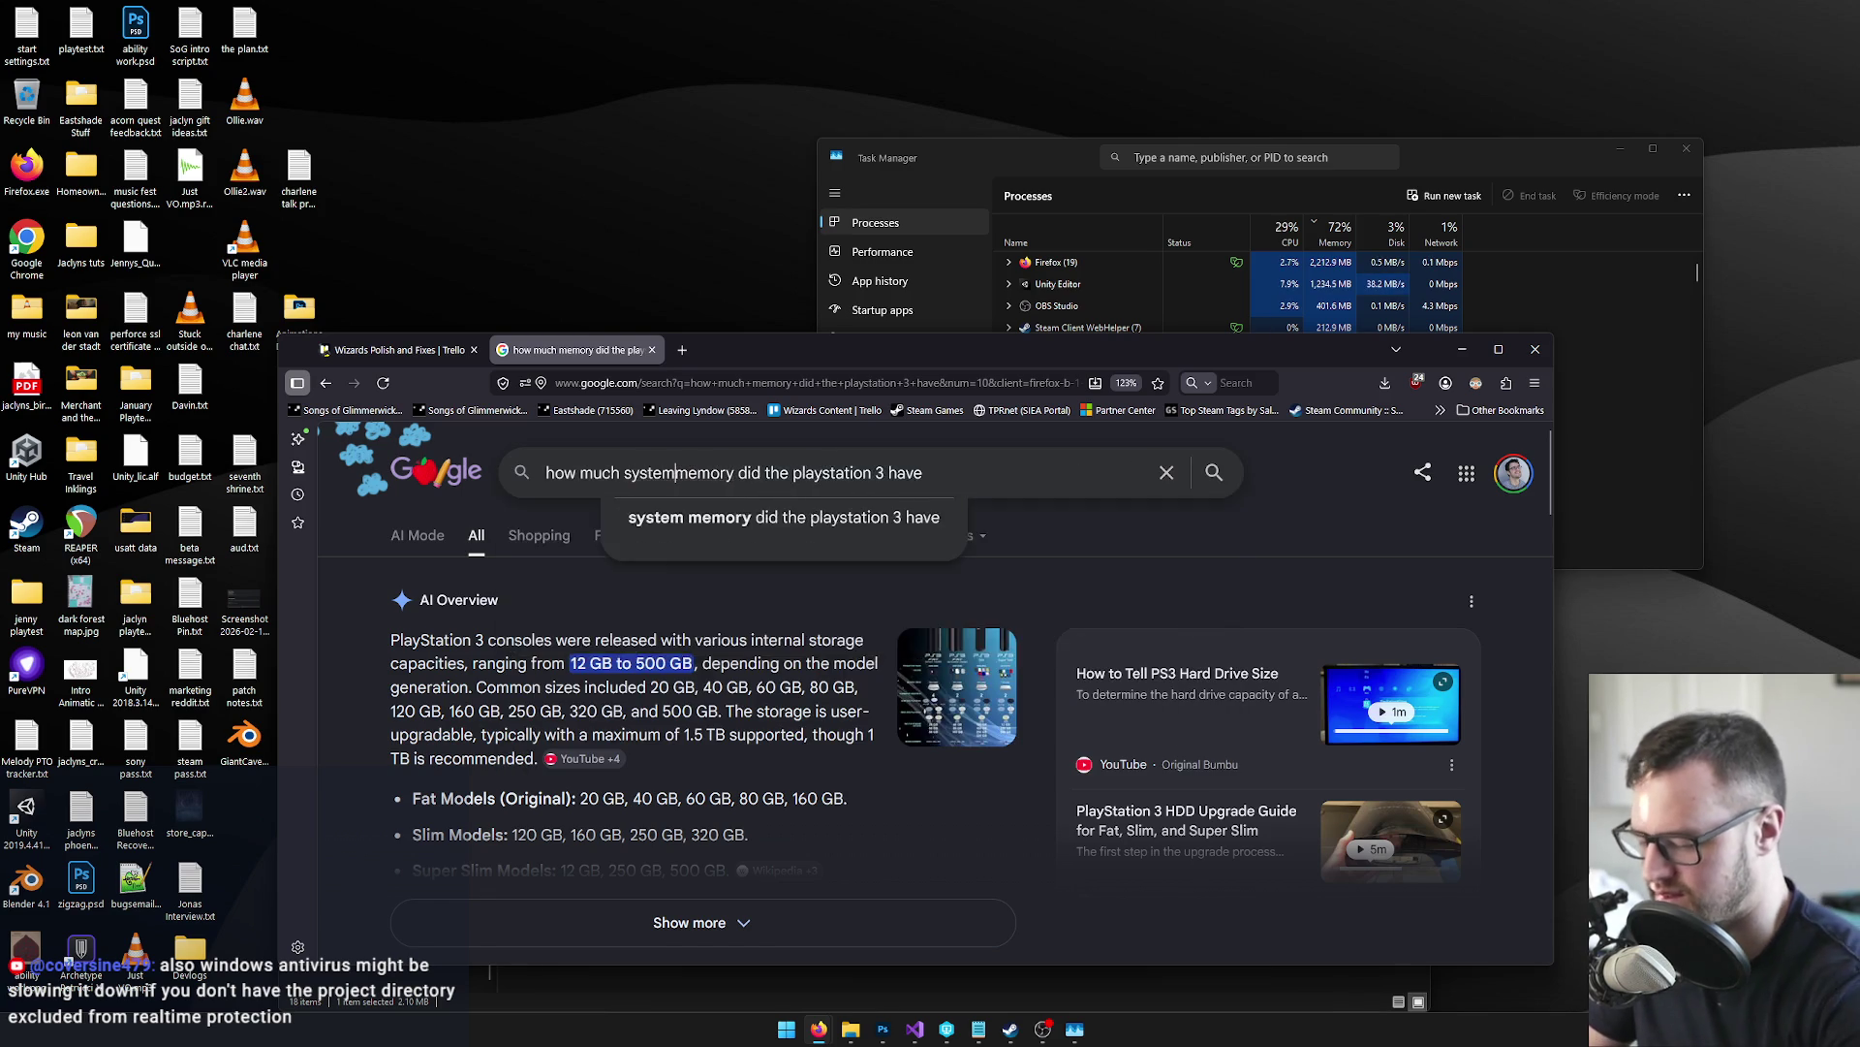
{"action": "key", "text": "Return"}
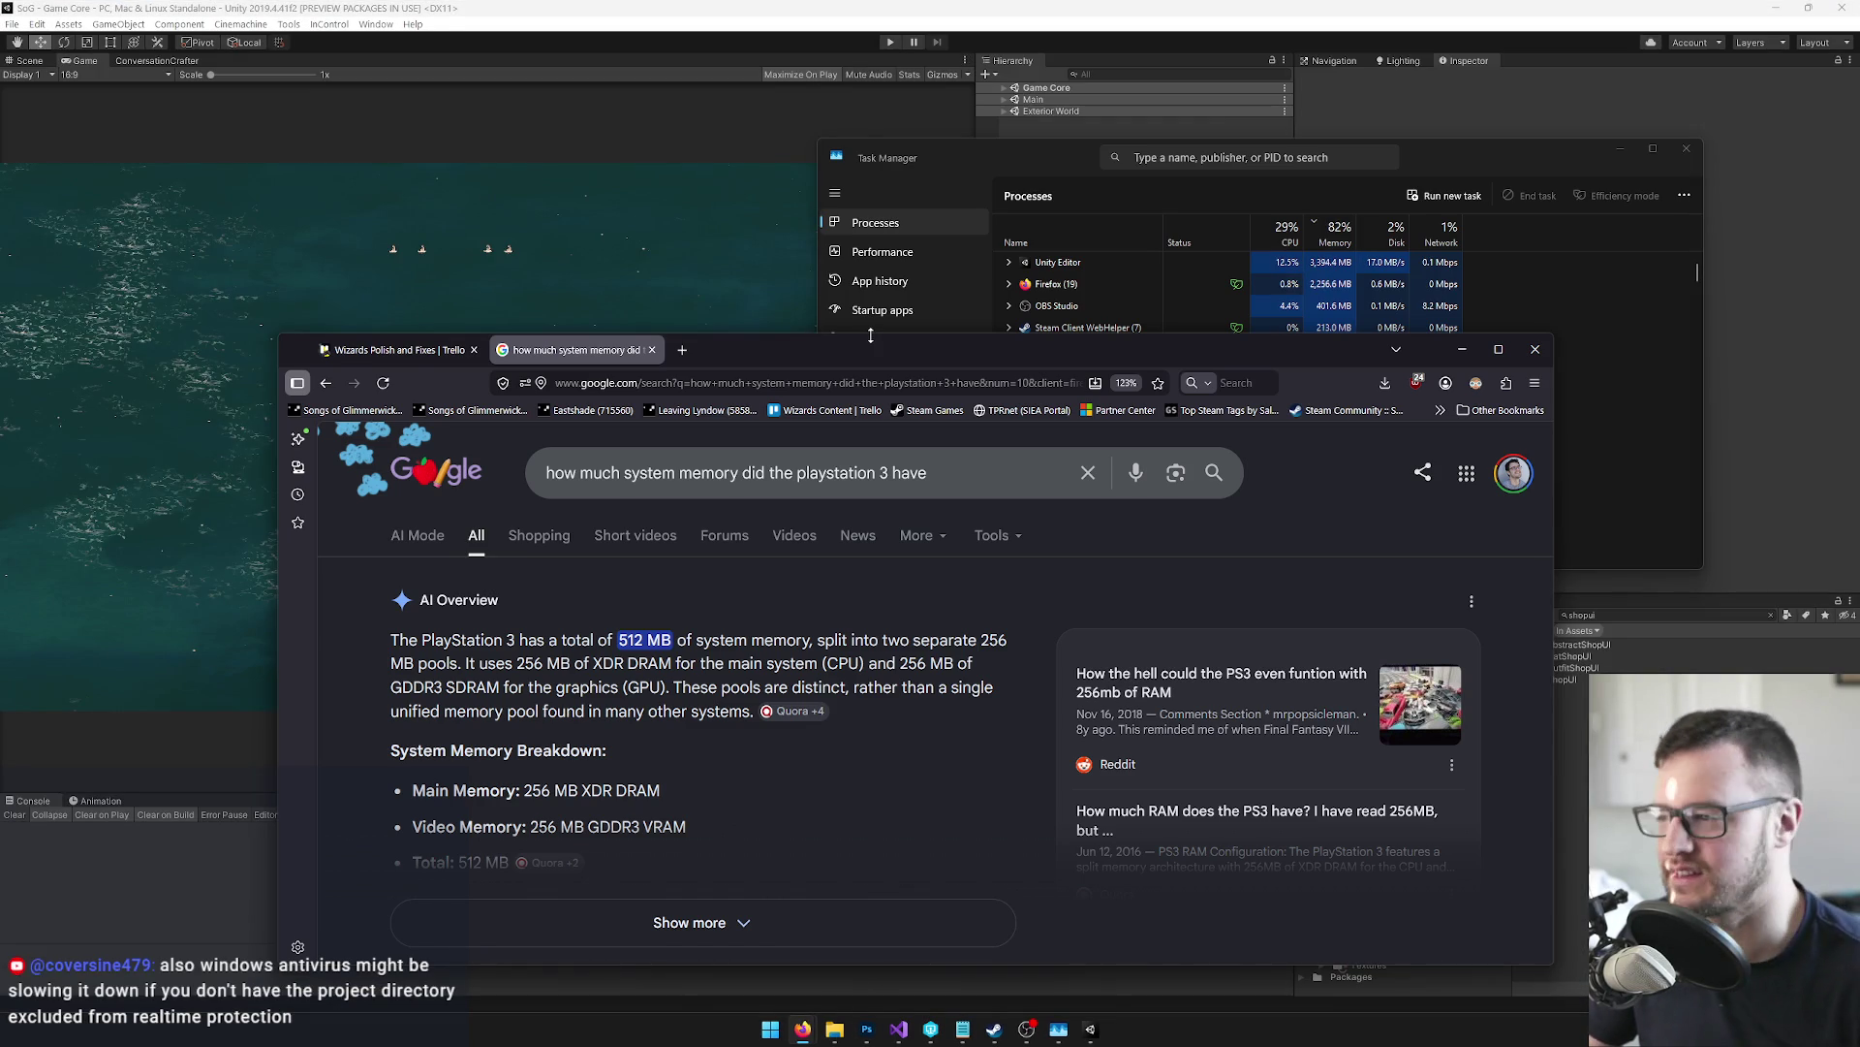
Close the Google tab, minimise Firefox, and close Task Manager to reveal Unity
{"action": "left_click_drag", "start_coordinate": [851, 350], "coordinate": [804, 361]}
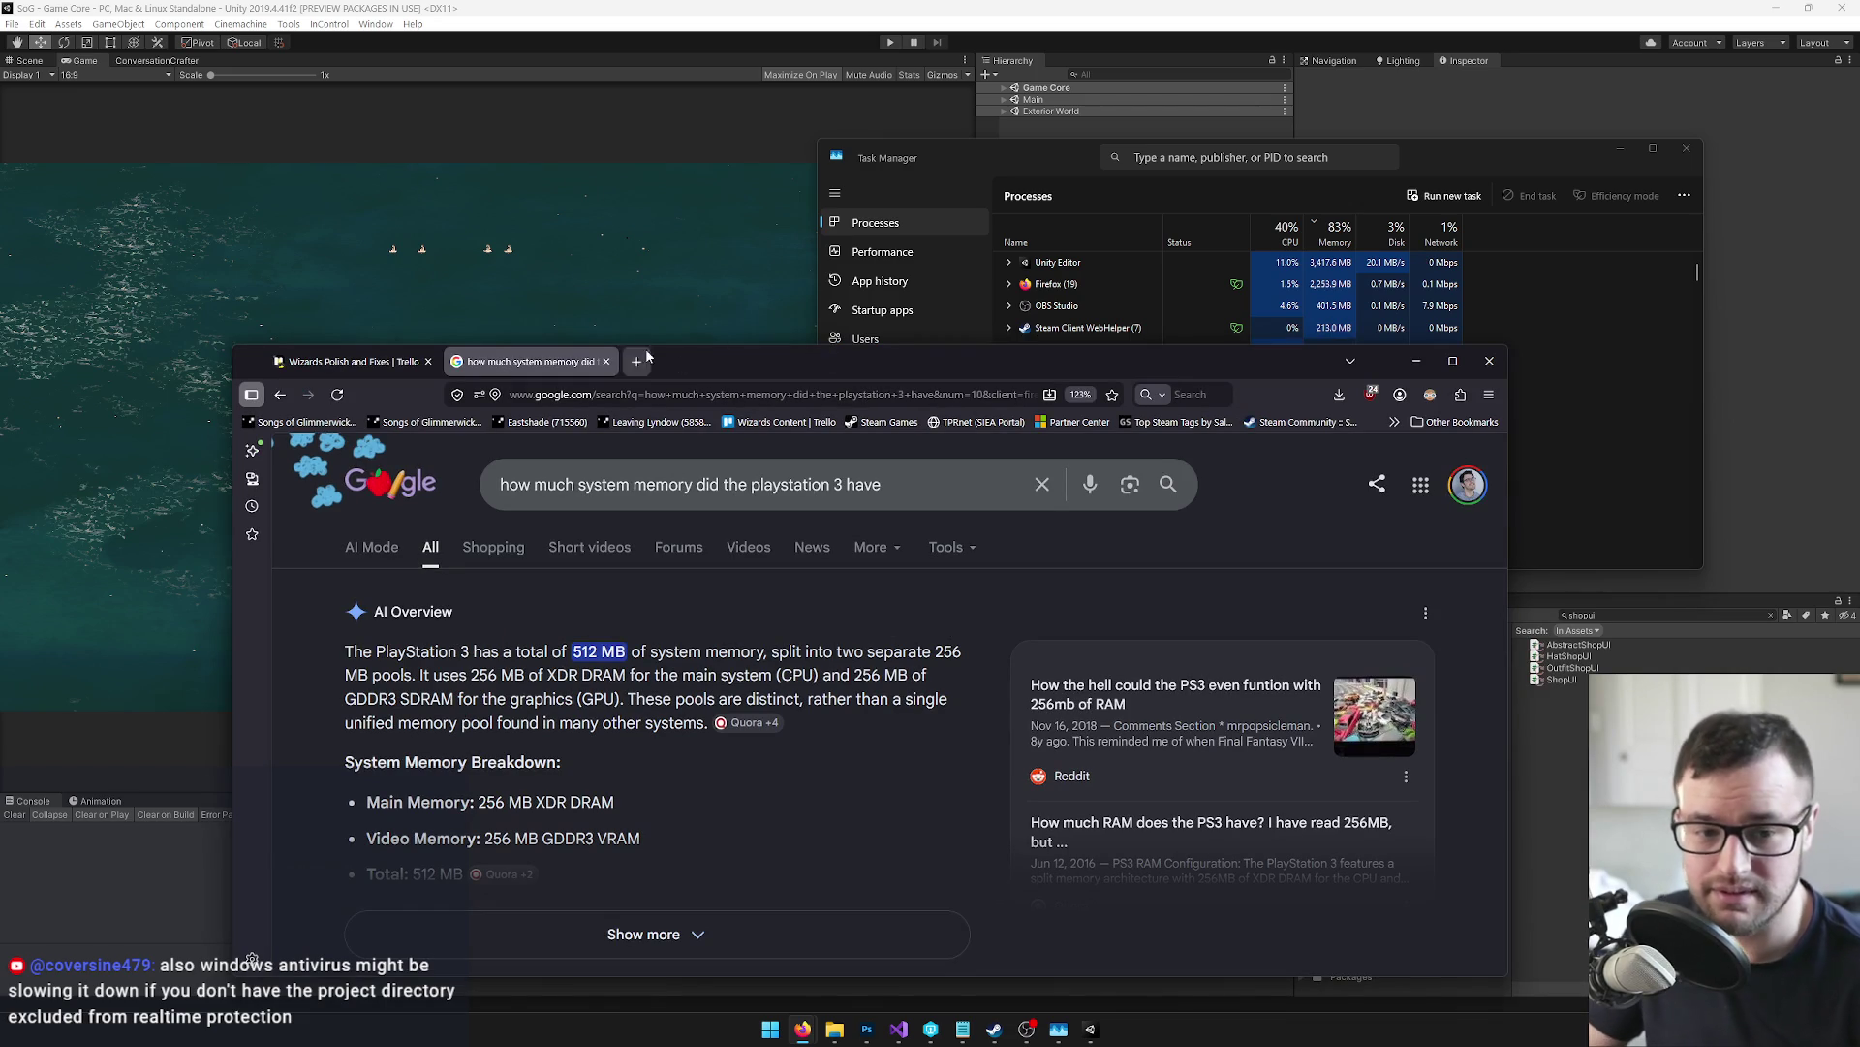
{"action": "left_click", "coordinate": [608, 361]}
{"action": "left_click", "coordinate": [1416, 360]}
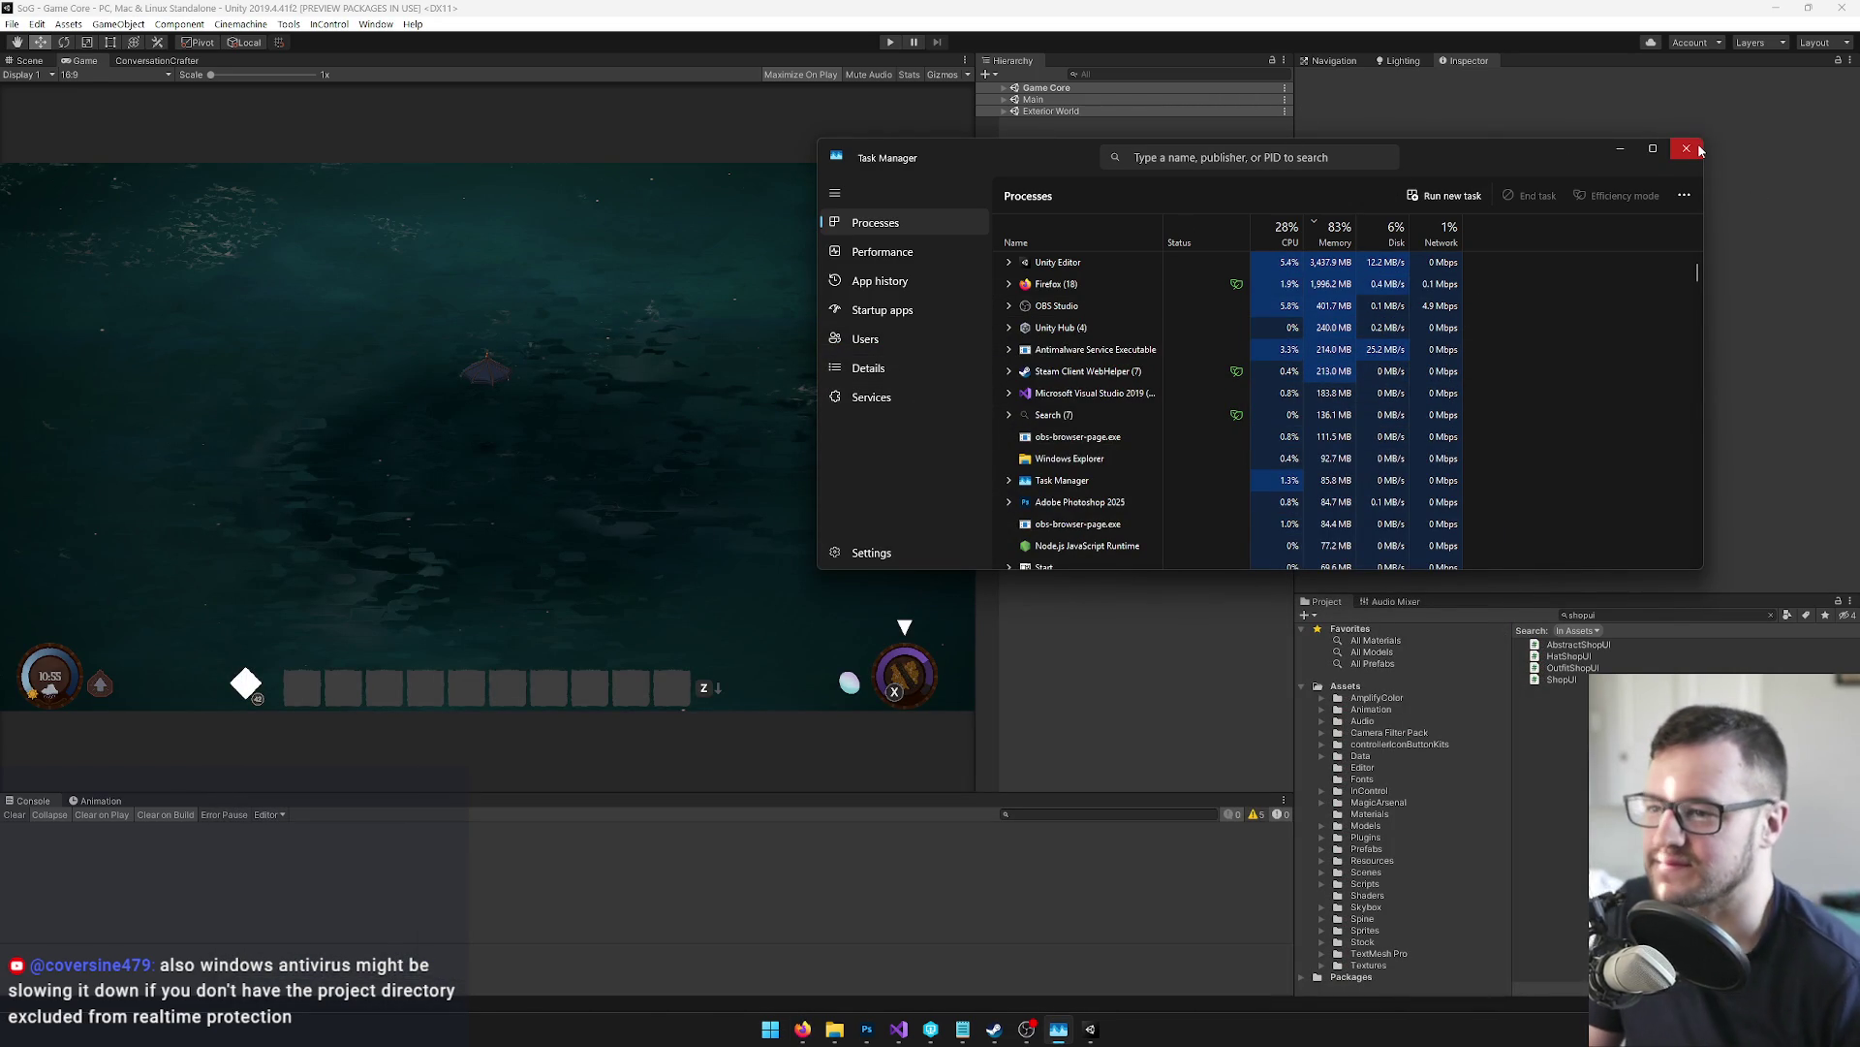
{"action": "left_click_drag", "start_coordinate": [1454, 152], "coordinate": [1390, 152]}
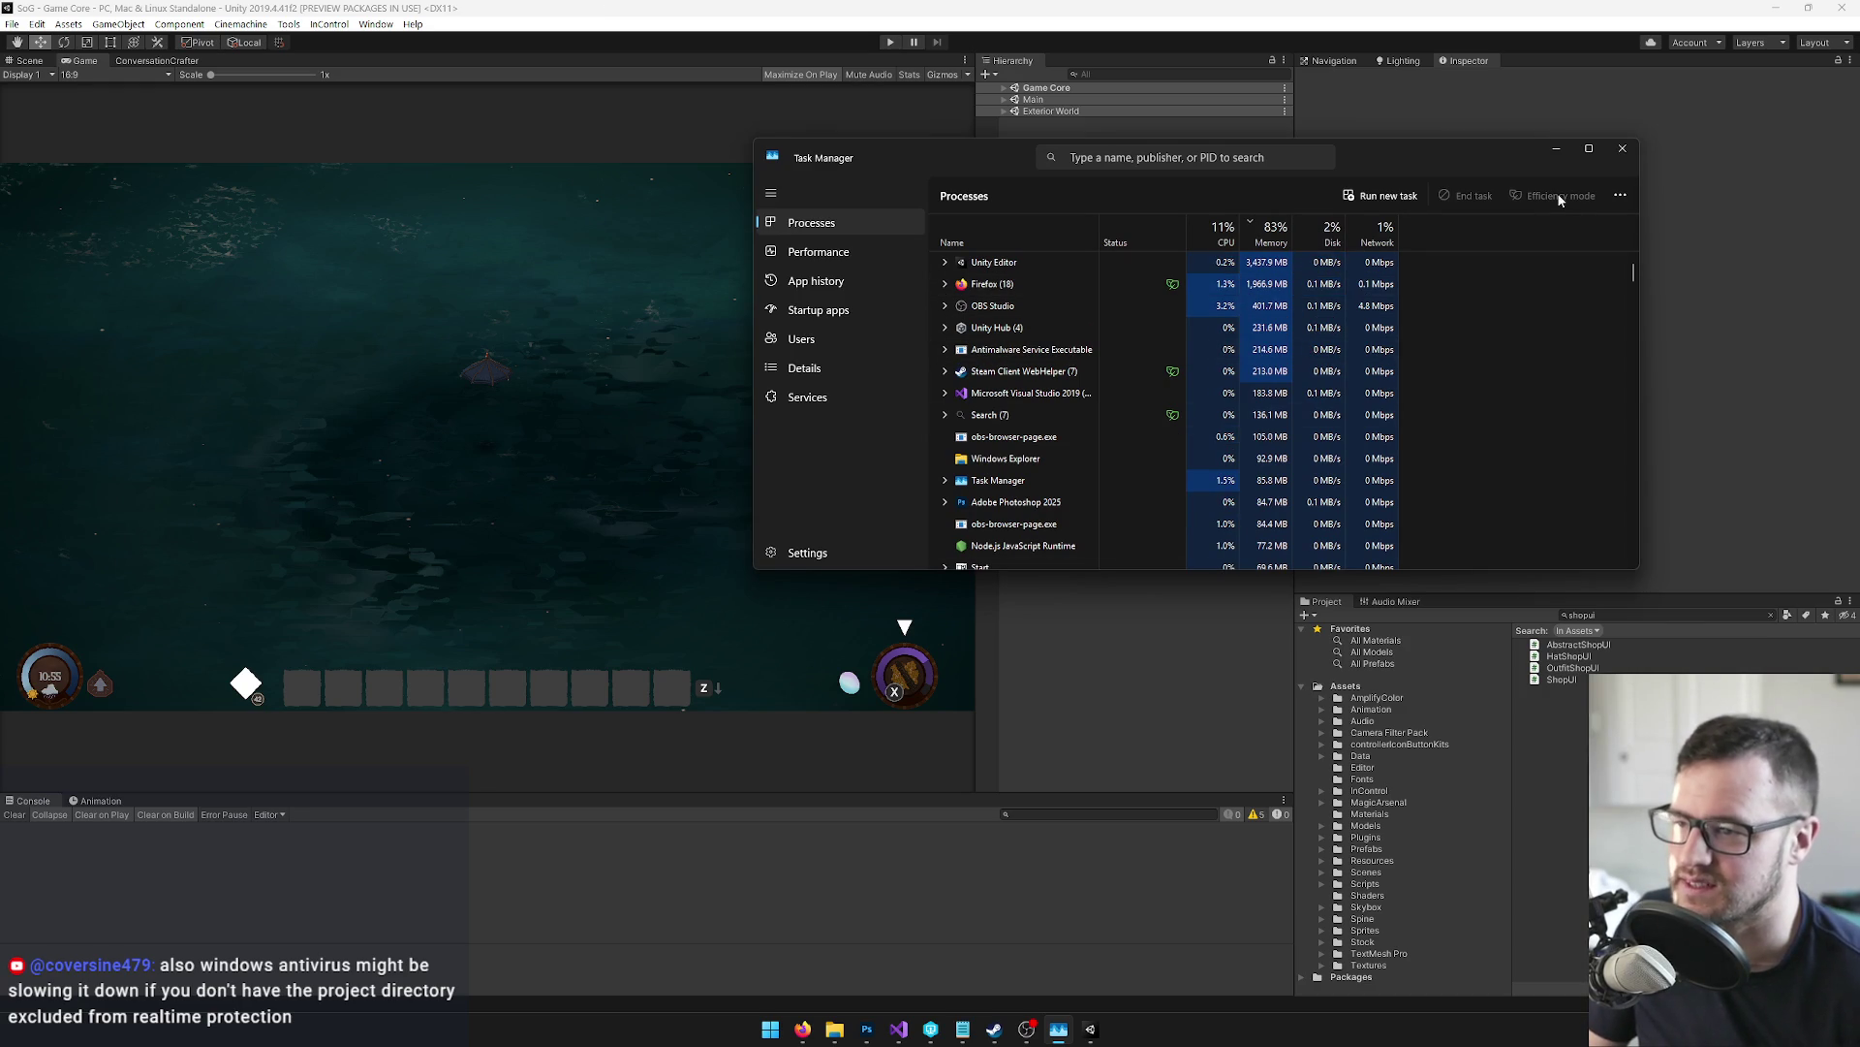
{"action": "left_click_drag", "start_coordinate": [1287, 149], "coordinate": [1194, 184]}
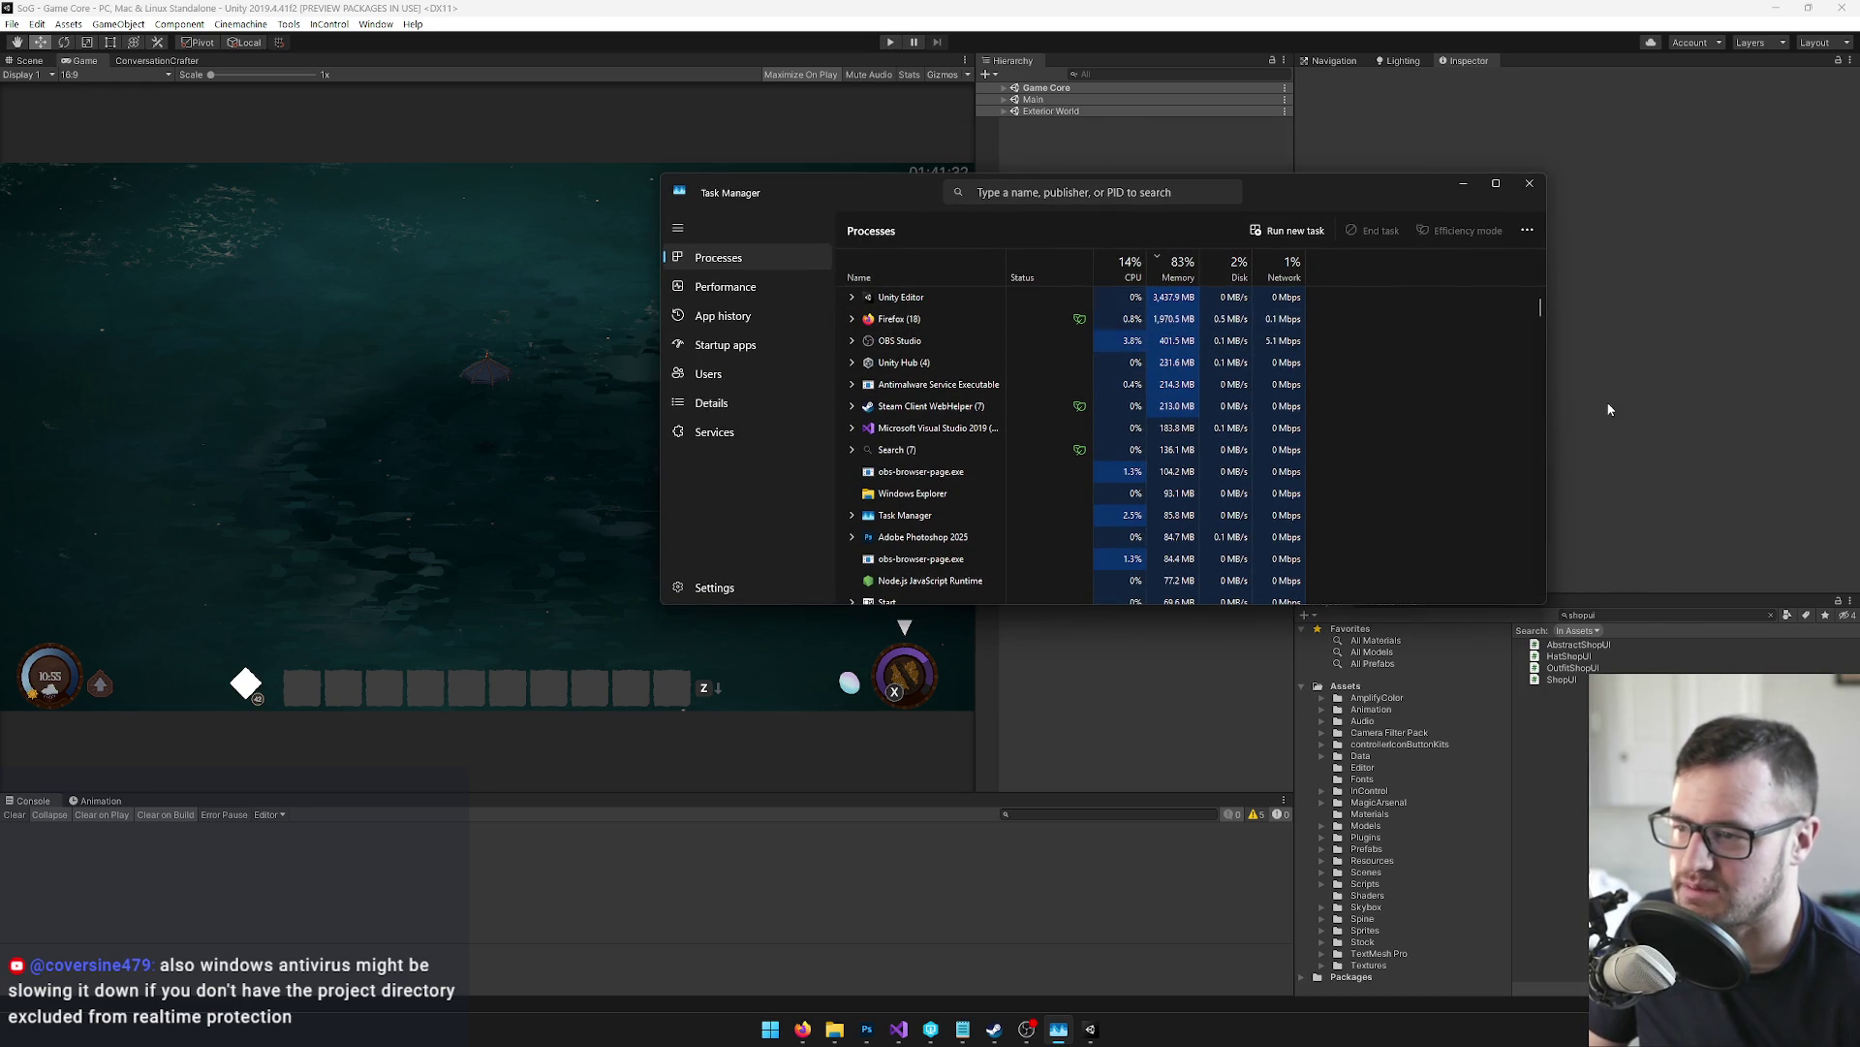
{"action": "left_click_drag", "start_coordinate": [1389, 189], "coordinate": [1347, 213]}
{"action": "left_click", "coordinate": [1487, 208]}
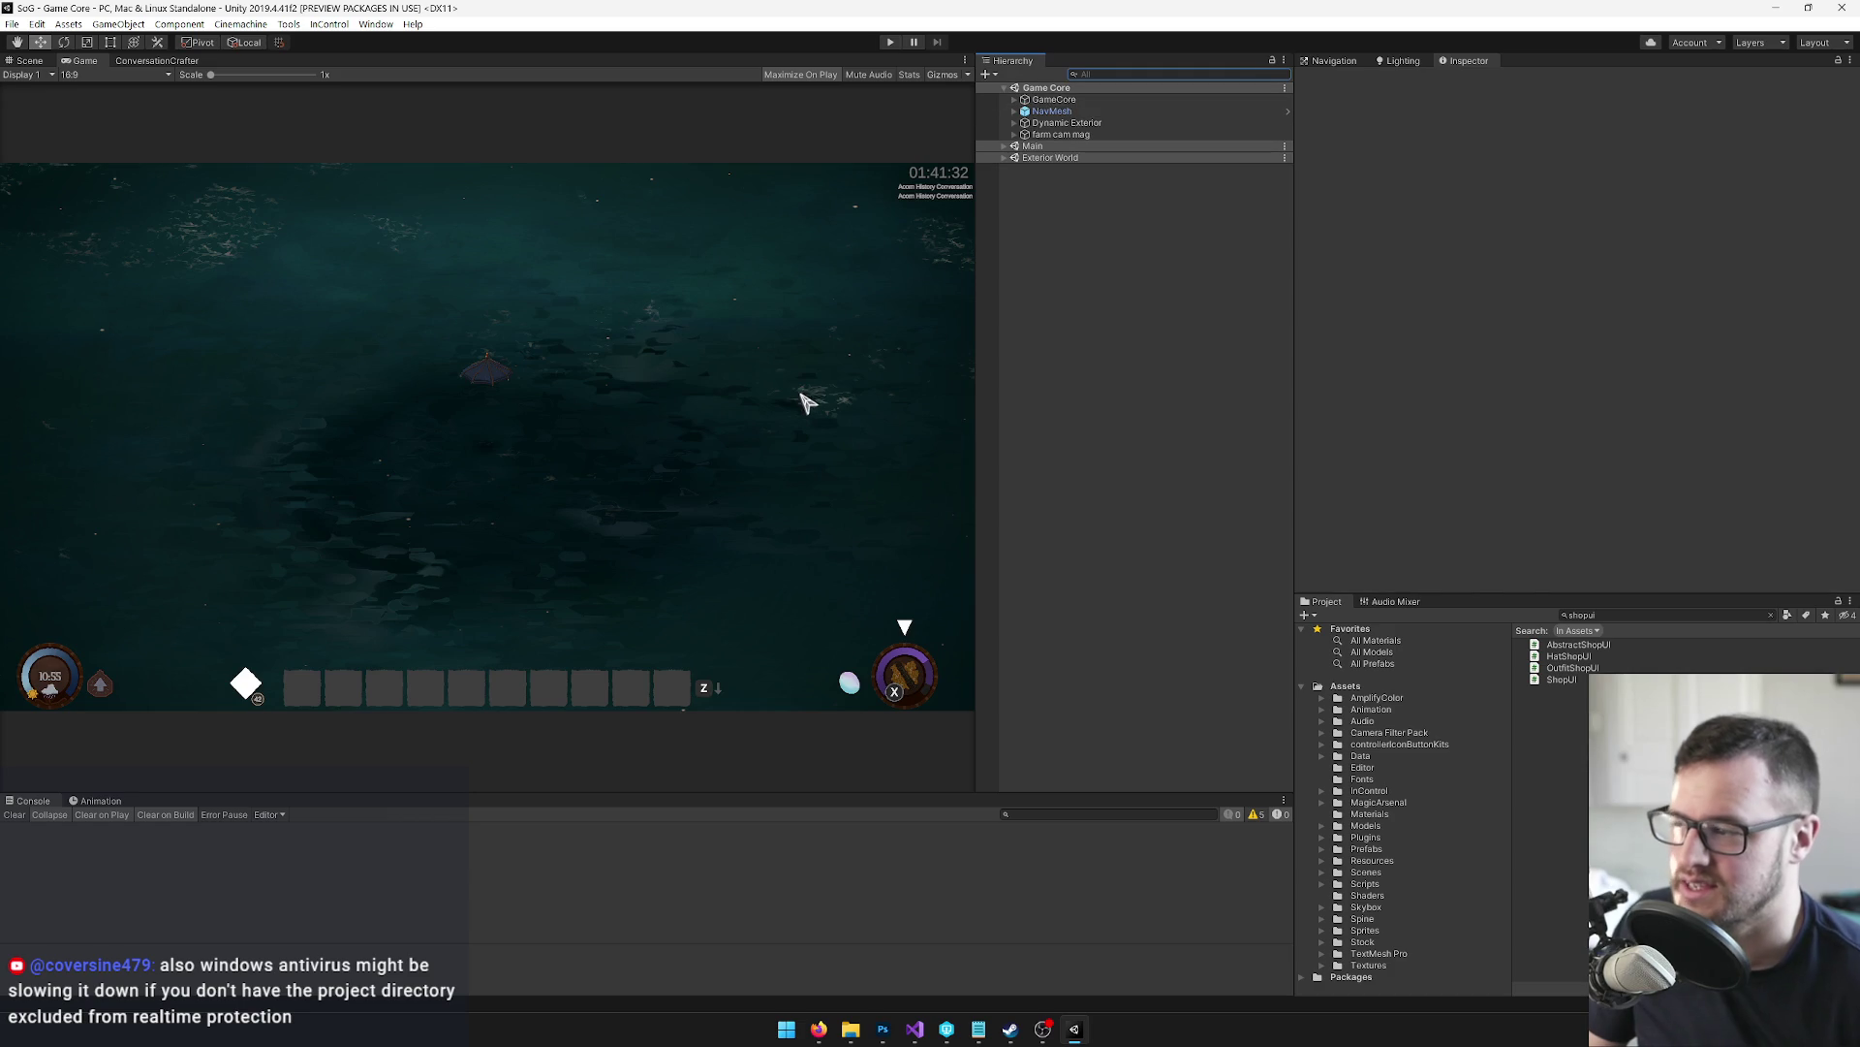
Expand GameCore and the Exterior World scene in the Hierarchy
{"action": "left_click", "coordinate": [593, 424]}
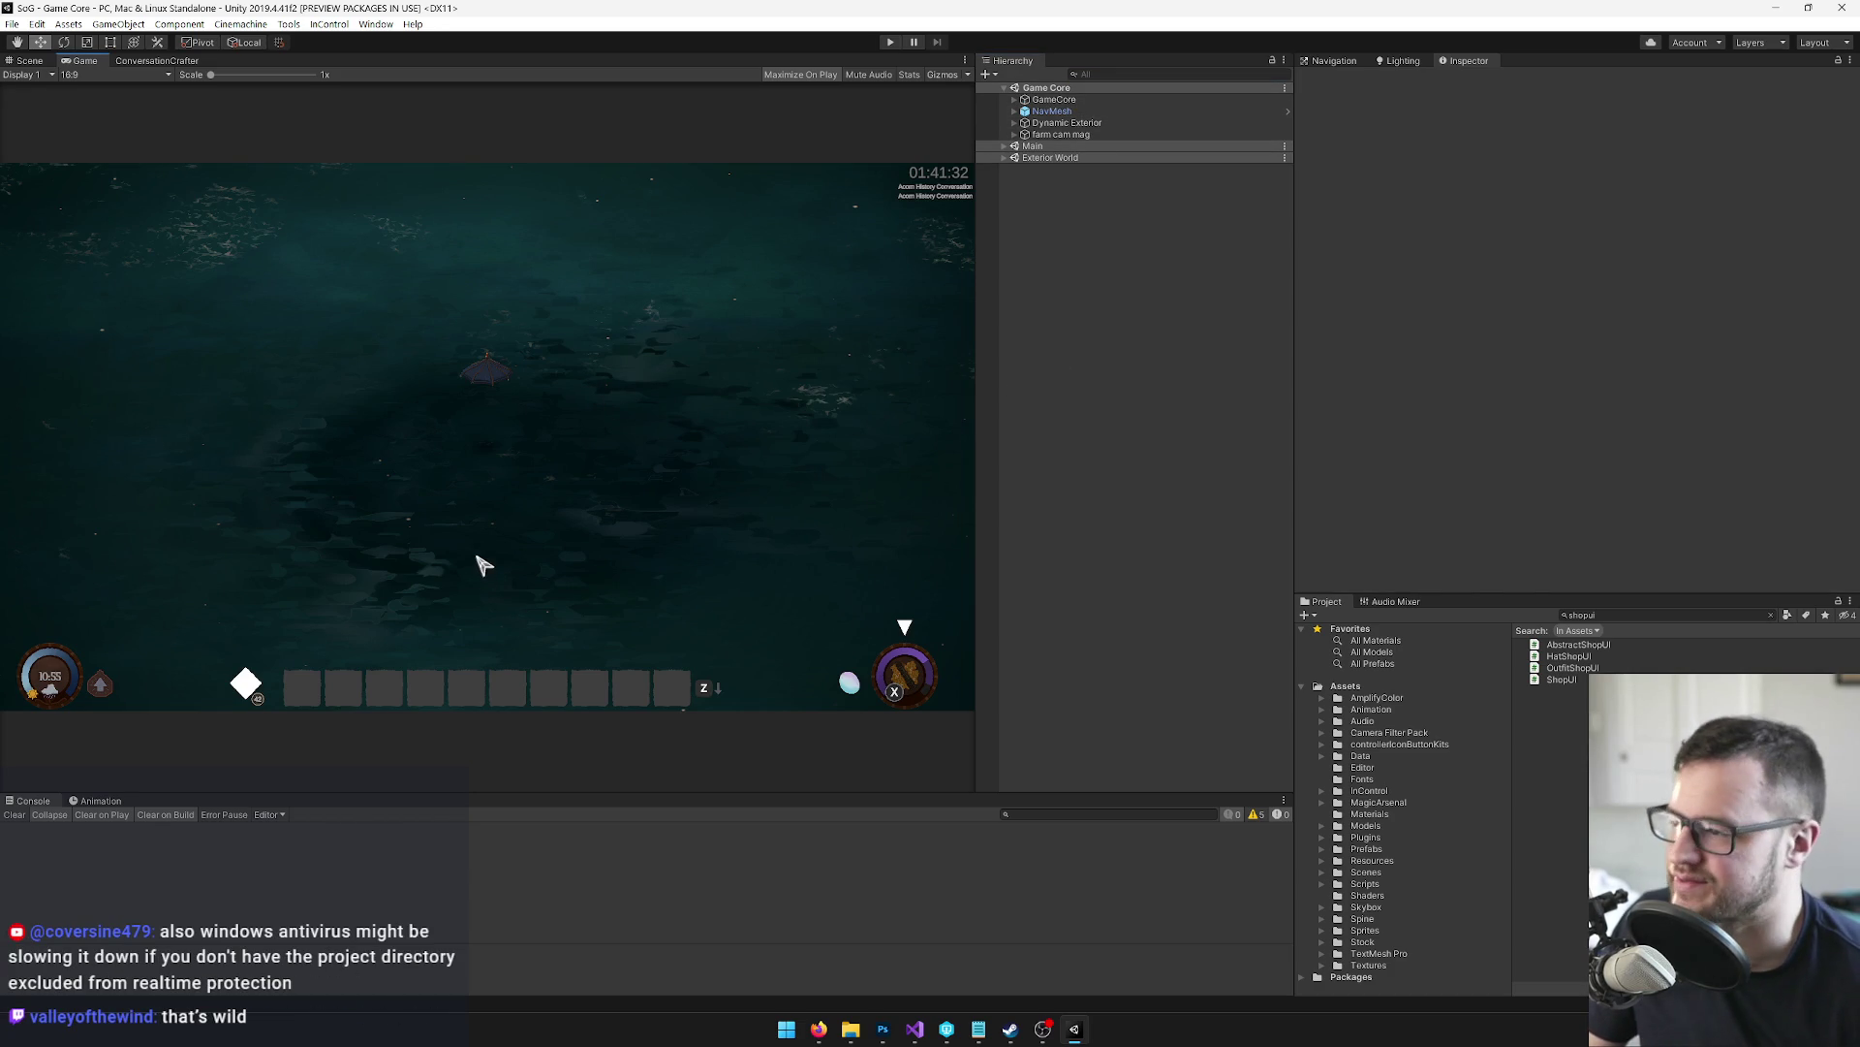
{"action": "left_click", "coordinate": [1015, 100]}
{"action": "left_click", "coordinate": [1004, 367]}
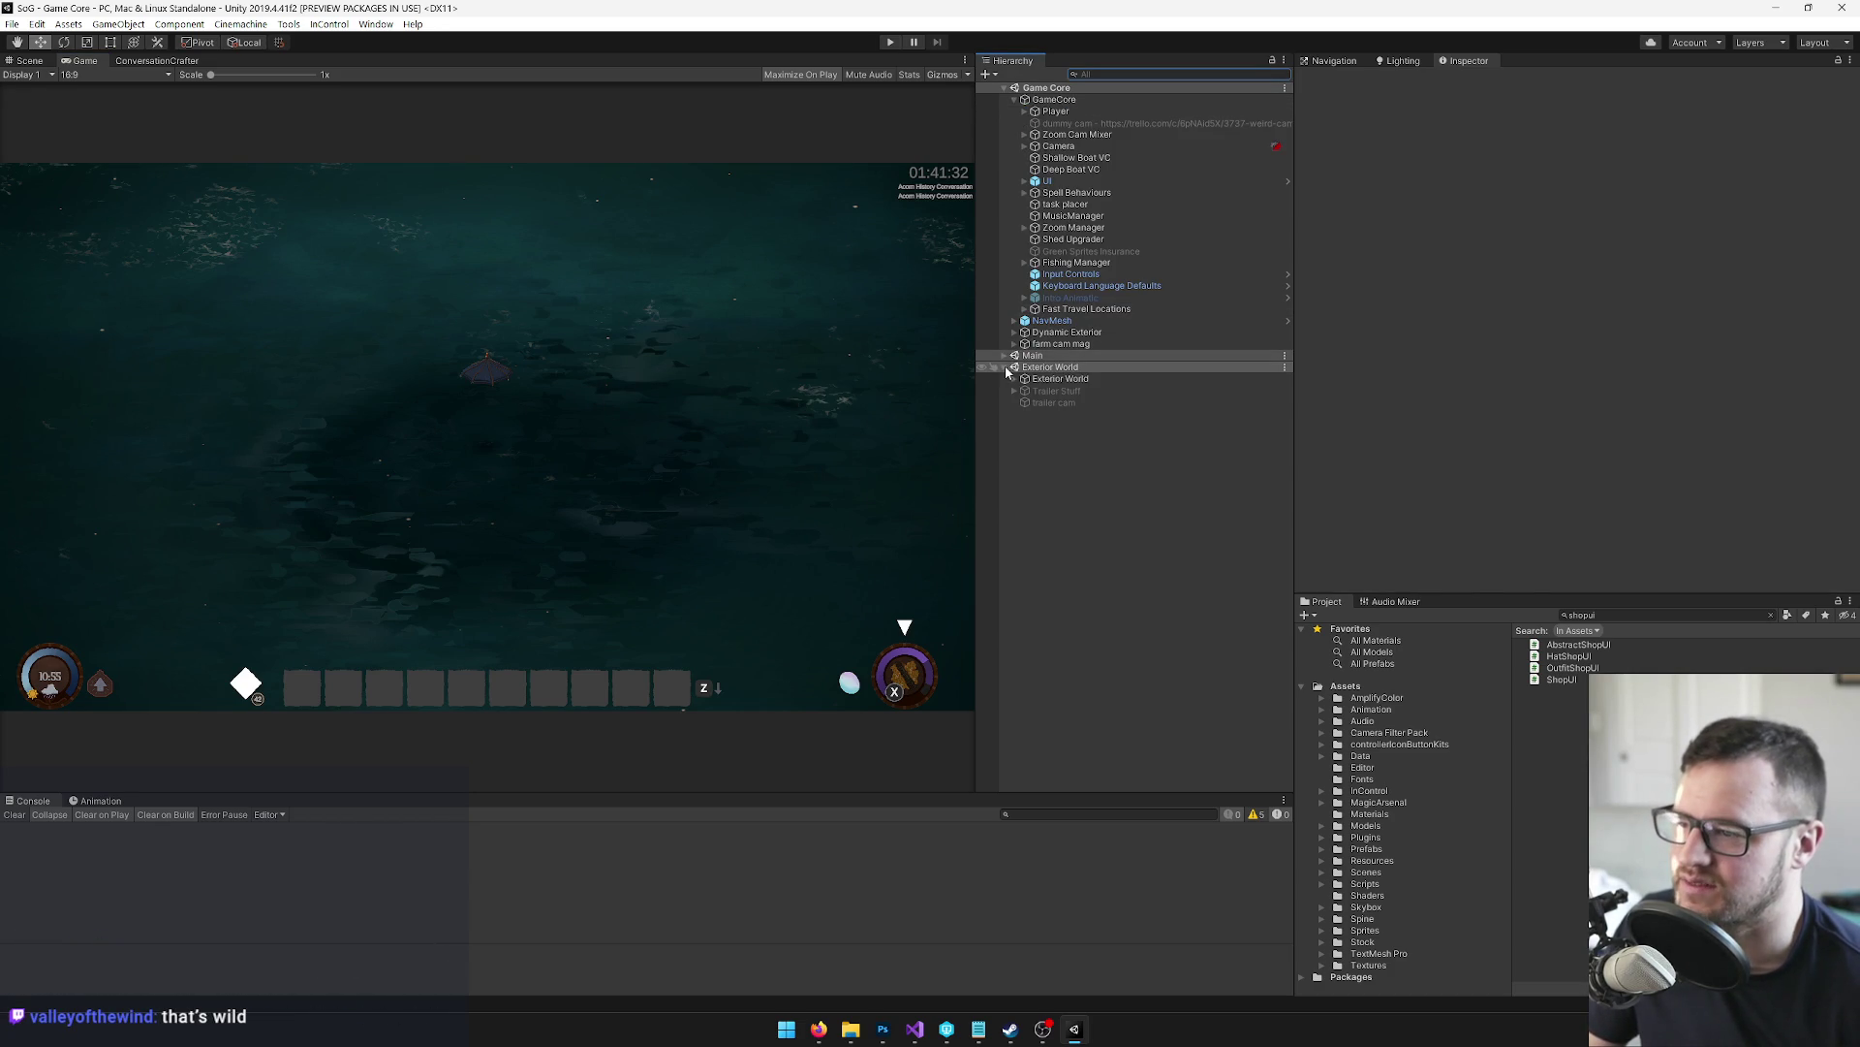
Switch to the Scene view and orbit the camera over the water toward the shoreline
{"action": "left_click", "coordinate": [29, 61]}
{"action": "left_click_drag", "start_coordinate": [374, 427], "coordinate": [323, 400]}
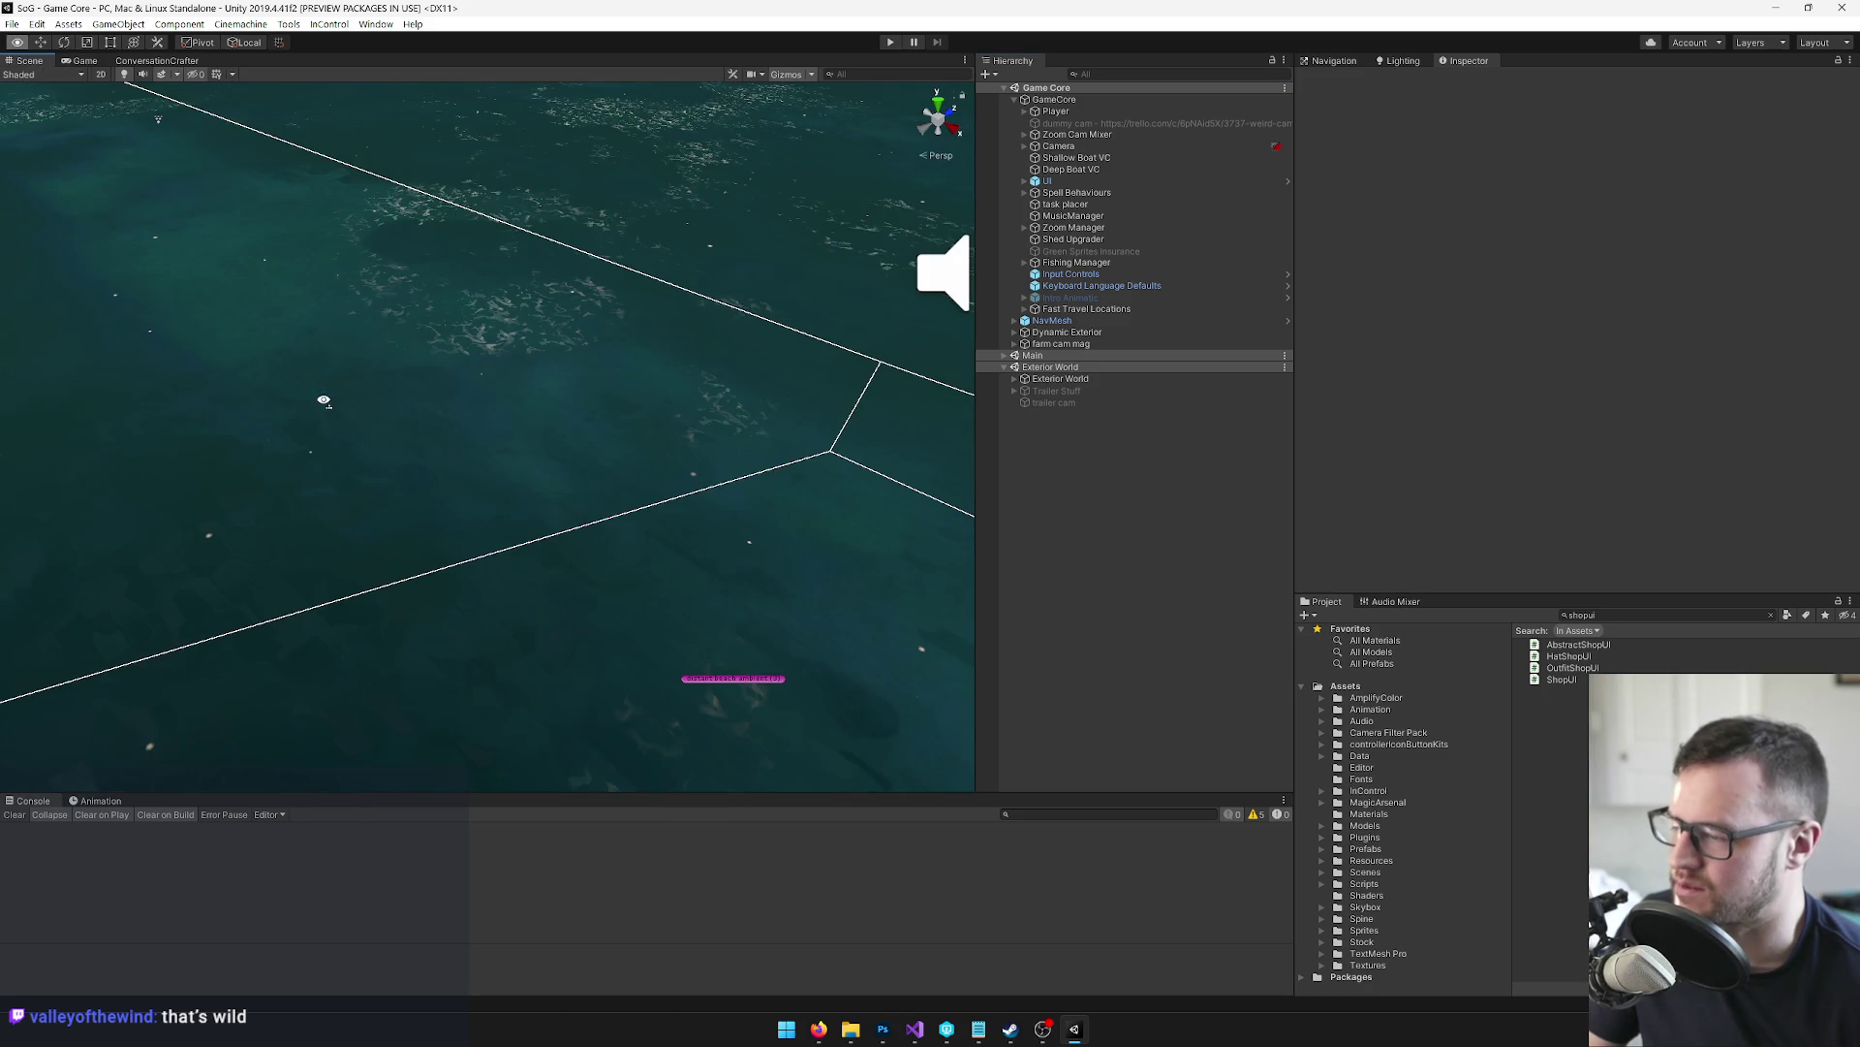
{"action": "left_click_drag", "start_coordinate": [517, 426], "coordinate": [446, 415]}
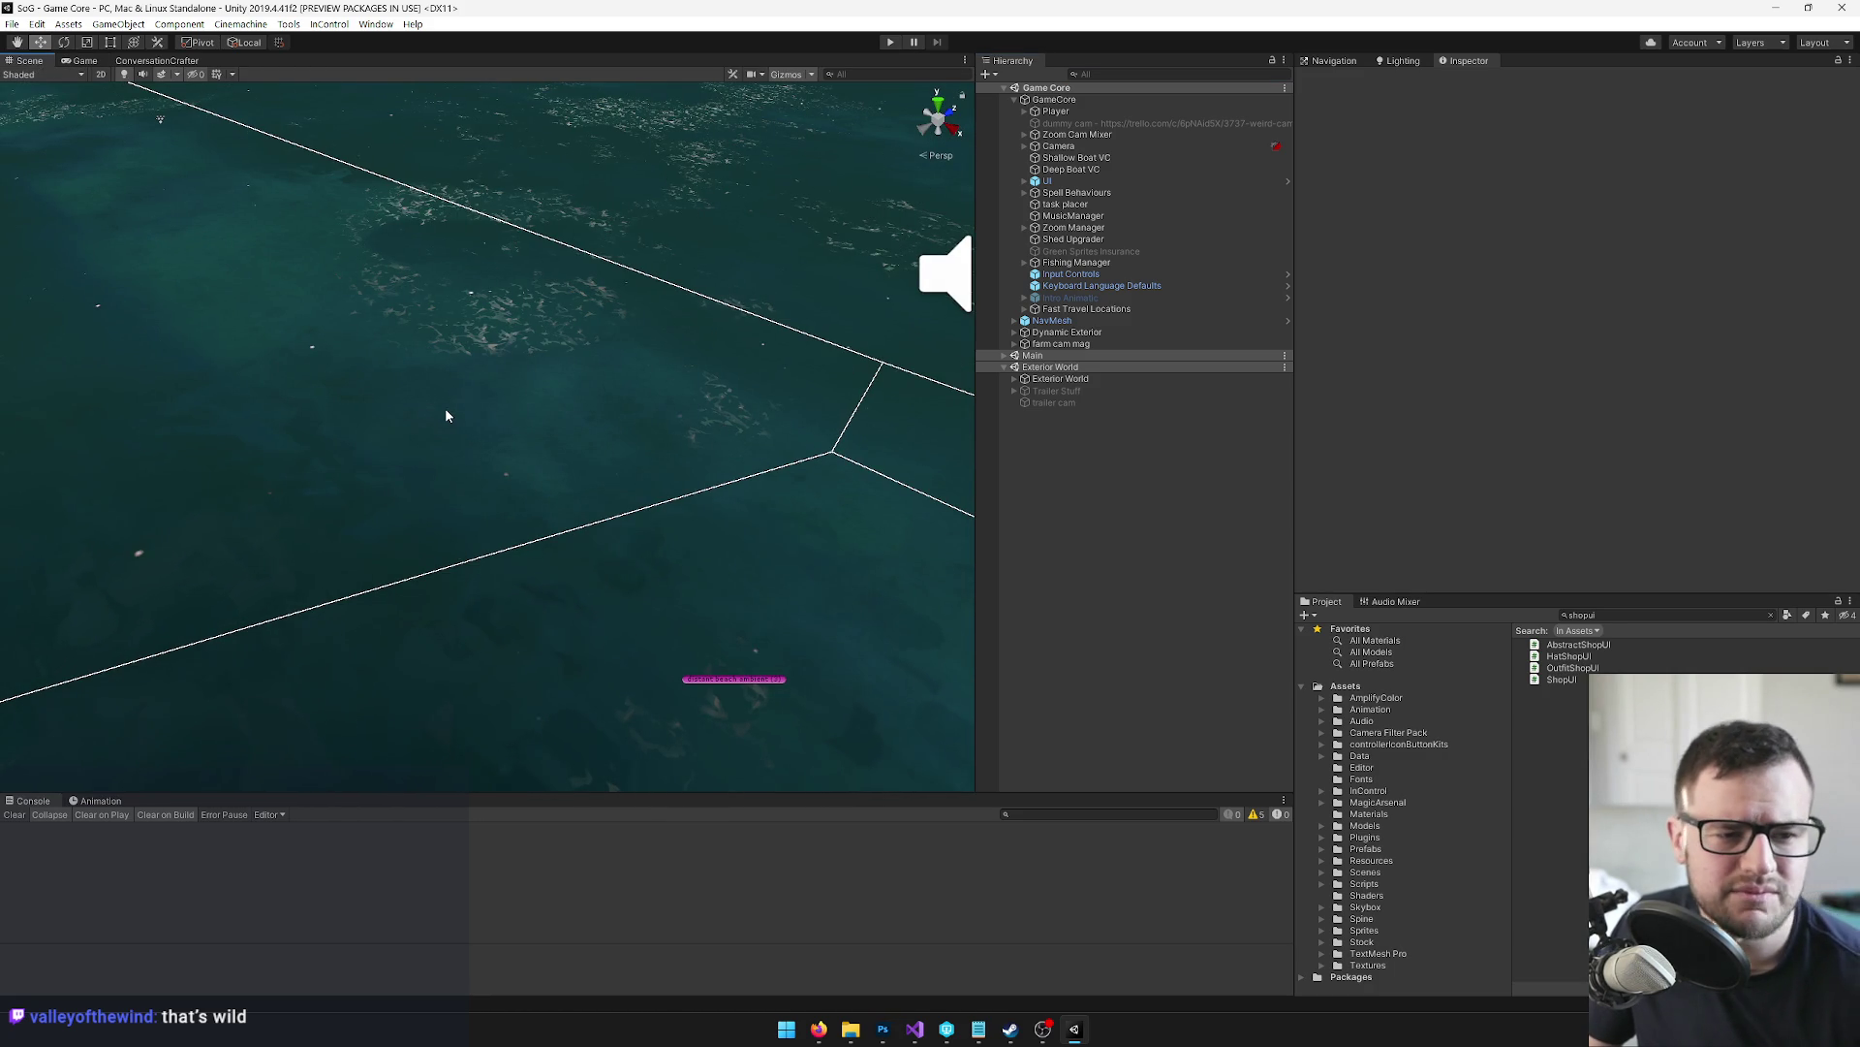
{"action": "mouse_move", "coordinate": [447, 416]}
{"action": "left_mouse_down"}
{"action": "mouse_move", "coordinate": [510, 374]}
{"action": "mouse_move", "coordinate": [816, 400]}
{"action": "left_mouse_up"}
{"action": "scroll", "coordinate": [817, 401], "scroll_direction": "up", "scroll_amount": 3}
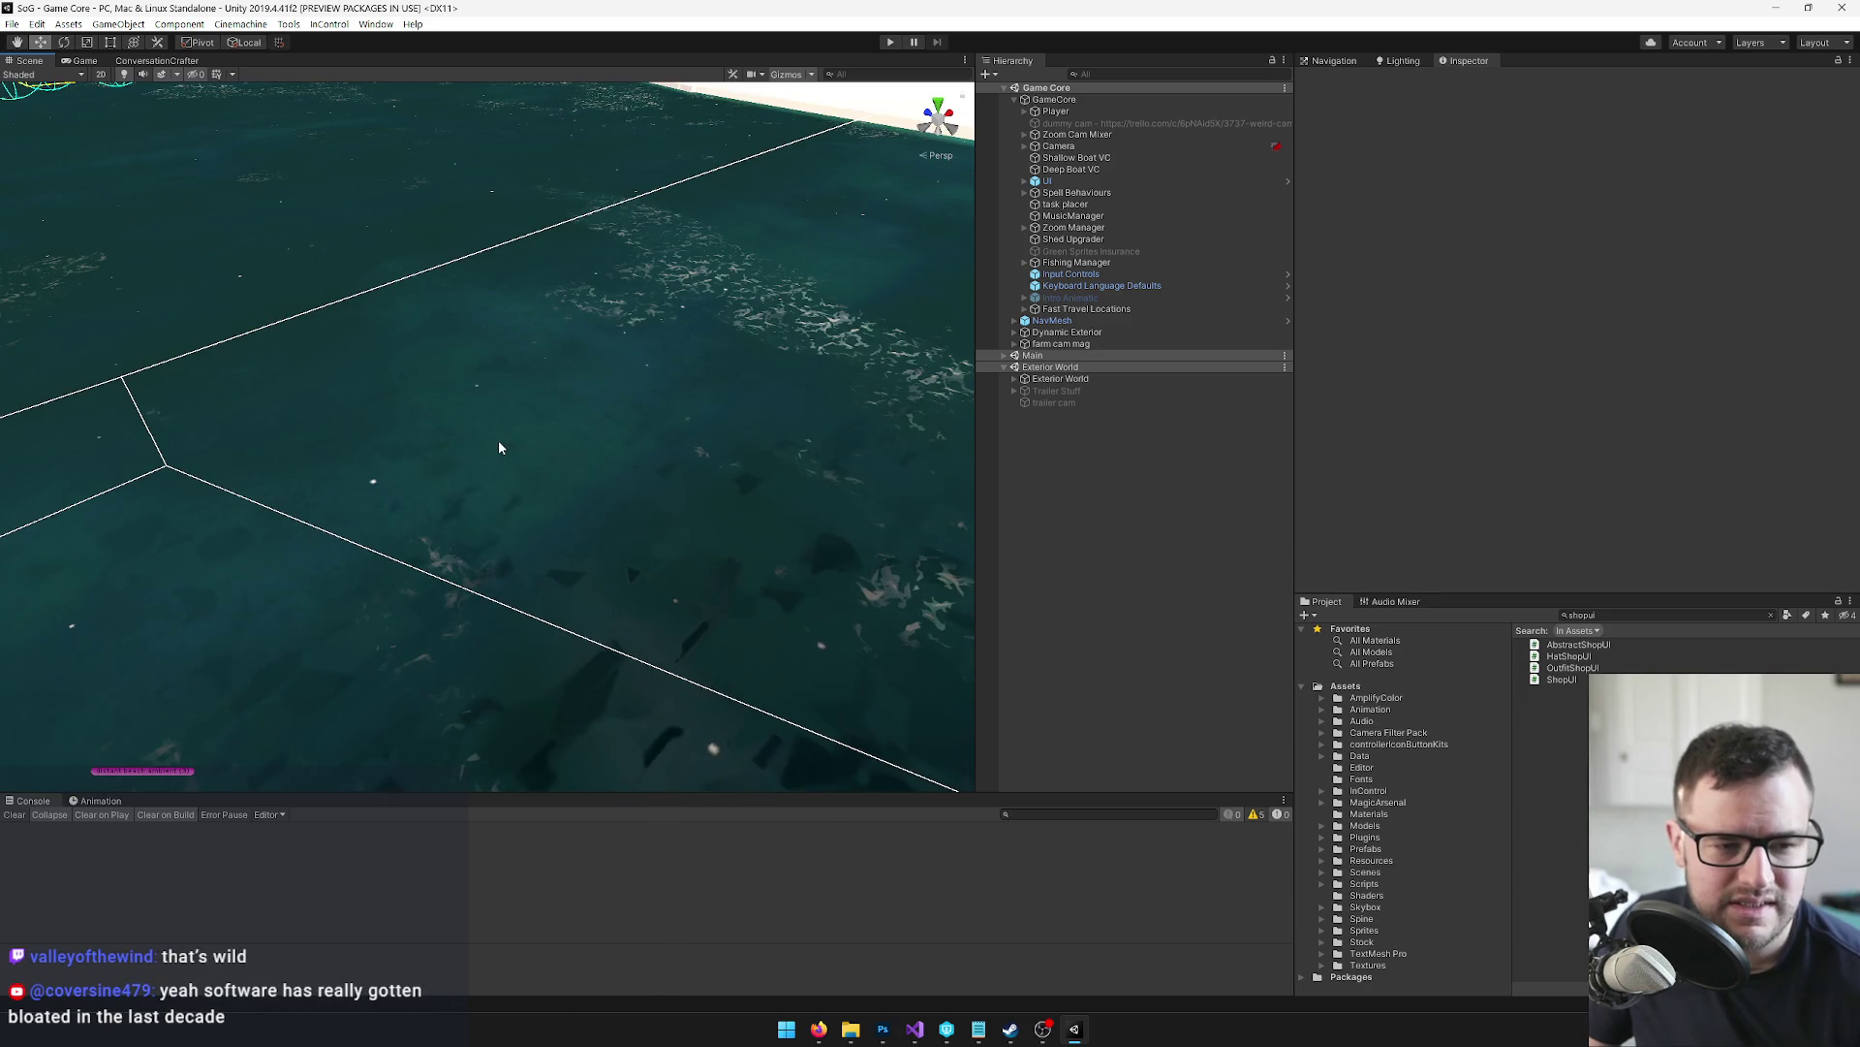
{"action": "mouse_move", "coordinate": [352, 390]}
{"action": "left_mouse_down"}
{"action": "mouse_move", "coordinate": [414, 440]}
{"action": "mouse_move", "coordinate": [488, 385]}
{"action": "mouse_move", "coordinate": [442, 393]}
{"action": "left_mouse_up"}
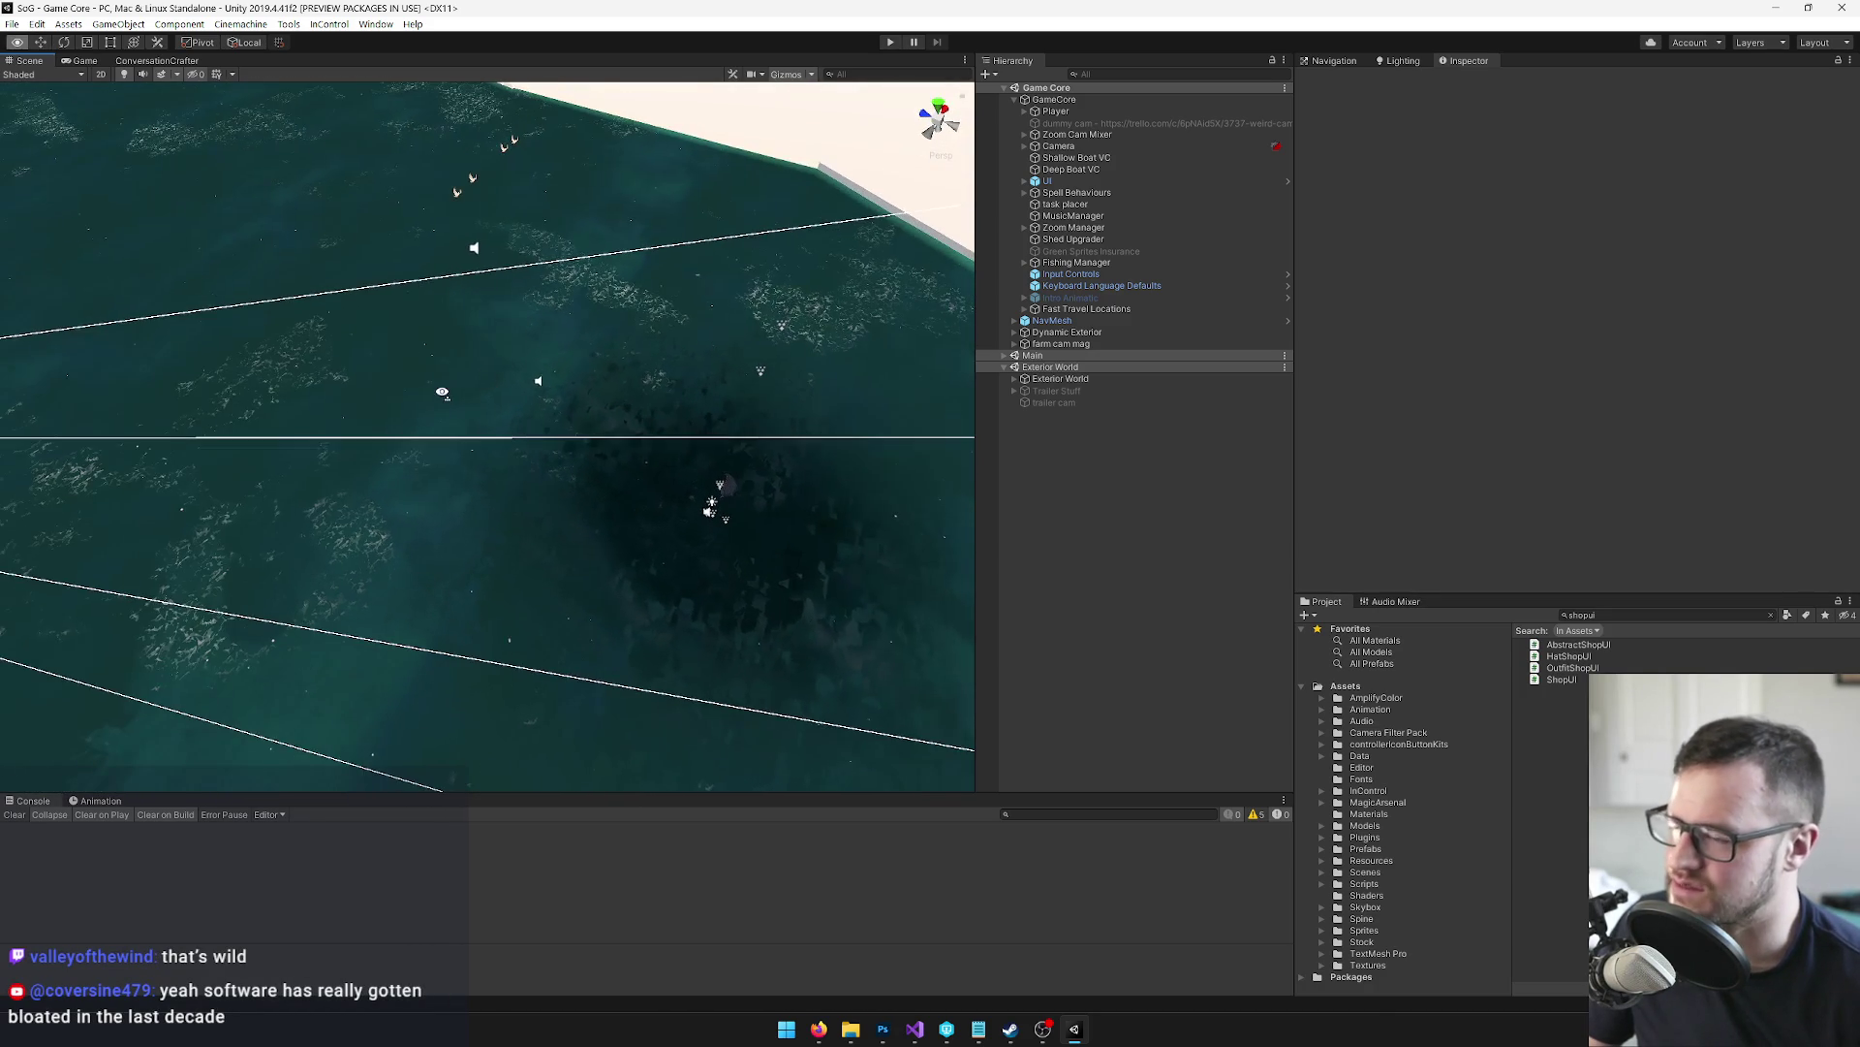
Frame GameCore, then frame the Player and tilt the view to see it in perspective
{"action": "left_click", "coordinate": [1054, 99]}
{"action": "mouse_move", "coordinate": [567, 407]}
{"action": "left_mouse_down"}
{"action": "mouse_move", "coordinate": [494, 346]}
{"action": "mouse_move", "coordinate": [885, 456]}
{"action": "mouse_move", "coordinate": [685, 405]}
{"action": "mouse_move", "coordinate": [613, 442]}
{"action": "left_mouse_up"}
{"action": "key", "text": "f"}
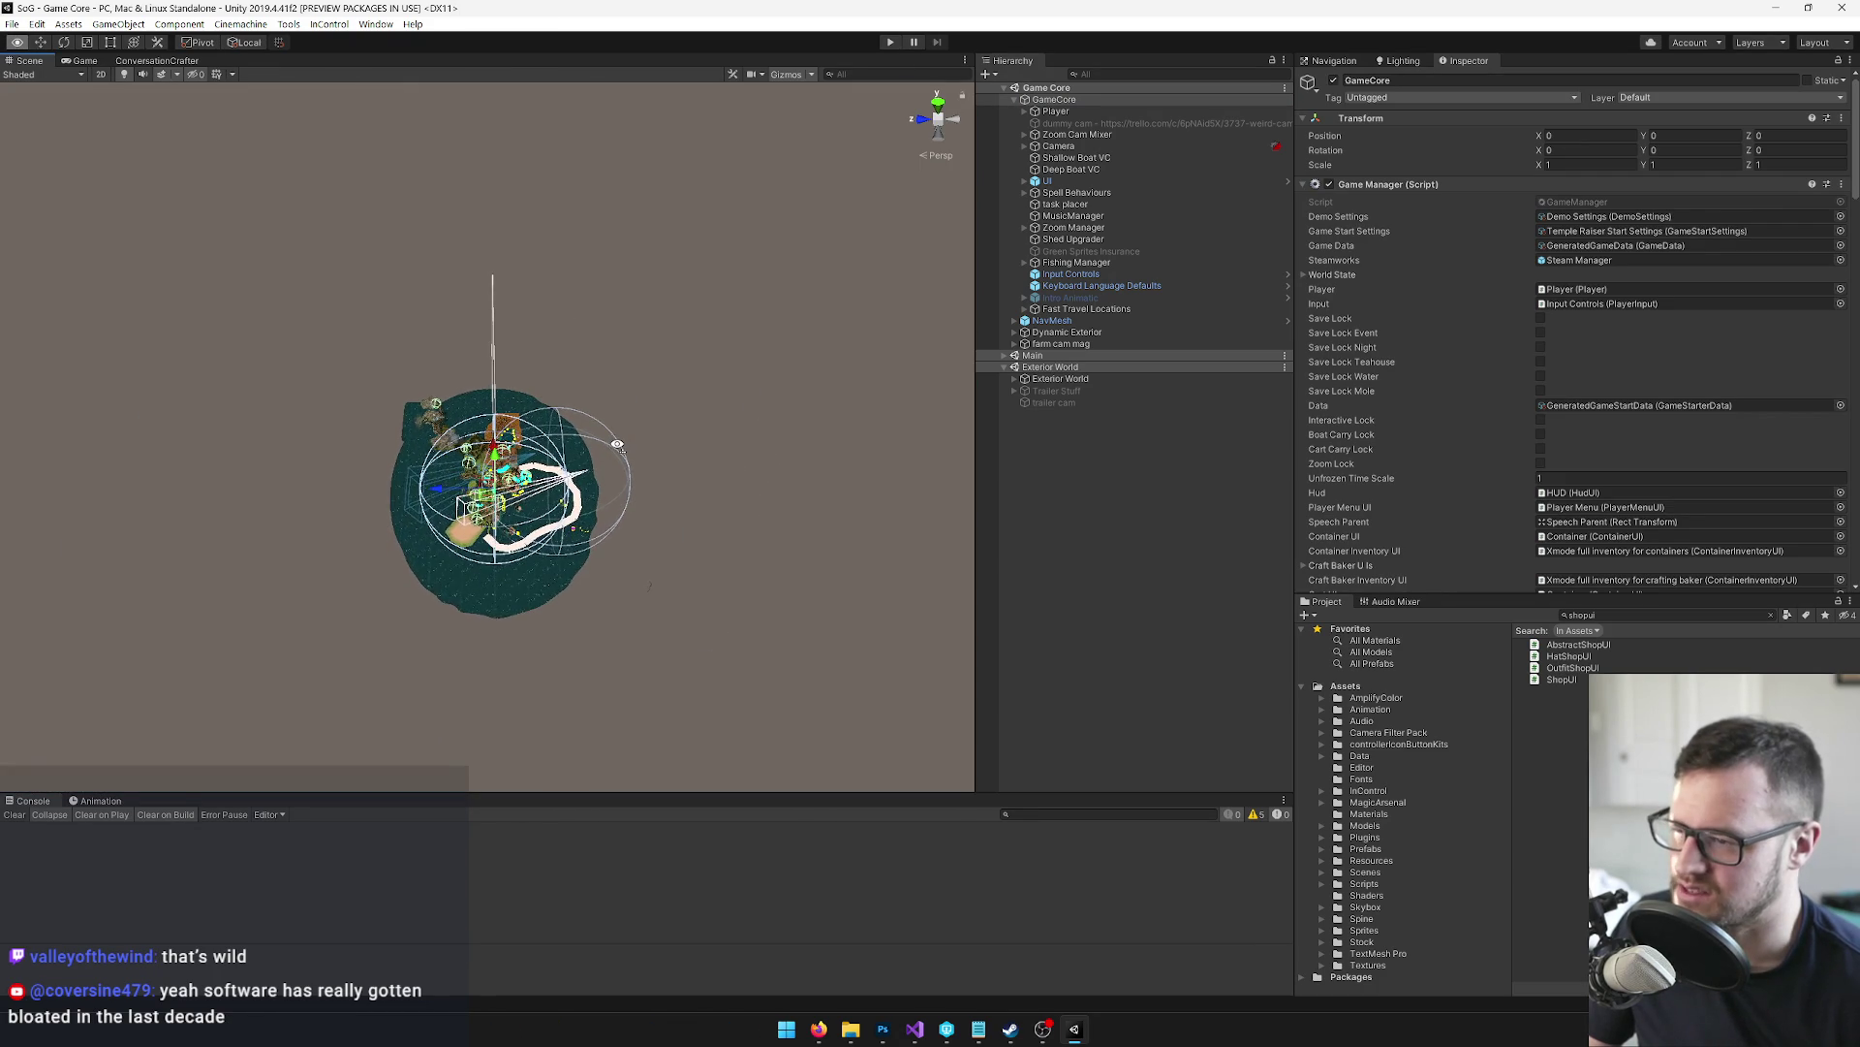
{"action": "left_click", "coordinate": [1055, 111]}
{"action": "key", "text": "f"}
{"action": "mouse_move", "coordinate": [469, 387]}
{"action": "left_mouse_down"}
{"action": "mouse_move", "coordinate": [520, 275]}
{"action": "mouse_move", "coordinate": [407, 349]}
{"action": "mouse_move", "coordinate": [404, 365]}
{"action": "mouse_move", "coordinate": [479, 380]}
{"action": "mouse_move", "coordinate": [478, 277]}
{"action": "mouse_move", "coordinate": [484, 407]}
{"action": "left_mouse_up"}
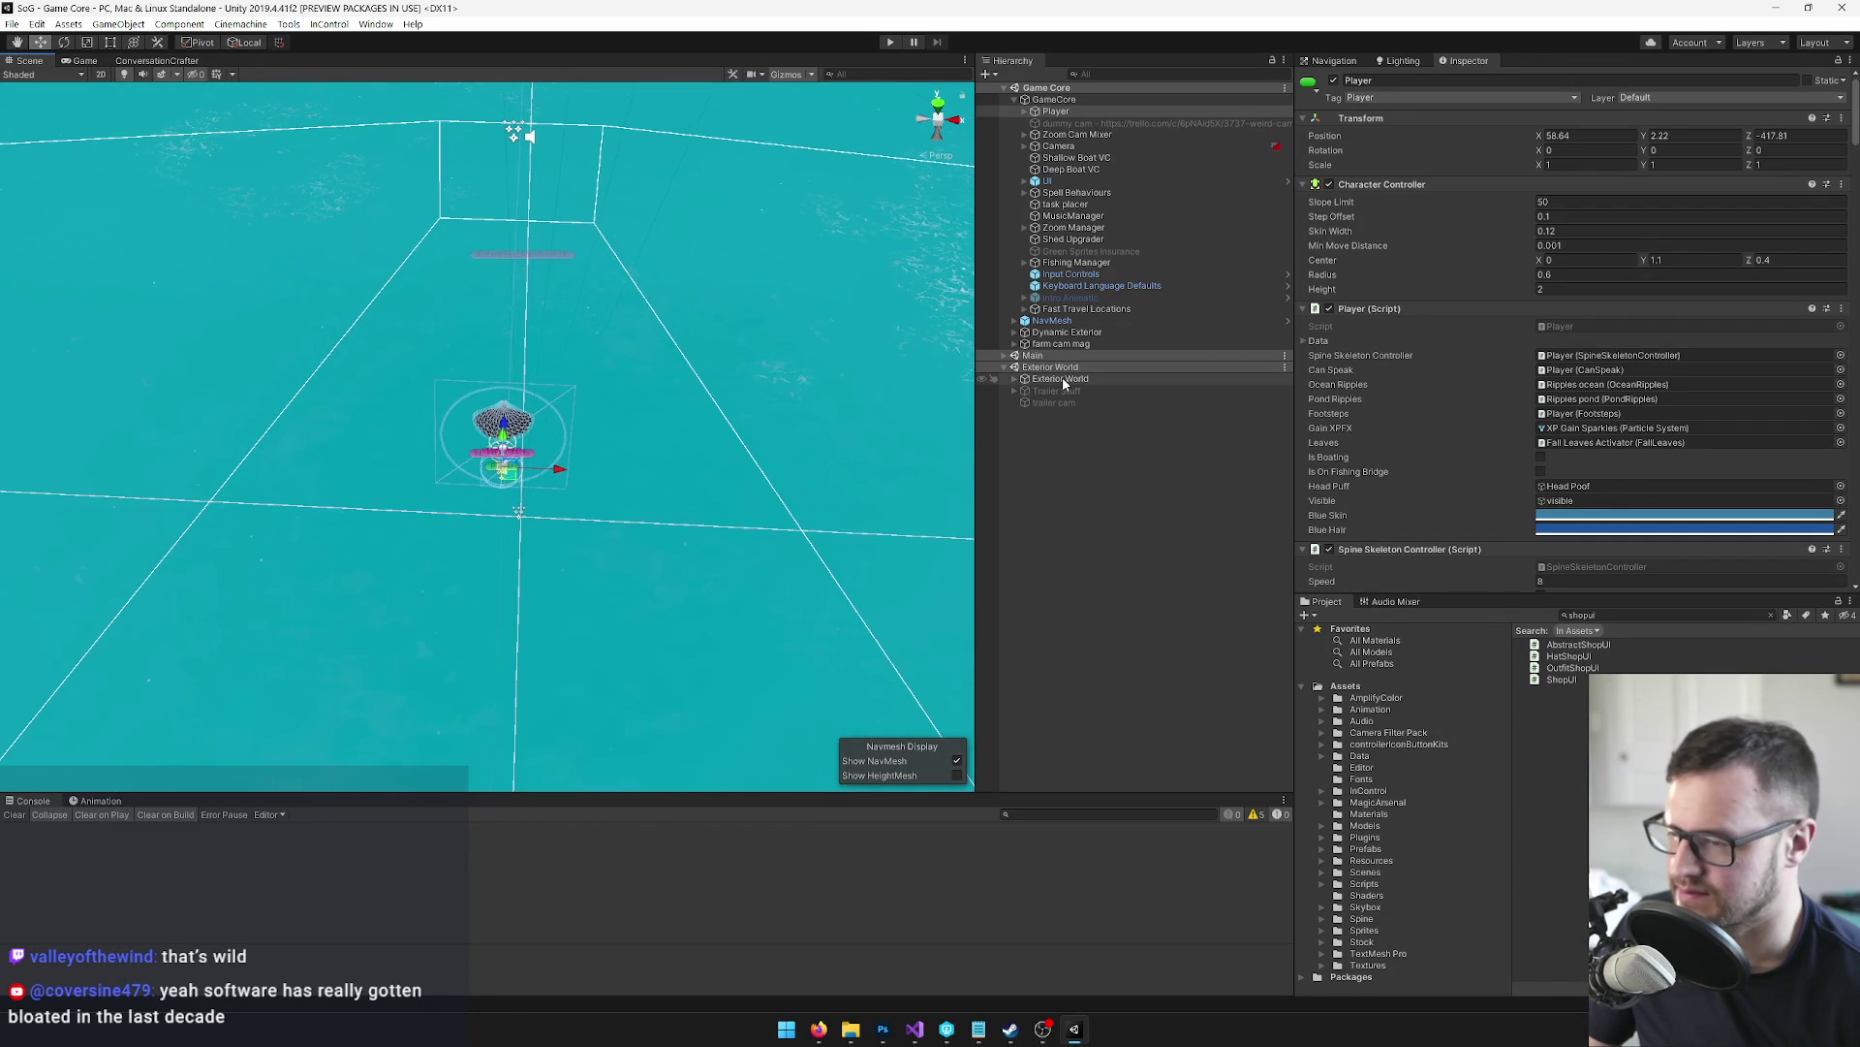
Remove the Box Collider from the Deep Dark water patch
{"action": "left_click", "coordinate": [600, 520]}
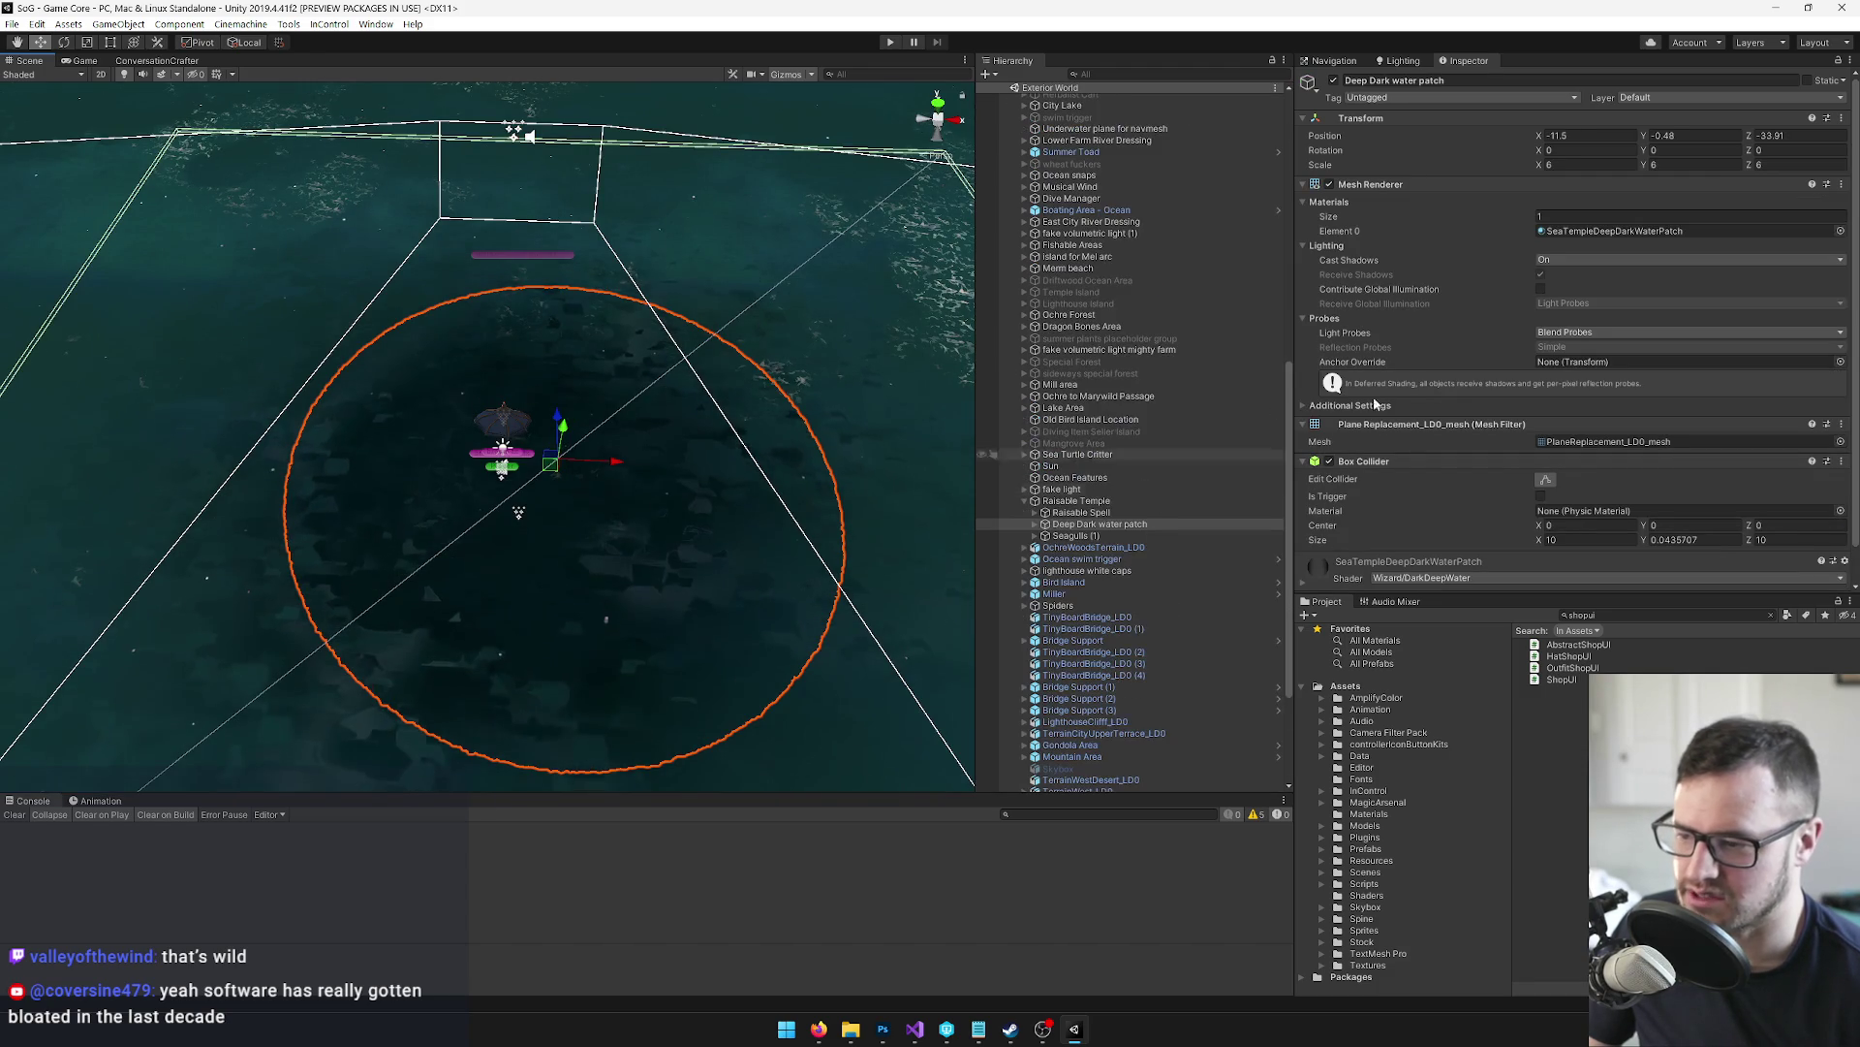
{"action": "right_click", "coordinate": [1377, 463]}
{"action": "left_click", "coordinate": [1438, 494]}
Create an empty child under Raisable Temple and start naming it 'bu lau'
{"action": "left_click", "coordinate": [1070, 502]}
{"action": "right_click", "coordinate": [1079, 501]}
{"action": "left_click", "coordinate": [1157, 642]}
{"action": "left_click", "coordinate": [1457, 81]}
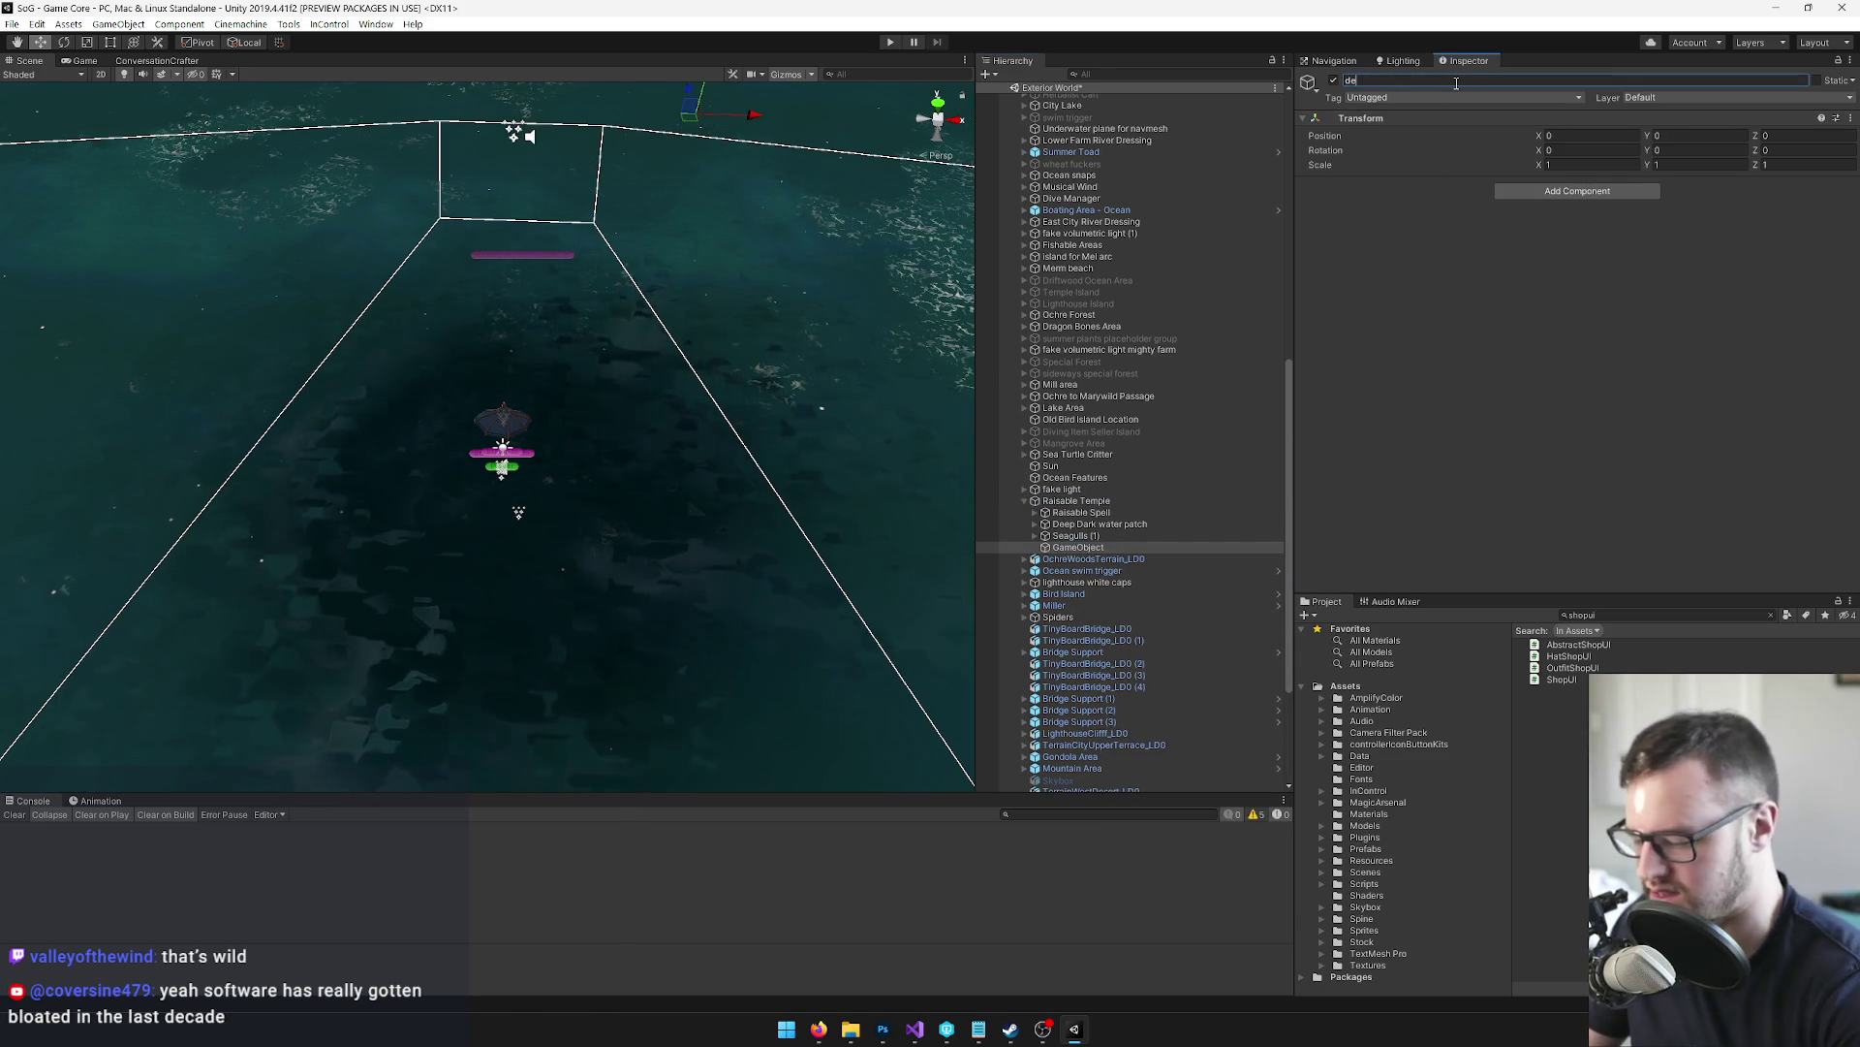
{"action": "type", "text": "bu lau"}
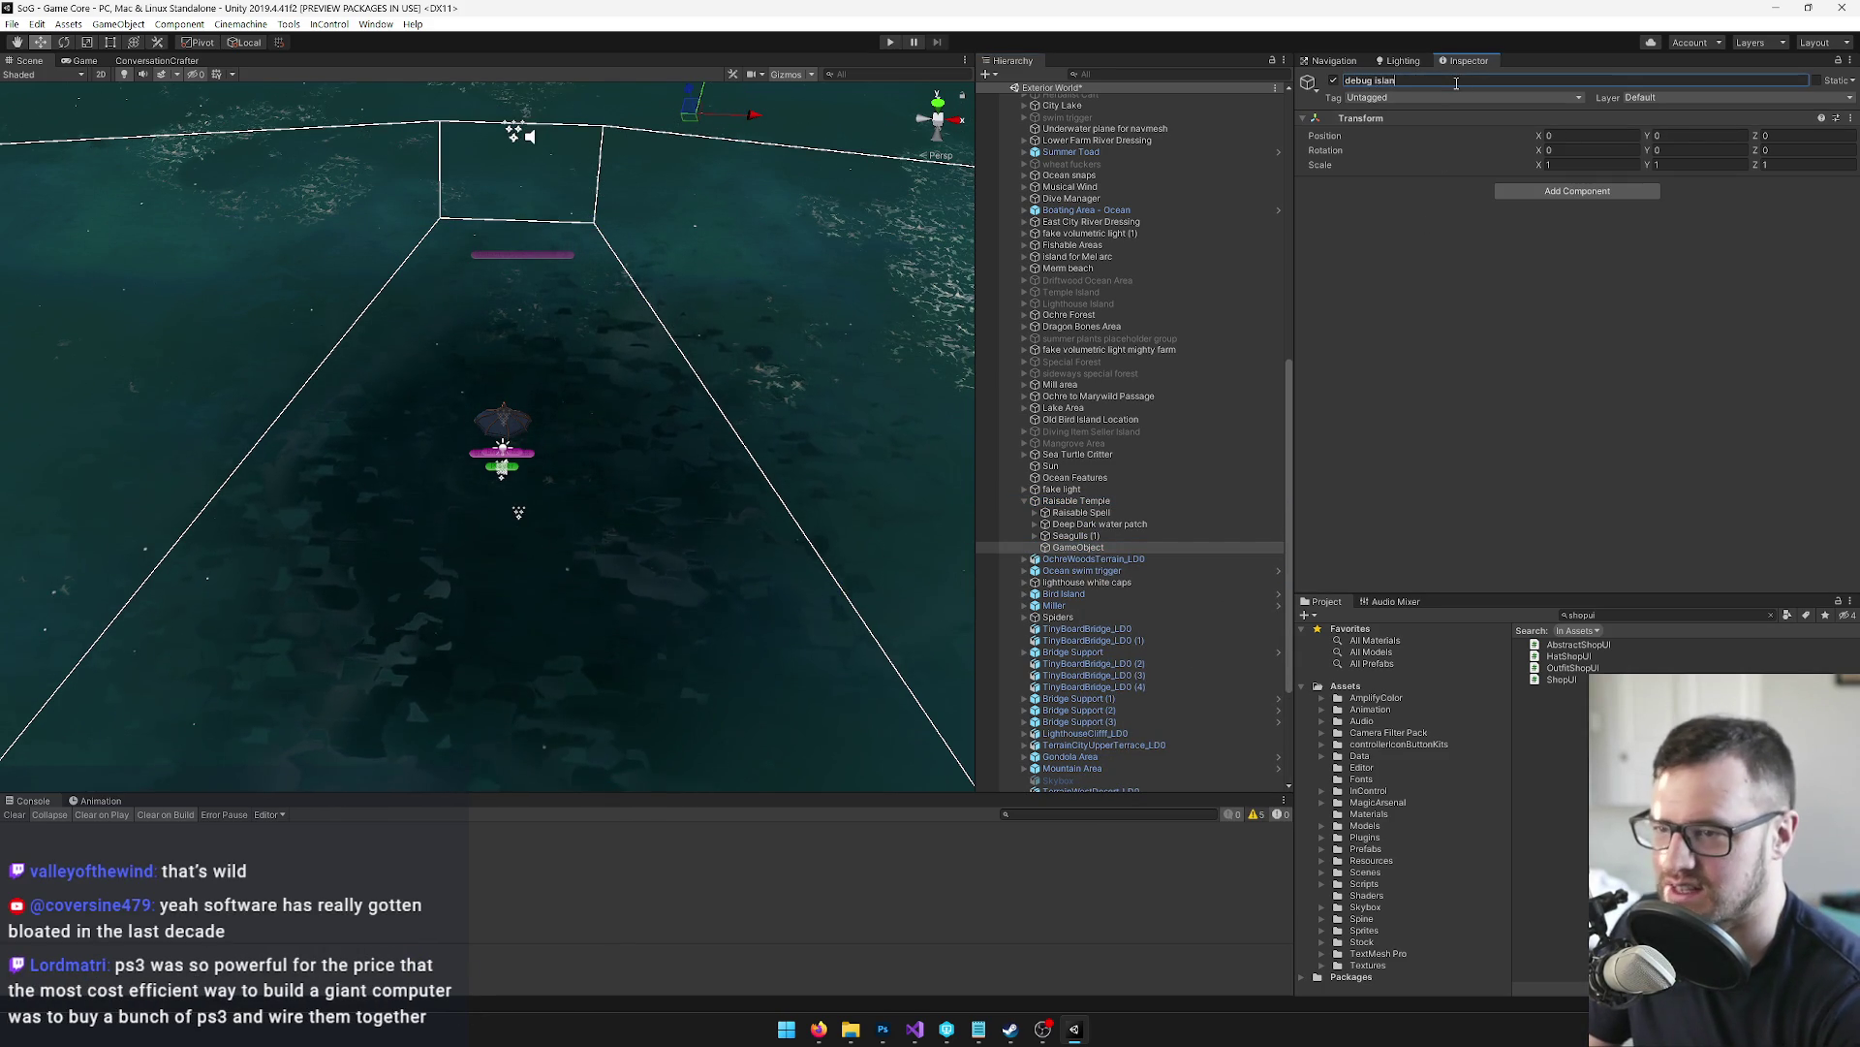
{"action": "left_click", "coordinate": [1560, 191]}
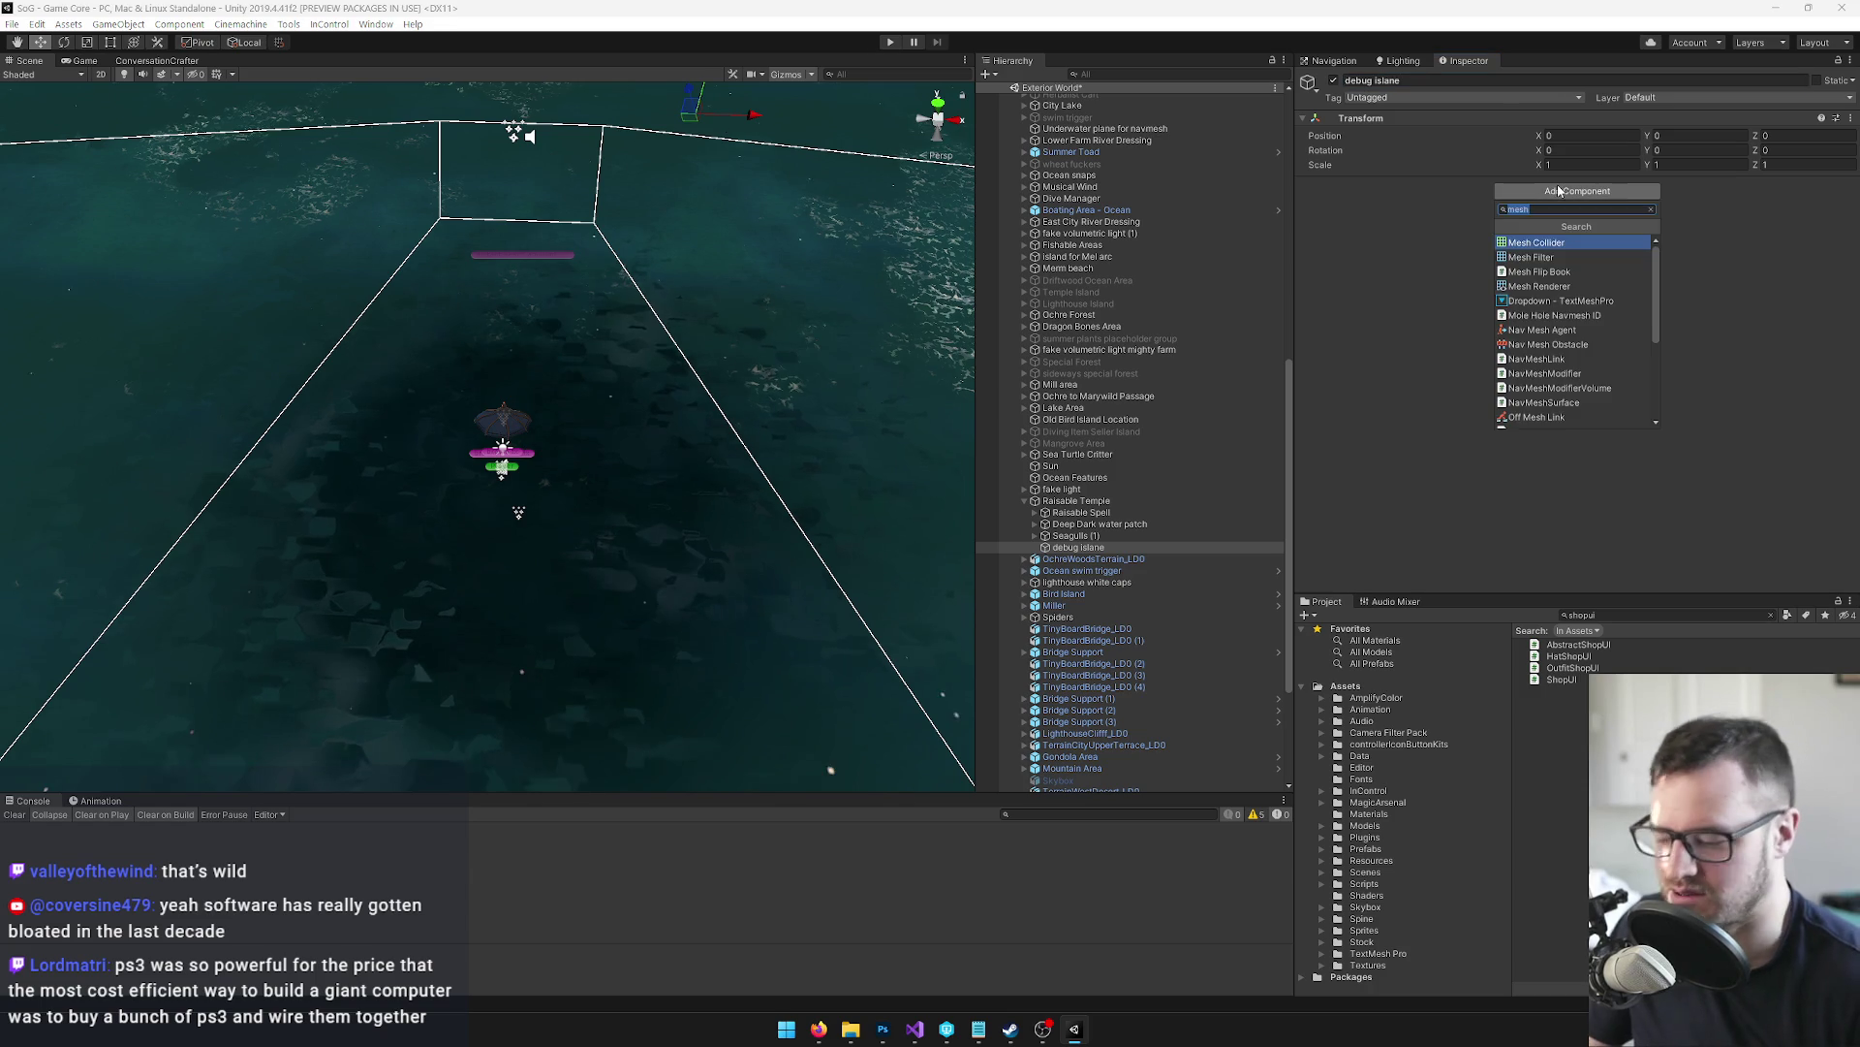
Add a 3D Cube as a child object, select it, and start renaming it
{"action": "right_click", "coordinate": [1064, 547]}
{"action": "mouse_move", "coordinate": [1115, 706]}
{"action": "left_click", "coordinate": [1300, 706]}
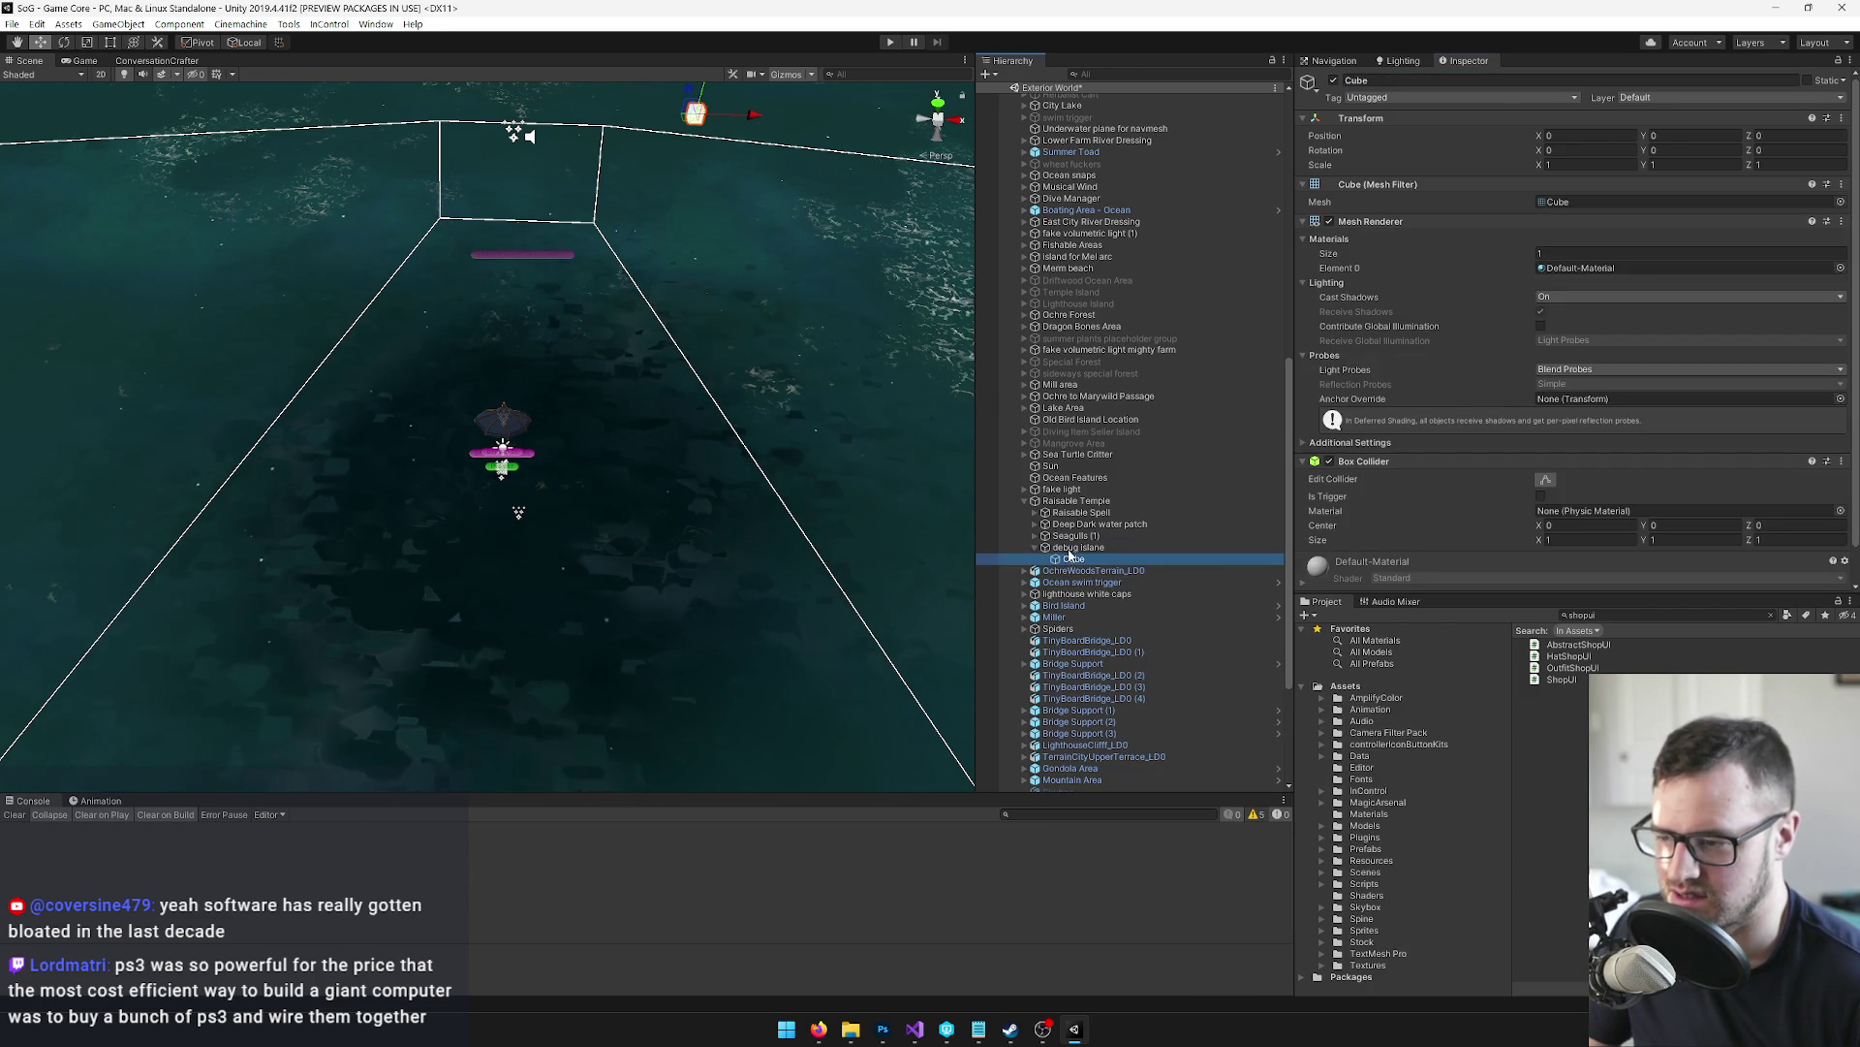
{"action": "key", "text": "ctrl+z"}
{"action": "key", "text": "ctrl+z"}
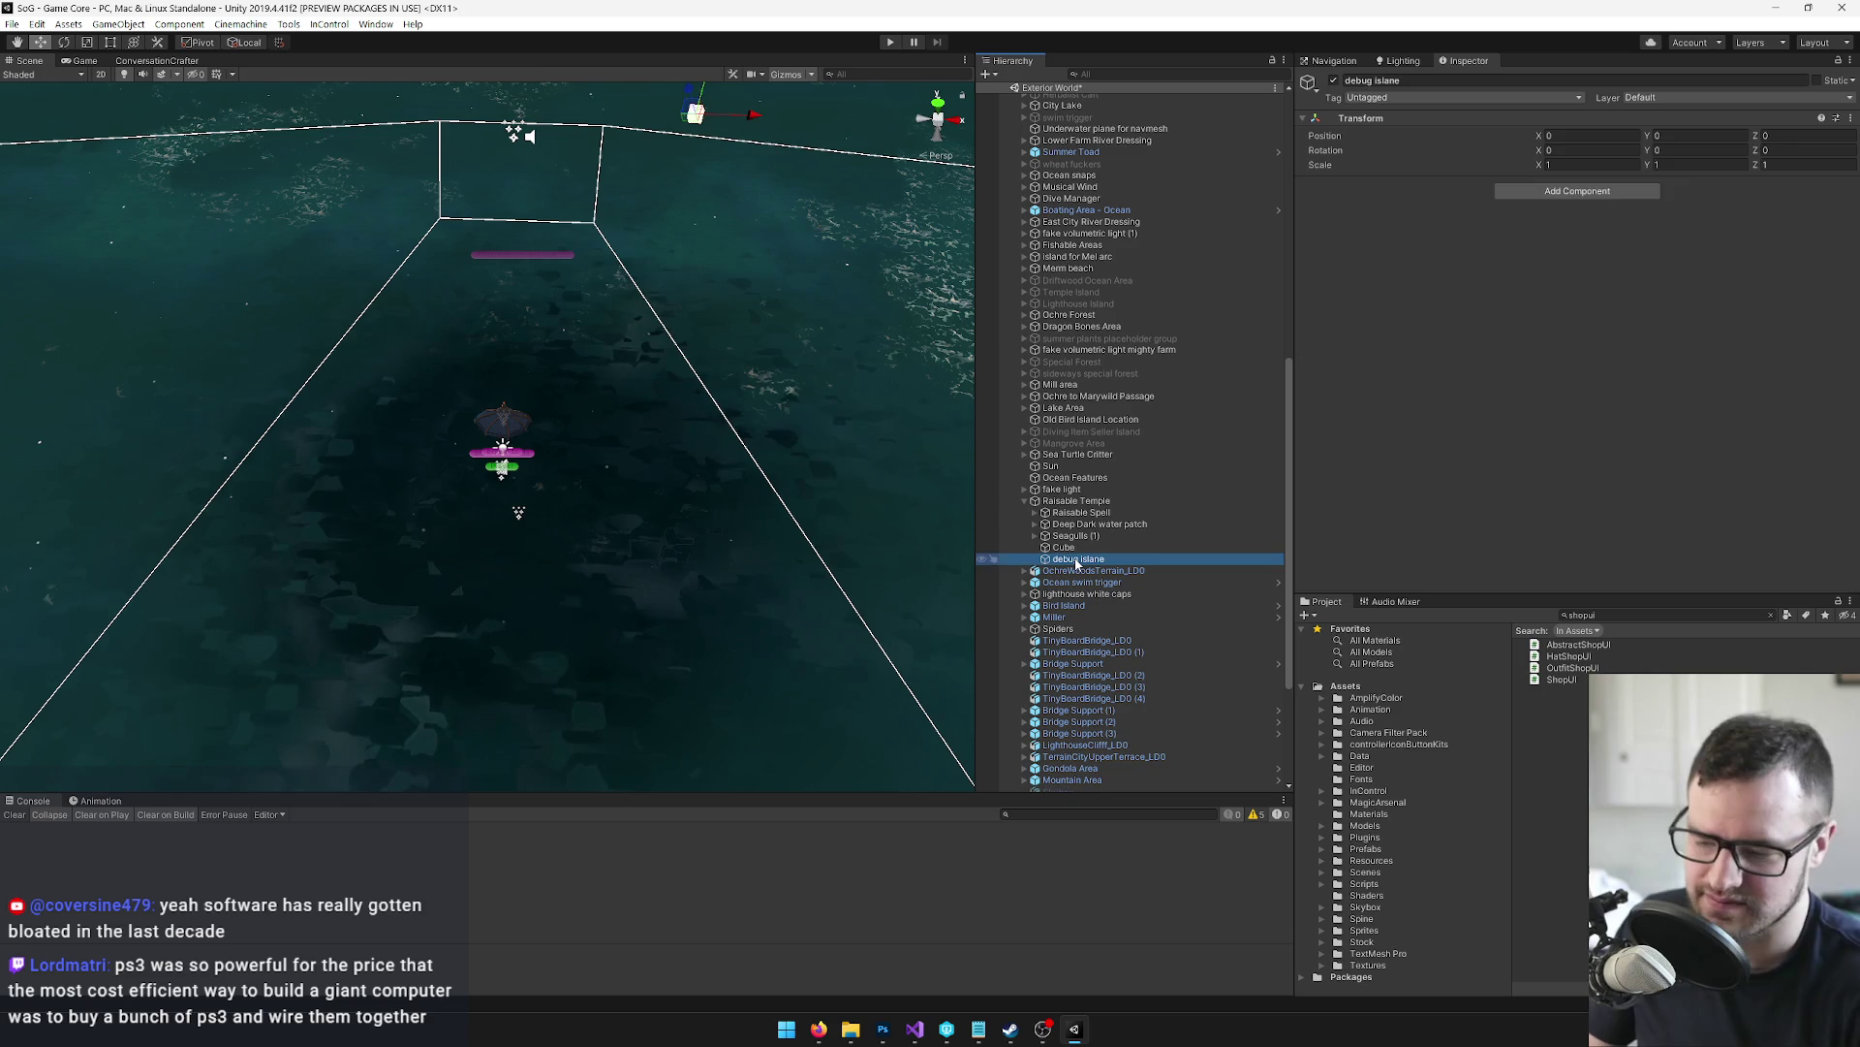
{"action": "left_click", "coordinate": [1063, 548]}
{"action": "left_click", "coordinate": [1421, 81]}
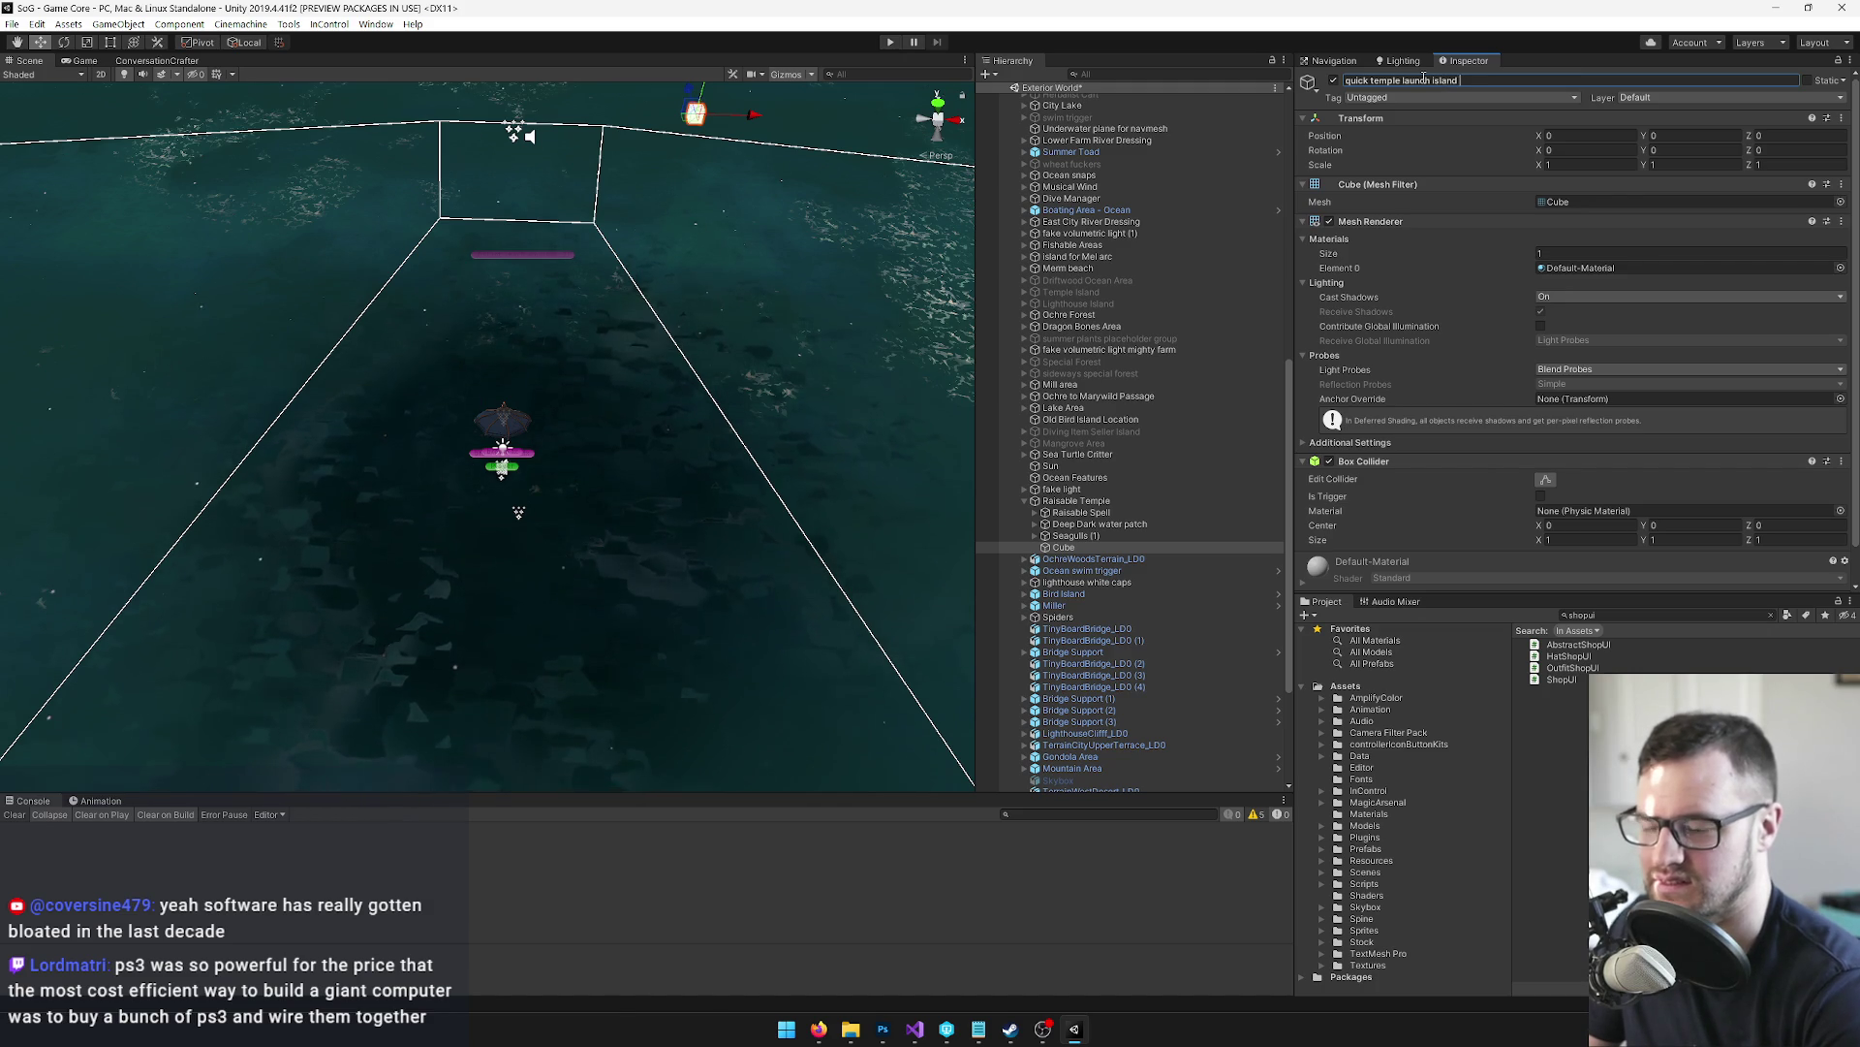
Confirm the cube's name and move it out across the water, framing it up close
{"action": "key", "text": "Return"}
{"action": "mouse_move", "coordinate": [640, 456]}
{"action": "left_mouse_down"}
{"action": "mouse_move", "coordinate": [644, 345]}
{"action": "mouse_move", "coordinate": [646, 361]}
{"action": "left_mouse_up"}
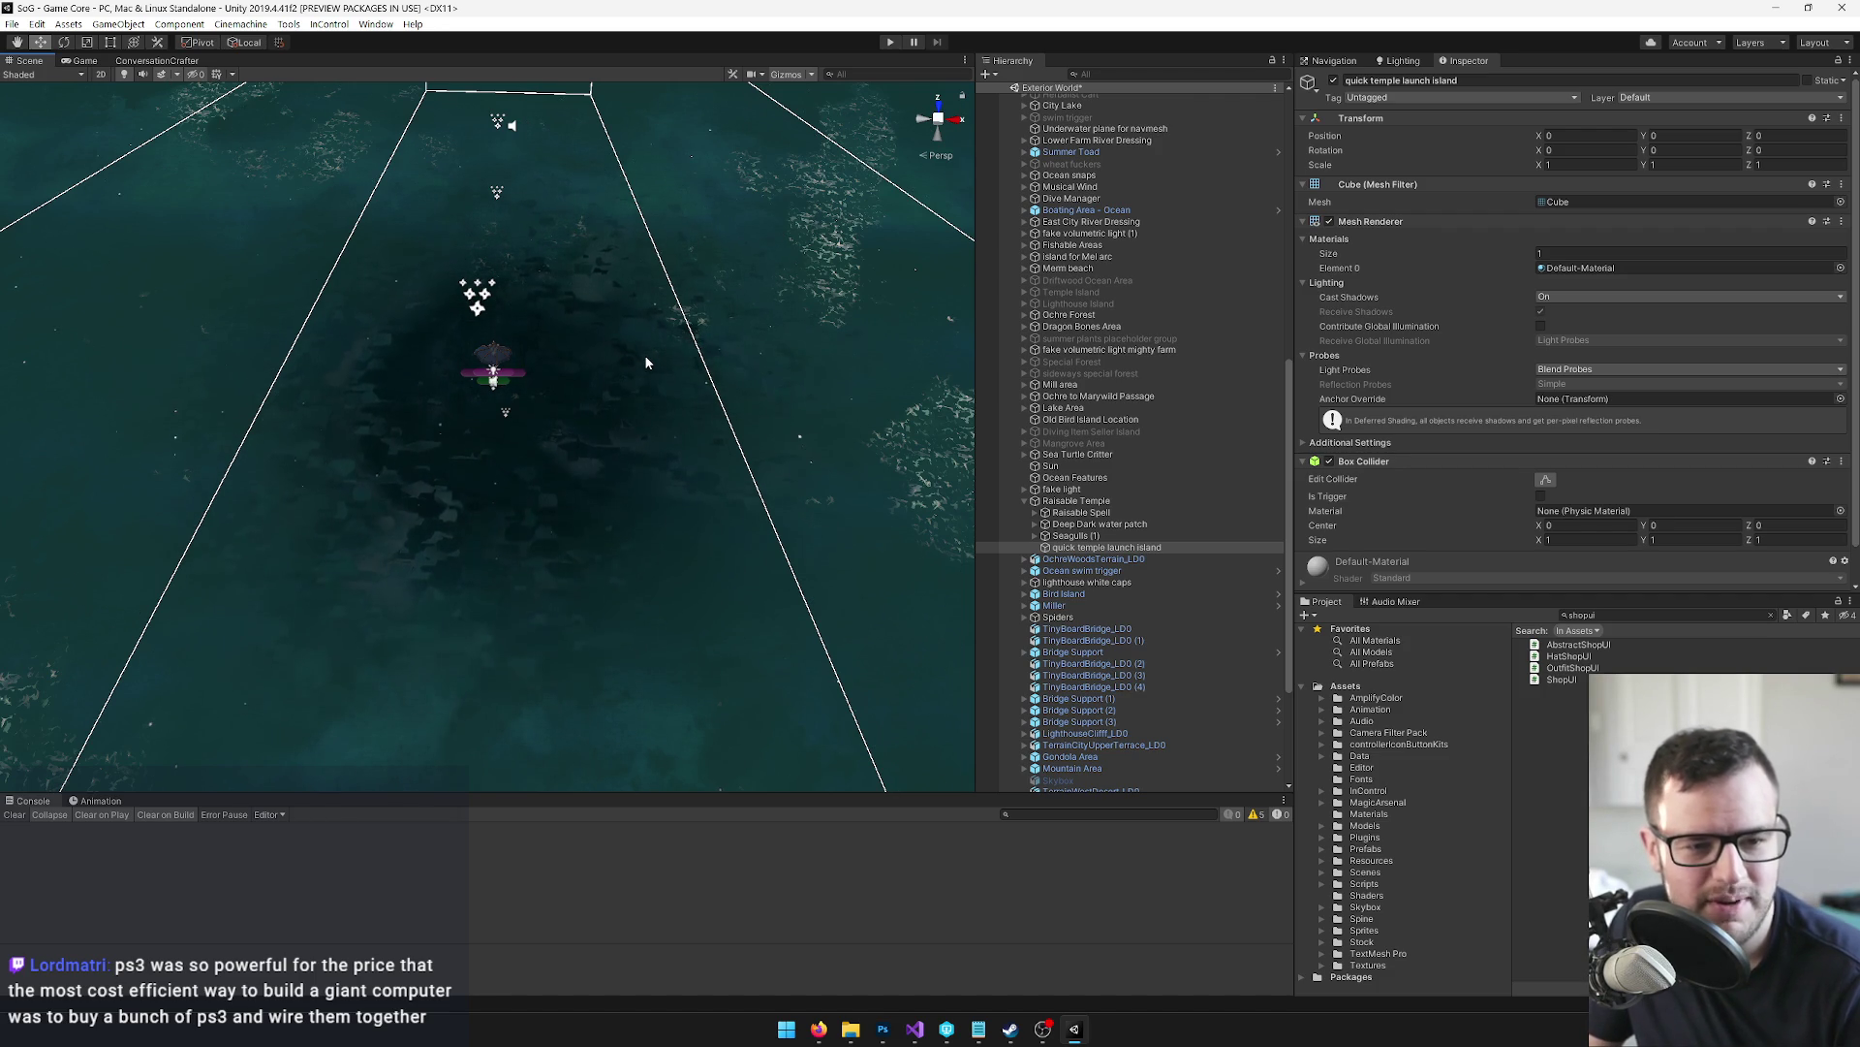
{"action": "key", "text": "alt"}
{"action": "mouse_move", "coordinate": [733, 365]}
{"action": "left_mouse_down"}
{"action": "mouse_move", "coordinate": [669, 304]}
{"action": "mouse_move", "coordinate": [174, 575]}
{"action": "left_mouse_up"}
{"action": "key", "text": "w"}
{"action": "mouse_move", "coordinate": [525, 518]}
{"action": "left_mouse_down"}
{"action": "mouse_move", "coordinate": [485, 513]}
{"action": "mouse_move", "coordinate": [548, 497]}
{"action": "mouse_move", "coordinate": [423, 516]}
{"action": "left_mouse_up"}
{"action": "key", "text": "f"}
{"action": "key", "text": "alt"}
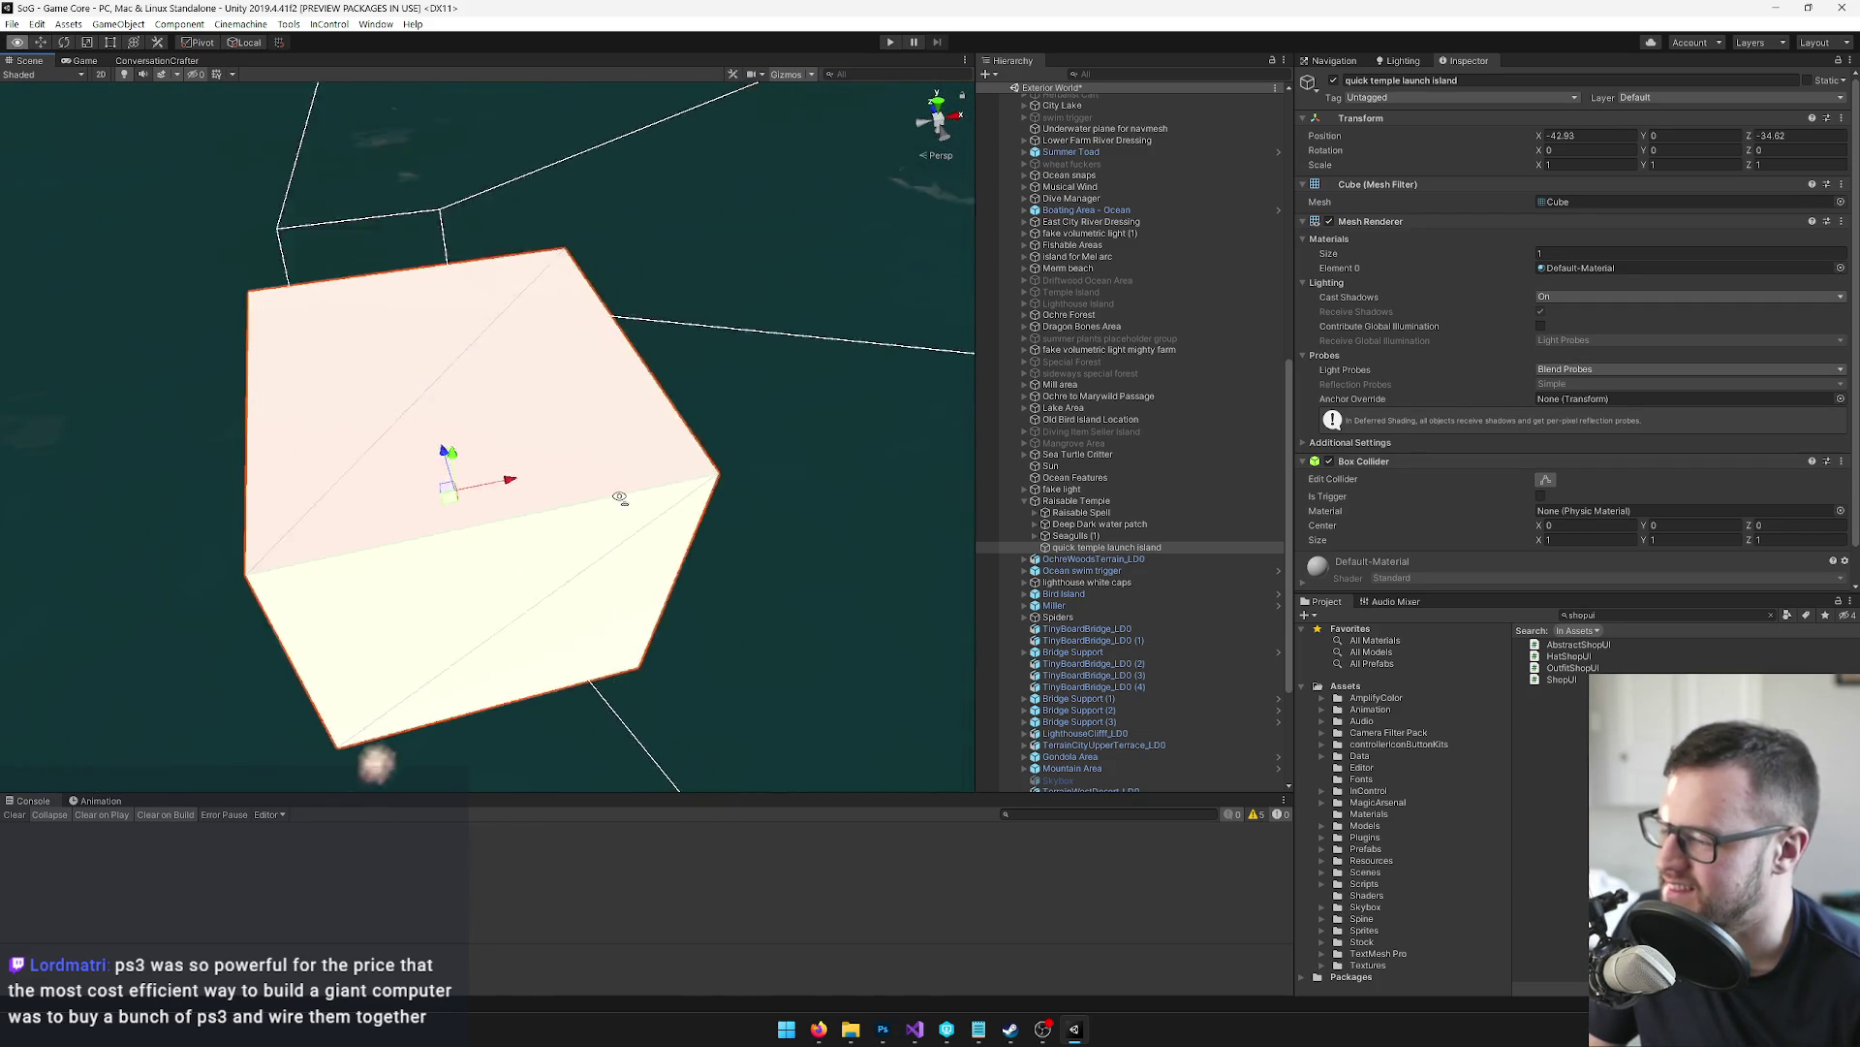
{"action": "scroll", "coordinate": [604, 499], "scroll_direction": "down", "scroll_amount": 5}
Scale the cube into a wide, thin slab of about 6.90 × 0.51 × 5.94
{"action": "key", "text": "r"}
{"action": "mouse_move", "coordinate": [520, 451]}
{"action": "left_mouse_down"}
{"action": "mouse_move", "coordinate": [731, 341]}
{"action": "mouse_move", "coordinate": [669, 373]}
{"action": "left_mouse_up"}
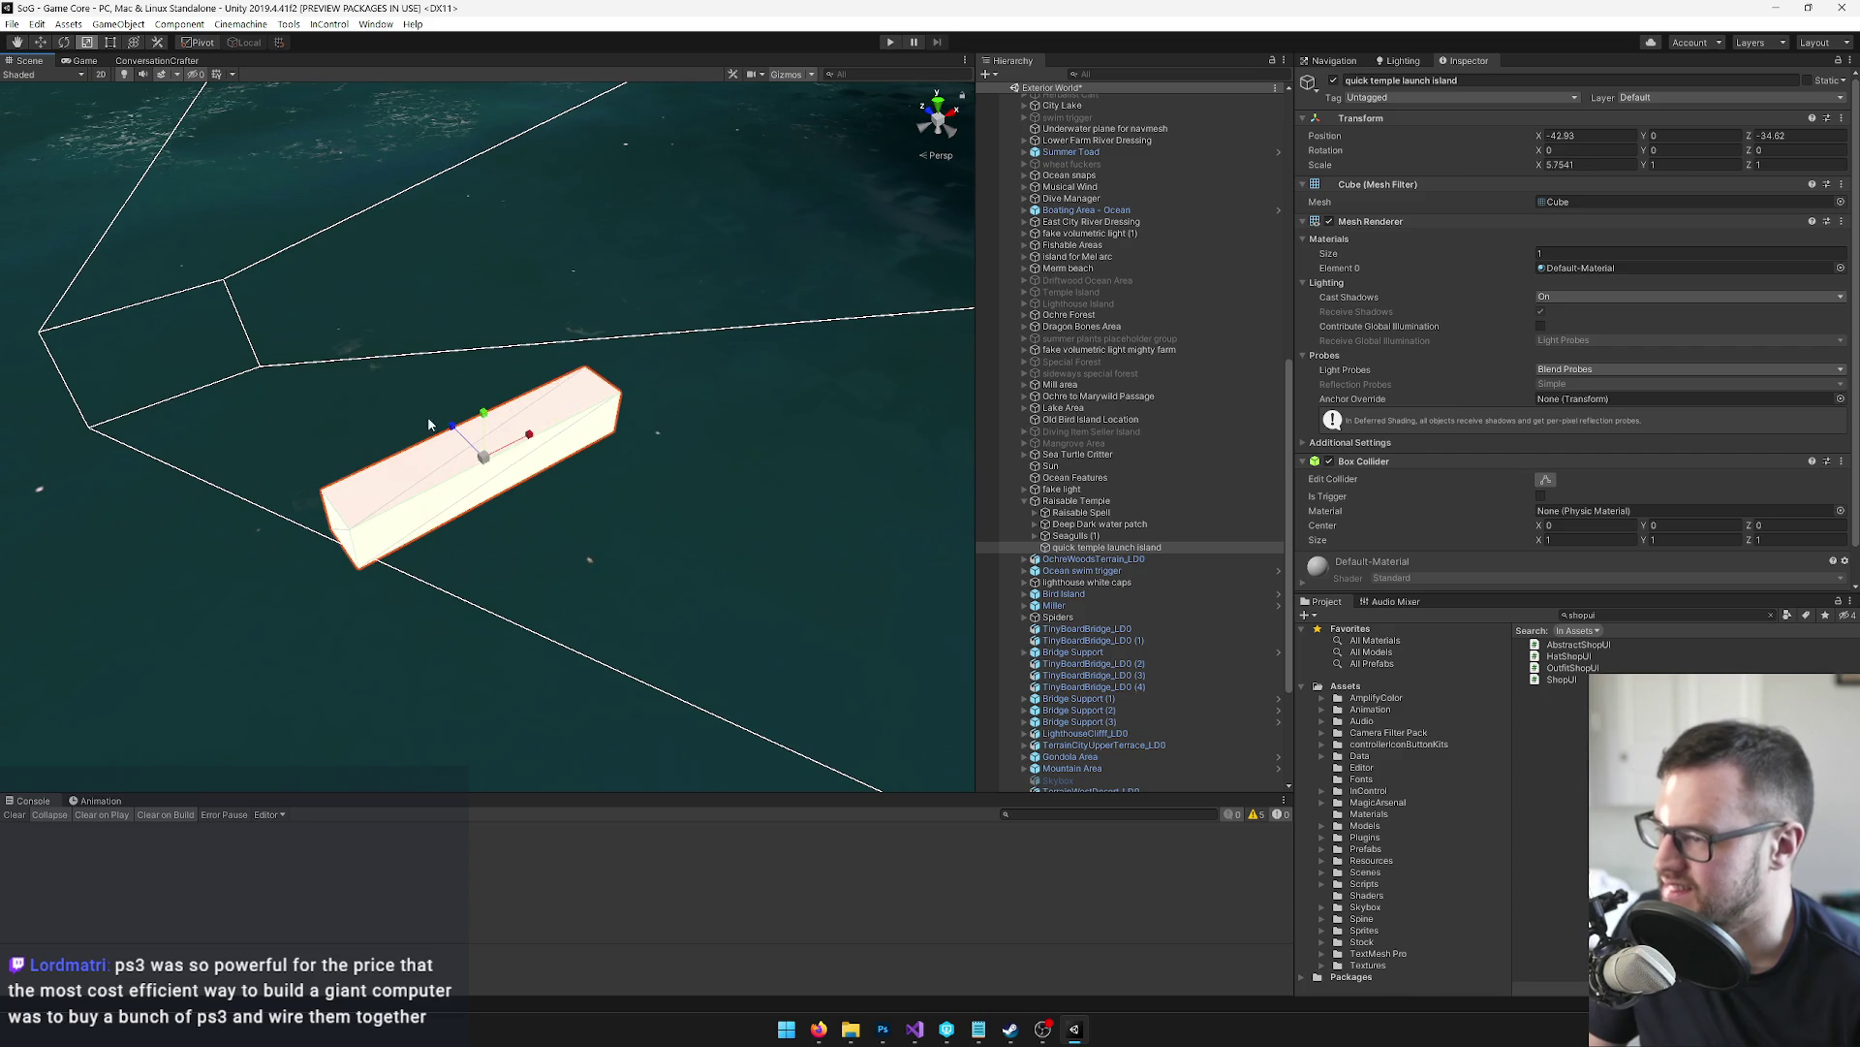
{"action": "mouse_move", "coordinate": [427, 407]}
{"action": "left_mouse_down"}
{"action": "mouse_move", "coordinate": [312, 312]}
{"action": "mouse_move", "coordinate": [282, 320]}
{"action": "mouse_move", "coordinate": [375, 313]}
{"action": "mouse_move", "coordinate": [436, 242]}
{"action": "mouse_move", "coordinate": [526, 207]}
{"action": "mouse_move", "coordinate": [524, 235]}
{"action": "left_mouse_up"}
{"action": "left_click_drag", "start_coordinate": [675, 247], "coordinate": [574, 215]}
Lower the slab just below the water surface to about Y -2.49
{"action": "key", "text": "w"}
{"action": "mouse_move", "coordinate": [731, 334]}
{"action": "left_mouse_down"}
{"action": "mouse_move", "coordinate": [729, 426]}
{"action": "mouse_move", "coordinate": [459, 476]}
{"action": "left_mouse_up"}
{"action": "key", "text": "r"}
{"action": "key", "text": "w"}
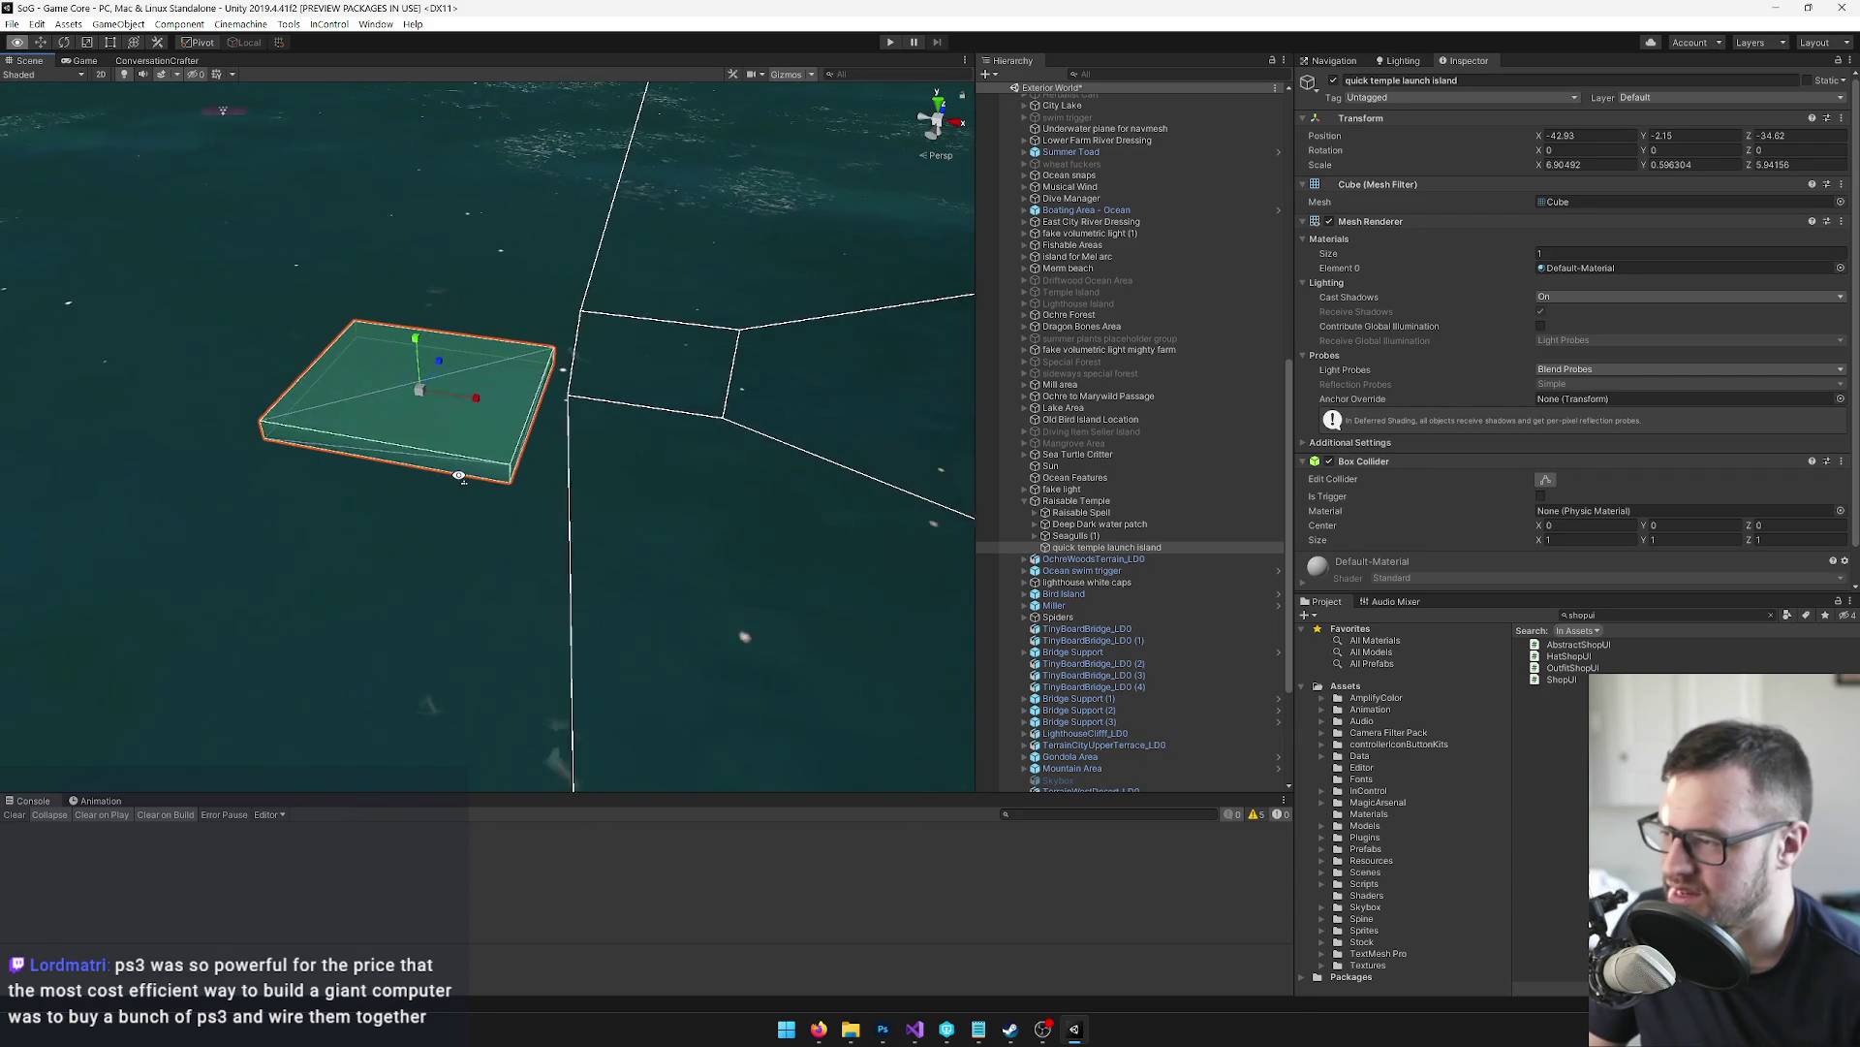
{"action": "scroll", "coordinate": [436, 384], "scroll_direction": "up", "scroll_amount": 5}
{"action": "mouse_move", "coordinate": [429, 334]}
{"action": "left_mouse_down"}
{"action": "mouse_move", "coordinate": [429, 291]}
{"action": "mouse_move", "coordinate": [431, 354]}
{"action": "mouse_move", "coordinate": [444, 281]}
{"action": "left_mouse_up"}
{"action": "mouse_move", "coordinate": [563, 294]}
{"action": "left_mouse_down"}
{"action": "mouse_move", "coordinate": [571, 310]}
{"action": "mouse_move", "coordinate": [594, 282]}
{"action": "mouse_move", "coordinate": [672, 539]}
{"action": "mouse_move", "coordinate": [914, 515]}
{"action": "mouse_move", "coordinate": [823, 508]}
{"action": "left_mouse_up"}
{"action": "mouse_move", "coordinate": [820, 362]}
{"action": "left_mouse_down"}
{"action": "mouse_move", "coordinate": [596, 381]}
{"action": "mouse_move", "coordinate": [630, 387]}
{"action": "left_mouse_up"}
{"action": "scroll", "coordinate": [1115, 291], "scroll_direction": "up", "scroll_amount": 15}
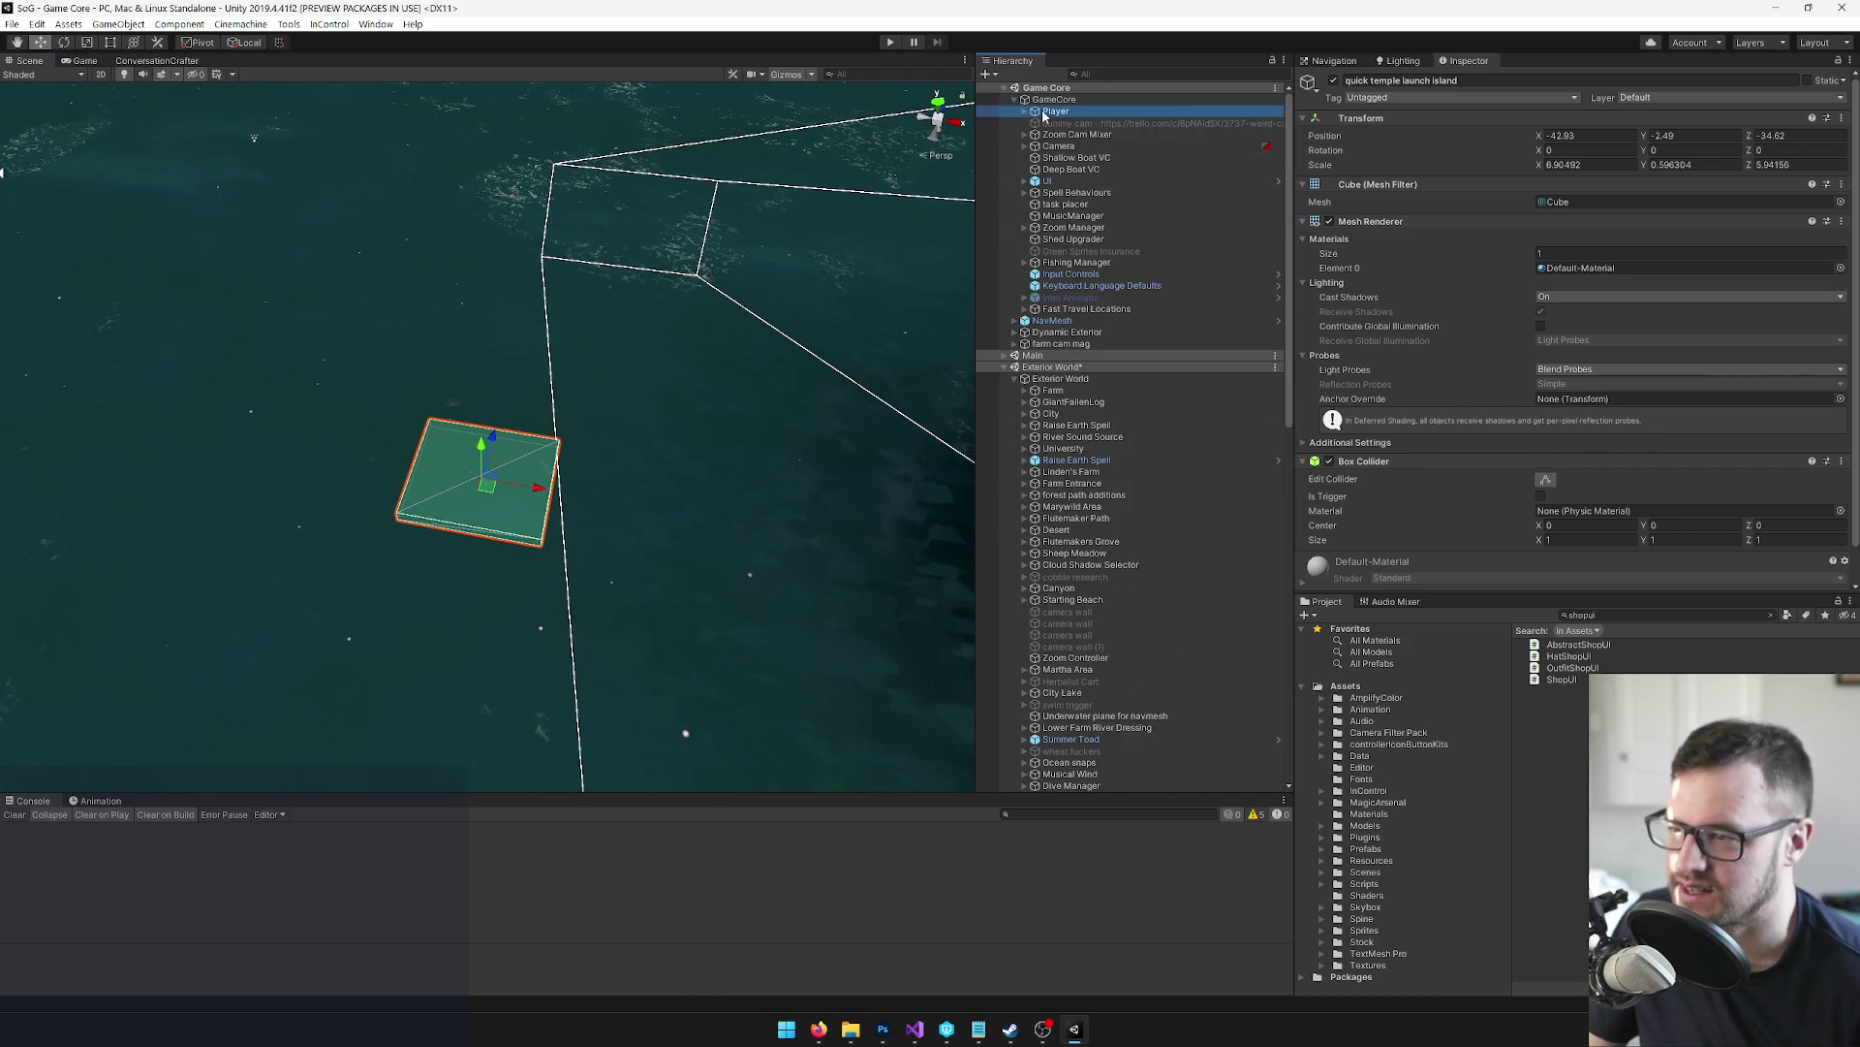
Move the Player onto the new green slab platform and zoom out to check the level
{"action": "double_click", "coordinate": [1044, 115]}
{"action": "left_click_drag", "start_coordinate": [590, 282], "coordinate": [664, 300]}
{"action": "left_click_drag", "start_coordinate": [648, 531], "coordinate": [450, 544]}
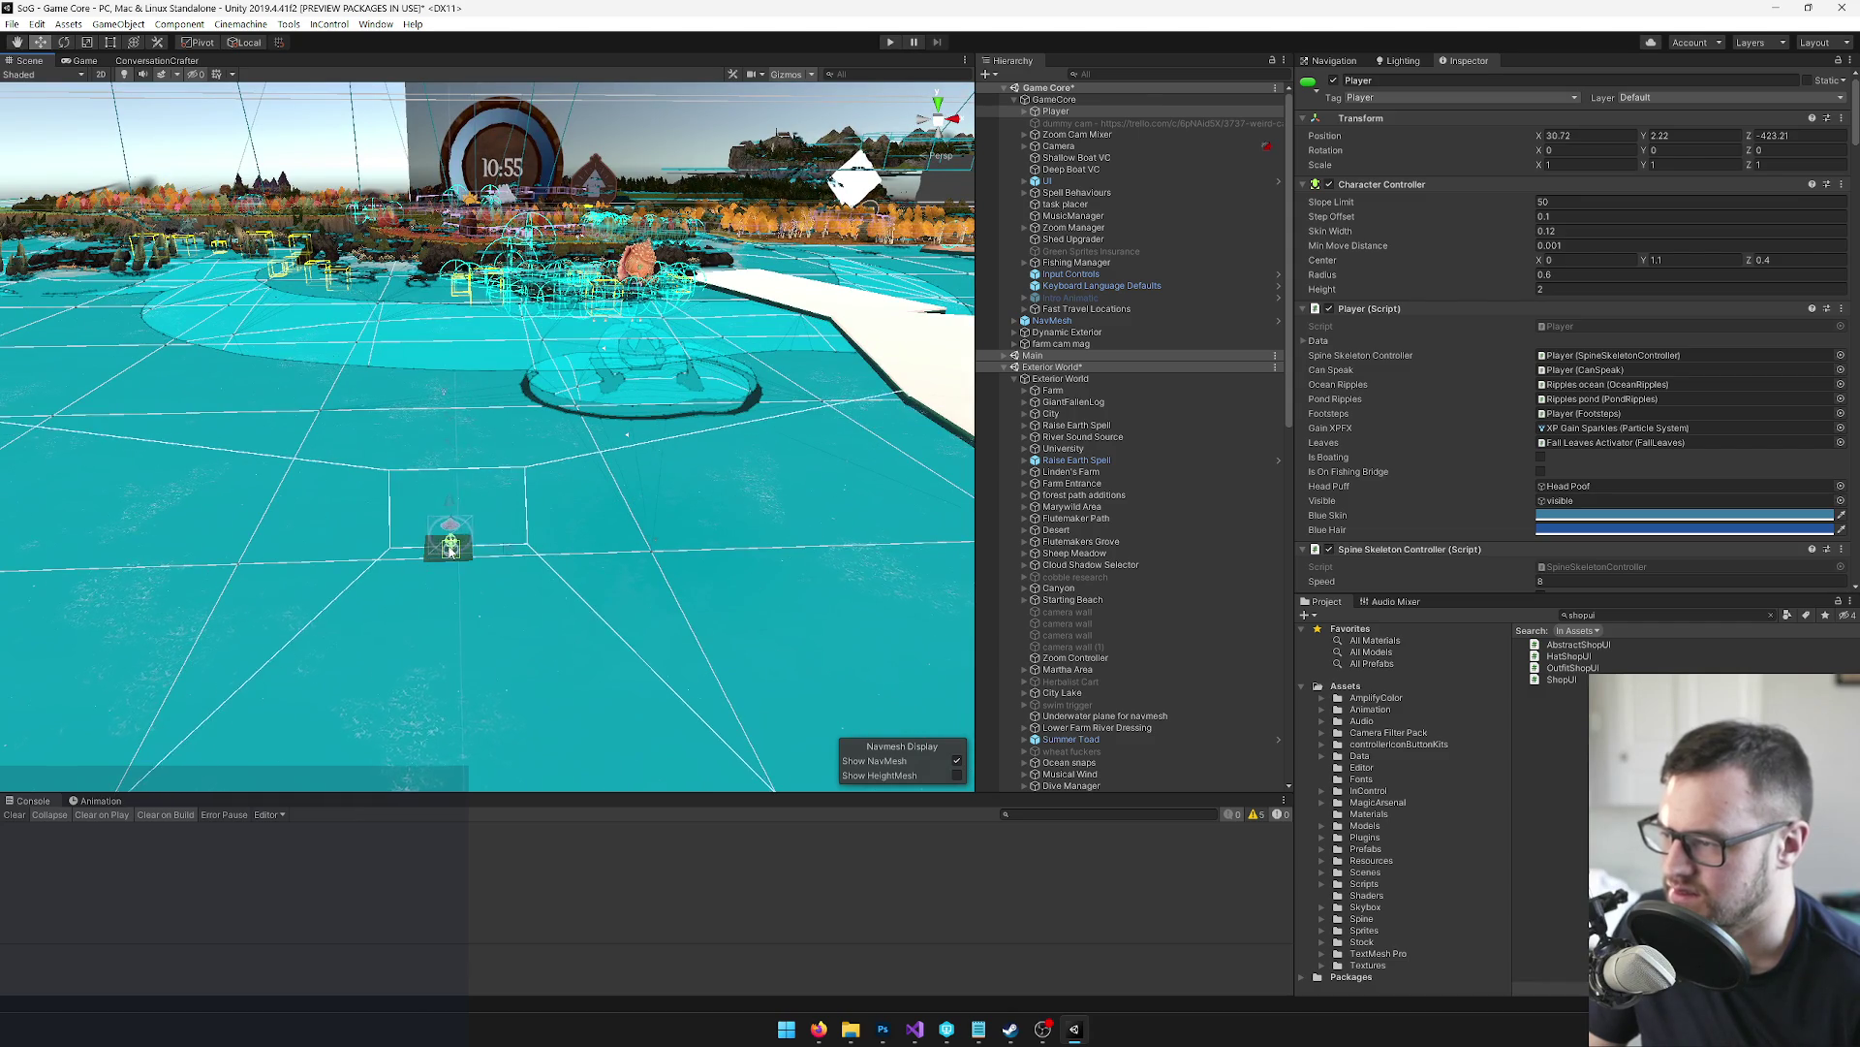
{"action": "key", "text": "f"}
{"action": "mouse_move", "coordinate": [648, 482]}
{"action": "left_mouse_down"}
{"action": "mouse_move", "coordinate": [497, 421]}
{"action": "mouse_move", "coordinate": [690, 466]}
{"action": "mouse_move", "coordinate": [664, 490]}
{"action": "mouse_move", "coordinate": [339, 462]}
{"action": "mouse_move", "coordinate": [304, 268]}
{"action": "mouse_move", "coordinate": [424, 332]}
{"action": "mouse_move", "coordinate": [571, 335]}
{"action": "mouse_move", "coordinate": [577, 405]}
{"action": "mouse_move", "coordinate": [574, 7]}
{"action": "left_mouse_up"}
{"action": "mouse_move", "coordinate": [635, 477]}
{"action": "left_mouse_down"}
{"action": "mouse_move", "coordinate": [881, 498]}
{"action": "mouse_move", "coordinate": [1030, 370]}
{"action": "left_mouse_up"}
Inspect GameCore's Temple Raiser Start Settings, clear the Console errors, and switch to the Game view
{"action": "left_click", "coordinate": [1054, 100]}
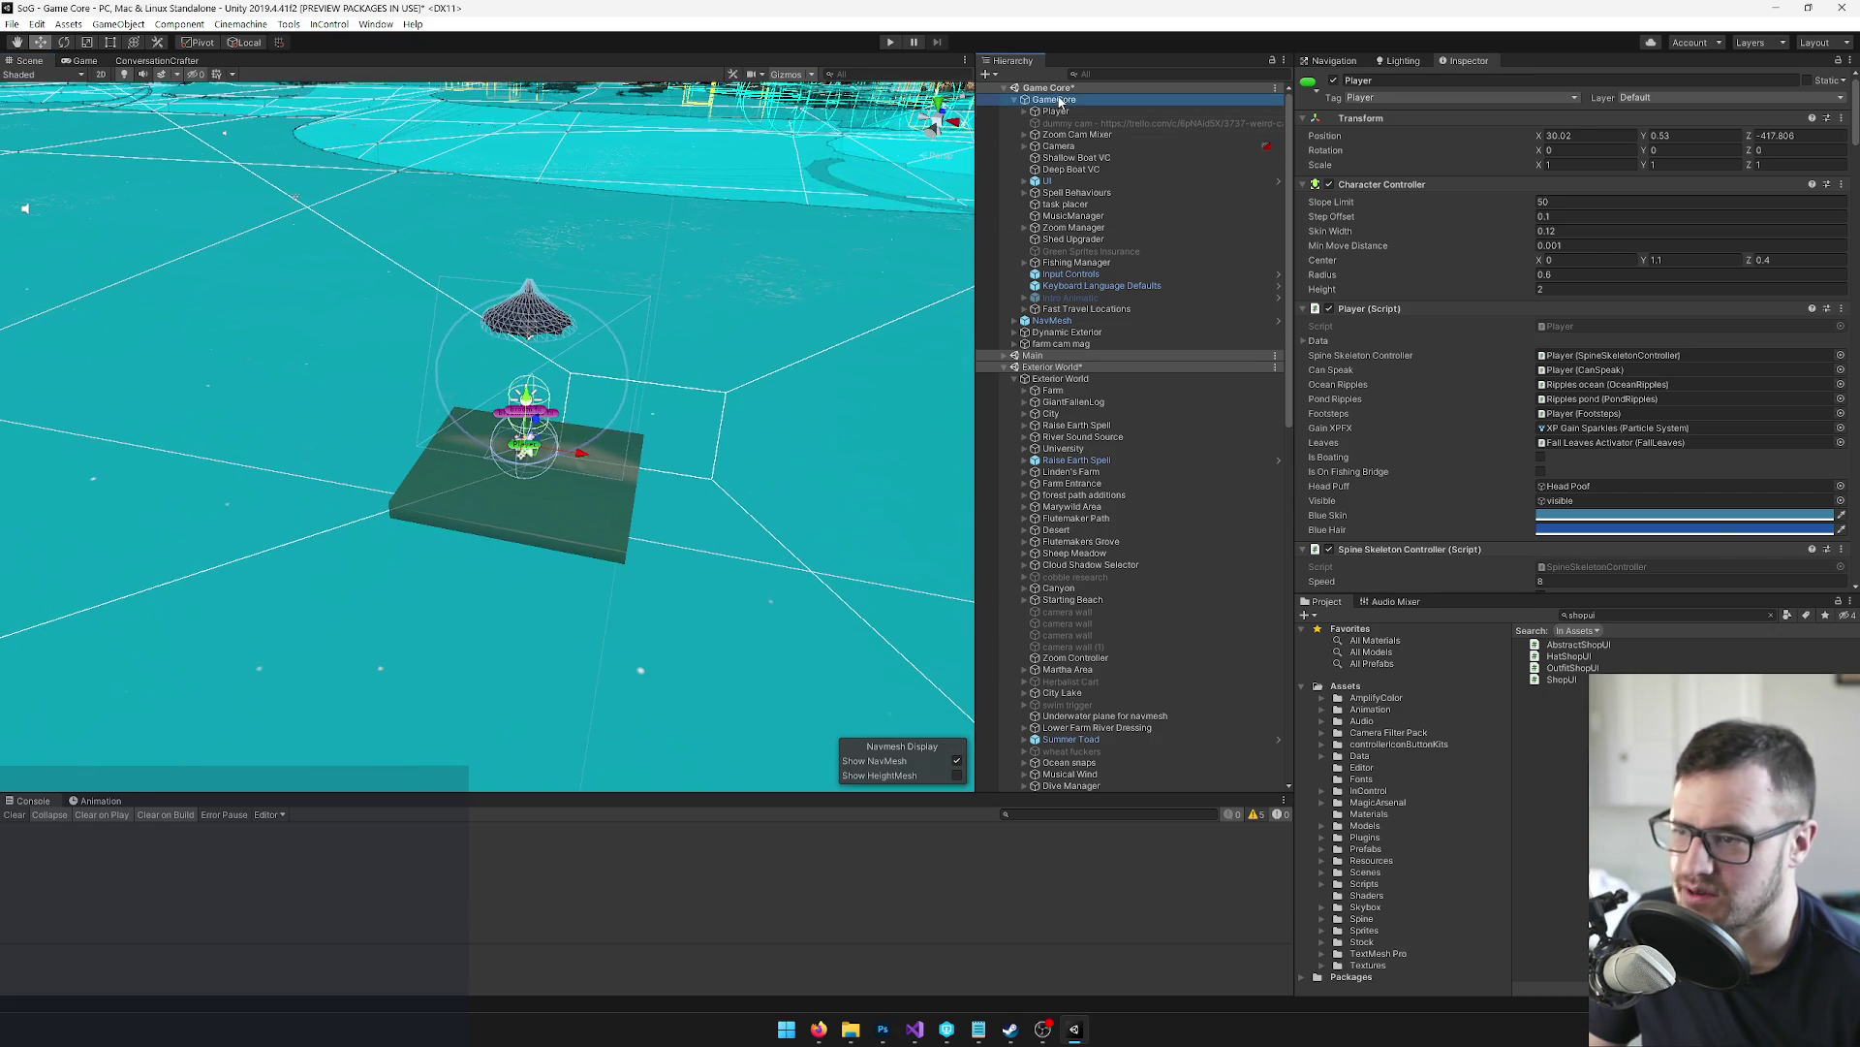
{"action": "left_click", "coordinate": [1812, 230]}
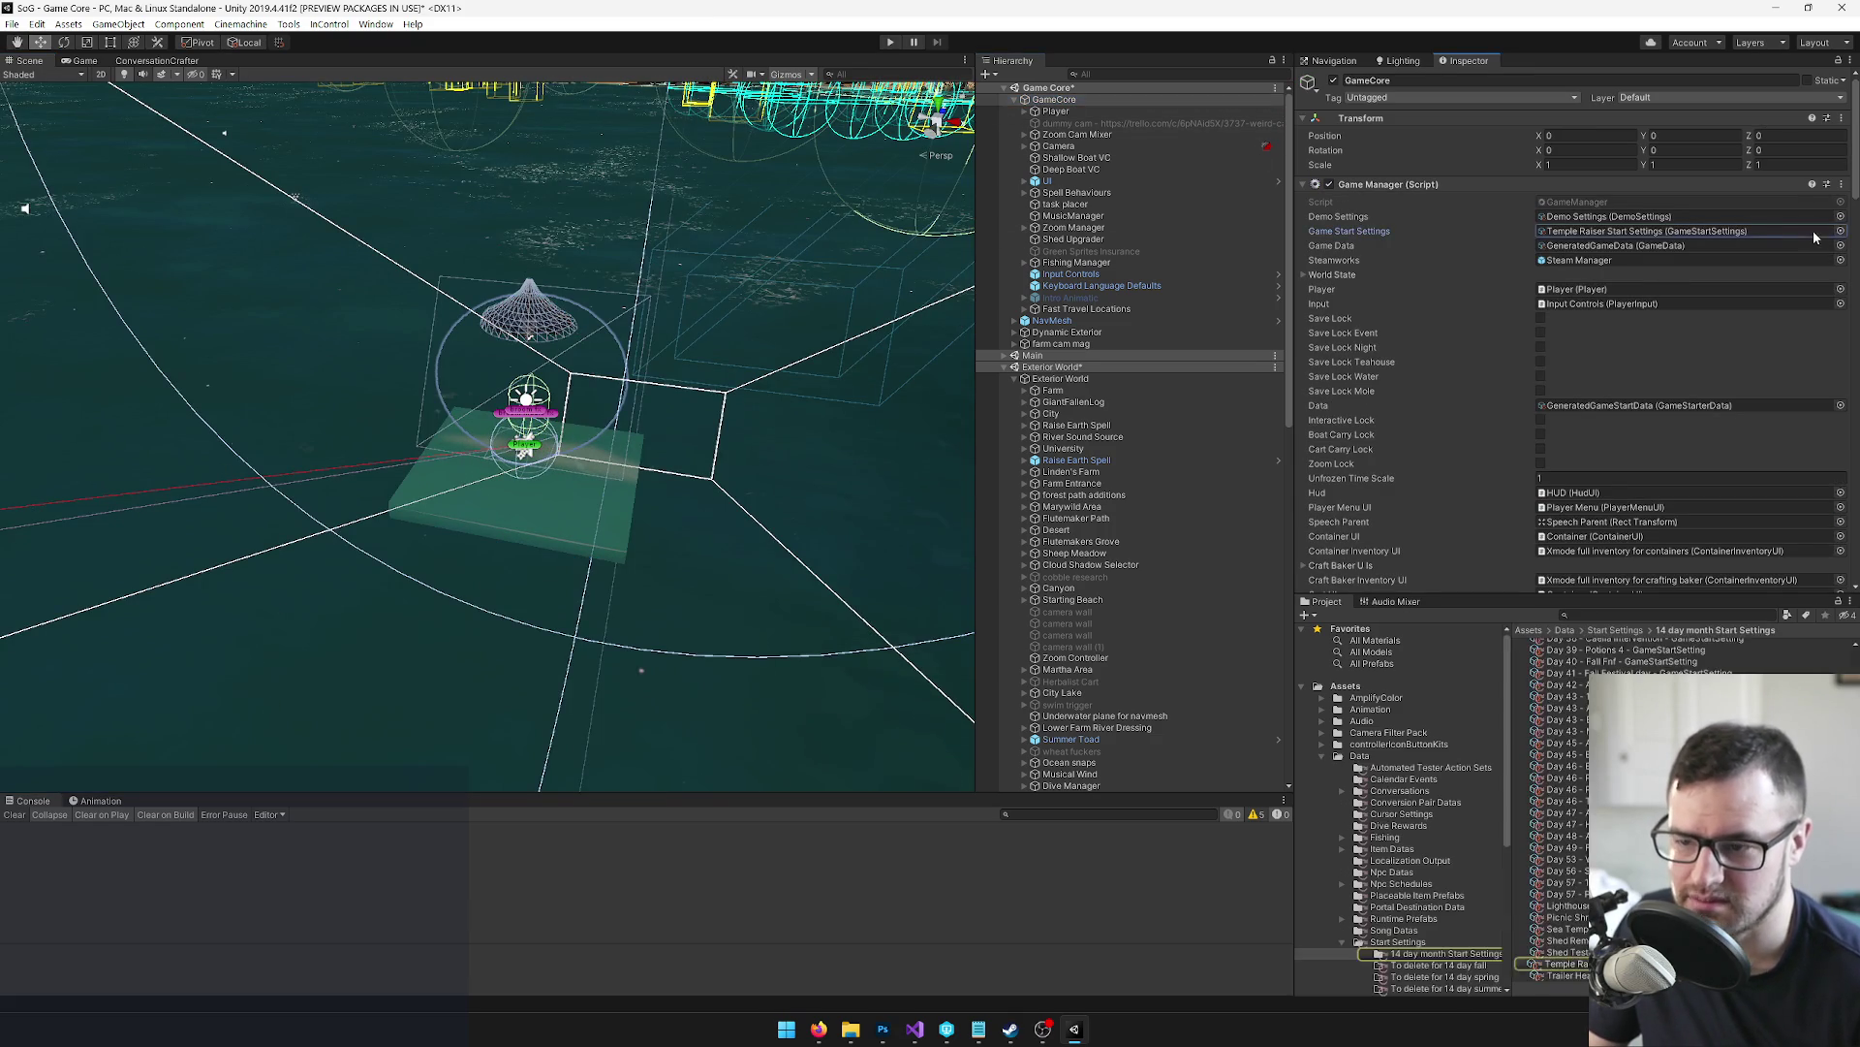
{"action": "left_click", "coordinate": [1812, 231]}
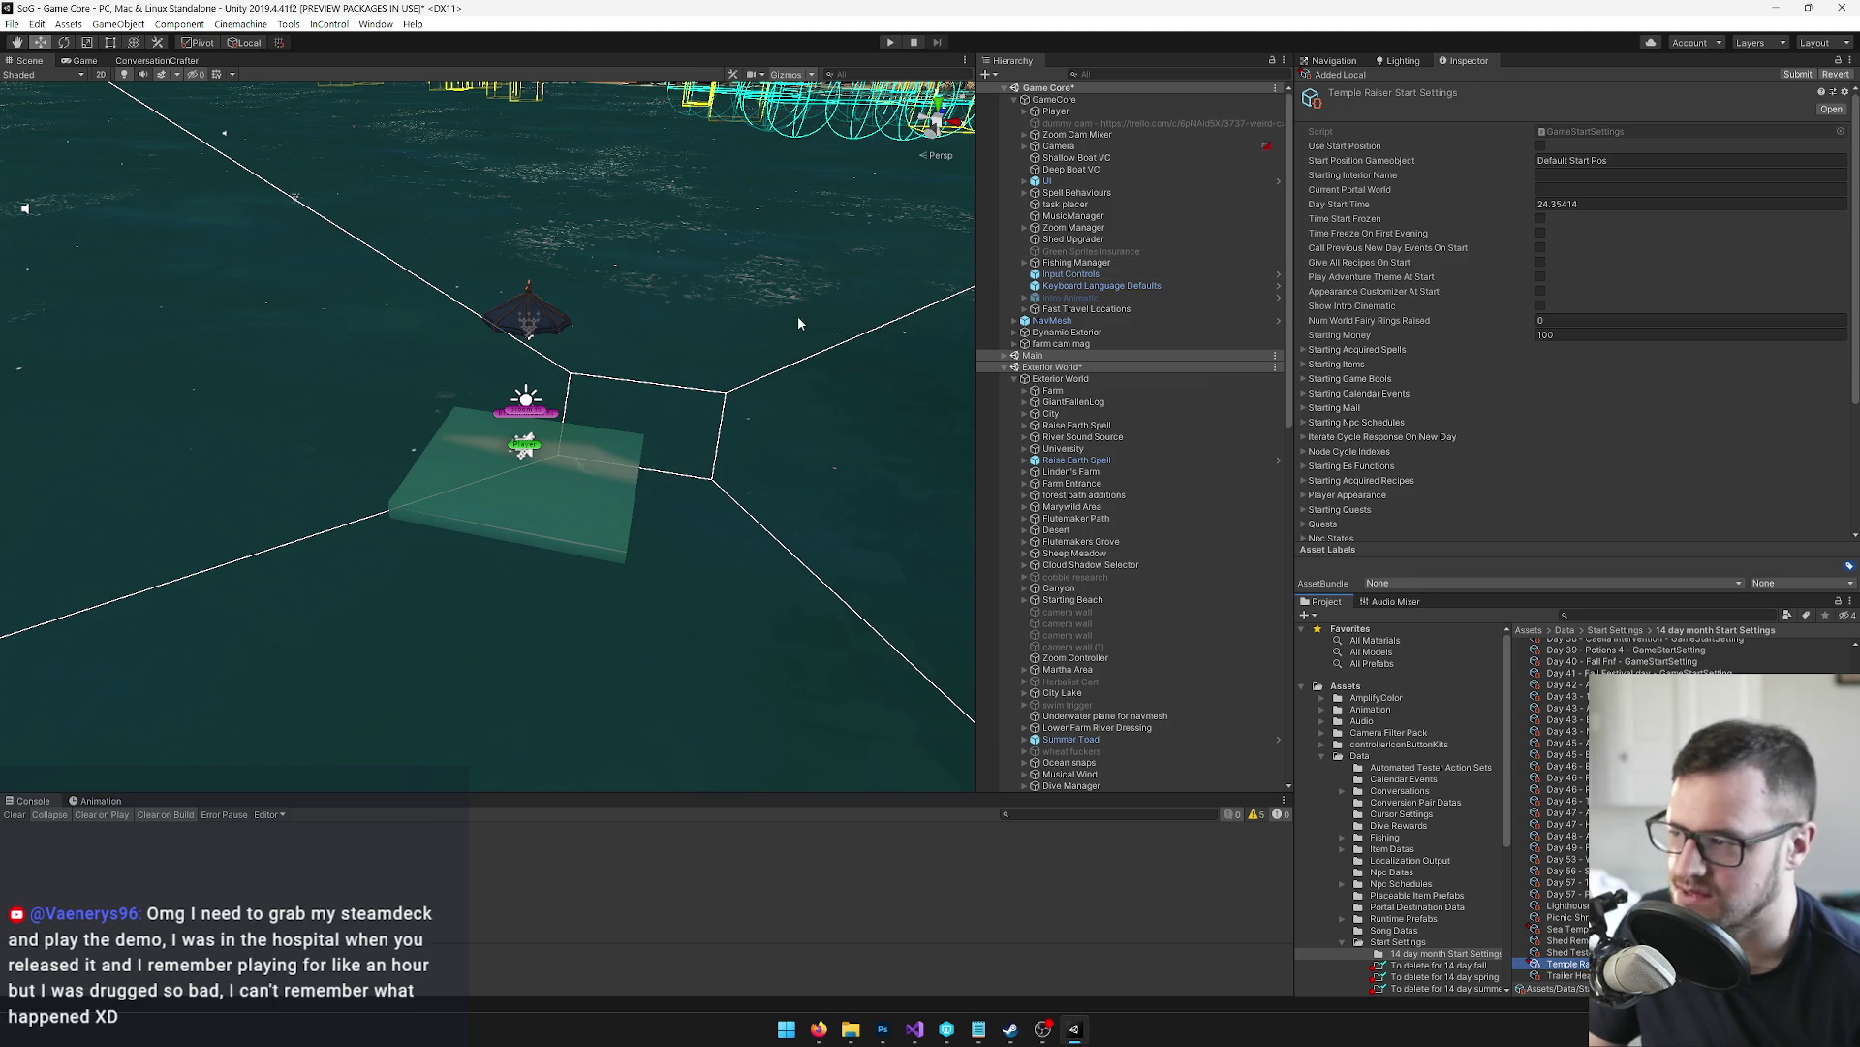
{"action": "left_click_drag", "start_coordinate": [252, 118], "coordinate": [629, 253]}
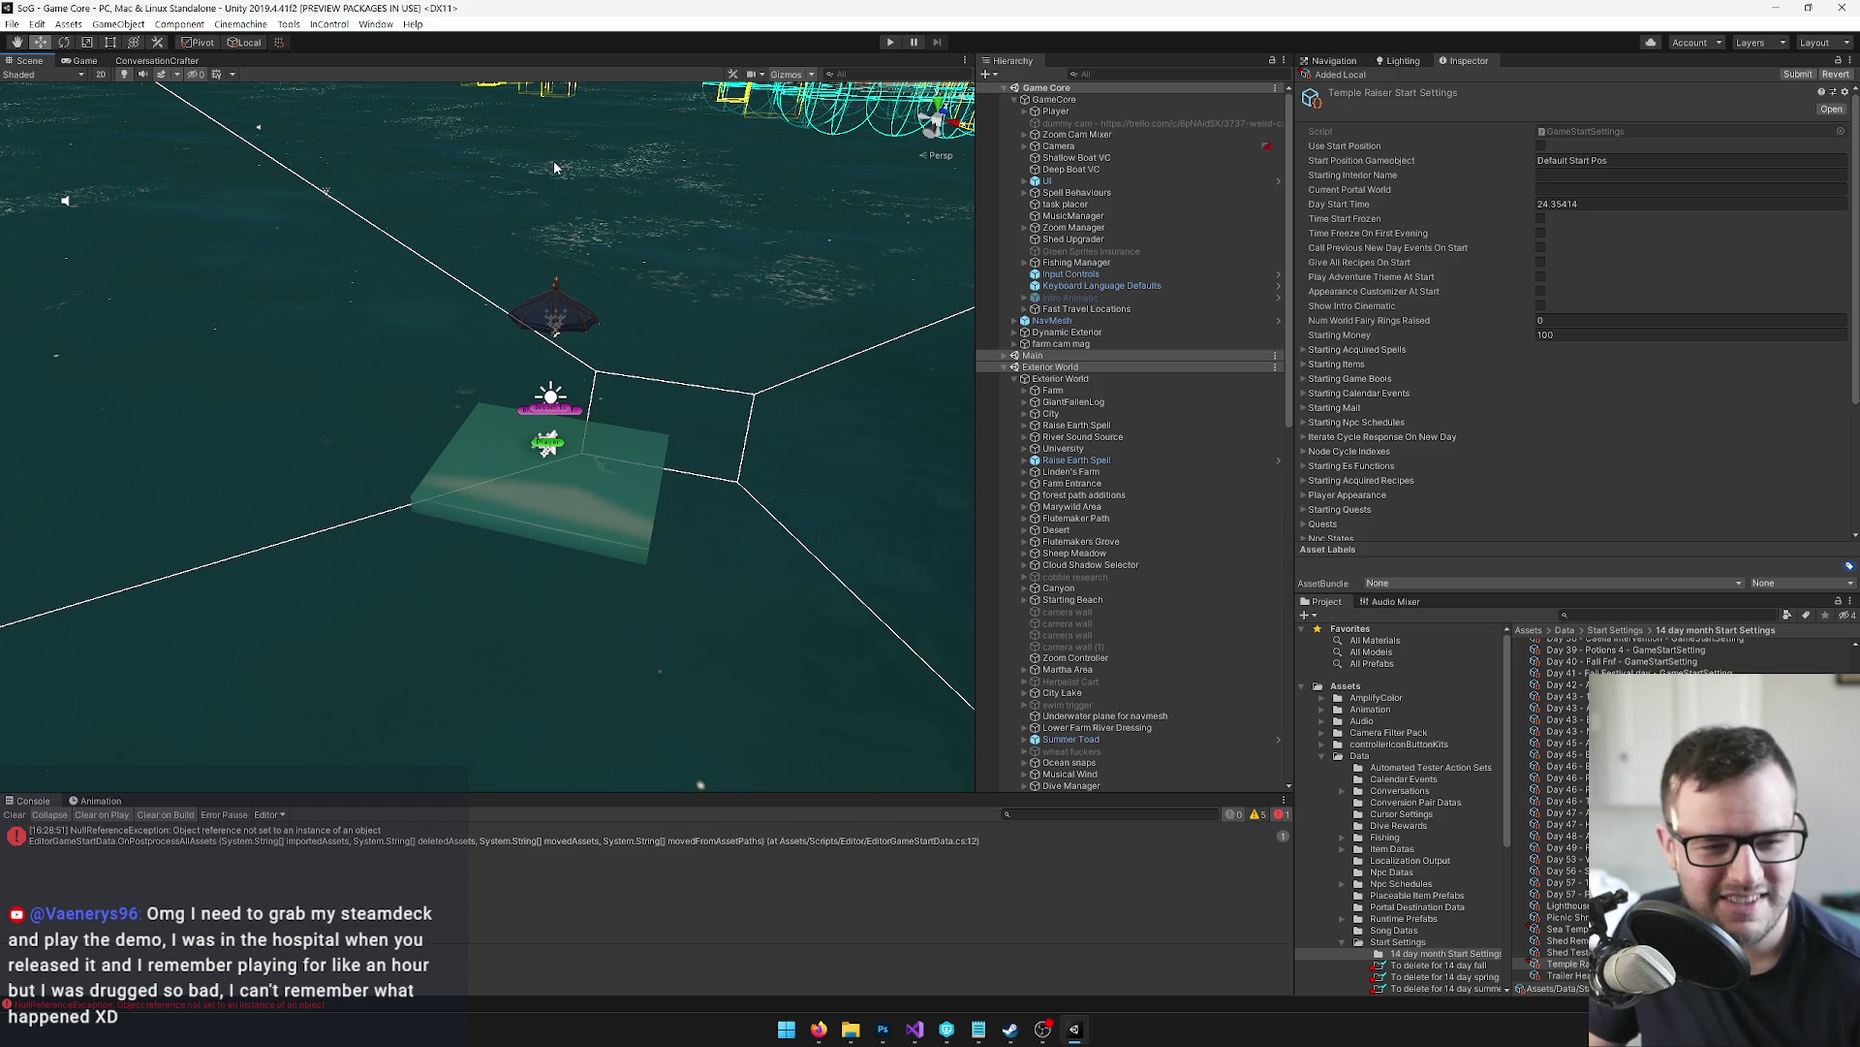
{"action": "left_click_drag", "start_coordinate": [504, 244], "coordinate": [559, 378]}
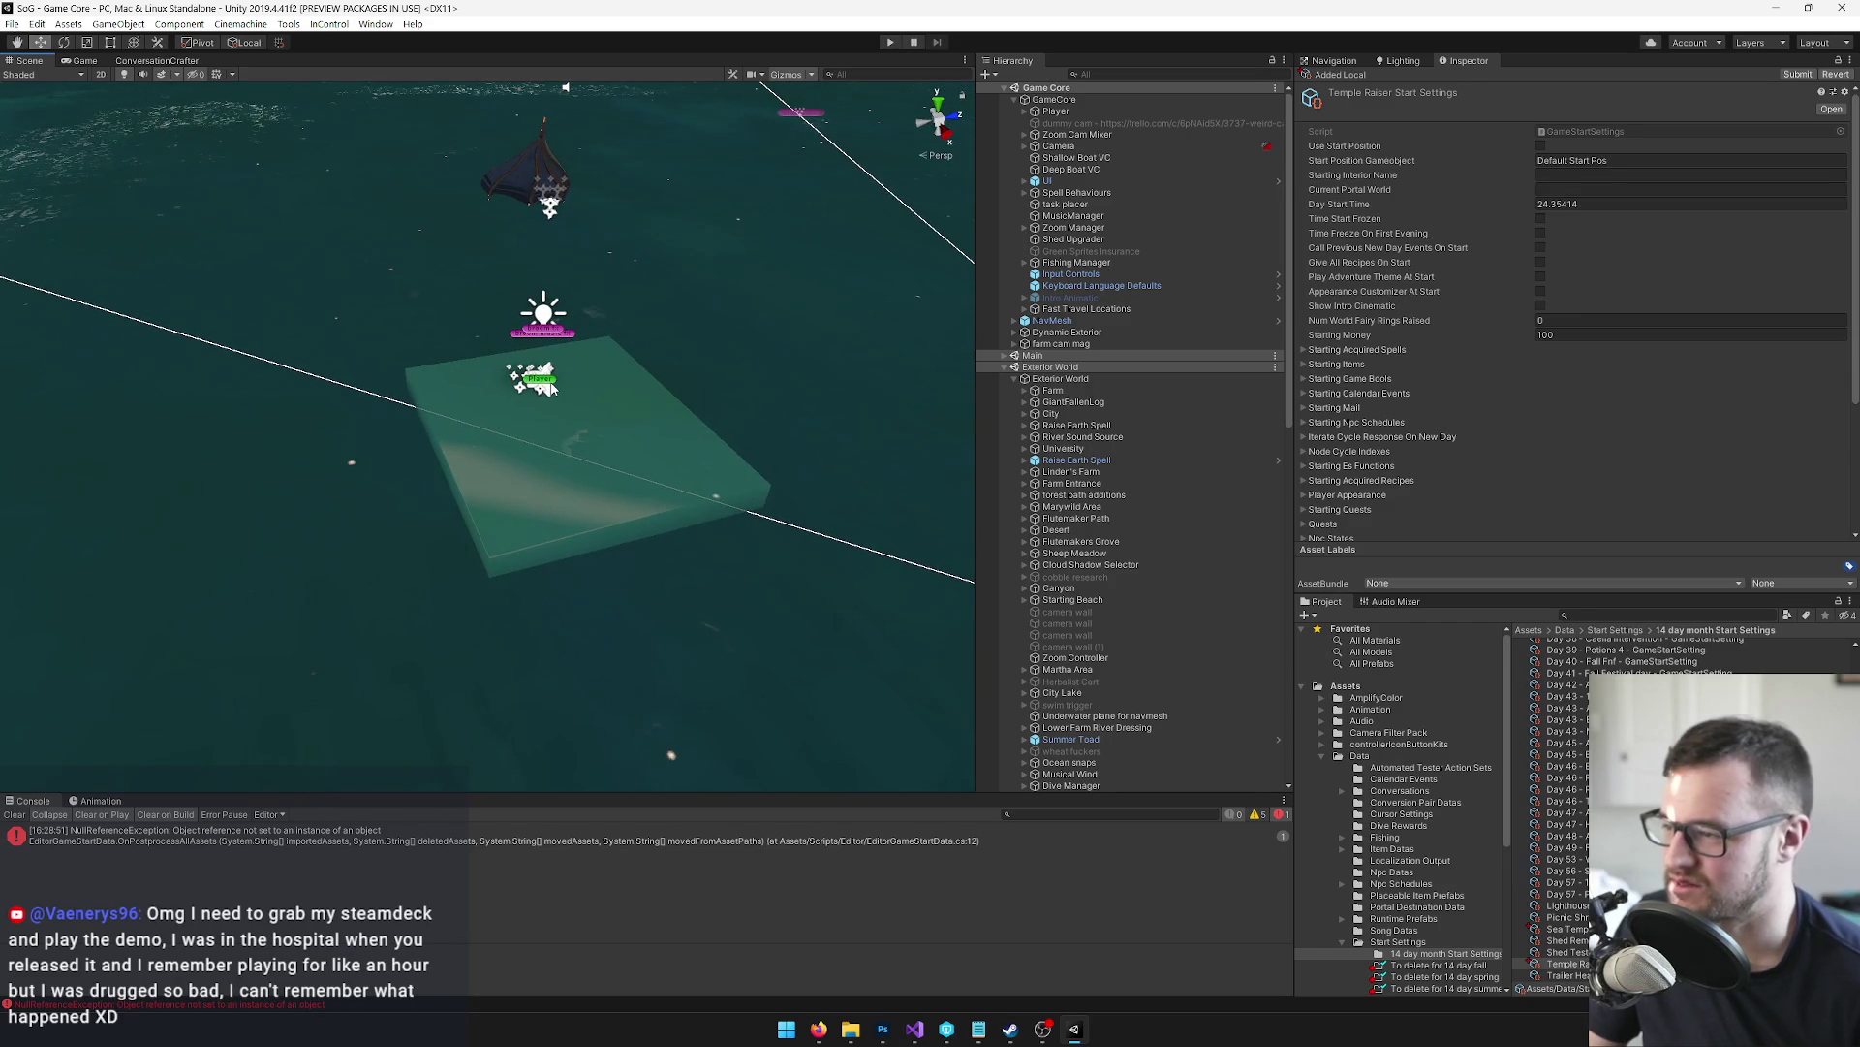
{"action": "left_click", "coordinate": [551, 388]}
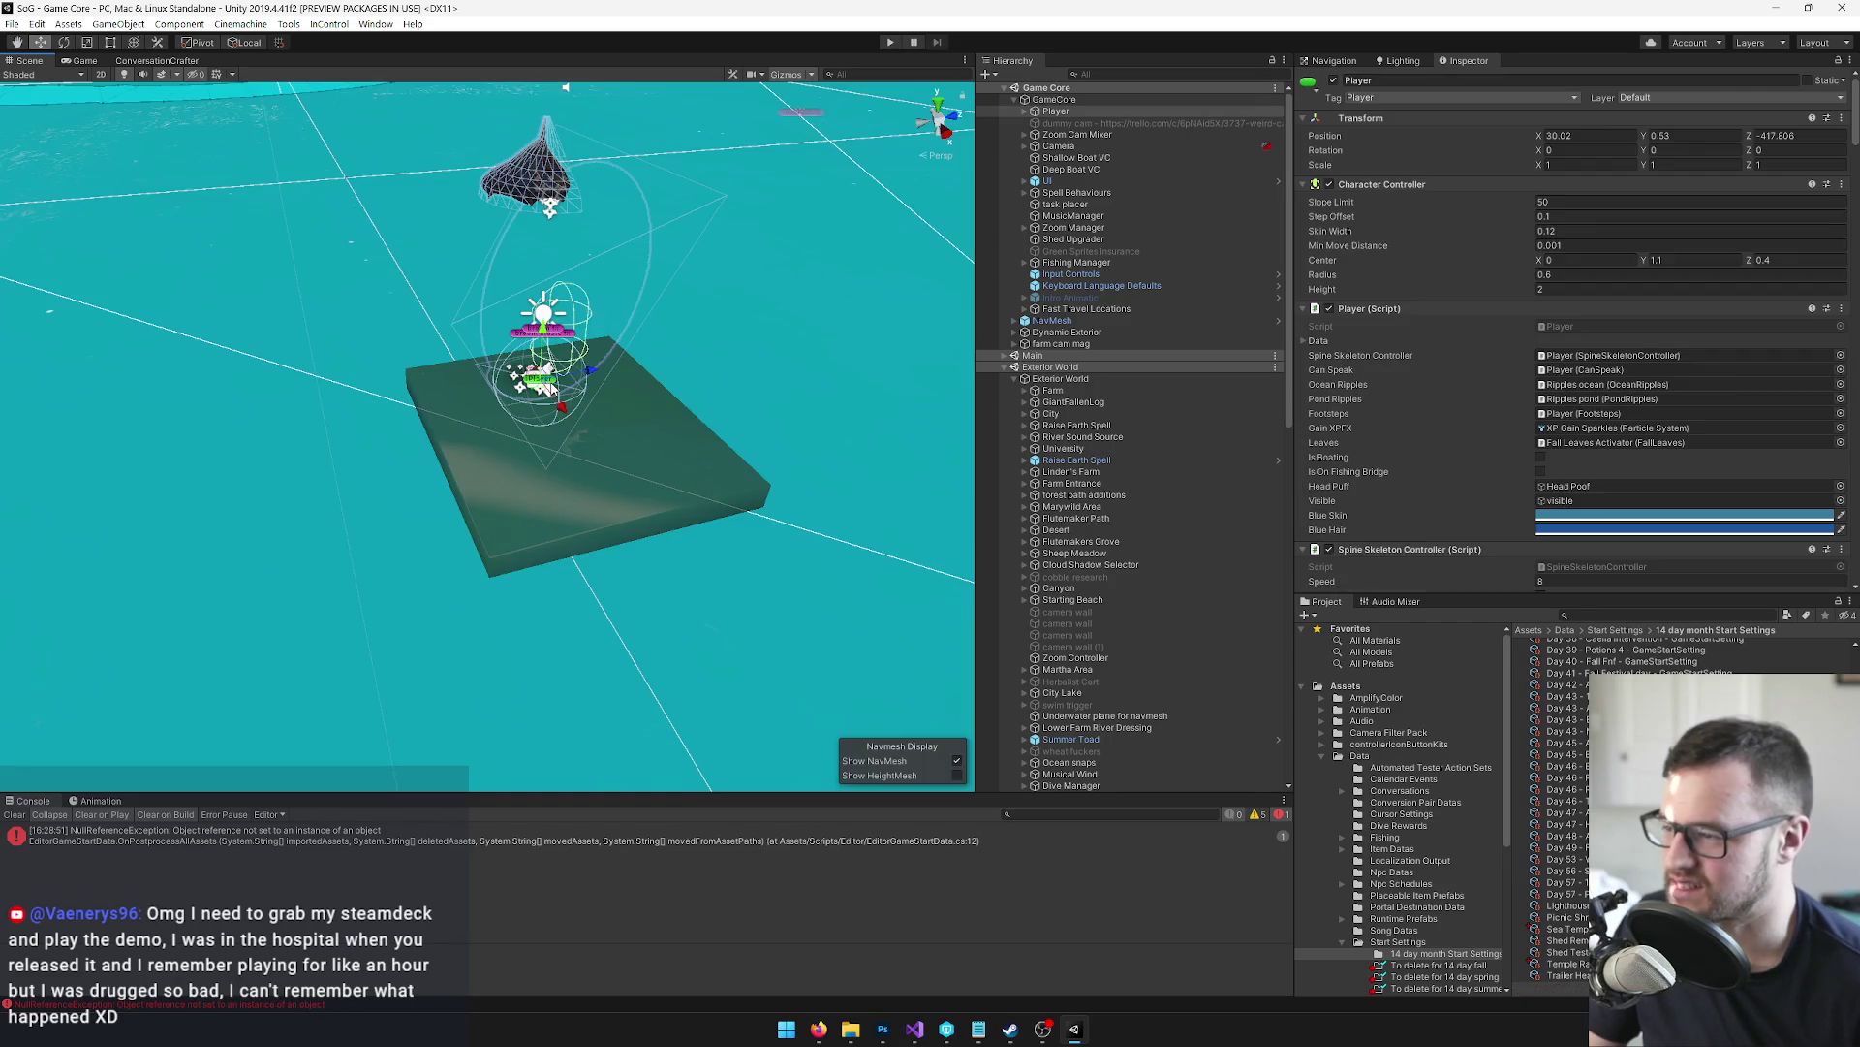
{"action": "left_click", "coordinate": [15, 815]}
{"action": "left_click", "coordinate": [91, 62]}
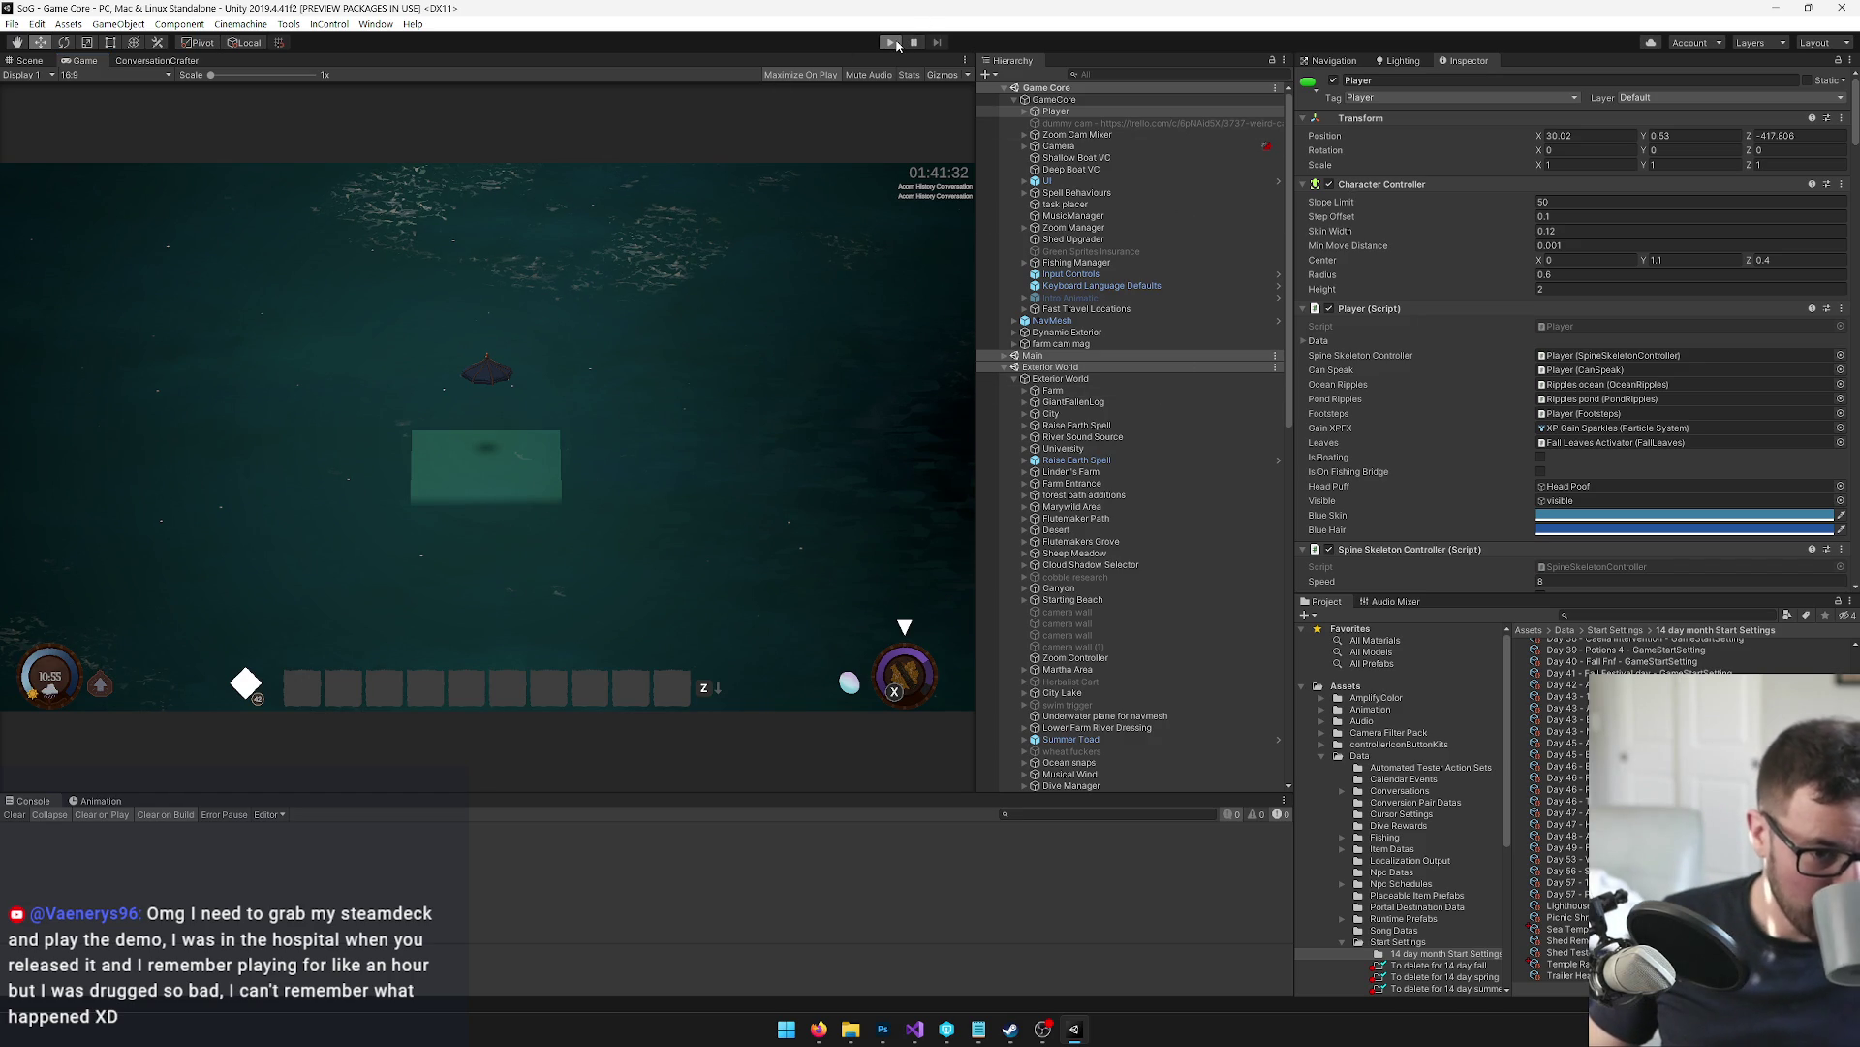
Start play mode and use the orange hotbar item to summon a boat beside the platform
{"action": "left_click", "coordinate": [897, 44]}
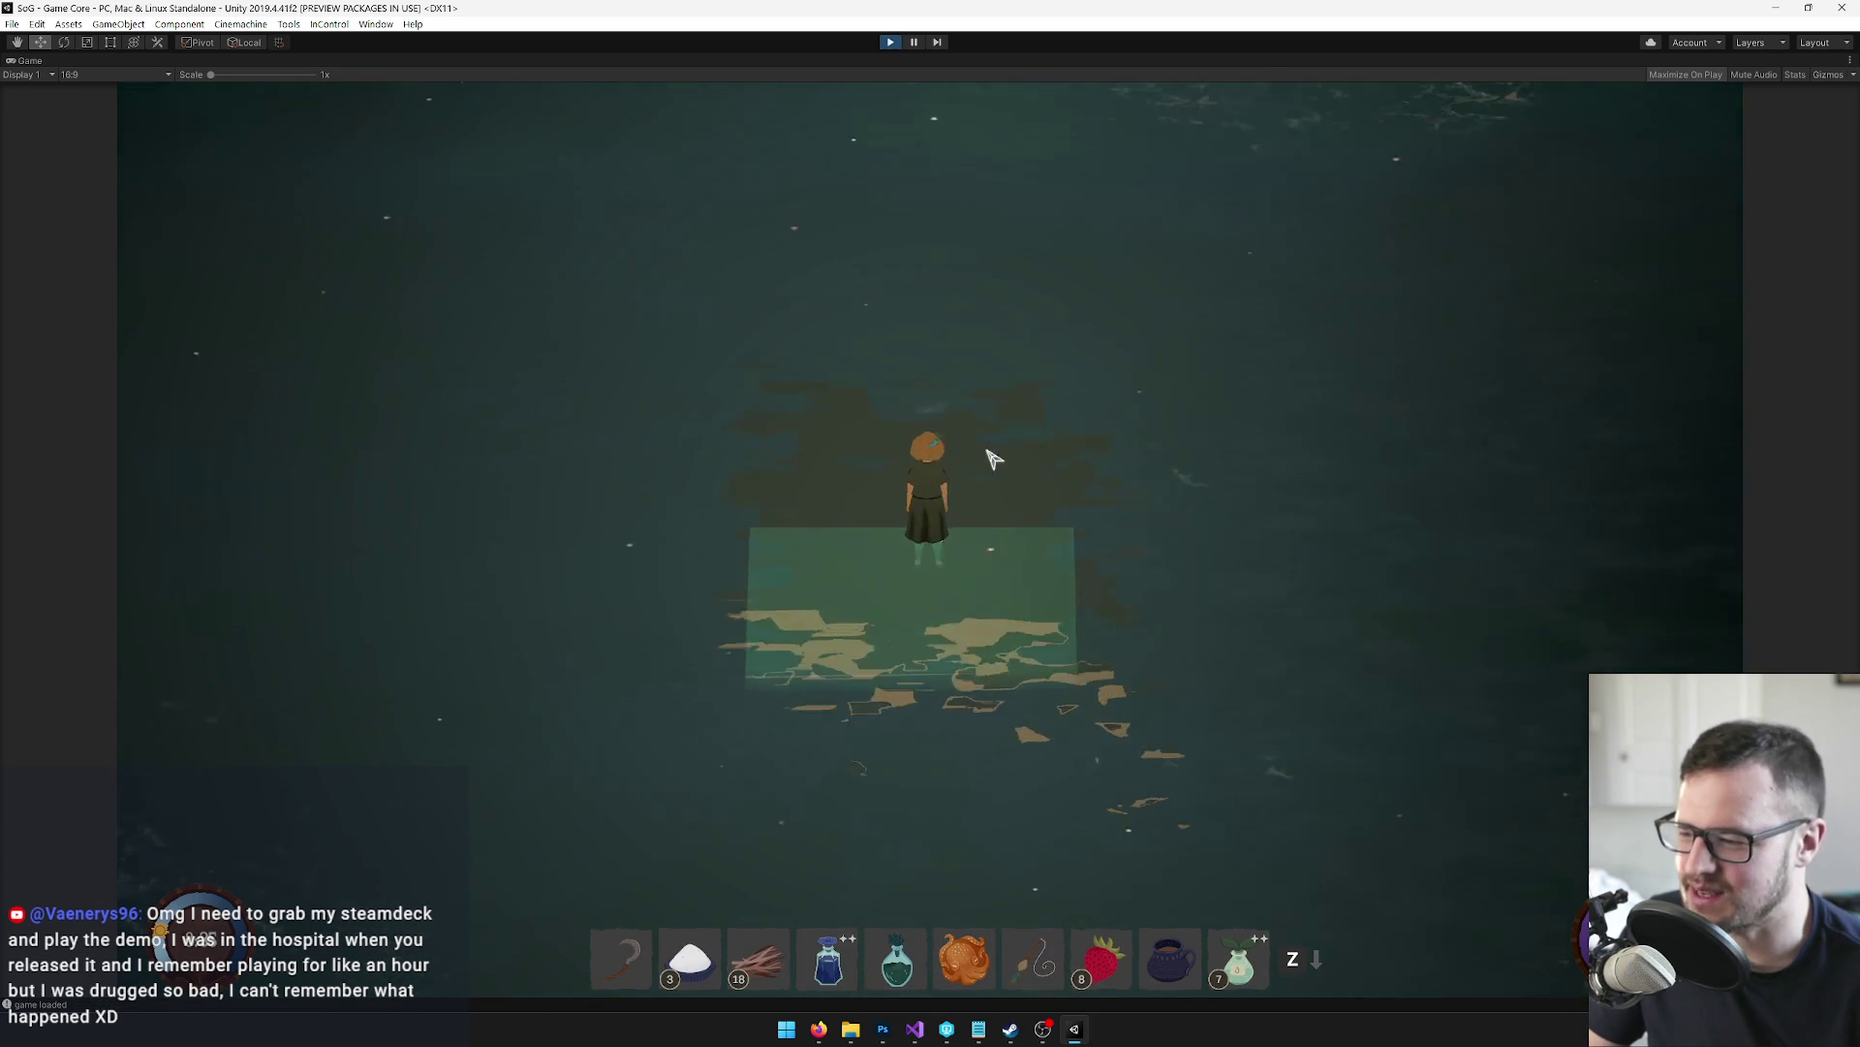
{"action": "mouse_move", "coordinate": [965, 961]}
{"action": "left_mouse_down"}
{"action": "mouse_move", "coordinate": [1014, 714]}
{"action": "mouse_move", "coordinate": [893, 914]}
{"action": "mouse_move", "coordinate": [972, 966]}
{"action": "left_mouse_up"}
{"action": "left_click", "coordinate": [972, 966]}
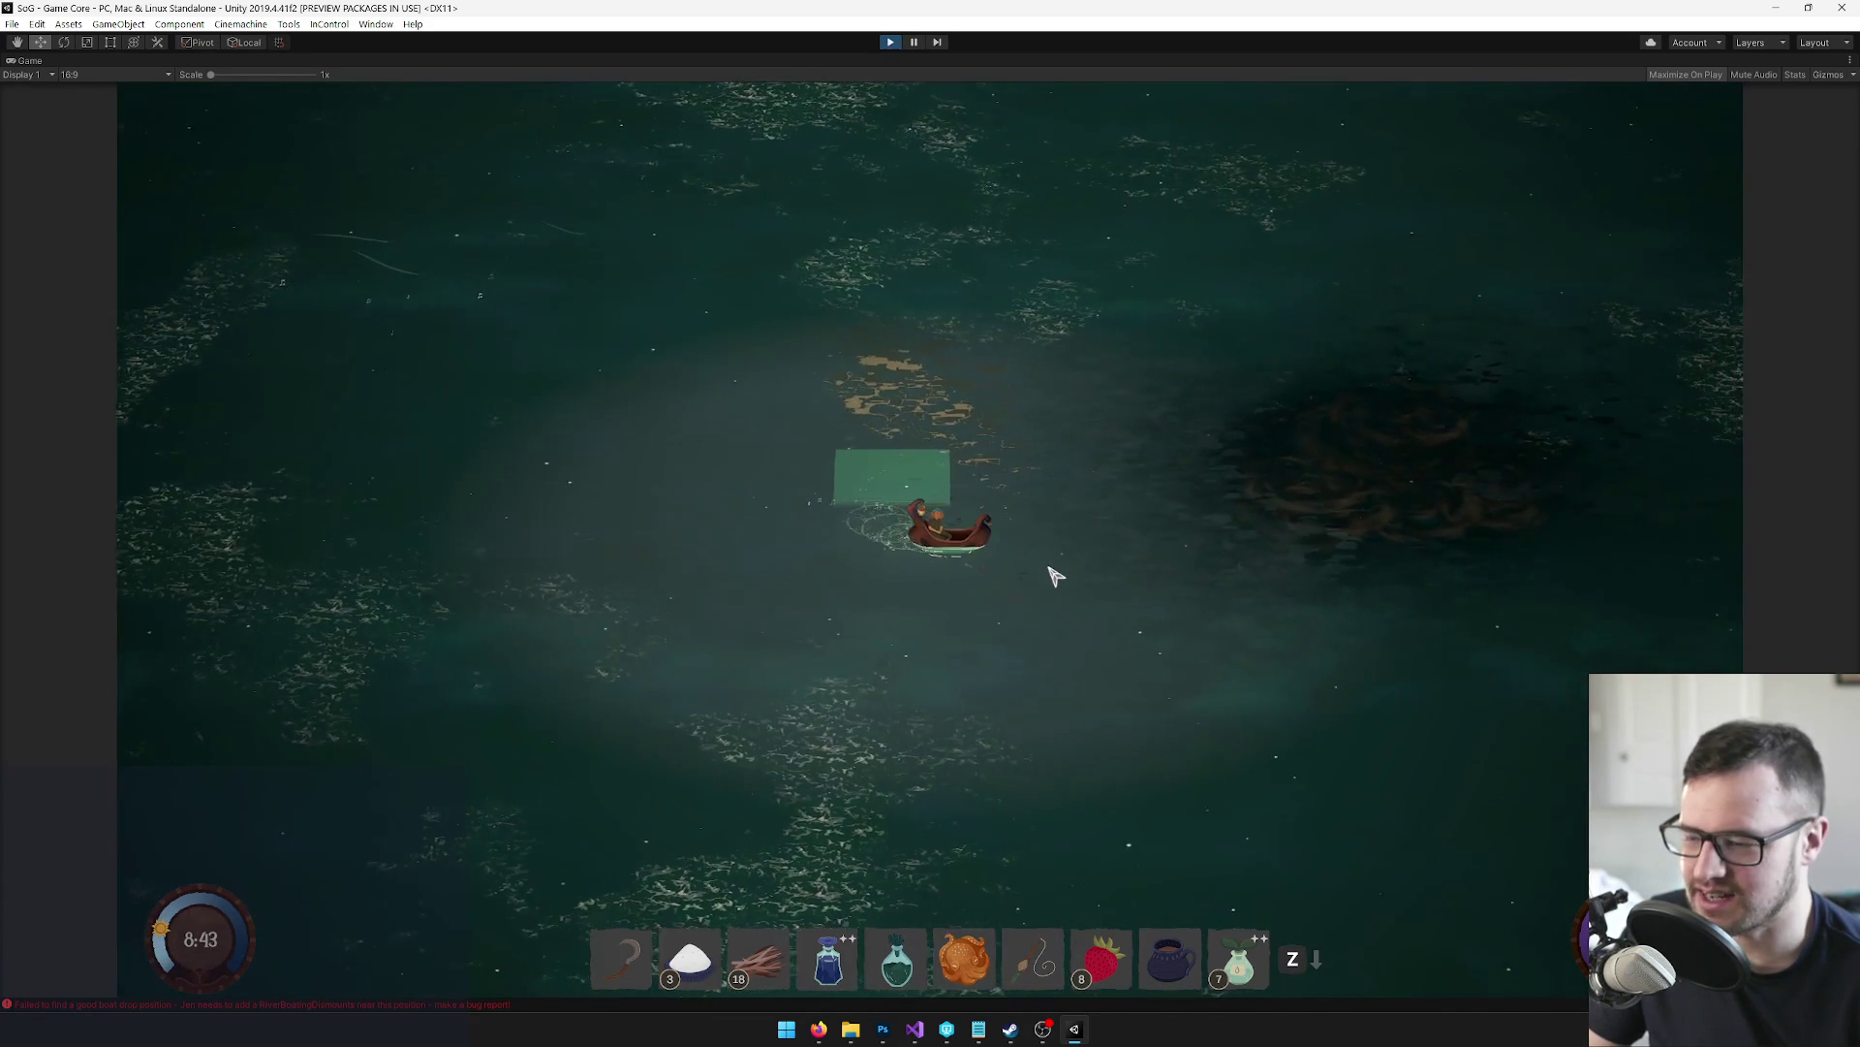
Sail the boat right through the dark whirlpool patch, then turn left toward the temple island's base
{"action": "key", "text": "d"}
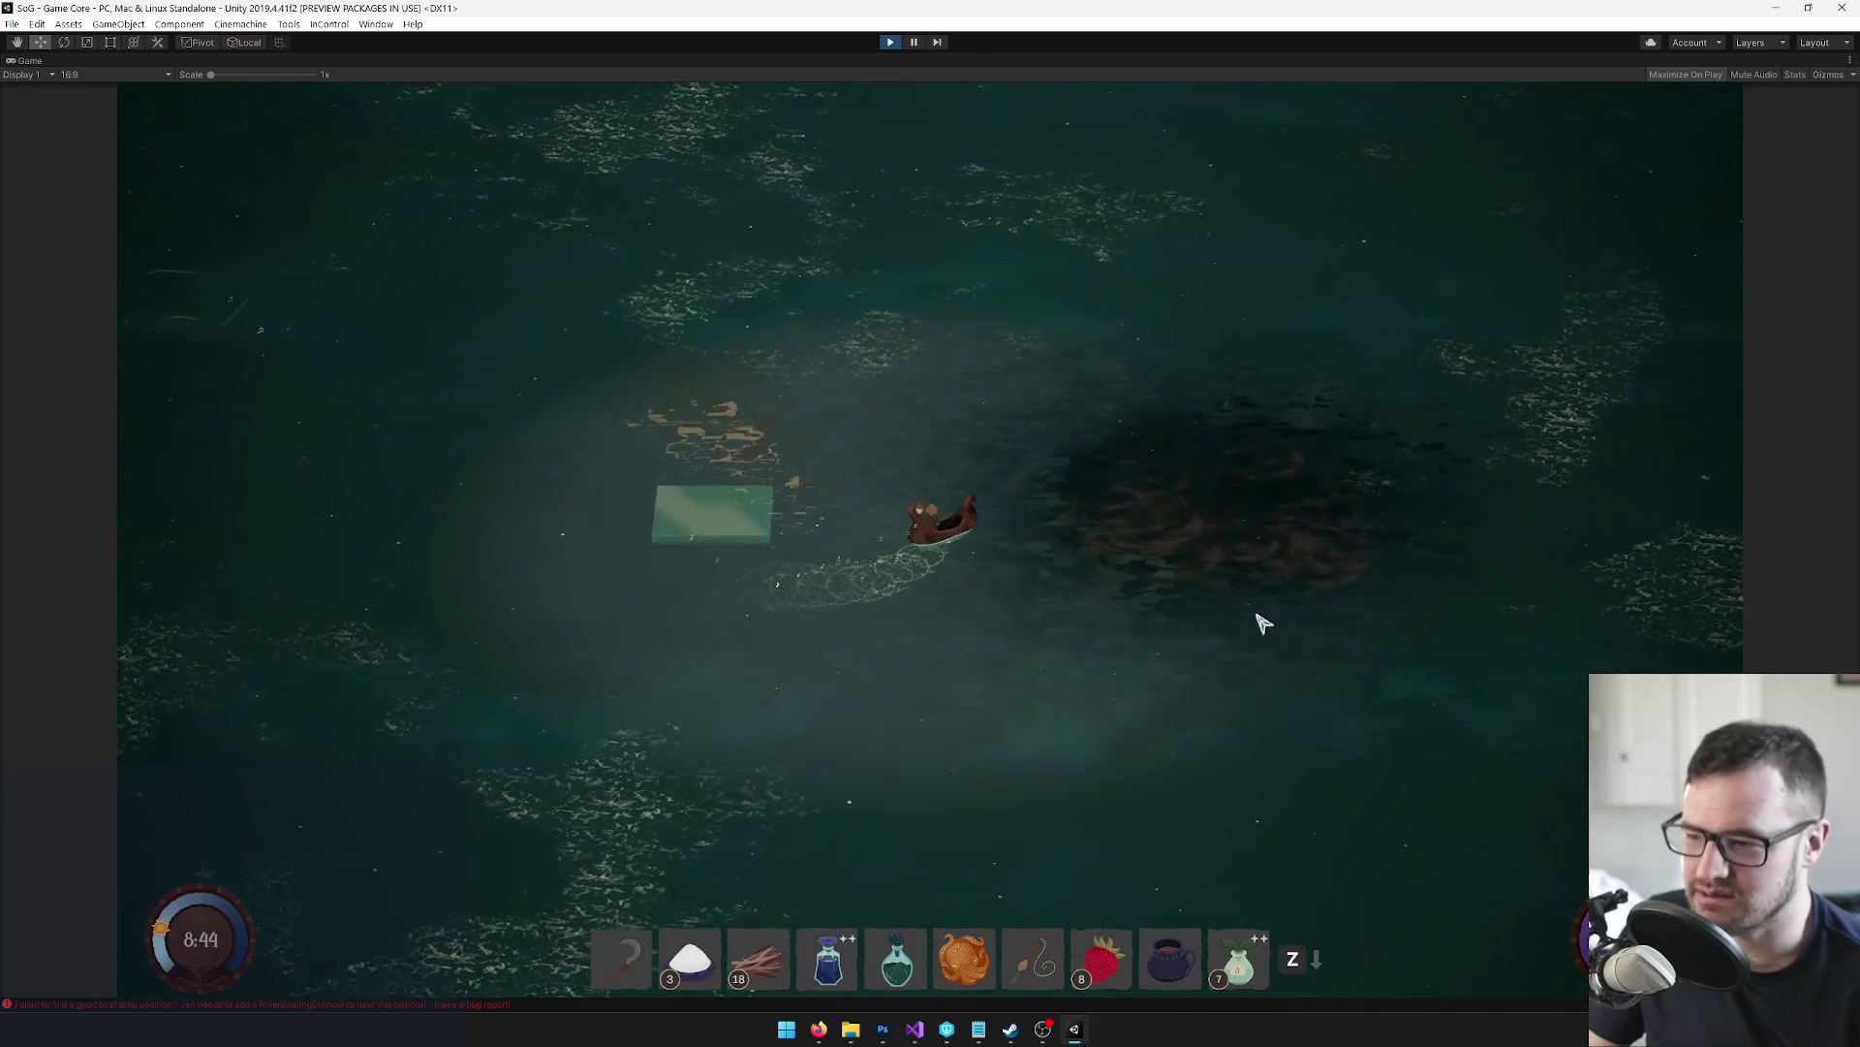
{"action": "key", "text": "d"}
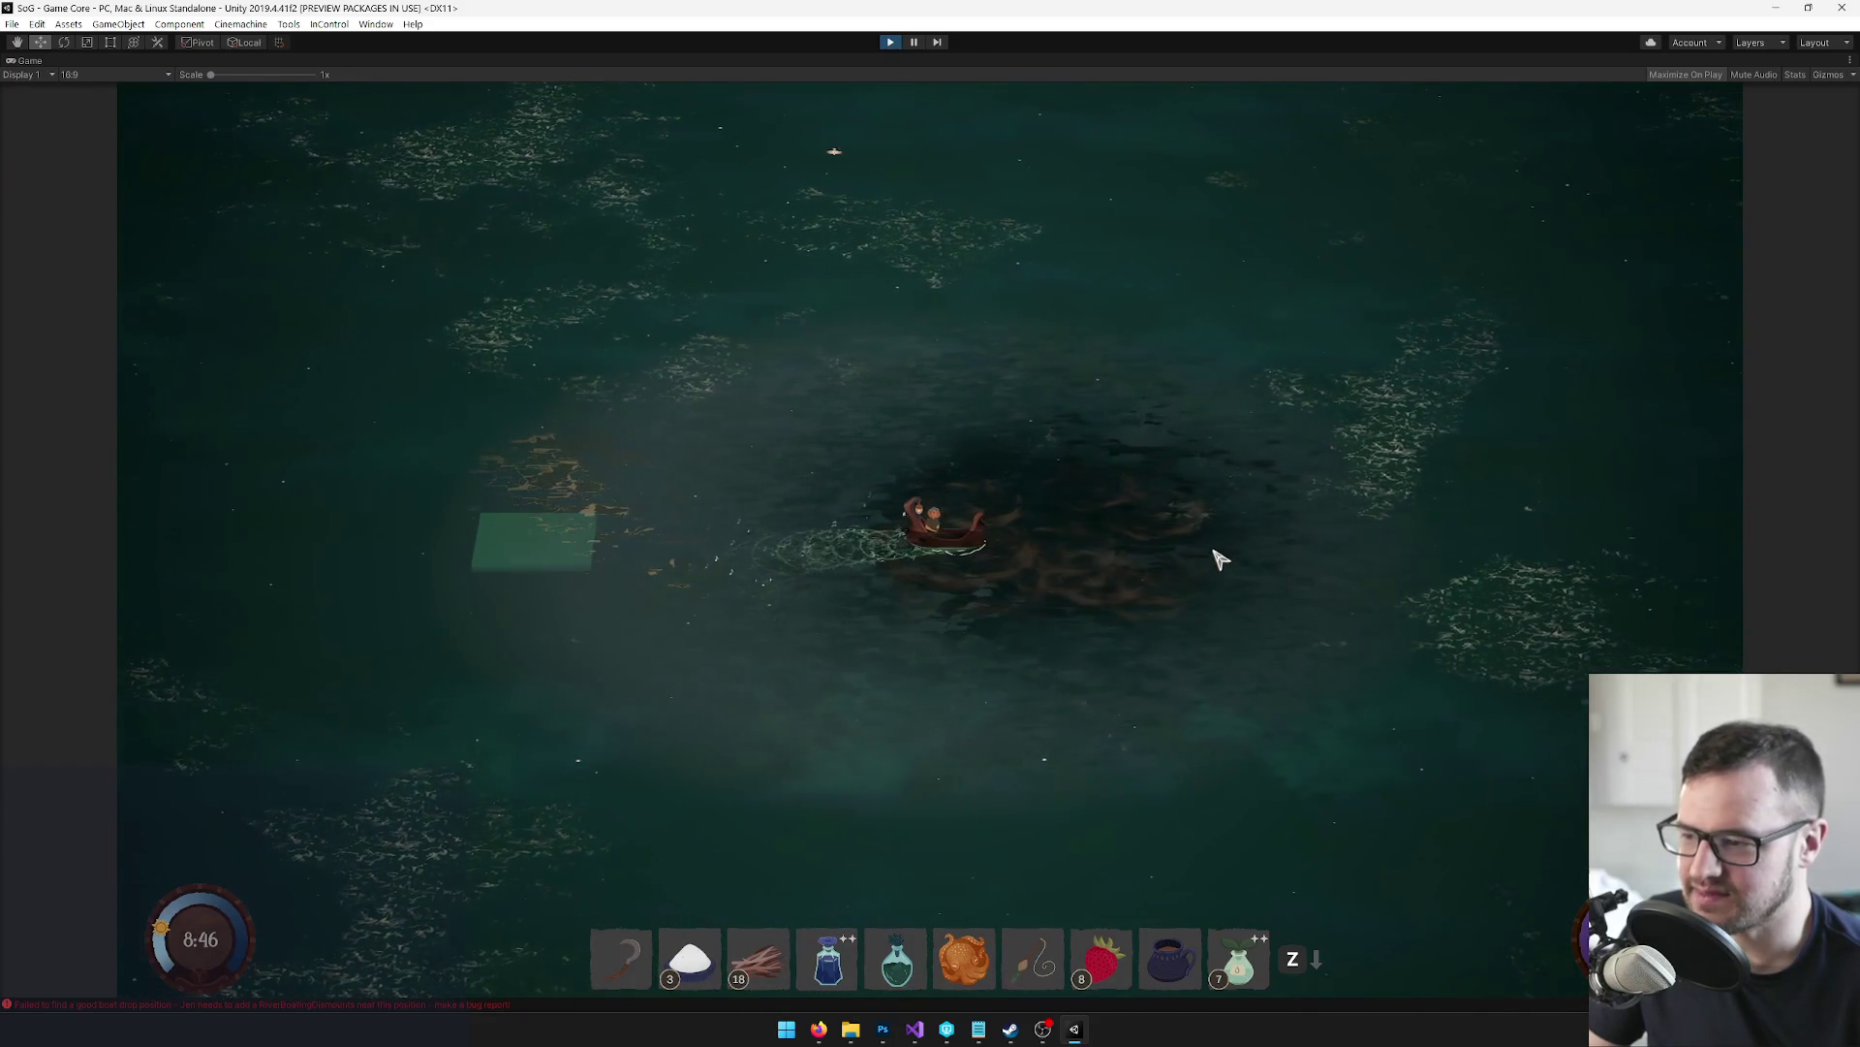
{"action": "key", "text": "d"}
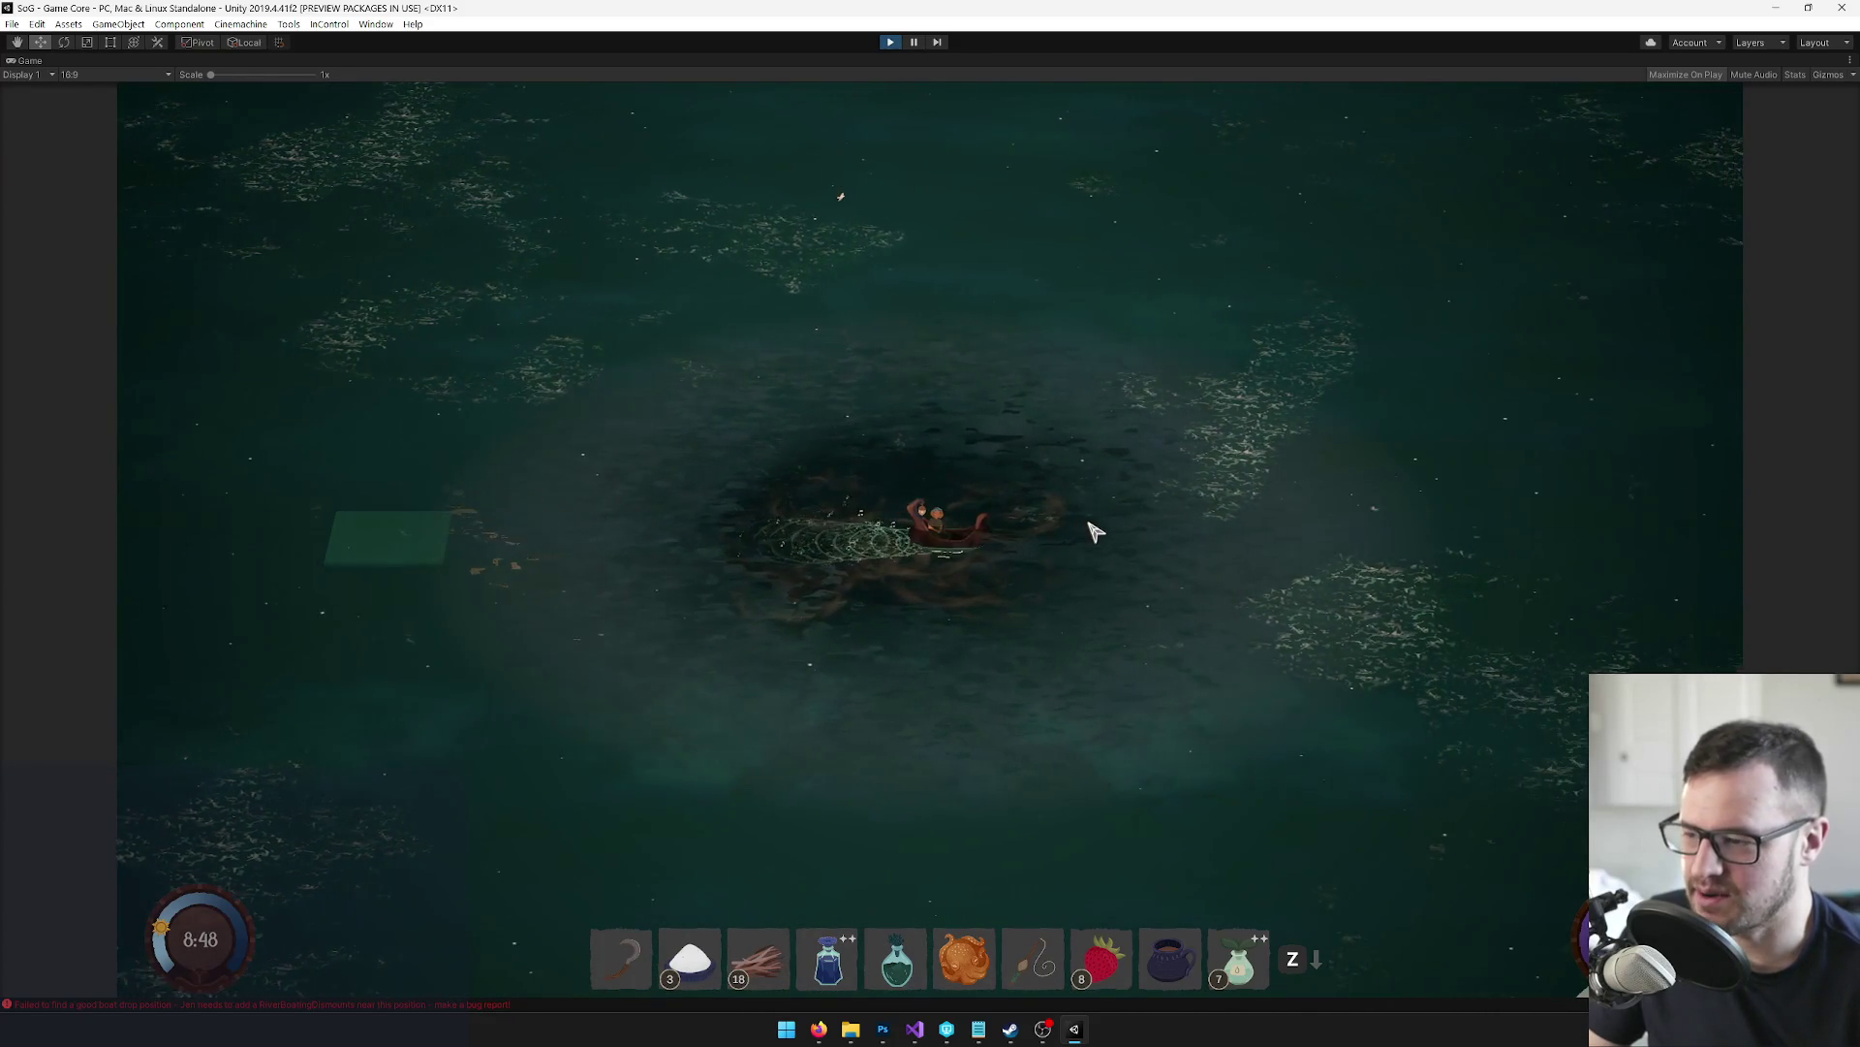
{"action": "key", "text": "a"}
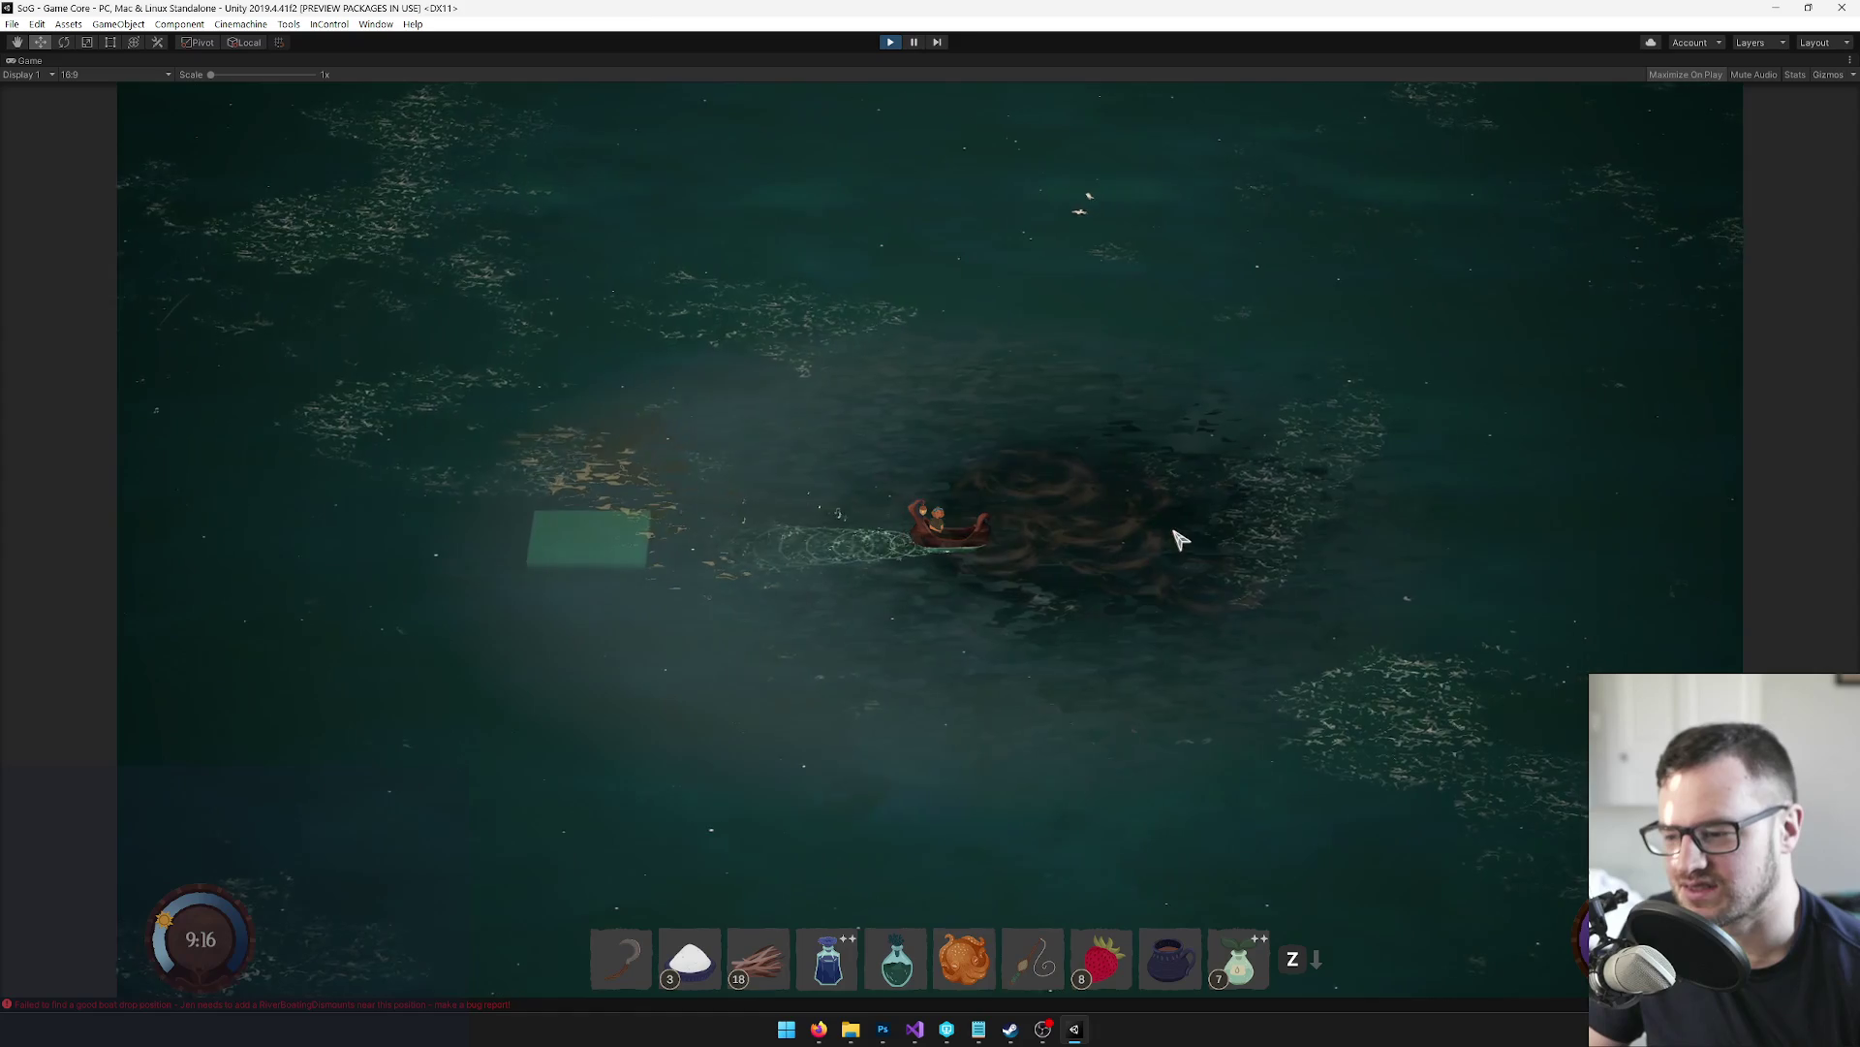
{"action": "key", "text": "XF86AudioLowerVolume"}
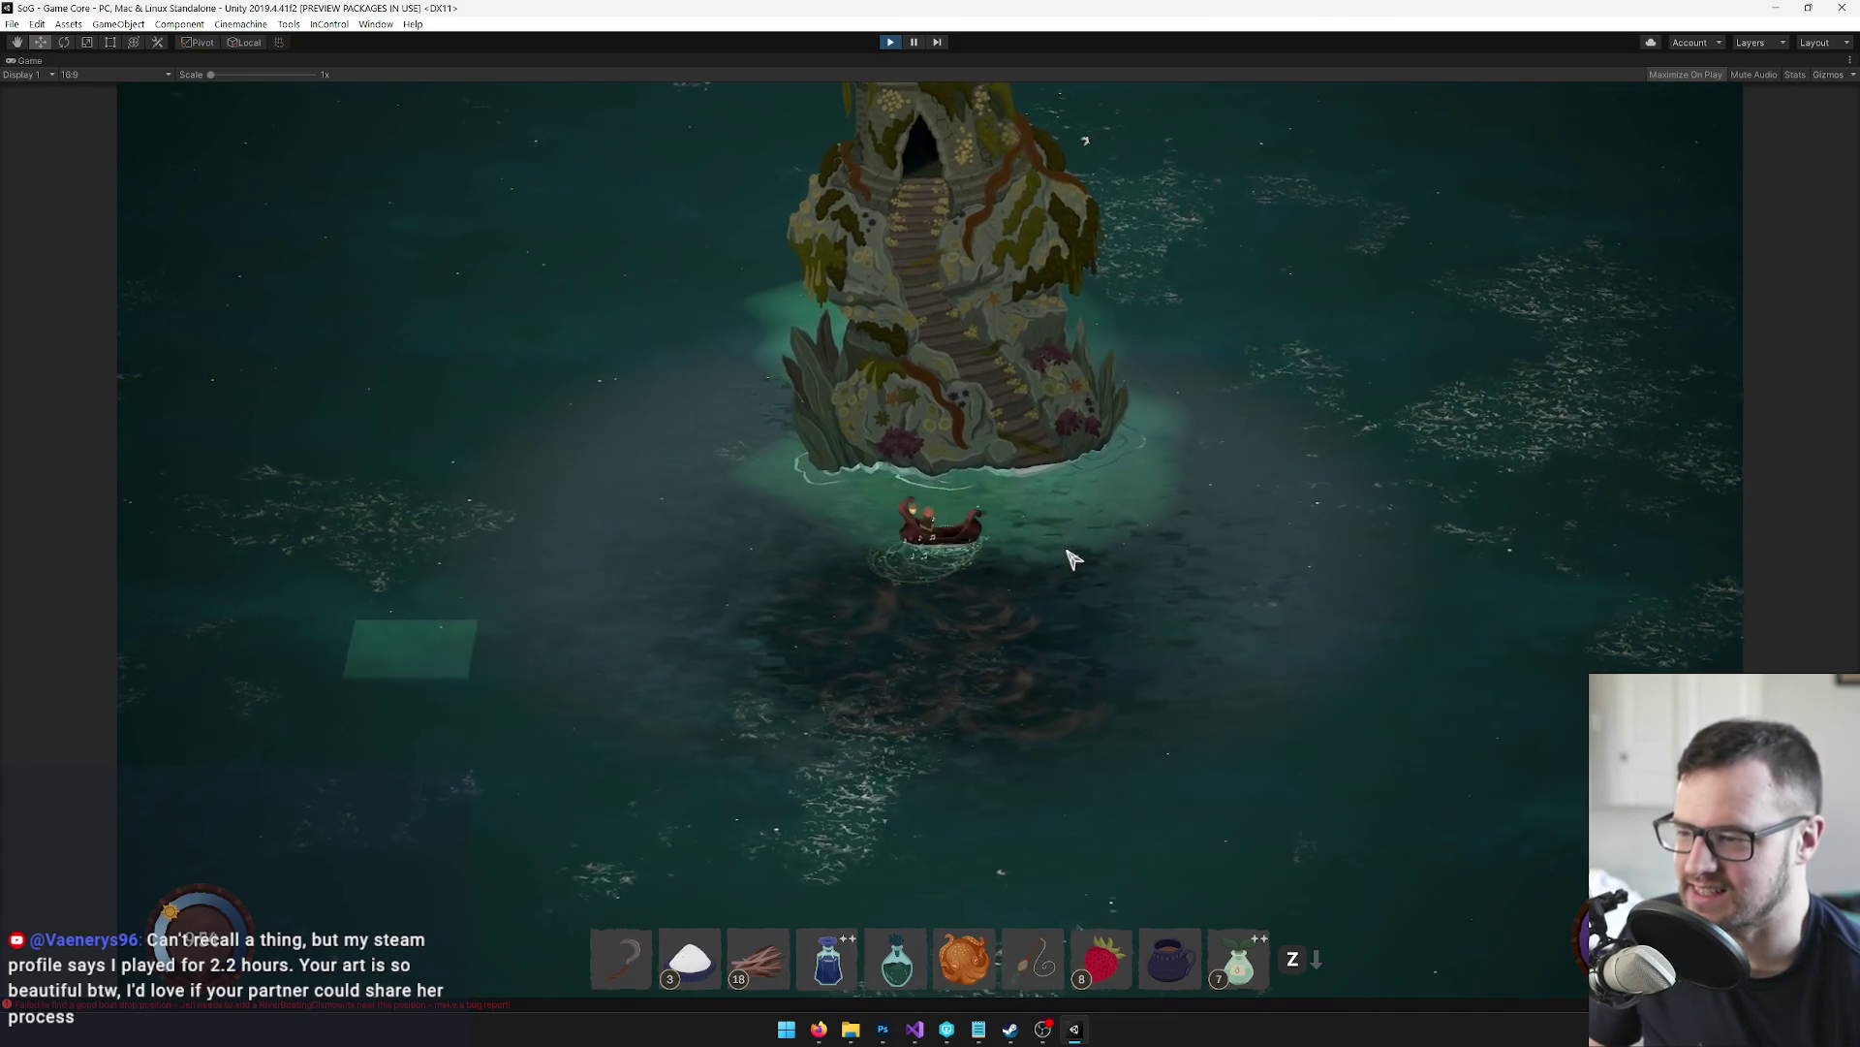
Steer the boat toward, away from and along the temple island's shore to test its collision
{"action": "key", "text": "w"}
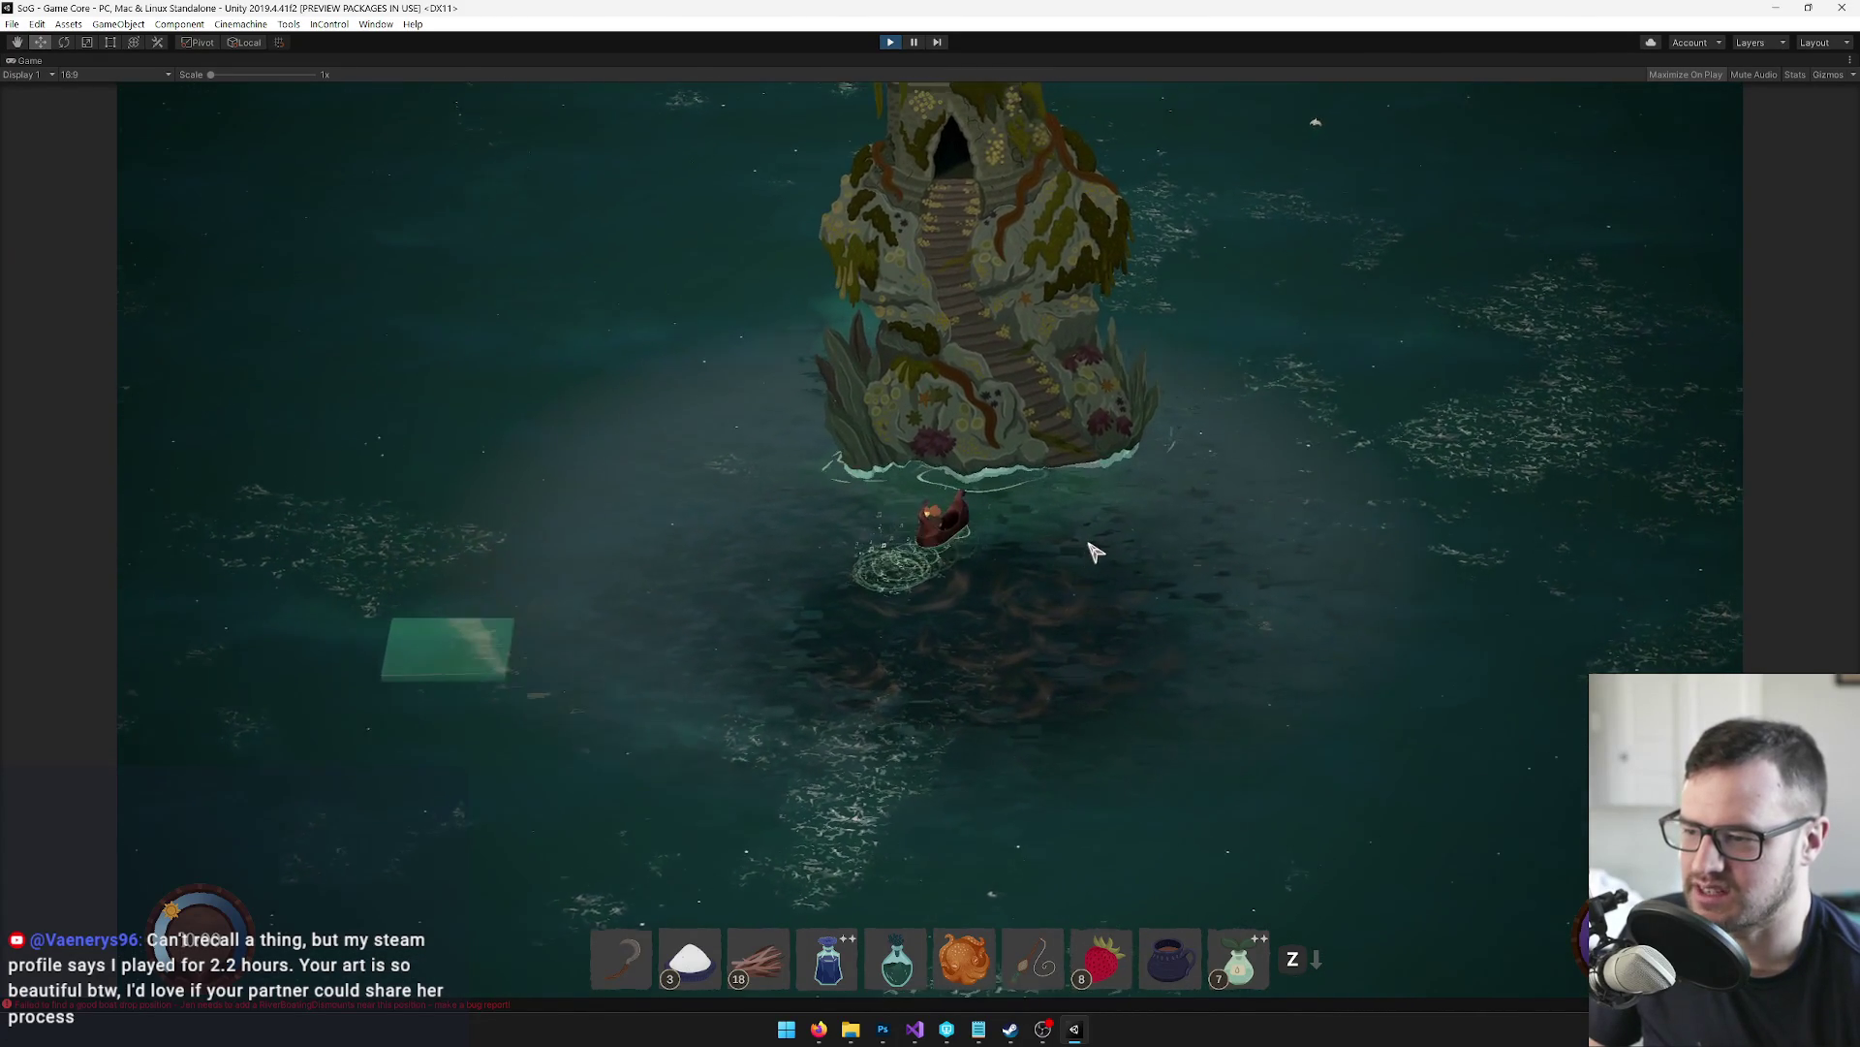
{"action": "key", "text": "s"}
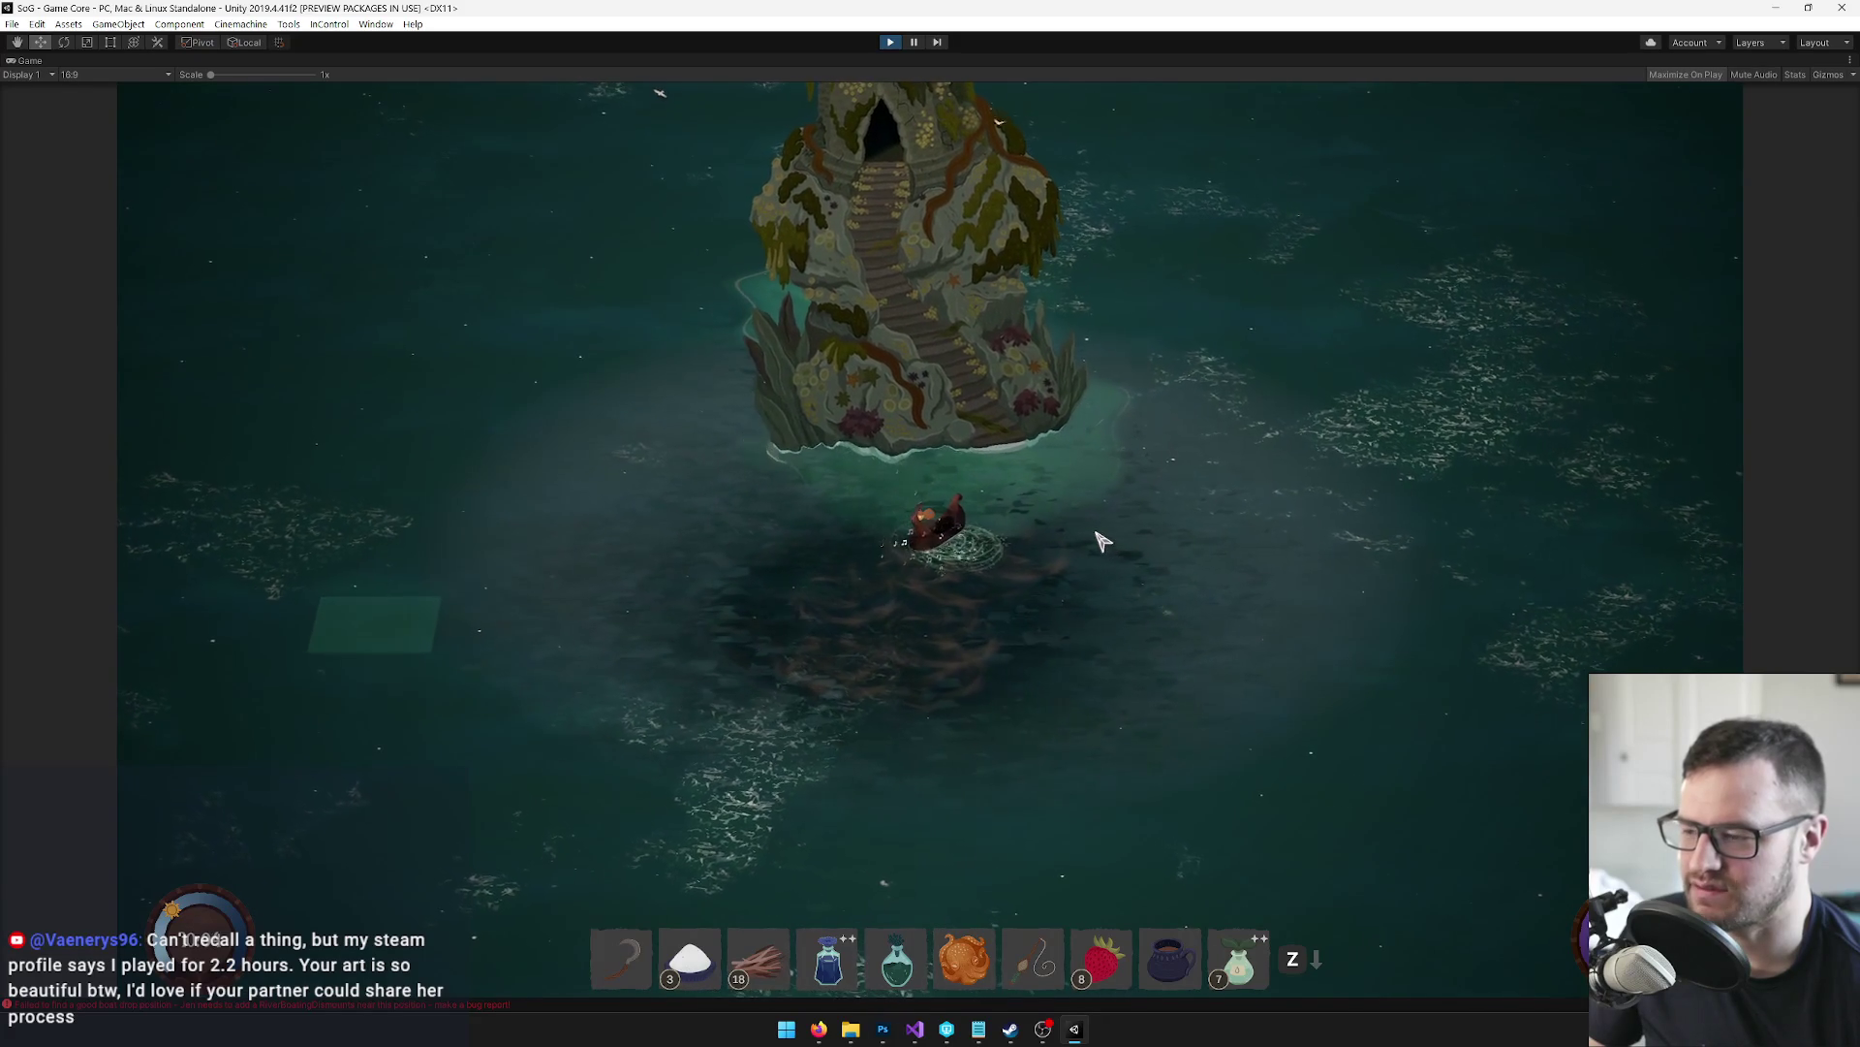
{"action": "key", "text": "w"}
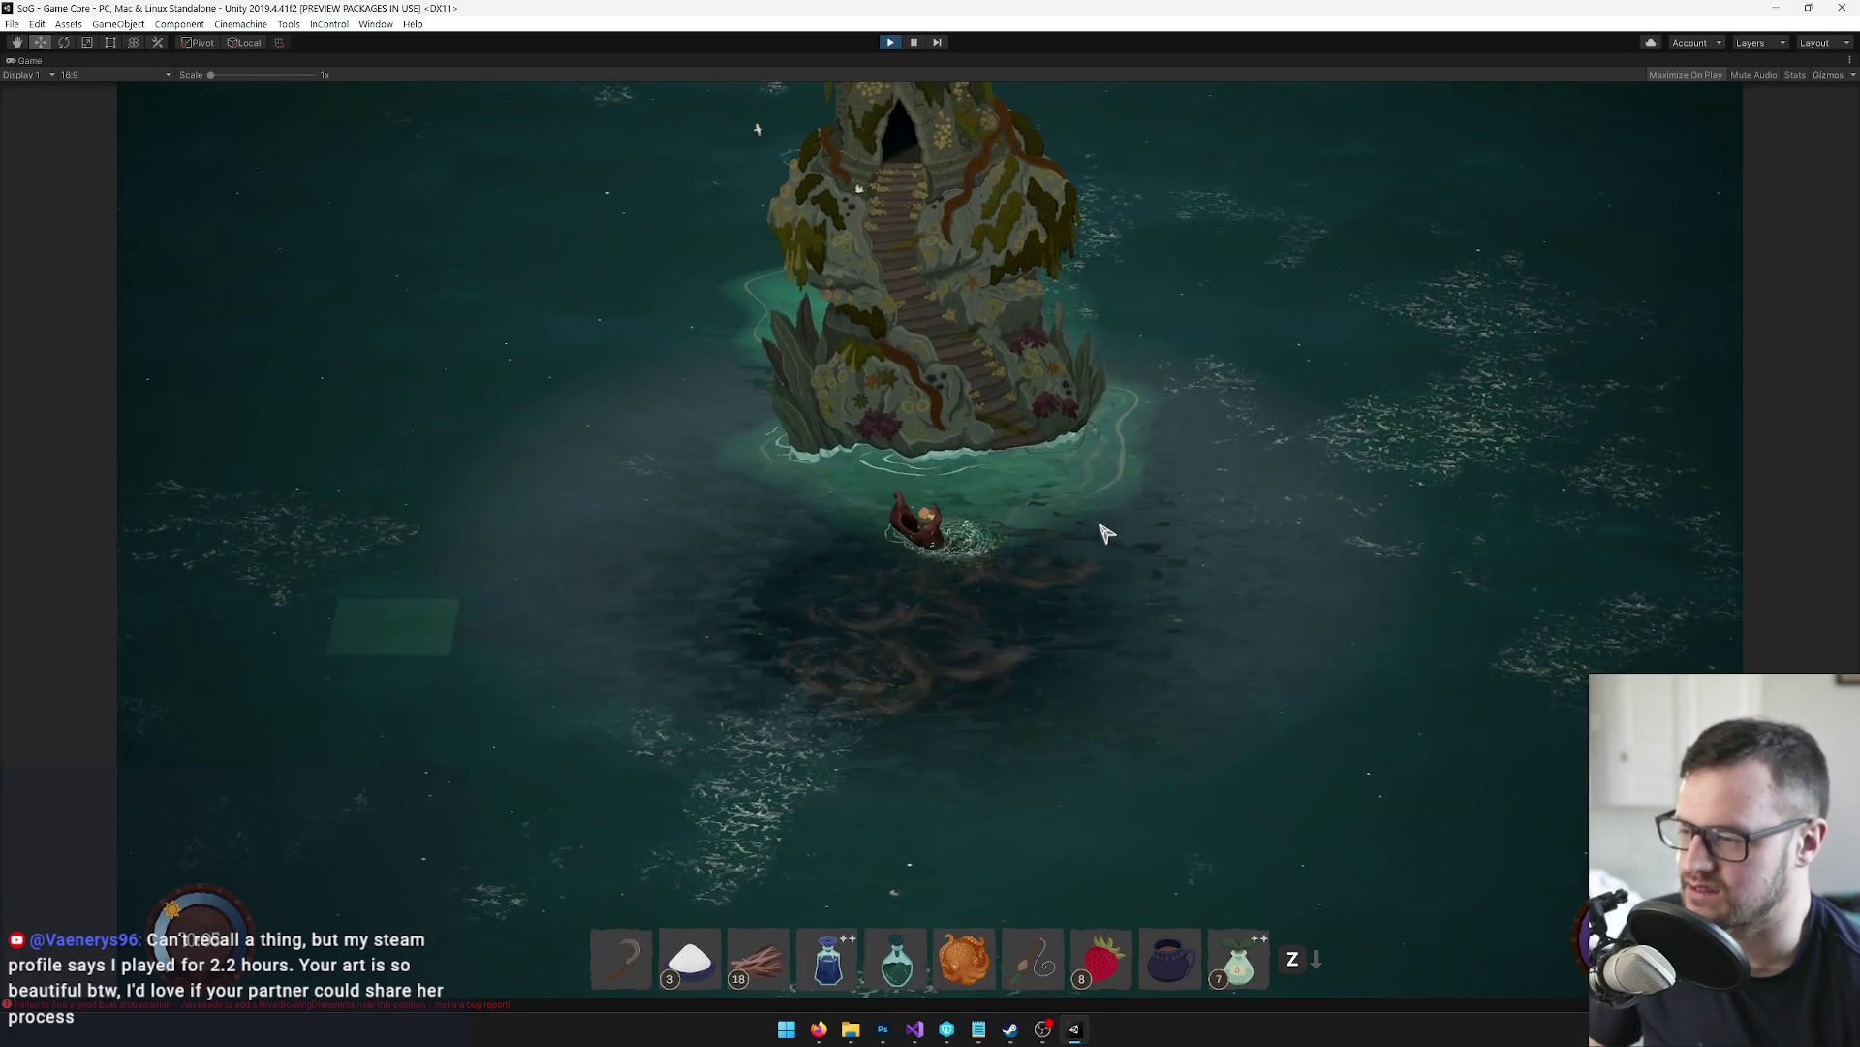
{"action": "key", "text": "a"}
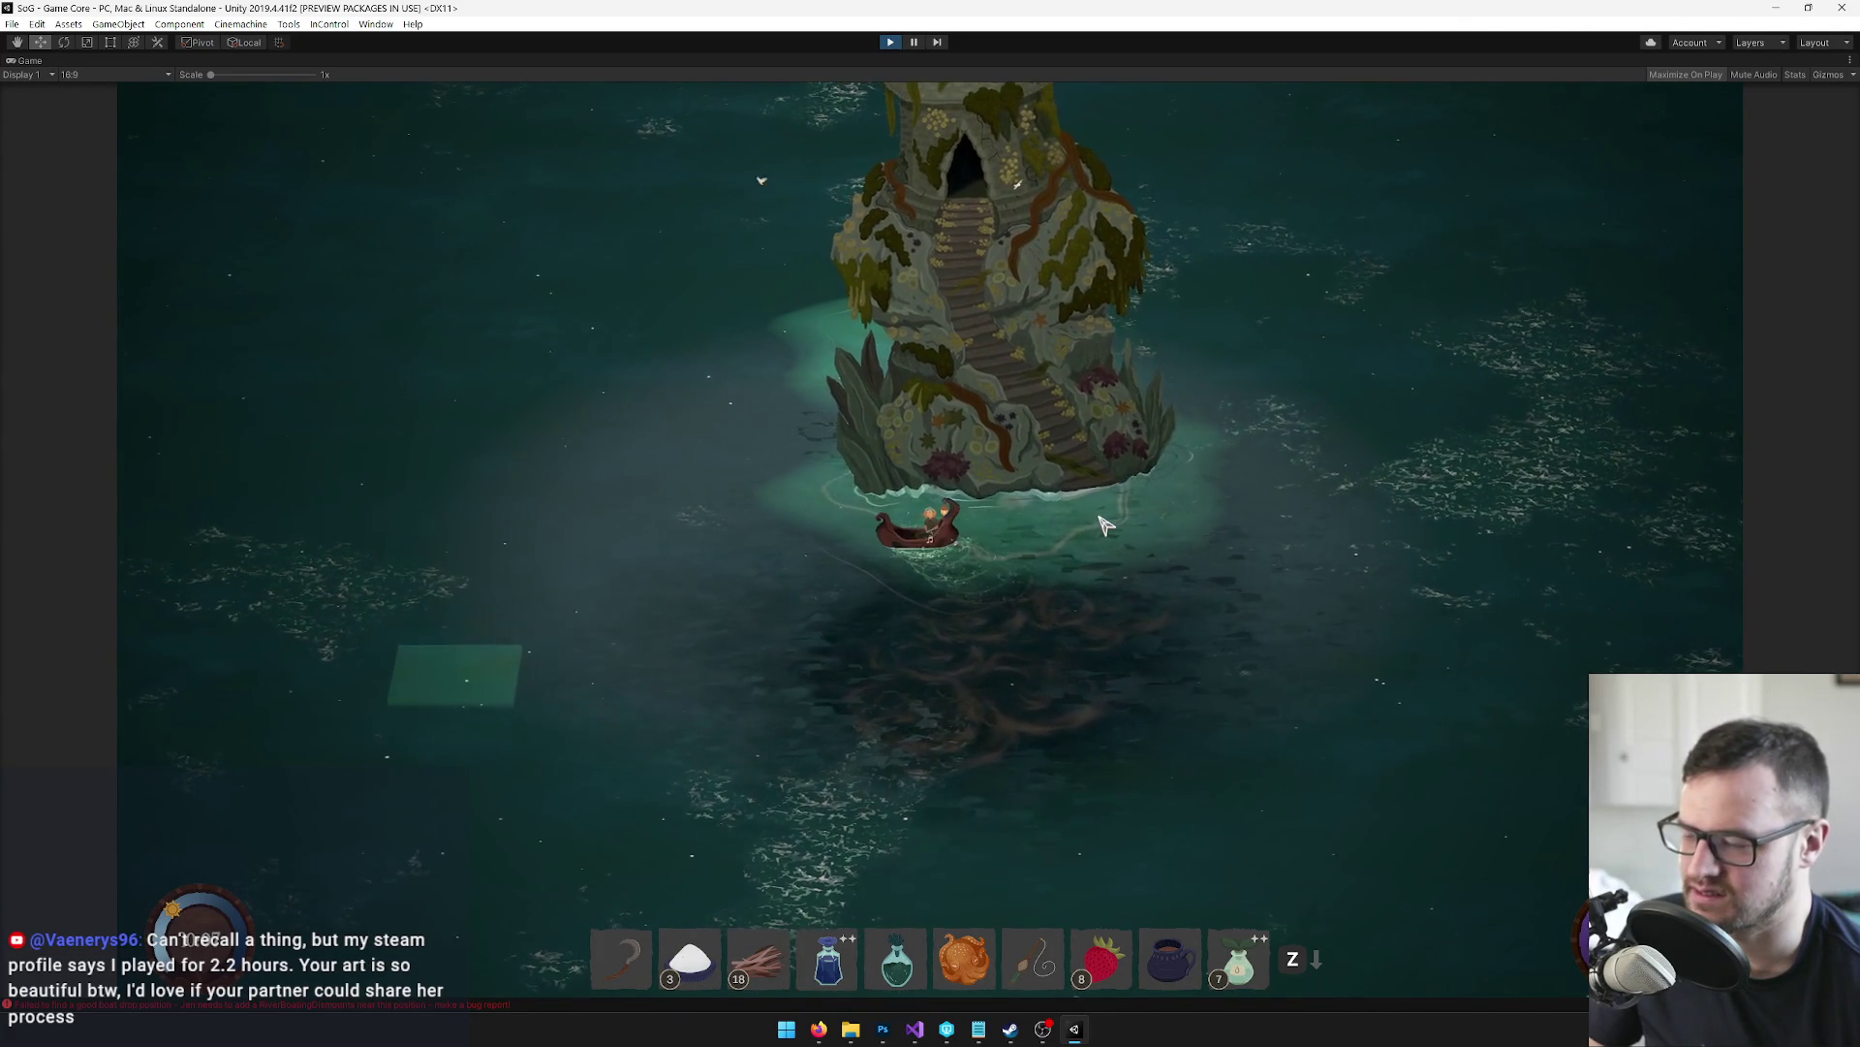
{"action": "key", "text": "w"}
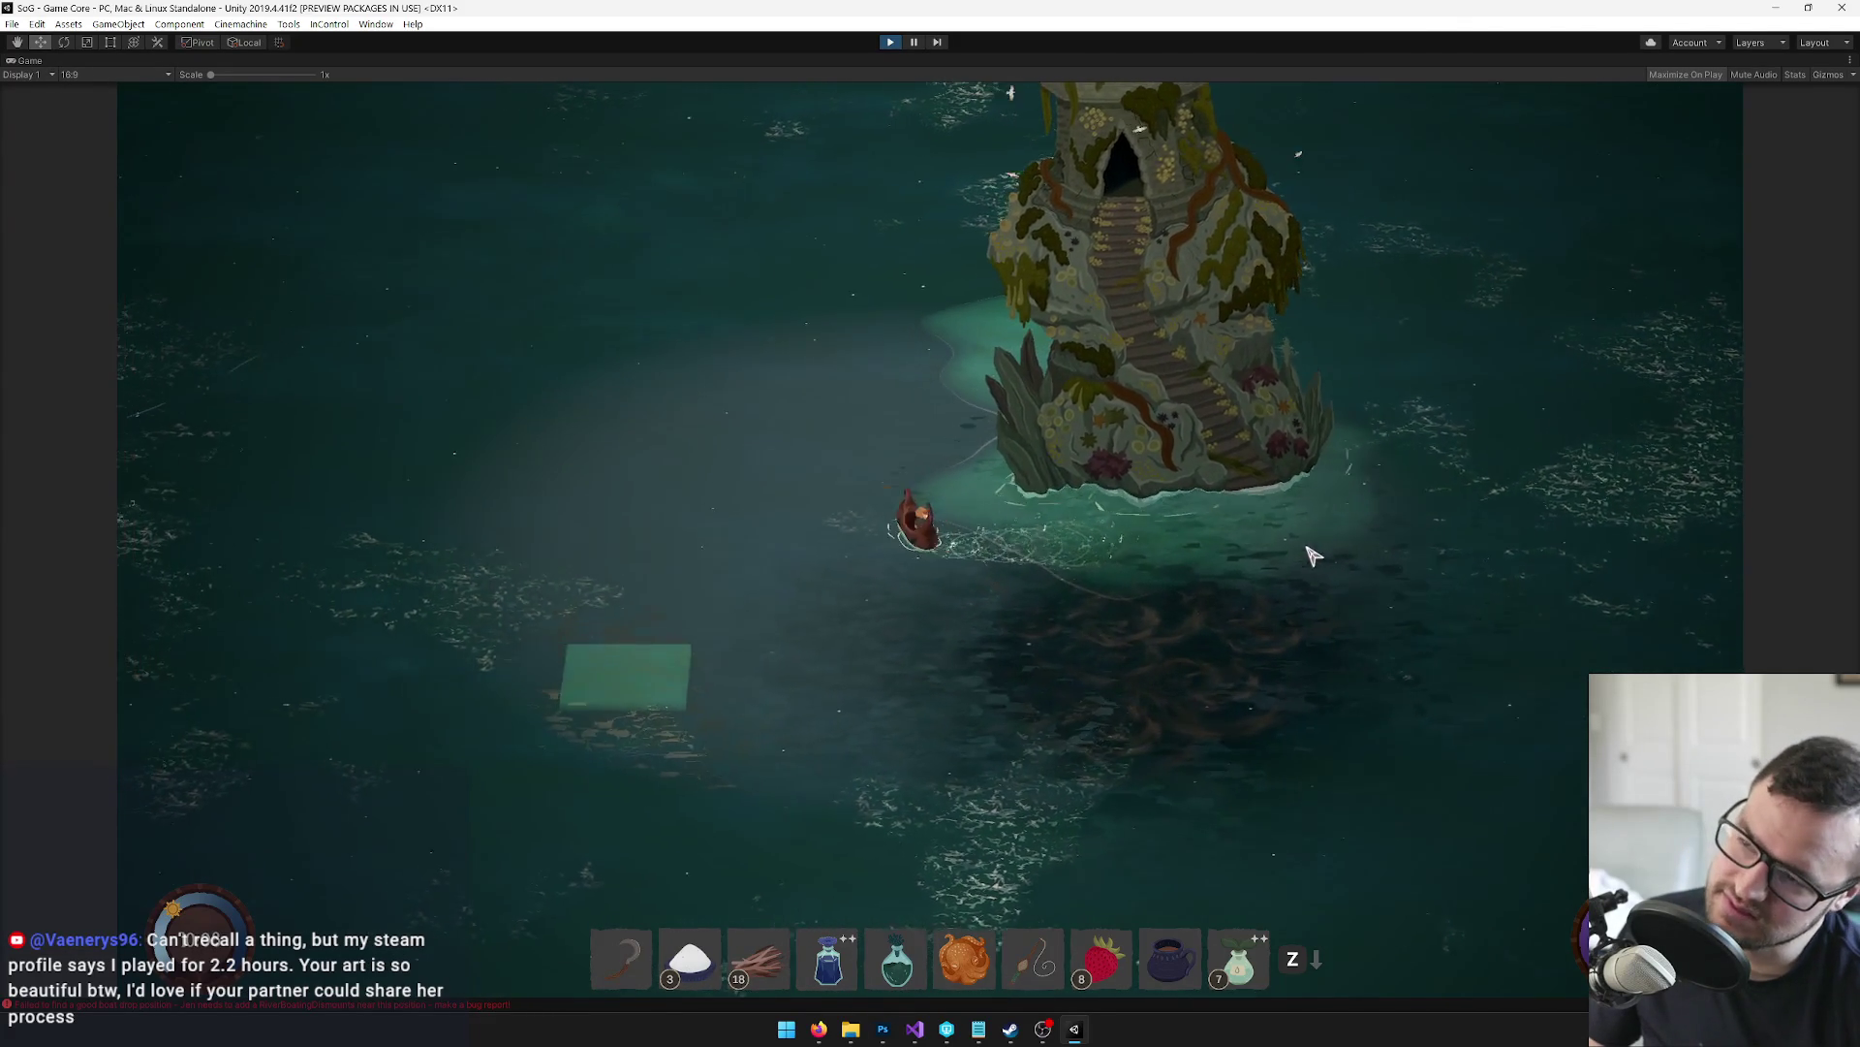
{"action": "key", "text": "d"}
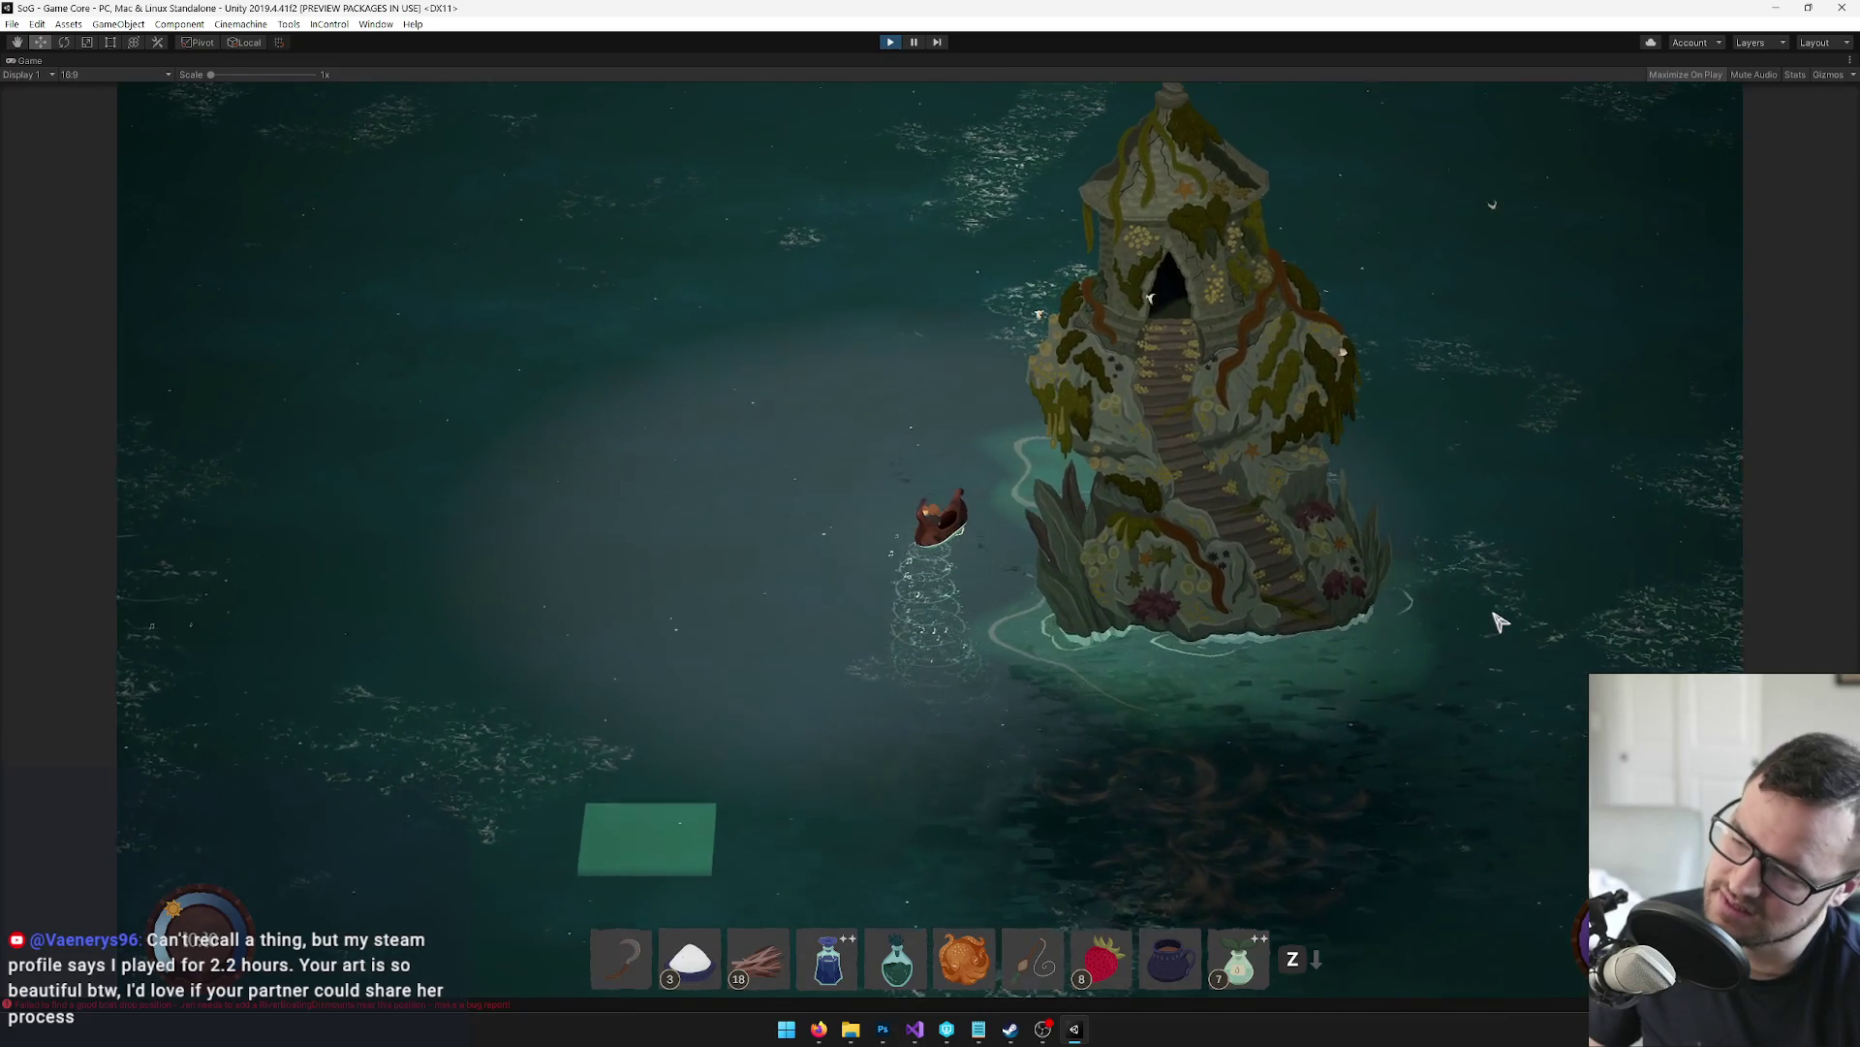
{"action": "key", "text": "w"}
Sail right past the island, then un-maximise the Game view to restore the full editor layout
{"action": "key", "text": "d"}
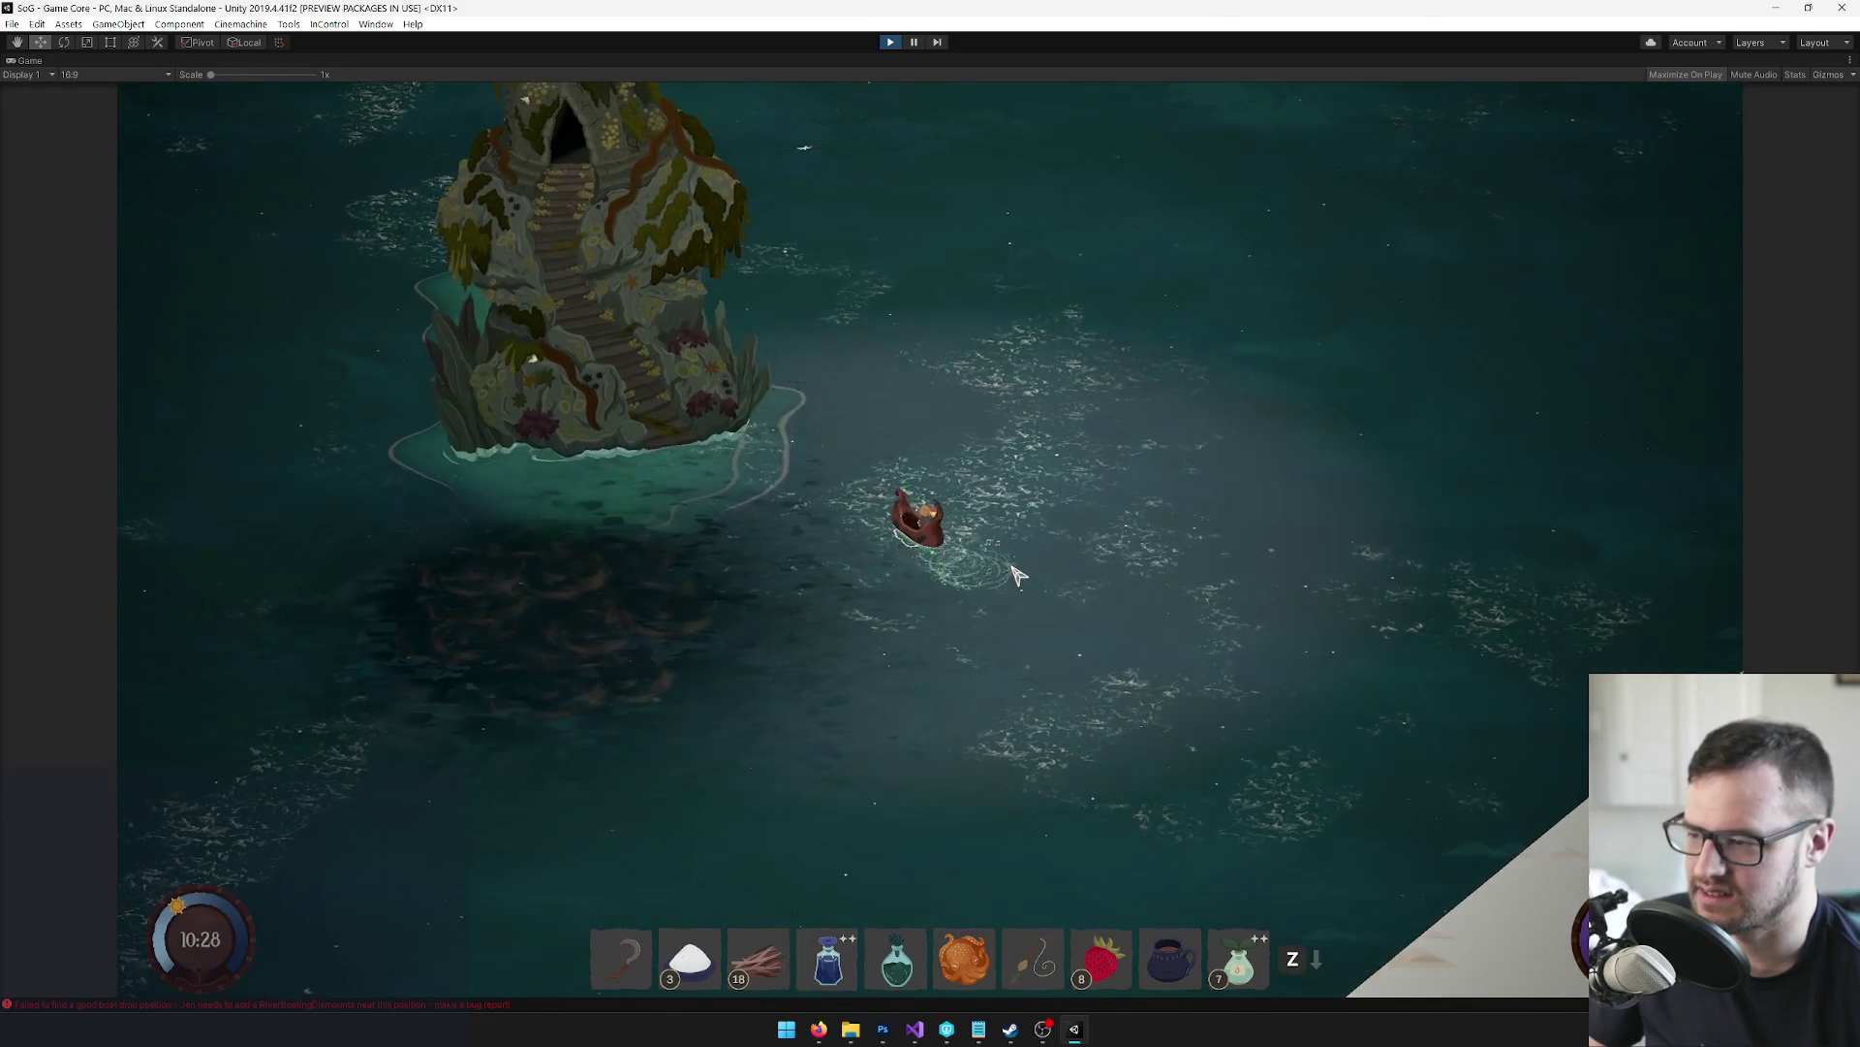
{"action": "right_click", "coordinate": [29, 60]}
{"action": "left_click", "coordinate": [78, 112]}
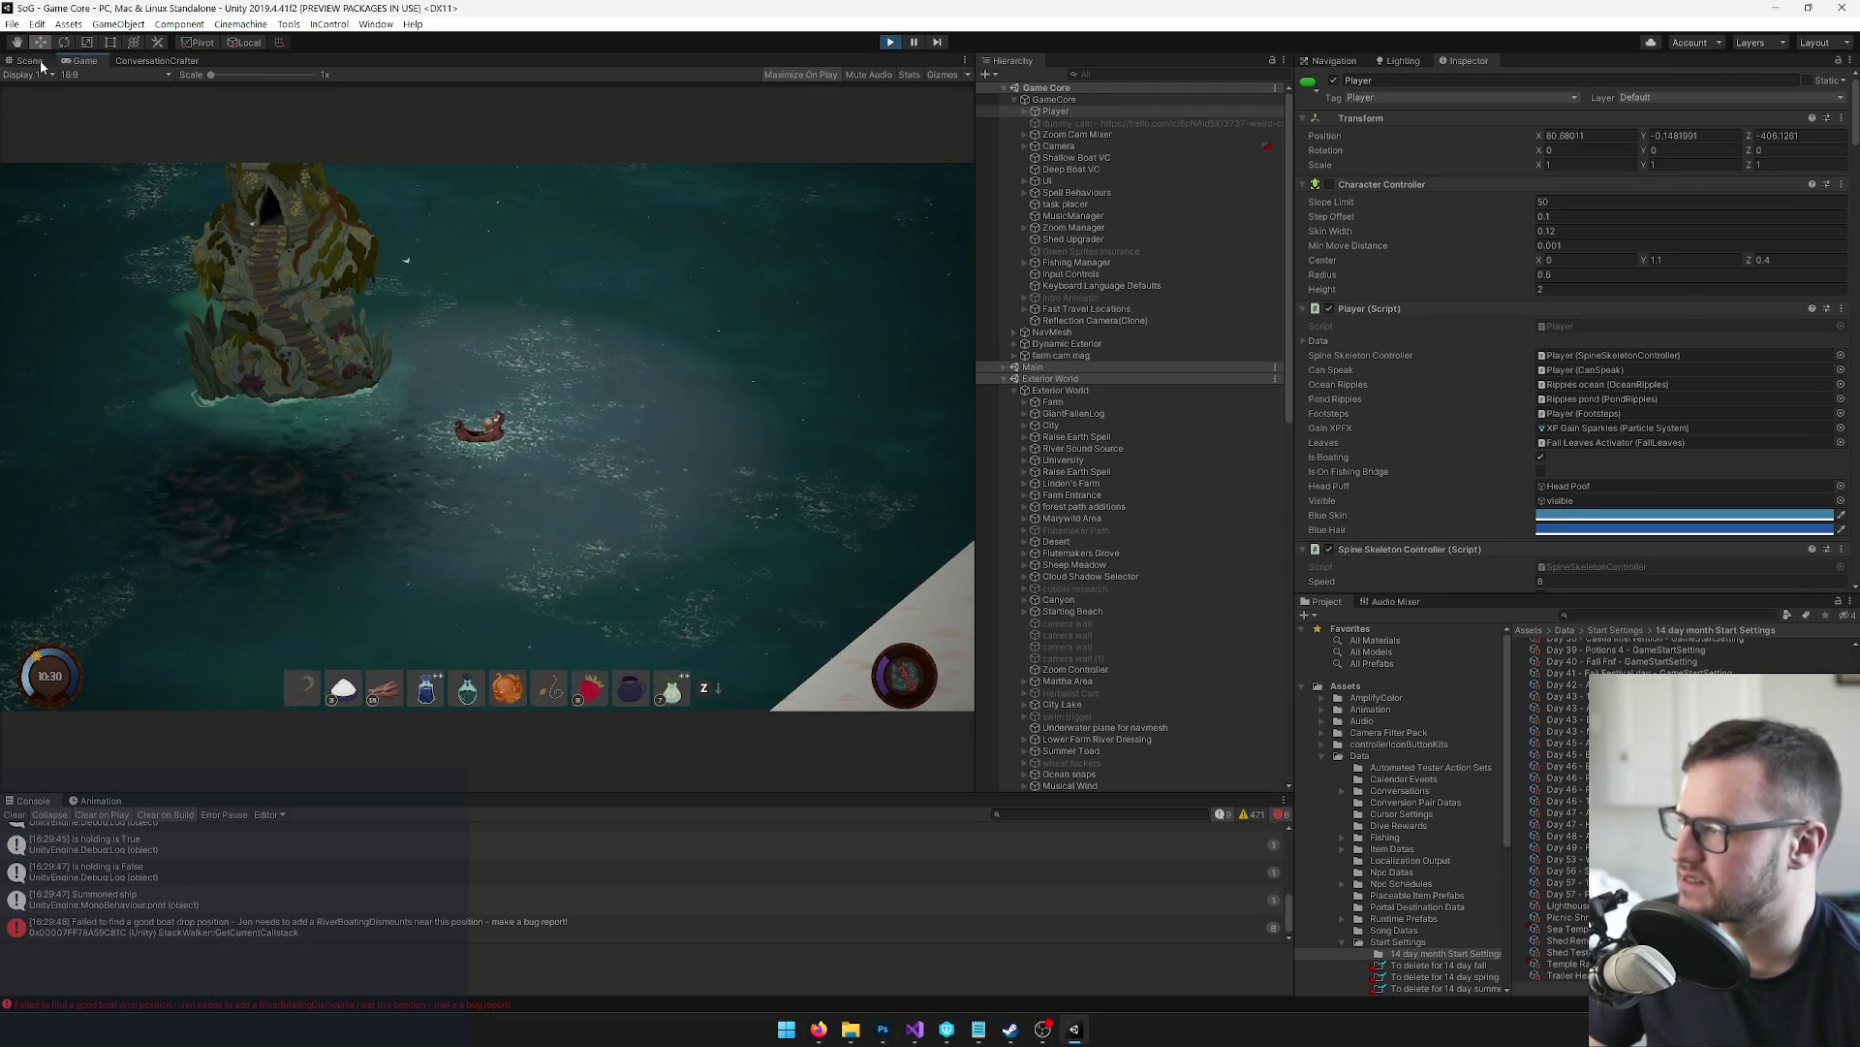
Switch to the Scene view, frame the Player's boat and orbit around the boat and island
{"action": "left_click", "coordinate": [29, 60]}
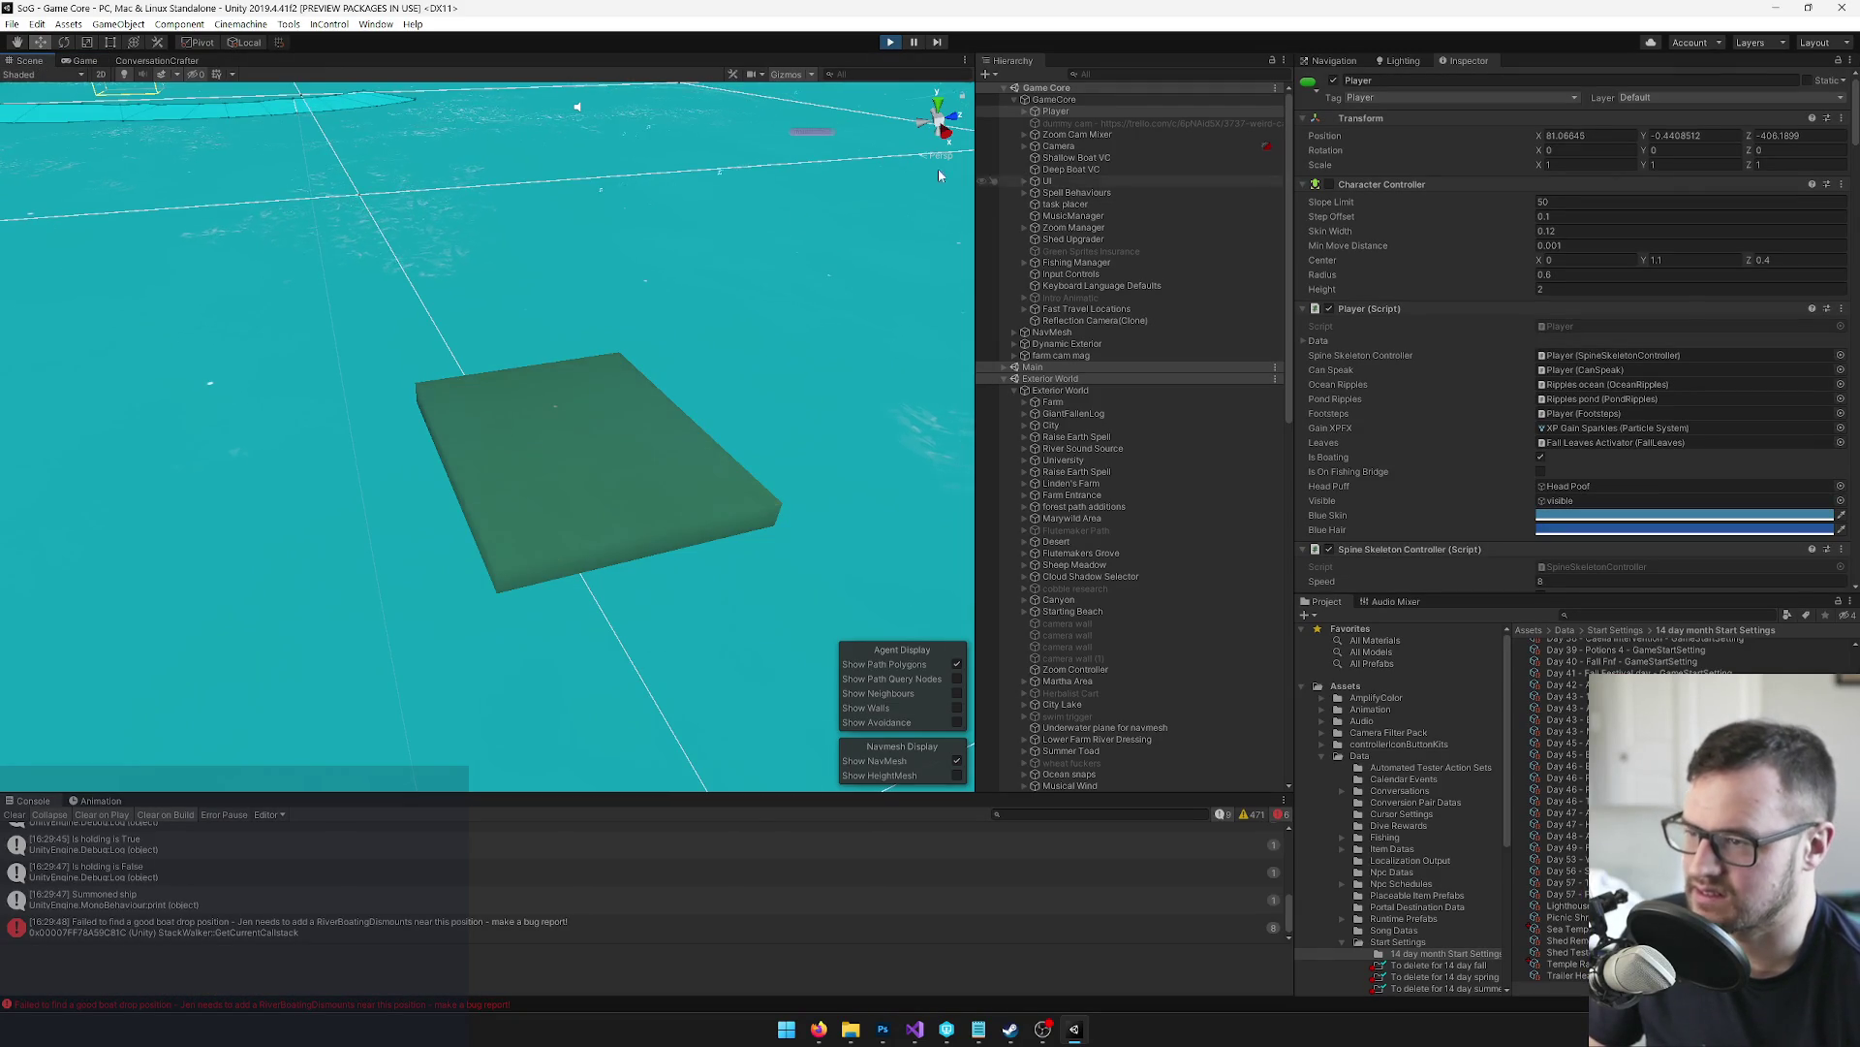
{"action": "key", "text": "f"}
{"action": "mouse_move", "coordinate": [592, 297]}
{"action": "left_mouse_down"}
{"action": "mouse_move", "coordinate": [826, 327]}
{"action": "mouse_move", "coordinate": [491, 295]}
{"action": "mouse_move", "coordinate": [428, 254]}
{"action": "mouse_move", "coordinate": [409, 206]}
{"action": "left_mouse_up"}
Open the Physics Debugger from Window > Analysis, after briefly opening the Profiler by mistake
{"action": "left_click", "coordinate": [376, 25]}
{"action": "left_click", "coordinate": [289, 24]}
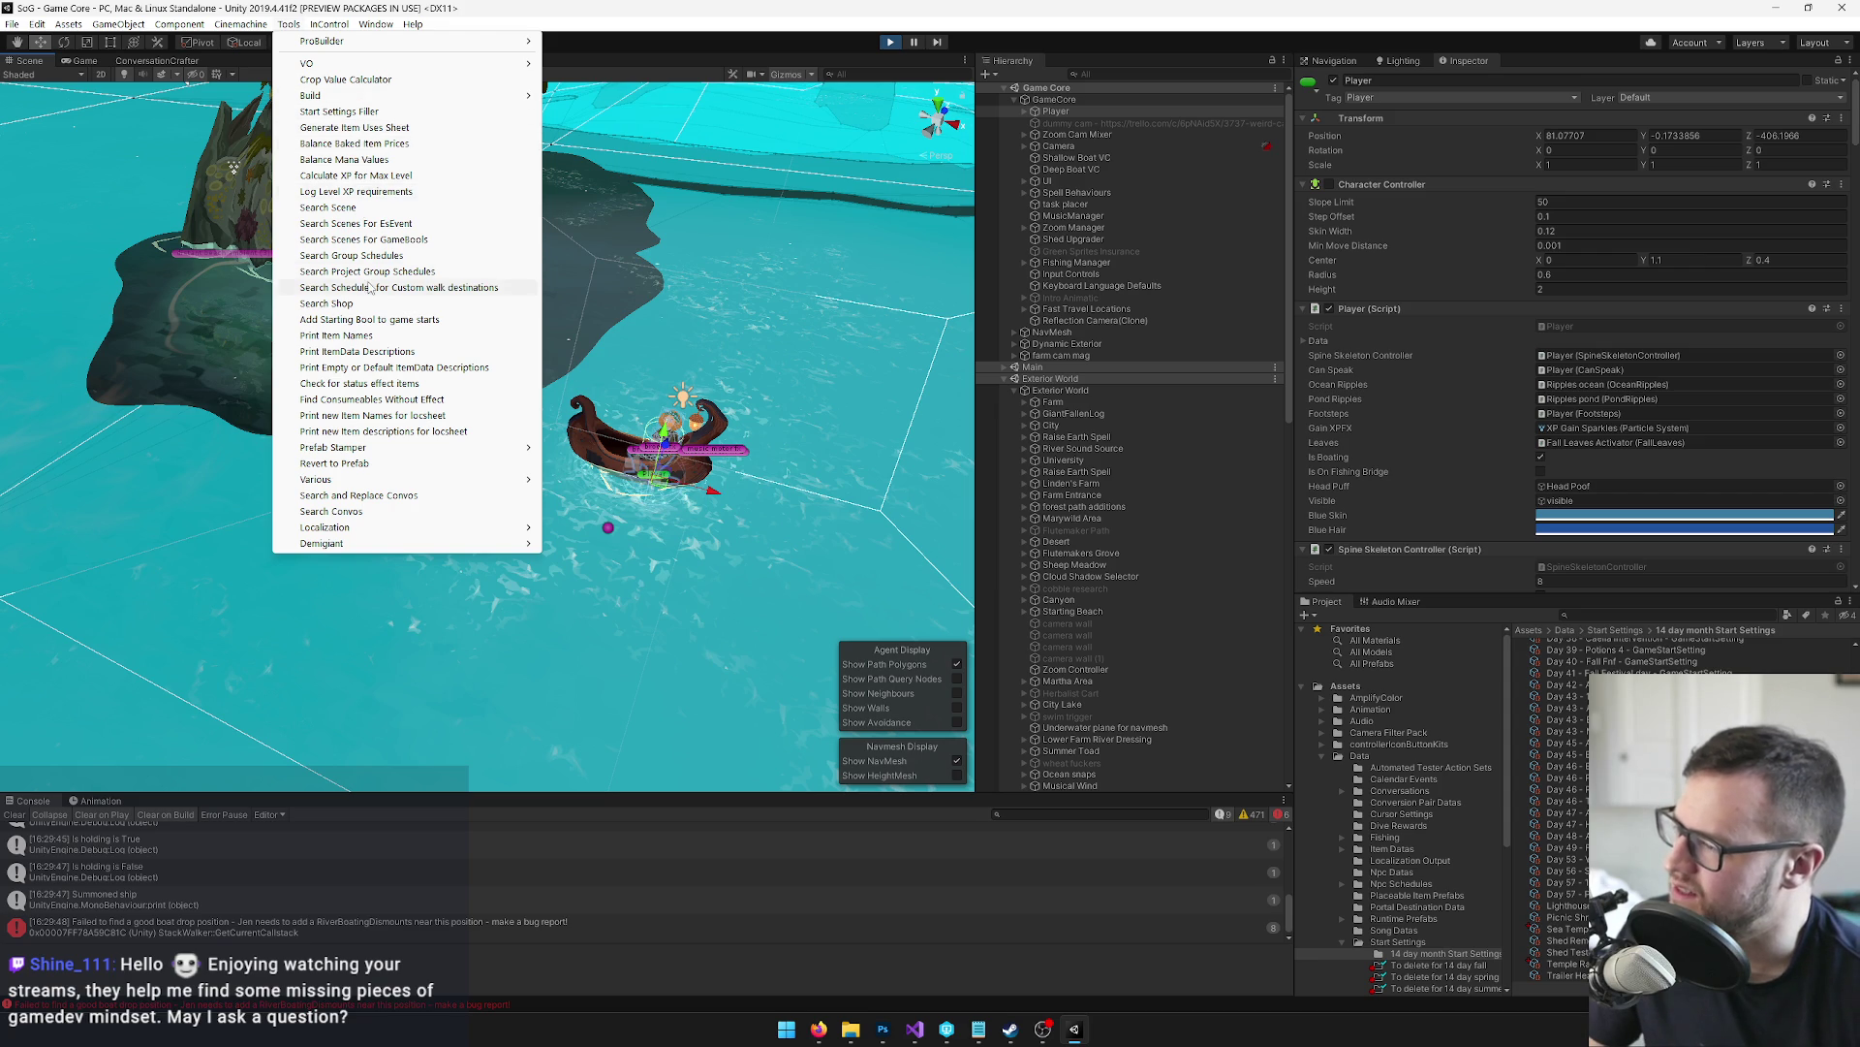
{"action": "mouse_move", "coordinate": [376, 24]}
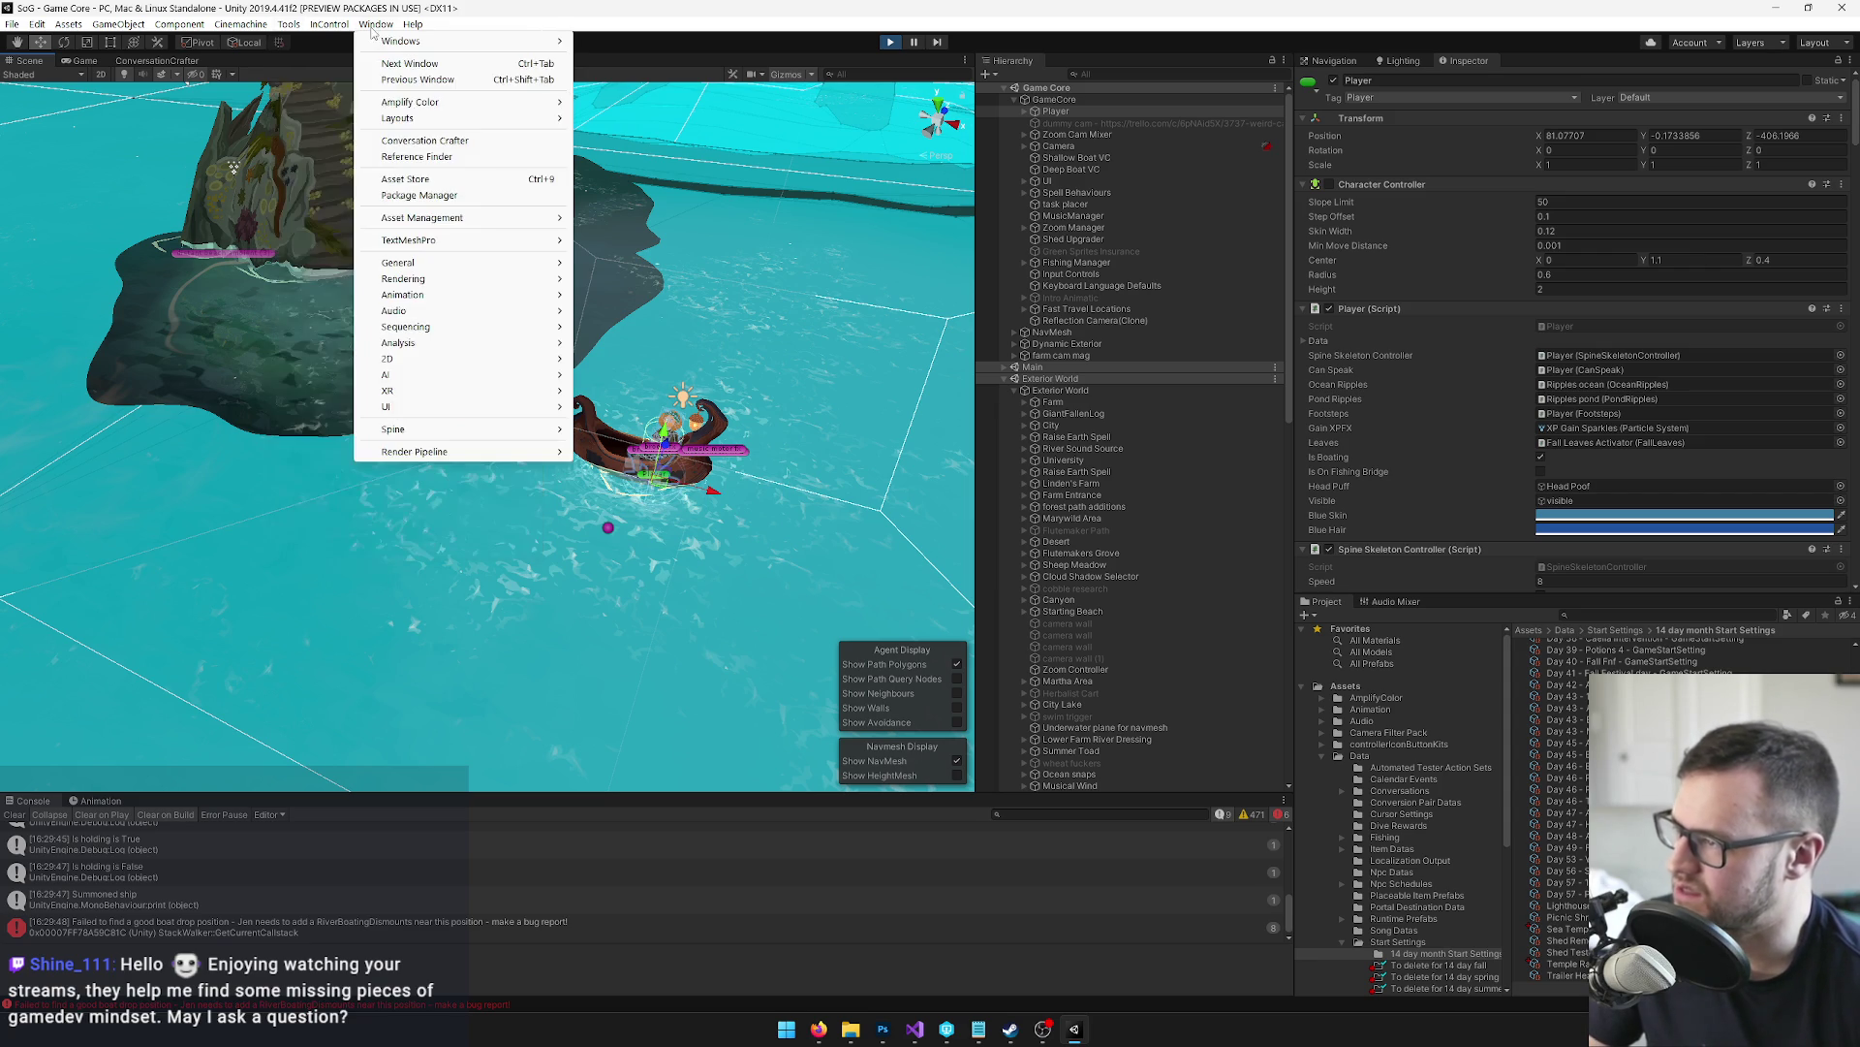
{"action": "mouse_move", "coordinate": [407, 343]}
{"action": "left_click", "coordinate": [639, 350]}
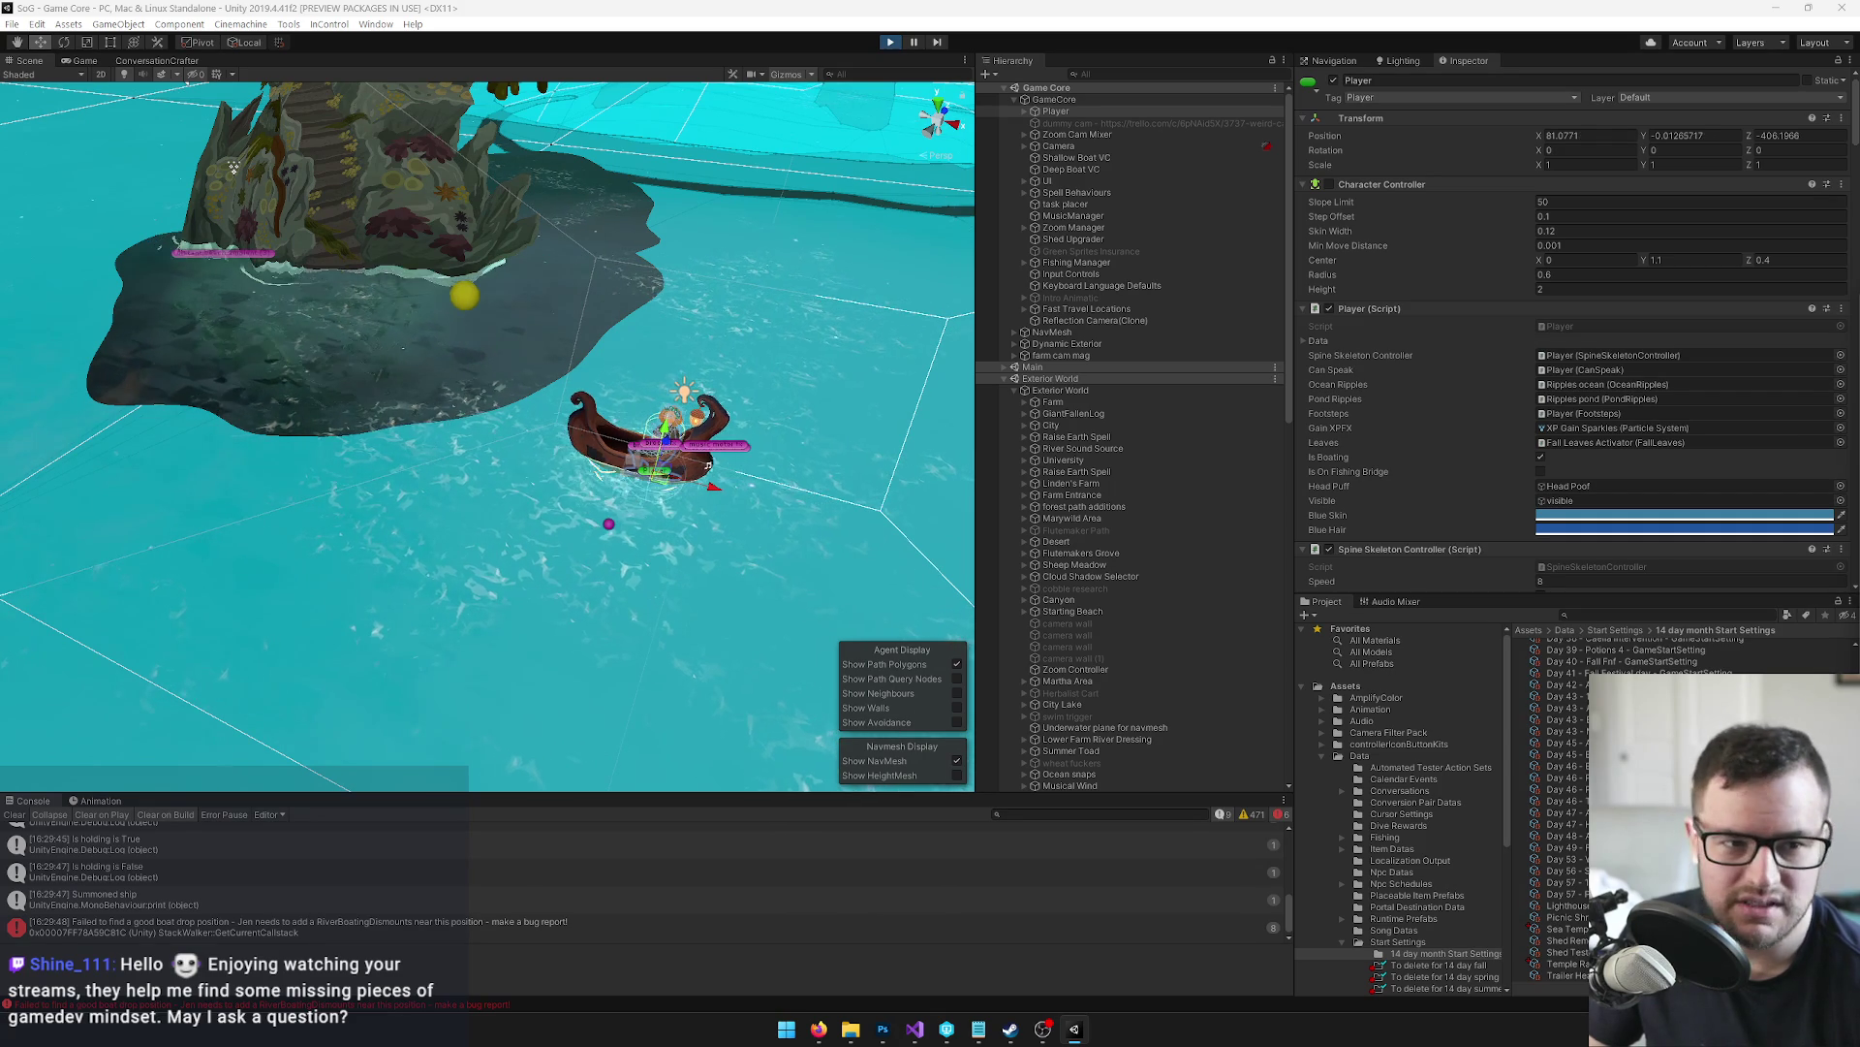
{"action": "left_click", "coordinate": [375, 25]}
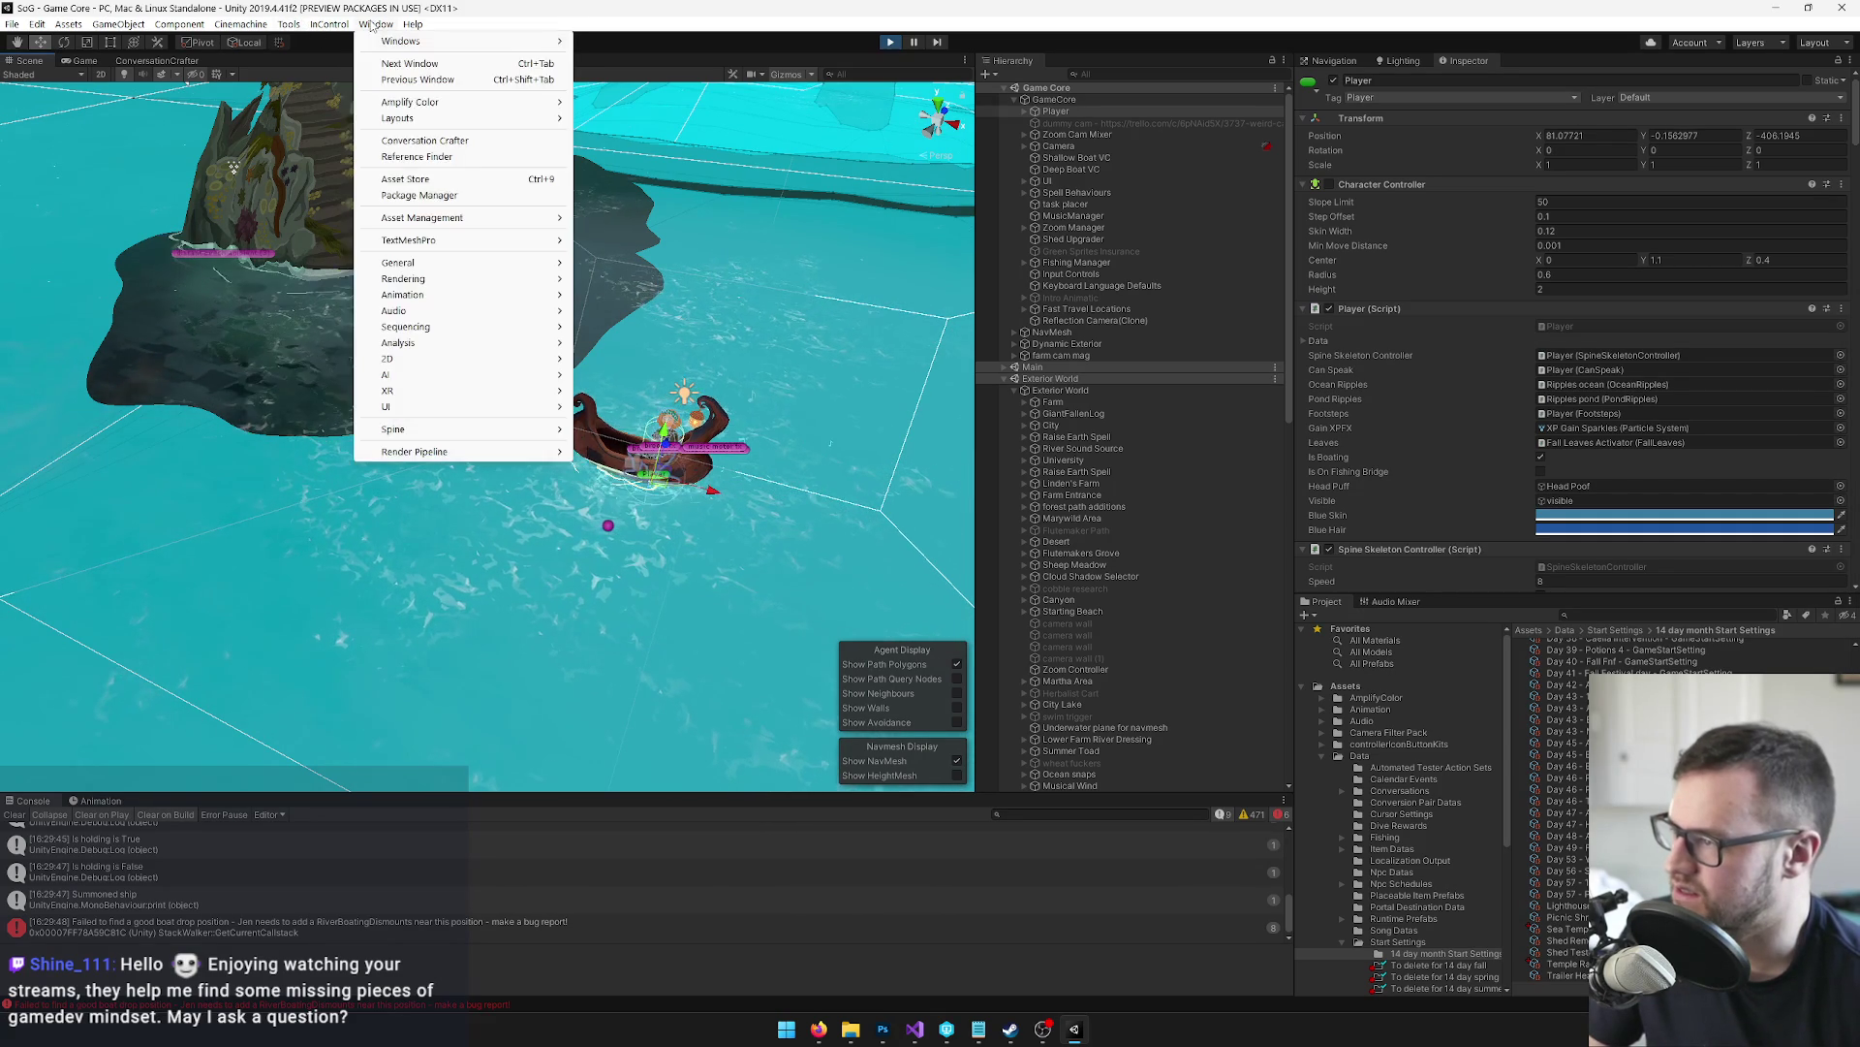
{"action": "mouse_move", "coordinate": [407, 343]}
{"action": "left_click", "coordinate": [634, 390]}
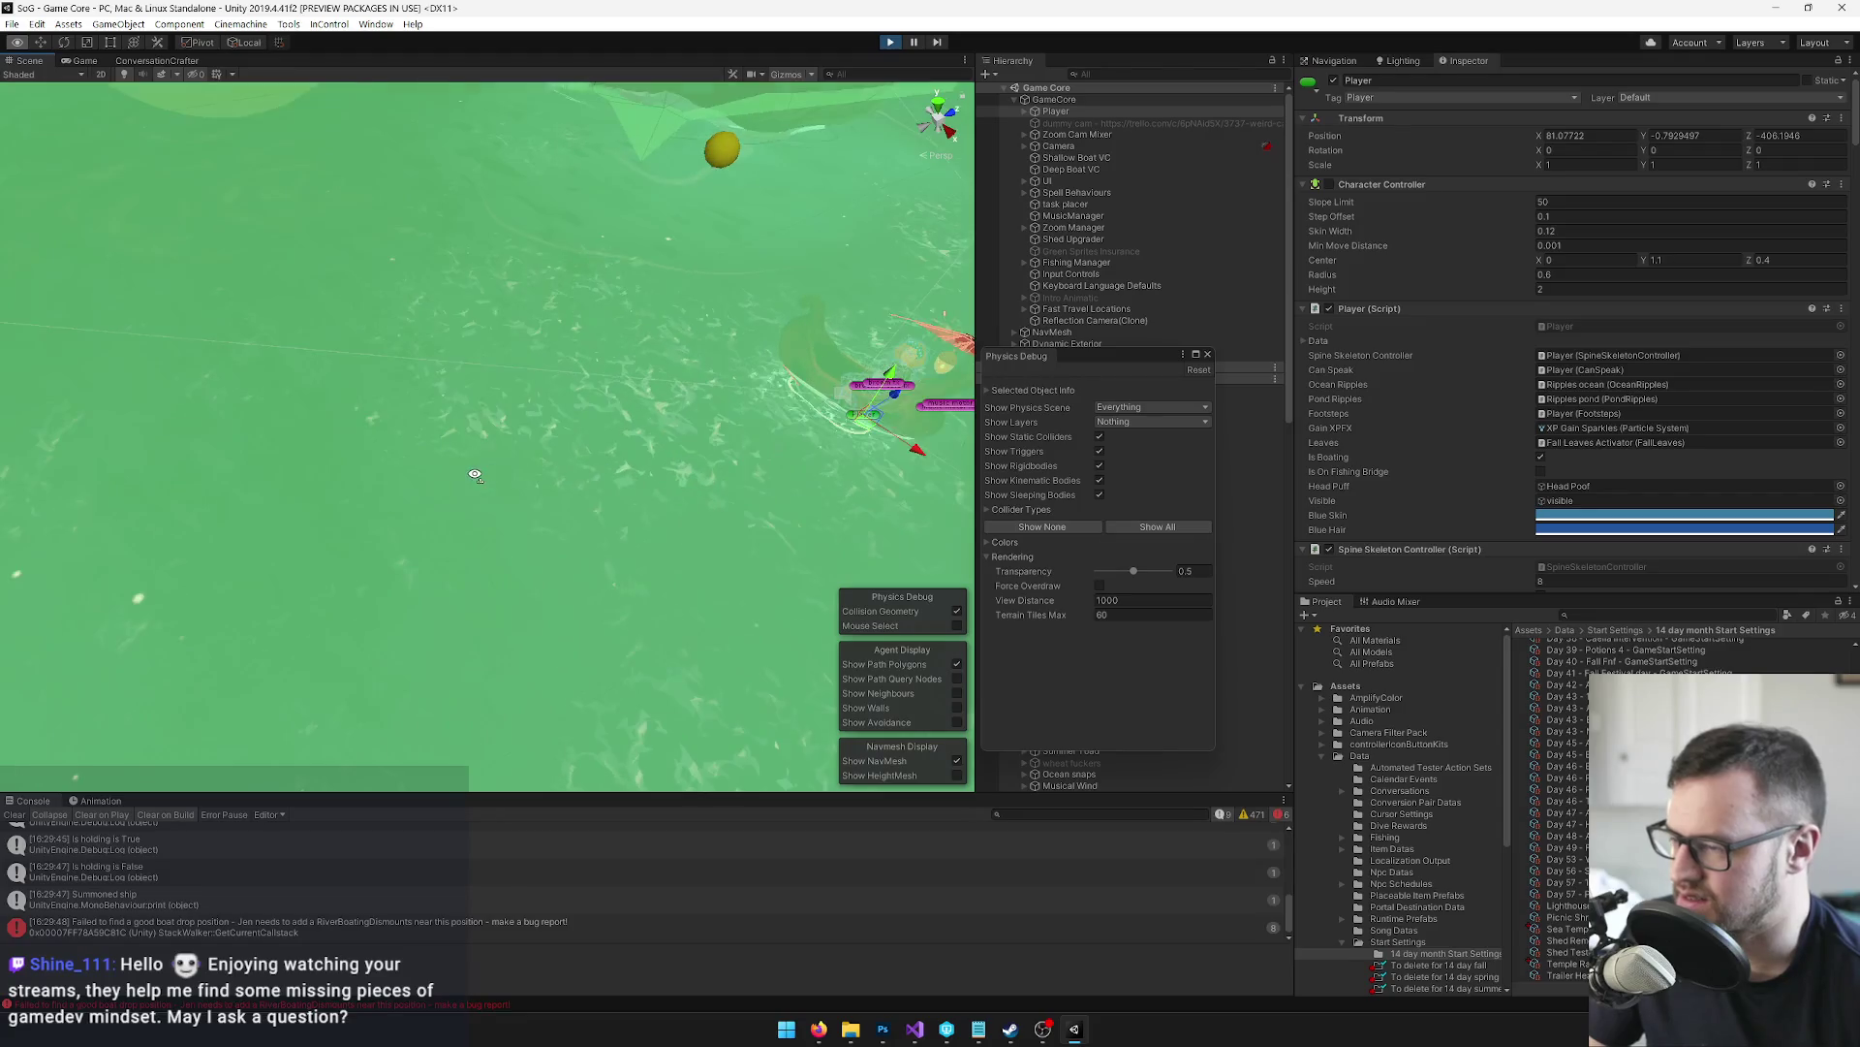
Zoom in on the boat's large red collider, then drag the Physics Debug window down over the Console
{"action": "mouse_move", "coordinate": [420, 436]}
{"action": "left_mouse_down"}
{"action": "mouse_move", "coordinate": [353, 415]}
{"action": "mouse_move", "coordinate": [199, 426]}
{"action": "mouse_move", "coordinate": [83, 475]}
{"action": "mouse_move", "coordinate": [86, 503]}
{"action": "left_mouse_up"}
{"action": "scroll", "coordinate": [86, 503], "scroll_direction": "up", "scroll_amount": 2}
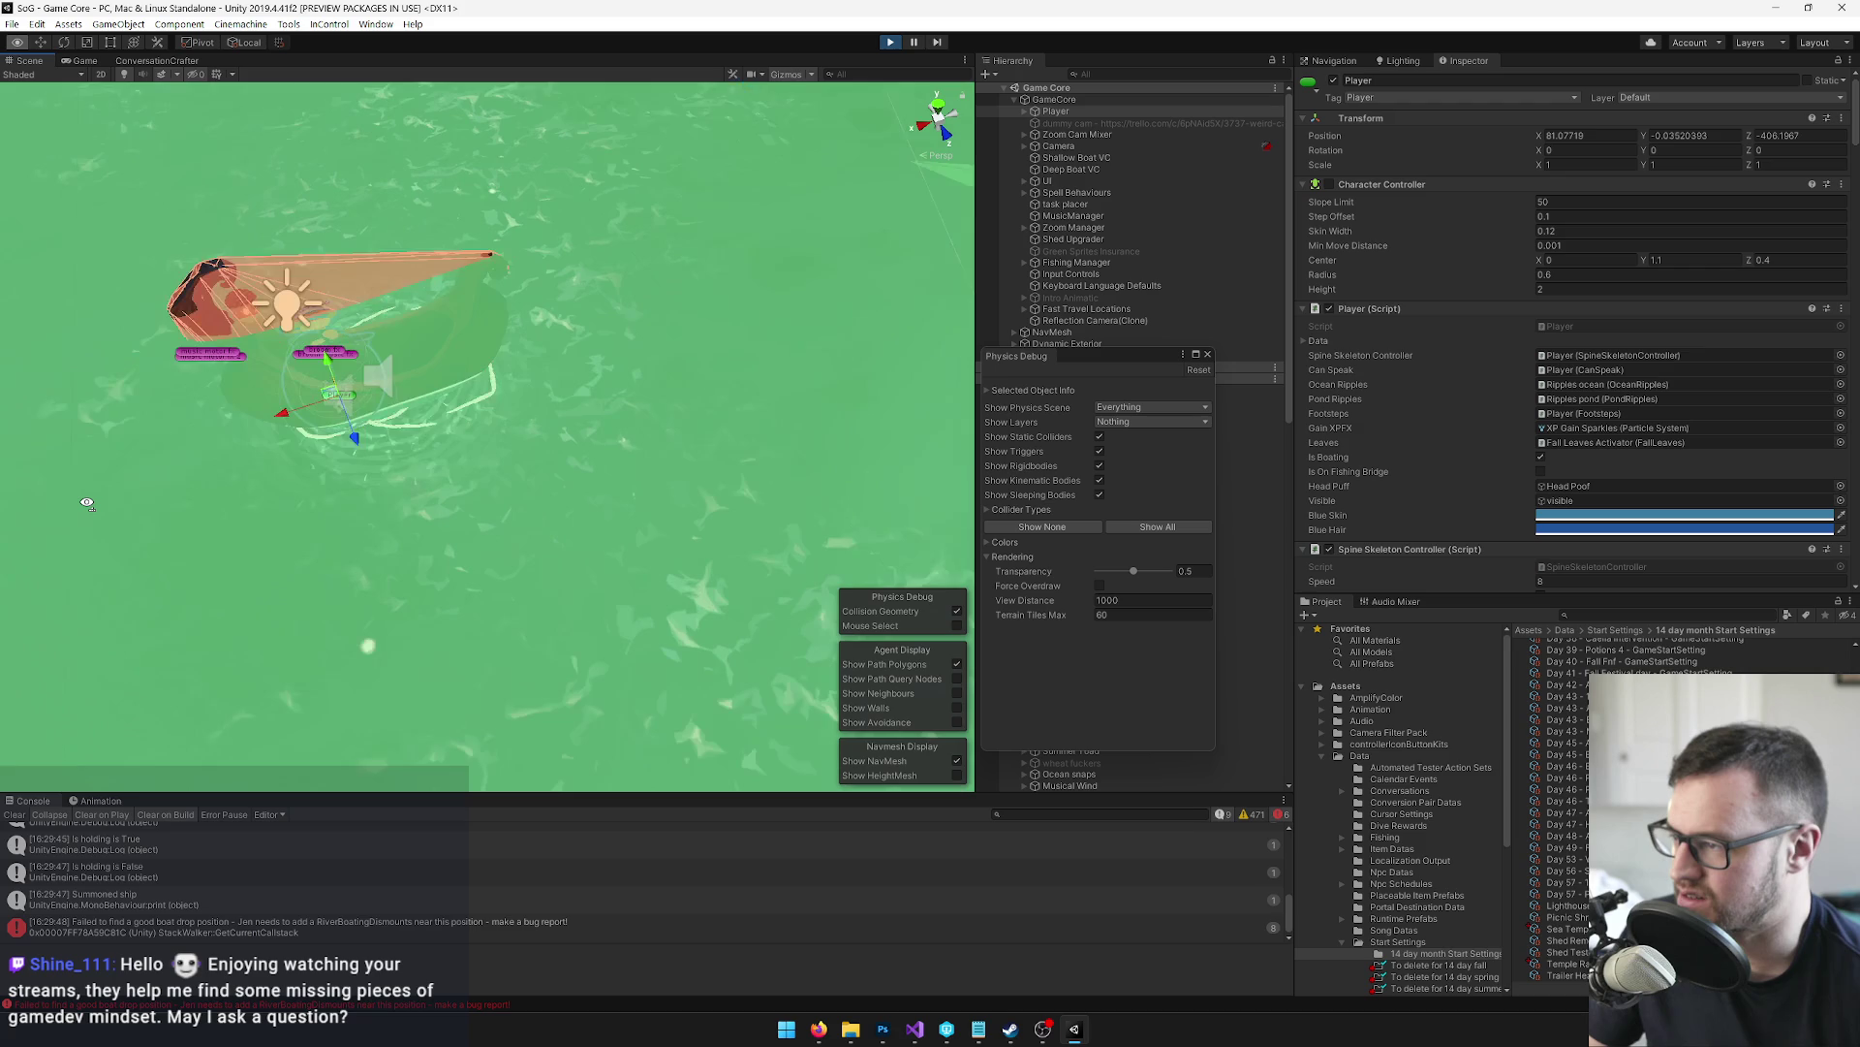
{"action": "scroll", "coordinate": [86, 503], "scroll_direction": "up", "scroll_amount": 5}
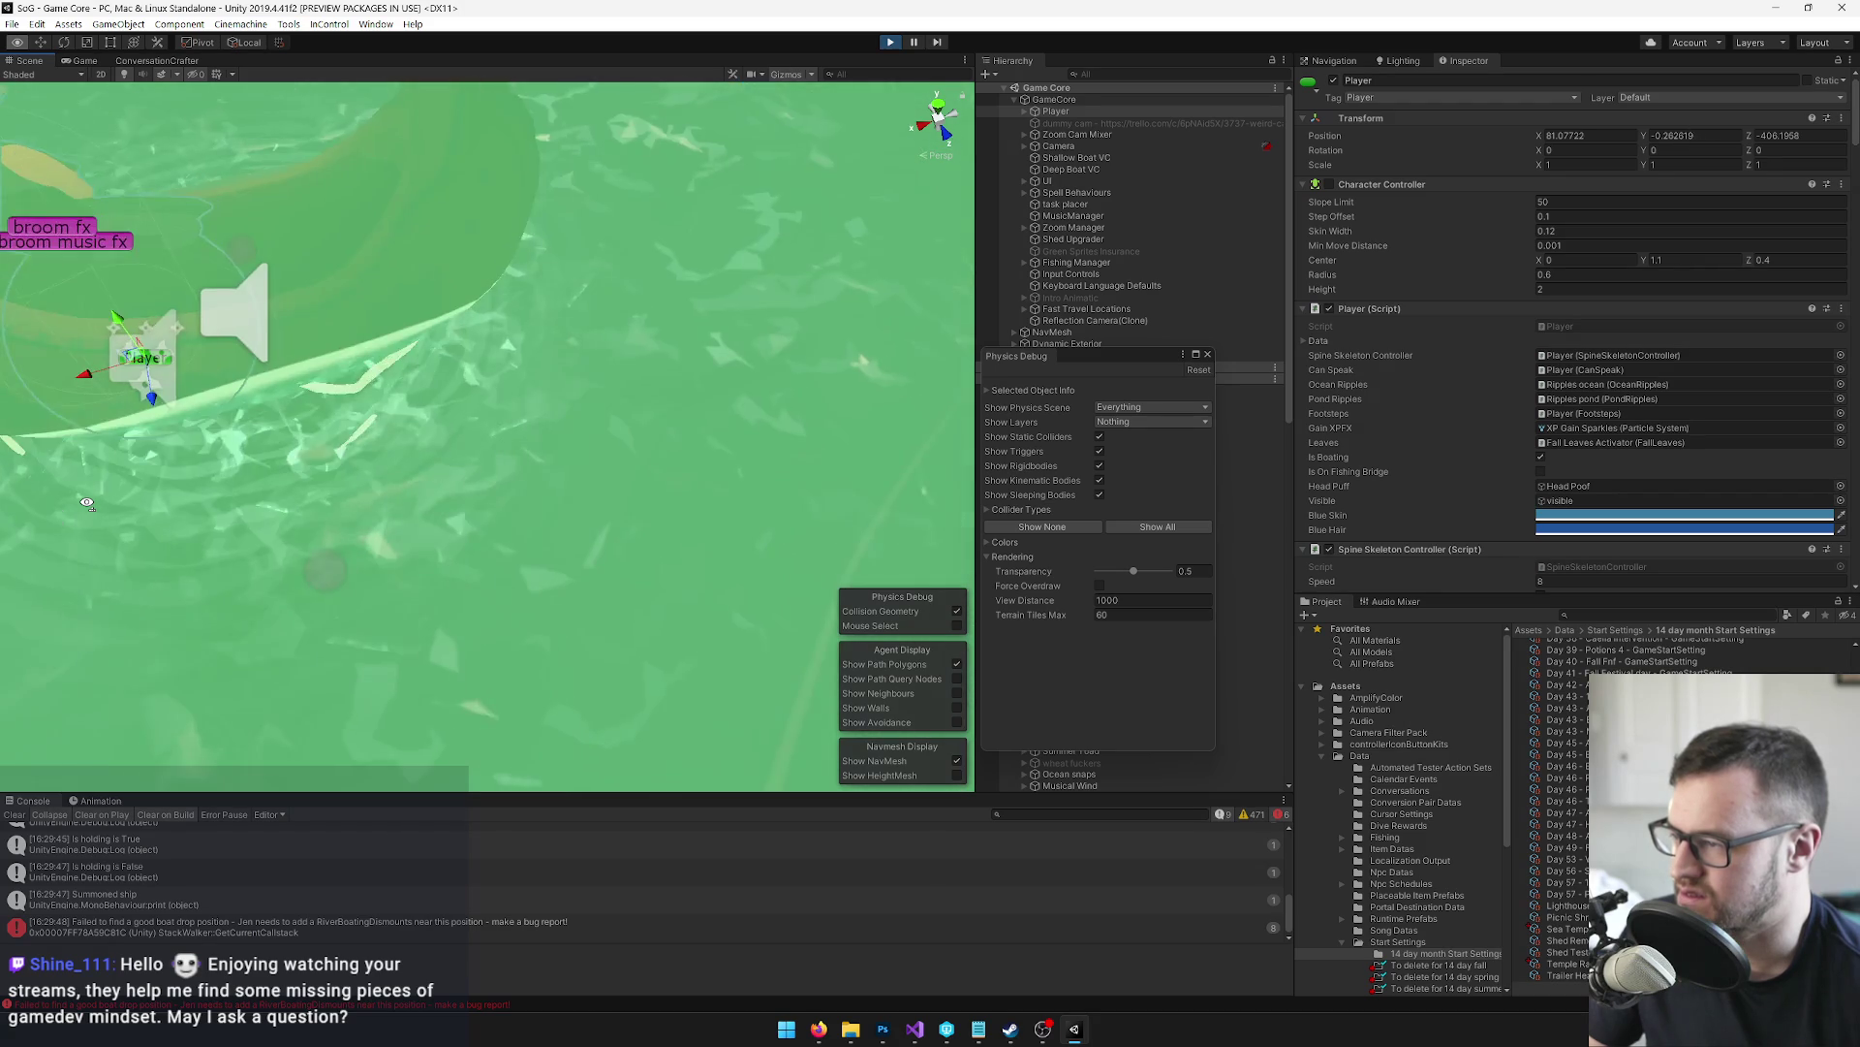
{"action": "scroll", "coordinate": [92, 499], "scroll_direction": "up", "scroll_amount": 5}
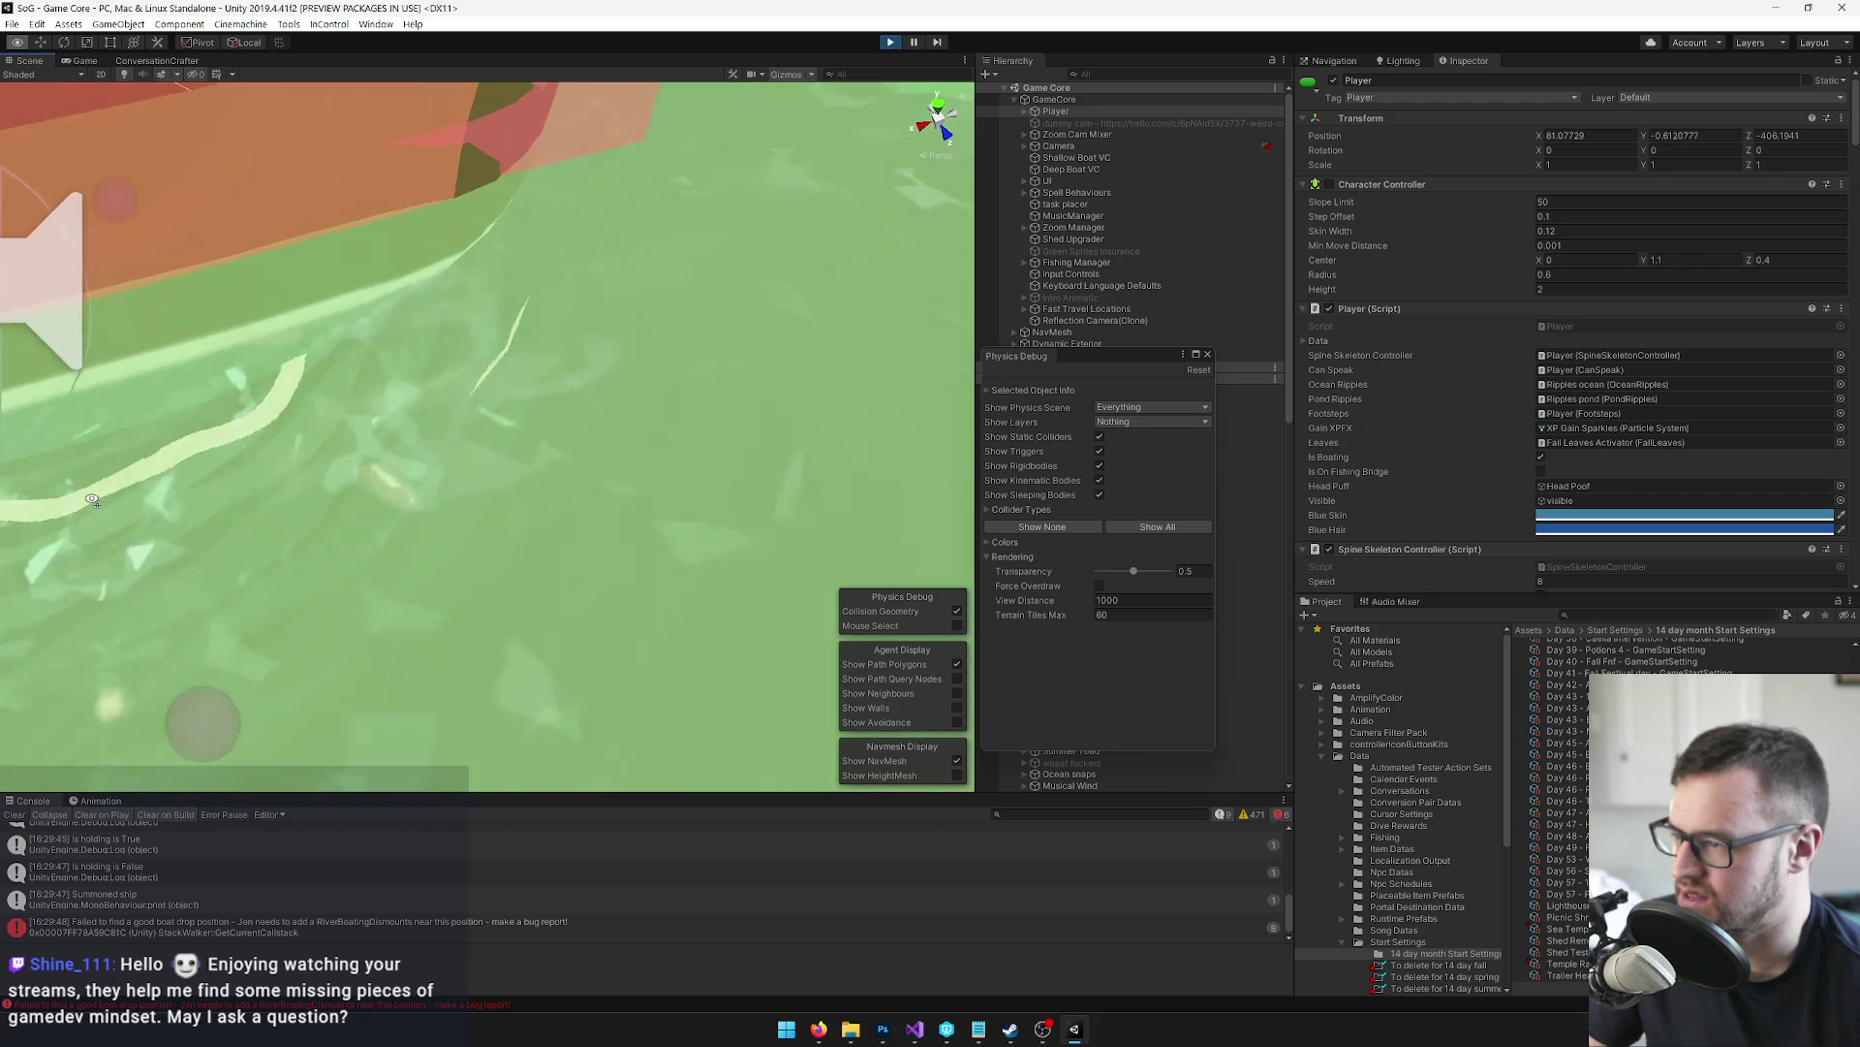
{"action": "scroll", "coordinate": [92, 499], "scroll_direction": "up", "scroll_amount": 4}
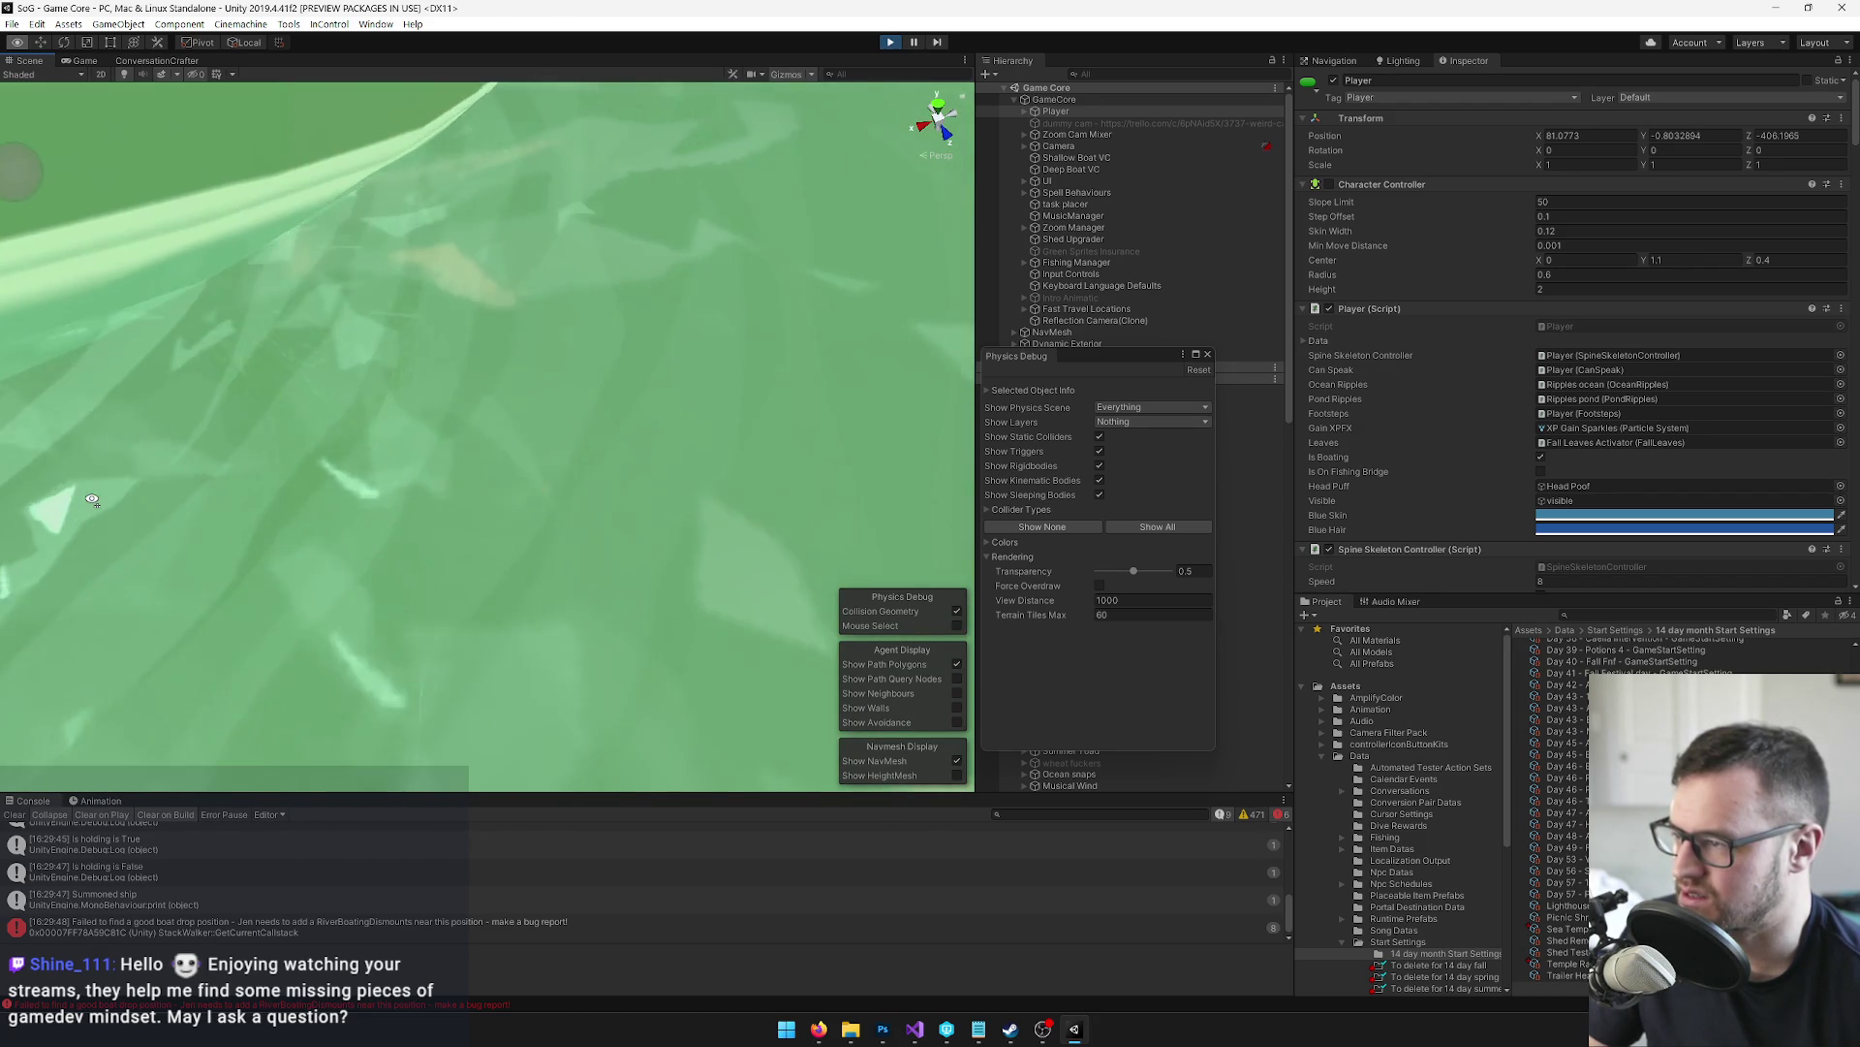
{"action": "mouse_move", "coordinate": [91, 498]}
{"action": "left_mouse_down"}
{"action": "mouse_move", "coordinate": [117, 237]}
{"action": "mouse_move", "coordinate": [73, 241]}
{"action": "mouse_move", "coordinate": [261, 261]}
{"action": "mouse_move", "coordinate": [52, 265]}
{"action": "left_mouse_up"}
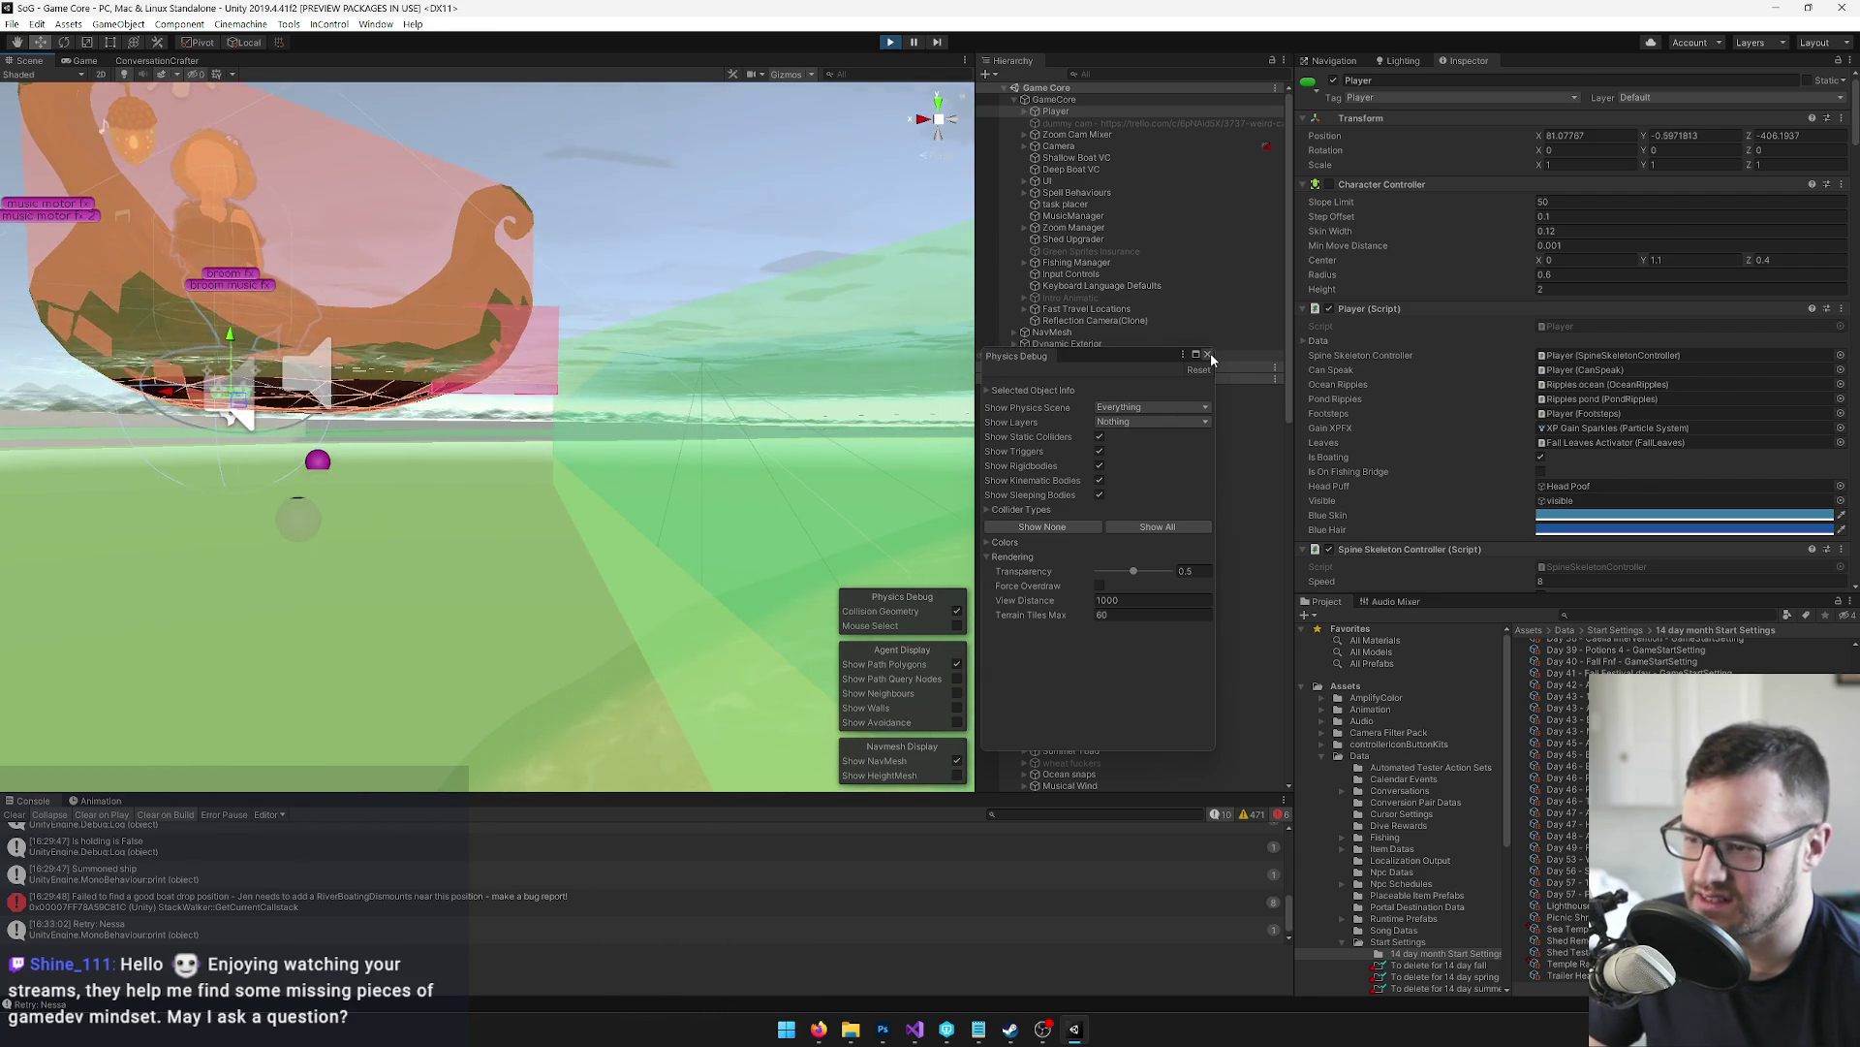
{"action": "mouse_move", "coordinate": [1136, 363]}
{"action": "left_mouse_down"}
{"action": "mouse_move", "coordinate": [1076, 374]}
{"action": "mouse_move", "coordinate": [633, 621]}
{"action": "left_mouse_up"}
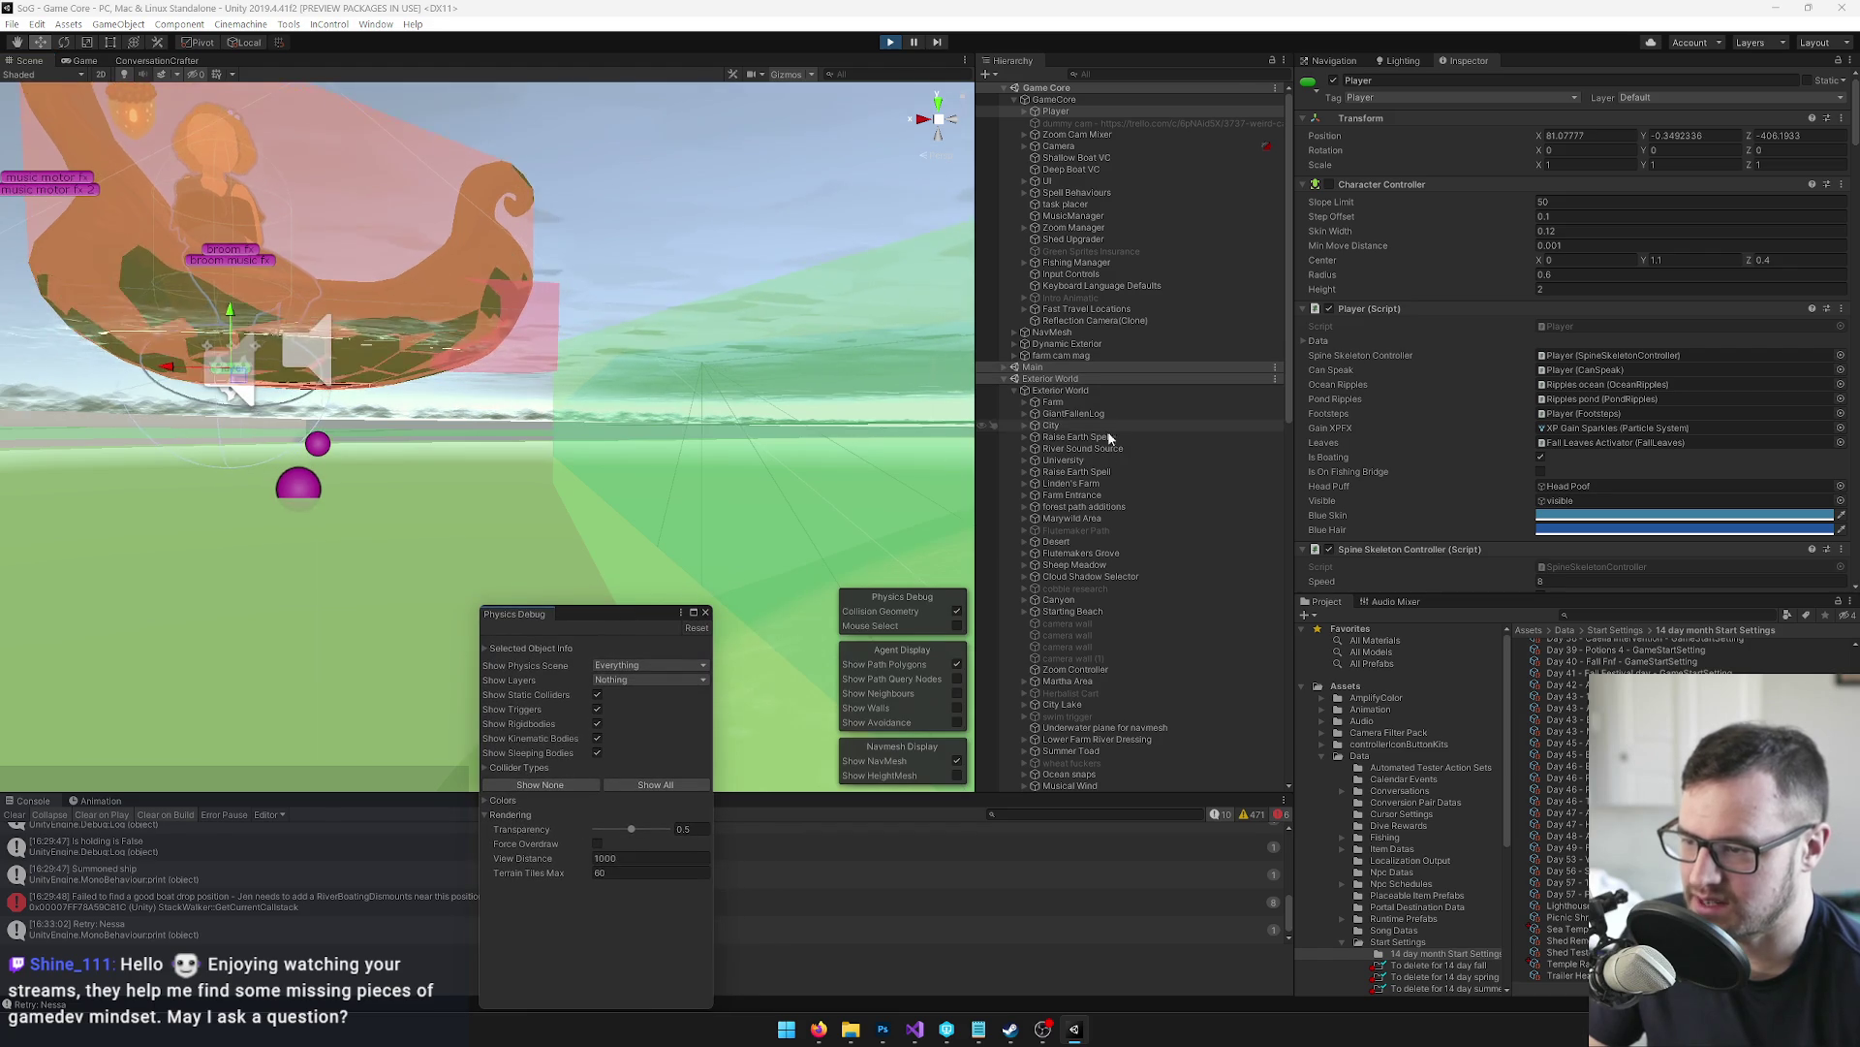
{"action": "left_click", "coordinate": [1021, 390]}
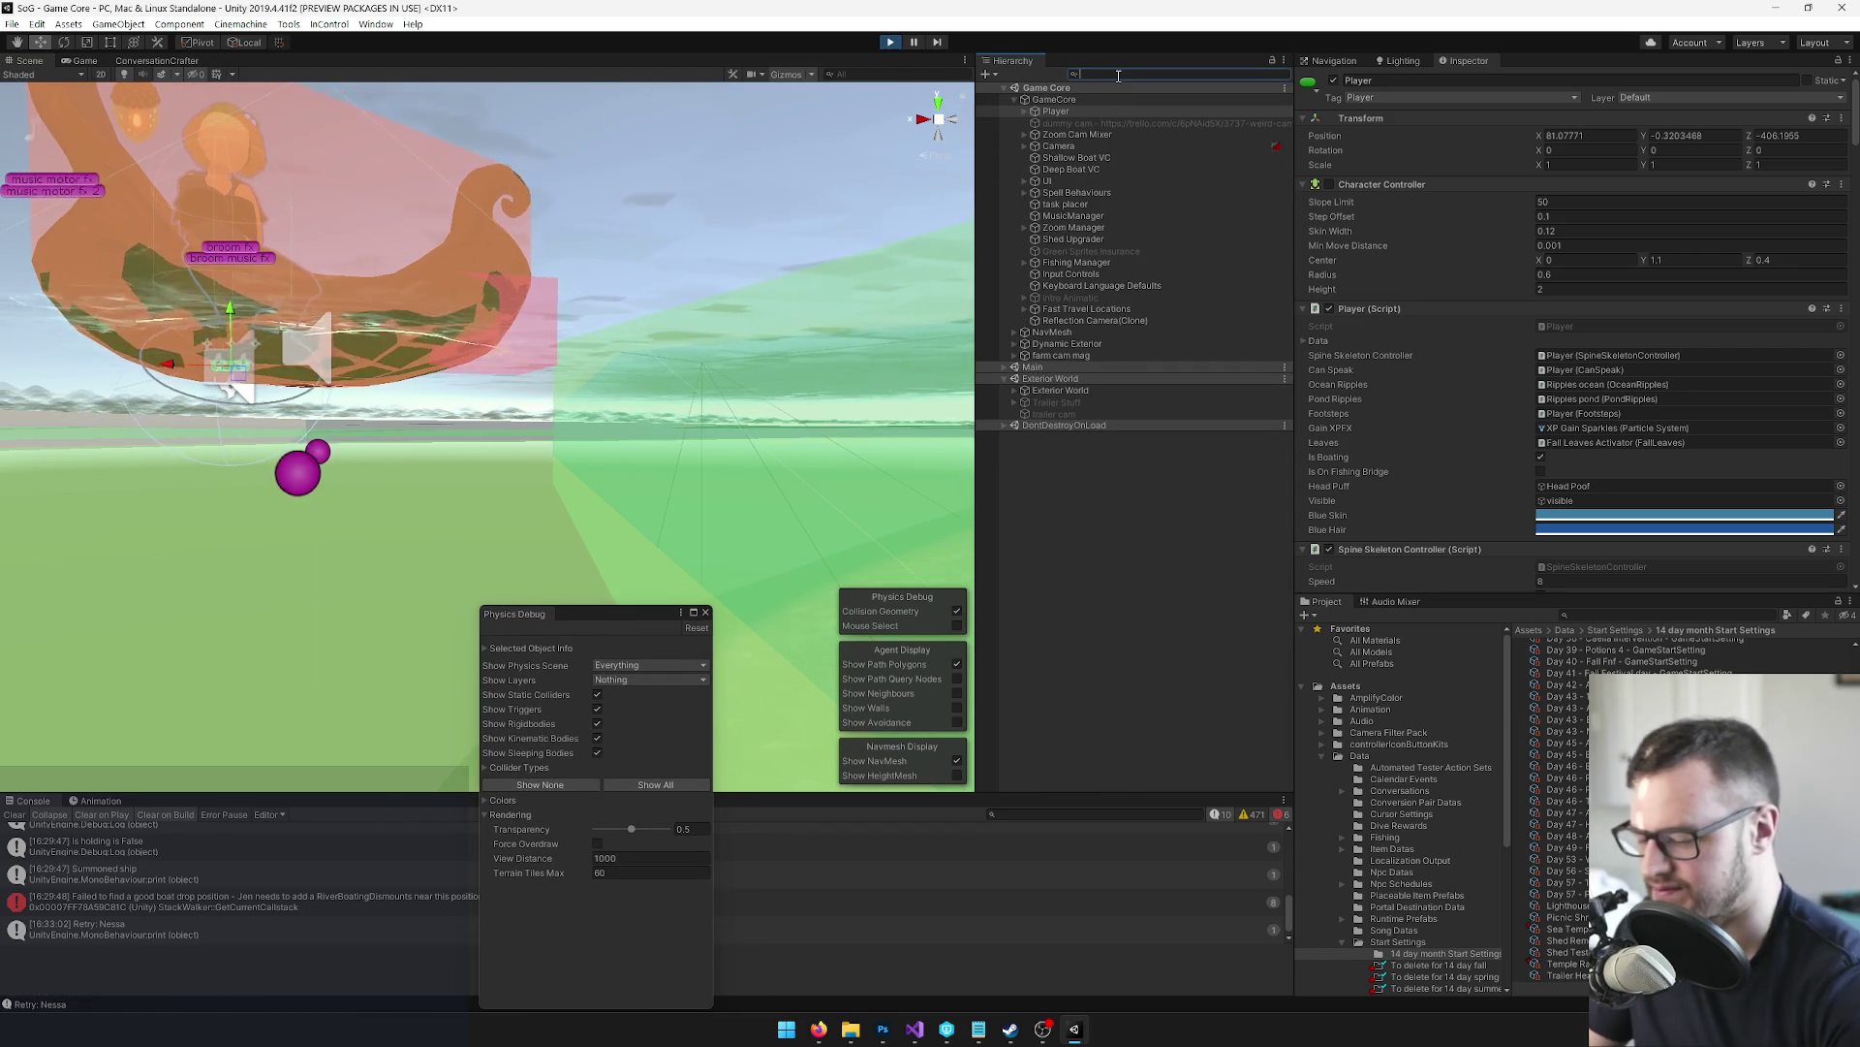
{"action": "type", "text": "r"}
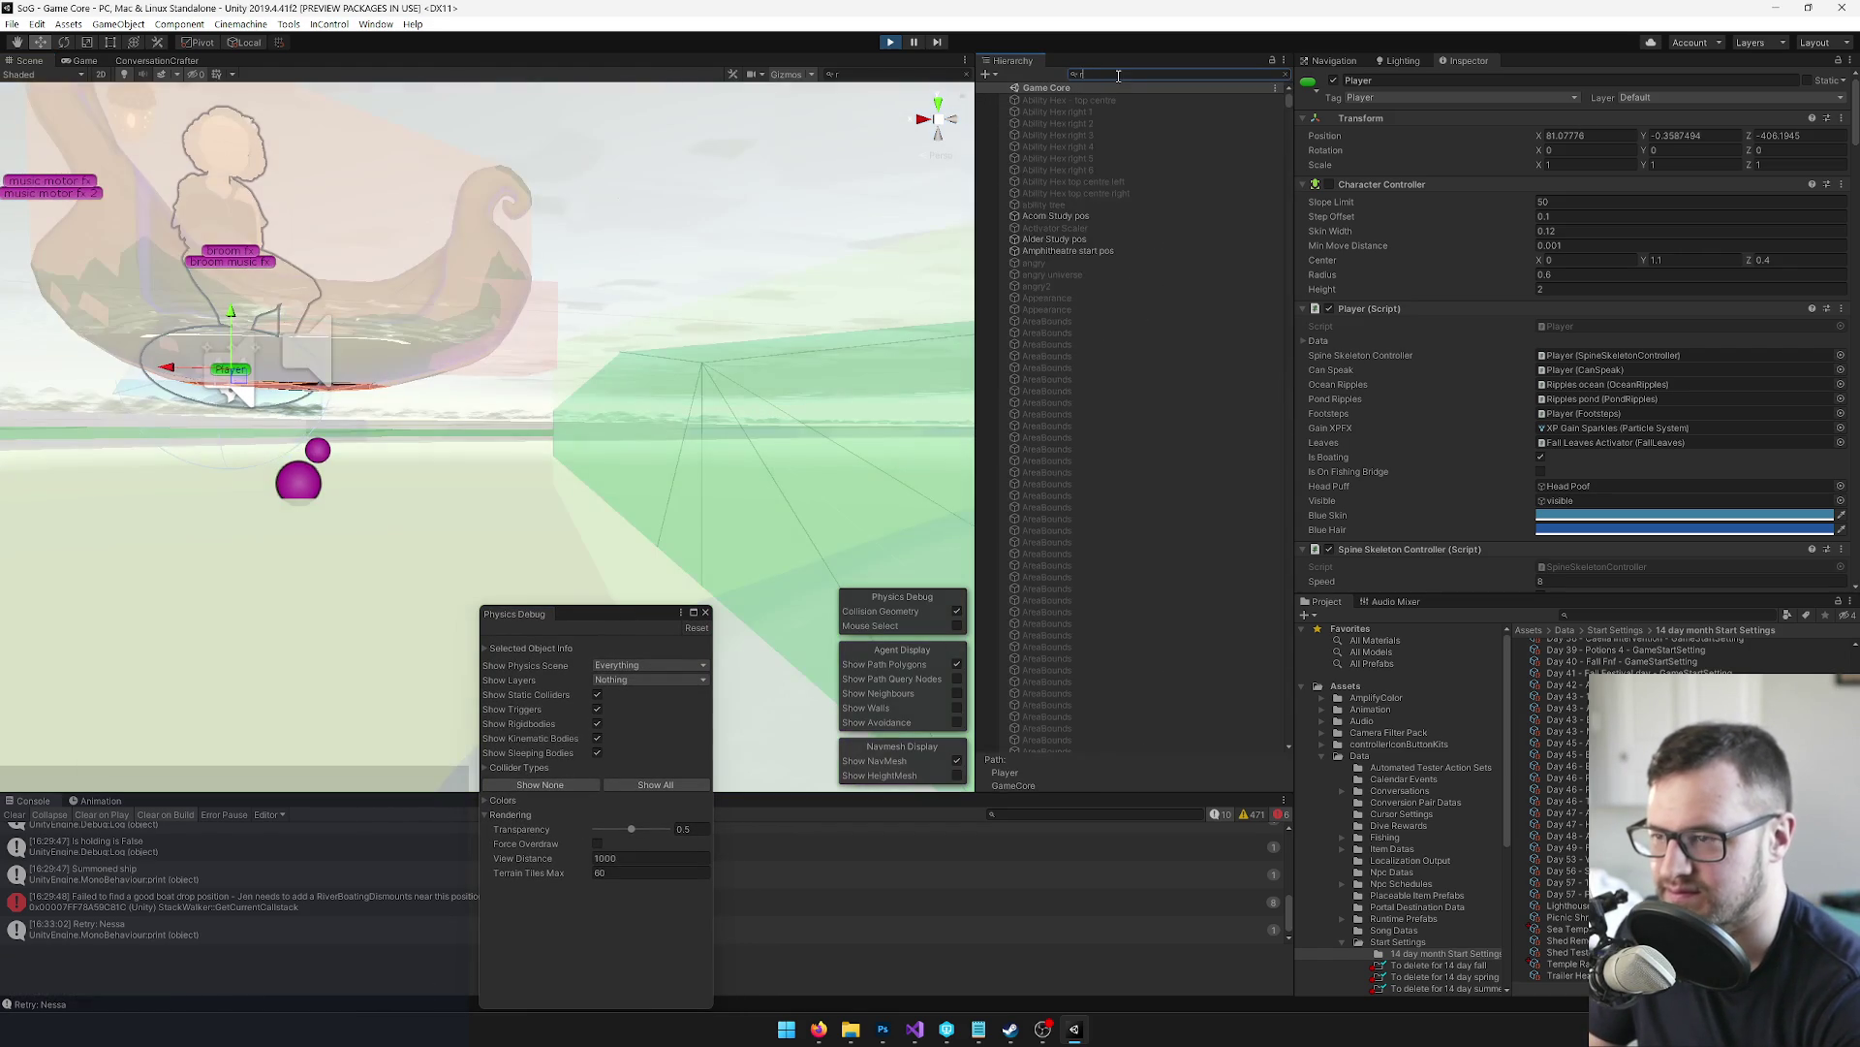
{"action": "type", "text": "is"}
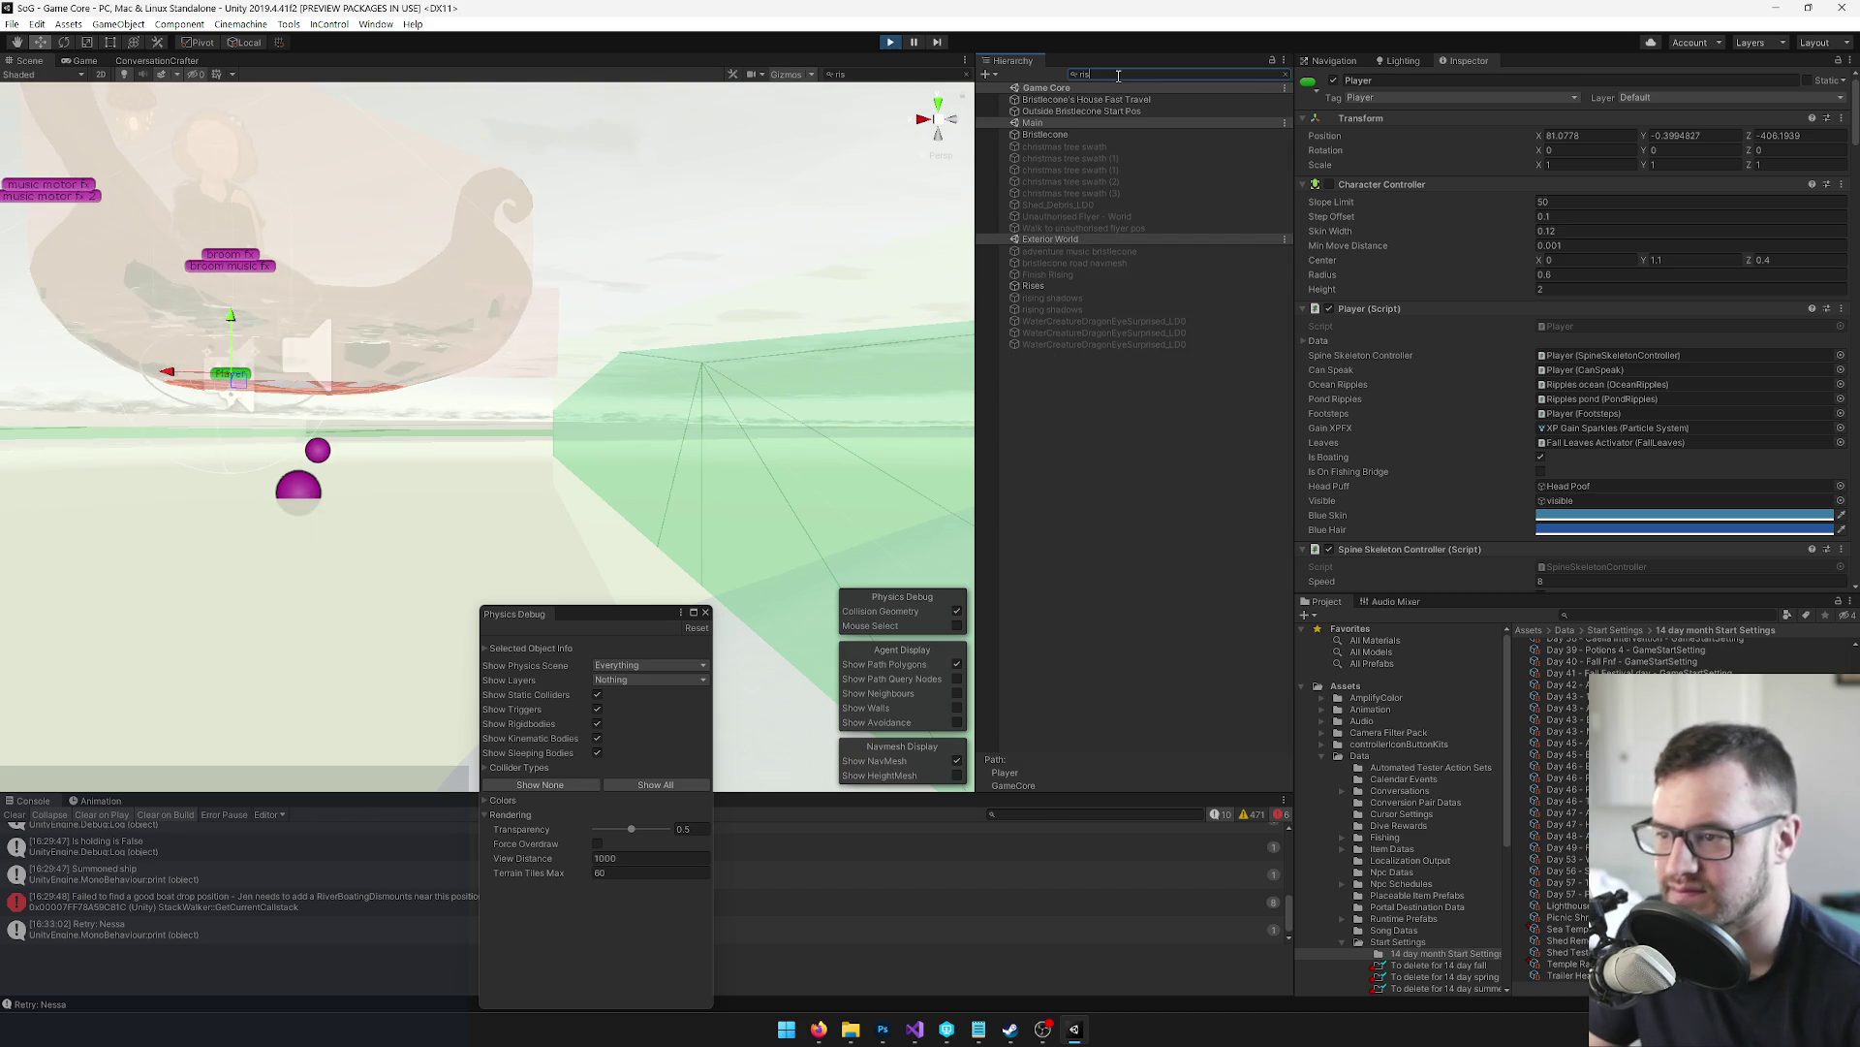
{"action": "left_click", "coordinate": [1035, 284]}
{"action": "left_click", "coordinate": [1286, 74]}
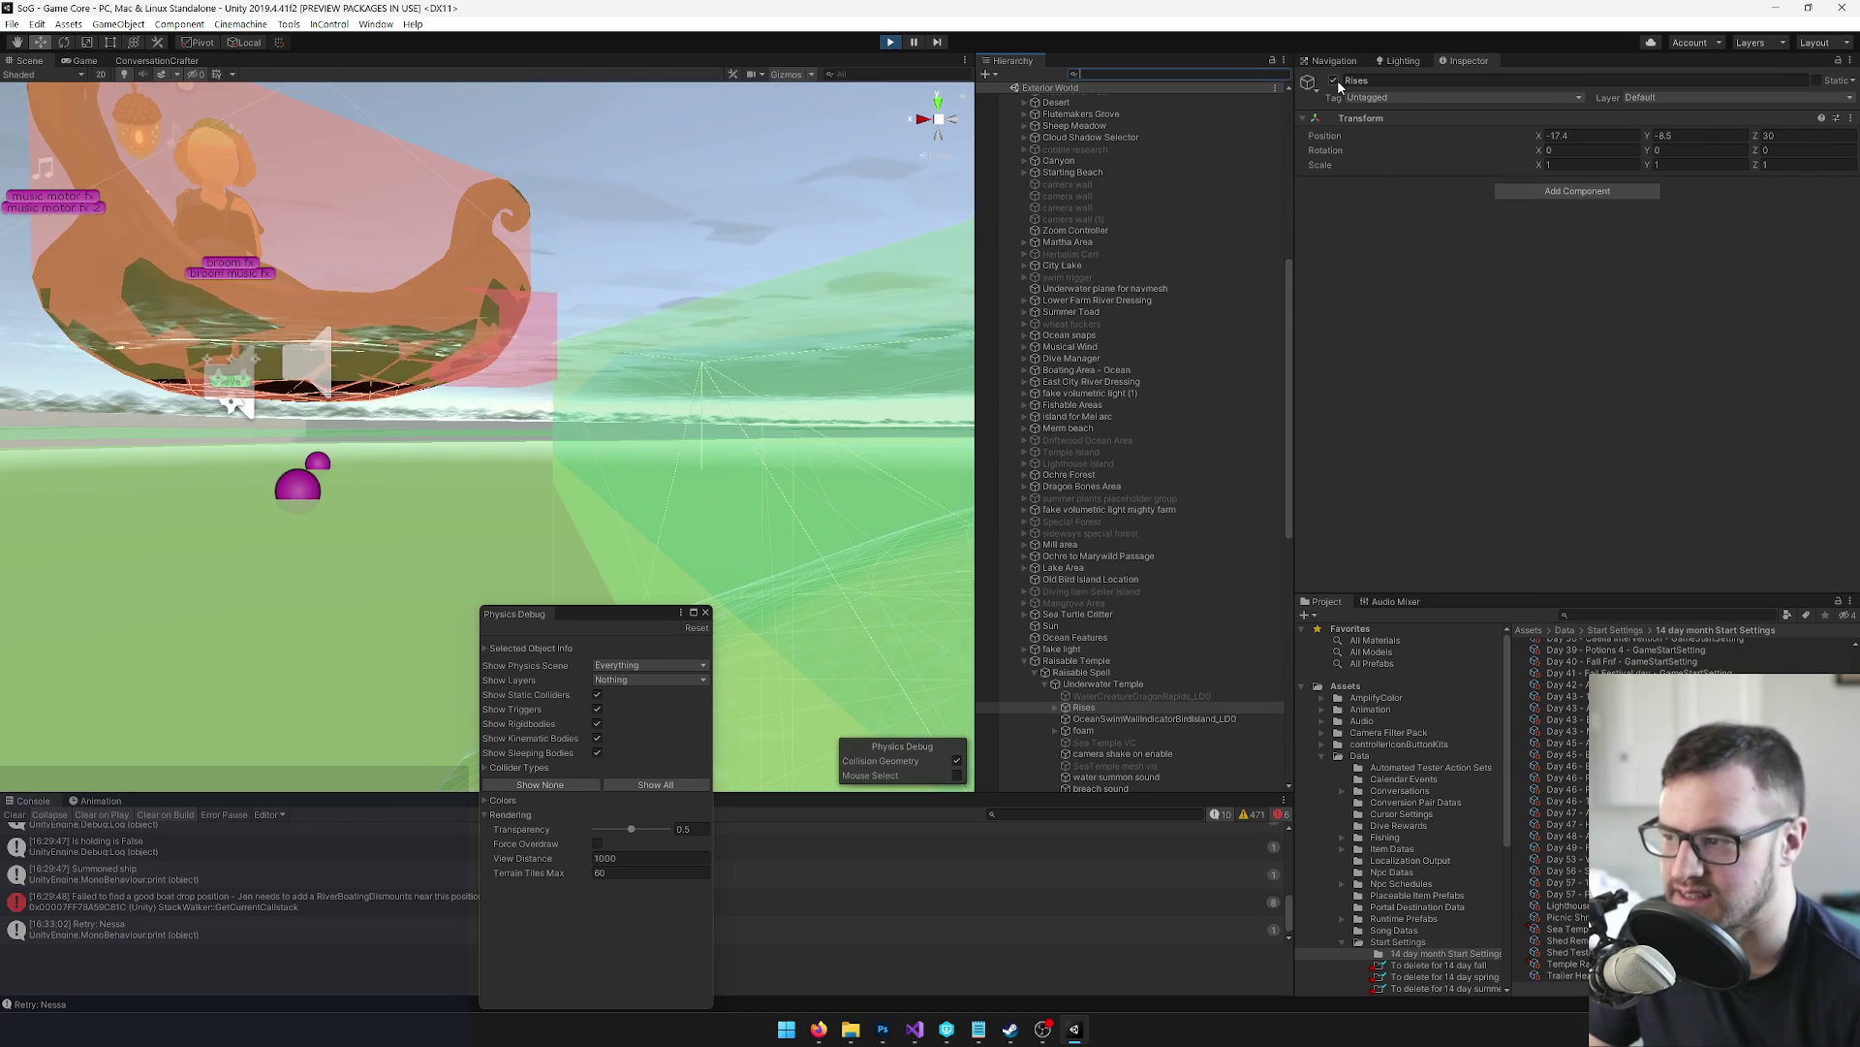
{"action": "left_click", "coordinate": [1336, 80]}
{"action": "left_click", "coordinate": [1335, 80]}
{"action": "scroll", "coordinate": [1189, 649], "scroll_direction": "down", "scroll_amount": 5}
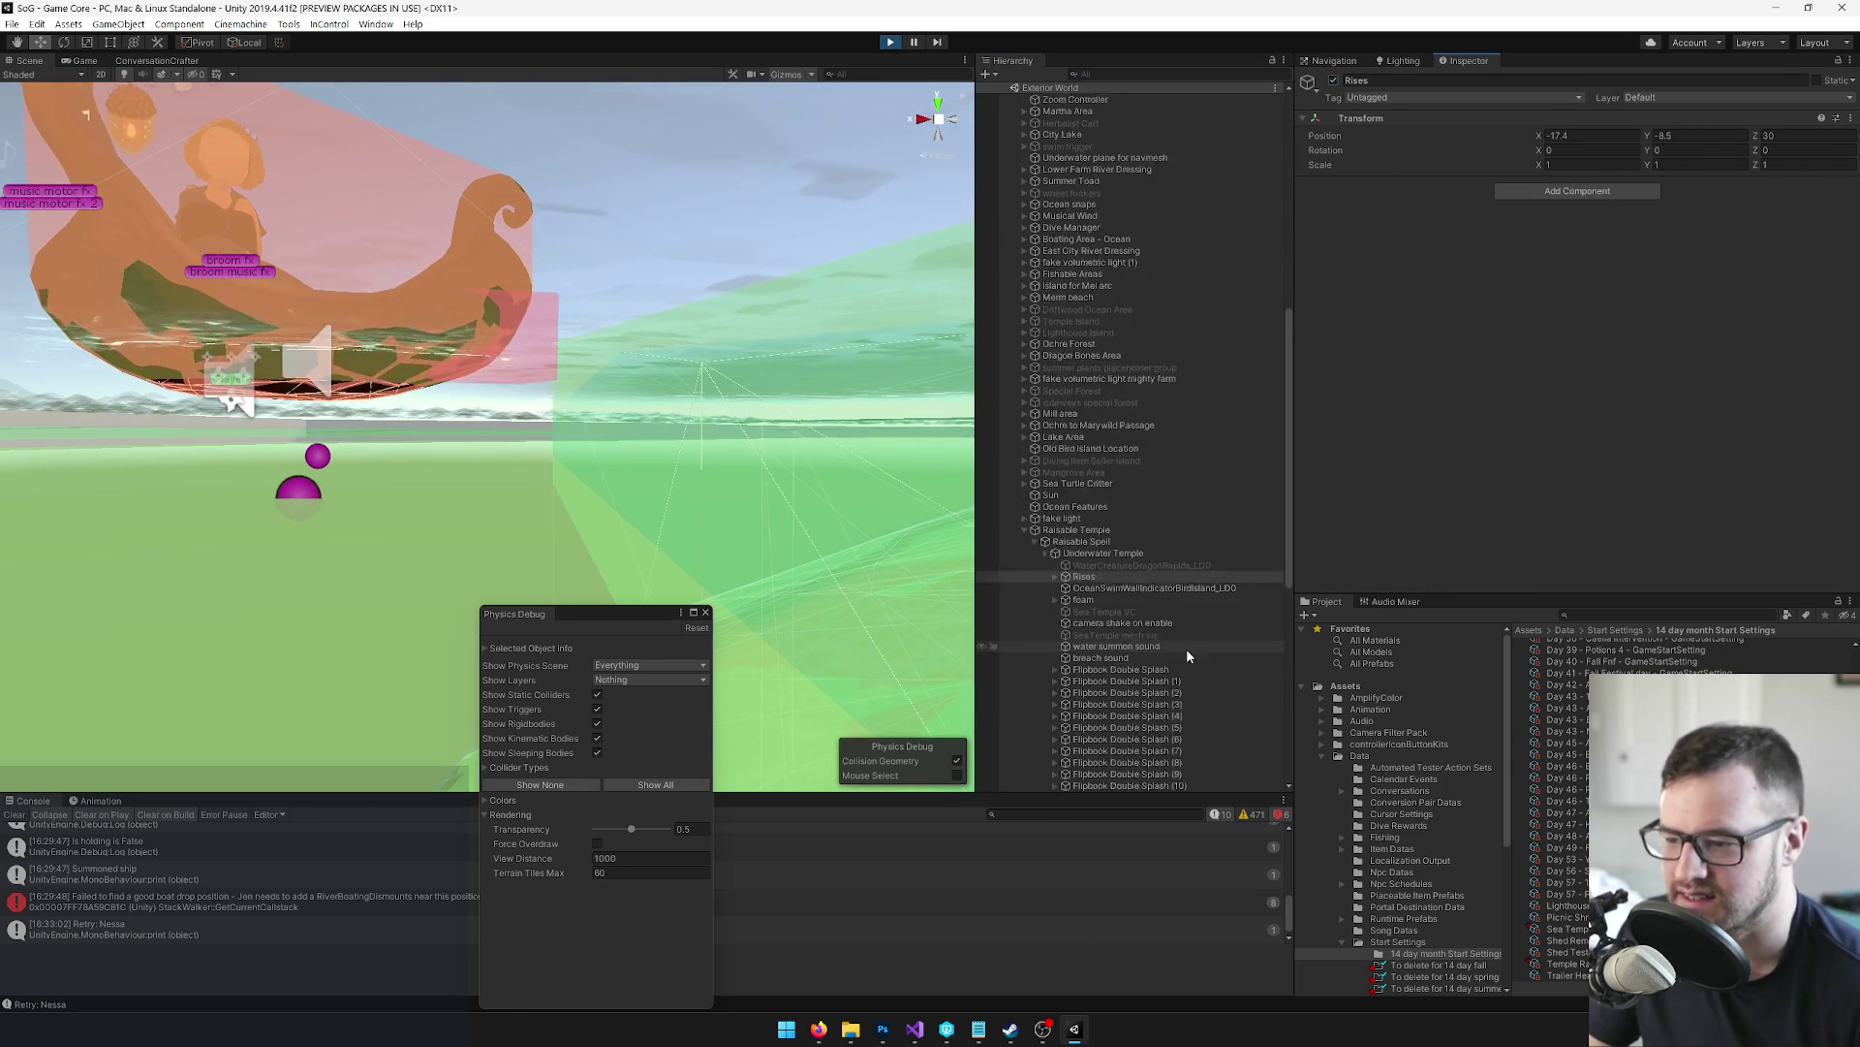
{"action": "left_click", "coordinate": [1055, 532]}
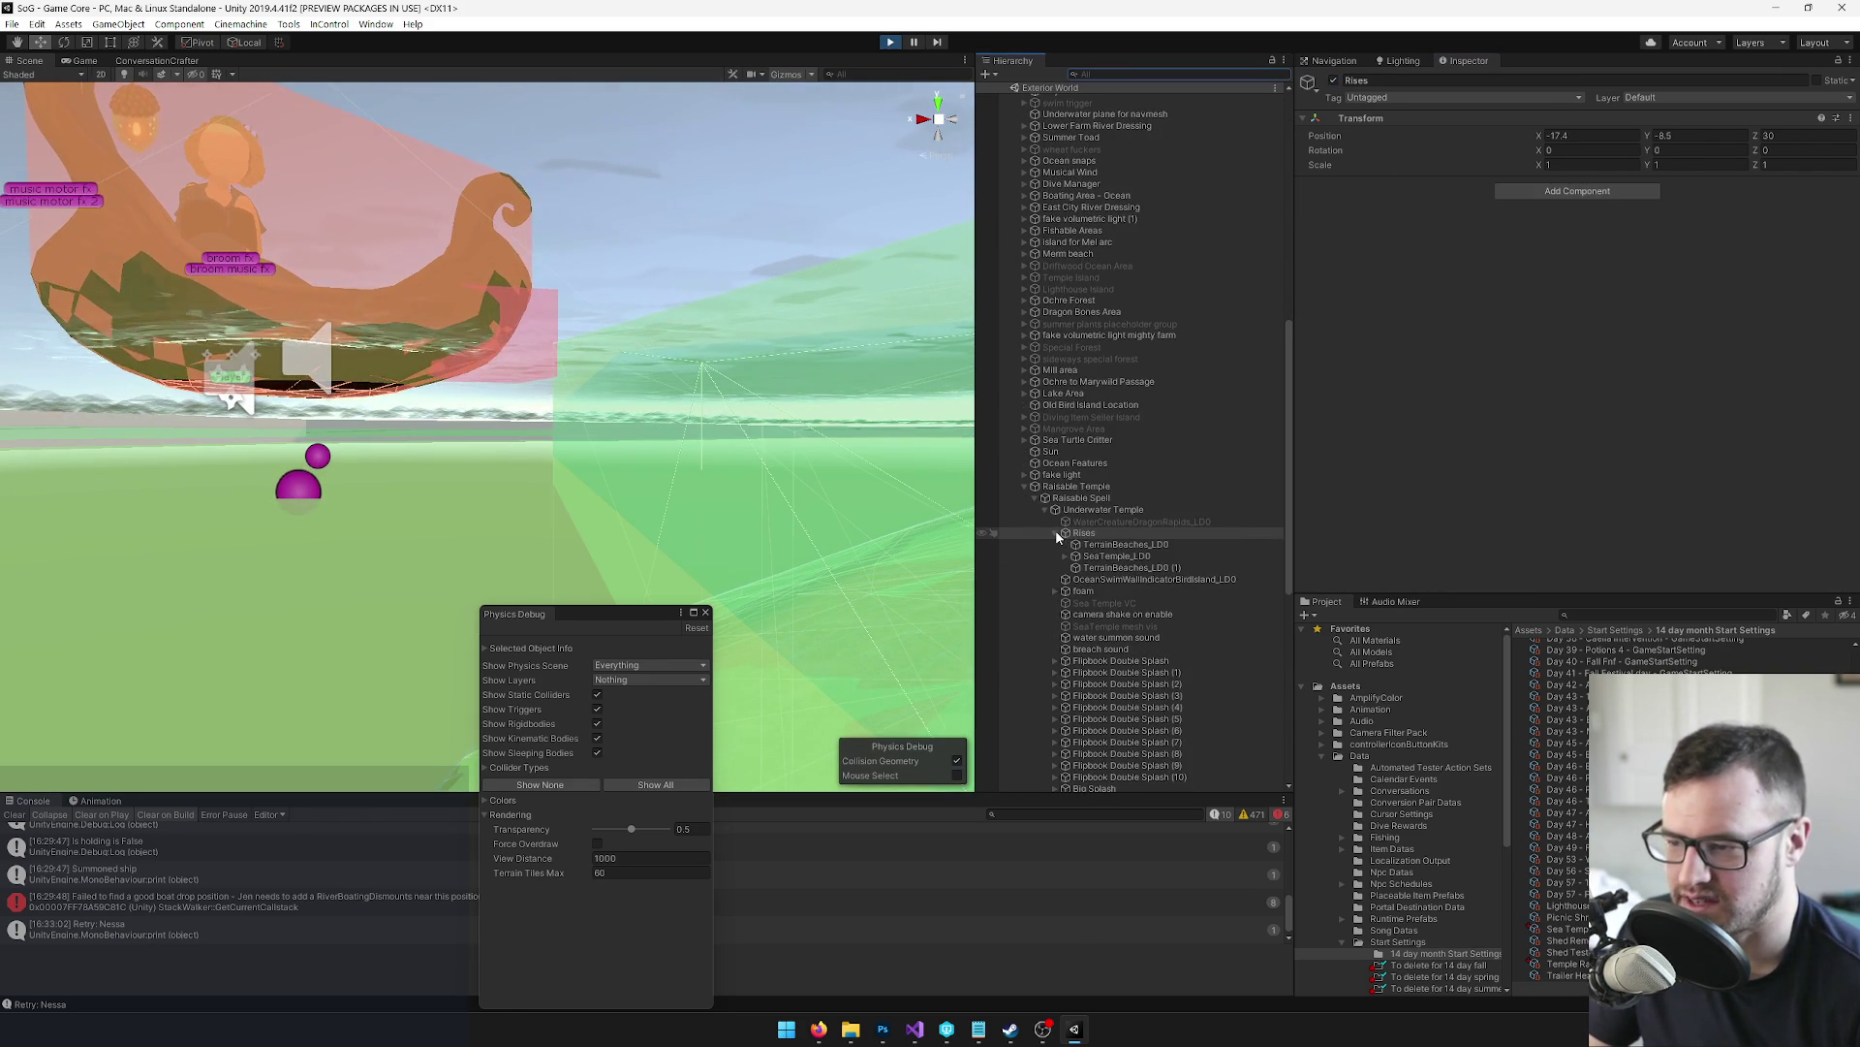
{"action": "left_click", "coordinate": [1107, 545]}
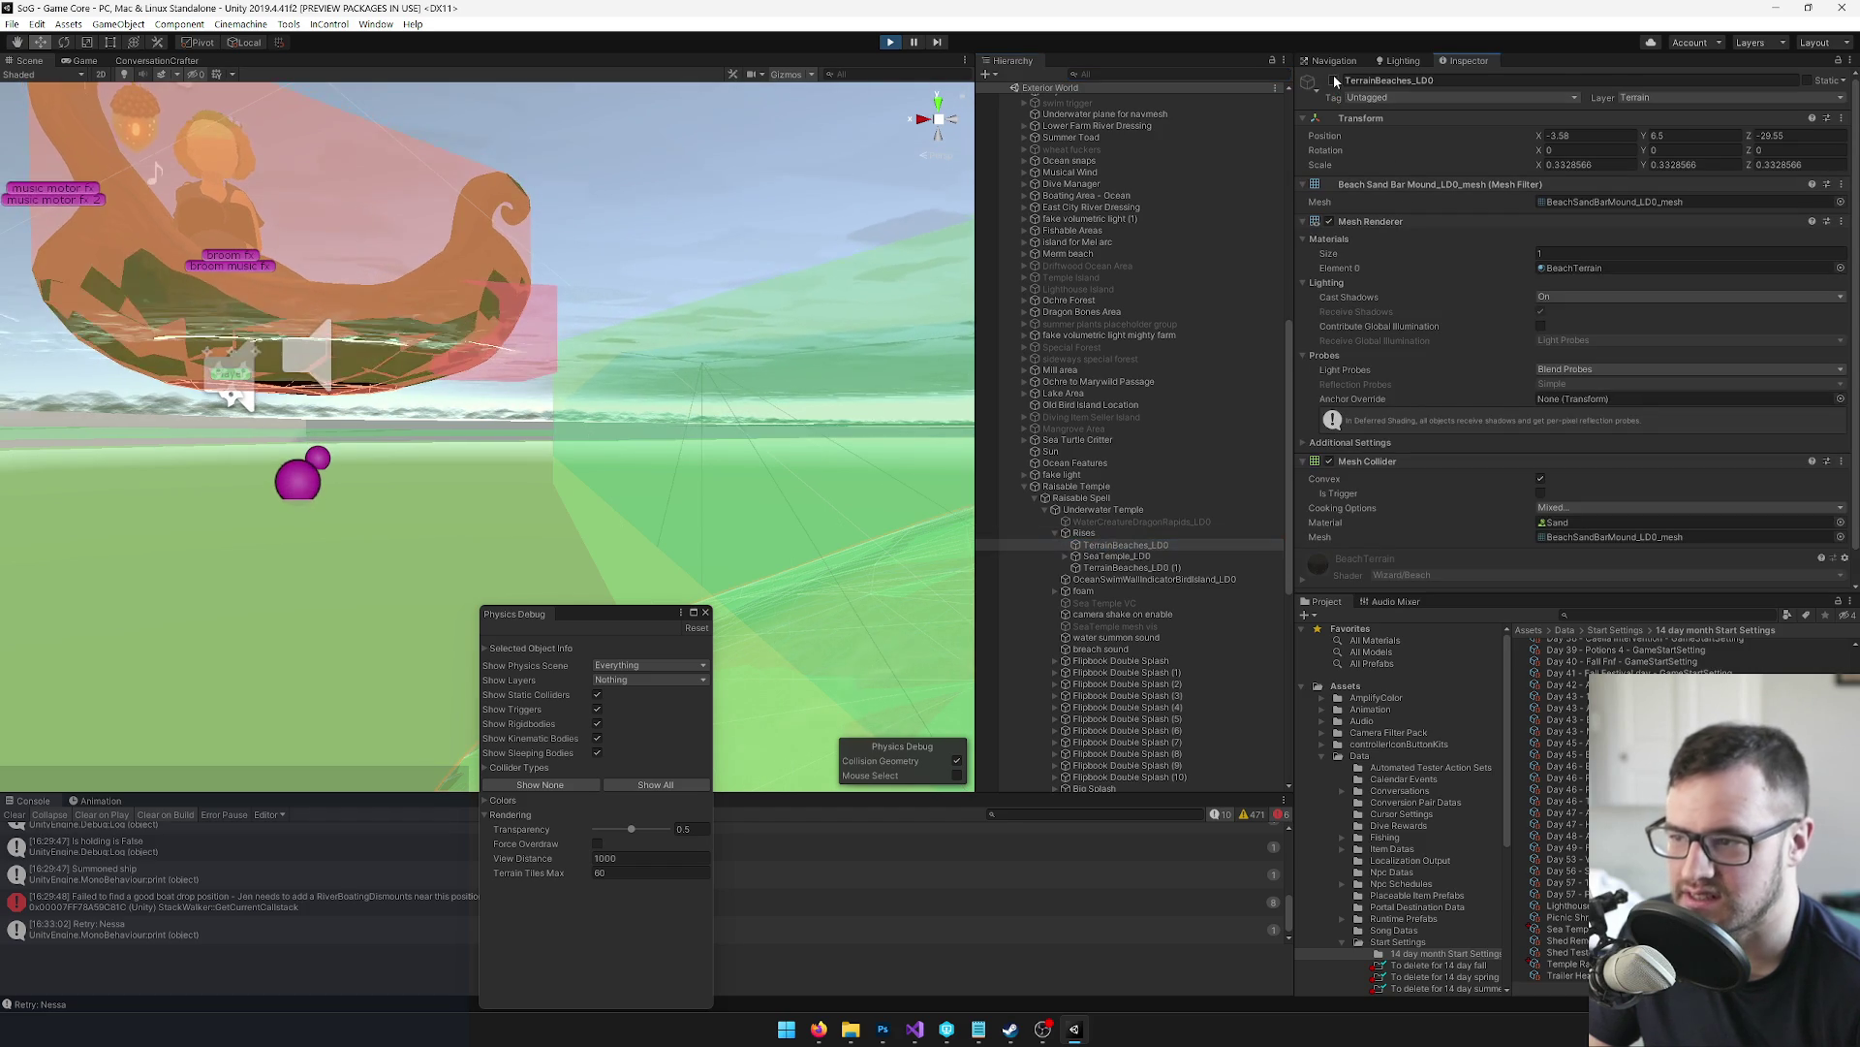
{"action": "left_click", "coordinate": [1357, 117]}
{"action": "left_click", "coordinate": [1134, 546]}
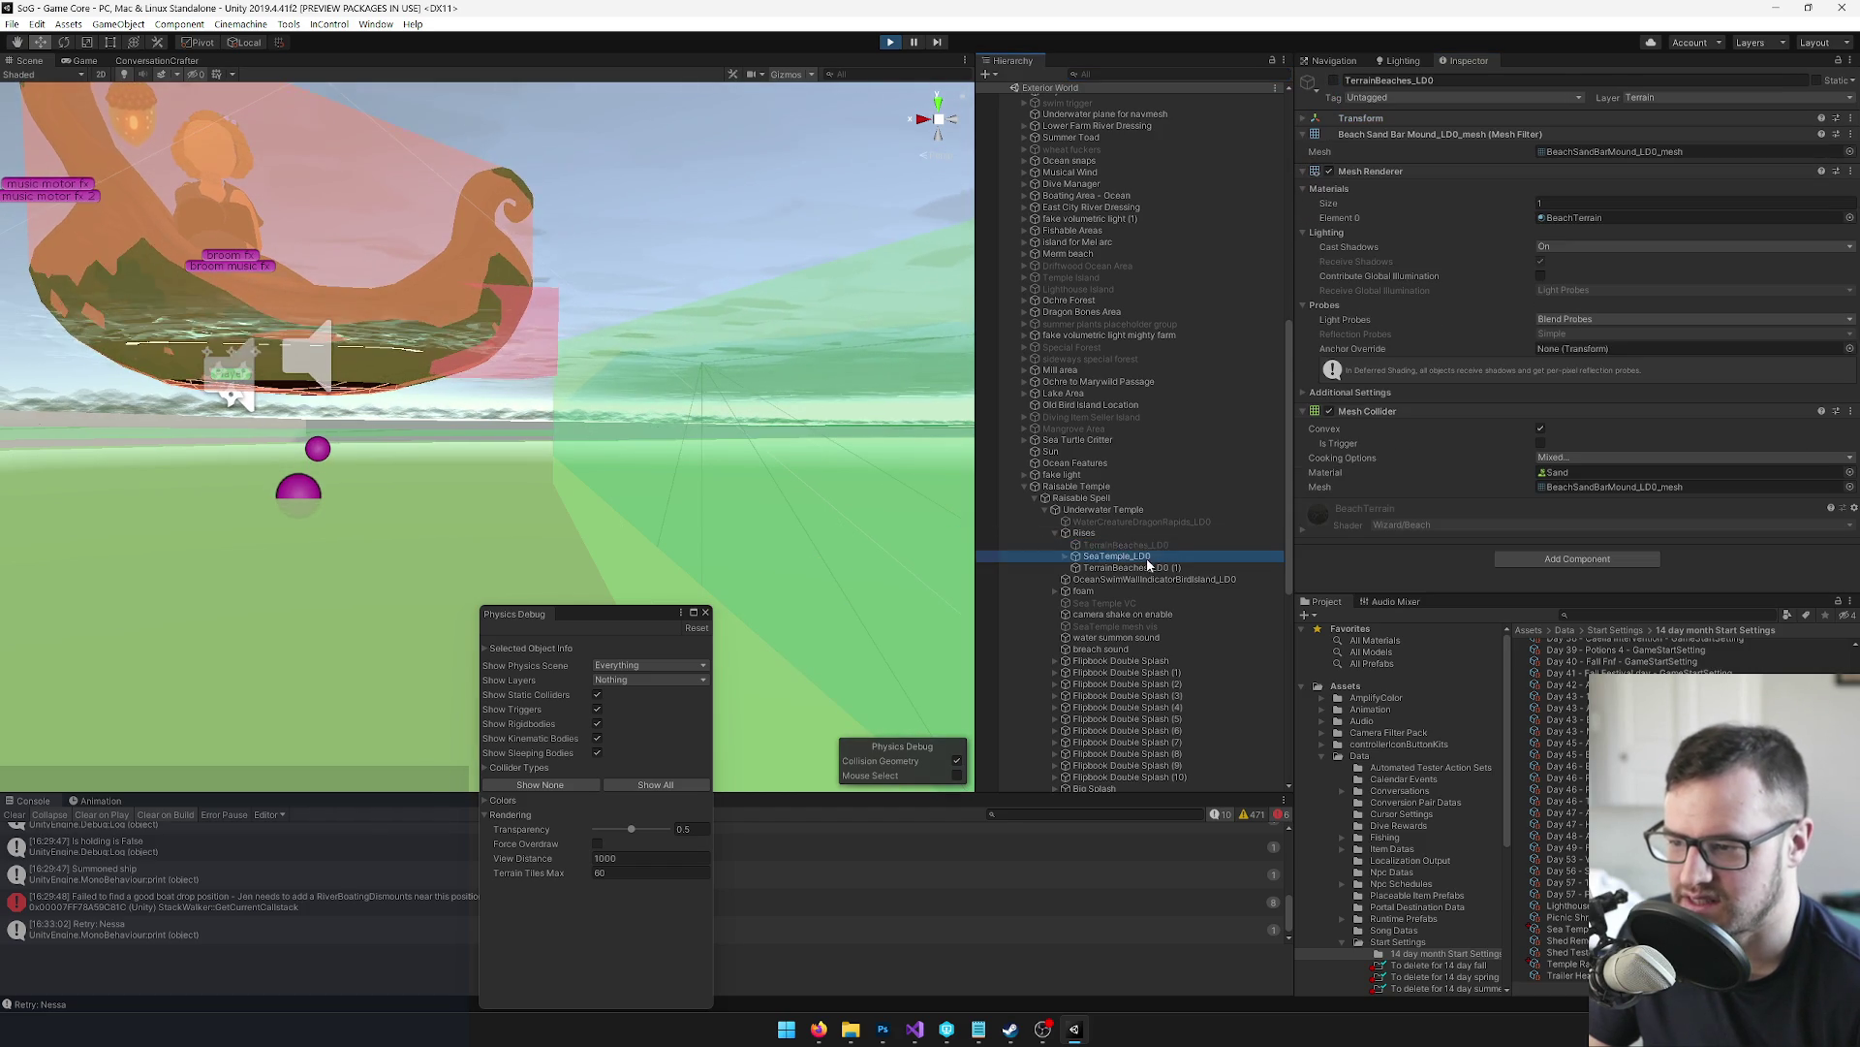
{"action": "left_click", "coordinate": [1336, 80]}
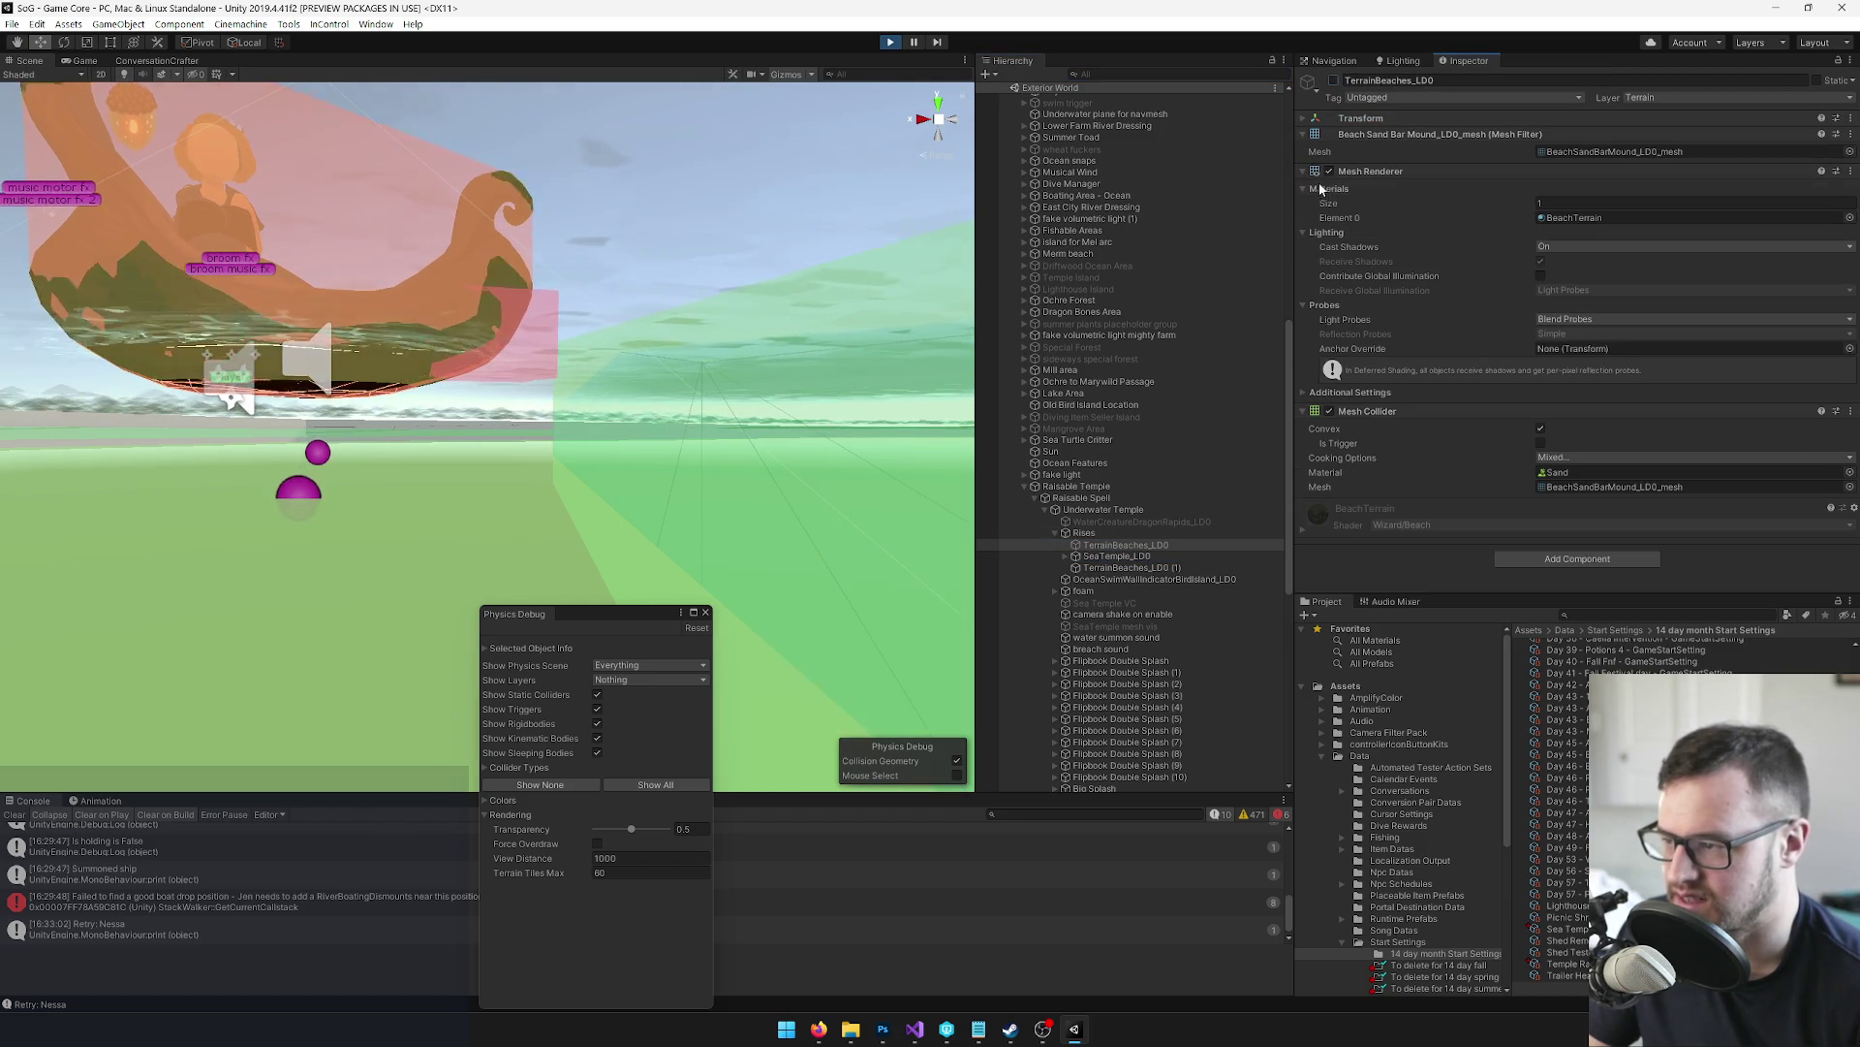
{"action": "left_click", "coordinate": [1130, 568]}
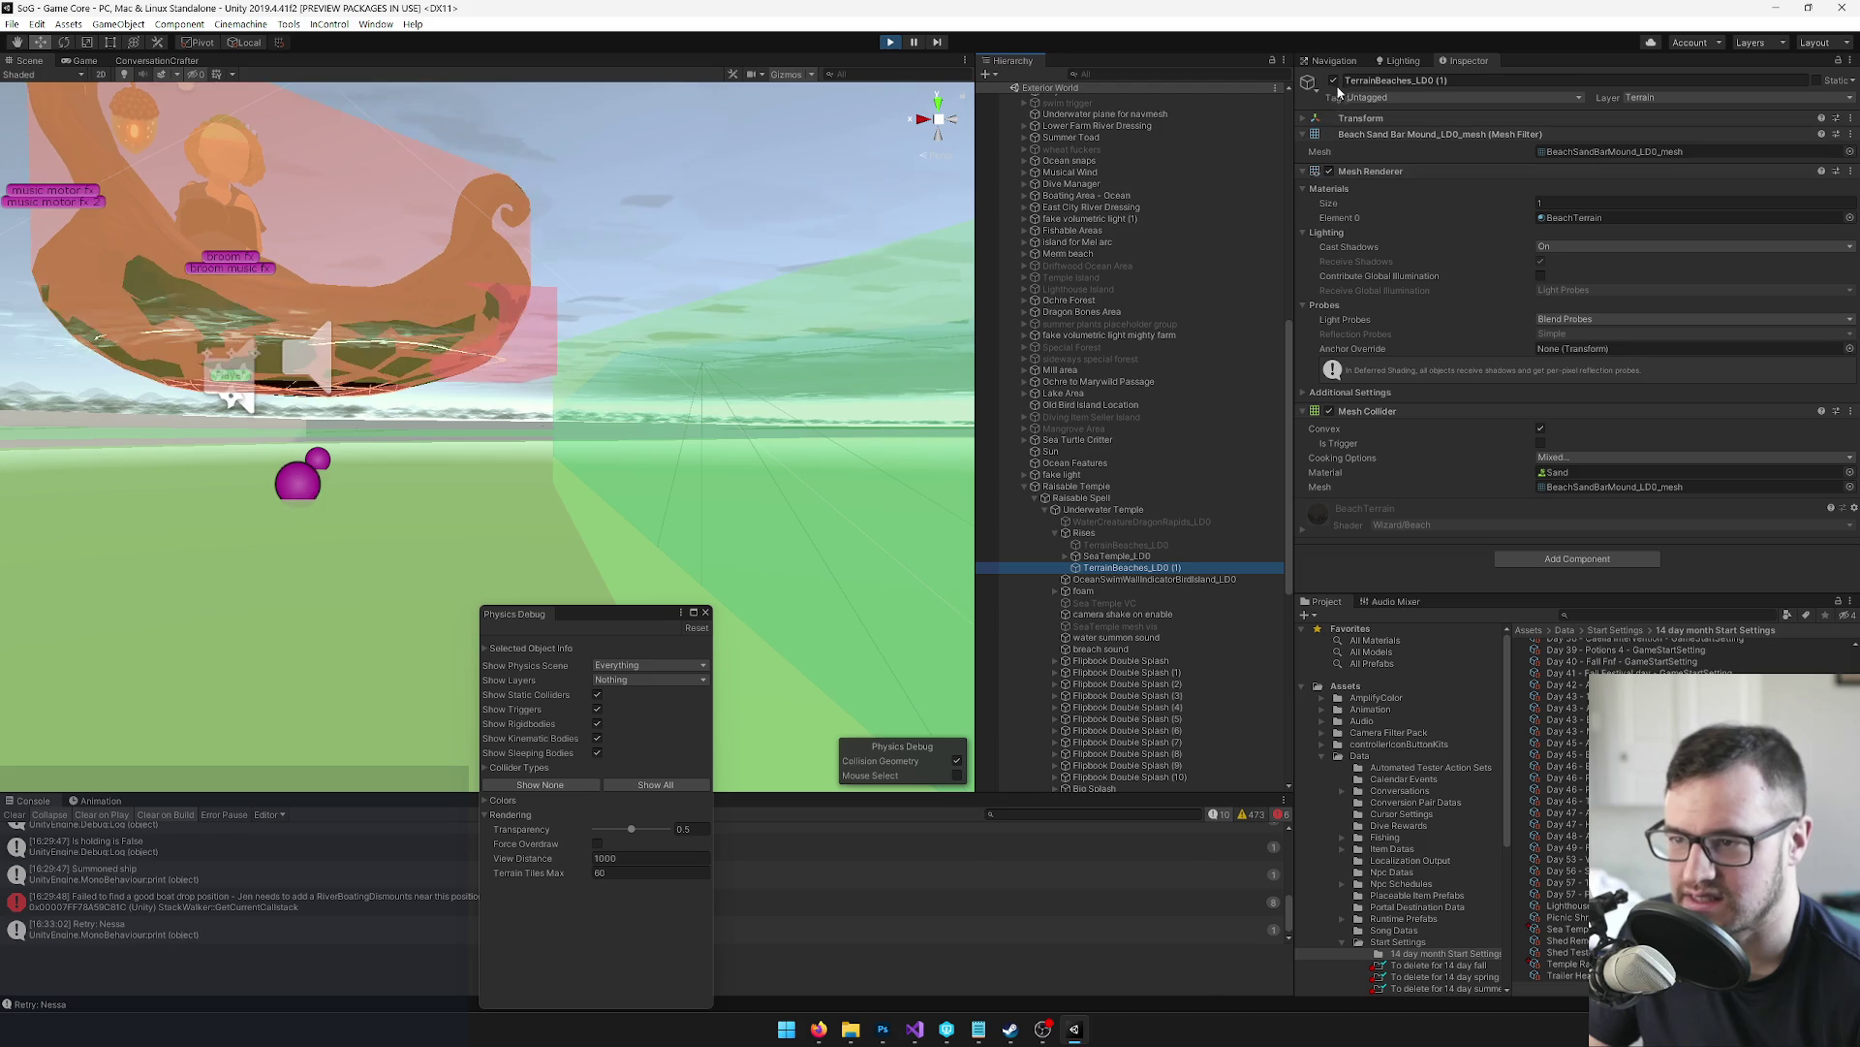
{"action": "left_click", "coordinate": [1087, 533]}
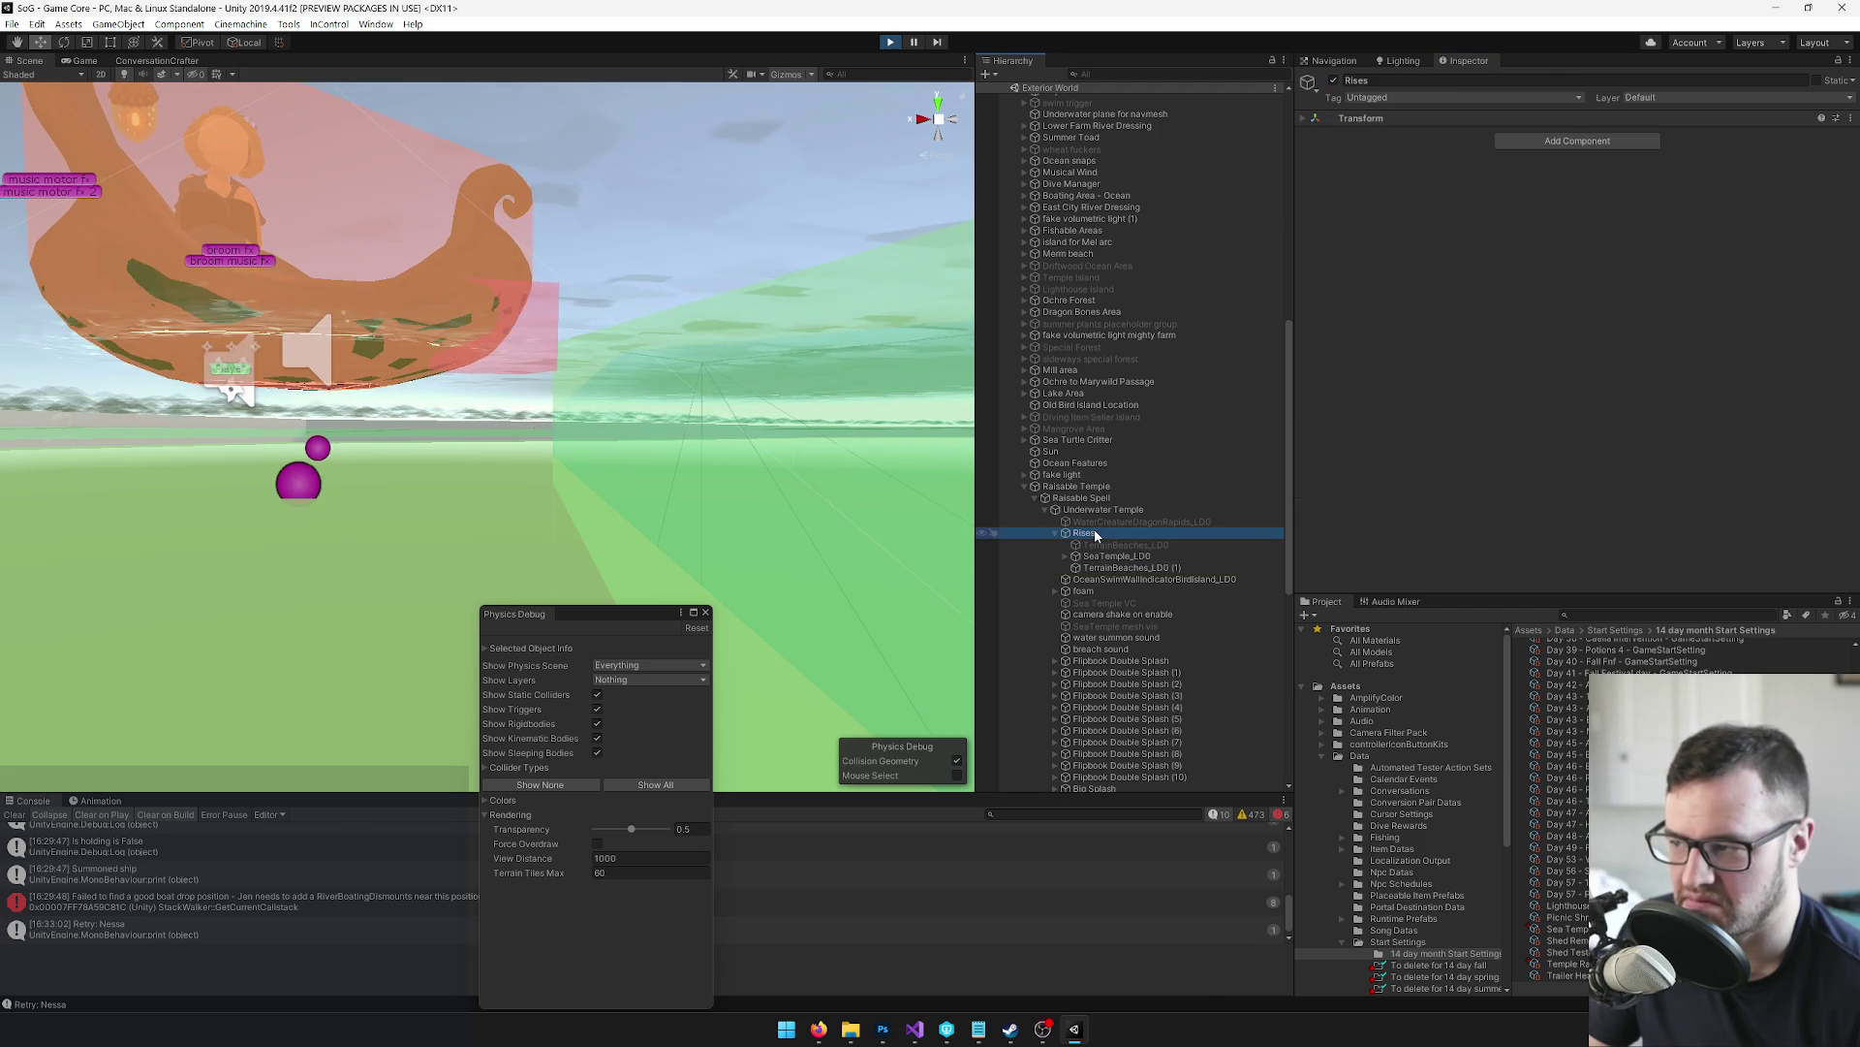
{"action": "left_click", "coordinate": [1335, 81]}
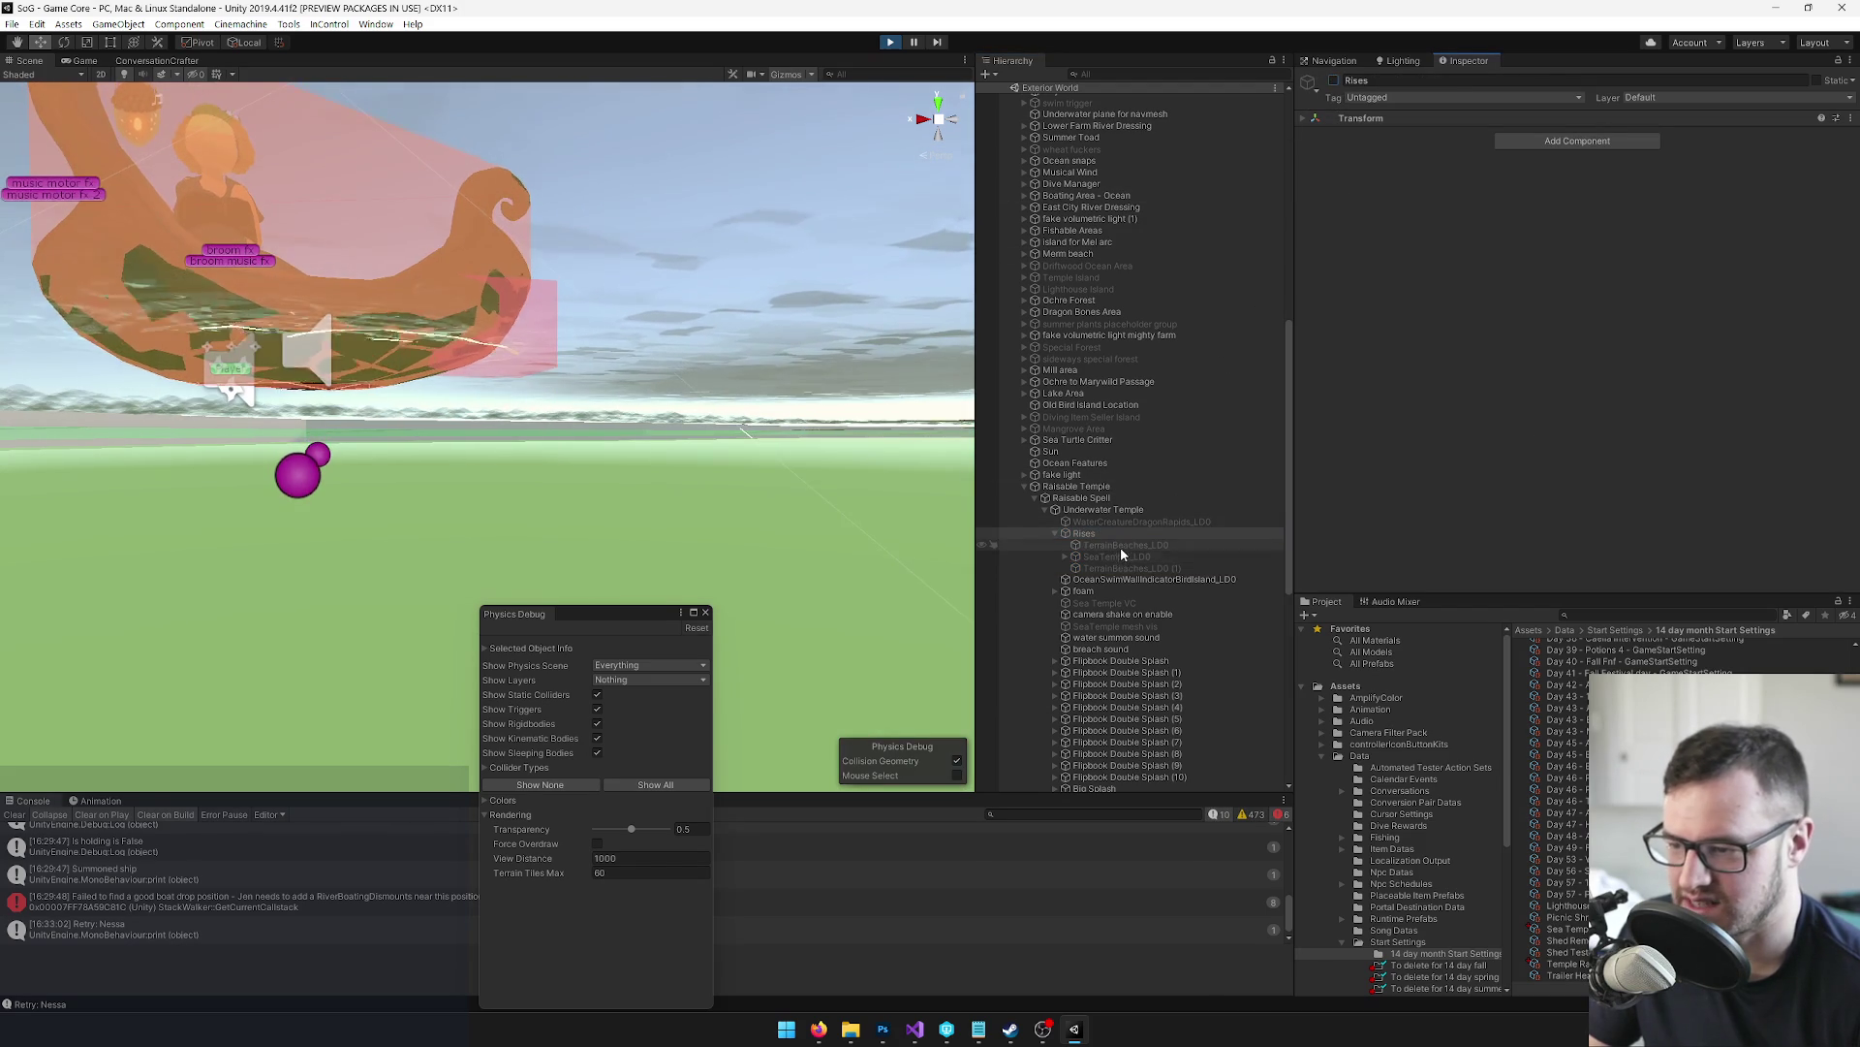
{"action": "left_click", "coordinate": [1334, 79]}
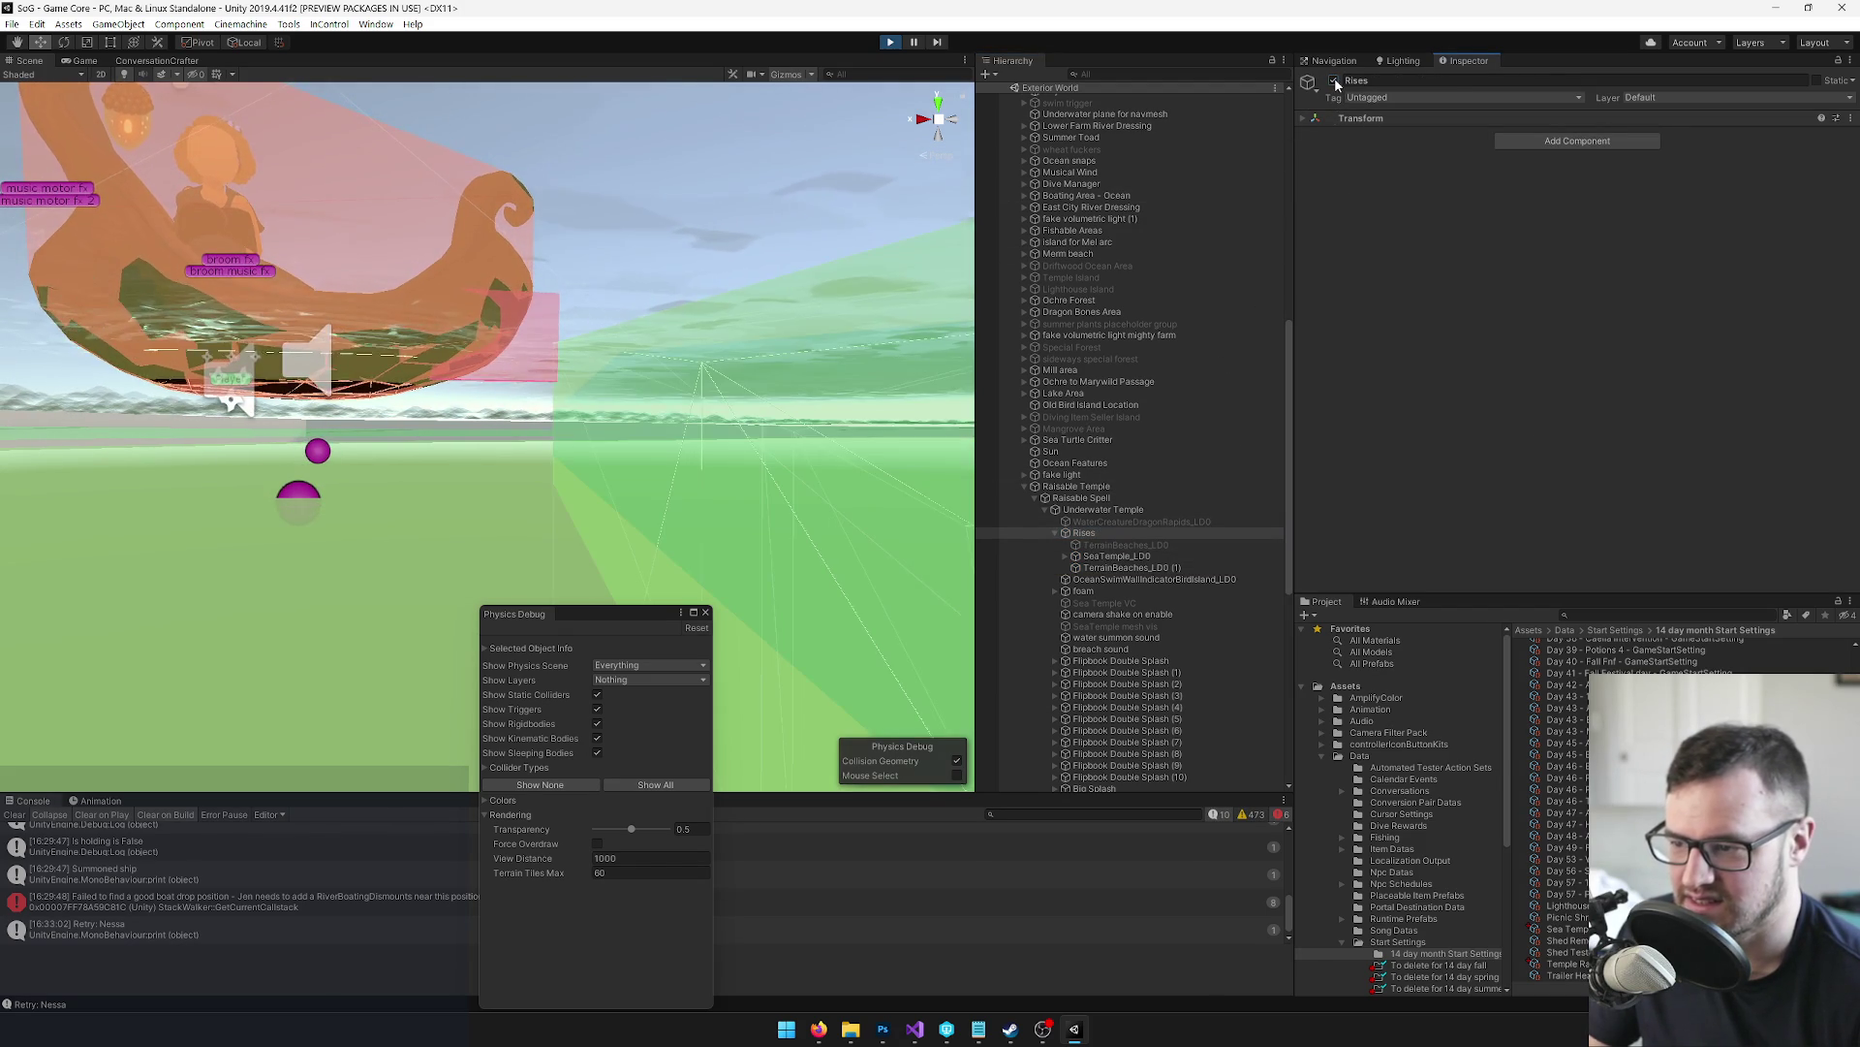
{"action": "left_click", "coordinate": [1134, 534]}
{"action": "left_click", "coordinate": [1115, 555]}
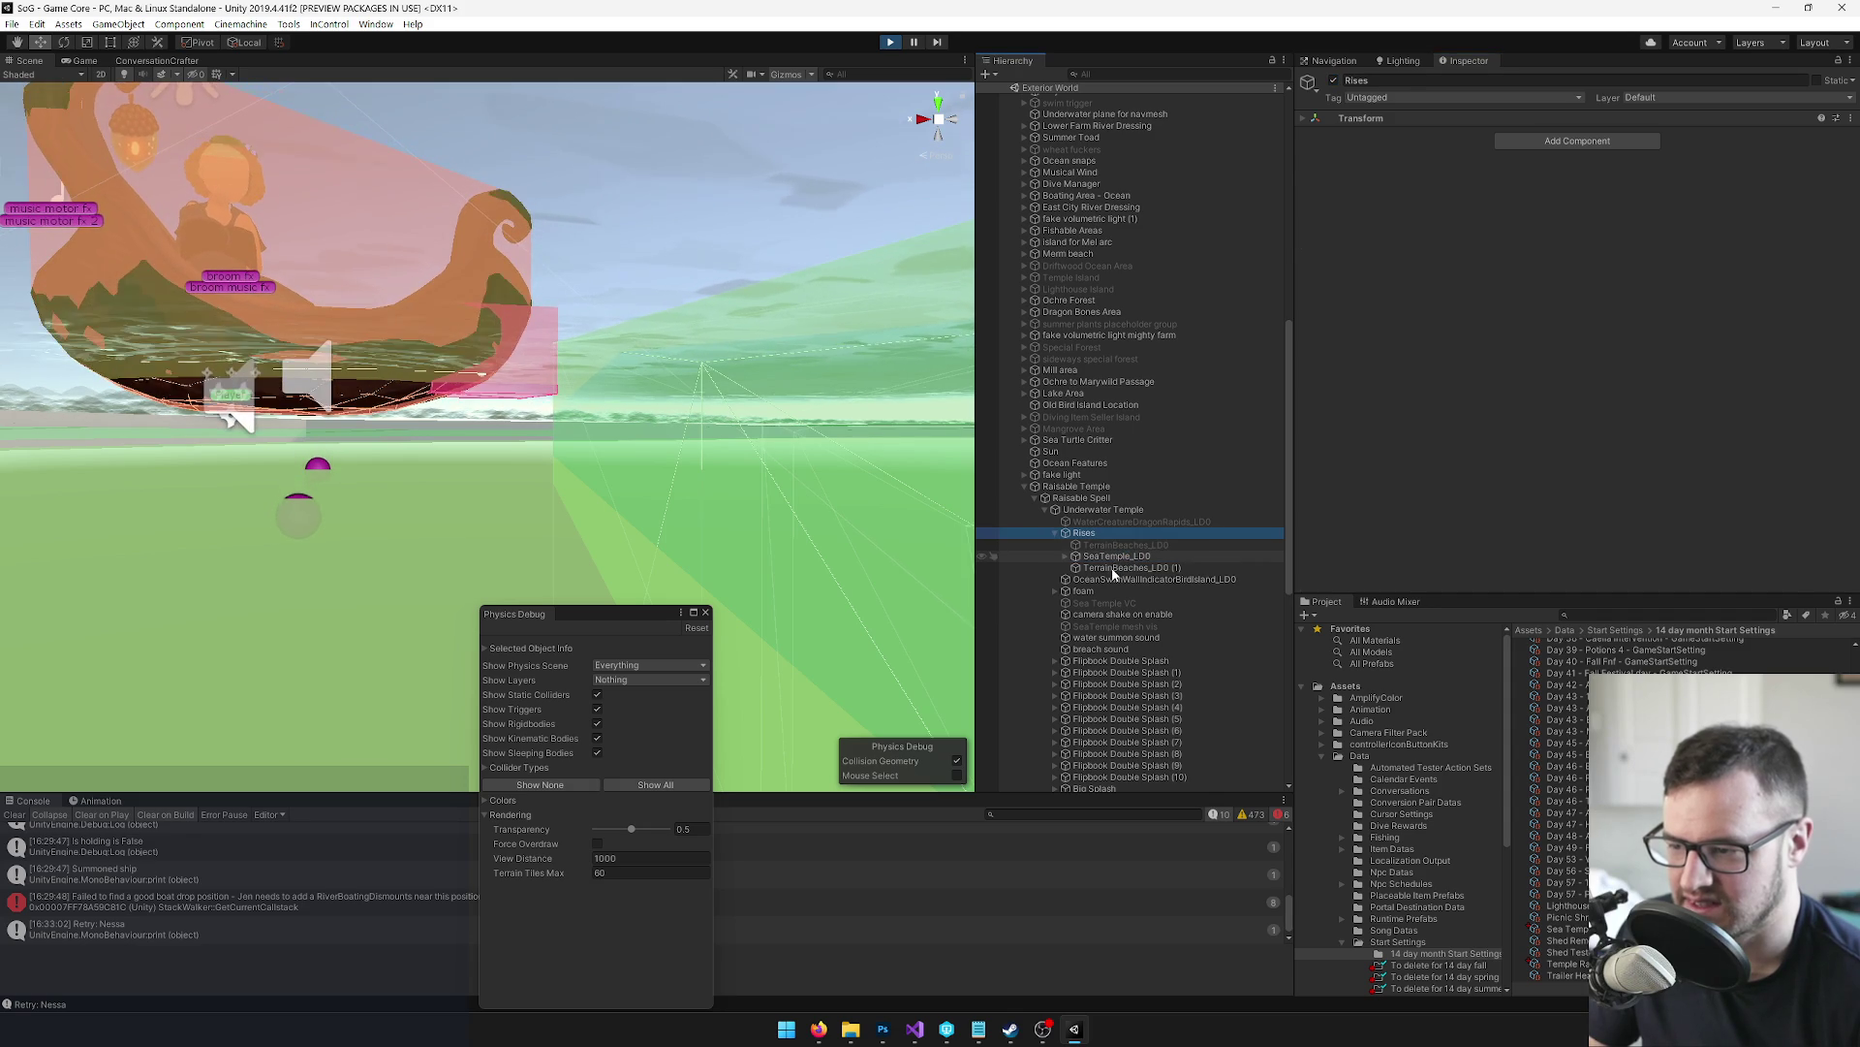
{"action": "left_click", "coordinate": [1124, 568], "text": "shift"}
{"action": "left_click", "coordinate": [1335, 79]}
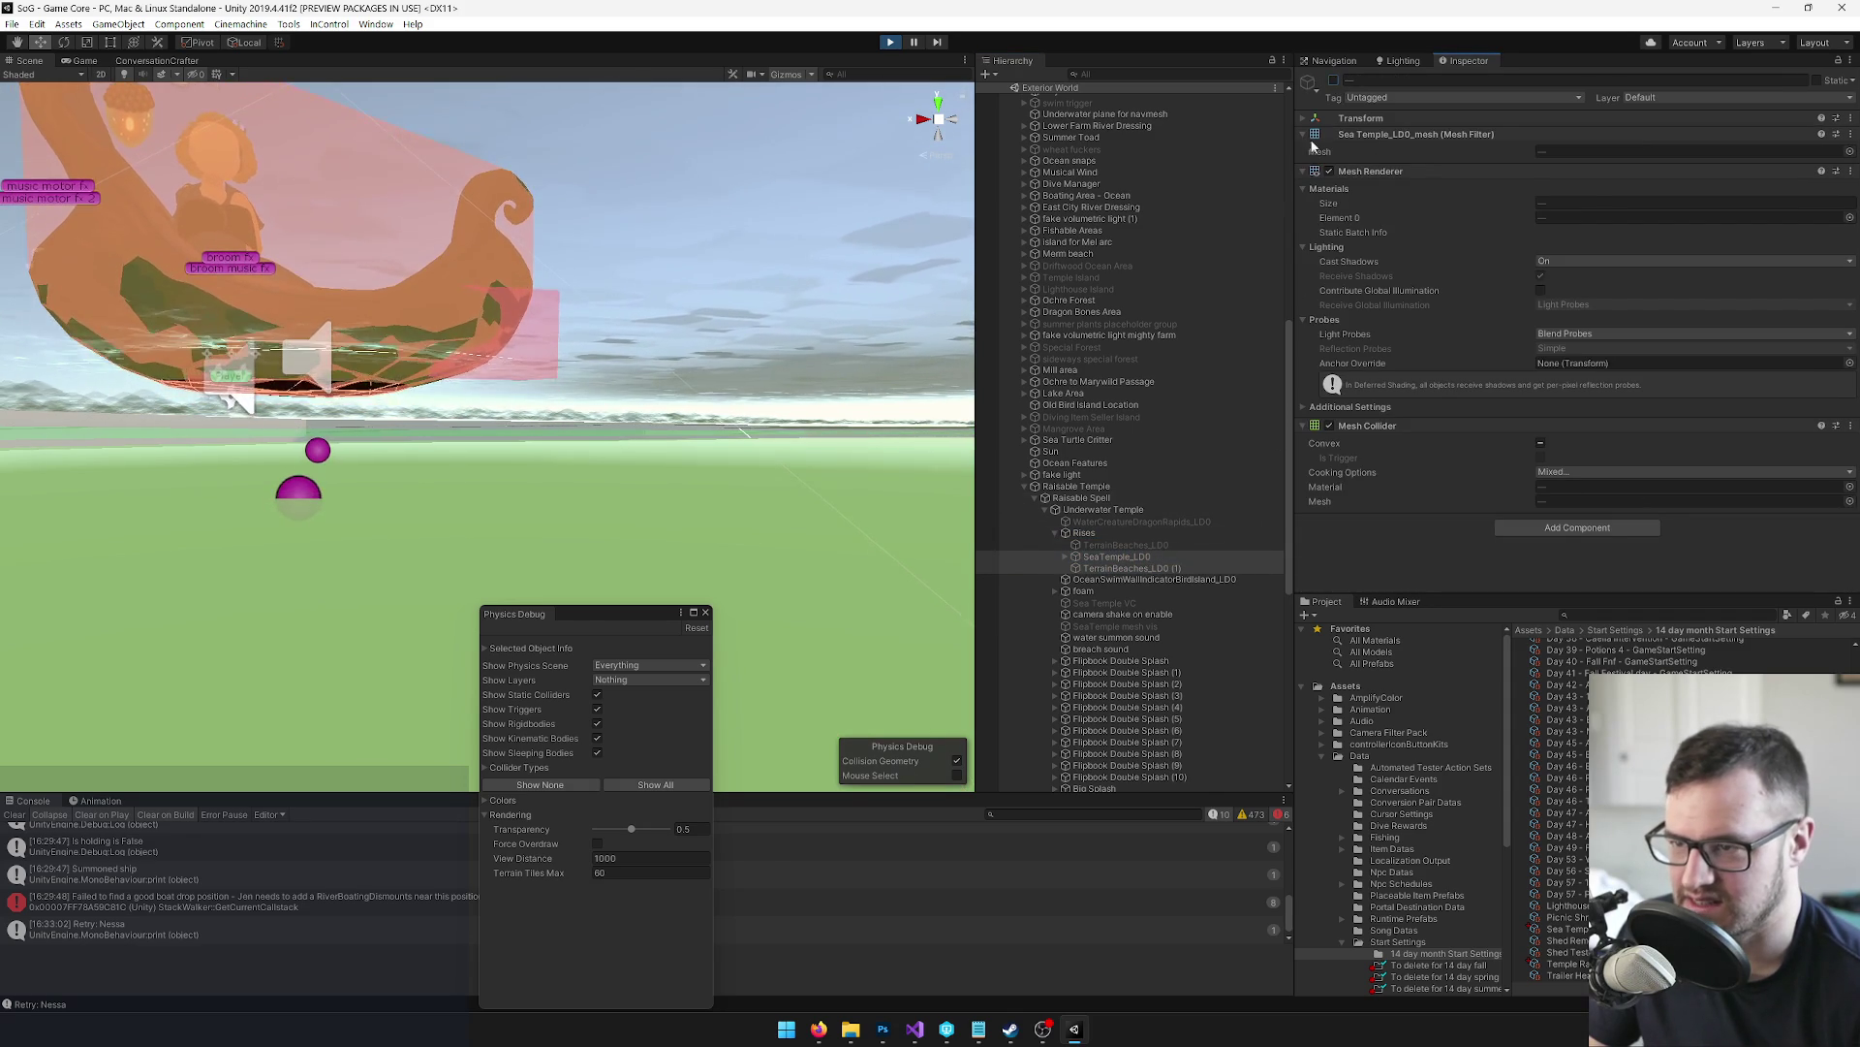
{"action": "left_click", "coordinate": [1335, 82]}
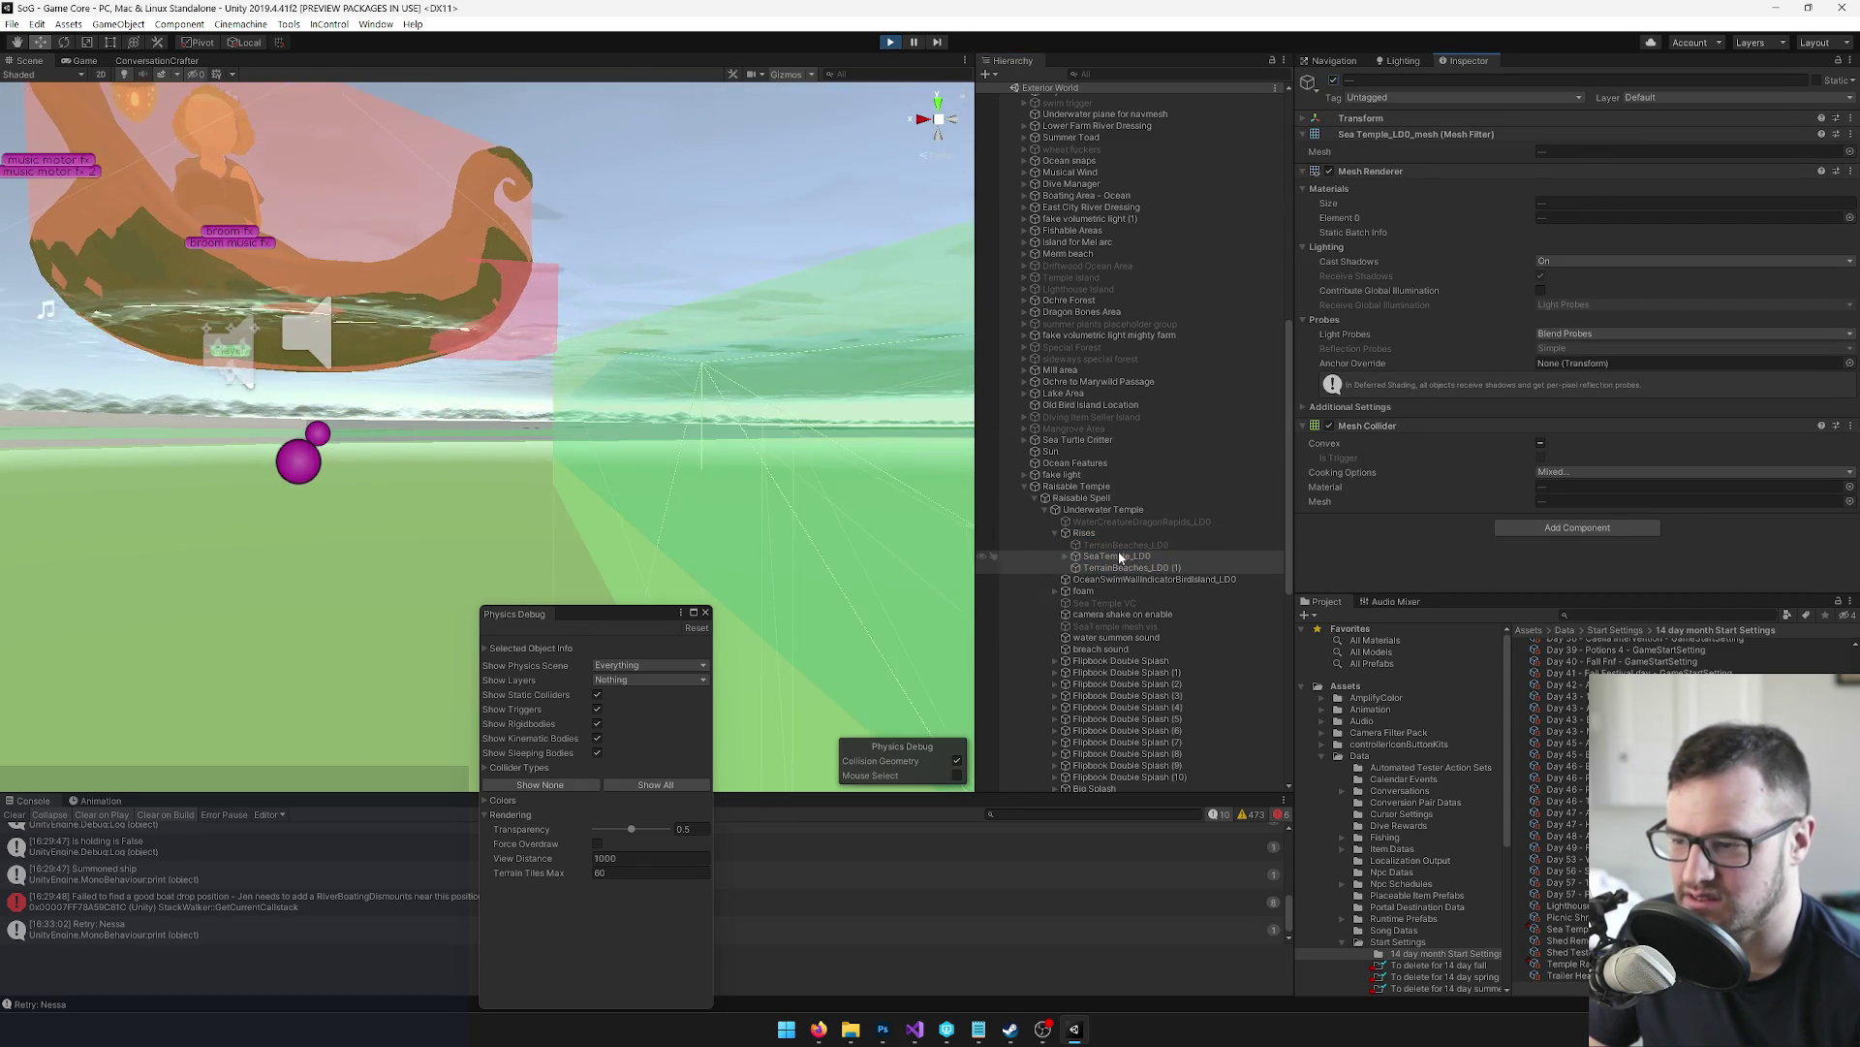
{"action": "left_click", "coordinate": [1117, 557]}
{"action": "left_click", "coordinate": [1334, 82]}
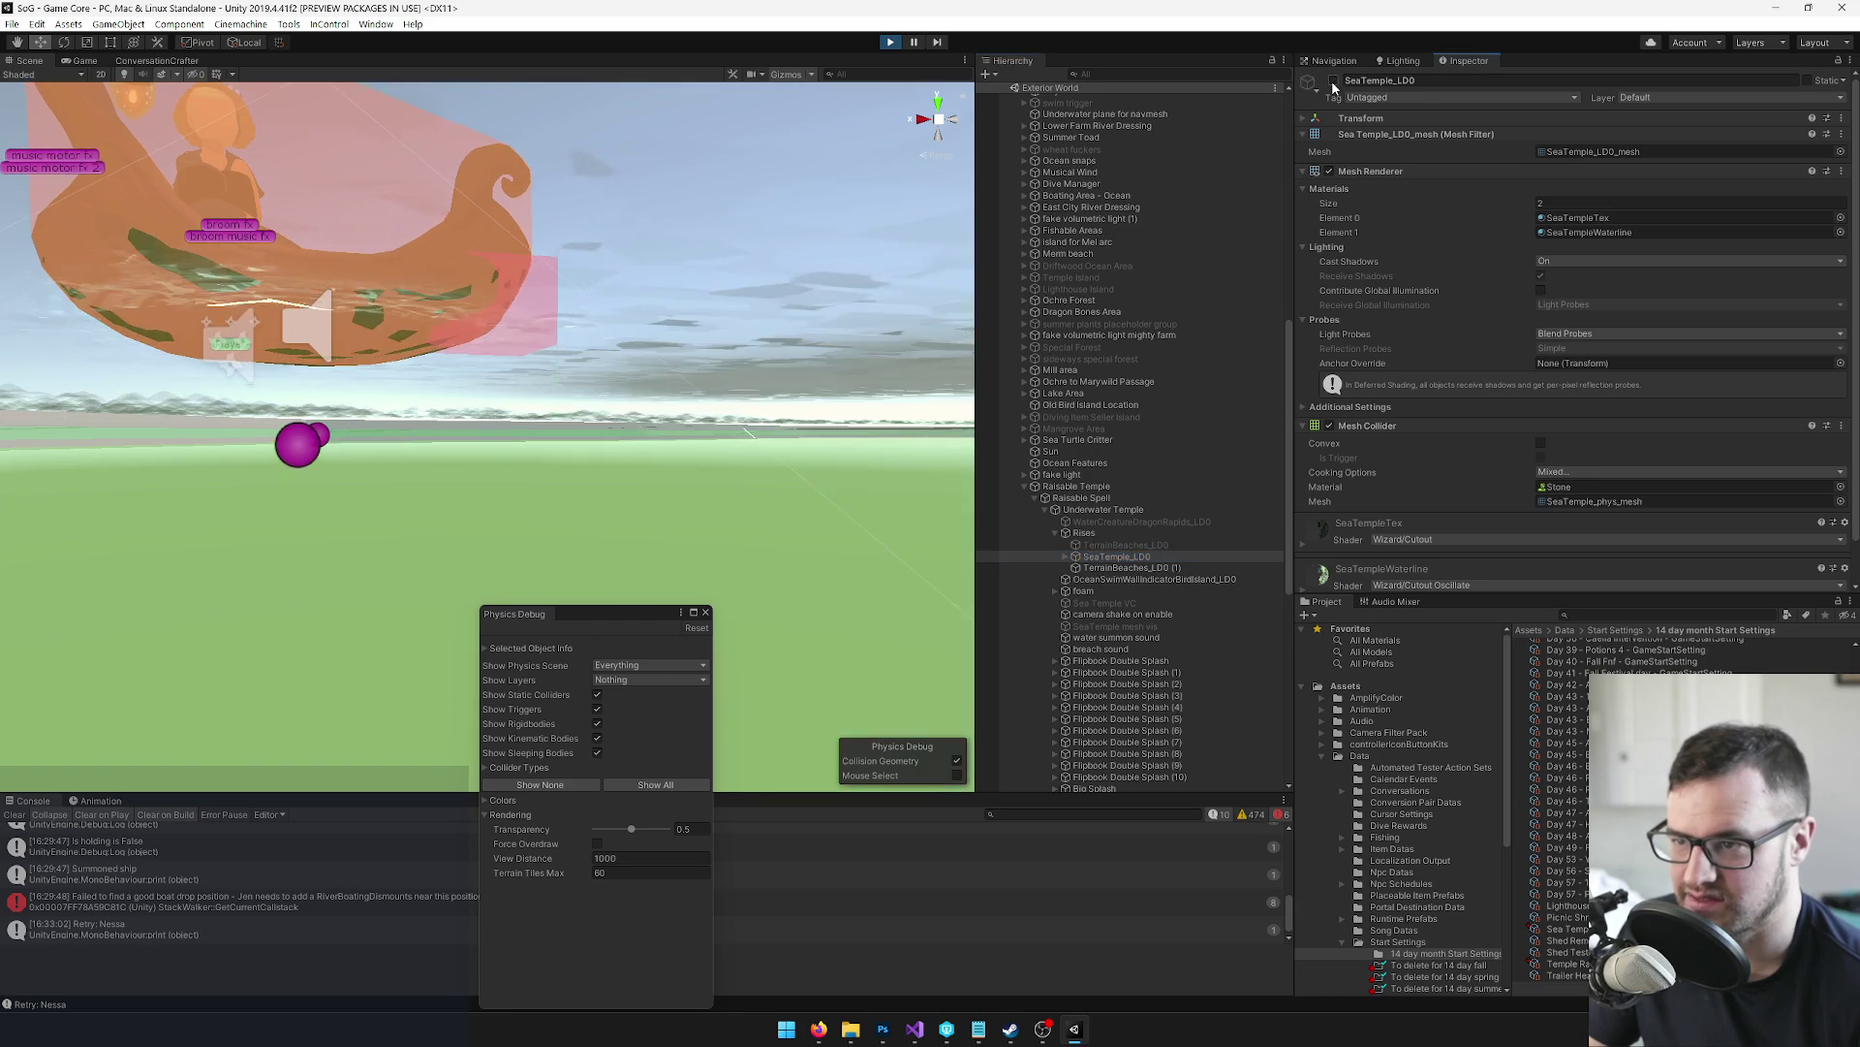
{"action": "left_click", "coordinate": [1334, 81]}
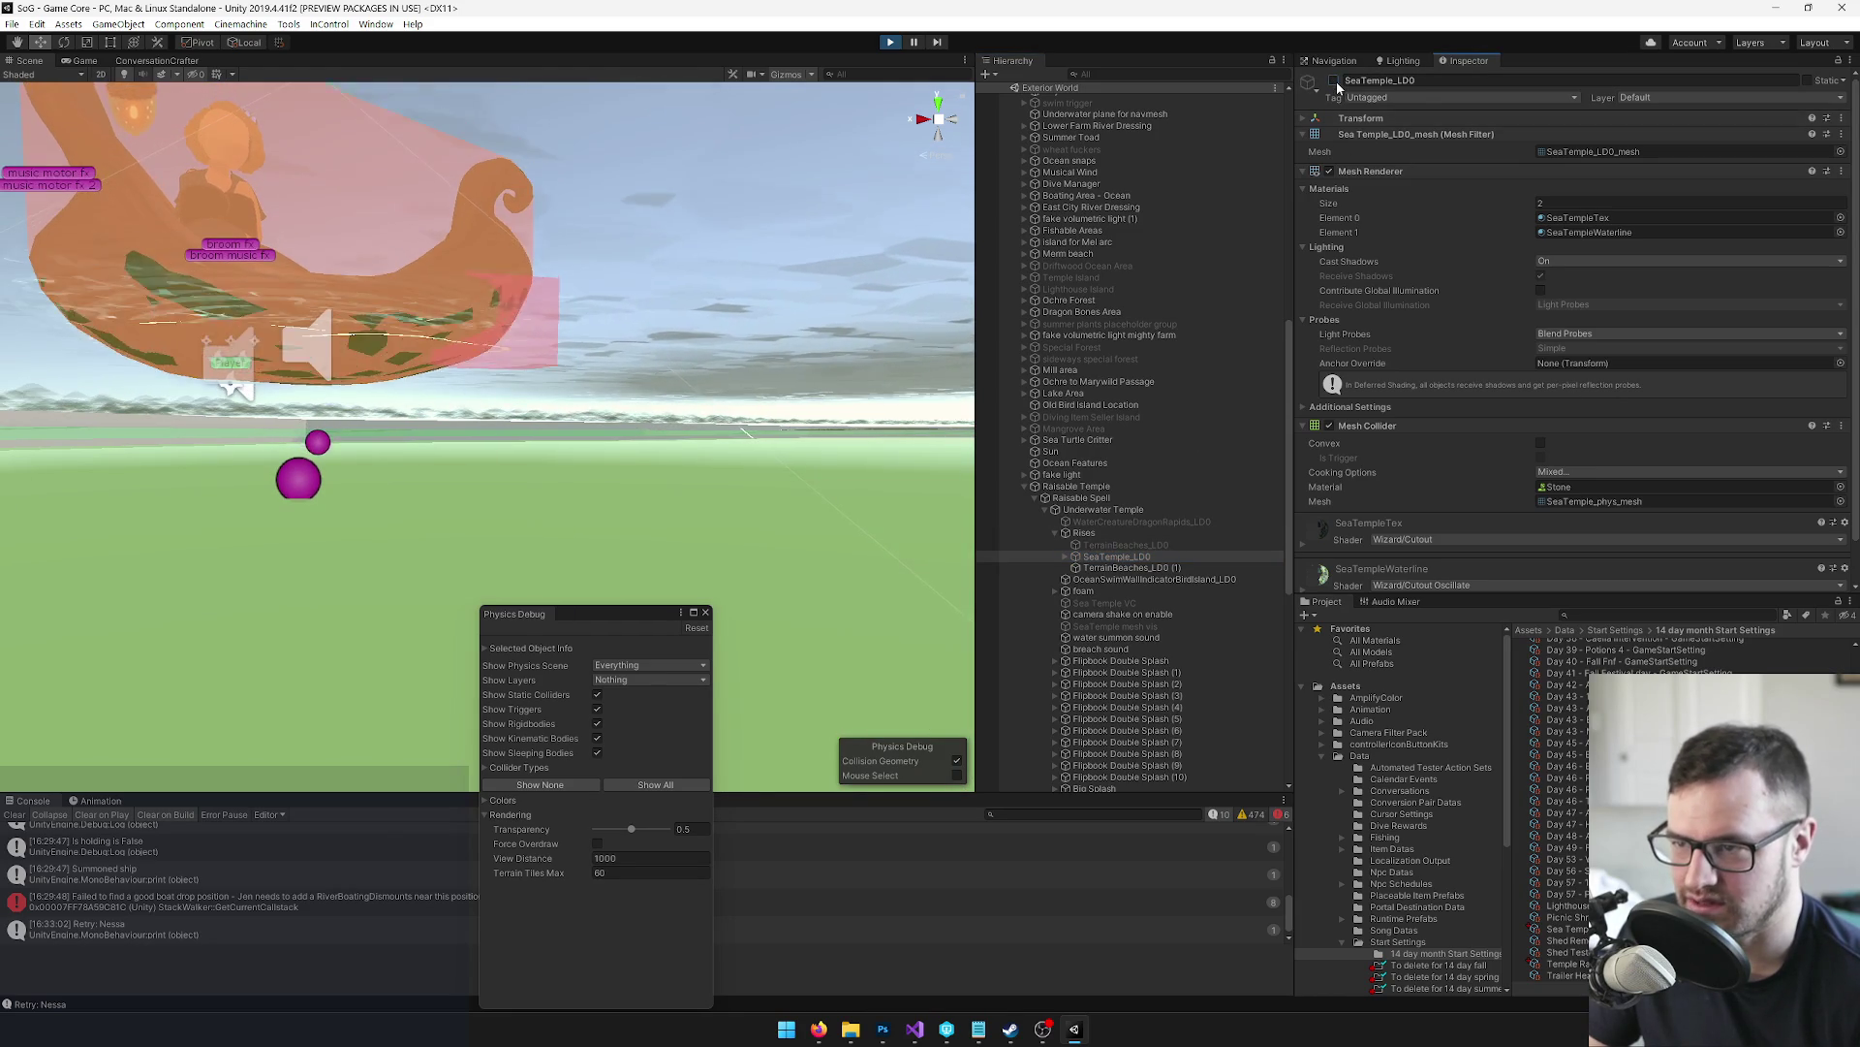
{"action": "left_click", "coordinate": [1090, 555]}
{"action": "key", "text": "Right"}
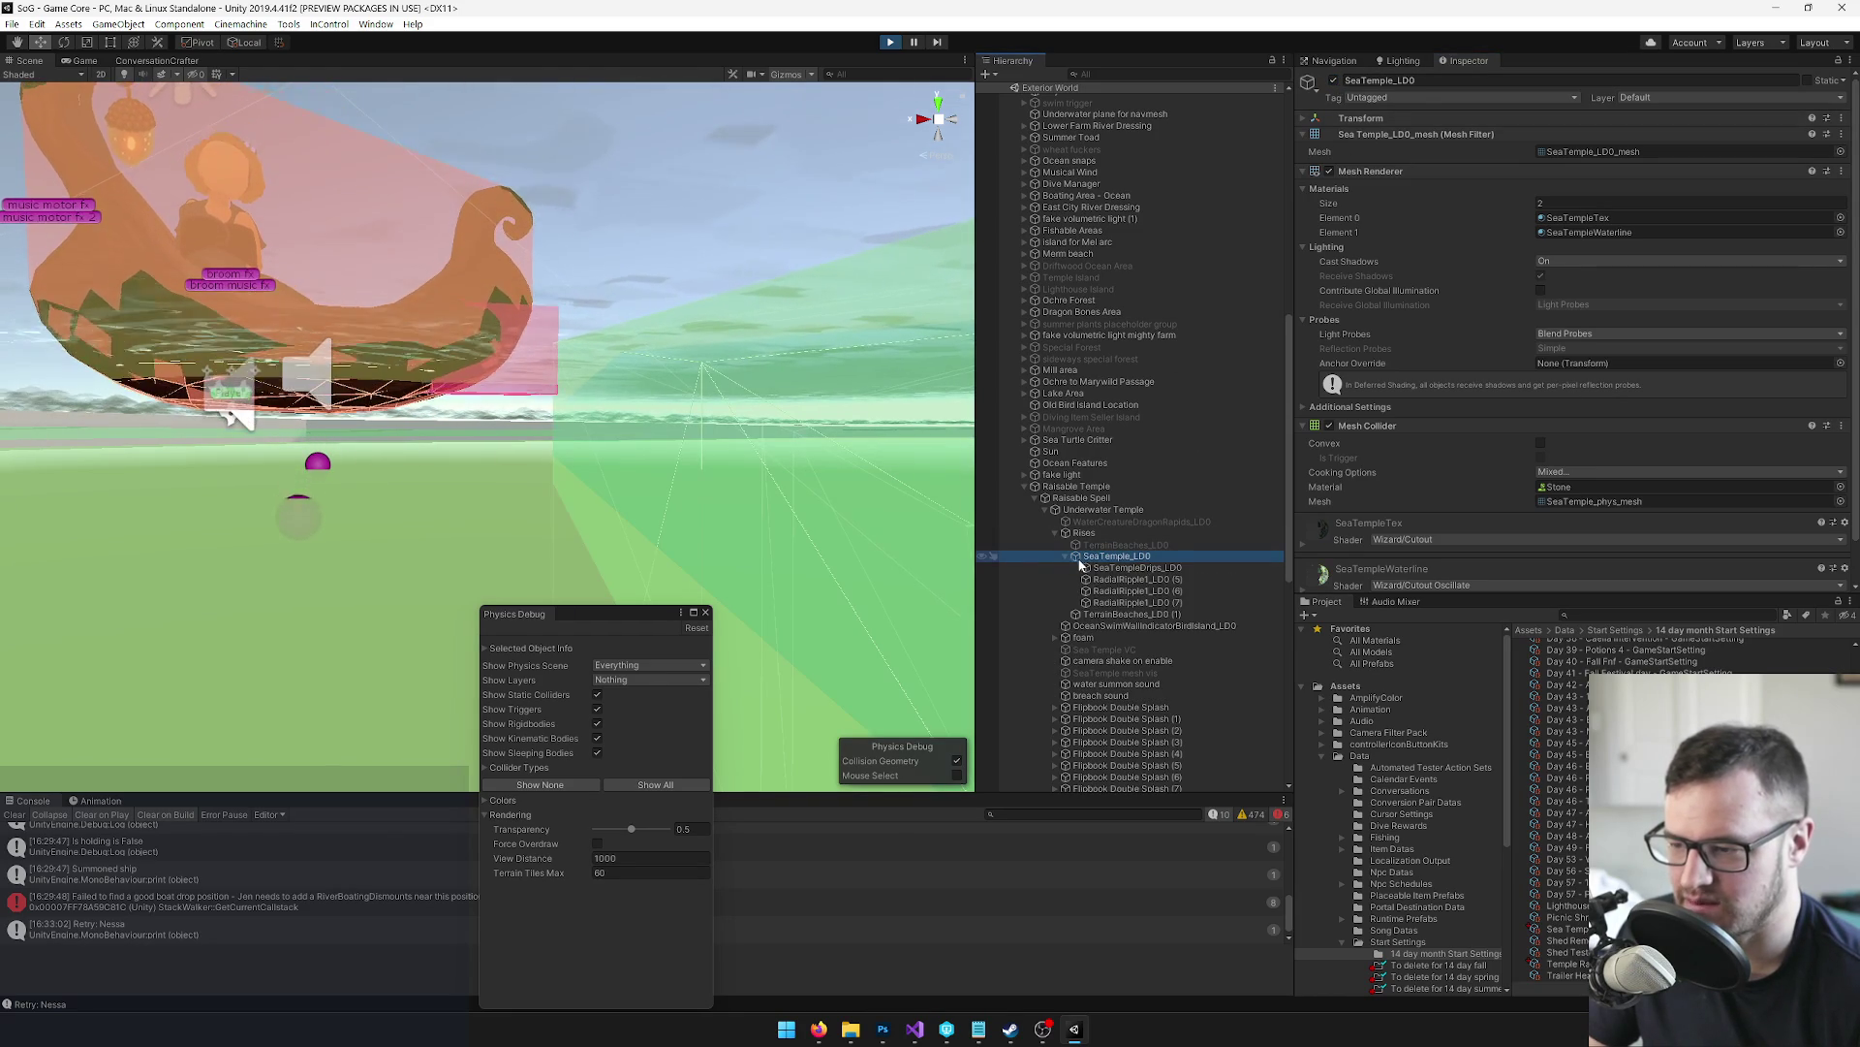
{"action": "left_click", "coordinate": [1091, 568]}
{"action": "left_click", "coordinate": [1095, 579]}
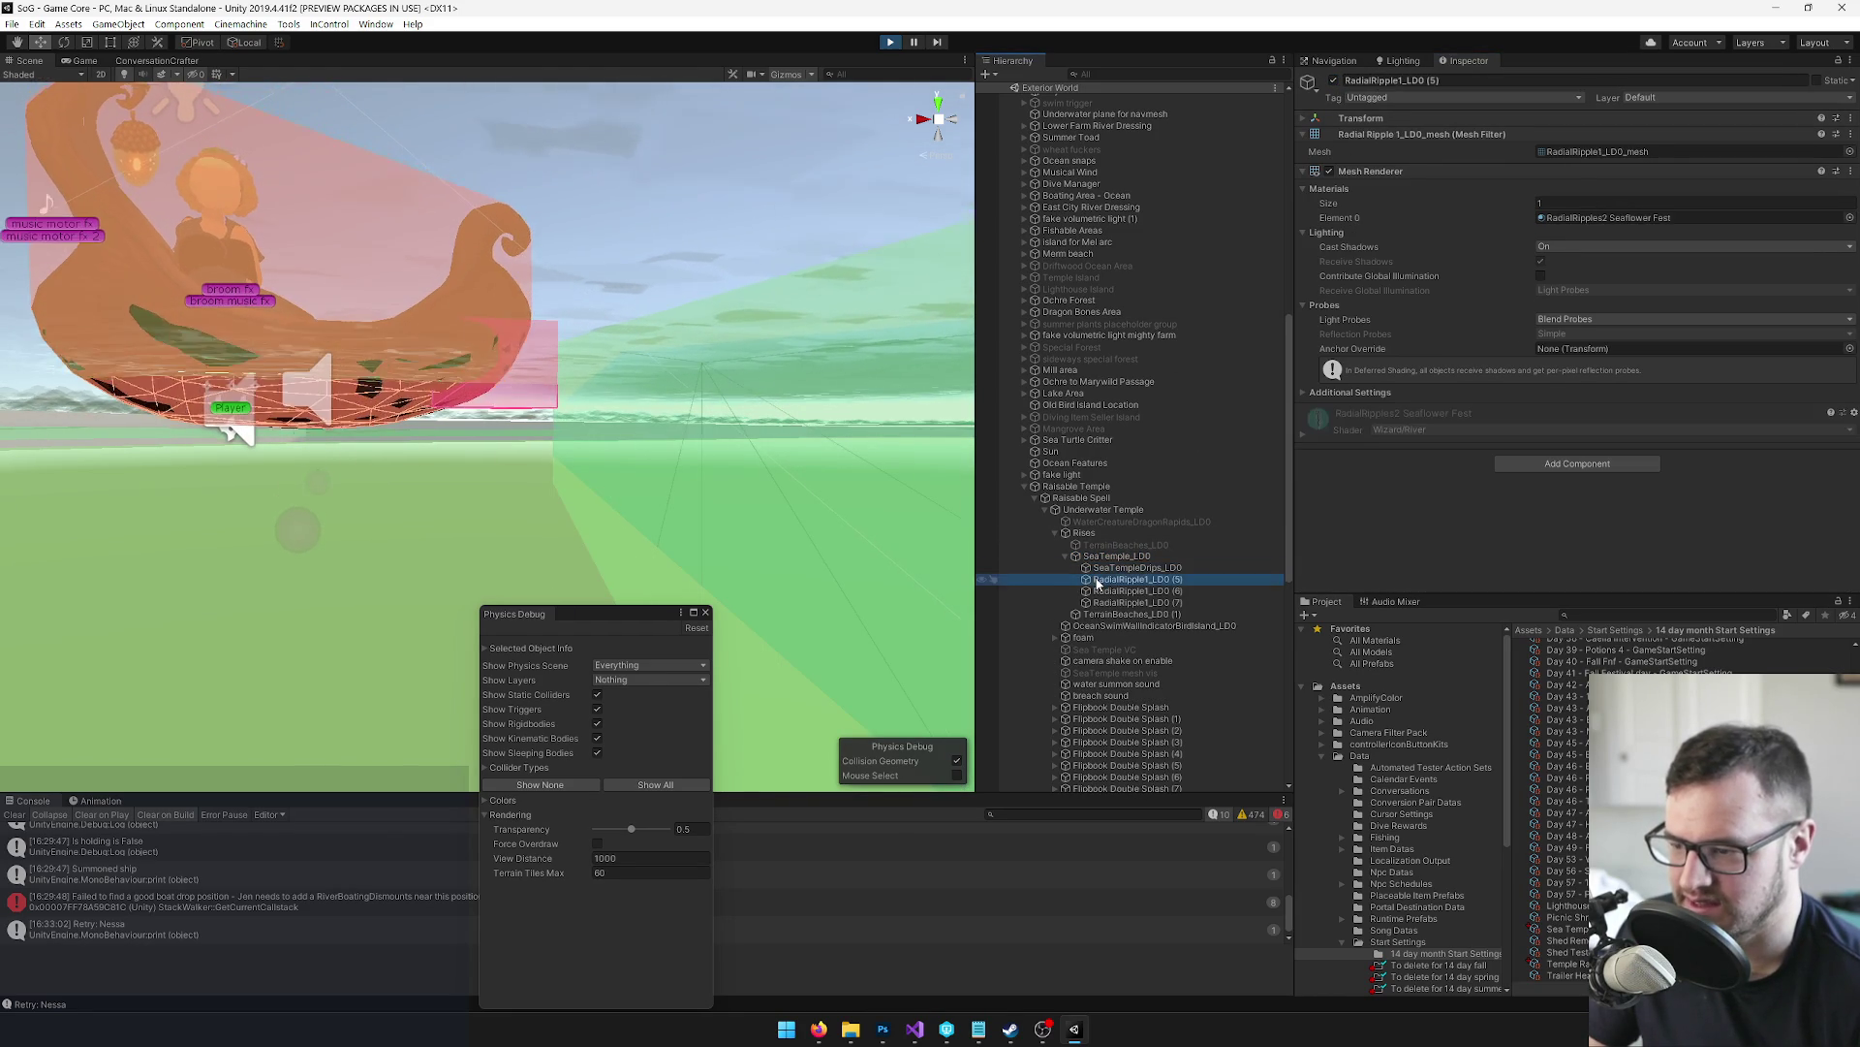
{"action": "left_click", "coordinate": [1099, 591]}
{"action": "left_click", "coordinate": [1099, 602]}
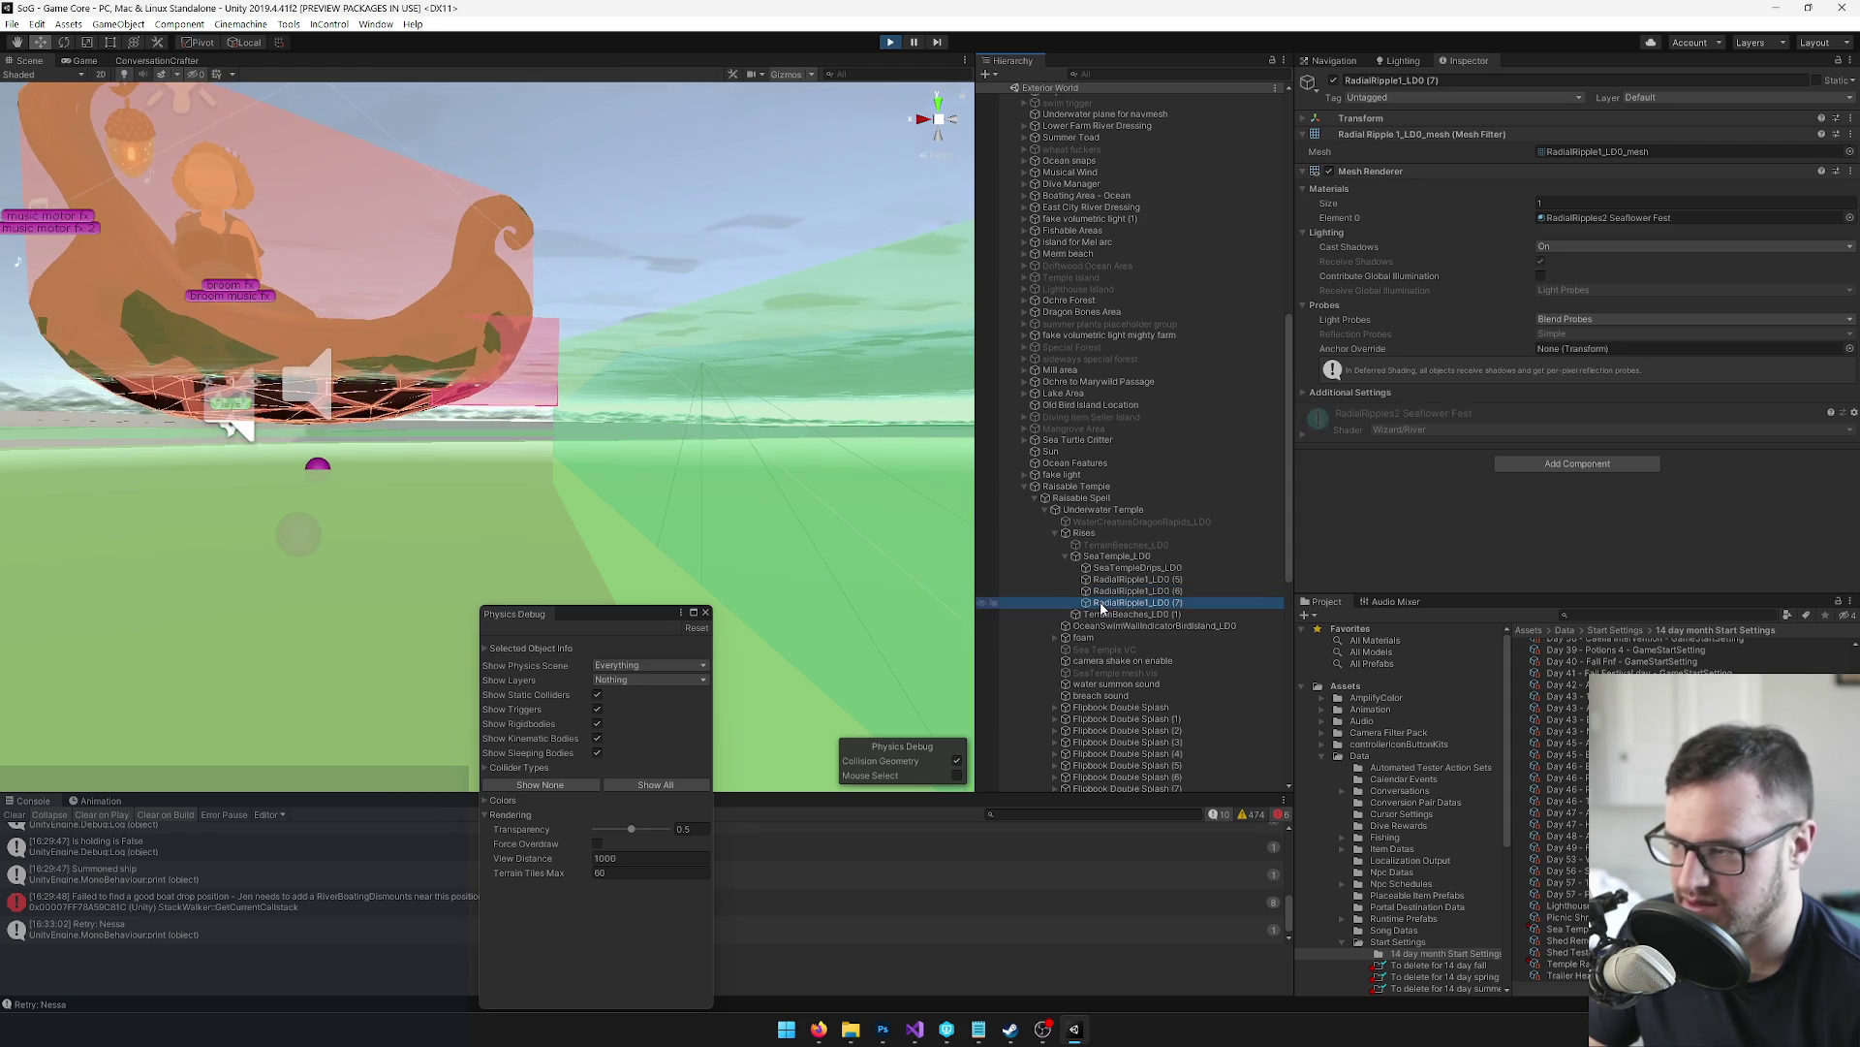
{"action": "left_click", "coordinate": [1113, 559]}
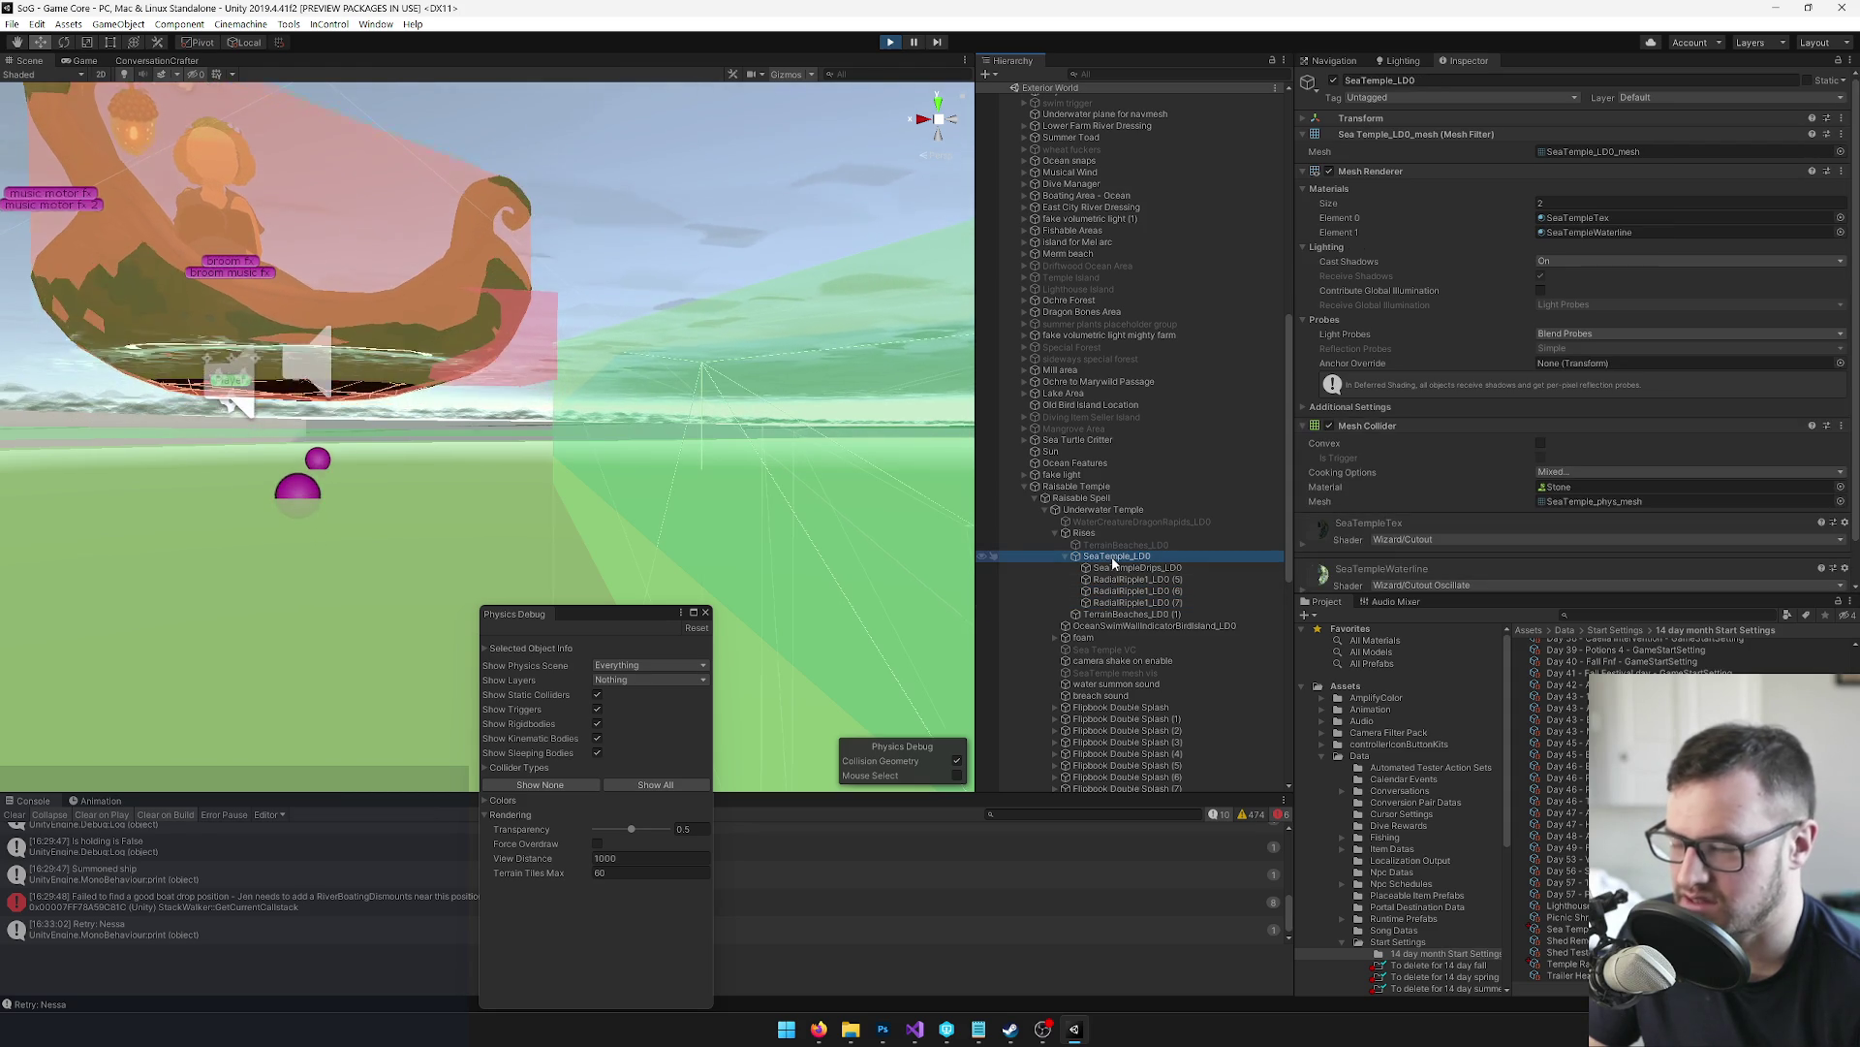
{"action": "left_click", "coordinate": [1330, 427]}
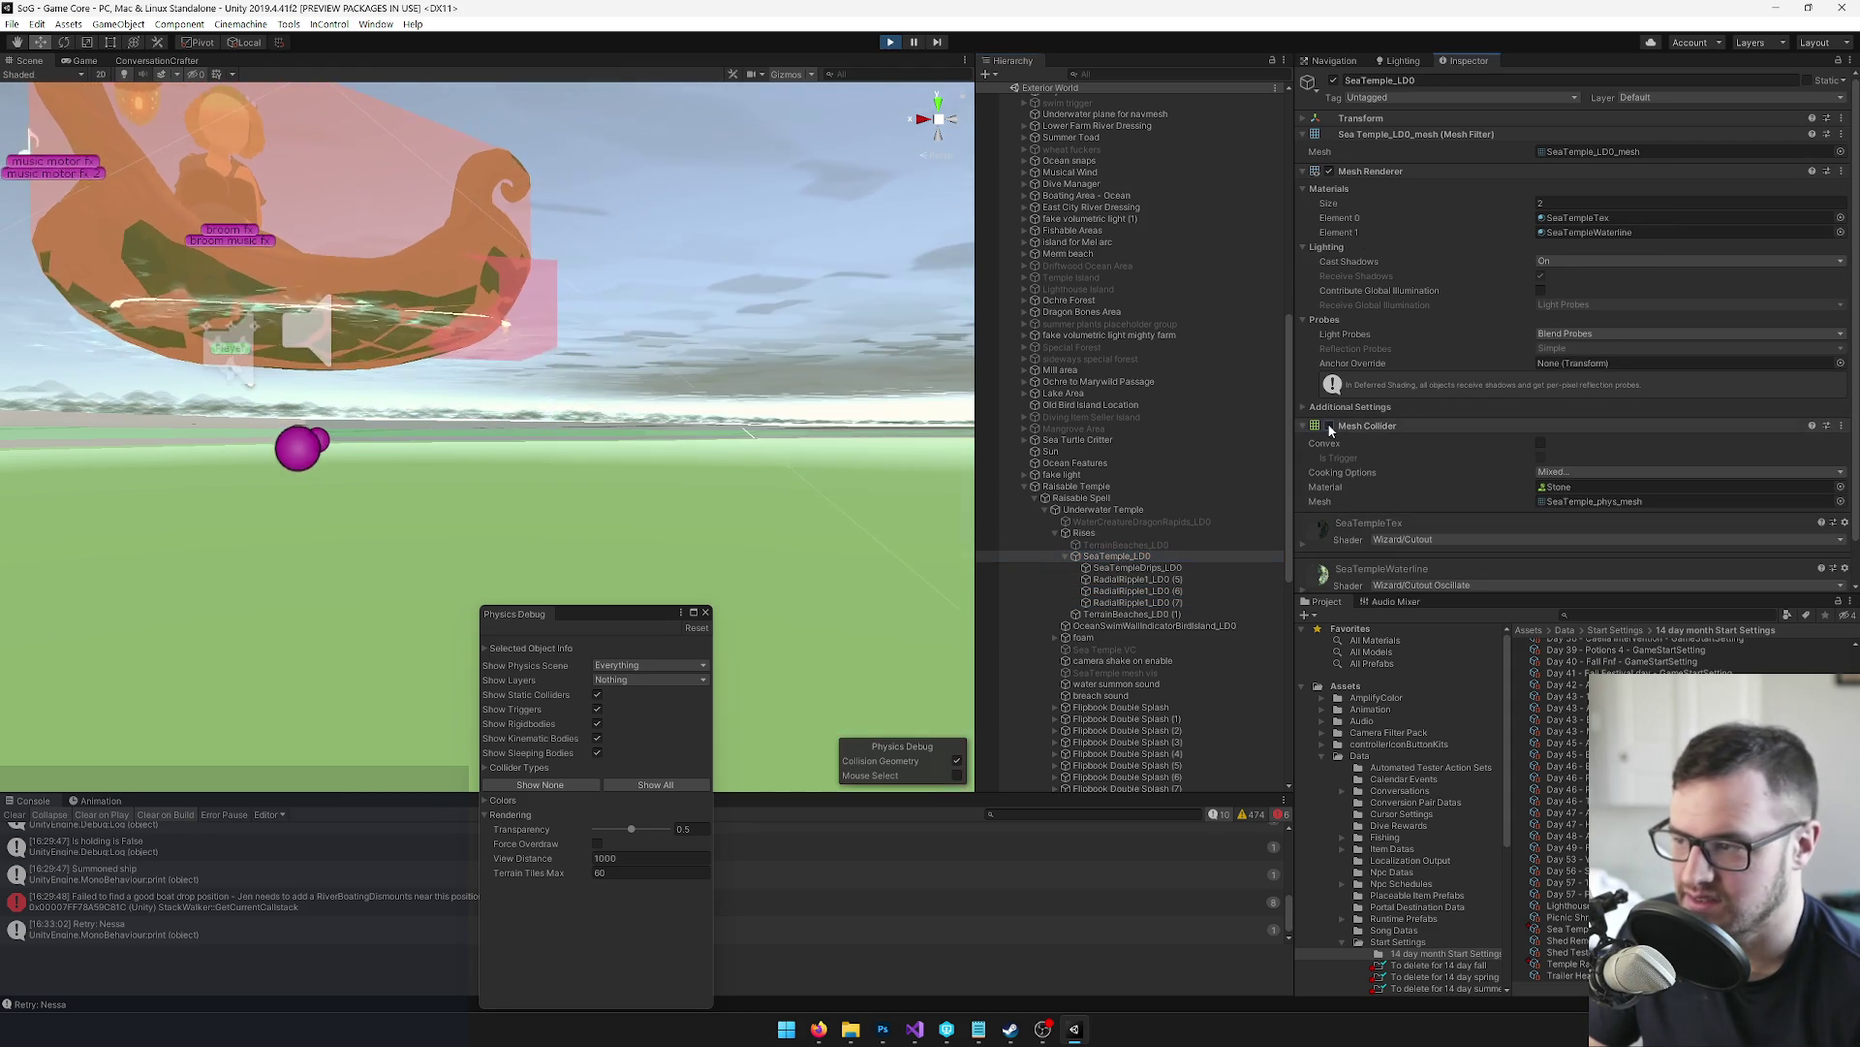
{"action": "left_click", "coordinate": [1329, 426]}
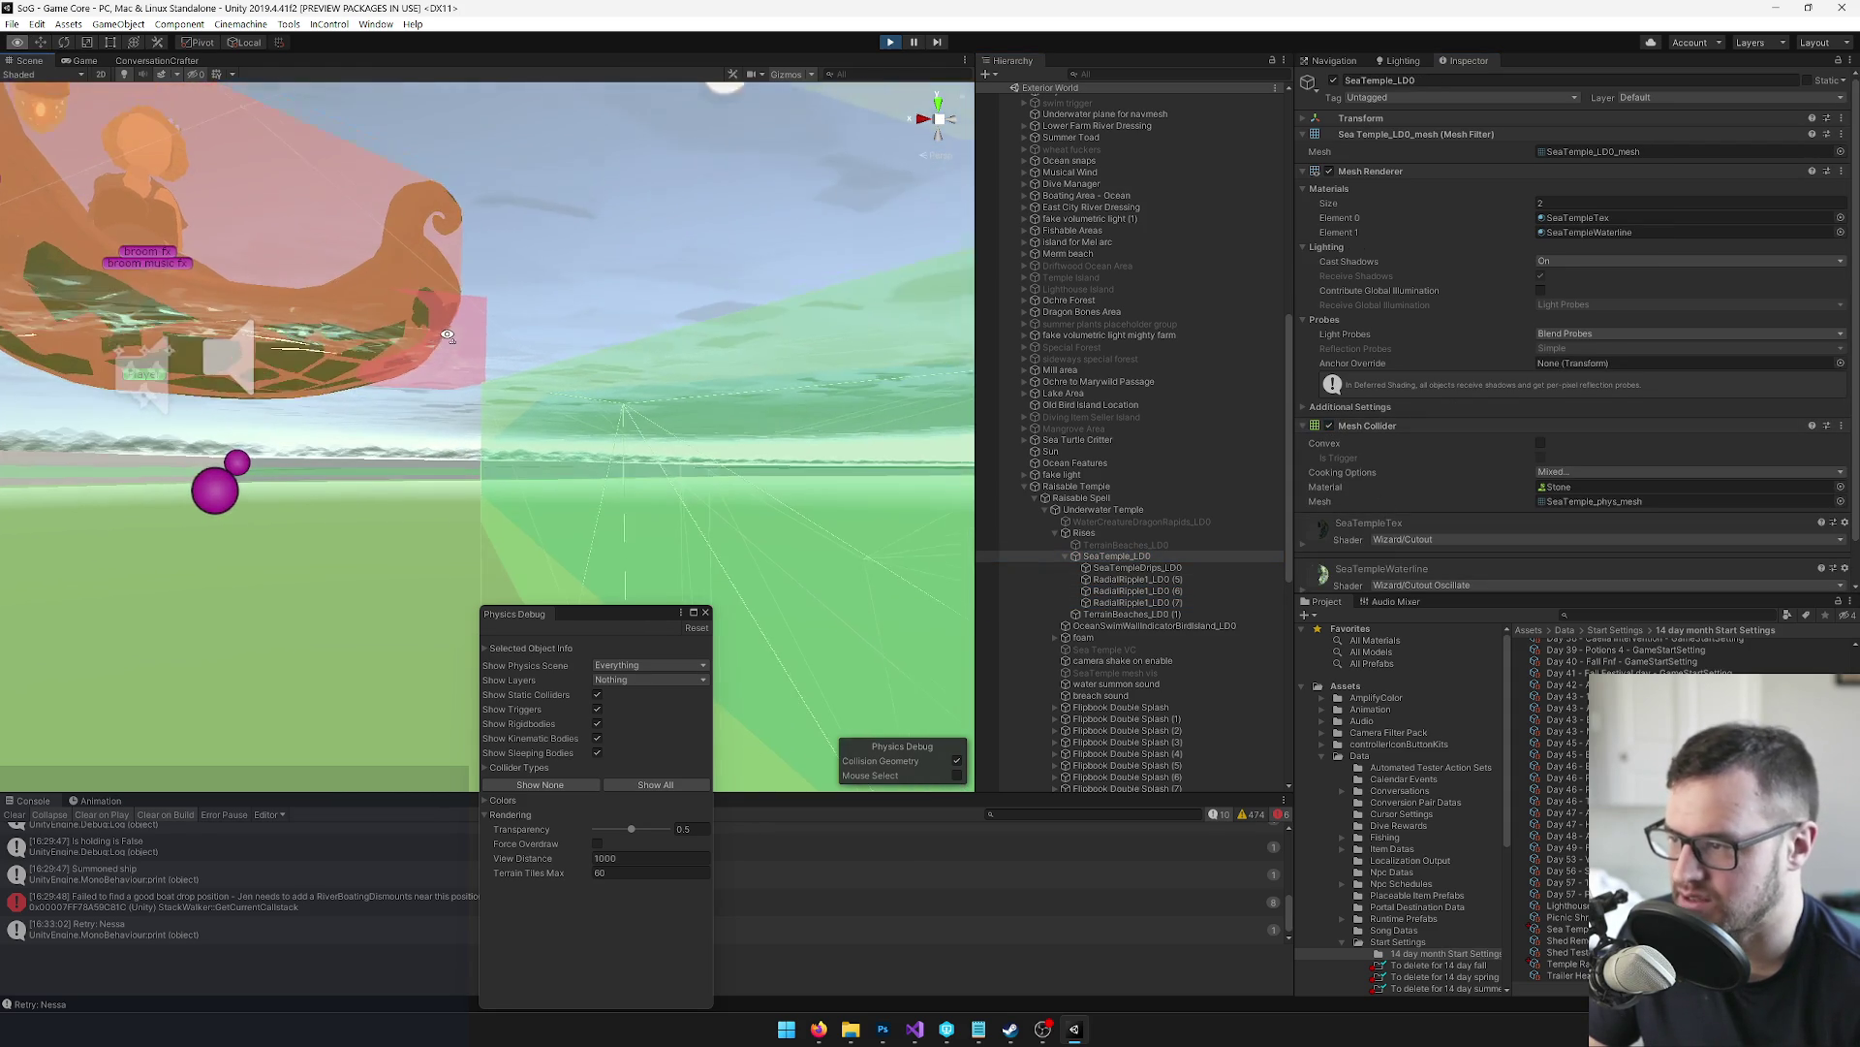
{"action": "mouse_move", "coordinate": [455, 334]}
{"action": "left_mouse_down"}
{"action": "mouse_move", "coordinate": [511, 432]}
{"action": "mouse_move", "coordinate": [485, 304]}
{"action": "mouse_move", "coordinate": [484, 369]}
{"action": "mouse_move", "coordinate": [502, 382]}
{"action": "mouse_move", "coordinate": [602, 388]}
{"action": "mouse_move", "coordinate": [776, 304]}
{"action": "mouse_move", "coordinate": [916, 326]}
{"action": "mouse_move", "coordinate": [954, 408]}
{"action": "mouse_move", "coordinate": [434, 340]}
{"action": "mouse_move", "coordinate": [403, 409]}
{"action": "left_mouse_up"}
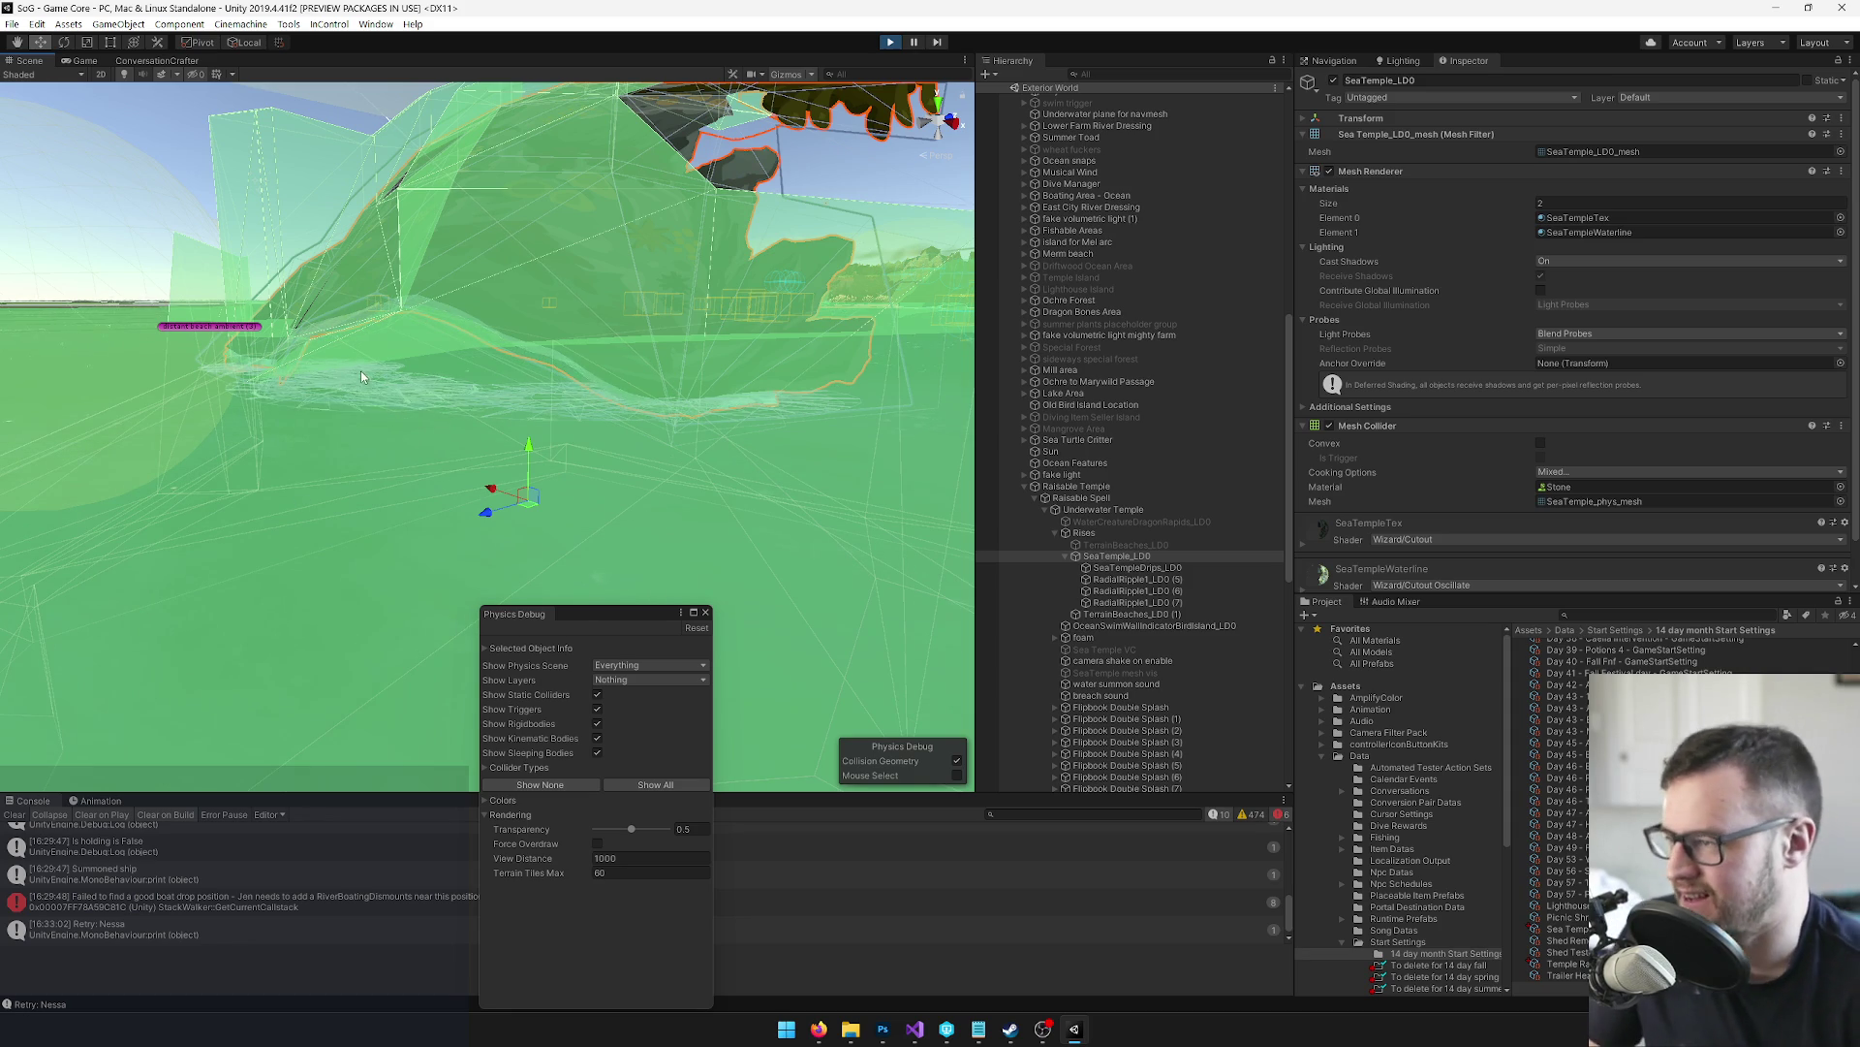
Orbit slightly toward the temple's green collider and exit play mode
{"action": "left_click_drag", "start_coordinate": [362, 370], "coordinate": [356, 371]}
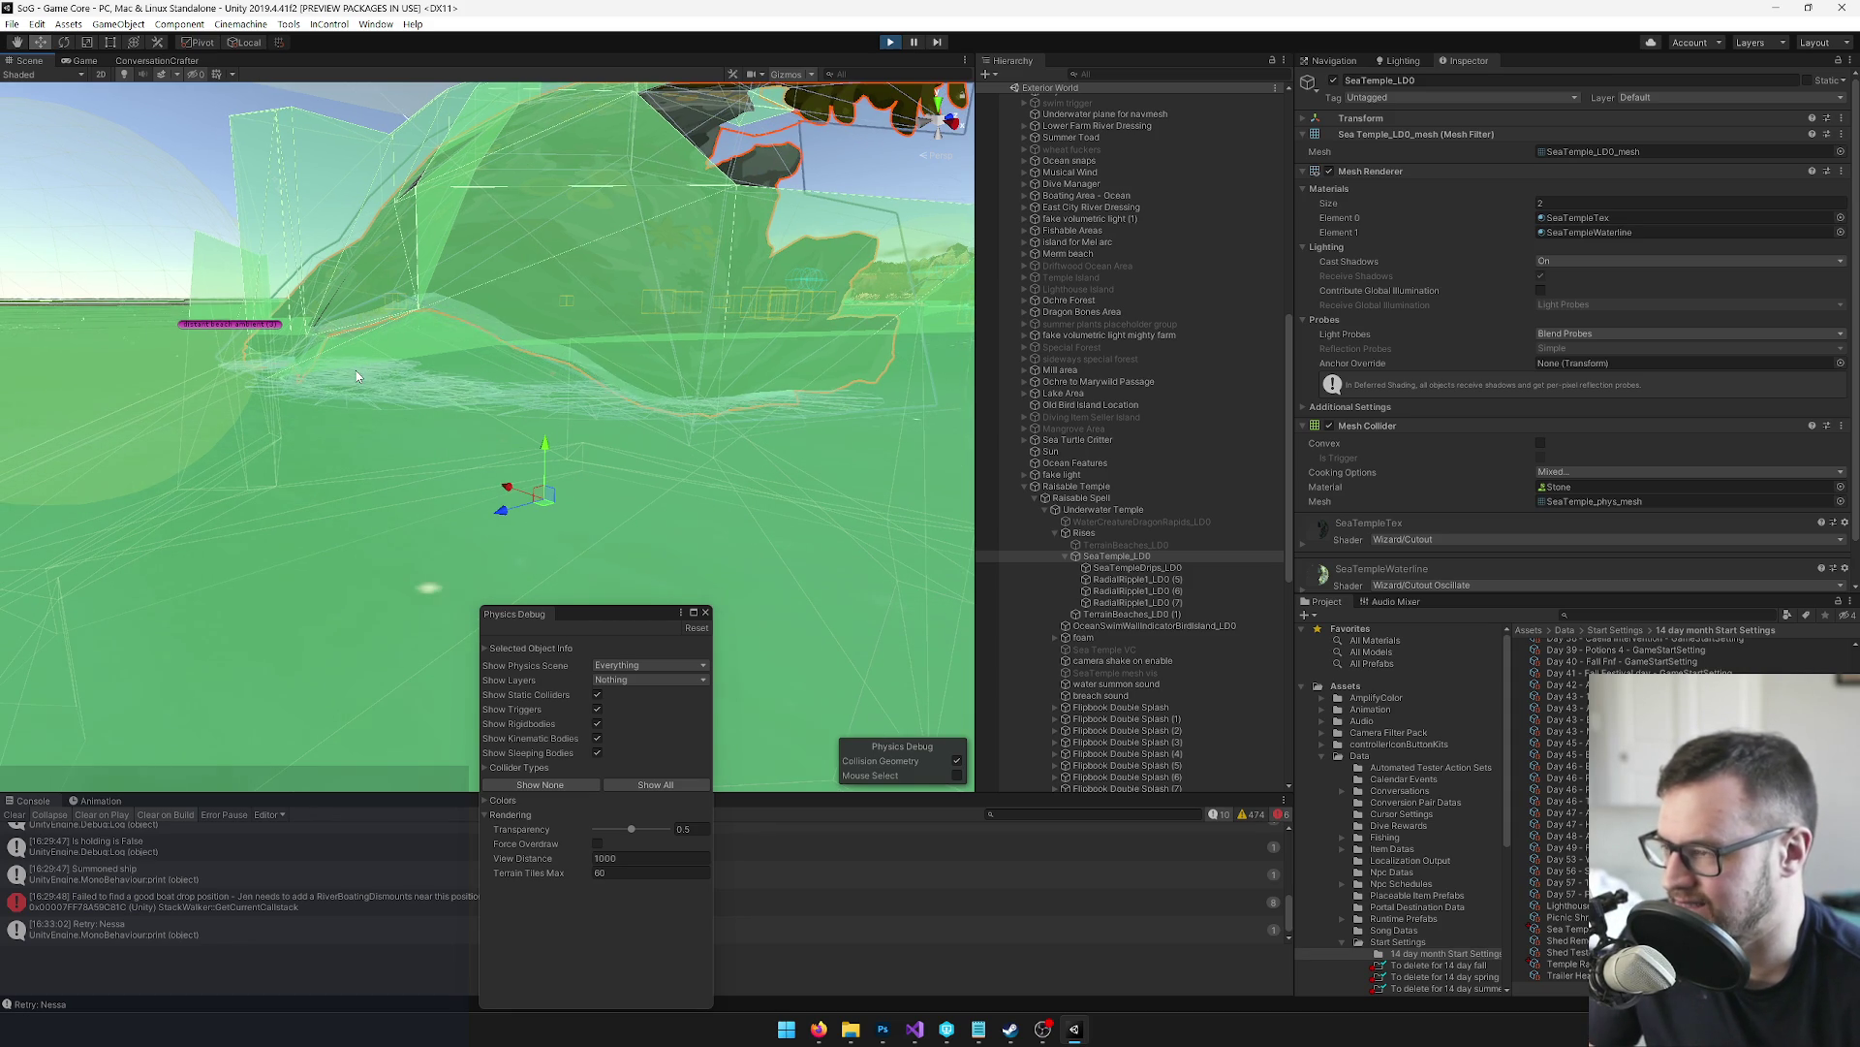
{"action": "left_click", "coordinate": [890, 42]}
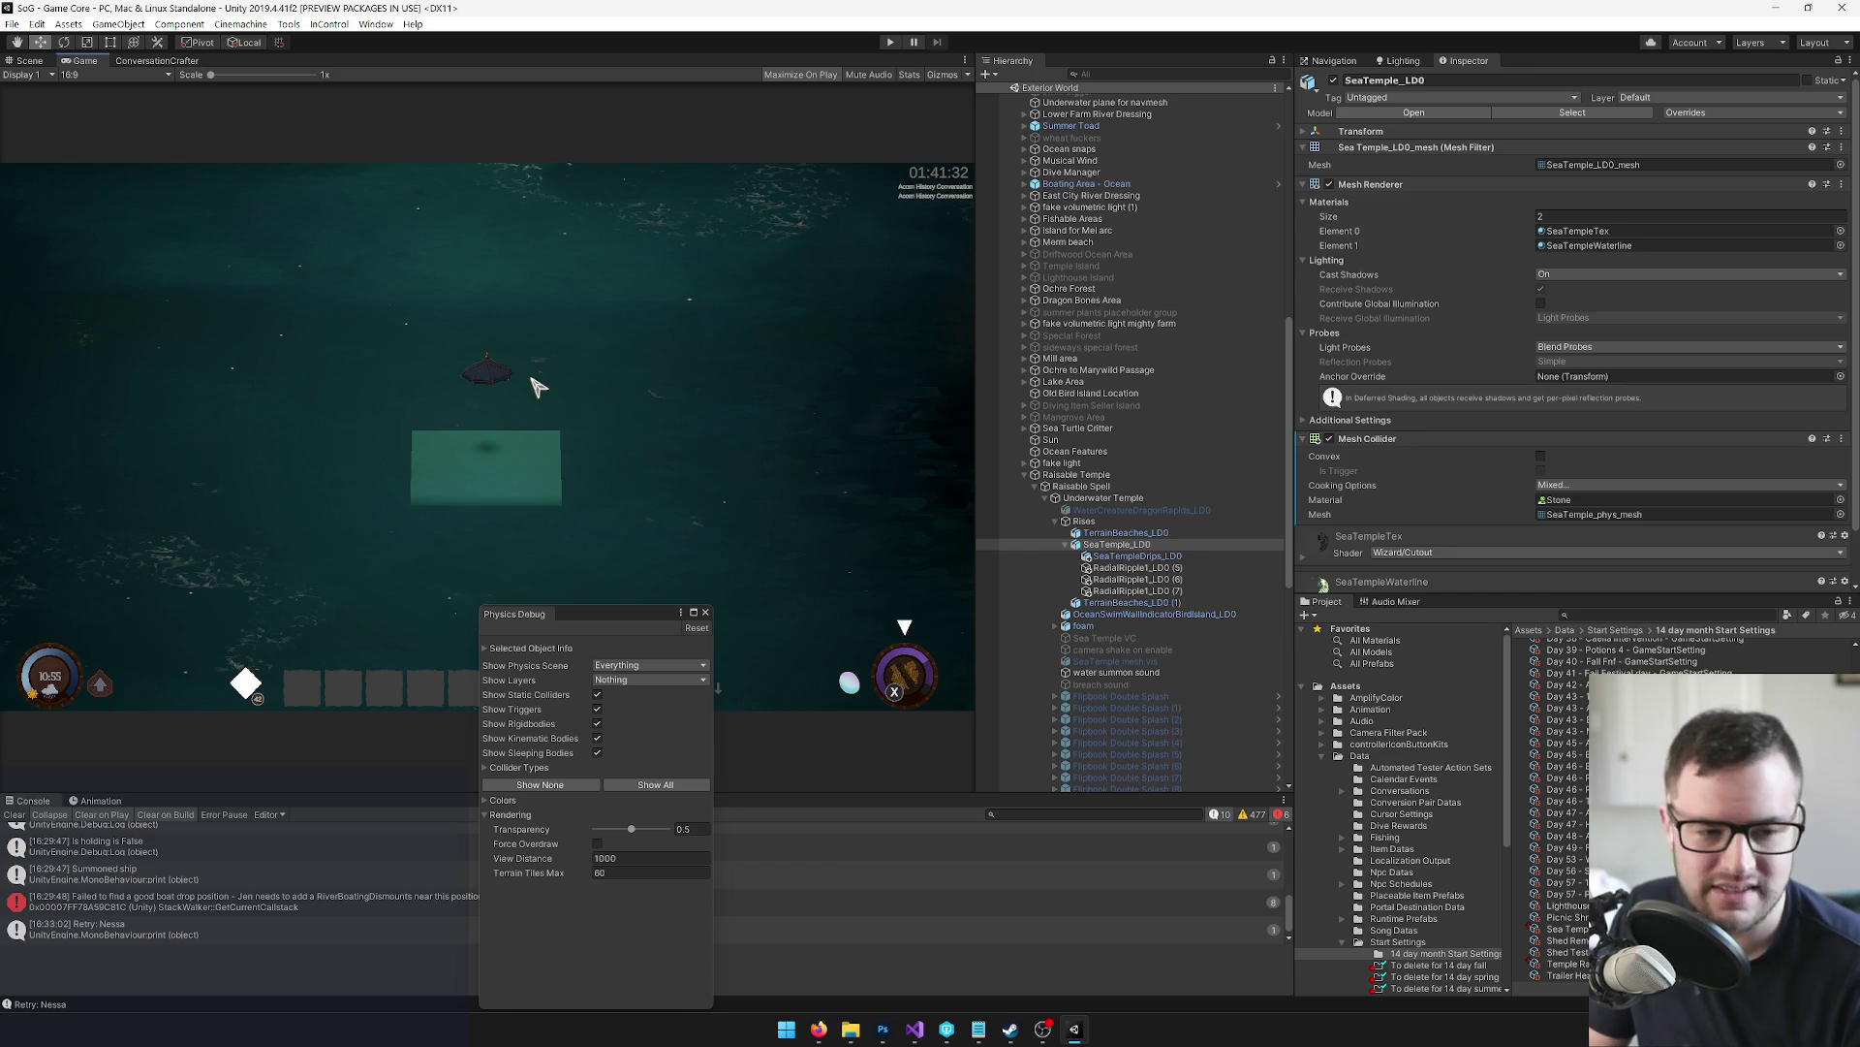
Close the Physics Debug window and search Windows for 'blender 4.1' to find Blender 4.1
{"action": "left_click", "coordinate": [705, 613]}
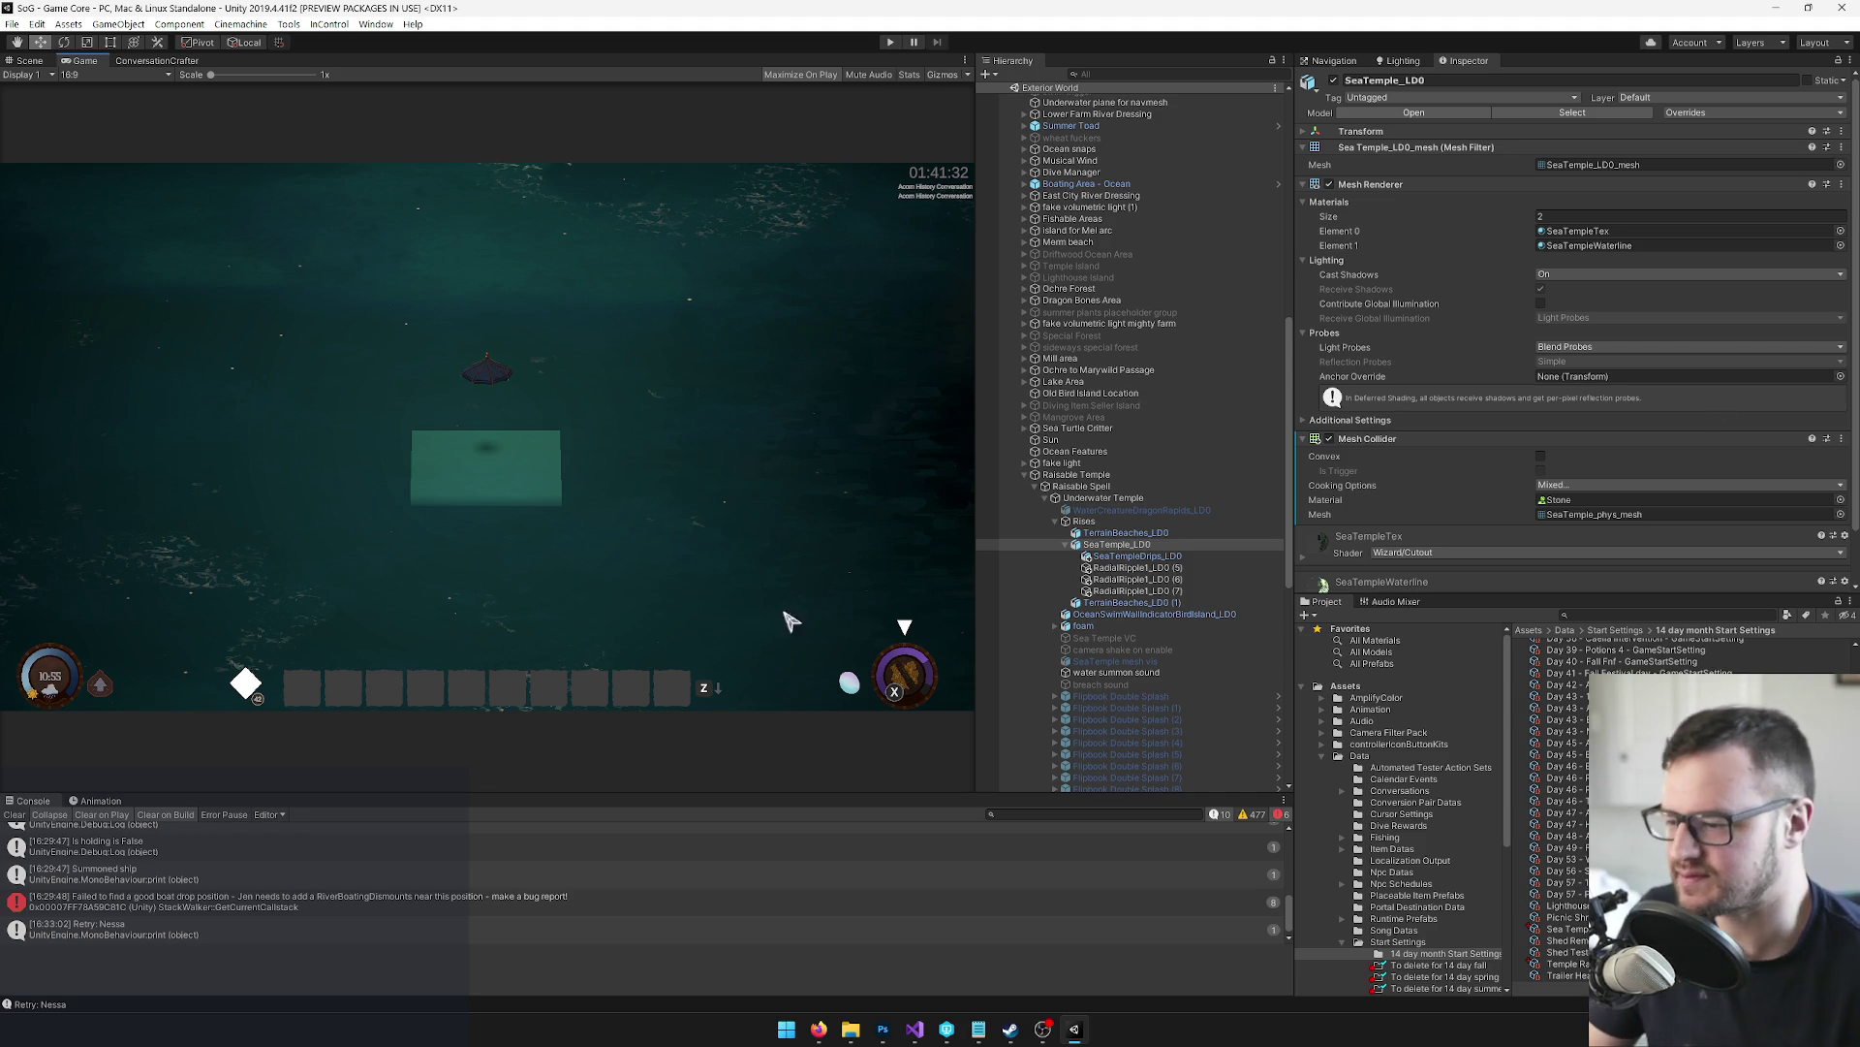
{"action": "left_click", "coordinate": [787, 1031]}
{"action": "type", "text": "blender 4.1"}
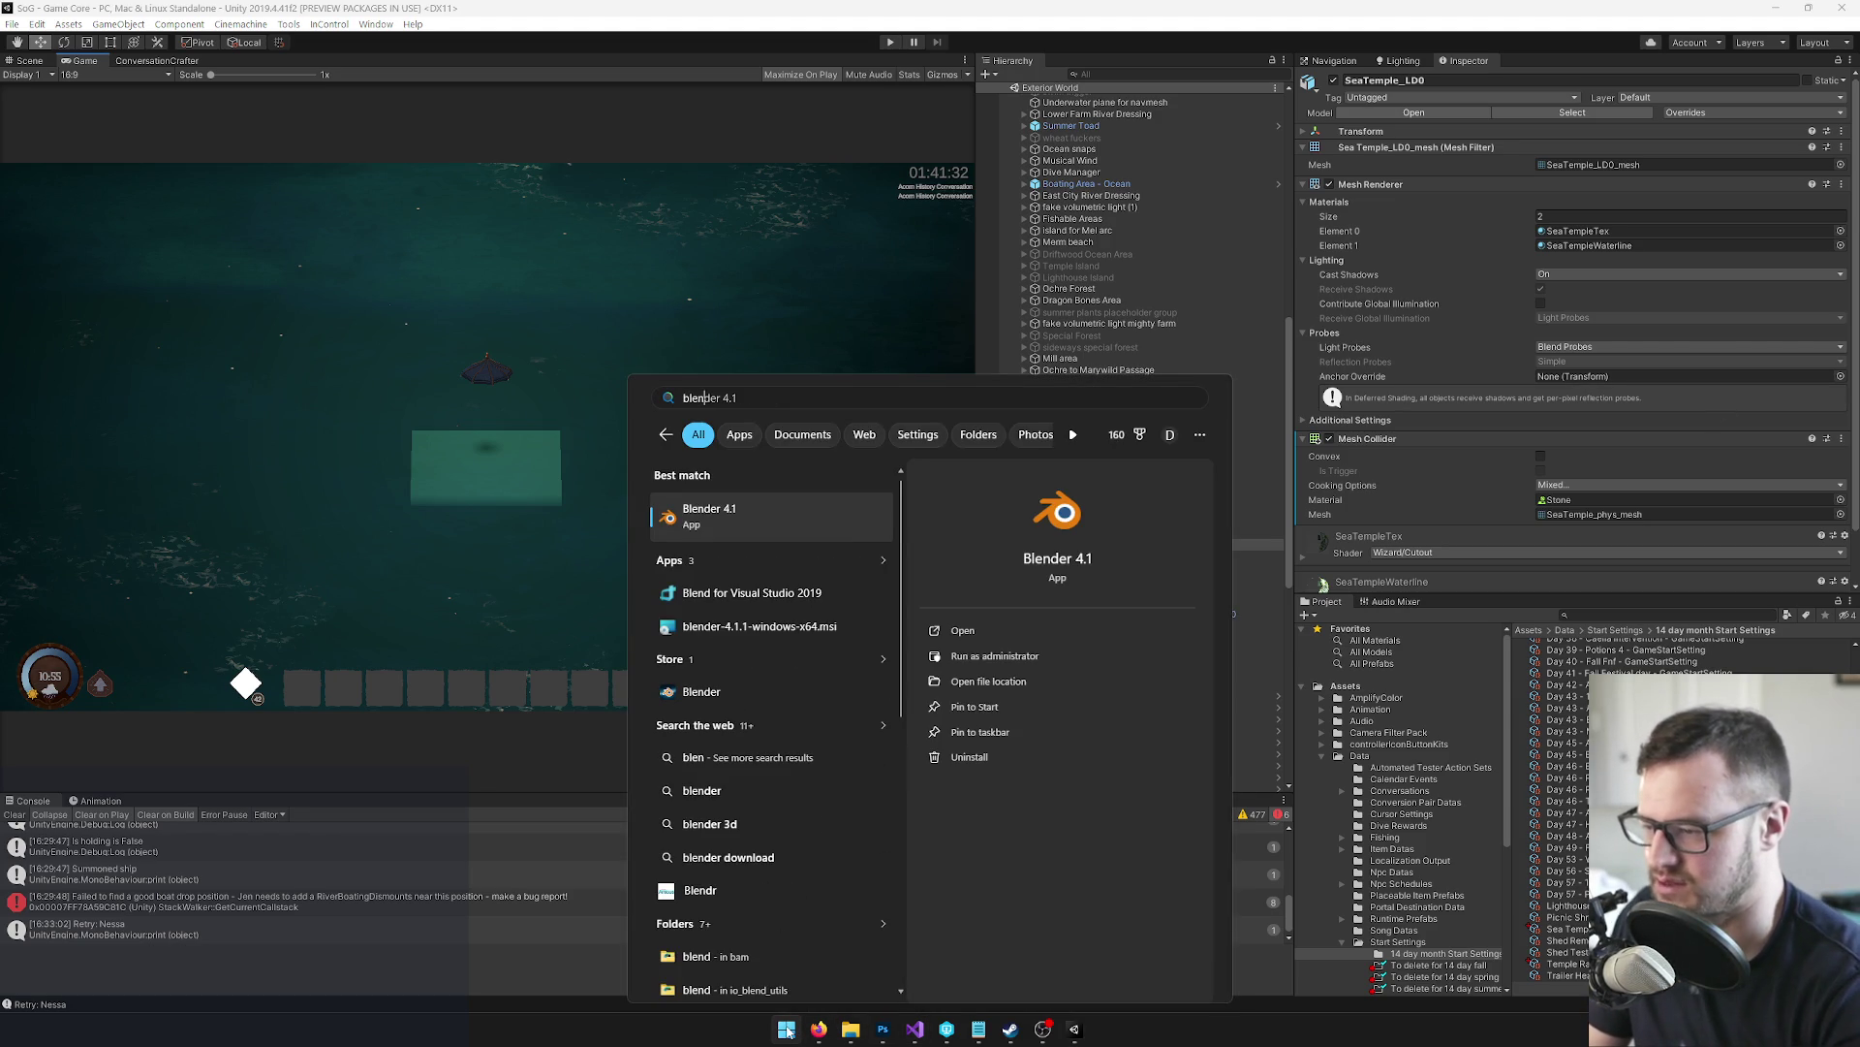
In P4V, review the pending SeaTemple files: SeaTemple_phys.dae, SeaTemple_LOD.dae, Underwater Temple.prefab and SeaTempleDrips.mat
{"action": "left_click", "coordinate": [954, 1035]}
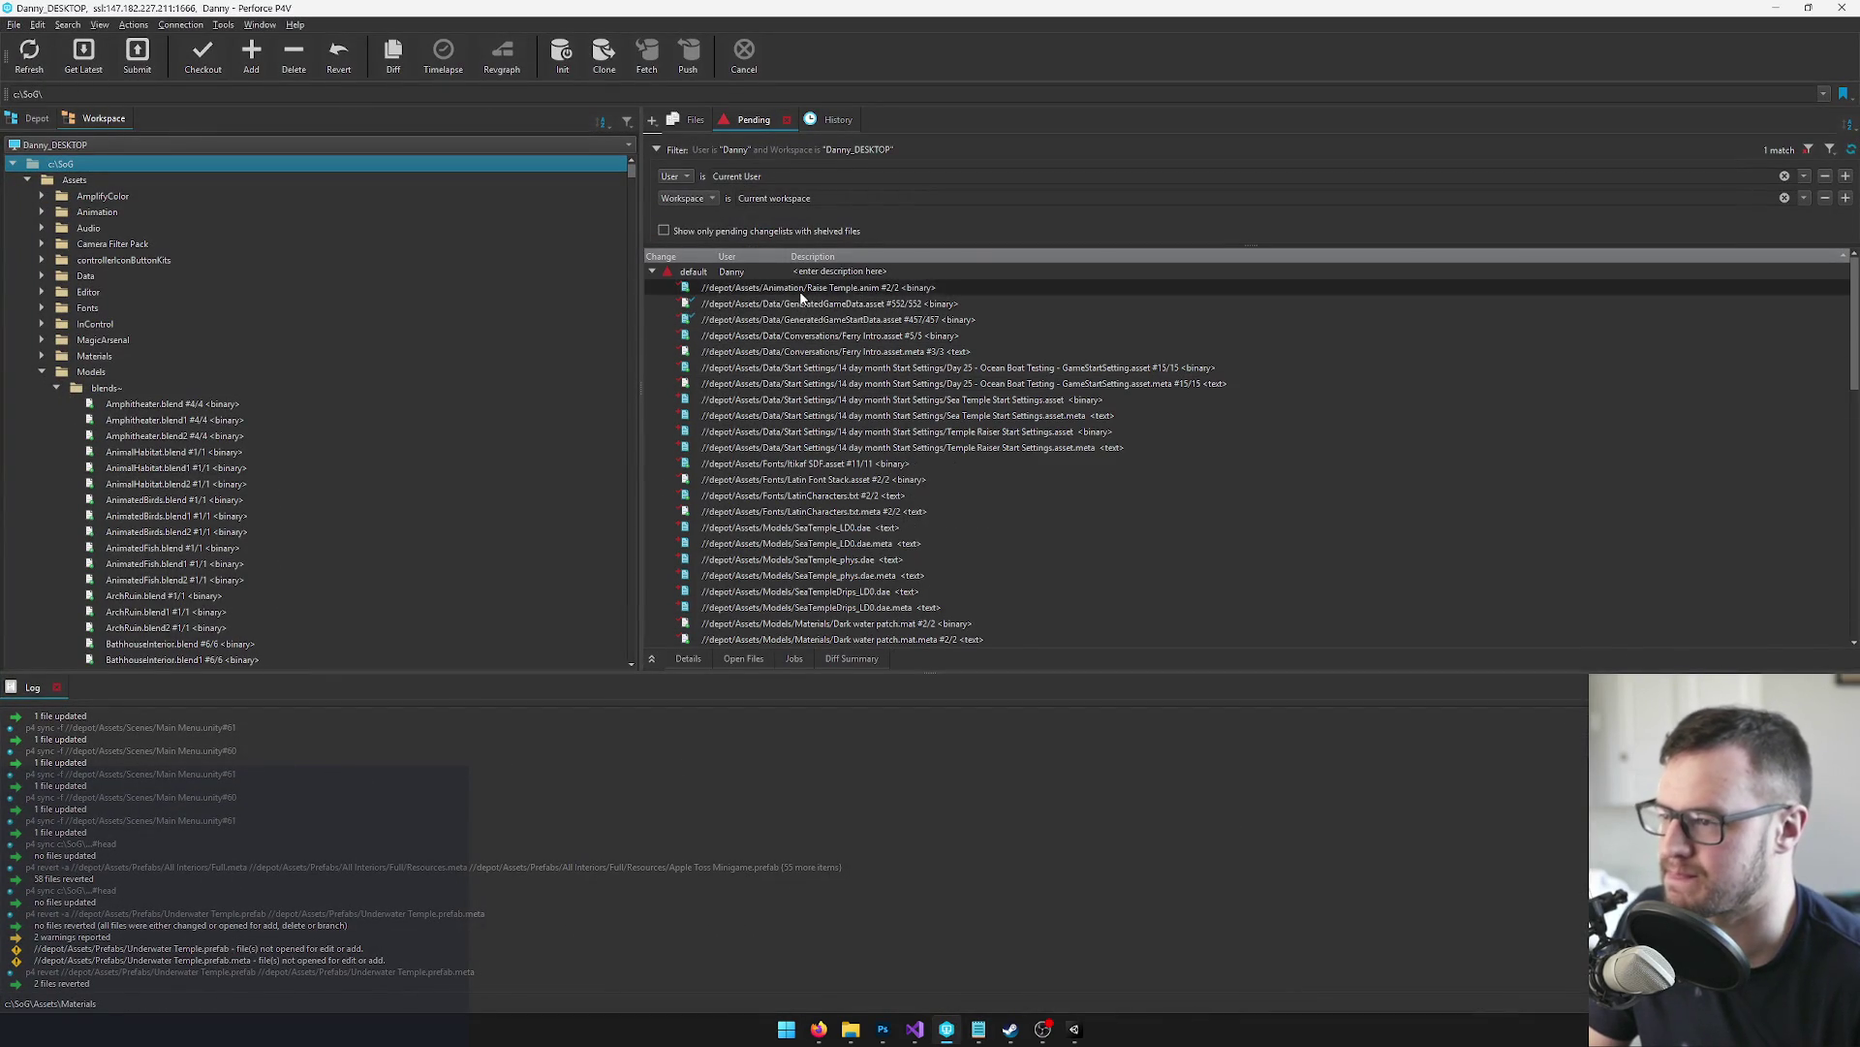
{"action": "scroll", "coordinate": [828, 423], "scroll_direction": "down", "scroll_amount": 1}
{"action": "left_click", "coordinate": [830, 512]}
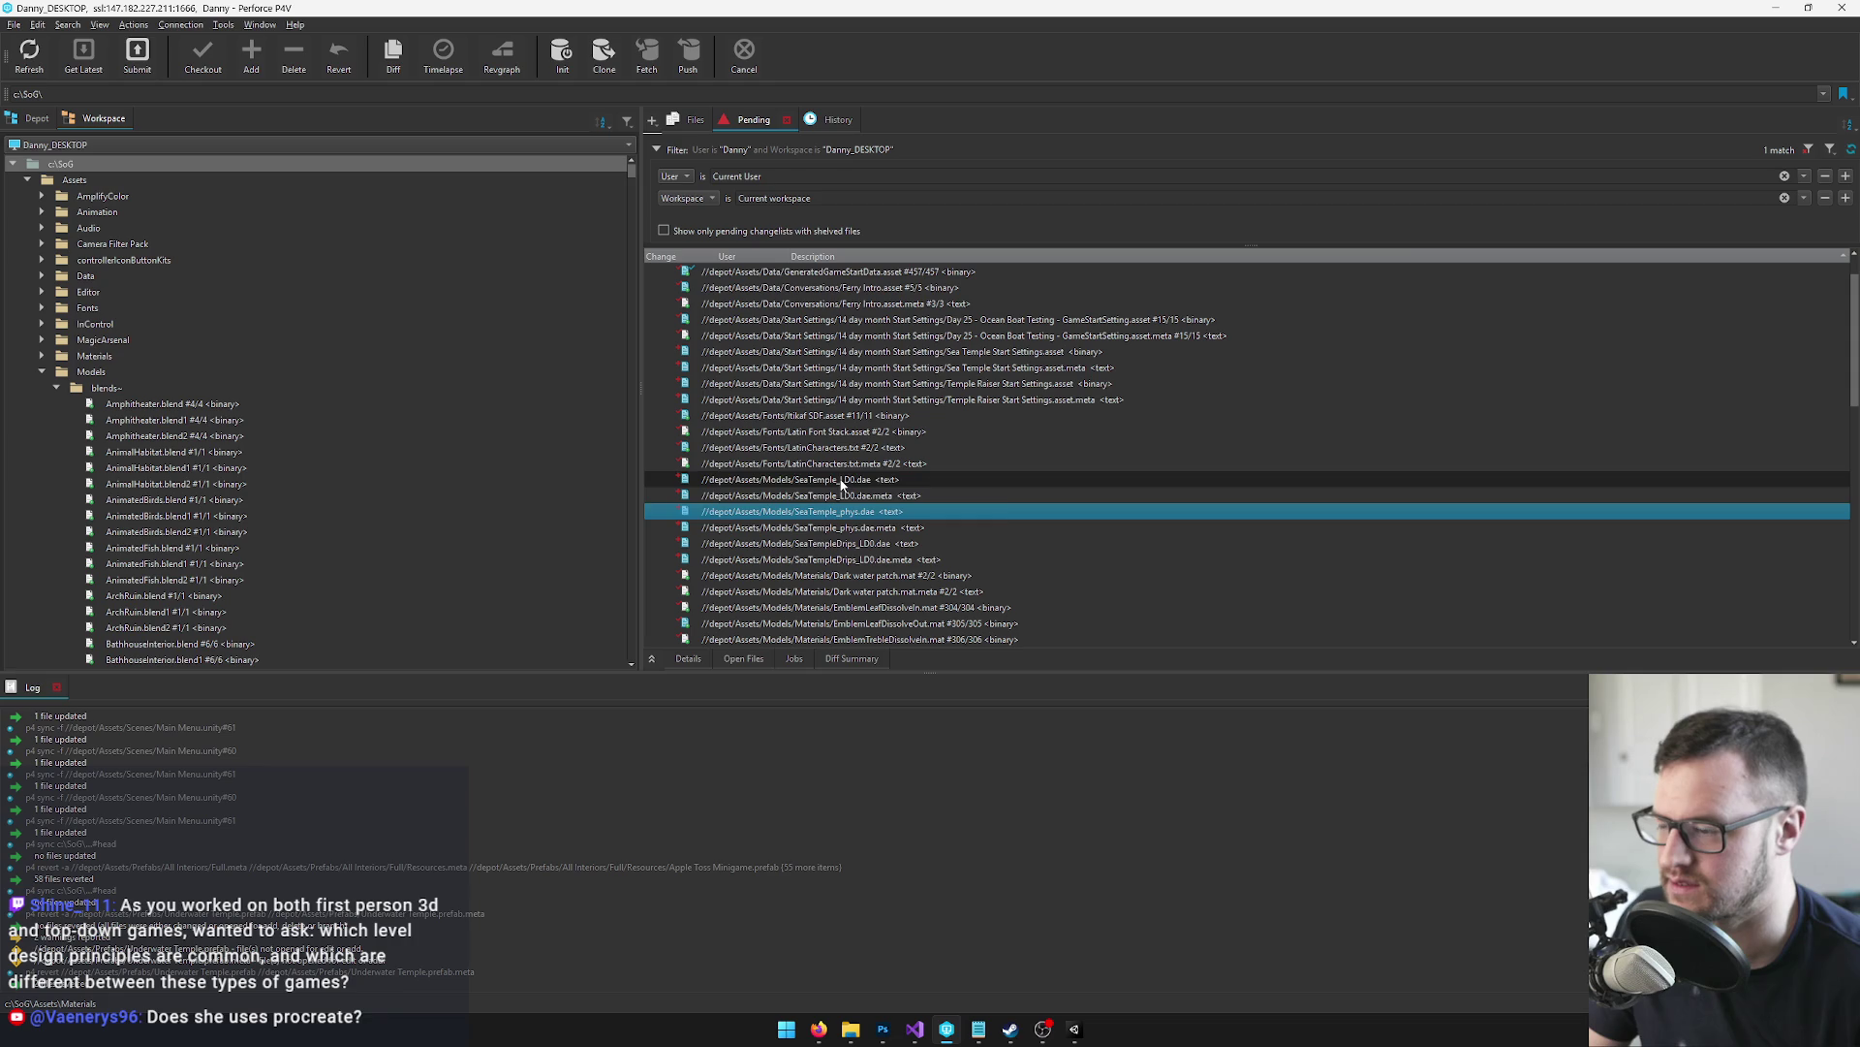
{"action": "left_click", "coordinate": [841, 481]}
{"action": "scroll", "coordinate": [841, 485], "scroll_direction": "down", "scroll_amount": 10}
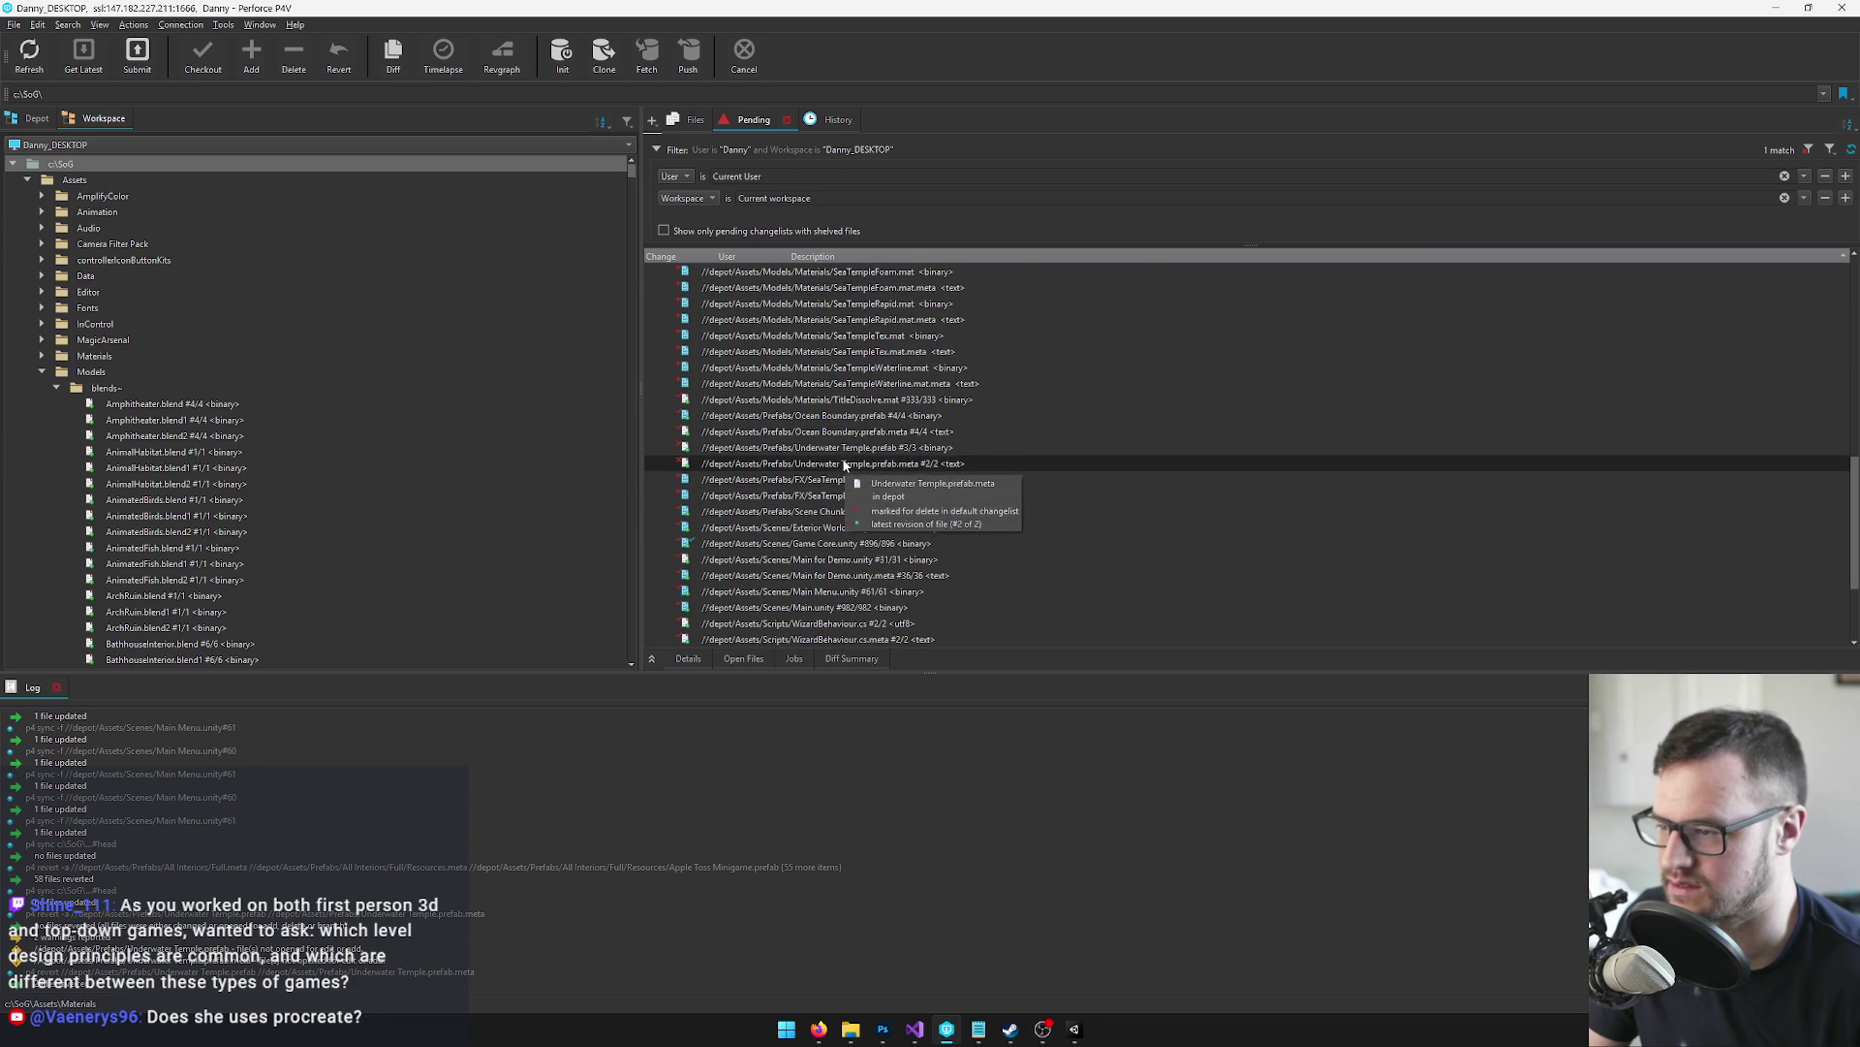
{"action": "left_click", "coordinate": [890, 450]}
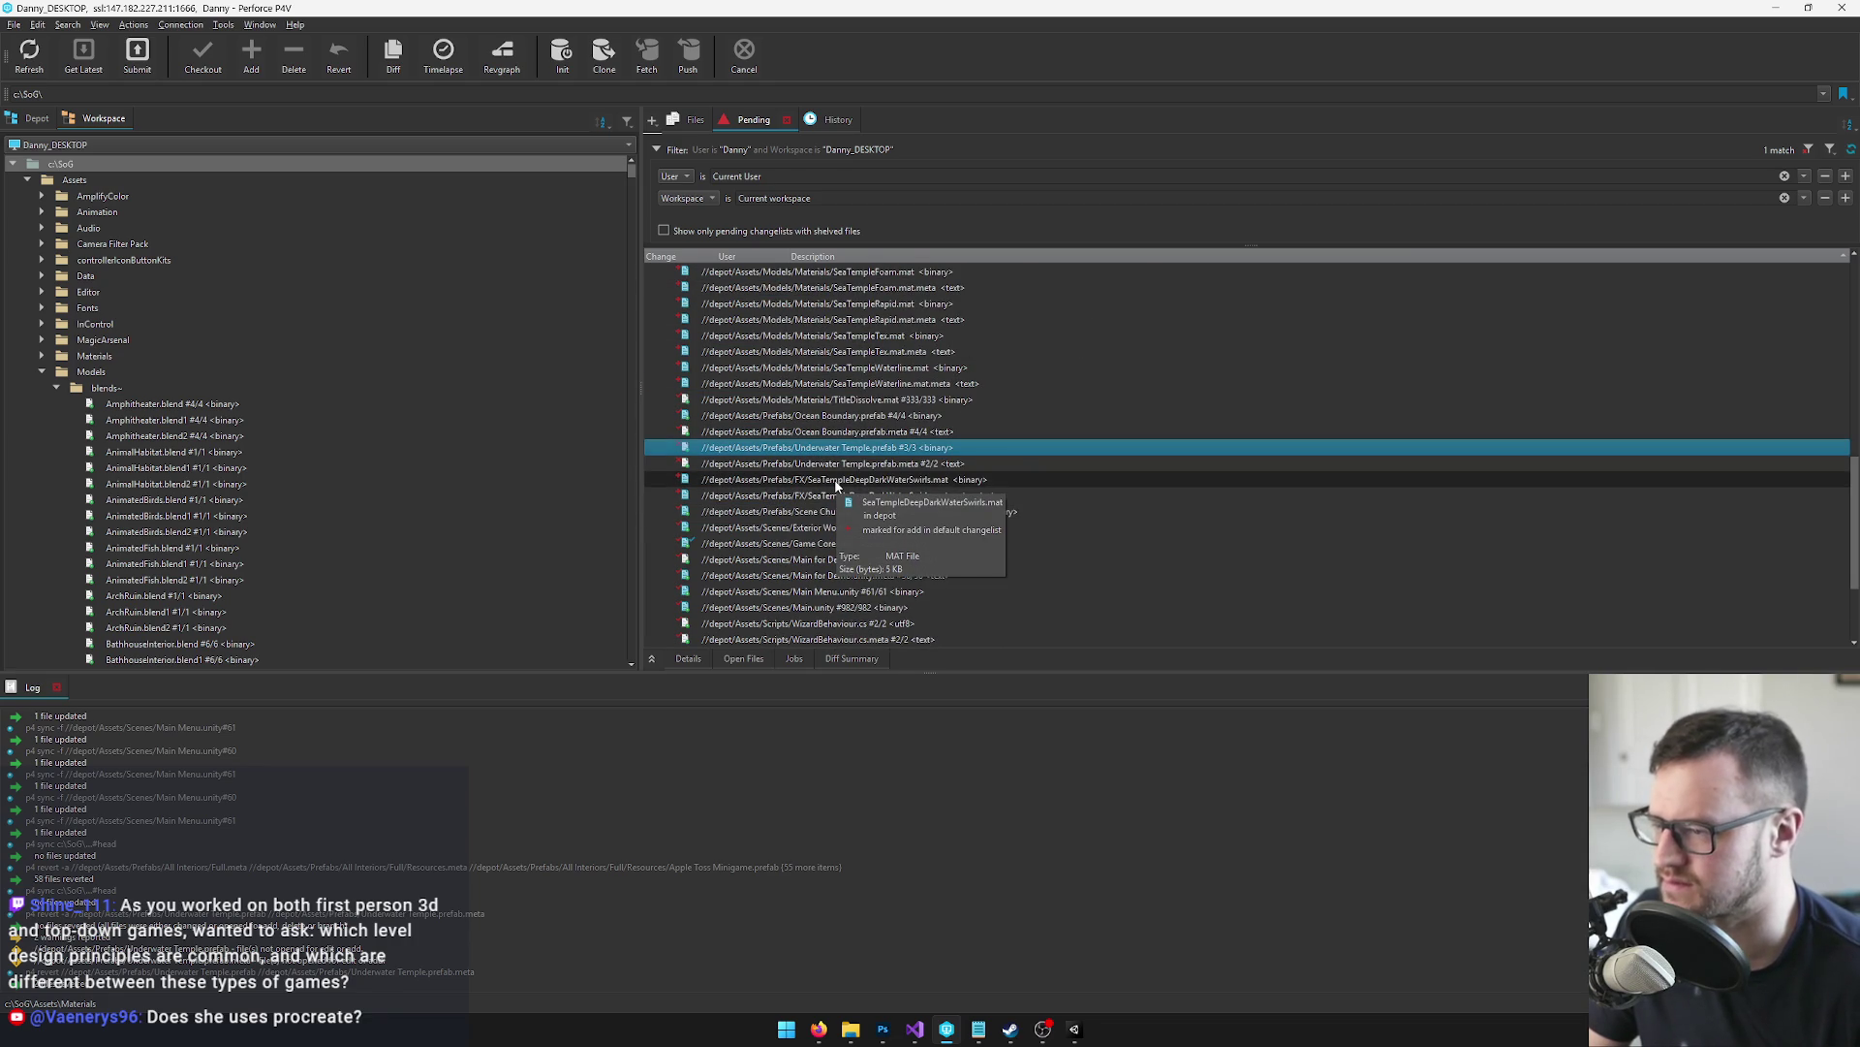
{"action": "scroll", "coordinate": [872, 461], "scroll_direction": "down", "scroll_amount": 3}
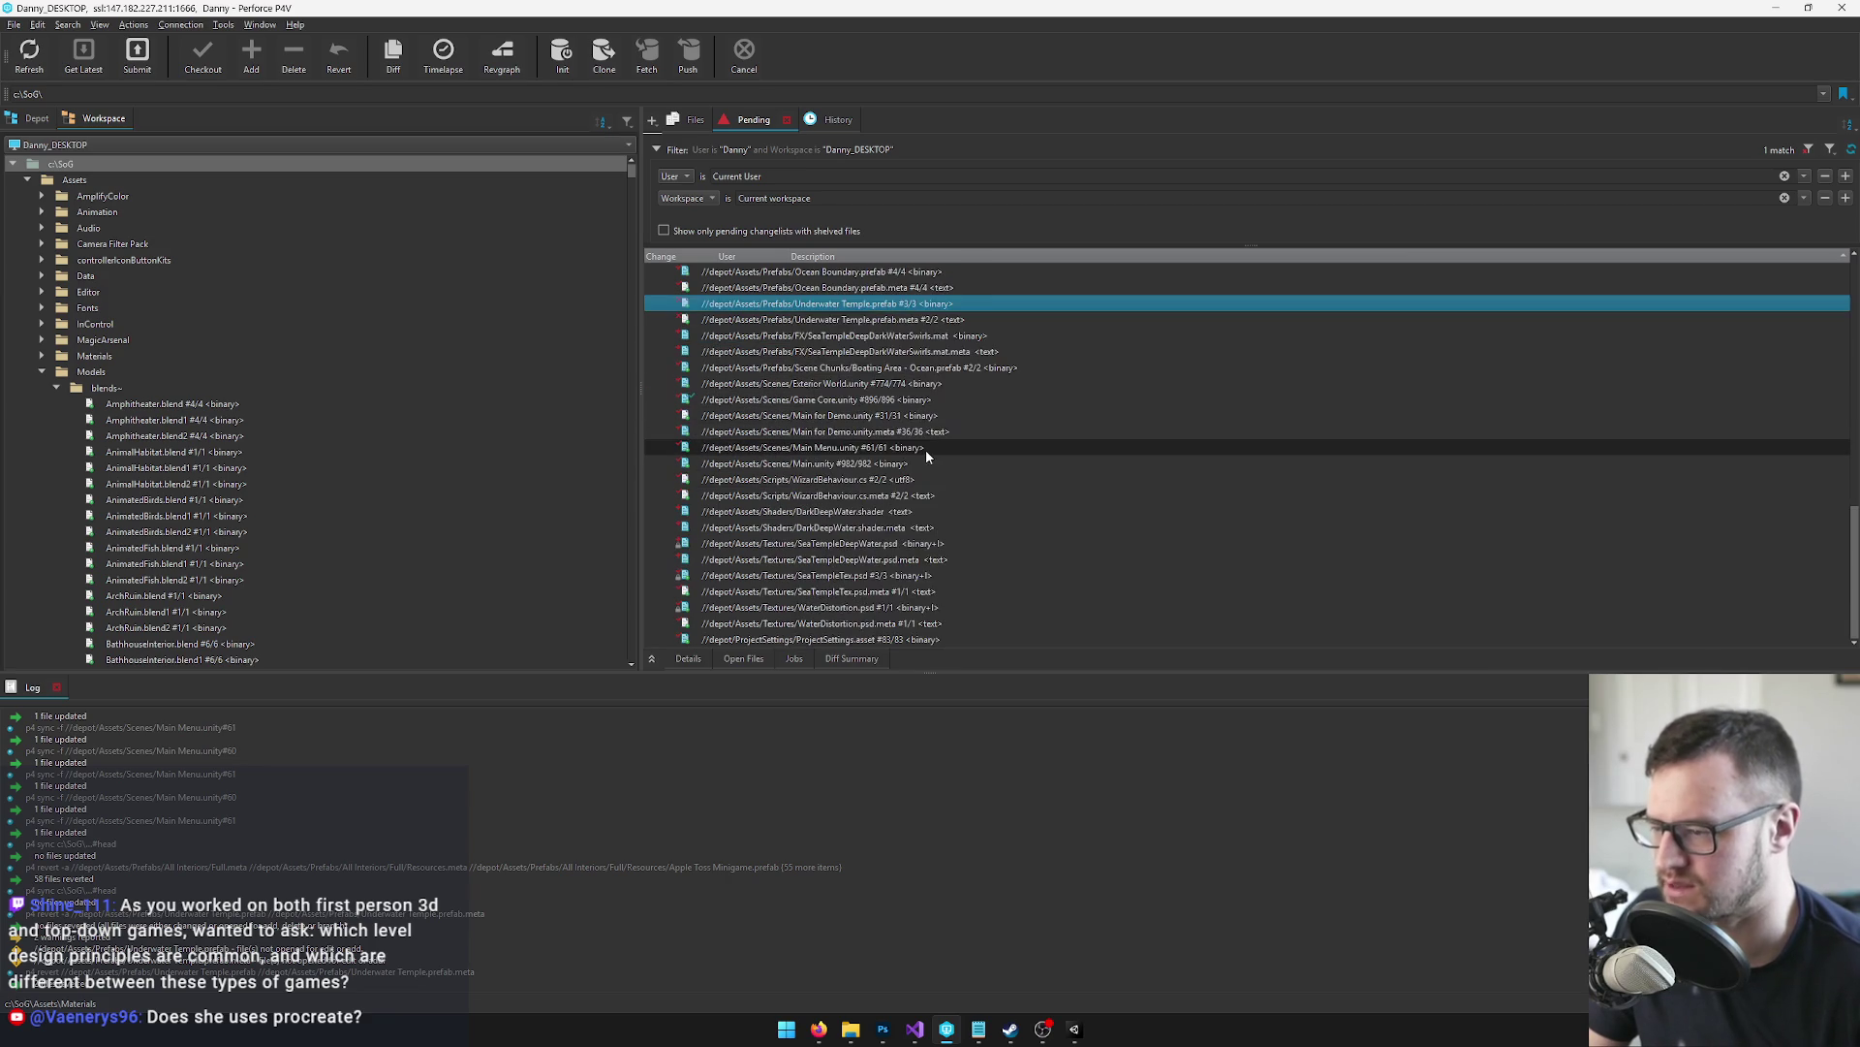
{"action": "scroll", "coordinate": [910, 455], "scroll_direction": "up", "scroll_amount": 10}
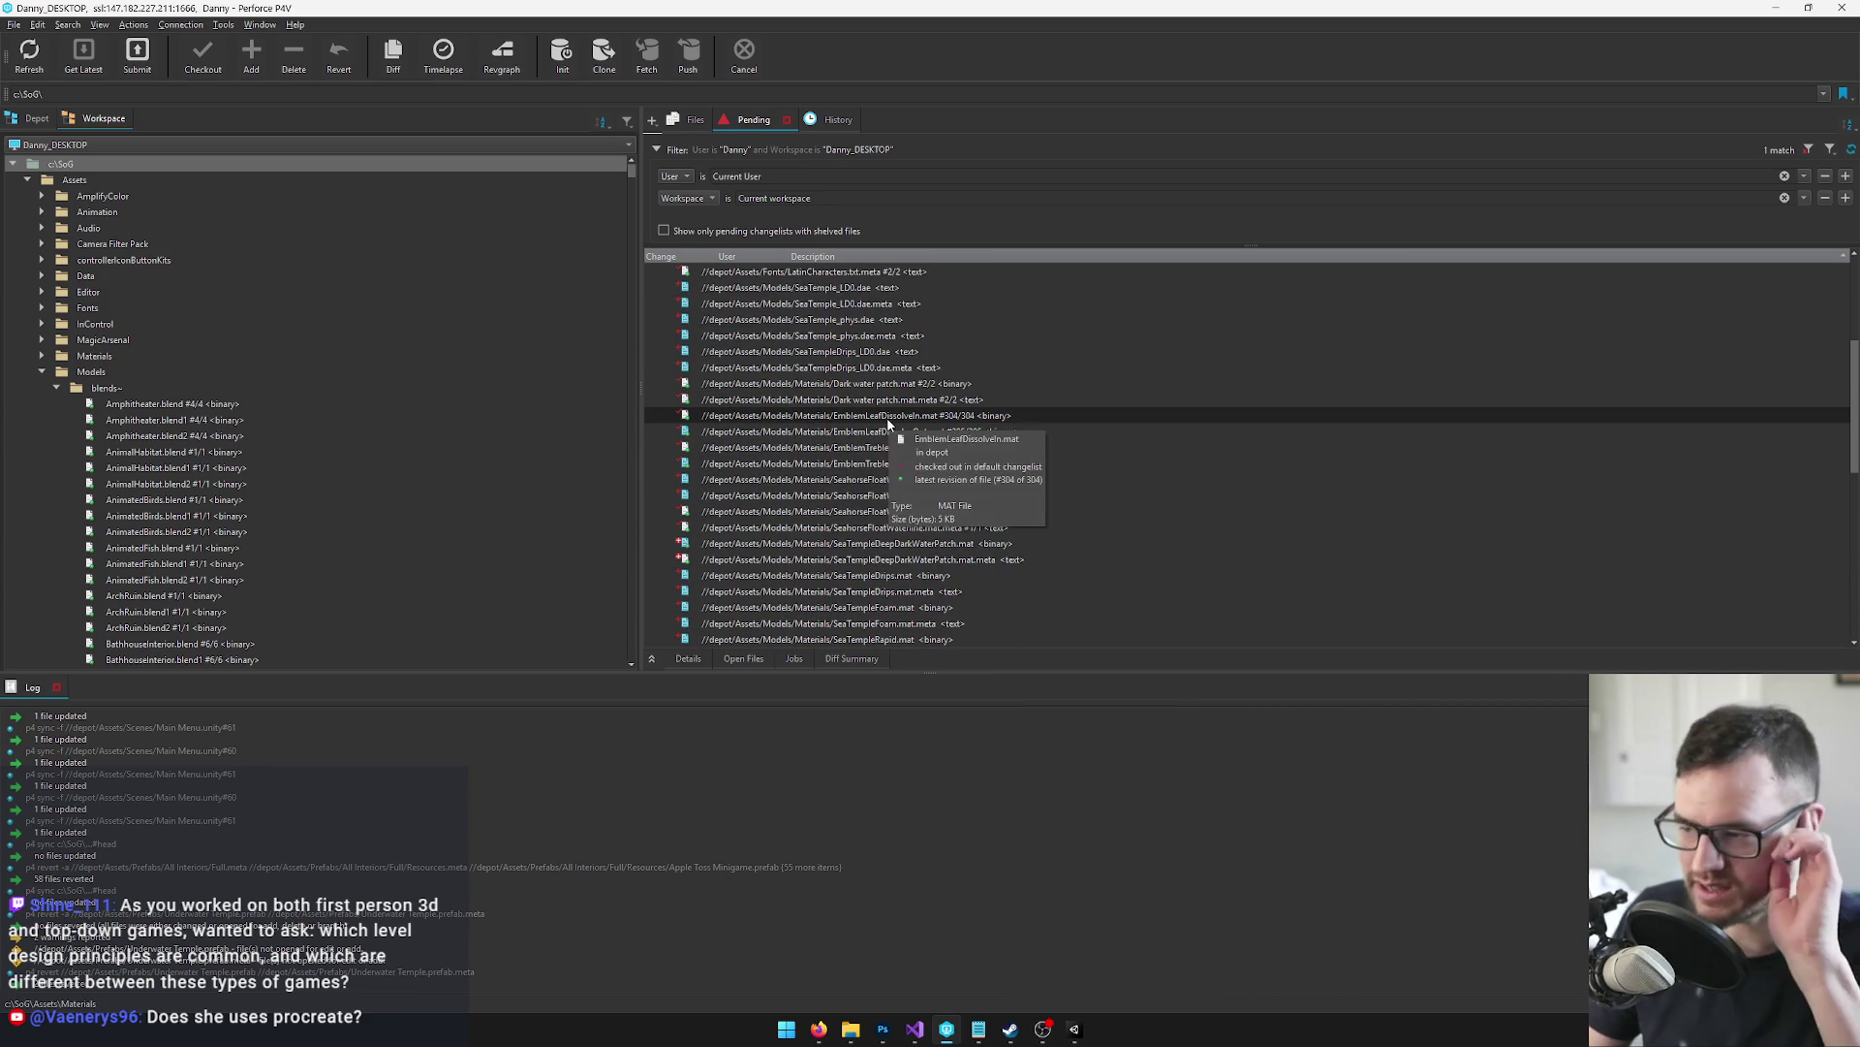
{"action": "left_click", "coordinate": [837, 576]}
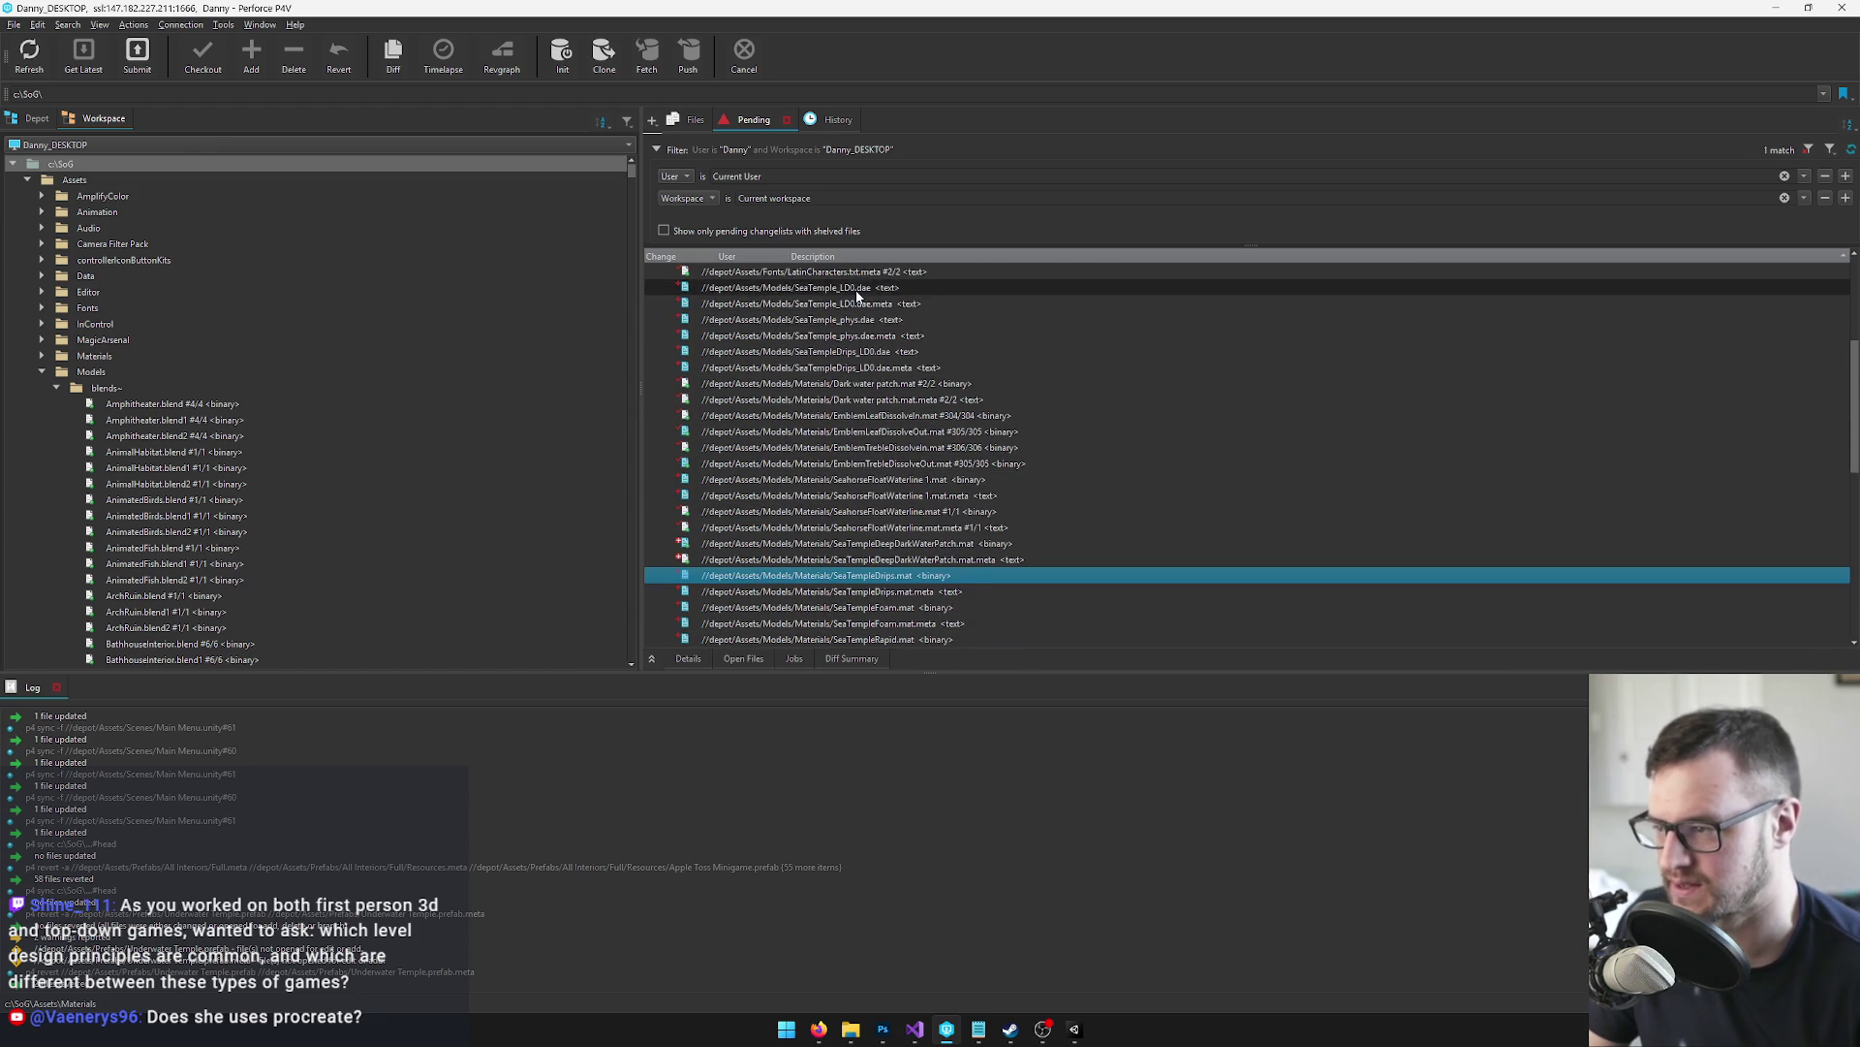
{"action": "left_click", "coordinate": [857, 287]}
{"action": "scroll", "coordinate": [876, 341], "scroll_direction": "up", "scroll_amount": 2}
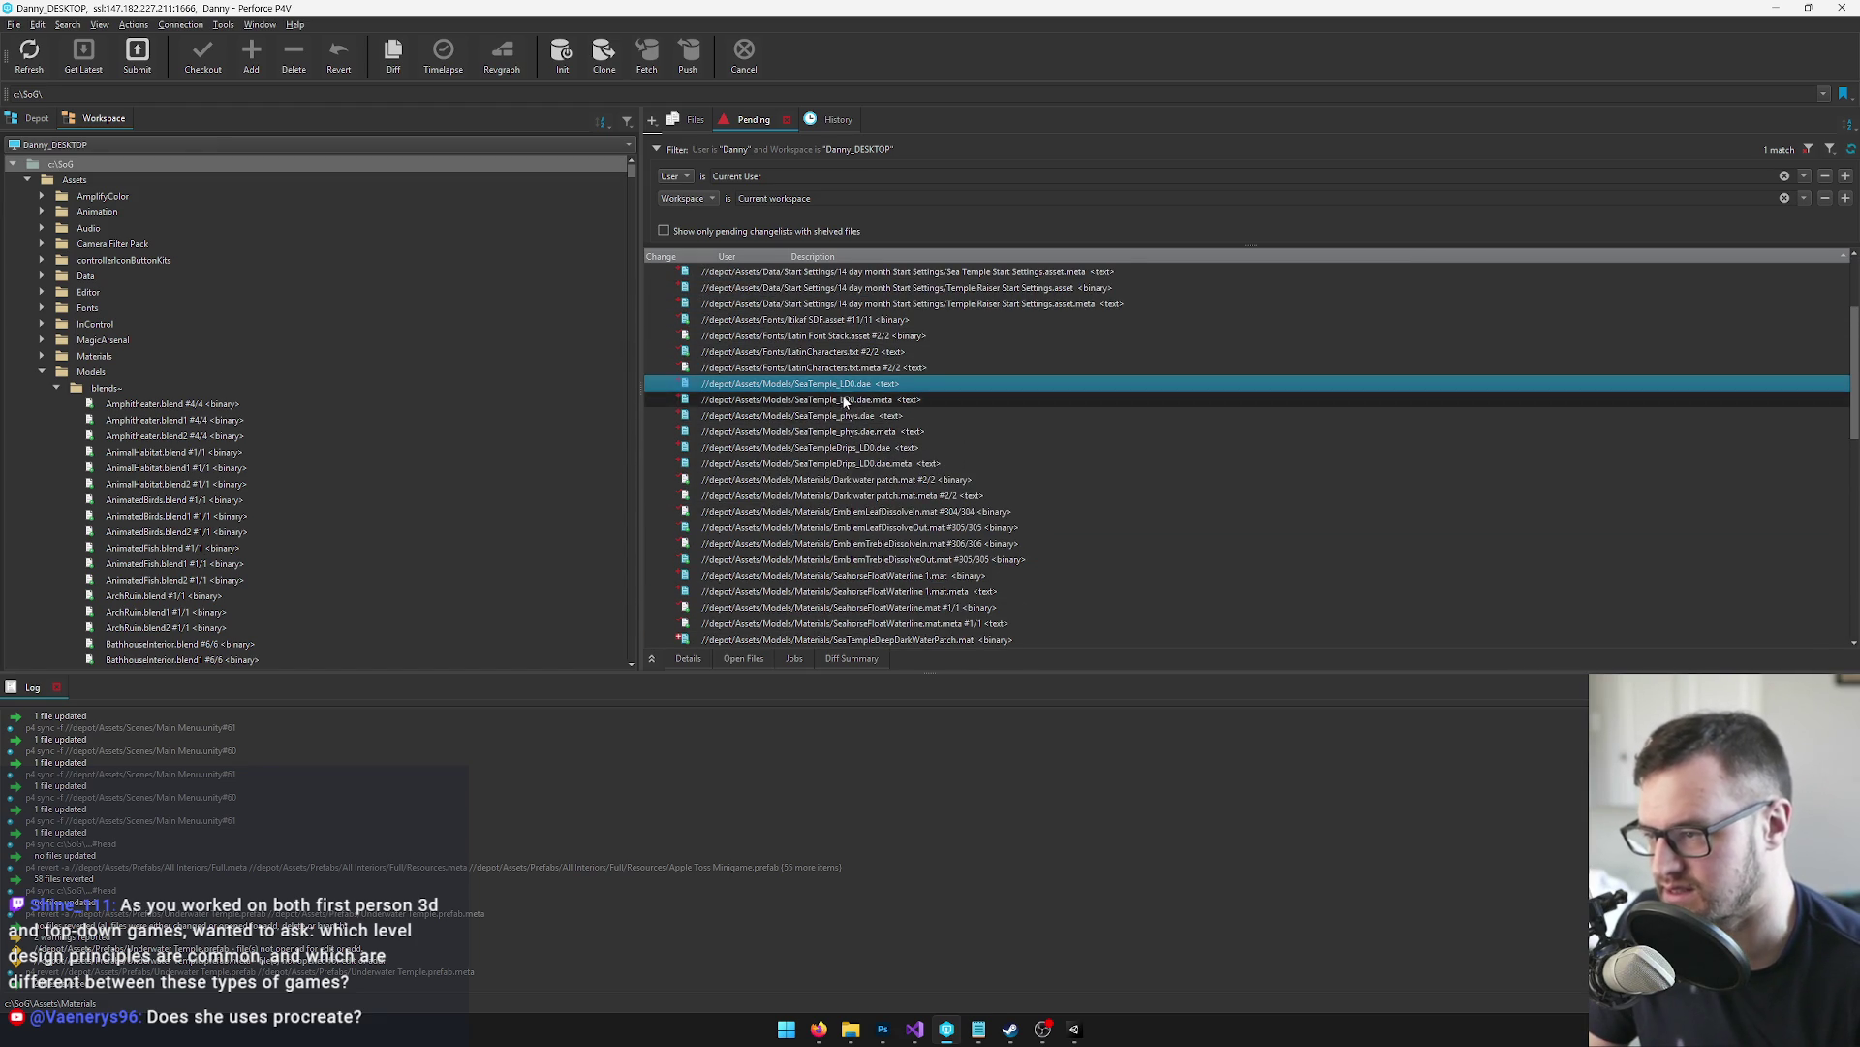
{"action": "scroll", "coordinate": [845, 453], "scroll_direction": "up", "scroll_amount": 2}
{"action": "scroll", "coordinate": [845, 452], "scroll_direction": "up", "scroll_amount": 1}
{"action": "scroll", "coordinate": [194, 398], "scroll_direction": "down", "scroll_amount": 7}
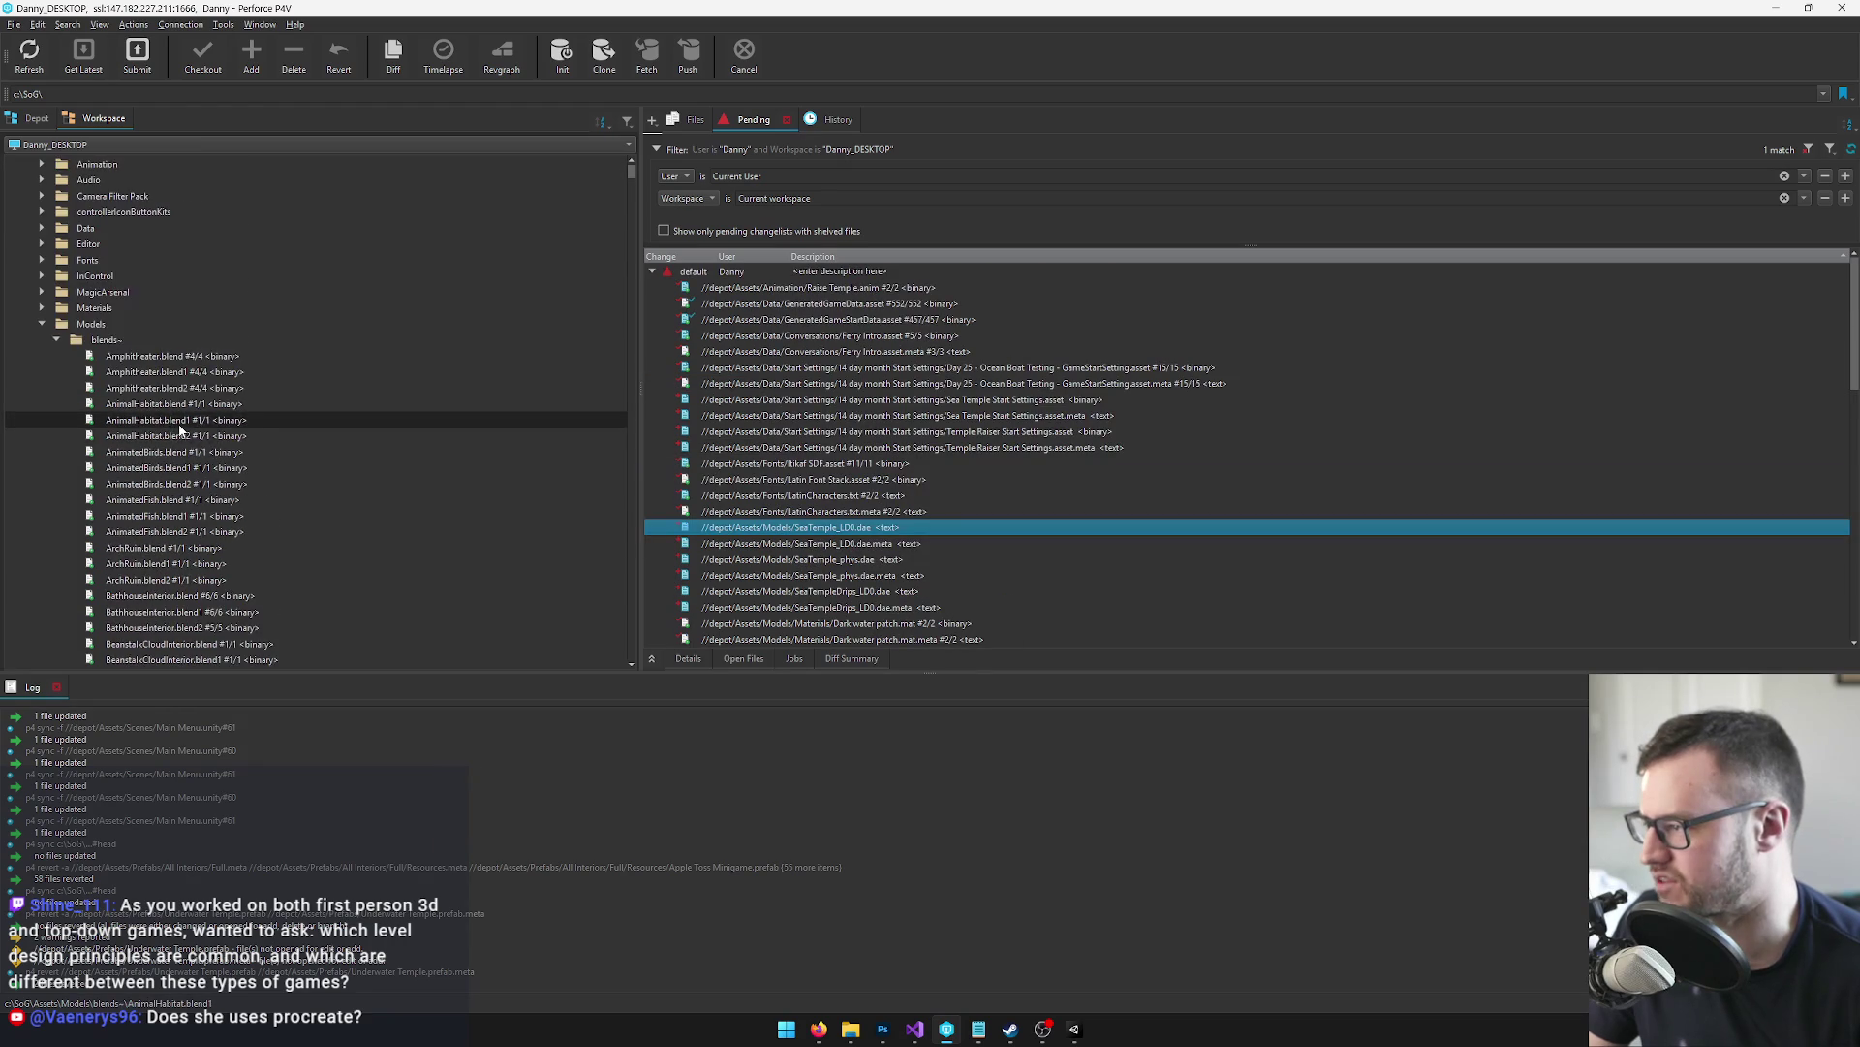
Check out SeaTemple.blend, .blend1 and .blend2 into the default changelist, then open SeaTemple.blend
{"action": "left_click", "coordinate": [194, 388]}
{"action": "key", "text": "s"}
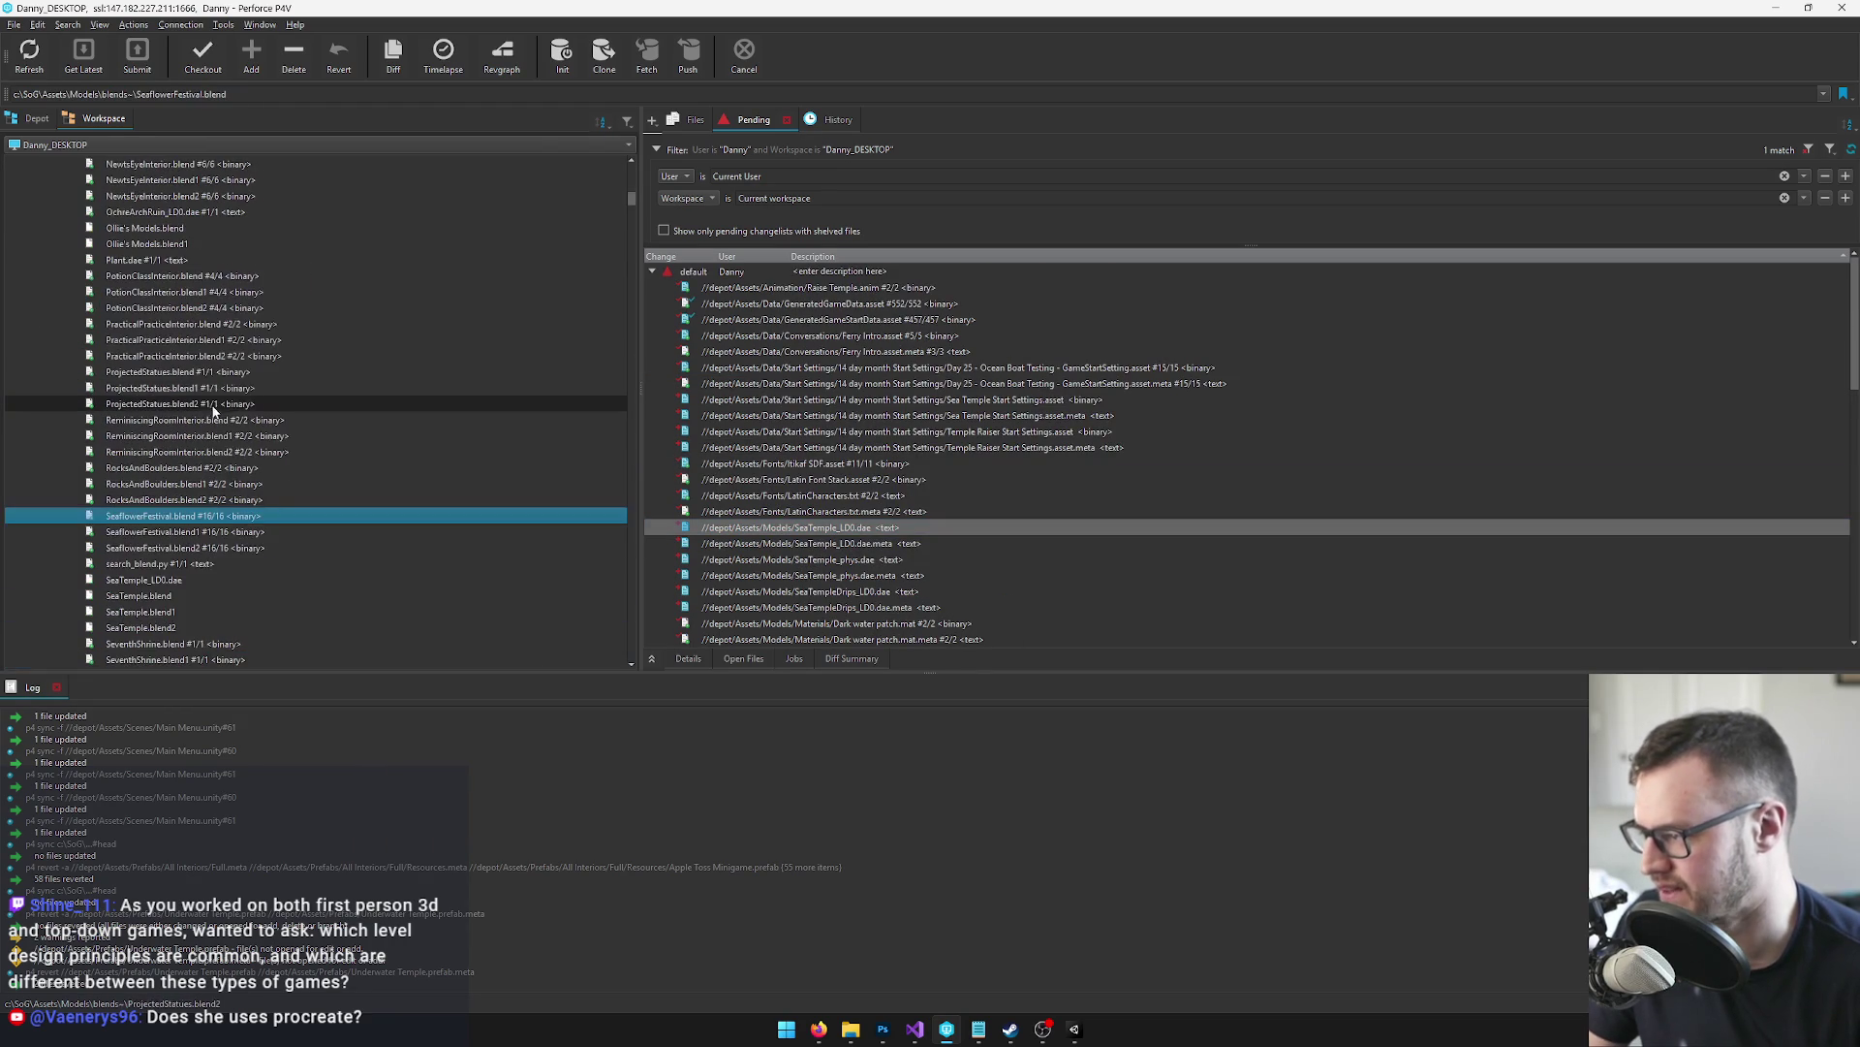
{"action": "left_click", "coordinate": [158, 581]}
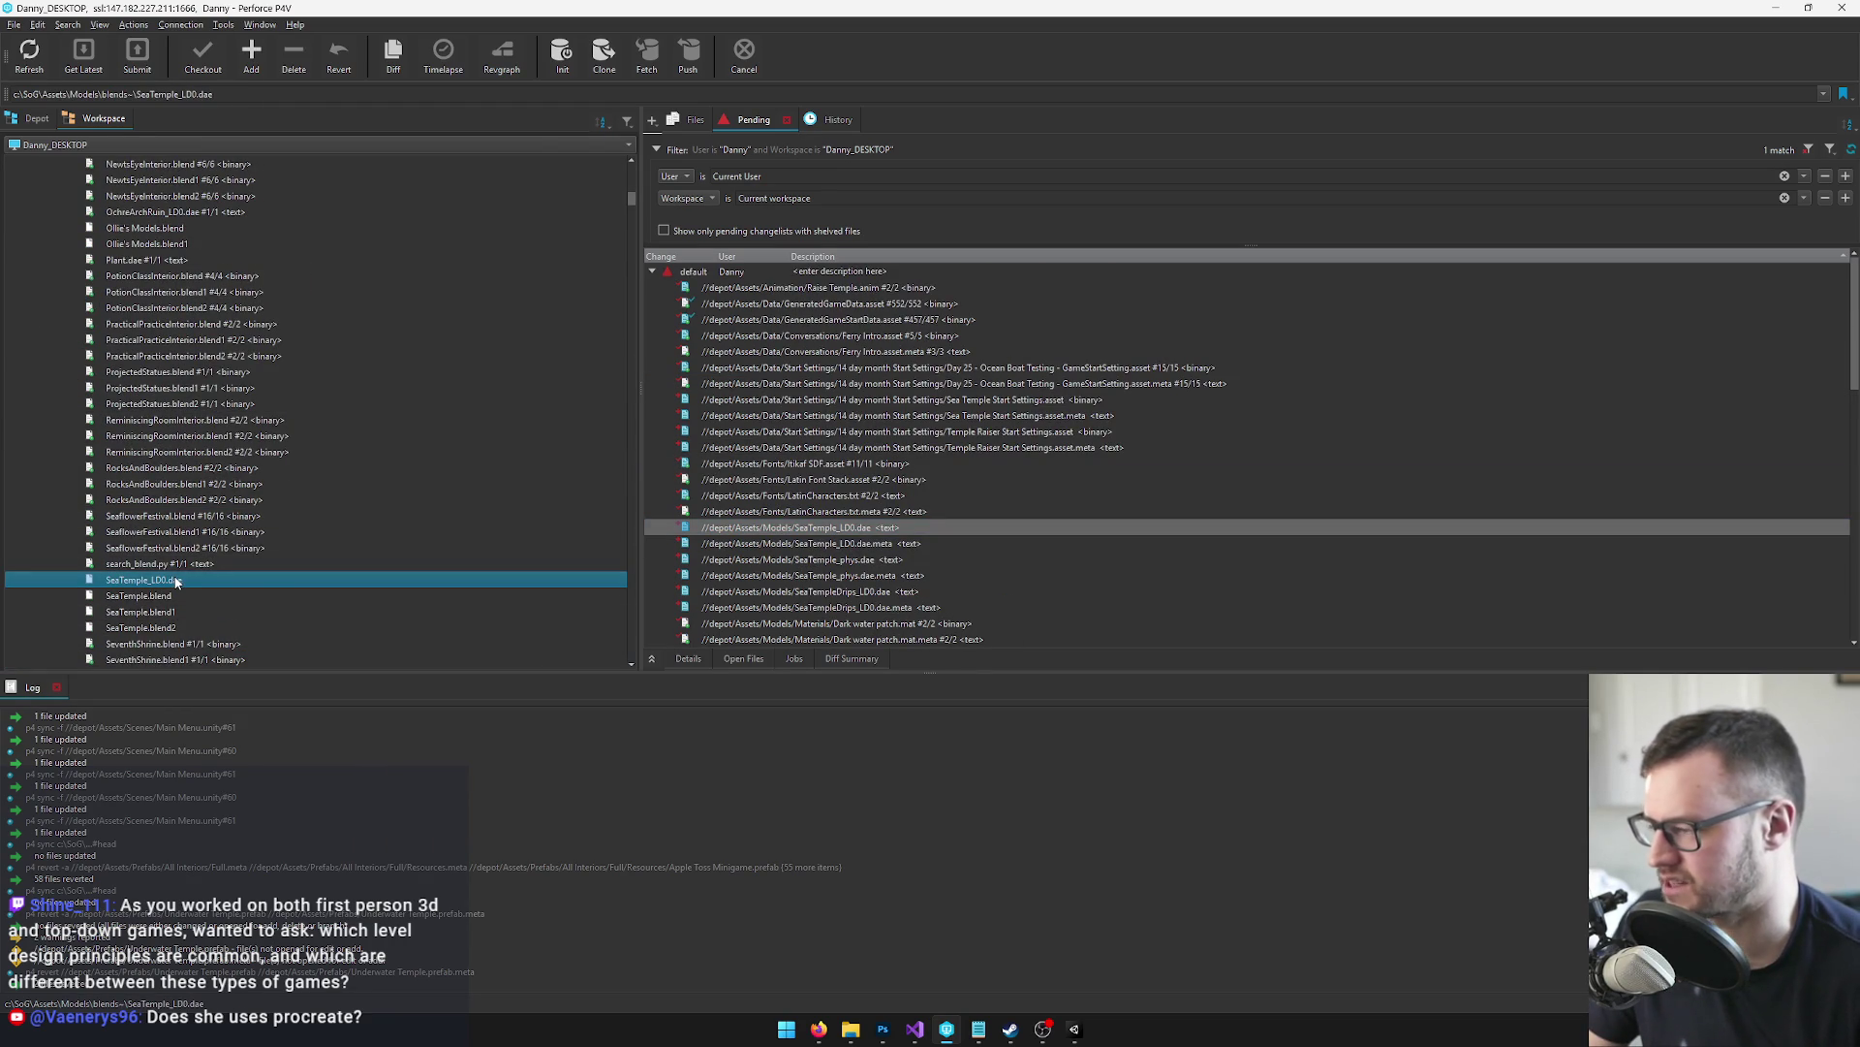
{"action": "double_click", "coordinate": [176, 581]}
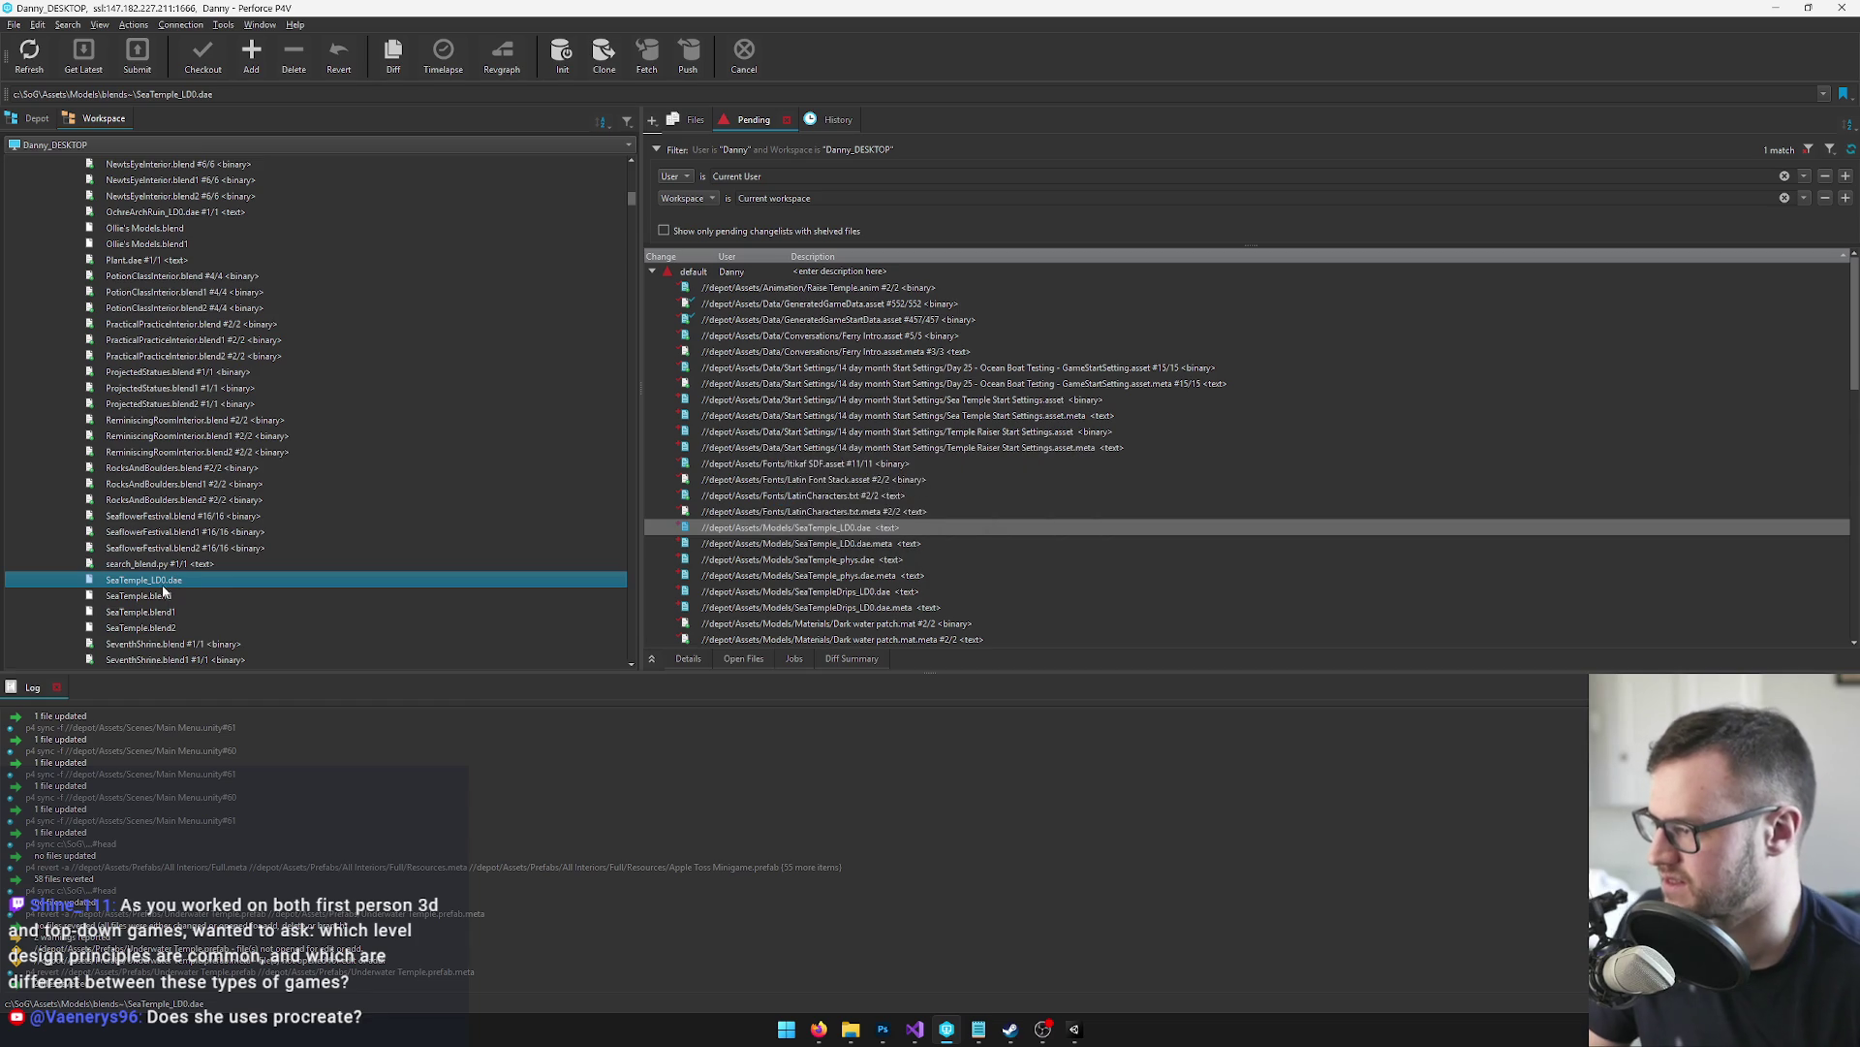
{"action": "left_click", "coordinate": [194, 595]}
{"action": "scroll", "coordinate": [213, 582], "scroll_direction": "down", "scroll_amount": 2}
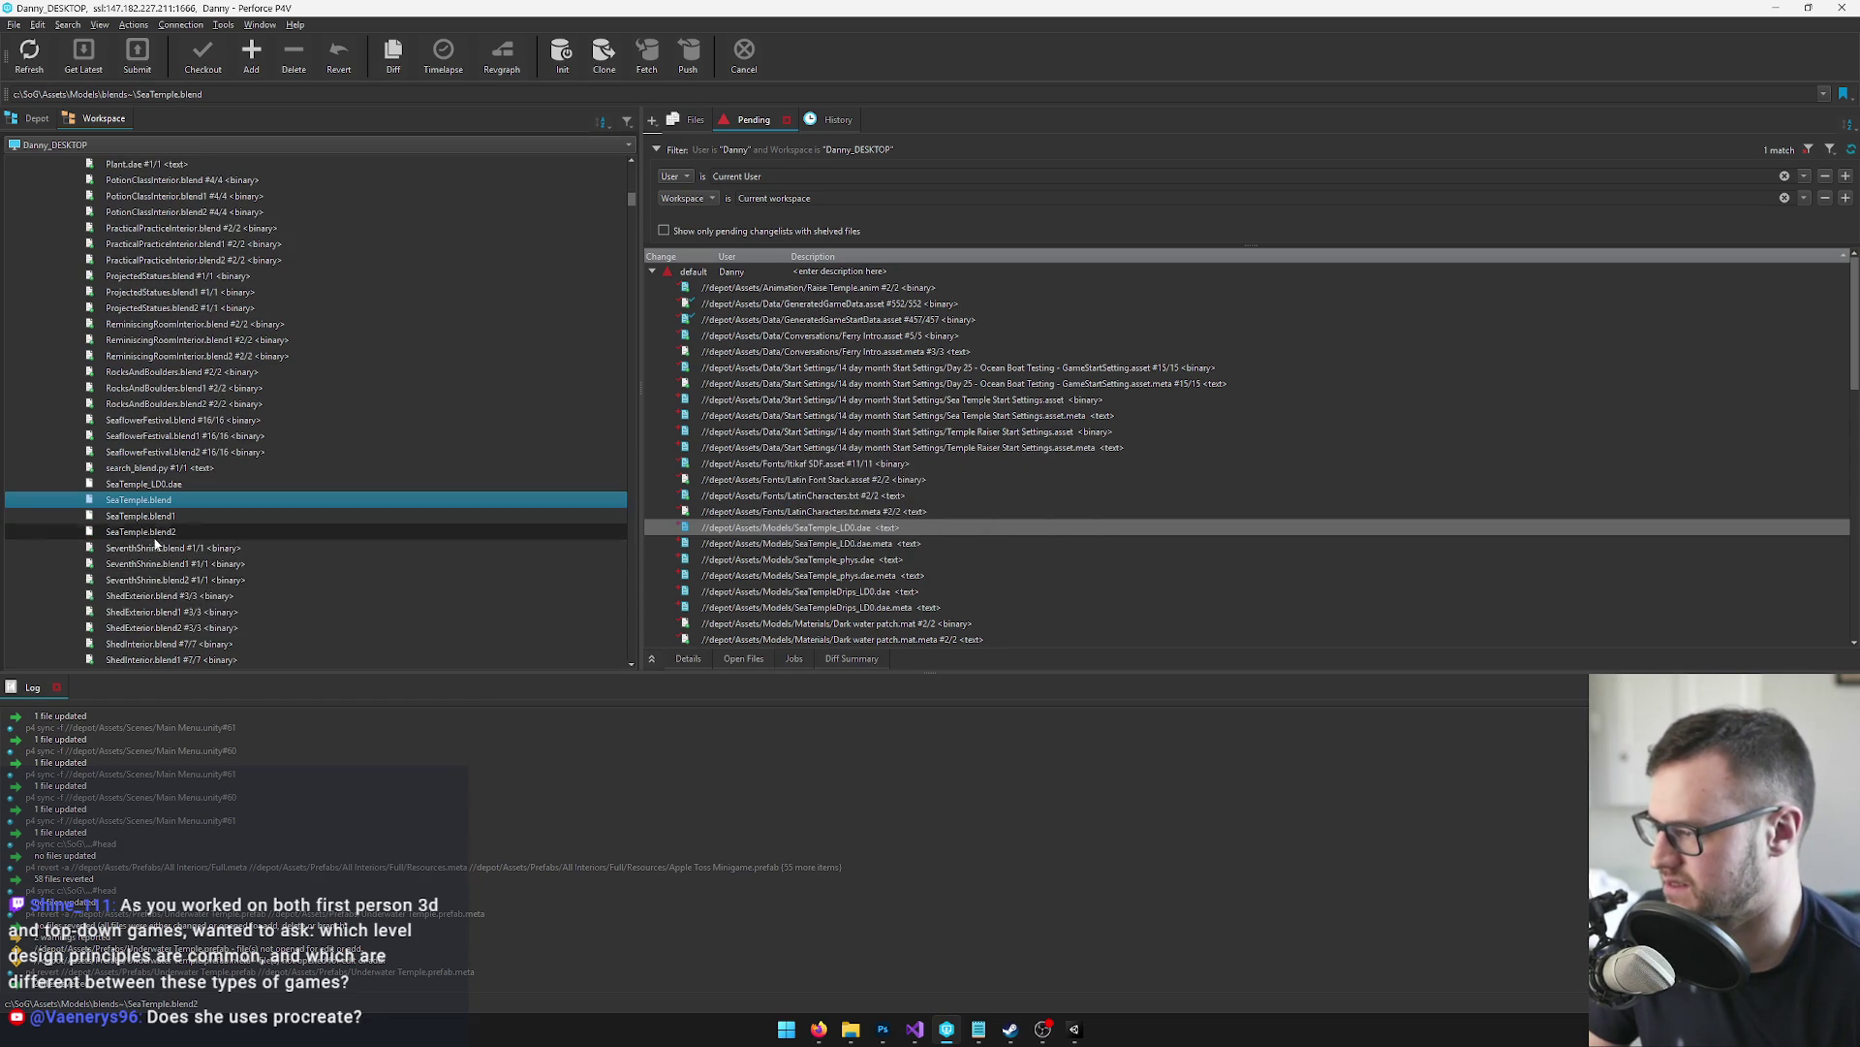
{"action": "left_click", "coordinate": [222, 531], "text": "shift"}
{"action": "left_click_drag", "start_coordinate": [799, 284], "coordinate": [799, 277]}
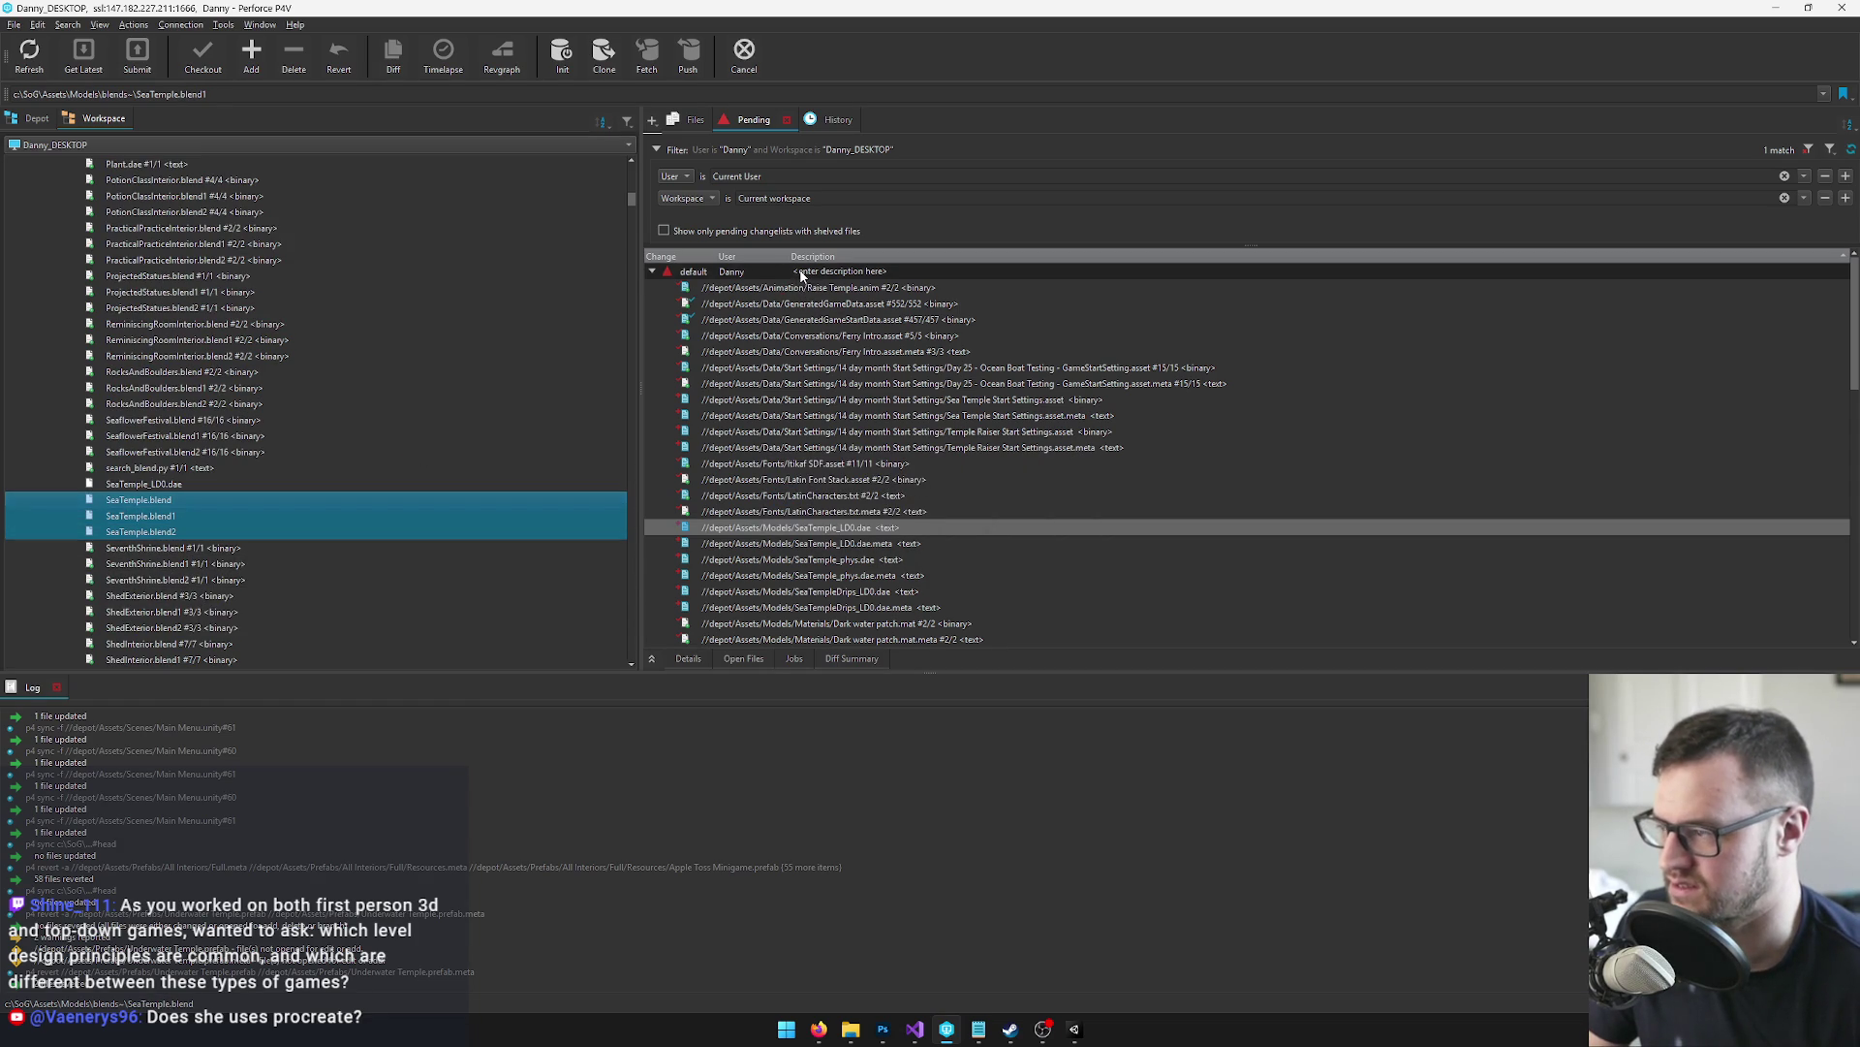
{"action": "left_click", "coordinate": [179, 504]}
{"action": "double_click", "coordinate": [180, 504]}
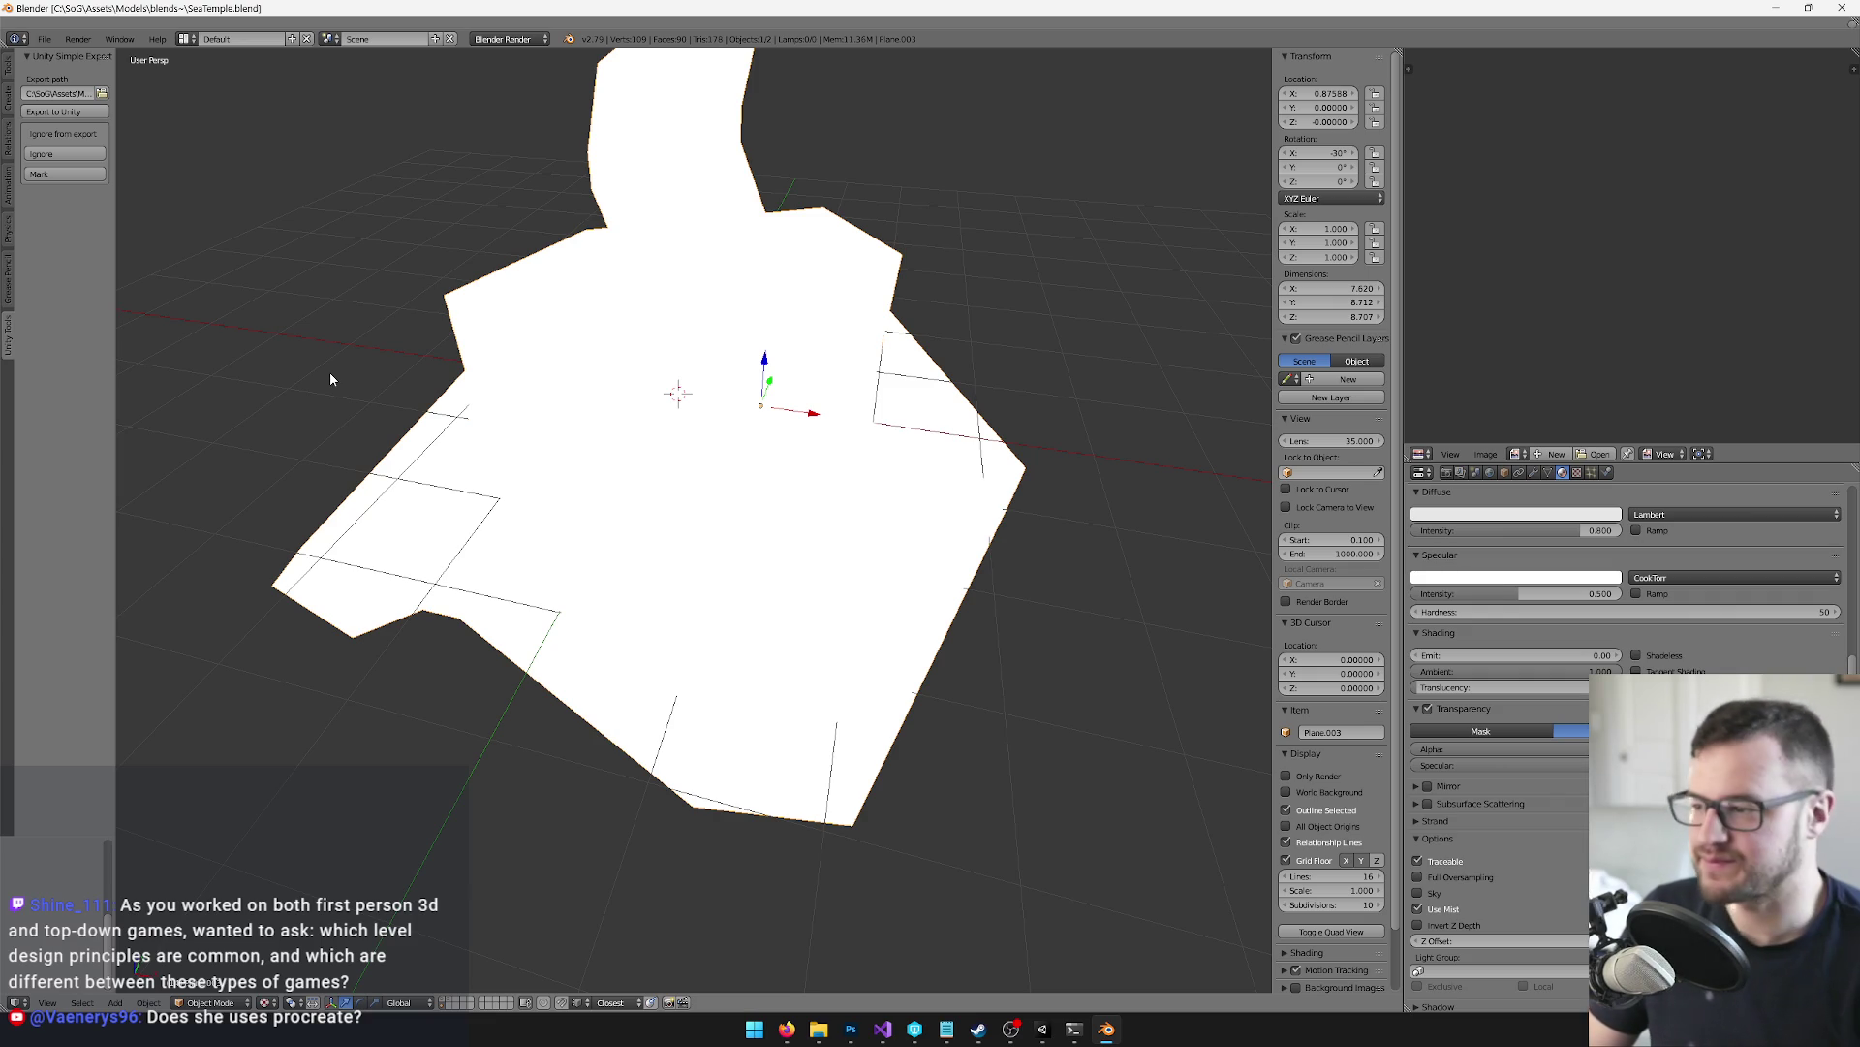
Show the textured temple layer, select the collision Plane and enter Edit Mode near the temple base
{"action": "mouse_move", "coordinate": [323, 374]}
{"action": "left_mouse_down"}
{"action": "mouse_move", "coordinate": [436, 427]}
{"action": "mouse_move", "coordinate": [613, 408]}
{"action": "mouse_move", "coordinate": [543, 368]}
{"action": "mouse_move", "coordinate": [471, 916]}
{"action": "left_mouse_up"}
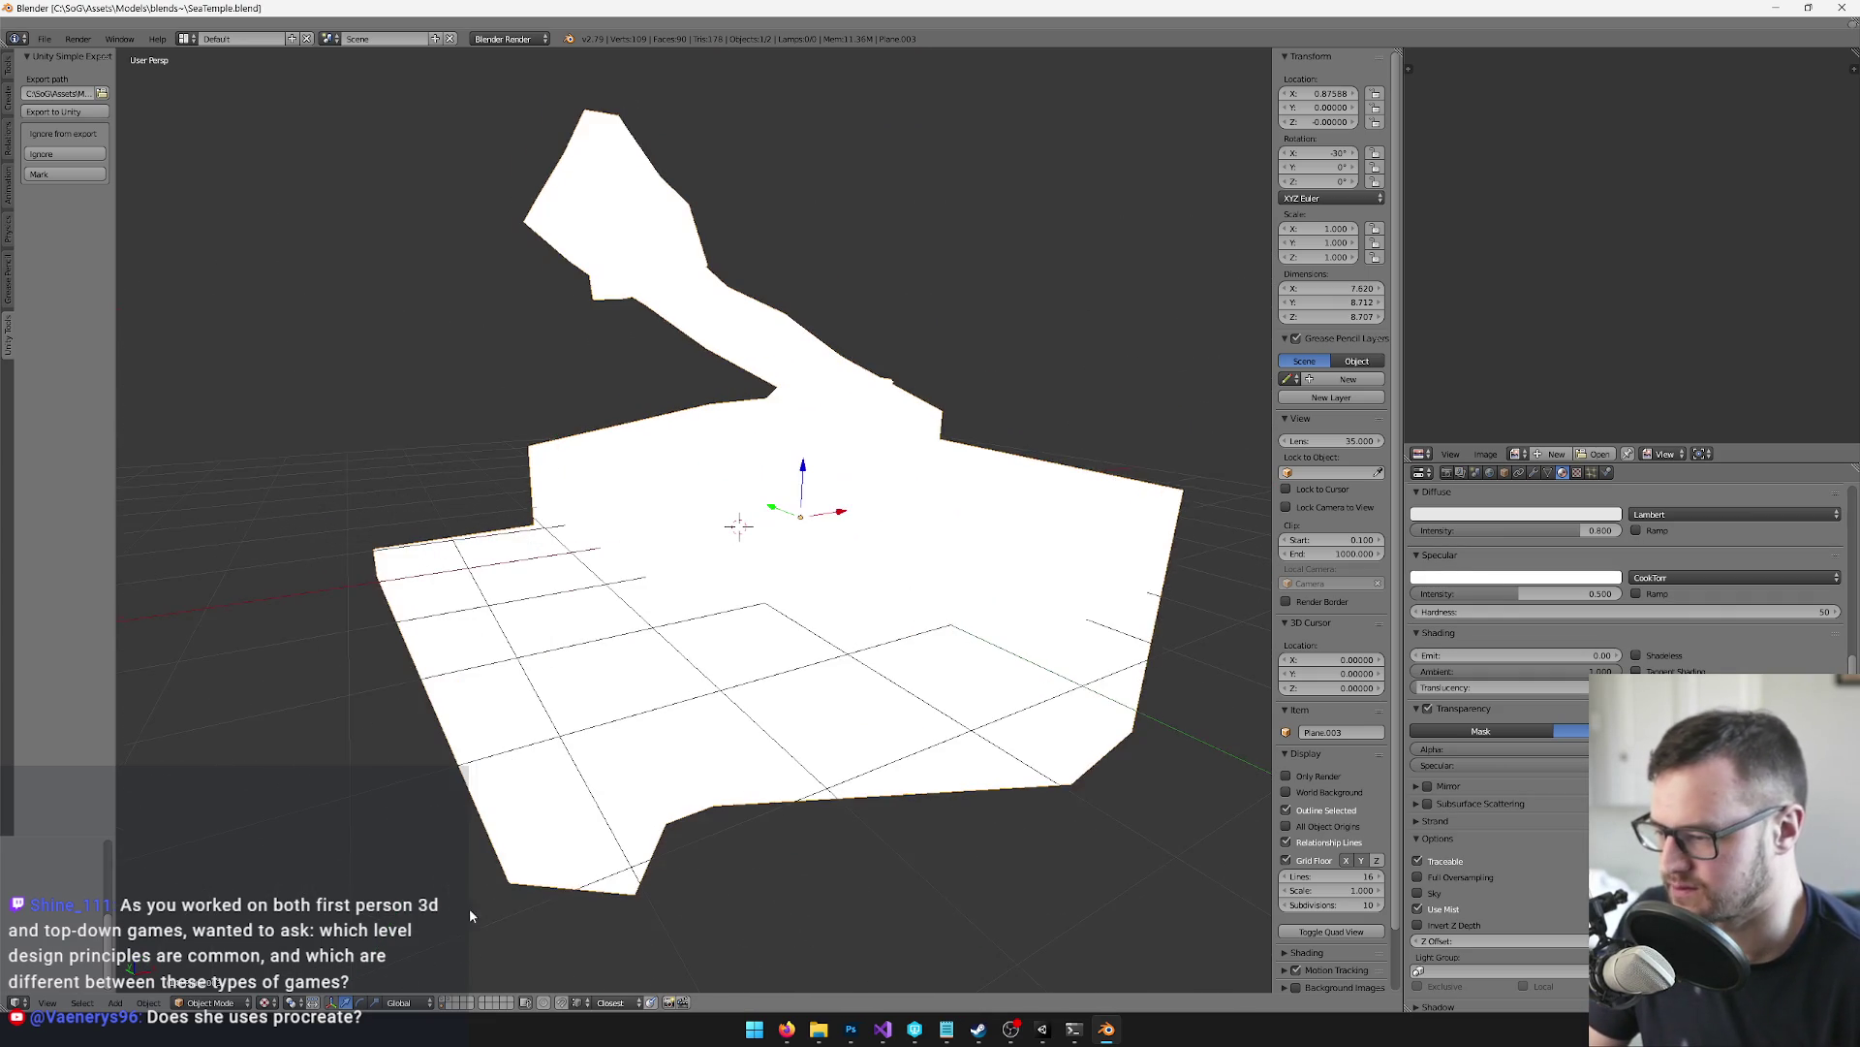
{"action": "left_click", "coordinate": [443, 1001]}
{"action": "left_click_drag", "start_coordinate": [893, 579], "coordinate": [773, 619]}
{"action": "right_click", "coordinate": [858, 408]}
{"action": "mouse_move", "coordinate": [859, 409]}
{"action": "left_mouse_down"}
{"action": "mouse_move", "coordinate": [723, 445]}
{"action": "mouse_move", "coordinate": [765, 485]}
{"action": "left_mouse_up"}
{"action": "key", "text": "Tab"}
{"action": "mouse_move", "coordinate": [765, 484]}
{"action": "left_mouse_down"}
{"action": "mouse_move", "coordinate": [851, 508]}
{"action": "mouse_move", "coordinate": [756, 519]}
{"action": "mouse_move", "coordinate": [902, 514]}
{"action": "mouse_move", "coordinate": [801, 527]}
{"action": "mouse_move", "coordinate": [852, 506]}
{"action": "mouse_move", "coordinate": [619, 503]}
{"action": "mouse_move", "coordinate": [825, 499]}
{"action": "left_mouse_up"}
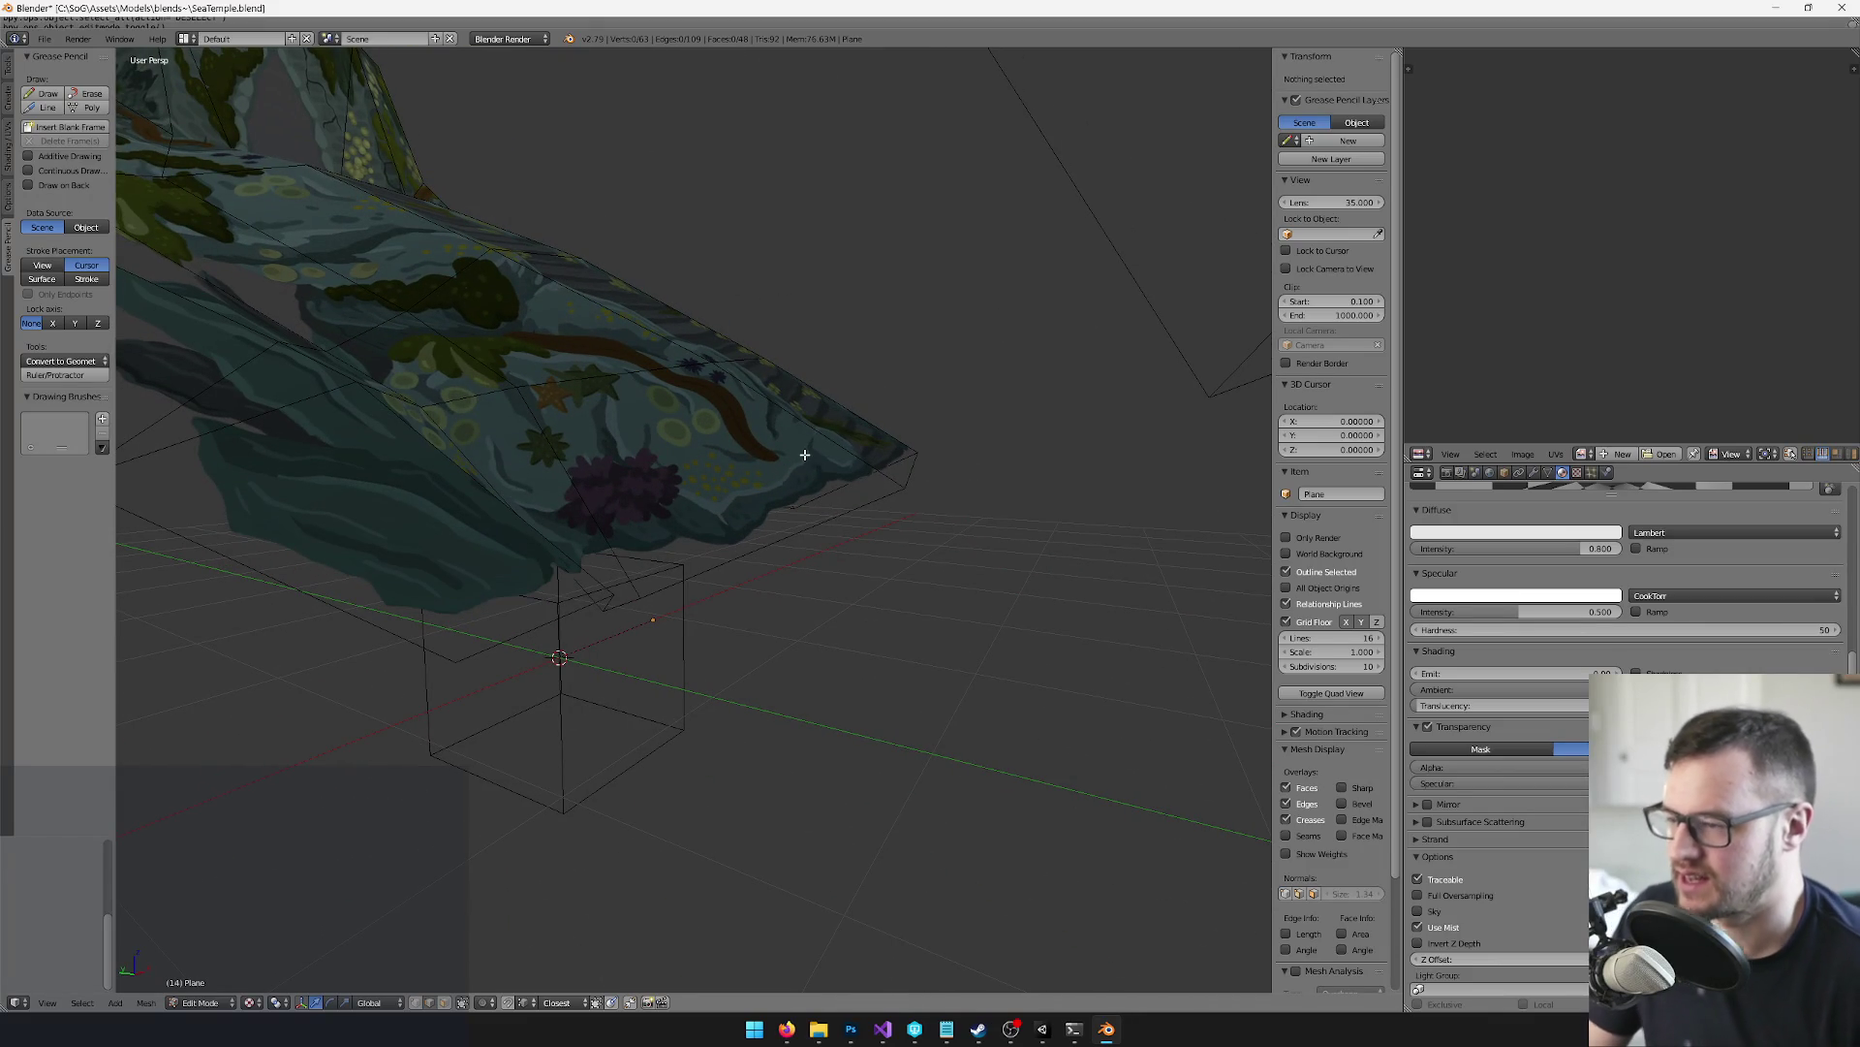
{"action": "mouse_move", "coordinate": [808, 436]}
{"action": "left_mouse_down"}
{"action": "mouse_move", "coordinate": [834, 449]}
{"action": "mouse_move", "coordinate": [826, 485]}
{"action": "mouse_move", "coordinate": [532, 469]}
{"action": "mouse_move", "coordinate": [527, 445]}
{"action": "mouse_move", "coordinate": [1059, 445]}
{"action": "mouse_move", "coordinate": [1043, 423]}
{"action": "mouse_move", "coordinate": [917, 420]}
{"action": "mouse_move", "coordinate": [803, 481]}
{"action": "mouse_move", "coordinate": [775, 523]}
{"action": "mouse_move", "coordinate": [796, 510]}
{"action": "left_mouse_up"}
{"action": "key", "text": "Tab"}
{"action": "key", "text": "Tab"}
{"action": "key", "text": "Tab"}
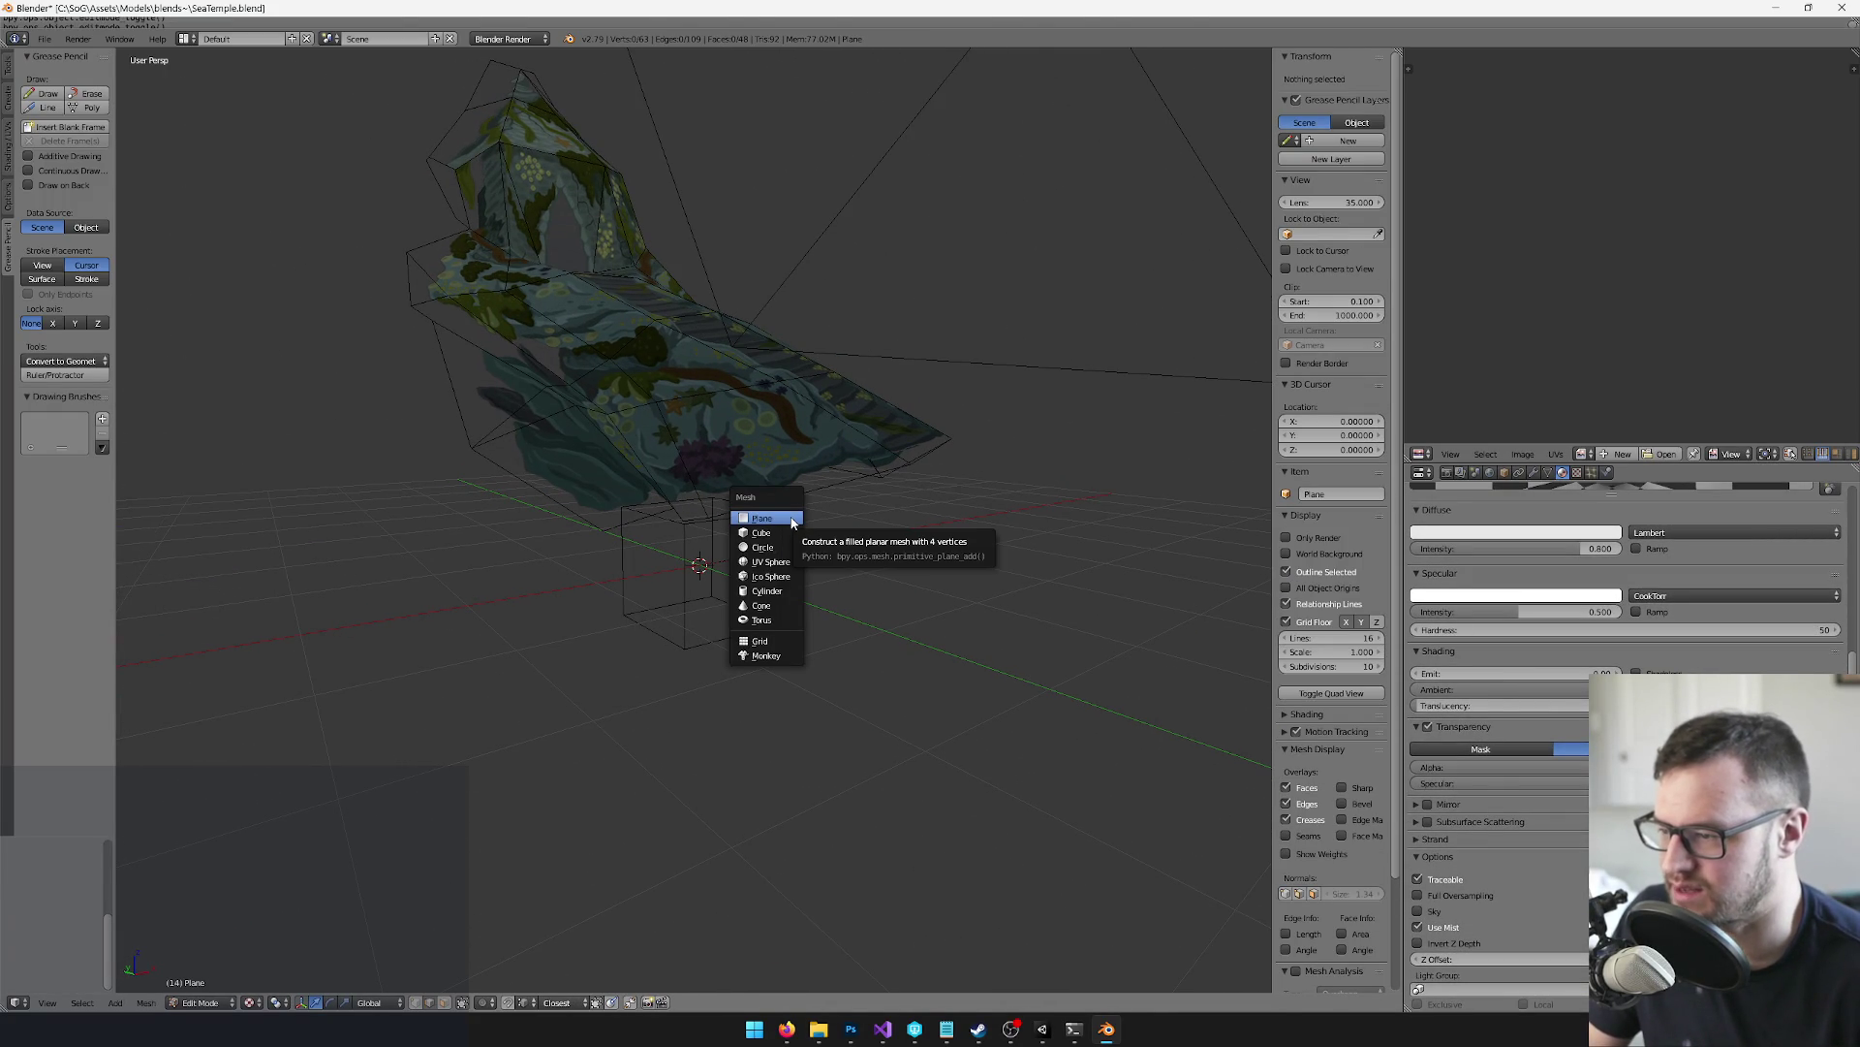
Add and scale a trial plane, then delete its vertices to discard it
{"action": "left_click", "coordinate": [792, 519]}
{"action": "key", "text": "s"}
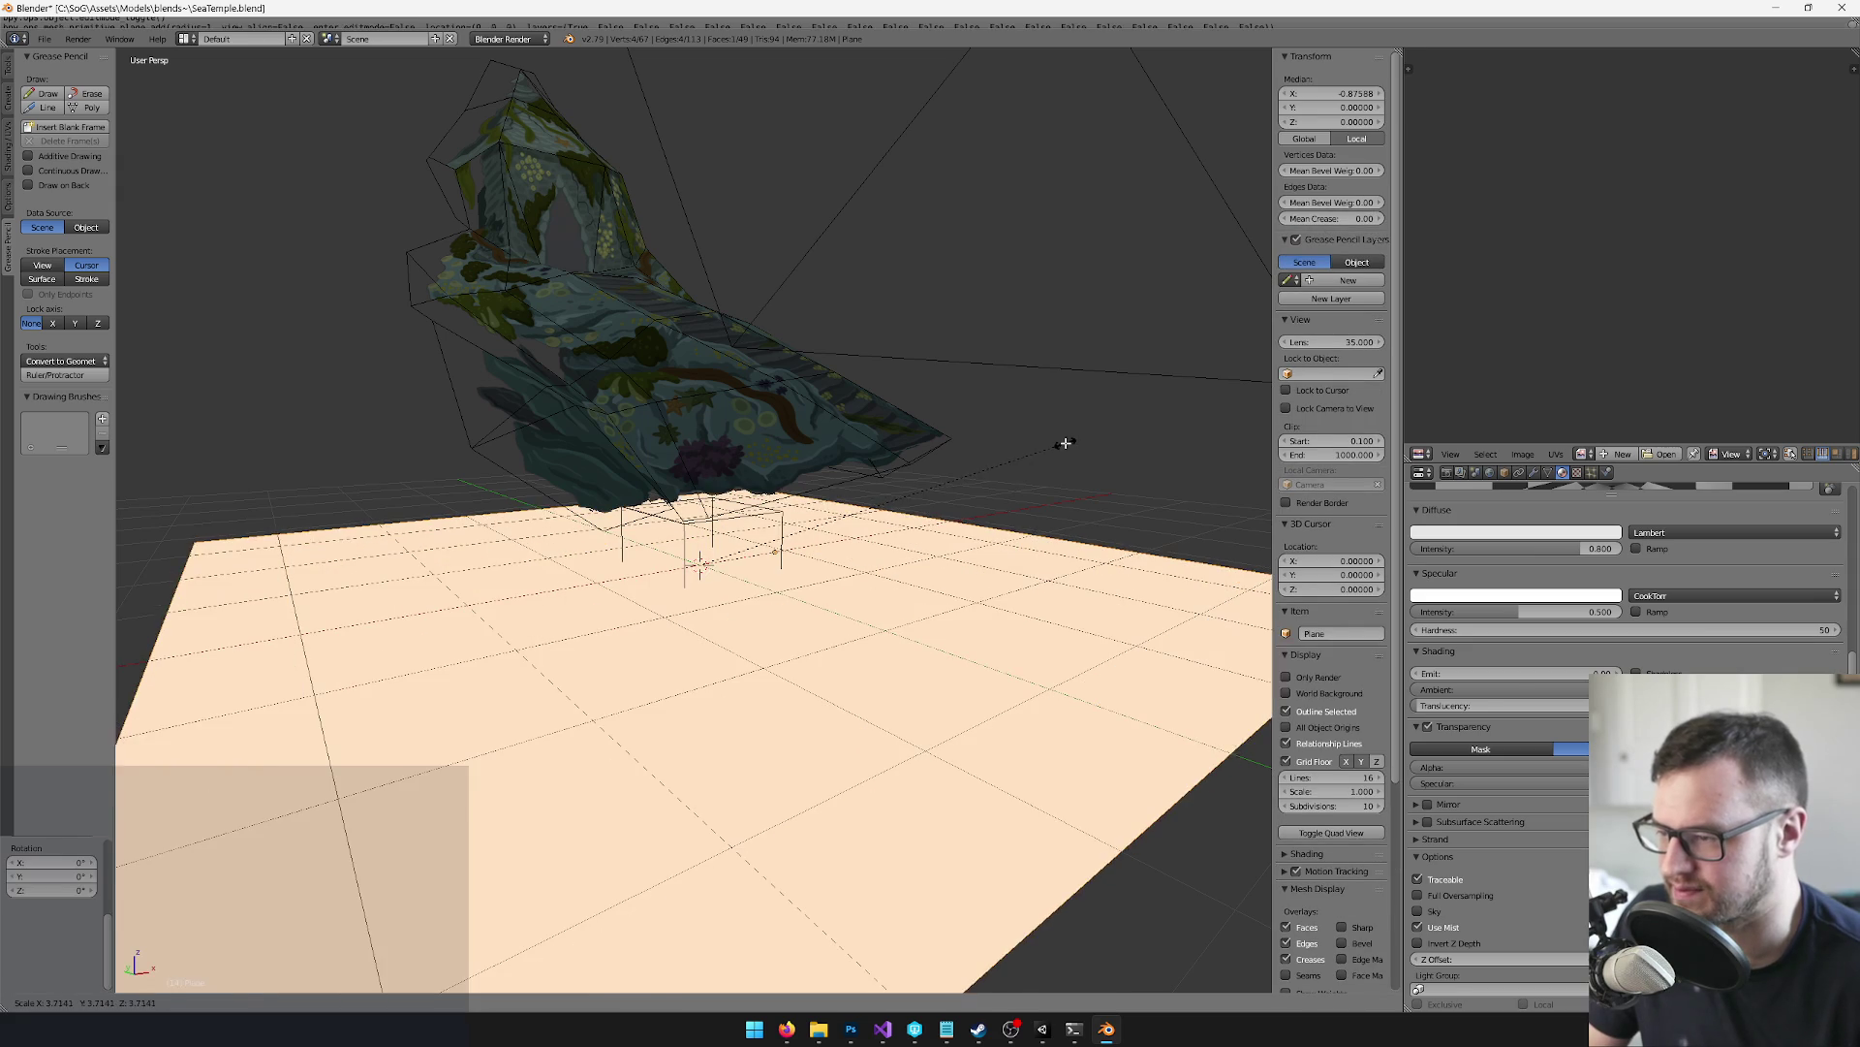
{"action": "left_click", "coordinate": [1065, 443]}
{"action": "key", "text": "Tab"}
{"action": "key", "text": "Tab"}
{"action": "key", "text": "Tab"}
{"action": "key", "text": "Tab"}
{"action": "key", "text": "x"}
{"action": "key", "text": "Return"}
{"action": "key", "text": "Tab"}
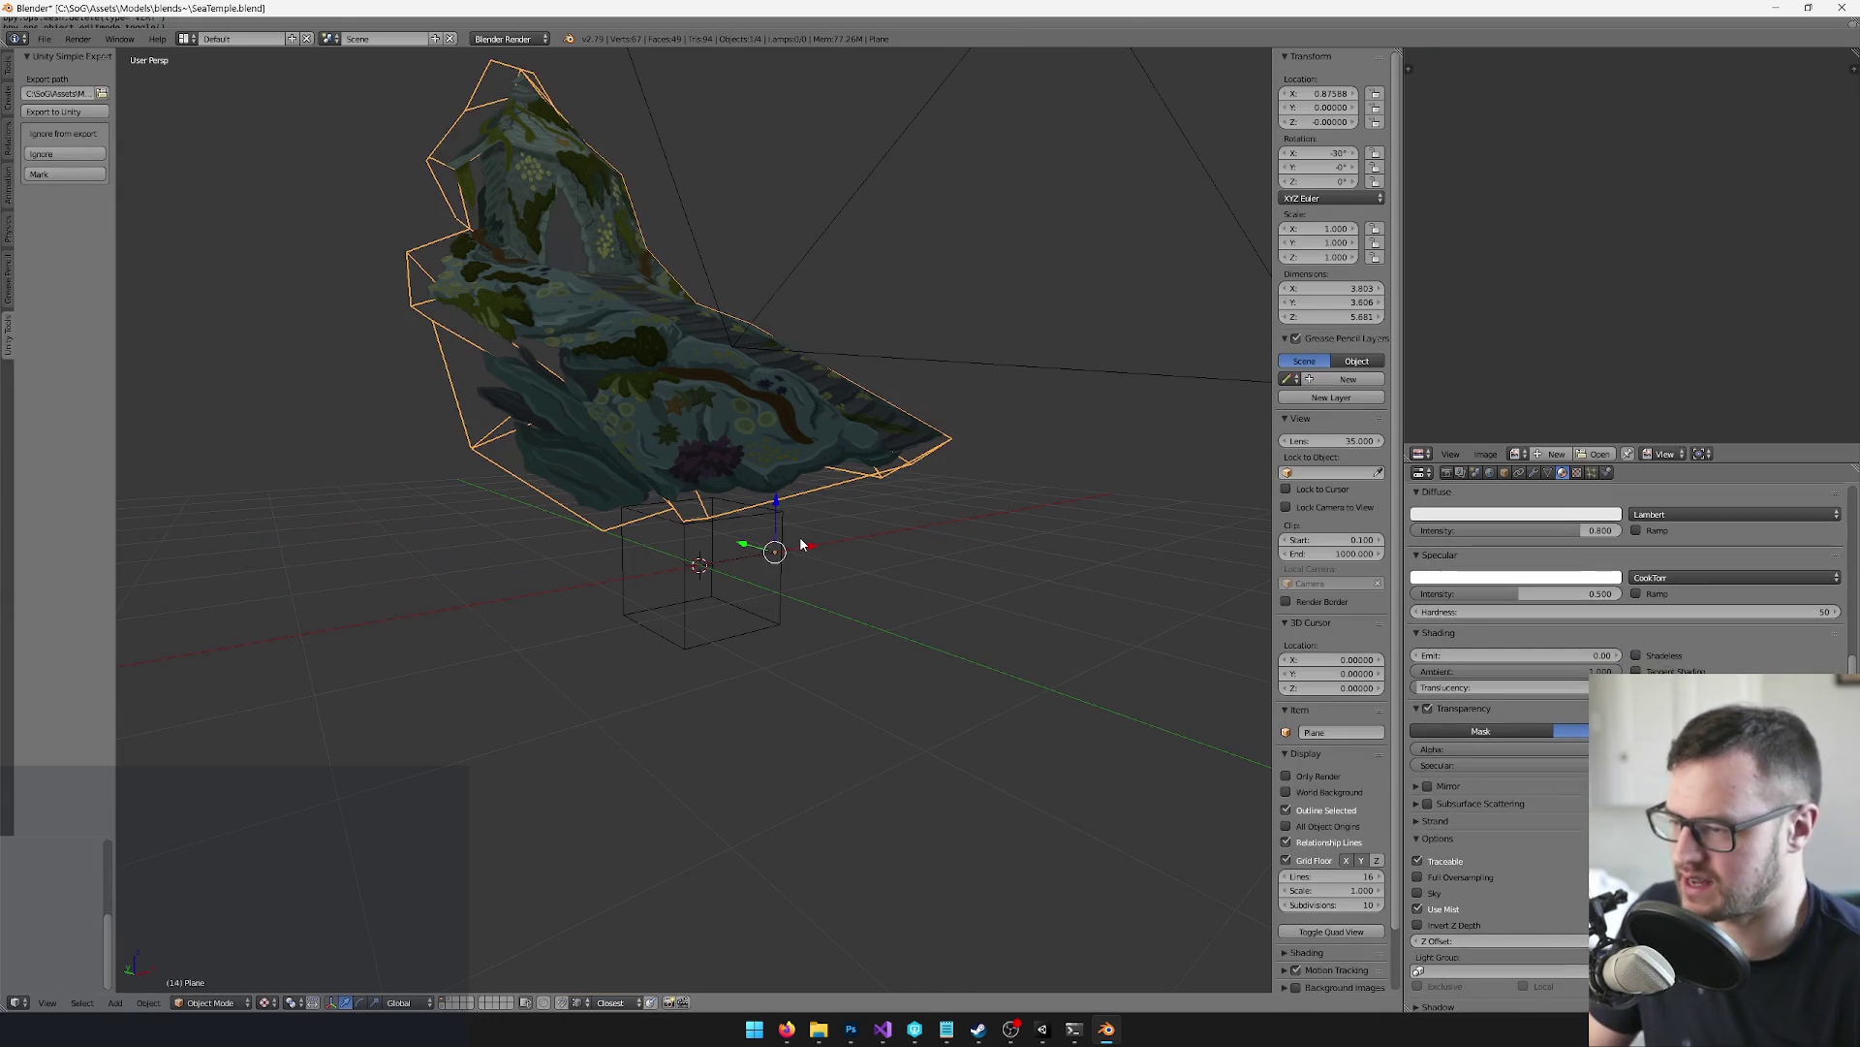
Add a new plane at the 3D cursor, scale it to 2.853 and raise it along Z
{"action": "key", "text": "shift+a"}
{"action": "left_click", "coordinate": [857, 541]}
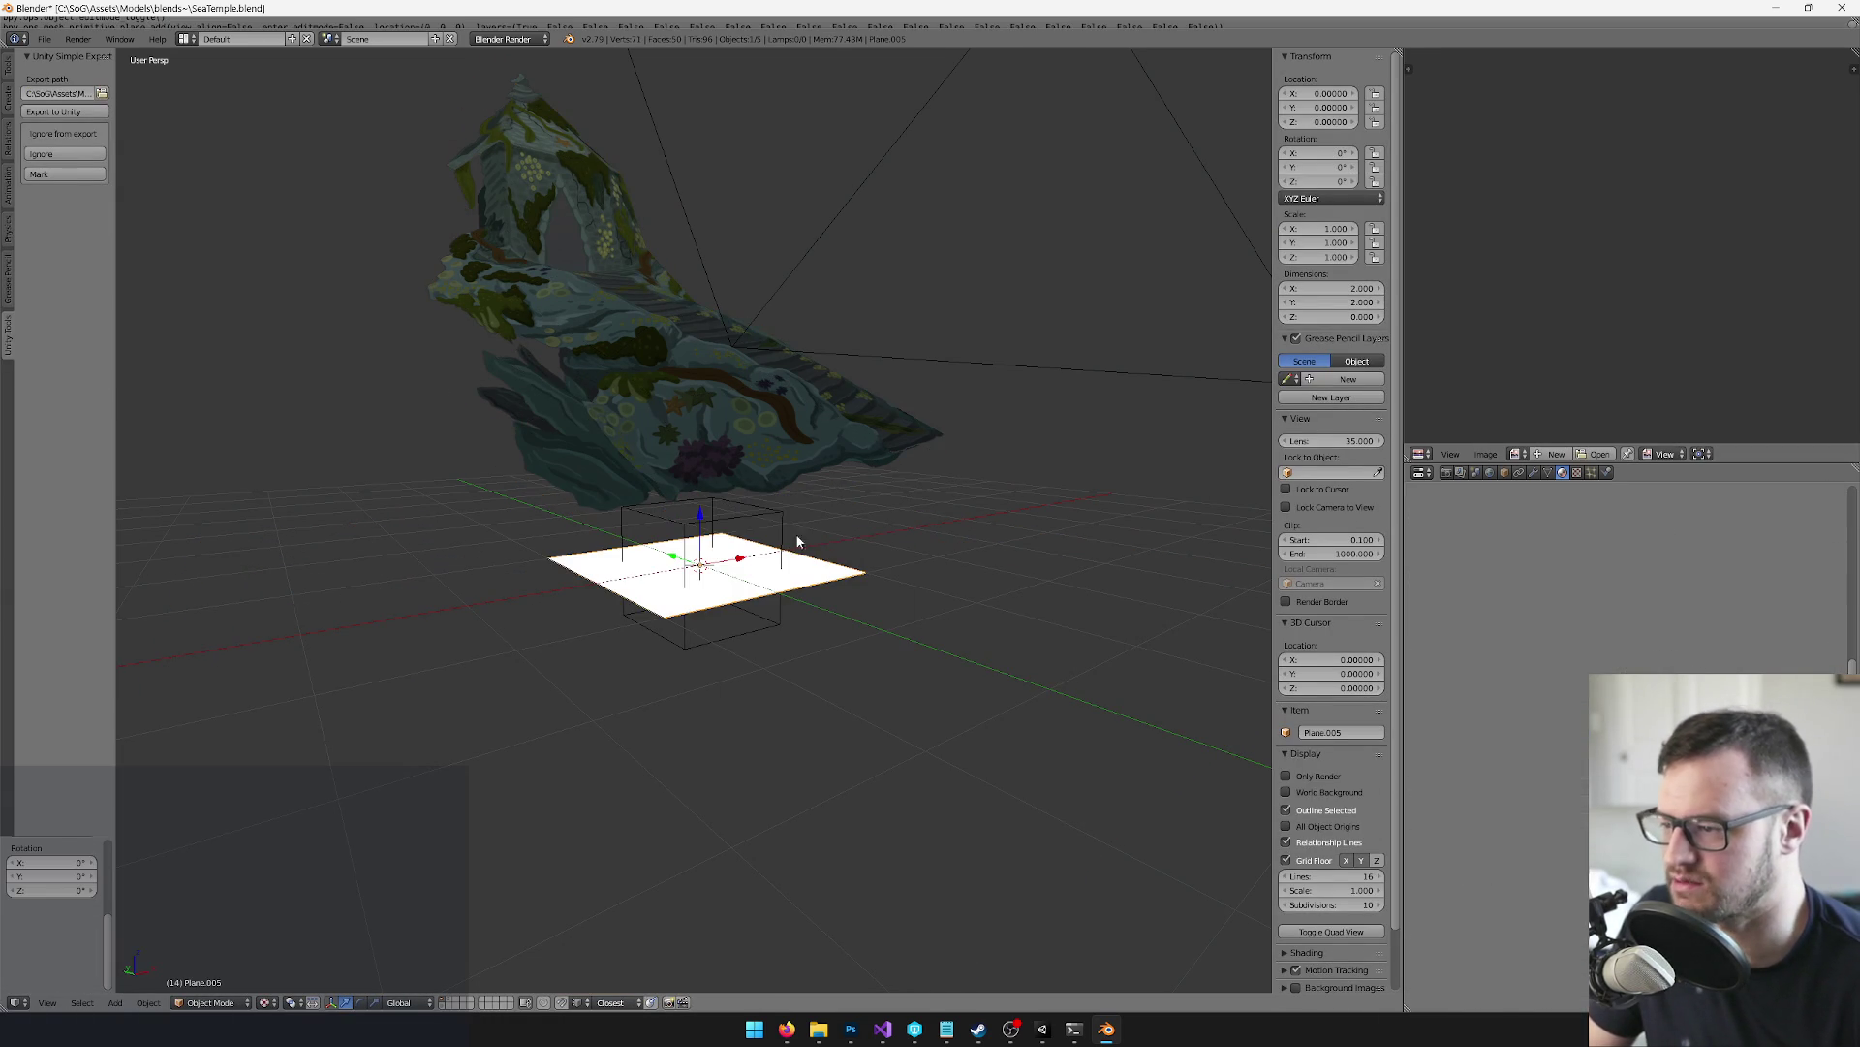
{"action": "key", "text": "s"}
{"action": "left_click", "coordinate": [707, 460]}
{"action": "key", "text": "g"}
{"action": "key", "text": "z"}
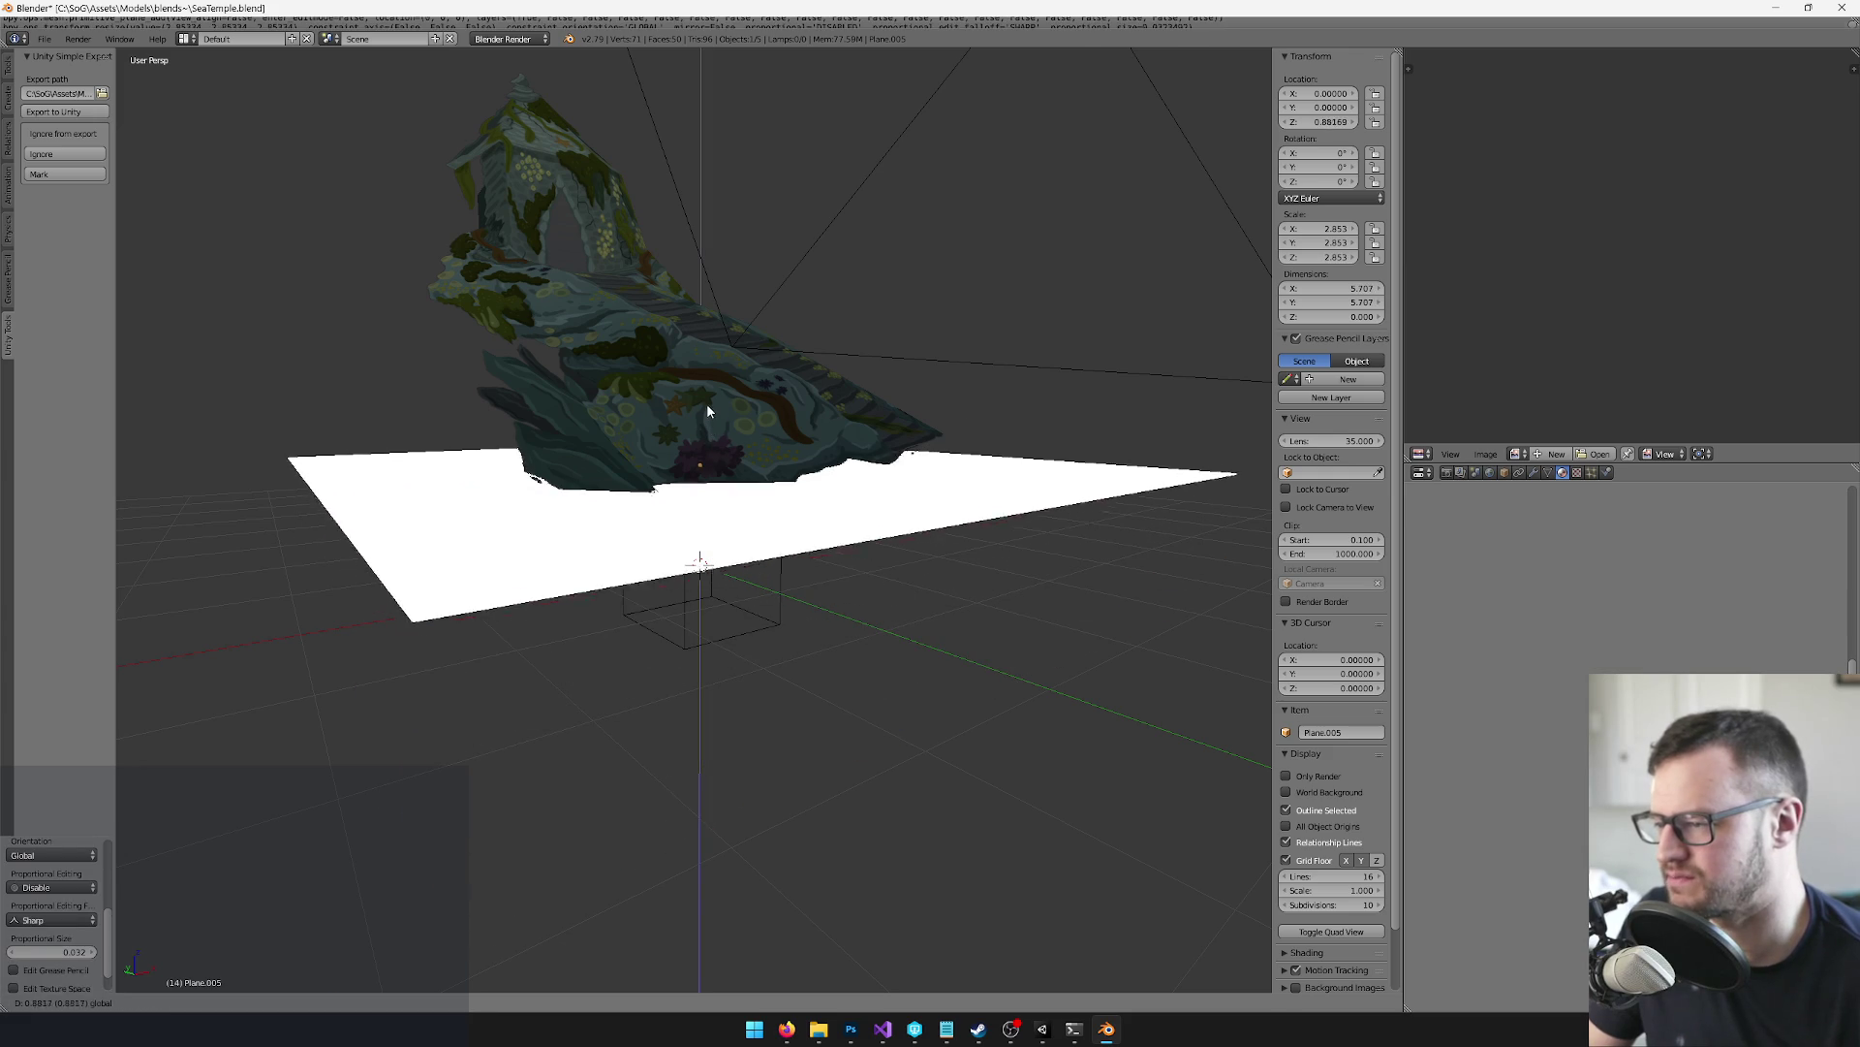
{"action": "left_click", "coordinate": [707, 378]}
Raise the plane further along Z to about 3.14 so it meets the temple's base
{"action": "left_click_drag", "start_coordinate": [657, 450], "coordinate": [725, 441]}
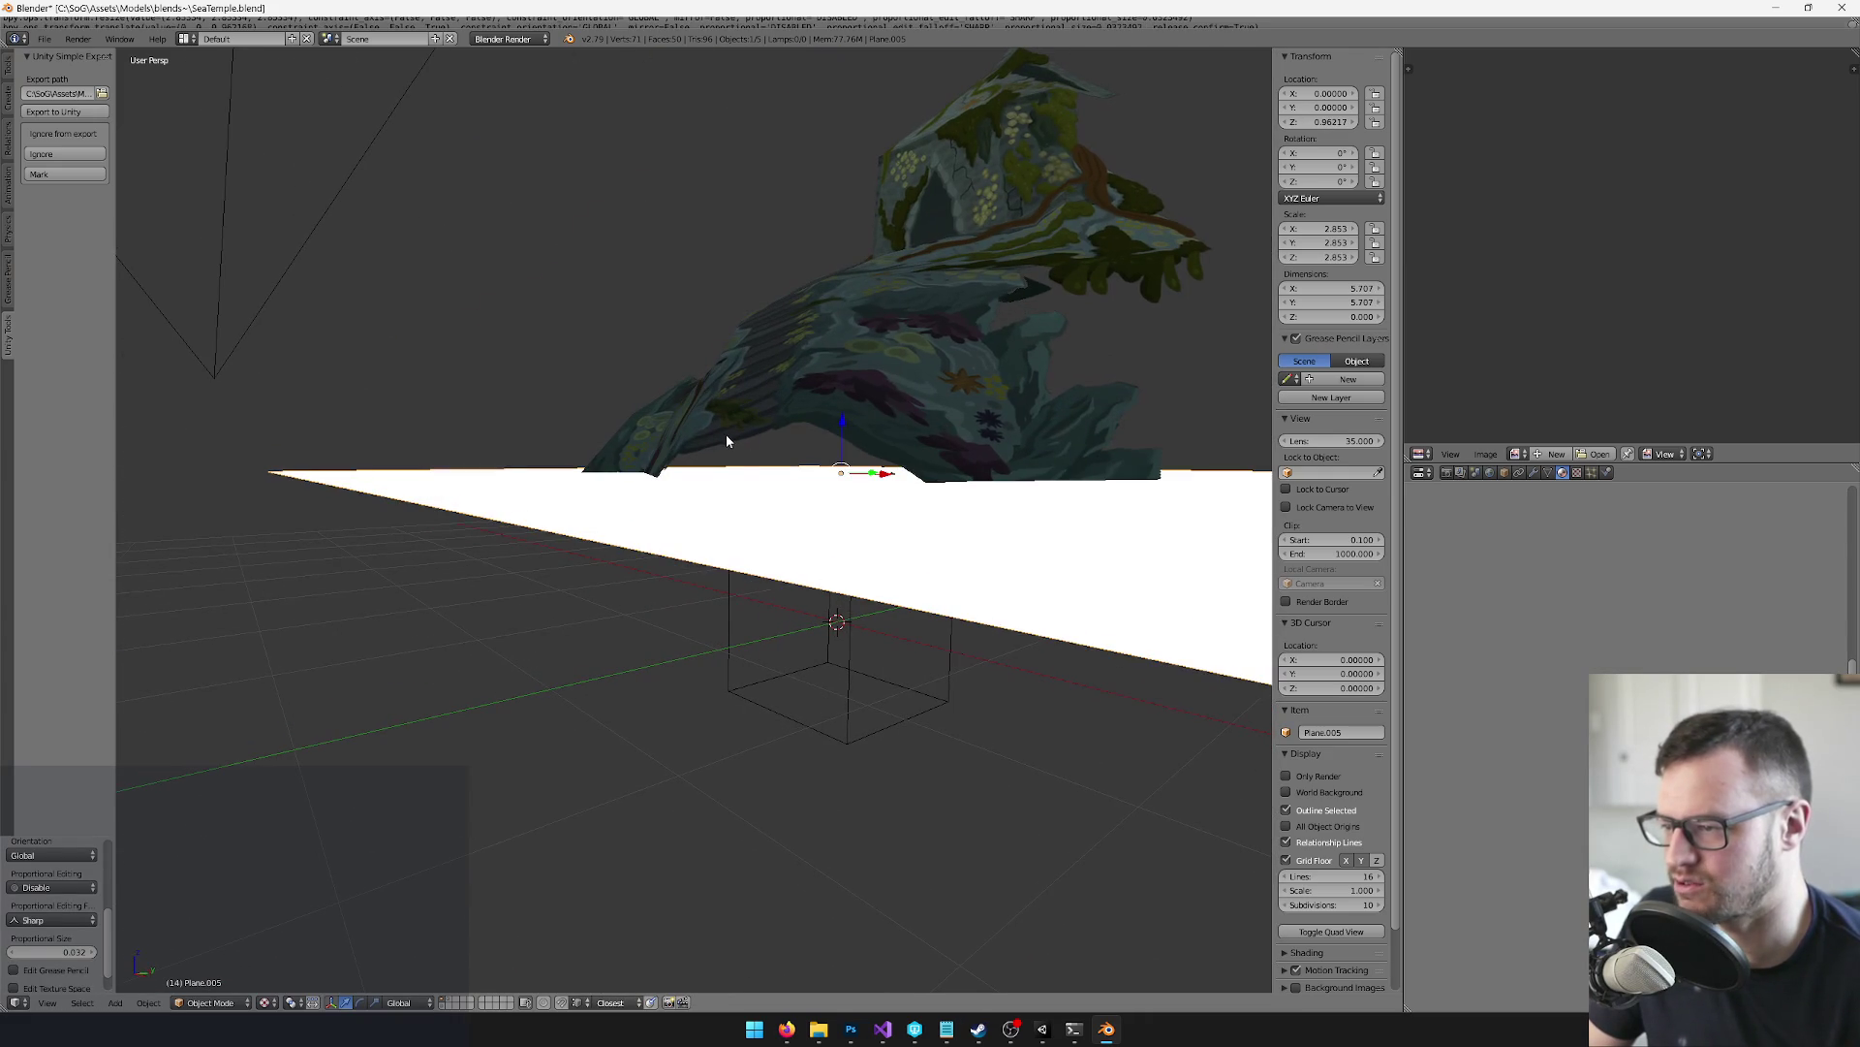
{"action": "key", "text": "g"}
{"action": "key", "text": "z"}
{"action": "left_click", "coordinate": [853, 397]}
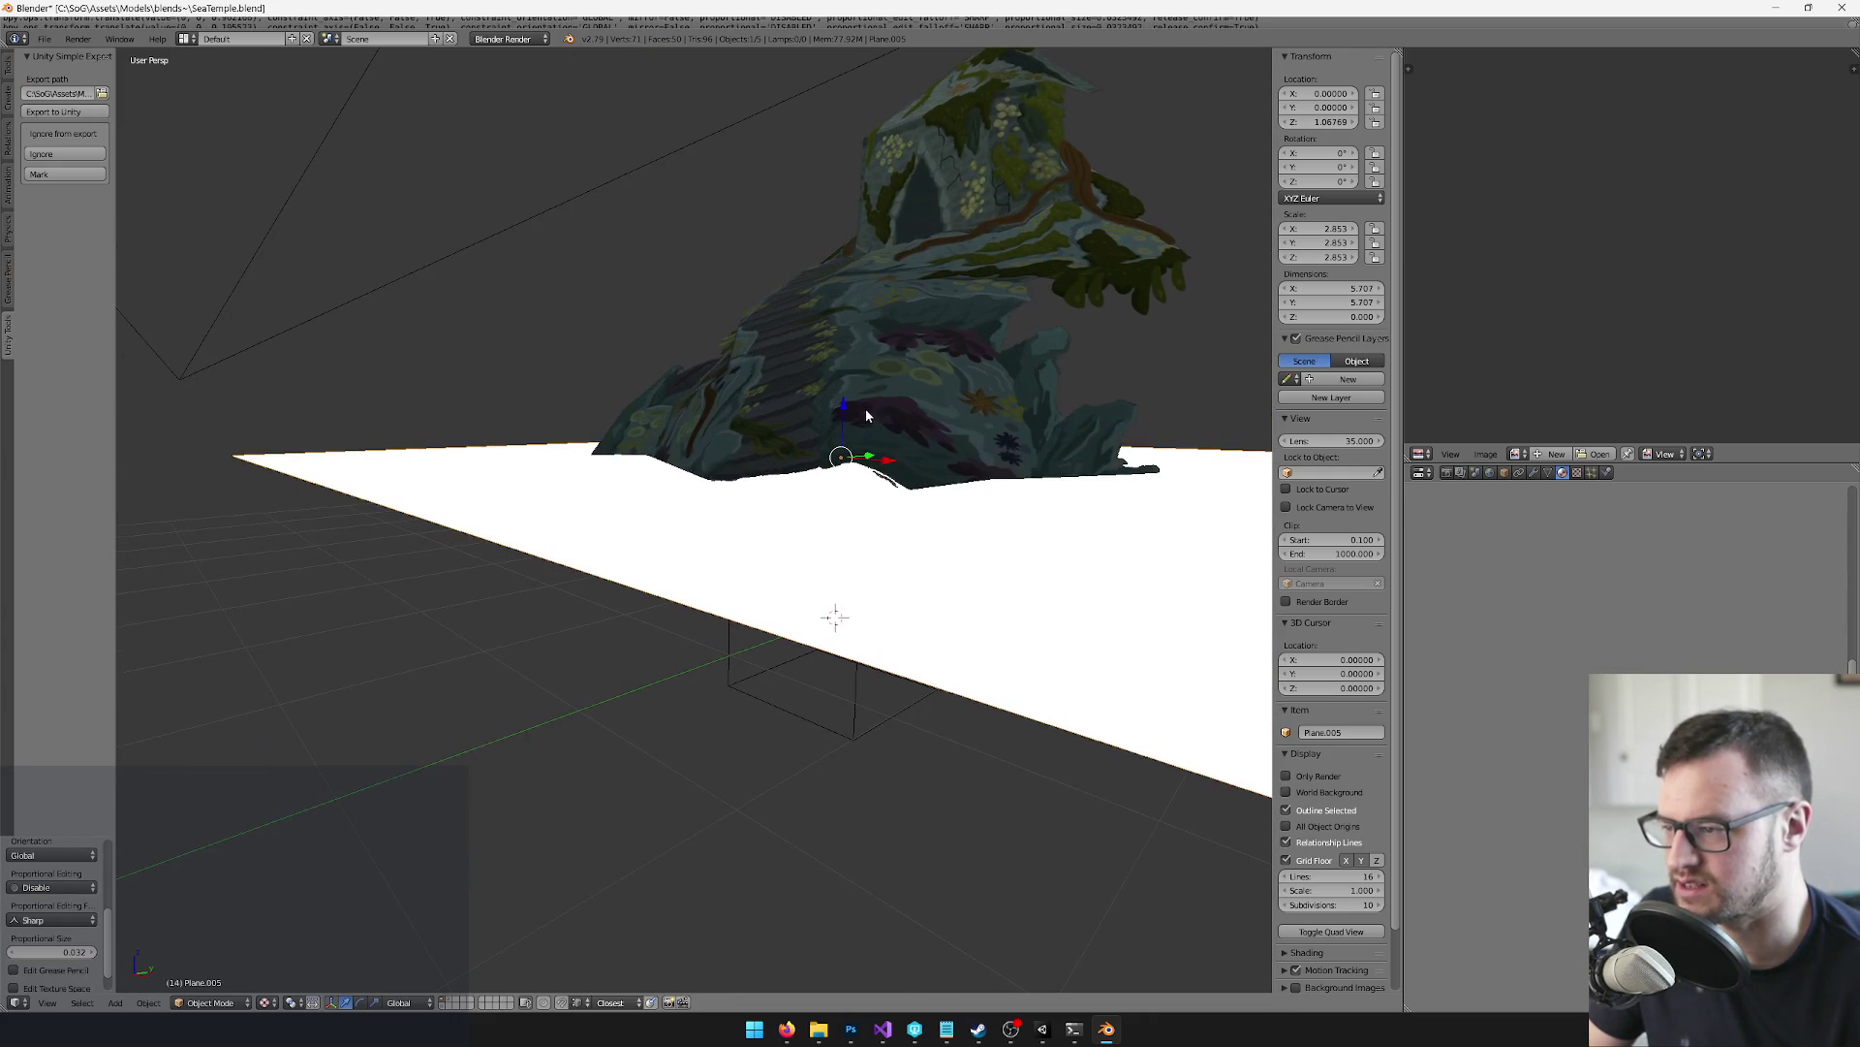
{"action": "key", "text": "g"}
{"action": "key", "text": "z"}
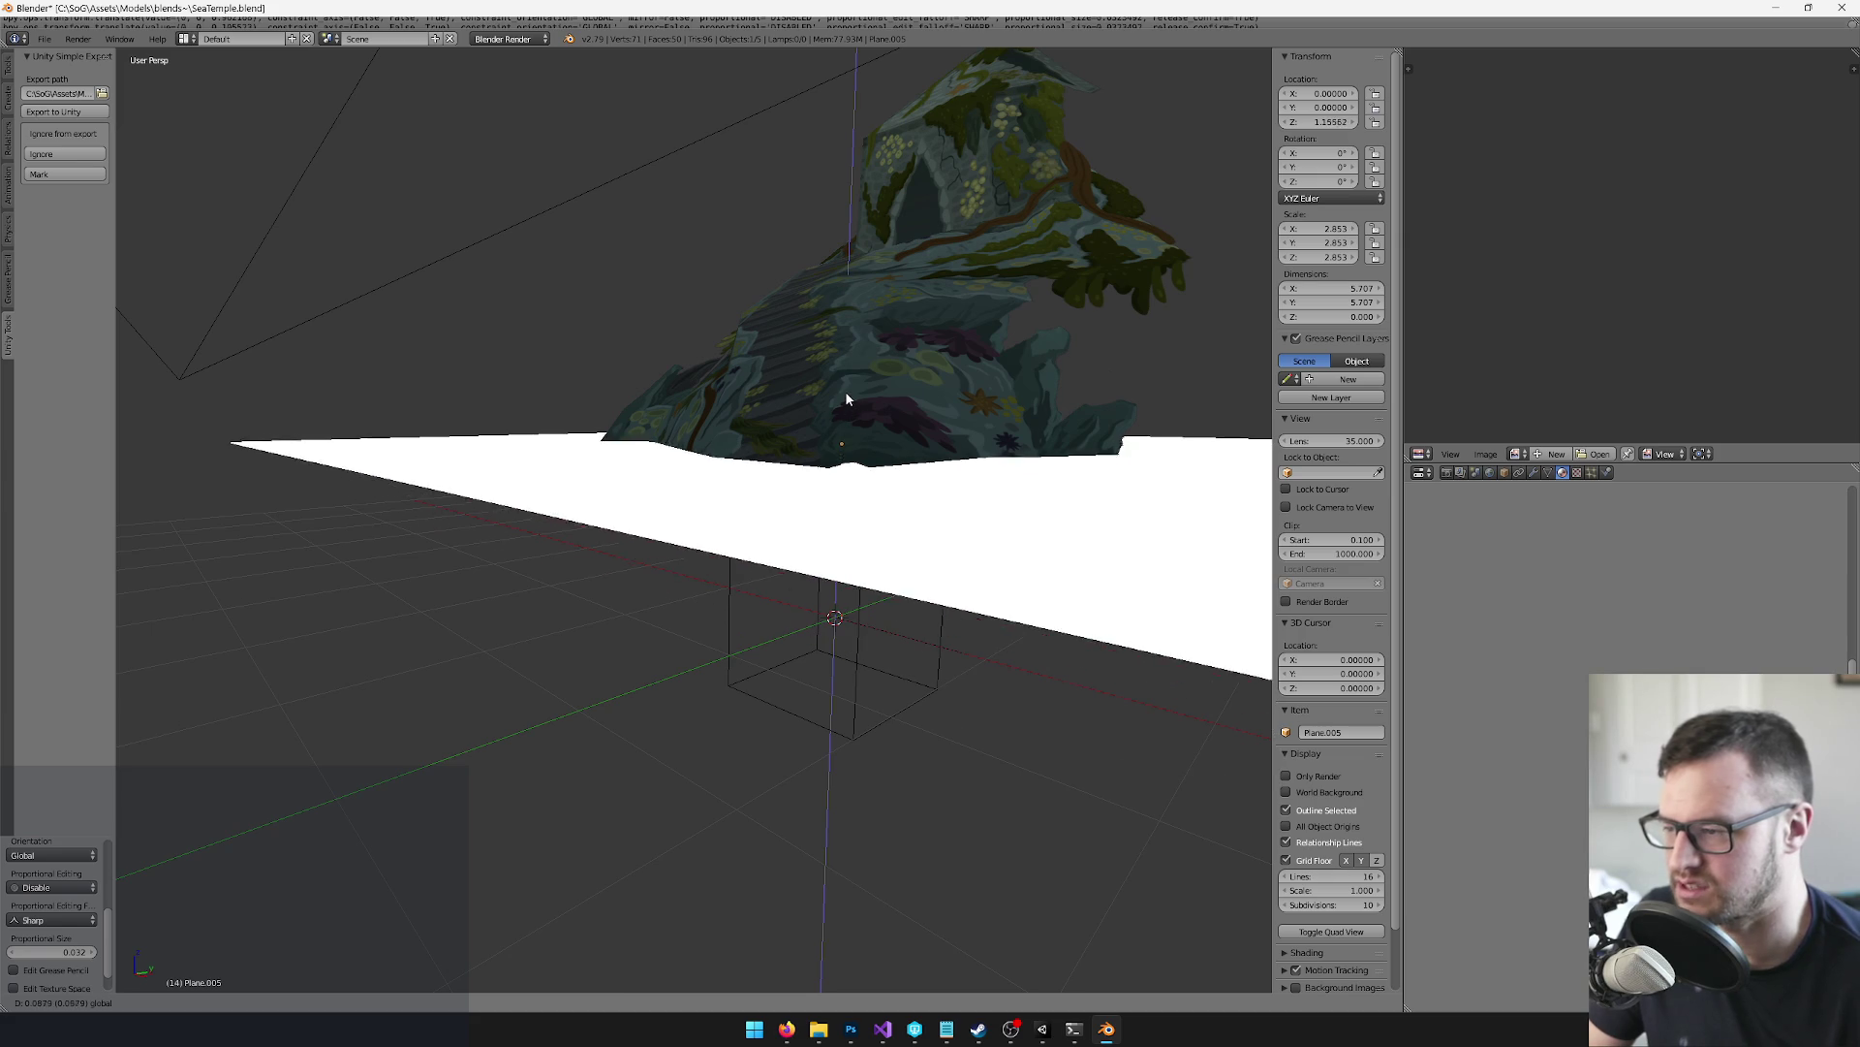
{"action": "left_click", "coordinate": [849, 398]}
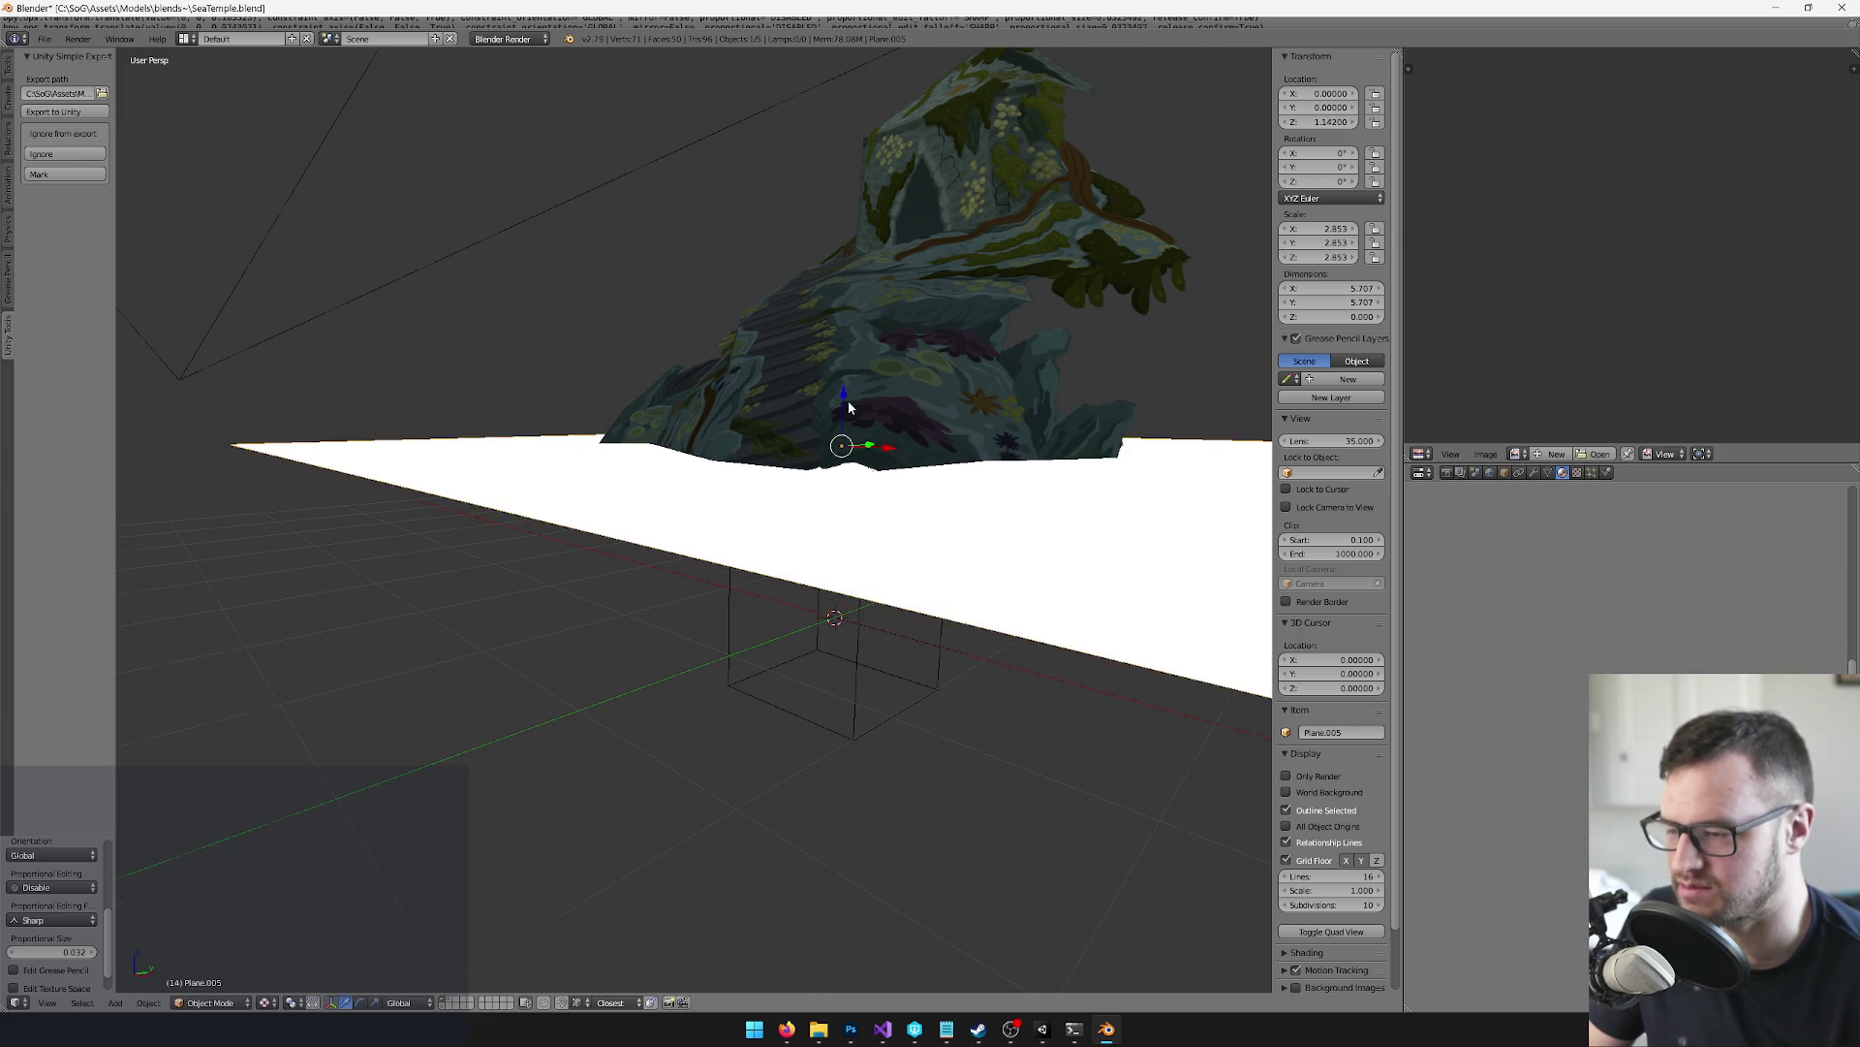
{"action": "right_click", "coordinate": [874, 378]}
Enter Edit Mode on the collision mesh and slide one corner point along local Y
{"action": "key", "text": "Tab"}
{"action": "key", "text": "a"}
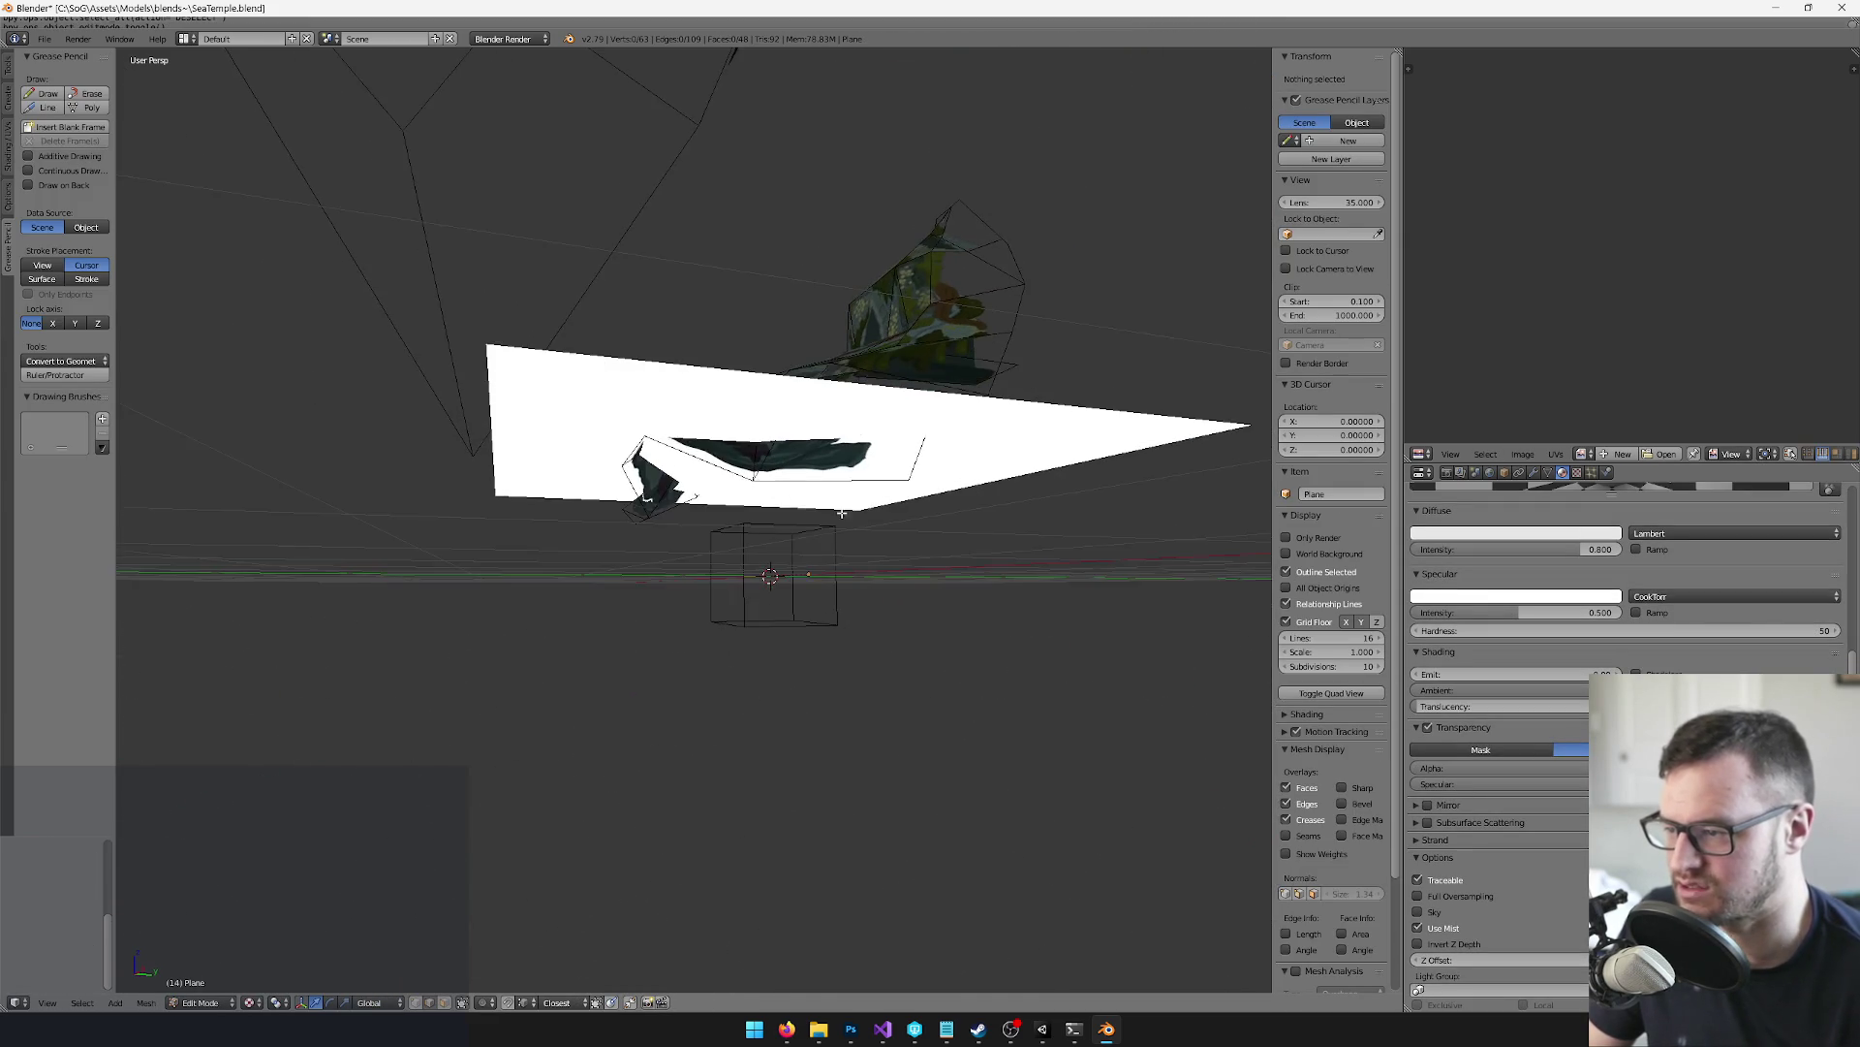
{"action": "right_click", "coordinate": [833, 479]}
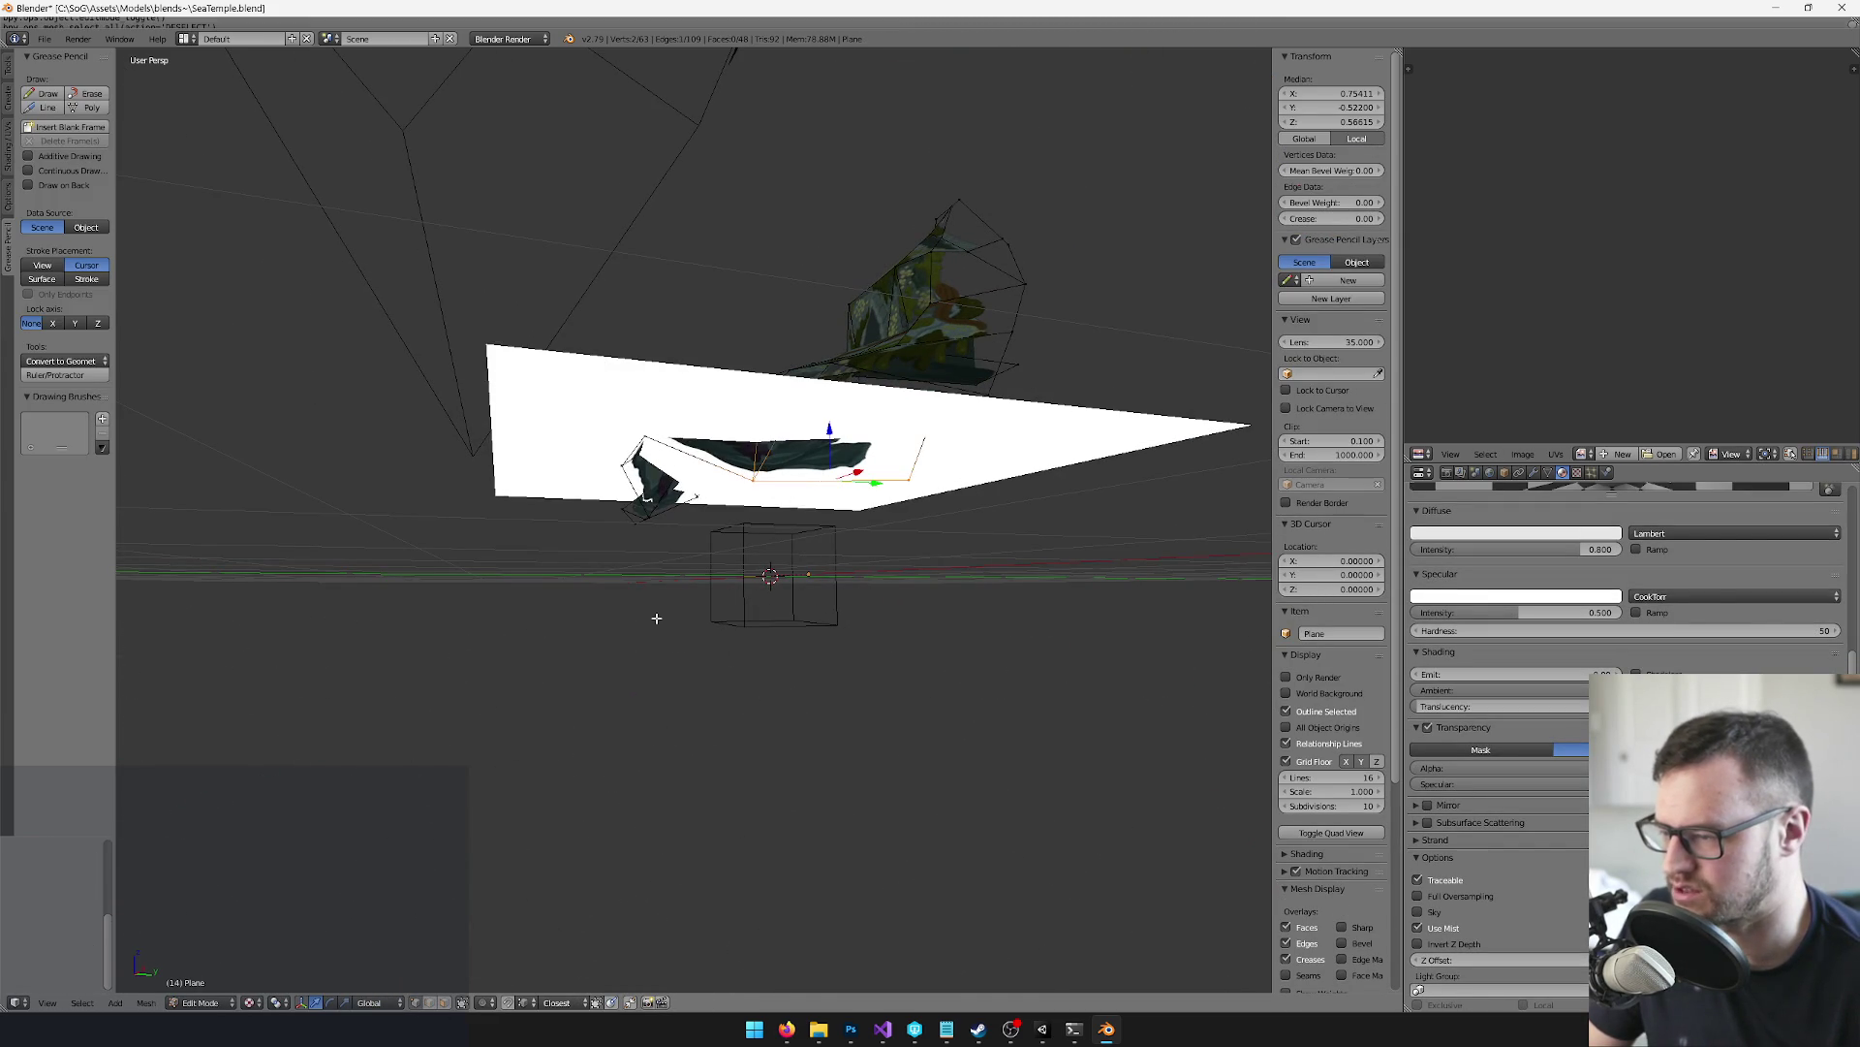
{"action": "right_click", "coordinate": [750, 472]}
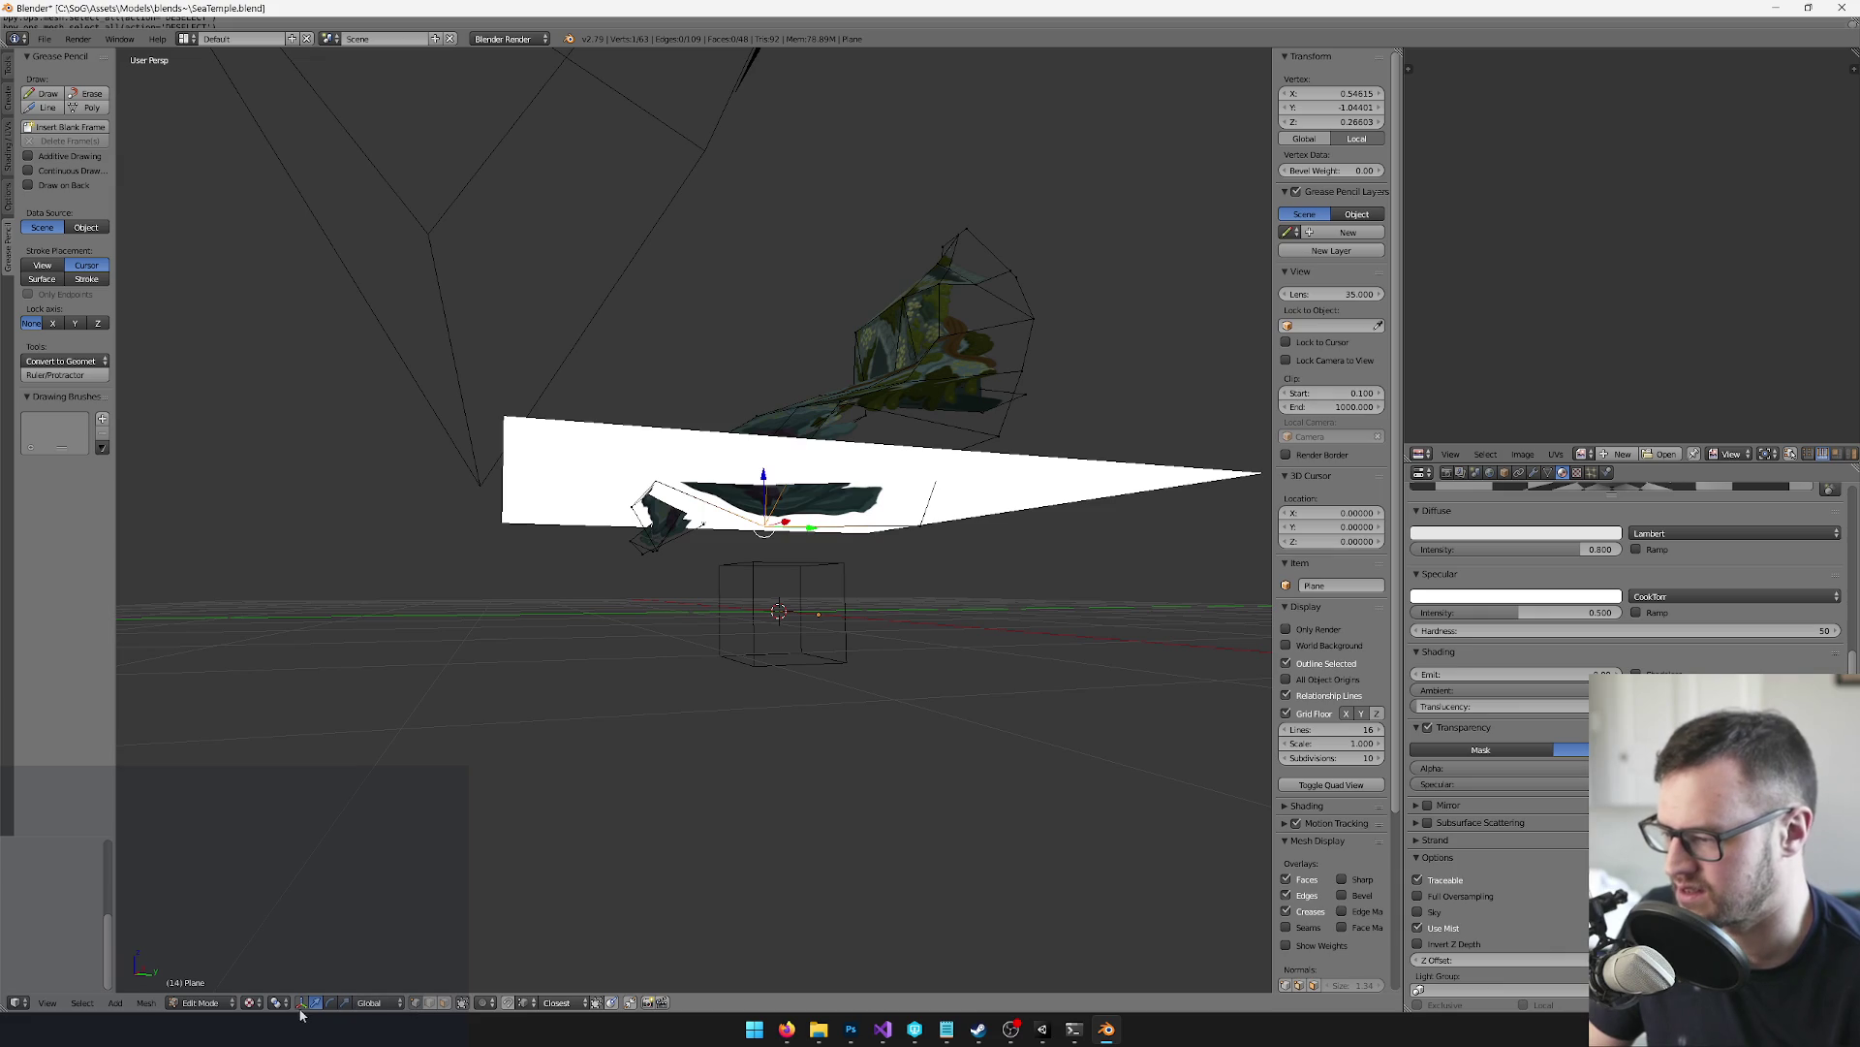
{"action": "mouse_move", "coordinate": [586, 622]}
{"action": "left_mouse_down"}
{"action": "mouse_move", "coordinate": [634, 466]}
{"action": "mouse_move", "coordinate": [775, 543]}
{"action": "left_mouse_up"}
{"action": "scroll", "coordinate": [640, 441], "scroll_direction": "up", "scroll_amount": 3}
{"action": "key", "text": "g"}
{"action": "key", "text": "y"}
{"action": "key", "text": "y"}
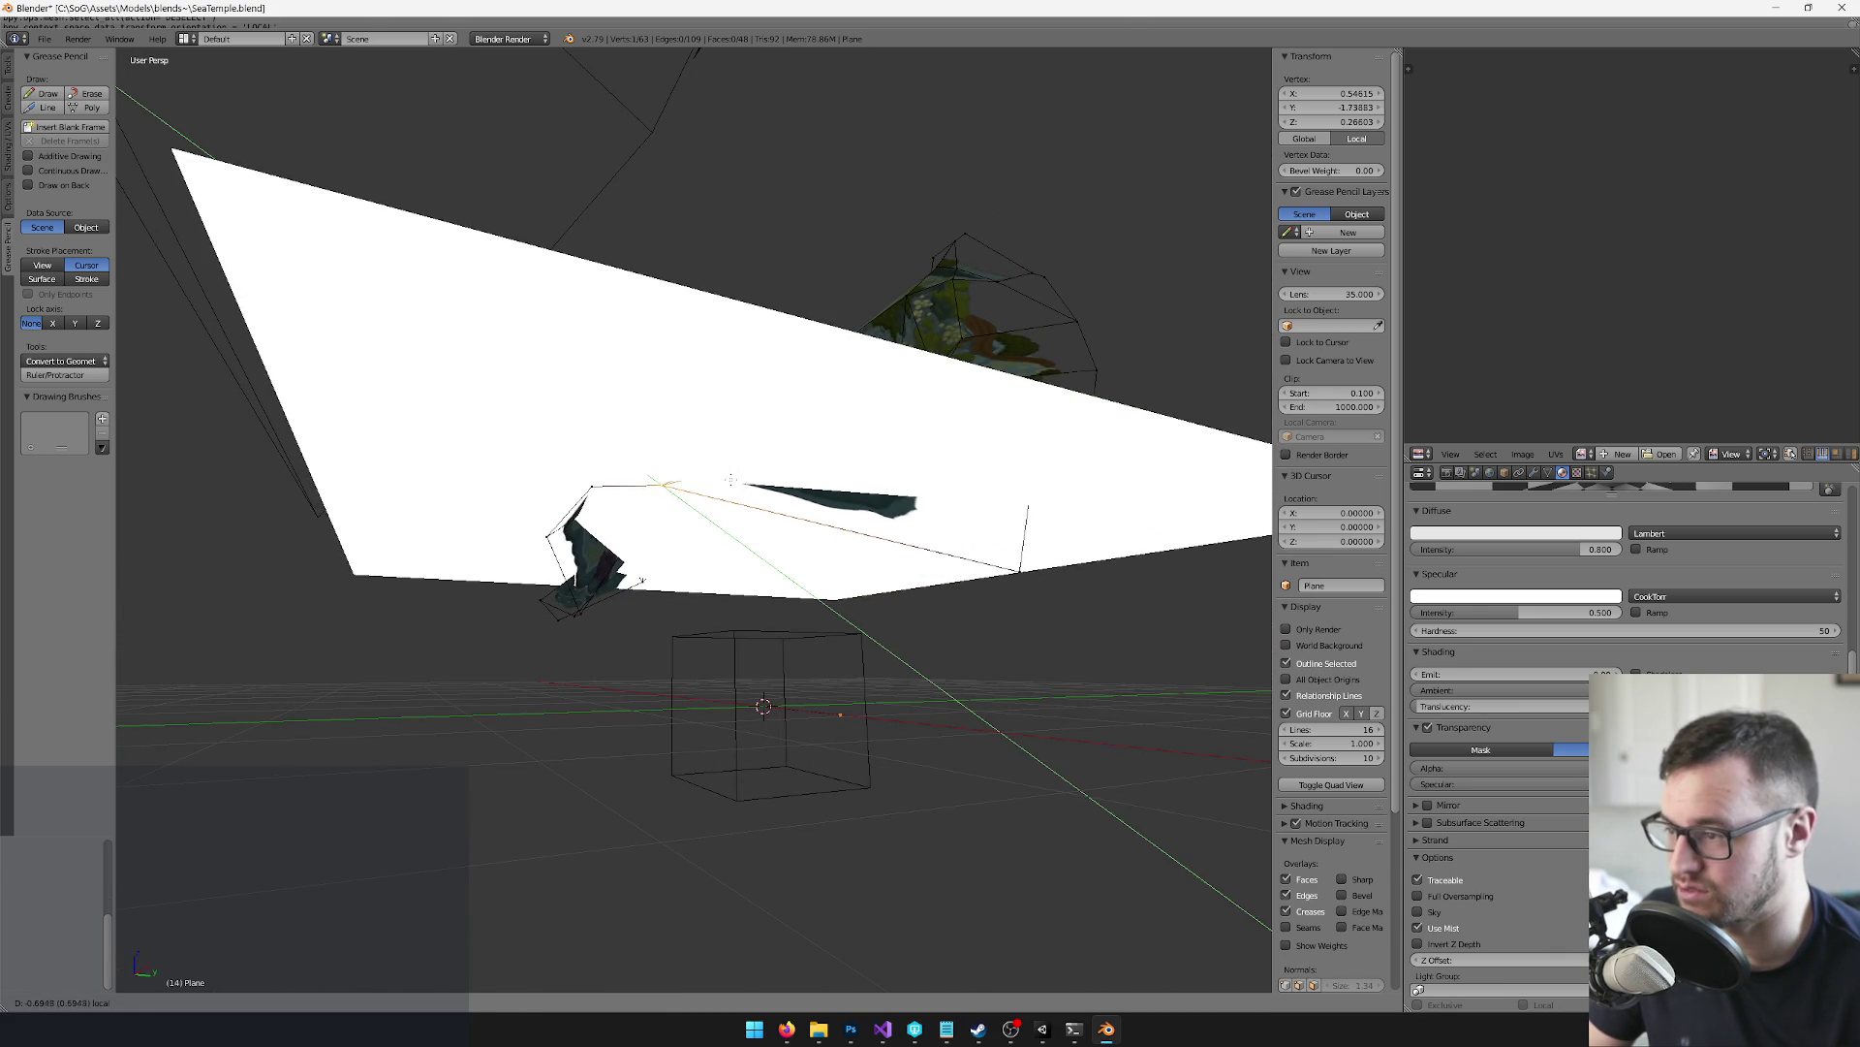
{"action": "left_click", "coordinate": [725, 472]}
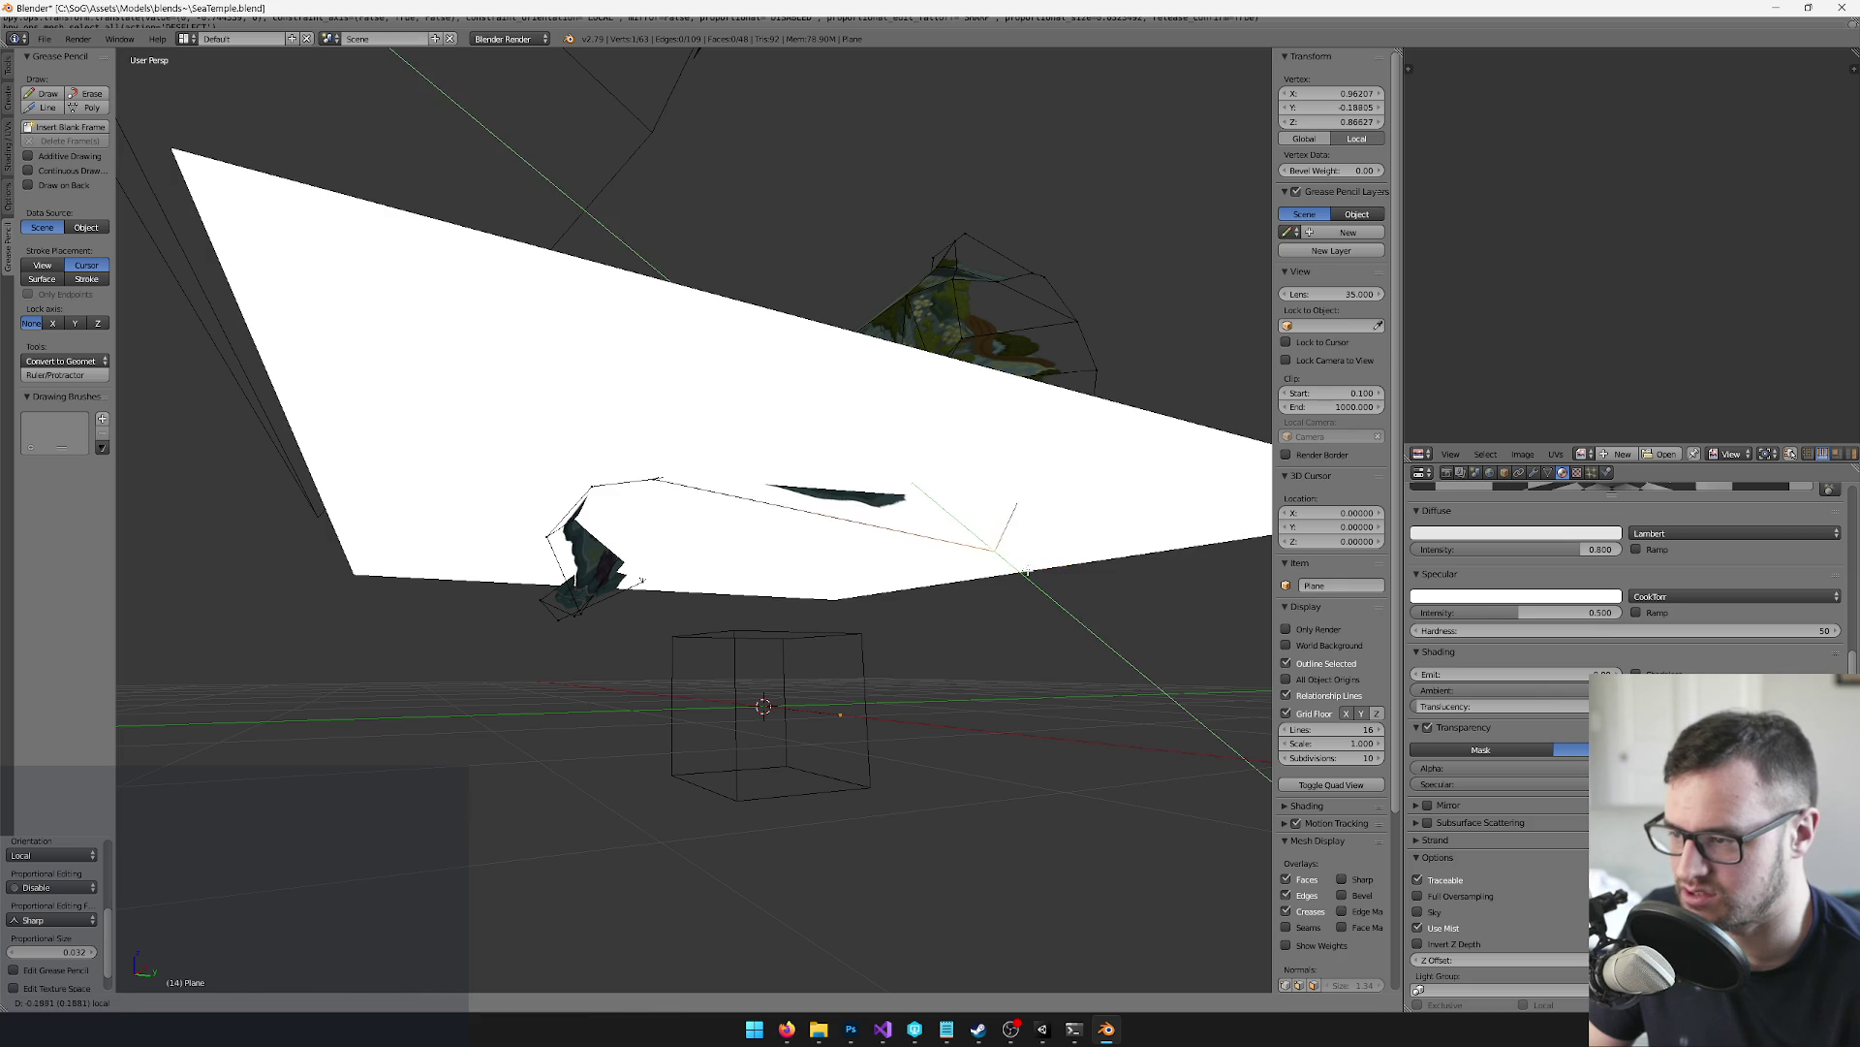
{"action": "left_click", "coordinate": [961, 492]}
{"action": "mouse_move", "coordinate": [961, 492]}
{"action": "left_mouse_down"}
{"action": "mouse_move", "coordinate": [756, 673]}
{"action": "mouse_move", "coordinate": [714, 644]}
{"action": "mouse_move", "coordinate": [697, 702]}
{"action": "mouse_move", "coordinate": [718, 531]}
{"action": "mouse_move", "coordinate": [824, 649]}
{"action": "left_mouse_up"}
{"action": "key", "text": "a"}
Pick another outline corner and slide it along local Y toward the temple base
{"action": "right_click", "coordinate": [718, 531]}
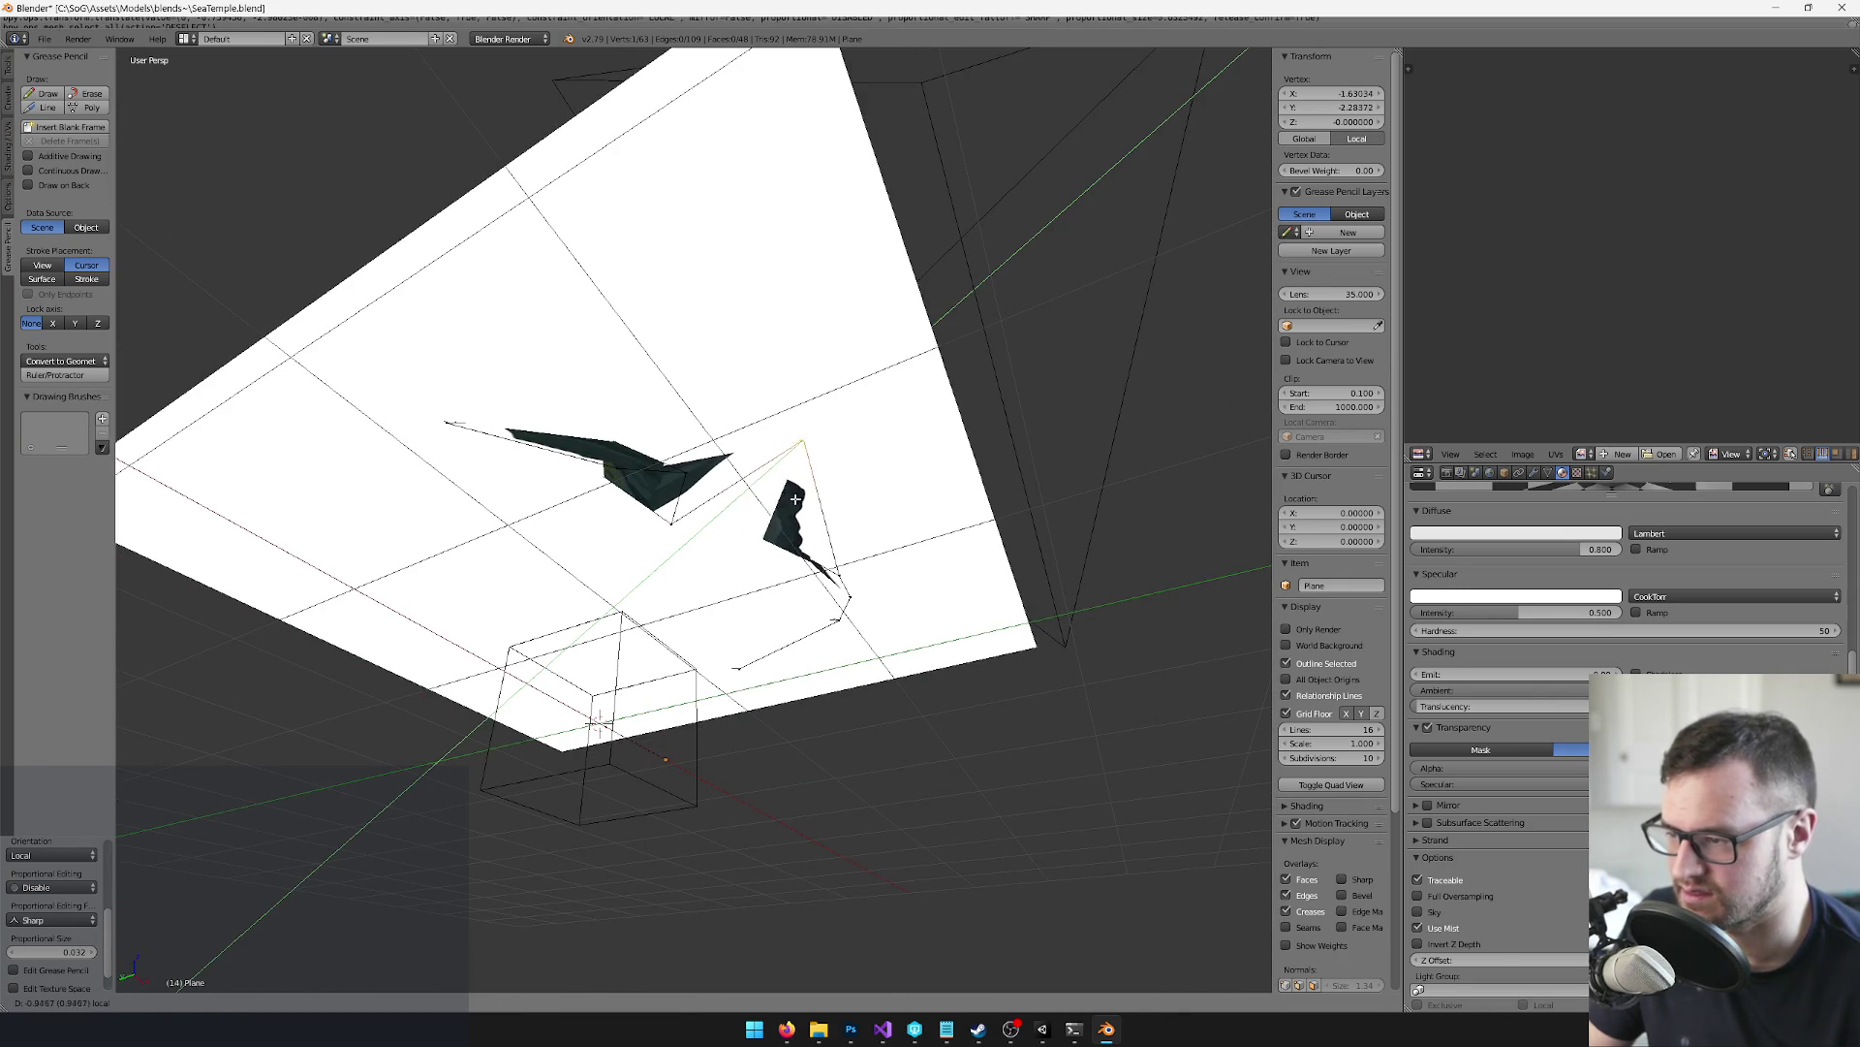
{"action": "left_click", "coordinate": [808, 488]}
{"action": "mouse_move", "coordinate": [808, 488]}
{"action": "left_mouse_down"}
{"action": "mouse_move", "coordinate": [785, 510]}
{"action": "mouse_move", "coordinate": [819, 503]}
{"action": "mouse_move", "coordinate": [802, 549]}
{"action": "mouse_move", "coordinate": [844, 643]}
{"action": "mouse_move", "coordinate": [945, 698]}
{"action": "mouse_move", "coordinate": [824, 557]}
{"action": "mouse_move", "coordinate": [736, 495]}
{"action": "left_mouse_up"}
{"action": "left_click", "coordinate": [825, 462]}
{"action": "key", "text": "g"}
{"action": "key", "text": "y"}
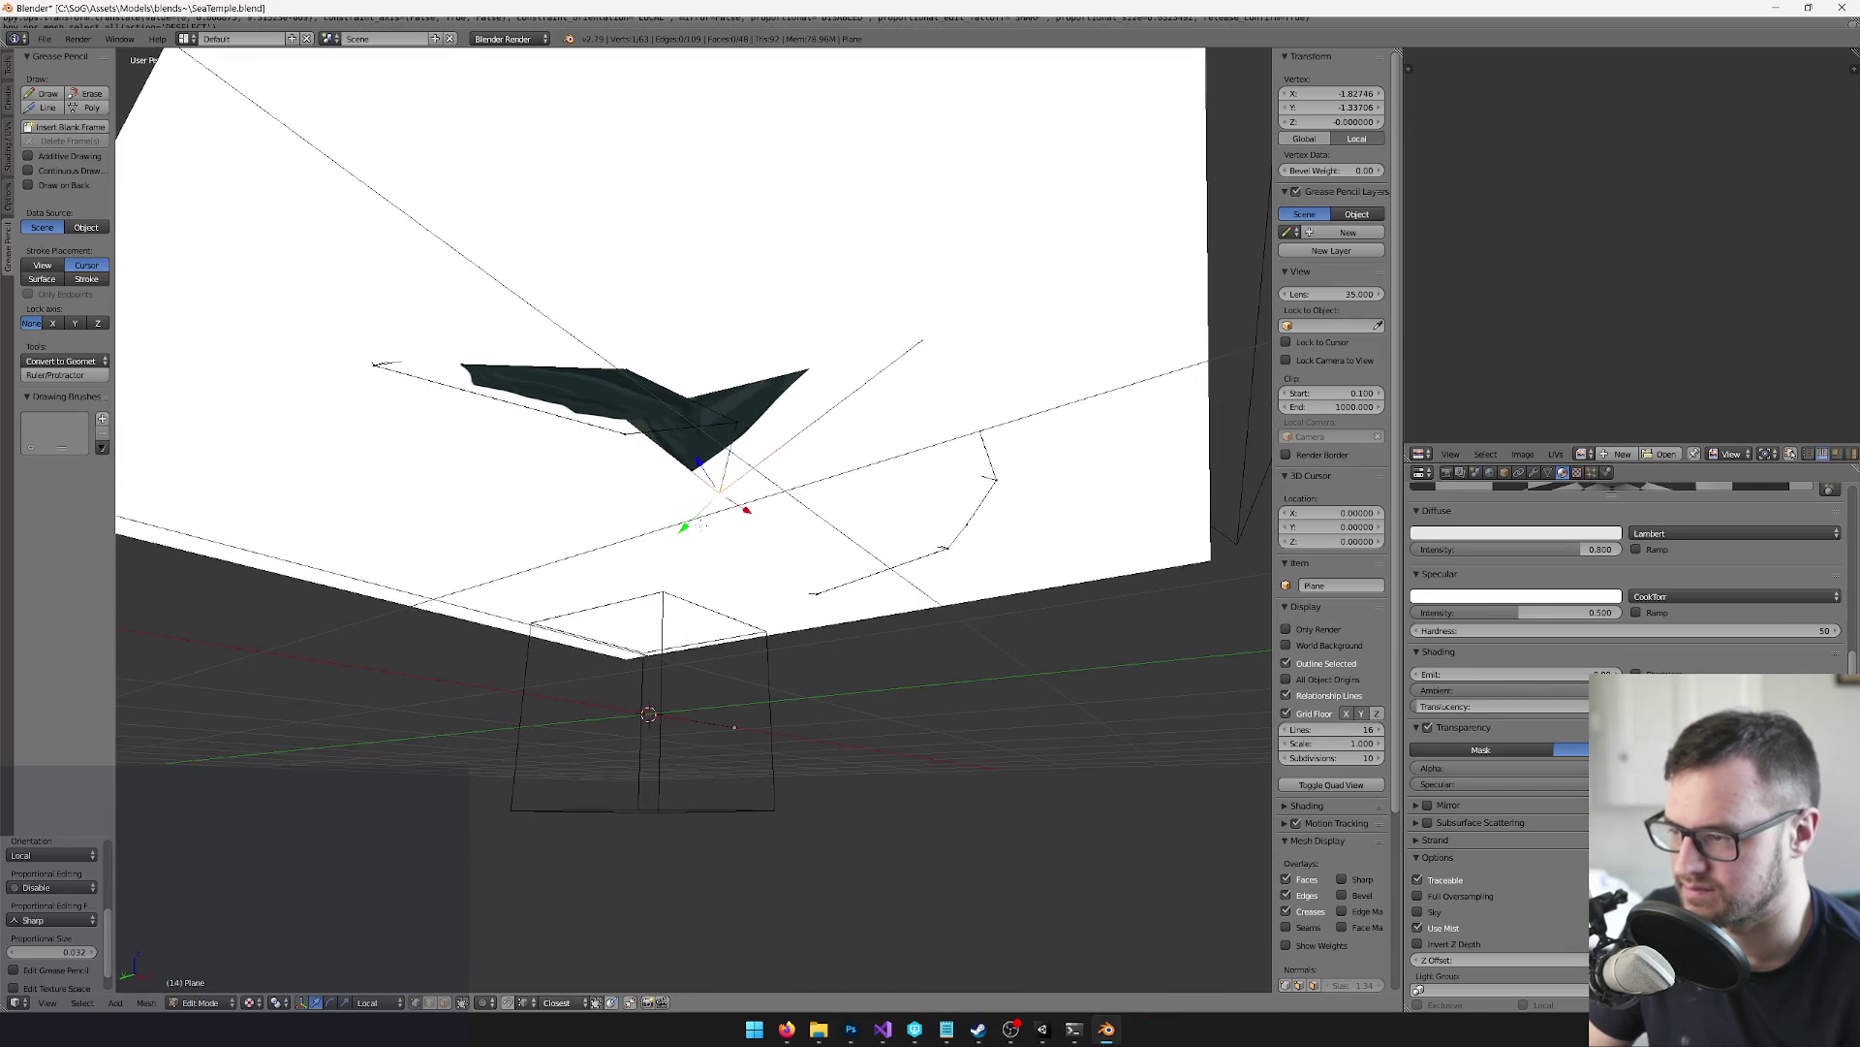
{"action": "key", "text": "g"}
{"action": "key", "text": "y"}
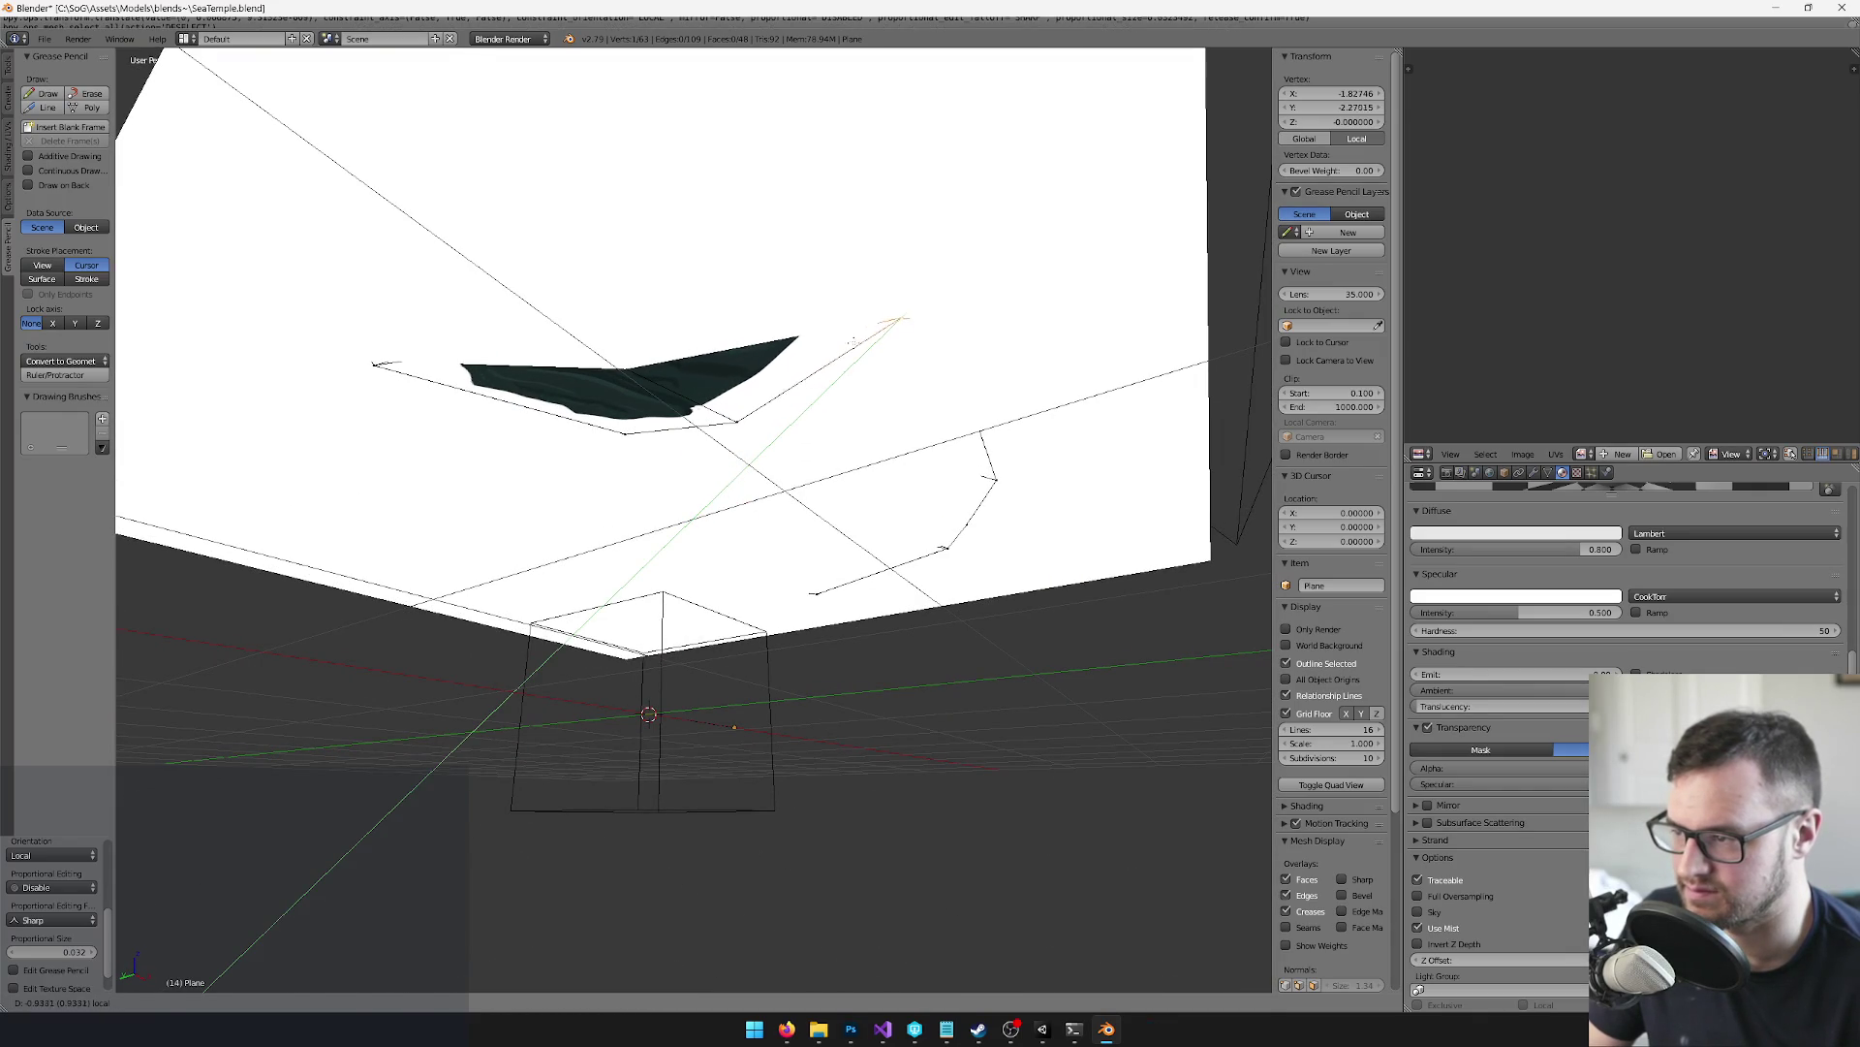
{"action": "left_click", "coordinate": [855, 339]}
Nudge that corner further along local Y in several more moves
{"action": "key", "text": "g"}
{"action": "key", "text": "y"}
{"action": "key", "text": "Return"}
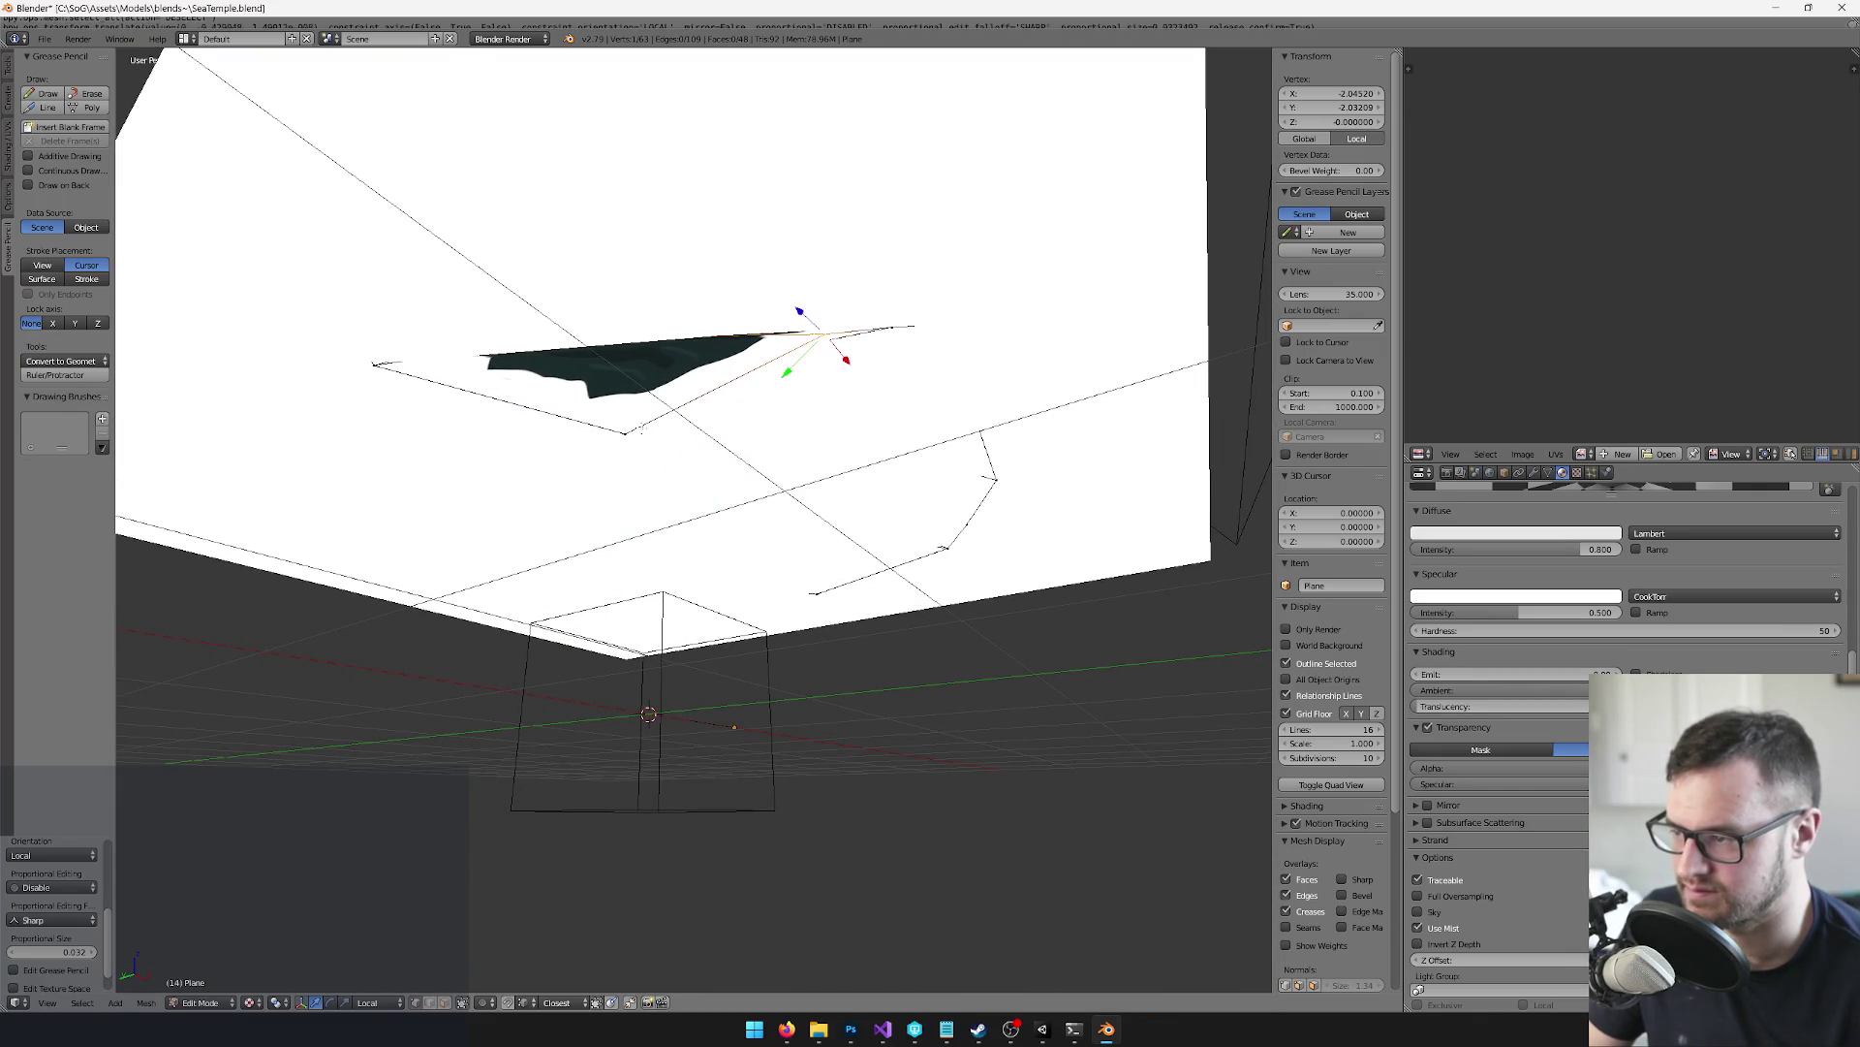
{"action": "key", "text": "g"}
{"action": "key", "text": "y"}
{"action": "left_click", "coordinate": [707, 332]}
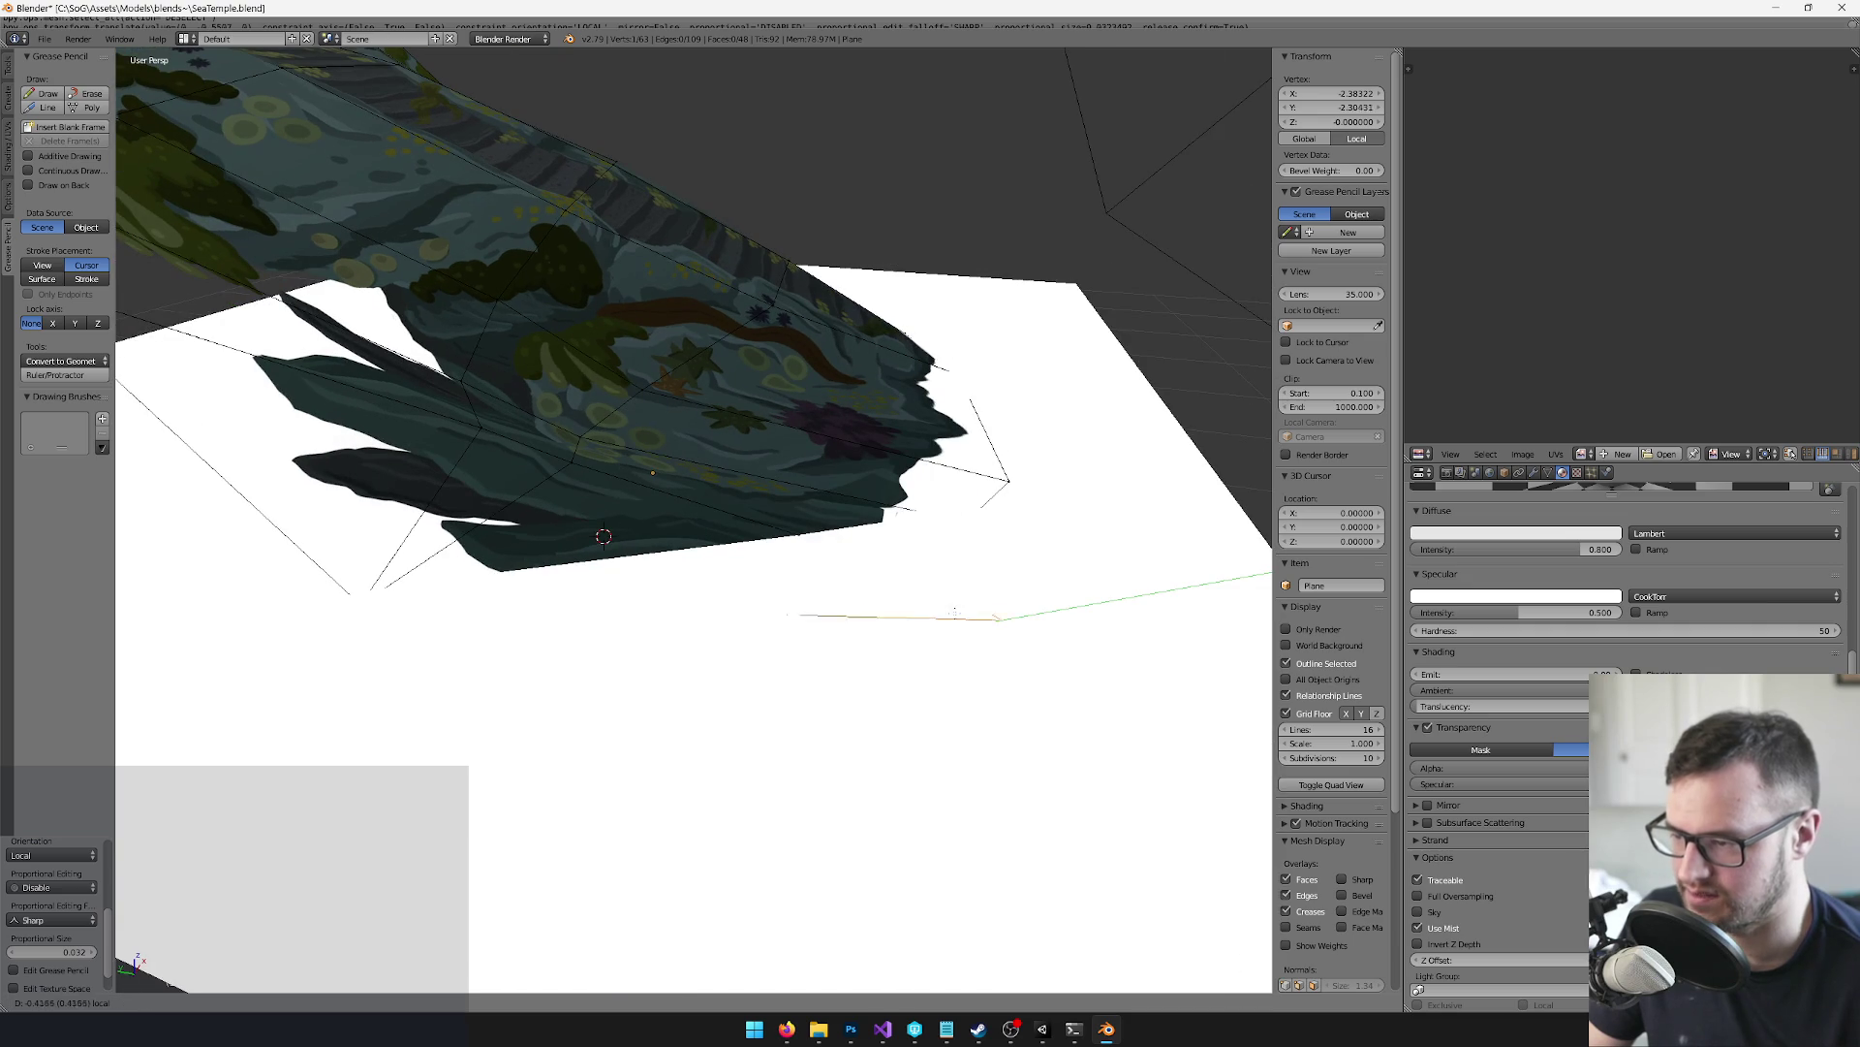
{"action": "left_click", "coordinate": [972, 607]}
Select more corner points near the base edge, then return to Object Mode to check the outline
{"action": "right_click", "coordinate": [1001, 564], "text": "shift"}
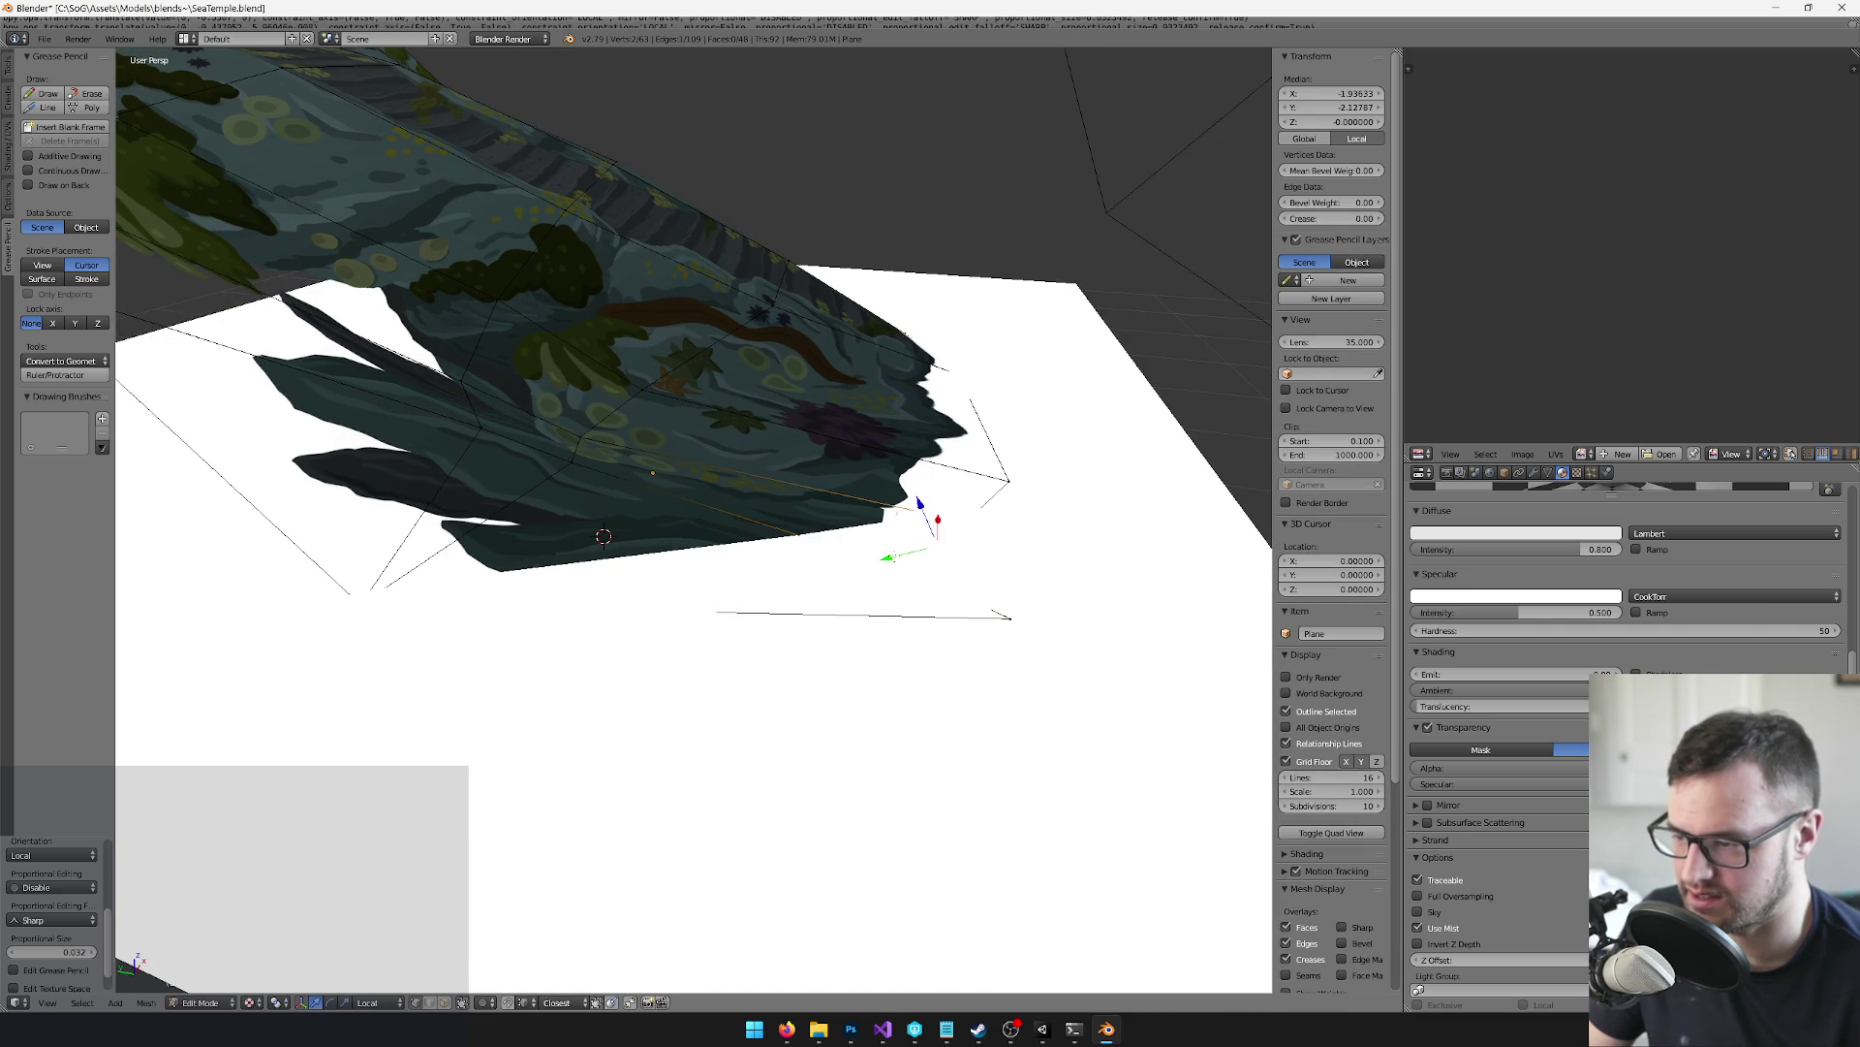
{"action": "key", "text": "a"}
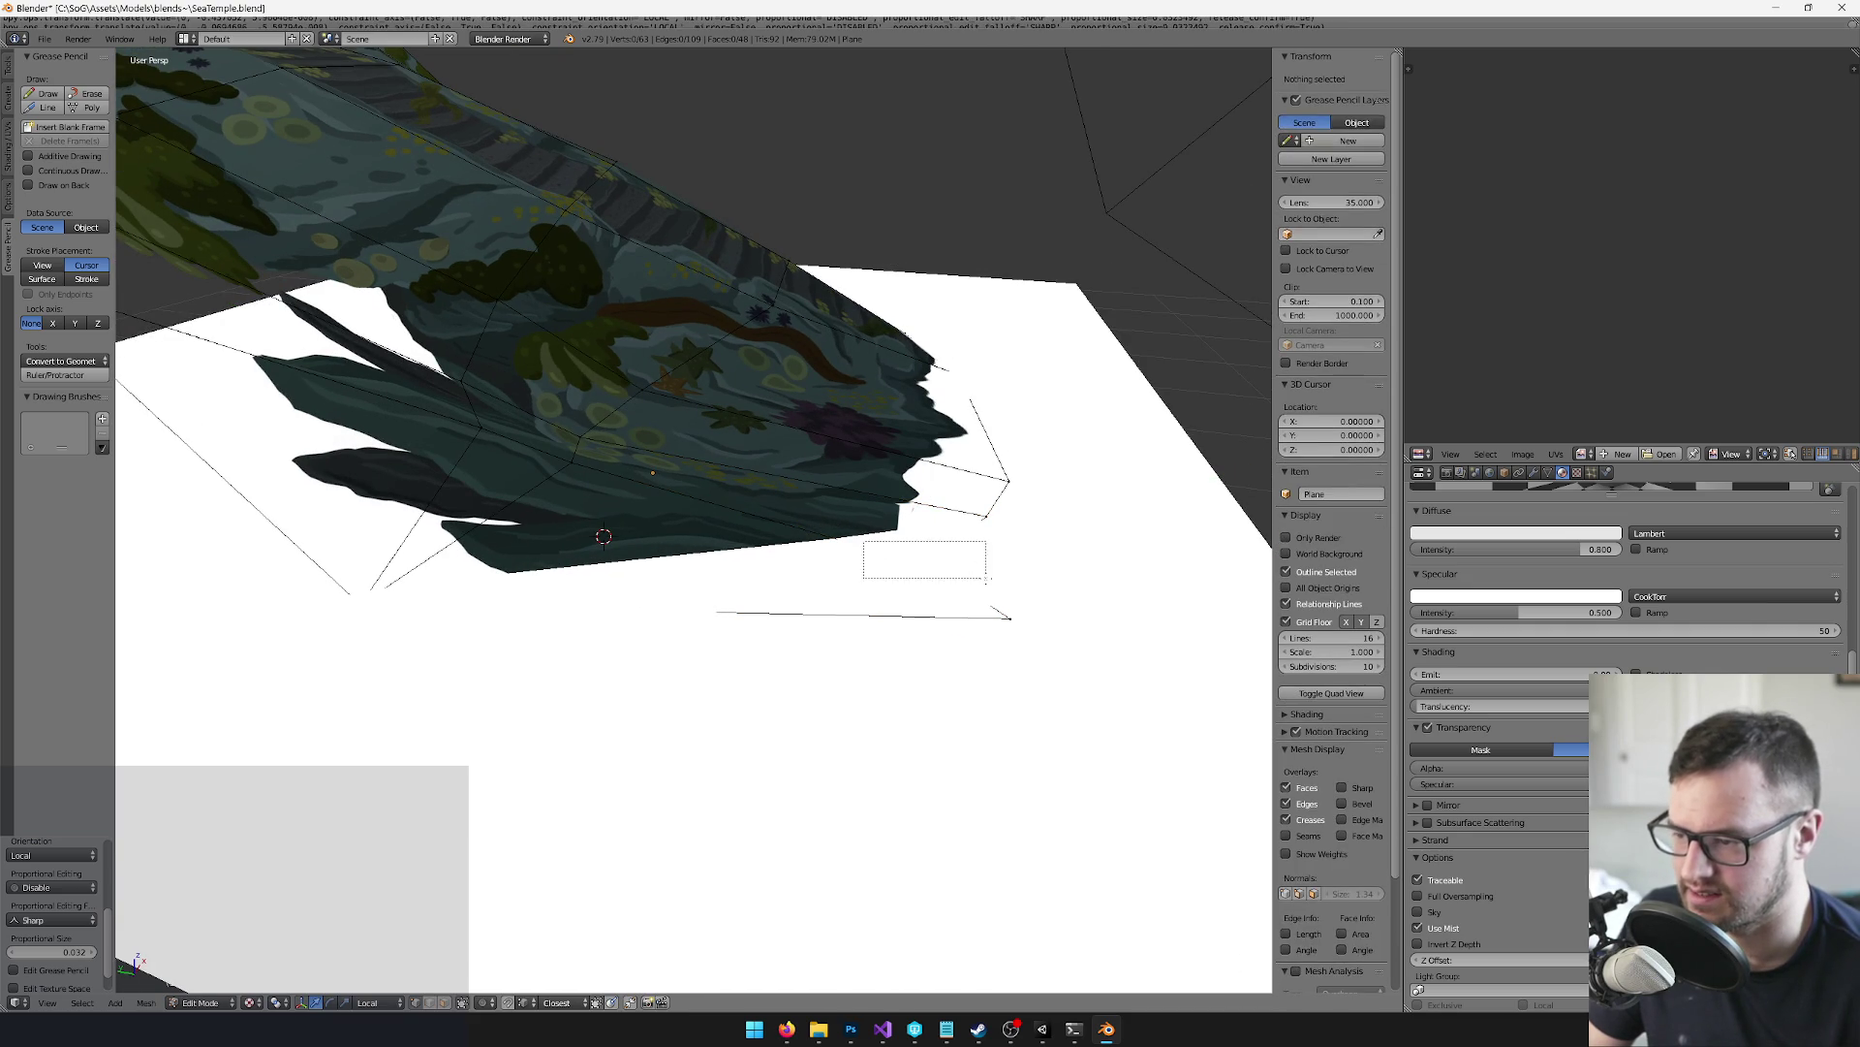
{"action": "left_click_drag", "start_coordinate": [986, 579], "coordinate": [987, 579]}
{"action": "left_click", "coordinate": [604, 535]}
{"action": "mouse_move", "coordinate": [604, 536]}
{"action": "left_mouse_down"}
{"action": "mouse_move", "coordinate": [666, 567]}
{"action": "mouse_move", "coordinate": [632, 568]}
{"action": "mouse_move", "coordinate": [734, 569]}
{"action": "mouse_move", "coordinate": [385, 593]}
{"action": "mouse_move", "coordinate": [555, 640]}
{"action": "mouse_move", "coordinate": [465, 678]}
{"action": "mouse_move", "coordinate": [407, 614]}
{"action": "mouse_move", "coordinate": [582, 645]}
{"action": "mouse_move", "coordinate": [781, 635]}
{"action": "mouse_move", "coordinate": [665, 660]}
{"action": "mouse_move", "coordinate": [615, 637]}
{"action": "mouse_move", "coordinate": [859, 676]}
{"action": "mouse_move", "coordinate": [810, 690]}
{"action": "mouse_move", "coordinate": [787, 620]}
{"action": "mouse_move", "coordinate": [672, 631]}
{"action": "mouse_move", "coordinate": [665, 694]}
{"action": "mouse_move", "coordinate": [669, 646]}
{"action": "mouse_move", "coordinate": [718, 623]}
{"action": "mouse_move", "coordinate": [962, 599]}
{"action": "mouse_move", "coordinate": [698, 569]}
{"action": "mouse_move", "coordinate": [768, 631]}
{"action": "mouse_move", "coordinate": [781, 577]}
{"action": "mouse_move", "coordinate": [757, 598]}
{"action": "mouse_move", "coordinate": [789, 623]}
{"action": "mouse_move", "coordinate": [905, 627]}
{"action": "left_mouse_up"}
{"action": "right_click", "coordinate": [633, 569]}
{"action": "scroll", "coordinate": [498, 624], "scroll_direction": "down", "scroll_amount": 3}
{"action": "scroll", "coordinate": [613, 655], "scroll_direction": "down", "scroll_amount": 2}
{"action": "scroll", "coordinate": [426, 637], "scroll_direction": "up", "scroll_amount": 3}
{"action": "scroll", "coordinate": [757, 655], "scroll_direction": "down", "scroll_amount": 5}
{"action": "key", "text": "Tab"}
{"action": "scroll", "coordinate": [734, 650], "scroll_direction": "up", "scroll_amount": 3}
{"action": "scroll", "coordinate": [859, 676], "scroll_direction": "up", "scroll_amount": 3}
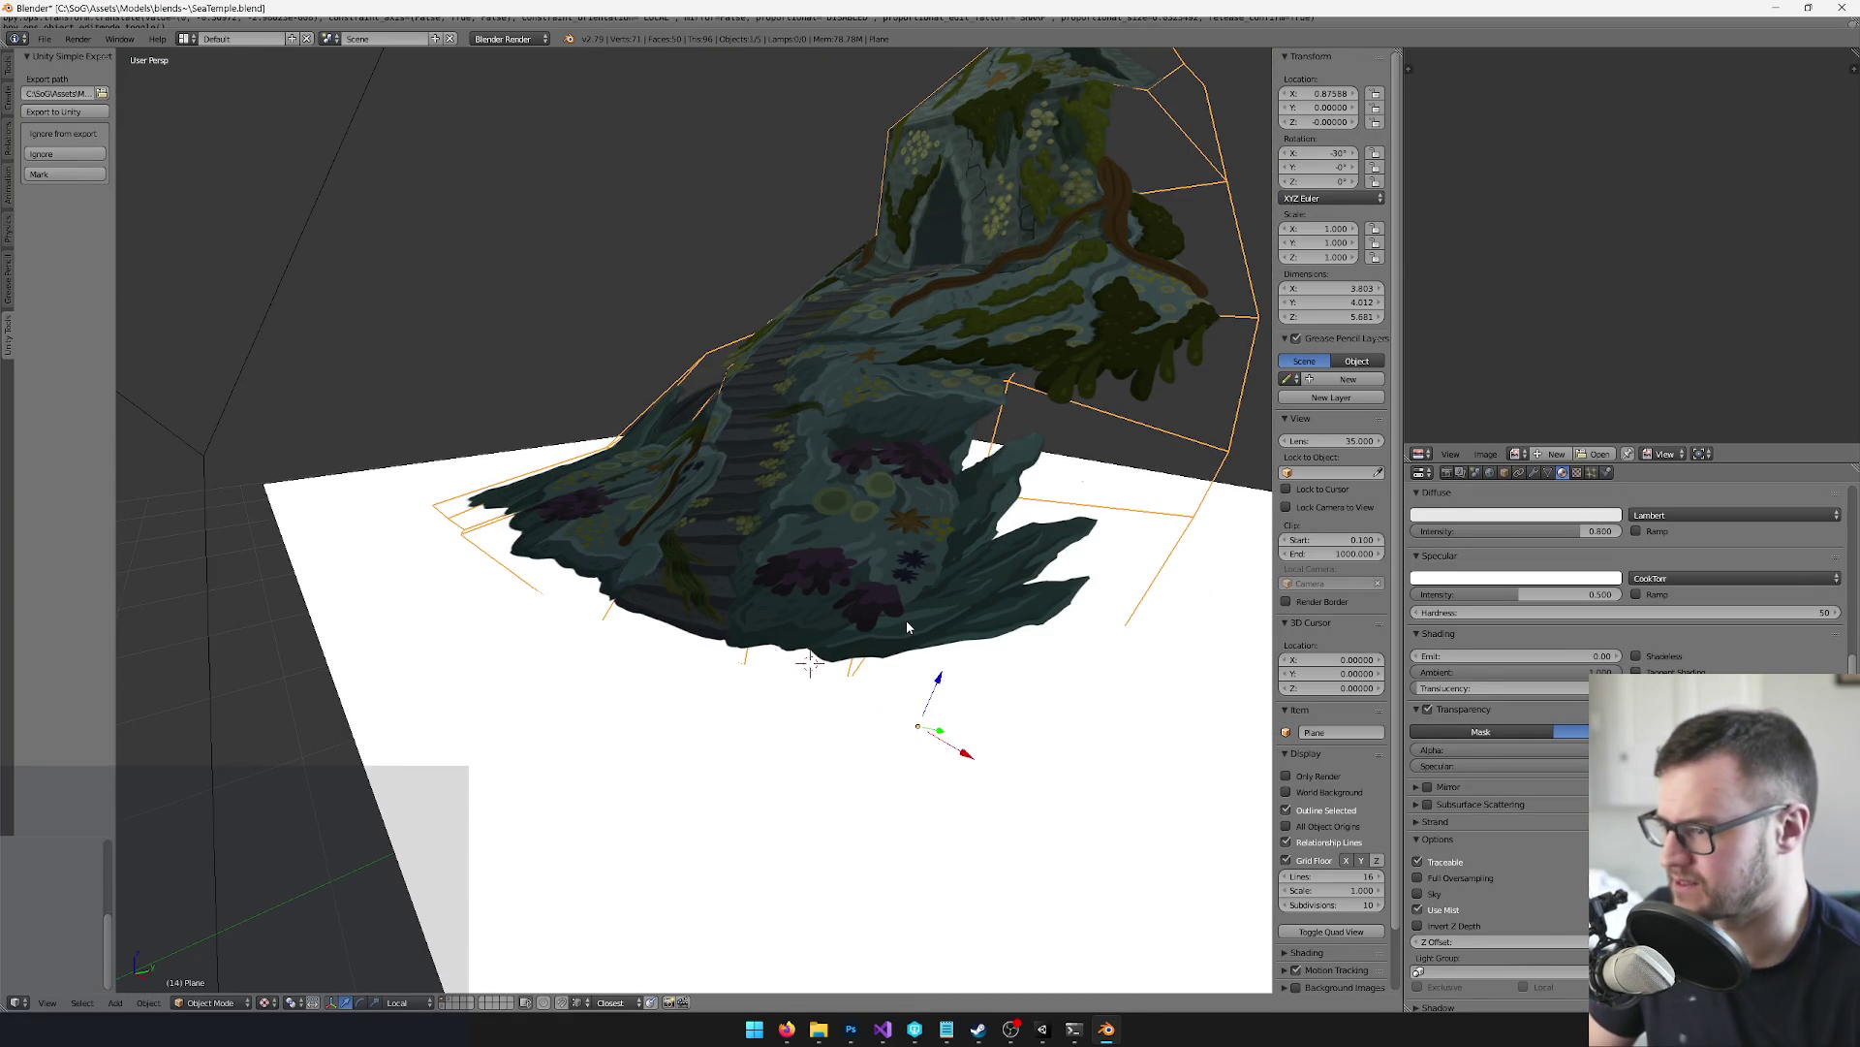
Push one face of the collision mesh outward along its local Y axis
{"action": "key", "text": "Tab"}
{"action": "left_click_drag", "start_coordinate": [747, 585], "coordinate": [634, 441]}
{"action": "scroll", "coordinate": [634, 441], "scroll_direction": "up", "scroll_amount": 5}
{"action": "key", "text": "a"}
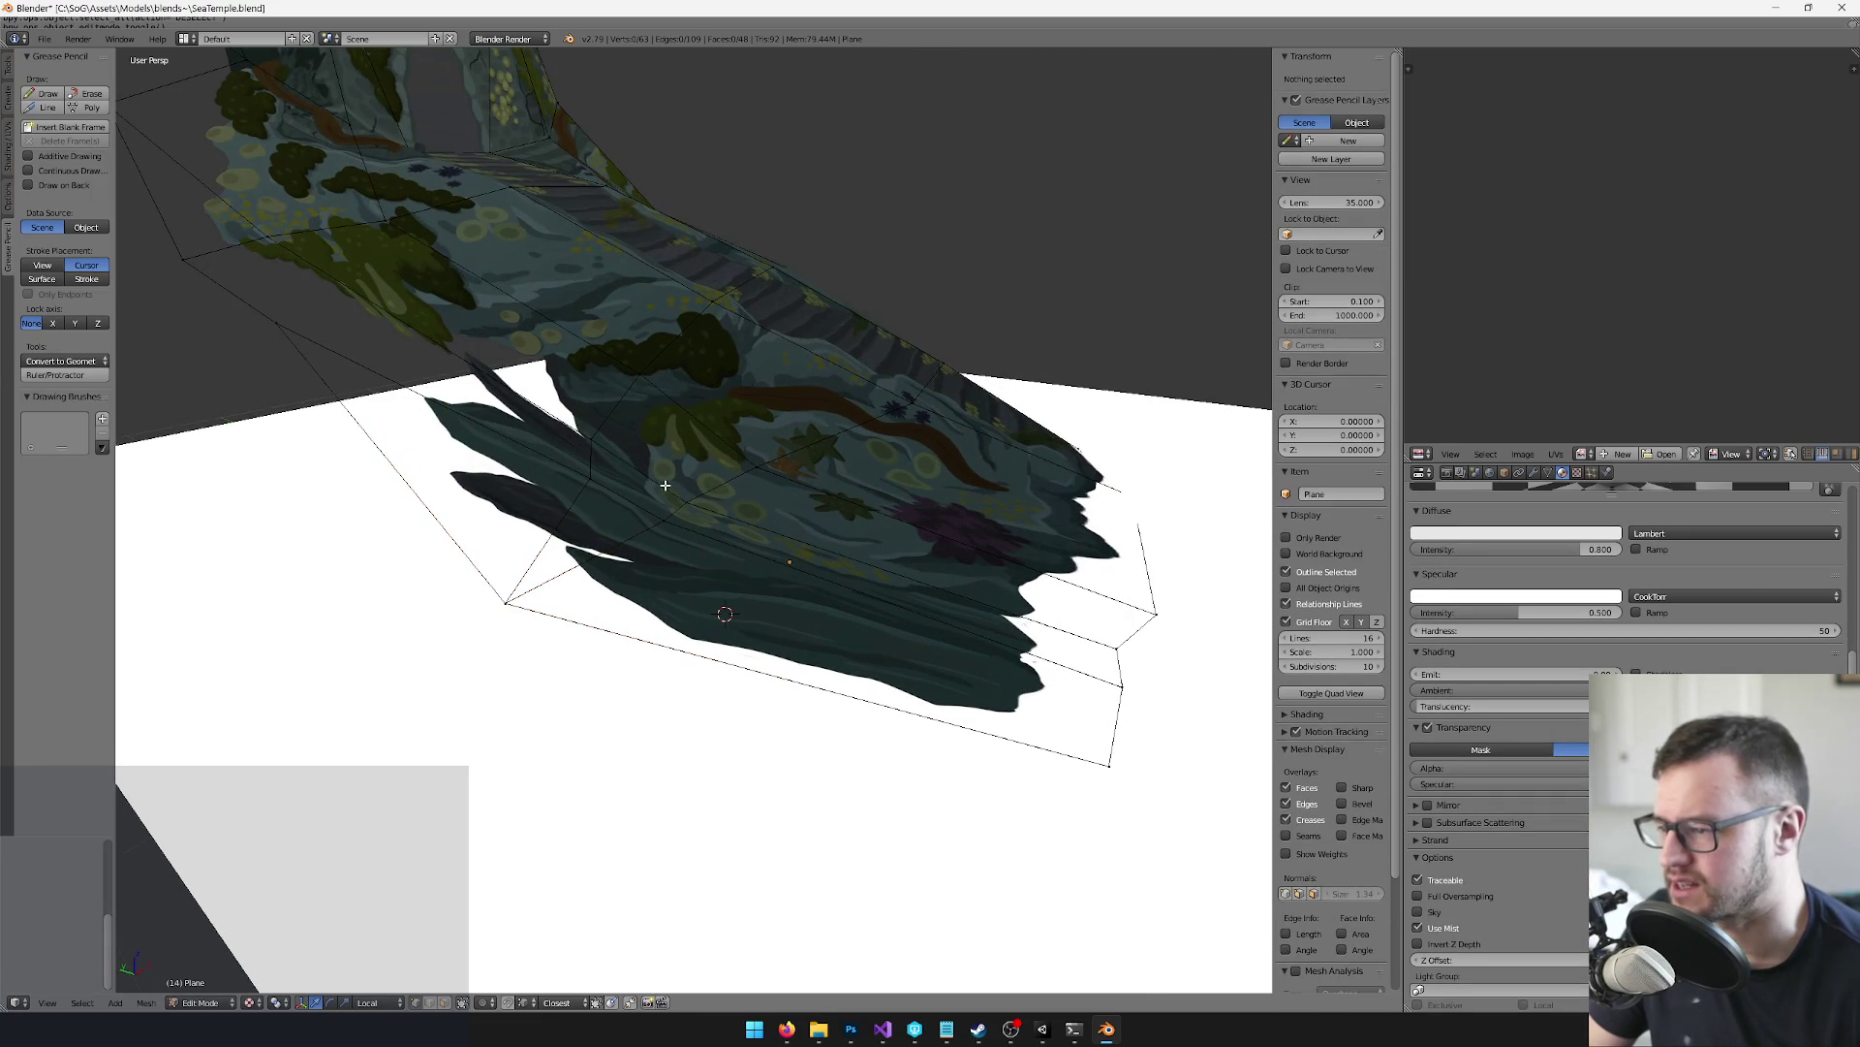
{"action": "right_click", "coordinate": [635, 508]}
{"action": "left_click_drag", "start_coordinate": [635, 508], "coordinate": [678, 455]}
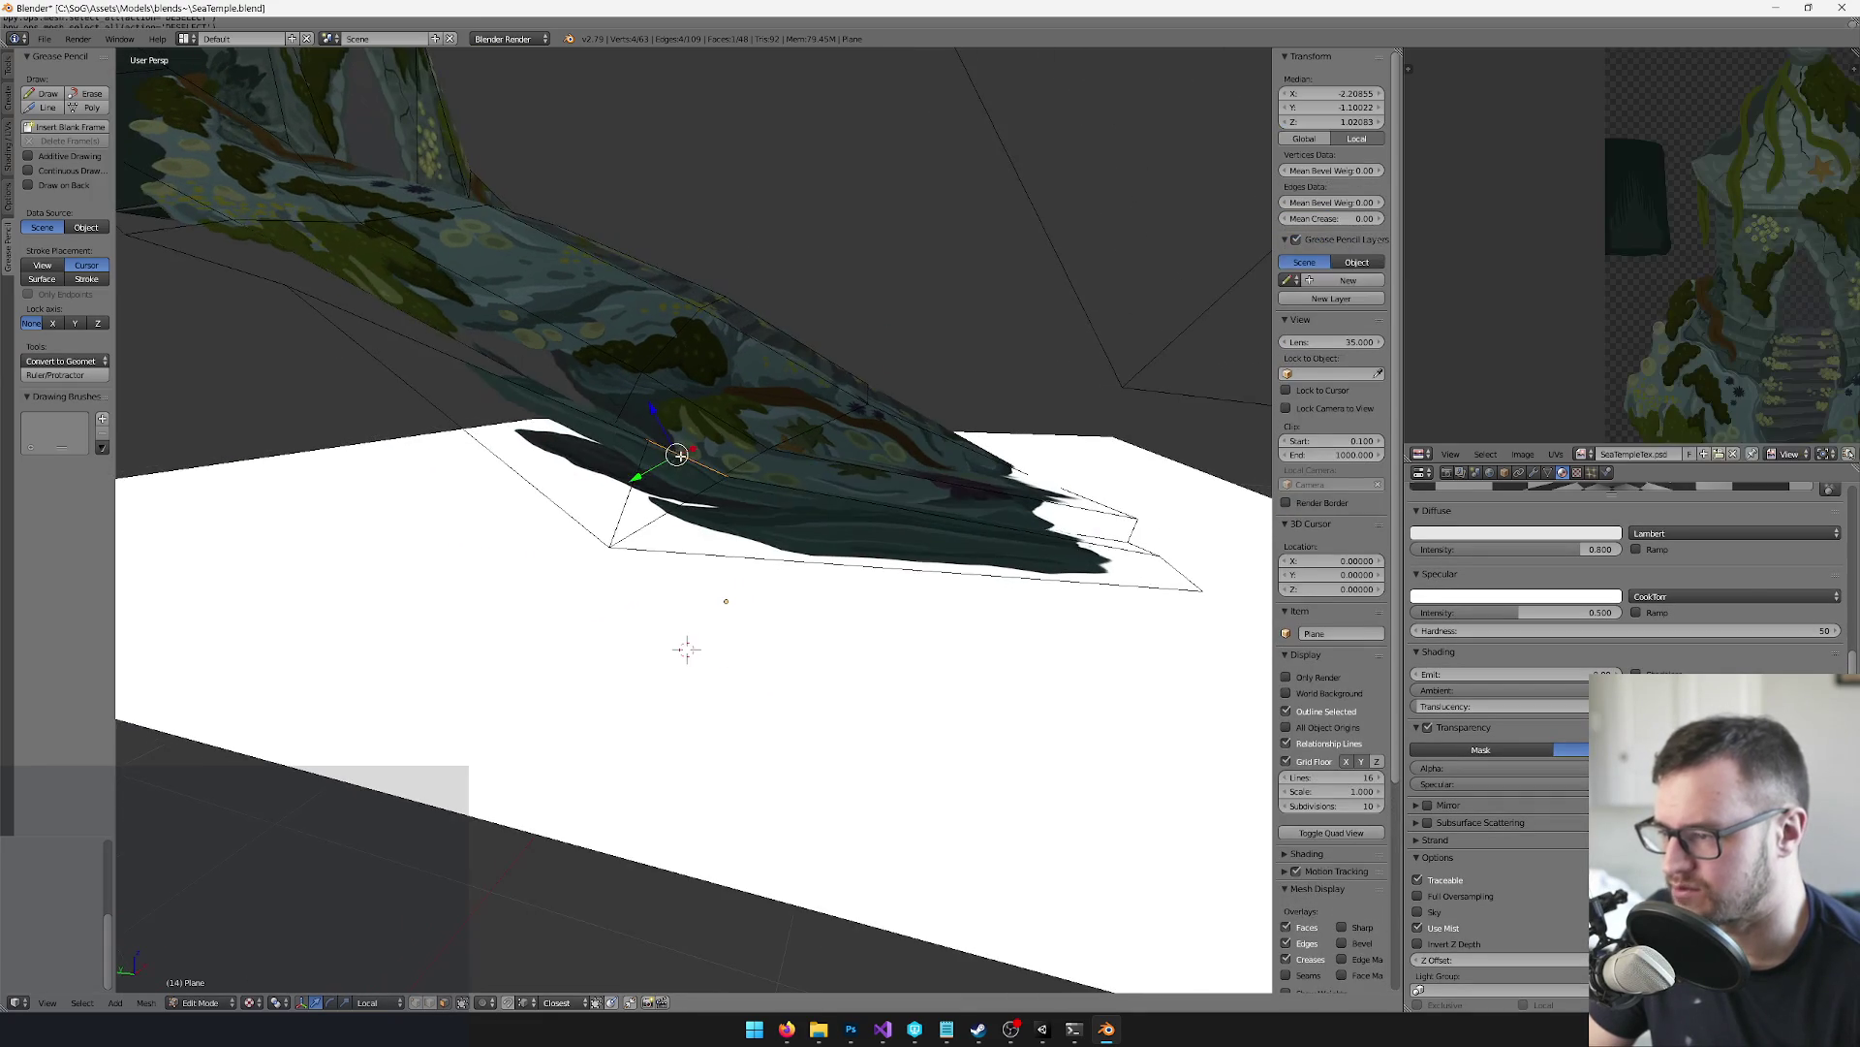
{"action": "key", "text": "g"}
{"action": "key", "text": "y"}
{"action": "key", "text": "y"}
{"action": "left_click", "coordinate": [679, 465]}
{"action": "scroll", "coordinate": [678, 465], "scroll_direction": "down", "scroll_amount": 3}
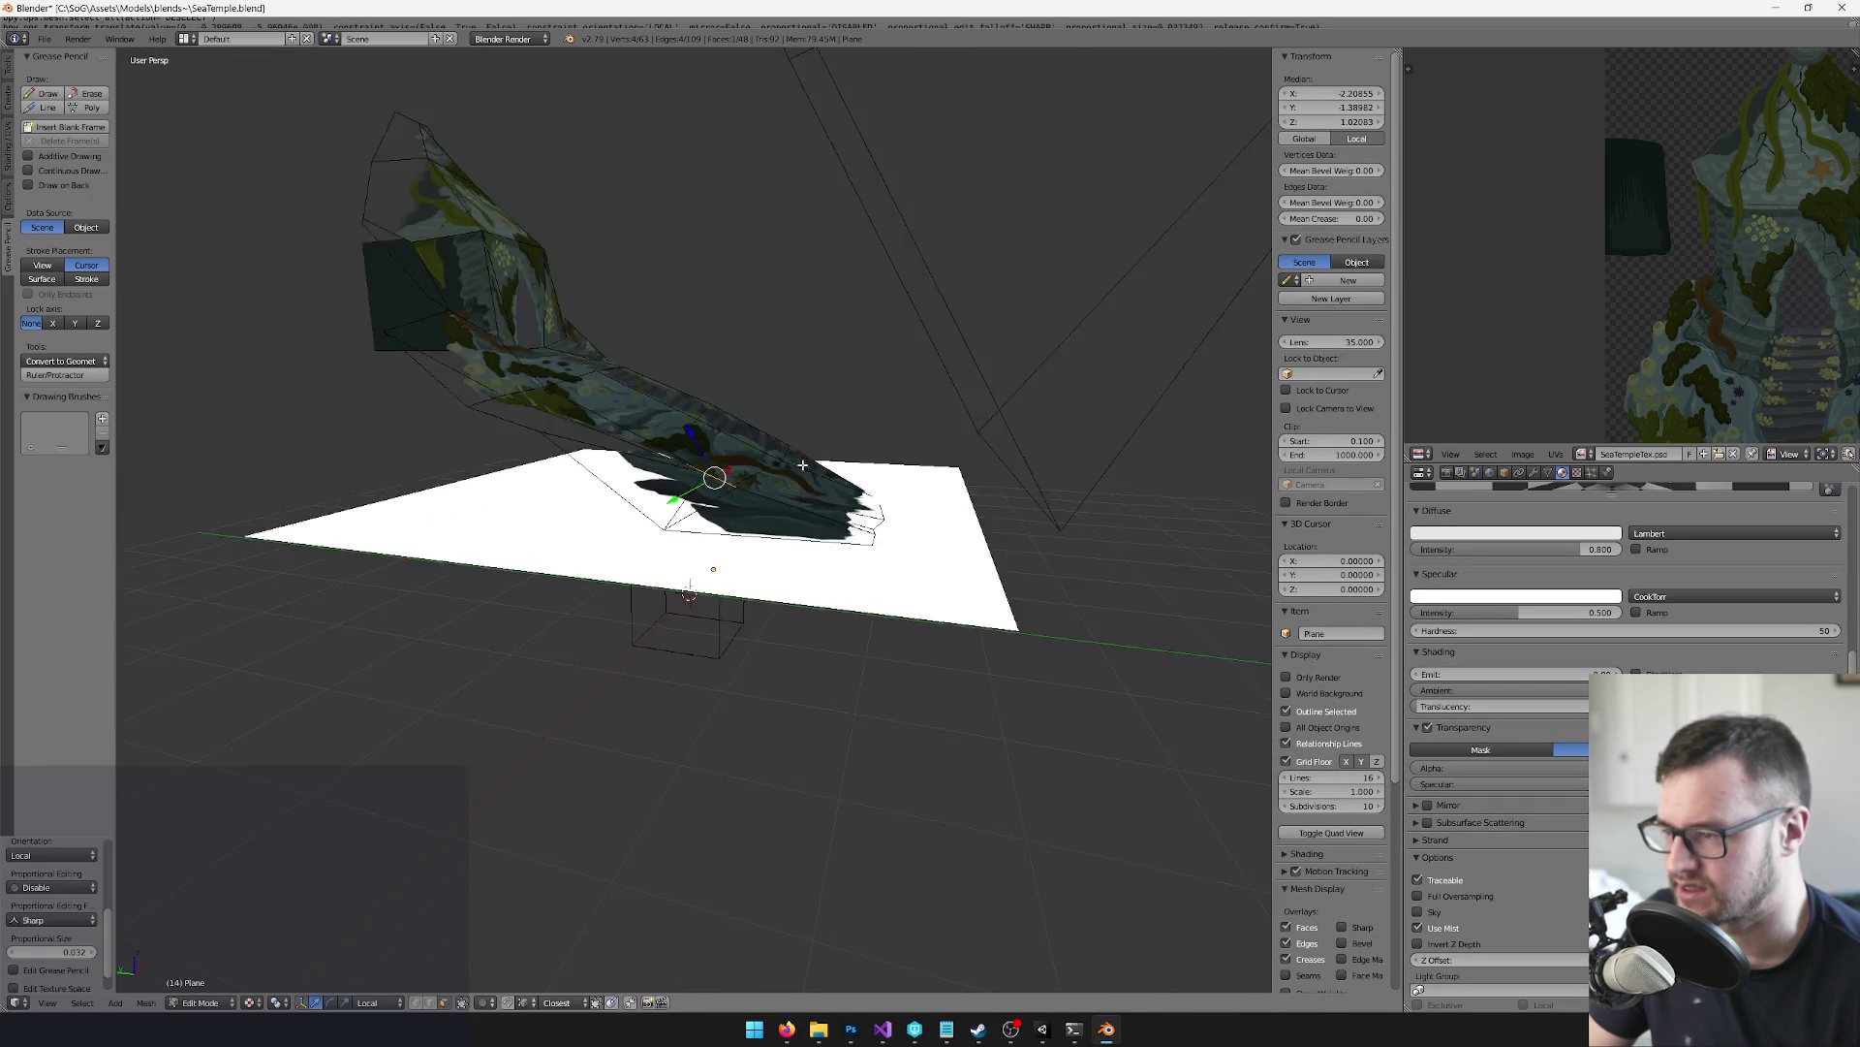
{"action": "left_click_drag", "start_coordinate": [716, 494], "coordinate": [731, 493]}
Return to Object Mode and save the SeaTemple blend file, confirming the overwrite
{"action": "key", "text": "Tab"}
{"action": "scroll", "coordinate": [736, 491], "scroll_direction": "down", "scroll_amount": 3}
{"action": "scroll", "coordinate": [752, 525], "scroll_direction": "up", "scroll_amount": 3}
{"action": "scroll", "coordinate": [740, 490], "scroll_direction": "down", "scroll_amount": 4}
{"action": "scroll", "coordinate": [793, 471], "scroll_direction": "up", "scroll_amount": 5}
{"action": "key", "text": "ctrl+s"}
{"action": "left_click", "coordinate": [793, 473]}
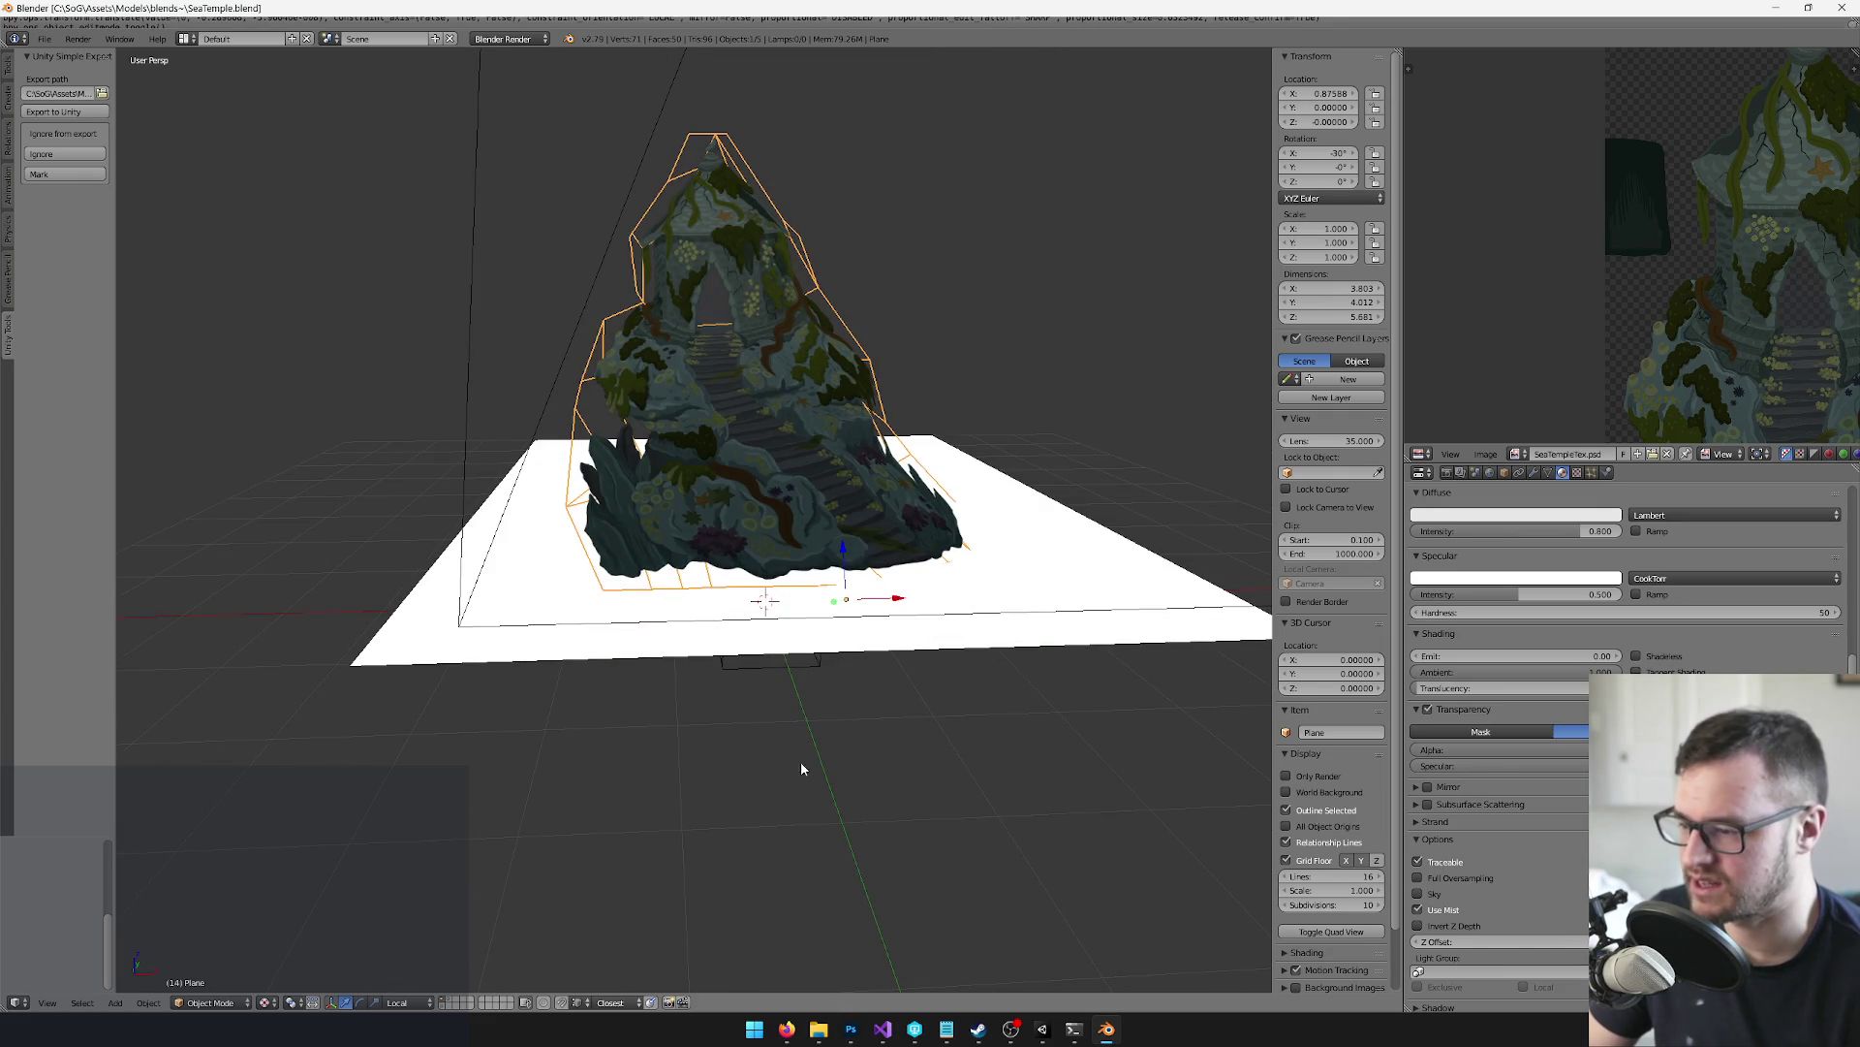
Show only layer 2 and select the Plane.002 mesh, checking it briefly in Edit Mode
{"action": "left_click", "coordinate": [451, 1002]}
{"action": "right_click", "coordinate": [758, 526]}
{"action": "mouse_move", "coordinate": [759, 526]}
{"action": "left_mouse_down"}
{"action": "mouse_move", "coordinate": [877, 506]}
{"action": "mouse_move", "coordinate": [806, 539]}
{"action": "left_mouse_up"}
{"action": "key", "text": "Tab"}
{"action": "mouse_move", "coordinate": [947, 552]}
{"action": "left_mouse_down"}
{"action": "mouse_move", "coordinate": [577, 528]}
{"action": "mouse_move", "coordinate": [689, 573]}
{"action": "mouse_move", "coordinate": [644, 733]}
{"action": "left_mouse_up"}
{"action": "key", "text": "Tab"}
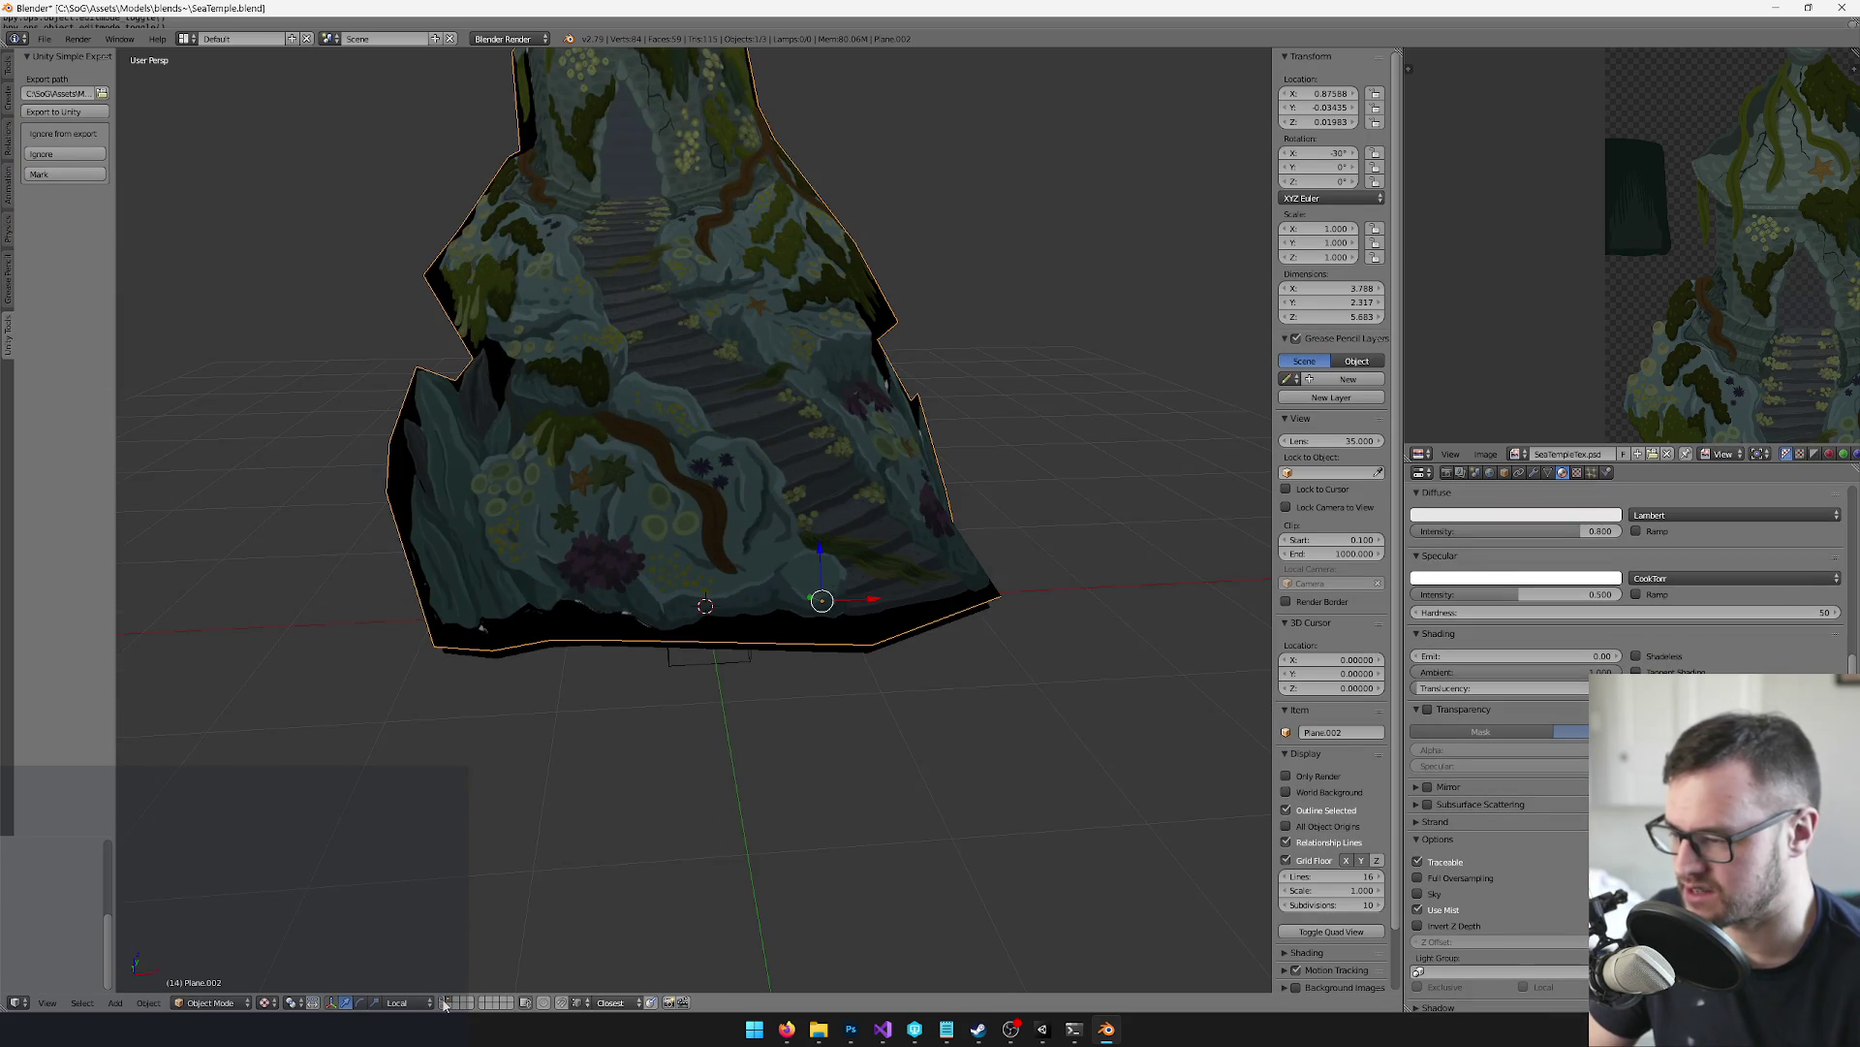
Bring the white floor plane's layer into view and select Plane.002's tip vertex
{"action": "left_click", "coordinate": [447, 1004], "text": "shift"}
{"action": "left_click_drag", "start_coordinate": [479, 956], "coordinate": [710, 688]}
{"action": "scroll", "coordinate": [697, 693], "scroll_direction": "up", "scroll_amount": 2}
{"action": "key", "text": "Tab"}
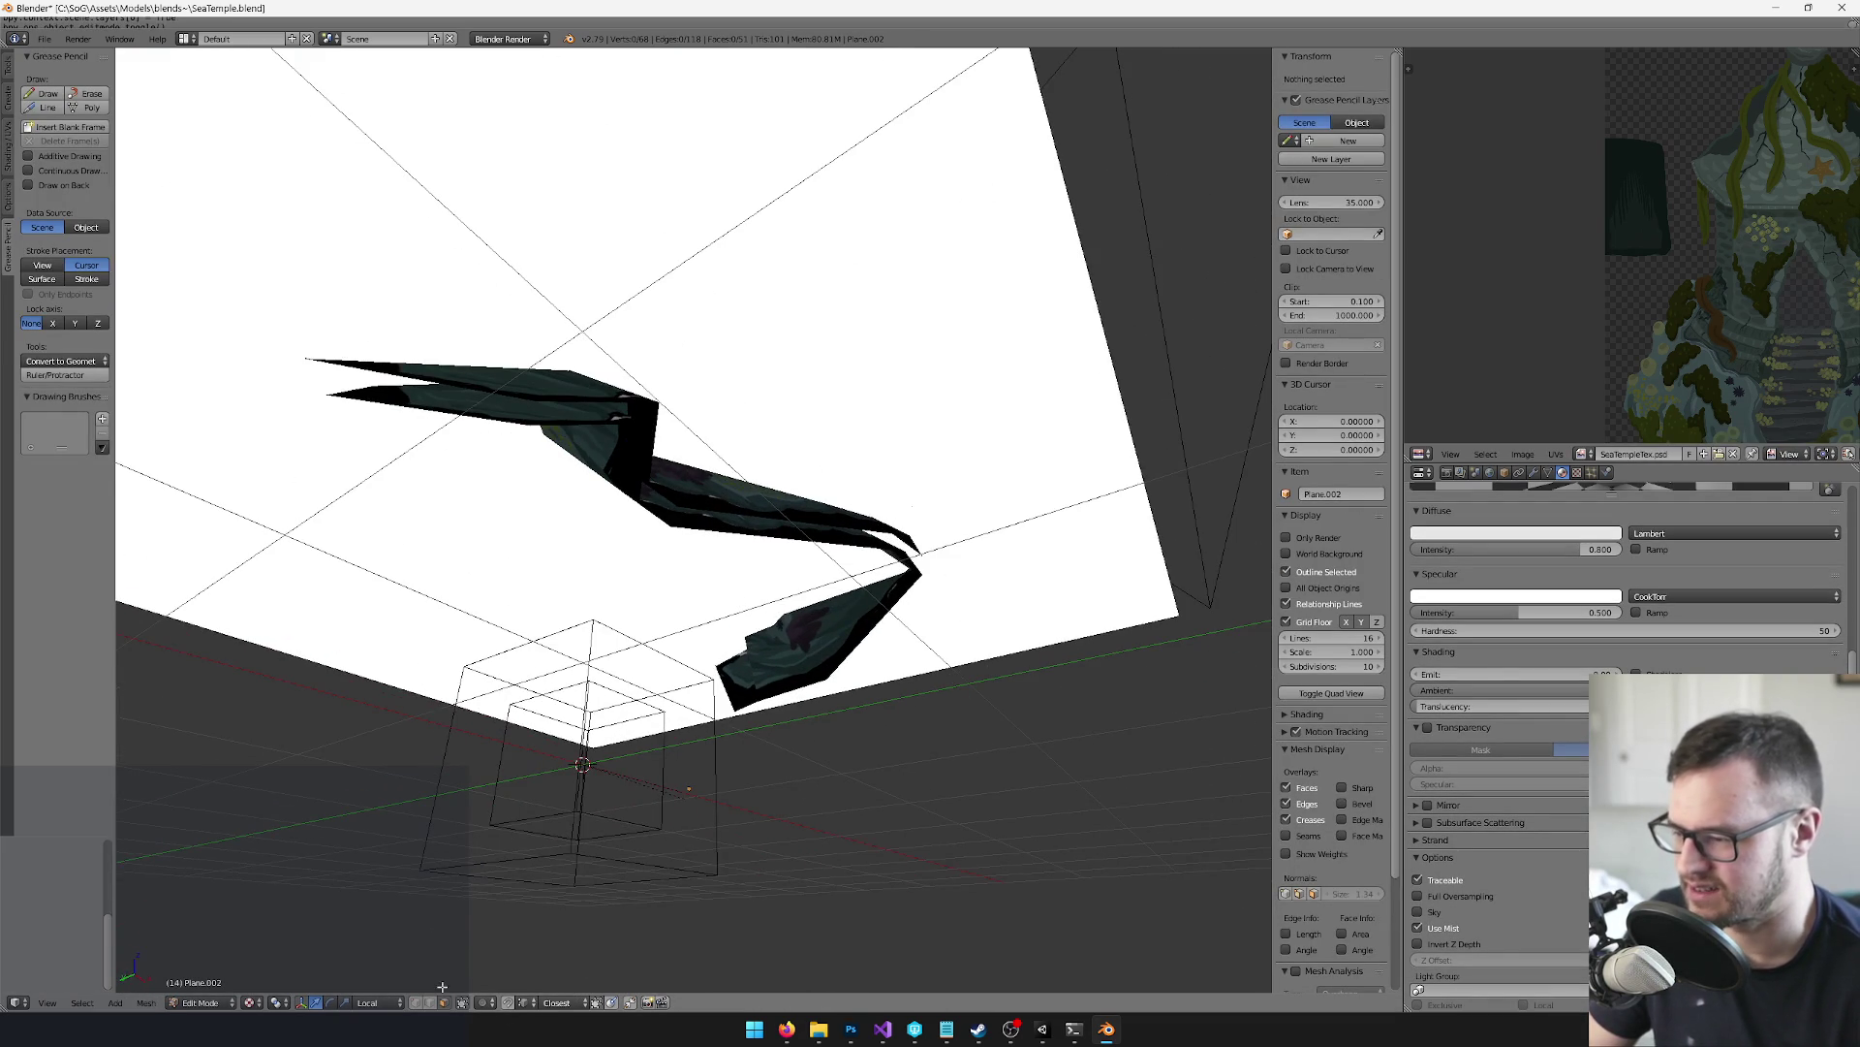
{"action": "right_click", "coordinate": [655, 400]}
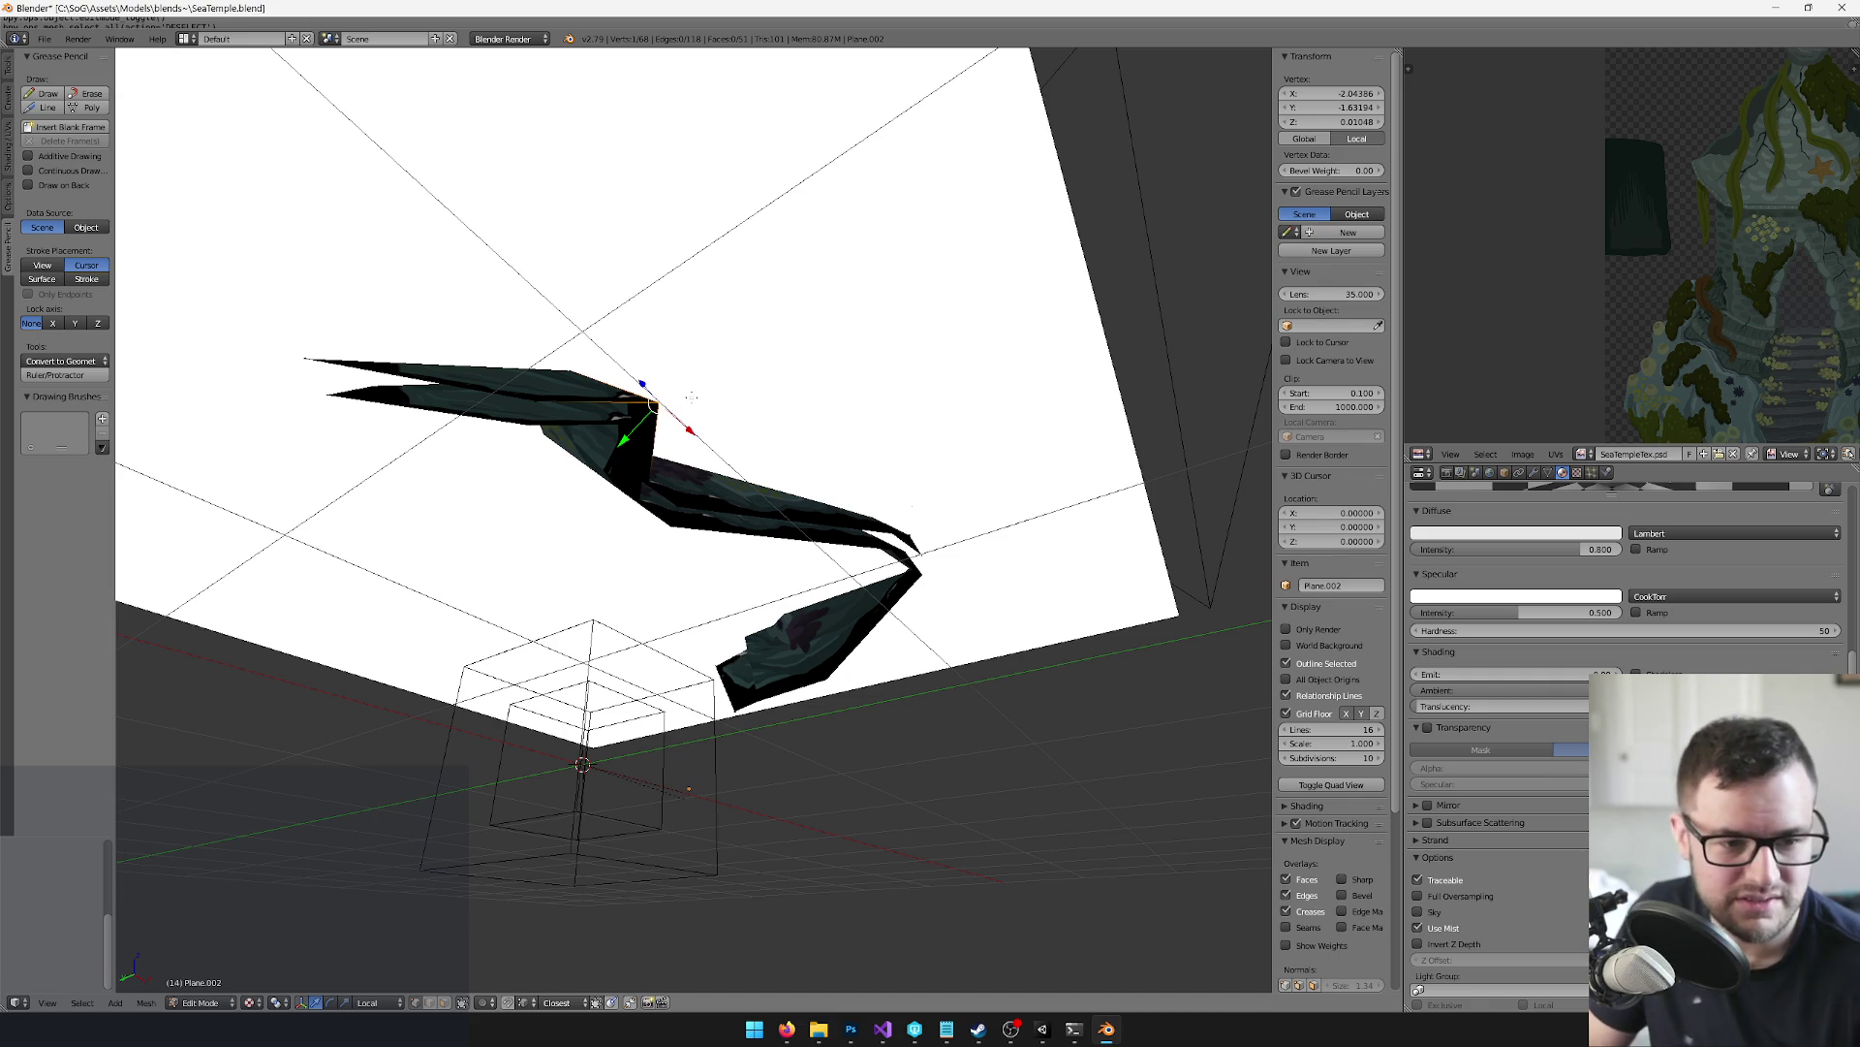
{"action": "left_click_drag", "start_coordinate": [704, 394], "coordinate": [617, 594]}
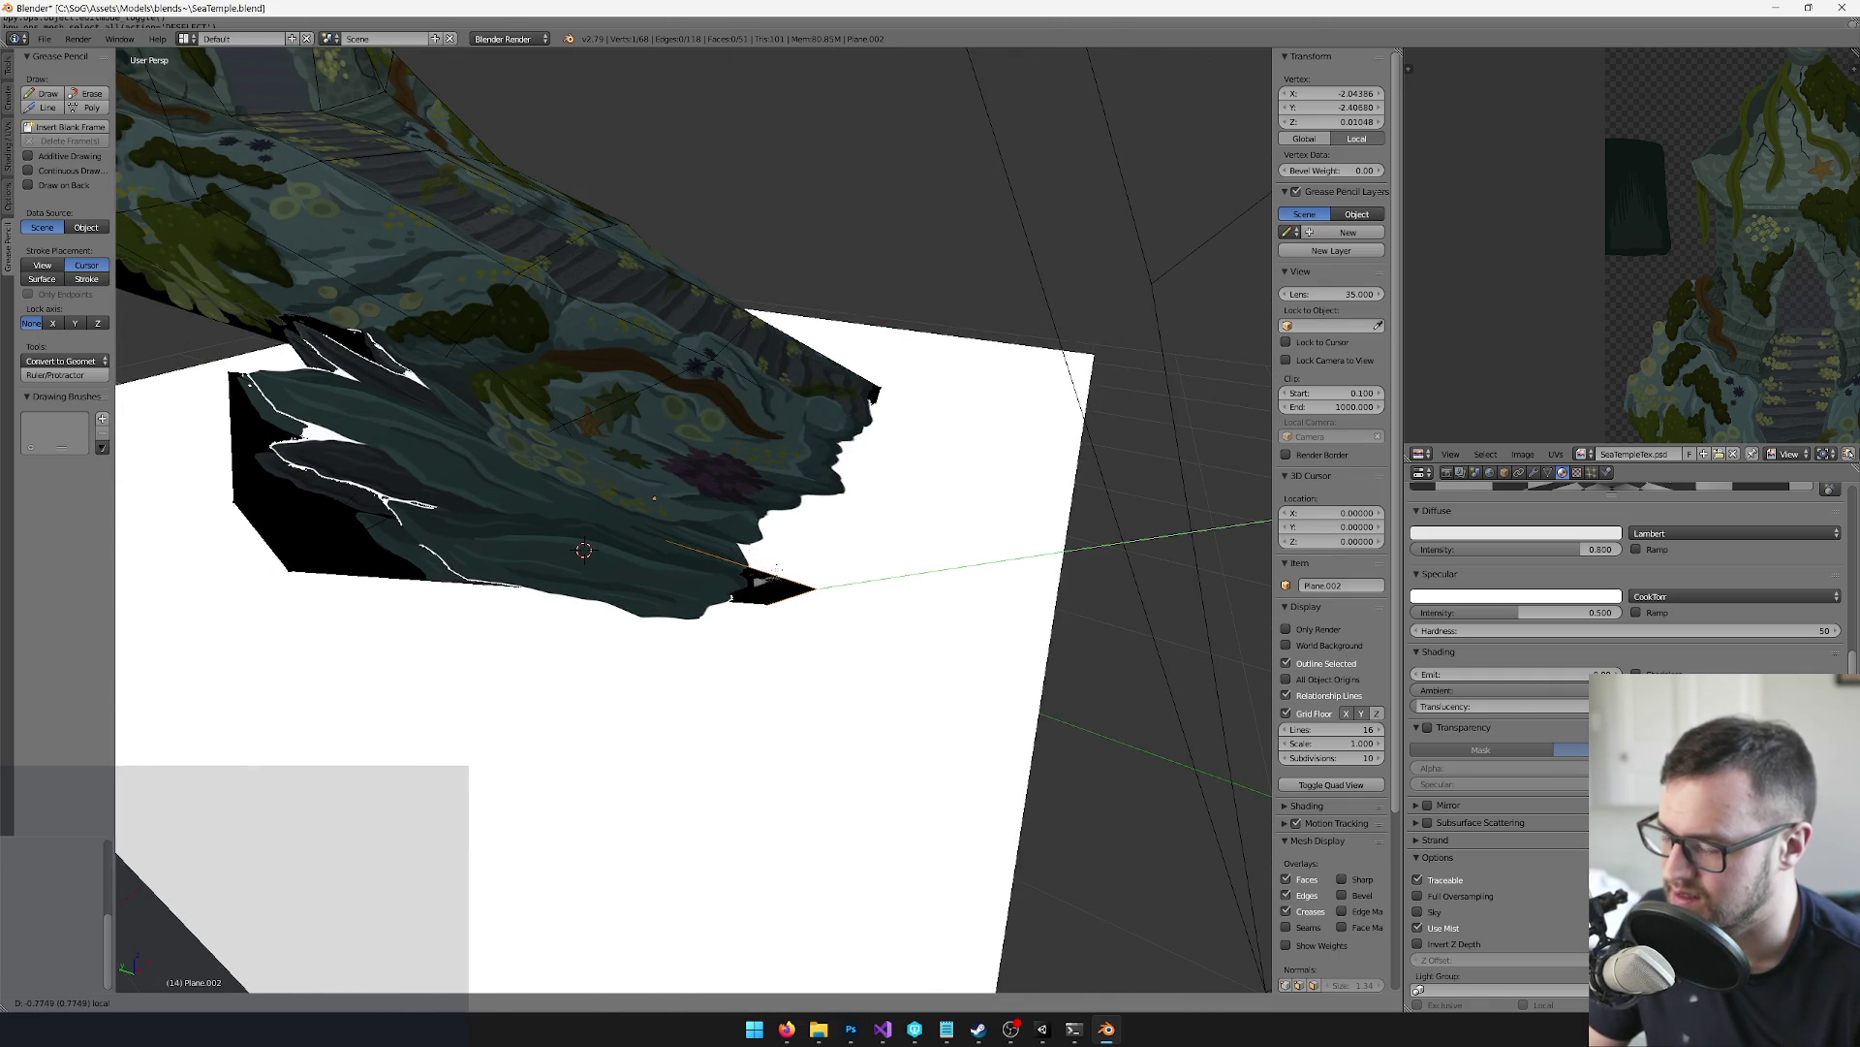
{"action": "key", "text": "Return"}
Move the selected Plane.002 vertex along local Y toward the temple base
{"action": "left_click_drag", "start_coordinate": [586, 573], "coordinate": [744, 508]}
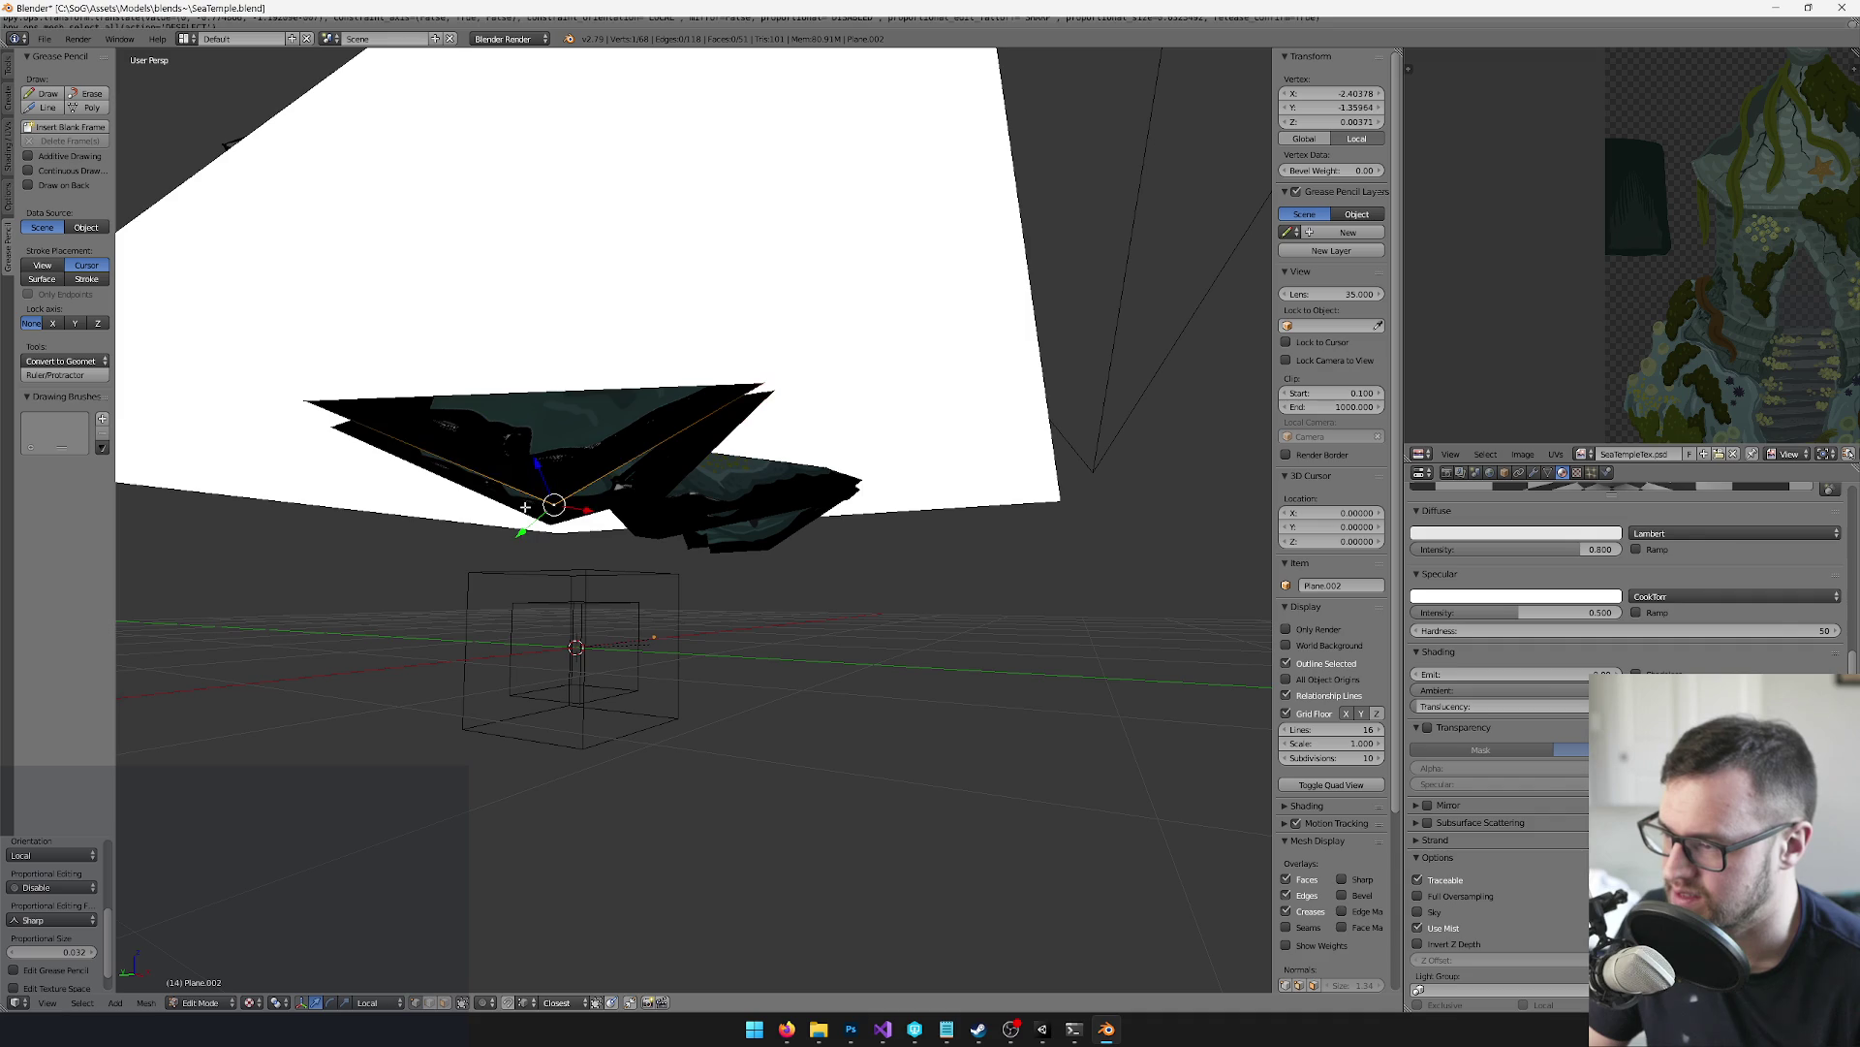
{"action": "key", "text": "g"}
{"action": "key", "text": "y"}
{"action": "key", "text": "Return"}
{"action": "left_click_drag", "start_coordinate": [630, 465], "coordinate": [709, 433]}
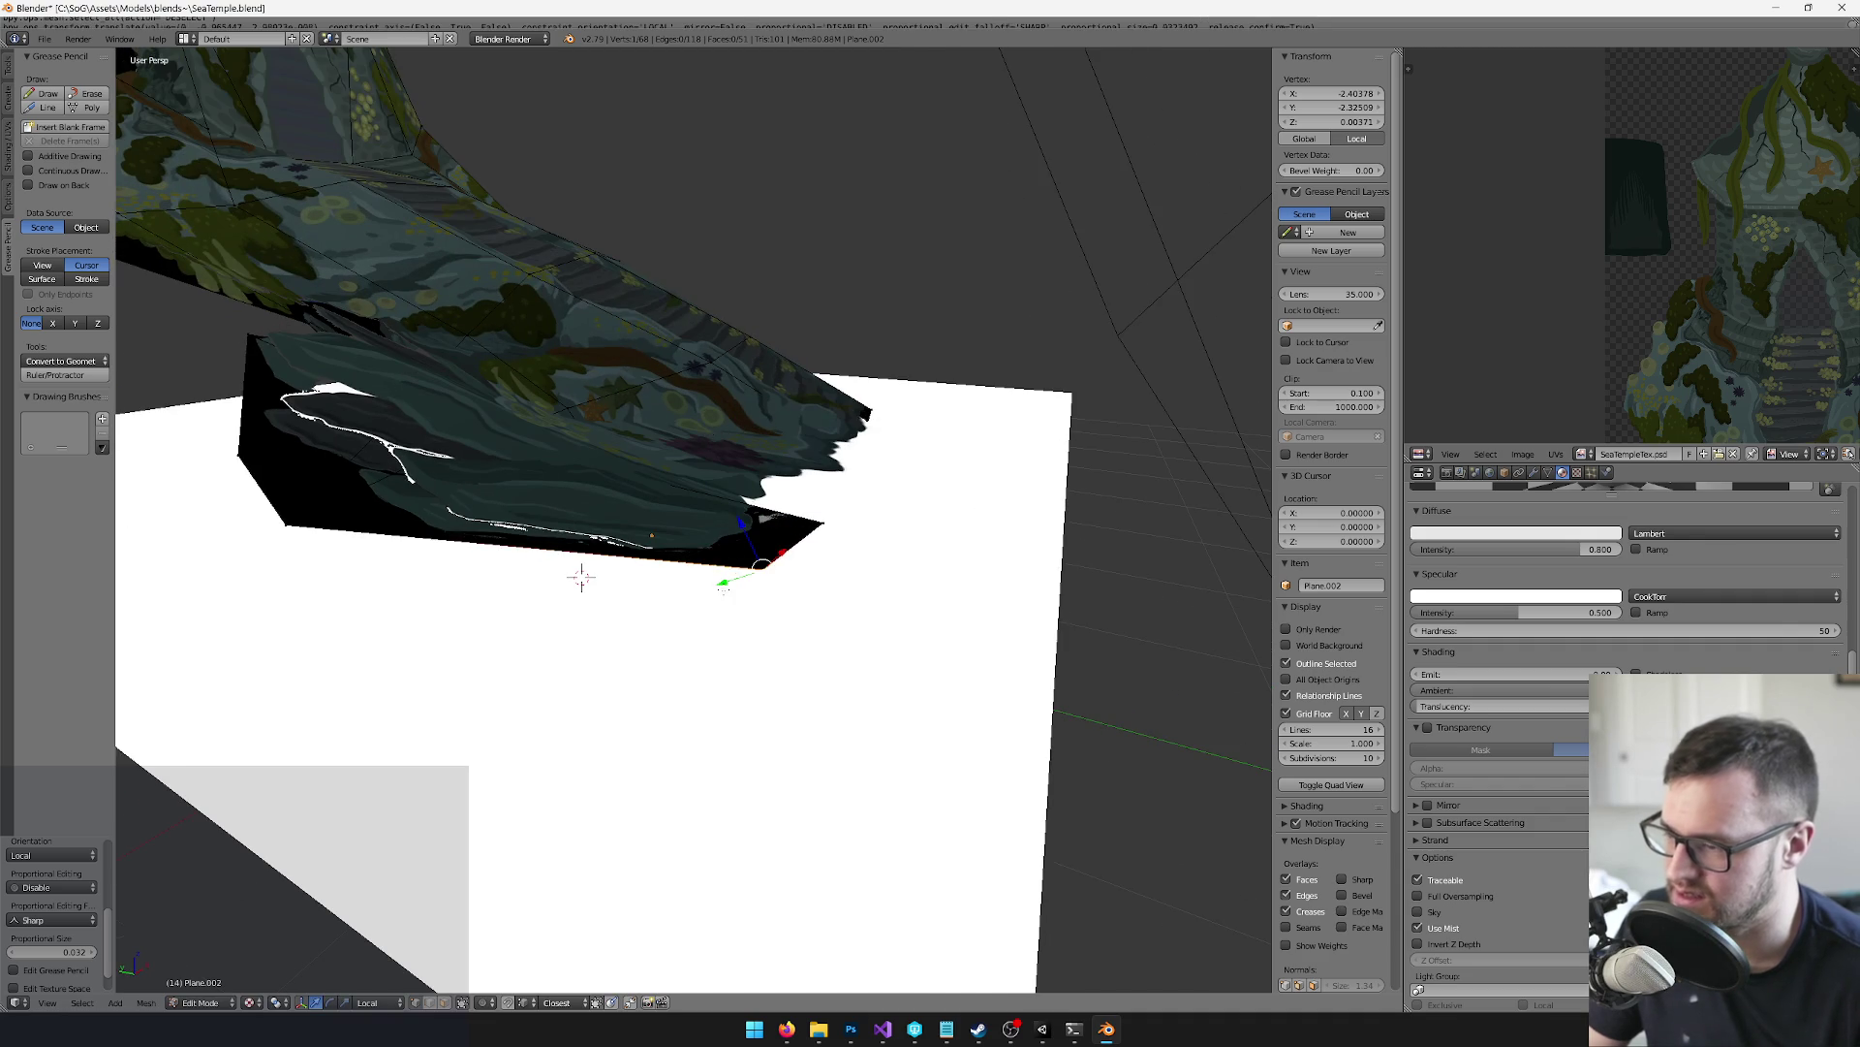
{"action": "left_click_drag", "start_coordinate": [725, 586], "coordinate": [727, 607]}
{"action": "key", "text": "g"}
{"action": "key", "text": "y"}
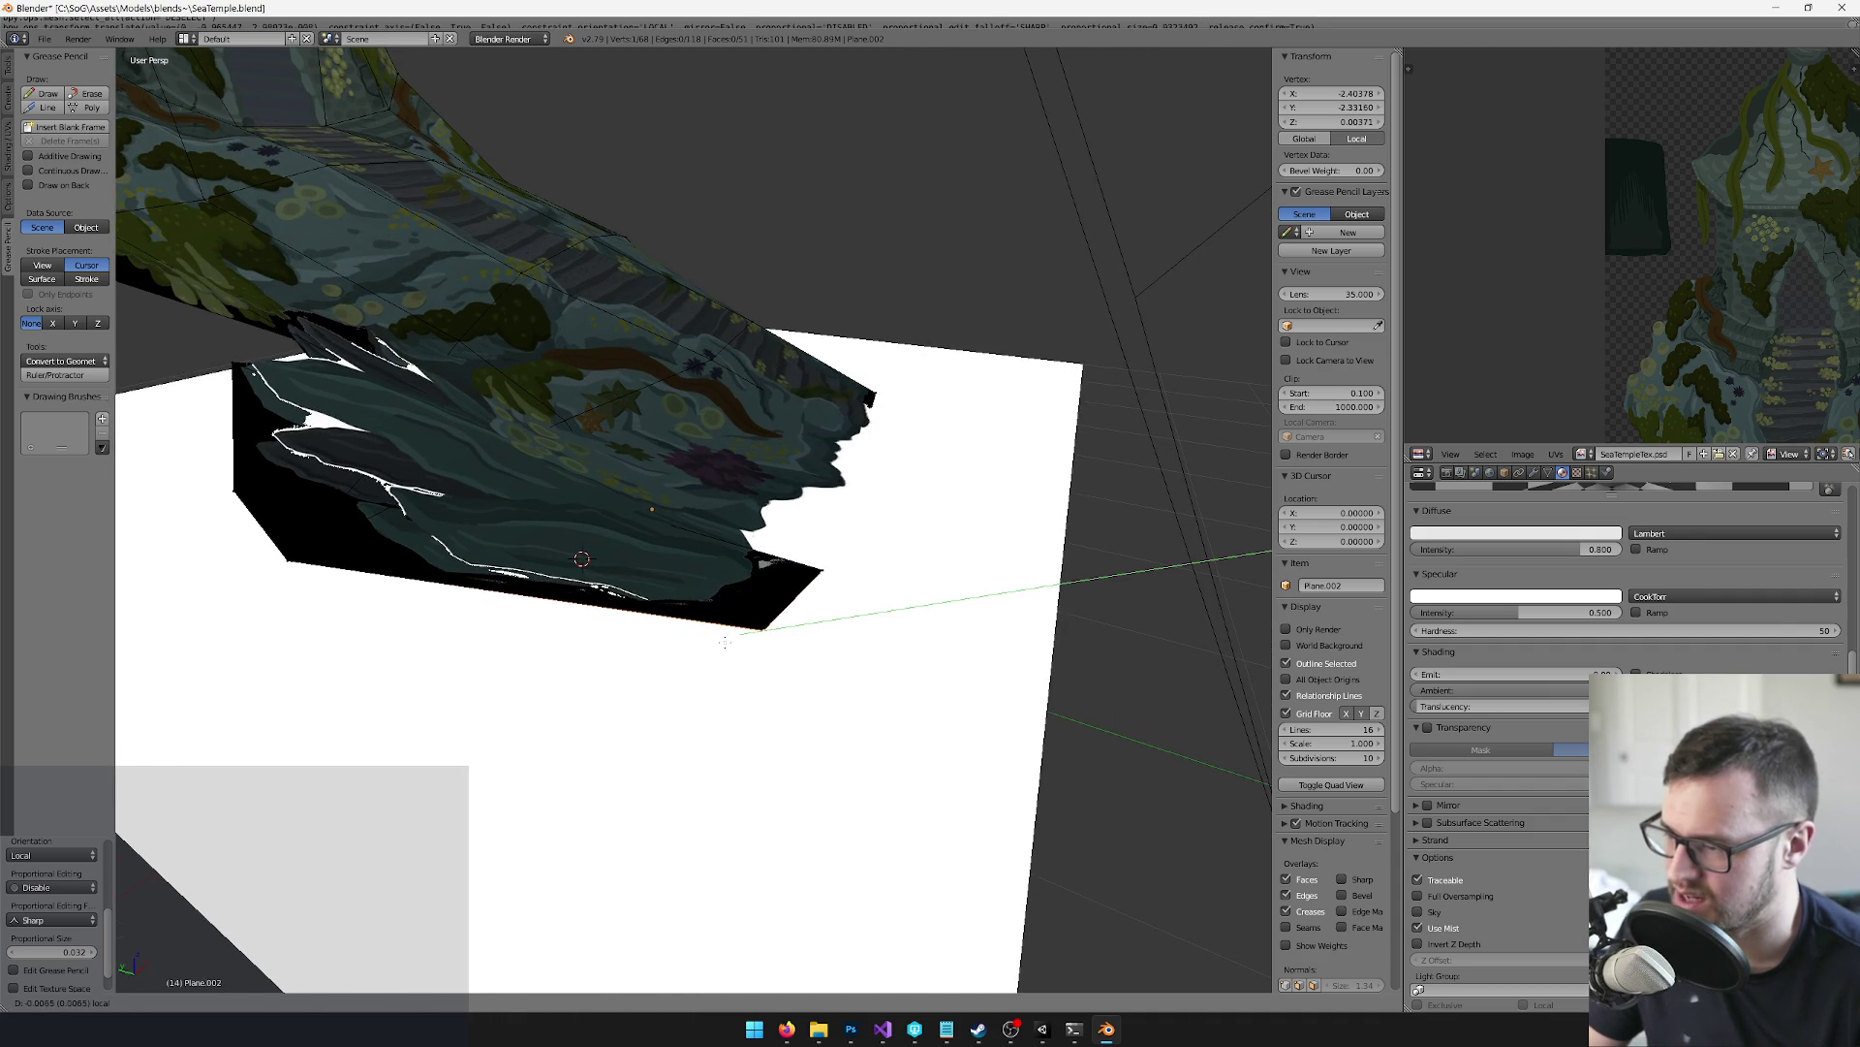
{"action": "mouse_move", "coordinate": [362, 598]}
{"action": "left_mouse_down"}
{"action": "mouse_move", "coordinate": [339, 581]}
{"action": "mouse_move", "coordinate": [442, 531]}
{"action": "mouse_move", "coordinate": [582, 557]}
{"action": "left_mouse_up"}
{"action": "key", "text": "g"}
{"action": "key", "text": "y"}
{"action": "left_click", "coordinate": [373, 559]}
Select two adjacent vertices and slide them slightly along Y
{"action": "right_click", "coordinate": [443, 531], "text": "shift"}
{"action": "left_click", "coordinate": [474, 530]}
{"action": "right_click", "coordinate": [501, 496]}
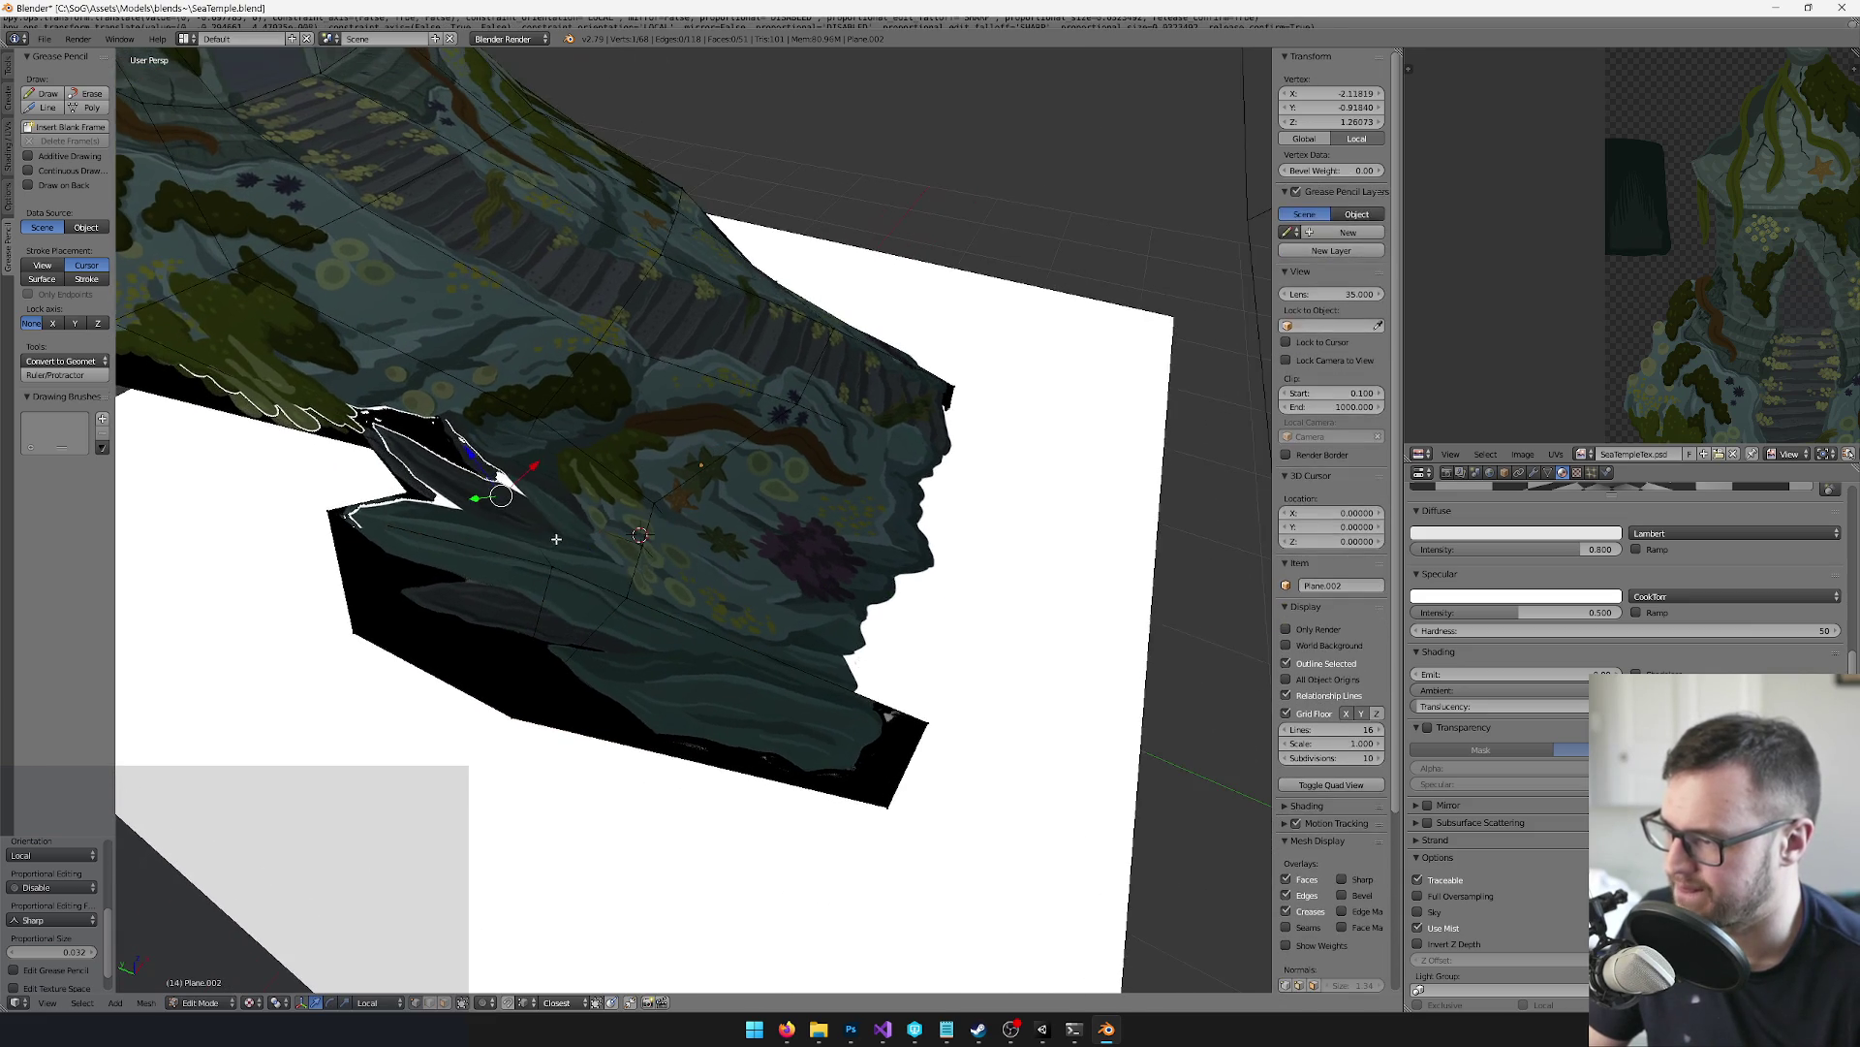
{"action": "mouse_move", "coordinate": [486, 511]}
{"action": "left_mouse_down"}
{"action": "mouse_move", "coordinate": [562, 655]}
{"action": "mouse_move", "coordinate": [522, 535]}
{"action": "left_mouse_up"}
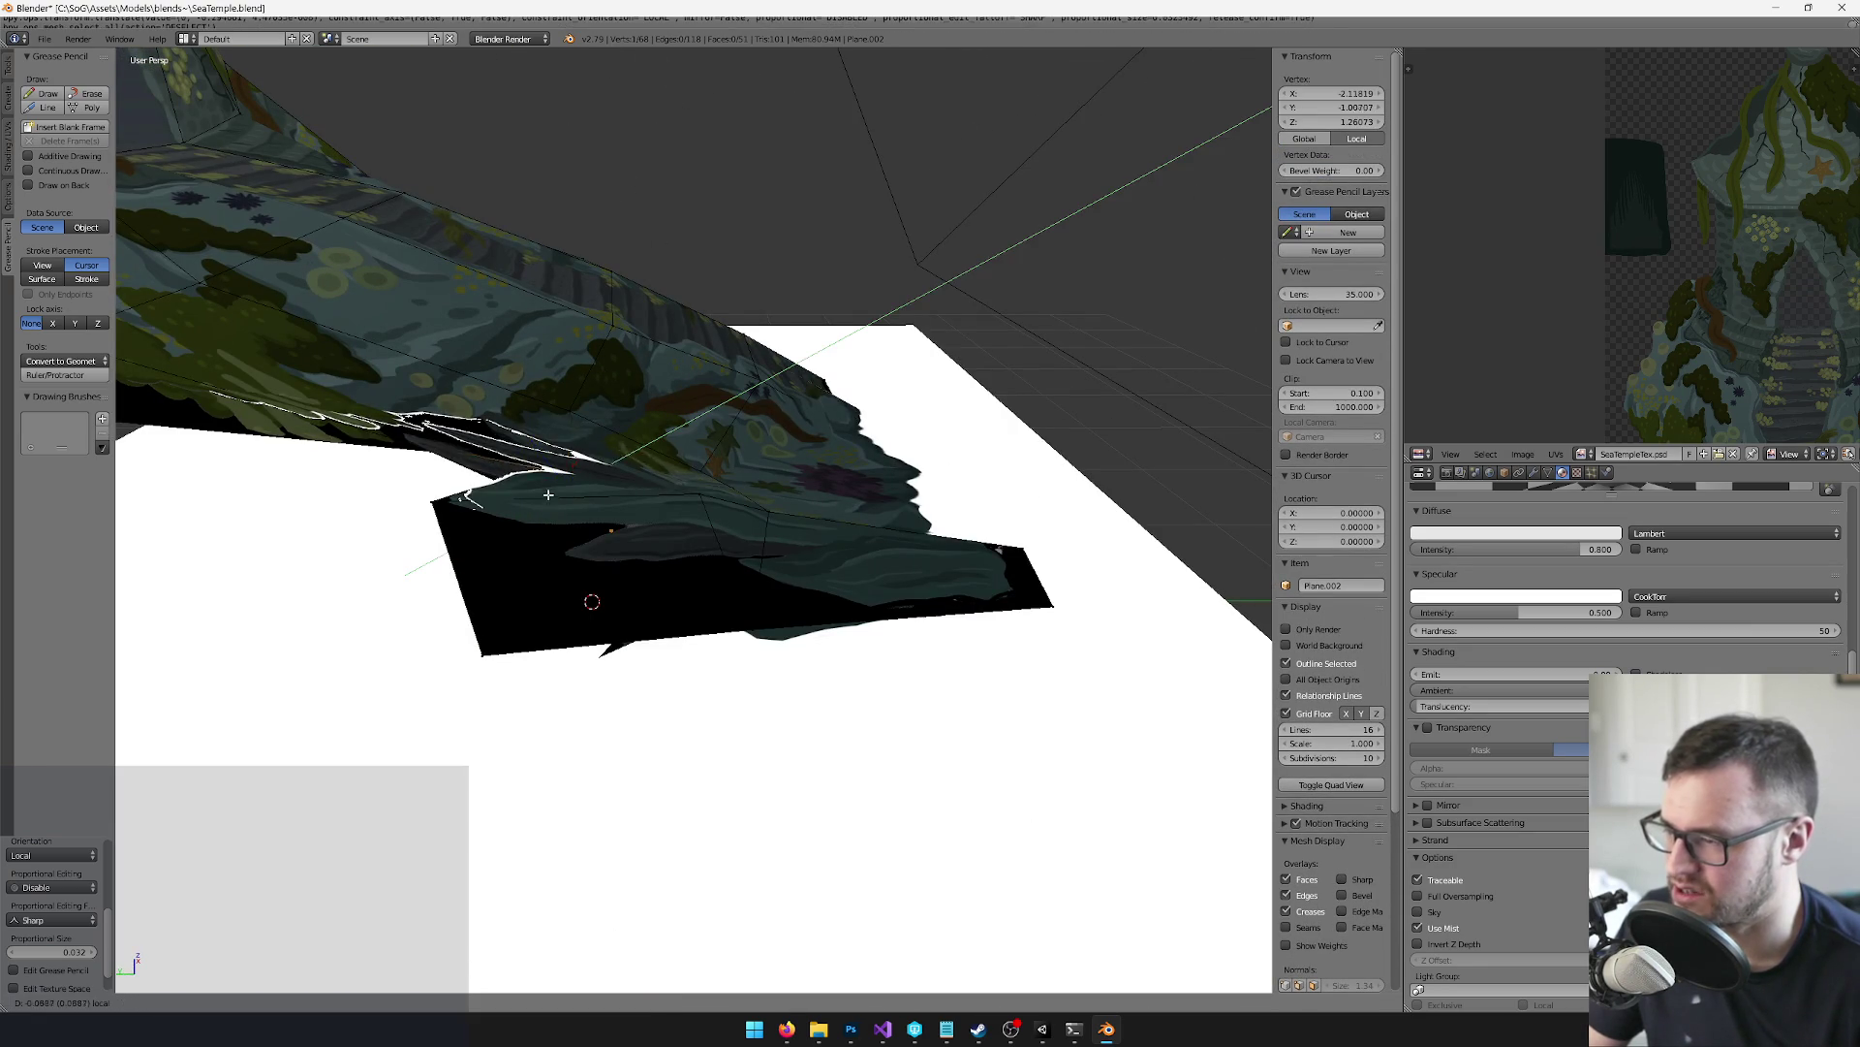
{"action": "left_click", "coordinate": [585, 474]}
{"action": "mouse_move", "coordinate": [586, 473]}
{"action": "left_mouse_down"}
{"action": "mouse_move", "coordinate": [657, 562]}
{"action": "mouse_move", "coordinate": [495, 589]}
{"action": "left_mouse_up"}
{"action": "right_click", "coordinate": [697, 518], "text": "shift"}
{"action": "mouse_move", "coordinate": [488, 504]}
{"action": "left_mouse_down"}
{"action": "mouse_move", "coordinate": [519, 493]}
{"action": "mouse_move", "coordinate": [493, 538]}
{"action": "mouse_move", "coordinate": [553, 445]}
{"action": "mouse_move", "coordinate": [615, 553]}
{"action": "left_mouse_up"}
{"action": "left_click", "coordinate": [528, 479]}
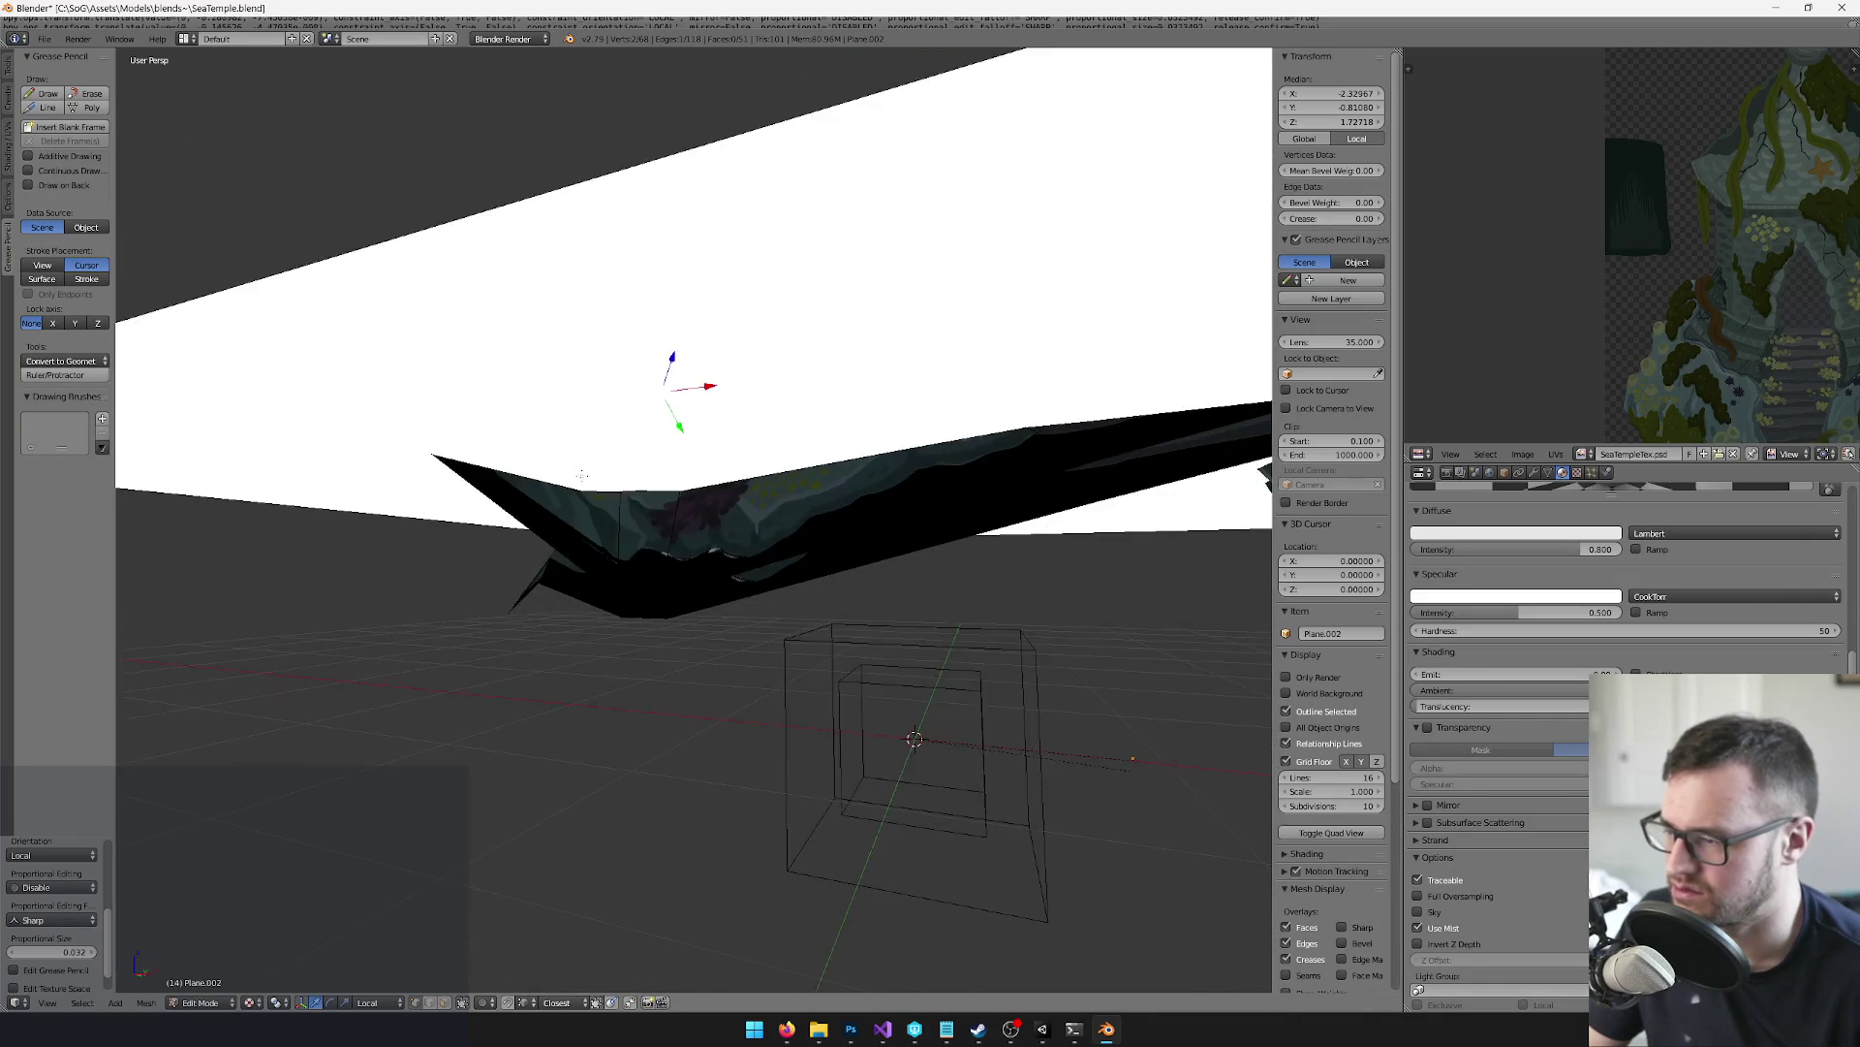
Move a different edge vertex of Plane.002, then review the whole mesh from above and below
{"action": "right_click", "coordinate": [695, 612]}
{"action": "left_click_drag", "start_coordinate": [695, 612], "coordinate": [609, 551]}
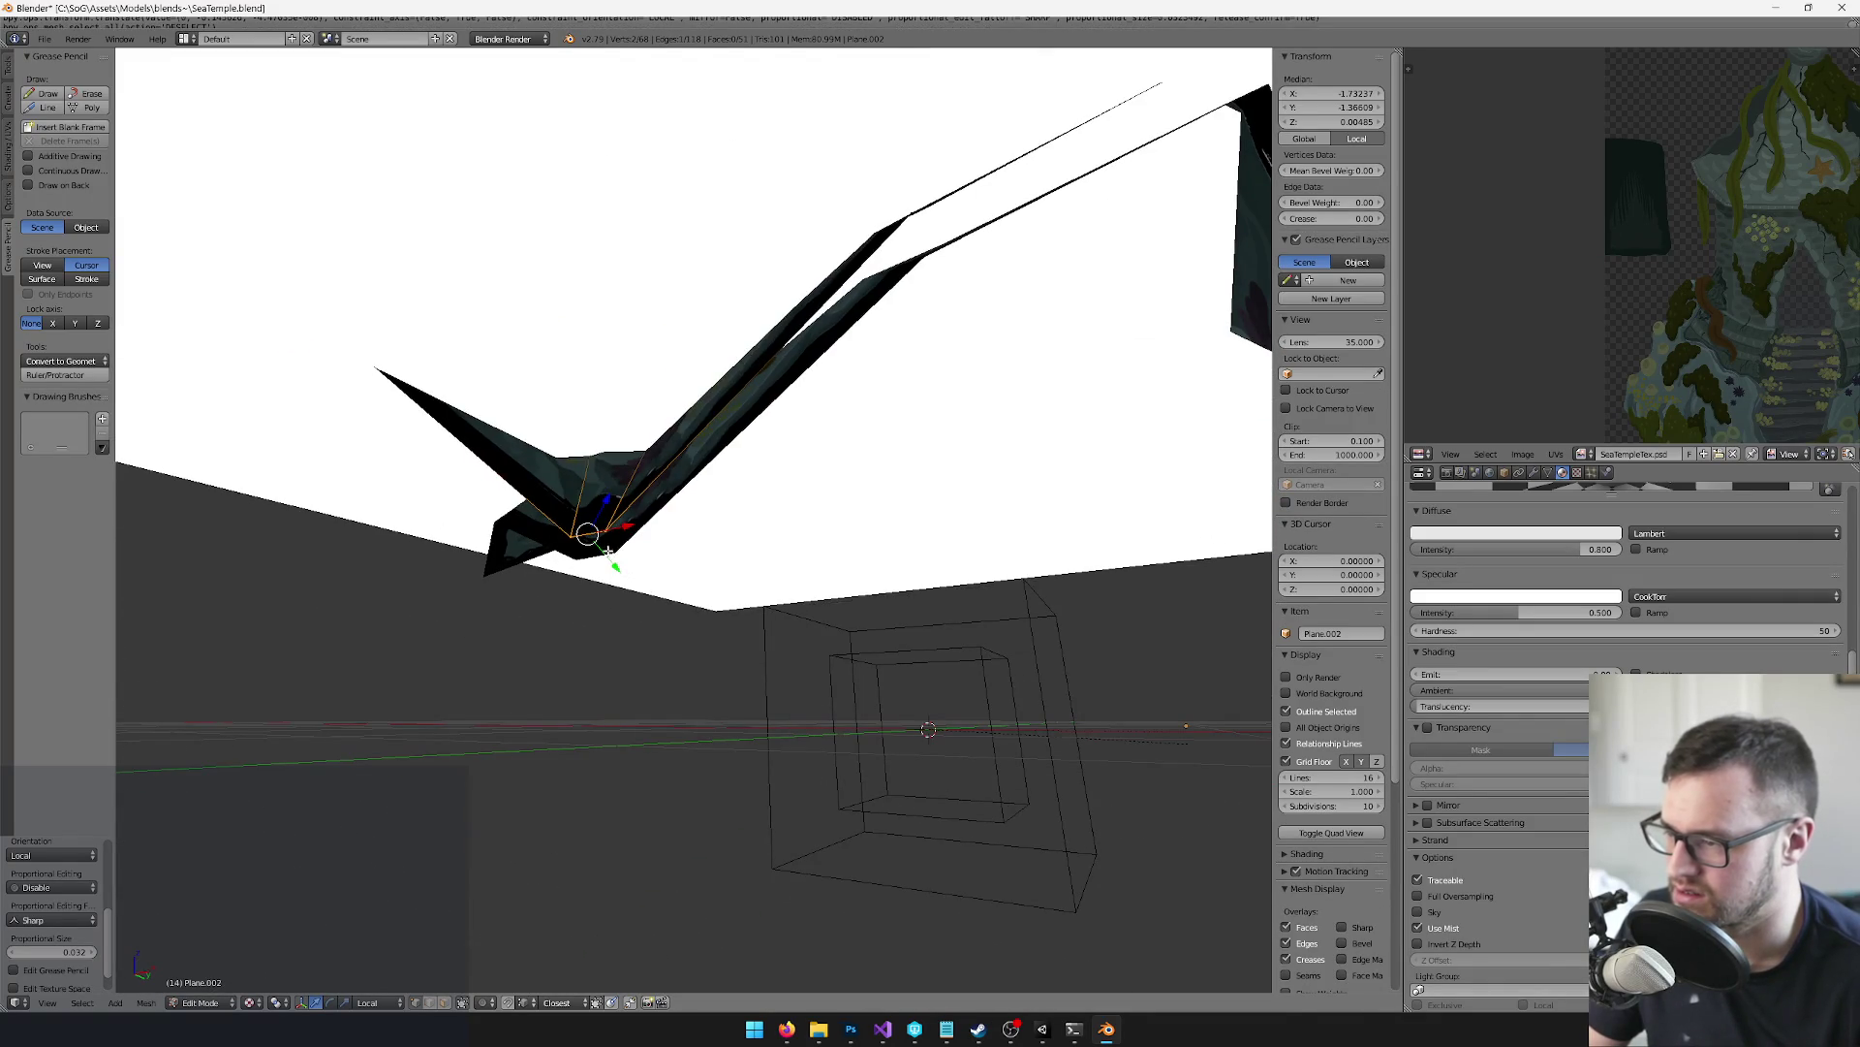
{"action": "left_click", "coordinate": [548, 456]}
{"action": "mouse_move", "coordinate": [548, 457]}
{"action": "left_mouse_down"}
{"action": "mouse_move", "coordinate": [667, 684]}
{"action": "mouse_move", "coordinate": [740, 717]}
{"action": "left_mouse_up"}
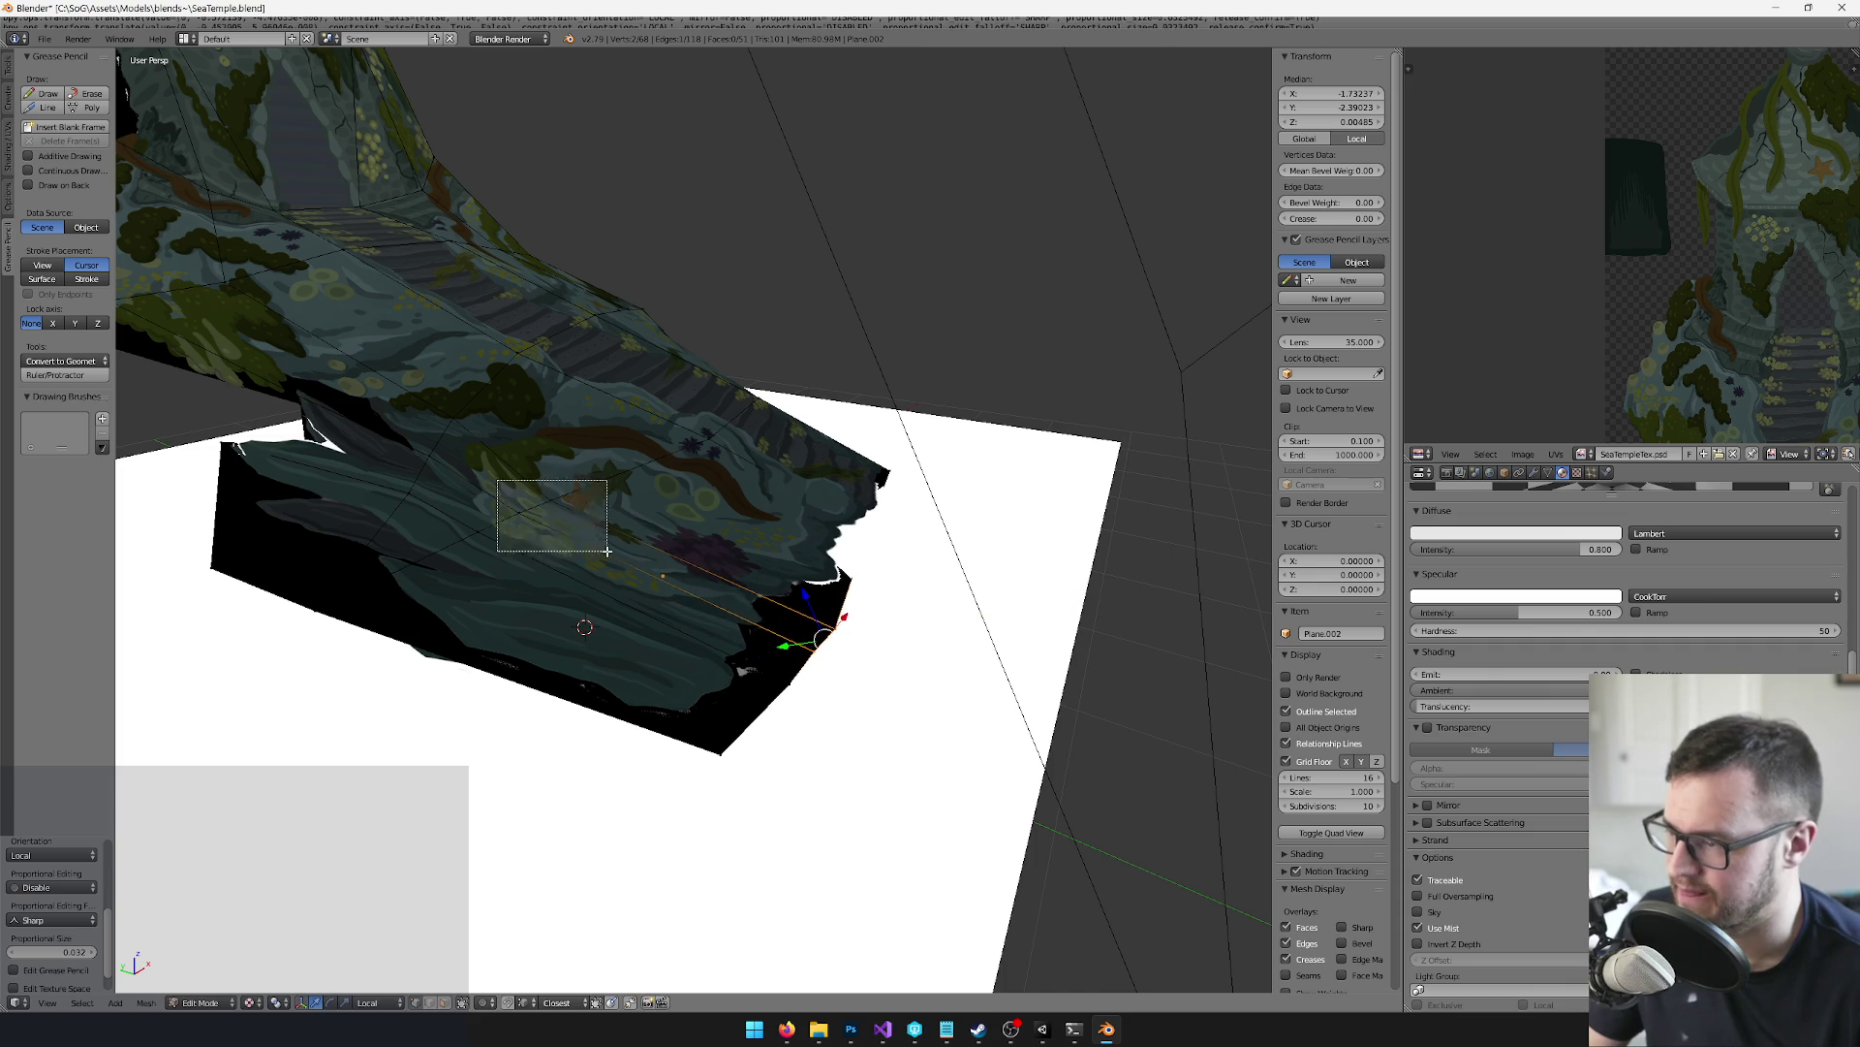
{"action": "left_click_drag", "start_coordinate": [669, 532], "coordinate": [728, 527]}
Move an edge vertex of Plane.002 and inspect the result around the temple mesh
{"action": "left_click_drag", "start_coordinate": [858, 514], "coordinate": [857, 515]}
{"action": "mouse_move", "coordinate": [857, 515]}
{"action": "left_mouse_down"}
{"action": "mouse_move", "coordinate": [831, 594]}
{"action": "mouse_move", "coordinate": [835, 706]}
{"action": "mouse_move", "coordinate": [668, 678]}
{"action": "left_mouse_up"}
{"action": "left_click_drag", "start_coordinate": [519, 675], "coordinate": [503, 647]}
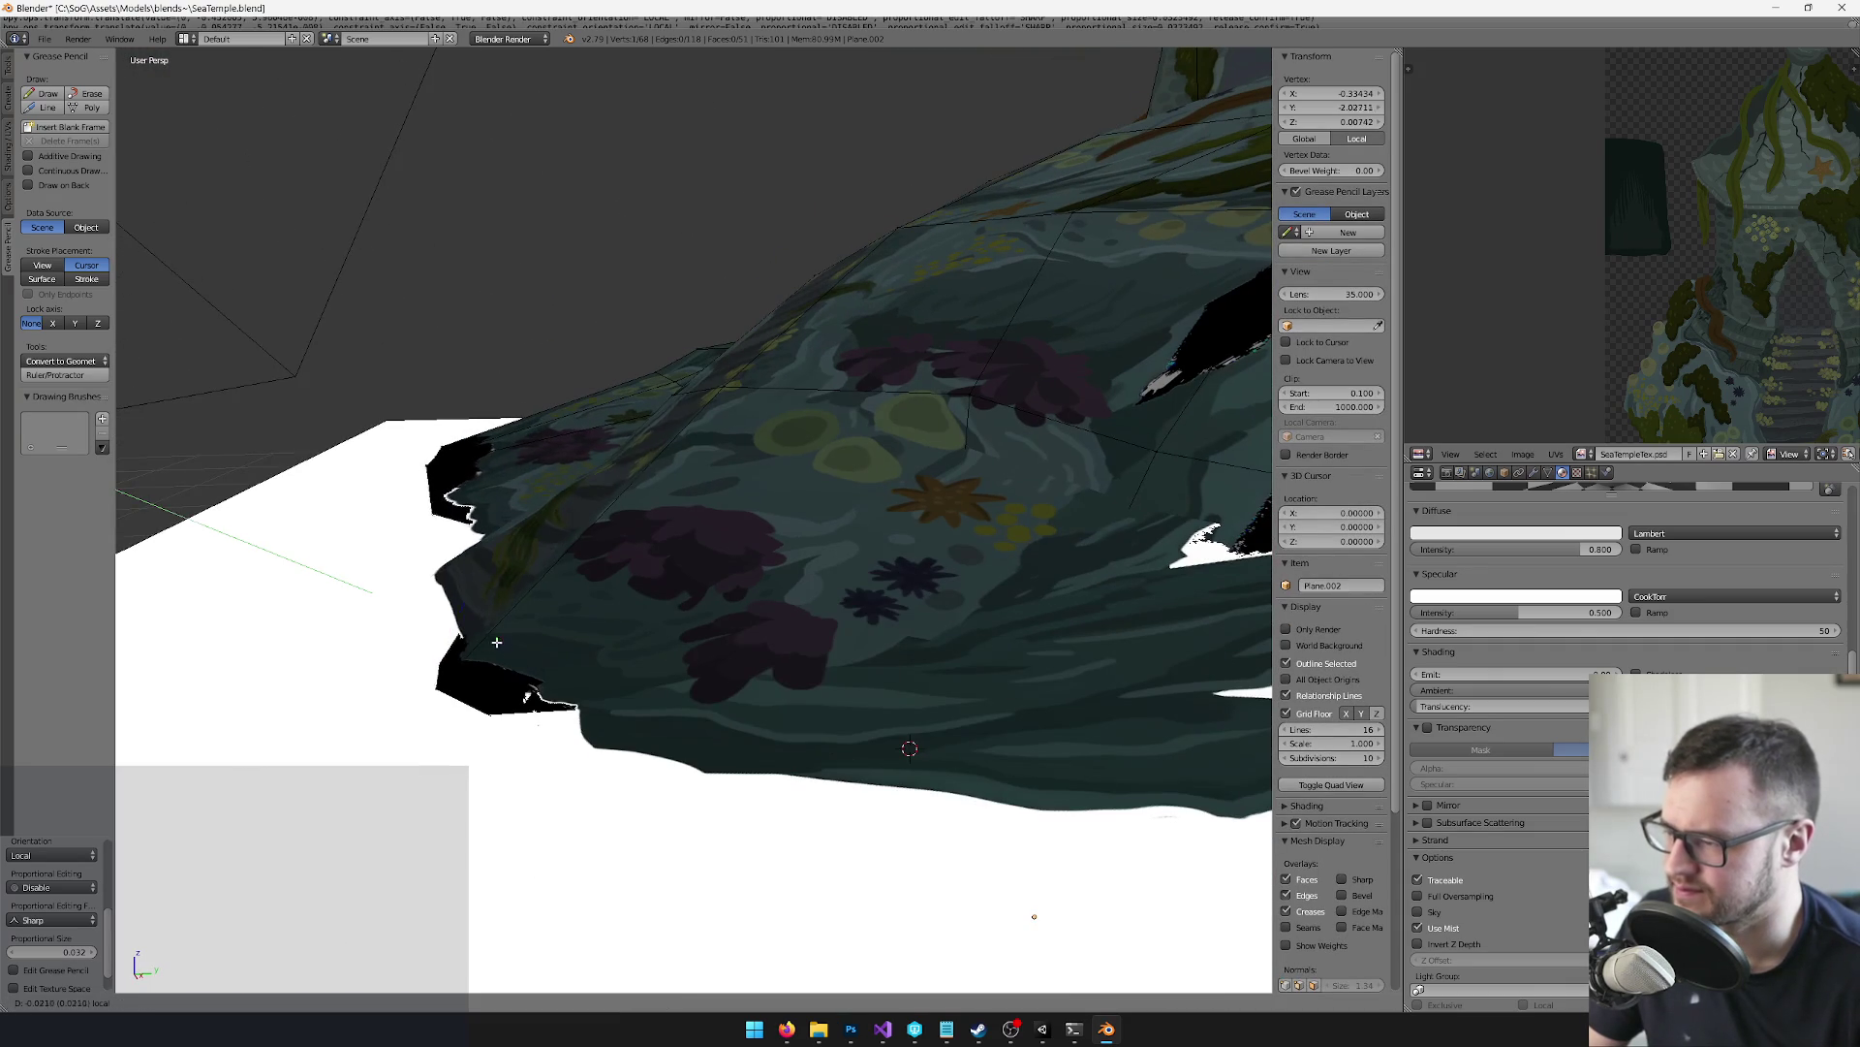
{"action": "left_click", "coordinate": [433, 600]}
{"action": "scroll", "coordinate": [581, 620], "scroll_direction": "down", "scroll_amount": 5}
{"action": "mouse_move", "coordinate": [766, 610]}
{"action": "left_mouse_down"}
{"action": "mouse_move", "coordinate": [788, 714]}
{"action": "mouse_move", "coordinate": [717, 640]}
{"action": "mouse_move", "coordinate": [630, 693]}
{"action": "left_mouse_up"}
{"action": "scroll", "coordinate": [629, 693], "scroll_direction": "up", "scroll_amount": 5}
{"action": "mouse_move", "coordinate": [543, 737]}
{"action": "left_mouse_down"}
{"action": "mouse_move", "coordinate": [586, 805]}
{"action": "mouse_move", "coordinate": [728, 638]}
{"action": "mouse_move", "coordinate": [824, 640]}
{"action": "mouse_move", "coordinate": [920, 556]}
{"action": "mouse_move", "coordinate": [635, 672]}
{"action": "left_mouse_up"}
{"action": "scroll", "coordinate": [635, 672], "scroll_direction": "up", "scroll_amount": 4}
{"action": "left_click_drag", "start_coordinate": [776, 744], "coordinate": [677, 583]}
Undo the bad vertex move, reposition it along Y, and select another plane vertex
{"action": "key", "text": "ctrl+z"}
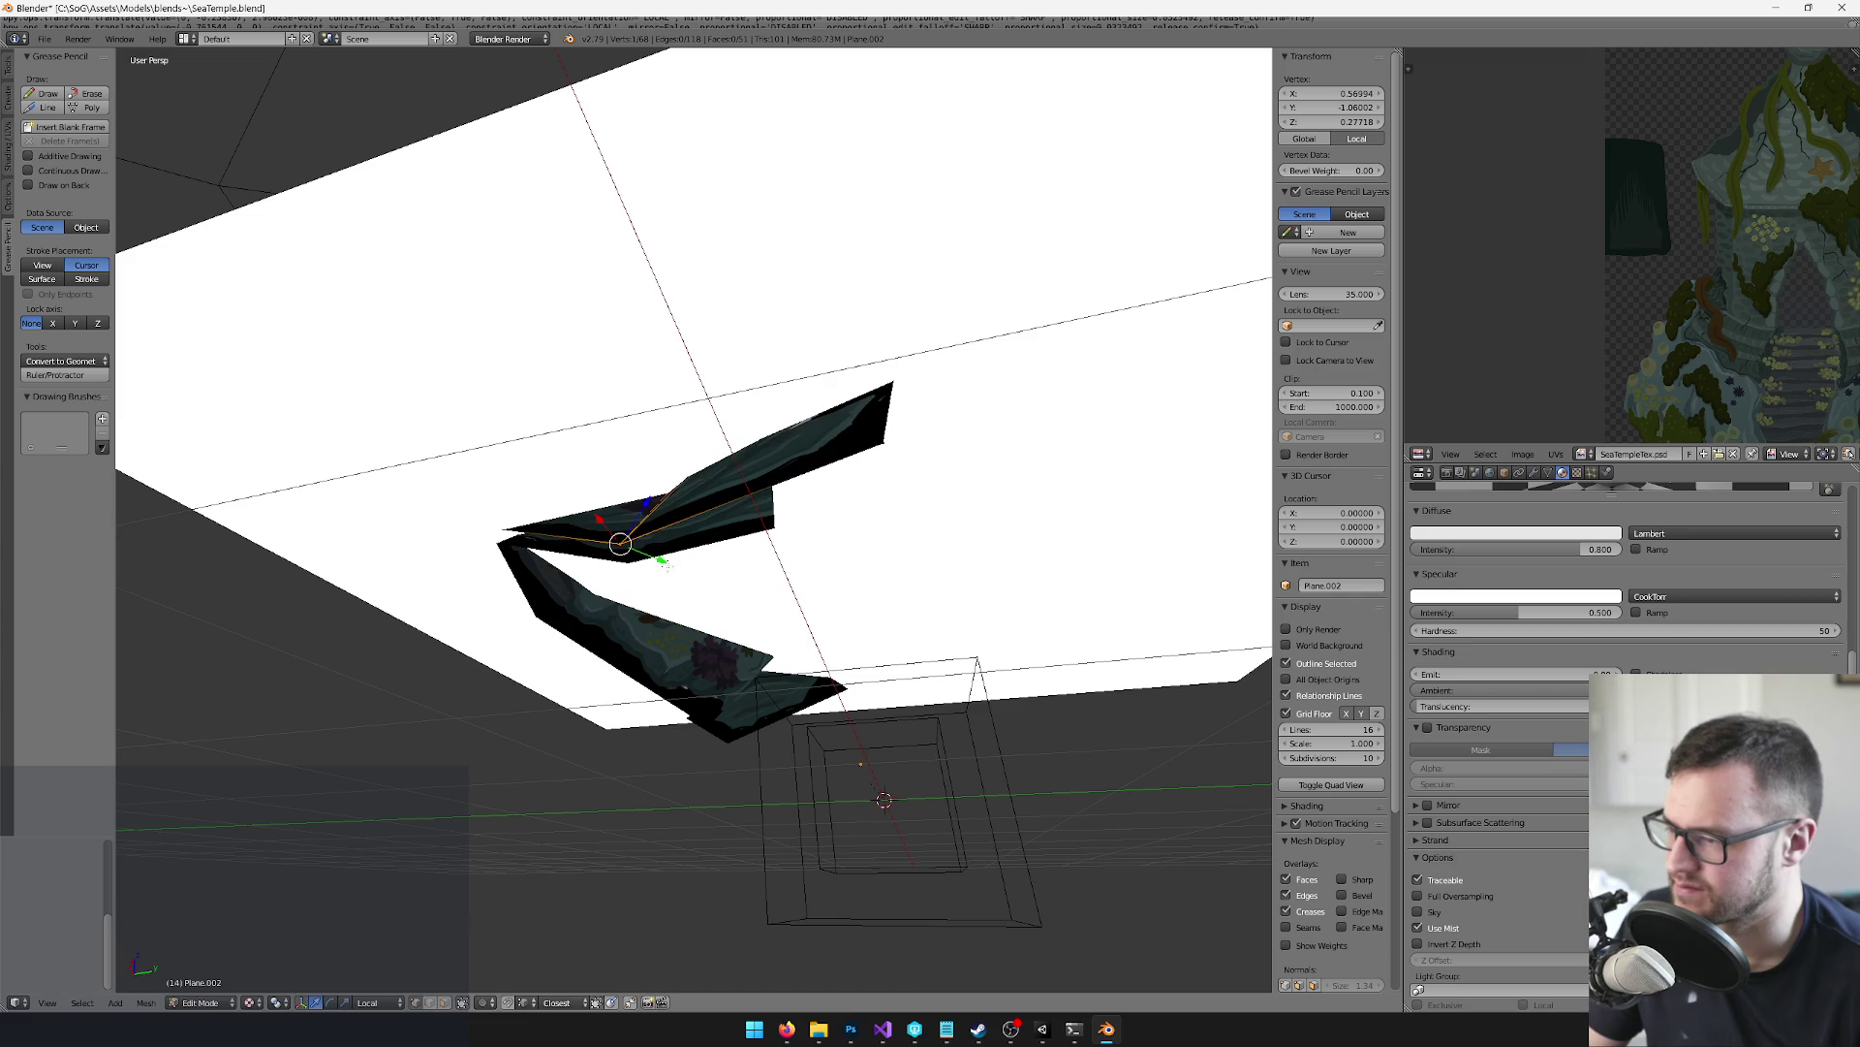
{"action": "left_click_drag", "start_coordinate": [550, 476], "coordinate": [623, 609]}
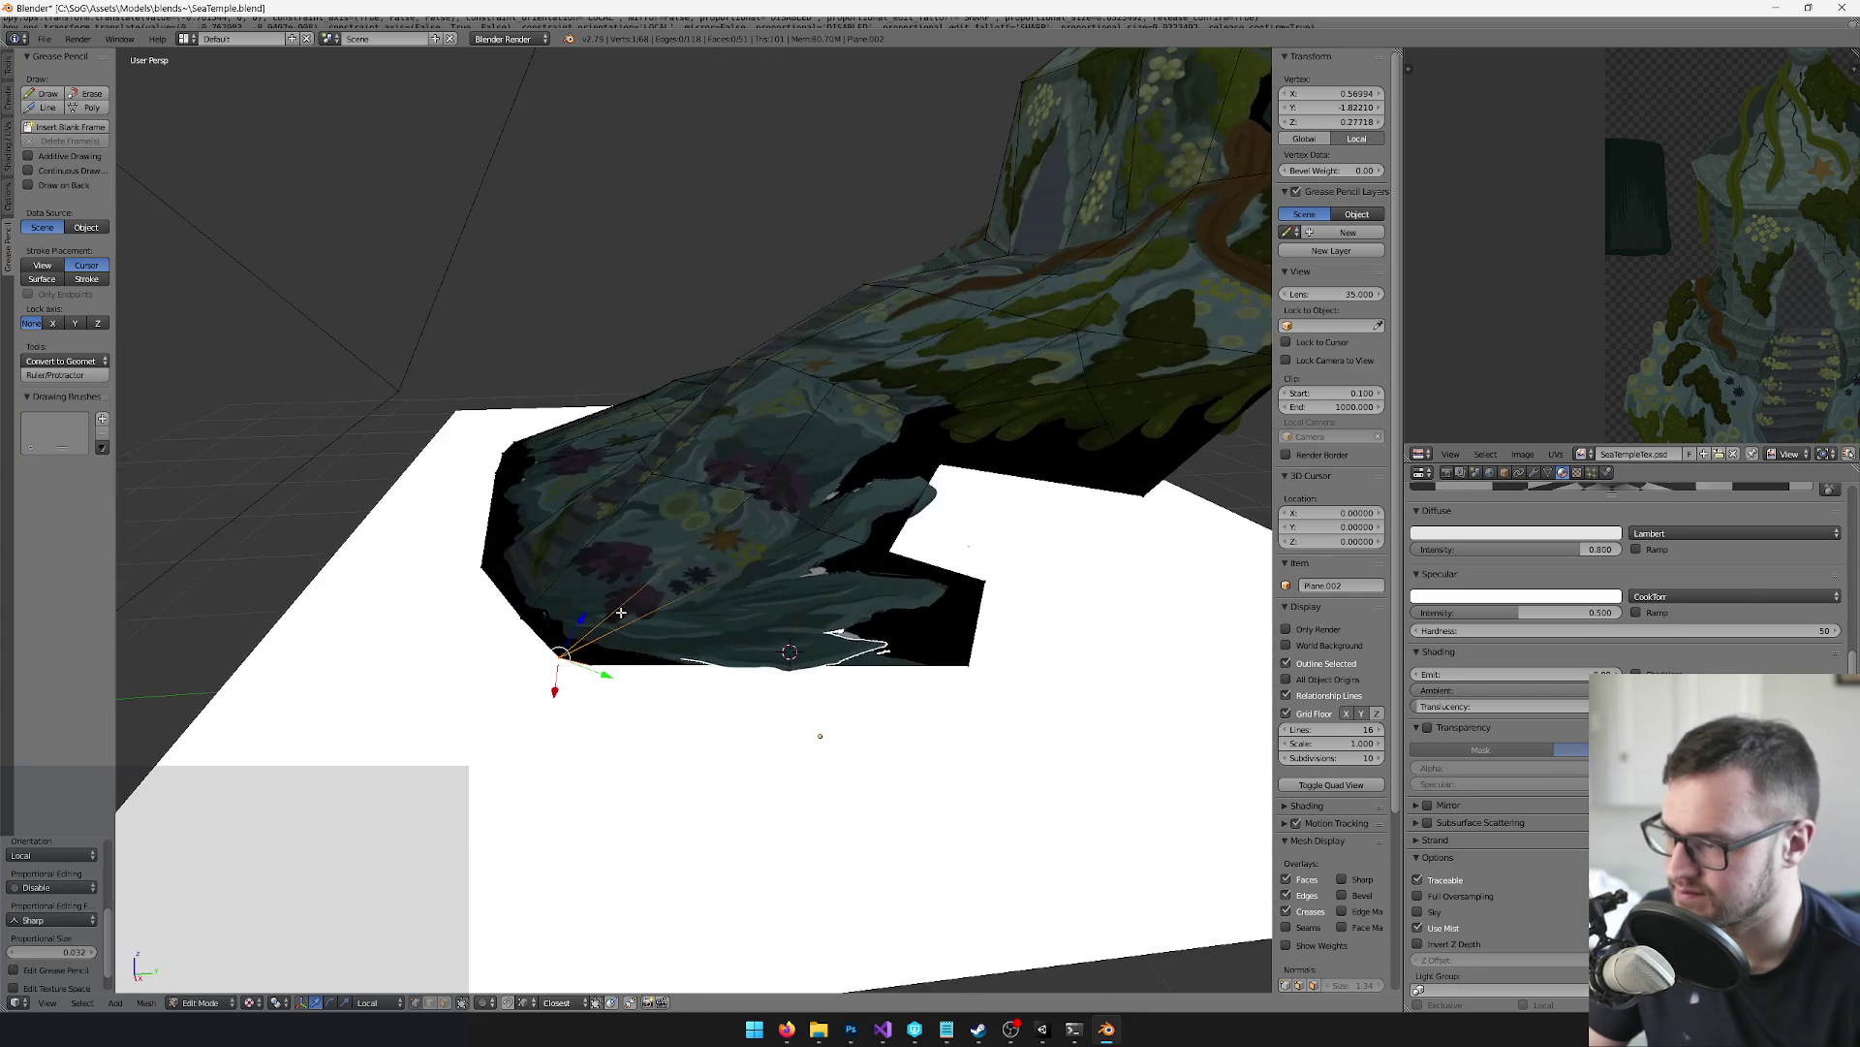
{"action": "mouse_move", "coordinate": [707, 686]}
{"action": "left_mouse_down"}
{"action": "mouse_move", "coordinate": [940, 517]}
{"action": "mouse_move", "coordinate": [1029, 572]}
{"action": "mouse_move", "coordinate": [994, 542]}
{"action": "mouse_move", "coordinate": [749, 685]}
{"action": "mouse_move", "coordinate": [948, 636]}
{"action": "mouse_move", "coordinate": [775, 727]}
{"action": "left_mouse_up"}
{"action": "key", "text": "a"}
{"action": "right_click", "coordinate": [772, 730]}
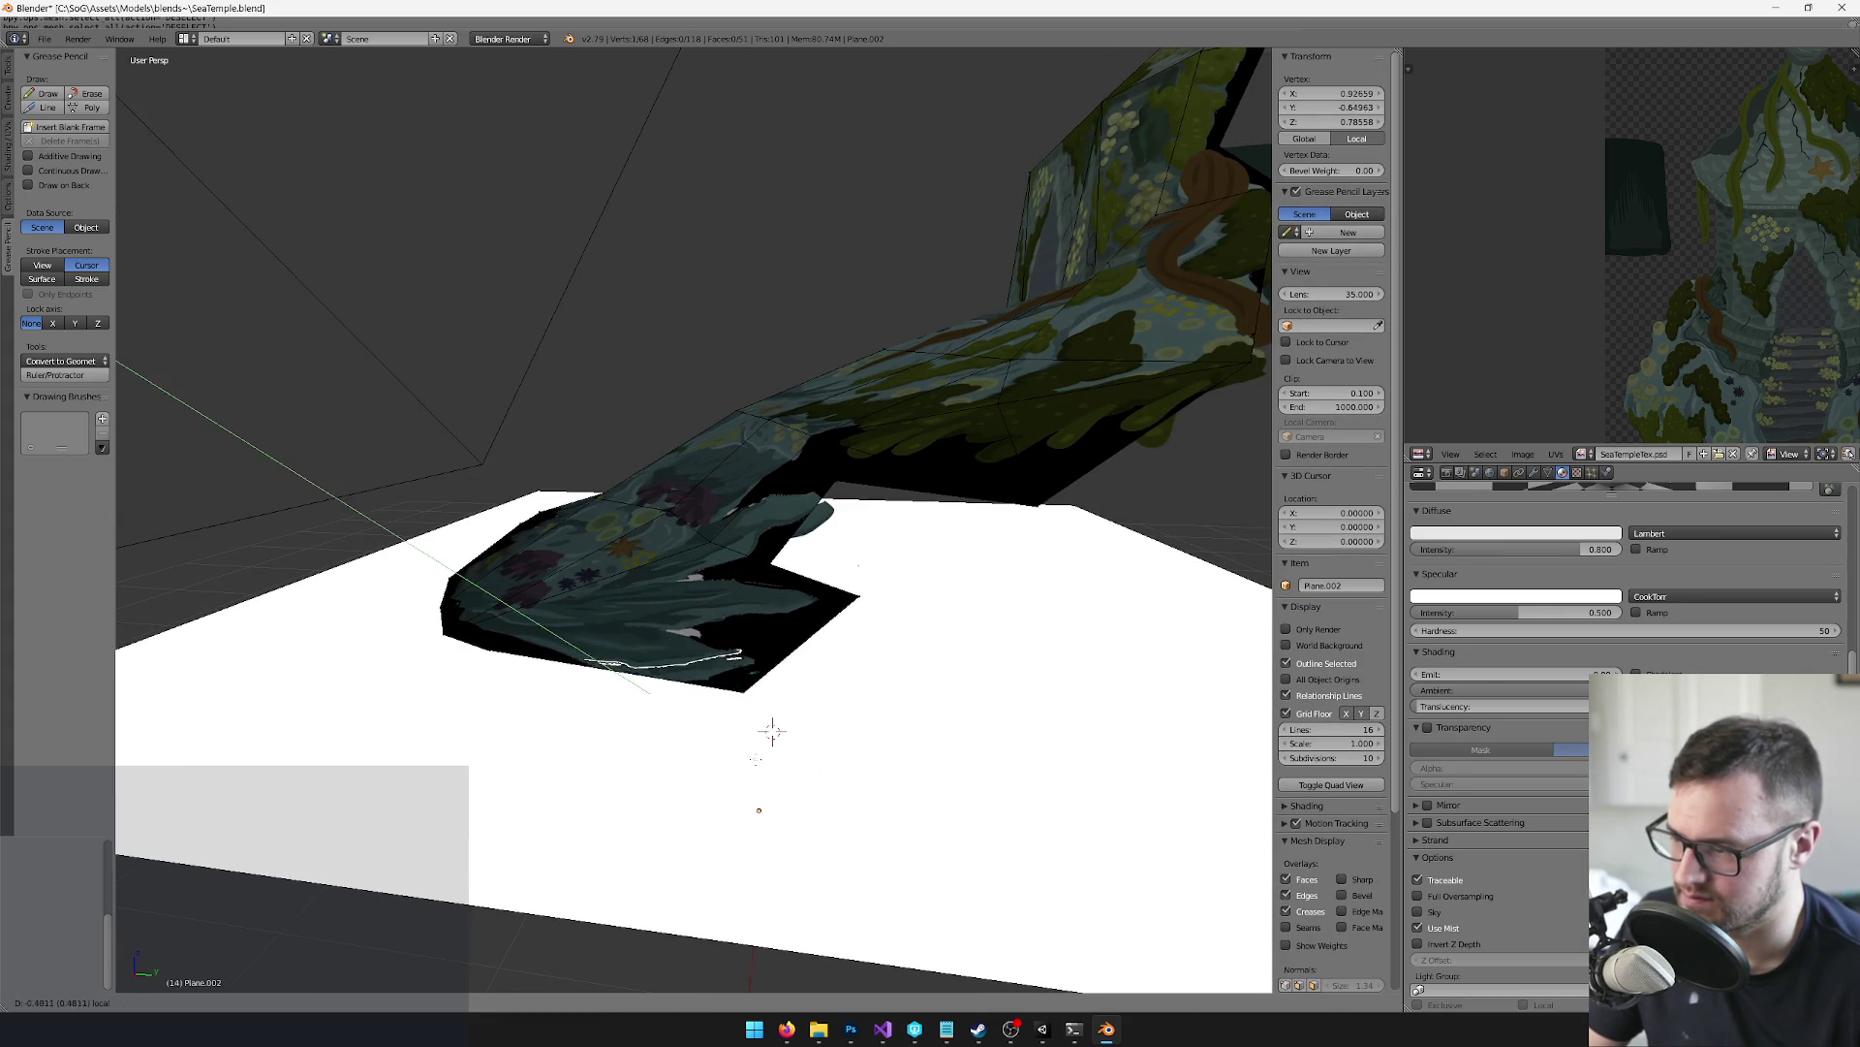
{"action": "key", "text": "Tab"}
{"action": "mouse_move", "coordinate": [772, 731]}
{"action": "left_mouse_down"}
{"action": "mouse_move", "coordinate": [805, 698]}
{"action": "mouse_move", "coordinate": [834, 724]}
{"action": "mouse_move", "coordinate": [817, 792]}
{"action": "mouse_move", "coordinate": [690, 631]}
{"action": "left_mouse_up"}
Pull the selected vertex along Y down onto the white floor plane and exit to Object Mode
{"action": "key", "text": "Tab"}
{"action": "scroll", "coordinate": [715, 582], "scroll_direction": "up", "scroll_amount": 8}
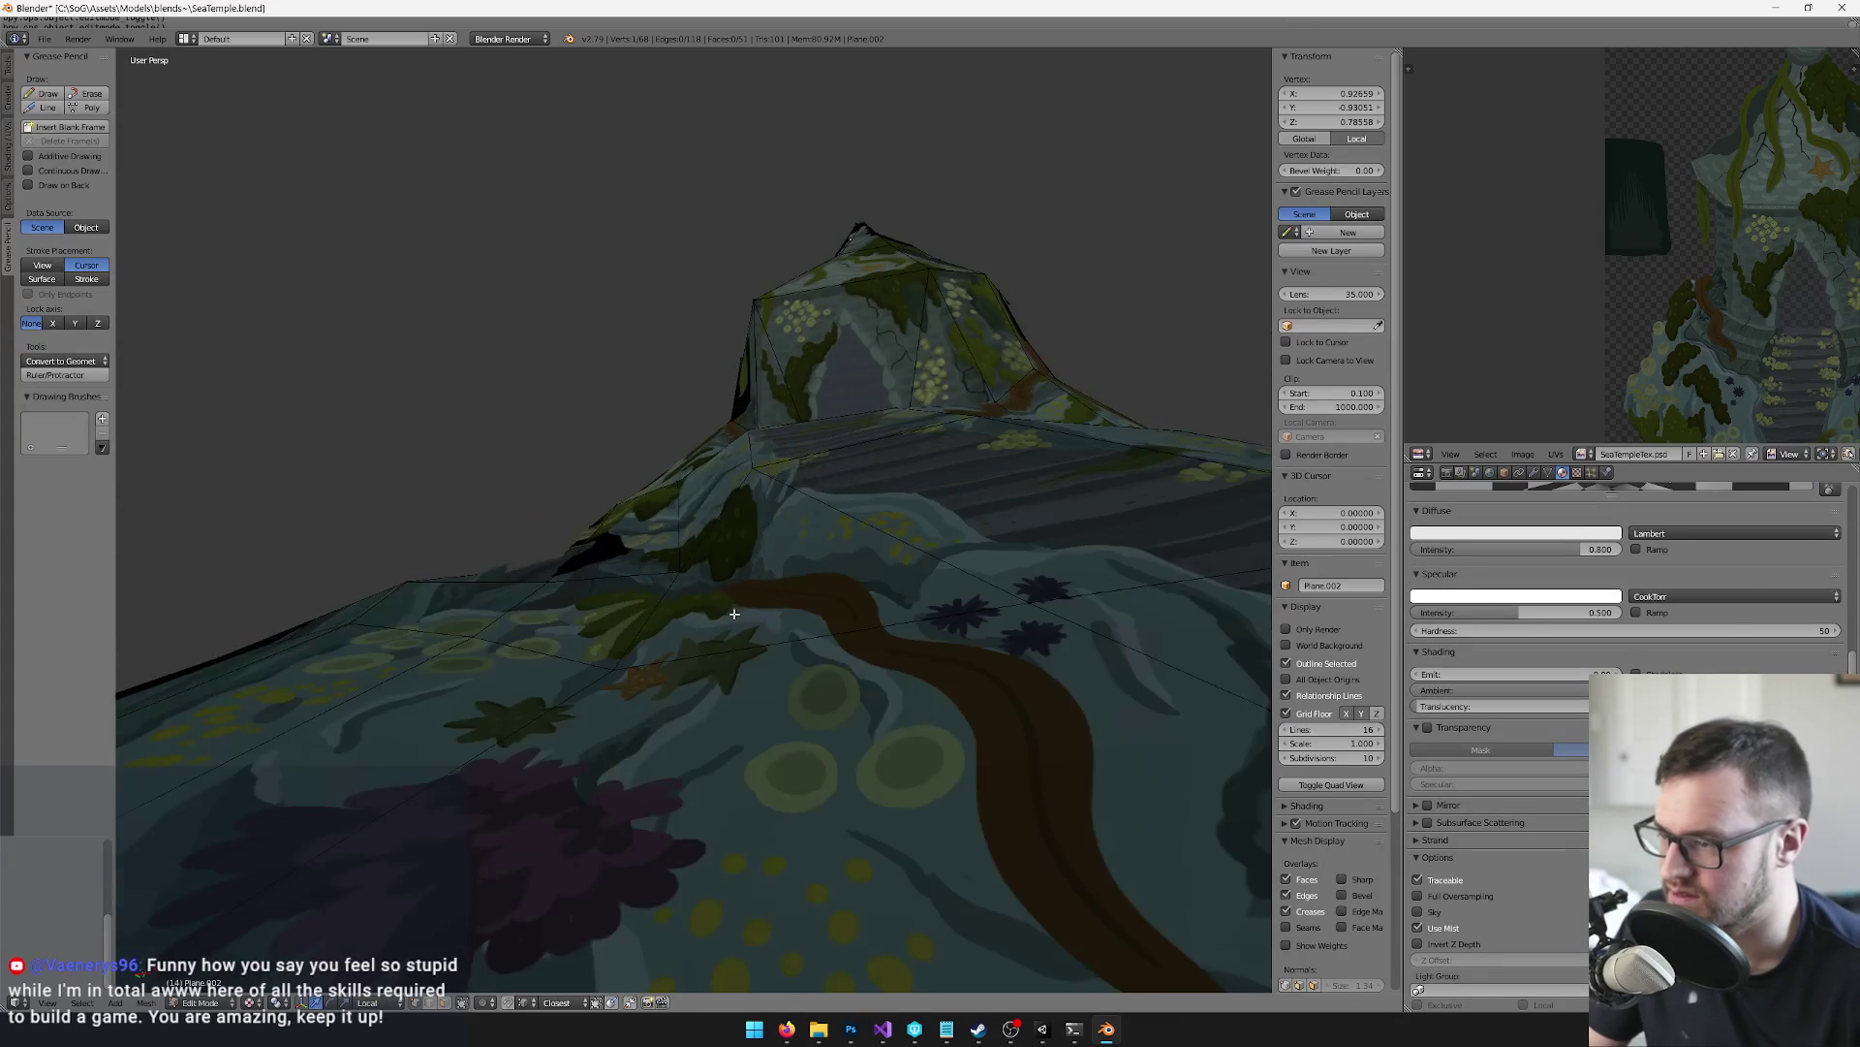
{"action": "key", "text": "g"}
{"action": "key", "text": "y"}
{"action": "left_click", "coordinate": [712, 582]}
{"action": "scroll", "coordinate": [712, 582], "scroll_direction": "down", "scroll_amount": 6}
{"action": "mouse_move", "coordinate": [712, 582]}
{"action": "left_mouse_down"}
{"action": "mouse_move", "coordinate": [699, 651]}
{"action": "mouse_move", "coordinate": [928, 700]}
{"action": "mouse_move", "coordinate": [735, 912]}
{"action": "left_mouse_up"}
{"action": "key", "text": "Tab"}
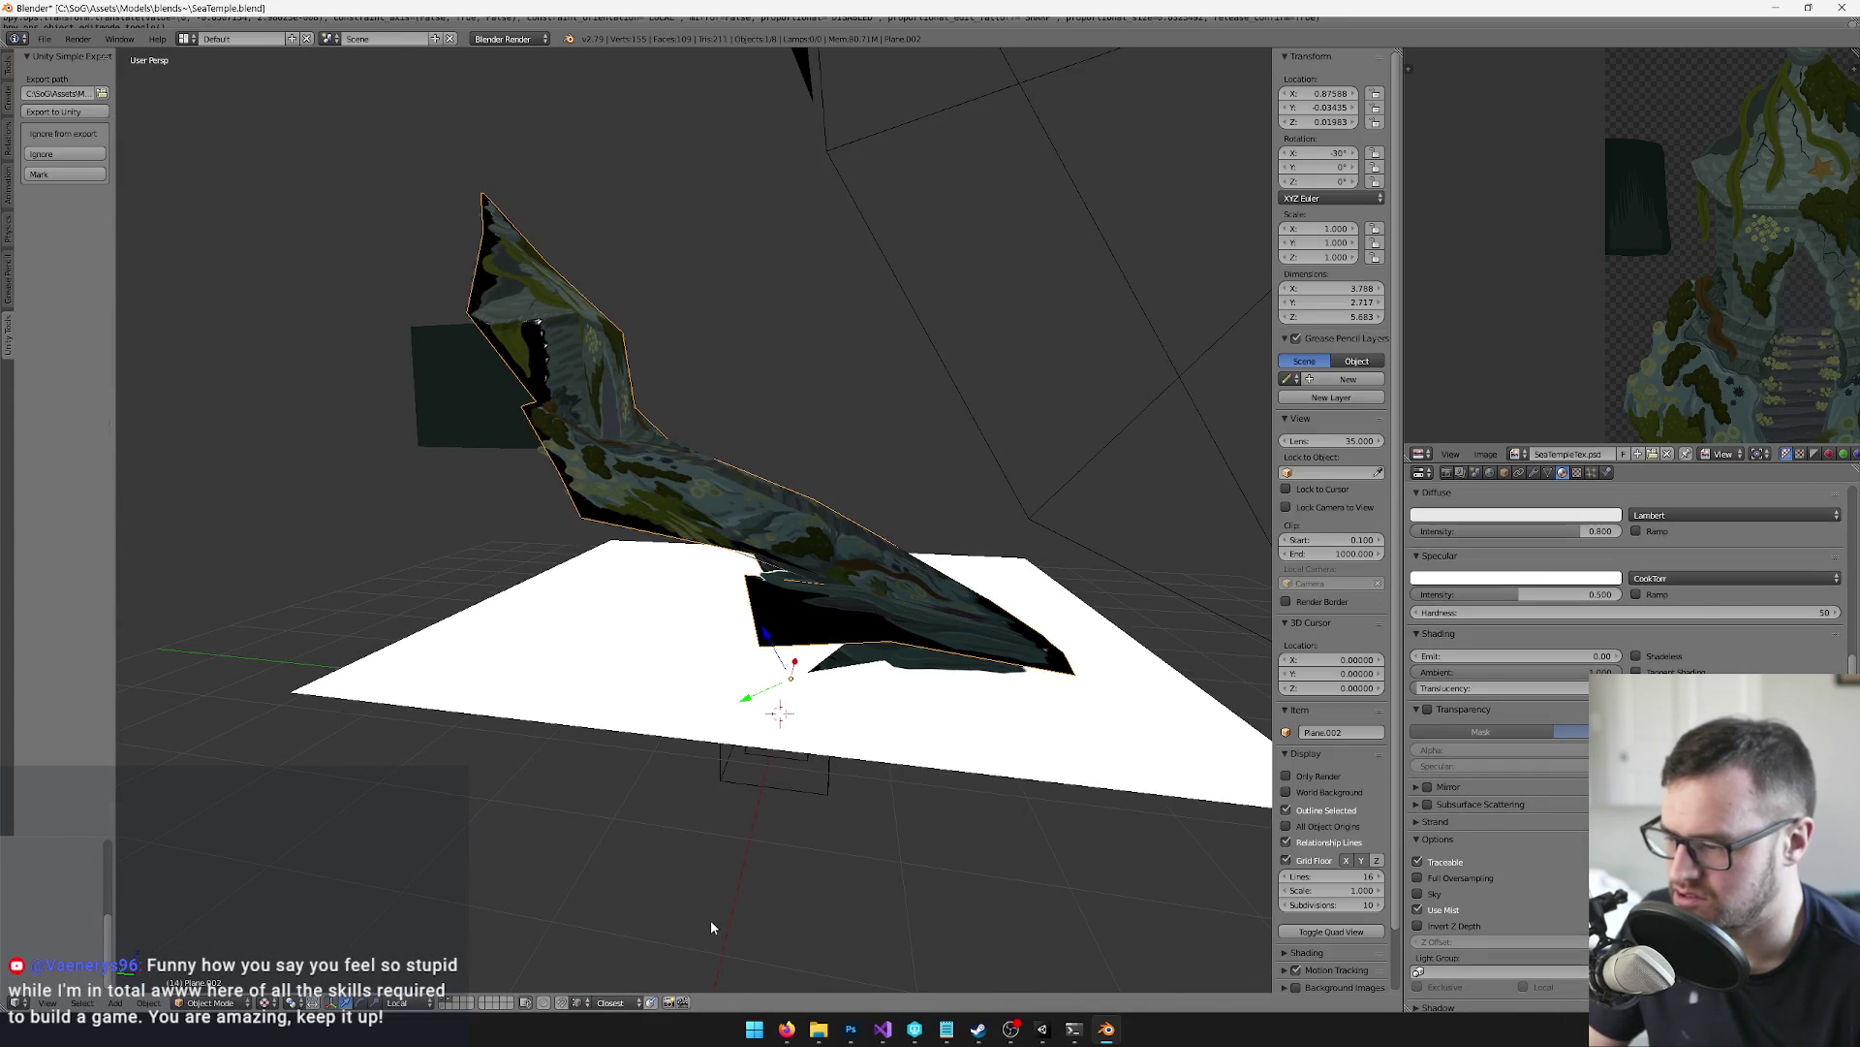
Show the temple piece and collision layers together in the viewport
{"action": "left_click", "coordinate": [441, 1006]}
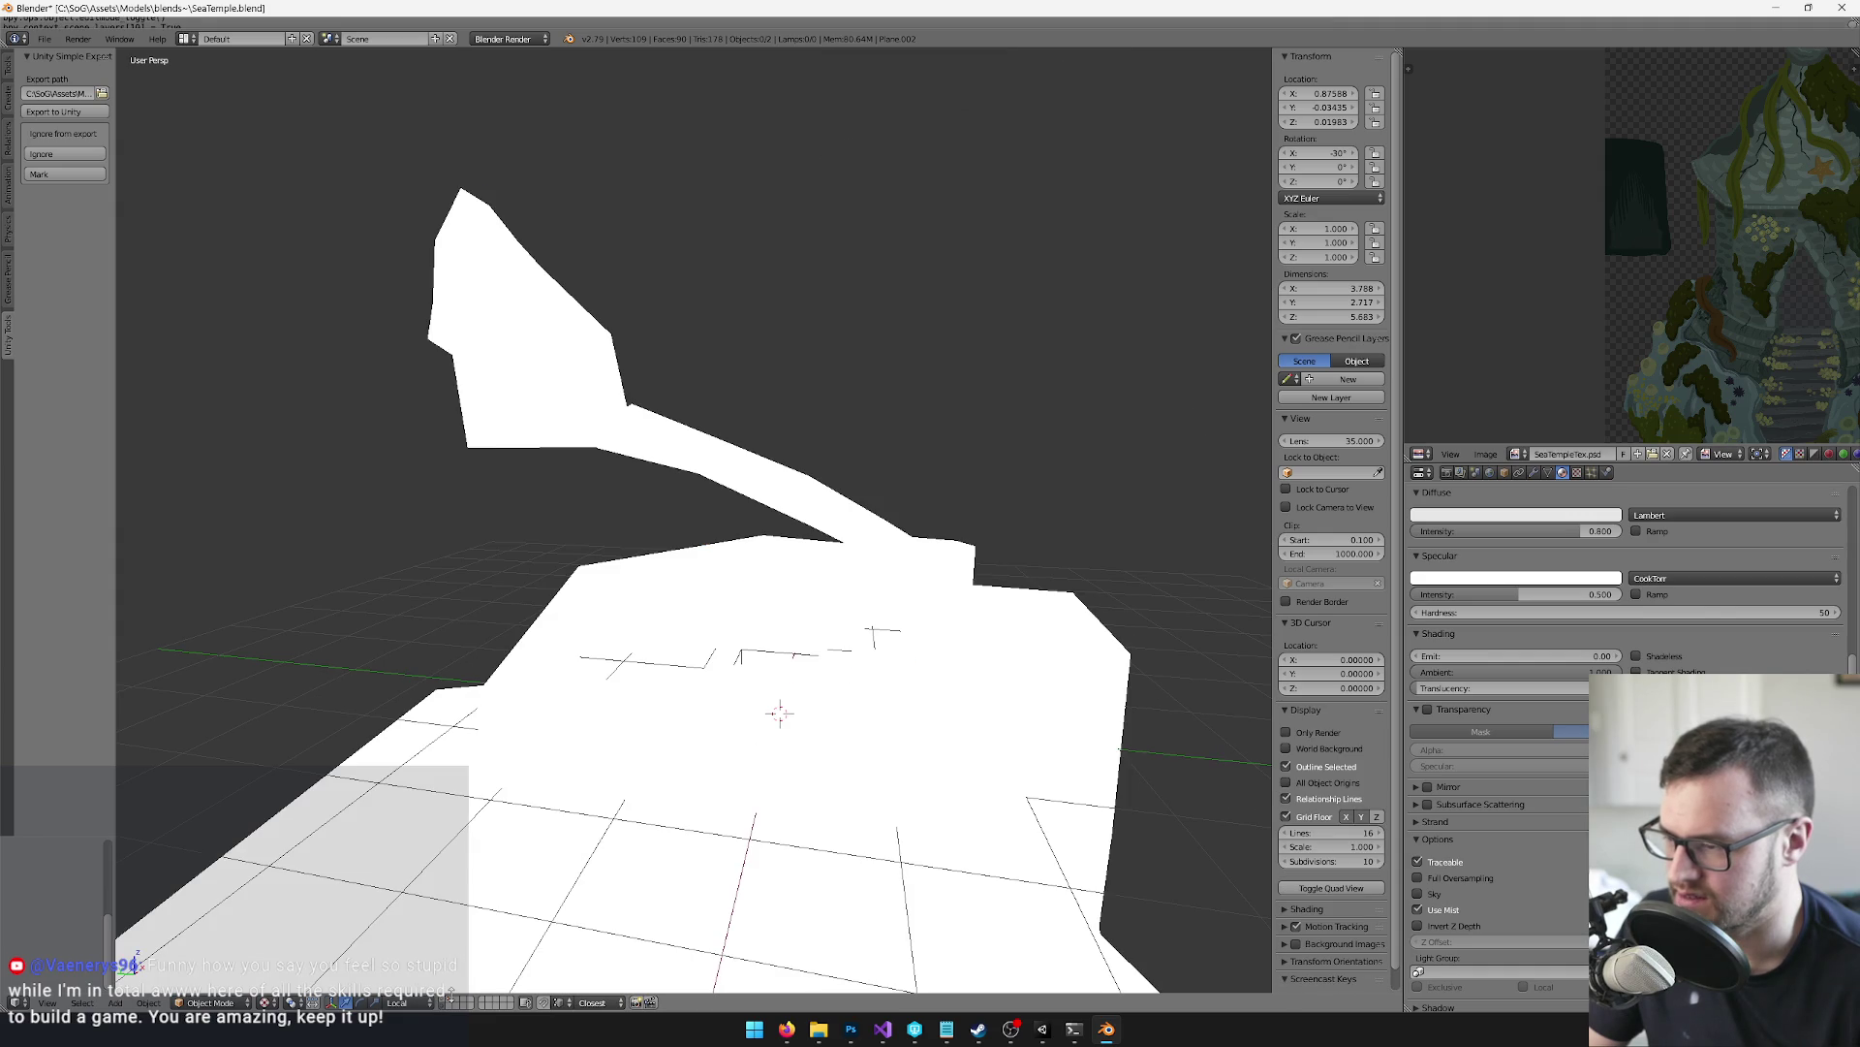
{"action": "left_click", "coordinate": [450, 1002]}
{"action": "mouse_move", "coordinate": [577, 959]}
{"action": "left_mouse_down"}
{"action": "mouse_move", "coordinate": [772, 785]}
{"action": "mouse_move", "coordinate": [669, 740]}
{"action": "left_mouse_up"}
{"action": "scroll", "coordinate": [671, 727], "scroll_direction": "up", "scroll_amount": 3}
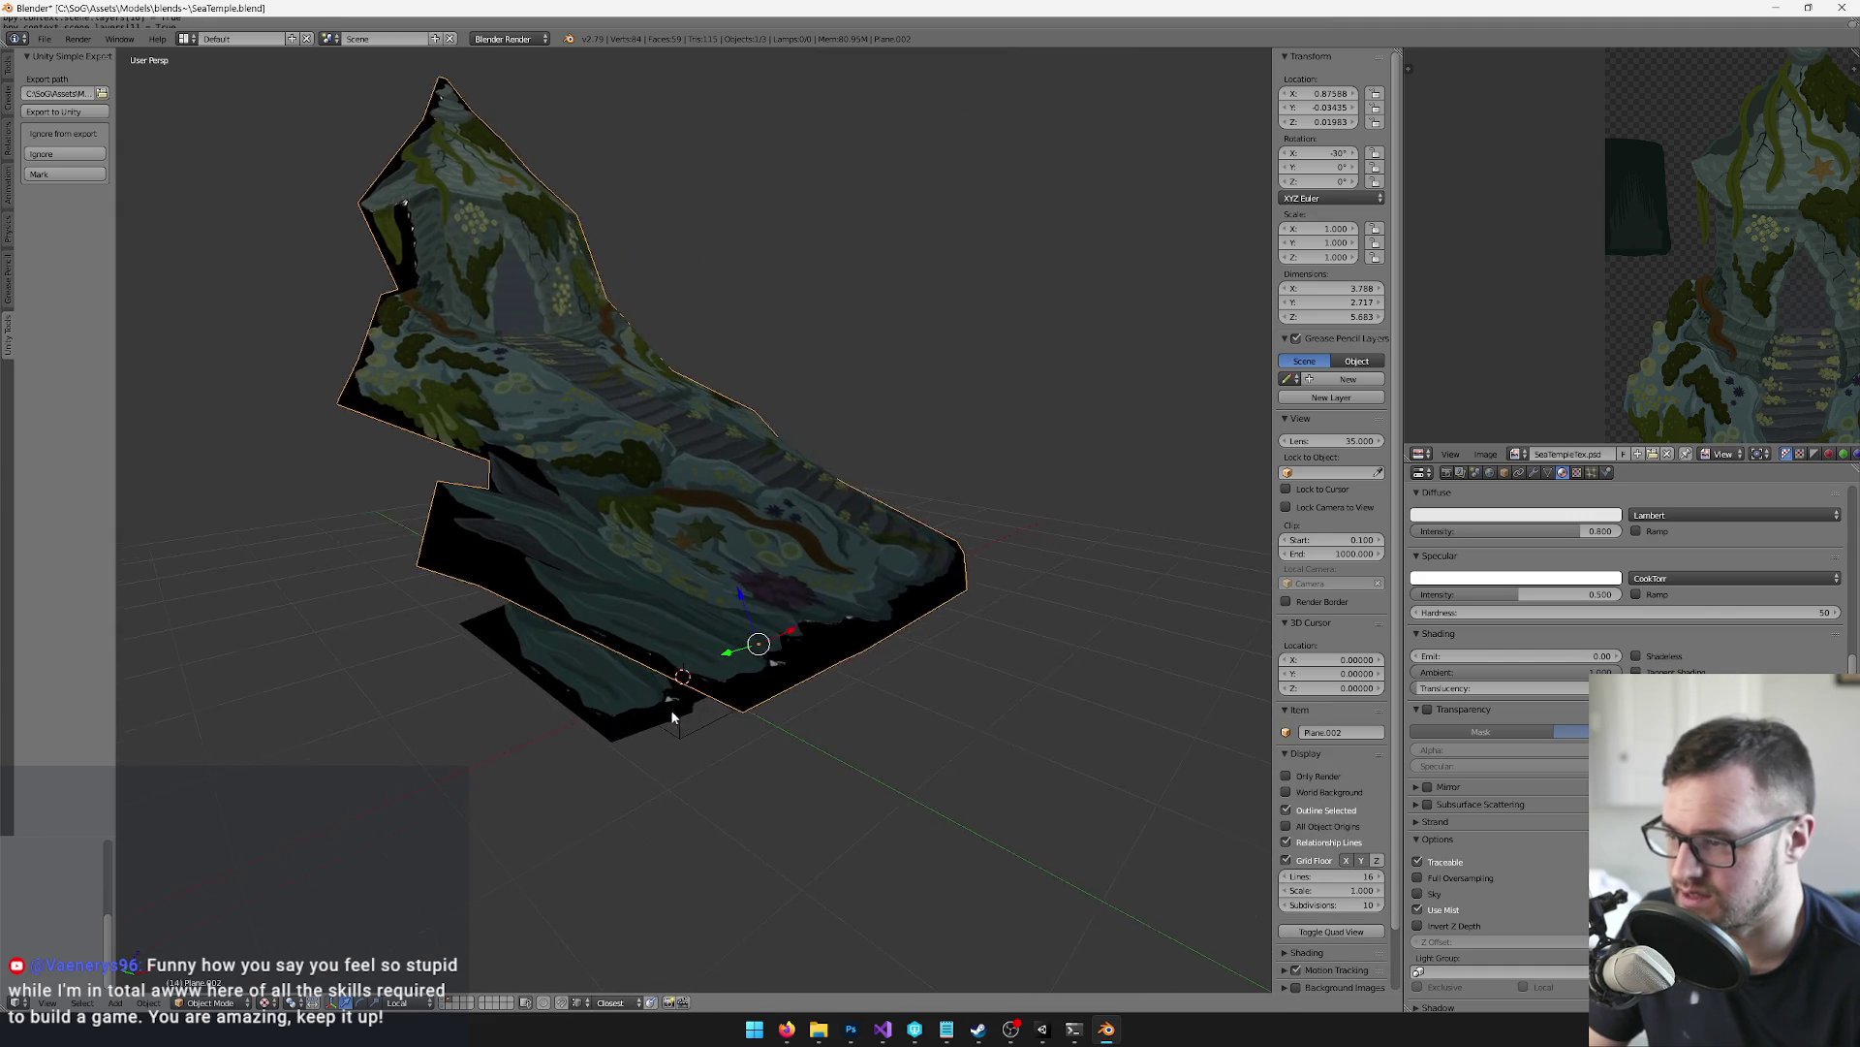
{"action": "left_click", "coordinate": [445, 999], "text": "shift"}
{"action": "mouse_move", "coordinate": [620, 930]}
{"action": "left_mouse_down"}
{"action": "mouse_move", "coordinate": [646, 852]}
{"action": "mouse_move", "coordinate": [647, 678]}
{"action": "left_mouse_up"}
Select Plane.001's open edge chain in Edit Mode and push it outward along local Y
{"action": "key", "text": "Tab"}
{"action": "mouse_move", "coordinate": [647, 553]}
{"action": "left_mouse_down"}
{"action": "mouse_move", "coordinate": [721, 636]}
{"action": "mouse_move", "coordinate": [631, 735]}
{"action": "mouse_move", "coordinate": [907, 683]}
{"action": "mouse_move", "coordinate": [800, 684]}
{"action": "mouse_move", "coordinate": [820, 659]}
{"action": "mouse_move", "coordinate": [768, 588]}
{"action": "left_mouse_up"}
{"action": "right_click", "coordinate": [725, 608], "text": "alt"}
{"action": "key", "text": "g"}
{"action": "key", "text": "y"}
{"action": "left_click", "coordinate": [839, 680]}
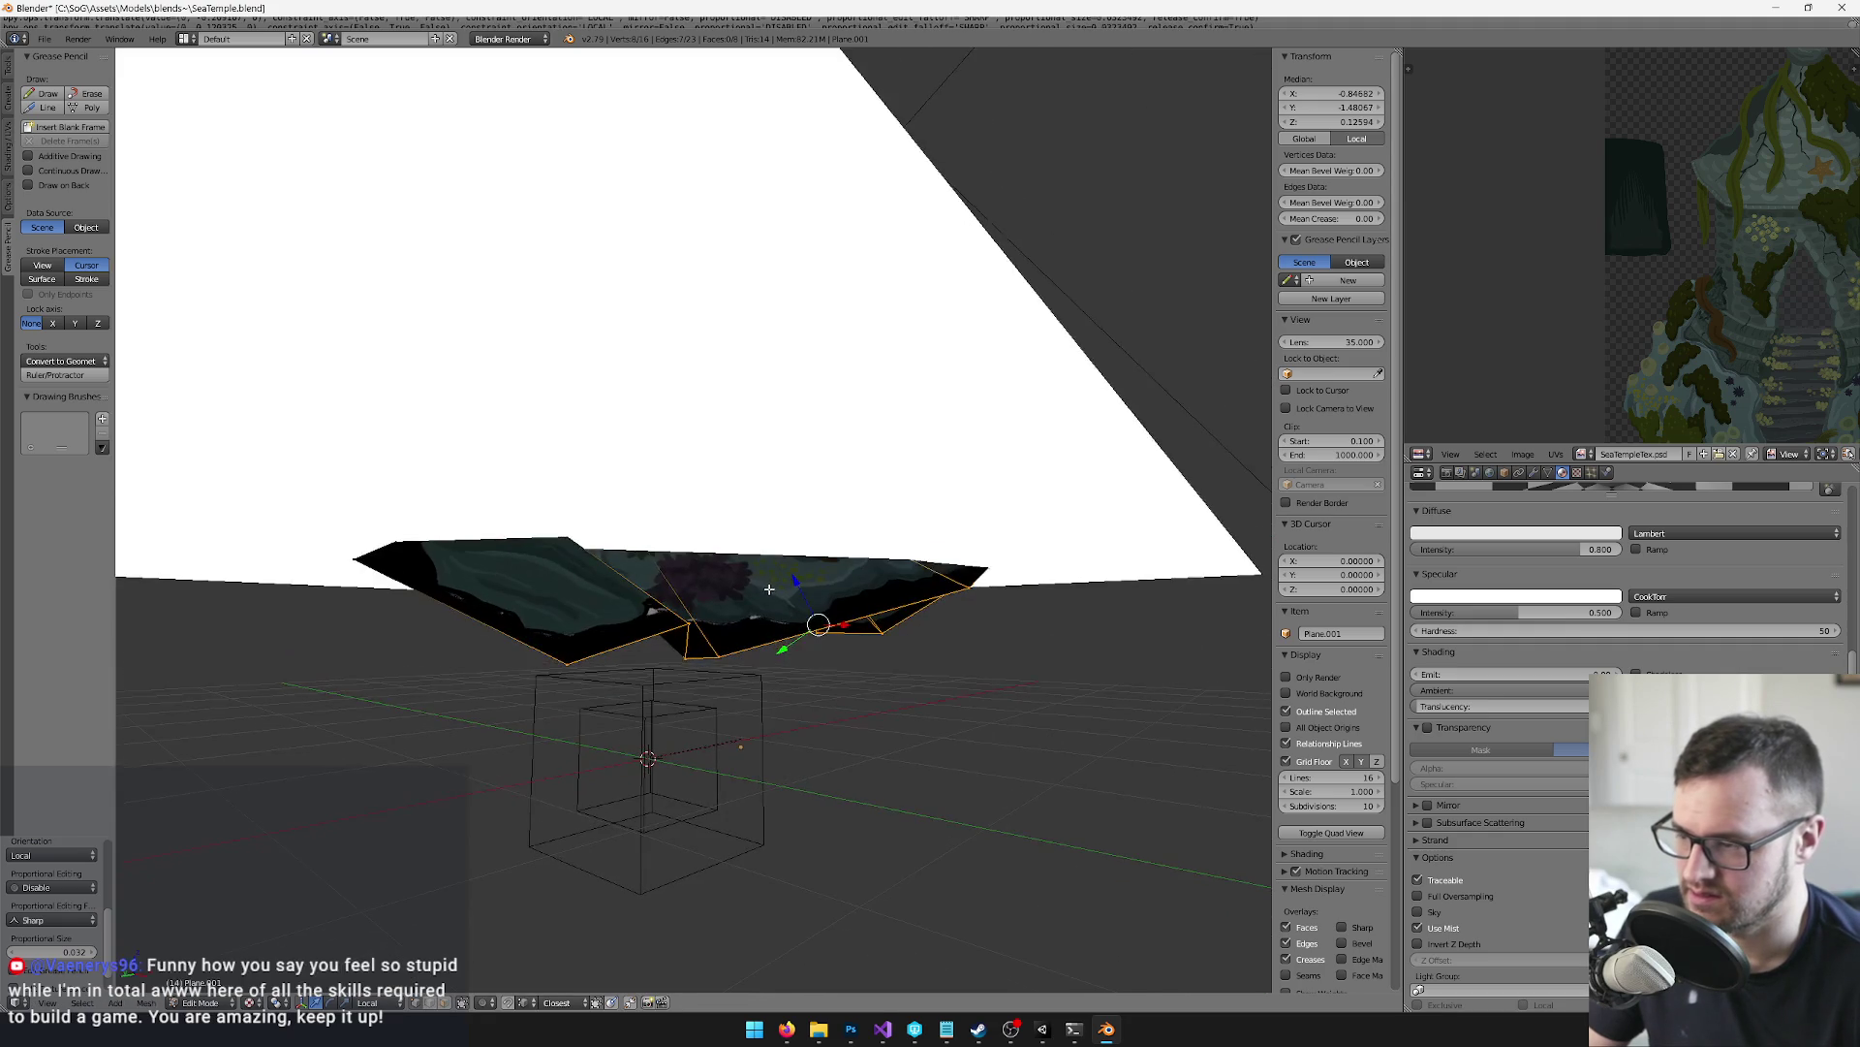
Push the next group of Plane.001 vertices outward along local Y
{"action": "mouse_move", "coordinate": [550, 594]}
{"action": "left_mouse_down"}
{"action": "mouse_move", "coordinate": [664, 652]}
{"action": "mouse_move", "coordinate": [664, 632]}
{"action": "left_mouse_up"}
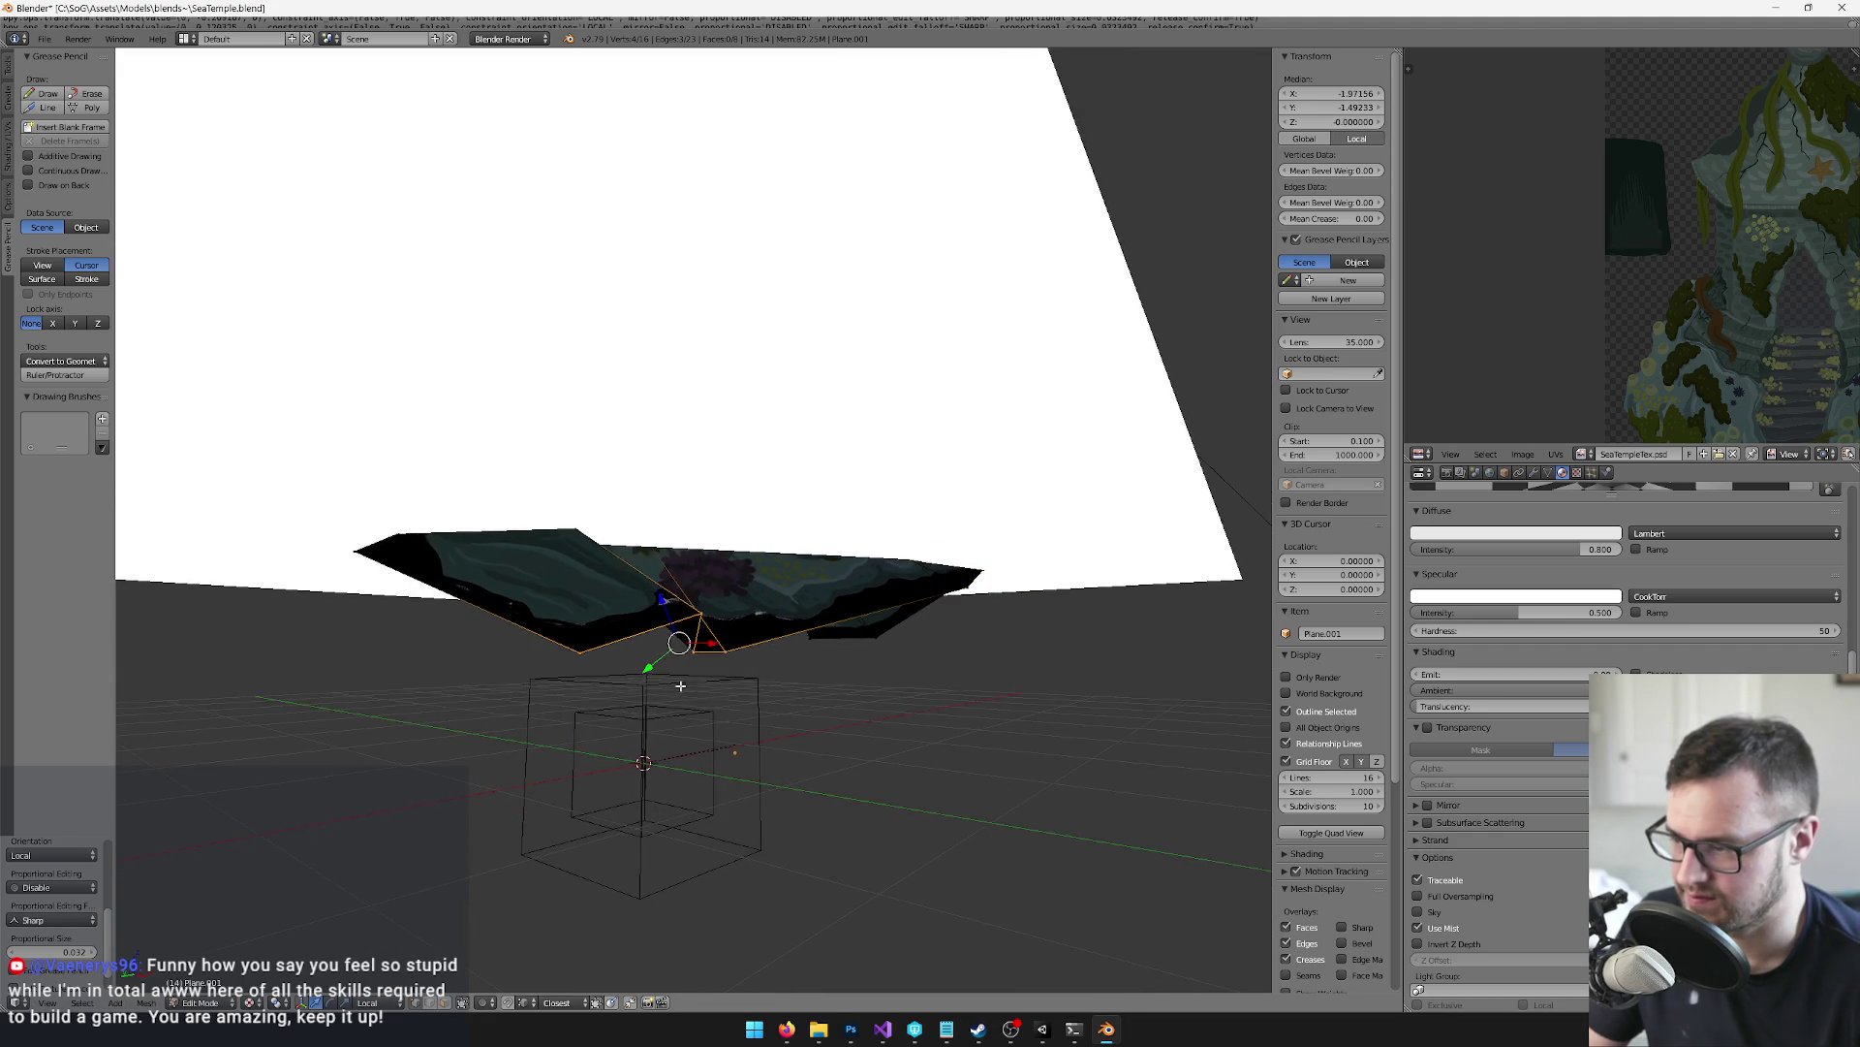
{"action": "key", "text": "g"}
{"action": "key", "text": "y"}
{"action": "mouse_move", "coordinate": [800, 502]}
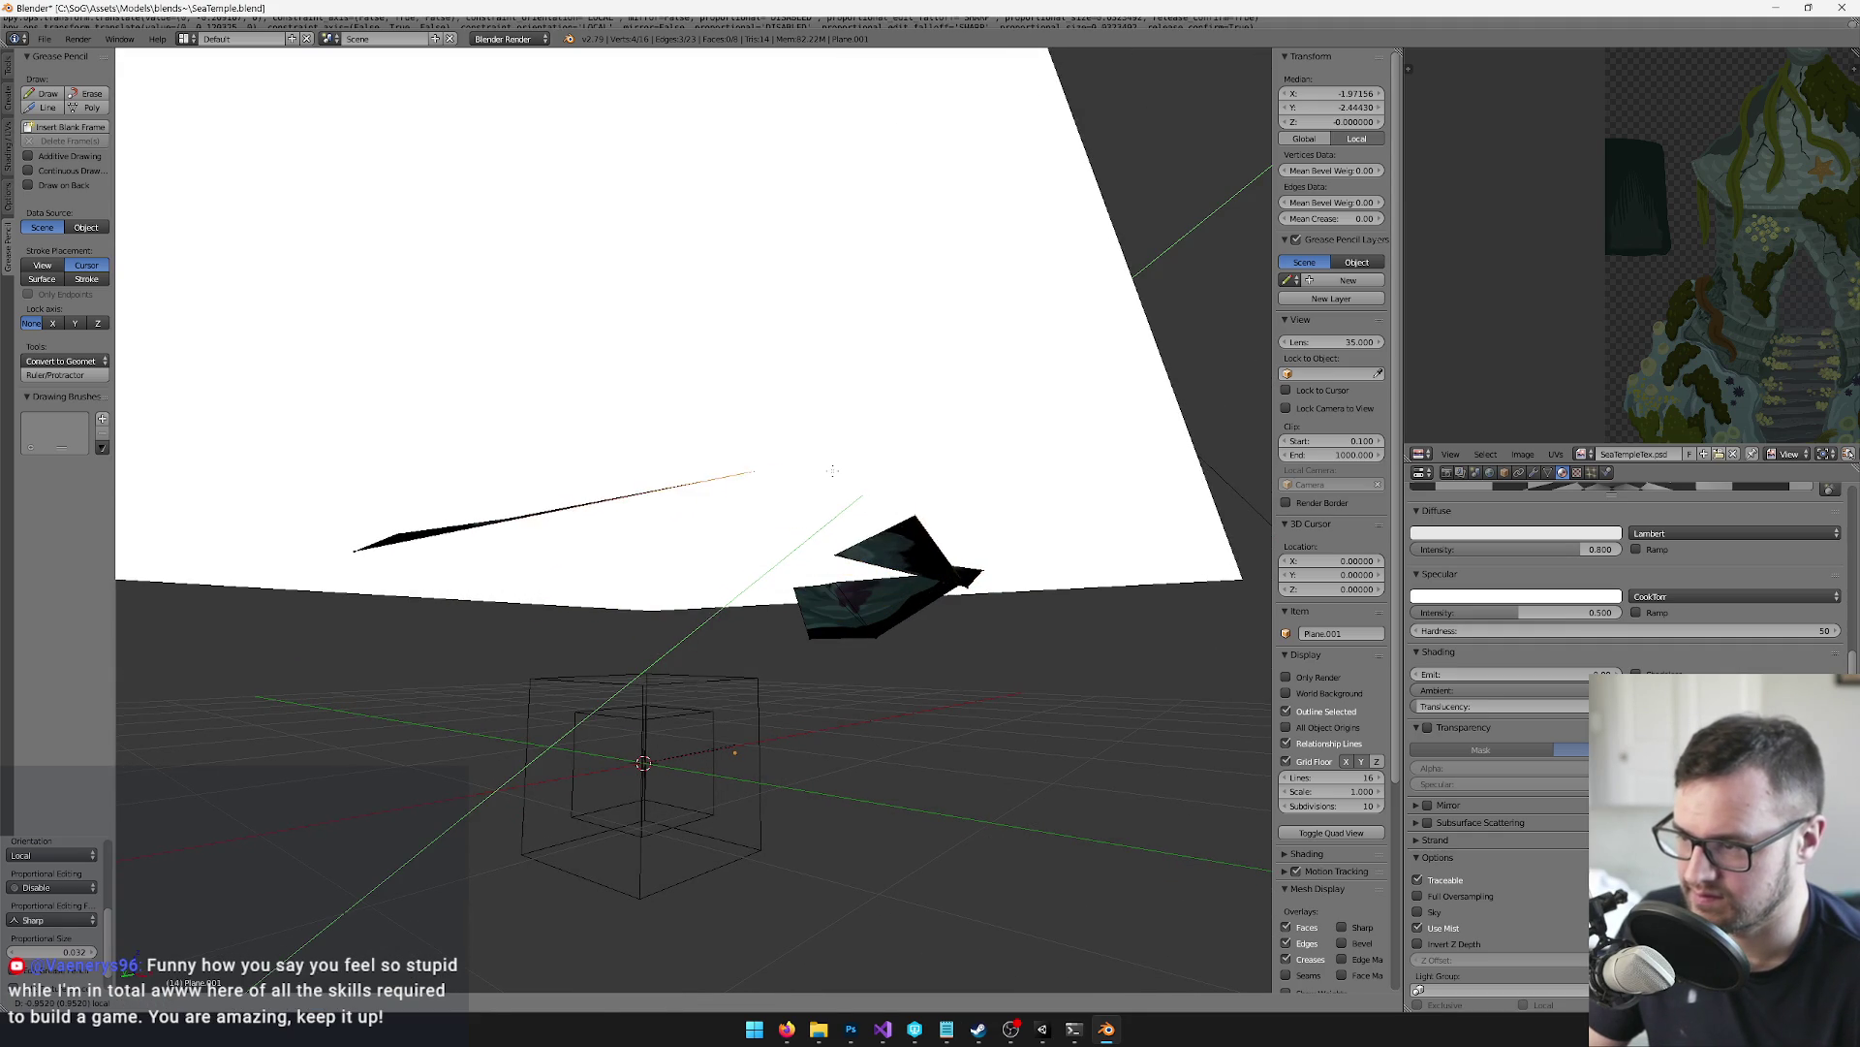
{"action": "left_click_drag", "start_coordinate": [837, 466], "coordinate": [872, 657]}
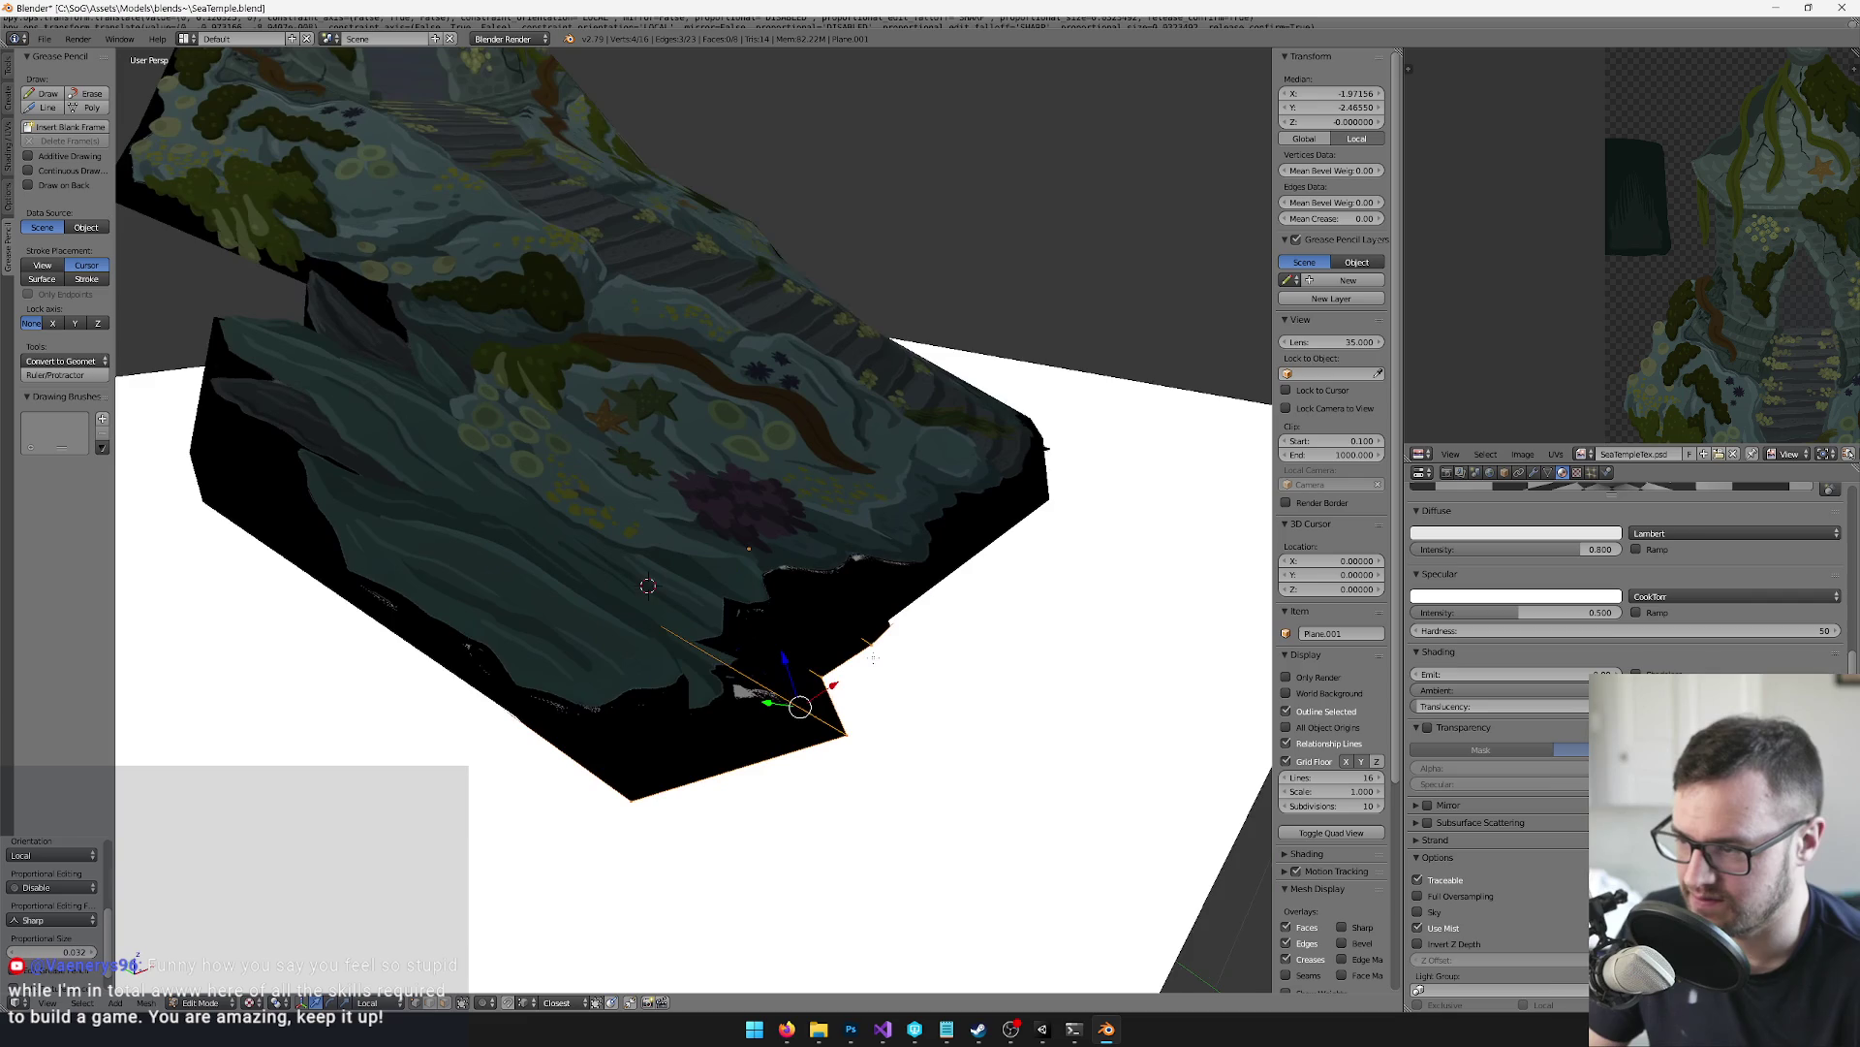
Send Plane.002 to another layer with M and select Plane.001 for editing
{"action": "key", "text": "Tab"}
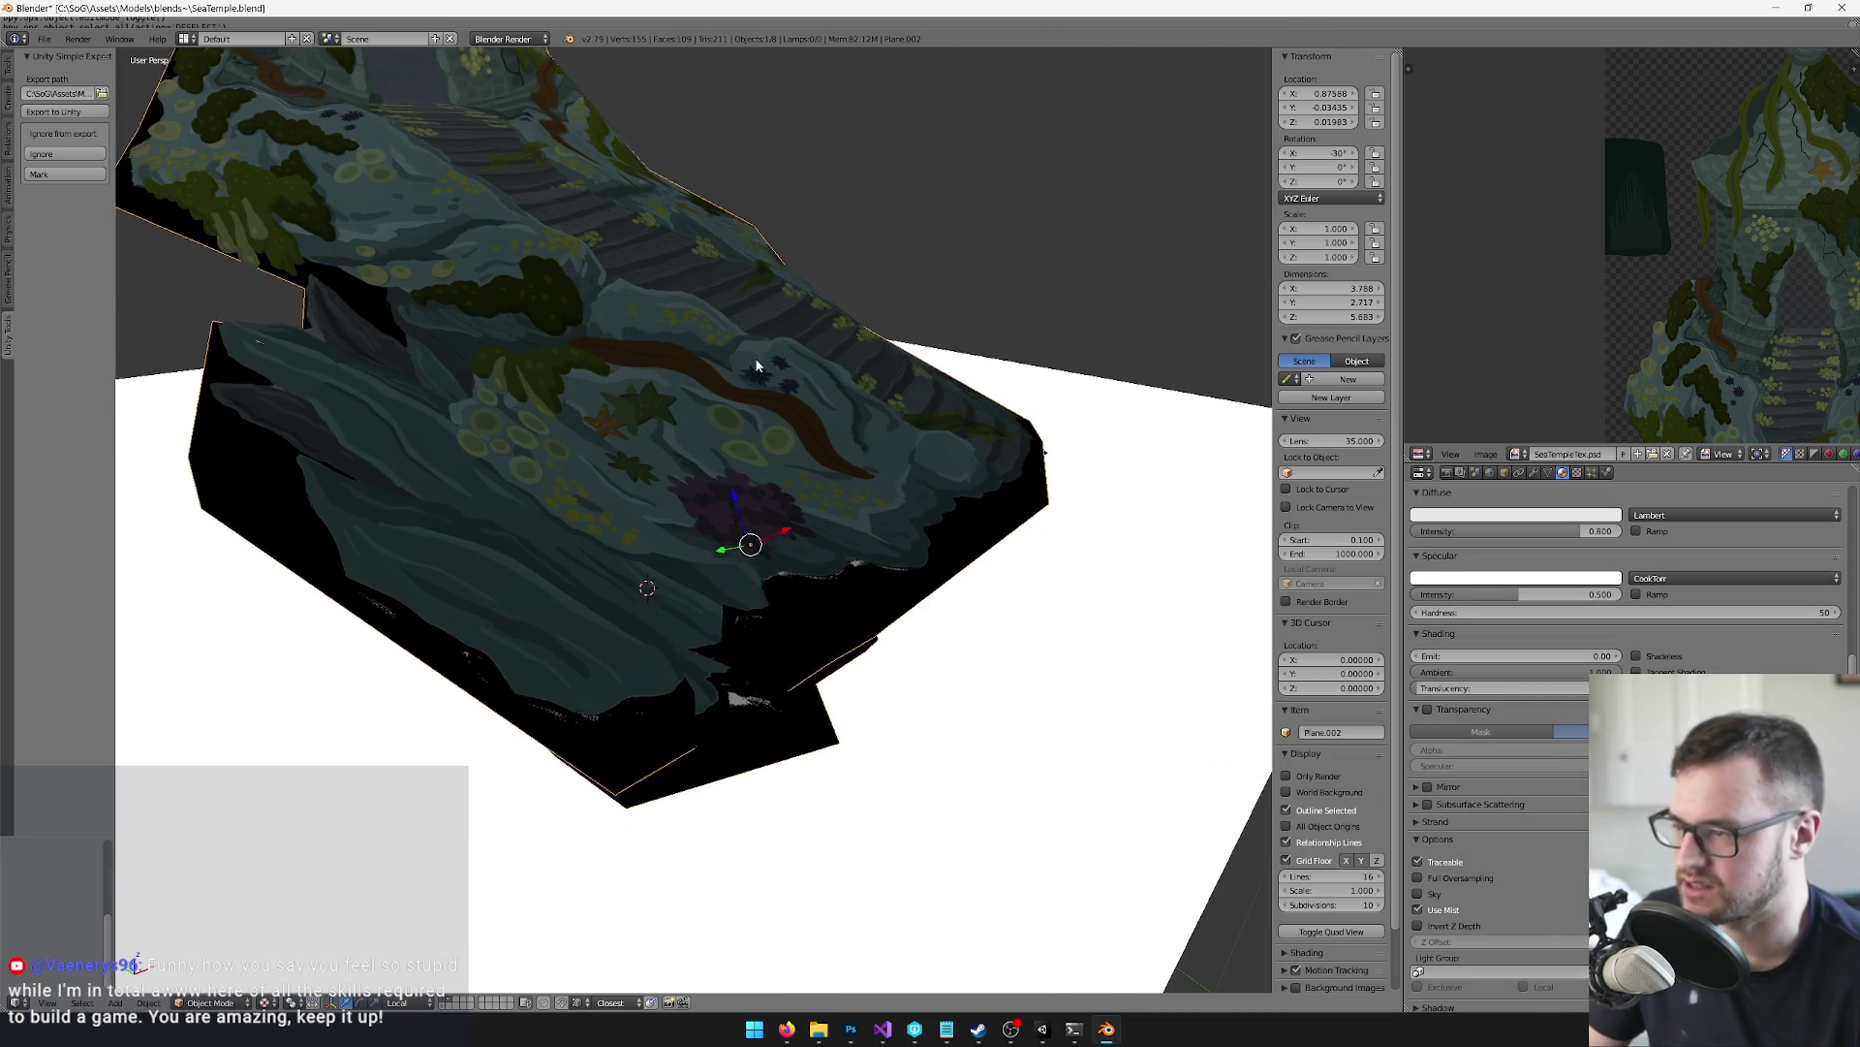
{"action": "key", "text": "m"}
{"action": "left_click", "coordinate": [908, 447]}
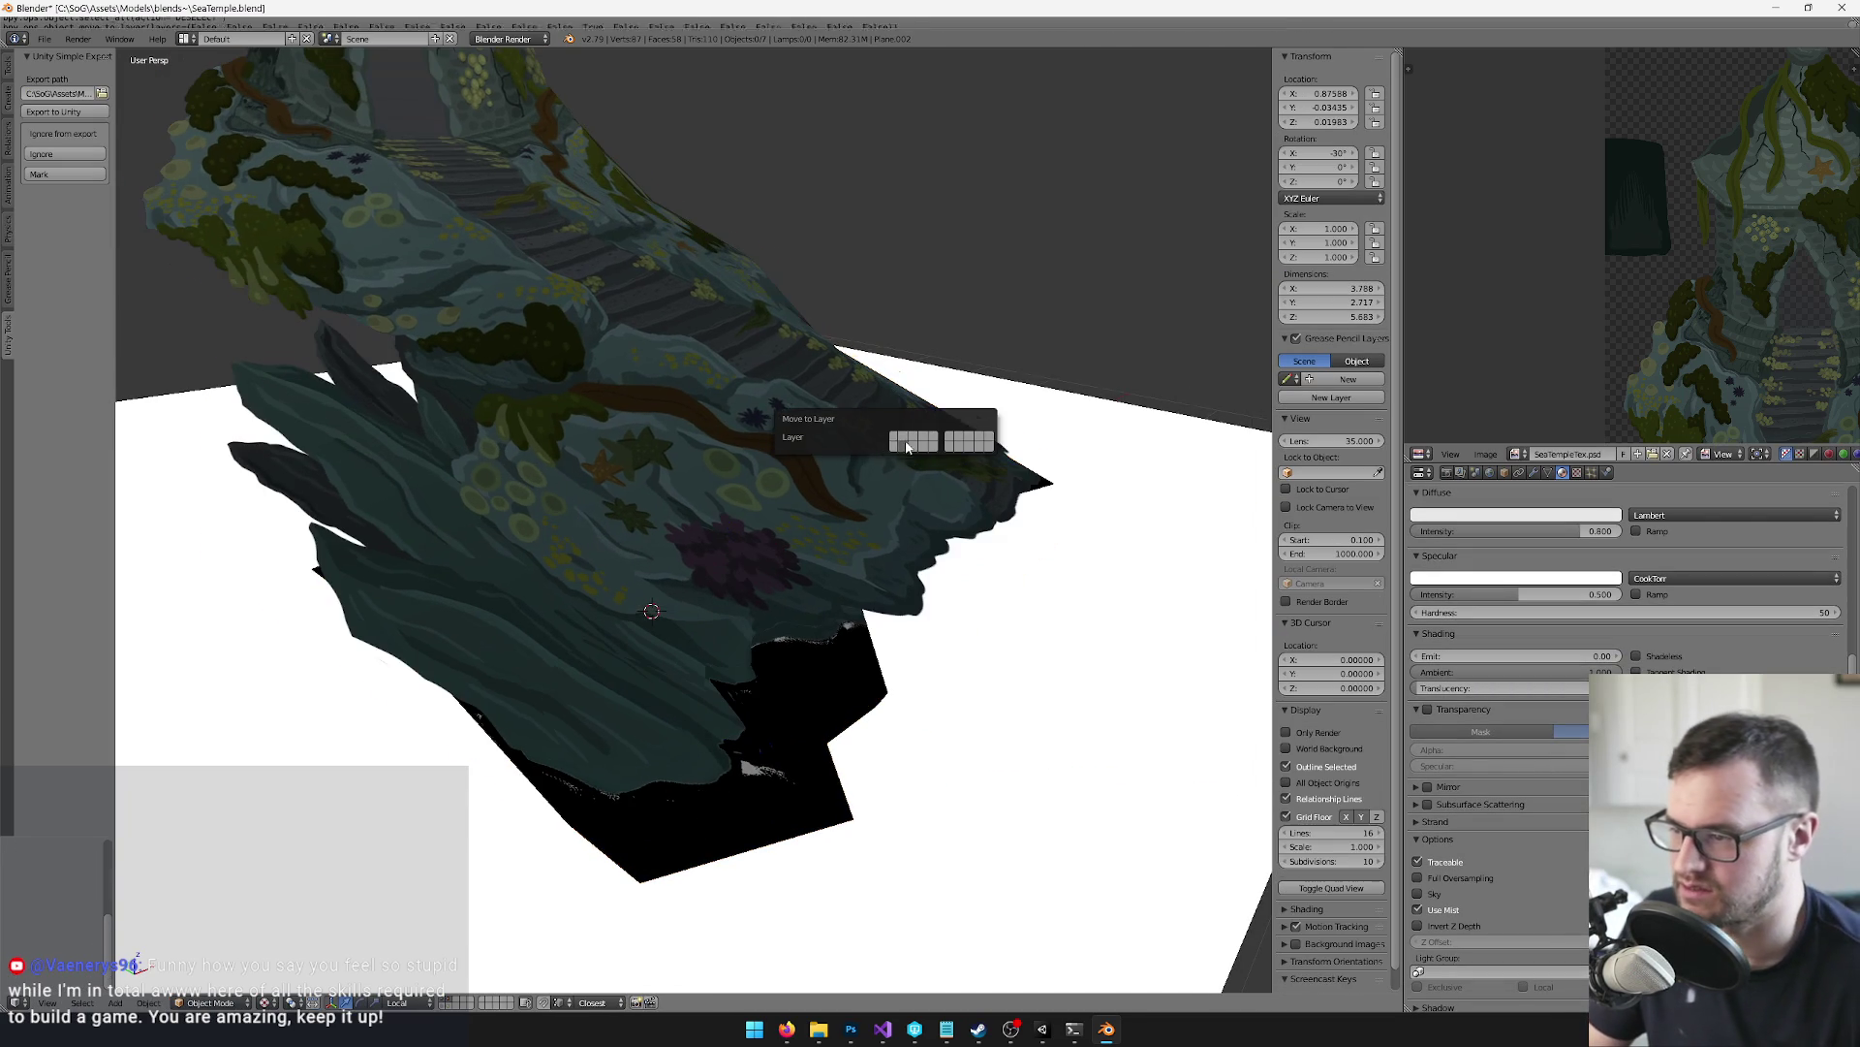
{"action": "scroll", "coordinate": [696, 431], "scroll_direction": "down", "scroll_amount": 3}
{"action": "right_click", "coordinate": [715, 446]}
{"action": "scroll", "coordinate": [734, 452], "scroll_direction": "up", "scroll_amount": 3}
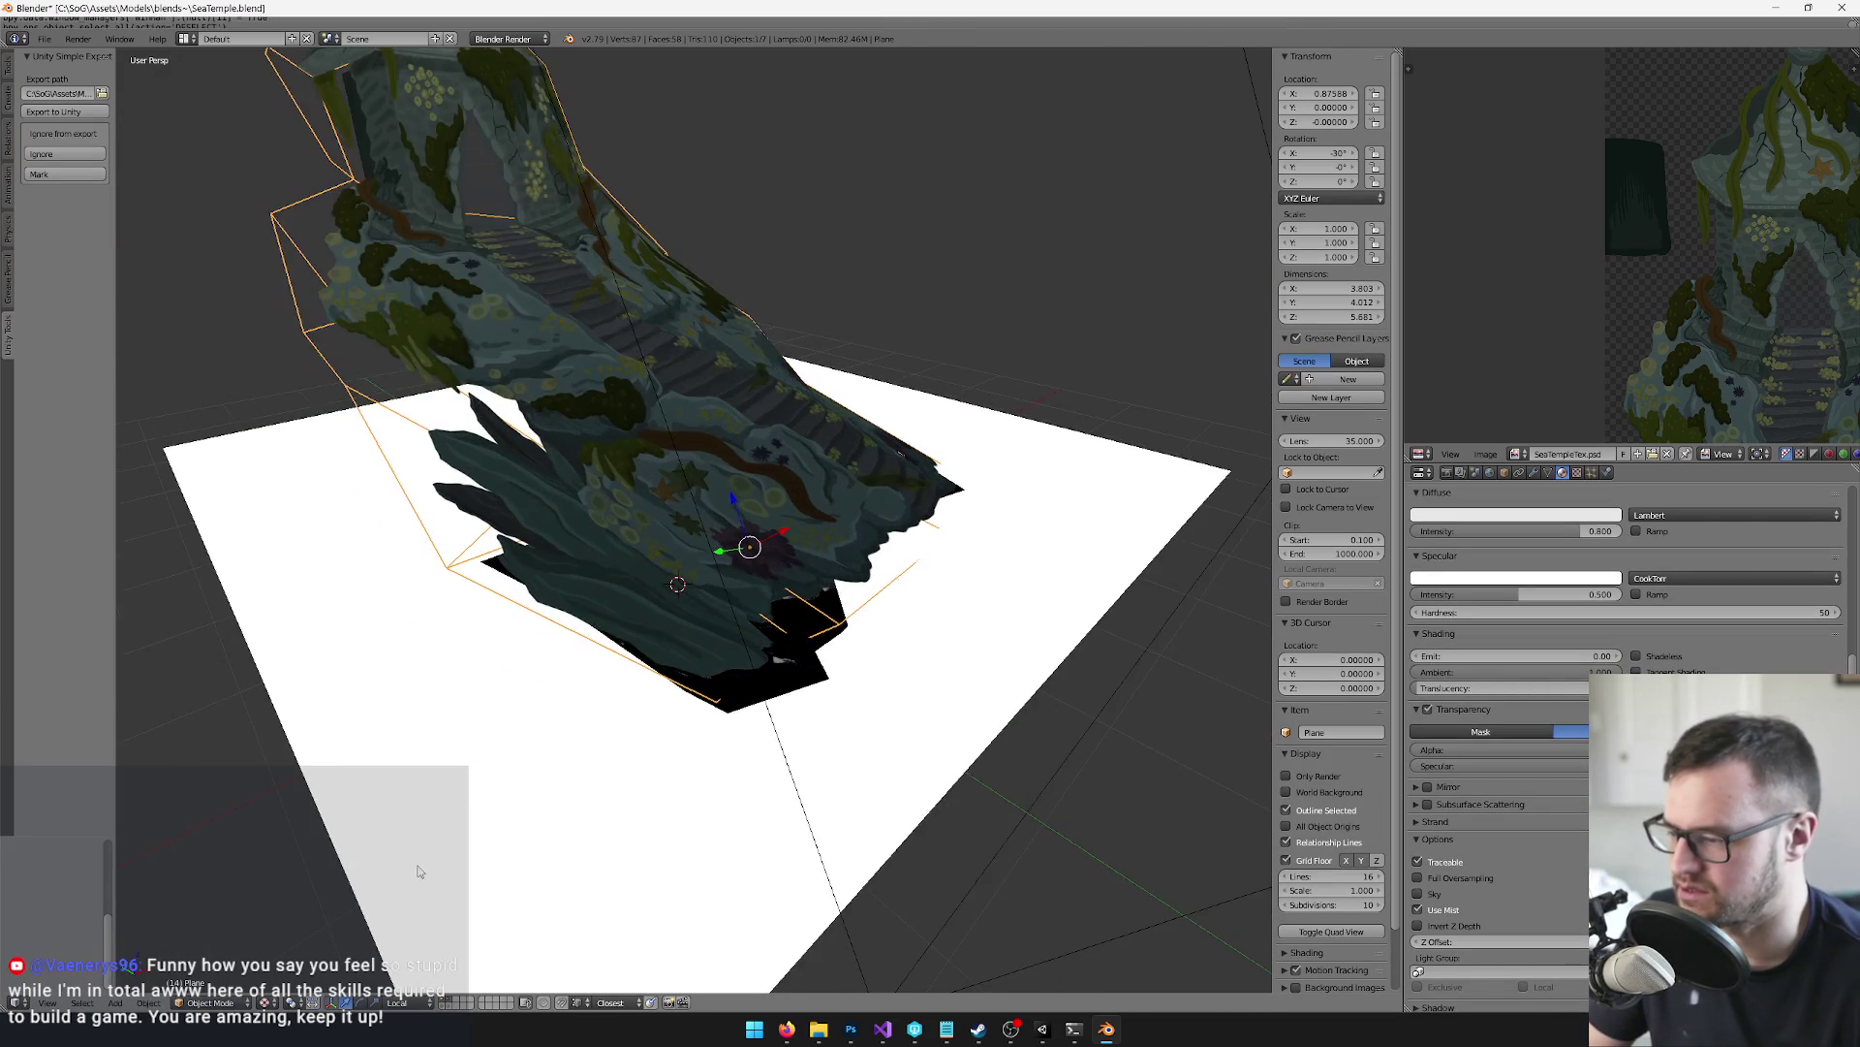
{"action": "mouse_move", "coordinate": [638, 562]}
{"action": "left_mouse_down"}
{"action": "mouse_move", "coordinate": [737, 493]}
{"action": "mouse_move", "coordinate": [737, 582]}
{"action": "left_mouse_up"}
{"action": "key", "text": "Tab"}
{"action": "key", "text": "Tab"}
{"action": "right_click", "coordinate": [746, 524]}
{"action": "key", "text": "Tab"}
Box-select Plane.001 vertices, then clear the selection and pick a single vertex
{"action": "key", "text": "b"}
{"action": "mouse_move", "coordinate": [490, 623]}
{"action": "left_mouse_down"}
{"action": "mouse_move", "coordinate": [707, 395]}
{"action": "mouse_move", "coordinate": [726, 403]}
{"action": "left_mouse_up"}
{"action": "mouse_move", "coordinate": [727, 403]}
{"action": "left_mouse_down"}
{"action": "mouse_move", "coordinate": [811, 553]}
{"action": "mouse_move", "coordinate": [861, 565]}
{"action": "left_mouse_up"}
{"action": "key", "text": "a"}
{"action": "right_click", "coordinate": [810, 621]}
{"action": "left_click_drag", "start_coordinate": [810, 621], "coordinate": [794, 603]}
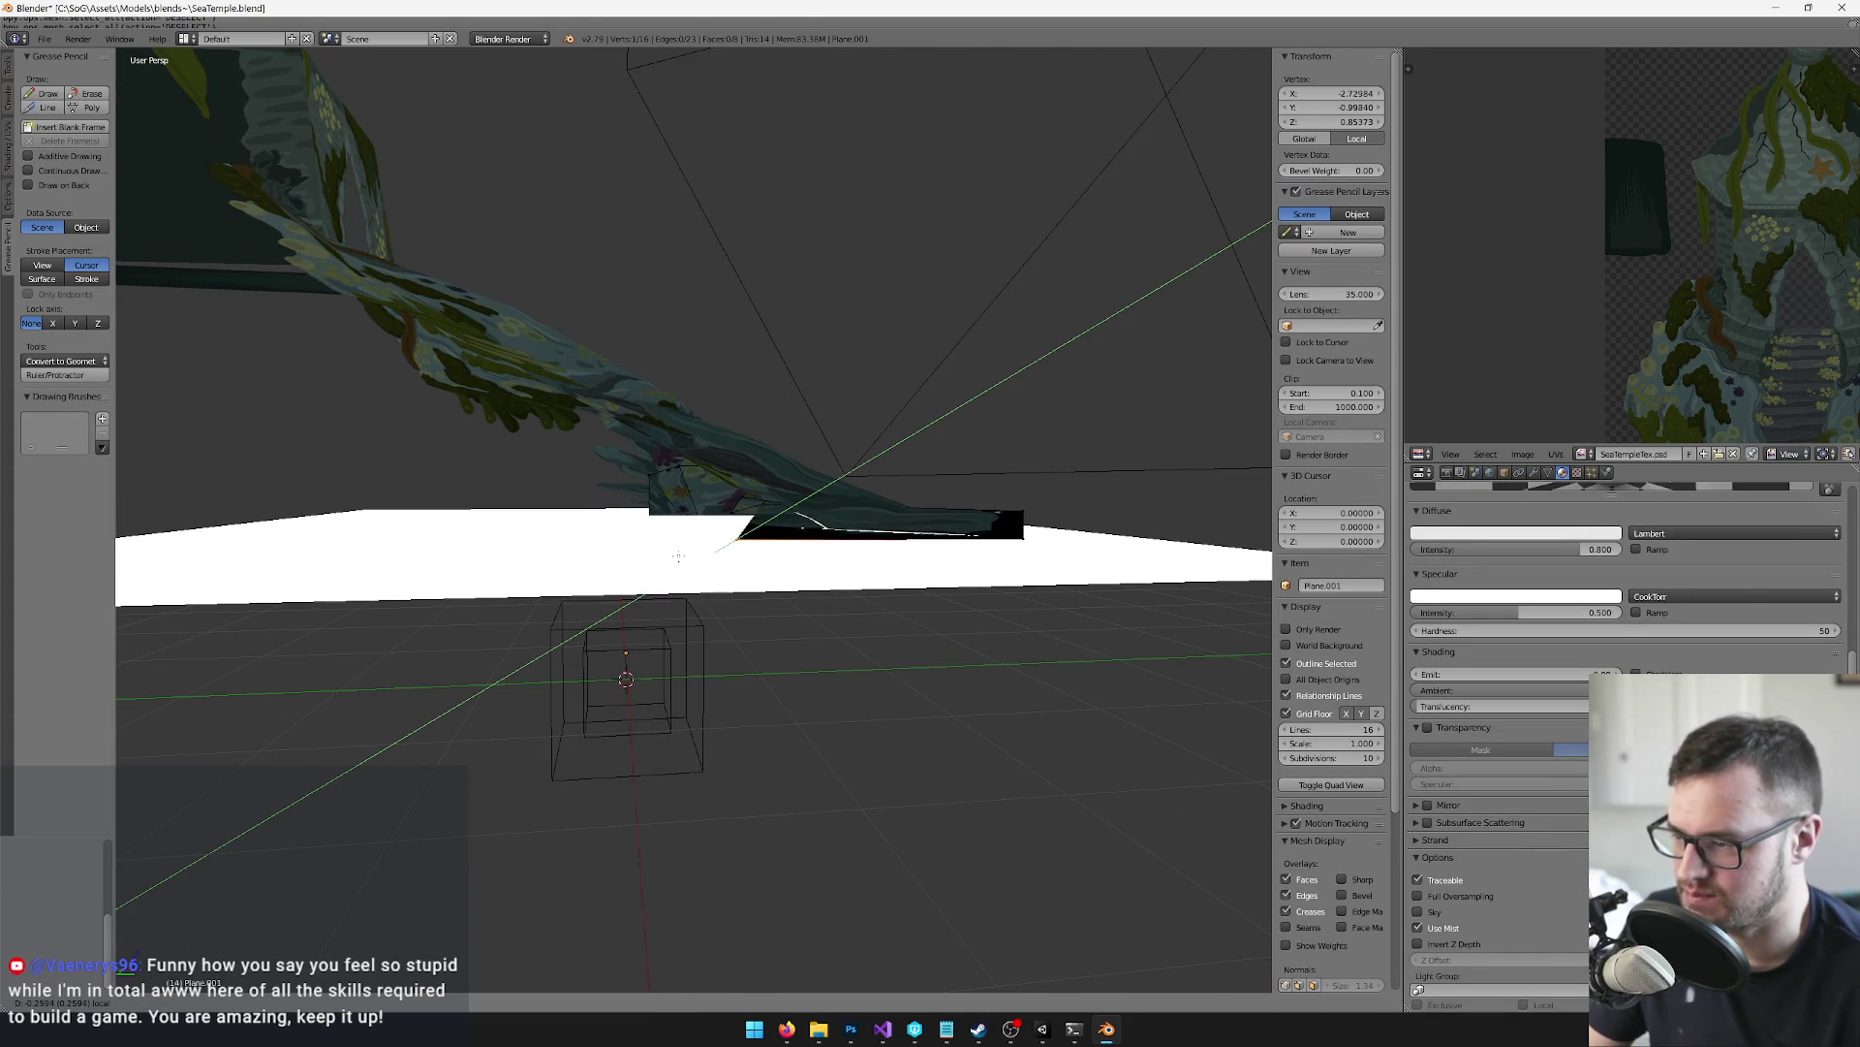
Move two Plane.001 vertices outward along local Y, one after the other
{"action": "key", "text": "g"}
{"action": "left_click", "coordinate": [686, 549]}
{"action": "mouse_move", "coordinate": [685, 549]}
{"action": "left_mouse_down"}
{"action": "mouse_move", "coordinate": [780, 584]}
{"action": "mouse_move", "coordinate": [678, 579]}
{"action": "mouse_move", "coordinate": [823, 496]}
{"action": "left_mouse_up"}
{"action": "right_click", "coordinate": [761, 585]}
{"action": "left_click", "coordinate": [667, 588]}
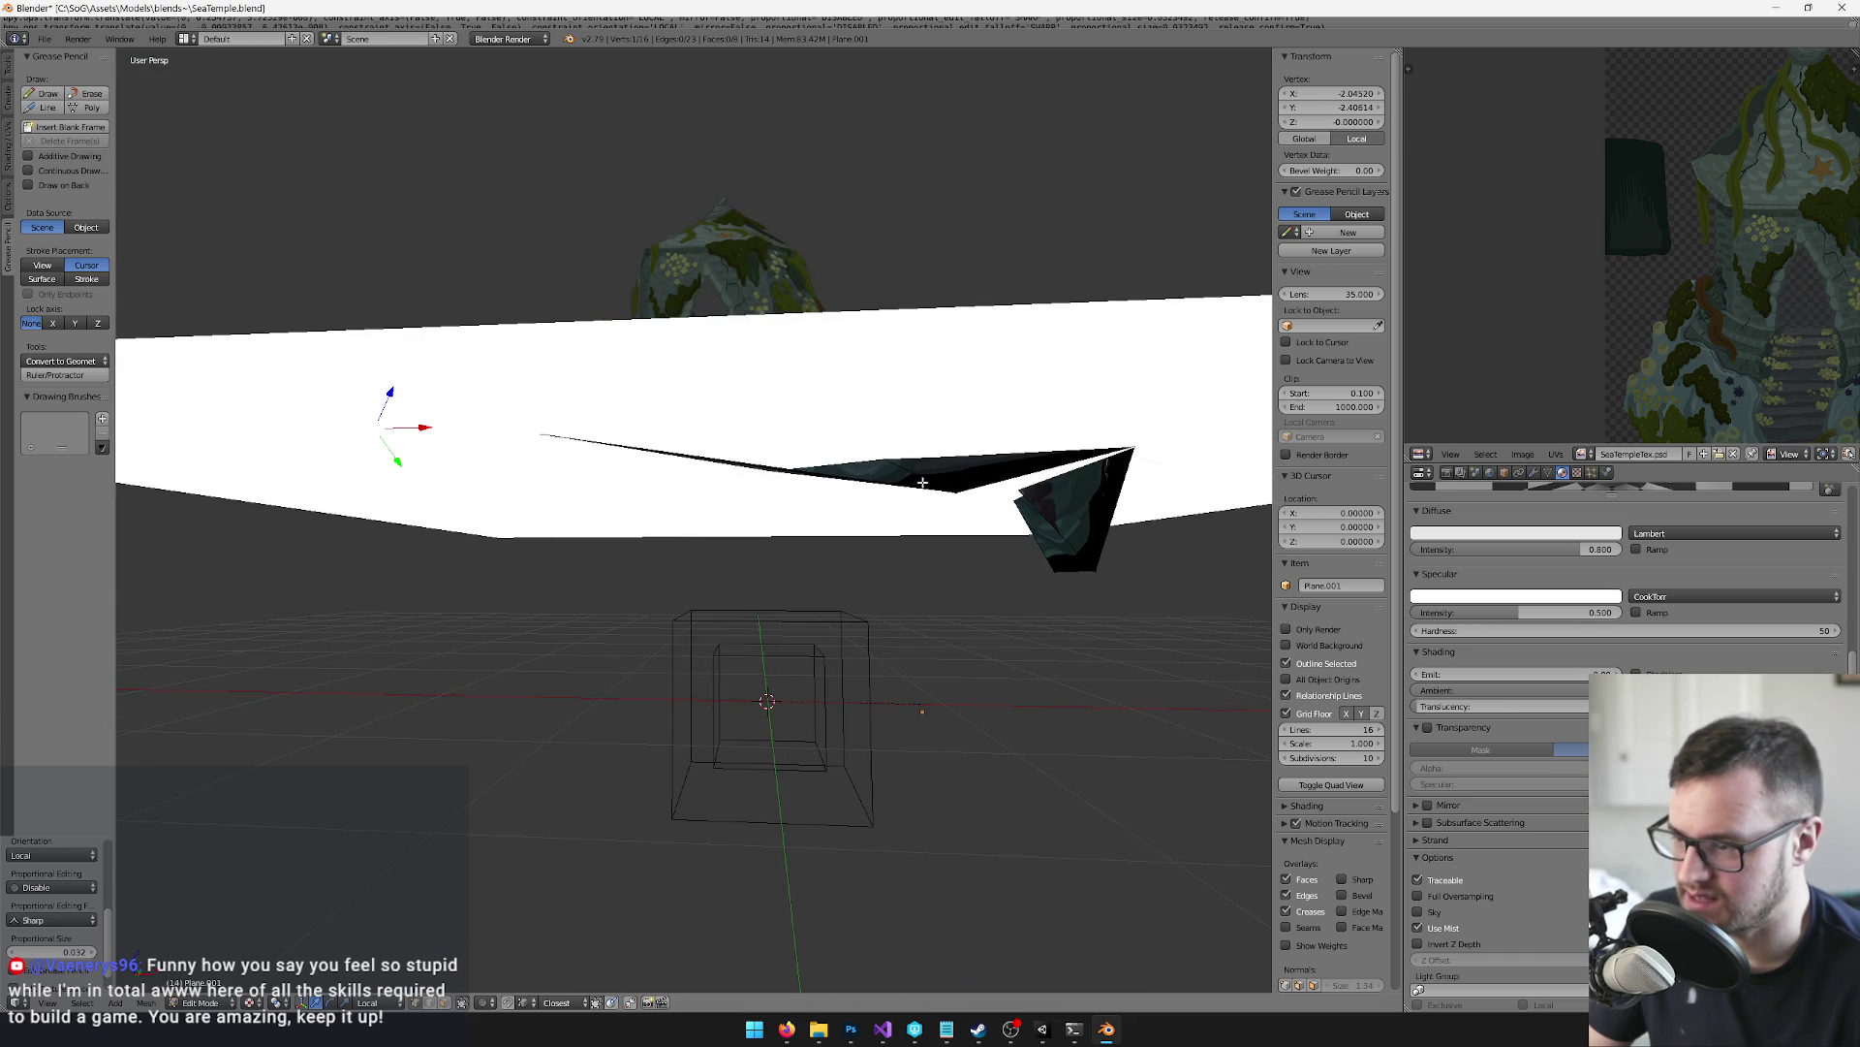
{"action": "left_click_drag", "start_coordinate": [971, 509], "coordinate": [1013, 489]}
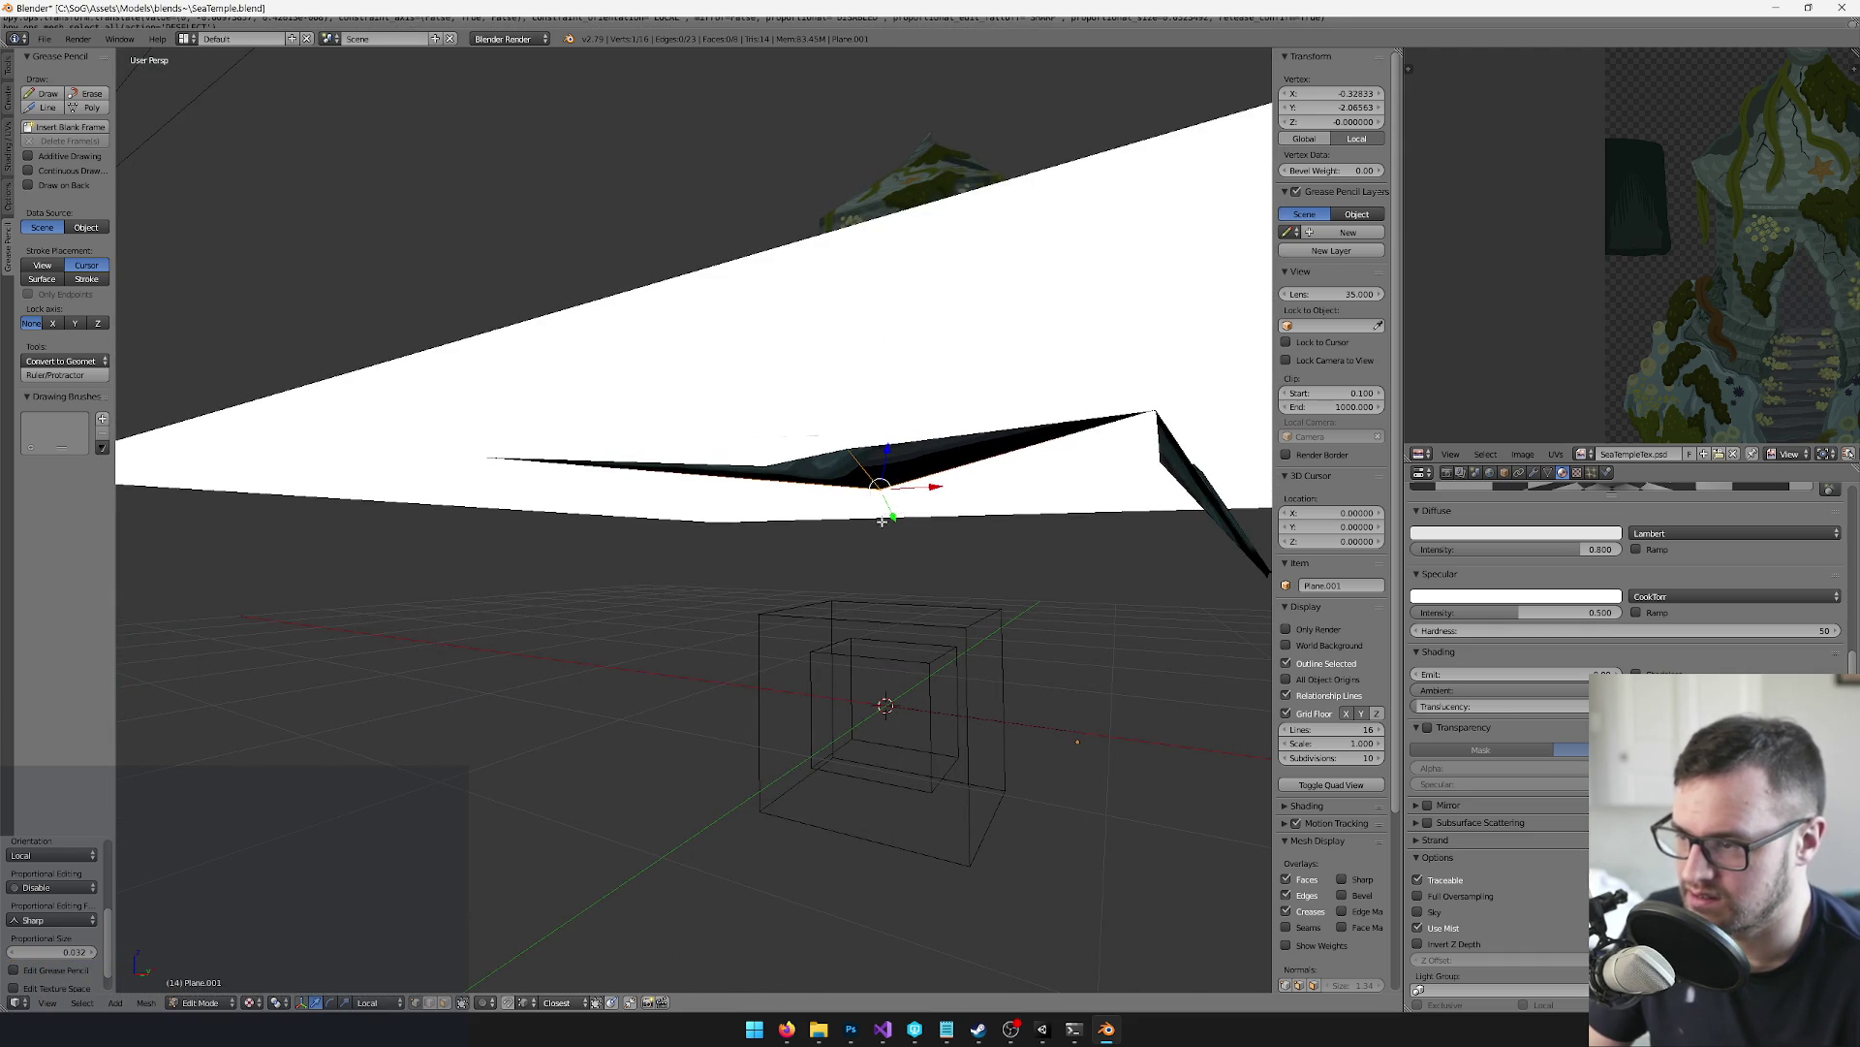
{"action": "left_click_drag", "start_coordinate": [893, 517], "coordinate": [878, 606]}
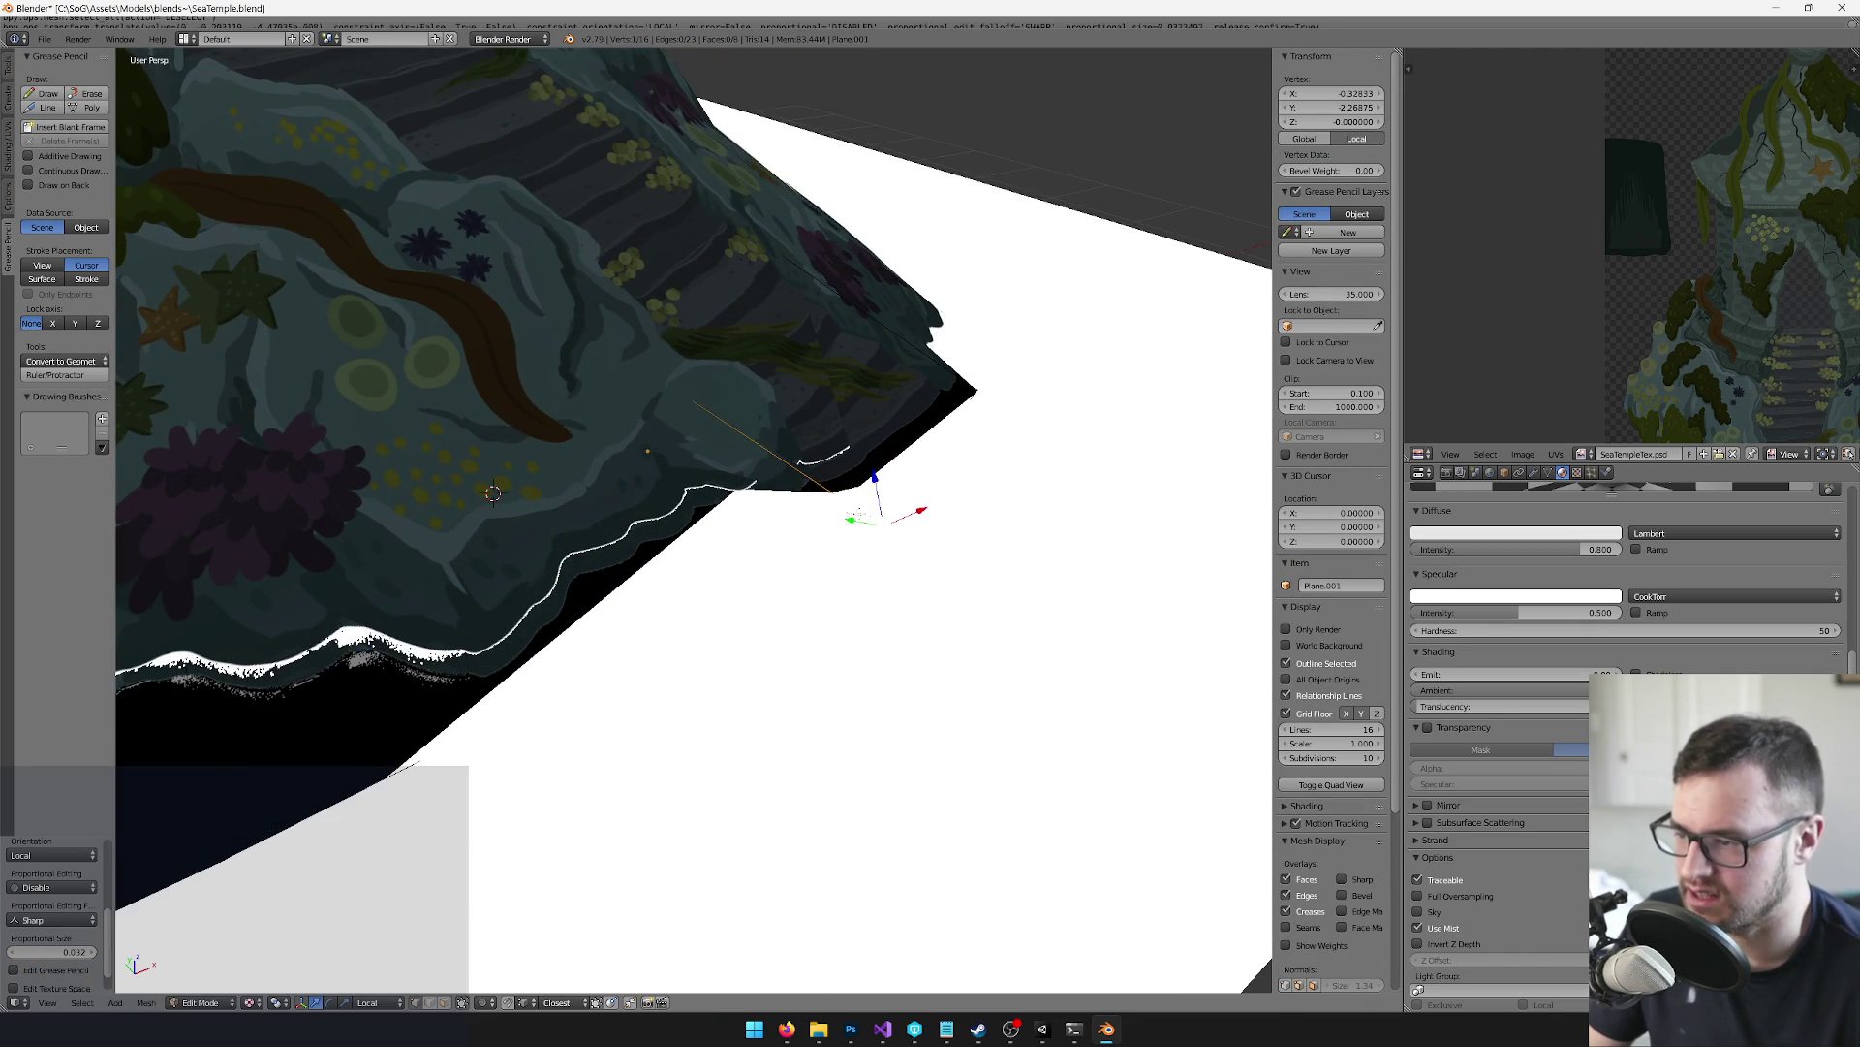
Reselect the corner vertex and pull it outward along local Y around the temple corner
{"action": "key", "text": "a"}
{"action": "mouse_move", "coordinate": [803, 486]}
{"action": "left_mouse_down"}
{"action": "mouse_move", "coordinate": [884, 550]}
{"action": "mouse_move", "coordinate": [872, 519]}
{"action": "left_mouse_up"}
{"action": "key", "text": "g"}
{"action": "key", "text": "y"}
{"action": "key", "text": "y"}
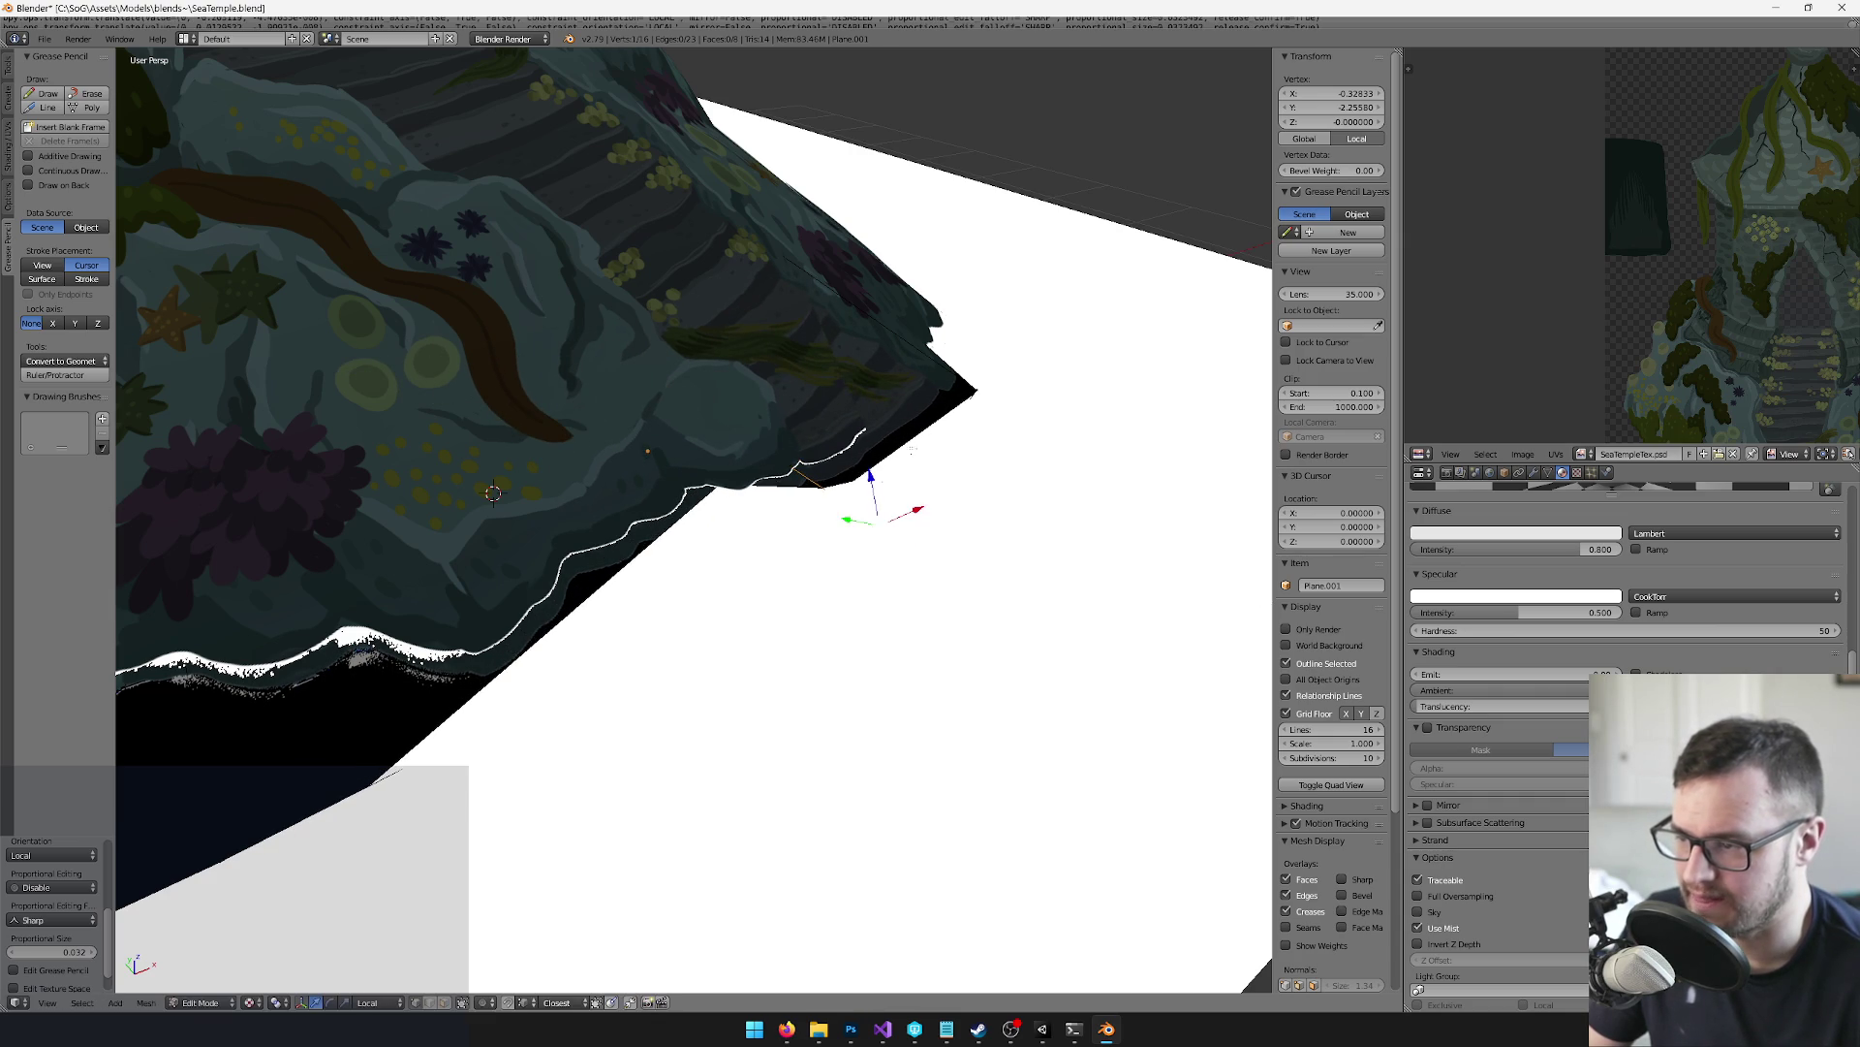
{"action": "left_click_drag", "start_coordinate": [1004, 414], "coordinate": [1004, 414]}
{"action": "left_click_drag", "start_coordinate": [1003, 414], "coordinate": [952, 457]}
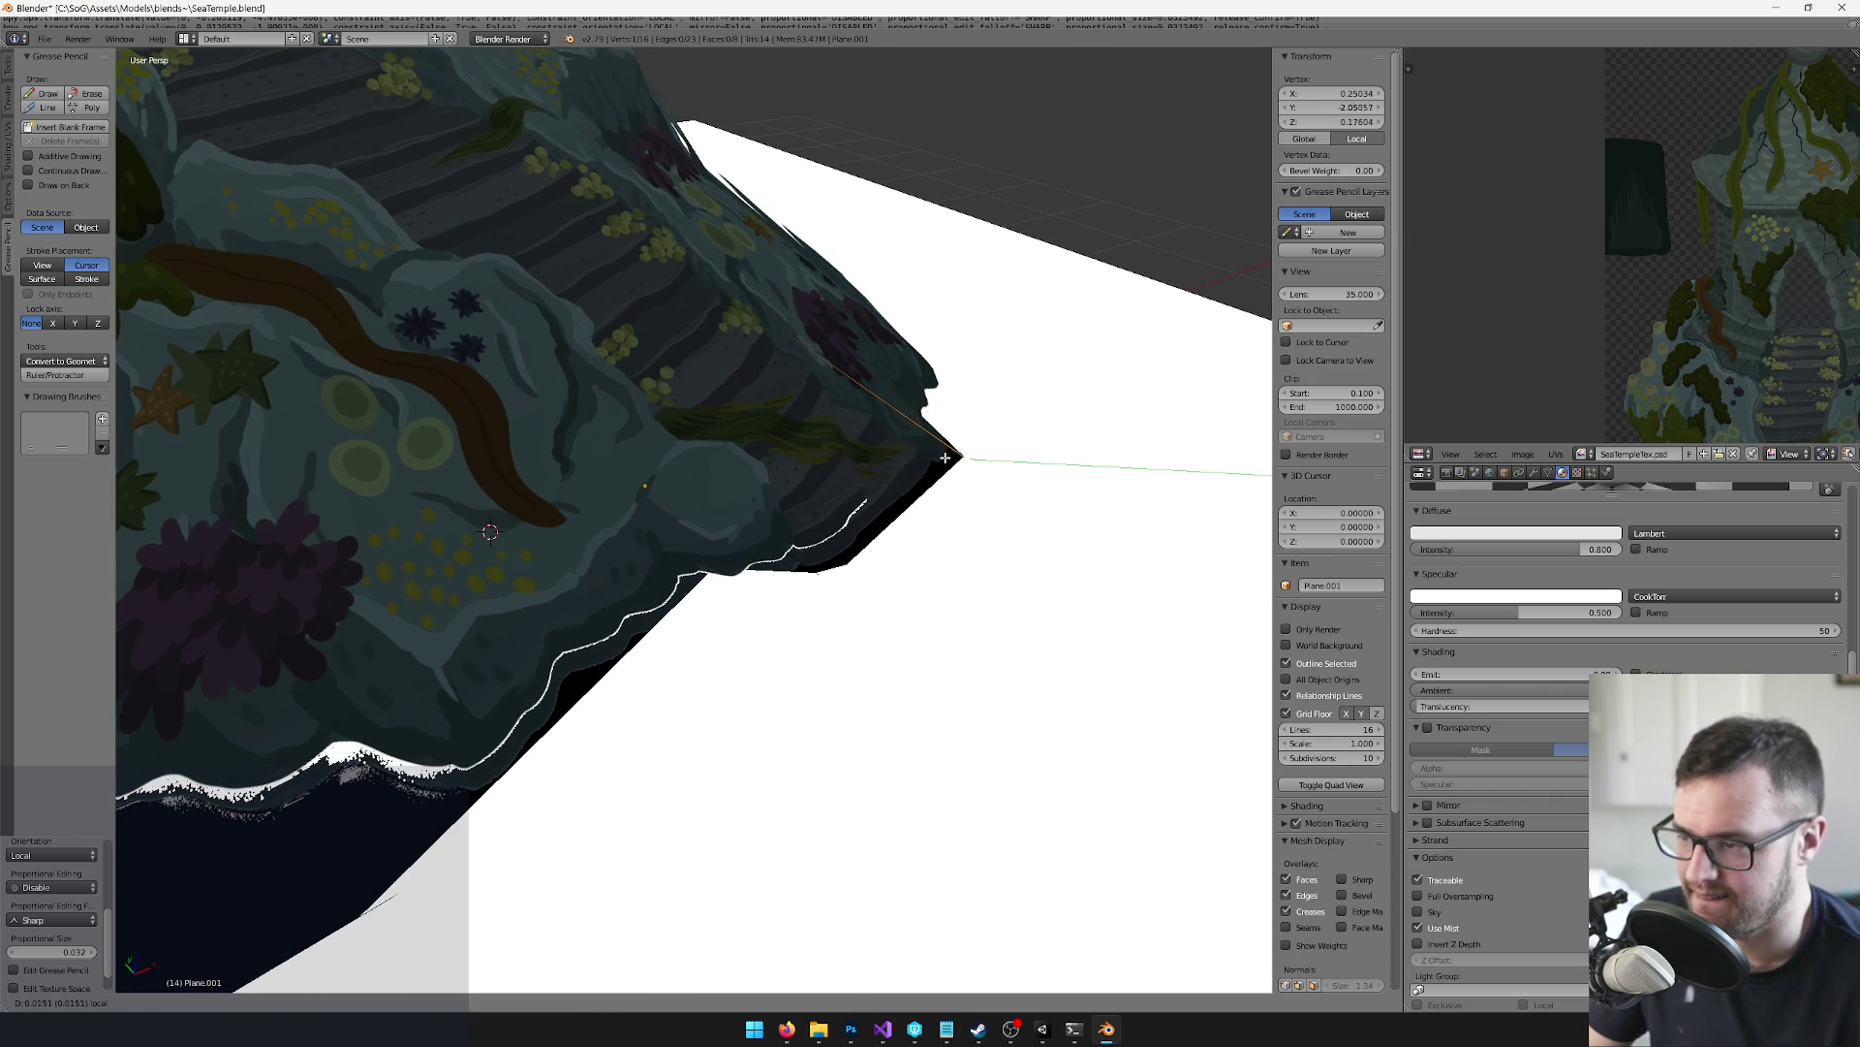
{"action": "key", "text": "Return"}
Add a second vertex and move the pair outward, then select the plane's tip vertex
{"action": "mouse_move", "coordinate": [490, 532]}
{"action": "left_mouse_down"}
{"action": "mouse_move", "coordinate": [514, 636]}
{"action": "mouse_move", "coordinate": [735, 514]}
{"action": "mouse_move", "coordinate": [628, 518]}
{"action": "left_mouse_up"}
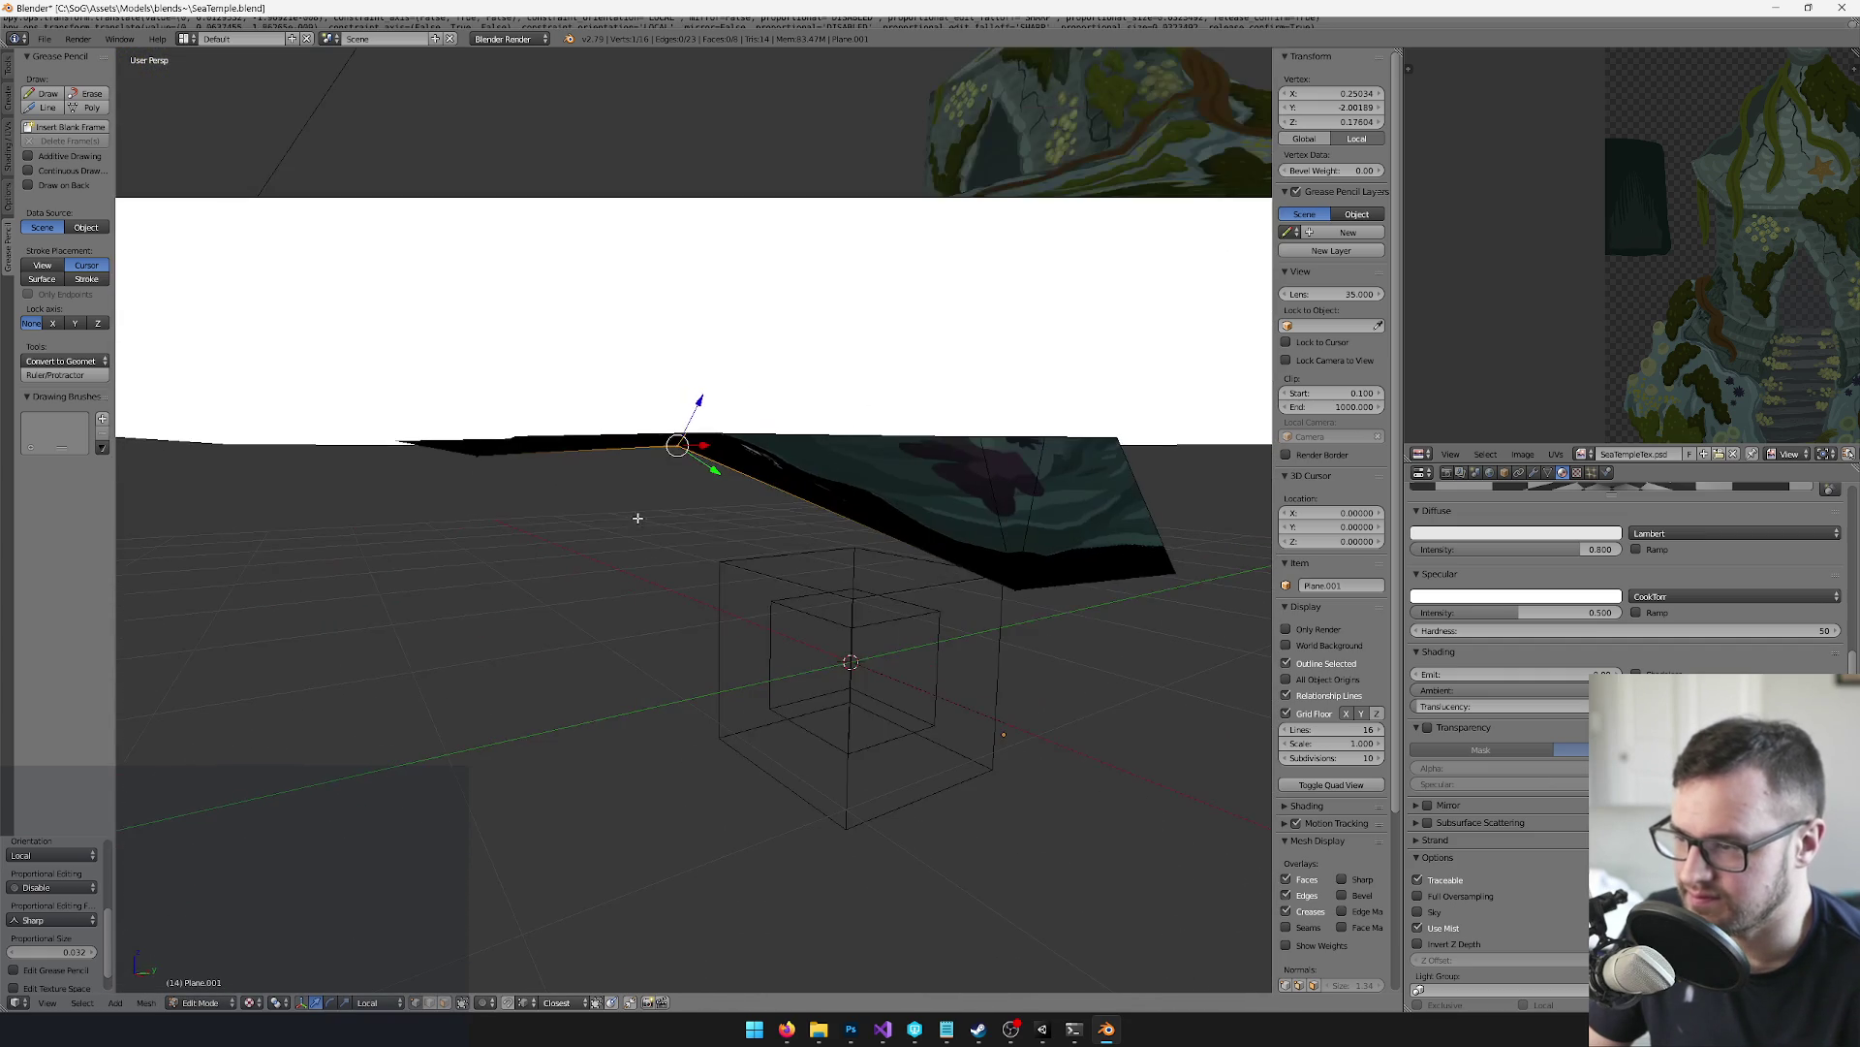
{"action": "left_click_drag", "start_coordinate": [1026, 554], "coordinate": [1026, 554]}
{"action": "mouse_move", "coordinate": [1026, 554]}
{"action": "left_mouse_down"}
{"action": "mouse_move", "coordinate": [1159, 653]}
{"action": "mouse_move", "coordinate": [1017, 706]}
{"action": "mouse_move", "coordinate": [986, 649]}
{"action": "left_mouse_up"}
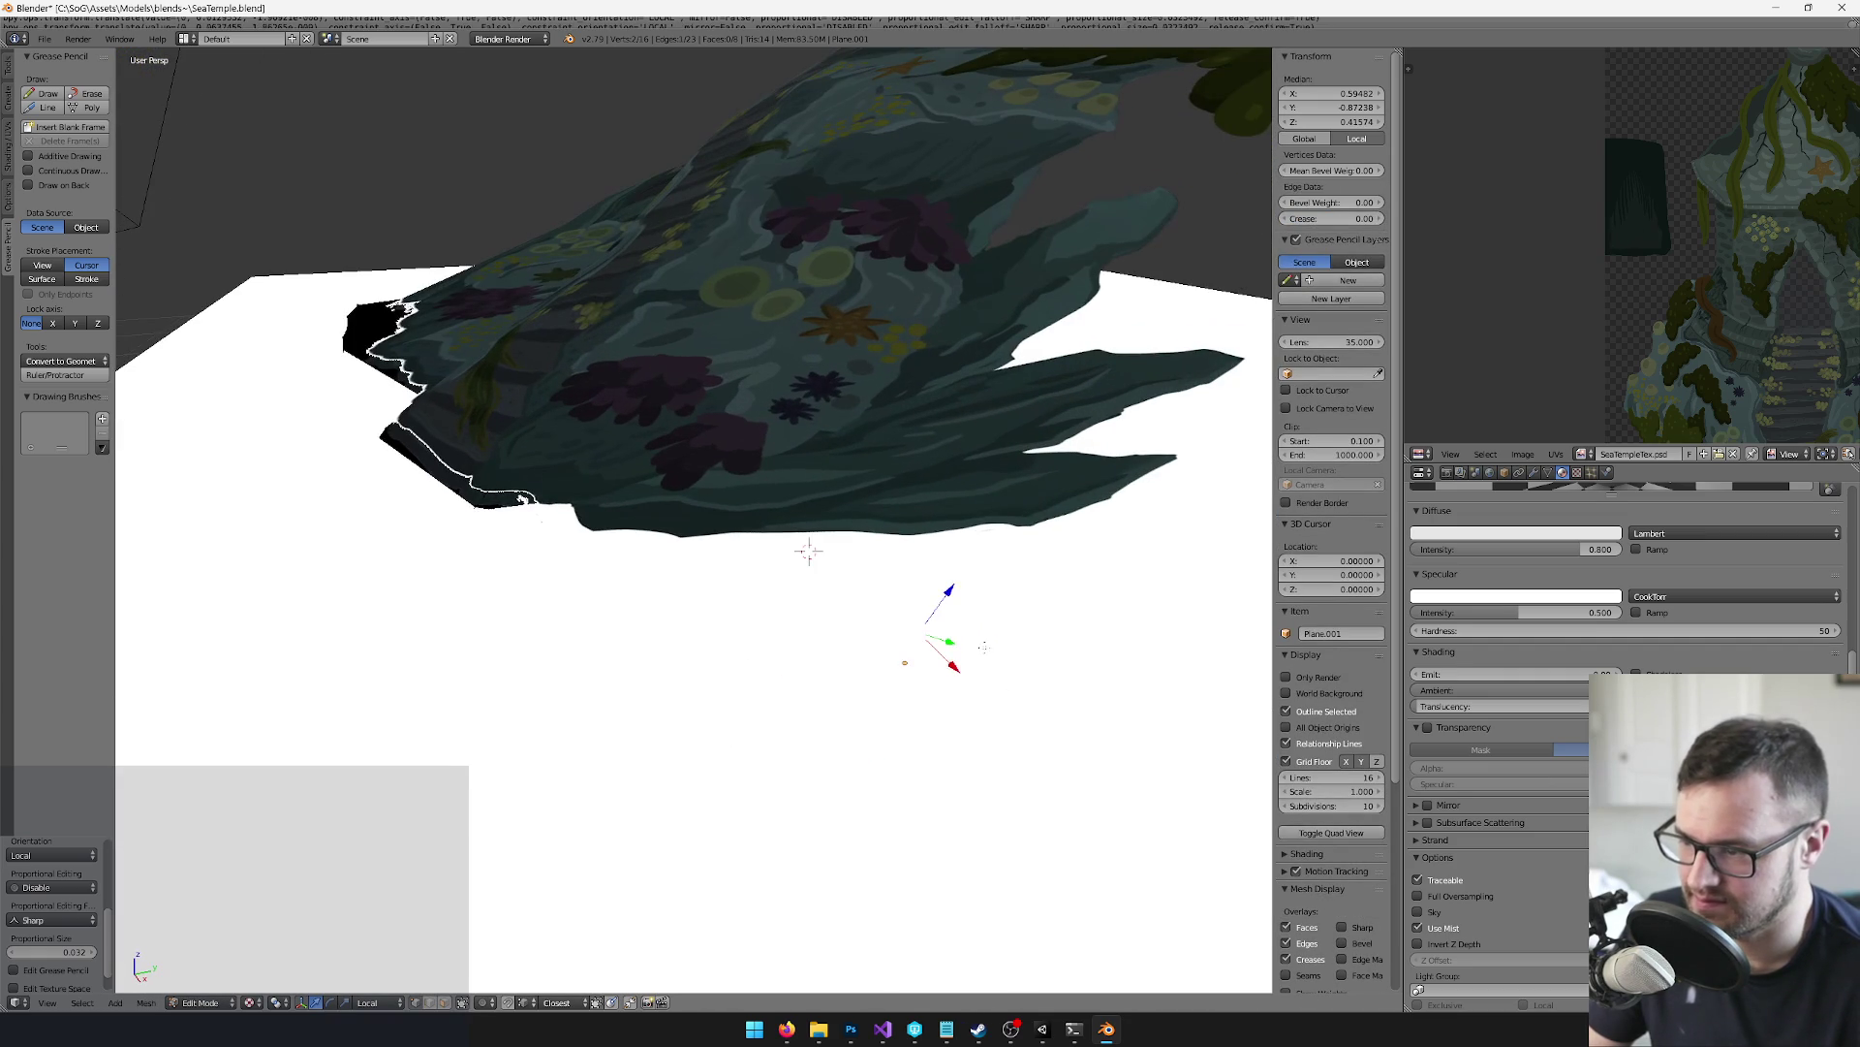
{"action": "left_click", "coordinate": [755, 584]}
{"action": "left_click_drag", "start_coordinate": [755, 584], "coordinate": [719, 508]}
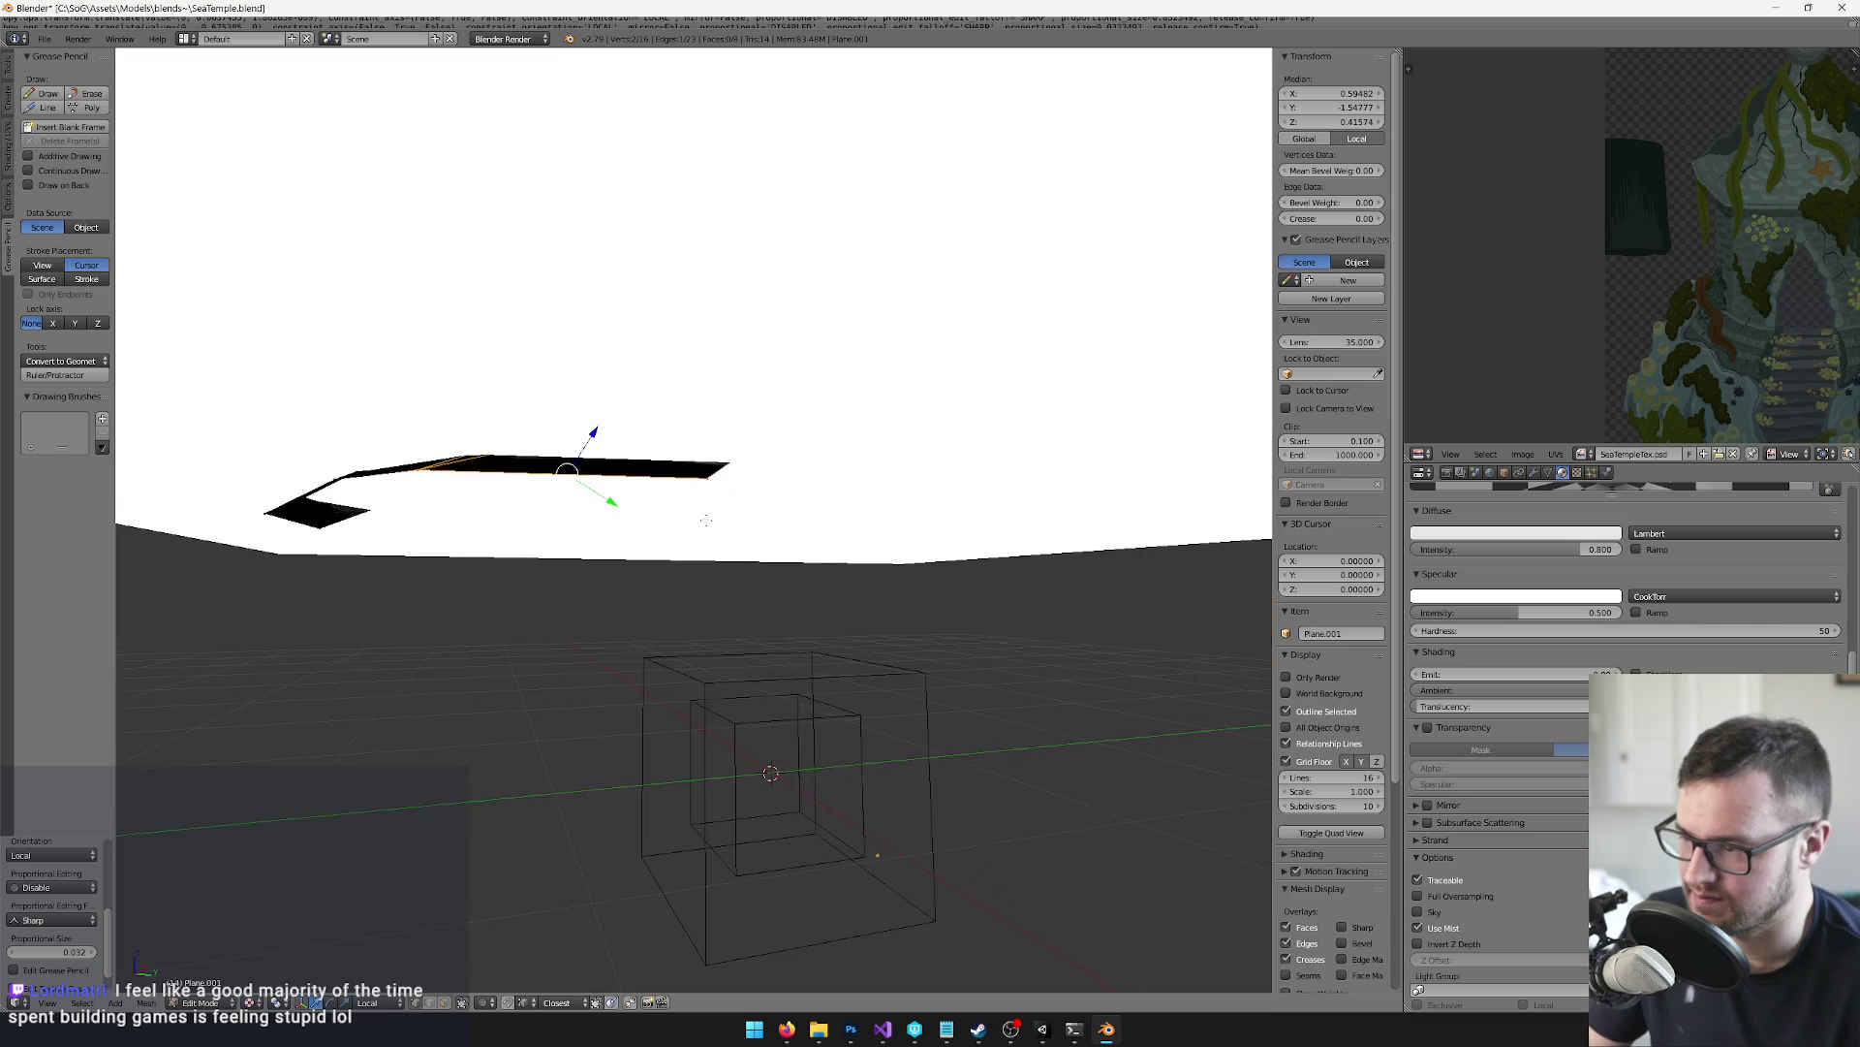
{"action": "right_click", "coordinate": [719, 507]}
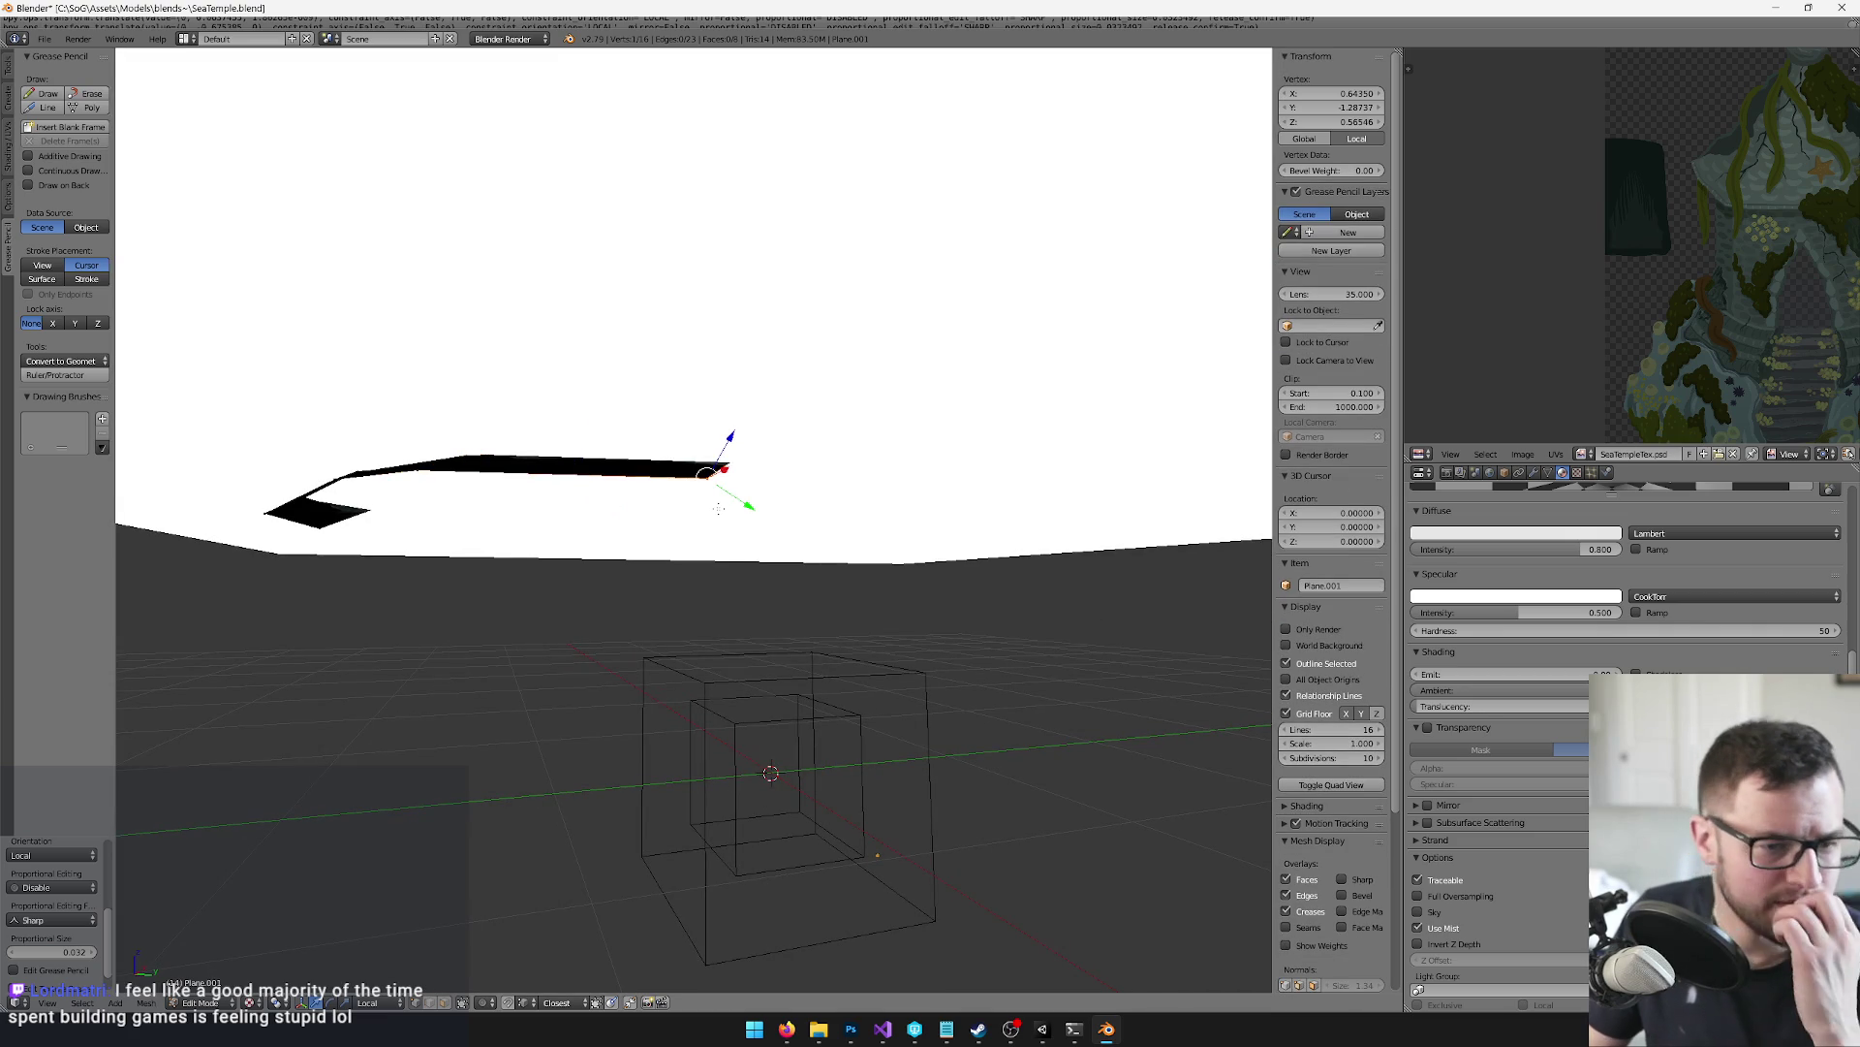
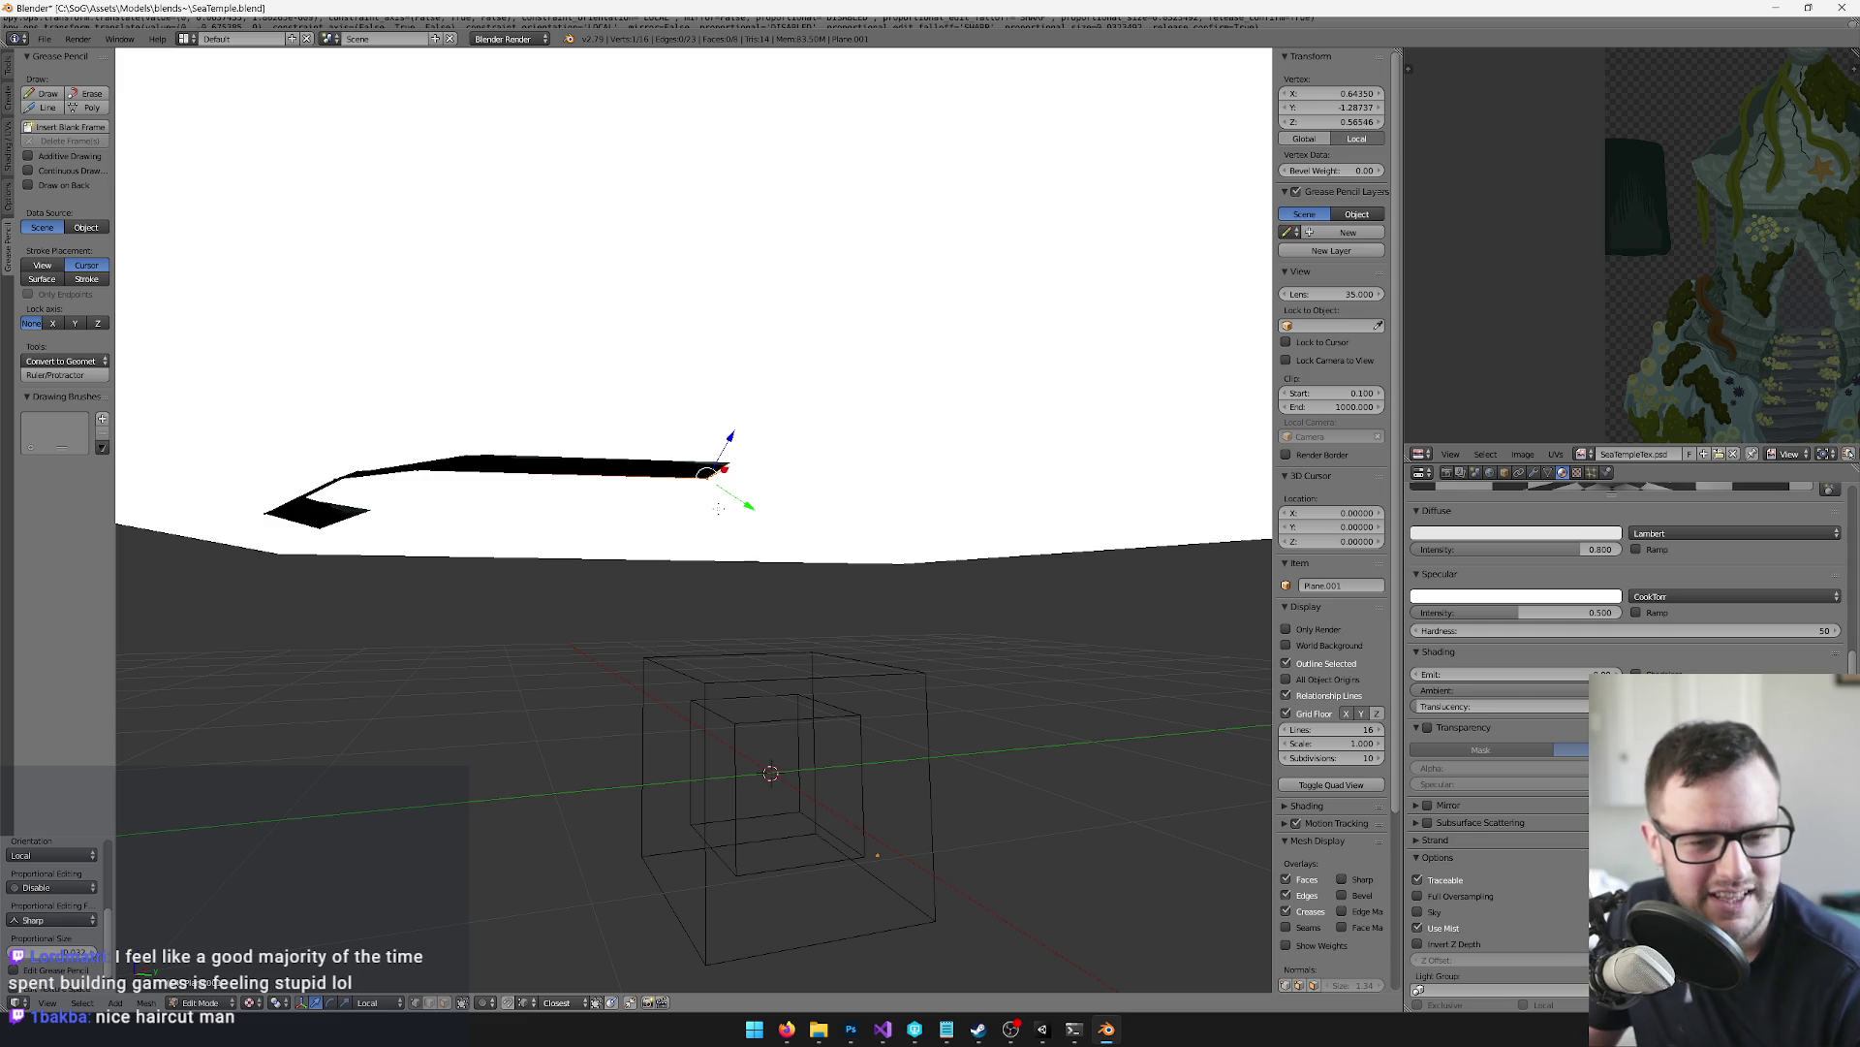
Move the selected edge-strip vertex along local Y
{"action": "mouse_move", "coordinate": [788, 529]}
{"action": "left_mouse_down"}
{"action": "mouse_move", "coordinate": [849, 661]}
{"action": "mouse_move", "coordinate": [707, 788]}
{"action": "mouse_move", "coordinate": [810, 569]}
{"action": "left_mouse_up"}
{"action": "key", "text": "g"}
{"action": "key", "text": "y"}
{"action": "key", "text": "y"}
{"action": "left_click", "coordinate": [766, 509]}
{"action": "mouse_move", "coordinate": [765, 509]}
{"action": "left_mouse_down"}
{"action": "mouse_move", "coordinate": [717, 668]}
{"action": "mouse_move", "coordinate": [906, 697]}
{"action": "mouse_move", "coordinate": [950, 681]}
{"action": "mouse_move", "coordinate": [810, 507]}
{"action": "mouse_move", "coordinate": [989, 748]}
{"action": "mouse_move", "coordinate": [601, 542]}
{"action": "left_mouse_up"}
Box-select the vertices at the black strip's end and move them into place
{"action": "key", "text": "b"}
{"action": "mouse_move", "coordinate": [552, 480]}
{"action": "left_mouse_down"}
{"action": "mouse_move", "coordinate": [602, 546]}
{"action": "mouse_move", "coordinate": [581, 533]}
{"action": "mouse_move", "coordinate": [643, 533]}
{"action": "left_mouse_up"}
{"action": "right_click", "coordinate": [560, 536], "text": "shift"}
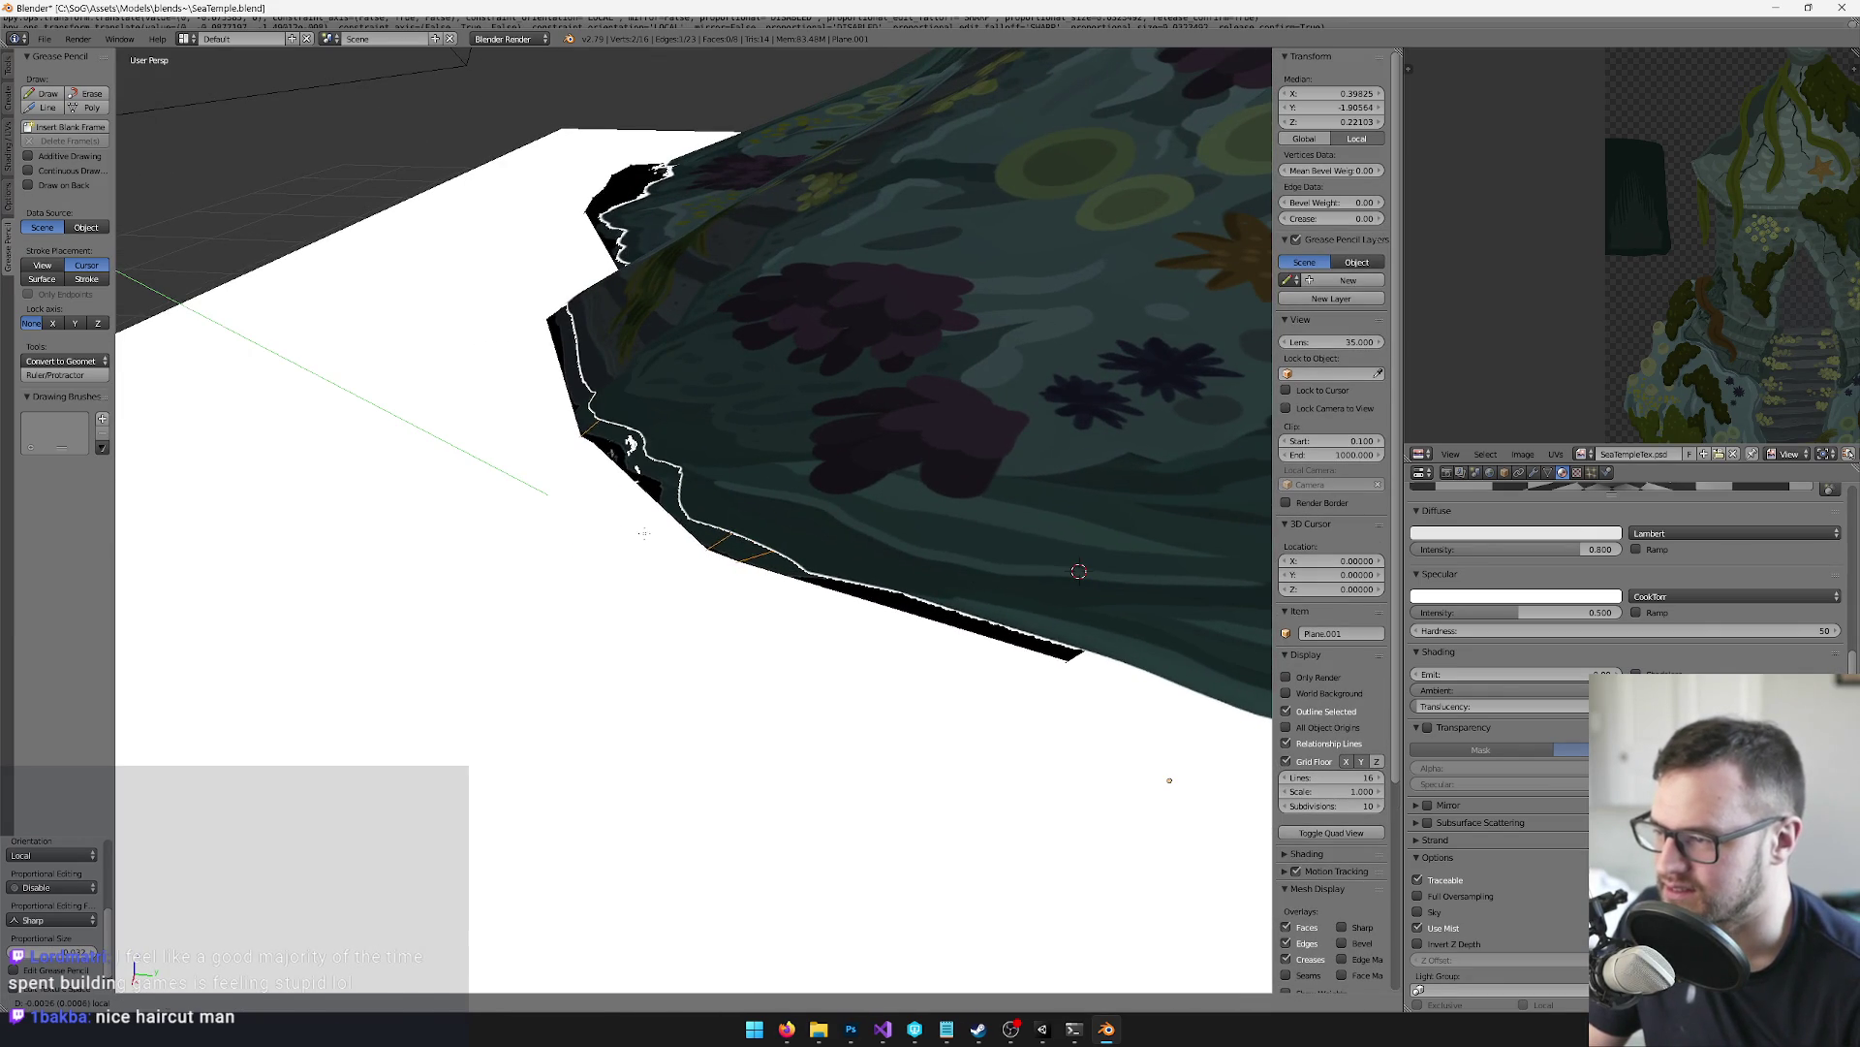
{"action": "left_click", "coordinate": [642, 533]}
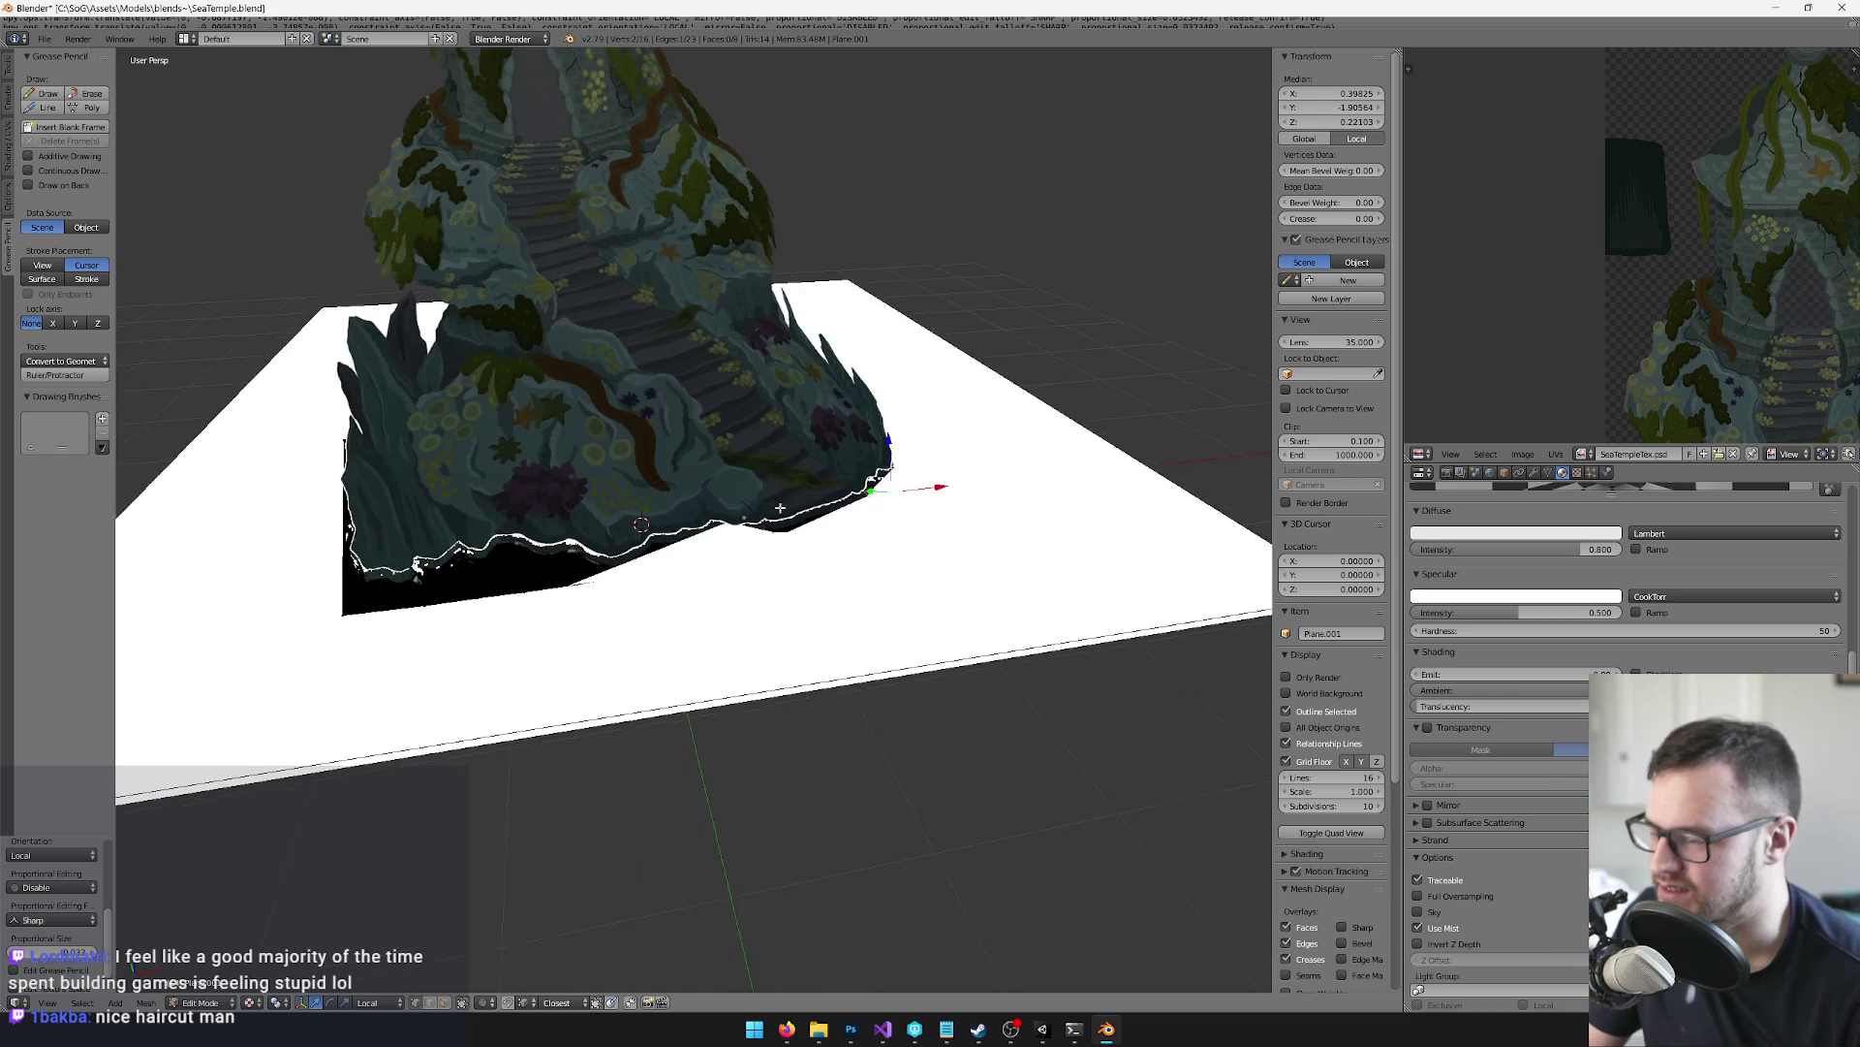
Deselect all and pick a vertex on the black shape while inspecting the plane from below
{"action": "key", "text": "KP_8"}
{"action": "key", "text": "KP_8"}
{"action": "key", "text": "KP_8"}
{"action": "key", "text": "a"}
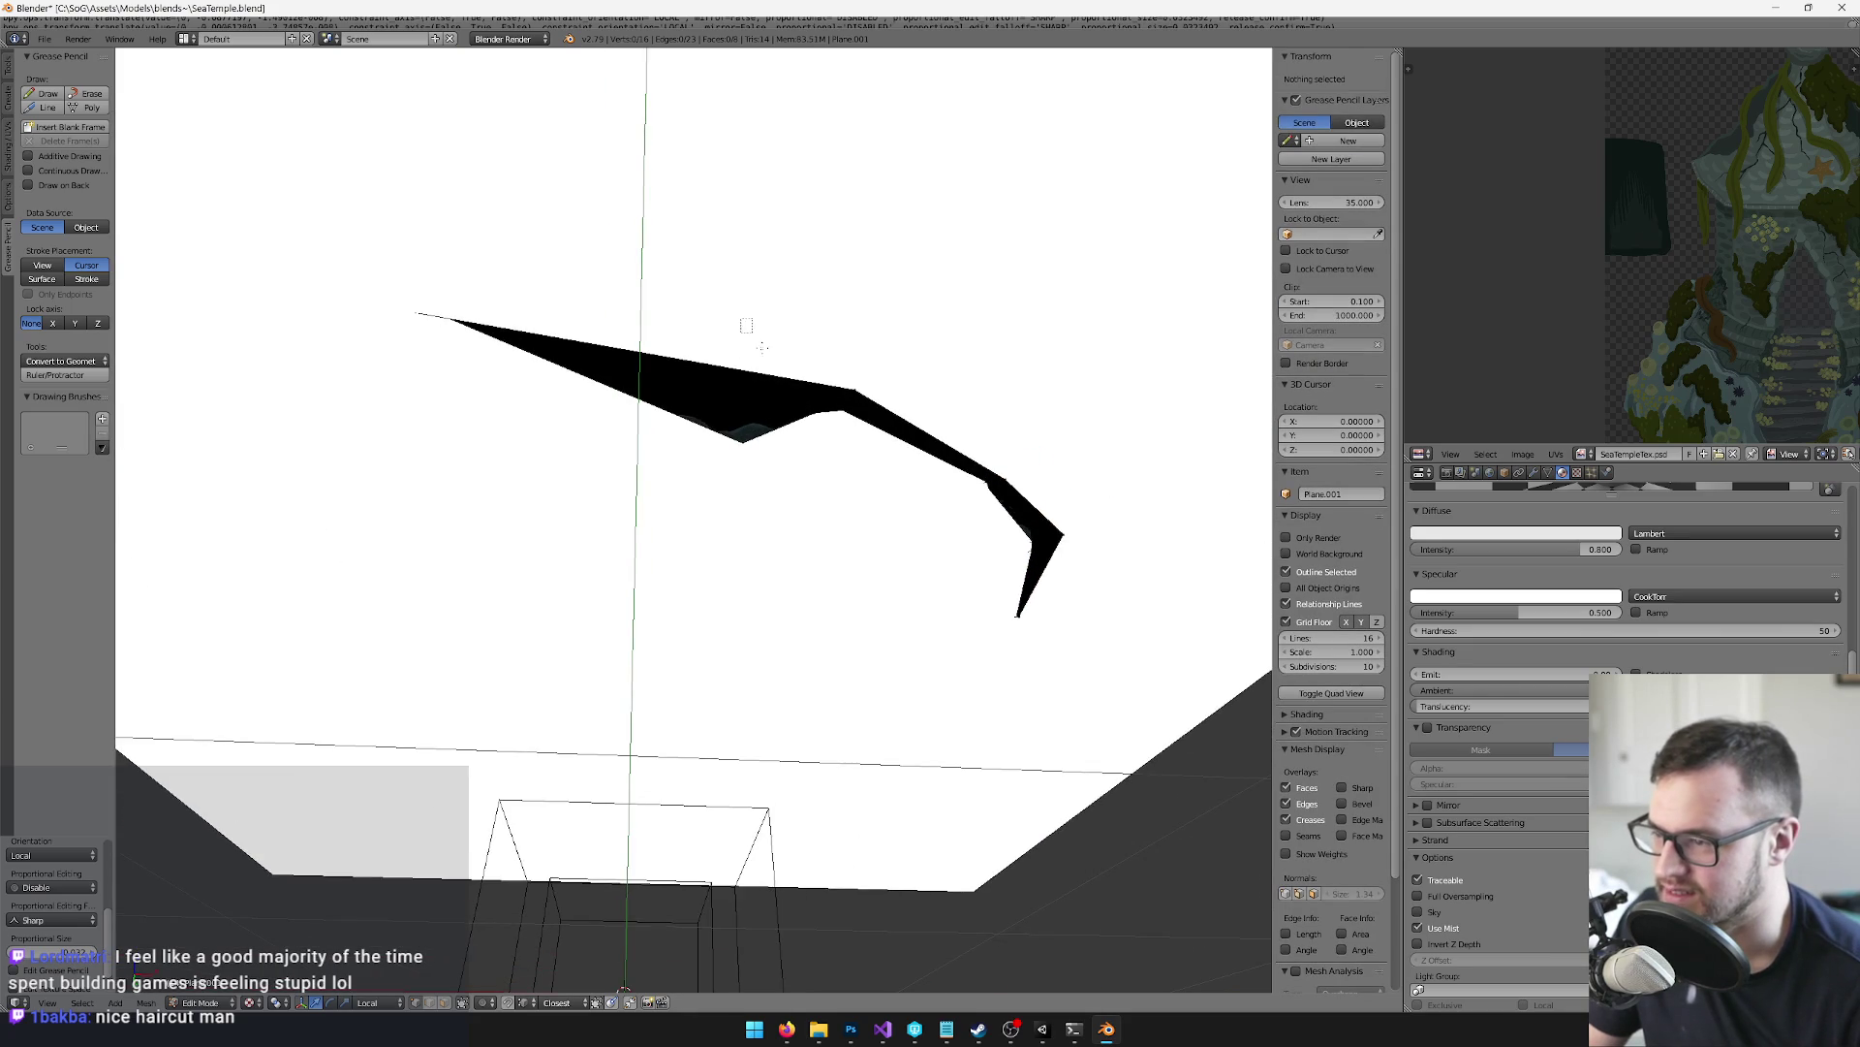
{"action": "key", "text": "KP_8"}
{"action": "key", "text": "KP_8"}
{"action": "key", "text": "KP_8"}
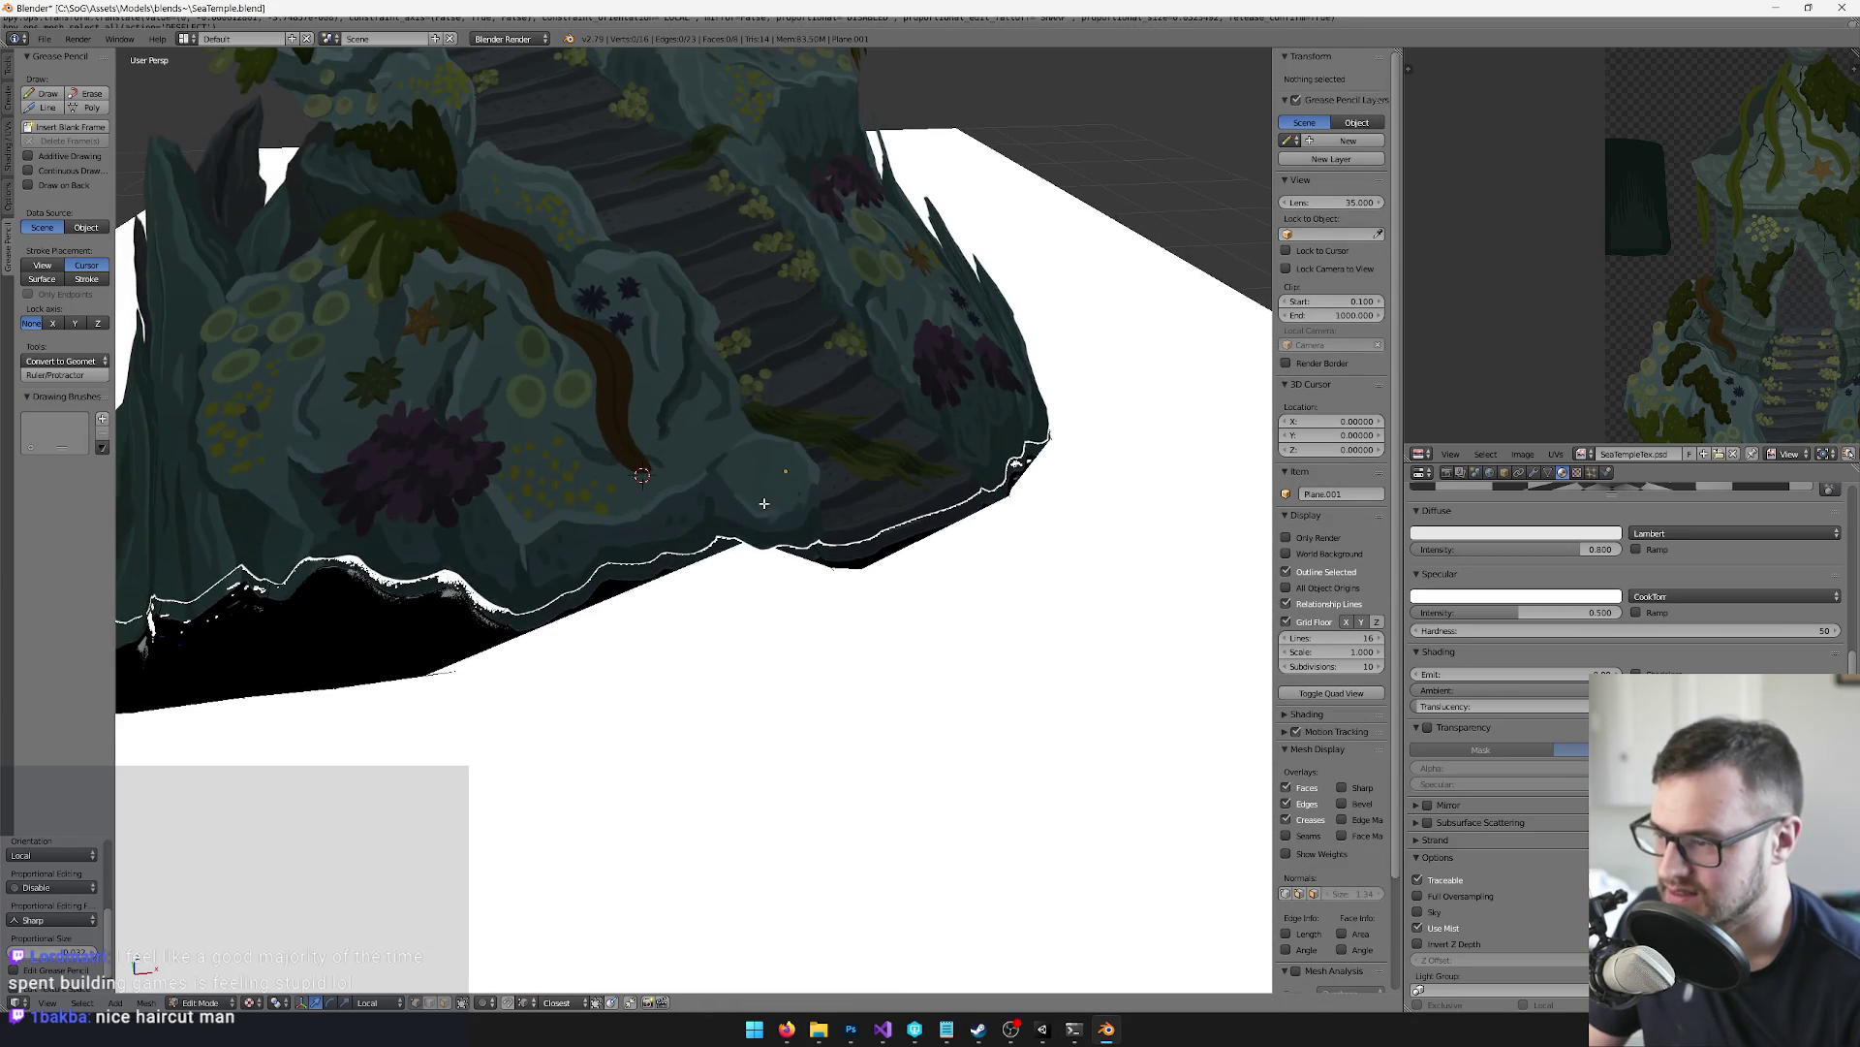
{"action": "key", "text": "KP_8"}
{"action": "key", "text": "KP_8"}
{"action": "key", "text": "KP_8"}
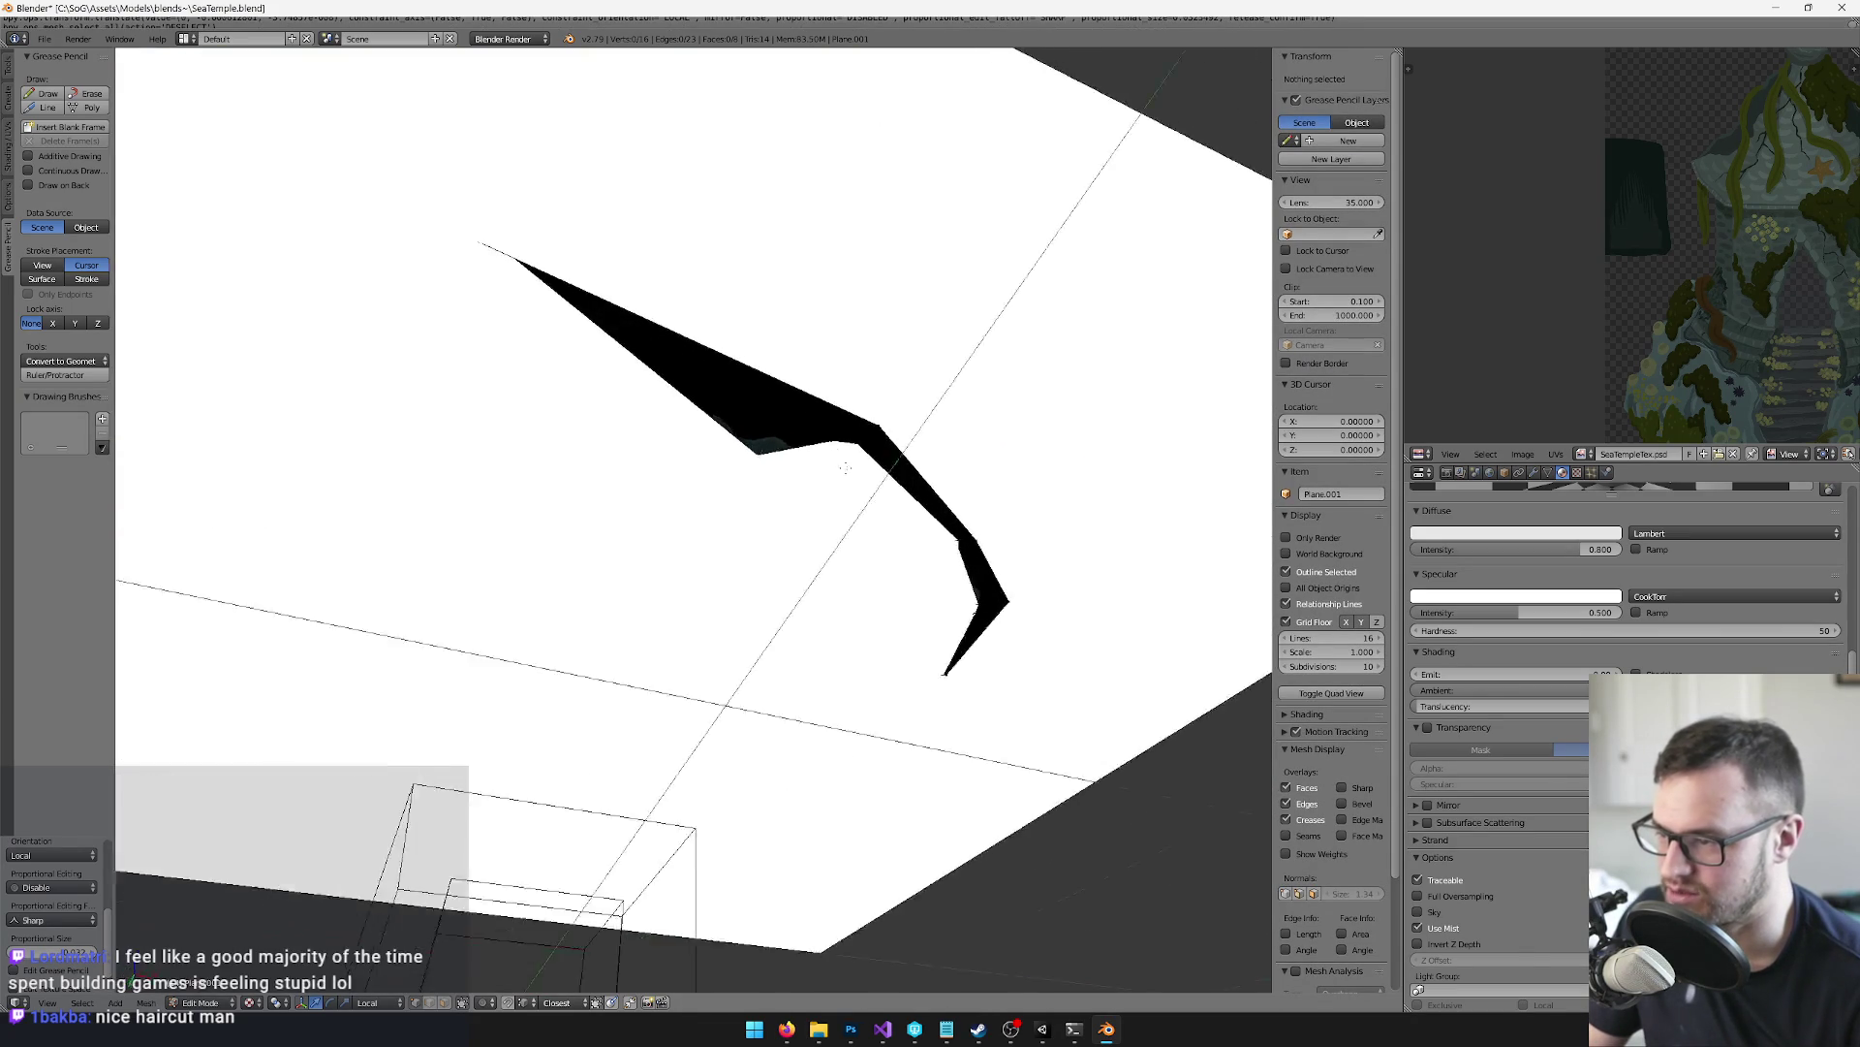
{"action": "key", "text": "KP_8"}
{"action": "right_click", "coordinate": [772, 333]}
{"action": "key", "text": "KP_8"}
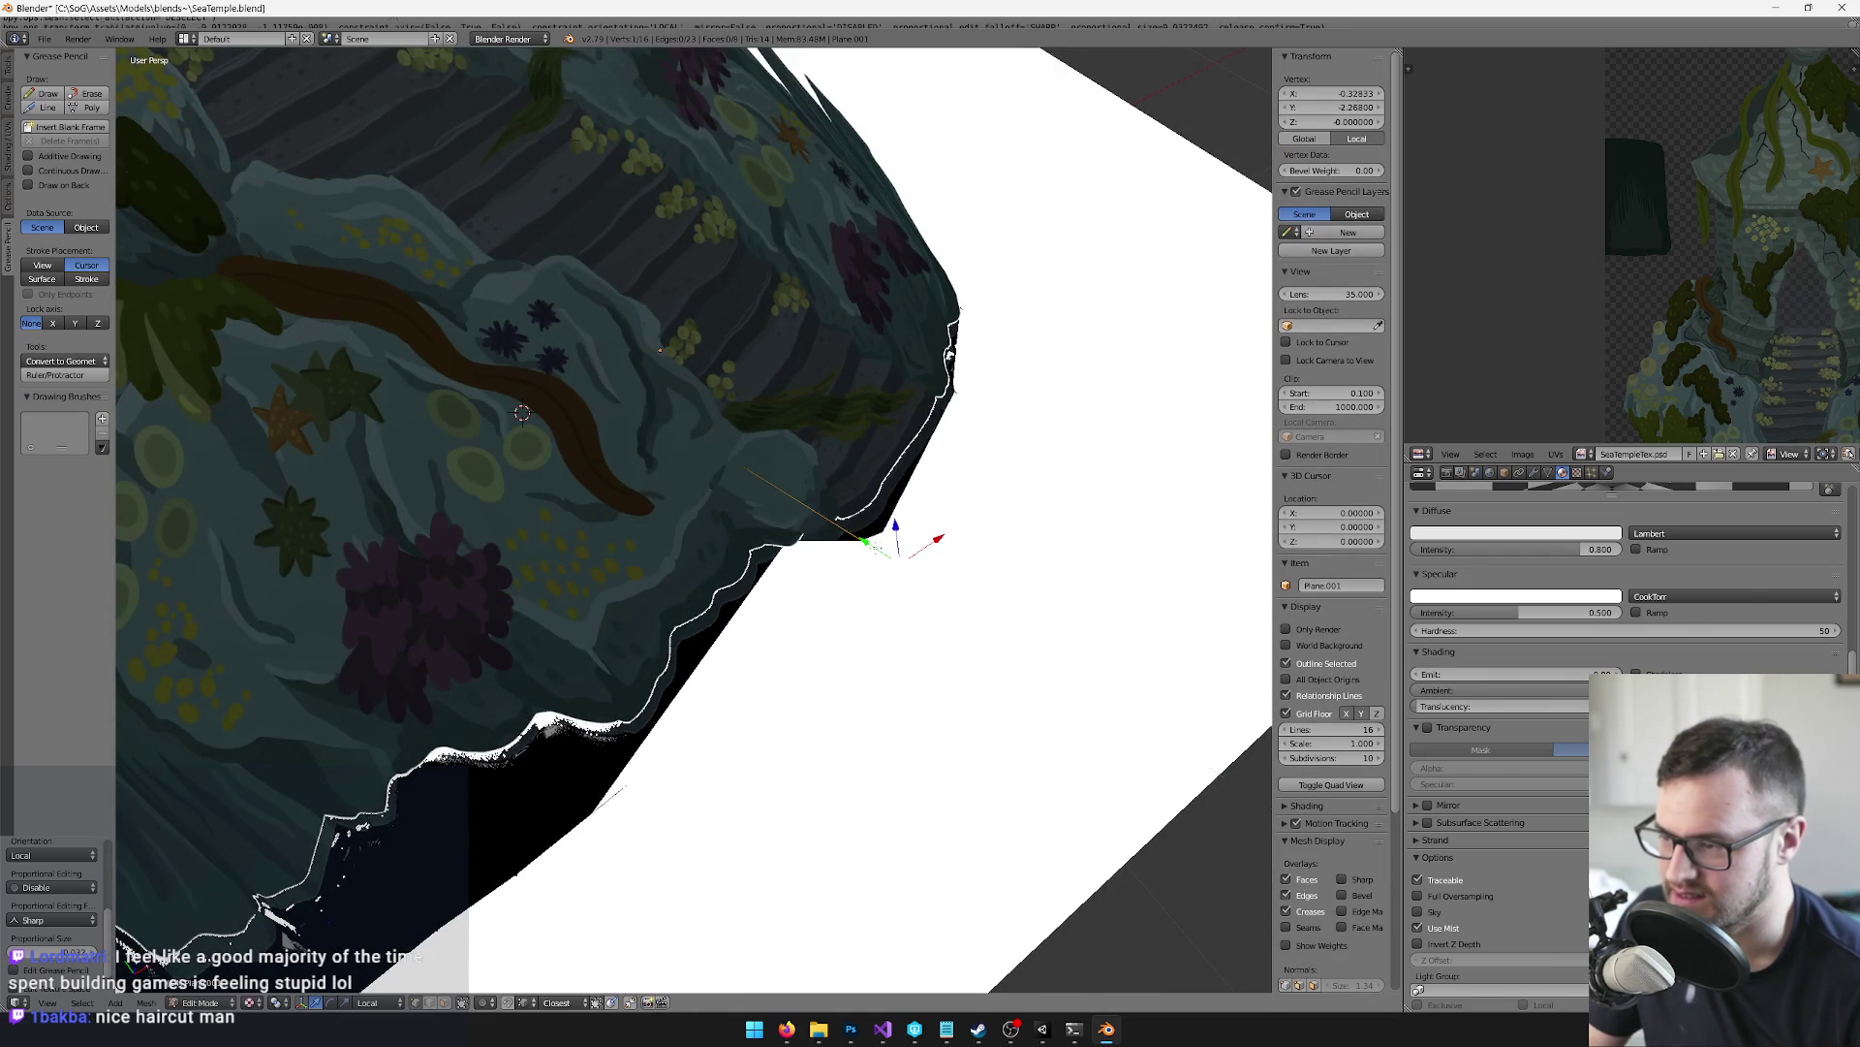
{"action": "key", "text": "KP_8"}
Return to Object Mode and delete the large white plane beneath the temple
{"action": "key", "text": "Tab"}
{"action": "scroll", "coordinate": [693, 523], "scroll_direction": "down", "scroll_amount": 4}
{"action": "key", "text": "KP_8"}
{"action": "key", "text": "KP_8"}
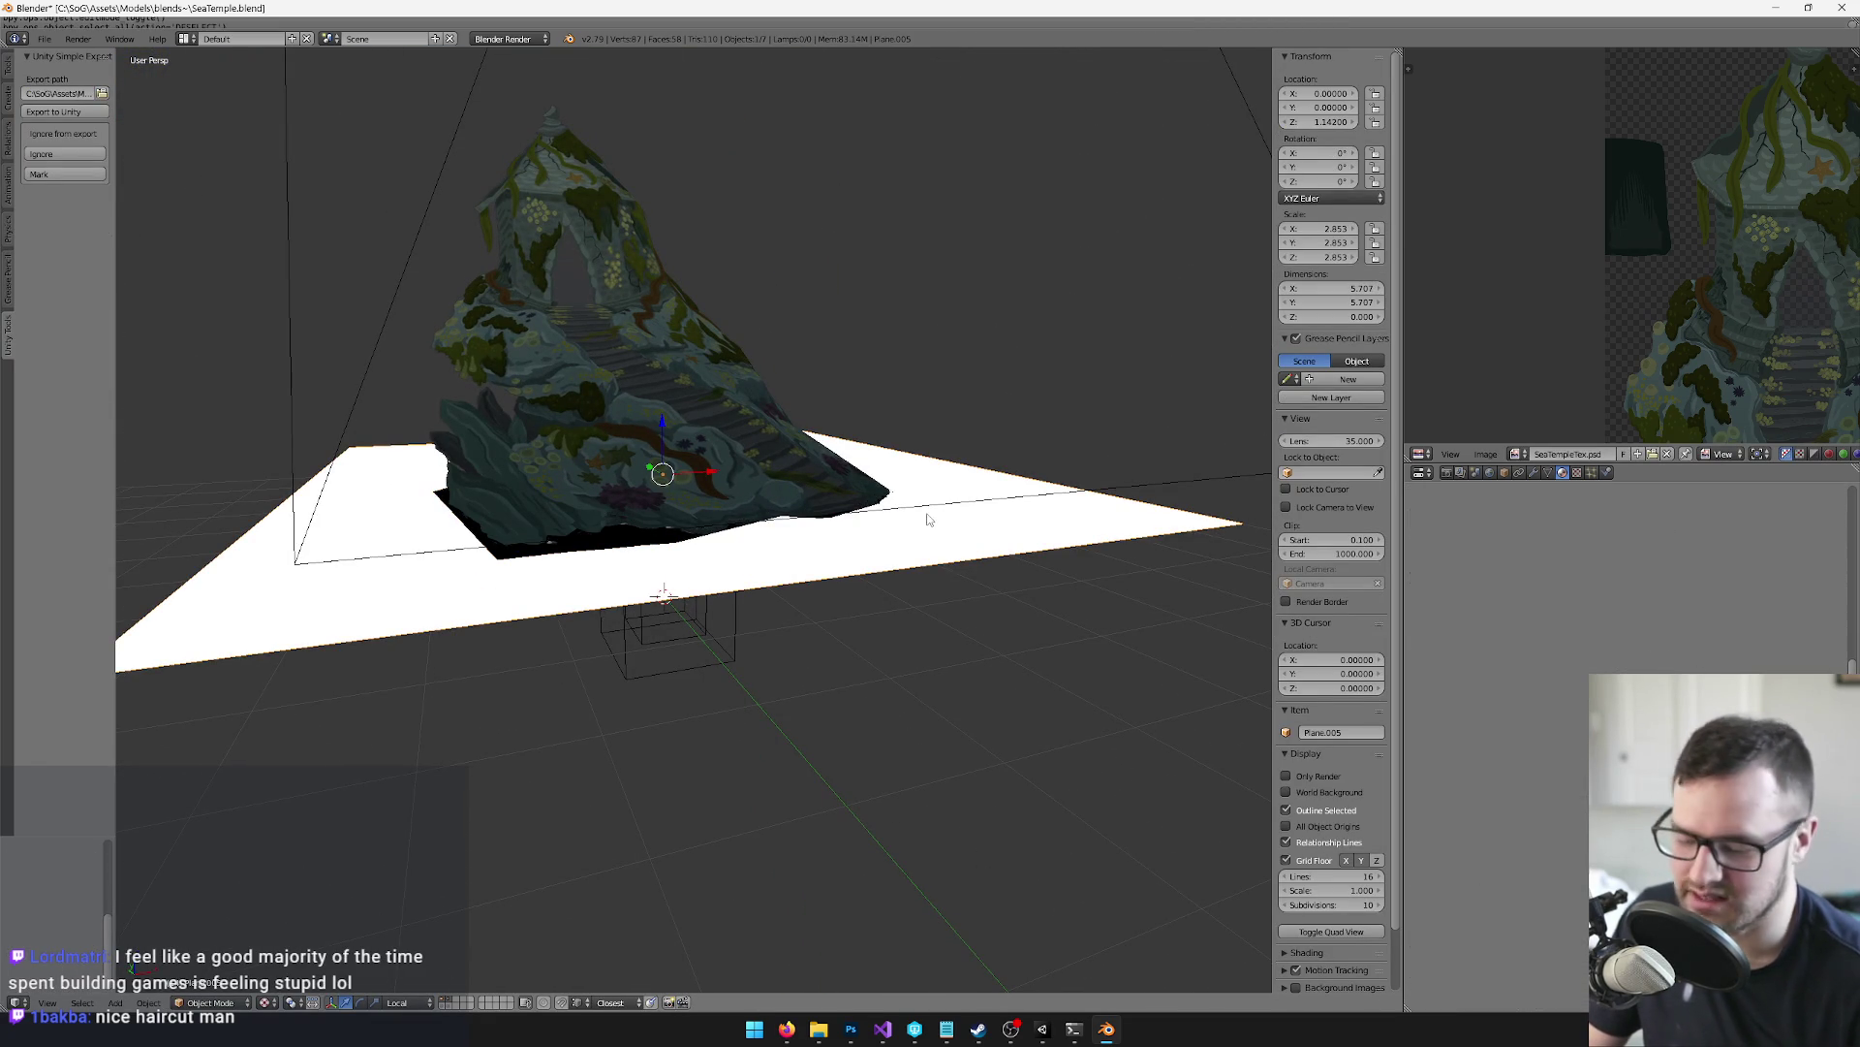
{"action": "key", "text": "Delete"}
{"action": "key", "text": "KP_4"}
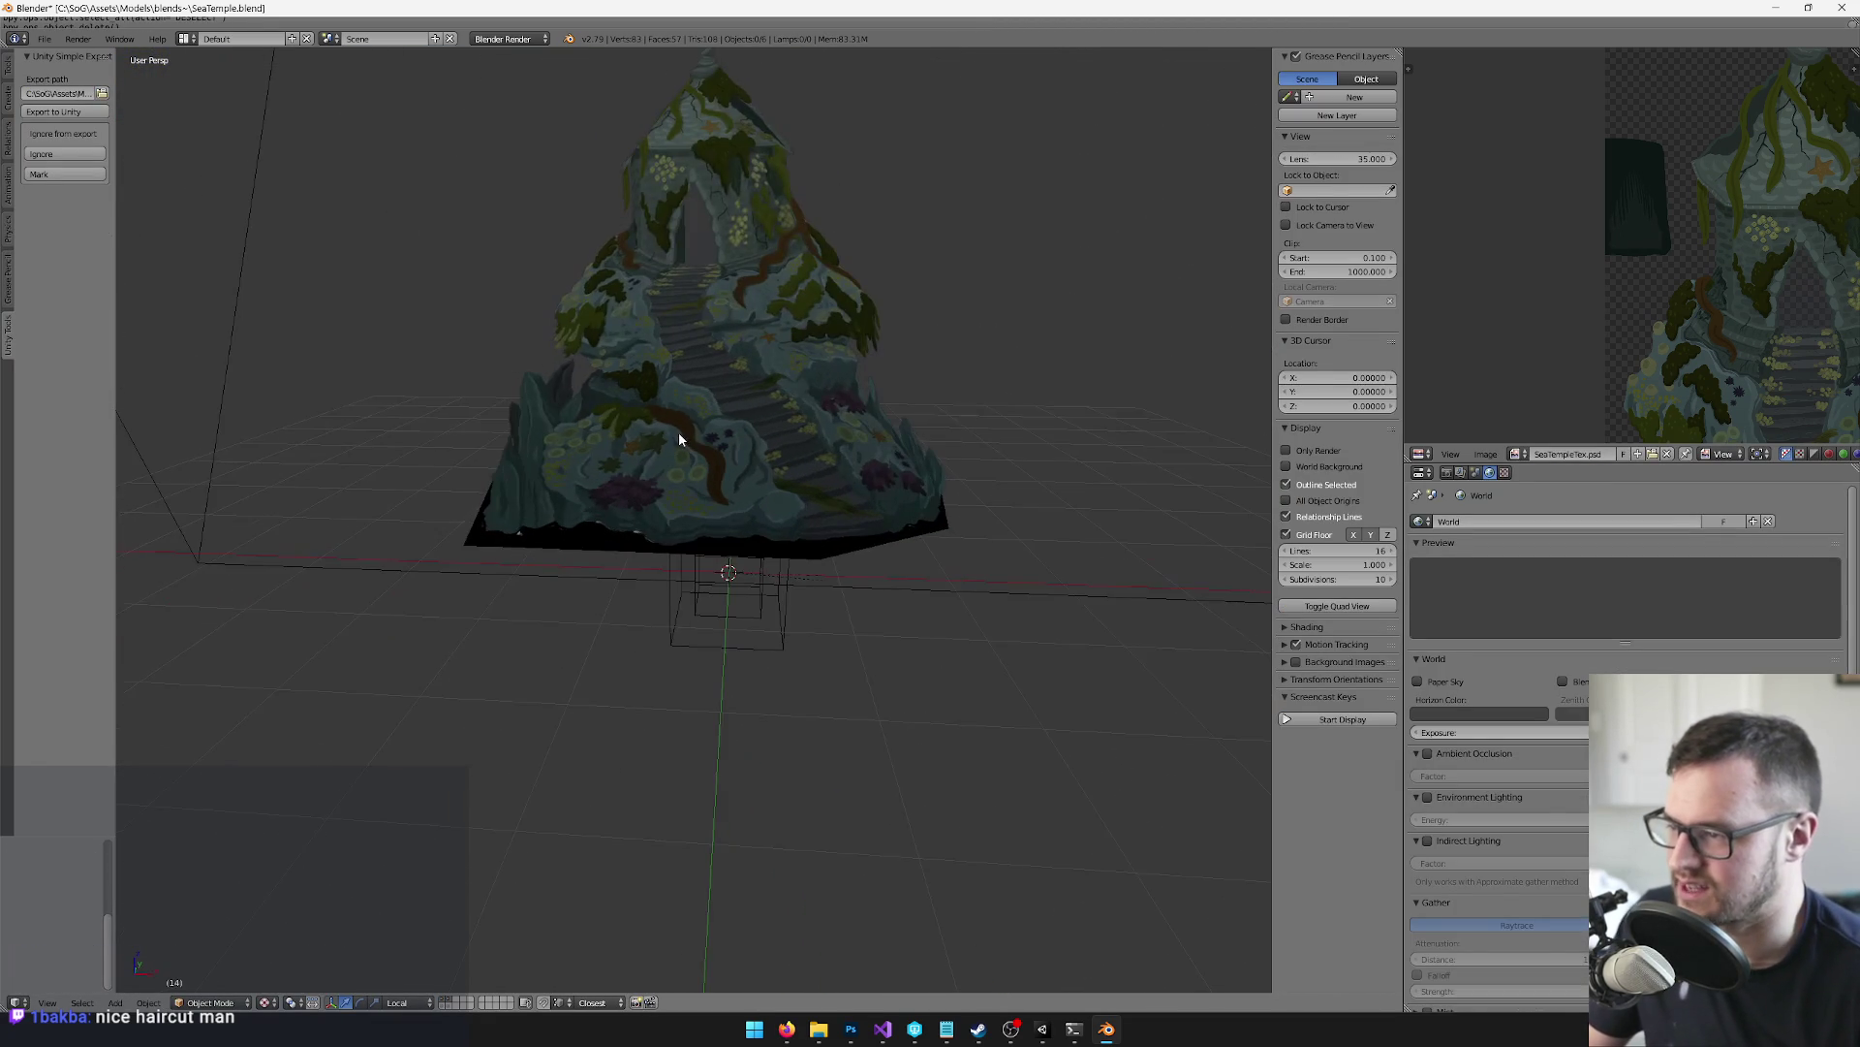
{"action": "key", "text": "KP_8"}
{"action": "right_click", "coordinate": [684, 477]}
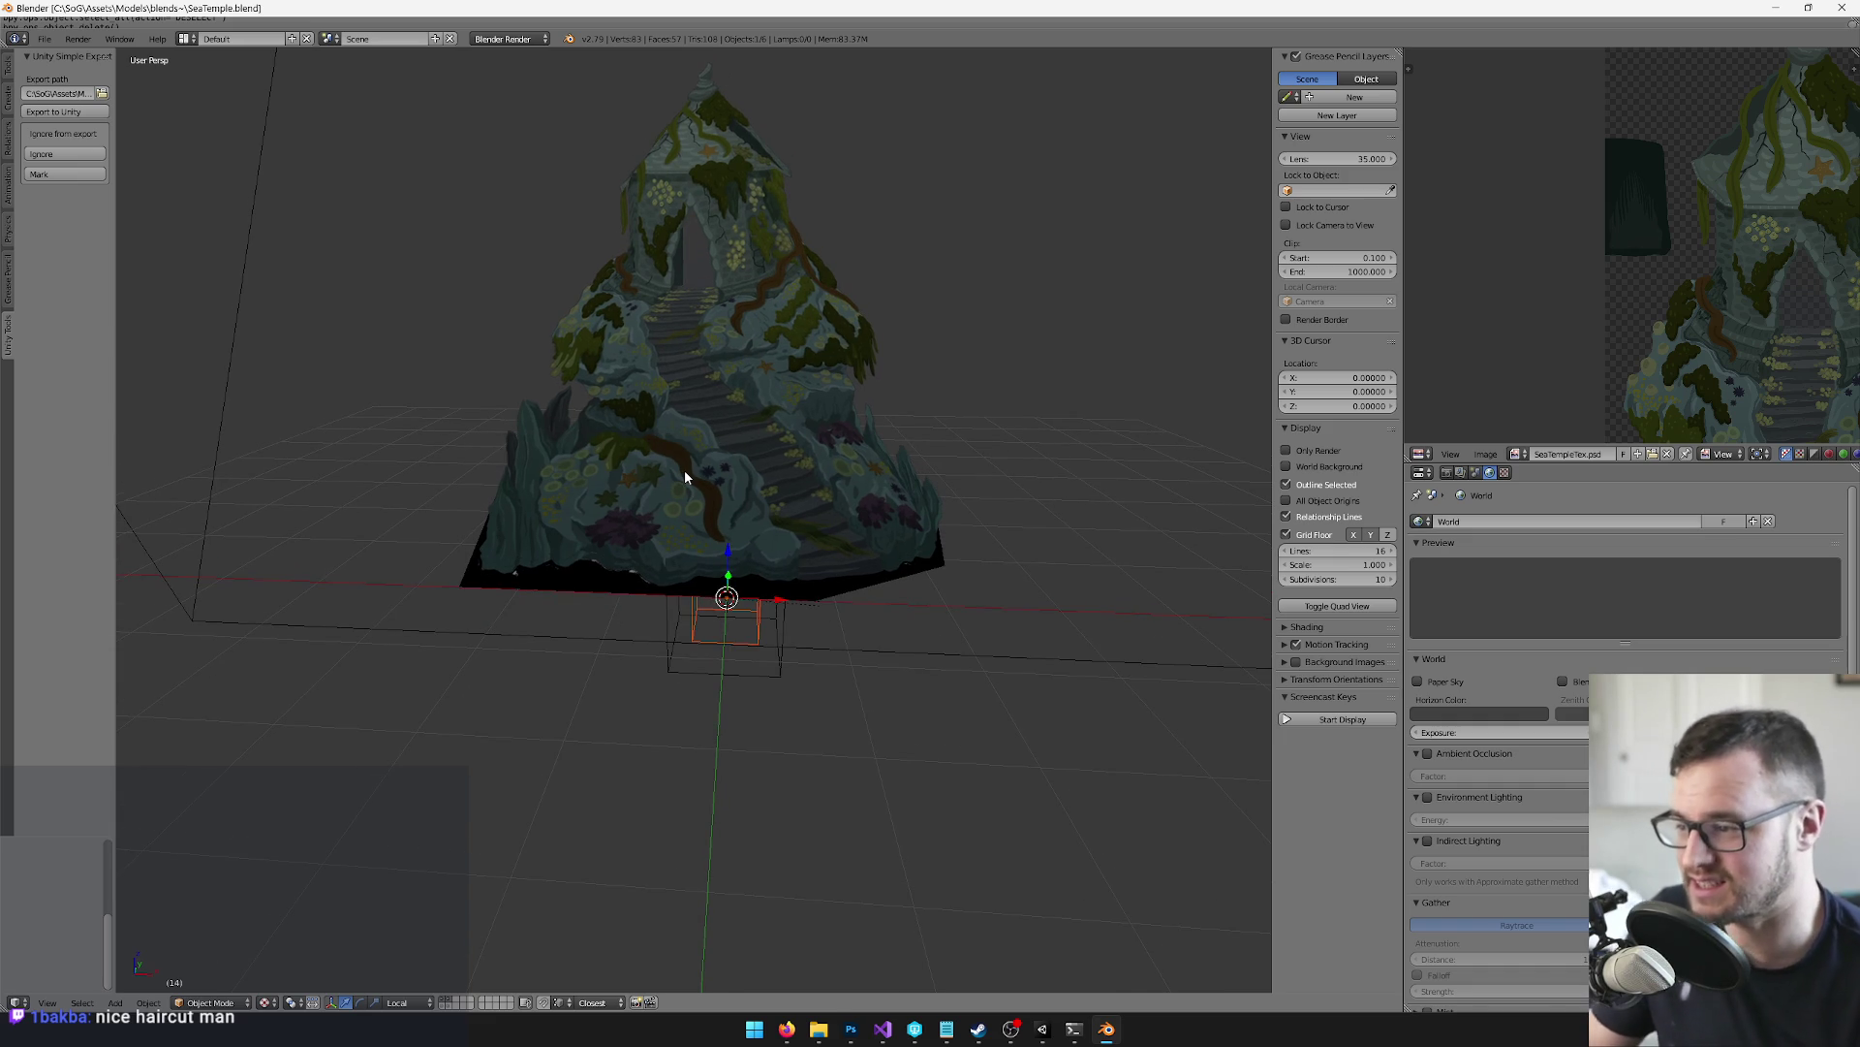
{"action": "left_click", "coordinate": [1041, 1030]}
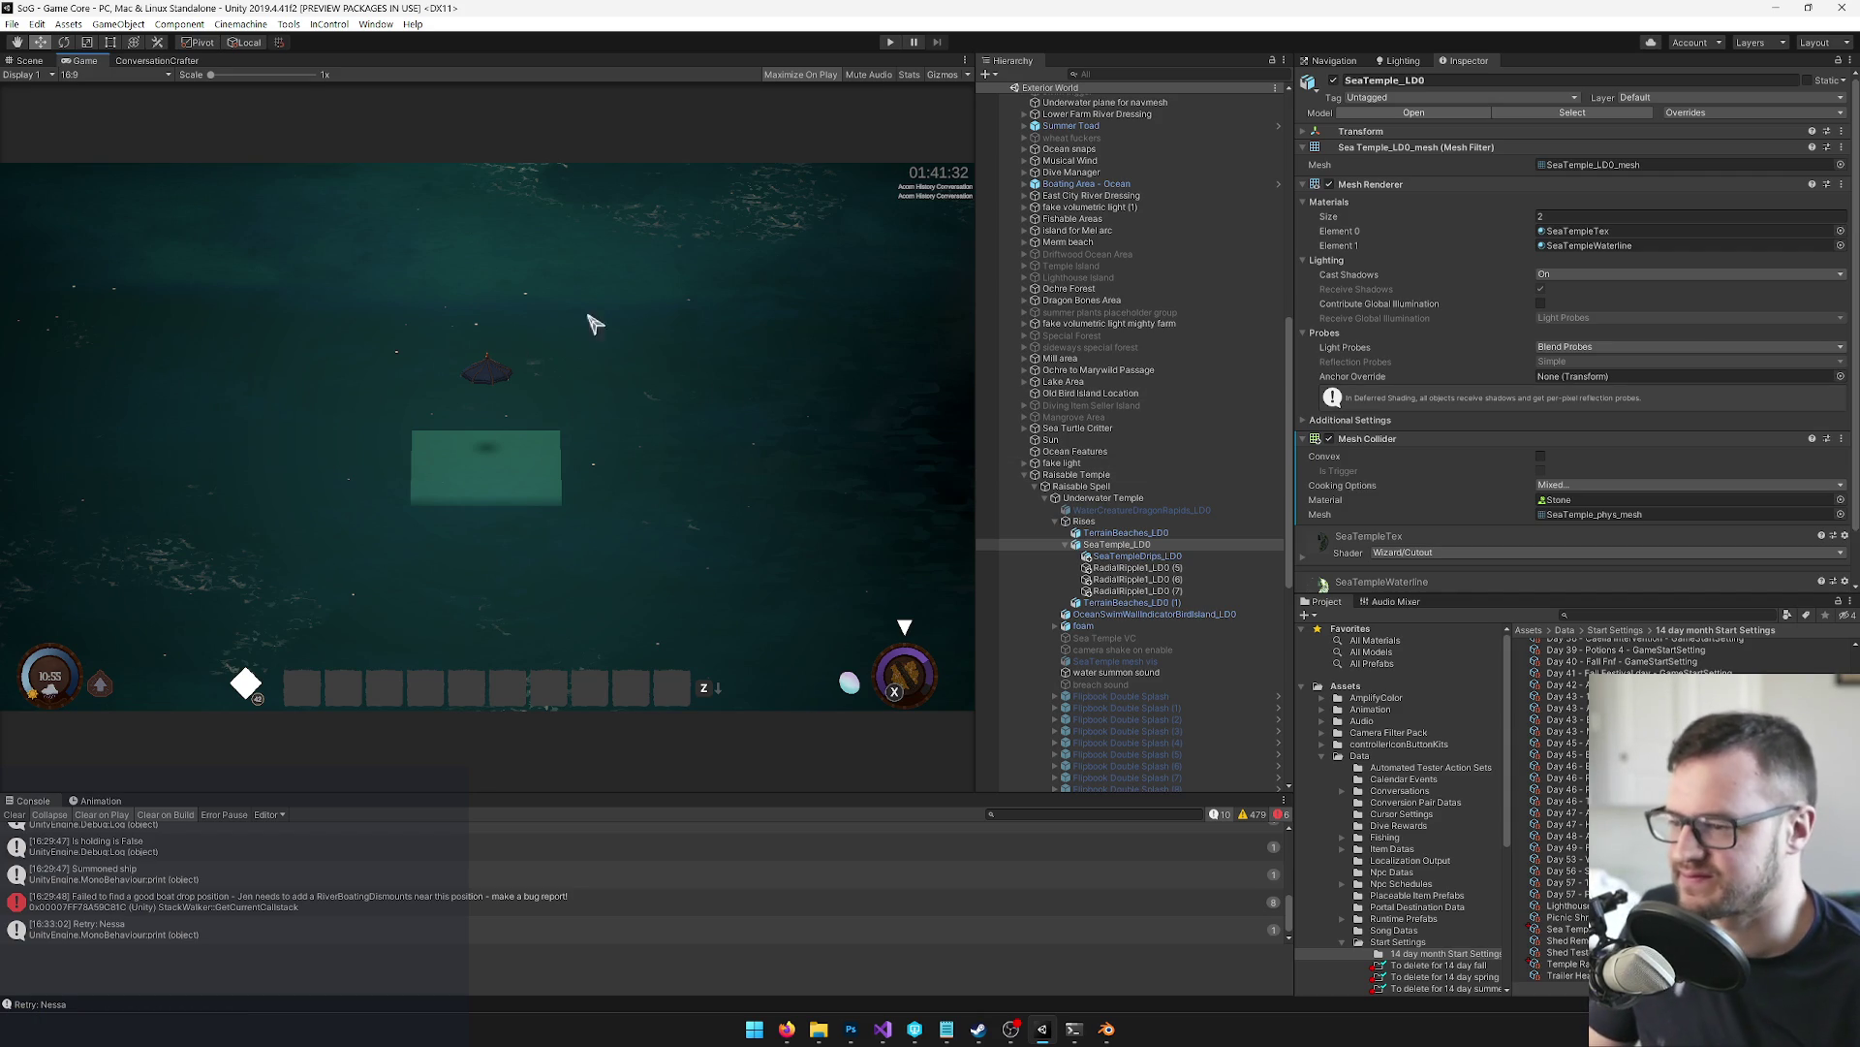
Select Raisable Spell and scrub its Raise Temple clip to watch the temple rise
{"action": "left_click", "coordinate": [28, 61]}
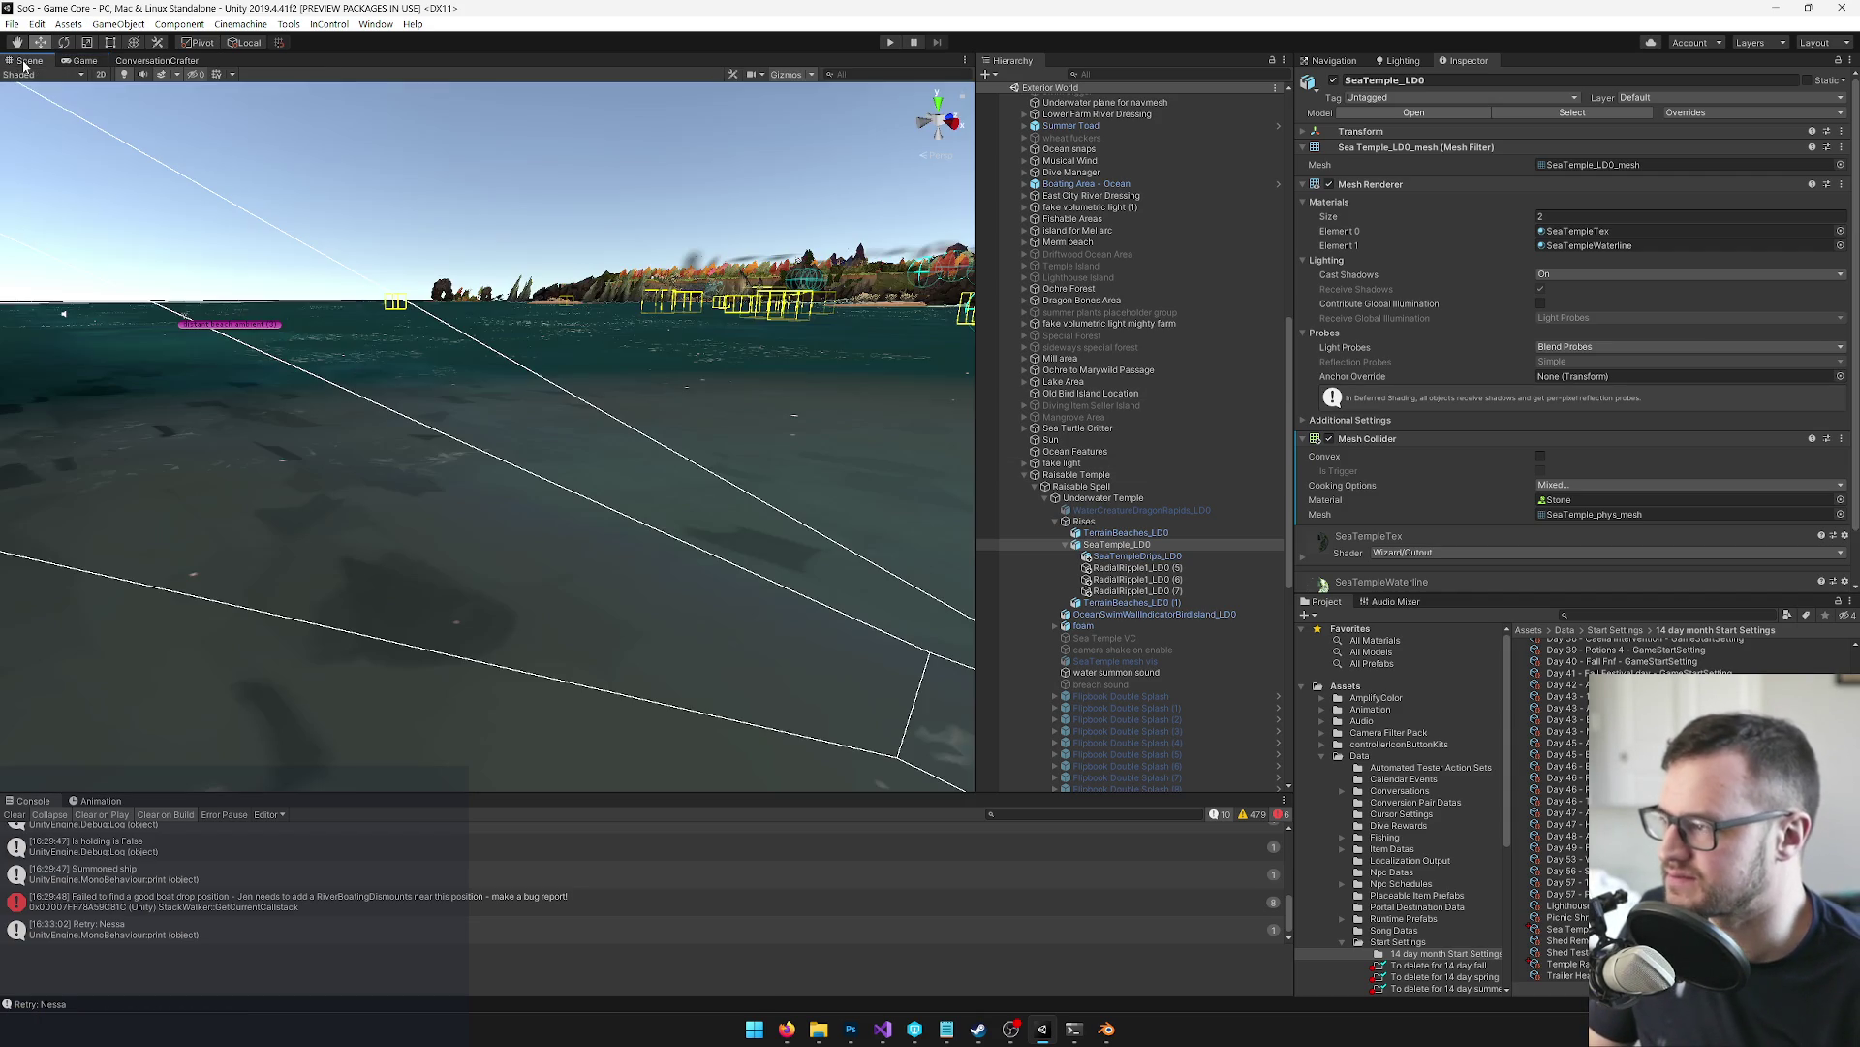
{"action": "mouse_move", "coordinate": [623, 424]}
{"action": "left_mouse_down"}
{"action": "mouse_move", "coordinate": [621, 647]}
{"action": "mouse_move", "coordinate": [656, 582]}
{"action": "mouse_move", "coordinate": [631, 594]}
{"action": "left_mouse_up"}
{"action": "left_click", "coordinate": [1093, 499]}
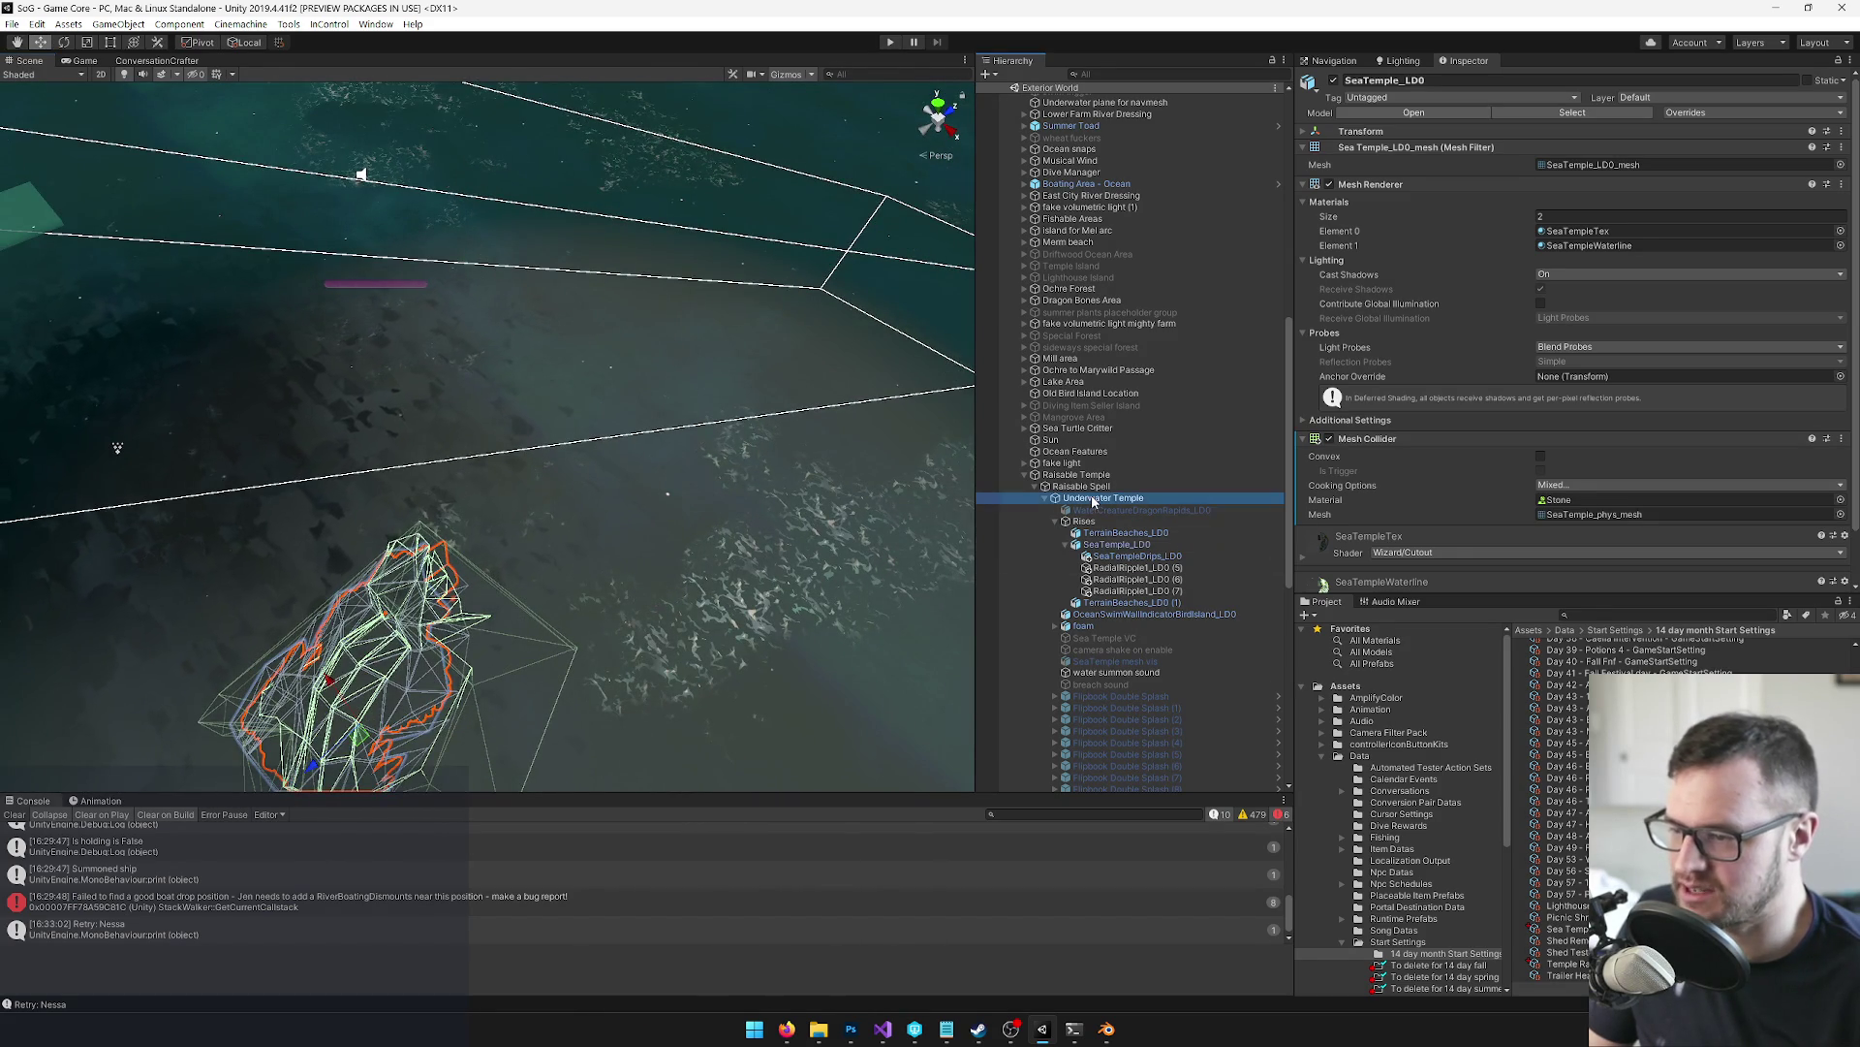
{"action": "left_click", "coordinate": [1086, 487]}
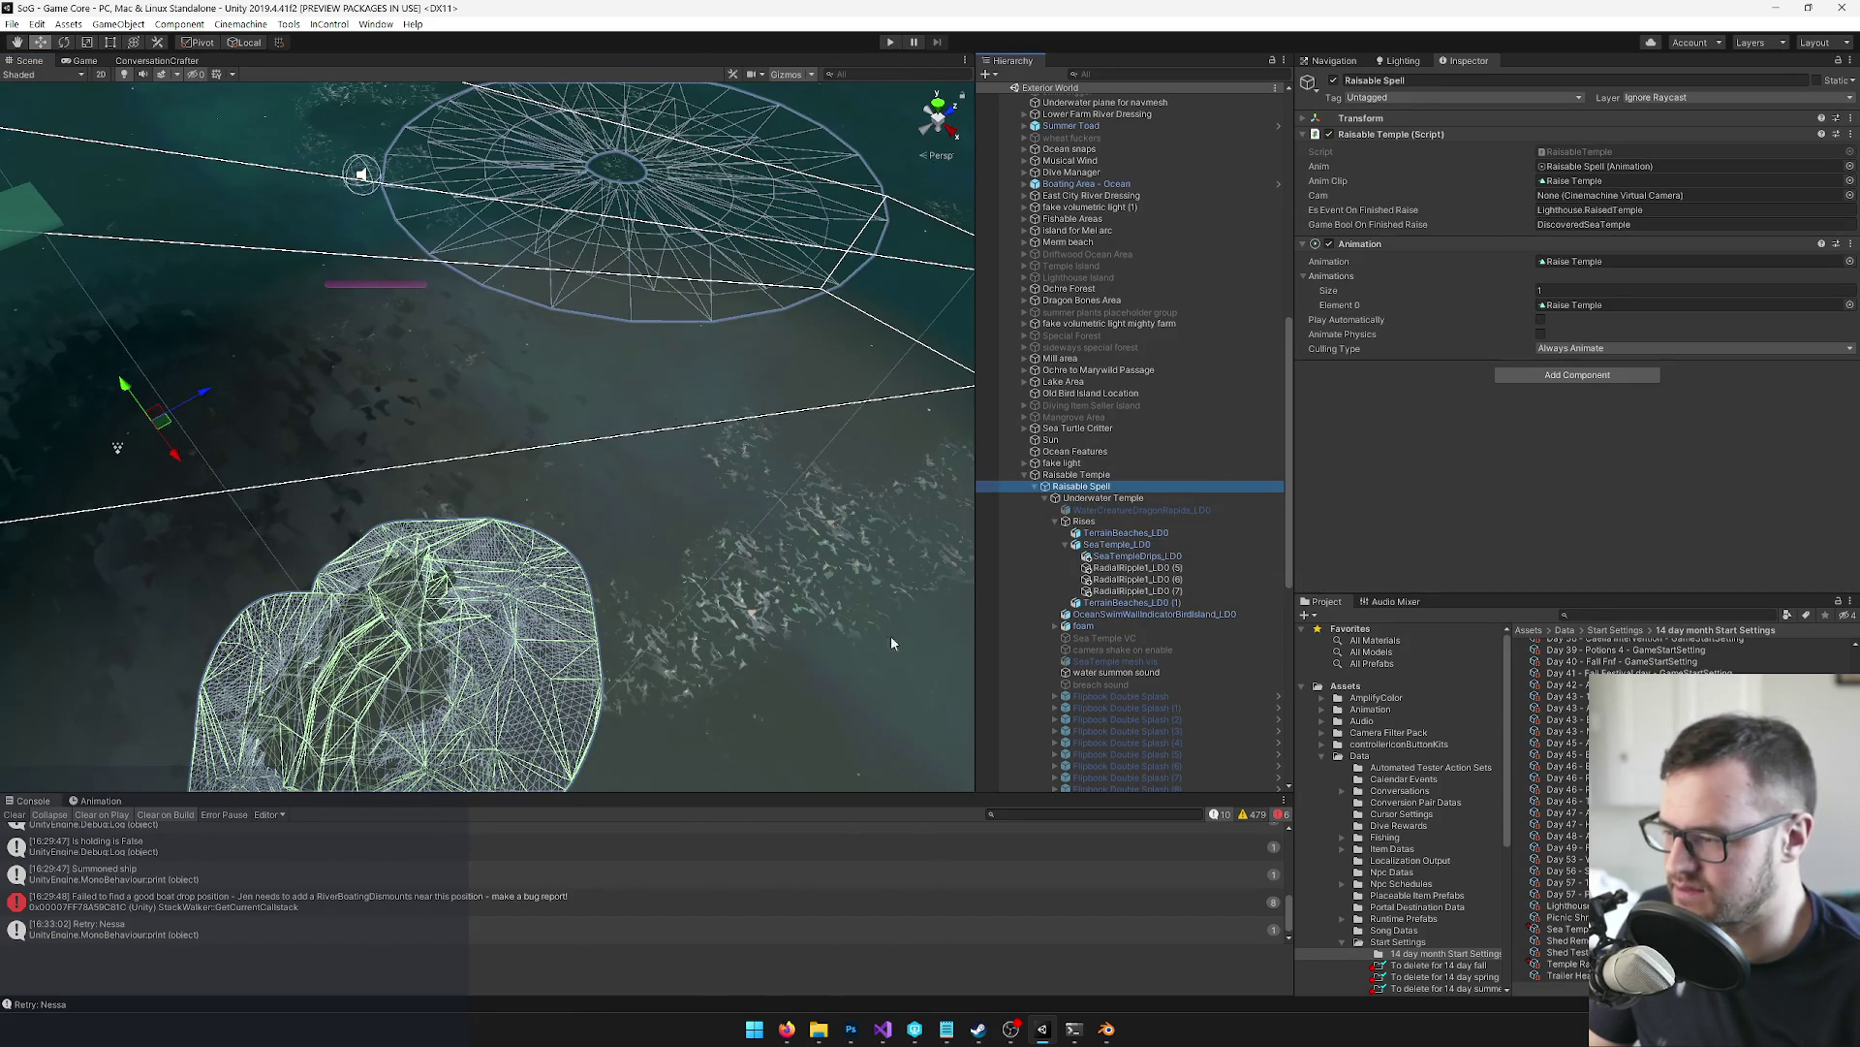
{"action": "left_click", "coordinate": [99, 801]}
{"action": "mouse_move", "coordinate": [406, 817]}
{"action": "left_mouse_down"}
{"action": "mouse_move", "coordinate": [467, 814]}
{"action": "mouse_move", "coordinate": [448, 814]}
{"action": "left_mouse_up"}
{"action": "left_click", "coordinate": [85, 61]}
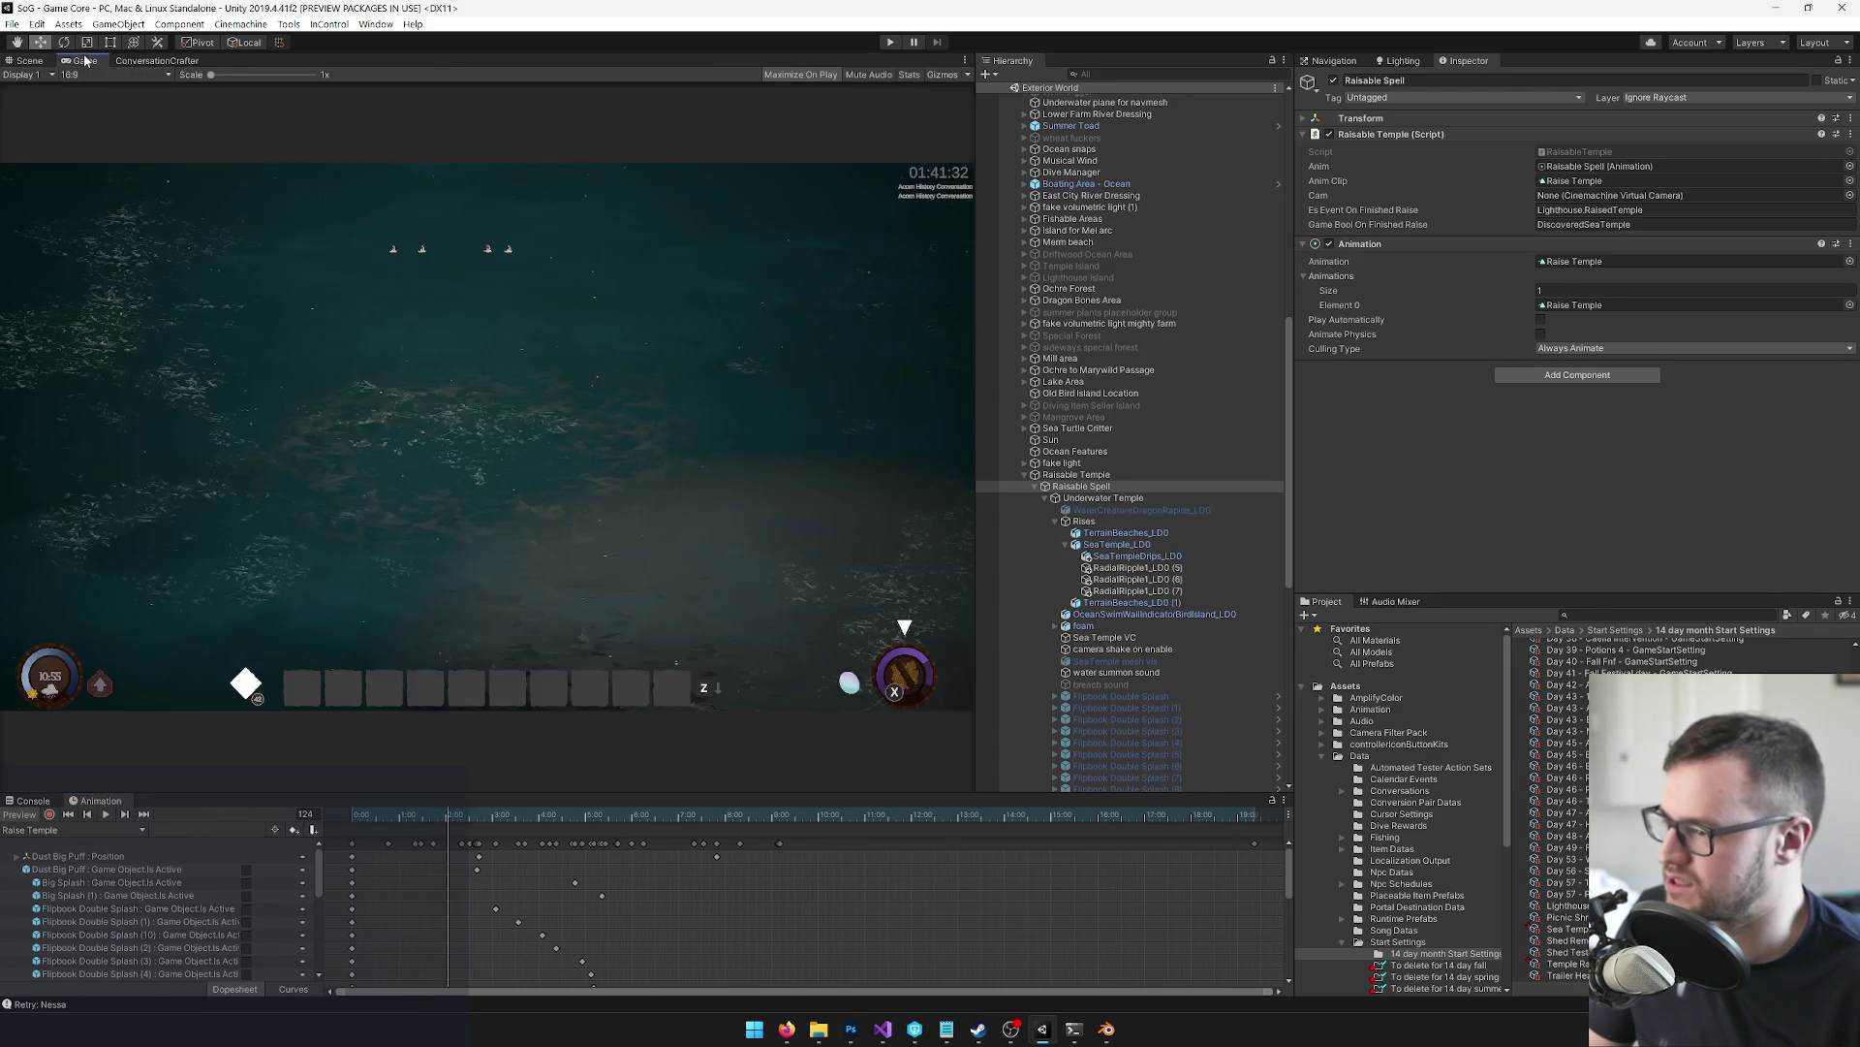
Drag the Raise Temple playhead forward until the Game view shows the temple fully risen
{"action": "left_click", "coordinate": [29, 60]}
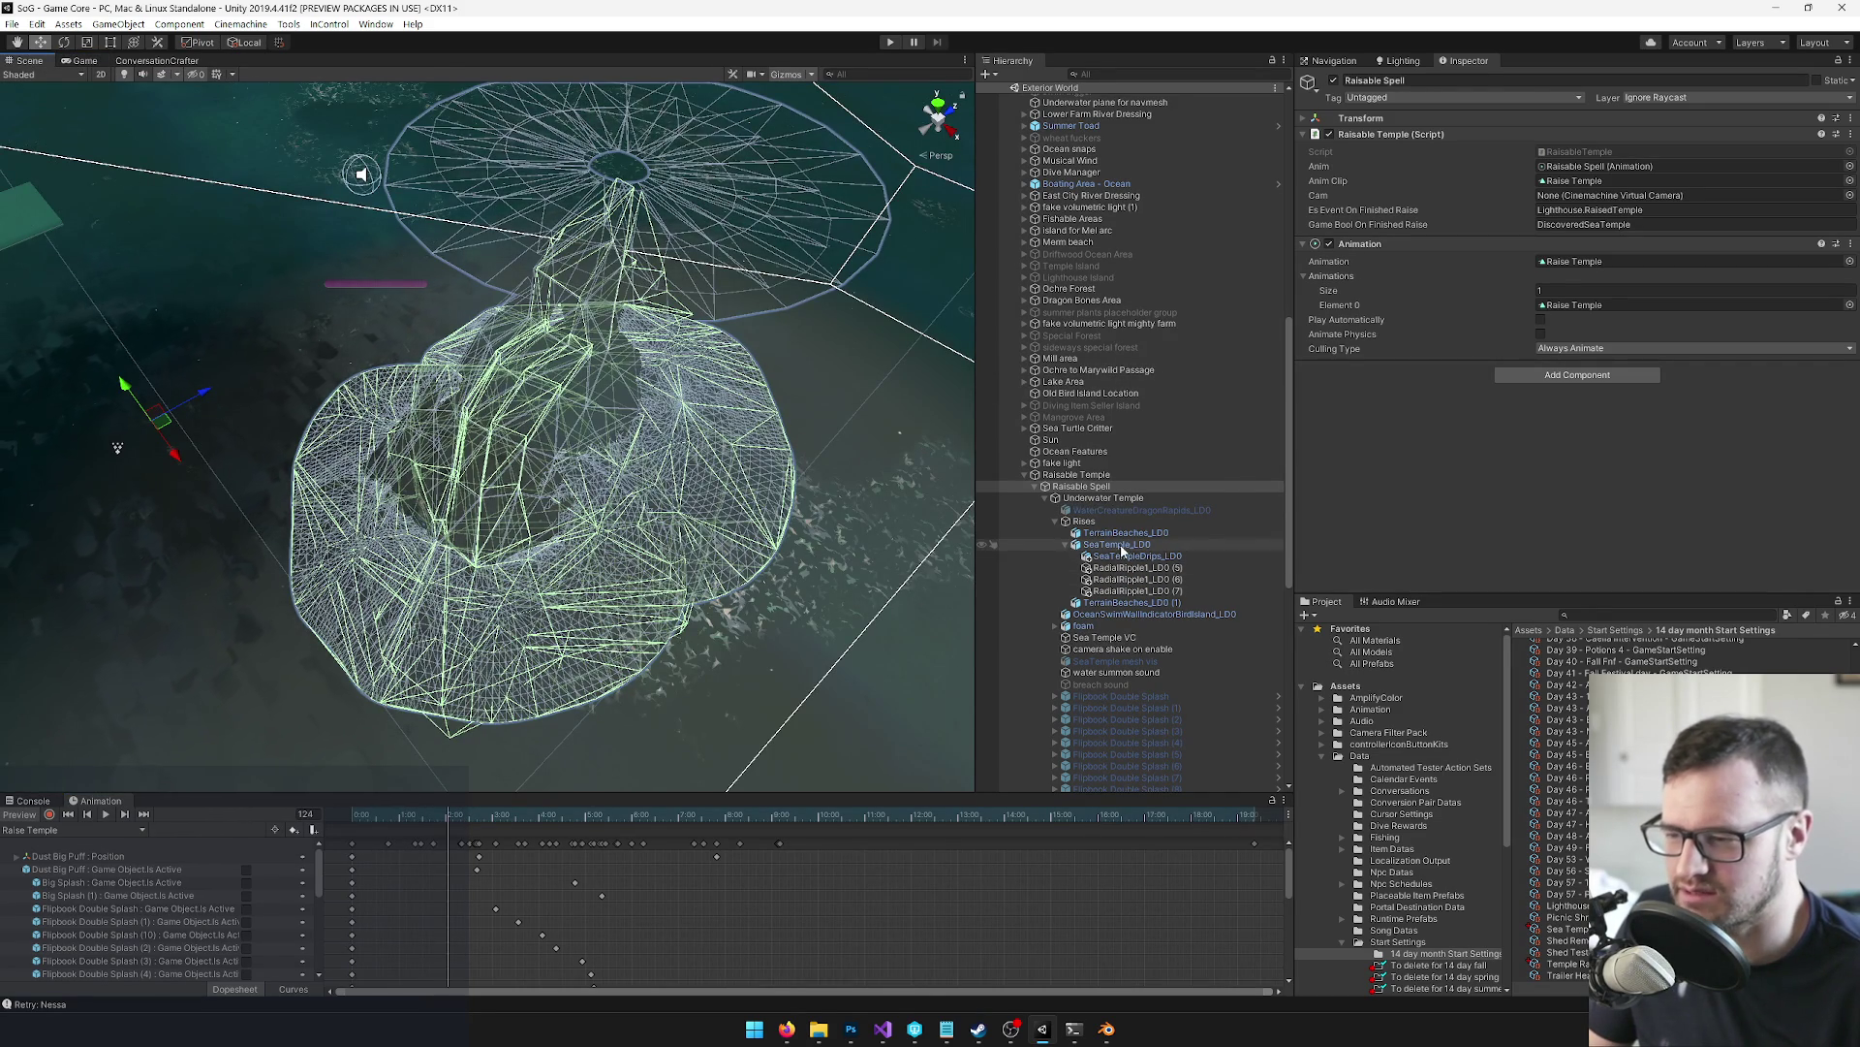
{"action": "left_click", "coordinate": [87, 59]}
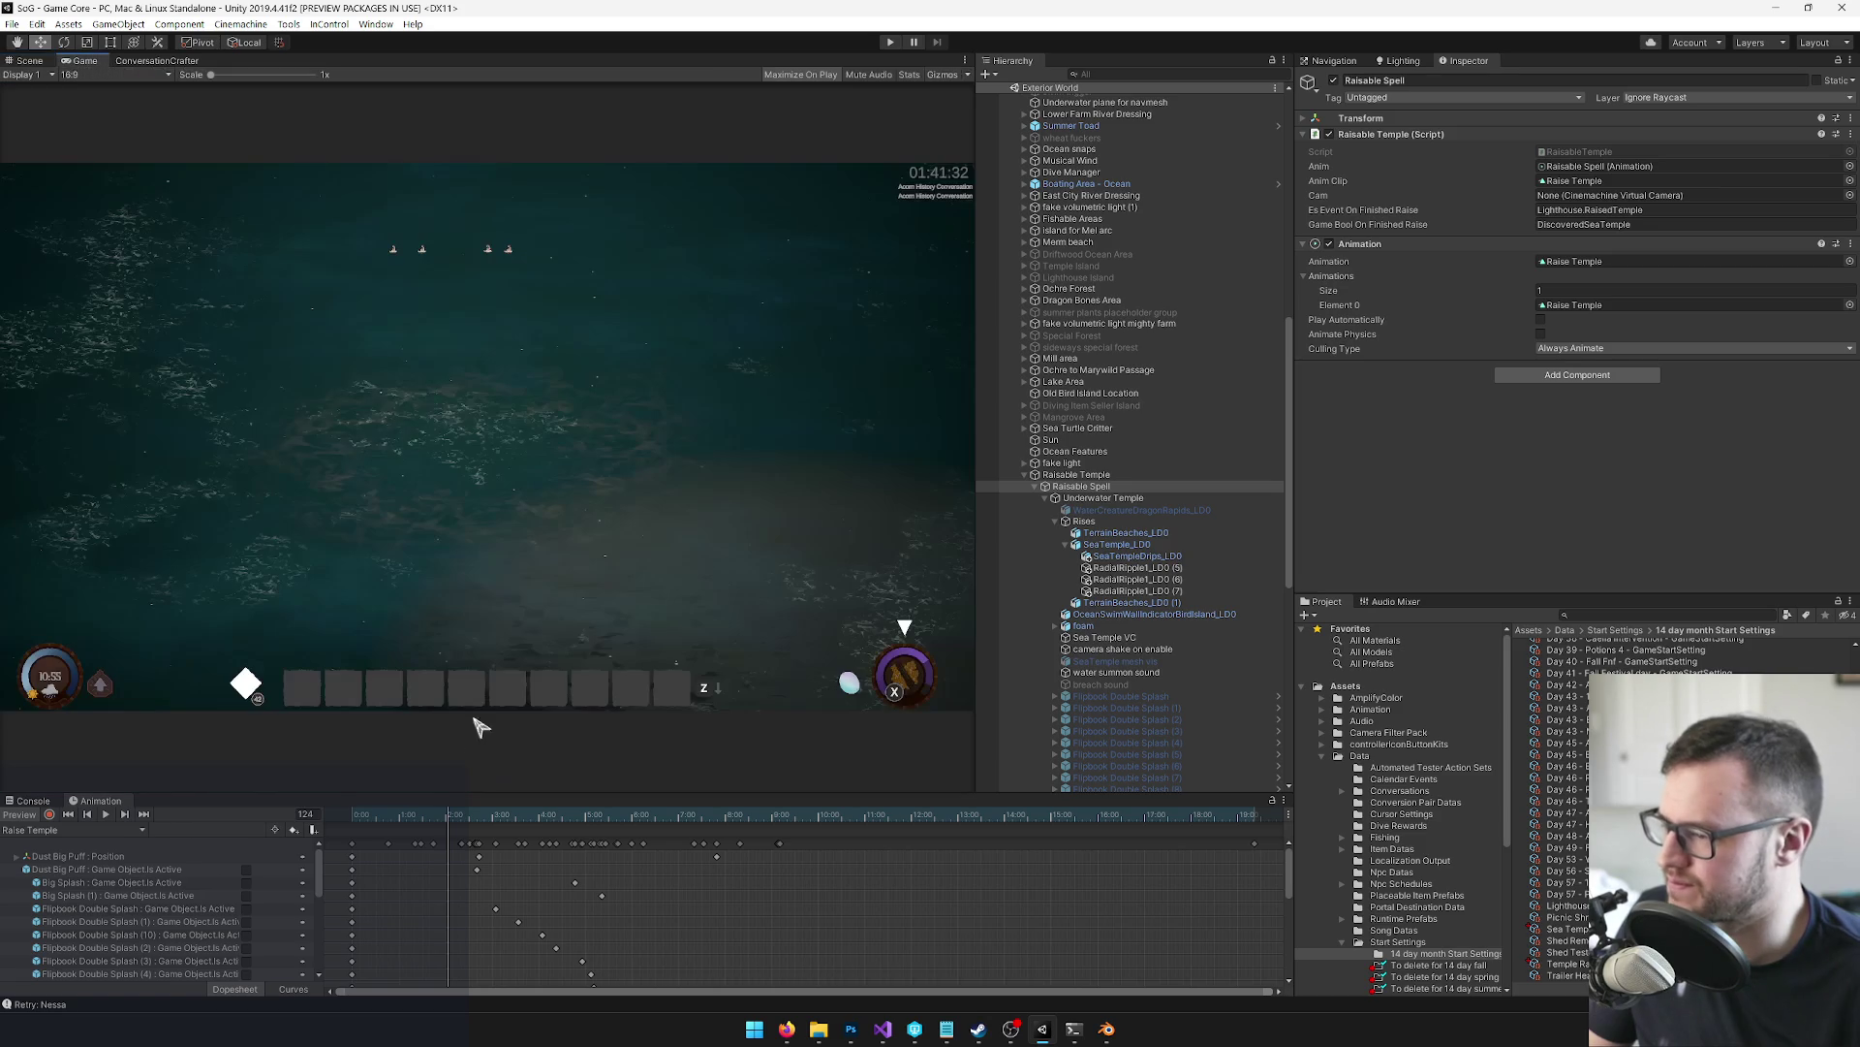
{"action": "mouse_move", "coordinate": [450, 814]}
{"action": "left_mouse_down"}
{"action": "mouse_move", "coordinate": [540, 814]}
{"action": "mouse_move", "coordinate": [401, 814]}
{"action": "mouse_move", "coordinate": [537, 820]}
{"action": "mouse_move", "coordinate": [706, 790]}
{"action": "mouse_move", "coordinate": [583, 799]}
{"action": "mouse_move", "coordinate": [820, 804]}
{"action": "mouse_move", "coordinate": [657, 806]}
{"action": "mouse_move", "coordinate": [797, 814]}
{"action": "mouse_move", "coordinate": [775, 820]}
{"action": "left_mouse_up"}
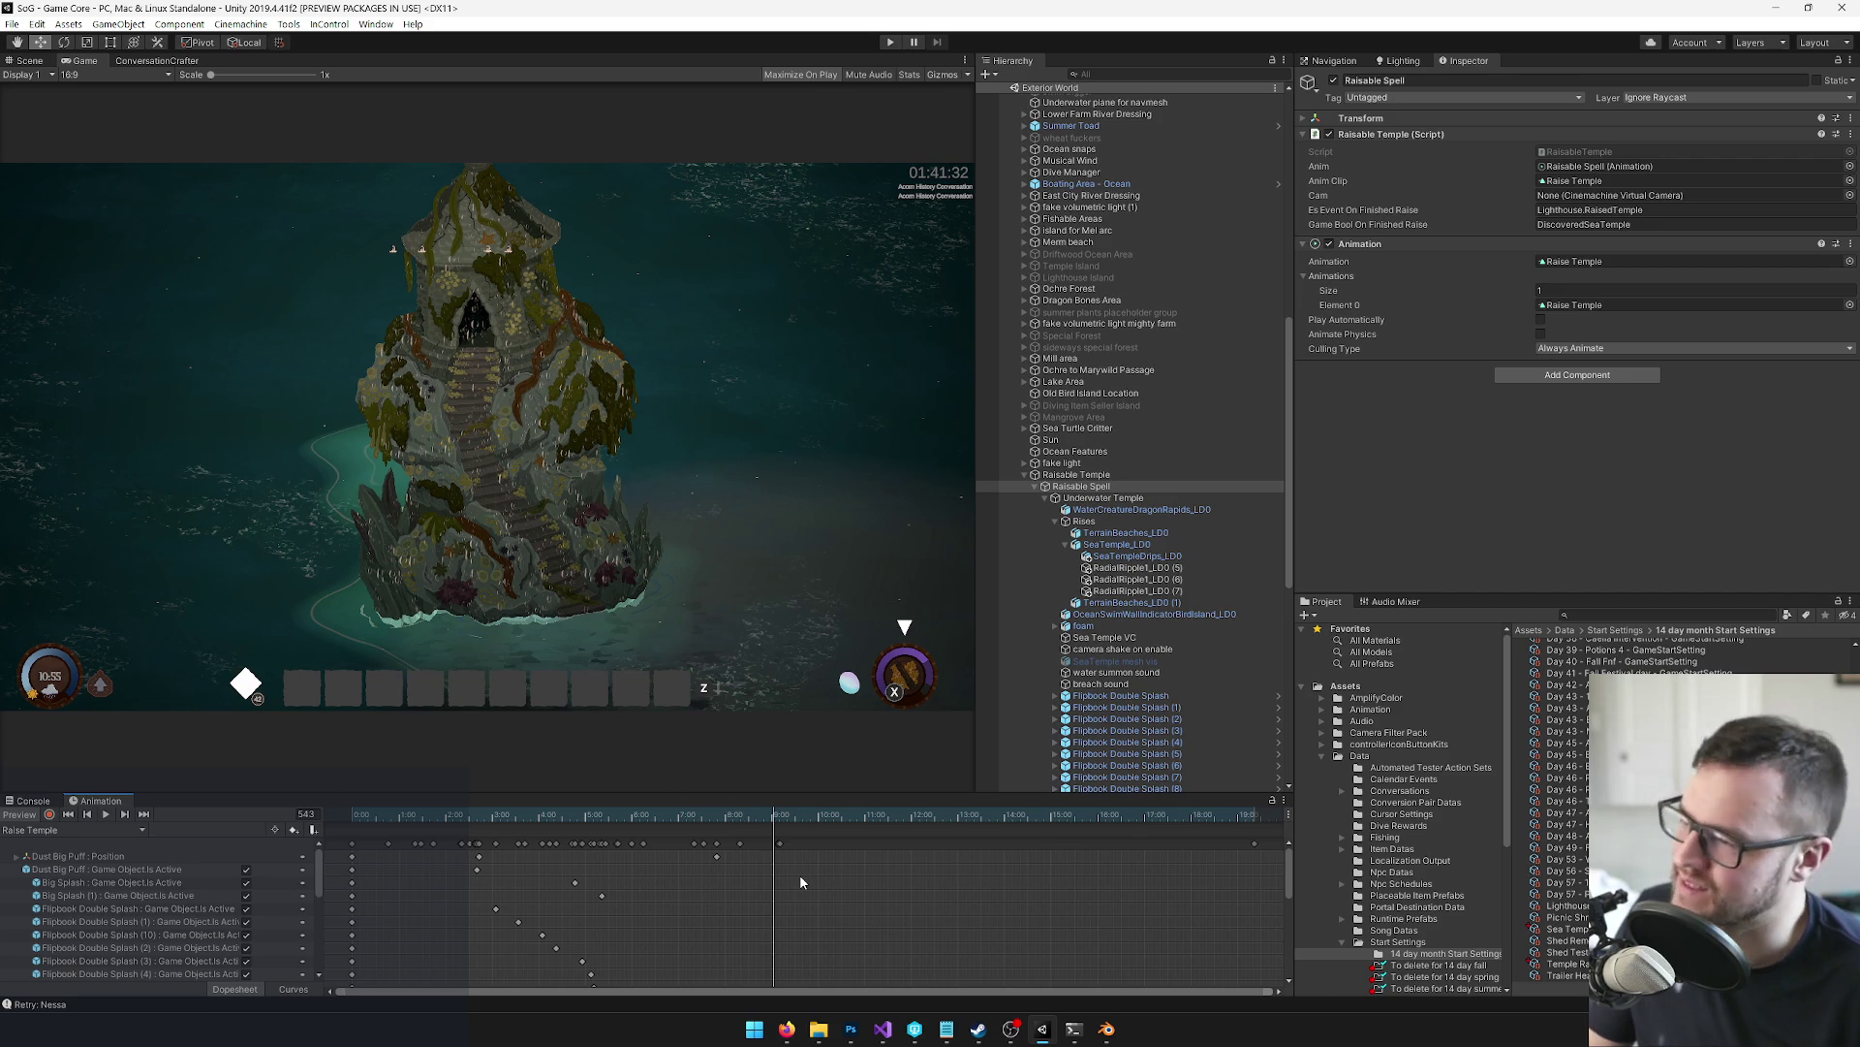
Zoom the Animation timeline and move the playhead to frame 548
{"action": "left_click_drag", "start_coordinate": [775, 819], "coordinate": [778, 820]}
{"action": "scroll", "coordinate": [787, 857], "scroll_direction": "up", "scroll_amount": 5}
{"action": "scroll", "coordinate": [775, 877], "scroll_direction": "up", "scroll_amount": 5}
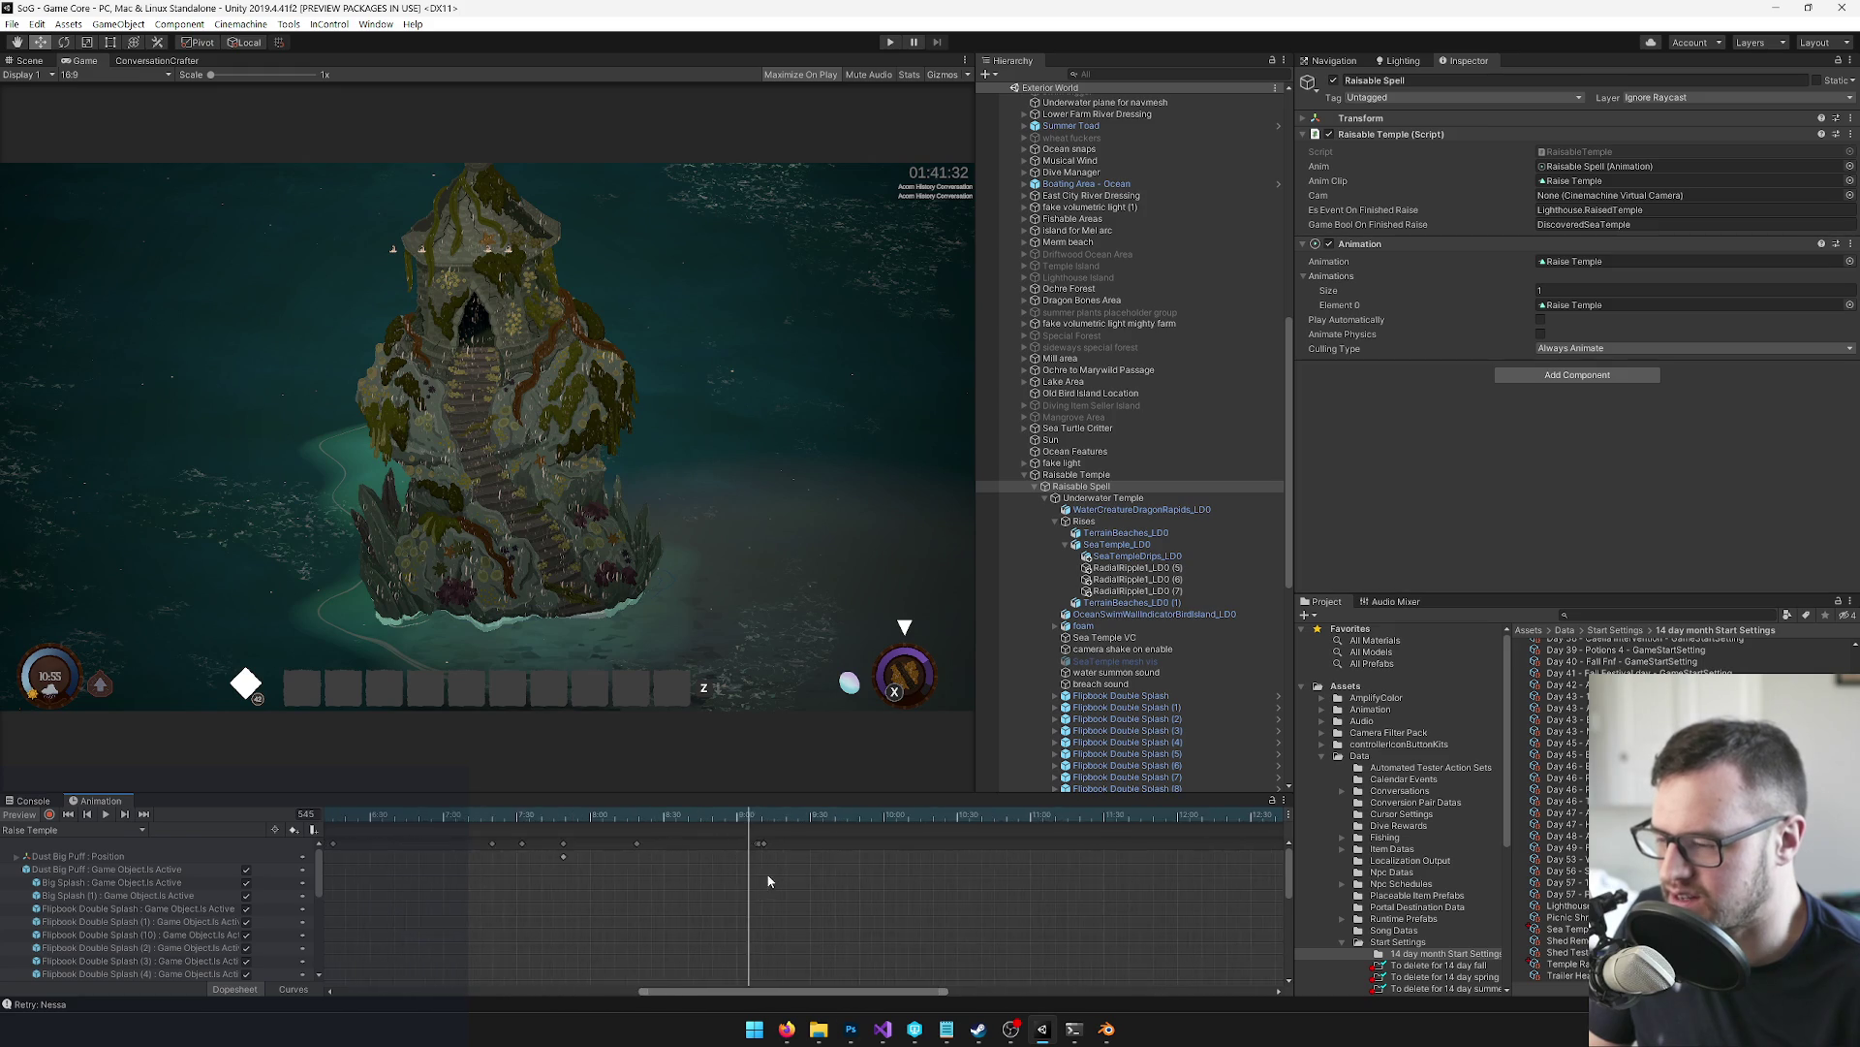
{"action": "left_click", "coordinate": [751, 817]}
{"action": "left_click_drag", "start_coordinate": [751, 817], "coordinate": [758, 817]}
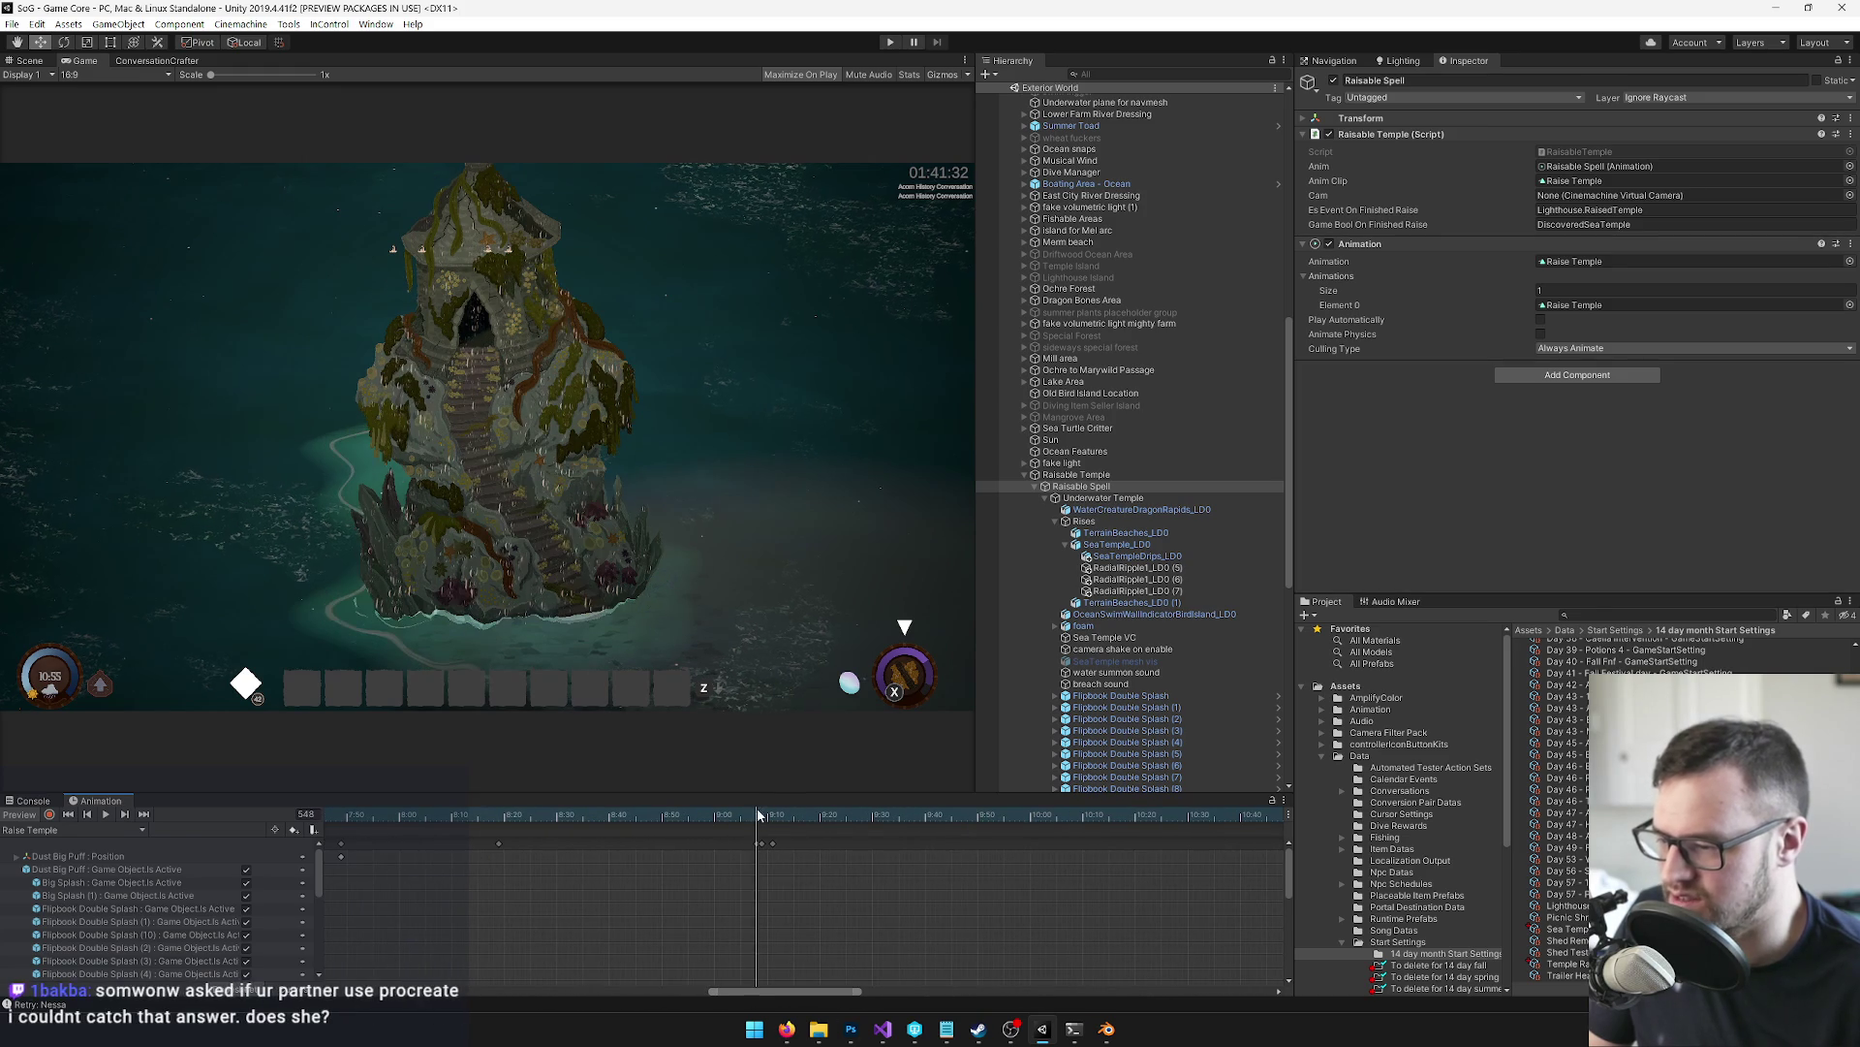
Inspect the missing WaterCreatureDragonRapids rows in the property list and return to Scene view
{"action": "scroll", "coordinate": [764, 869], "scroll_direction": "up", "scroll_amount": 4}
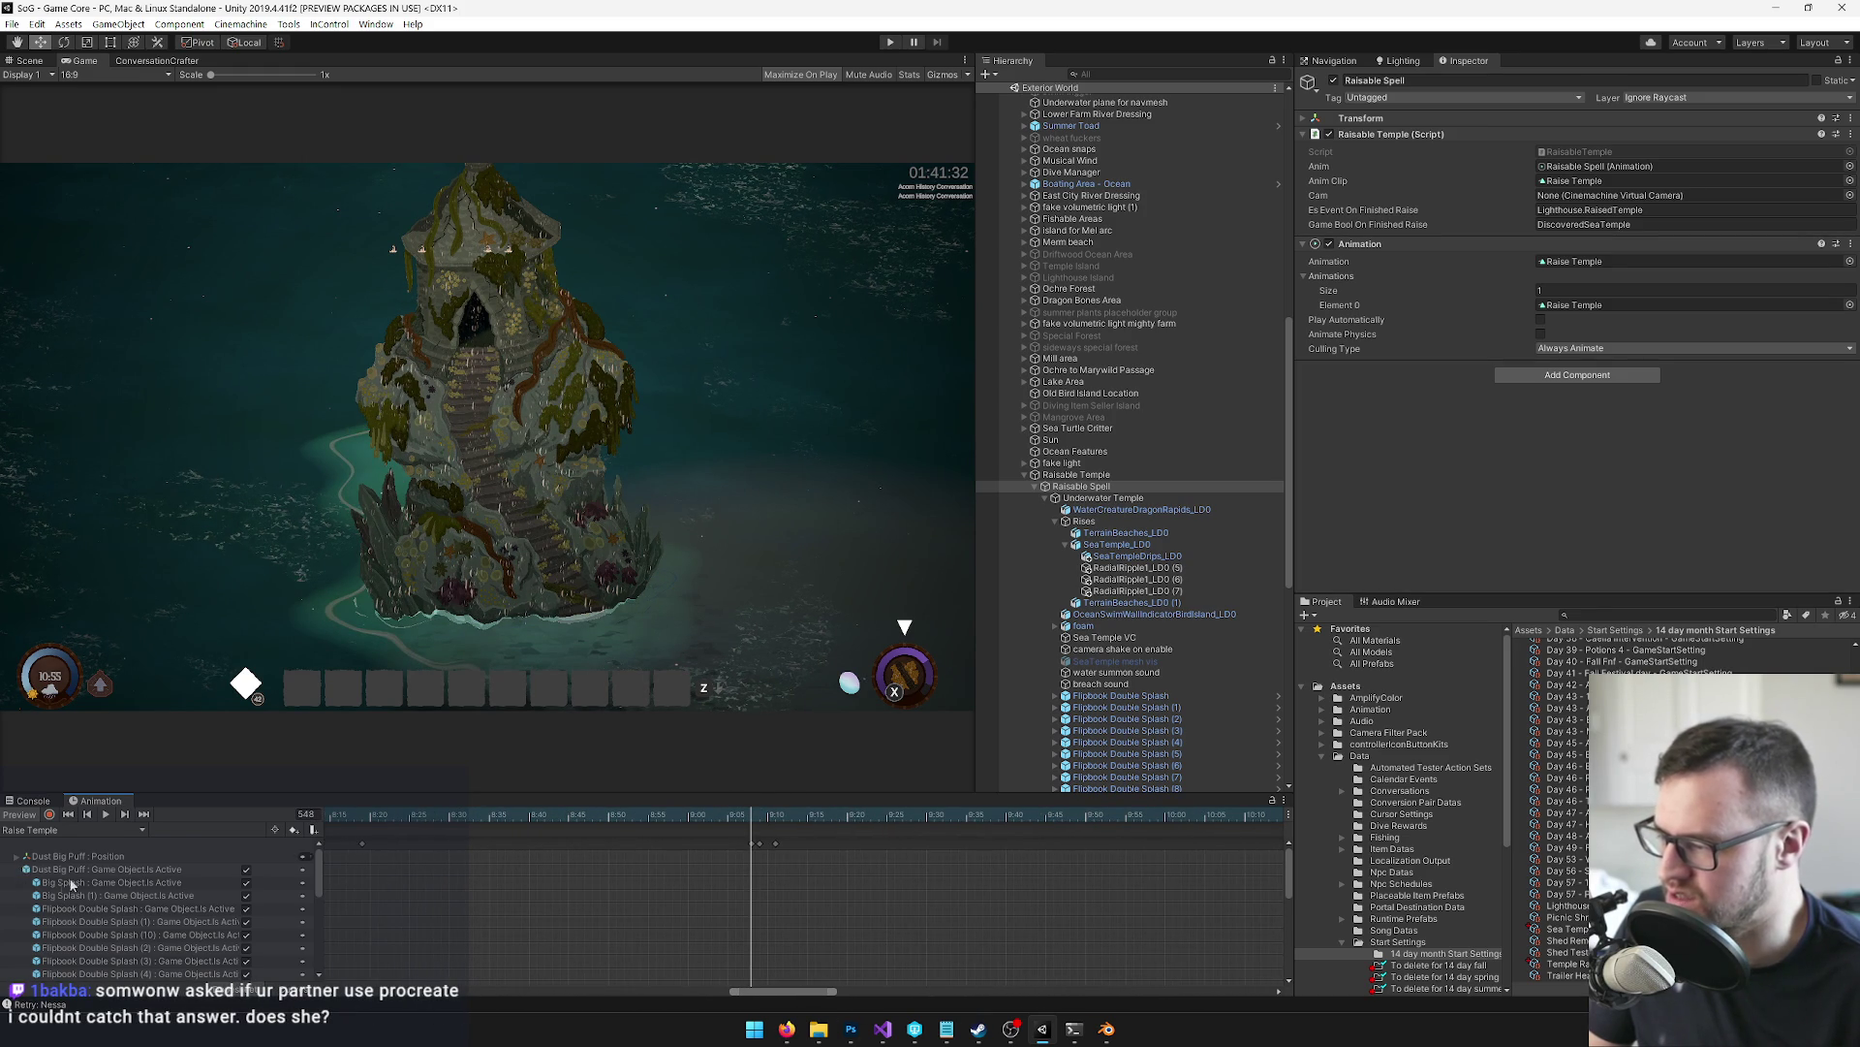
{"action": "scroll", "coordinate": [258, 884], "scroll_direction": "down", "scroll_amount": 5}
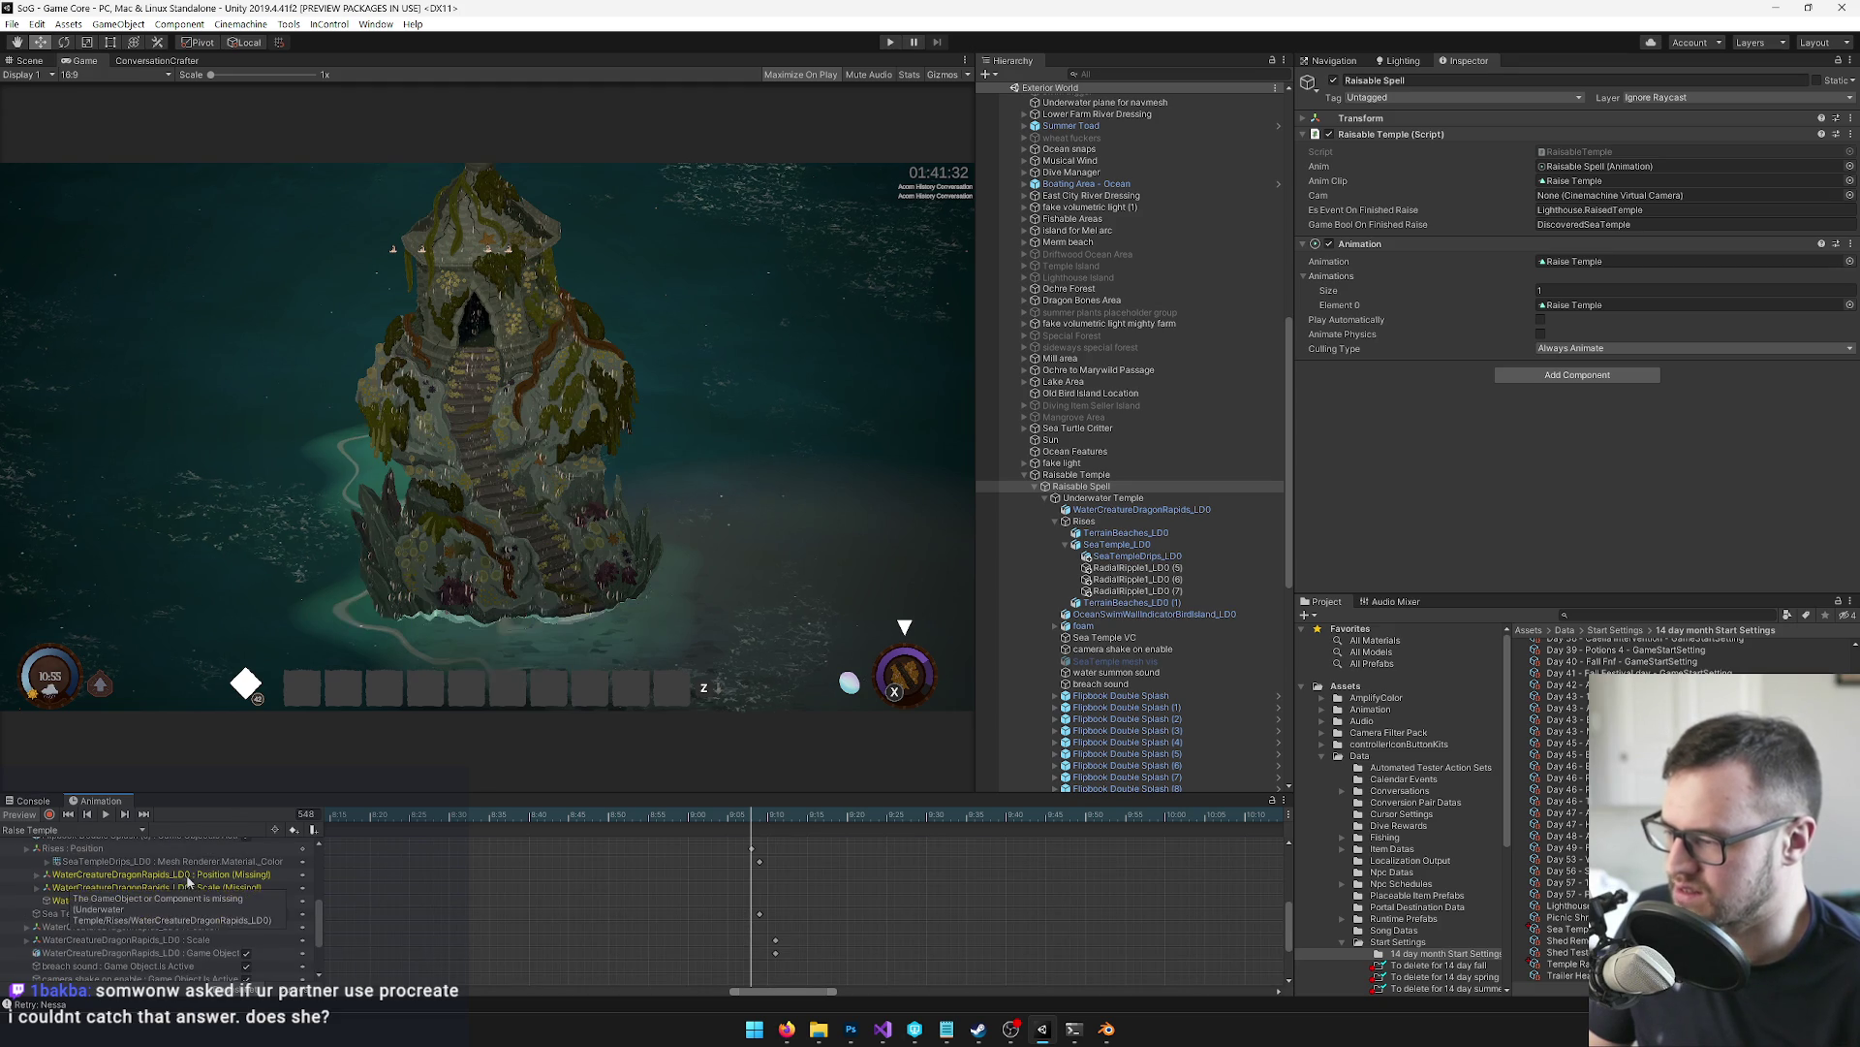
{"action": "mouse_move", "coordinate": [183, 905]}
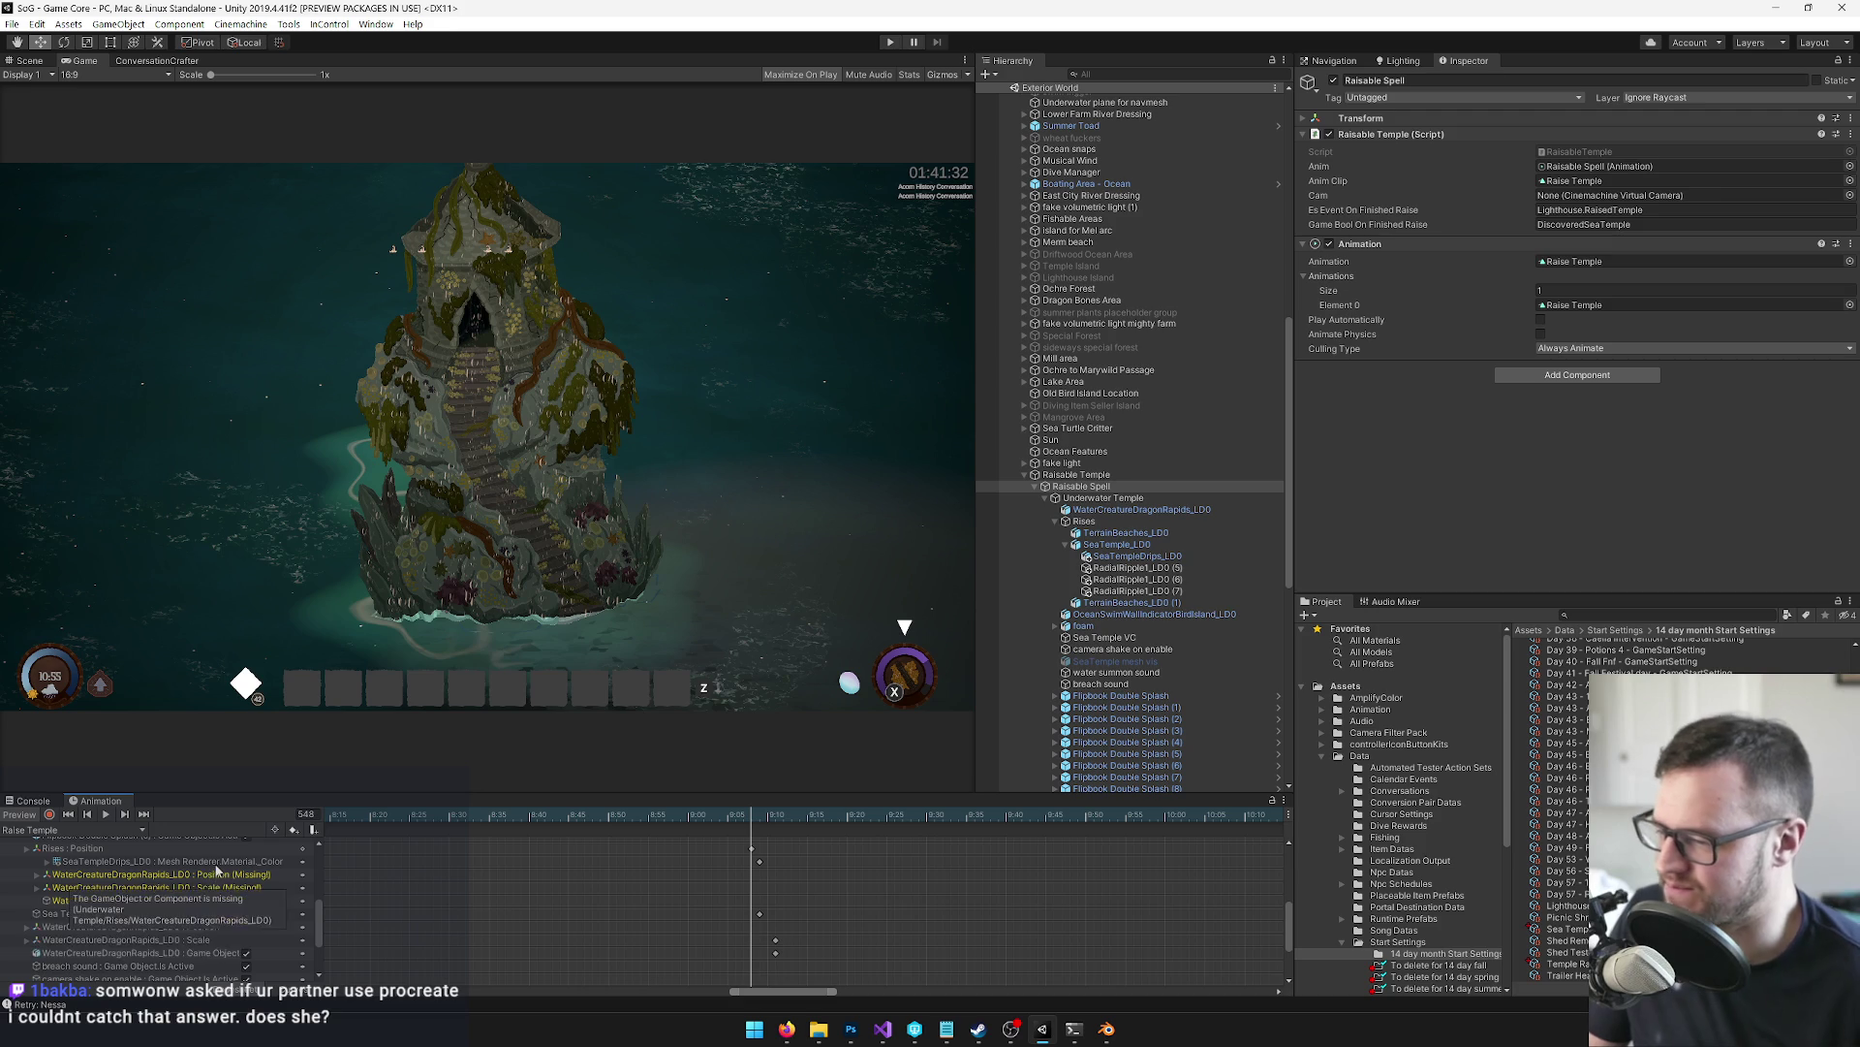
{"action": "mouse_move", "coordinate": [211, 877]}
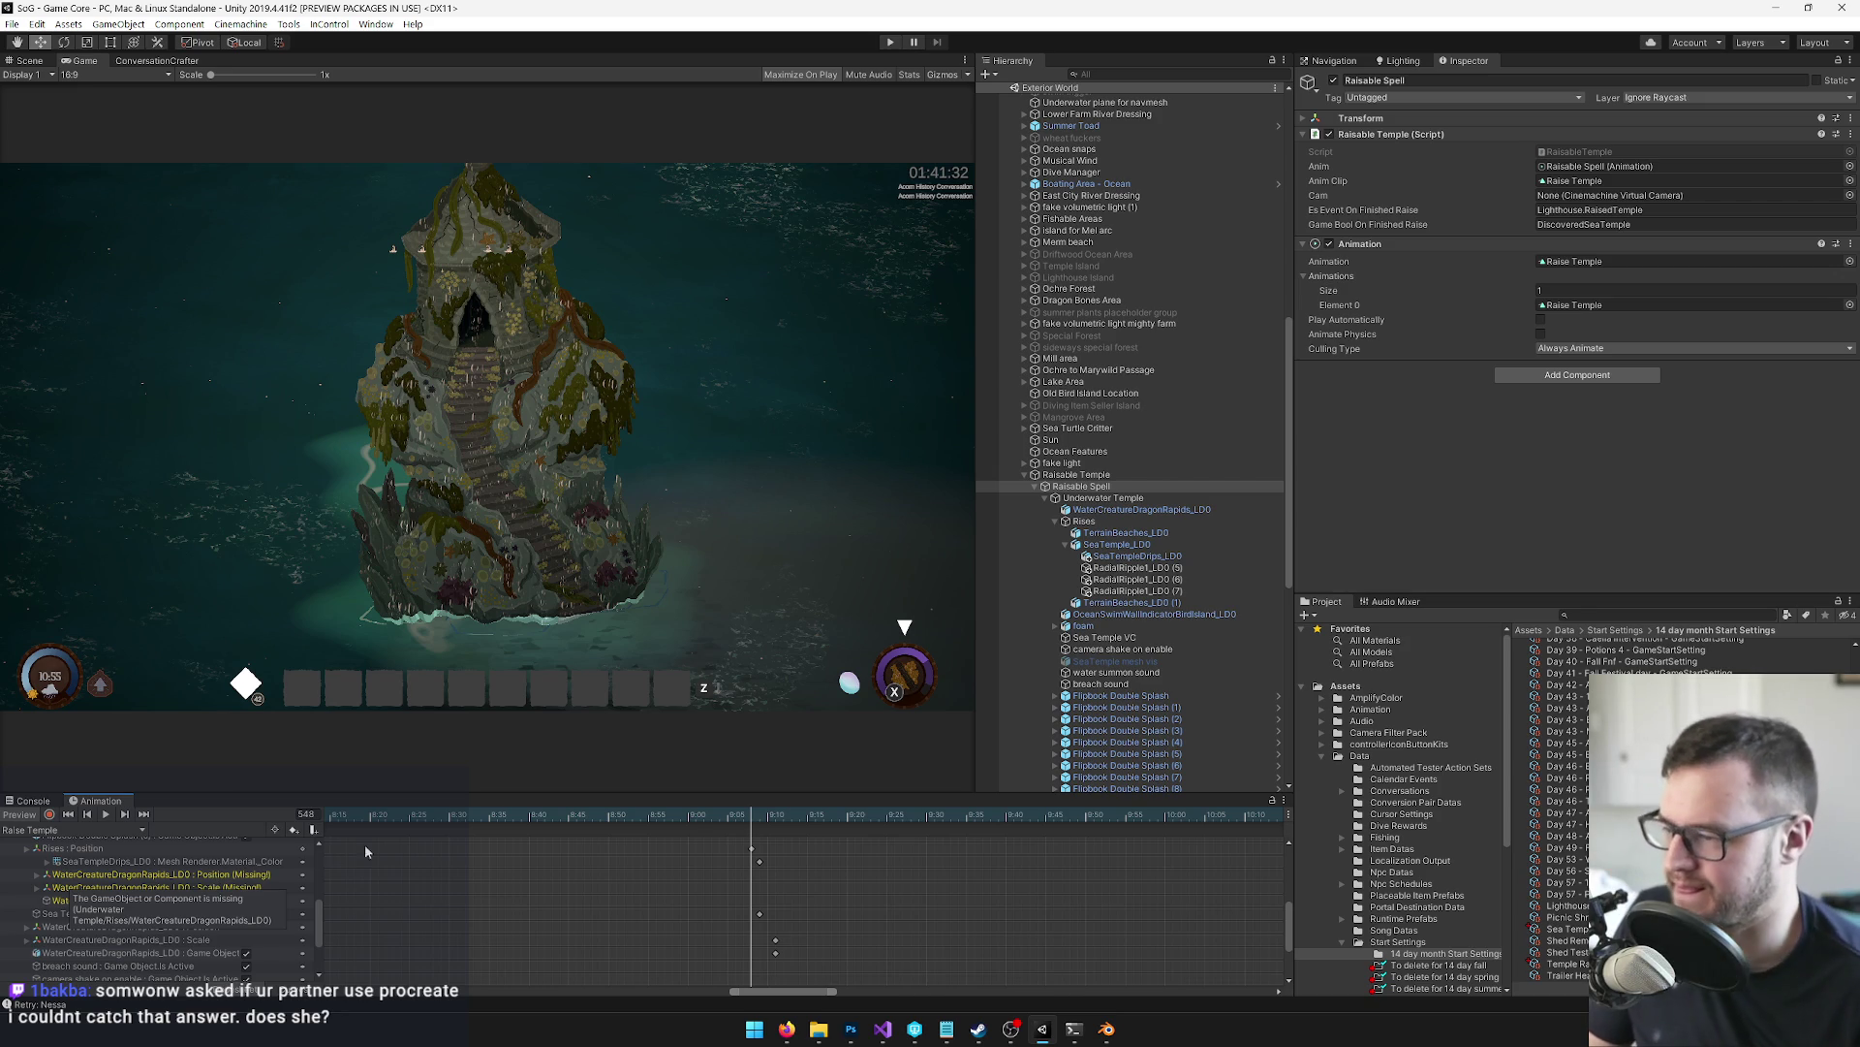
{"action": "left_click", "coordinate": [29, 60]}
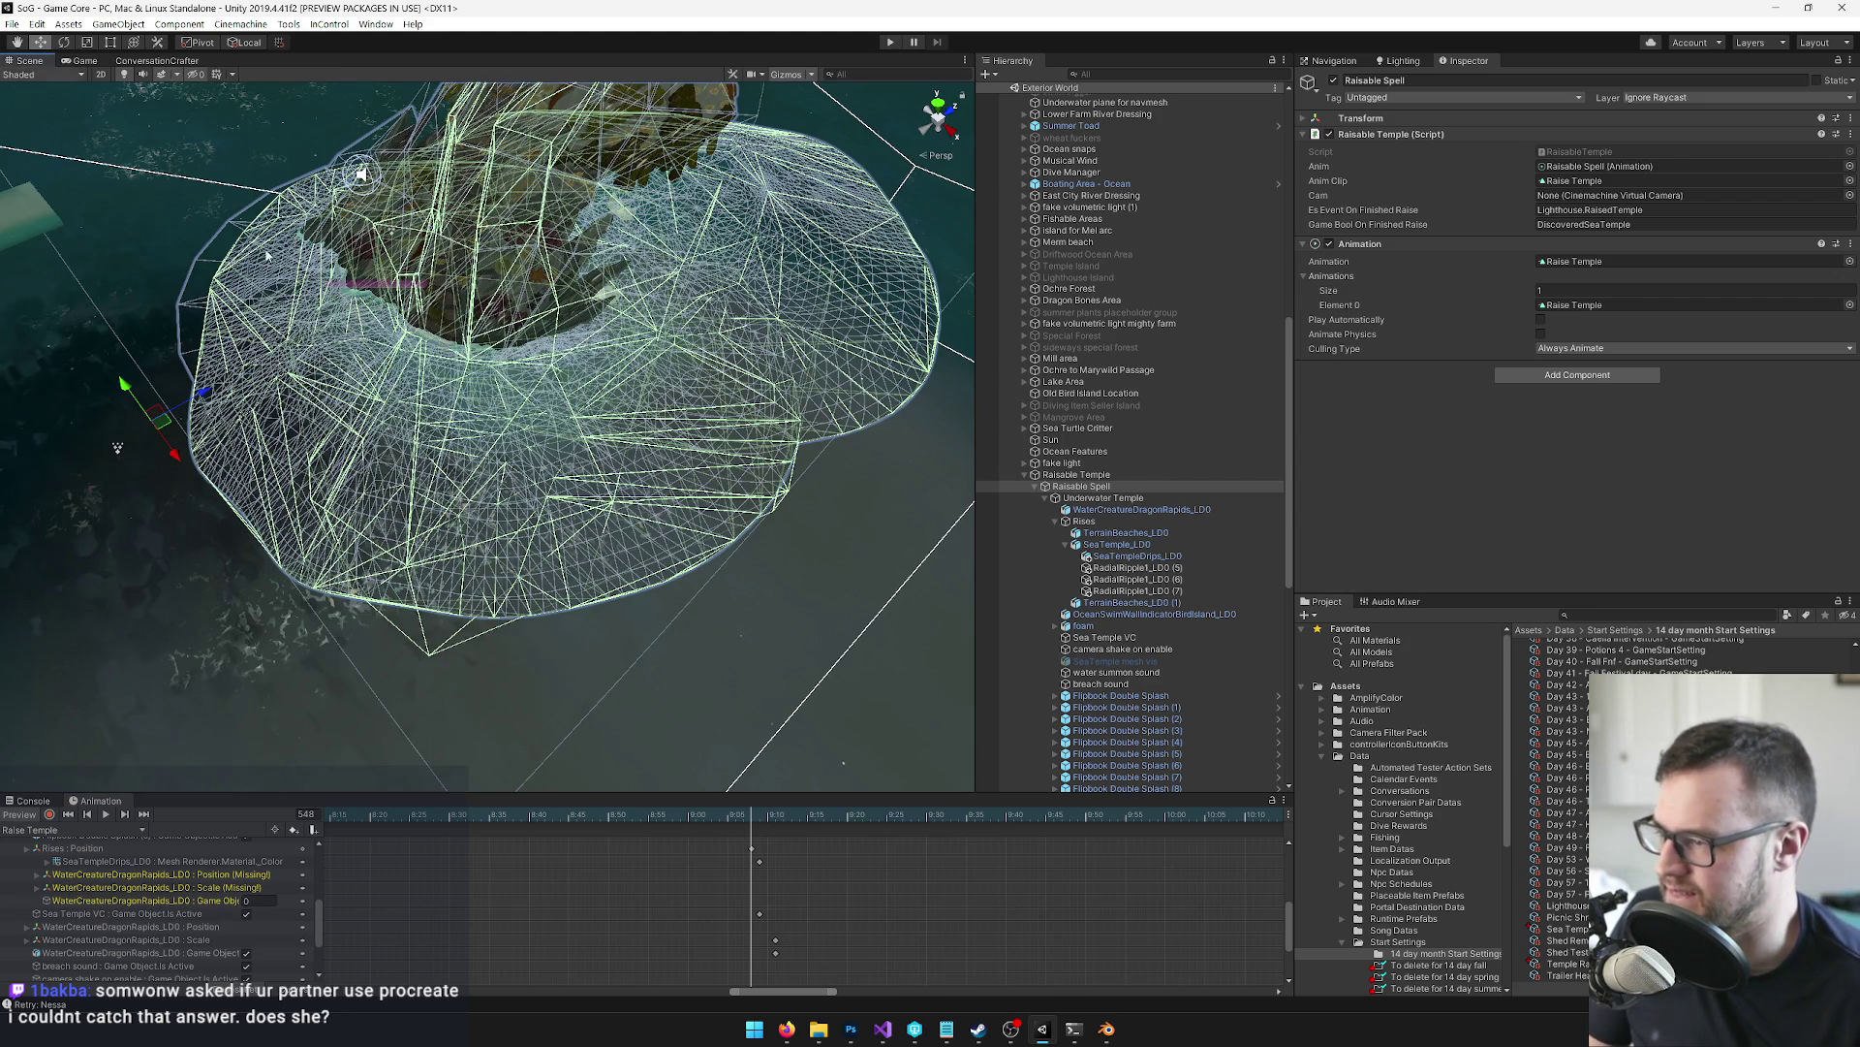
Select Rises, enable key recording, and filter the clip to its single Position track
{"action": "key", "text": "w"}
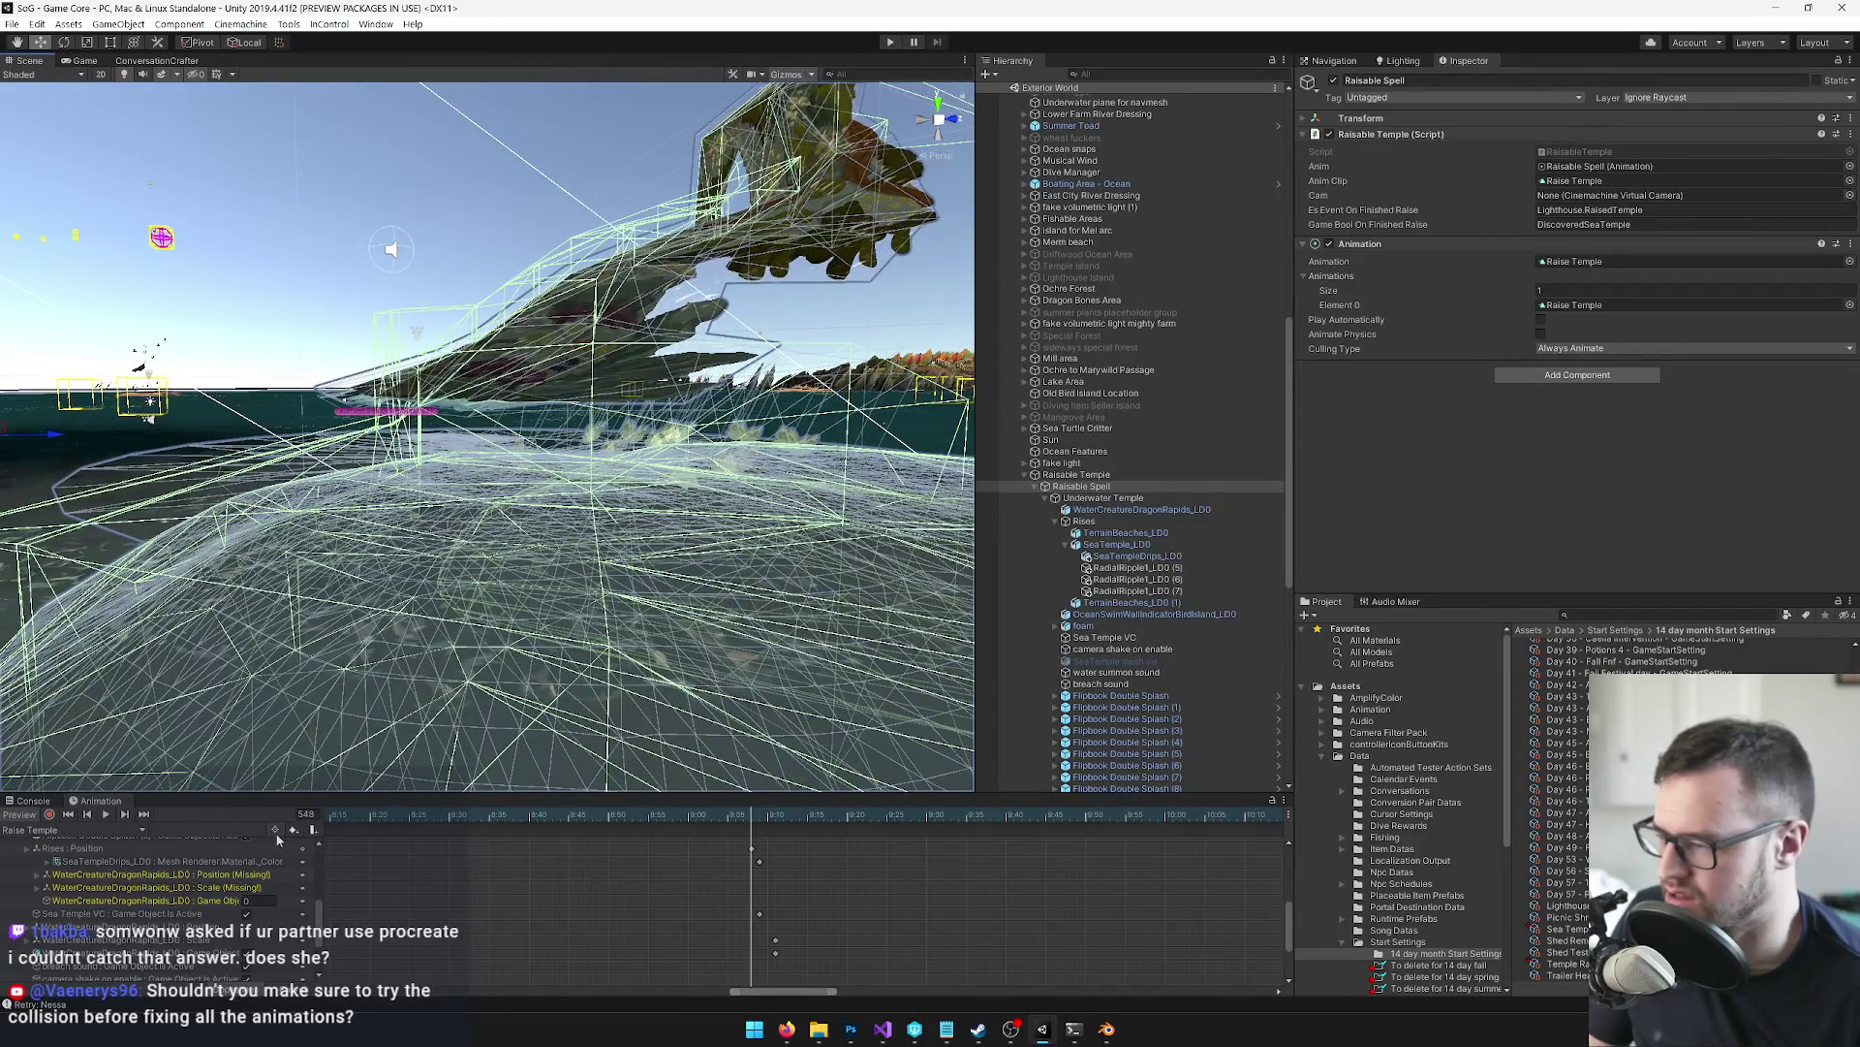
{"action": "scroll", "coordinate": [732, 894], "scroll_direction": "down", "scroll_amount": 2}
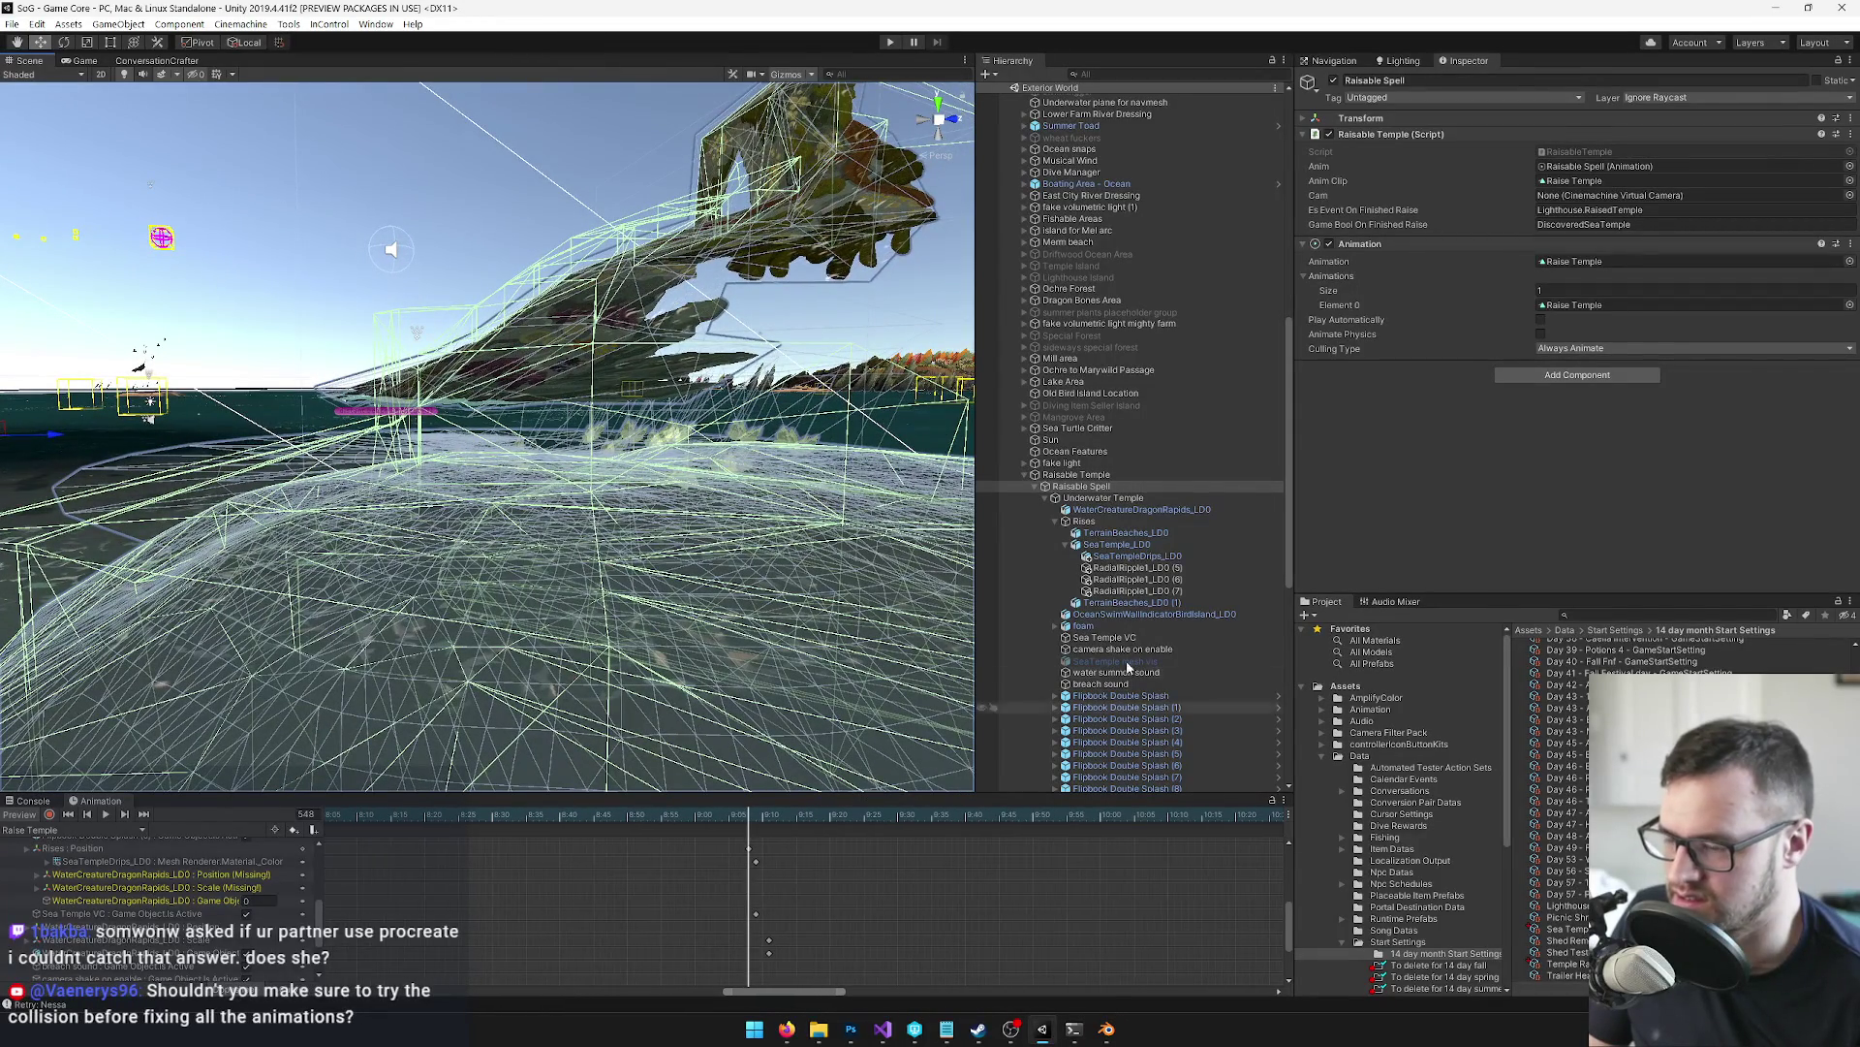
{"action": "left_click", "coordinate": [1105, 523]}
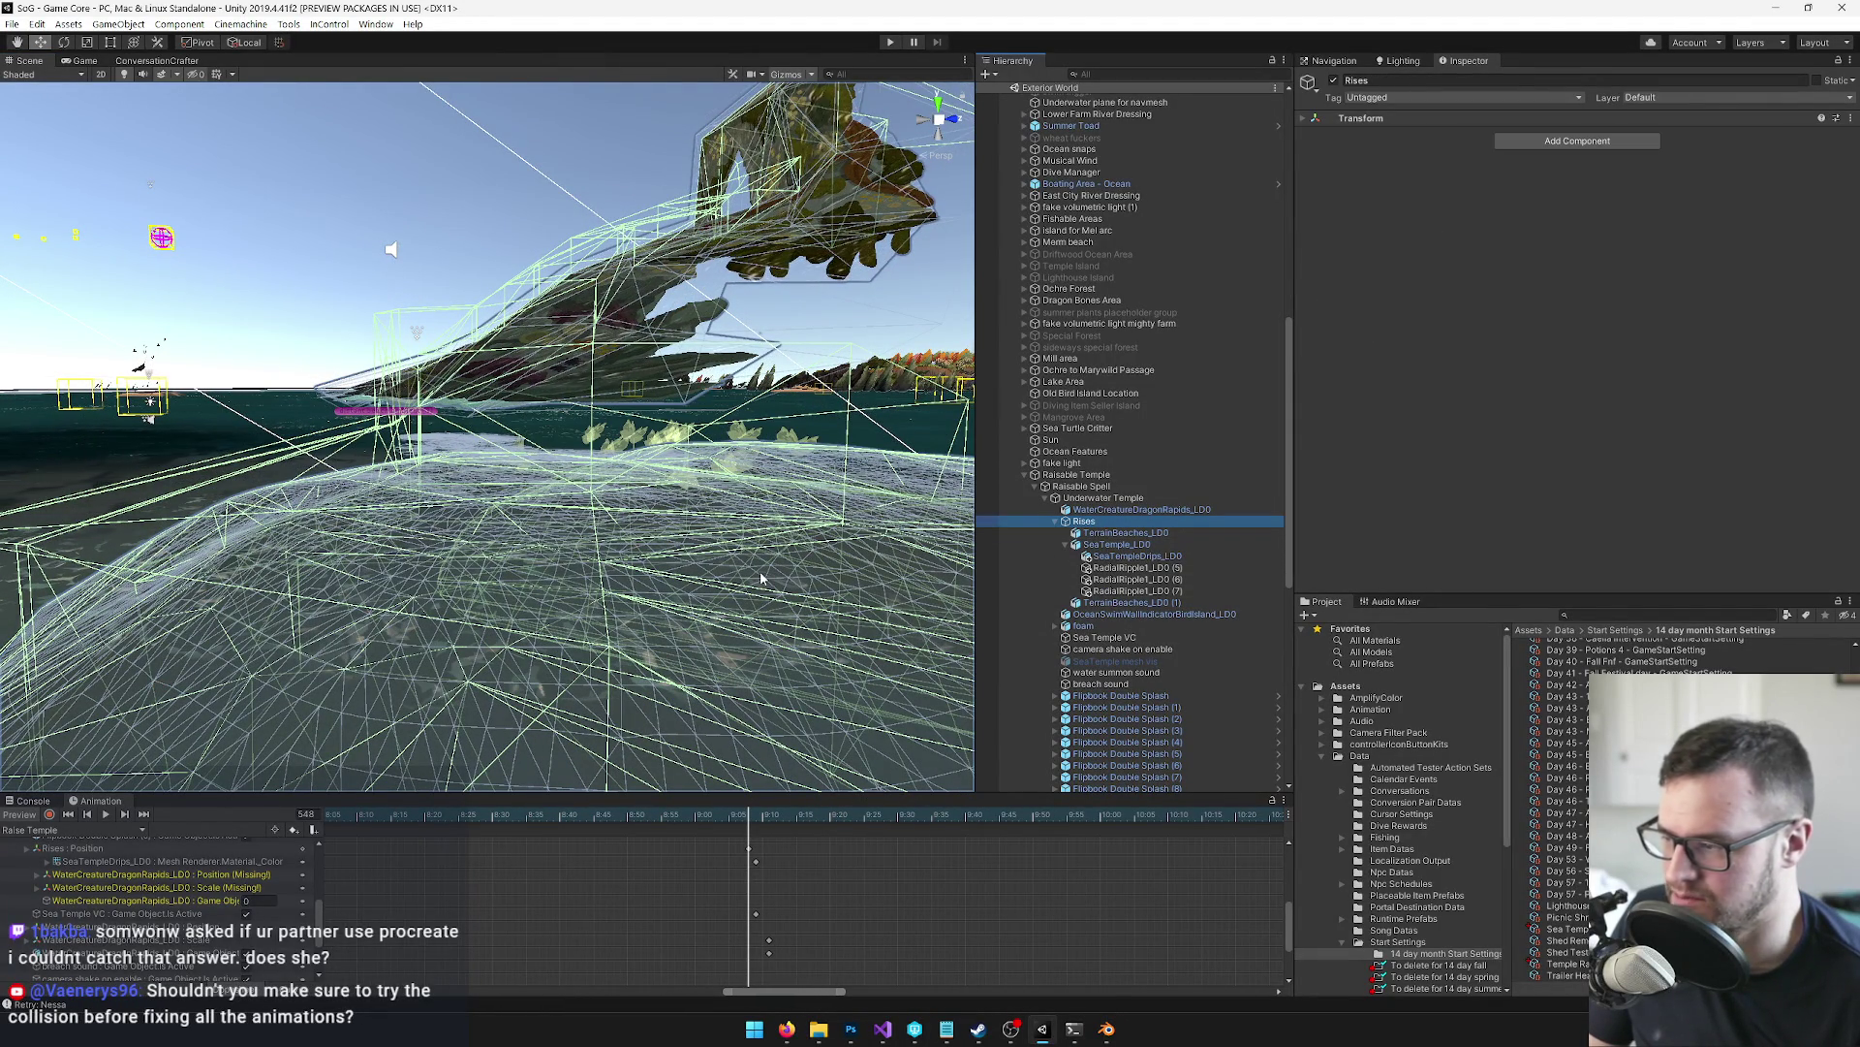
{"action": "left_click", "coordinate": [49, 814]}
{"action": "scroll", "coordinate": [323, 866], "scroll_direction": "down", "scroll_amount": 1}
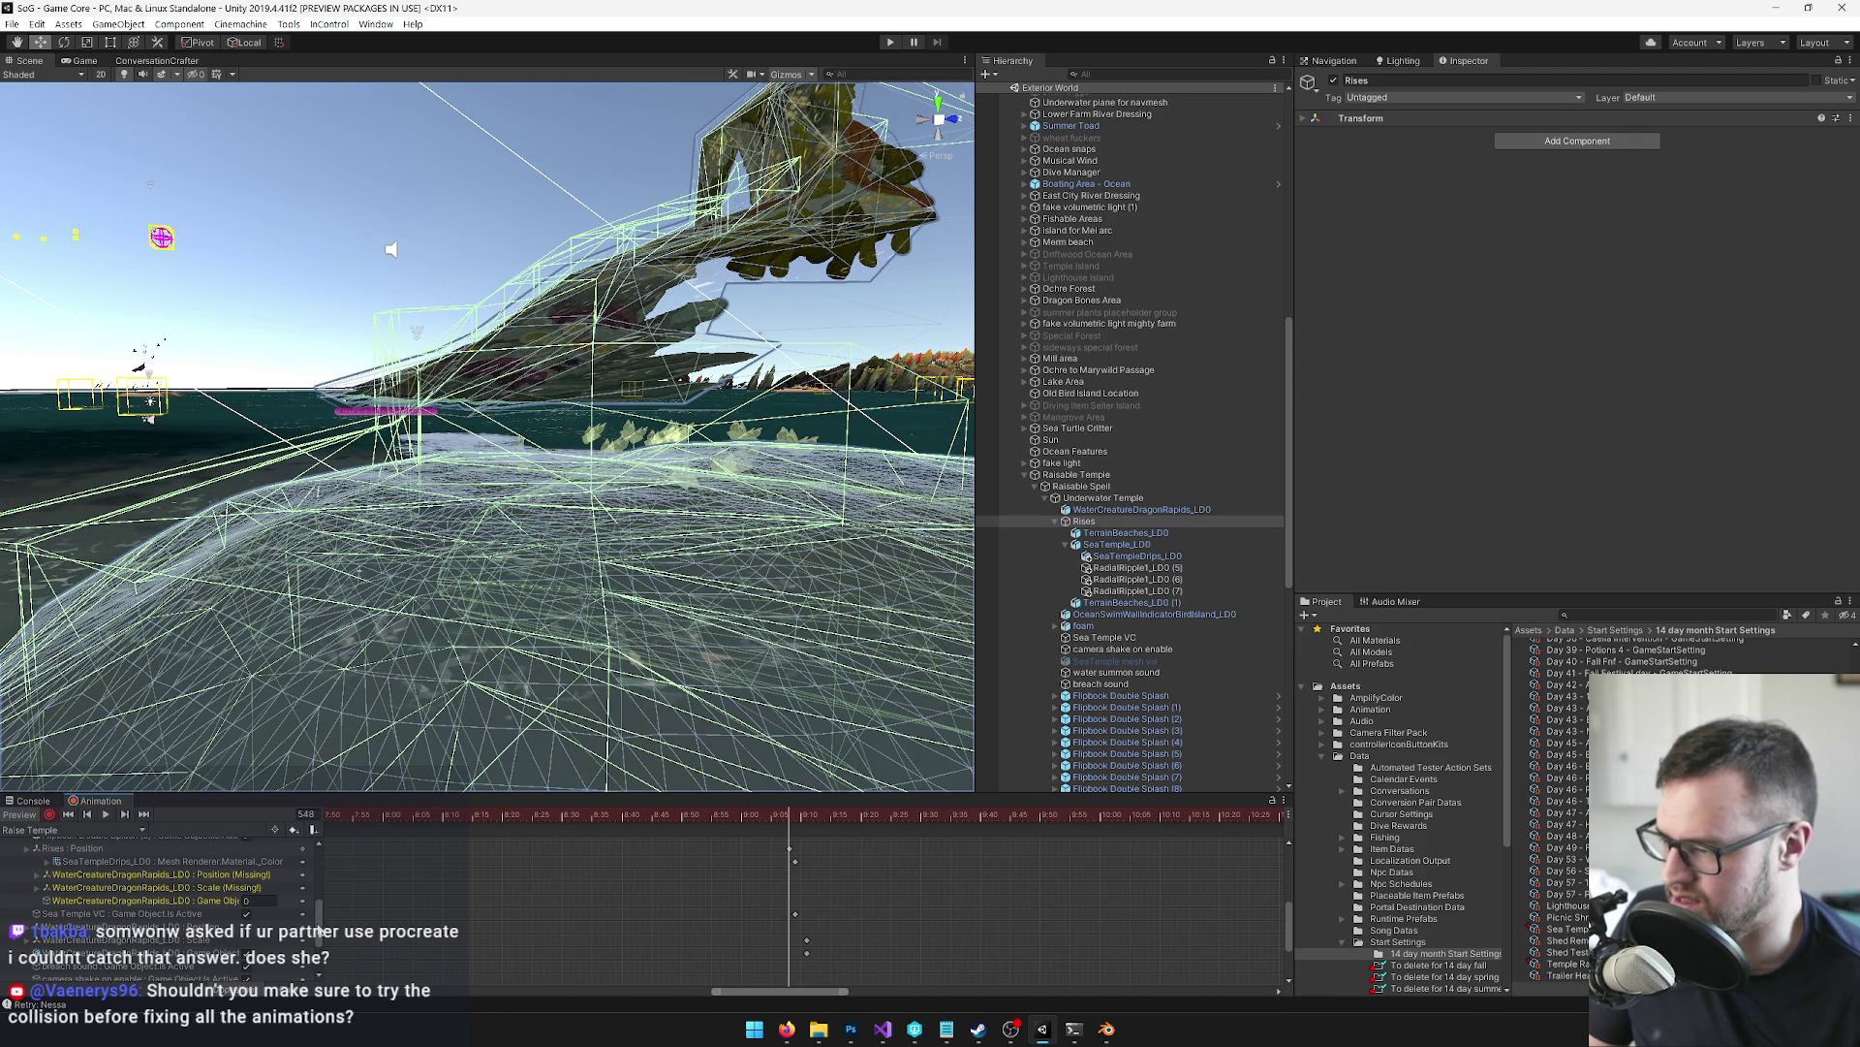
{"action": "left_click", "coordinate": [277, 830]}
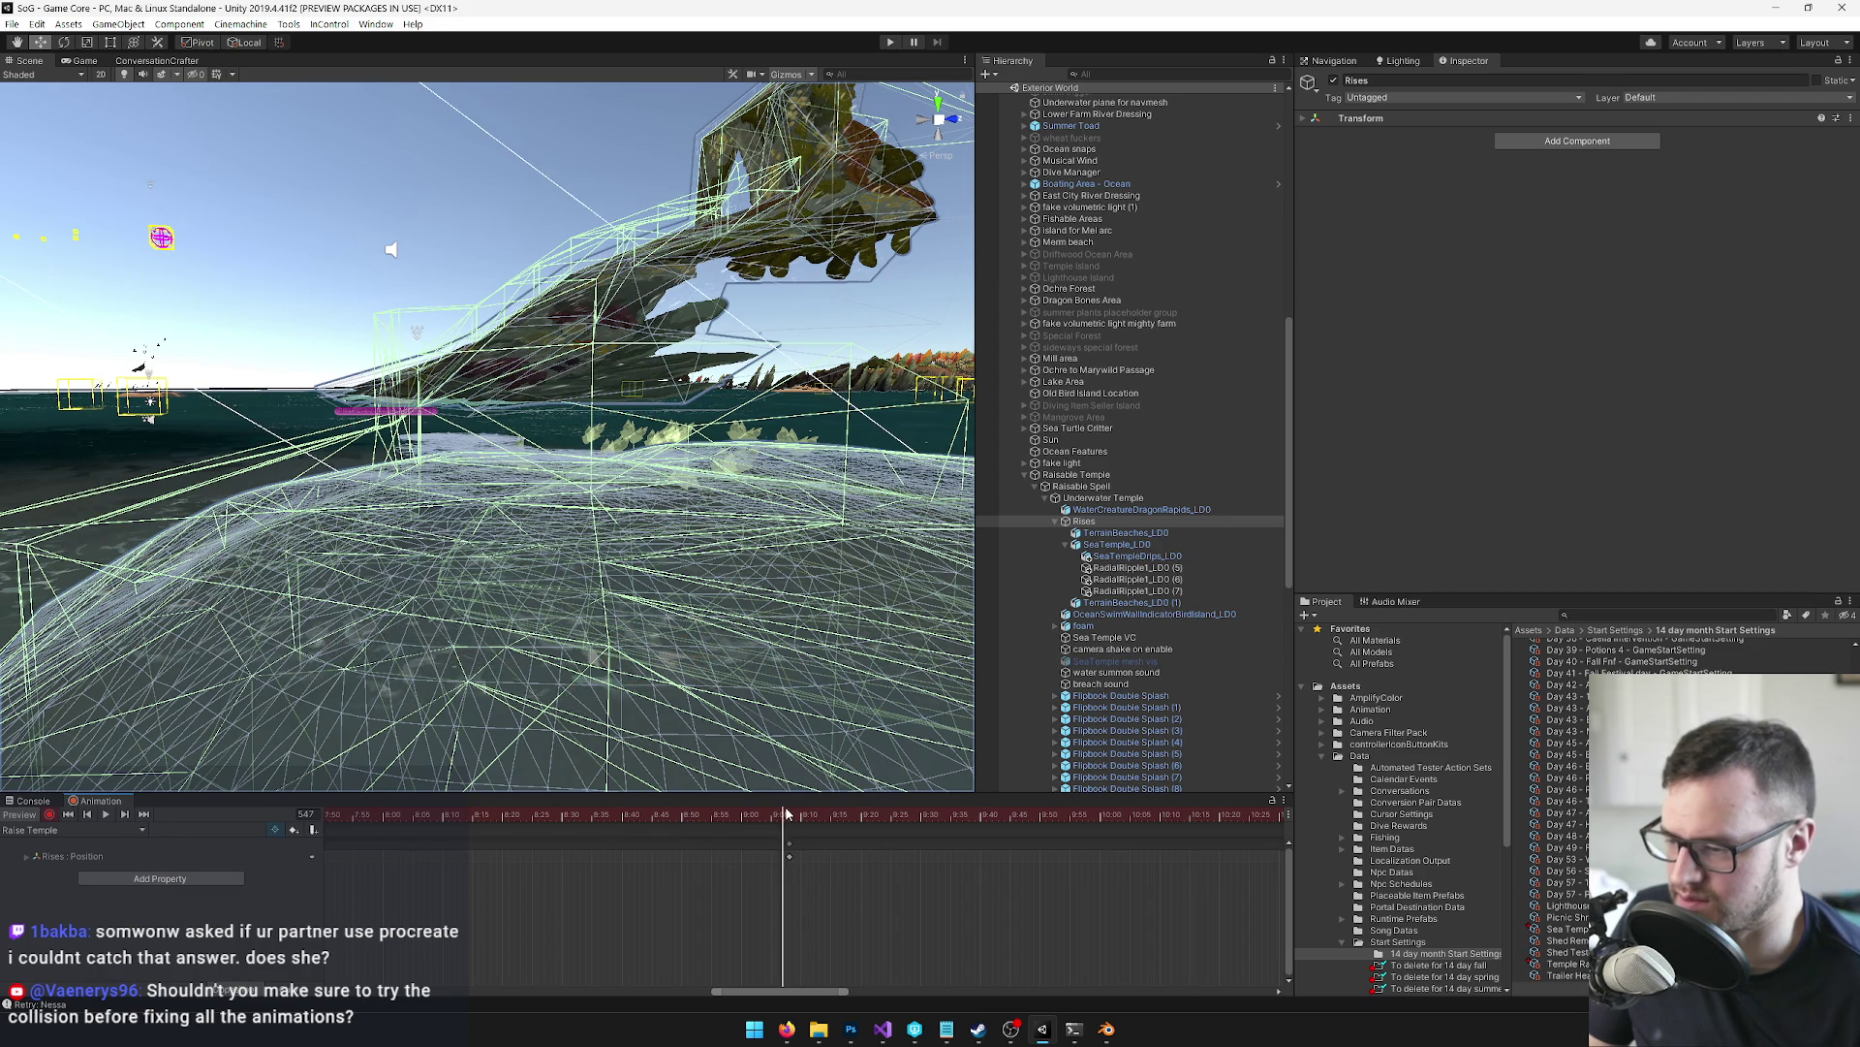
Orbit the Scene view around the sea temple, the water and the surrounding beach mesh
{"action": "left_click_drag", "start_coordinate": [696, 454], "coordinate": [764, 455]}
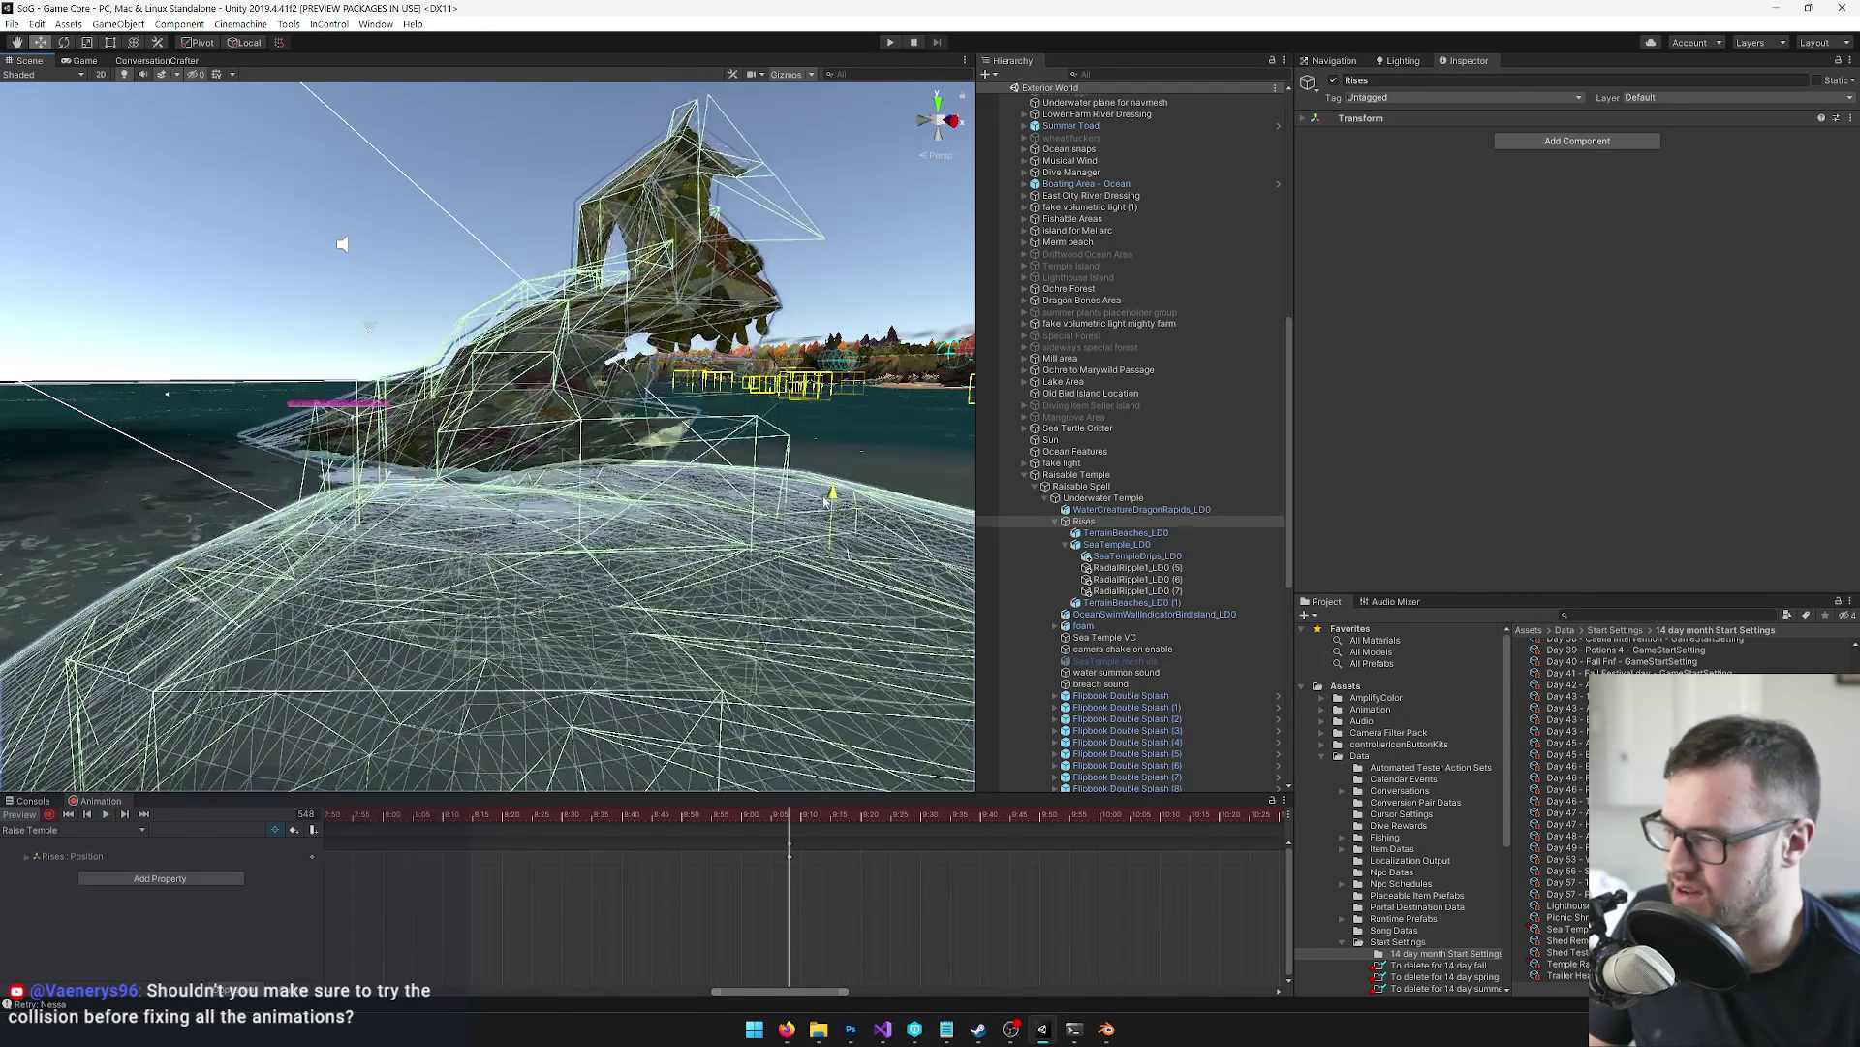
{"action": "left_click_drag", "start_coordinate": [713, 501], "coordinate": [708, 488]}
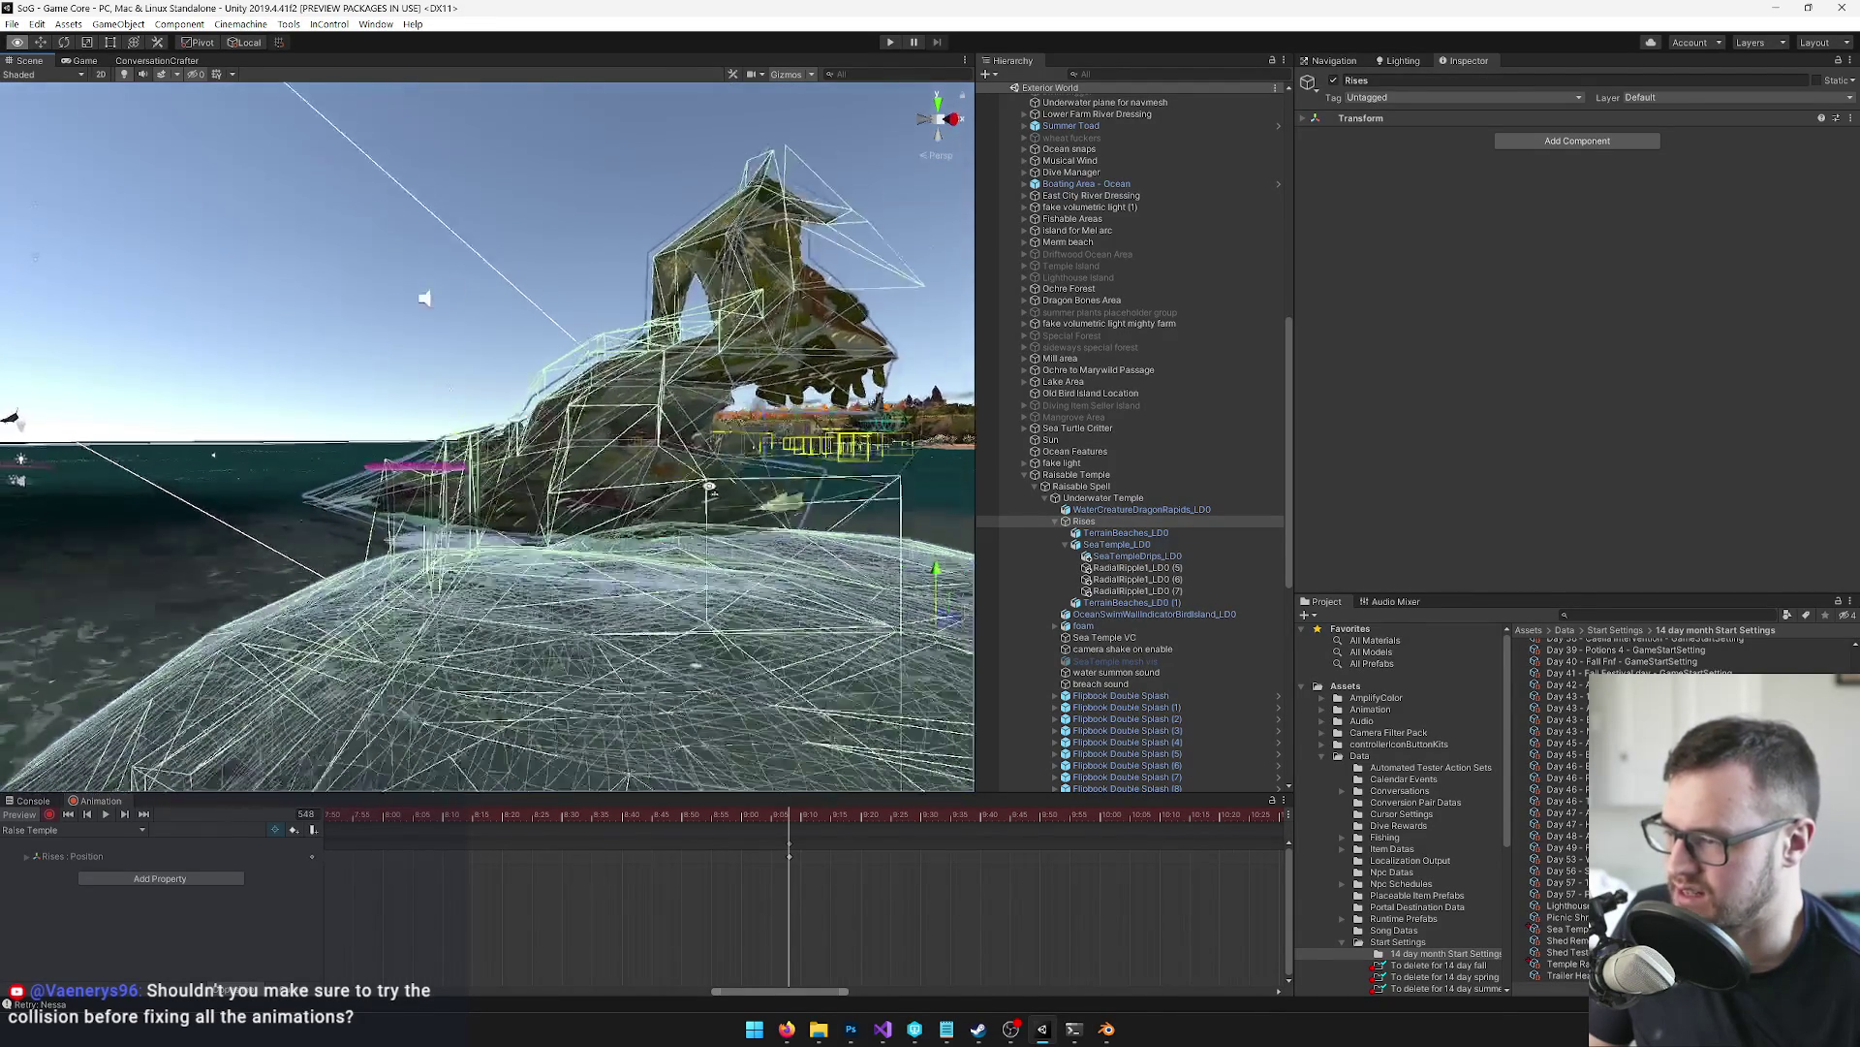
{"action": "left_click_drag", "start_coordinate": [851, 504], "coordinate": [851, 504]}
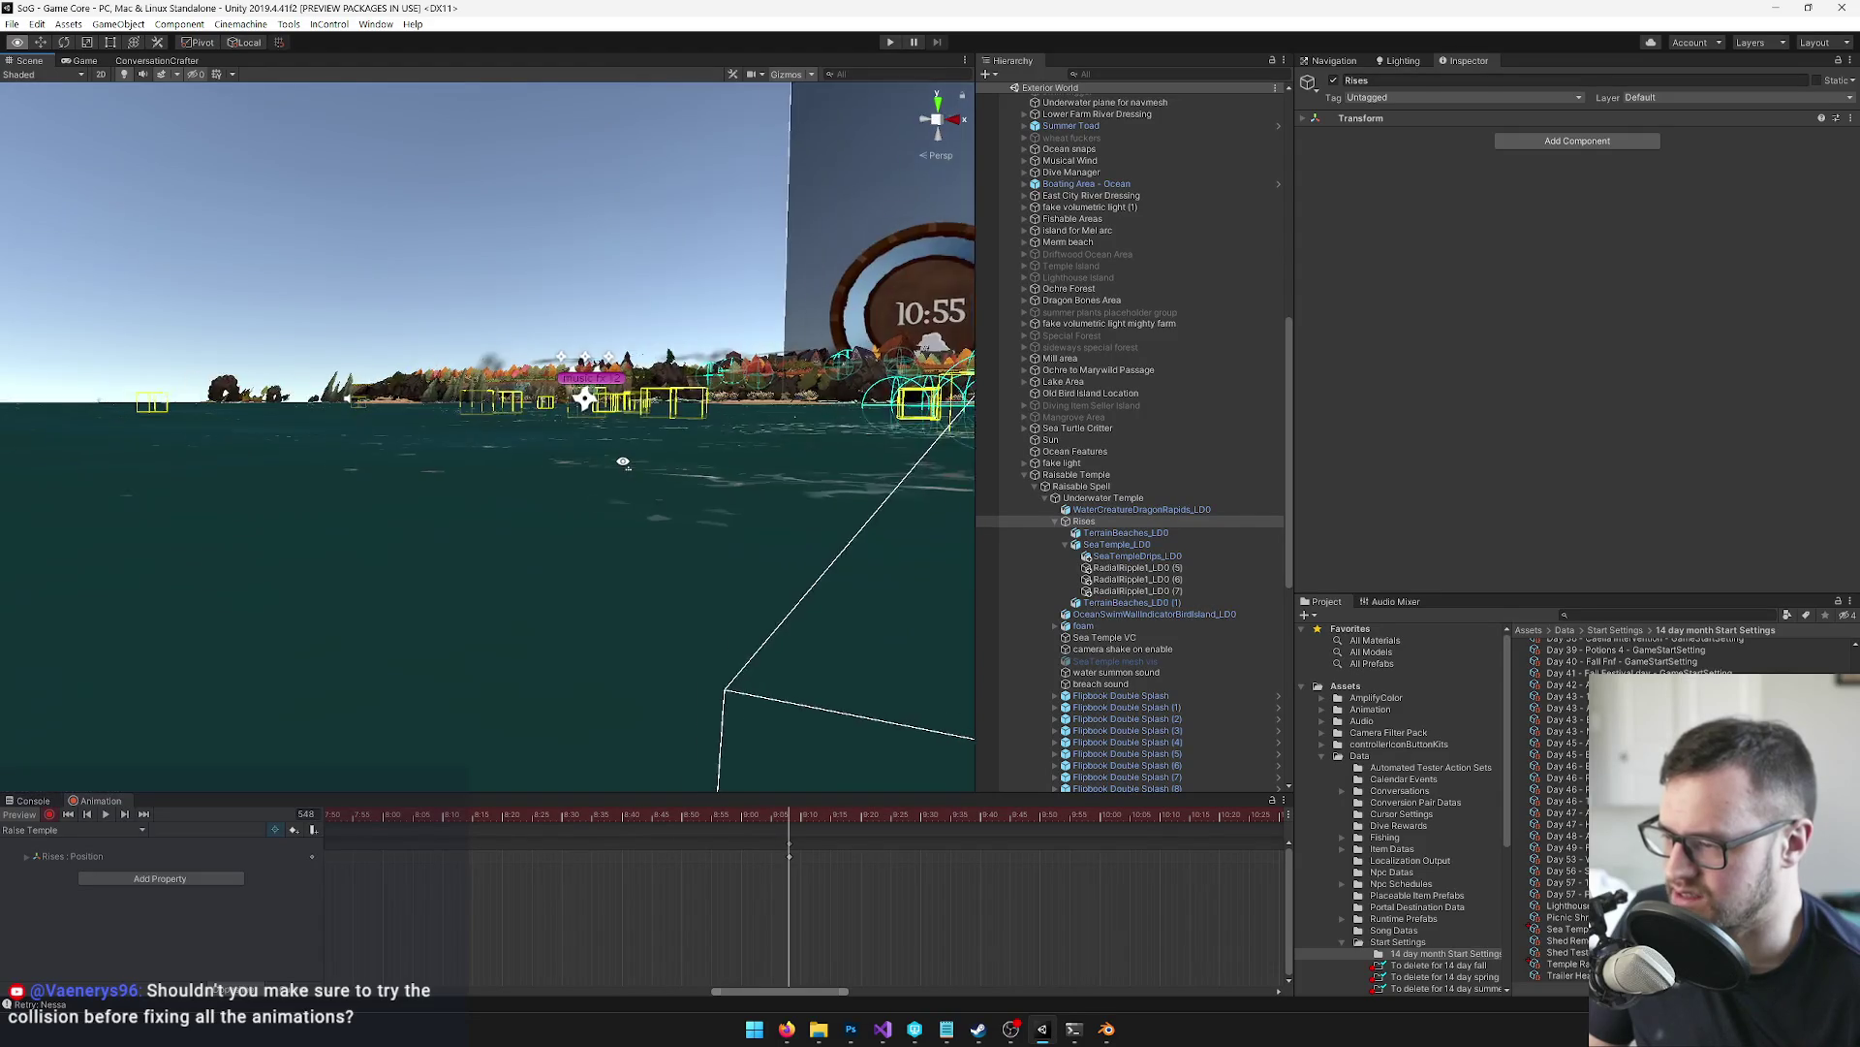
{"action": "left_click_drag", "start_coordinate": [607, 486], "coordinate": [589, 576]}
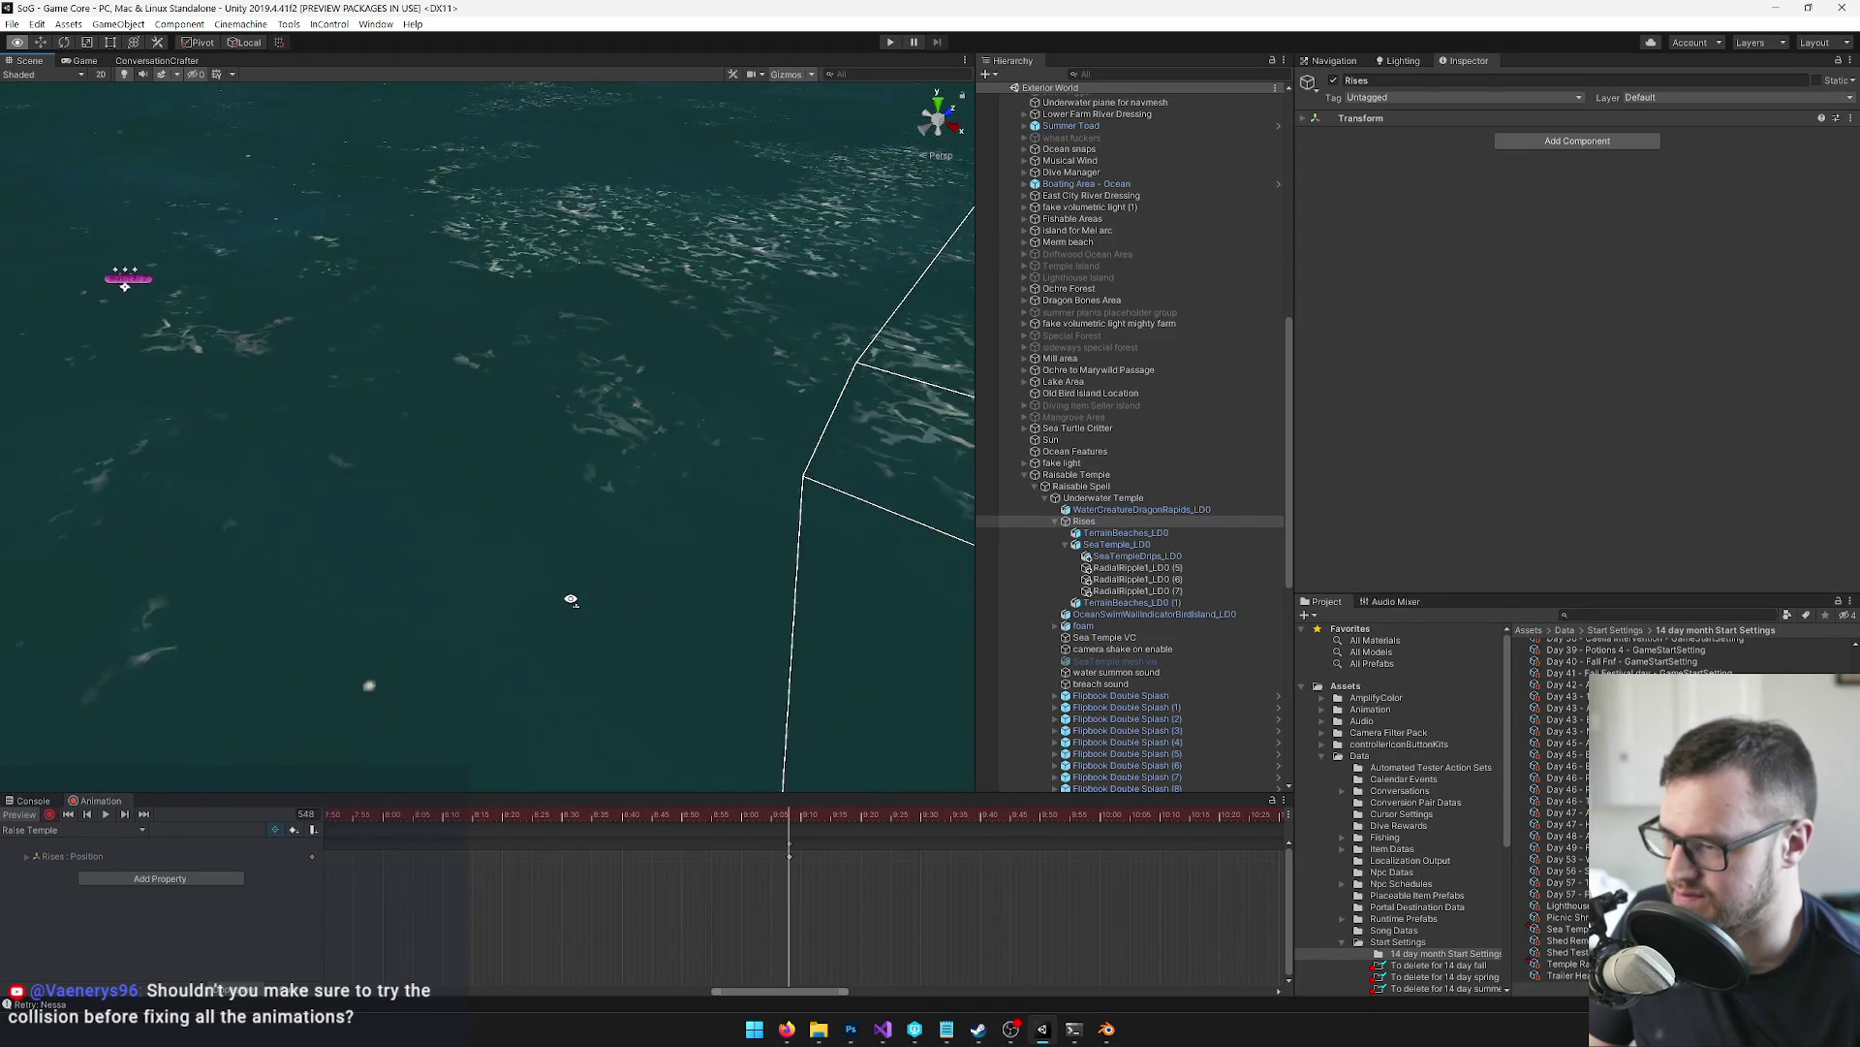
{"action": "left_click_drag", "start_coordinate": [831, 609], "coordinate": [966, 593]}
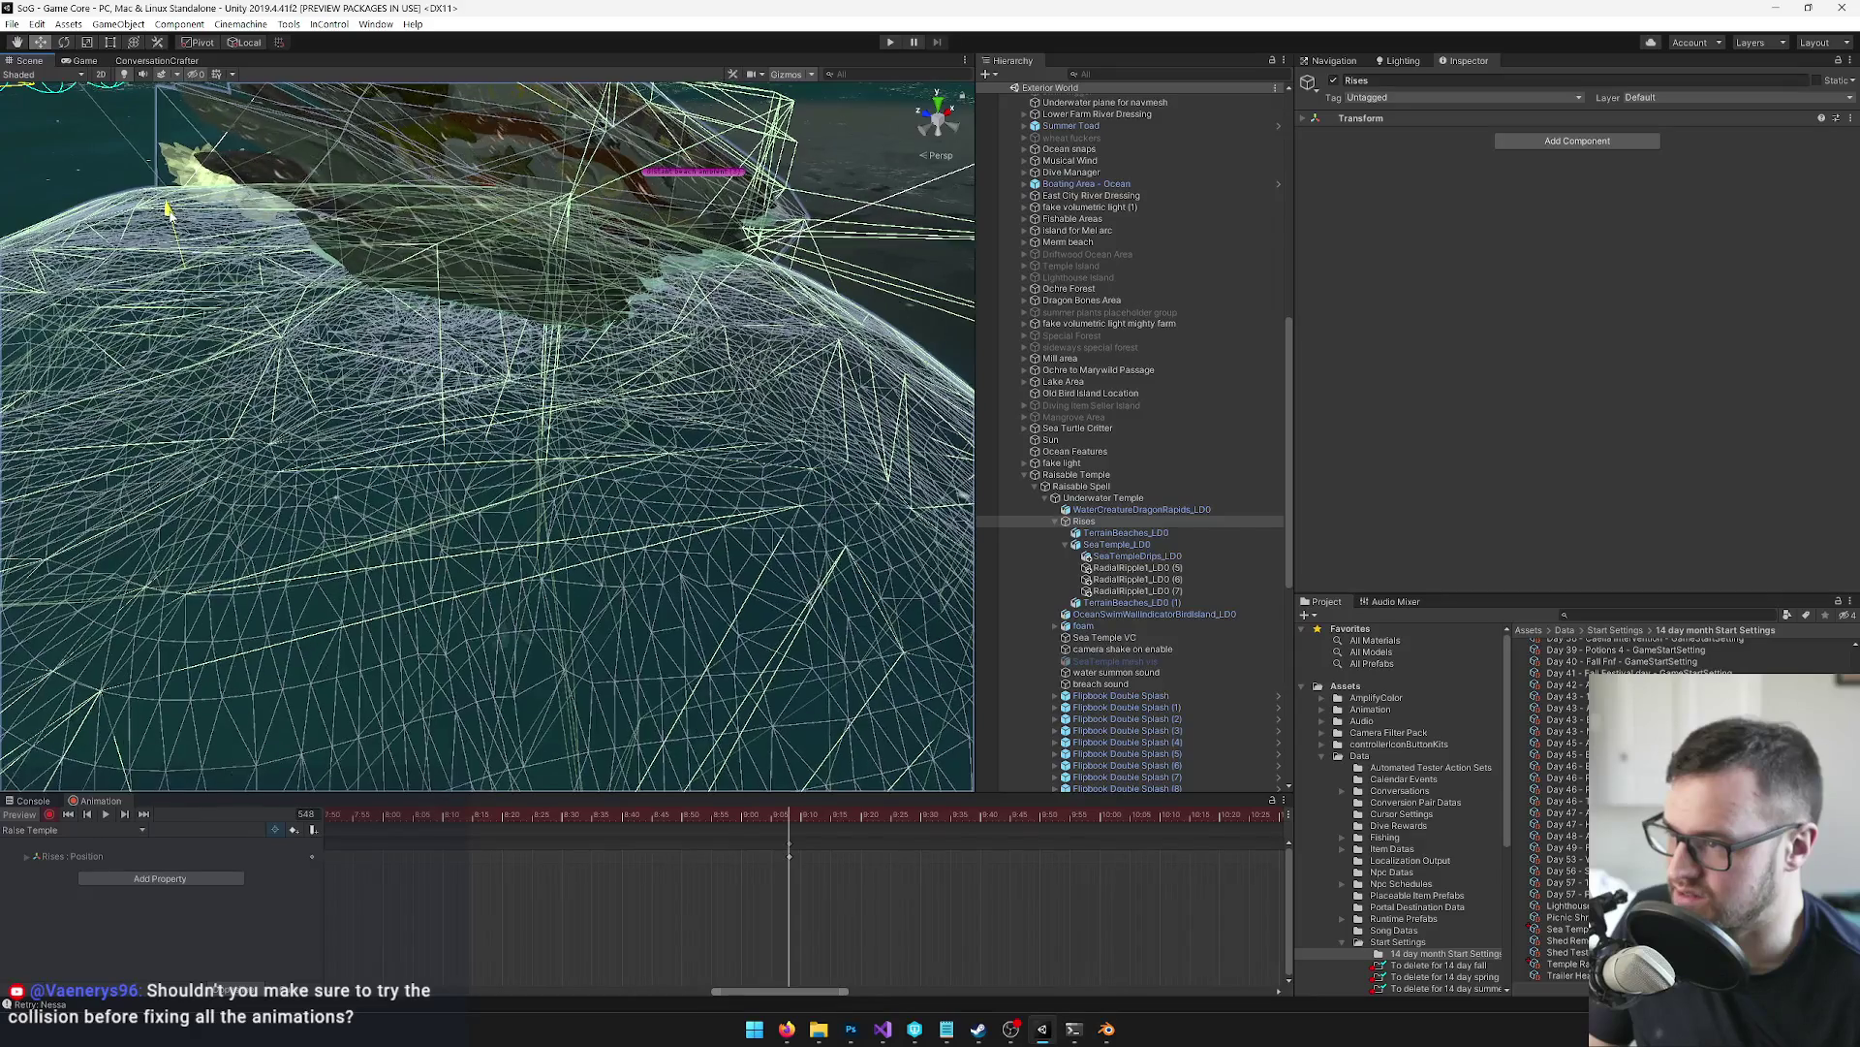
{"action": "mouse_move", "coordinate": [438, 323]}
{"action": "left_mouse_down"}
{"action": "mouse_move", "coordinate": [308, 311]}
{"action": "mouse_move", "coordinate": [814, 466]}
{"action": "left_mouse_up"}
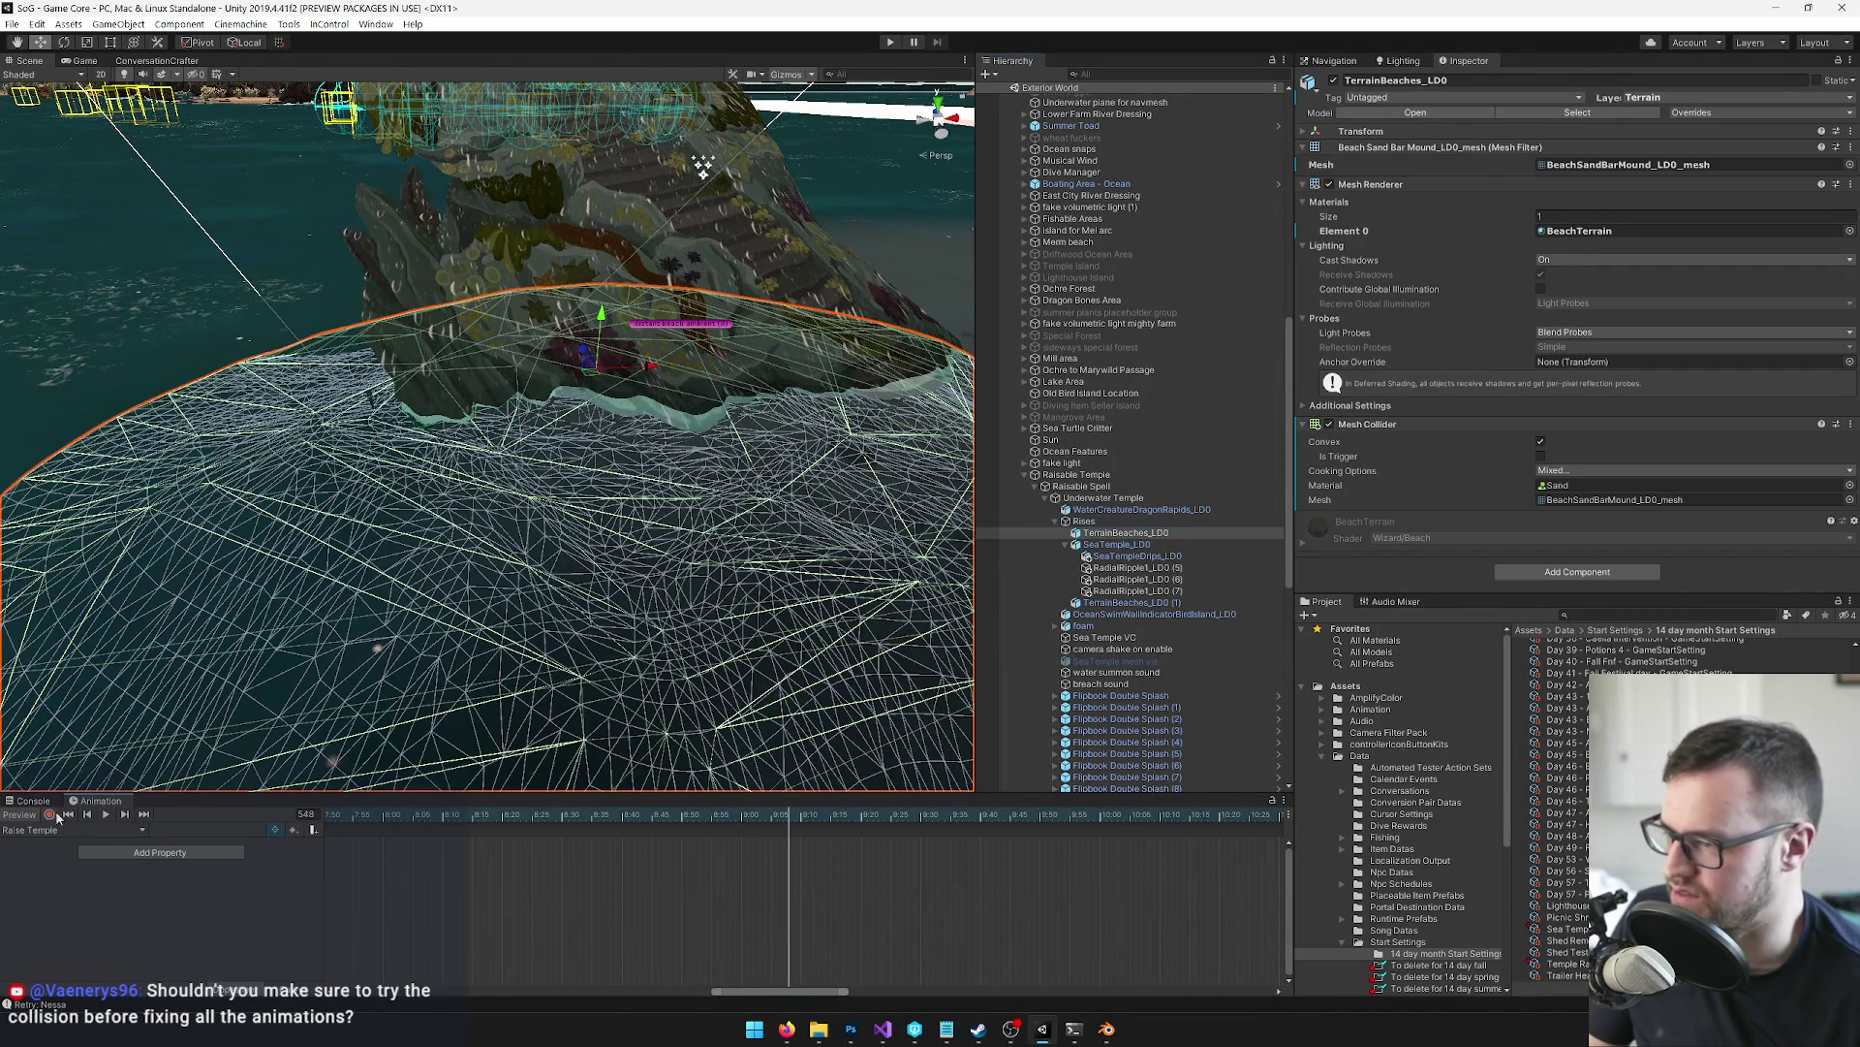
Select both TerrainBeaches_LD0 mounds and raise them with the Y move handle
{"action": "left_click_drag", "start_coordinate": [741, 601], "coordinate": [3, 732]}
{"action": "left_click_drag", "start_coordinate": [149, 528], "coordinate": [165, 523]}
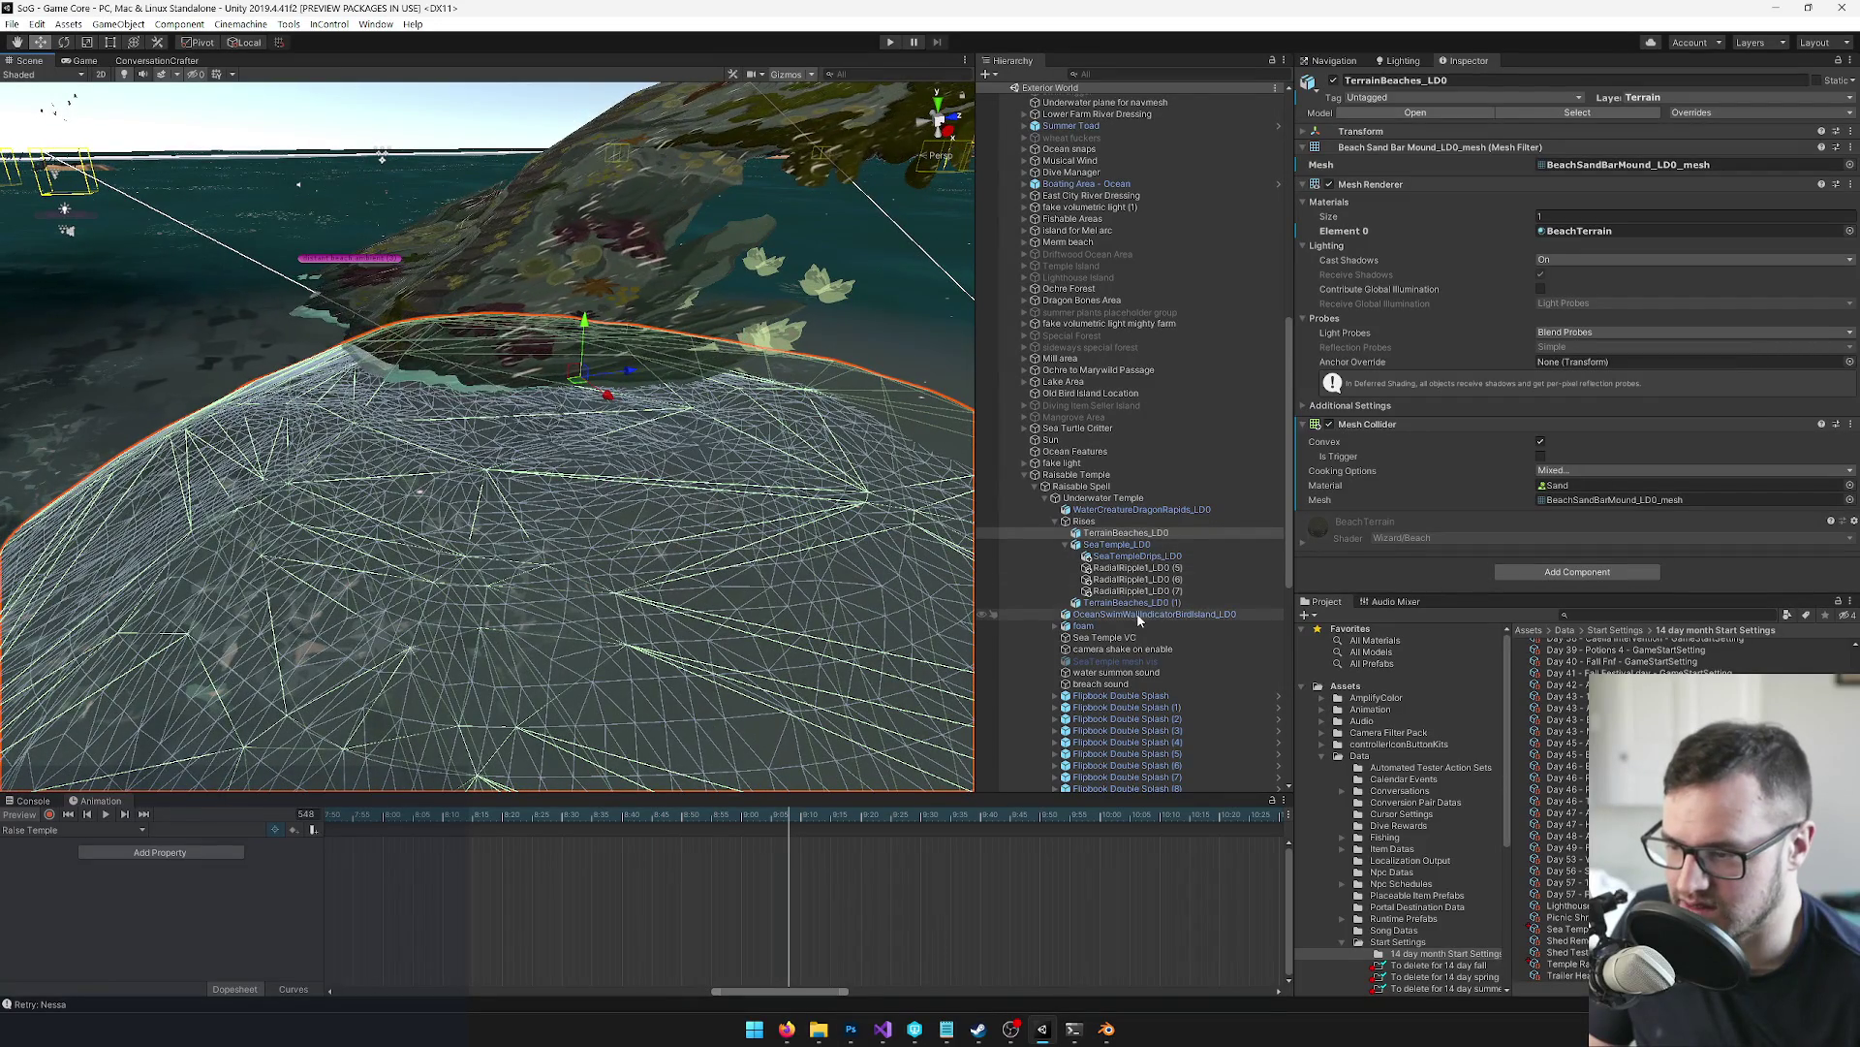
{"action": "left_click", "coordinate": [1065, 543]}
{"action": "left_click", "coordinate": [1131, 555], "text": "ctrl"}
{"action": "mouse_move", "coordinate": [587, 325]}
{"action": "left_mouse_down"}
{"action": "mouse_move", "coordinate": [599, 260]}
{"action": "mouse_move", "coordinate": [665, 506]}
{"action": "mouse_move", "coordinate": [893, 508]}
{"action": "mouse_move", "coordinate": [914, 472]}
{"action": "mouse_move", "coordinate": [543, 339]}
{"action": "left_mouse_up"}
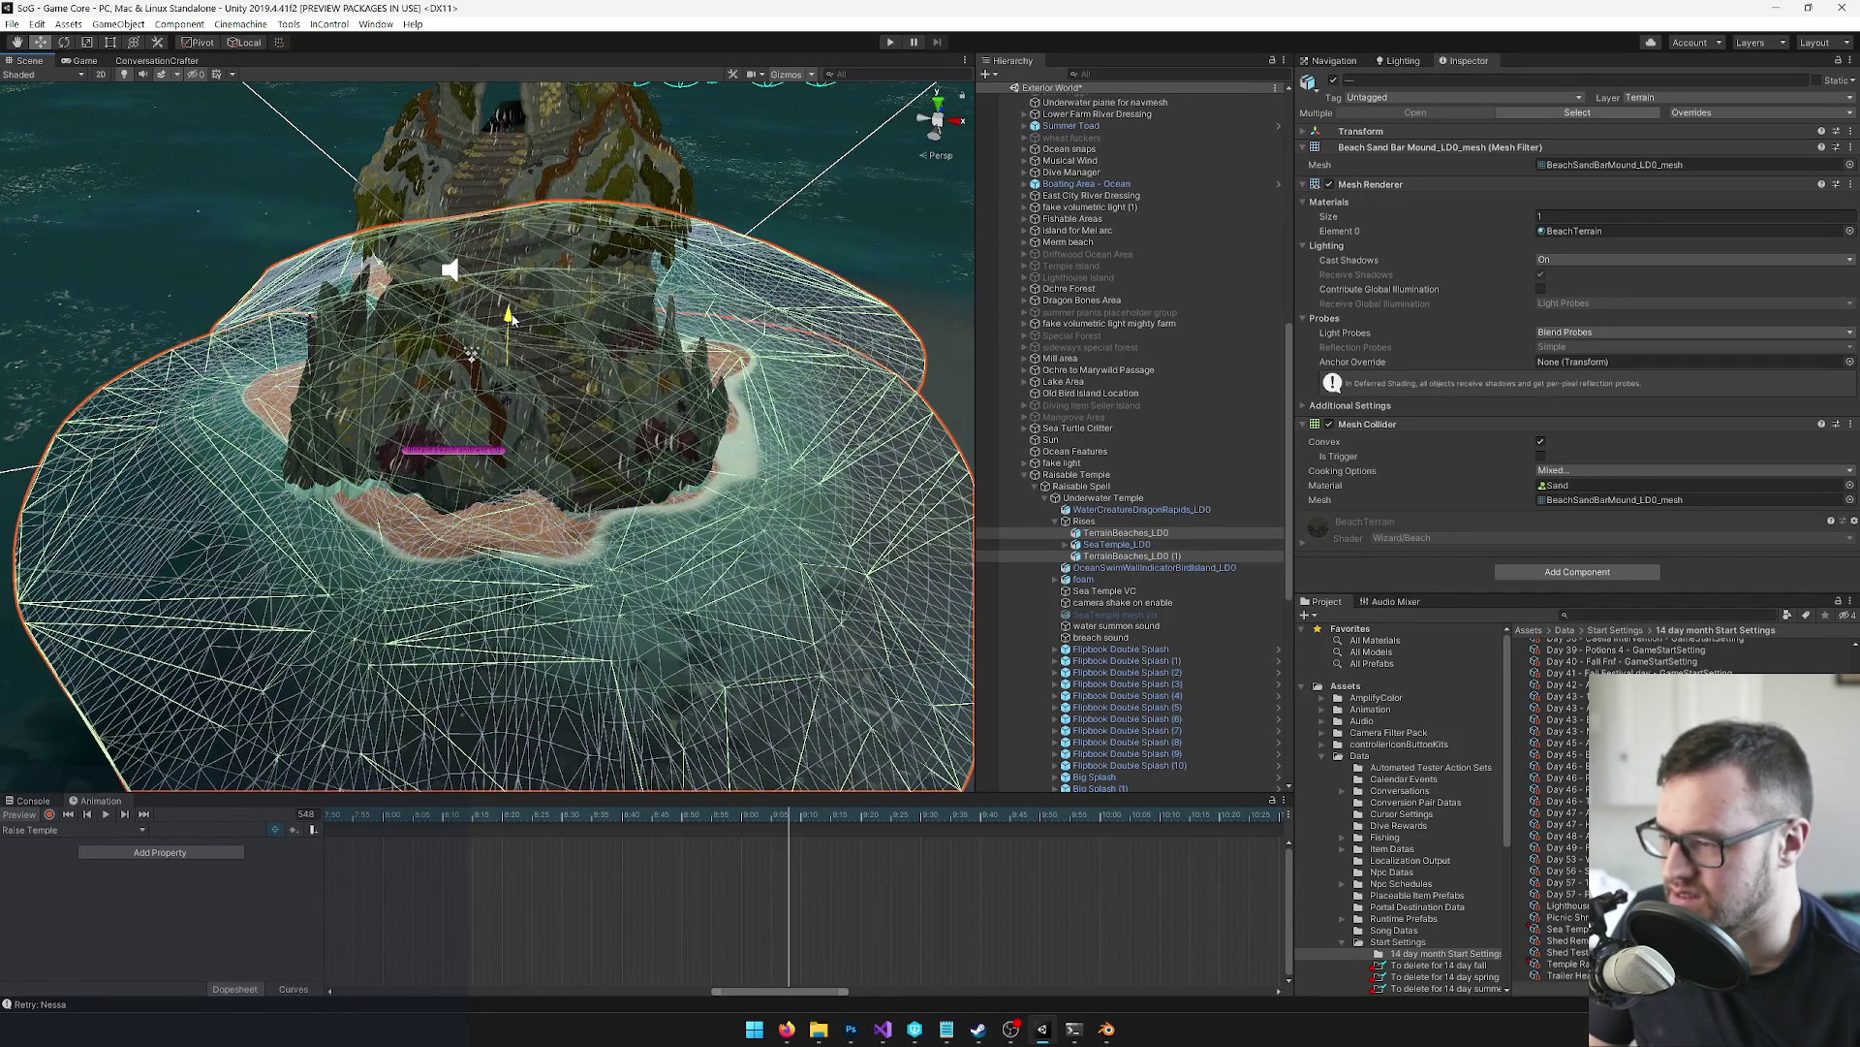
Check the island from a wider angle and lower the beach mounds slightly
{"action": "scroll", "coordinate": [511, 318], "scroll_direction": "down", "scroll_amount": 5}
{"action": "left_click_drag", "start_coordinate": [511, 318], "coordinate": [692, 364]}
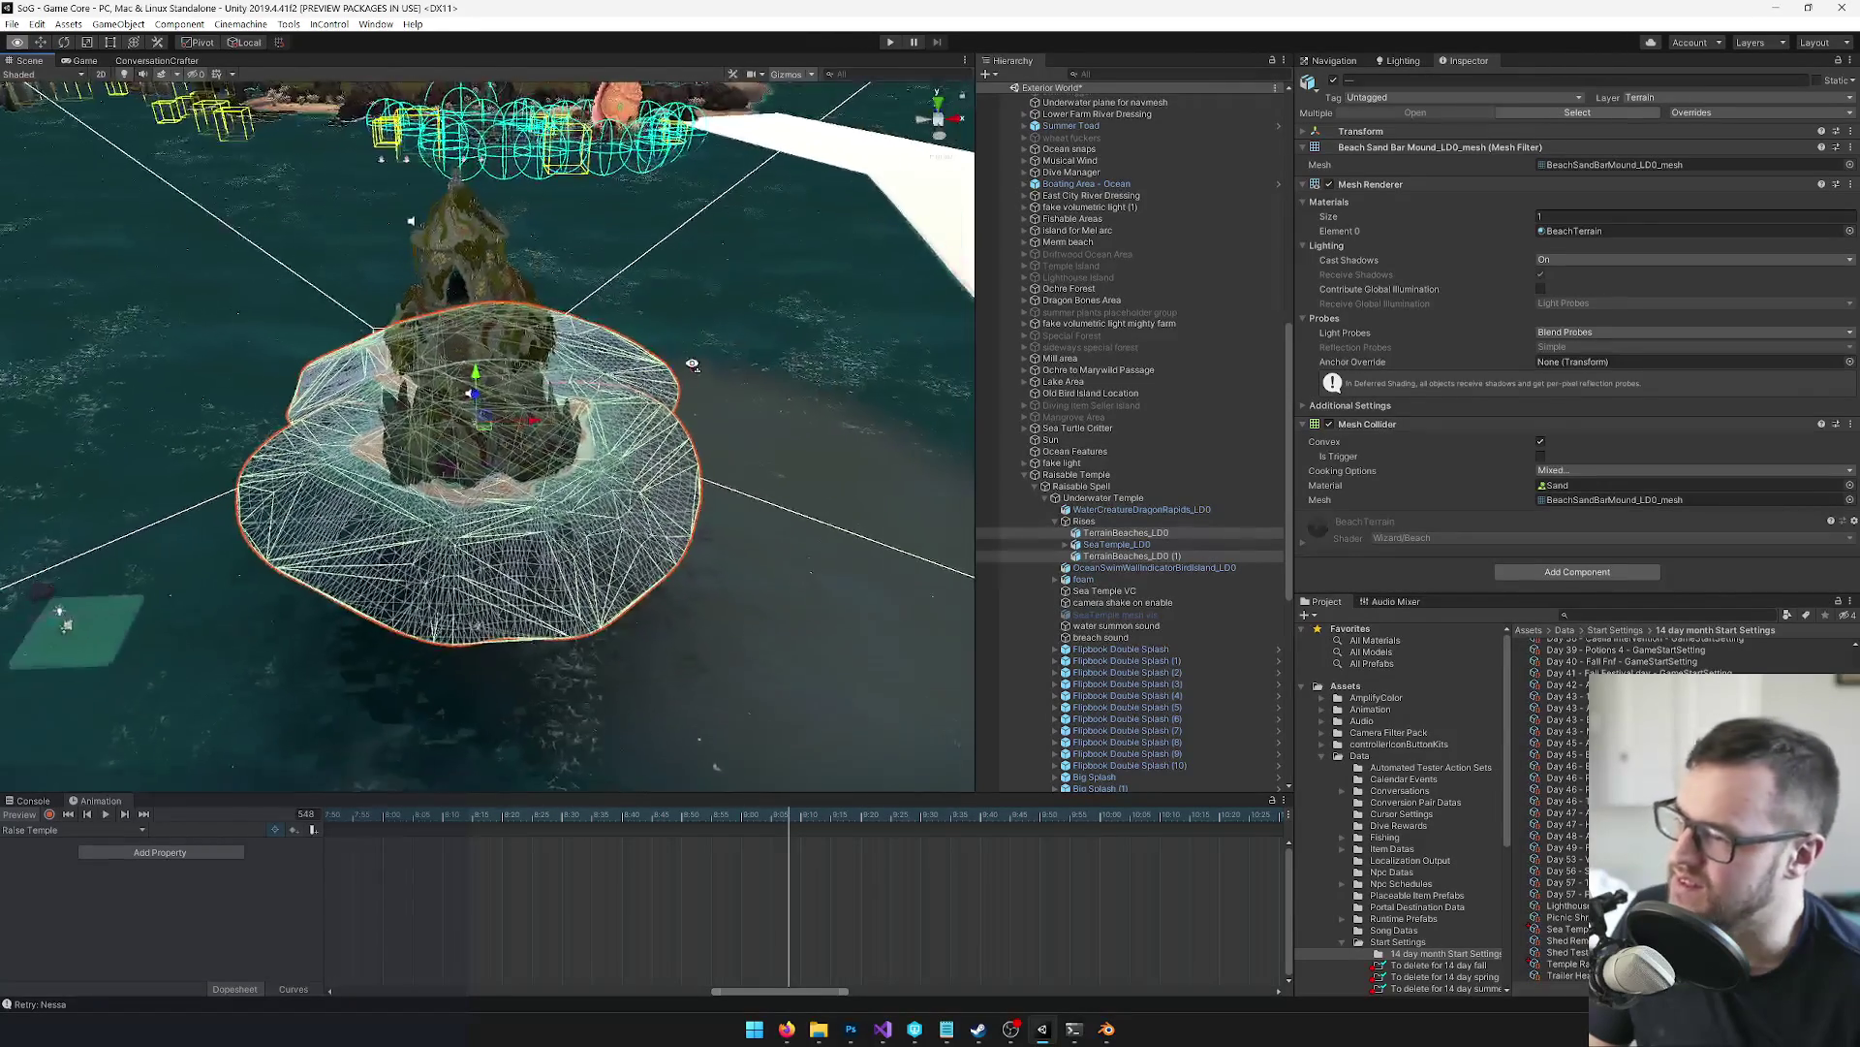
{"action": "scroll", "coordinate": [412, 358], "scroll_direction": "up", "scroll_amount": 5}
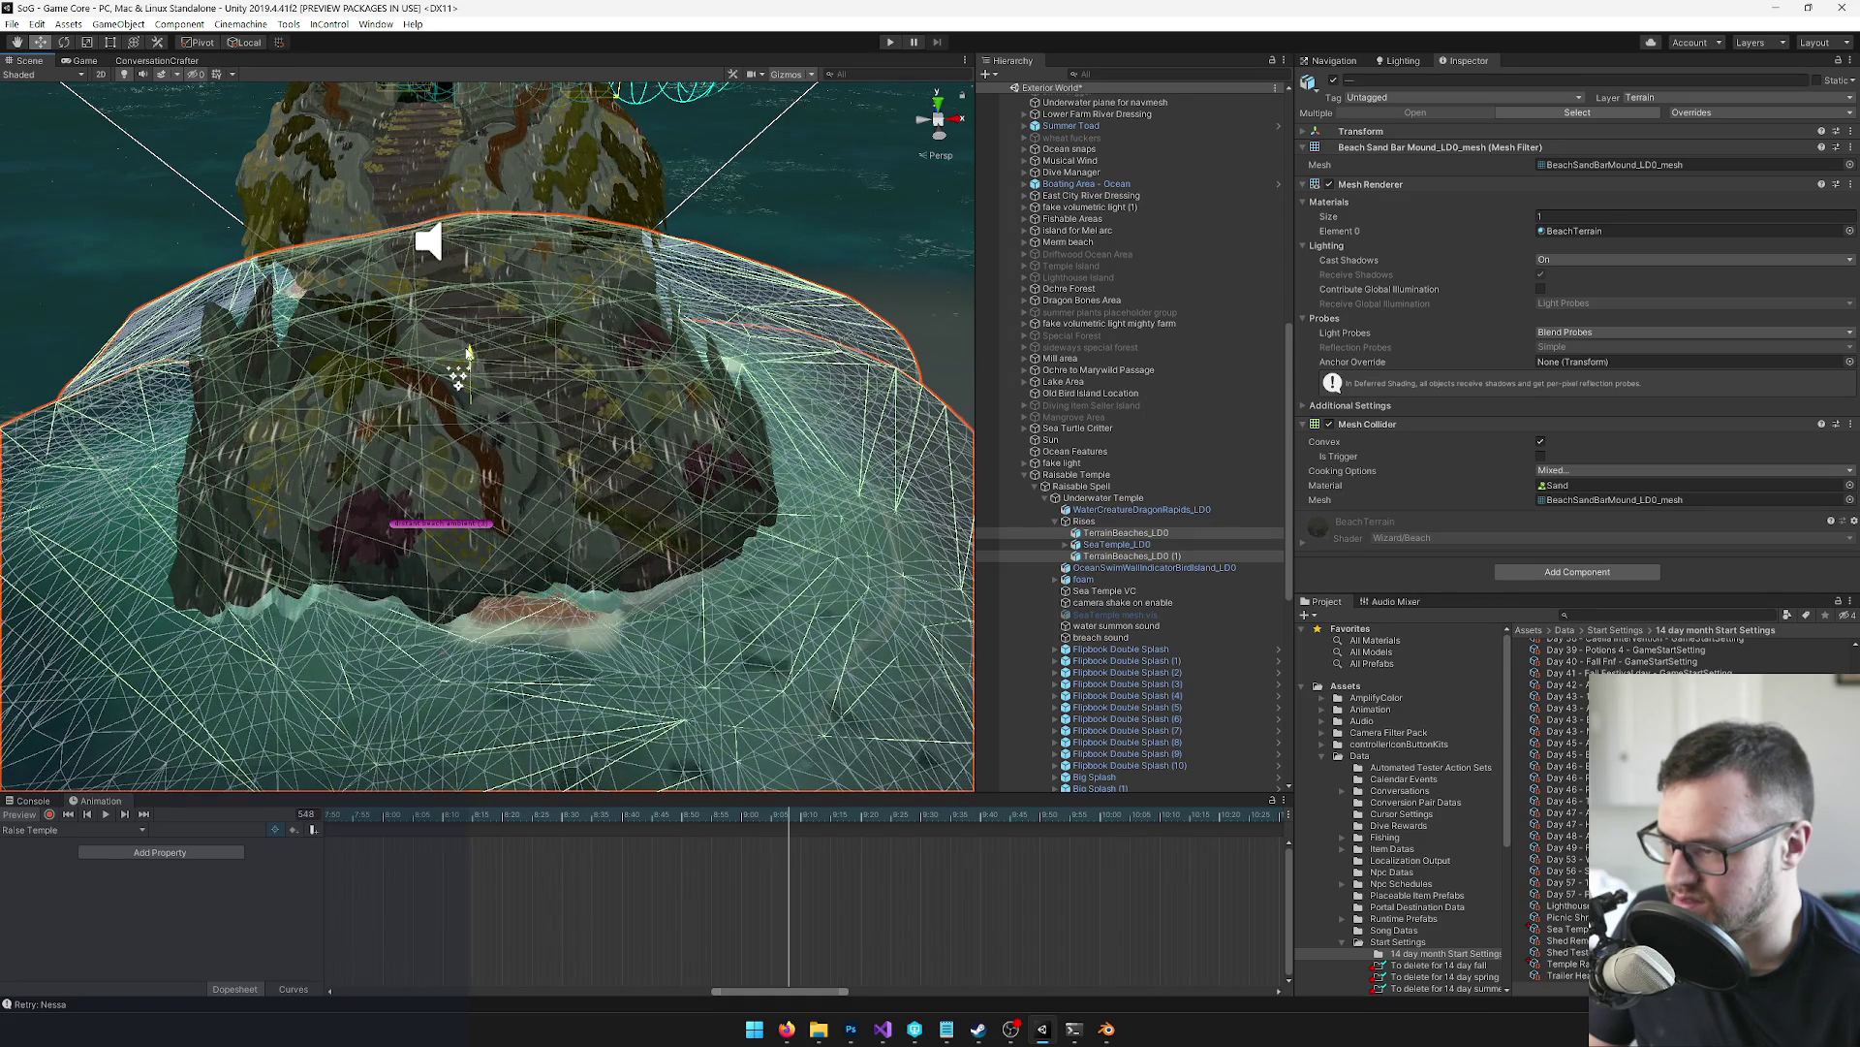
{"action": "mouse_move", "coordinate": [586, 375]}
{"action": "left_mouse_down"}
{"action": "mouse_move", "coordinate": [426, 364]}
{"action": "mouse_move", "coordinate": [628, 341]}
{"action": "left_mouse_up"}
{"action": "left_click_drag", "start_coordinate": [680, 264], "coordinate": [680, 269]}
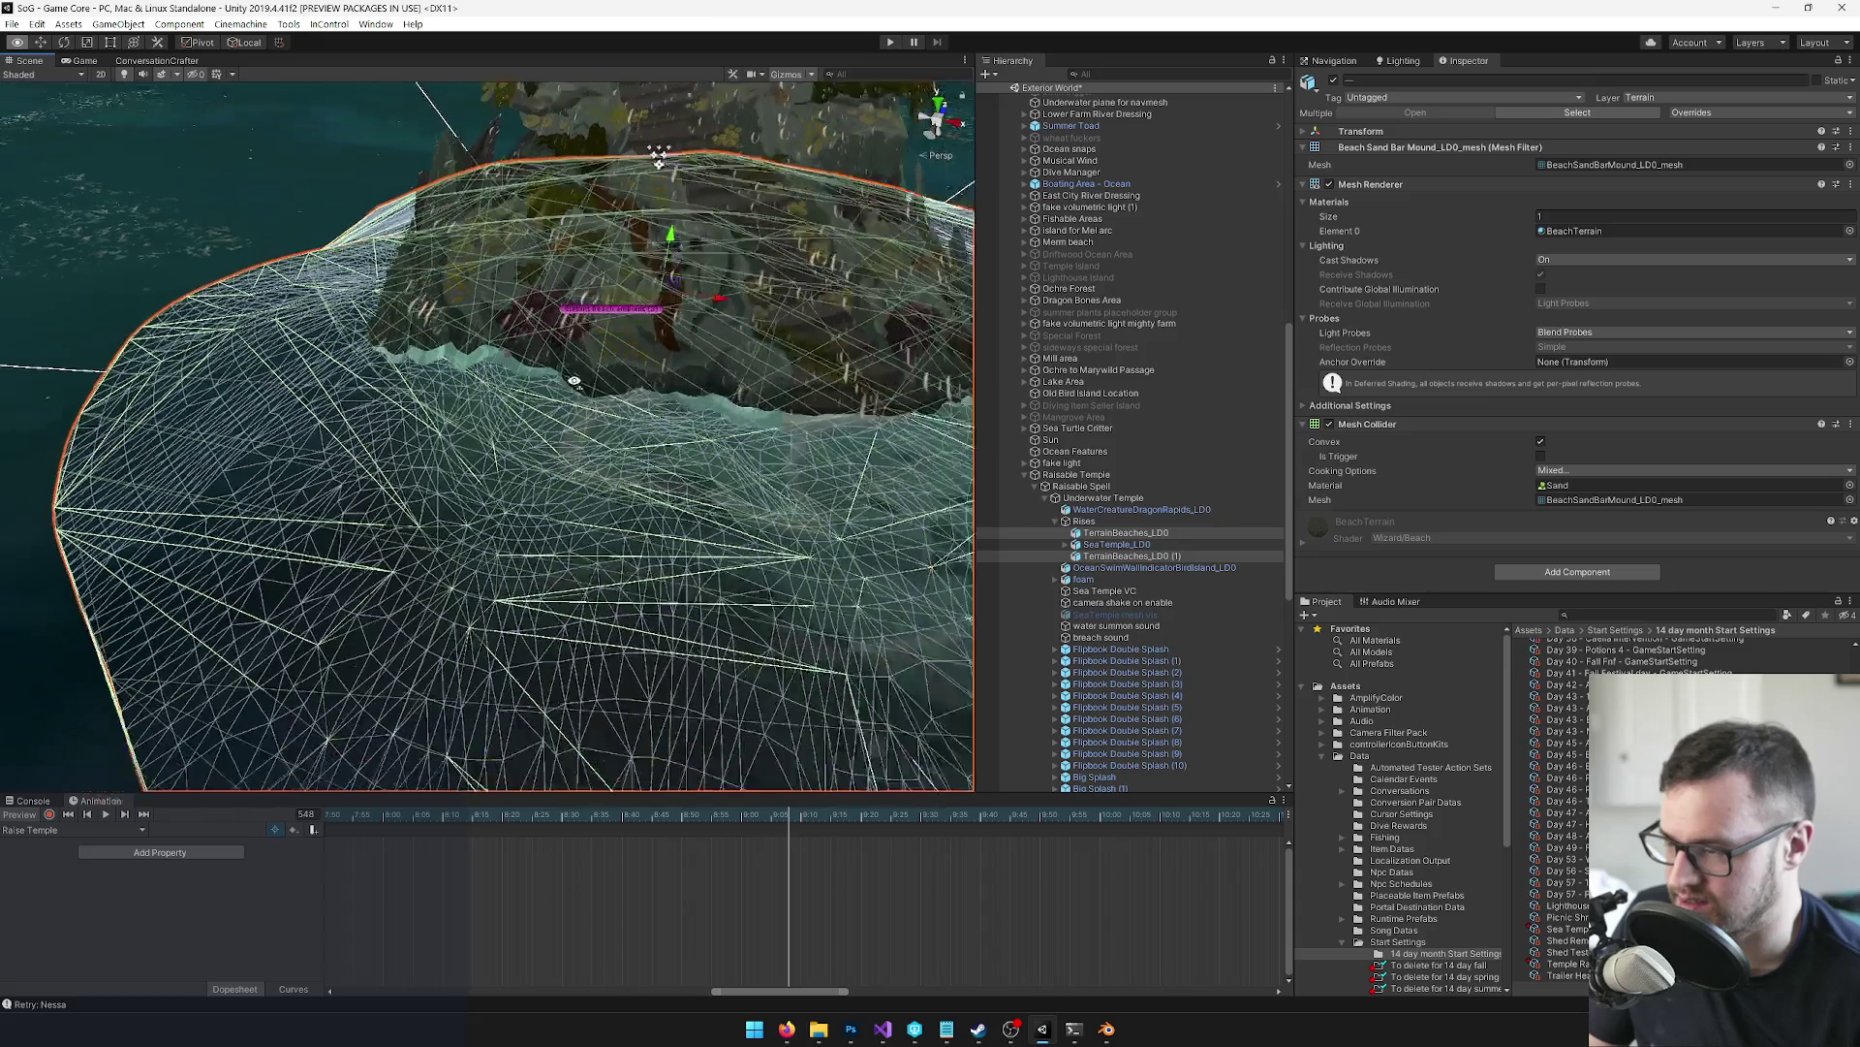
{"action": "scroll", "coordinate": [582, 363], "scroll_direction": "down", "scroll_amount": 5}
{"action": "scroll", "coordinate": [583, 363], "scroll_direction": "up", "scroll_amount": 5}
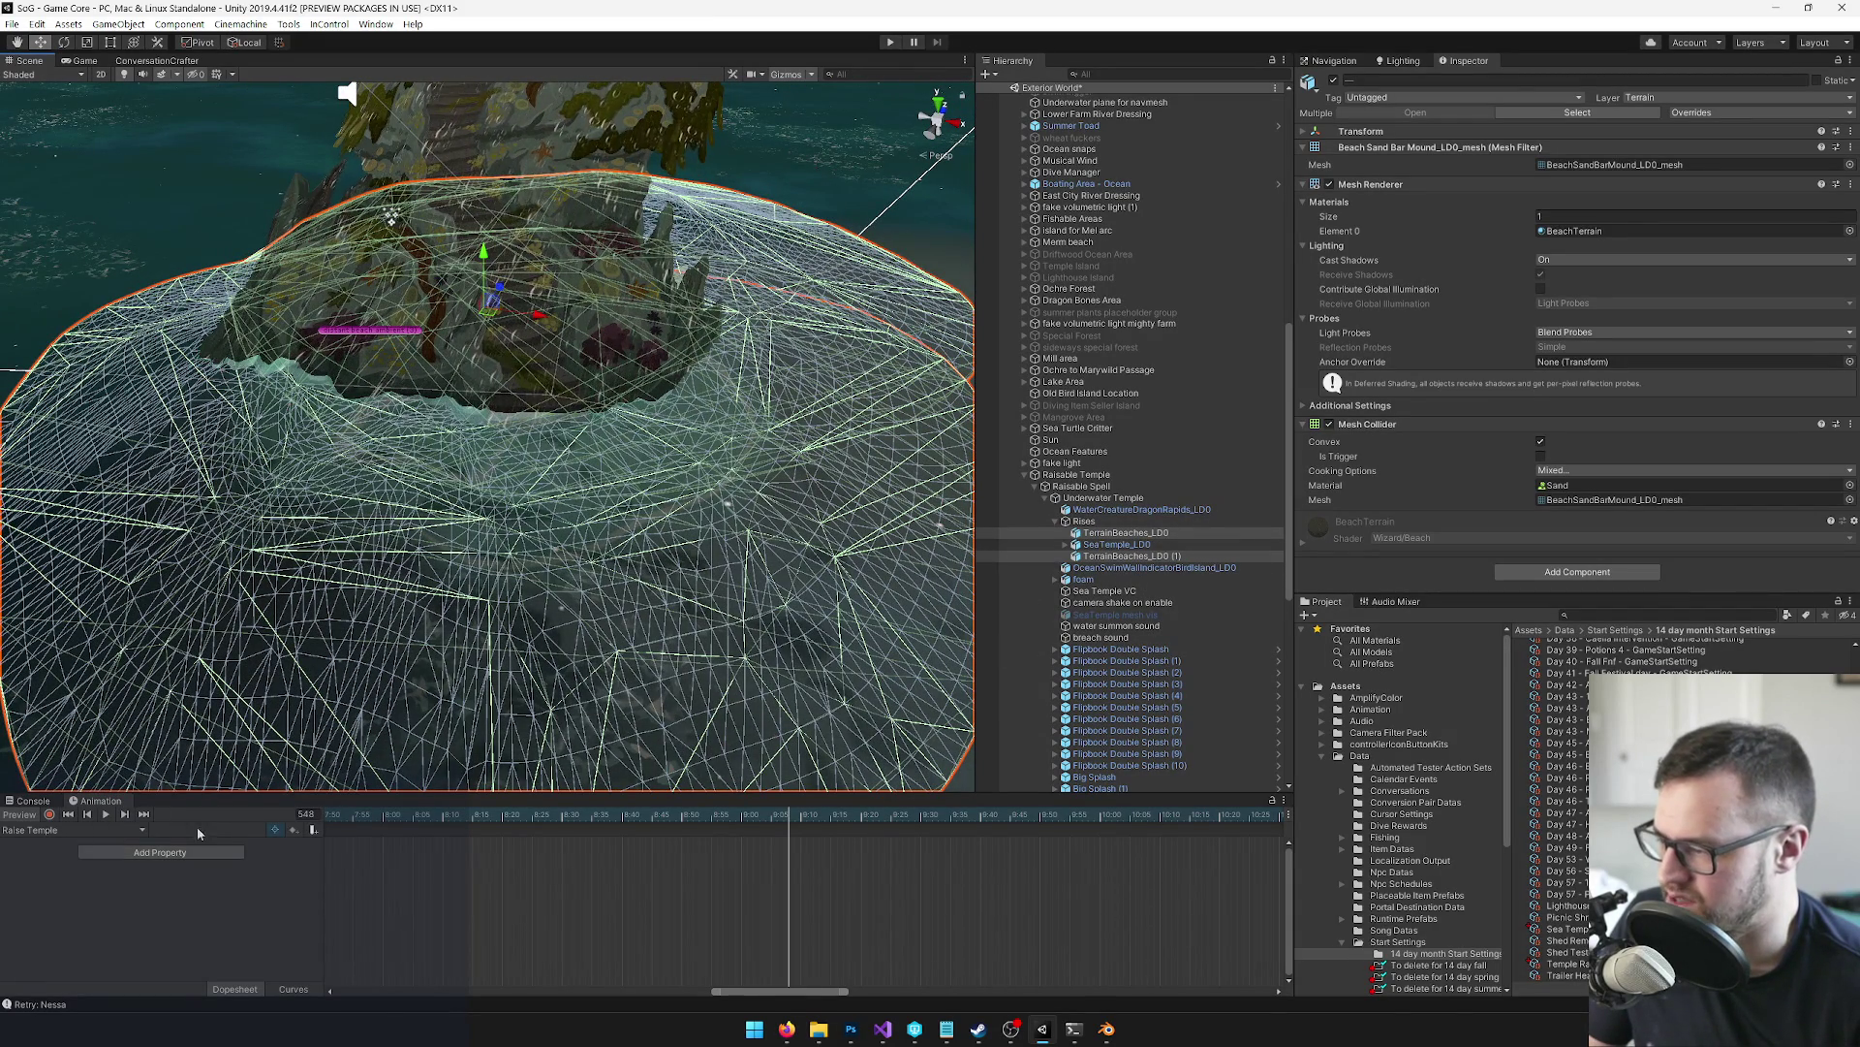
{"action": "left_click", "coordinate": [1106, 650]}
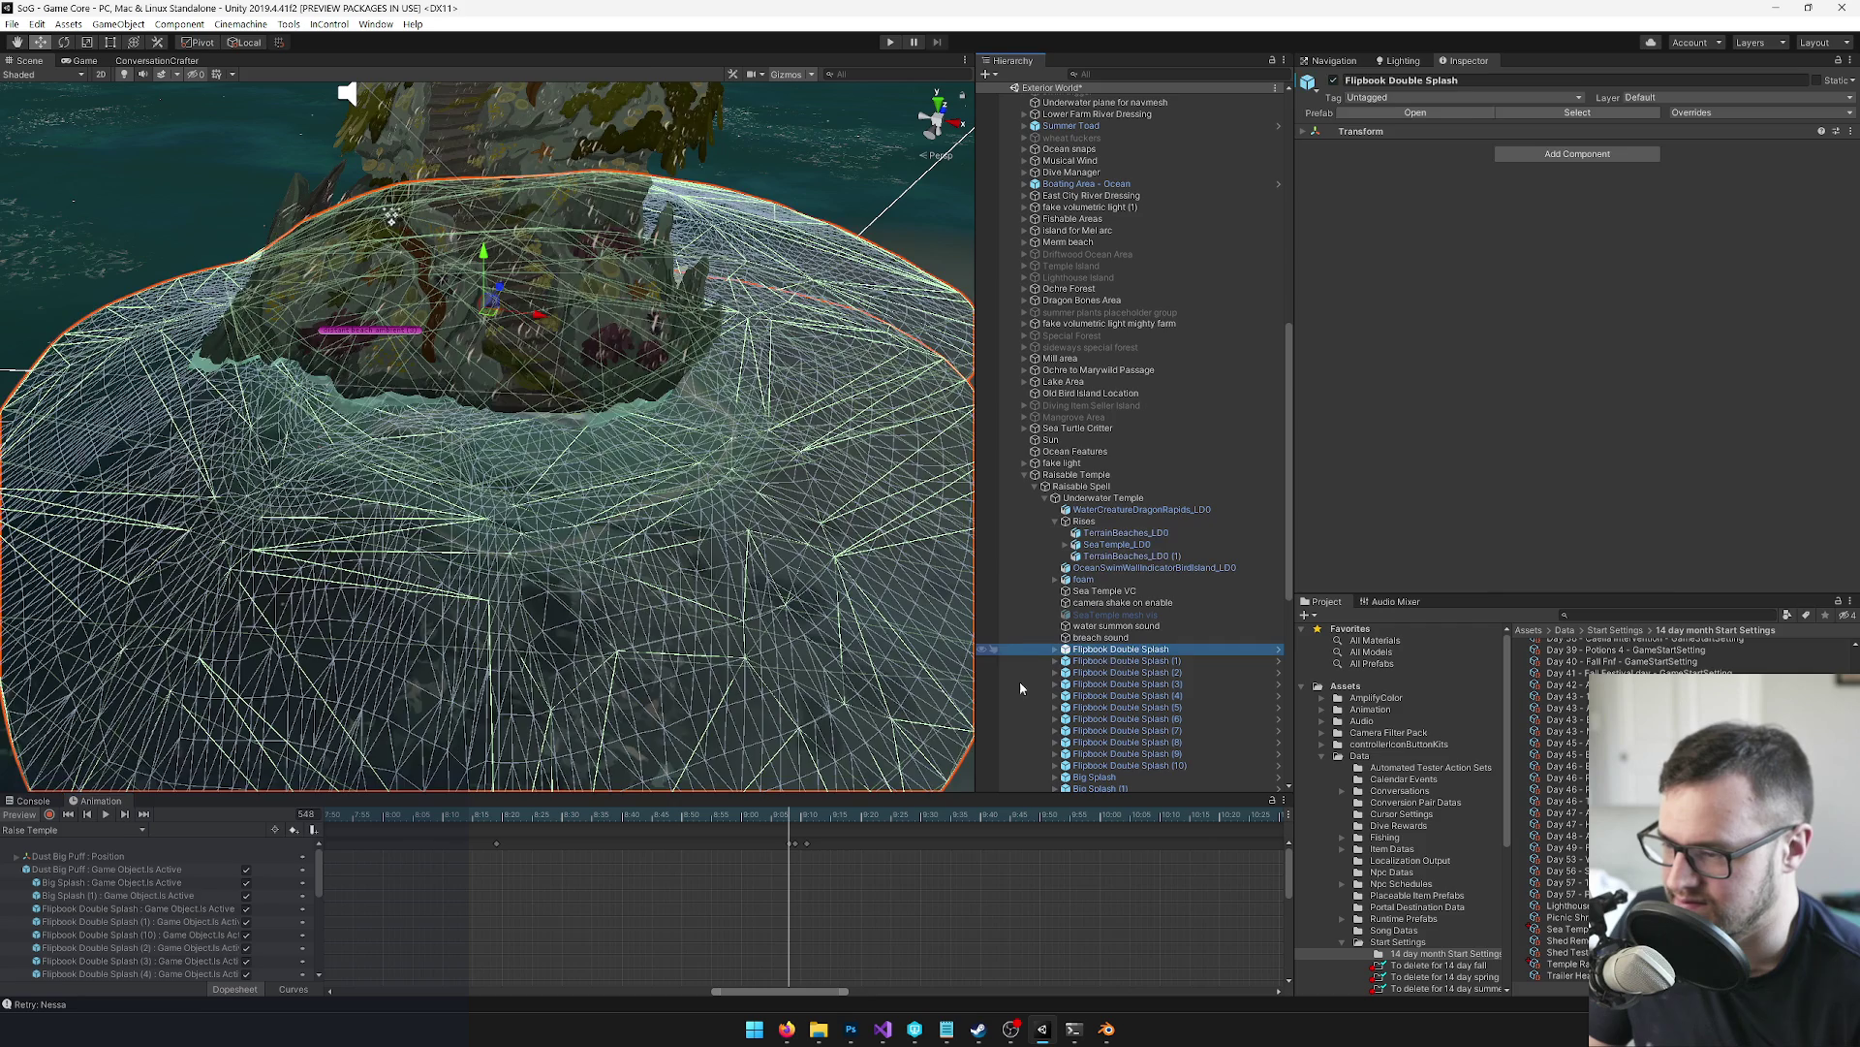
Scrub the Raise Temple animation back to frame 428 and view the temple from above
{"action": "left_click_drag", "start_coordinate": [789, 814], "coordinate": [490, 836]}
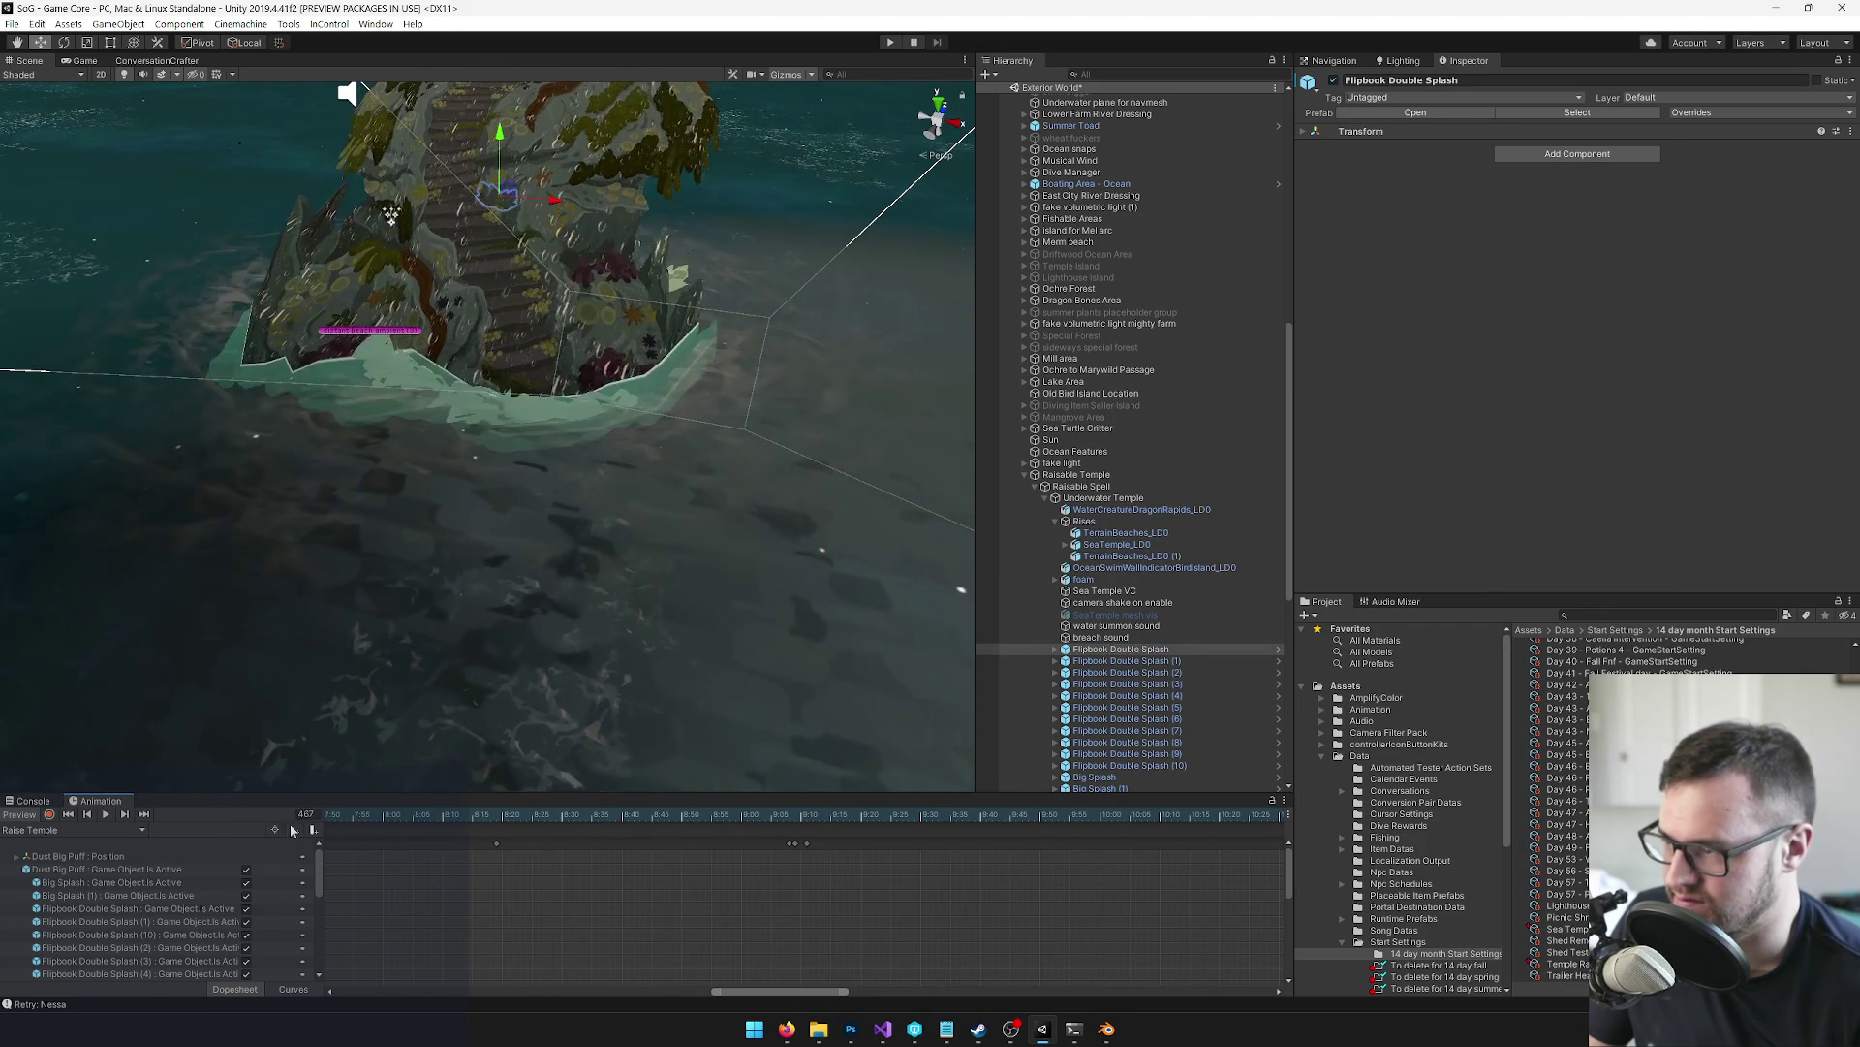
{"action": "left_click_drag", "start_coordinate": [589, 423], "coordinate": [541, 602]}
{"action": "left_click_drag", "start_coordinate": [748, 987], "coordinate": [639, 997]}
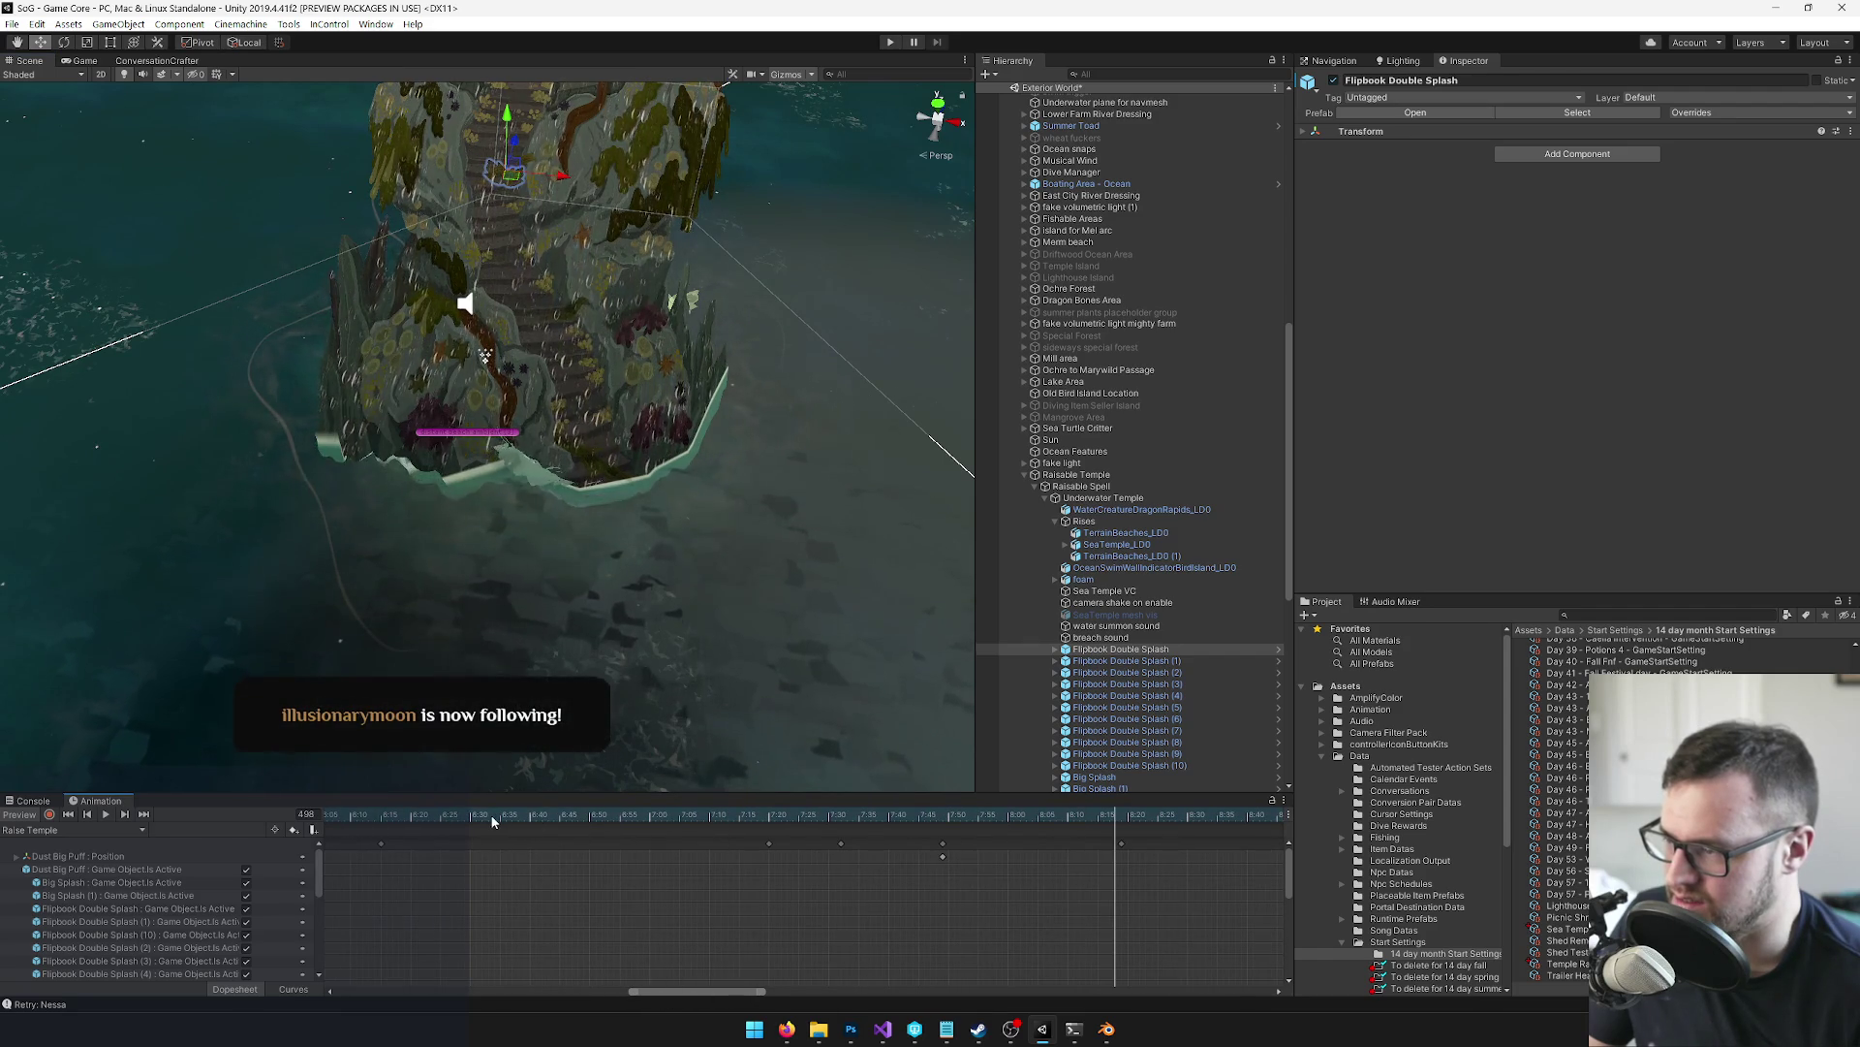
{"action": "mouse_move", "coordinate": [528, 820]}
{"action": "left_mouse_down"}
{"action": "mouse_move", "coordinate": [423, 820]}
{"action": "mouse_move", "coordinate": [681, 830]}
{"action": "mouse_move", "coordinate": [405, 841]}
{"action": "left_mouse_up"}
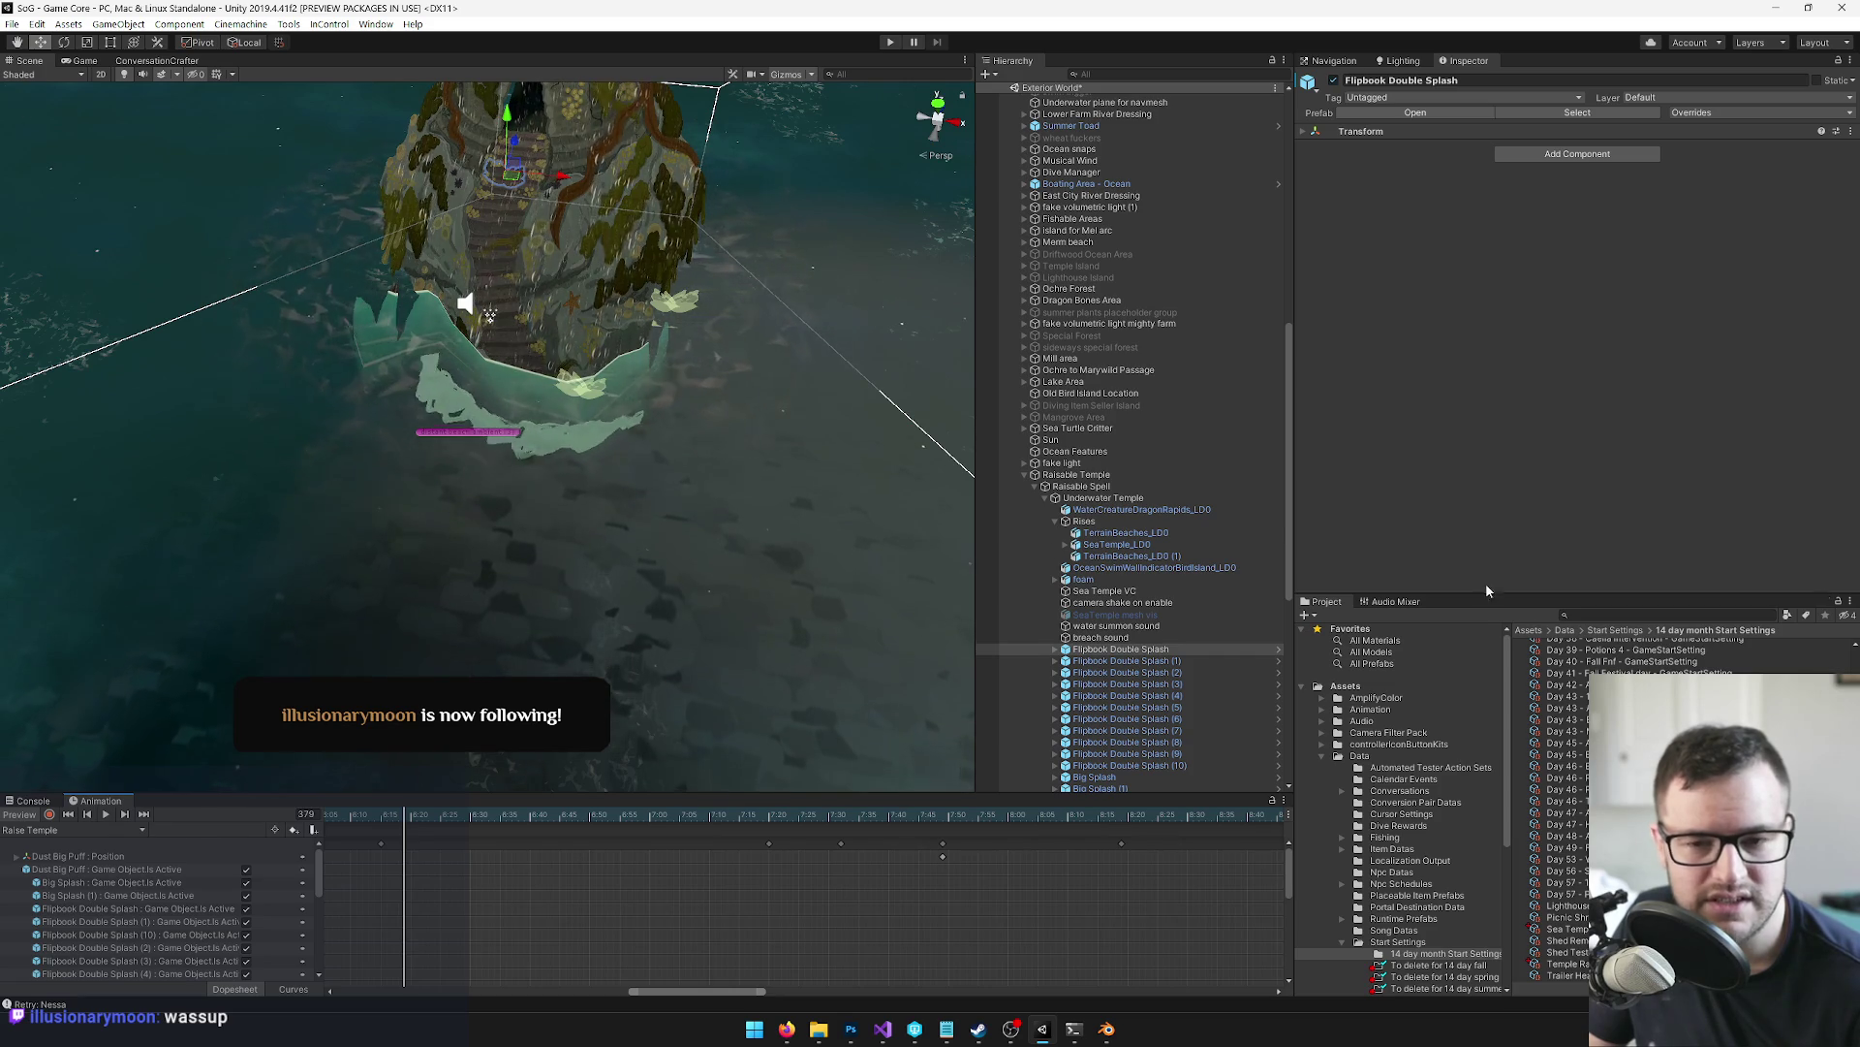
Orbit and zoom the Scene view to centre the temple against the open water
{"action": "scroll", "coordinate": [951, 556], "scroll_direction": "up", "scroll_amount": 5}
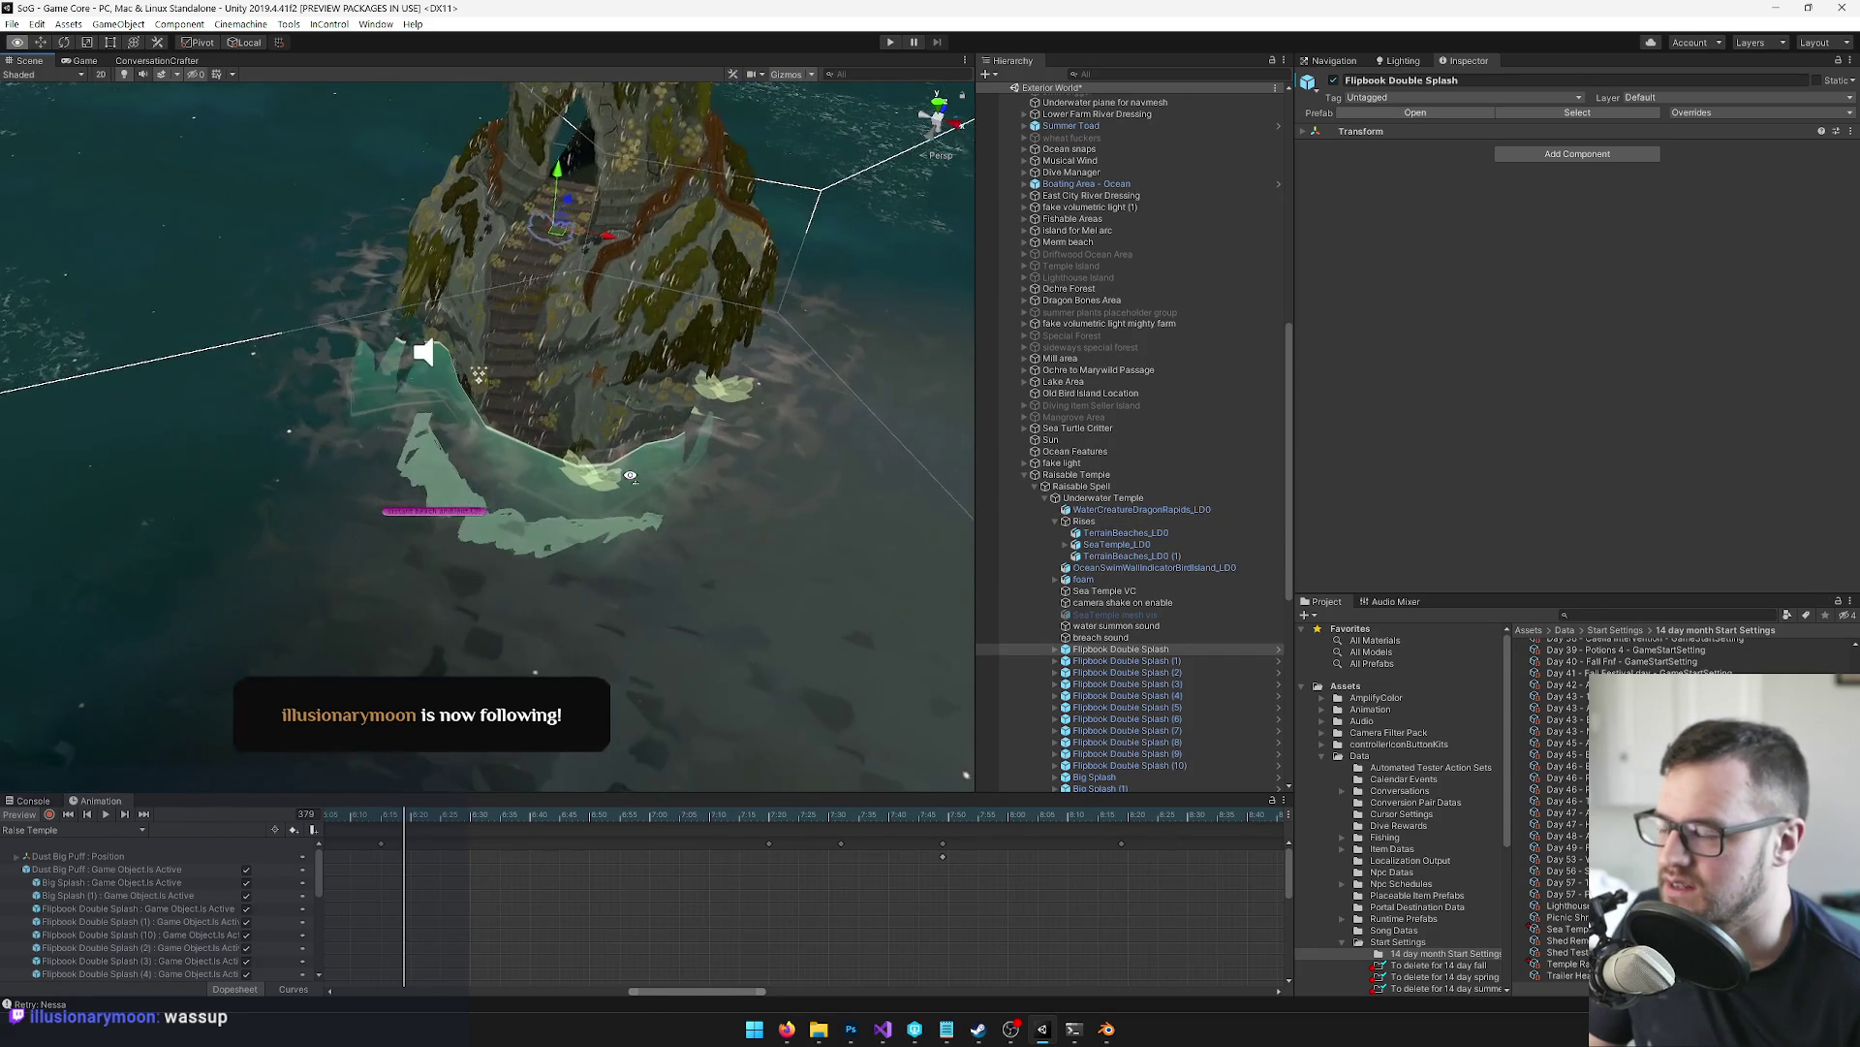
{"action": "left_click_drag", "start_coordinate": [631, 477], "coordinate": [718, 473]}
{"action": "scroll", "coordinate": [718, 473], "scroll_direction": "up", "scroll_amount": 3}
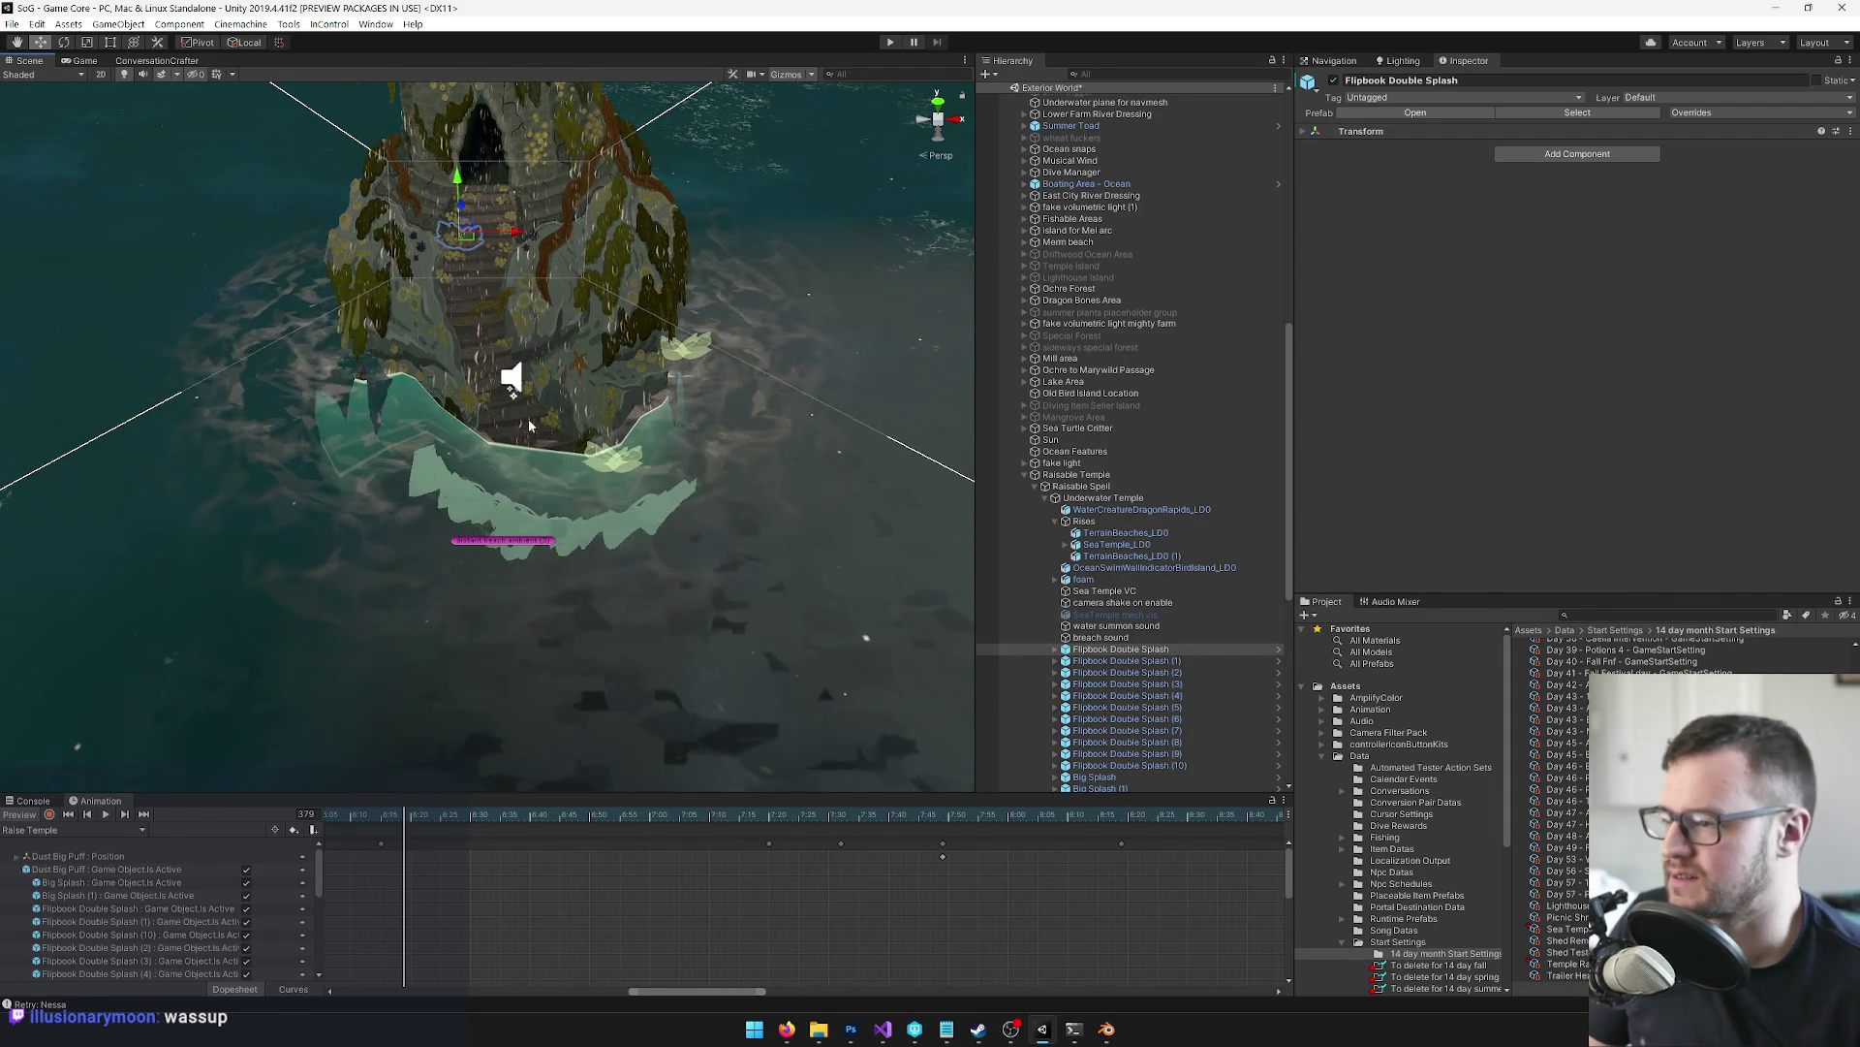
{"action": "mouse_move", "coordinate": [552, 377]}
{"action": "left_mouse_down"}
{"action": "mouse_move", "coordinate": [611, 314]}
{"action": "mouse_move", "coordinate": [335, 243]}
{"action": "mouse_move", "coordinate": [349, 281]}
{"action": "mouse_move", "coordinate": [332, 316]}
{"action": "mouse_move", "coordinate": [614, 275]}
{"action": "mouse_move", "coordinate": [288, 488]}
{"action": "left_mouse_up"}
{"action": "scroll", "coordinate": [335, 244], "scroll_direction": "up", "scroll_amount": 6}
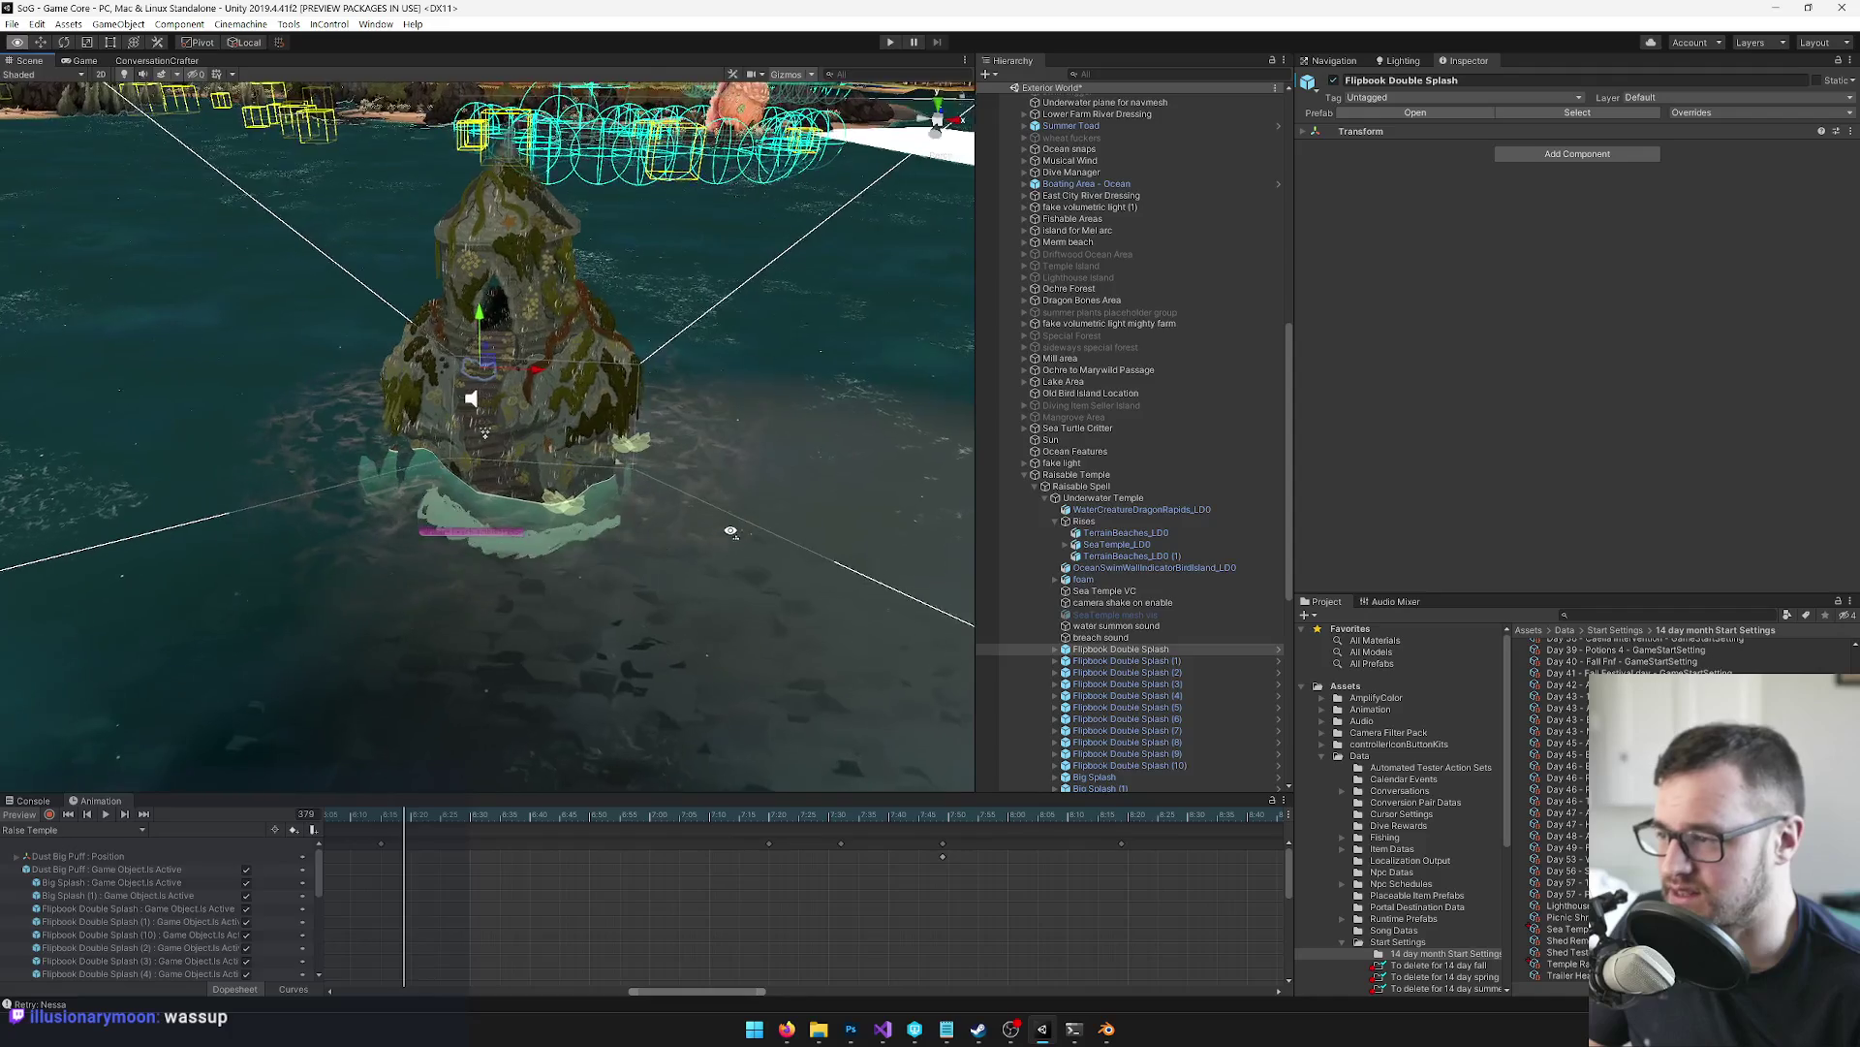
{"action": "scroll", "coordinate": [641, 562], "scroll_direction": "up", "scroll_amount": 5}
{"action": "left_click_drag", "start_coordinate": [639, 562], "coordinate": [767, 553]}
{"action": "scroll", "coordinate": [768, 553], "scroll_direction": "up", "scroll_amount": 3}
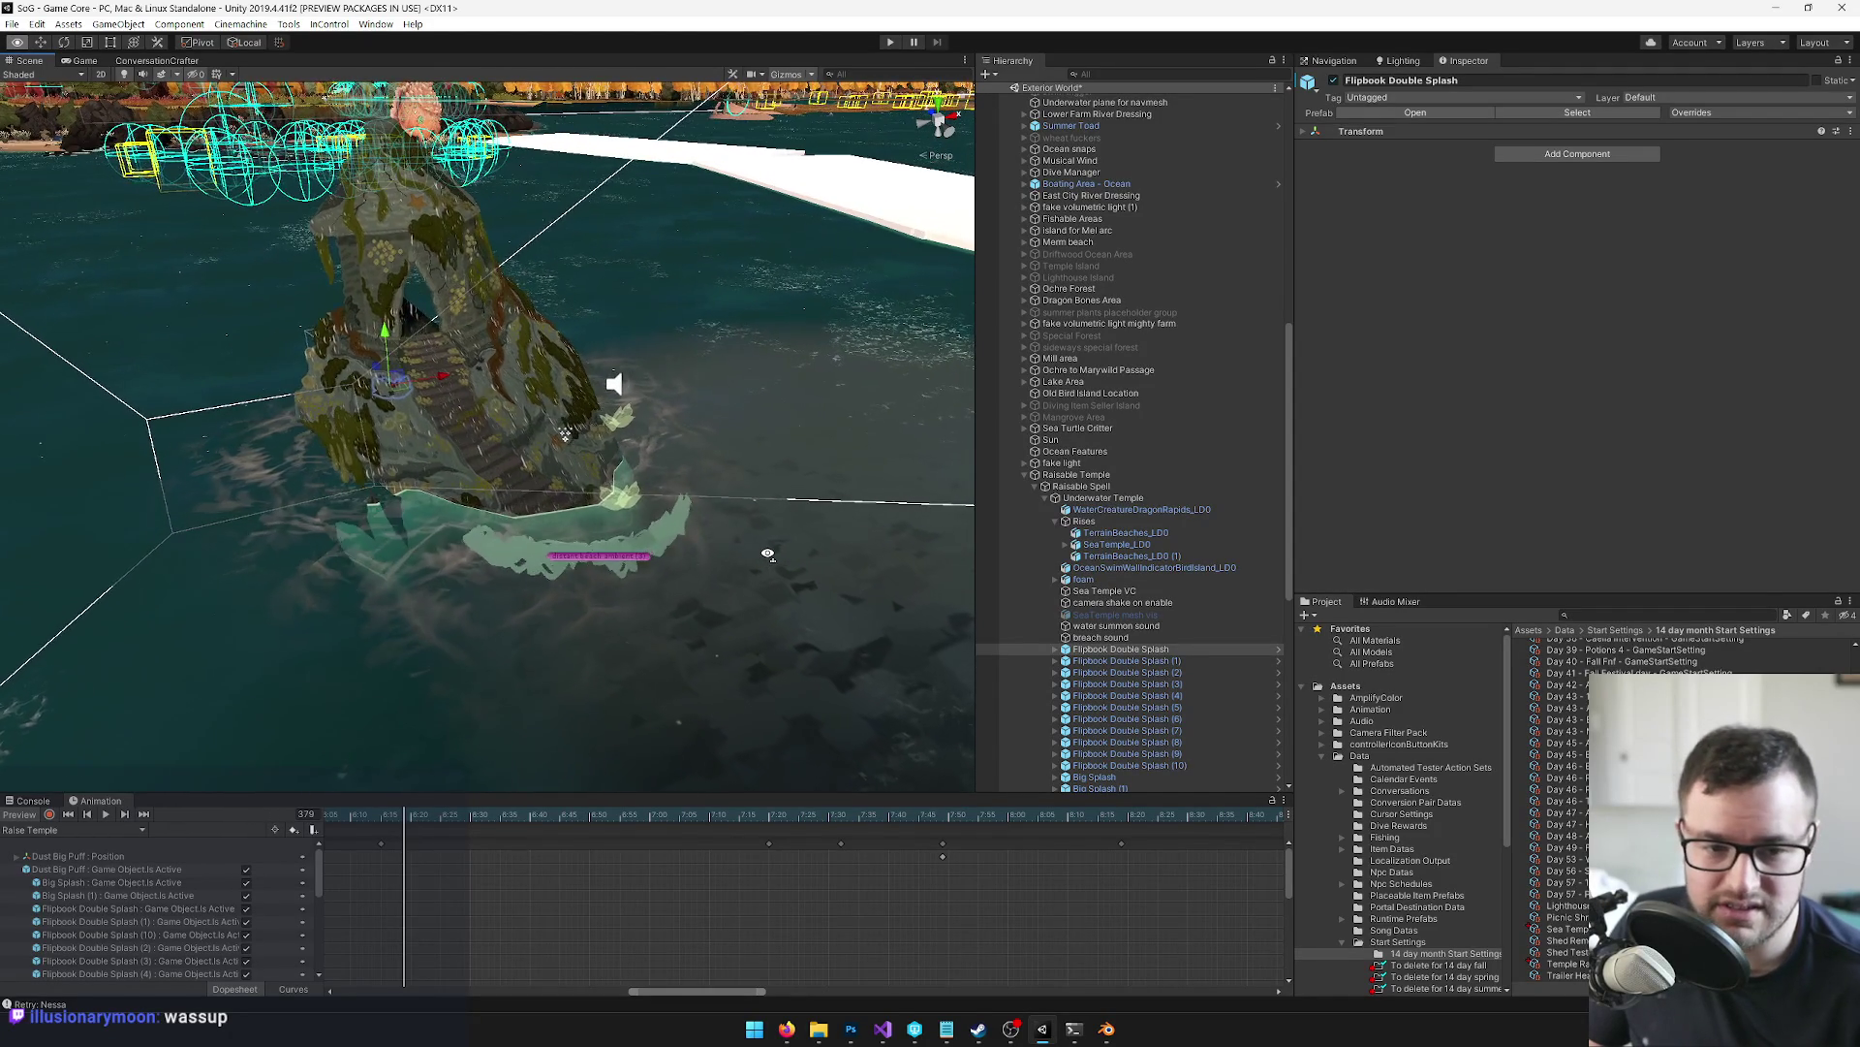
{"action": "scroll", "coordinate": [768, 553], "scroll_direction": "down", "scroll_amount": 2}
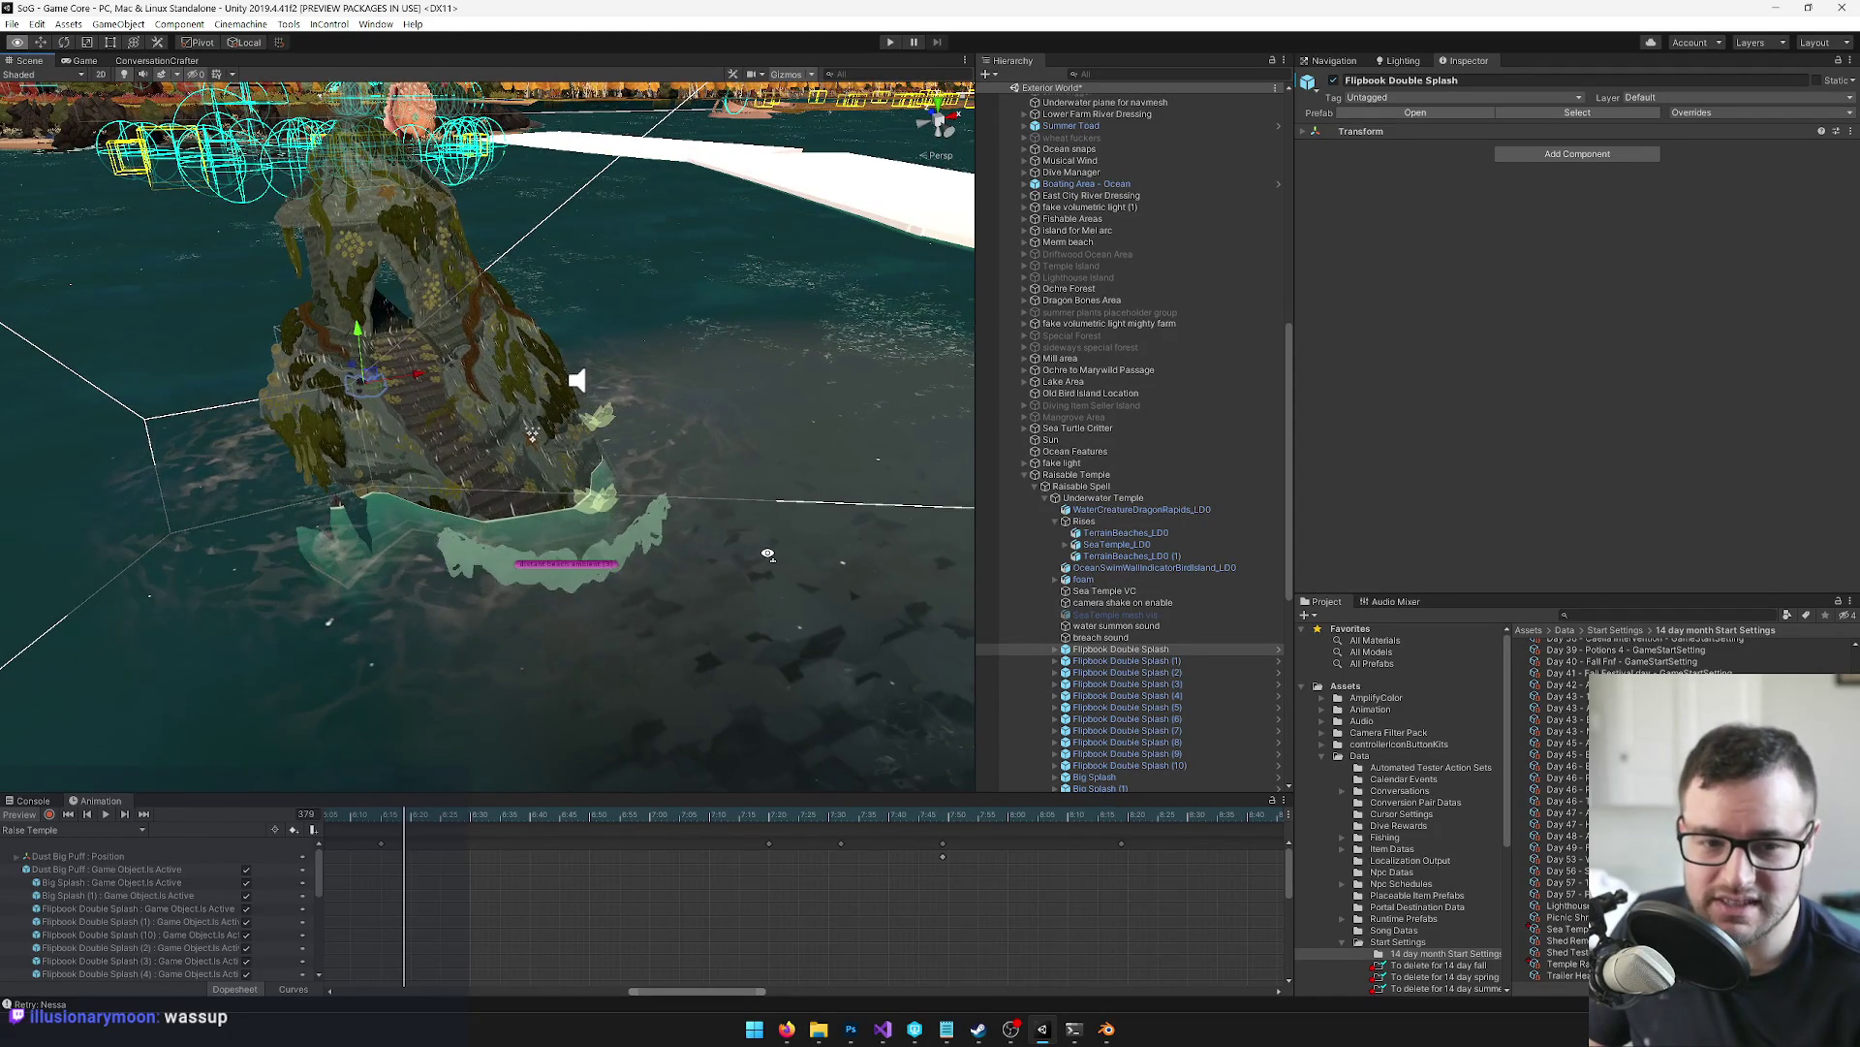
{"action": "scroll", "coordinate": [768, 553], "scroll_direction": "up", "scroll_amount": 2}
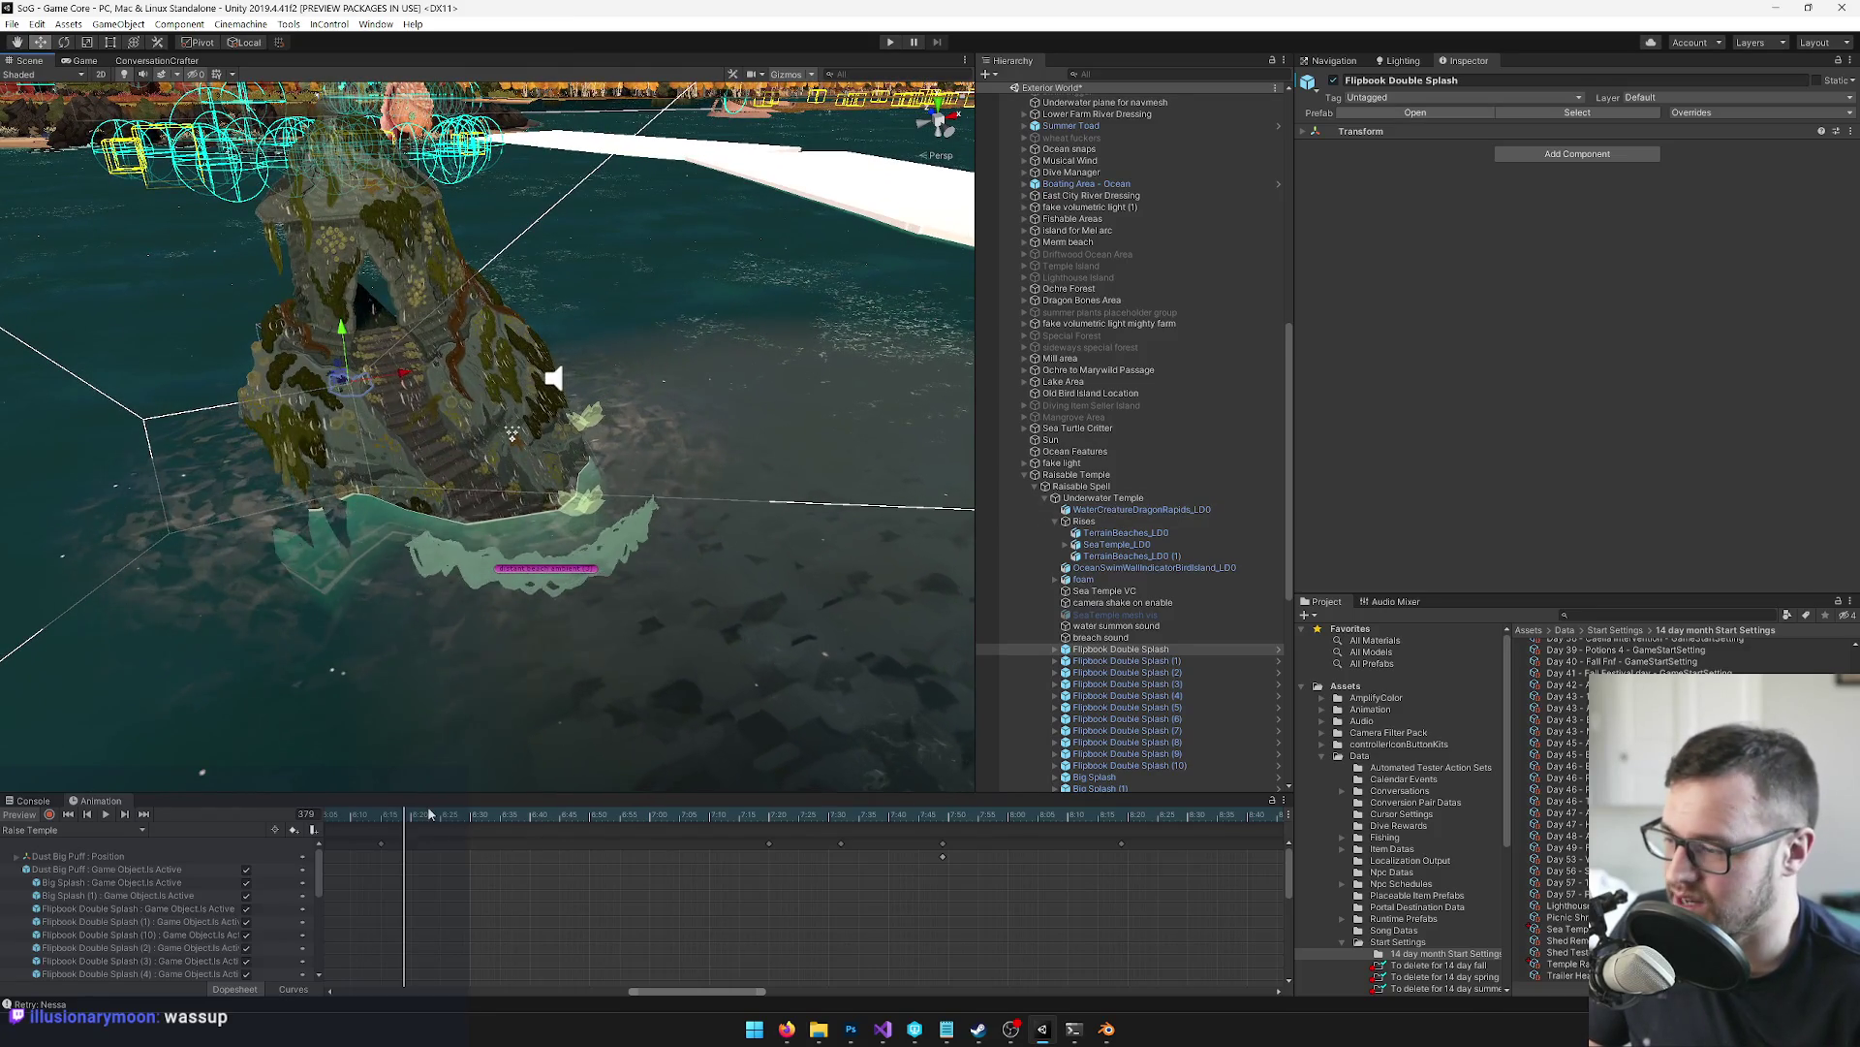
Scrub the rise between frames 375 and 409 to check the temple emerging
{"action": "mouse_move", "coordinate": [430, 814]}
{"action": "left_mouse_down"}
{"action": "mouse_move", "coordinate": [402, 815]}
{"action": "mouse_move", "coordinate": [952, 810]}
{"action": "mouse_move", "coordinate": [763, 811]}
{"action": "mouse_move", "coordinate": [590, 675]}
{"action": "left_mouse_up"}
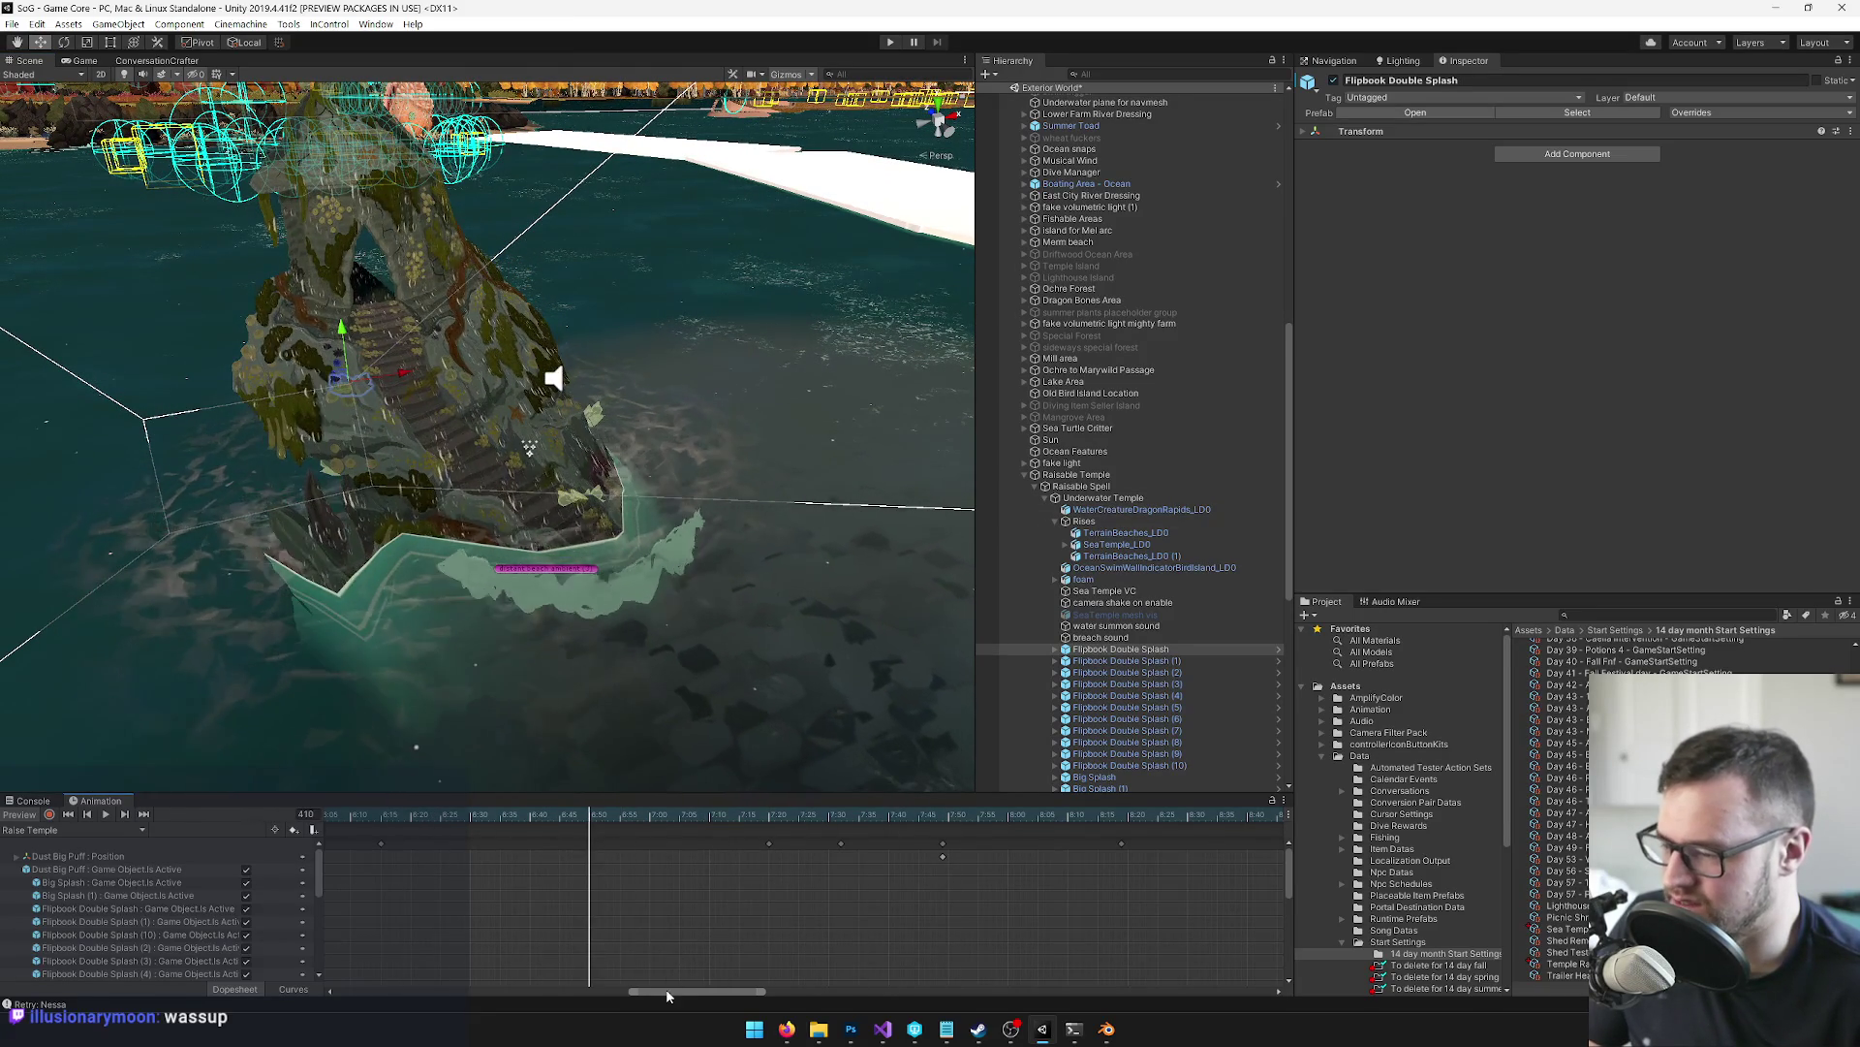
{"action": "mouse_move", "coordinate": [606, 812]}
{"action": "left_mouse_down"}
{"action": "mouse_move", "coordinate": [399, 834]}
{"action": "mouse_move", "coordinate": [556, 820]}
{"action": "left_mouse_up"}
{"action": "mouse_move", "coordinate": [840, 838]}
{"action": "left_mouse_down"}
{"action": "mouse_move", "coordinate": [938, 831]}
{"action": "mouse_move", "coordinate": [758, 839]}
{"action": "left_mouse_up"}
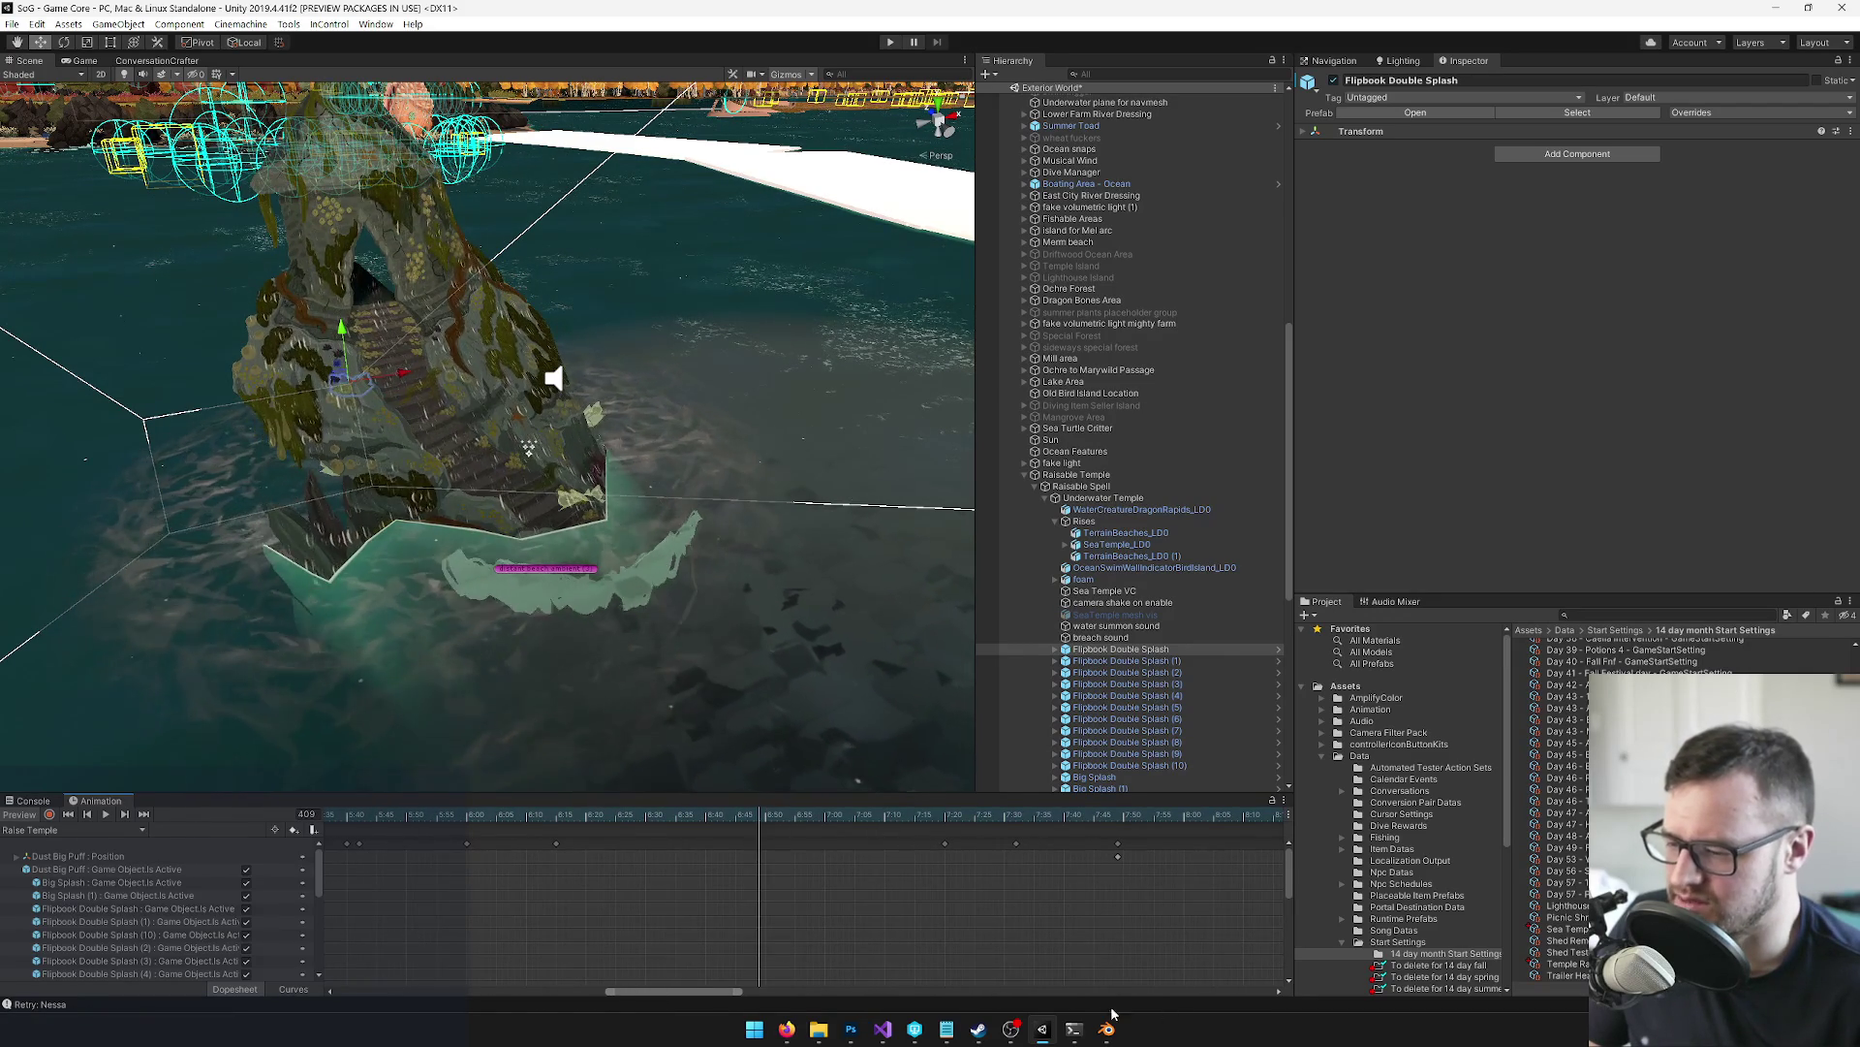
{"action": "mouse_move", "coordinate": [1104, 1031]}
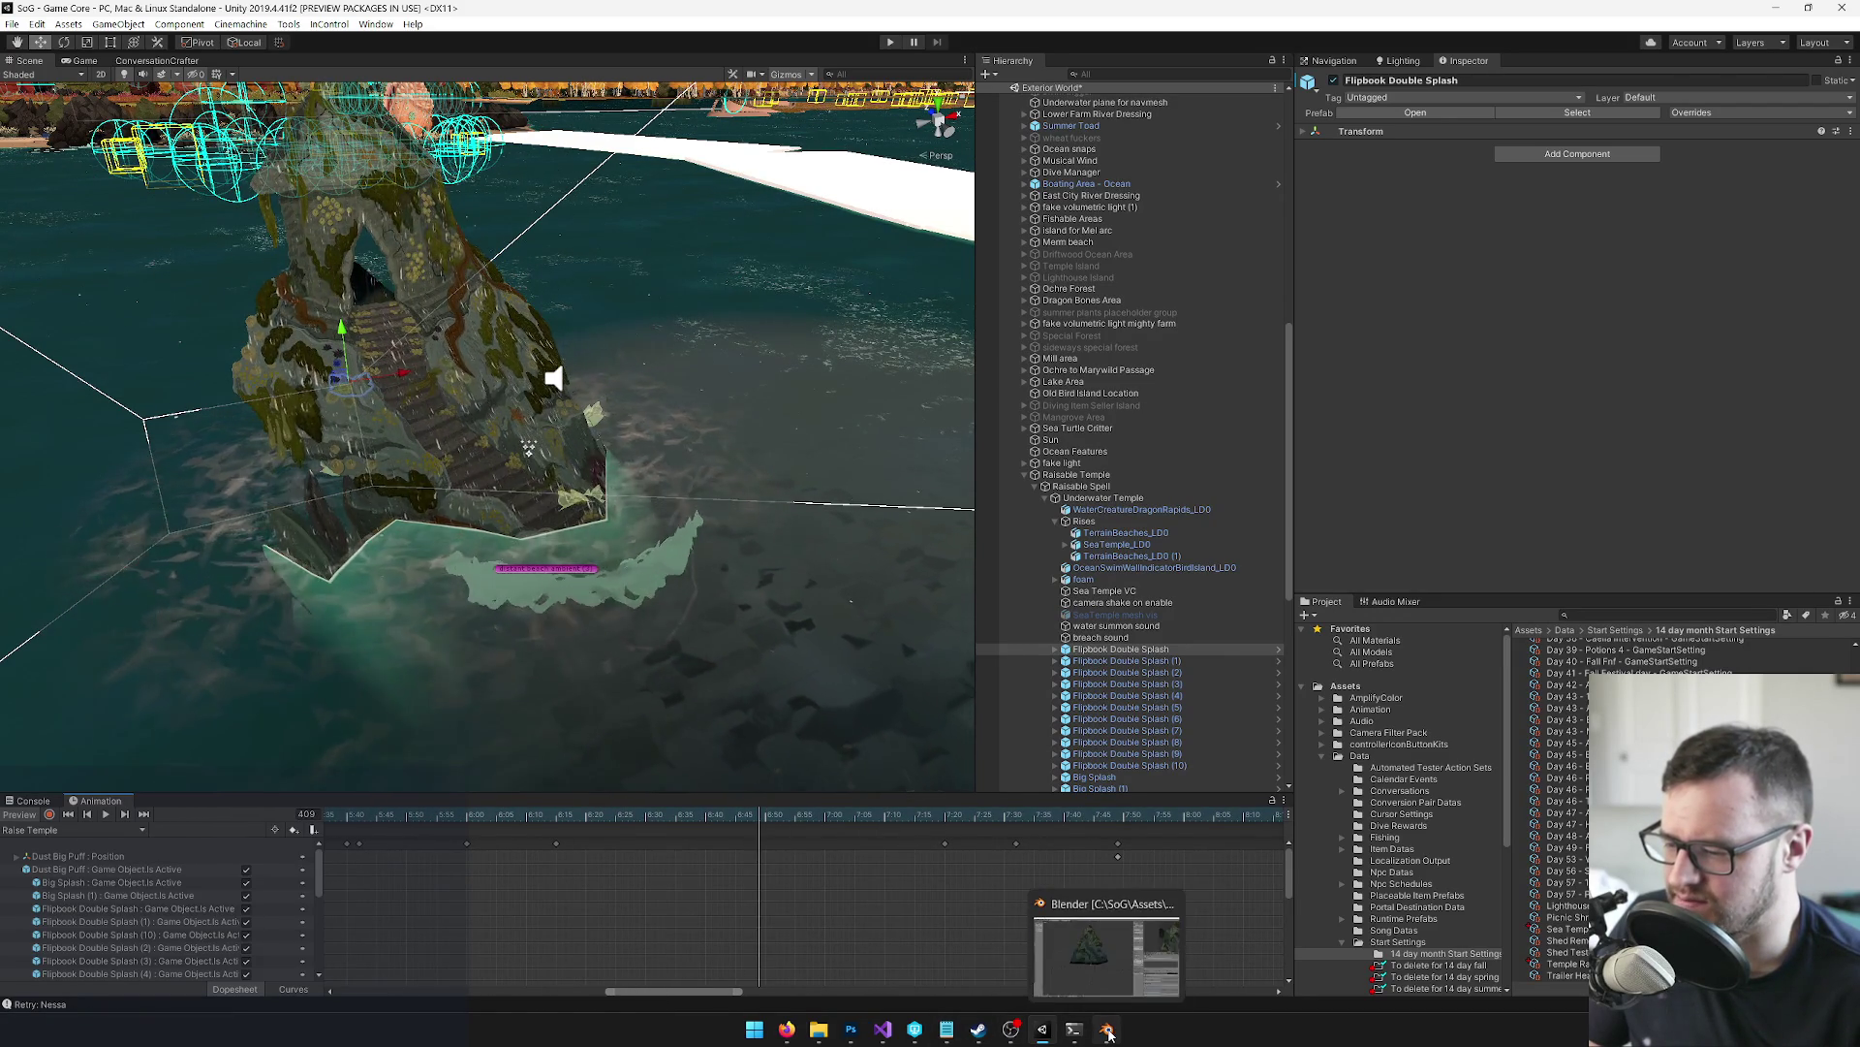
{"action": "left_click", "coordinate": [1029, 976]}
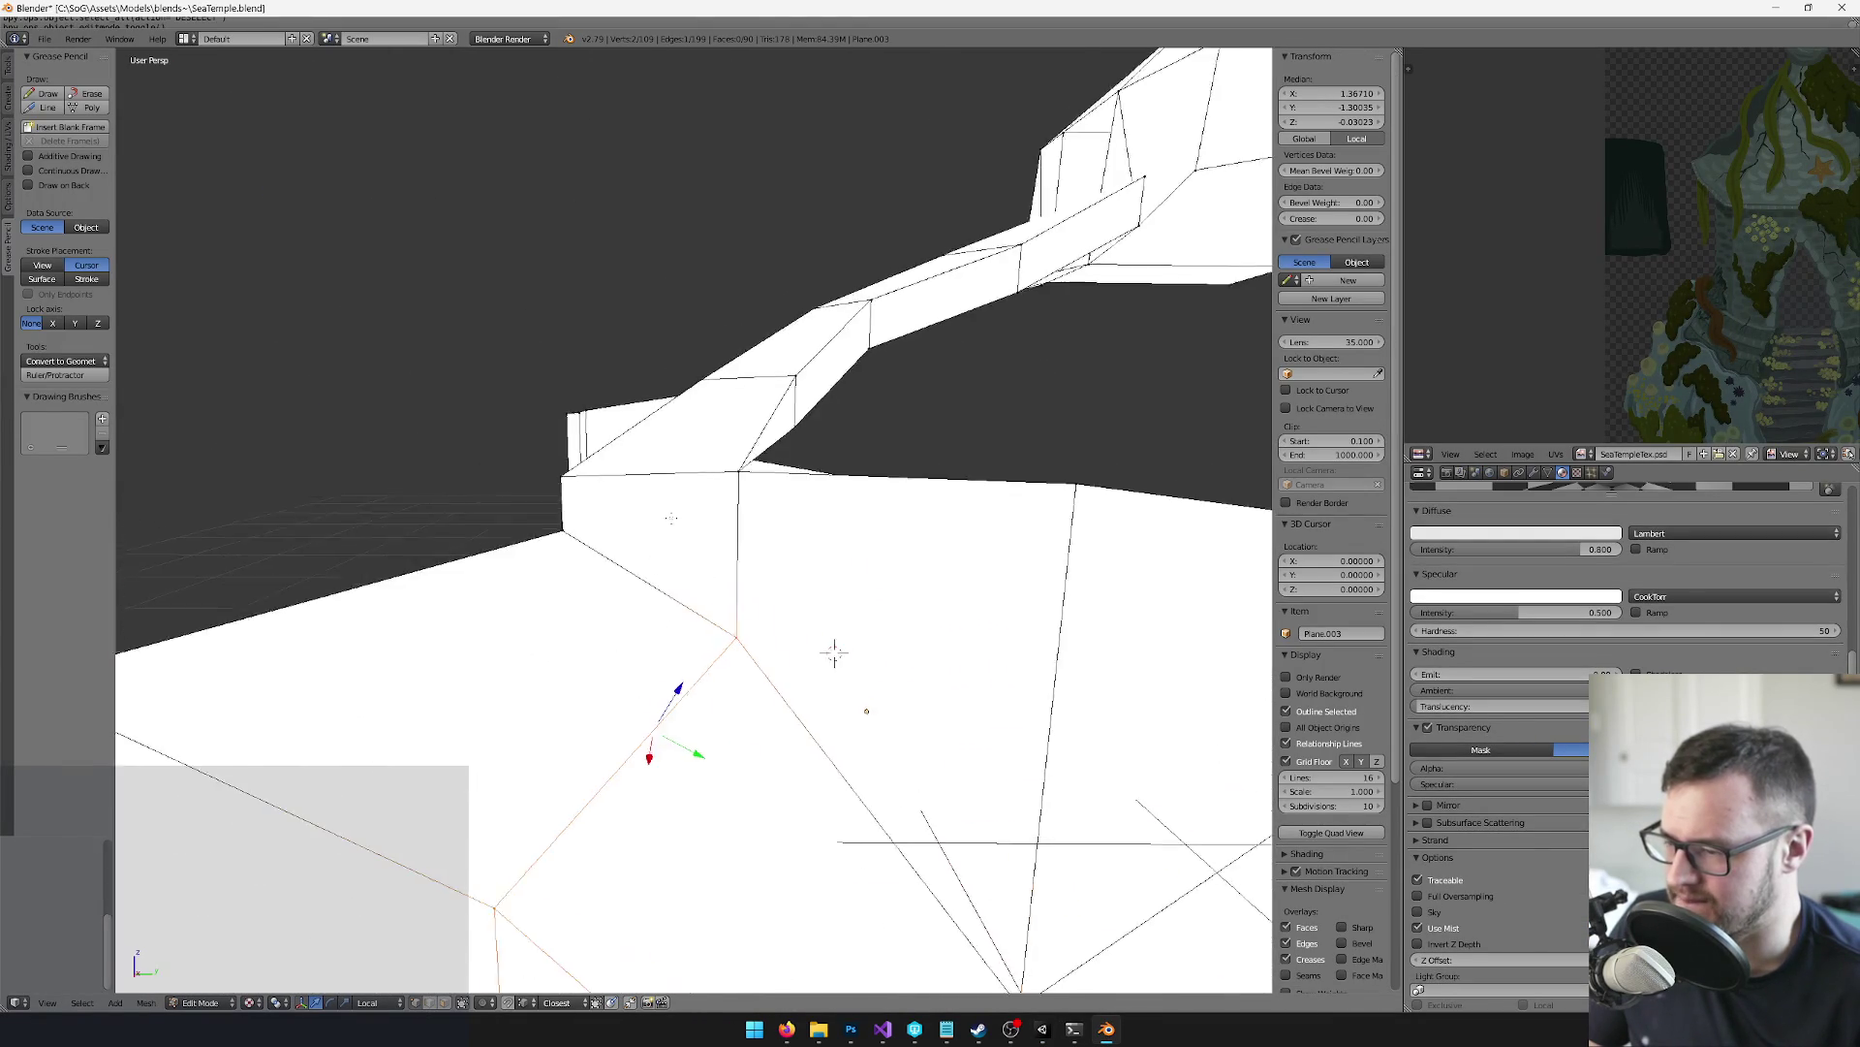
Lower a single temple-mesh vertex along Z using Global orientation
{"action": "scroll", "coordinate": [694, 524], "scroll_direction": "down", "scroll_amount": 5}
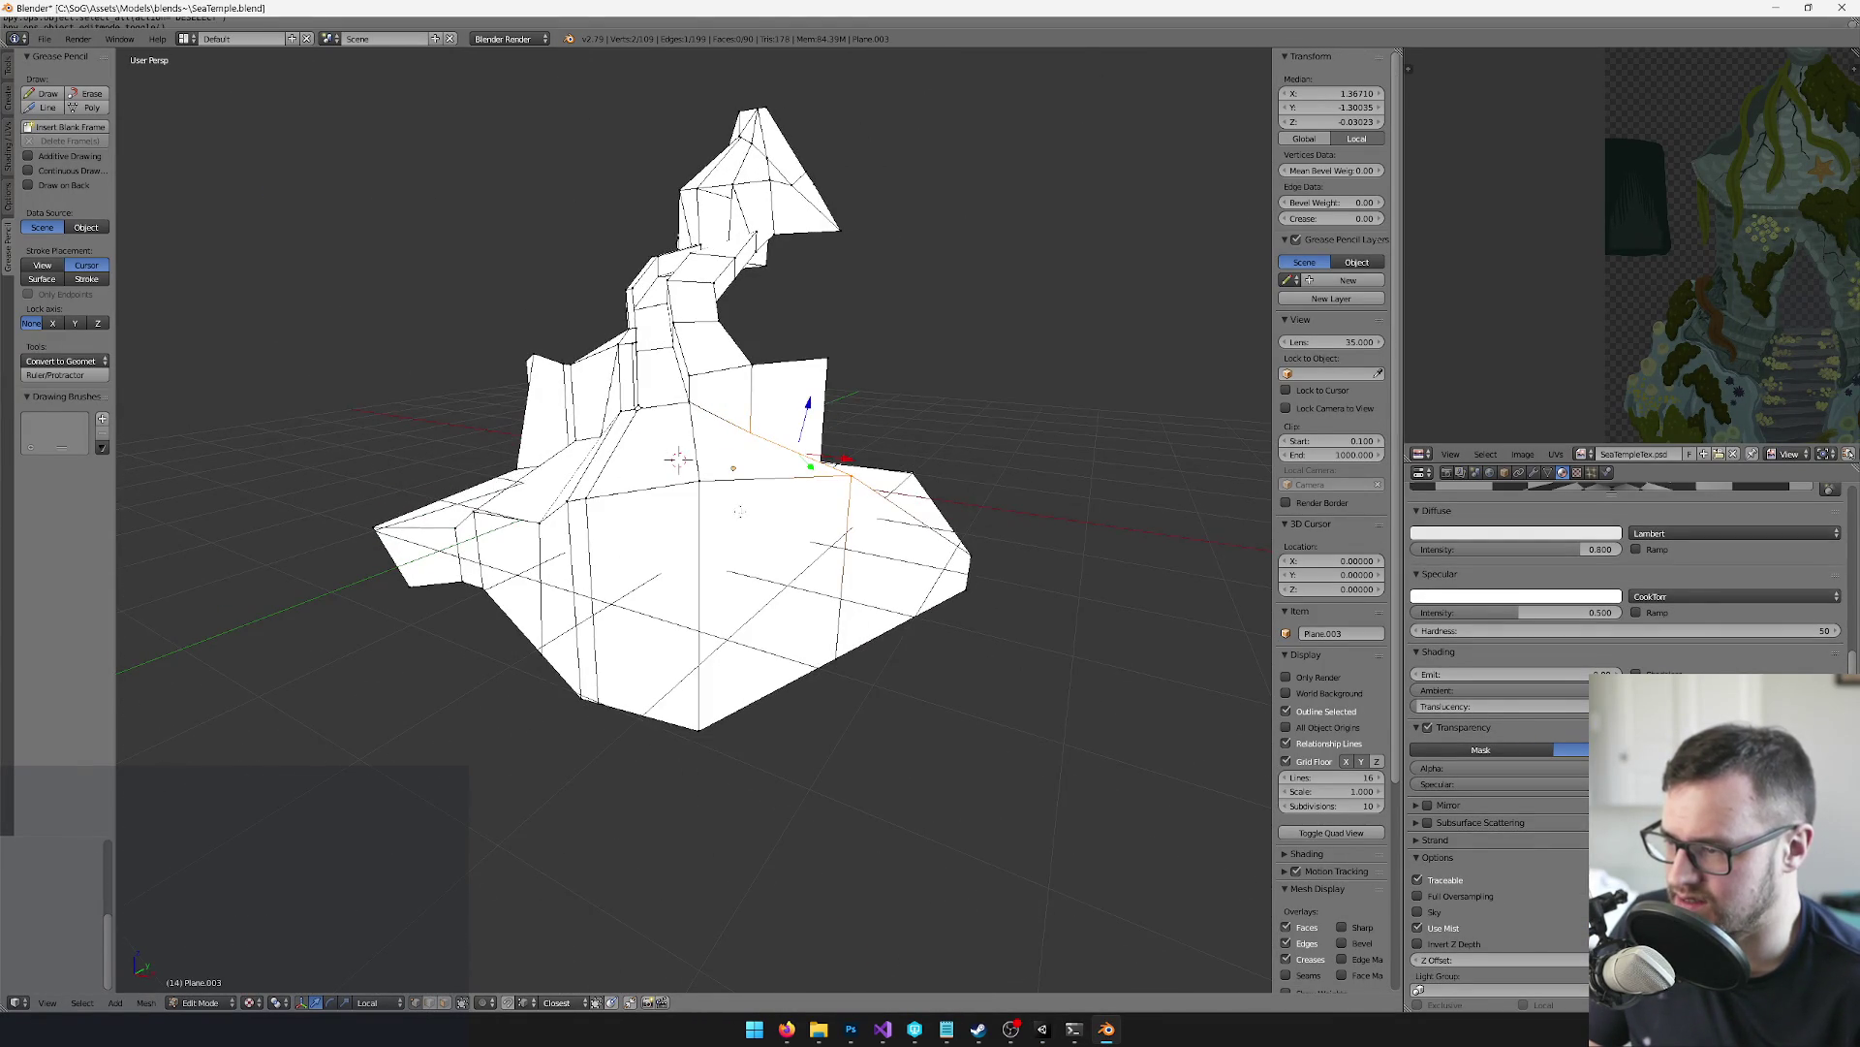
{"action": "right_click", "coordinate": [834, 472]}
{"action": "scroll", "coordinate": [563, 463], "scroll_direction": "up", "scroll_amount": 3}
{"action": "left_click_drag", "start_coordinate": [563, 463], "coordinate": [524, 487]}
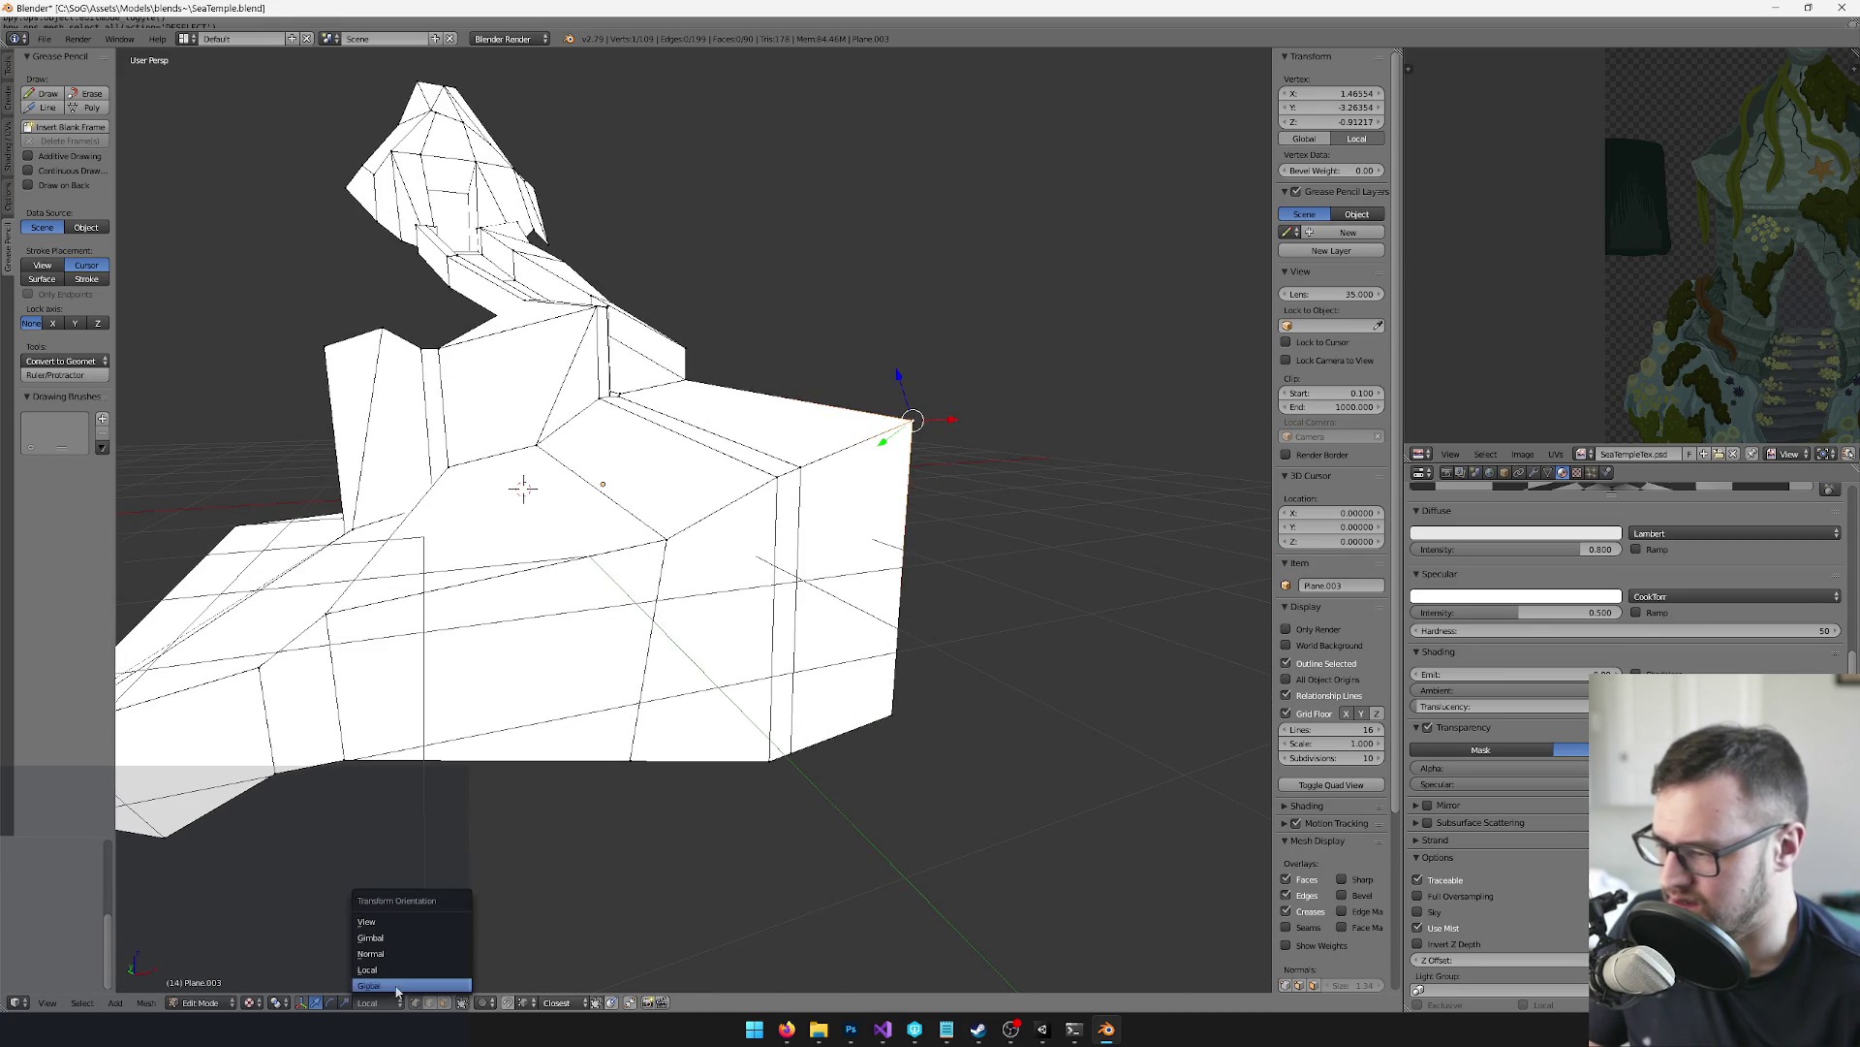
{"action": "left_click", "coordinate": [397, 988]}
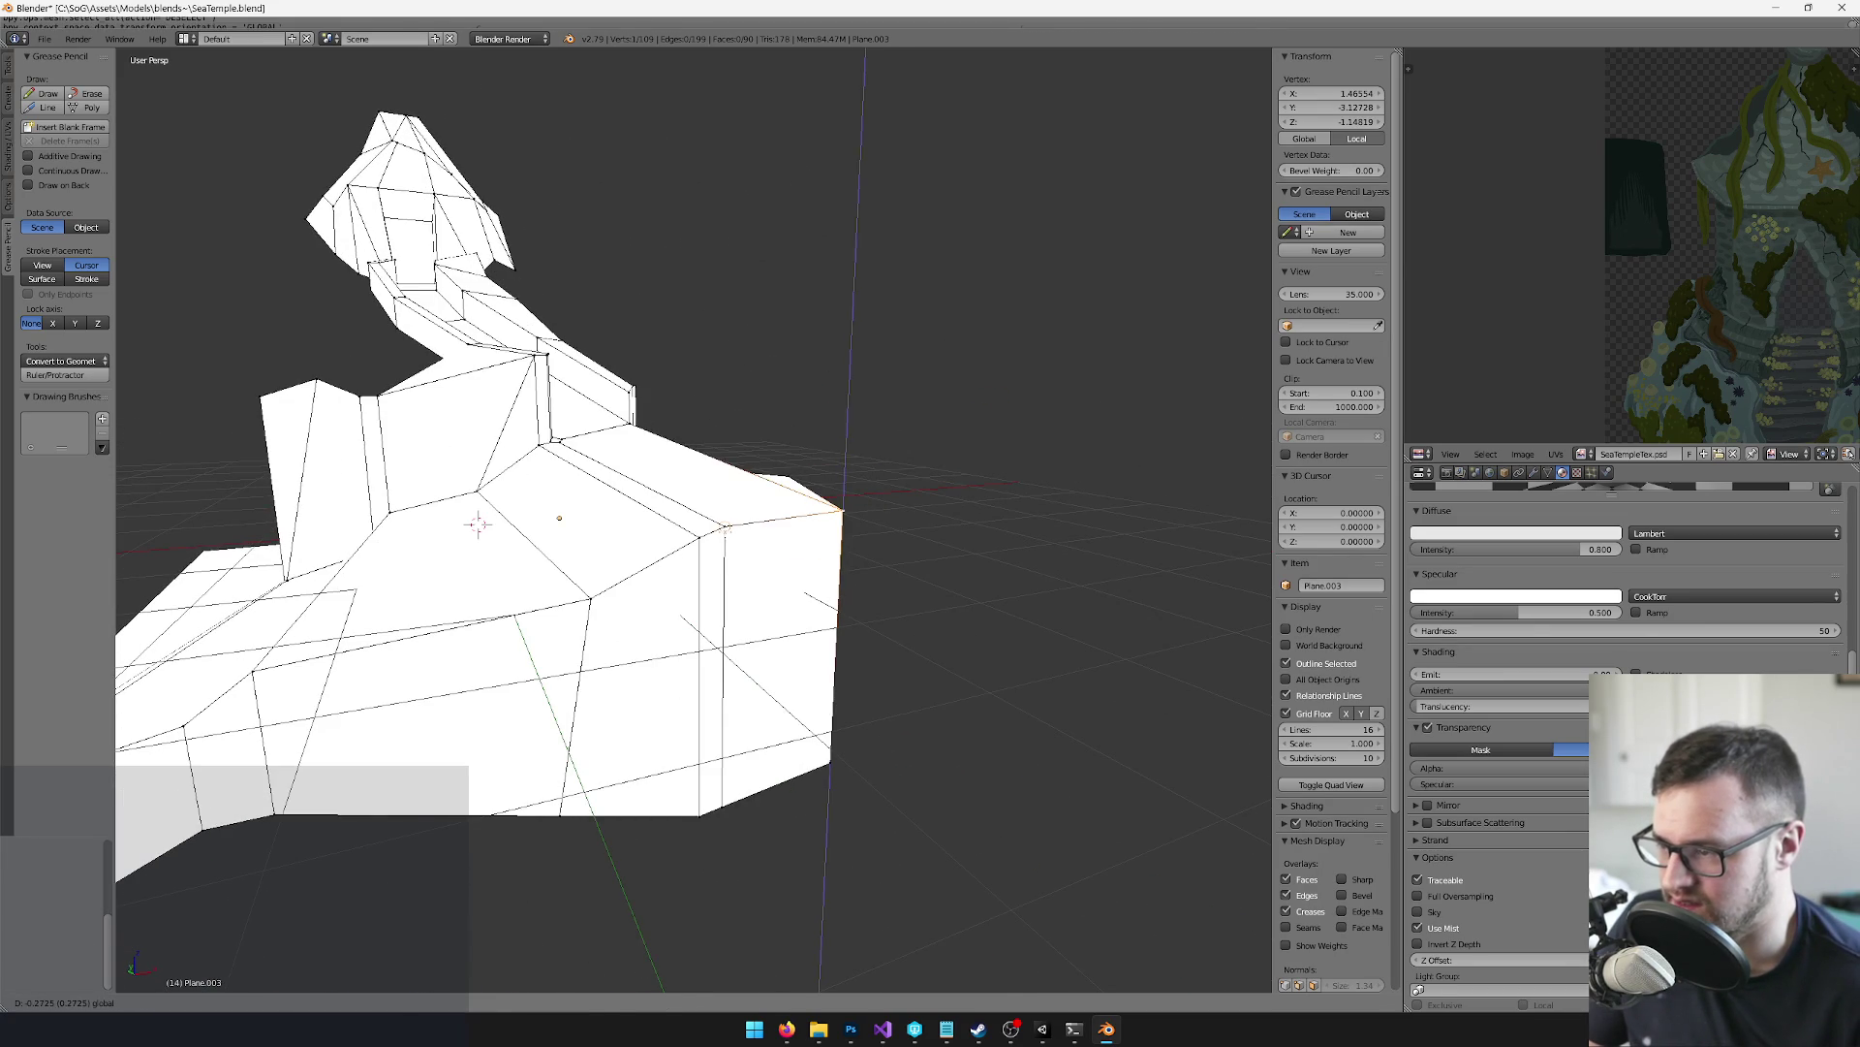
{"action": "key", "text": "Return"}
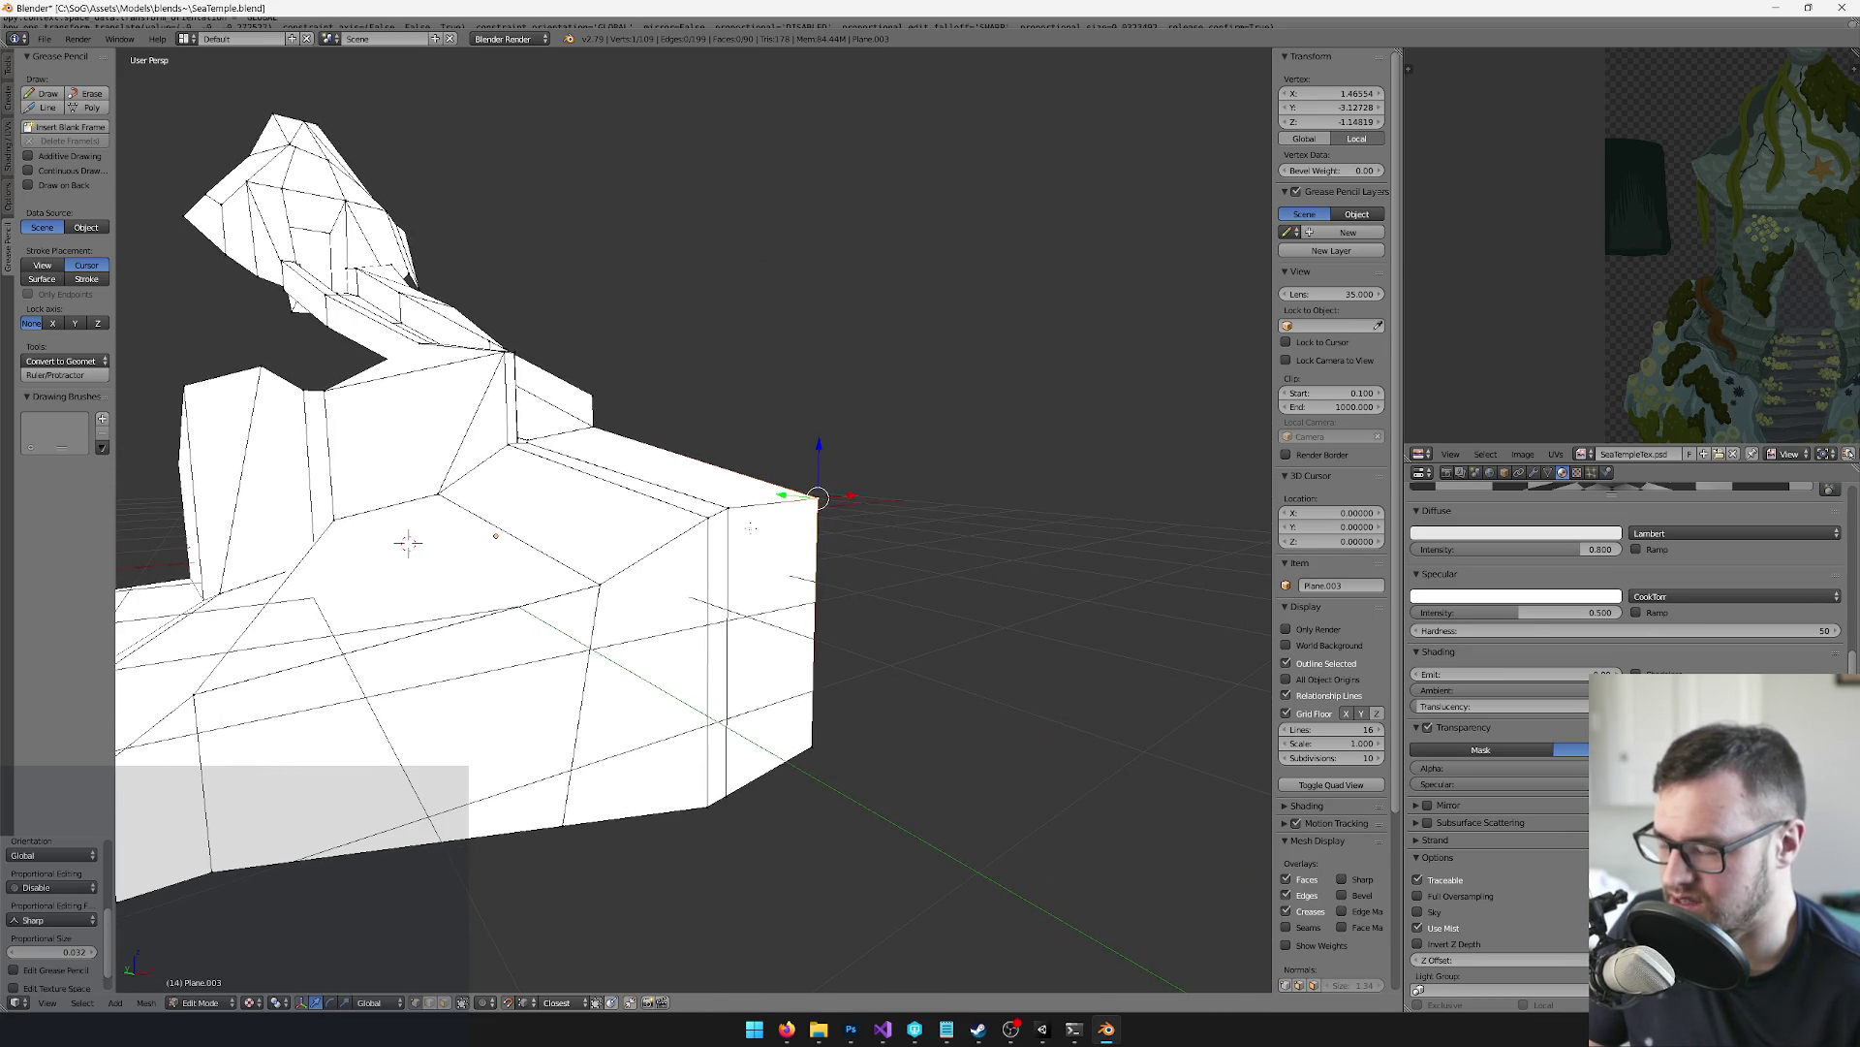
Select the mesh's corner vertex and lower it along Z
{"action": "right_click", "coordinate": [705, 523], "text": "shift"}
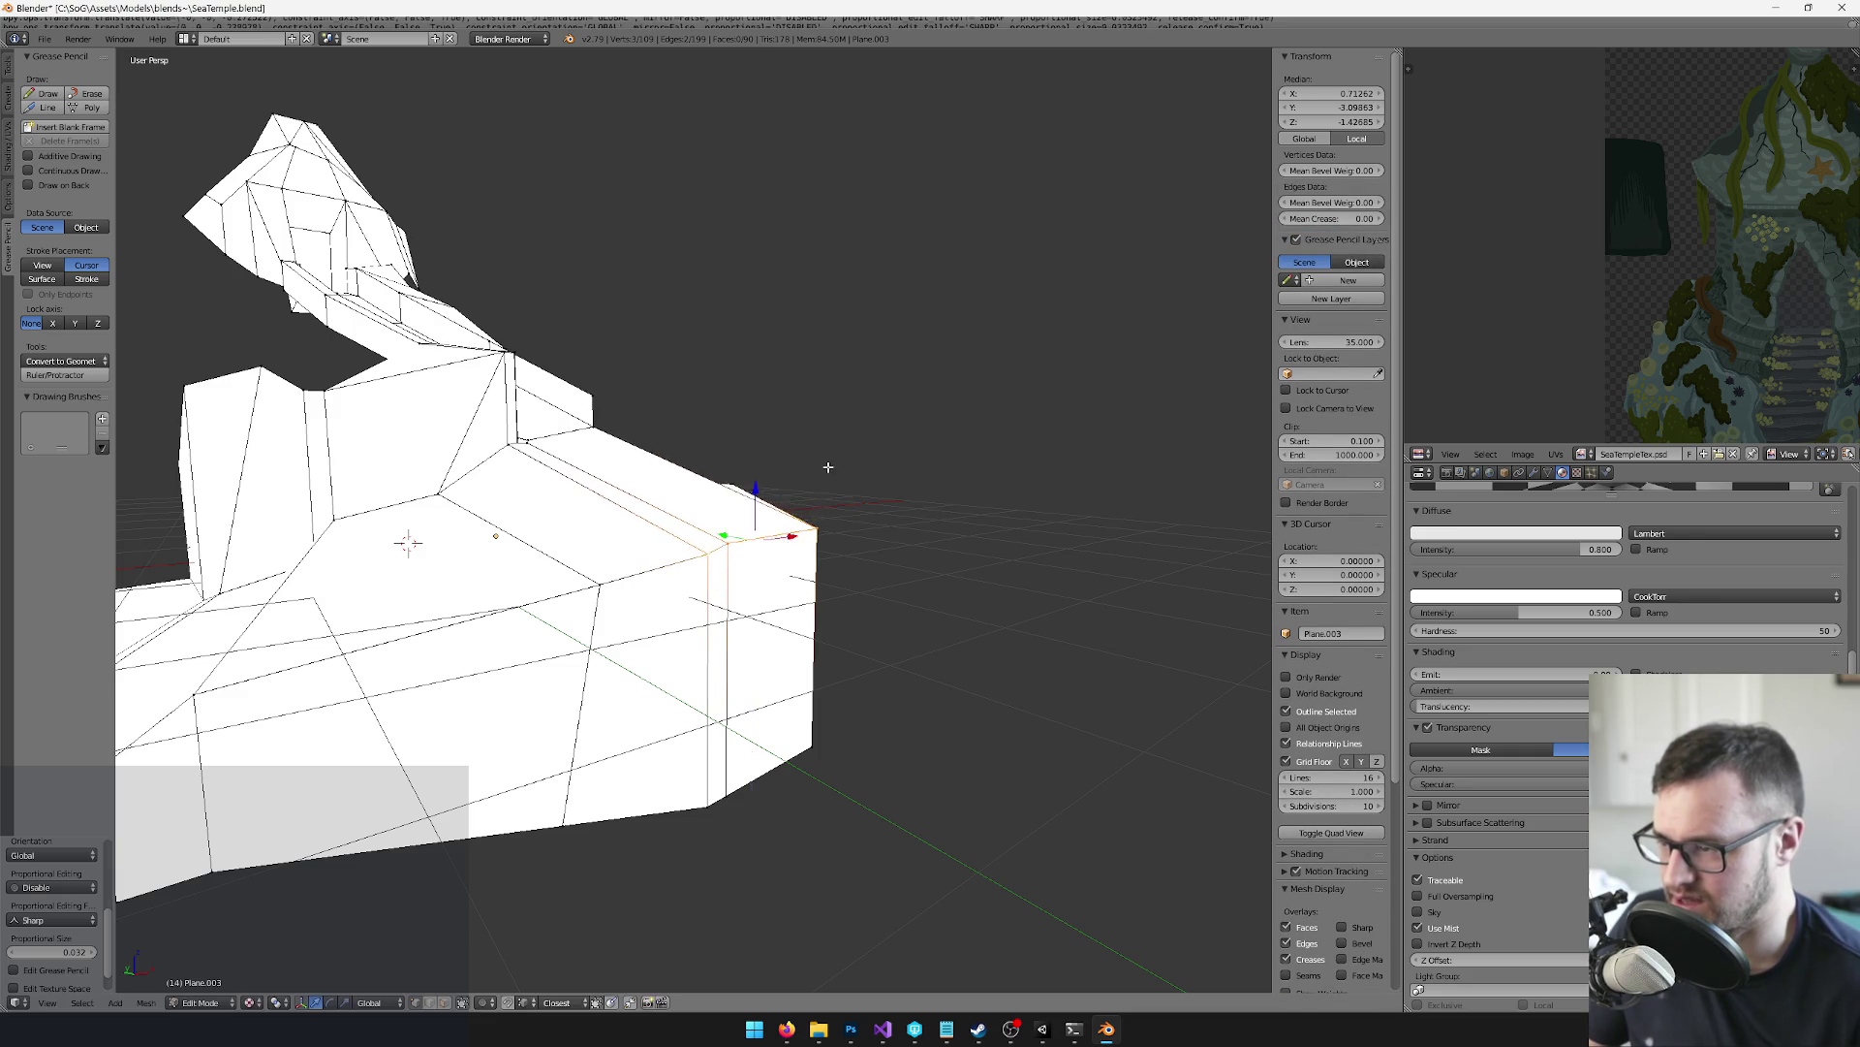
{"action": "scroll", "coordinate": [825, 467], "scroll_direction": "down", "scroll_amount": 5}
{"action": "right_click", "coordinate": [671, 494]}
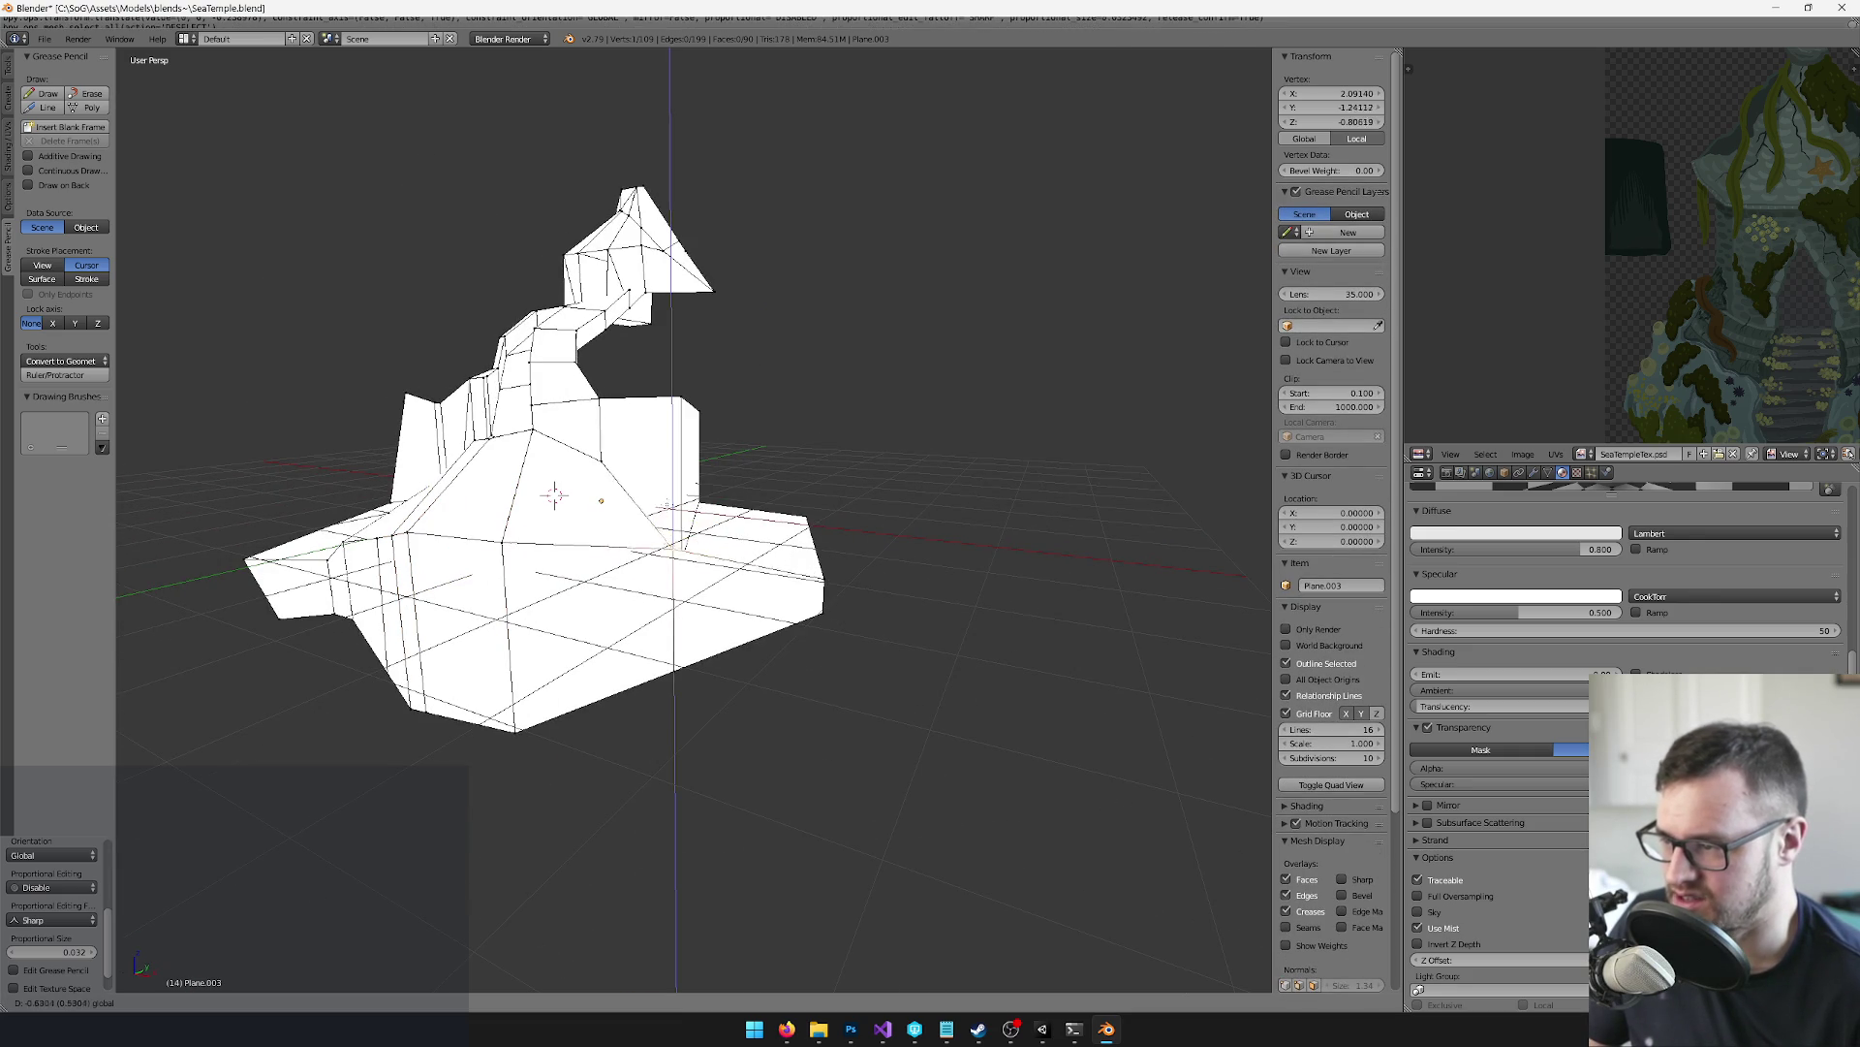
{"action": "key", "text": "Return"}
Select a pair of vertices forming an edge and move them down along Z
{"action": "scroll", "coordinate": [801, 570], "scroll_direction": "up", "scroll_amount": 8}
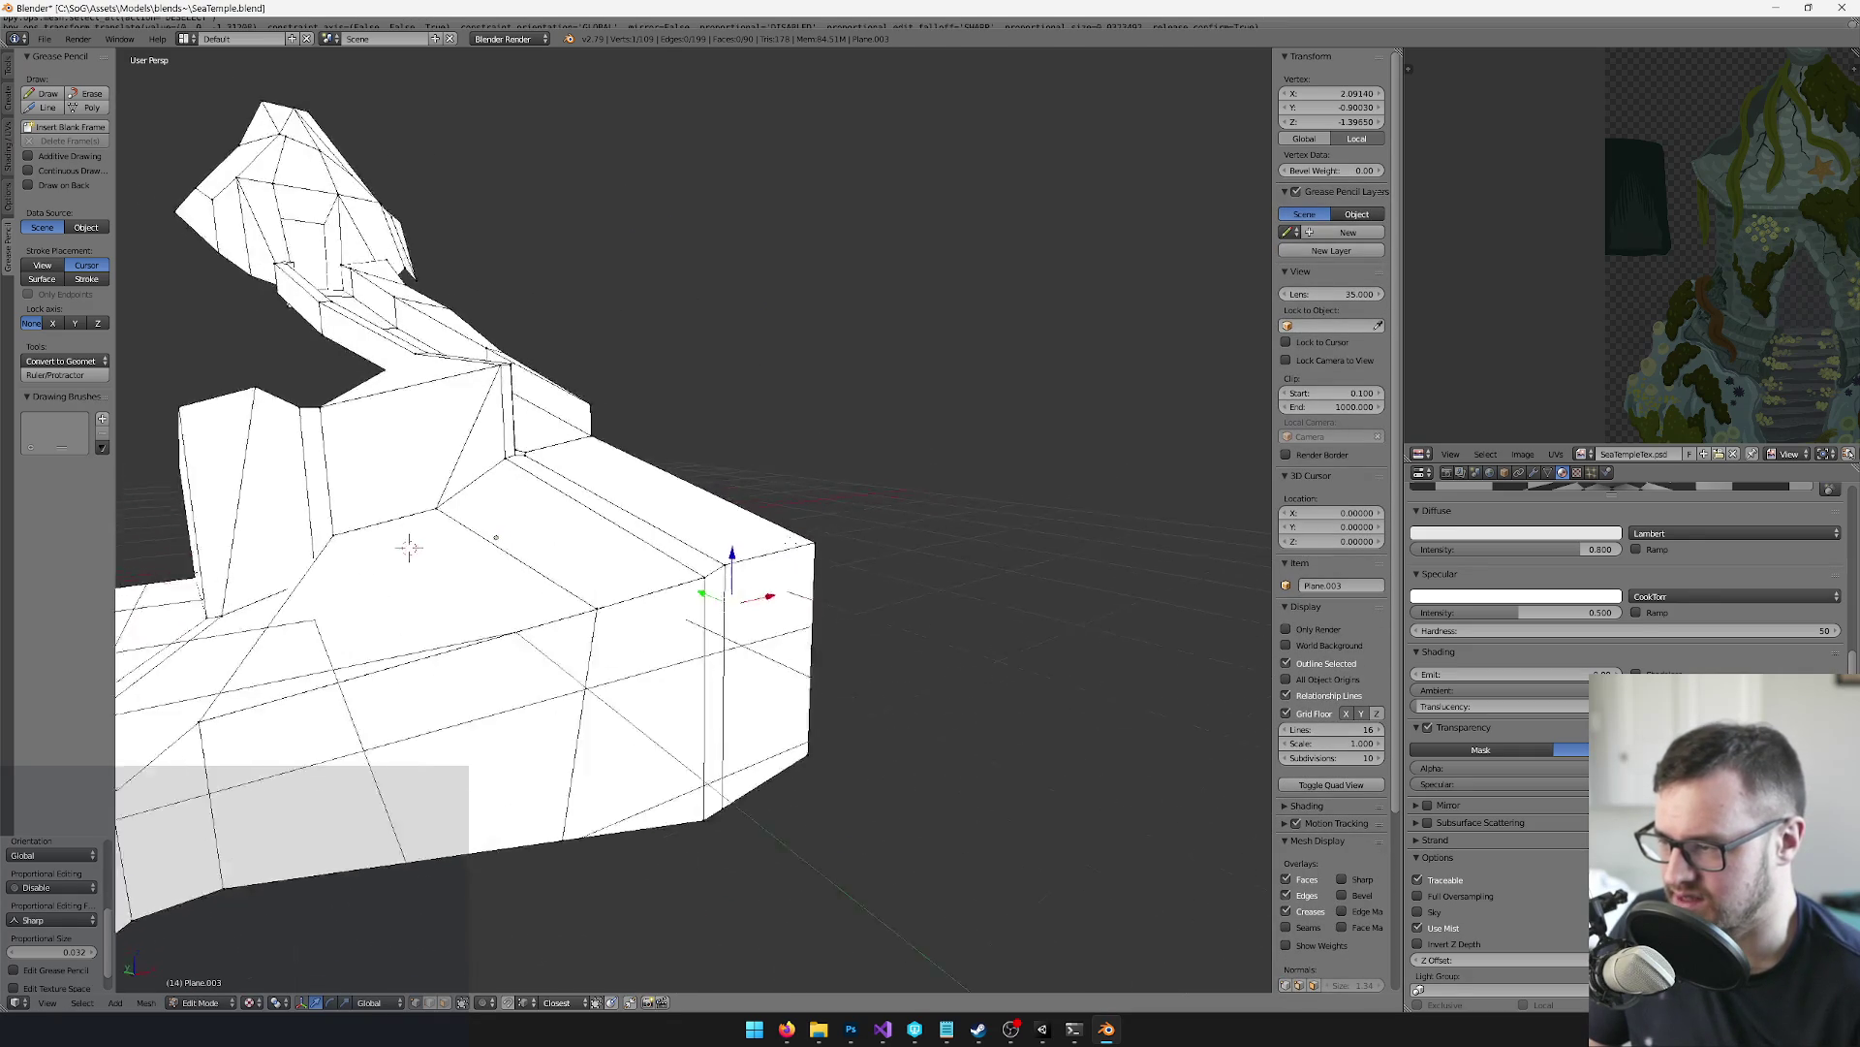
{"action": "scroll", "coordinate": [801, 570], "scroll_direction": "down", "scroll_amount": 6}
{"action": "scroll", "coordinate": [1042, 578], "scroll_direction": "up", "scroll_amount": 6}
{"action": "scroll", "coordinate": [1042, 578], "scroll_direction": "down", "scroll_amount": 5}
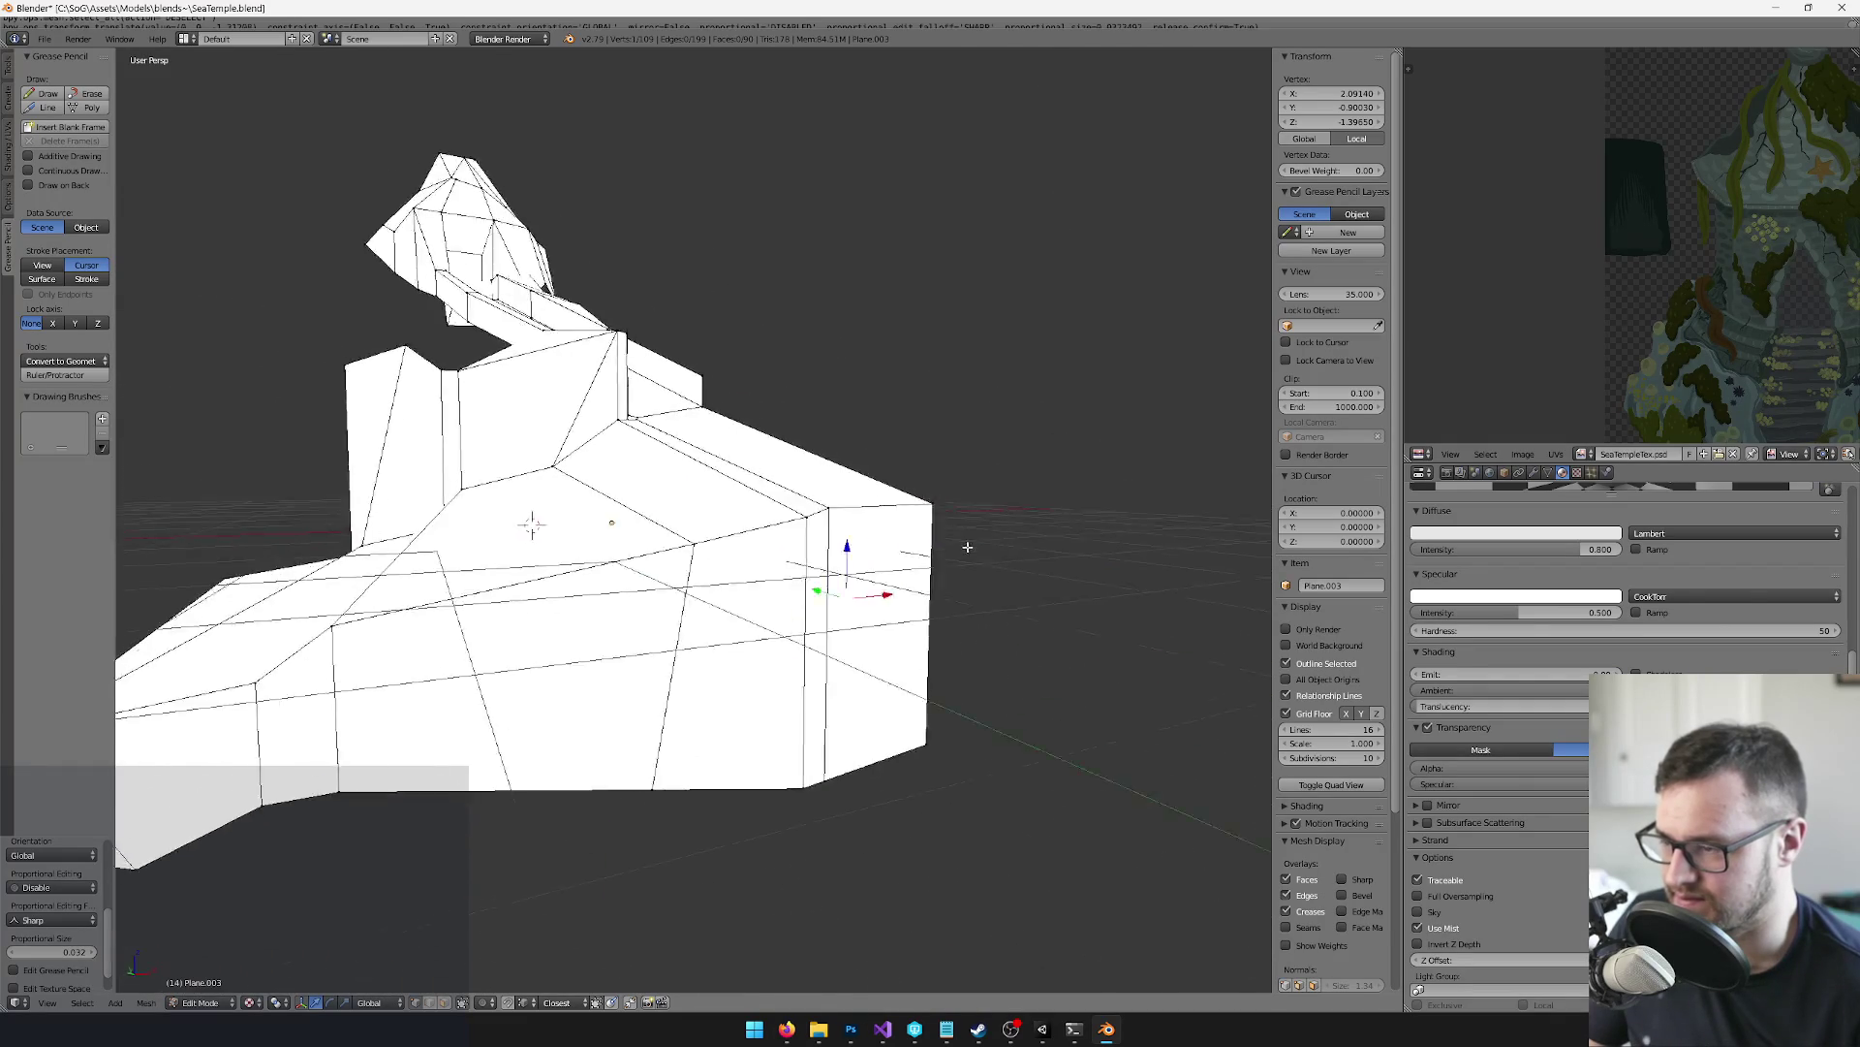
{"action": "scroll", "coordinate": [792, 567], "scroll_direction": "up", "scroll_amount": 5}
{"action": "scroll", "coordinate": [793, 567], "scroll_direction": "down", "scroll_amount": 5}
{"action": "scroll", "coordinate": [805, 552], "scroll_direction": "up", "scroll_amount": 3}
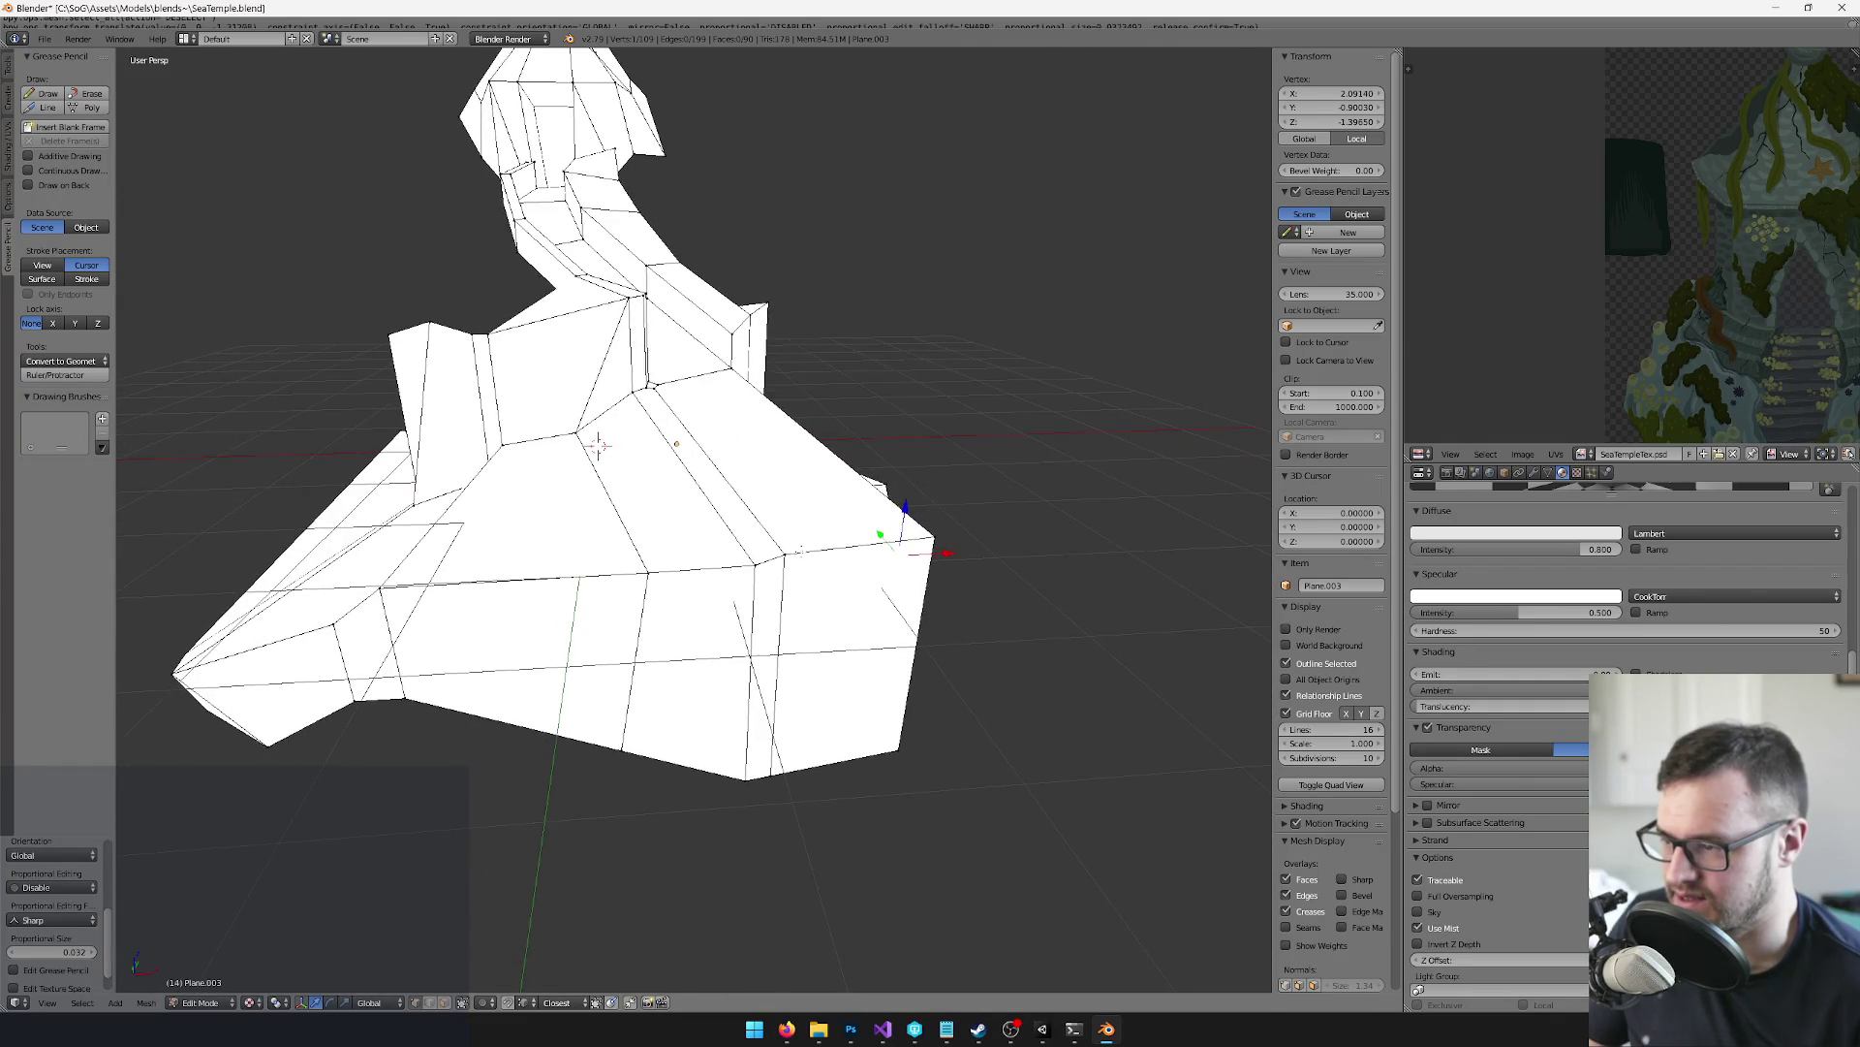
{"action": "scroll", "coordinate": [598, 445], "scroll_direction": "down", "scroll_amount": 4}
{"action": "scroll", "coordinate": [353, 561], "scroll_direction": "up", "scroll_amount": 5}
{"action": "scroll", "coordinate": [759, 445], "scroll_direction": "down", "scroll_amount": 5}
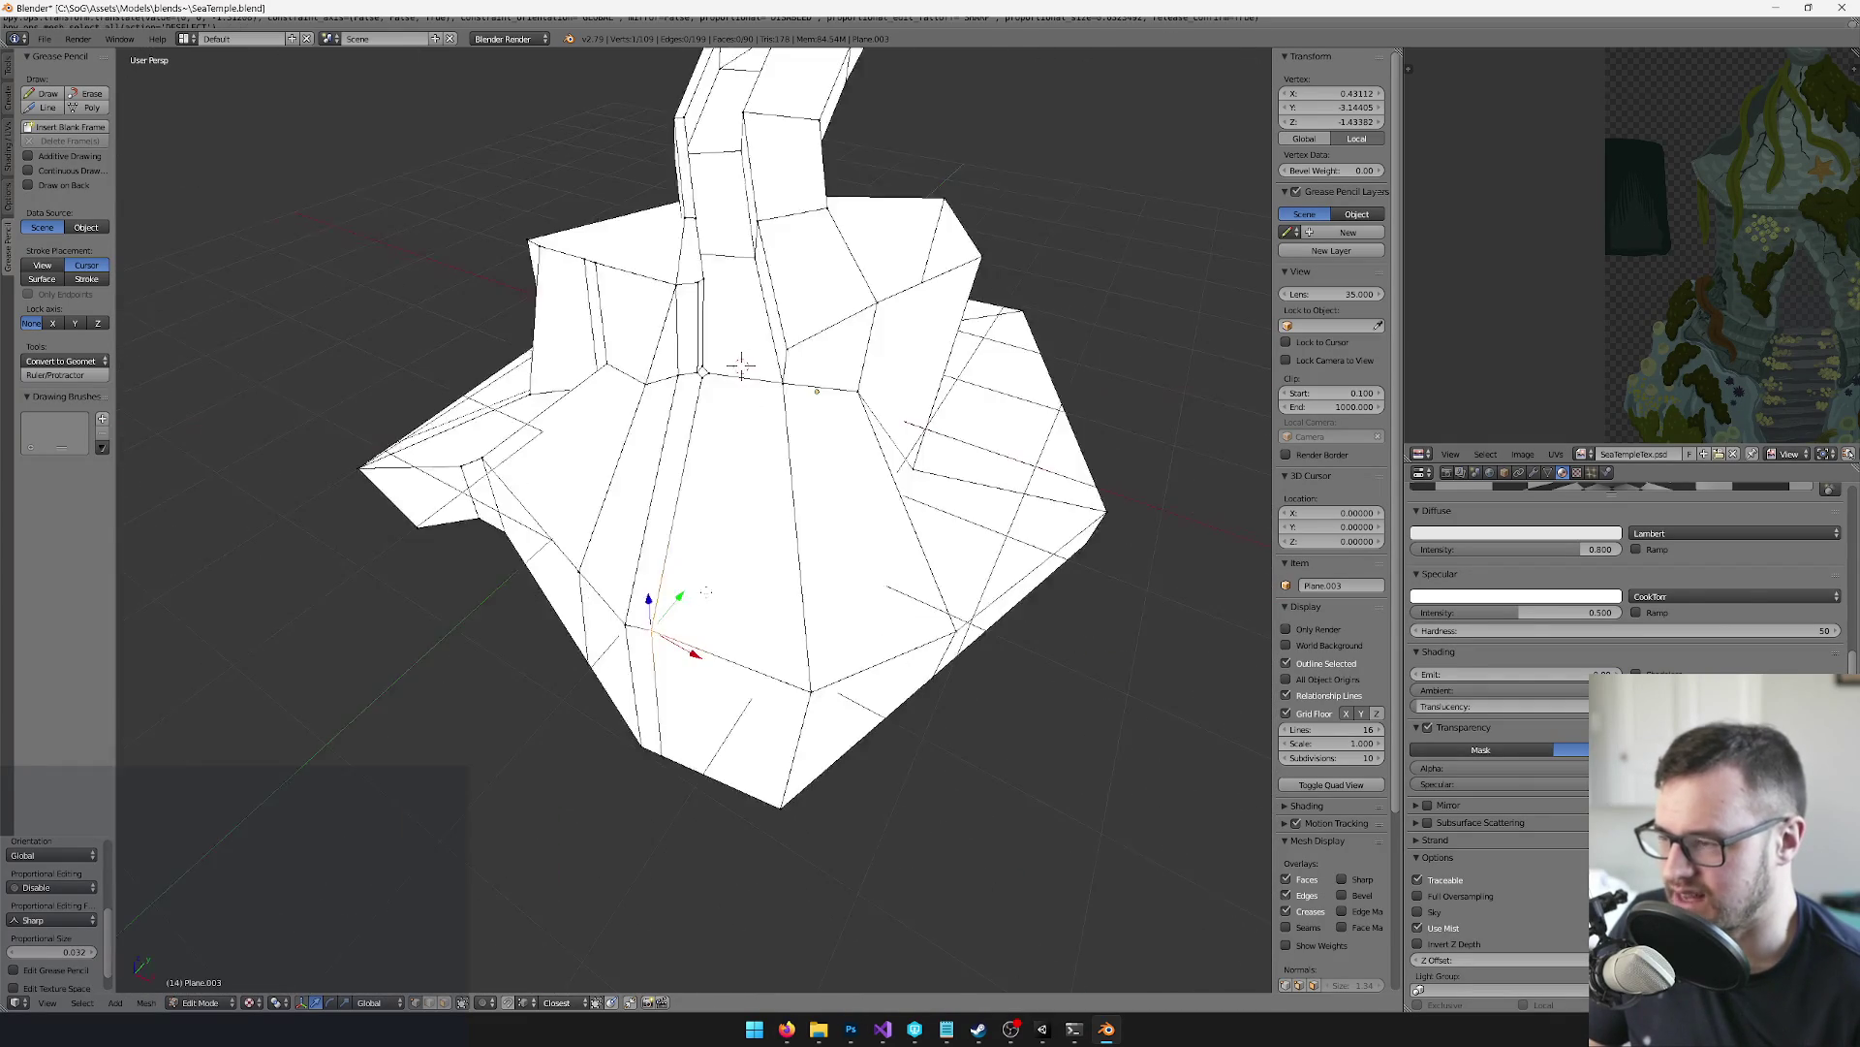
{"action": "scroll", "coordinate": [759, 444], "scroll_direction": "up", "scroll_amount": 5}
{"action": "scroll", "coordinate": [582, 455], "scroll_direction": "down", "scroll_amount": 4}
{"action": "scroll", "coordinate": [540, 447], "scroll_direction": "up", "scroll_amount": 3}
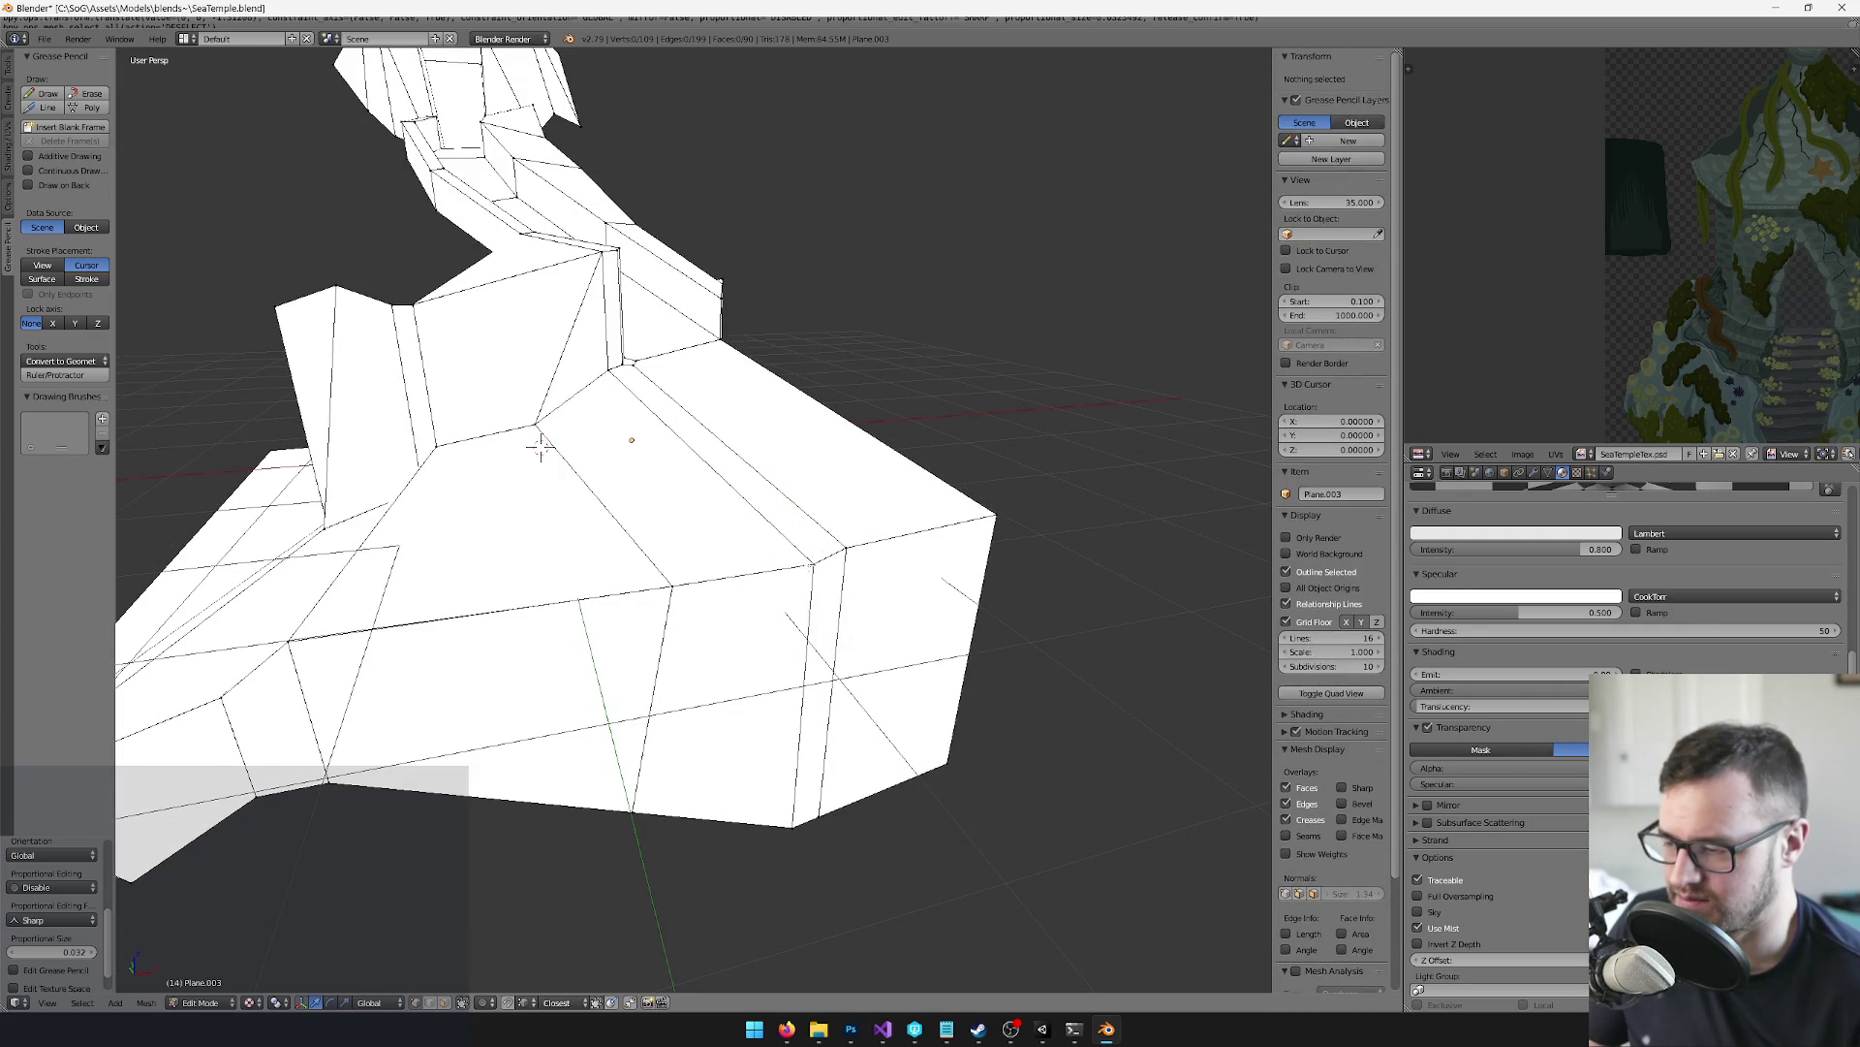
{"action": "right_click", "coordinate": [966, 520], "text": "shift"}
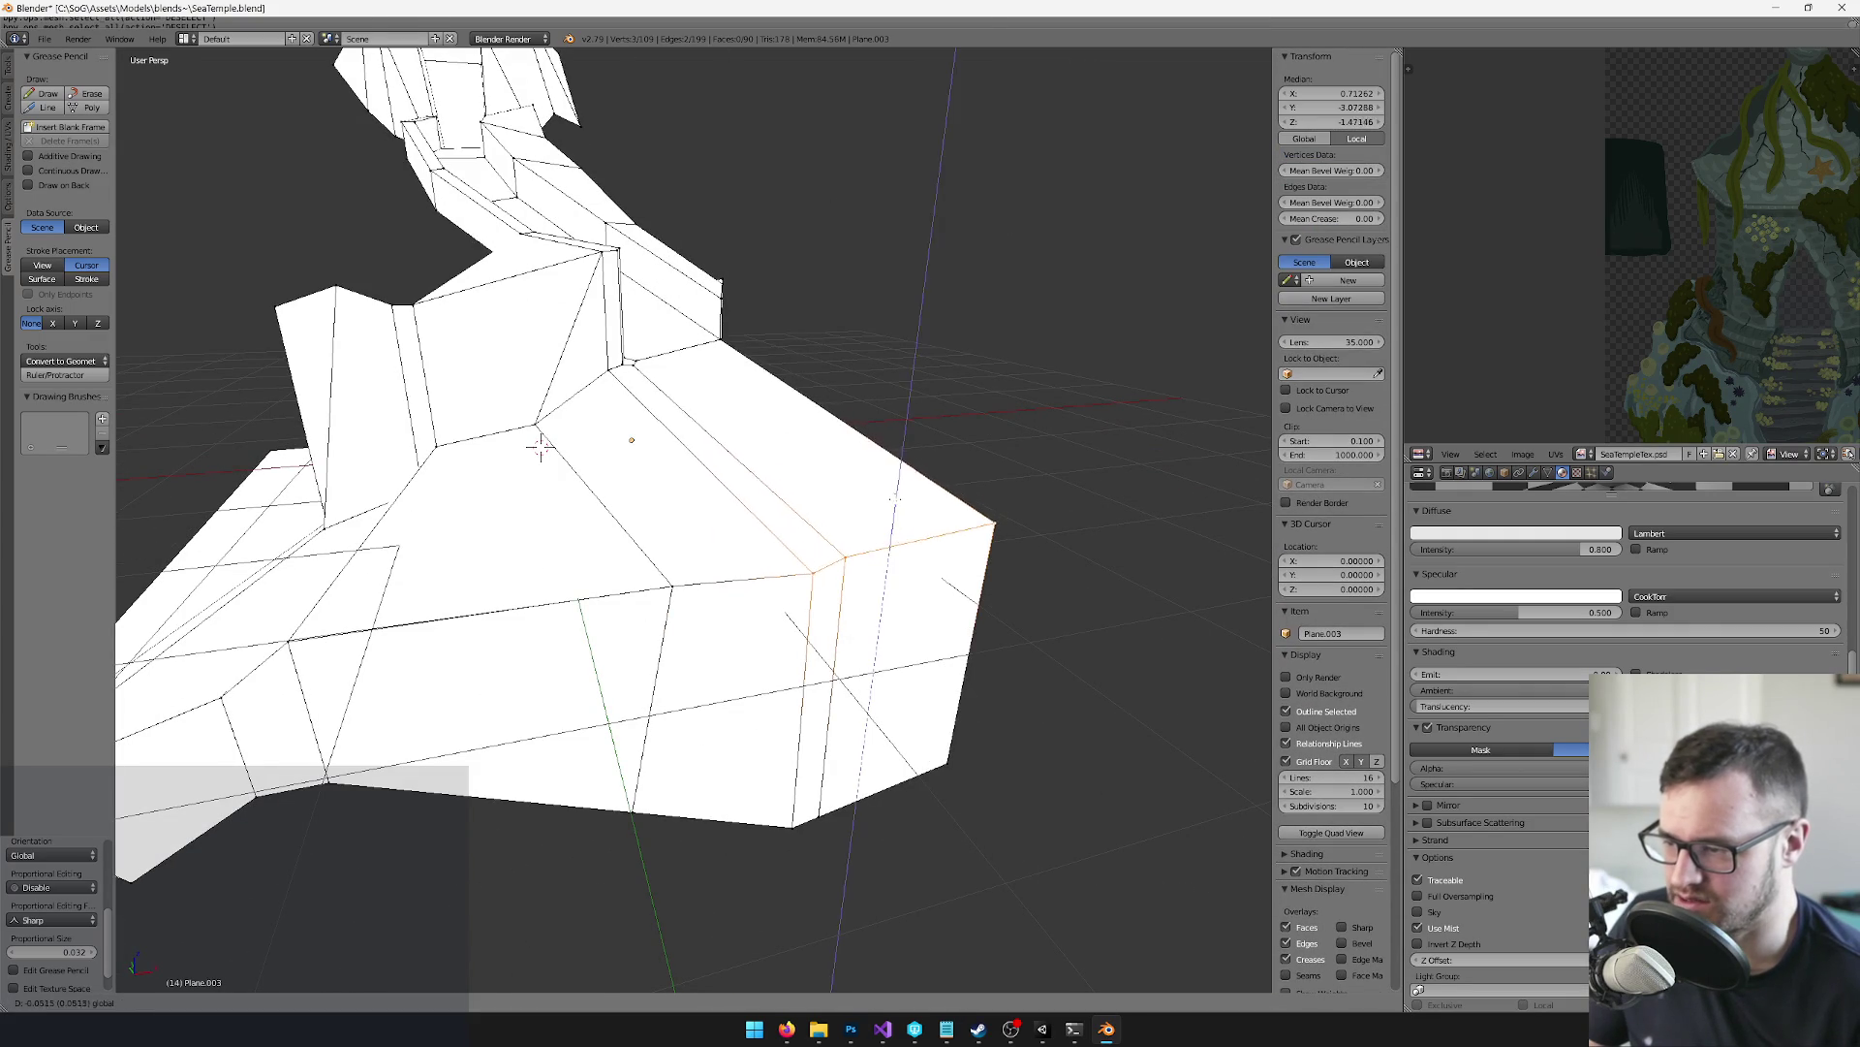
{"action": "left_click", "coordinate": [540, 448]}
Orbit around the mesh and lower the selected edge further along Z
{"action": "scroll", "coordinate": [775, 503], "scroll_direction": "down", "scroll_amount": 6}
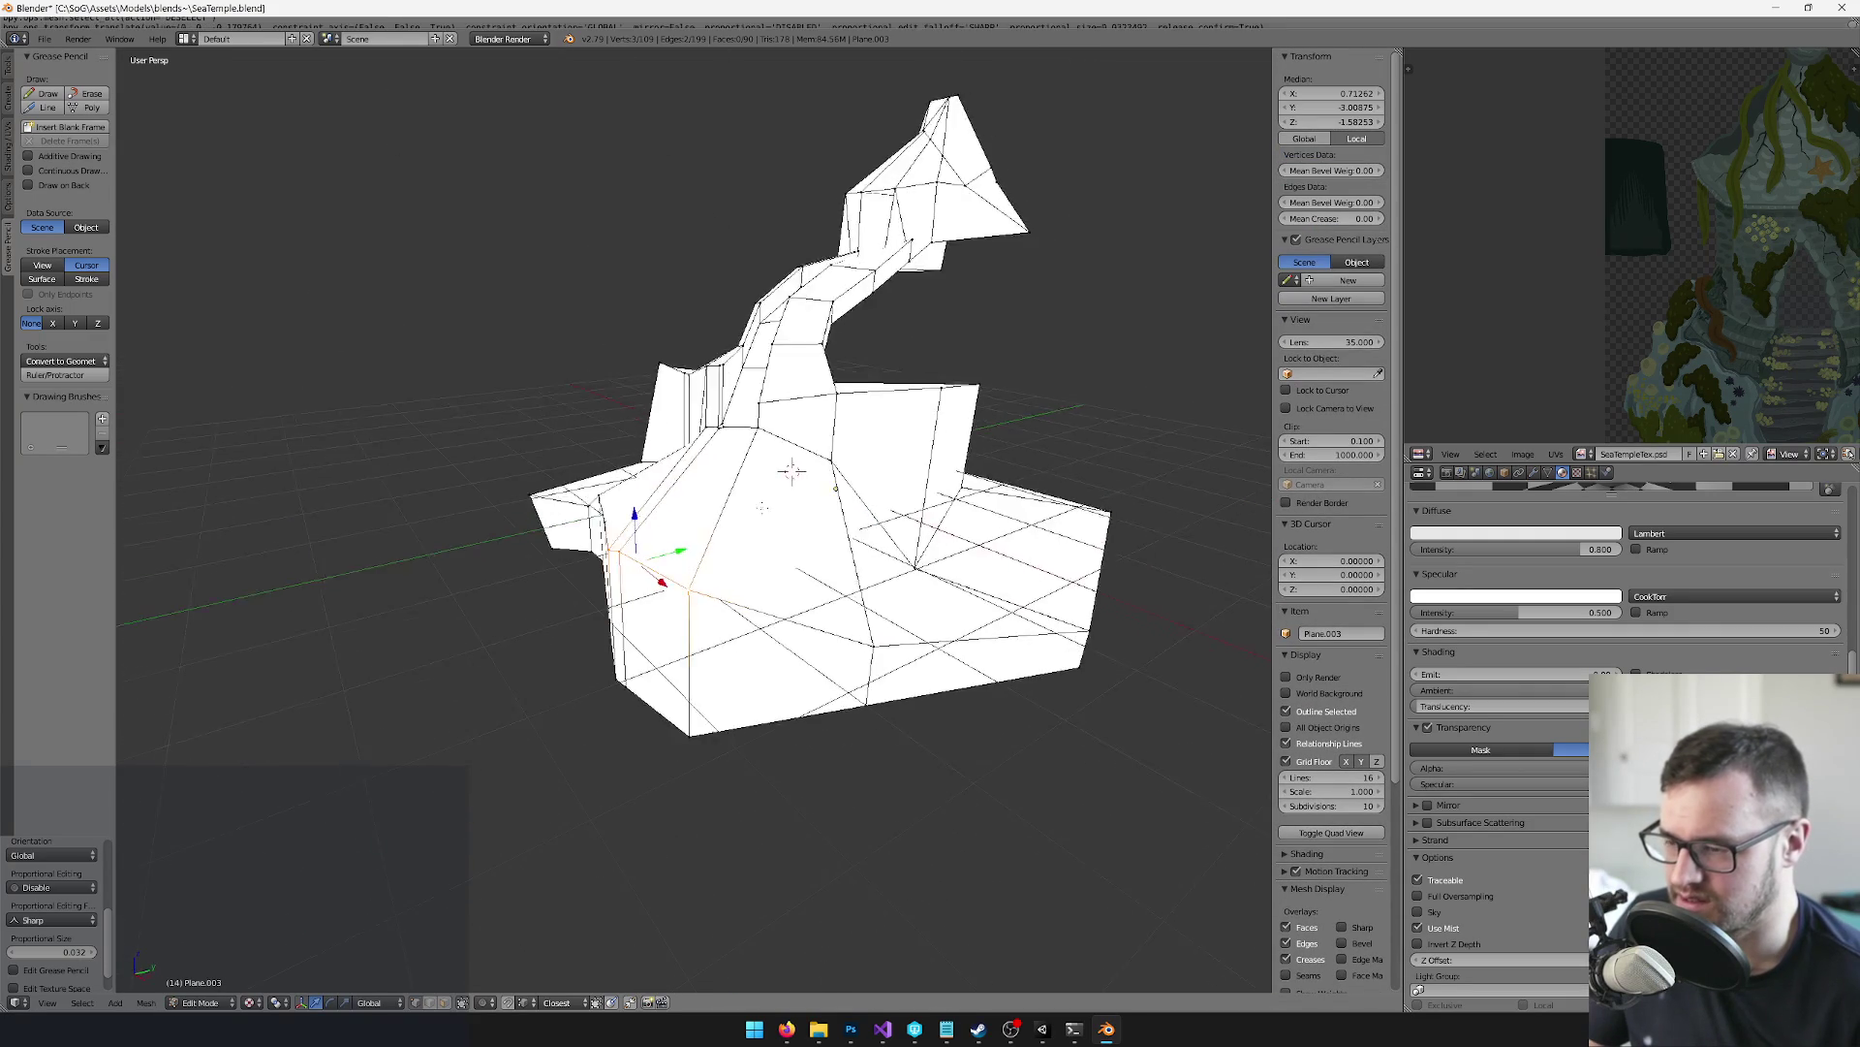
{"action": "scroll", "coordinate": [695, 451], "scroll_direction": "up", "scroll_amount": 5}
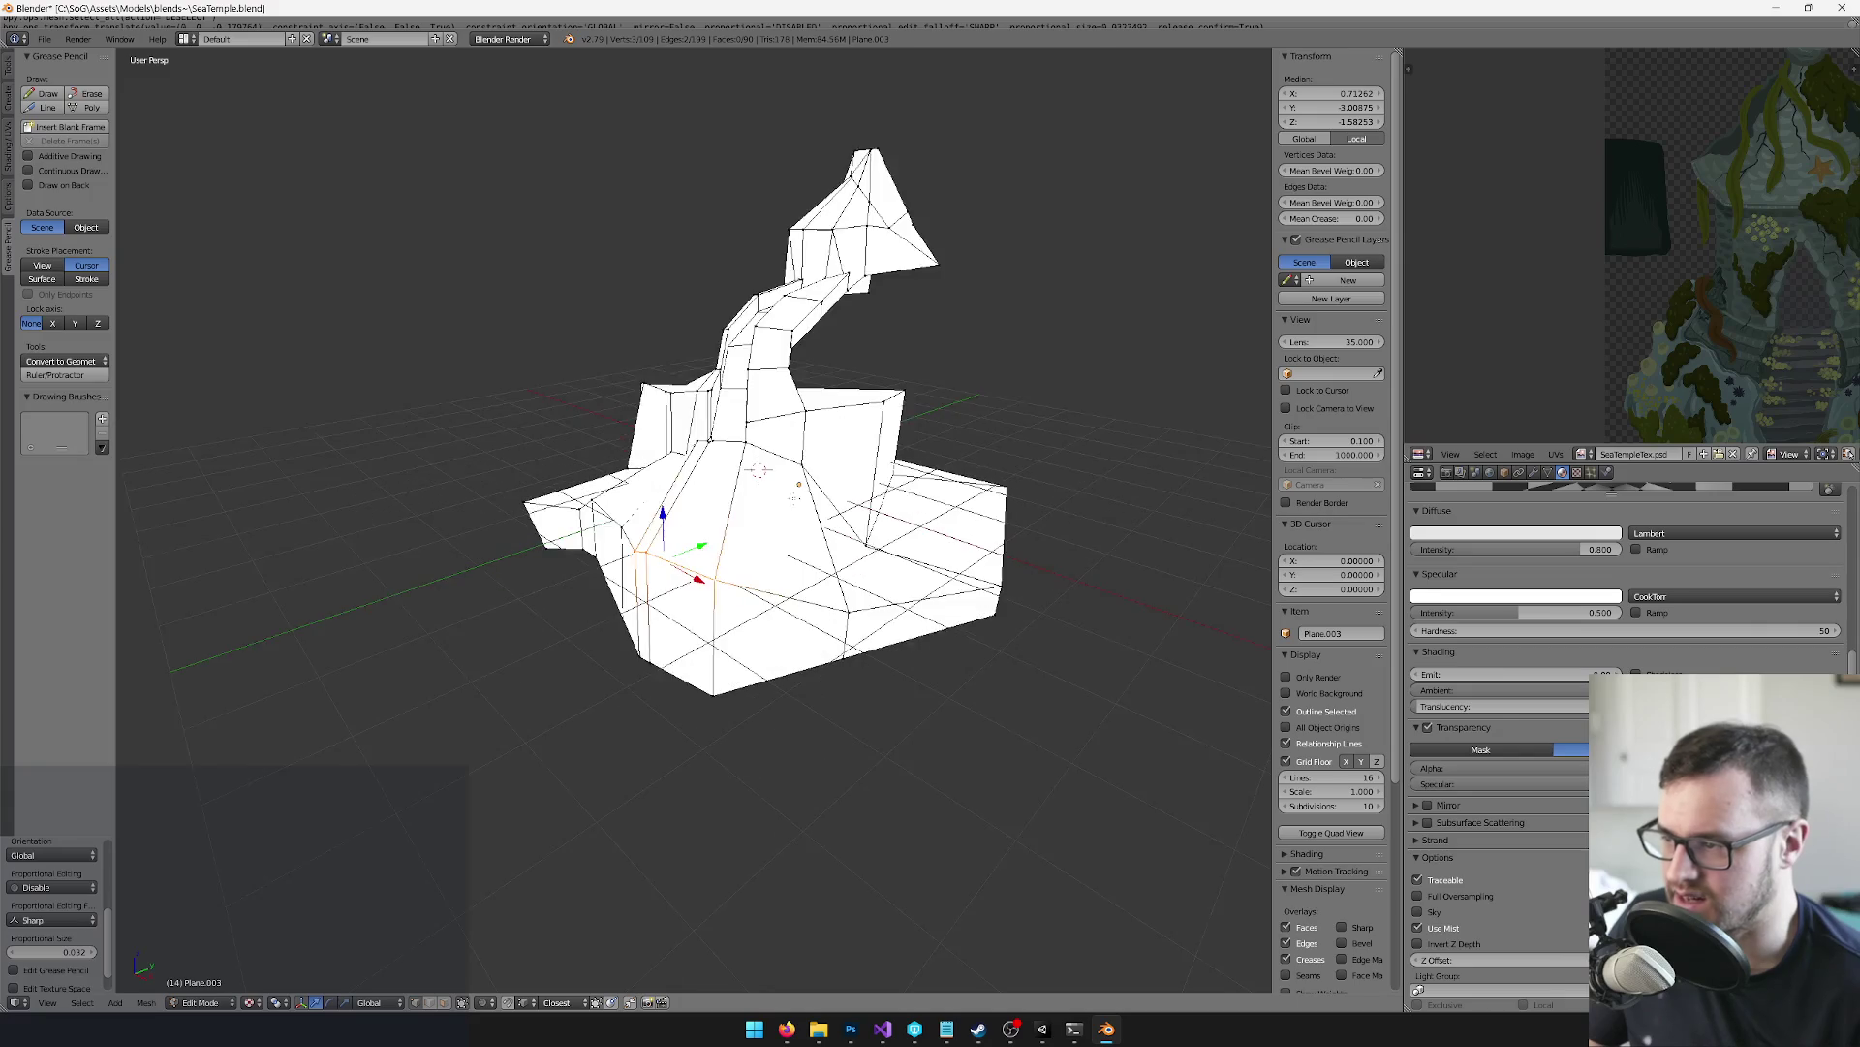
{"action": "mouse_move", "coordinate": [695, 451]}
{"action": "left_mouse_down"}
{"action": "mouse_move", "coordinate": [889, 457]}
{"action": "mouse_move", "coordinate": [889, 481]}
{"action": "mouse_move", "coordinate": [641, 756]}
{"action": "left_mouse_up"}
{"action": "scroll", "coordinate": [662, 481], "scroll_direction": "up", "scroll_amount": 2}
{"action": "left_click_drag", "start_coordinate": [823, 505], "coordinate": [809, 528]}
Lower another vertex on the mesh edge along Z
{"action": "right_click", "coordinate": [668, 559]}
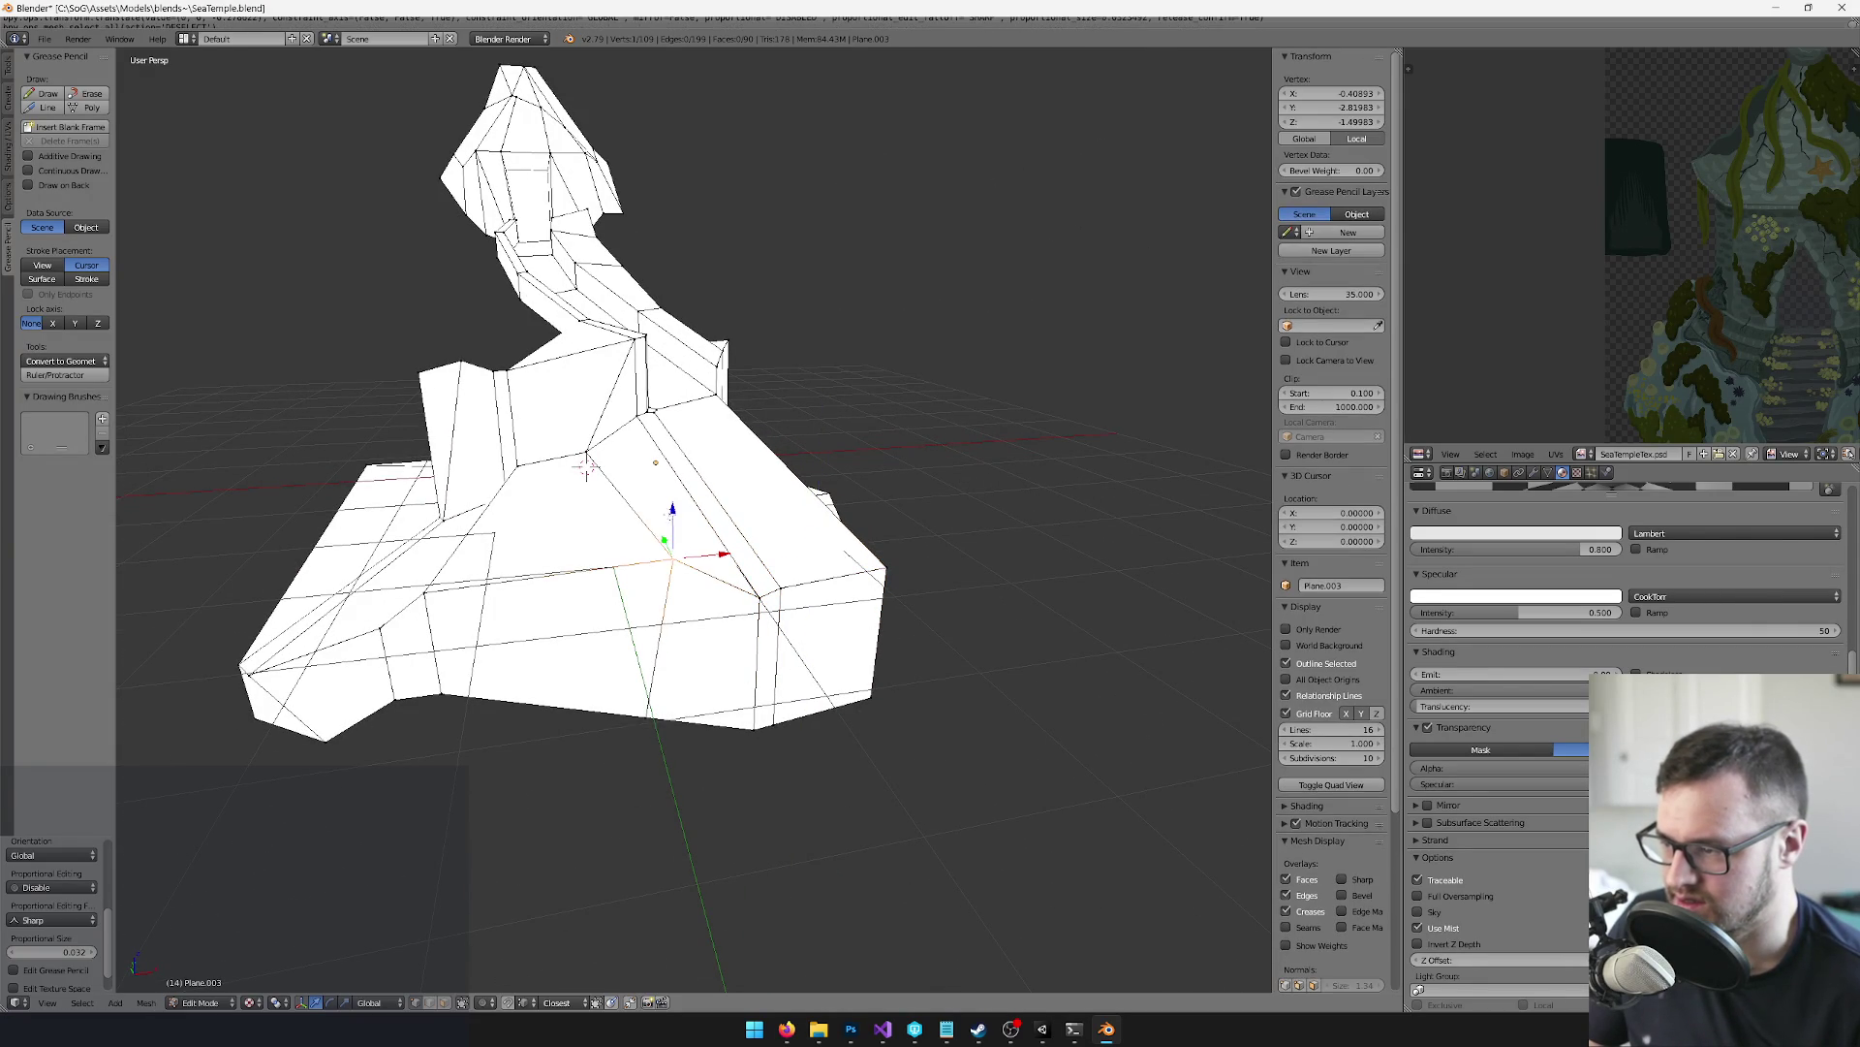
{"action": "left_click", "coordinate": [585, 472]}
{"action": "scroll", "coordinate": [473, 507], "scroll_direction": "up", "scroll_amount": 5}
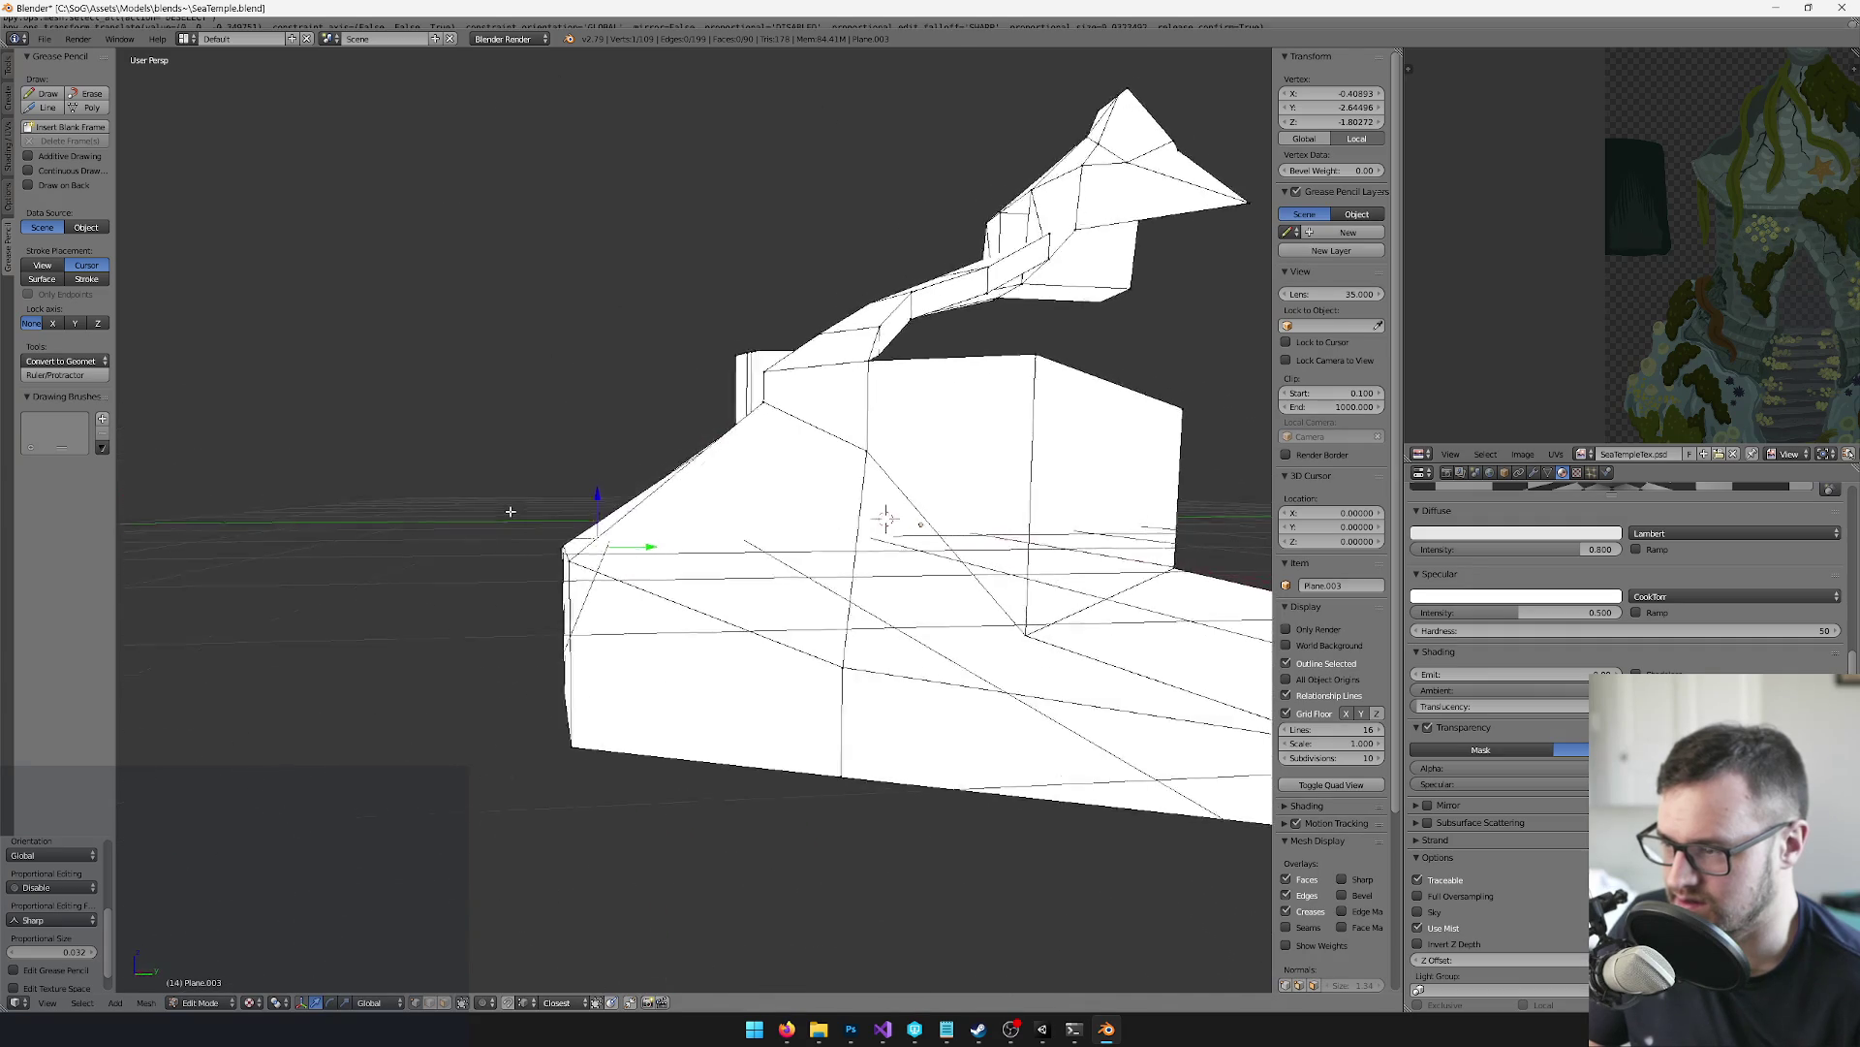
{"action": "scroll", "coordinate": [473, 506], "scroll_direction": "down", "scroll_amount": 5}
{"action": "left_click_drag", "start_coordinate": [506, 544], "coordinate": [754, 449]}
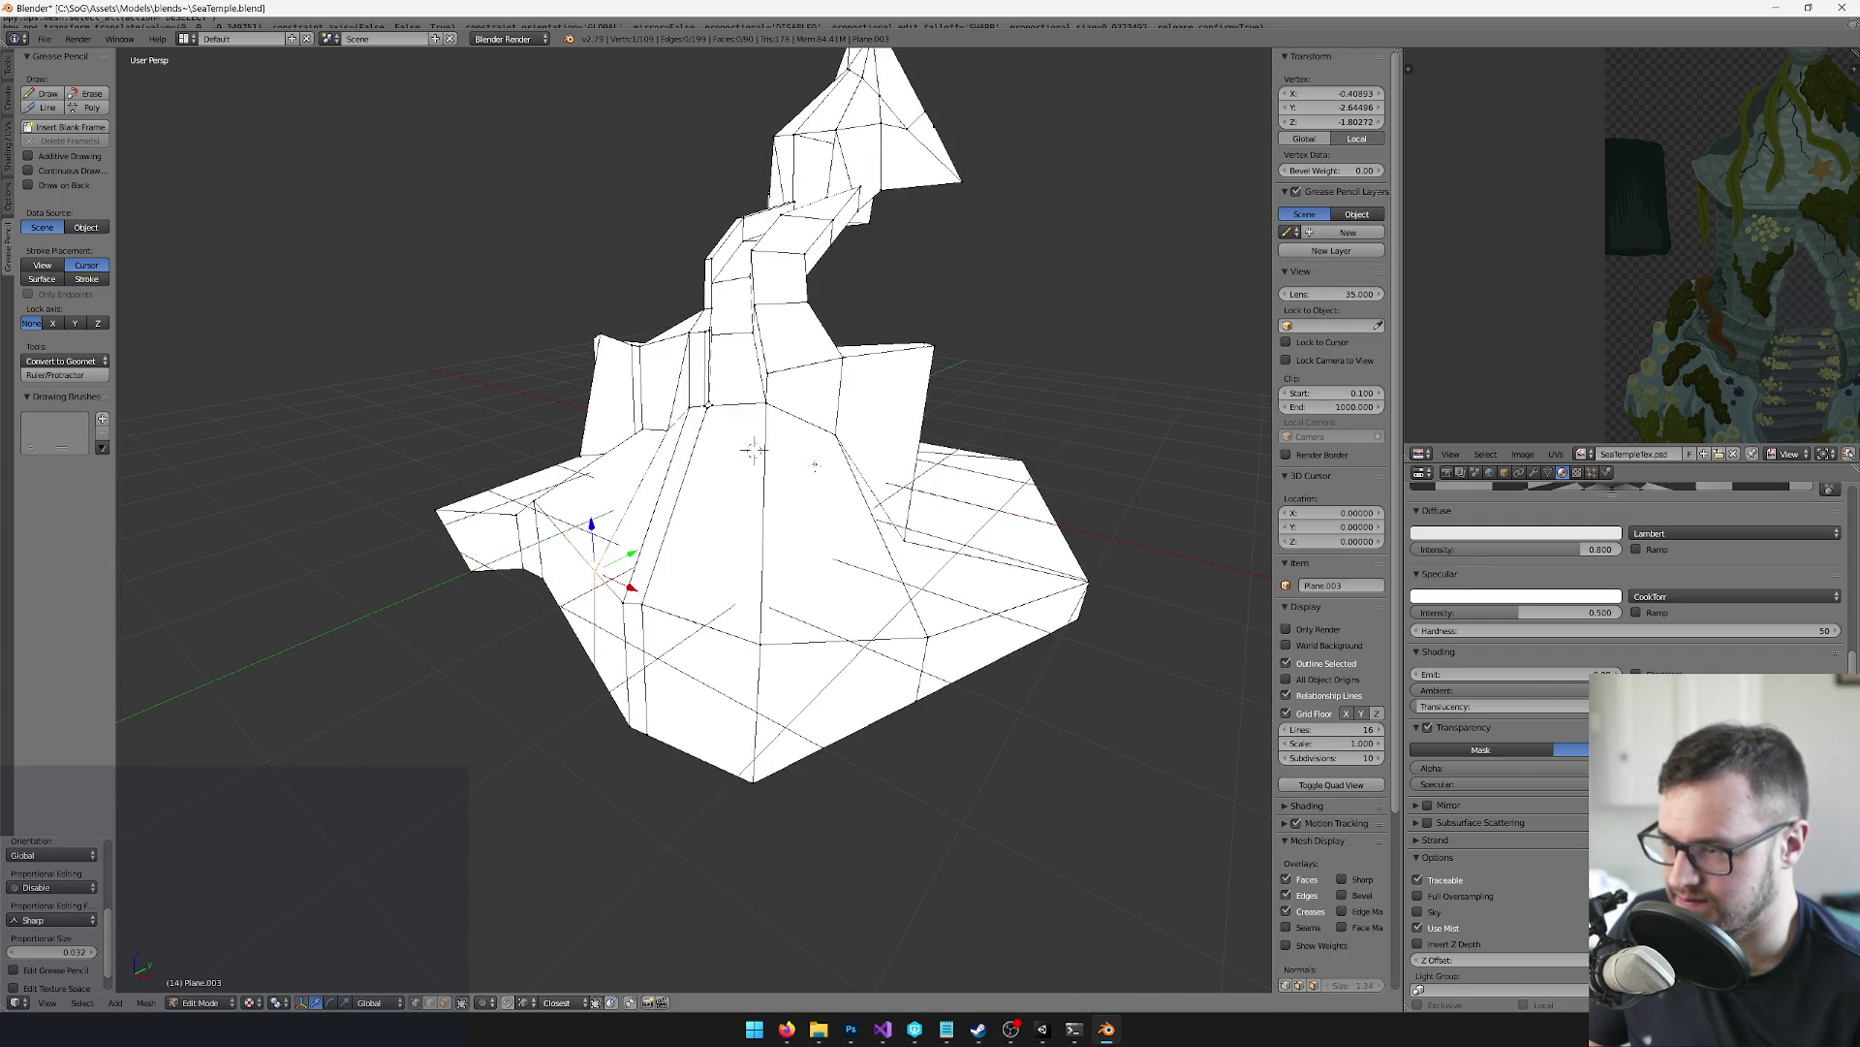
{"action": "key", "text": "Return"}
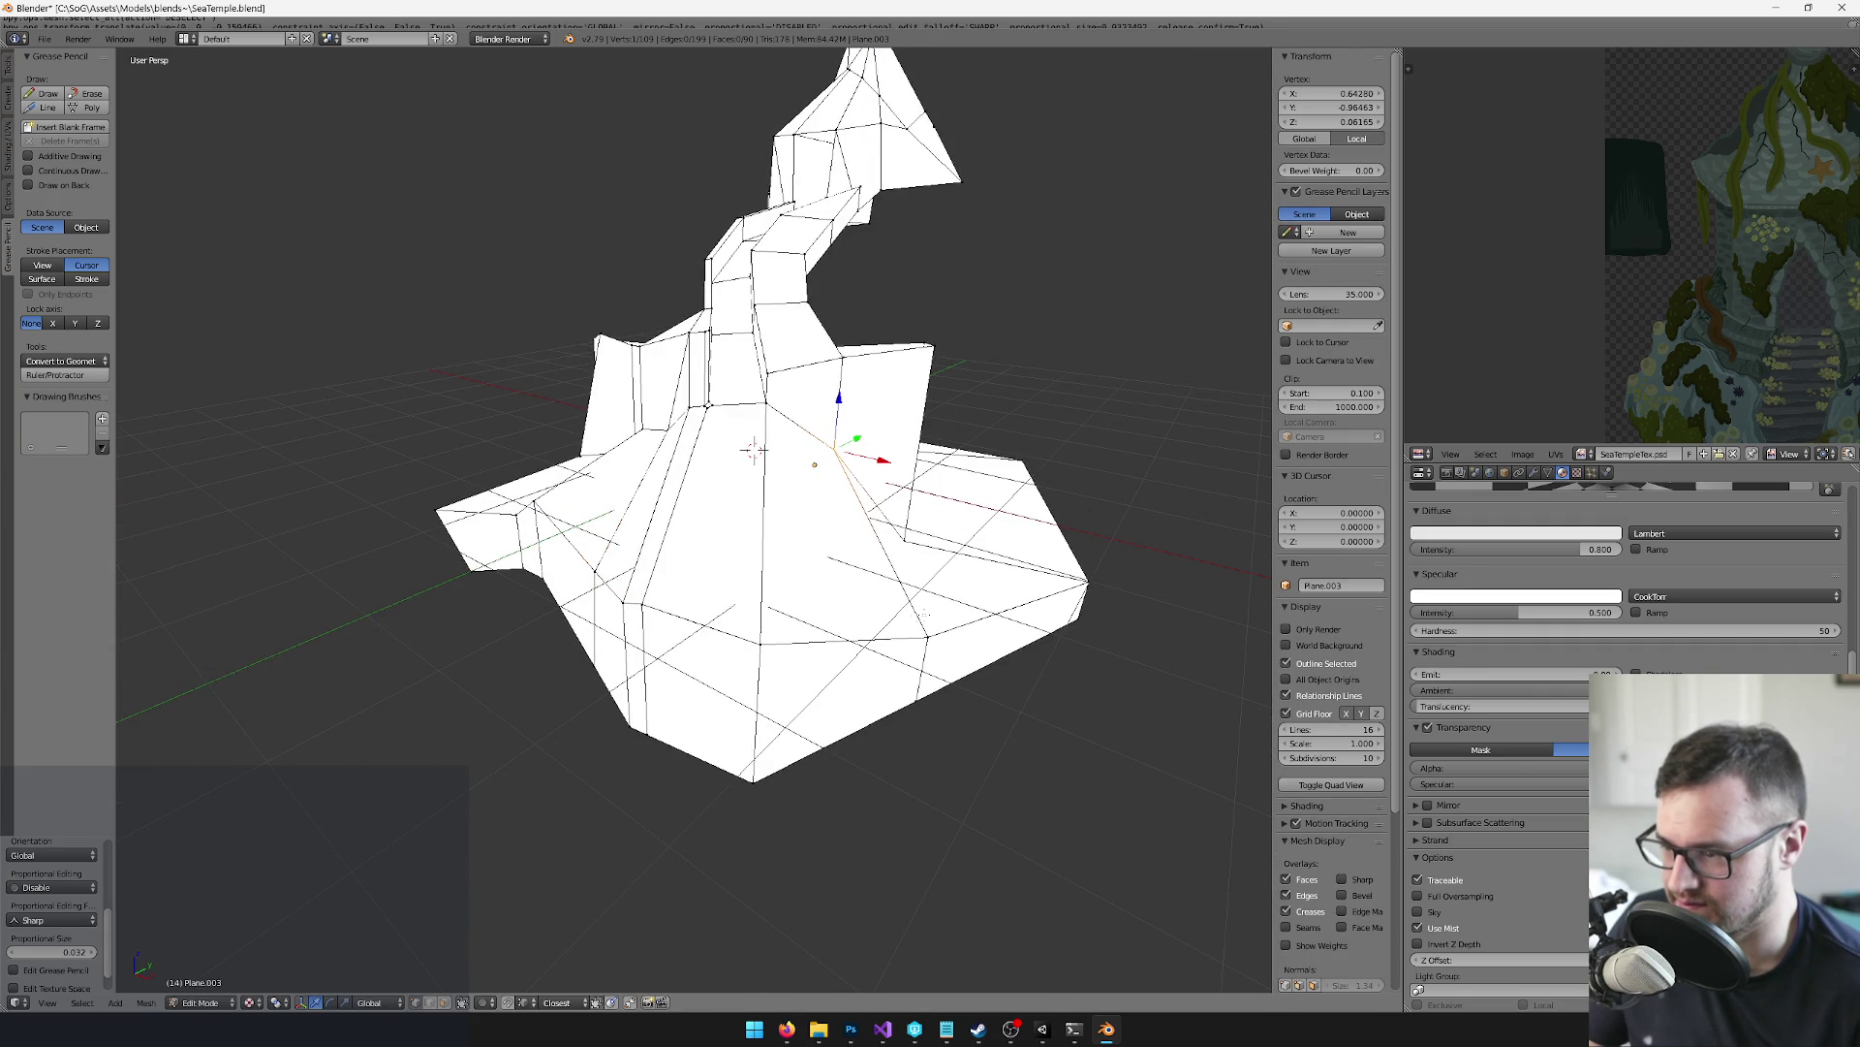
Leave Edit Mode, returning Plane.003 to Object Mode
{"action": "key", "text": "Tab"}
{"action": "scroll", "coordinate": [780, 512], "scroll_direction": "up", "scroll_amount": 4}
{"action": "key", "text": "Tab"}
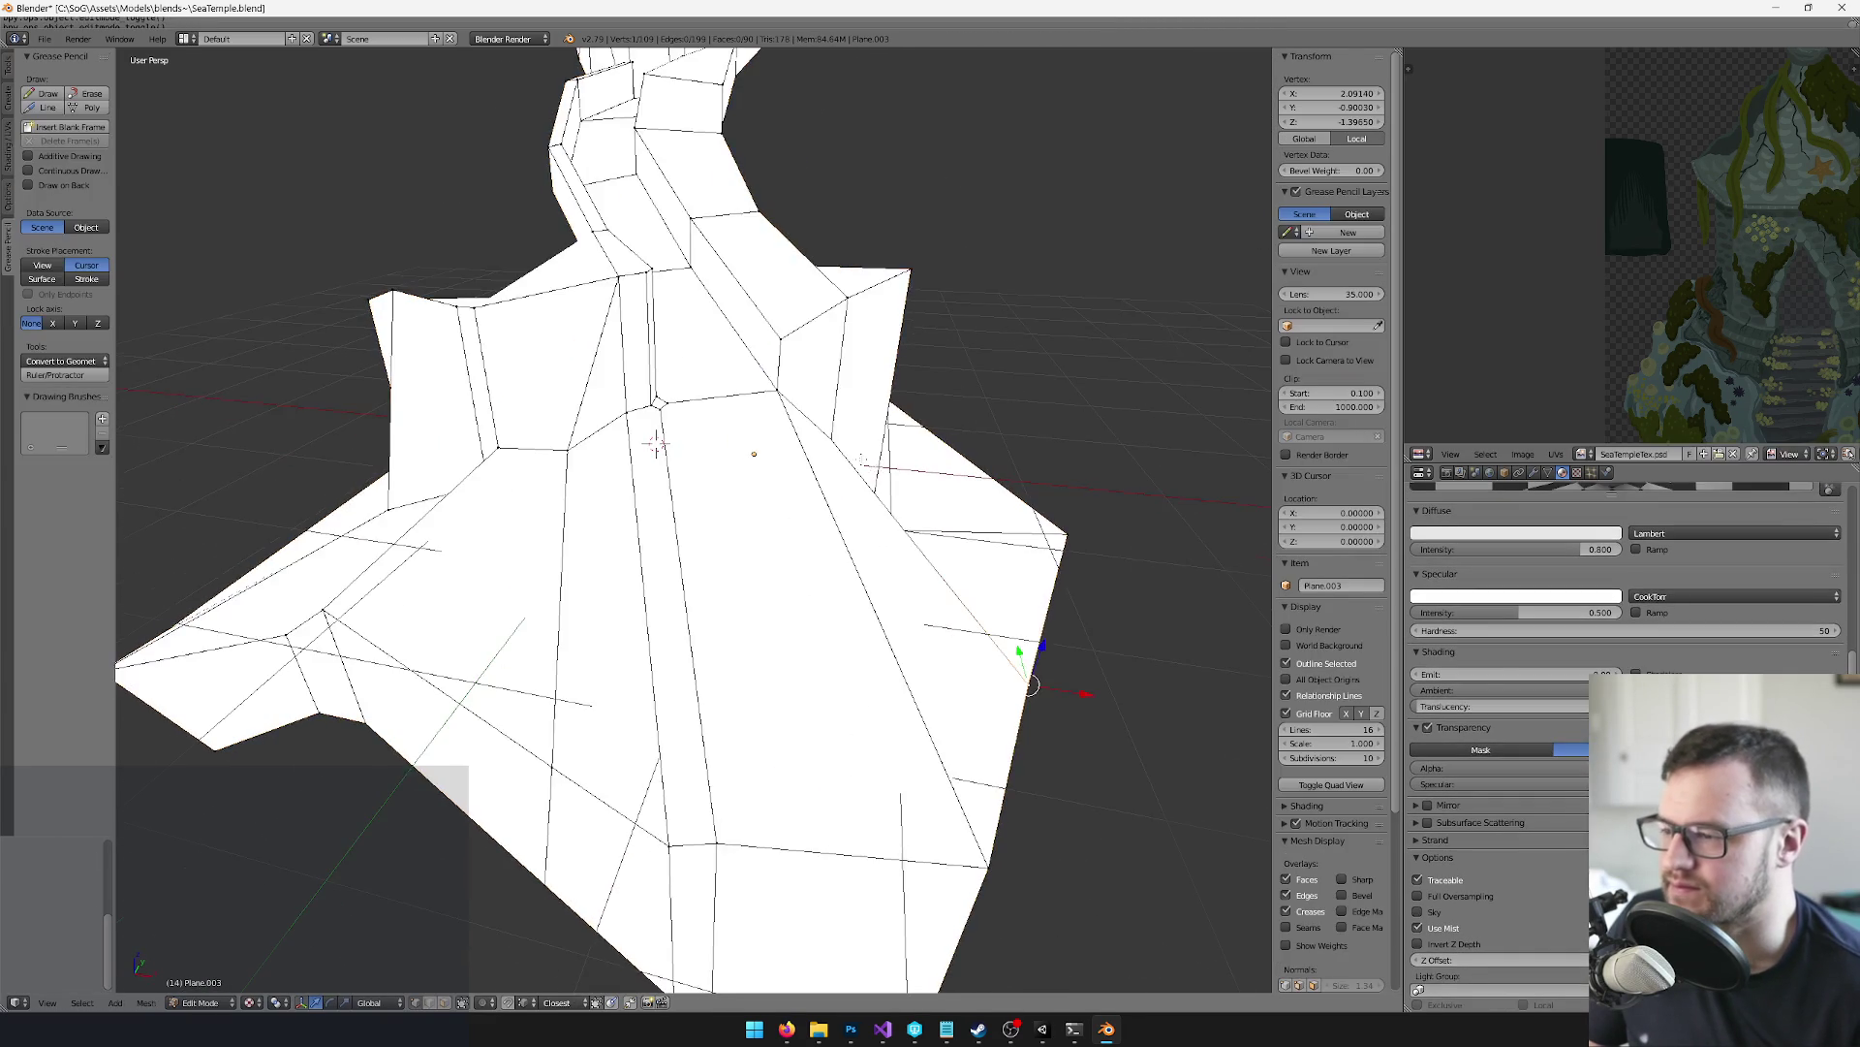
{"action": "key", "text": "Tab"}
{"action": "scroll", "coordinate": [876, 496], "scroll_direction": "down", "scroll_amount": 4}
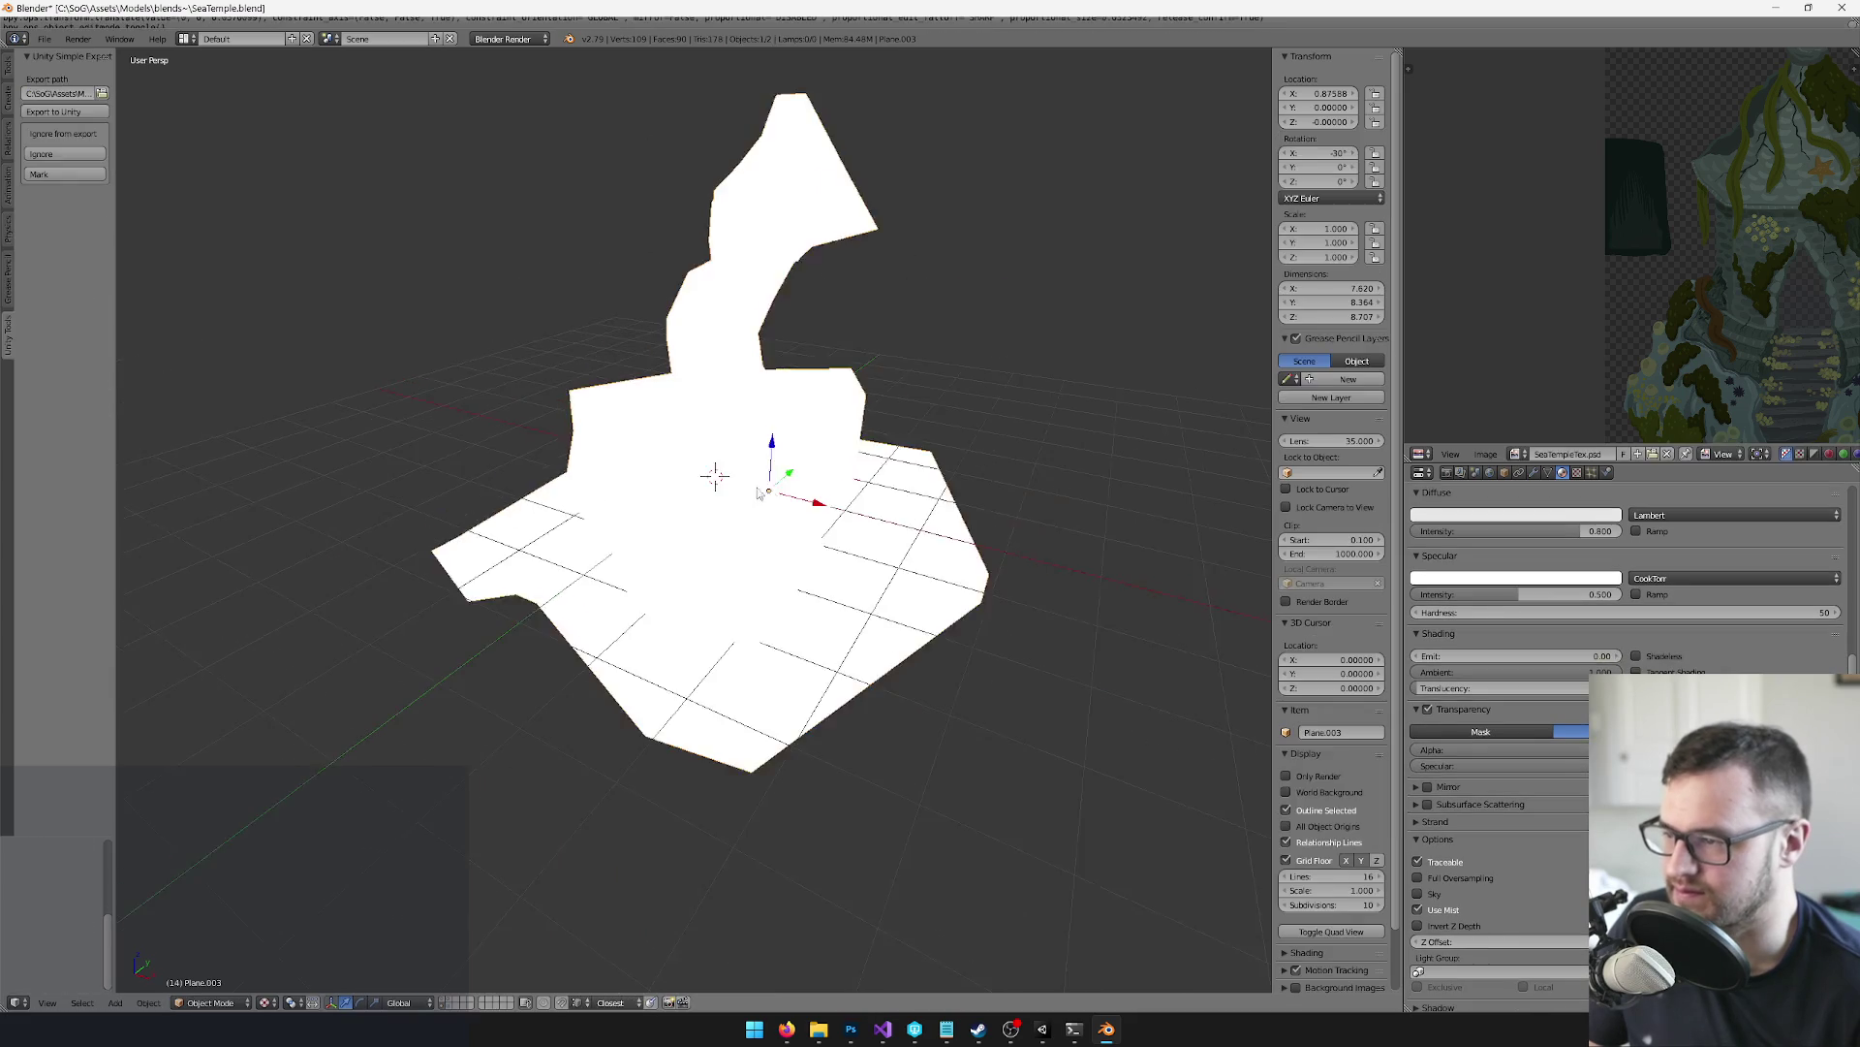
Zoom around the indicator plane and re-enter Edit Mode on its mesh
{"action": "scroll", "coordinate": [875, 496], "scroll_direction": "up", "scroll_amount": 2}
{"action": "scroll", "coordinate": [794, 504], "scroll_direction": "down", "scroll_amount": 1}
{"action": "scroll", "coordinate": [794, 503], "scroll_direction": "down", "scroll_amount": 1}
{"action": "key", "text": "Tab"}
{"action": "scroll", "coordinate": [794, 504], "scroll_direction": "up", "scroll_amount": 4}
{"action": "key", "text": "Tab"}
{"action": "key", "text": "Tab"}
{"action": "key", "text": "Tab"}
{"action": "scroll", "coordinate": [785, 594], "scroll_direction": "down", "scroll_amount": 5}
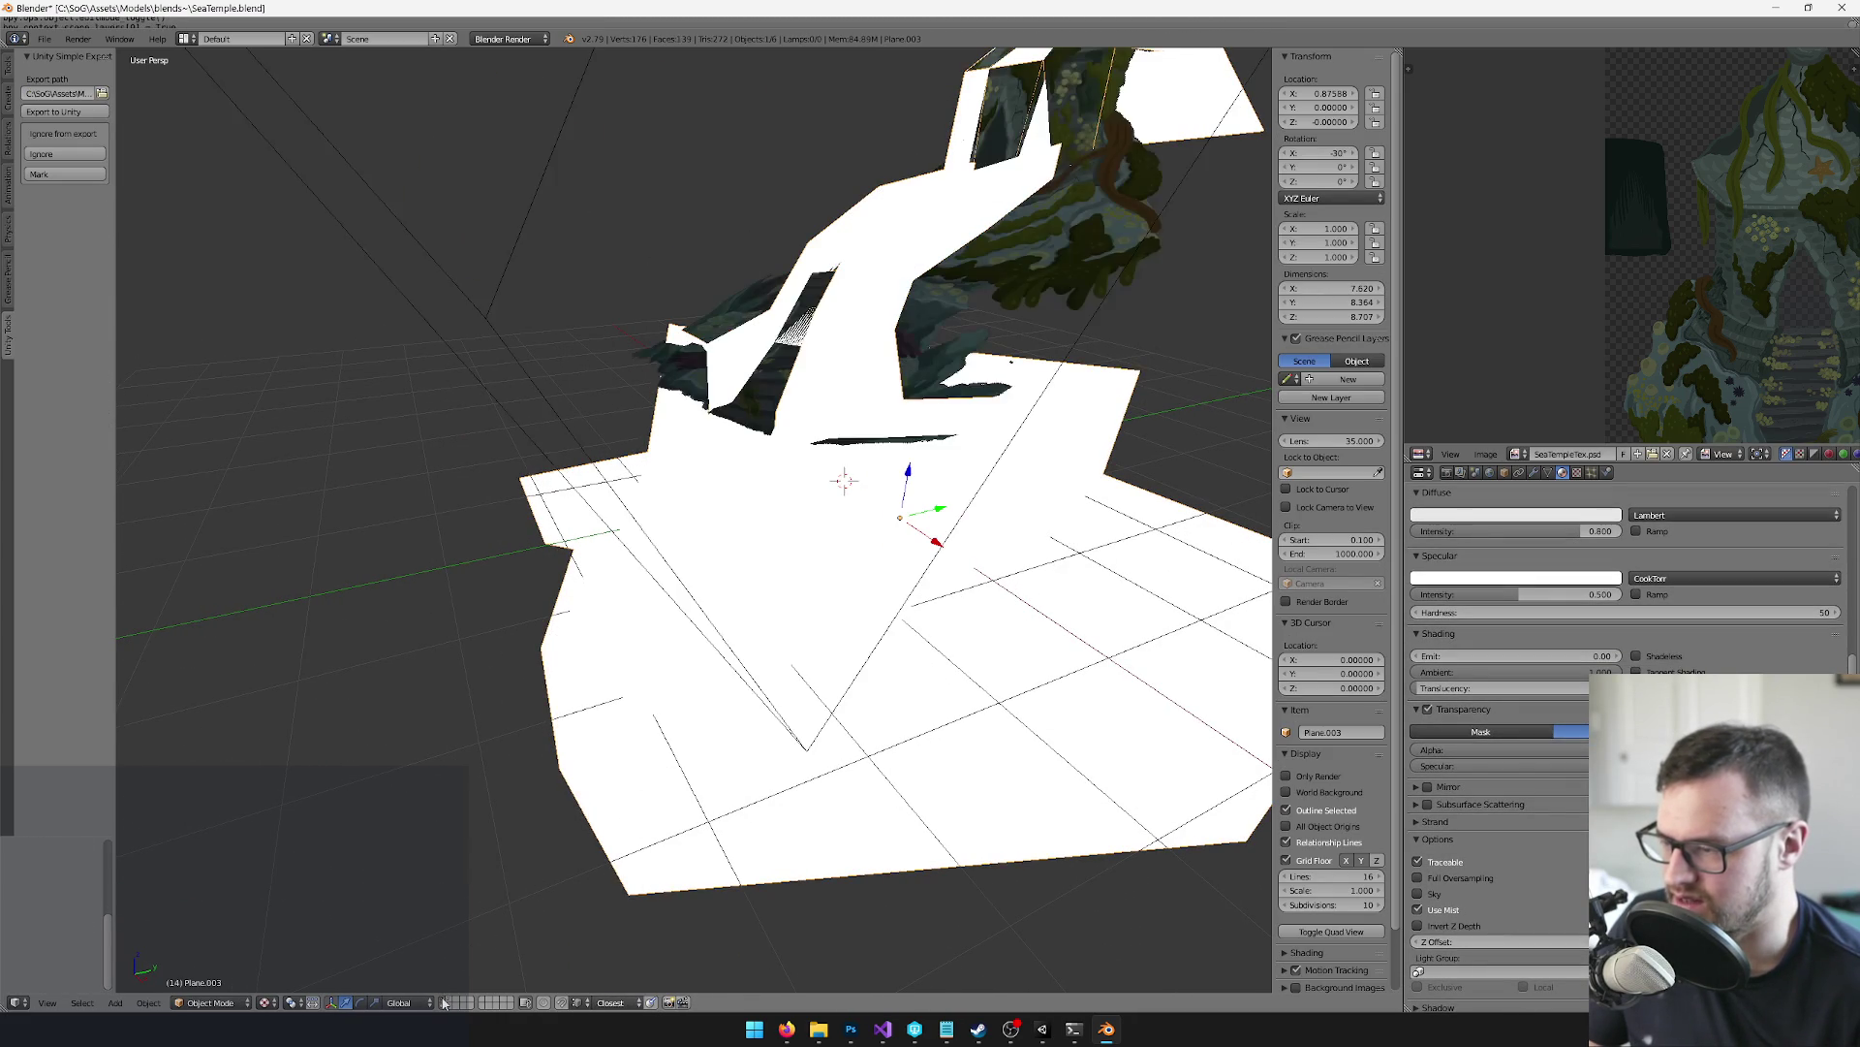
{"action": "key", "text": "Tab"}
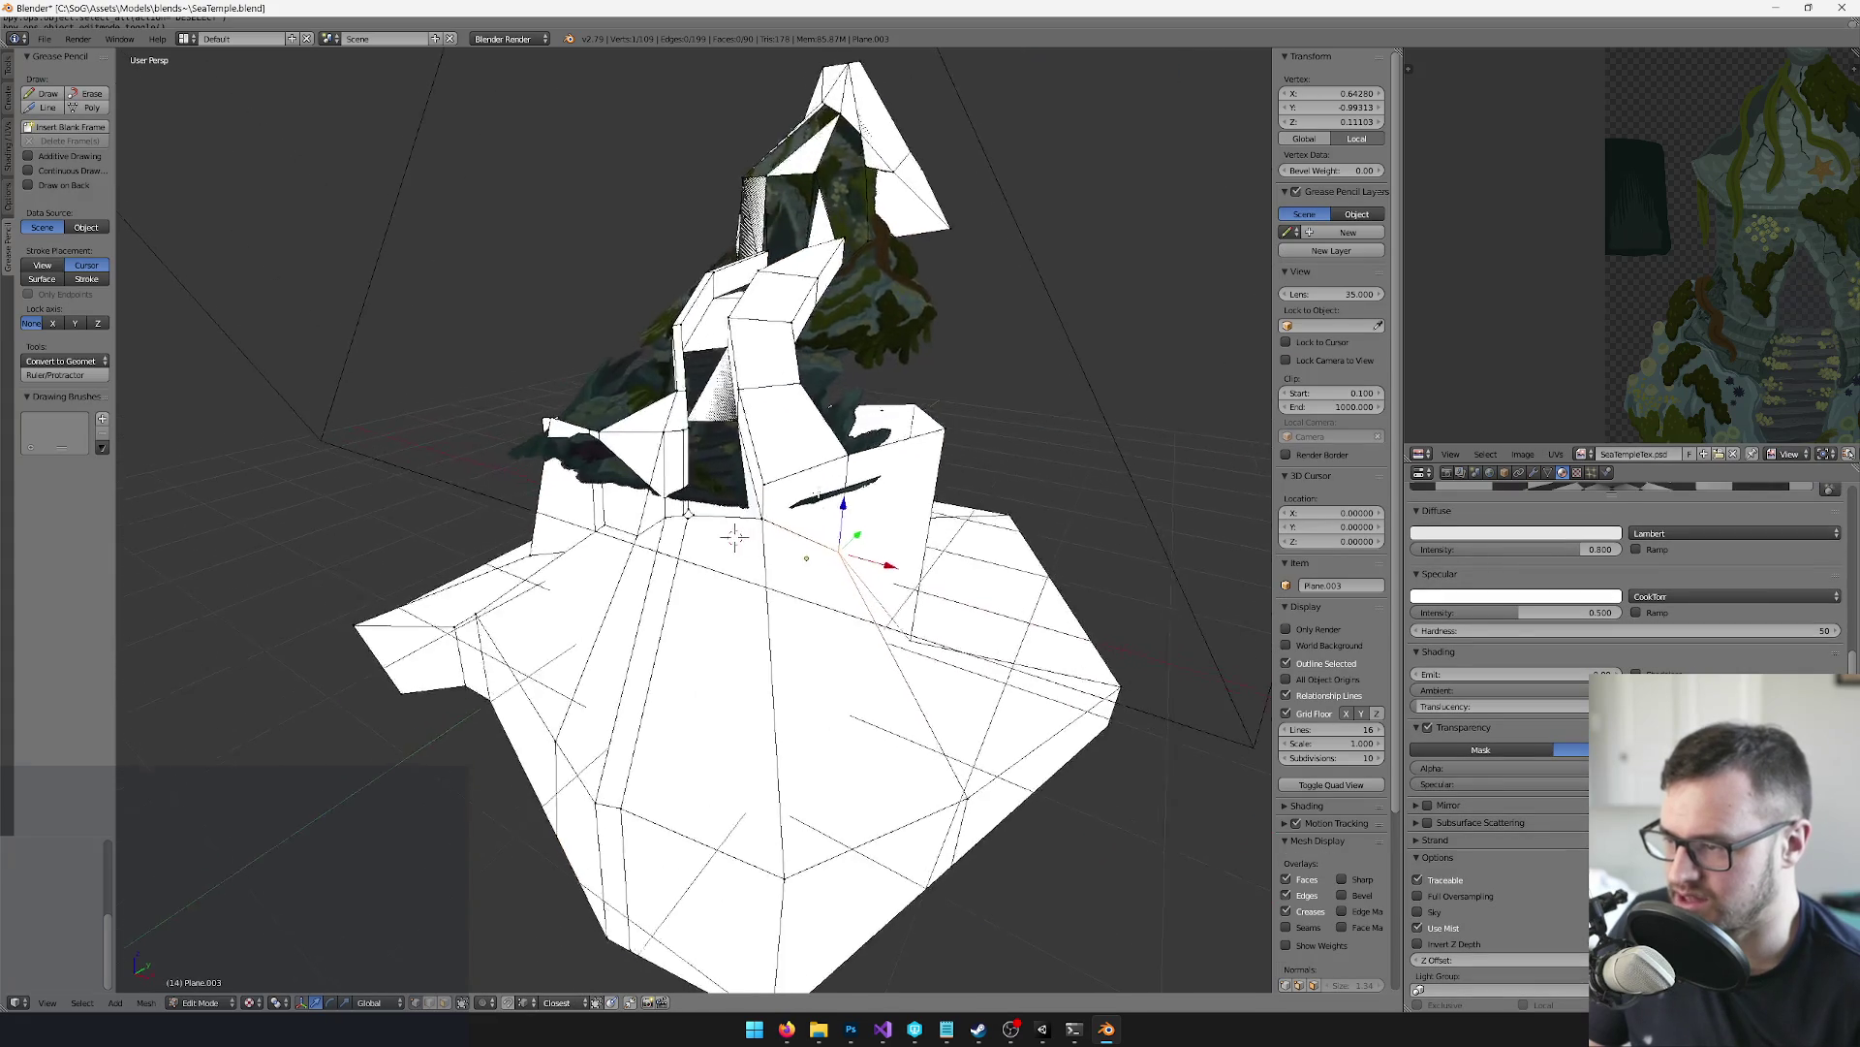
{"action": "scroll", "coordinate": [781, 540], "scroll_direction": "up", "scroll_amount": 6}
{"action": "scroll", "coordinate": [618, 652], "scroll_direction": "down", "scroll_amount": 4}
{"action": "scroll", "coordinate": [635, 620], "scroll_direction": "up", "scroll_amount": 4}
Select one small face, center on it, and move it along its local Y axis
{"action": "left_click", "coordinate": [447, 1003]}
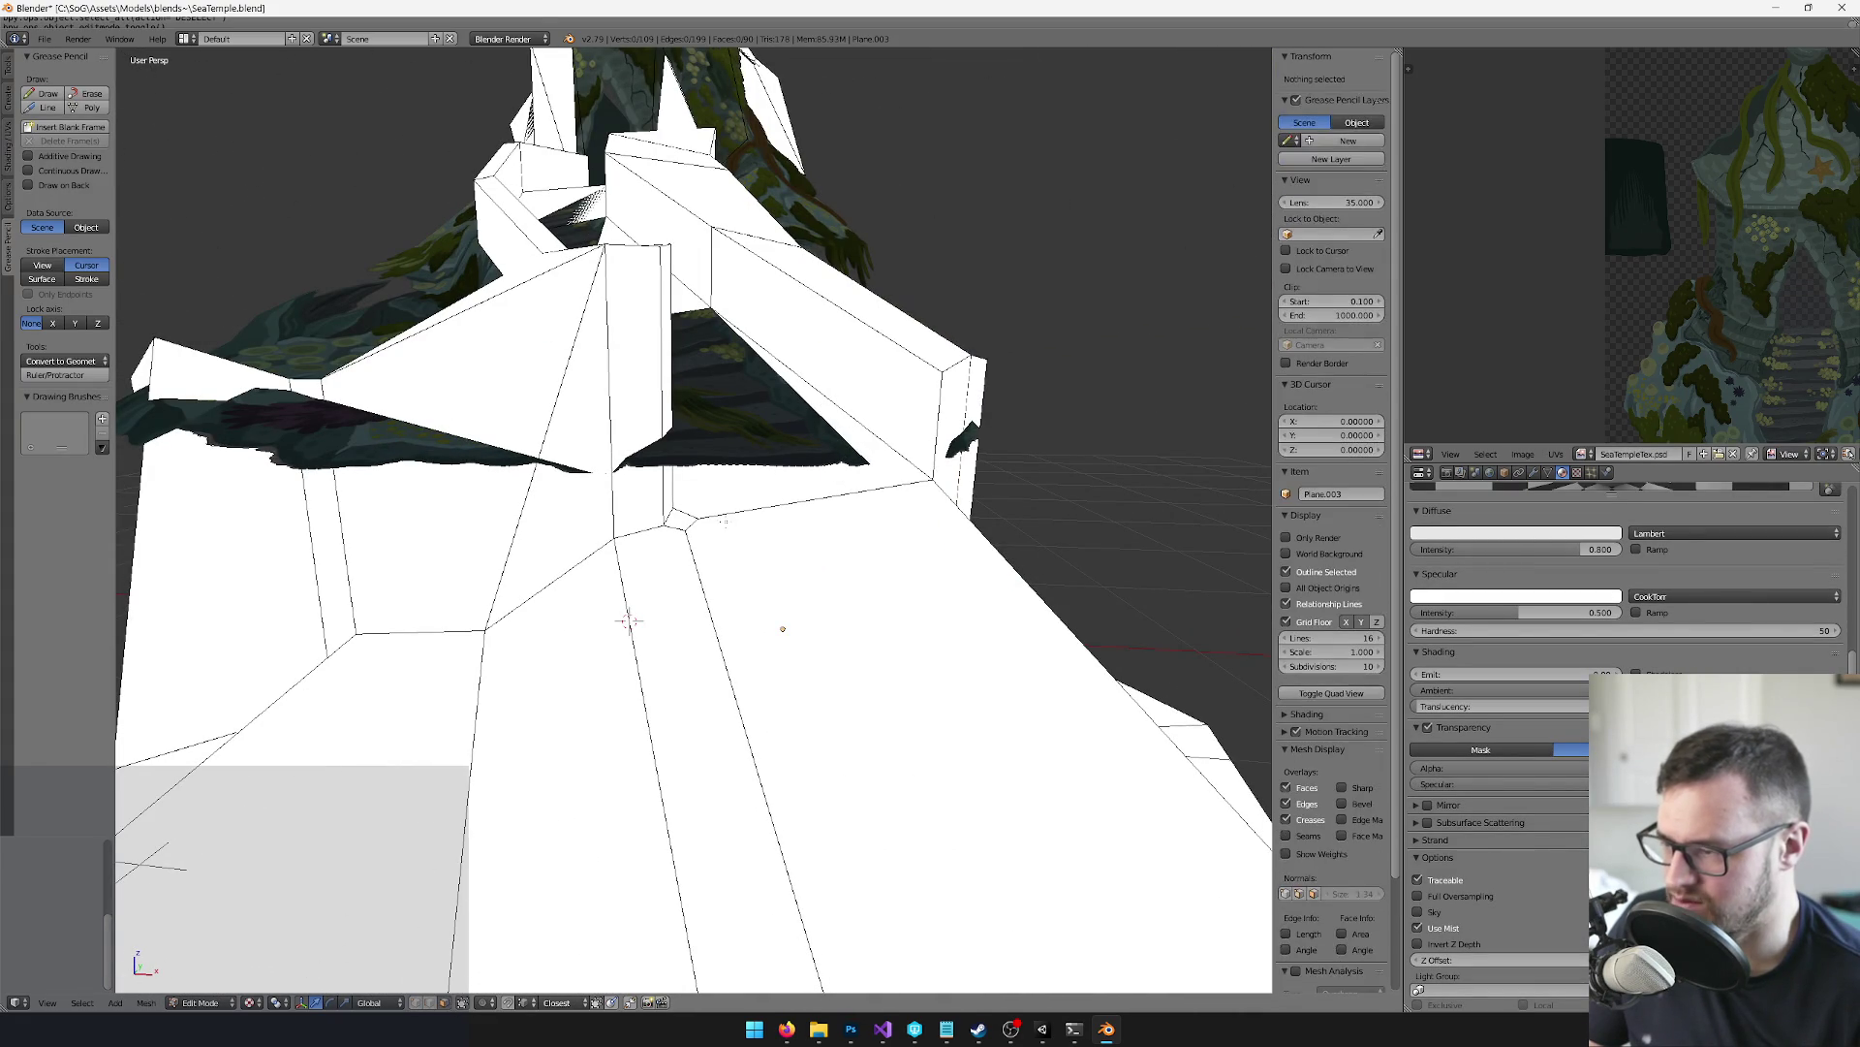
{"action": "right_click", "coordinate": [677, 521]}
{"action": "key", "text": "KP_Decimal"}
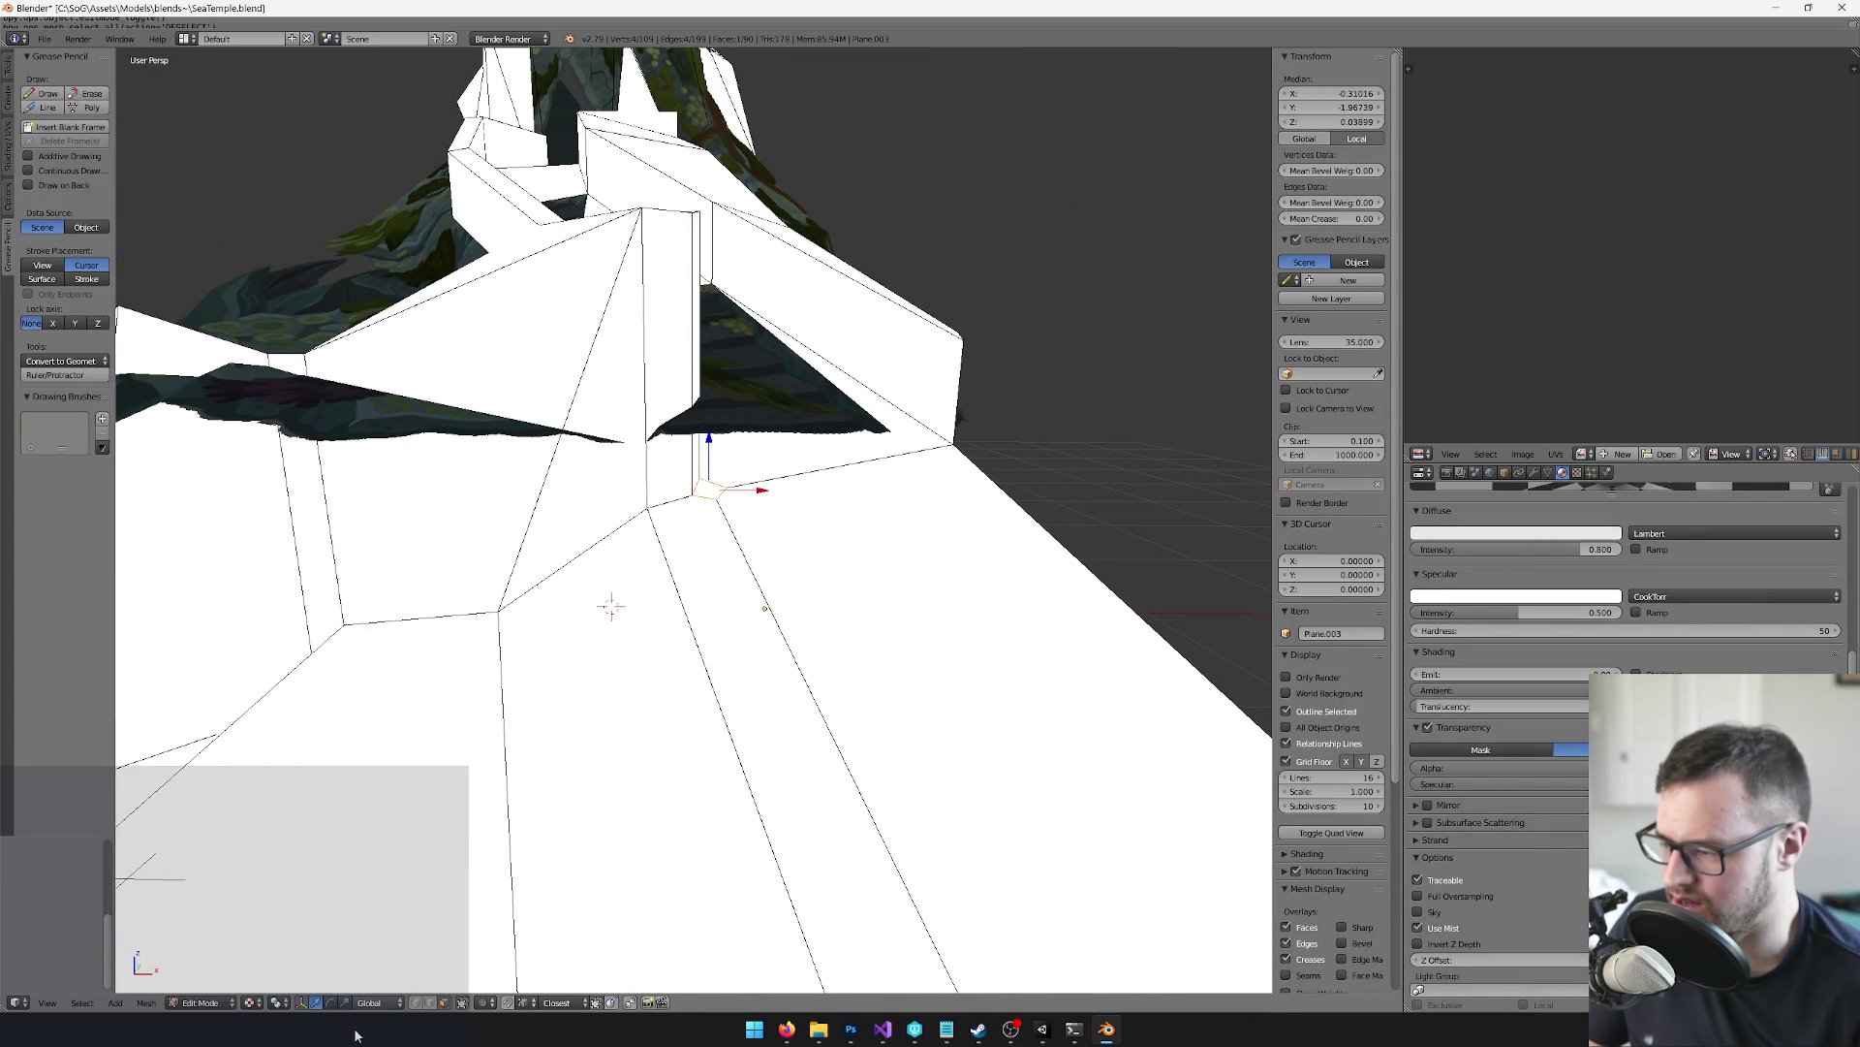
{"action": "left_click", "coordinate": [379, 1001]}
{"action": "left_click", "coordinate": [385, 970]}
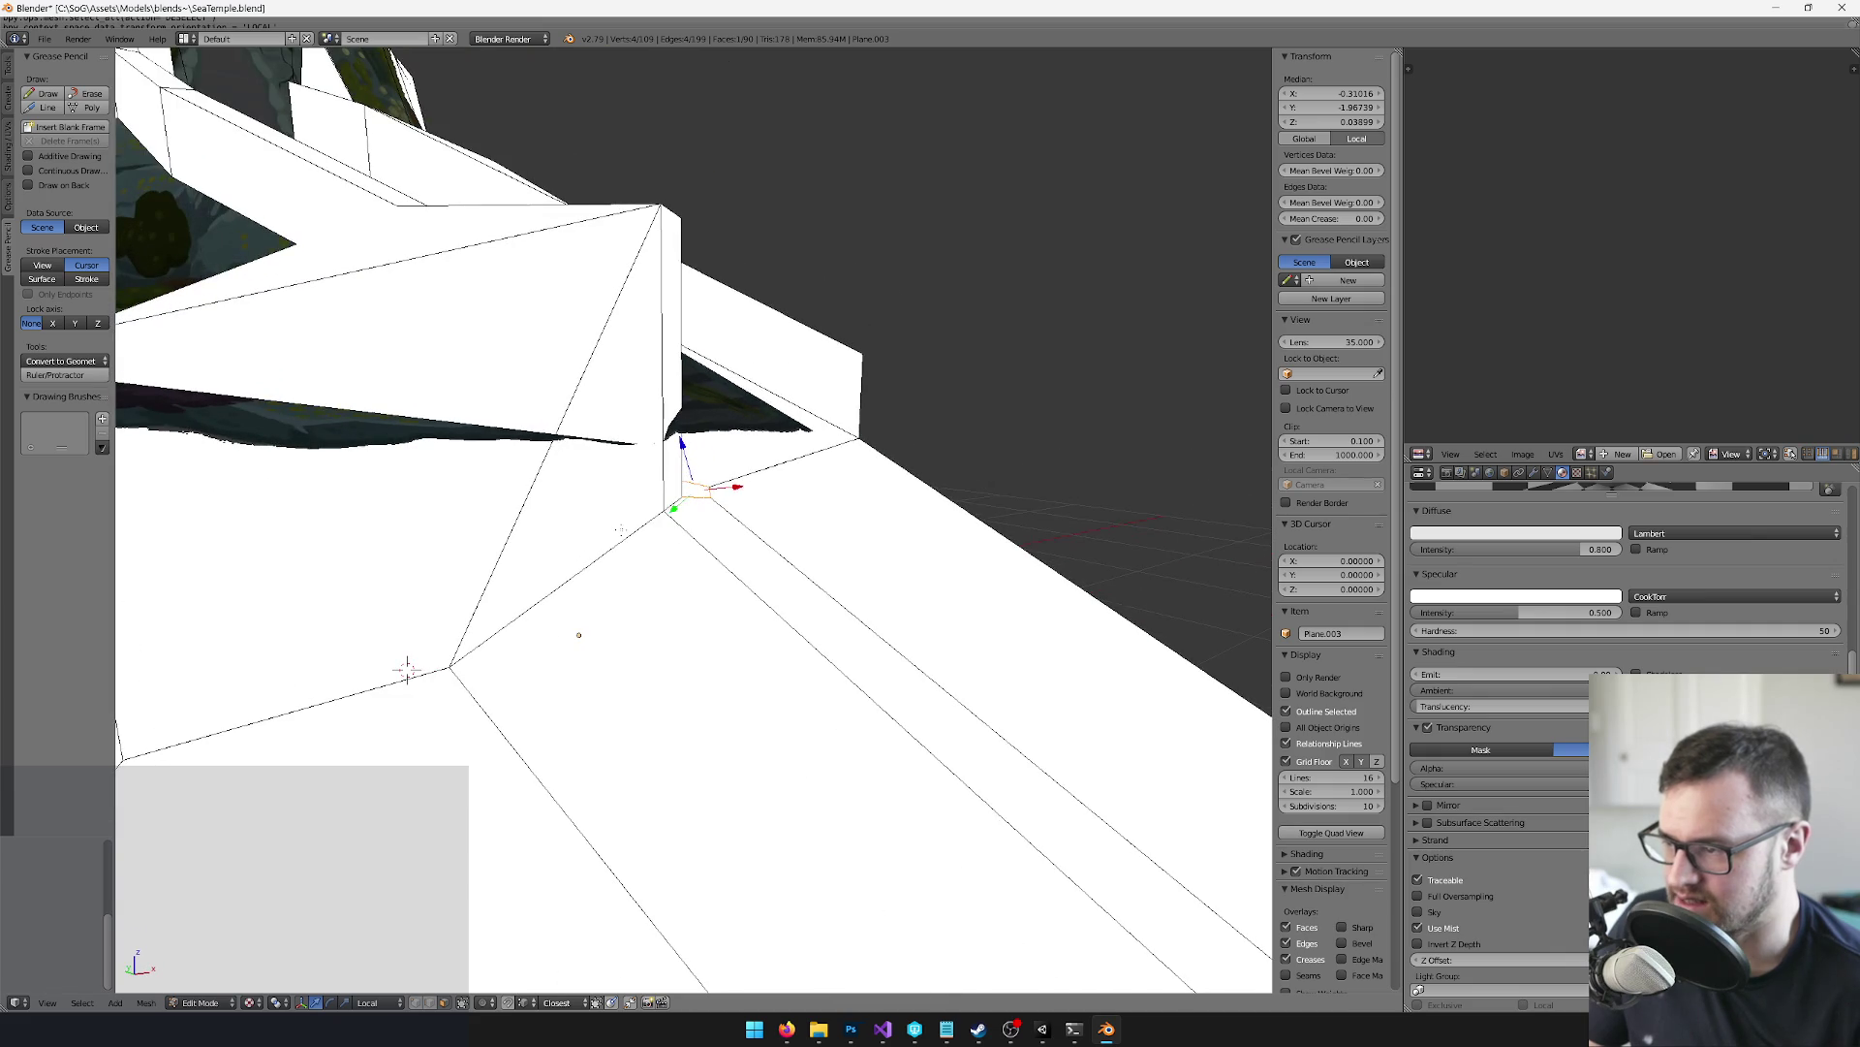
{"action": "key", "text": "g"}
{"action": "key", "text": "y"}
{"action": "key", "text": "y"}
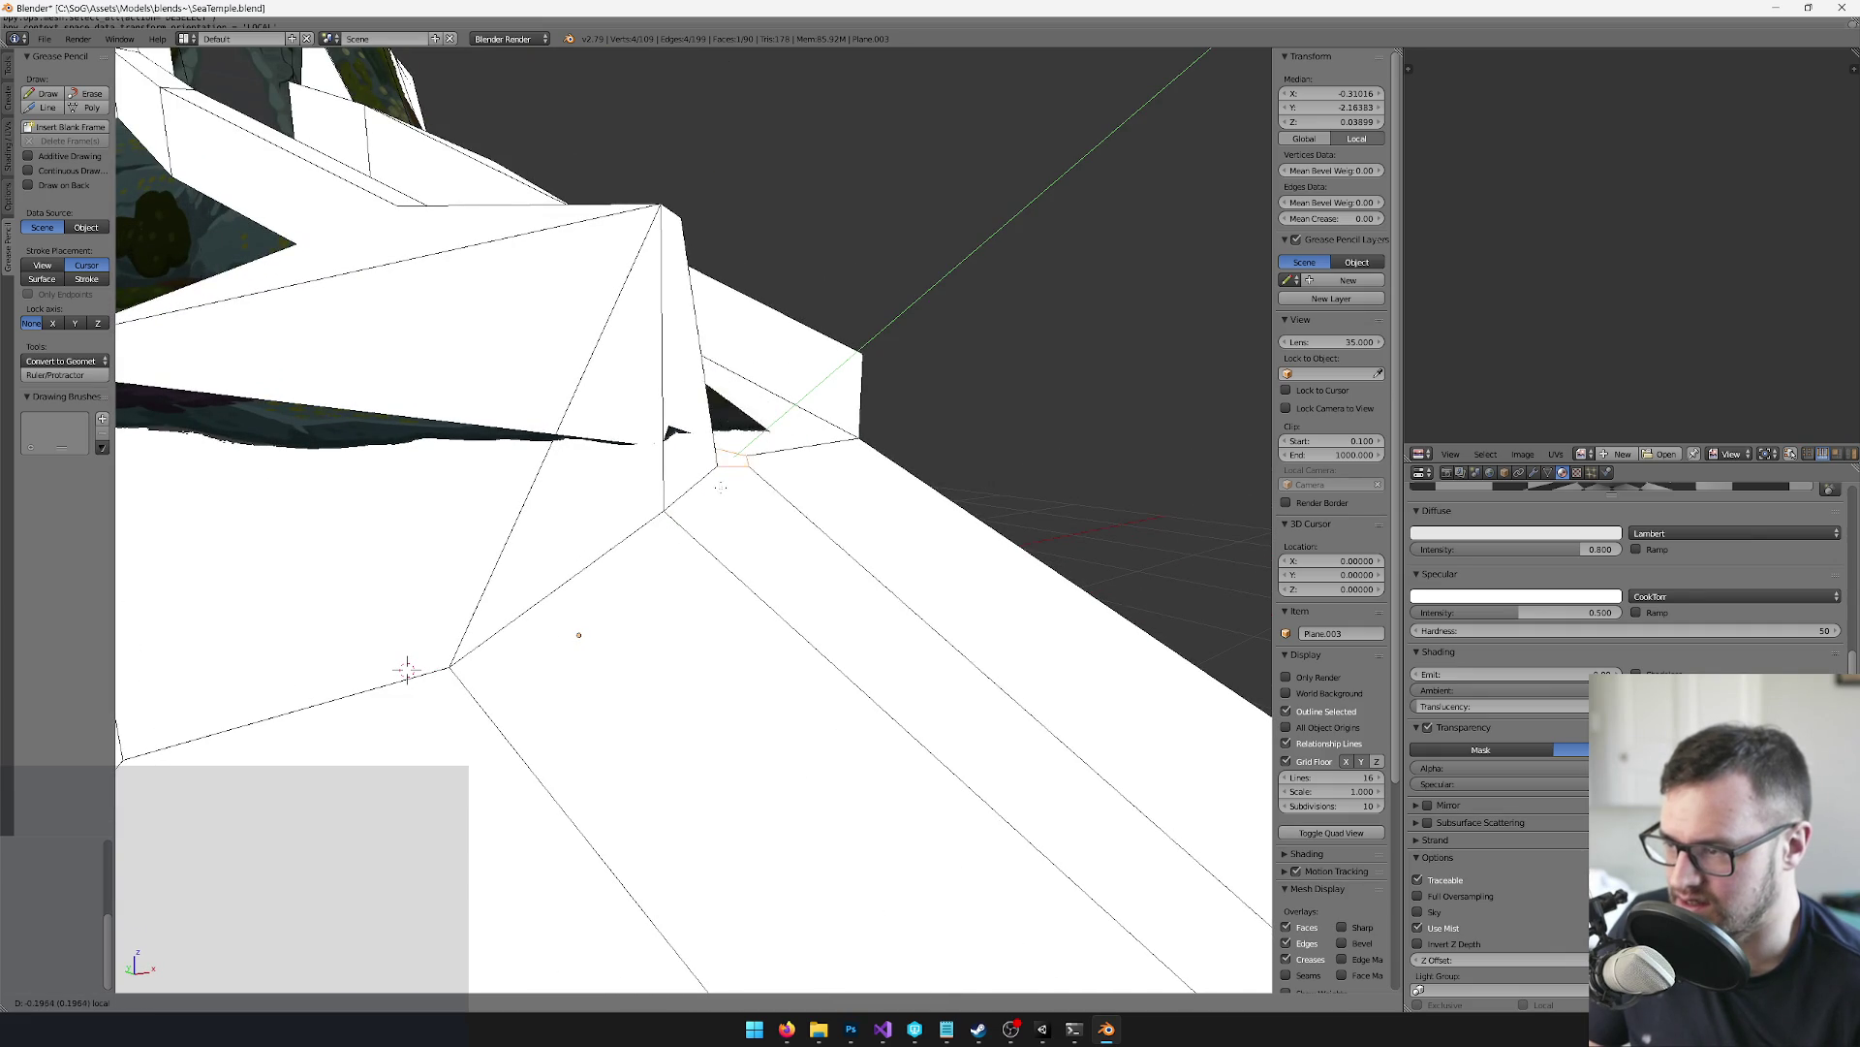
{"action": "left_click", "coordinate": [548, 788]}
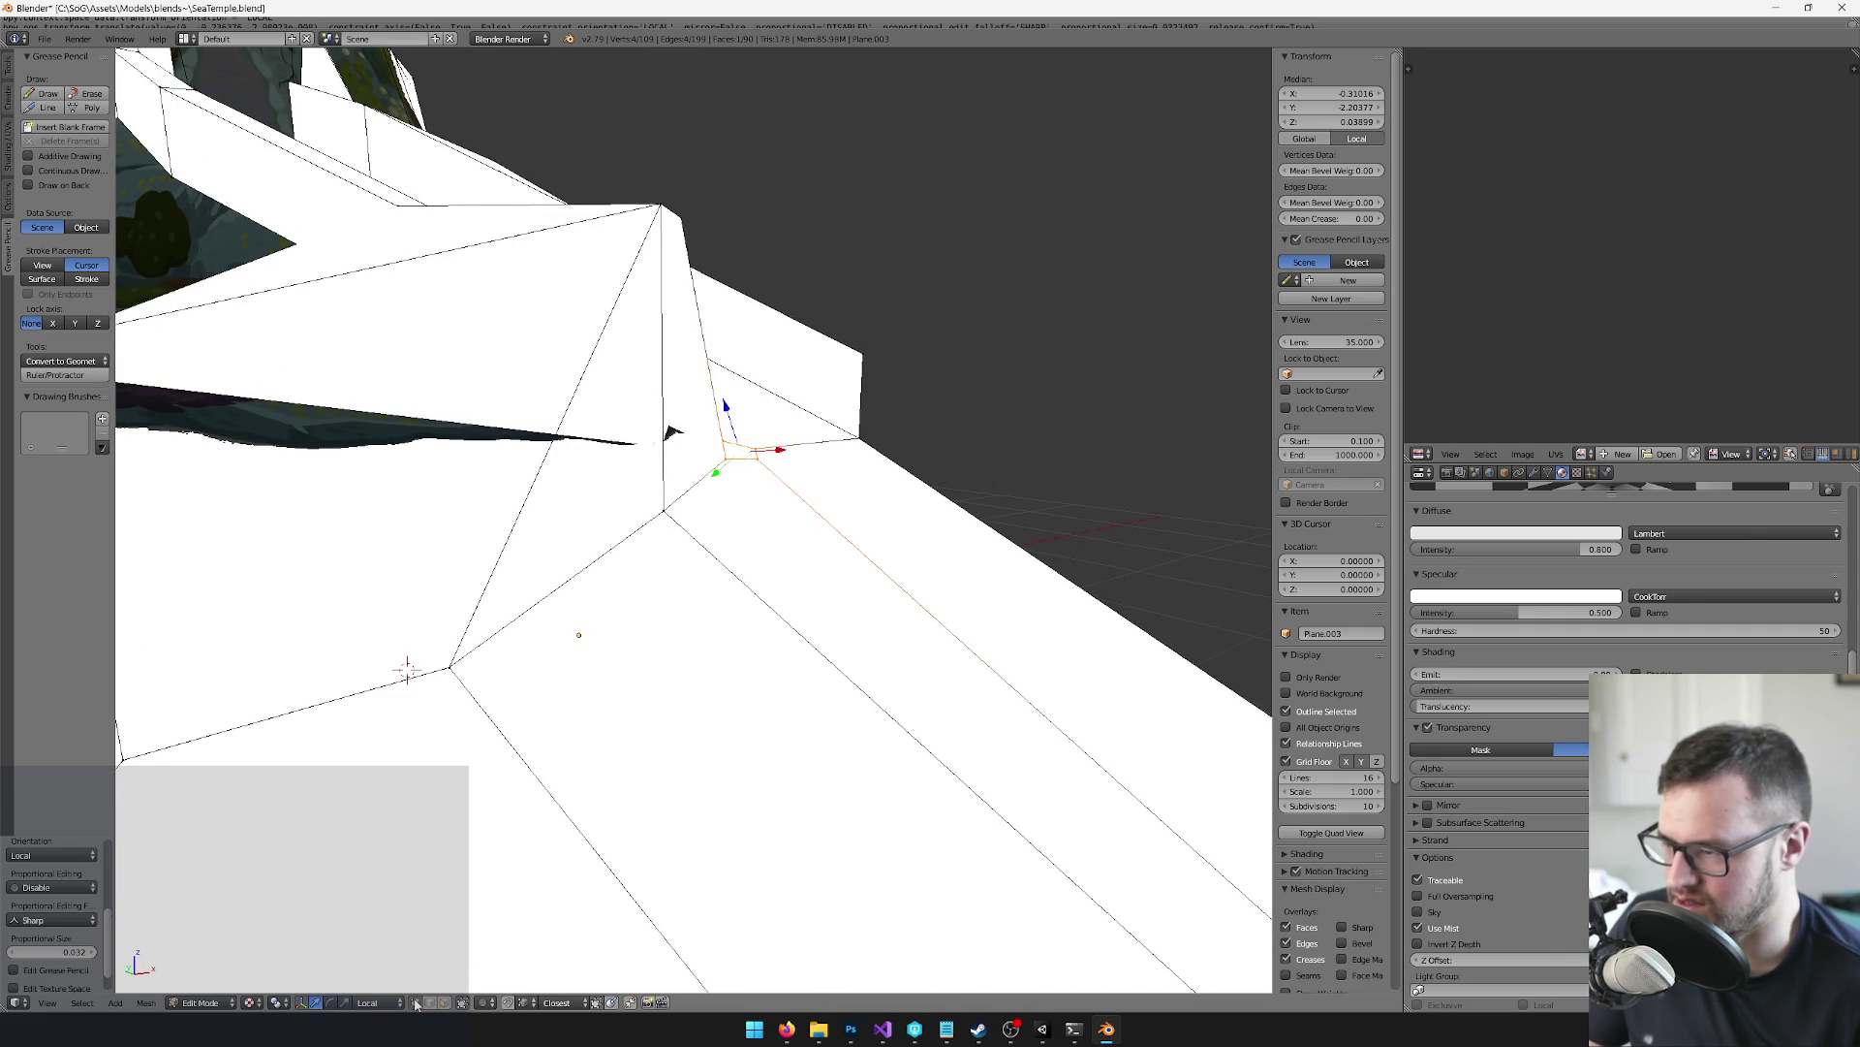
Select a vertex near the gap and shrink/fatten the face by 0.2394
{"action": "key", "text": "a"}
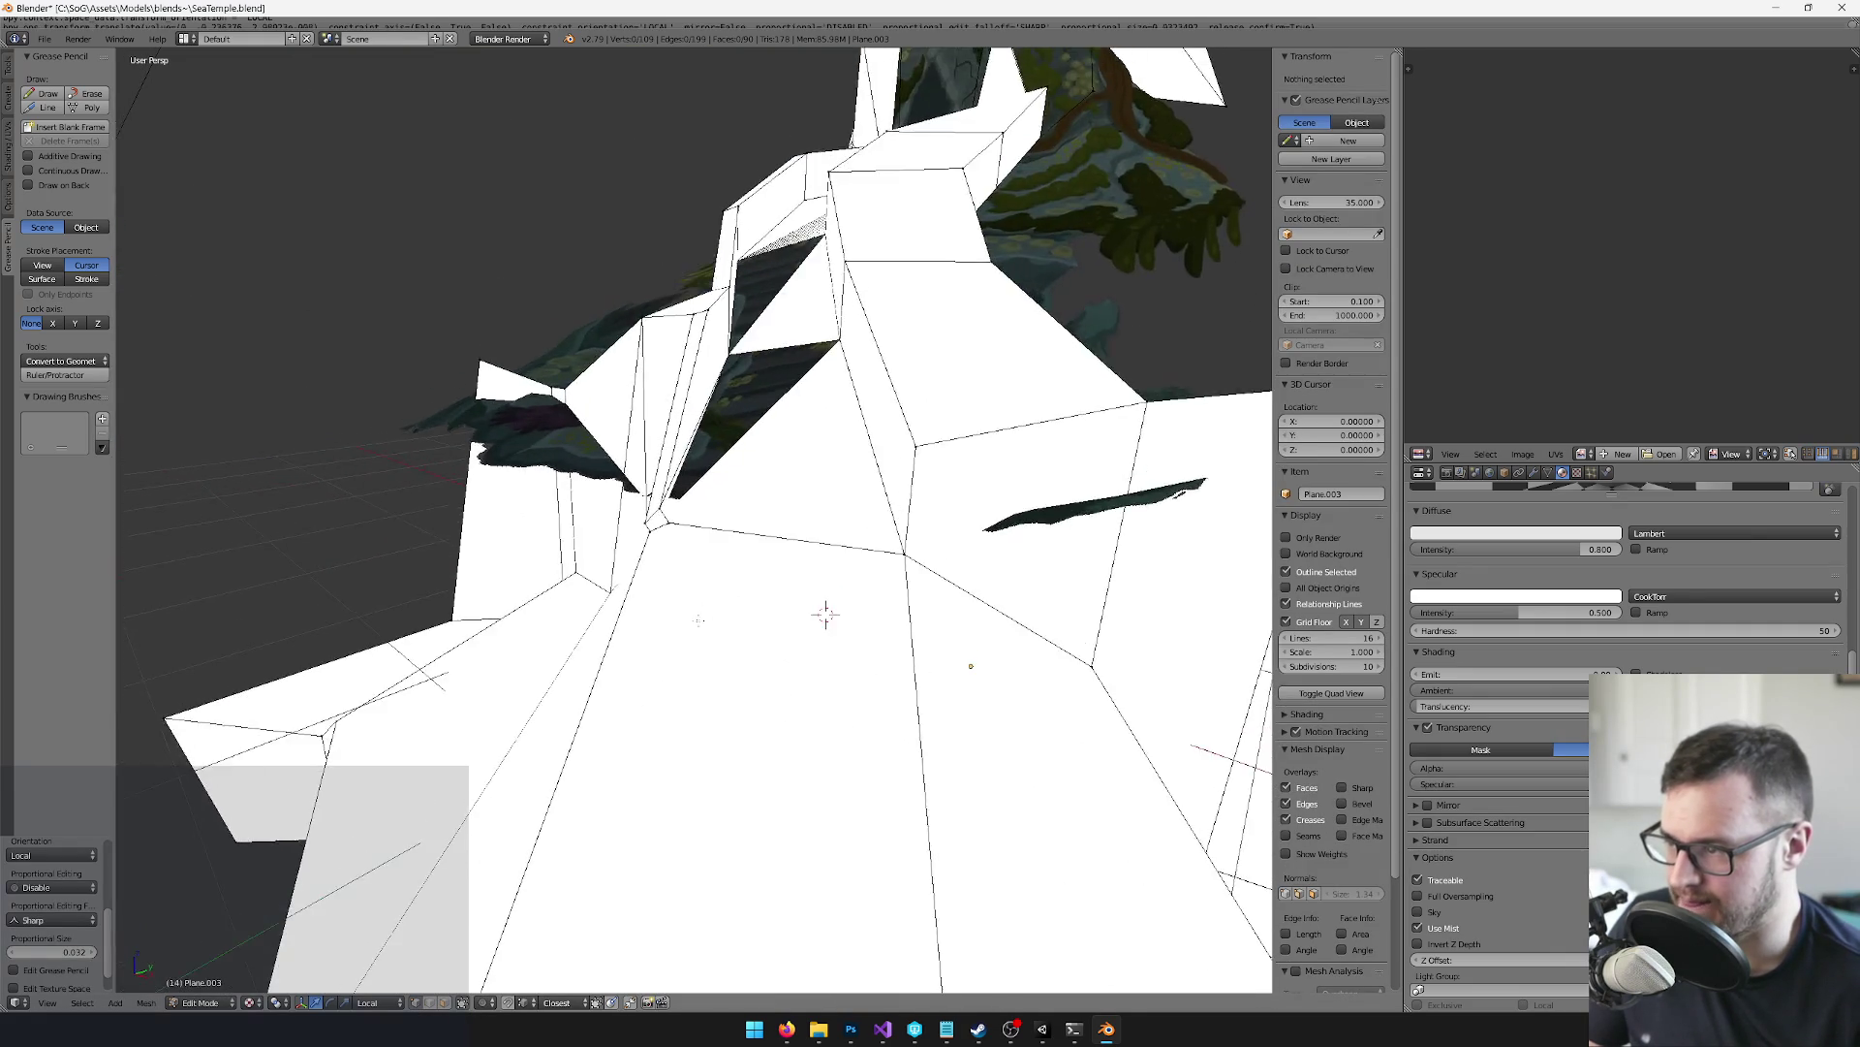
{"action": "right_click", "coordinate": [575, 638]}
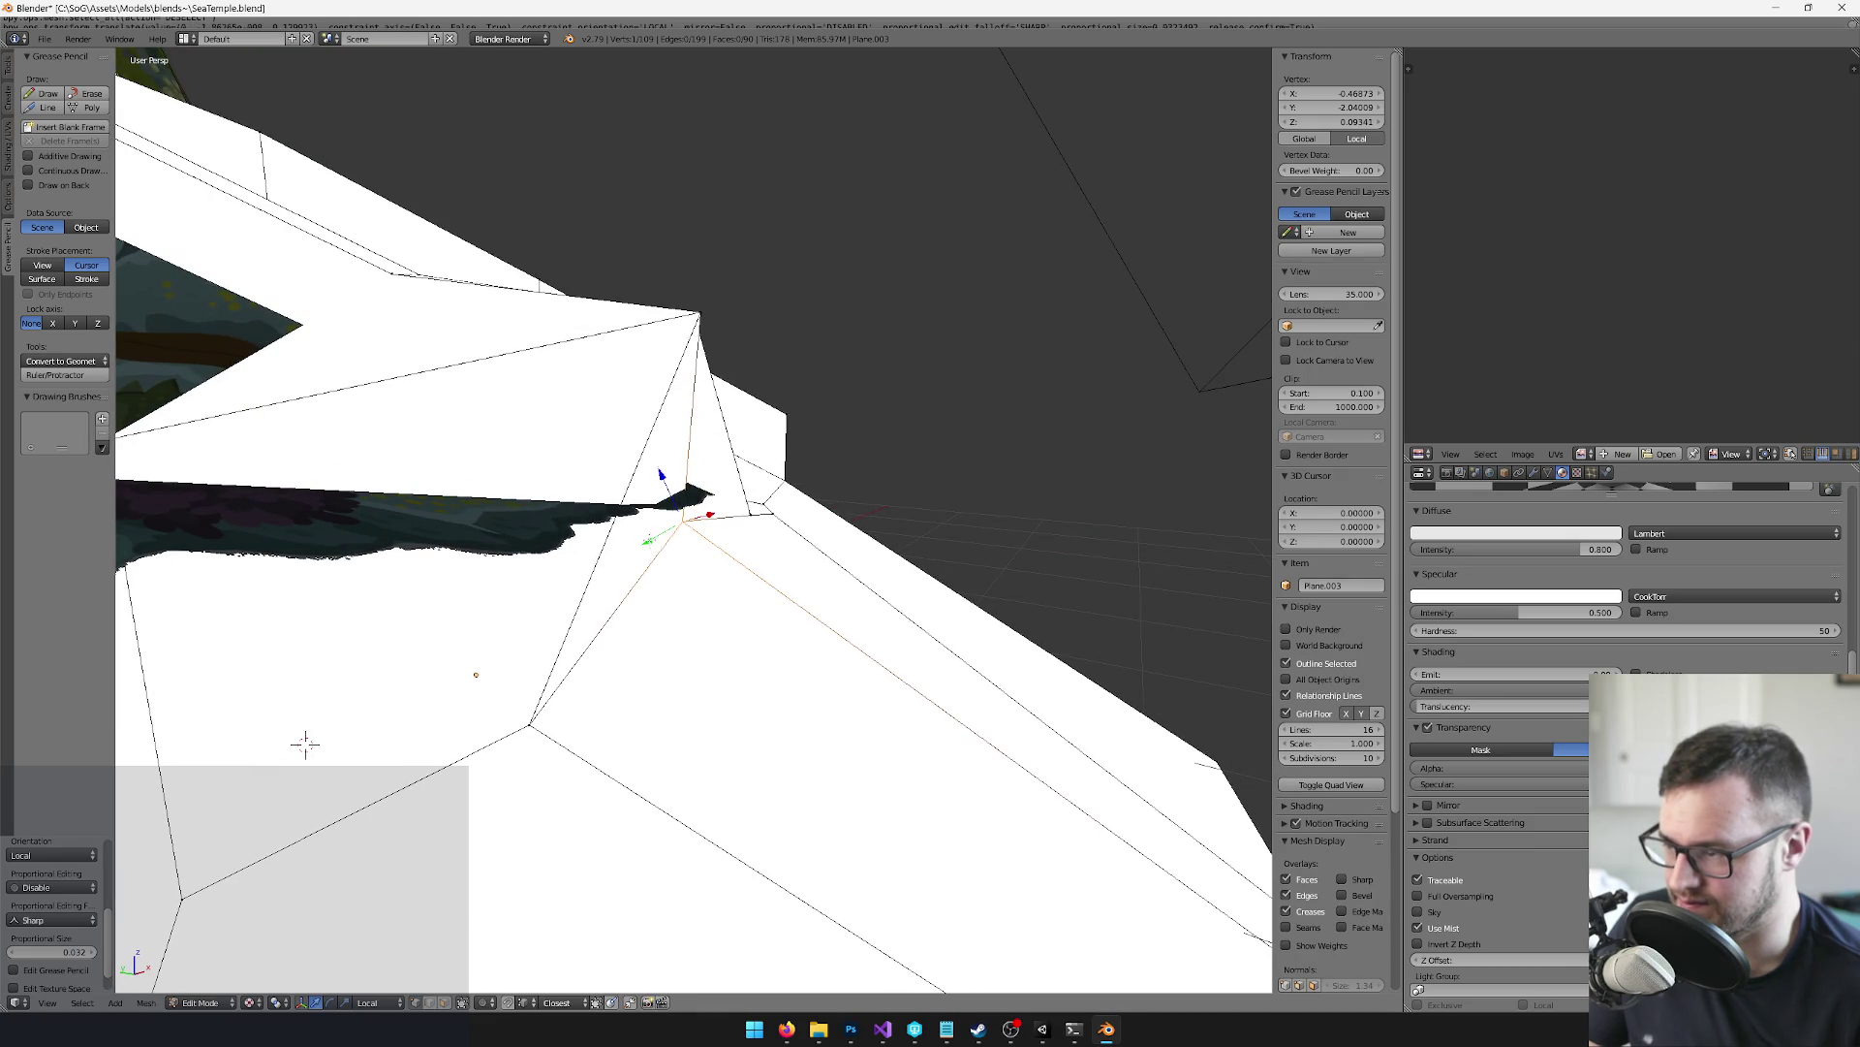
{"action": "left_click_drag", "start_coordinate": [306, 744], "coordinate": [509, 618]}
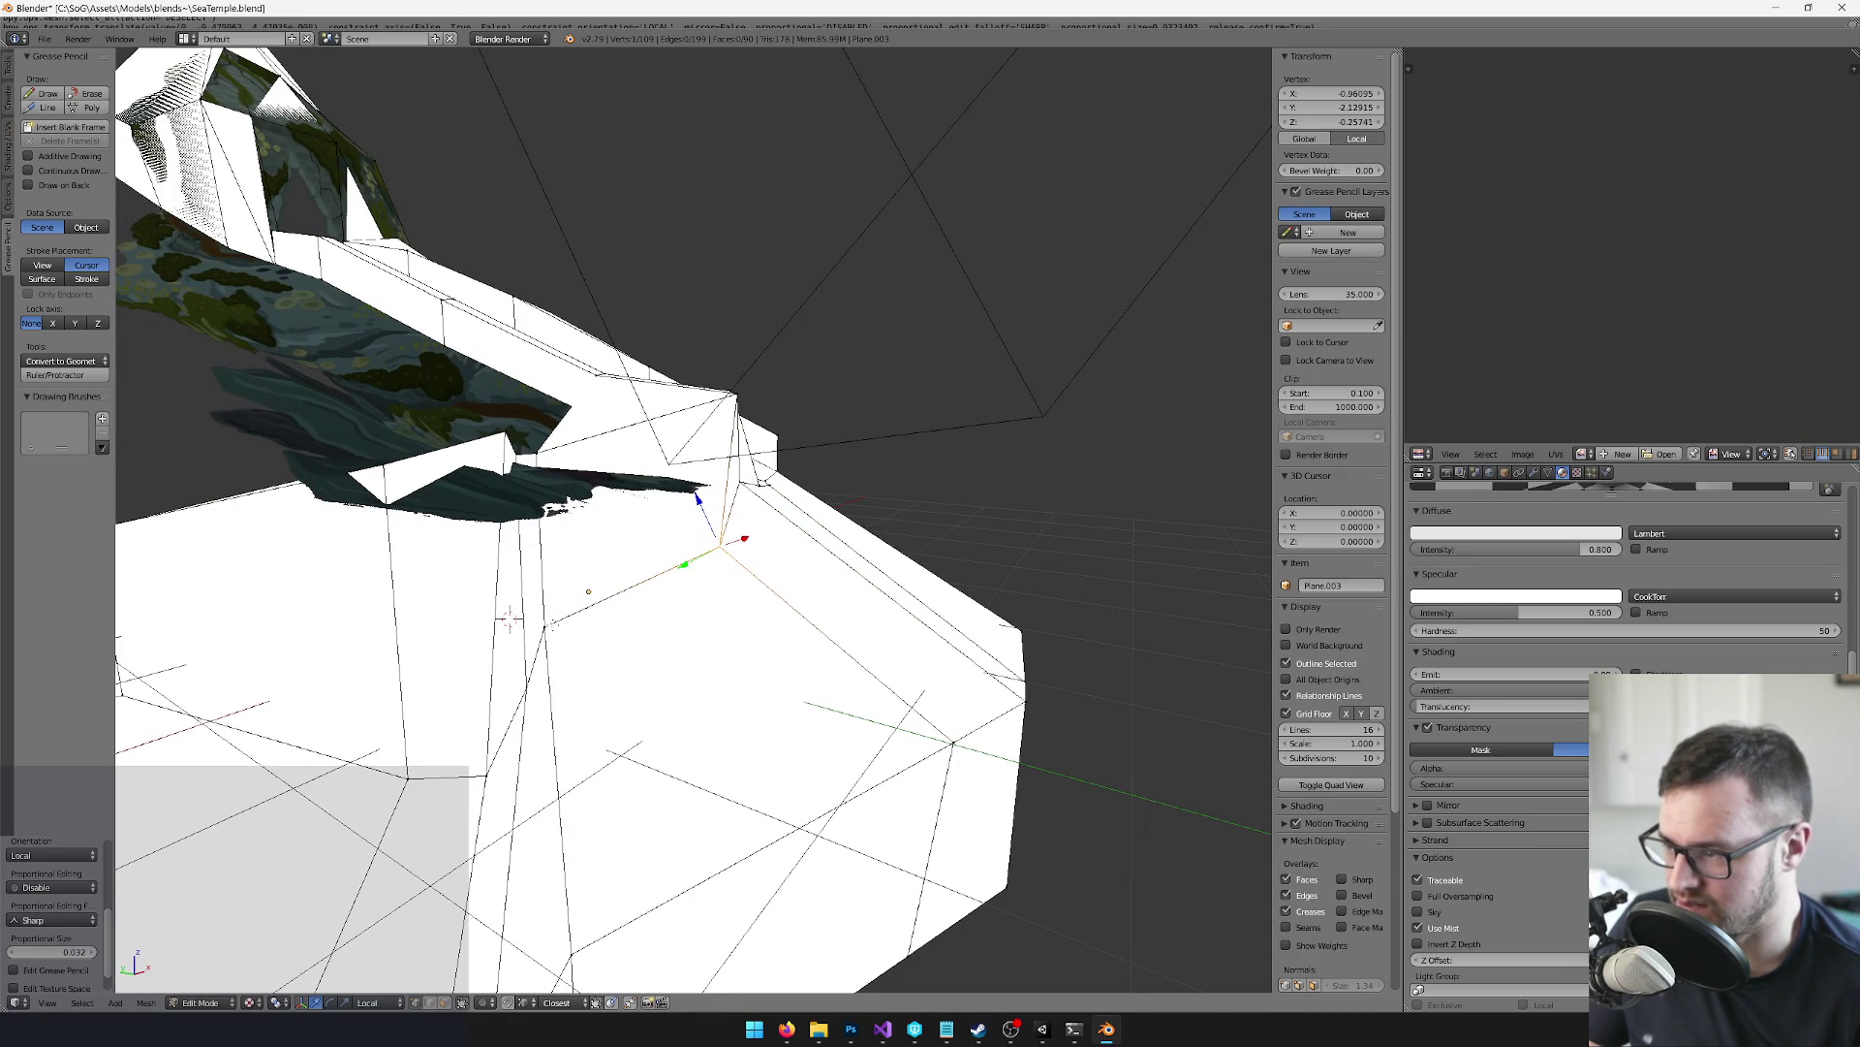
{"action": "left_click_drag", "start_coordinate": [510, 618], "coordinate": [662, 478]}
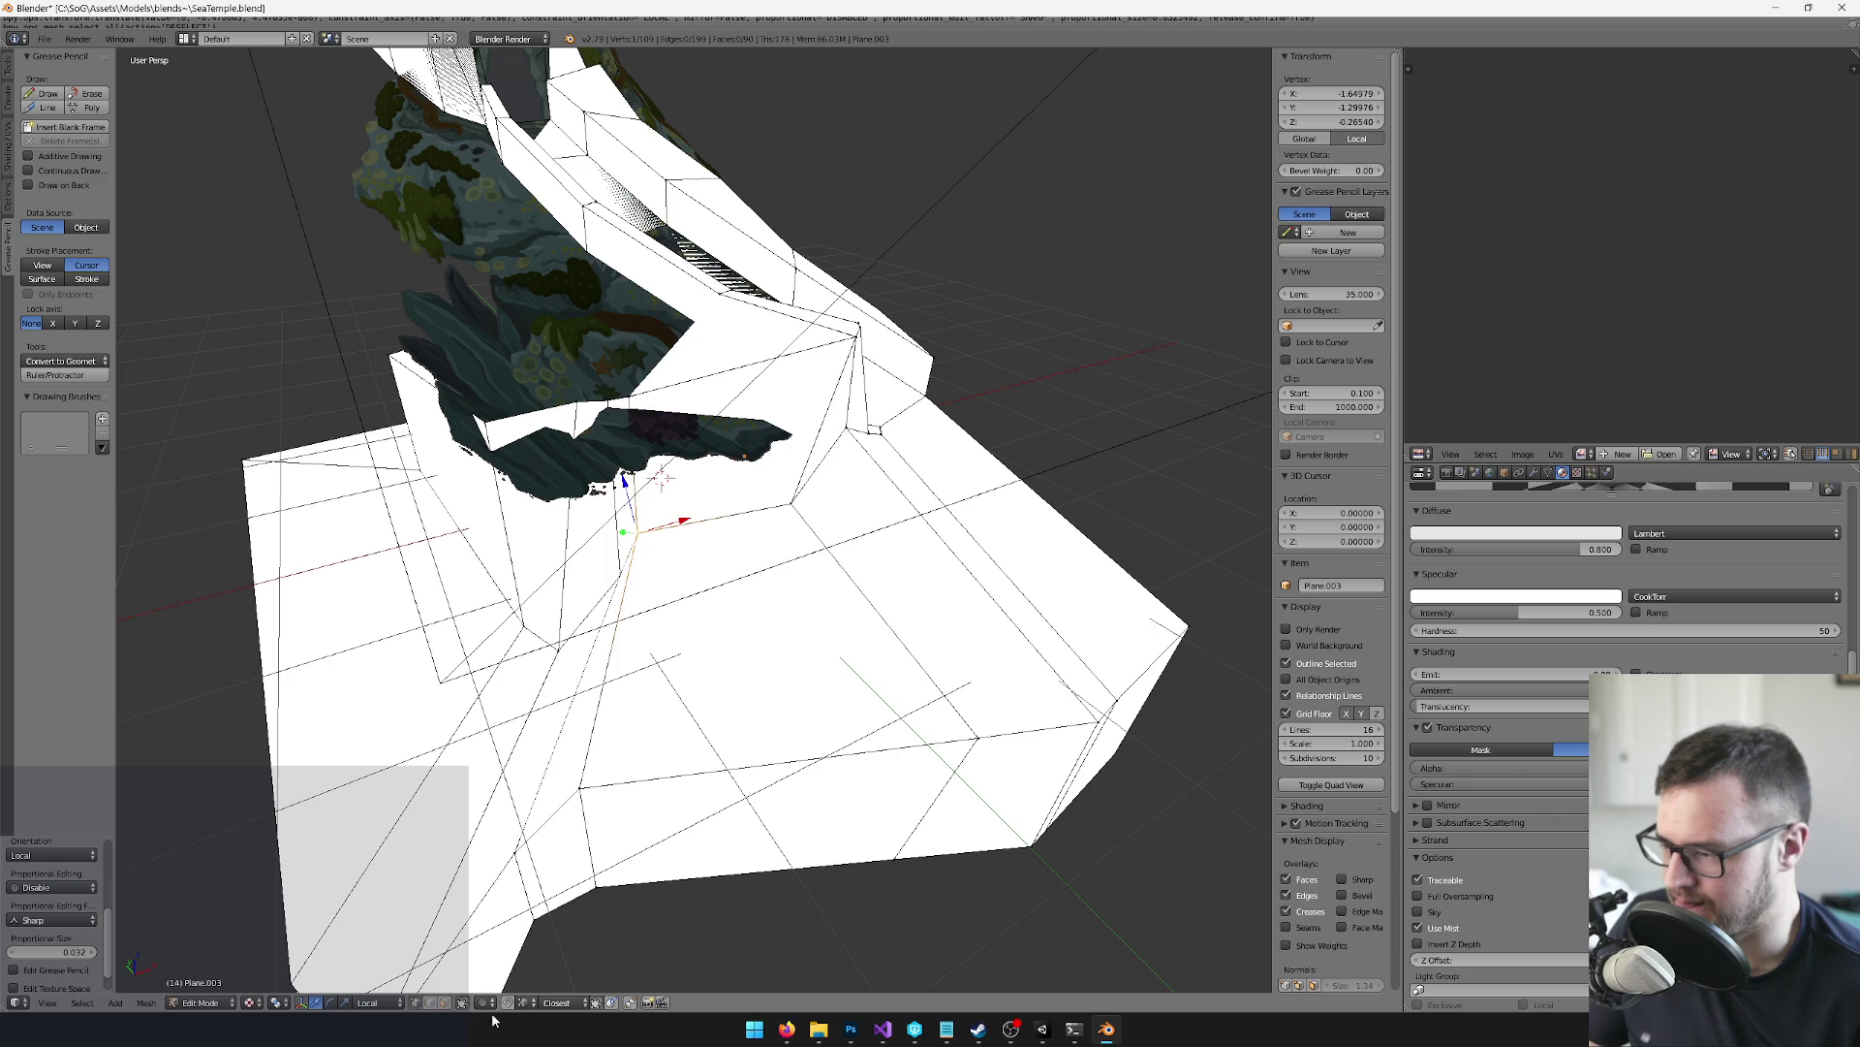
{"action": "left_click", "coordinate": [447, 1008], "text": "ctrl"}
{"action": "left_click_drag", "start_coordinate": [543, 582], "coordinate": [625, 496]}
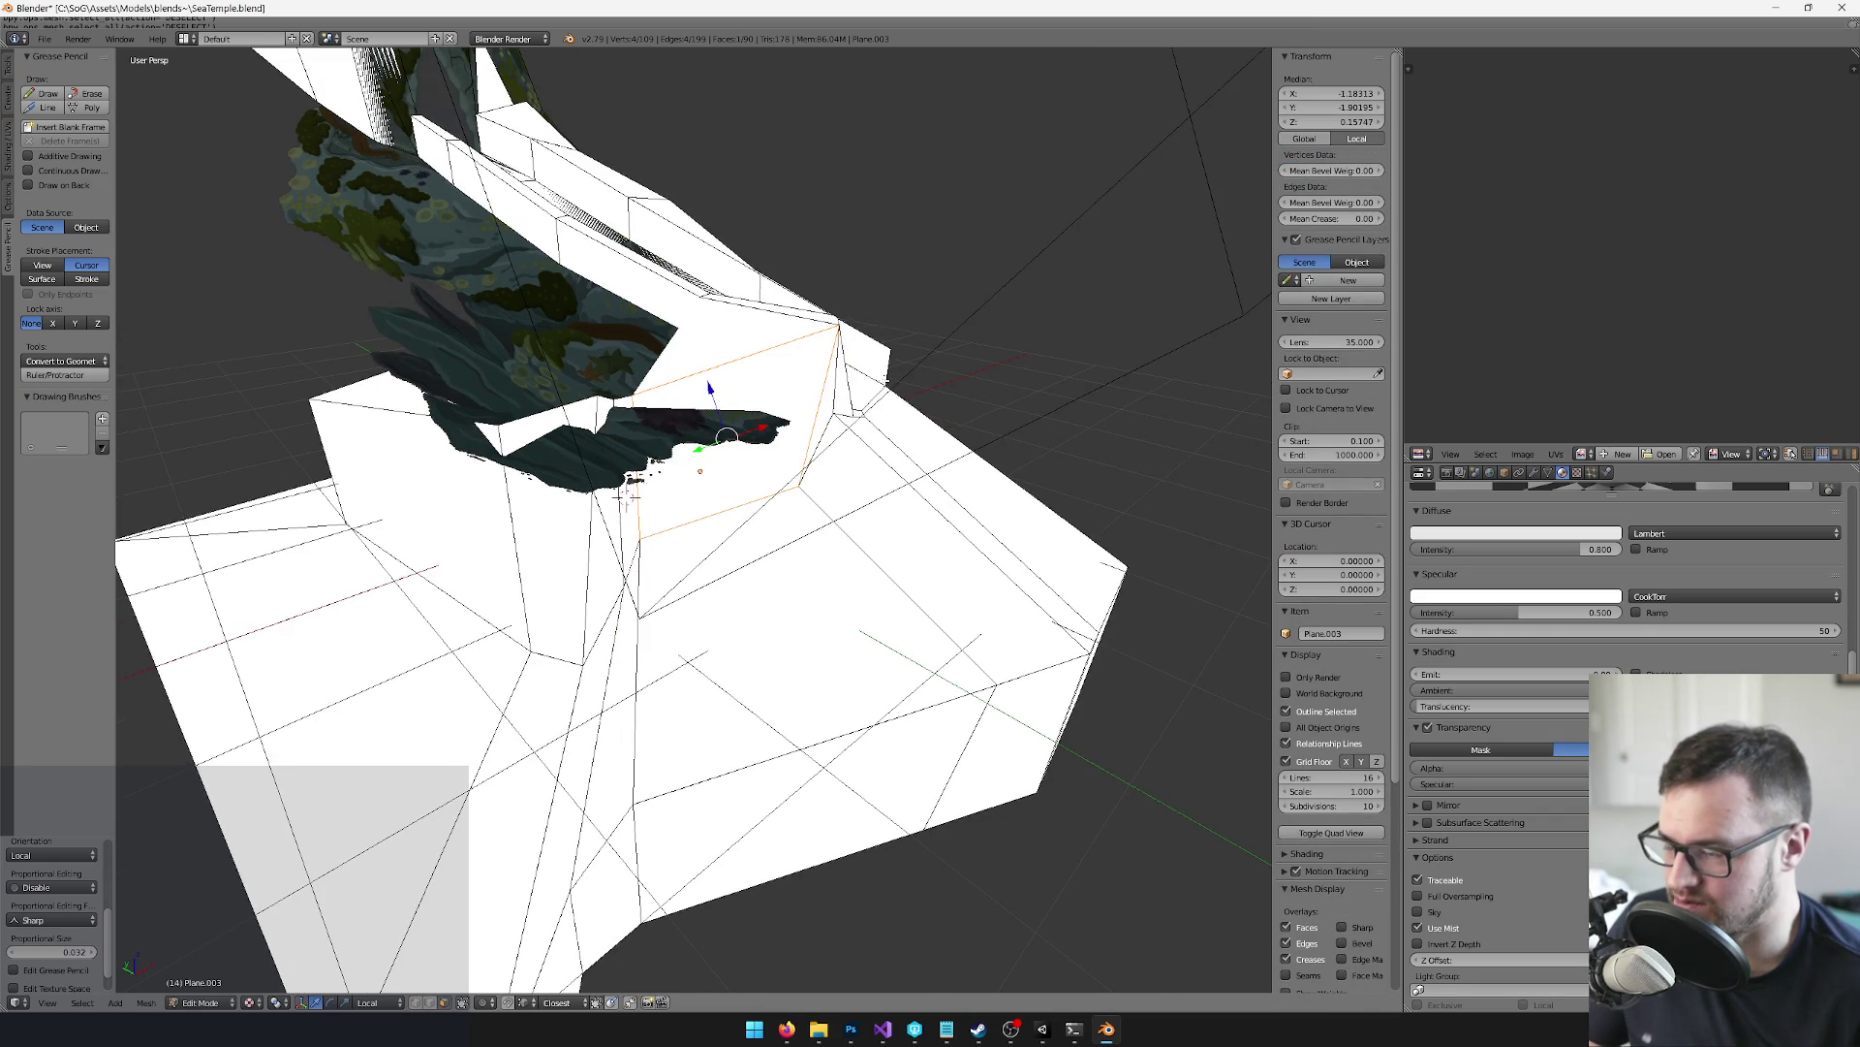
{"action": "left_click", "coordinate": [851, 392]}
{"action": "left_click_drag", "start_coordinate": [850, 393], "coordinate": [857, 407]}
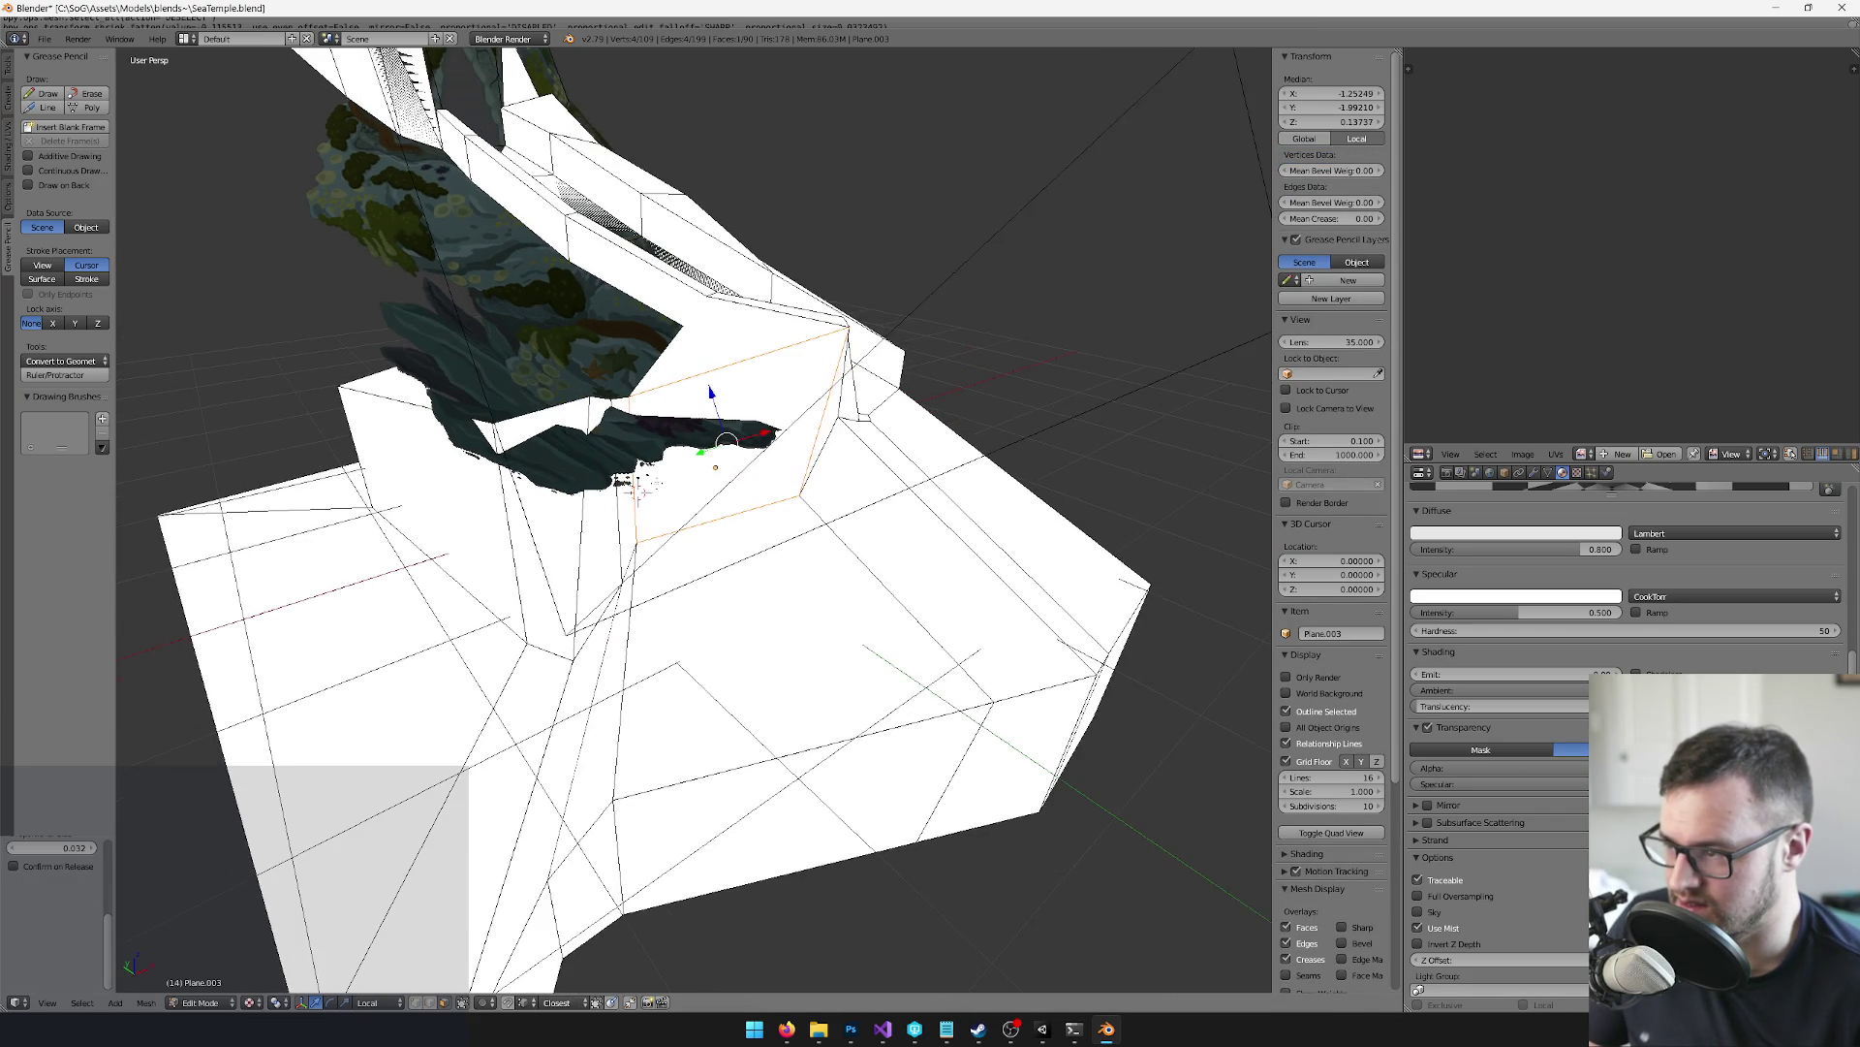
{"action": "left_click", "coordinate": [727, 382]}
{"action": "left_click_drag", "start_coordinate": [727, 383], "coordinate": [703, 405]}
With global orientation, move the selected face and one plane vertex into place
{"action": "left_click", "coordinate": [386, 1002]}
{"action": "left_click", "coordinate": [387, 987]}
{"action": "left_click_drag", "start_coordinate": [431, 349], "coordinate": [417, 315]}
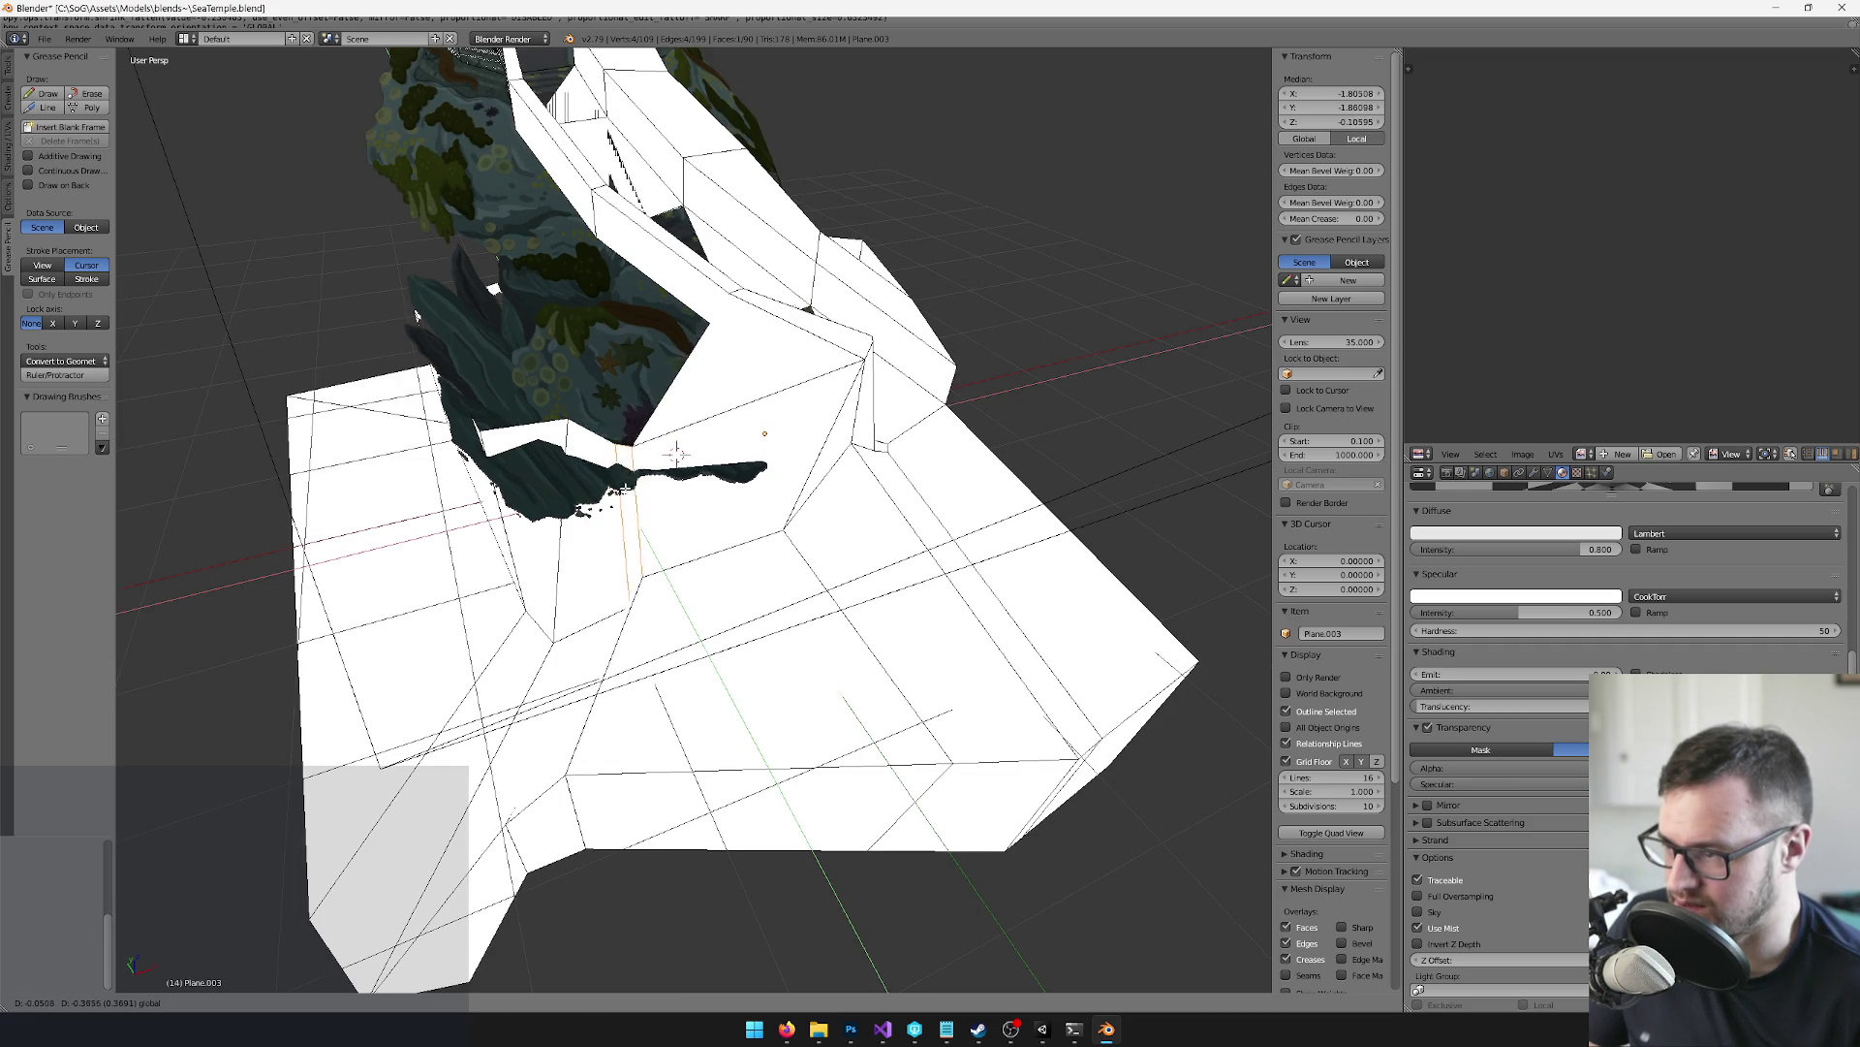
{"action": "left_click", "coordinate": [415, 315]}
{"action": "left_click_drag", "start_coordinate": [414, 315], "coordinate": [405, 964]}
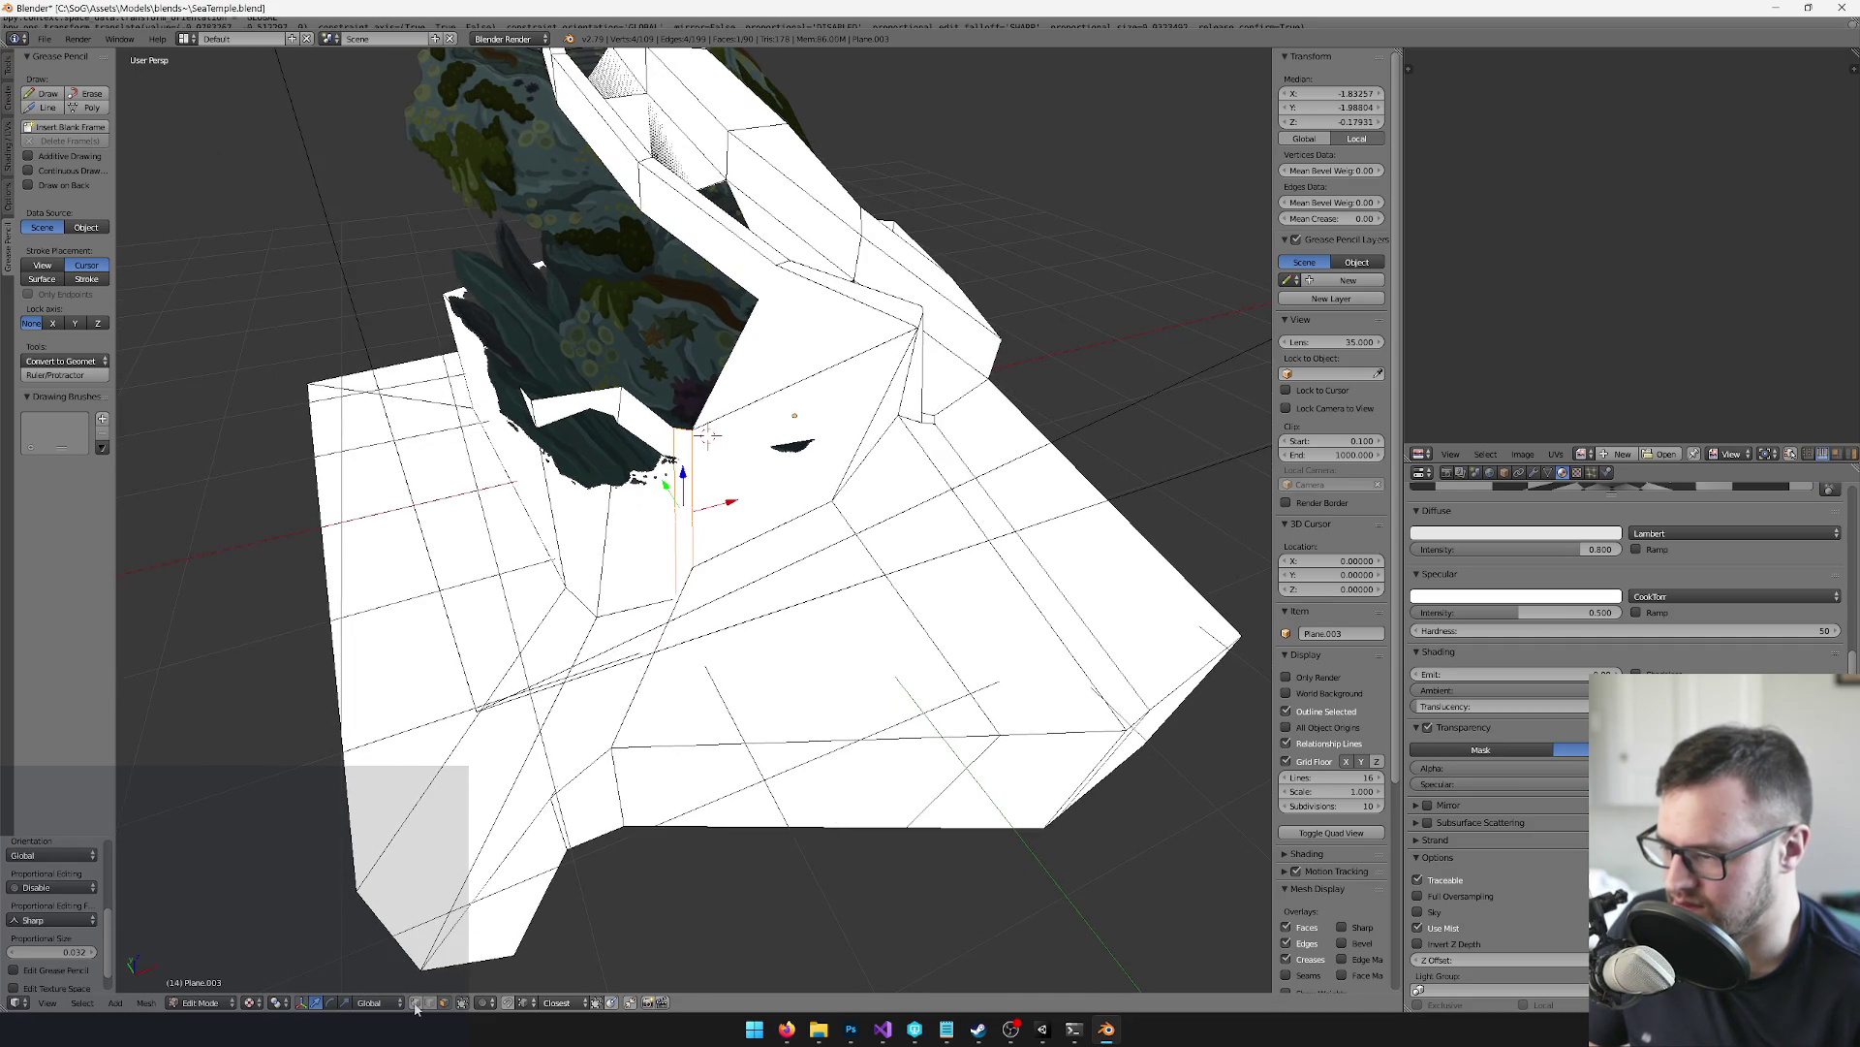
{"action": "right_click", "coordinate": [618, 349]}
{"action": "key", "text": "g"}
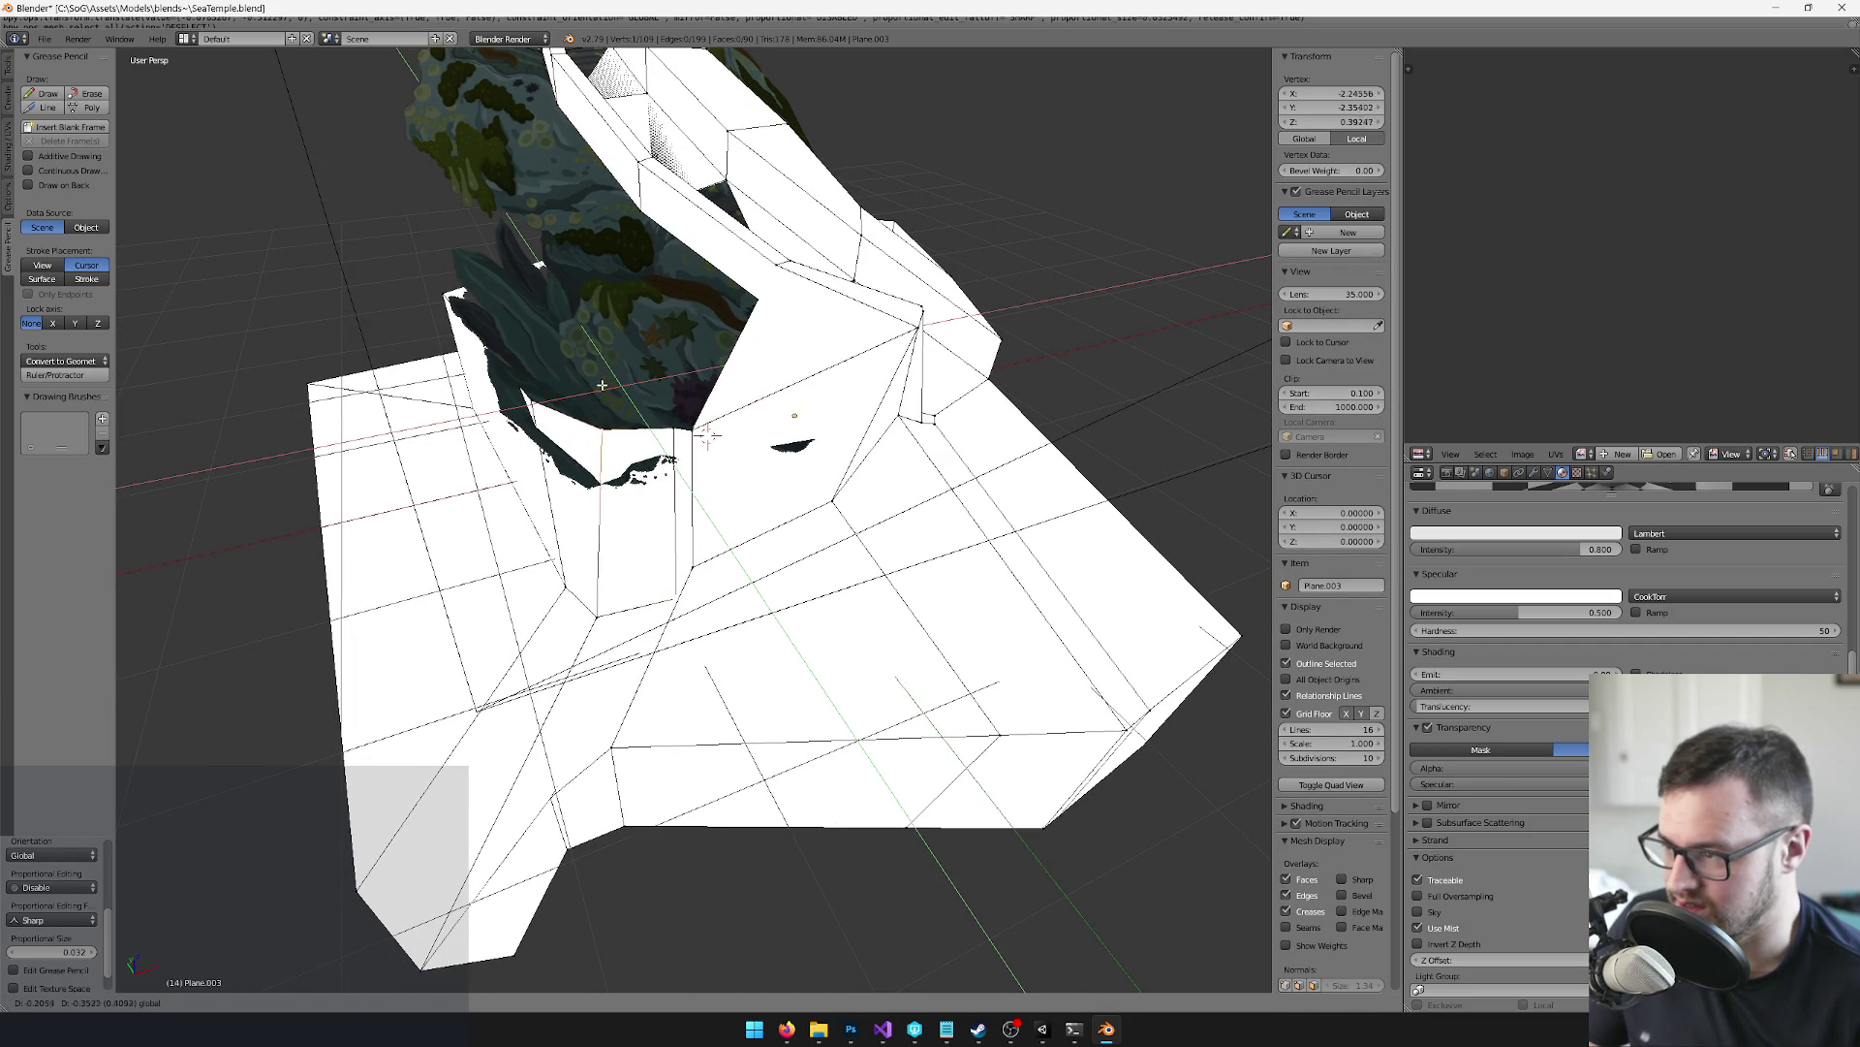
{"action": "left_click", "coordinate": [595, 389]}
Slide an edge of the indicator plane sideways around the temple base
{"action": "left_click_drag", "start_coordinate": [708, 435], "coordinate": [597, 631]}
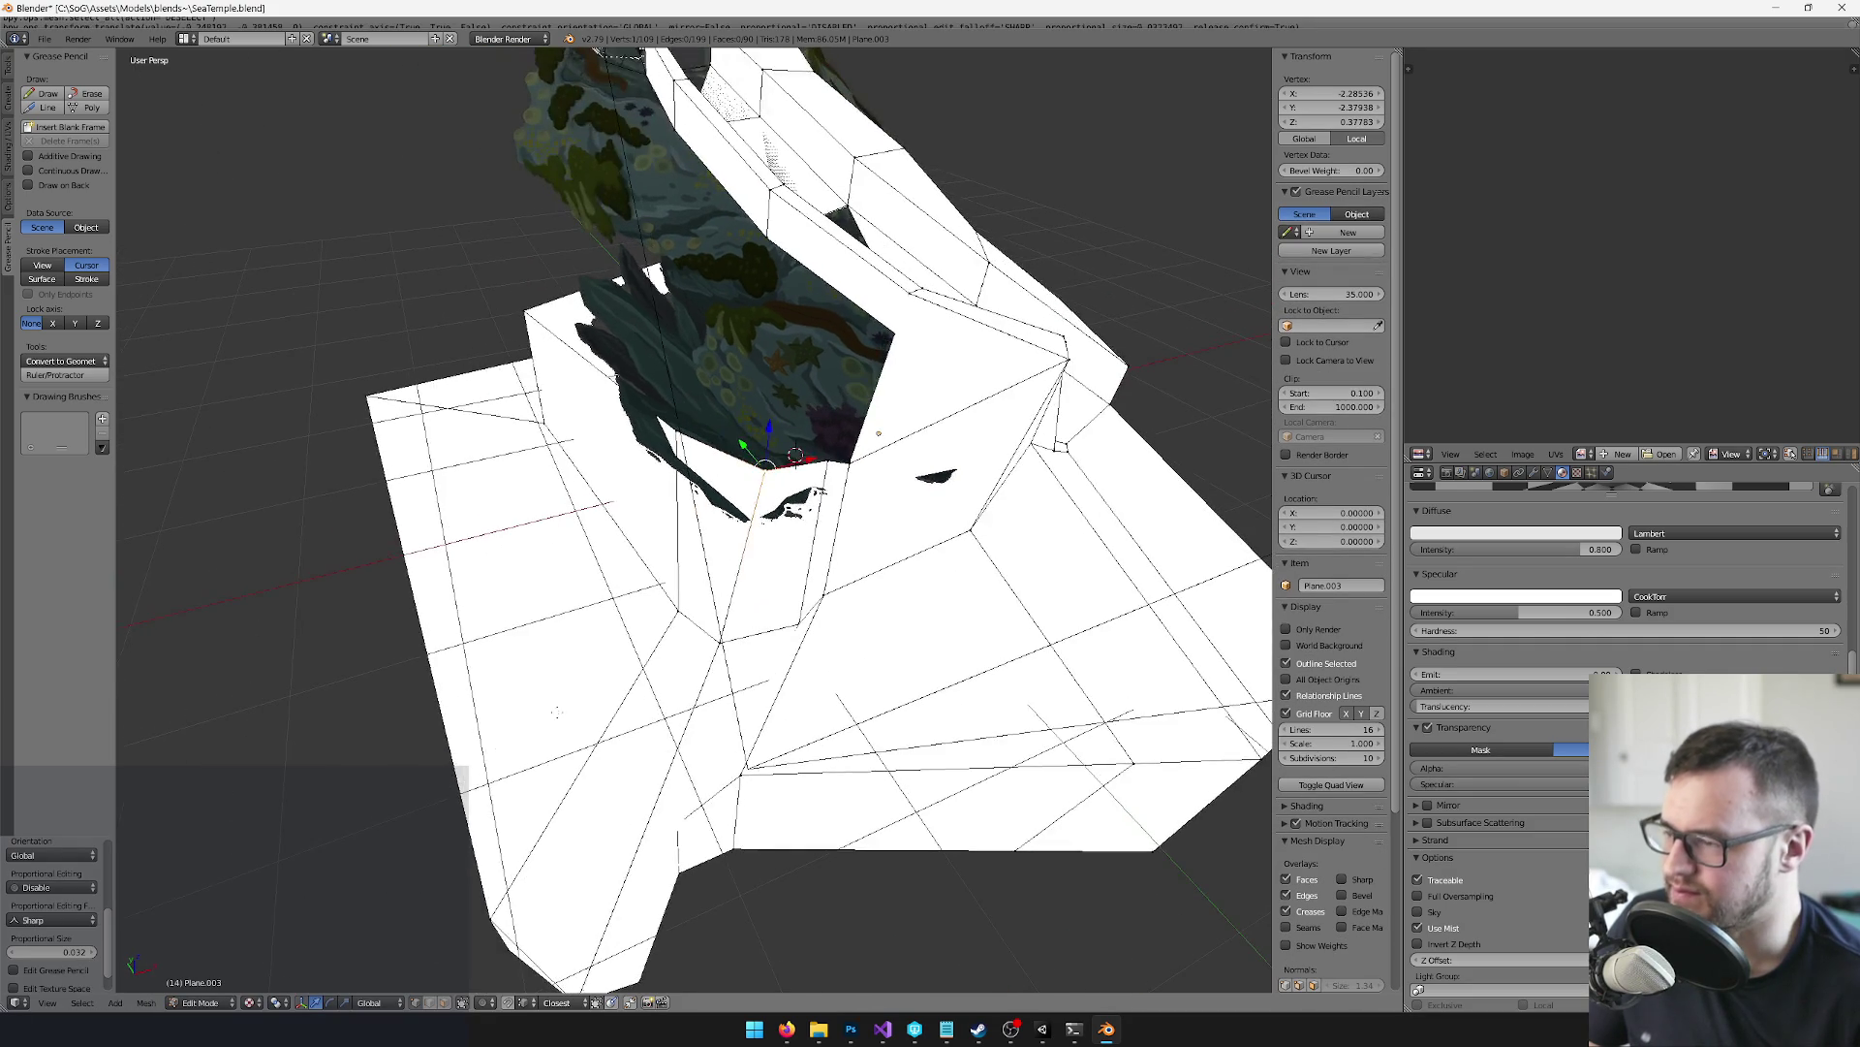
{"action": "right_click", "coordinate": [665, 504]}
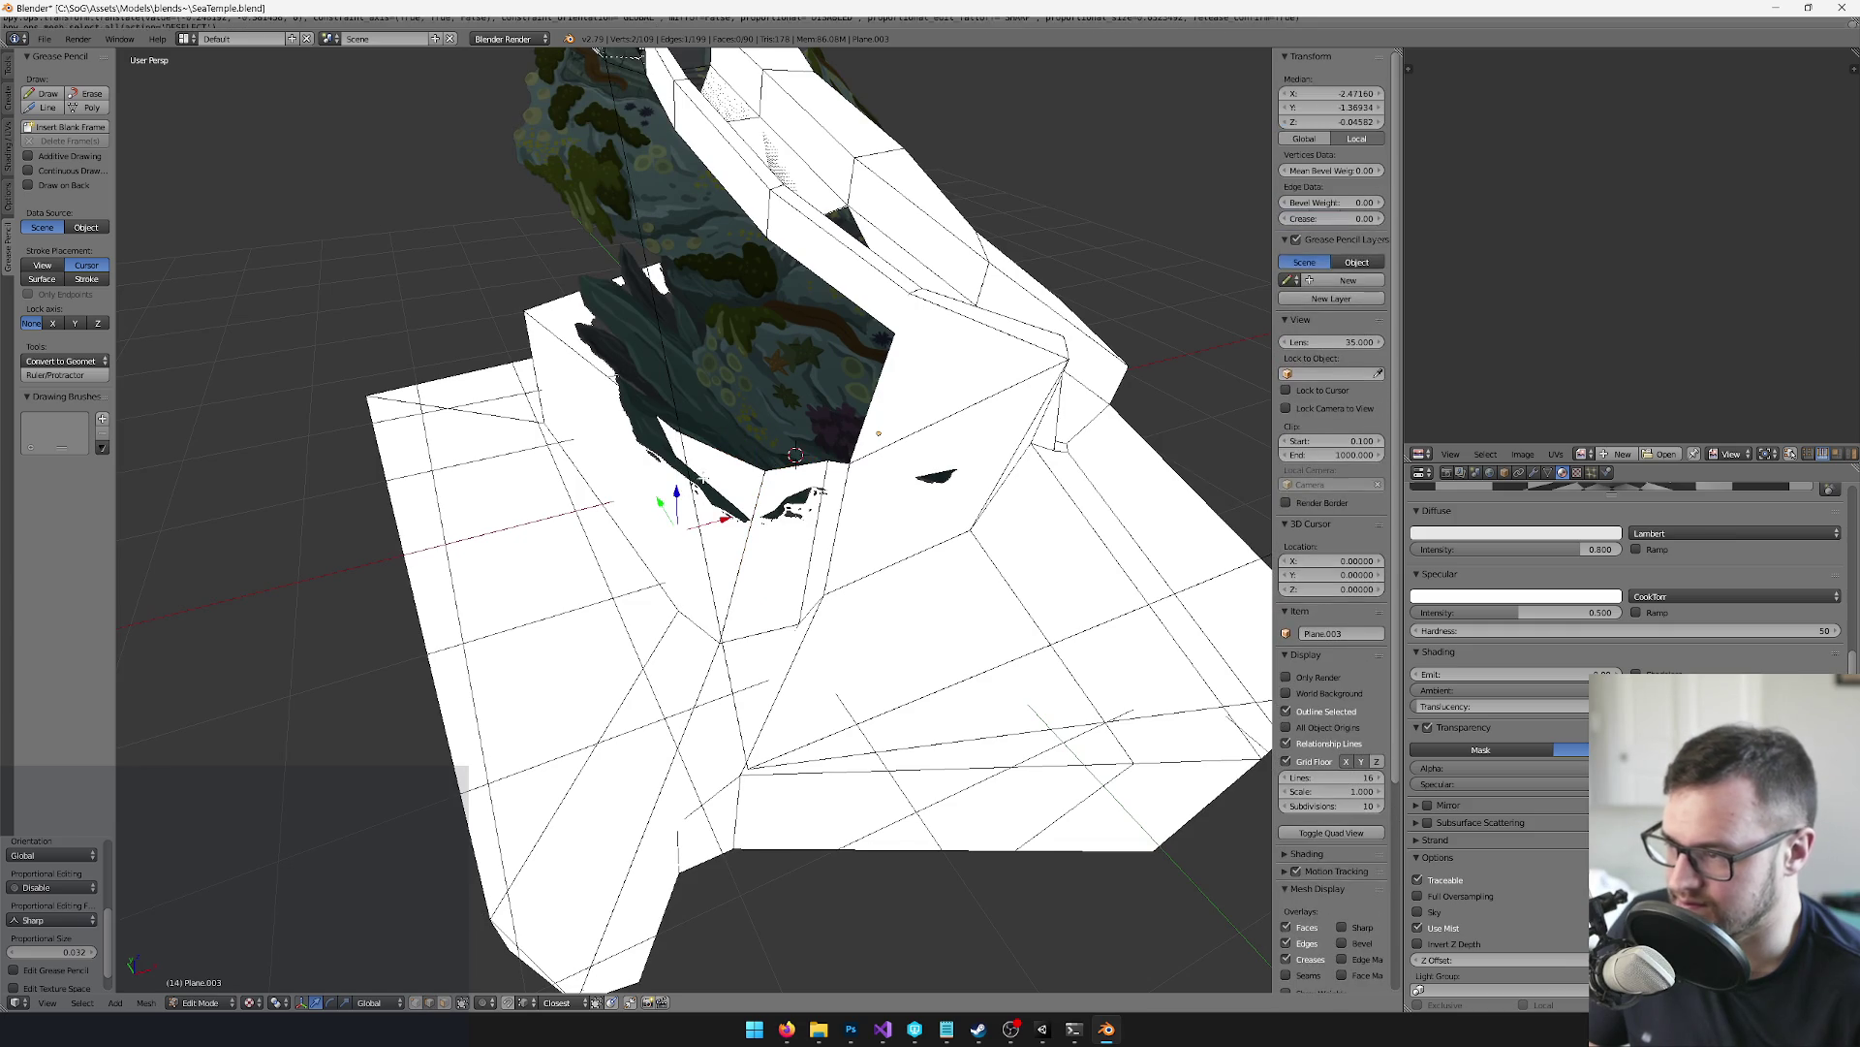
{"action": "key", "text": "Return"}
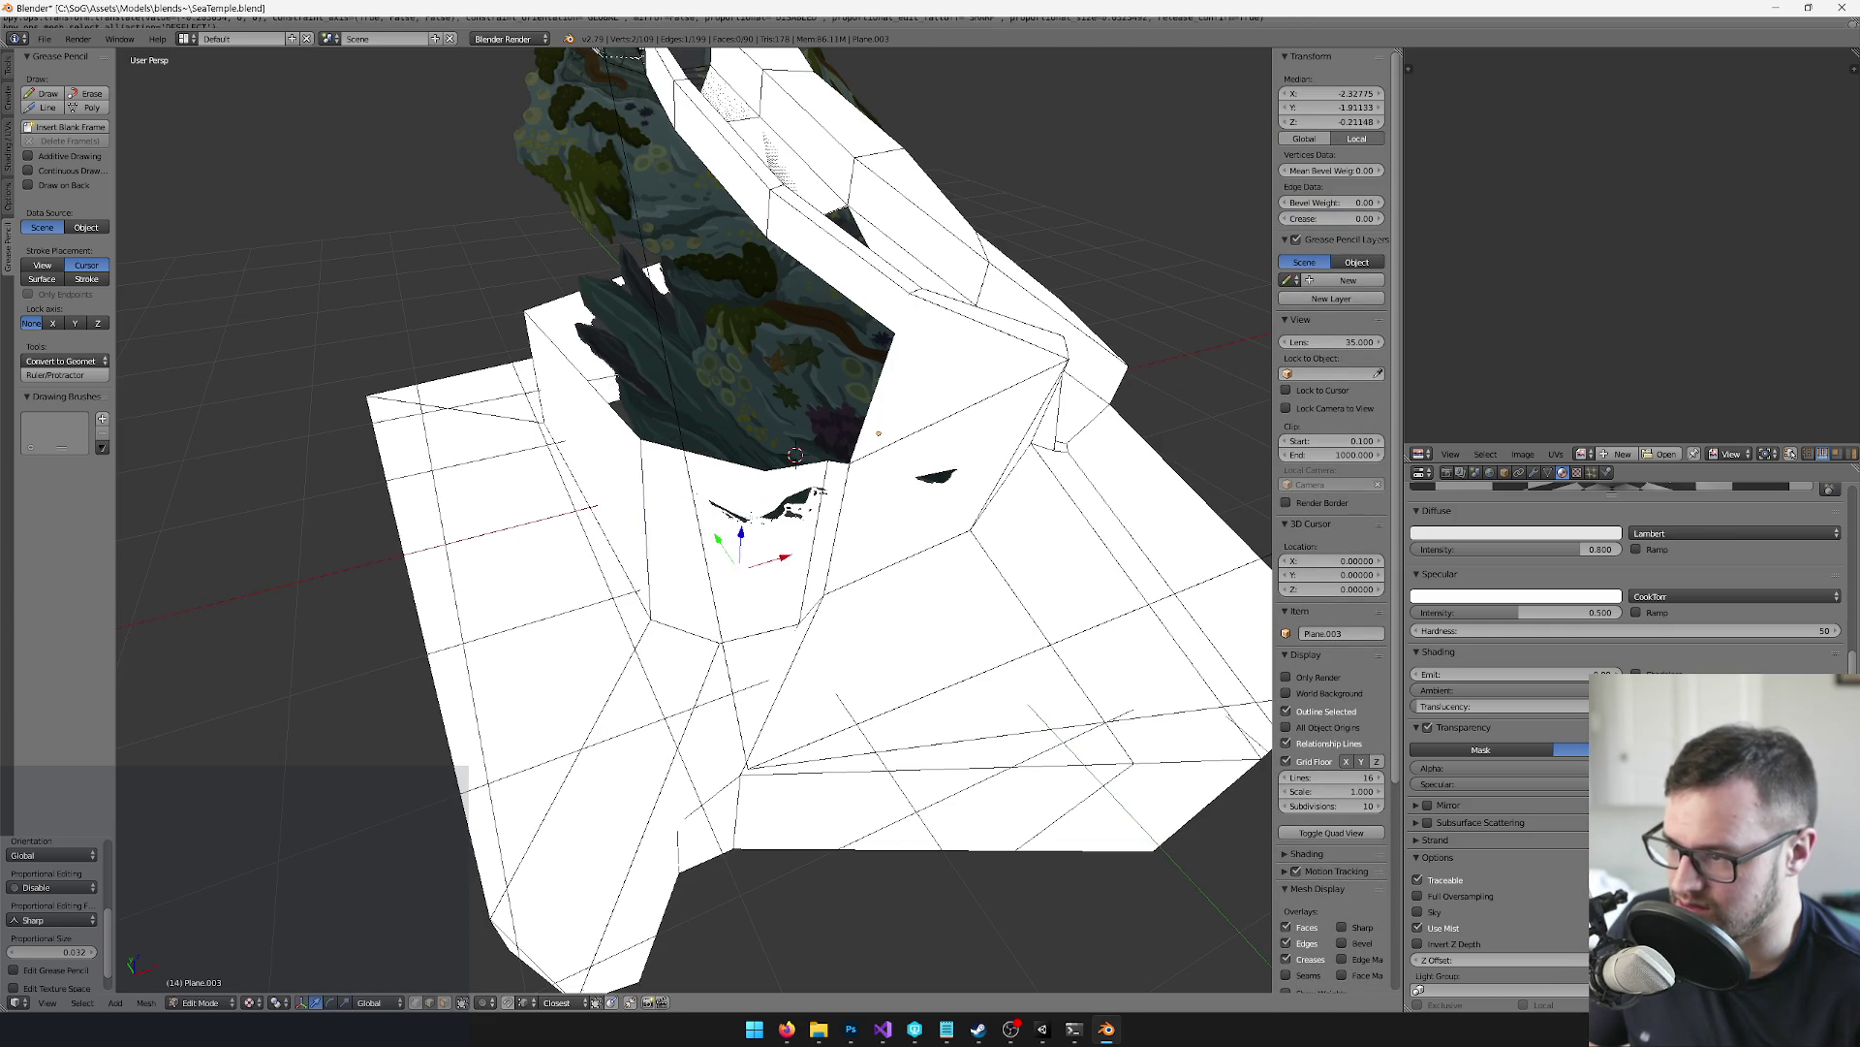
{"action": "left_click", "coordinate": [777, 532]}
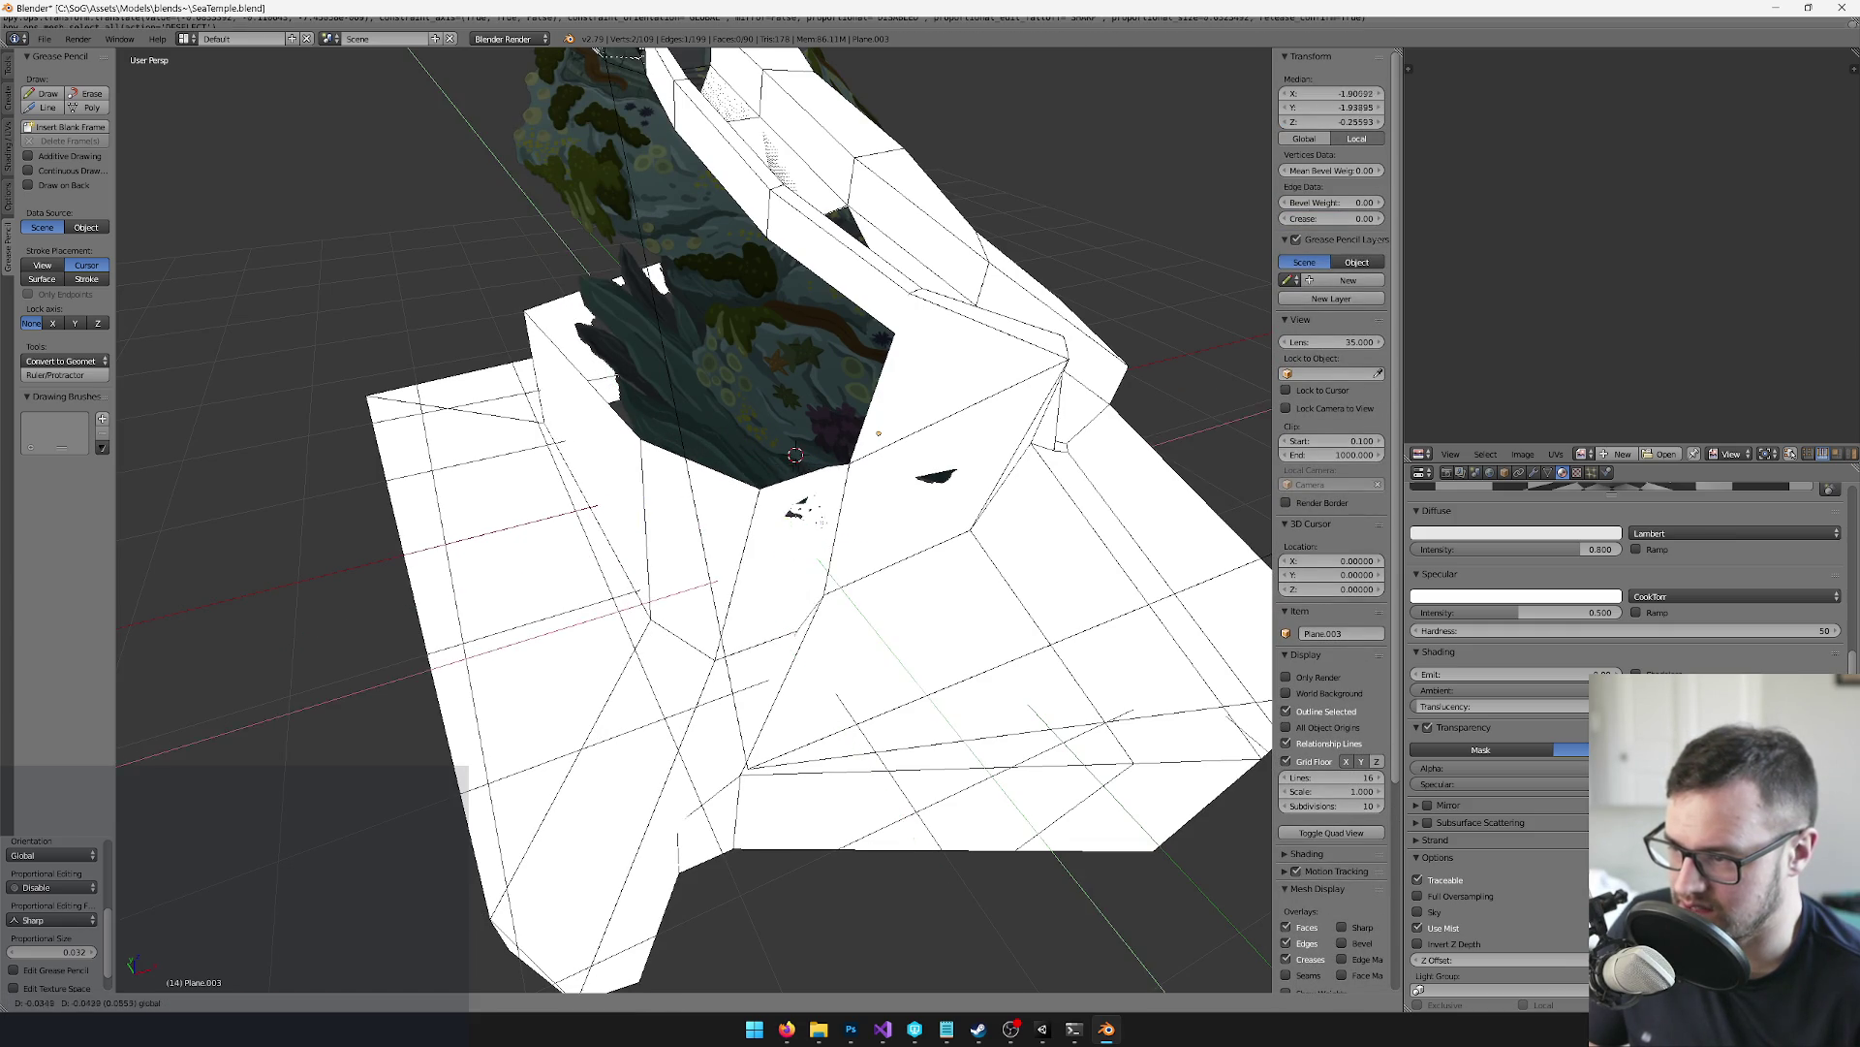
{"action": "left_click", "coordinate": [795, 455]}
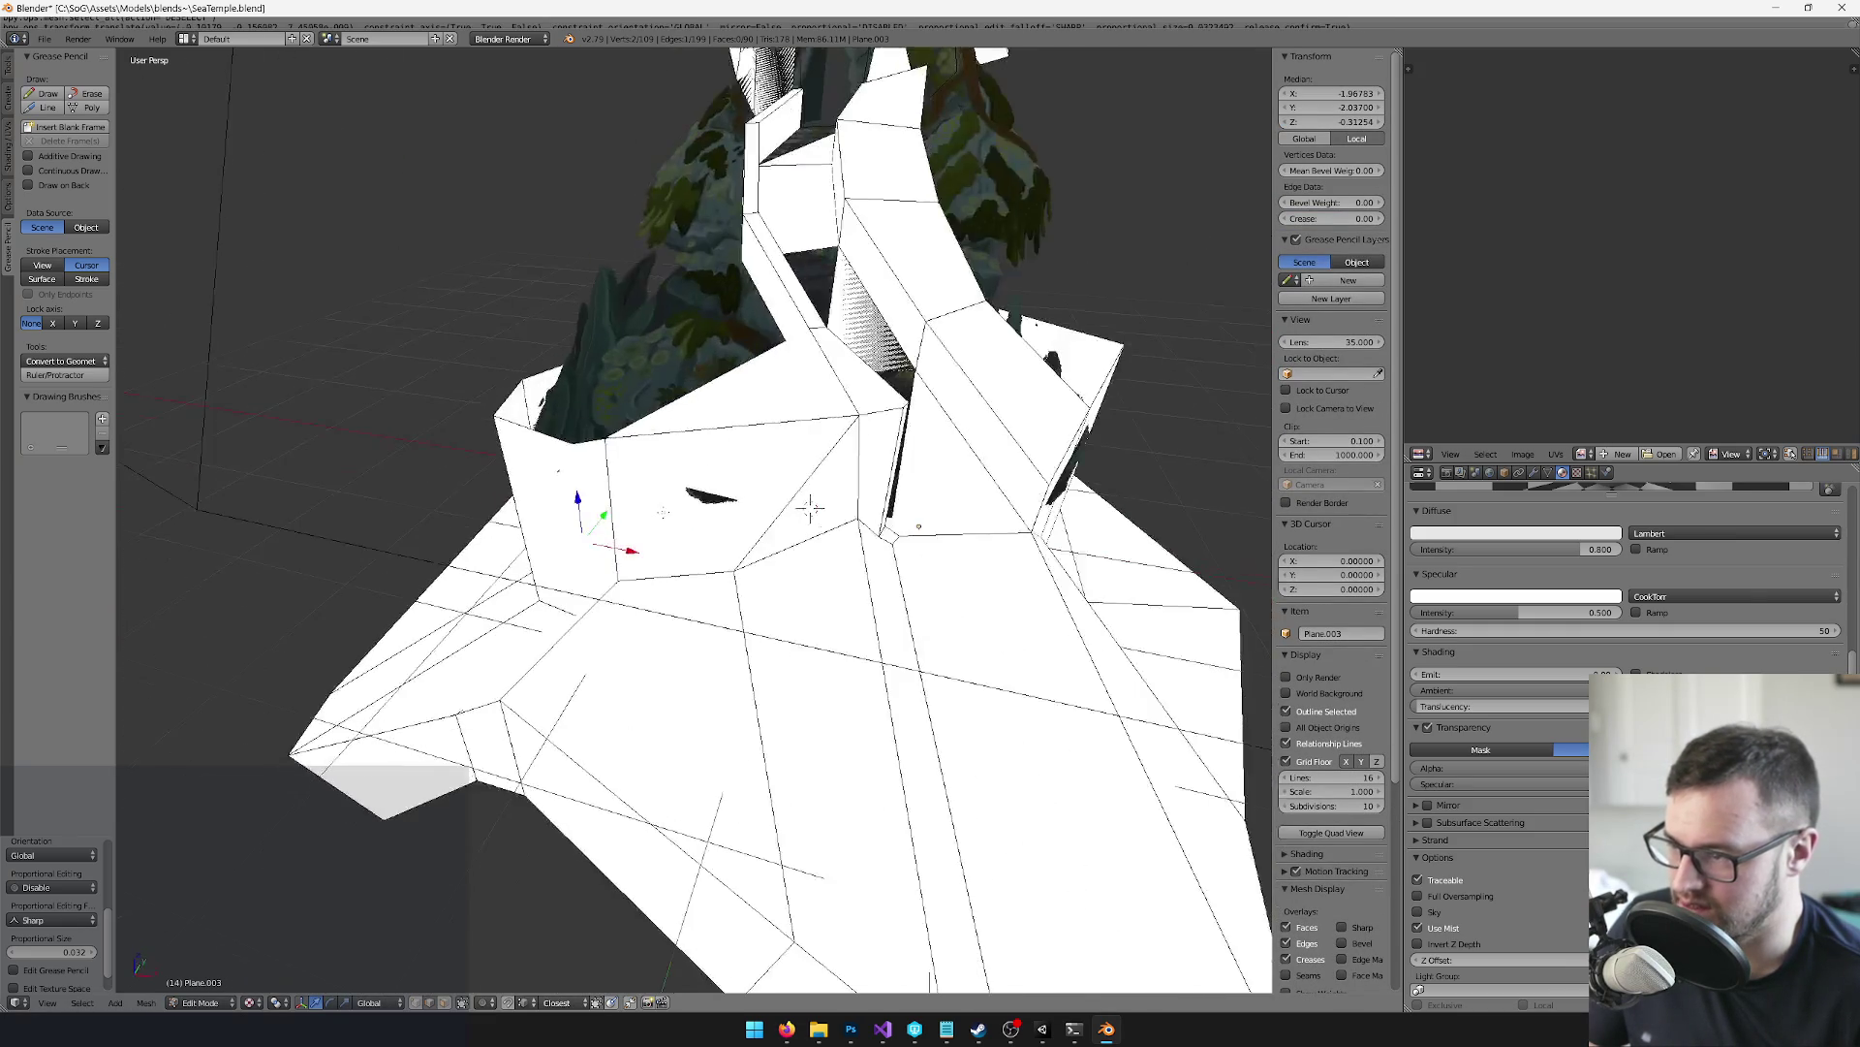
{"action": "mouse_move", "coordinate": [810, 507]}
{"action": "left_mouse_down"}
{"action": "mouse_move", "coordinate": [881, 611]}
{"action": "mouse_move", "coordinate": [869, 540]}
{"action": "mouse_move", "coordinate": [814, 499]}
{"action": "mouse_move", "coordinate": [756, 456]}
{"action": "mouse_move", "coordinate": [639, 432]}
{"action": "left_mouse_up"}
{"action": "left_click", "coordinate": [809, 423]}
{"action": "mouse_move", "coordinate": [809, 424]}
{"action": "left_mouse_down"}
{"action": "mouse_move", "coordinate": [894, 599]}
{"action": "mouse_move", "coordinate": [729, 444]}
{"action": "mouse_move", "coordinate": [806, 501]}
{"action": "mouse_move", "coordinate": [880, 472]}
{"action": "left_mouse_up"}
Return to Object Mode, save over the SeaTemple blend file, and deselect the plane
{"action": "key", "text": "Tab"}
{"action": "scroll", "coordinate": [737, 485], "scroll_direction": "down", "scroll_amount": 5}
{"action": "key", "text": "ctrl+s"}
{"action": "left_click", "coordinate": [880, 472]}
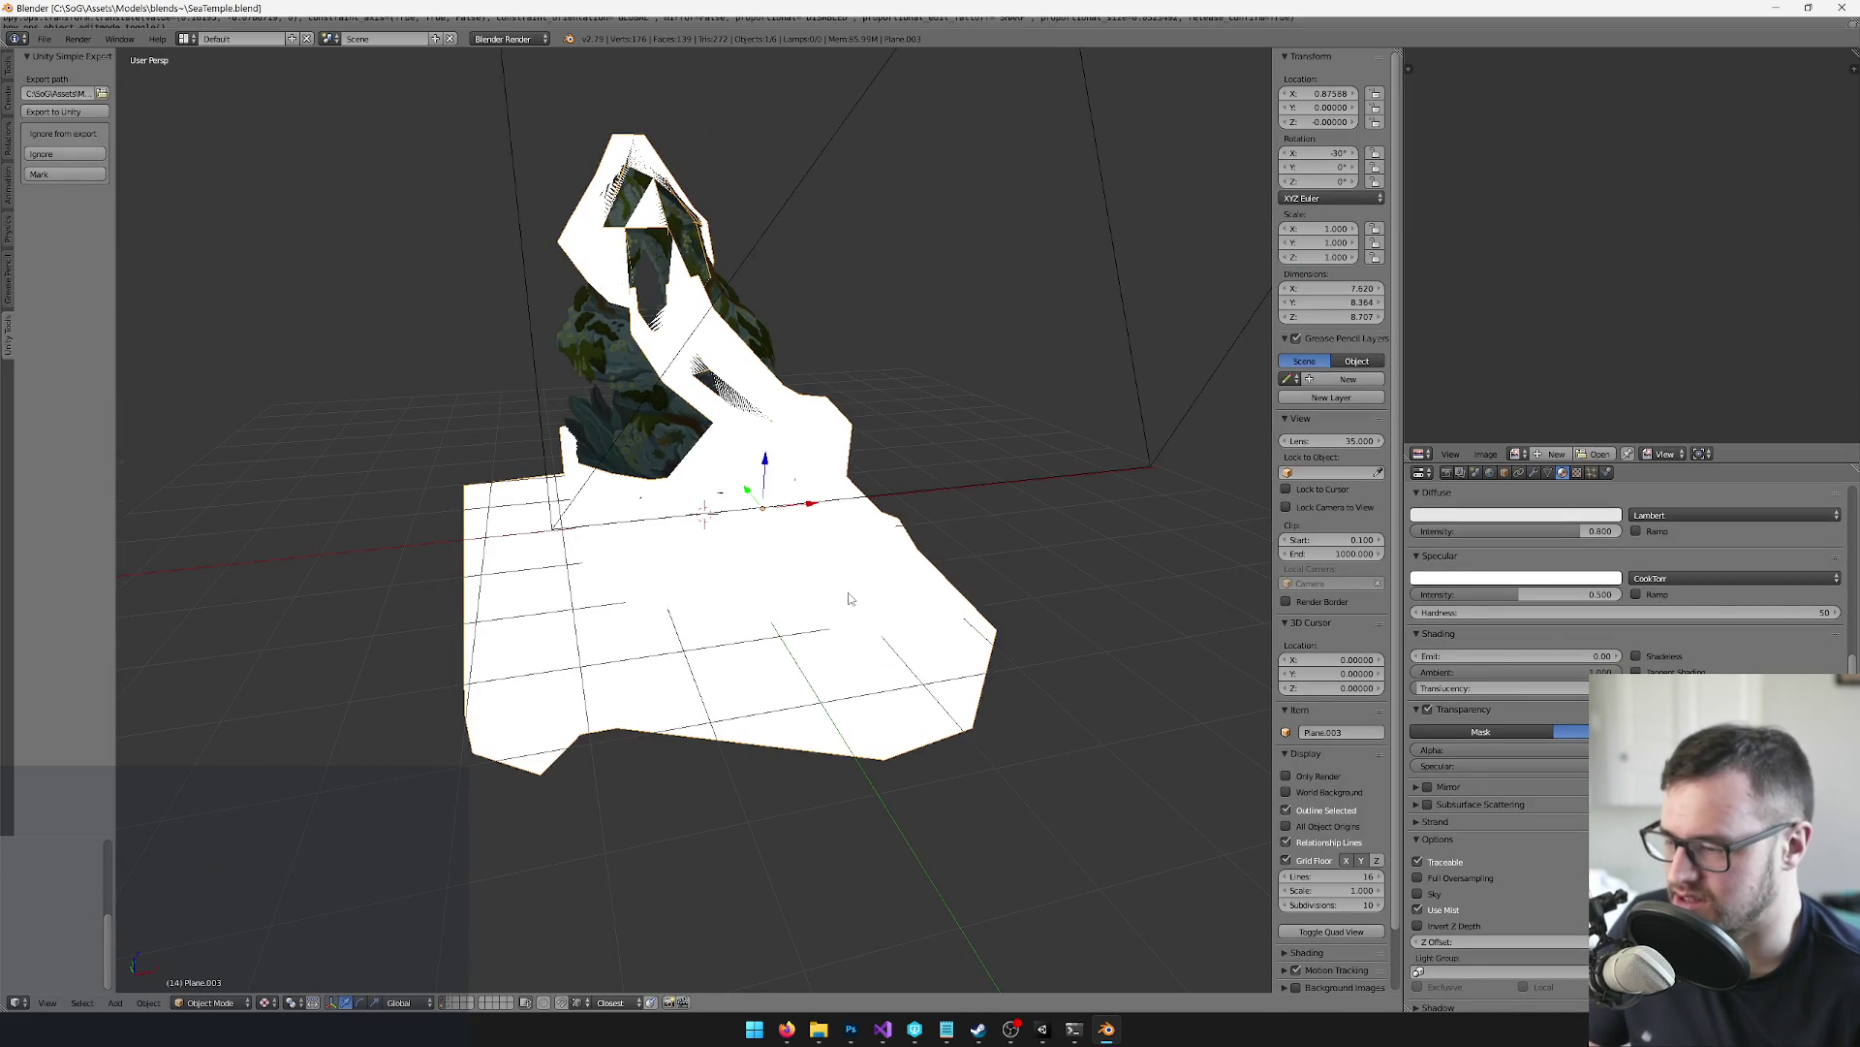
{"action": "key", "text": "a"}
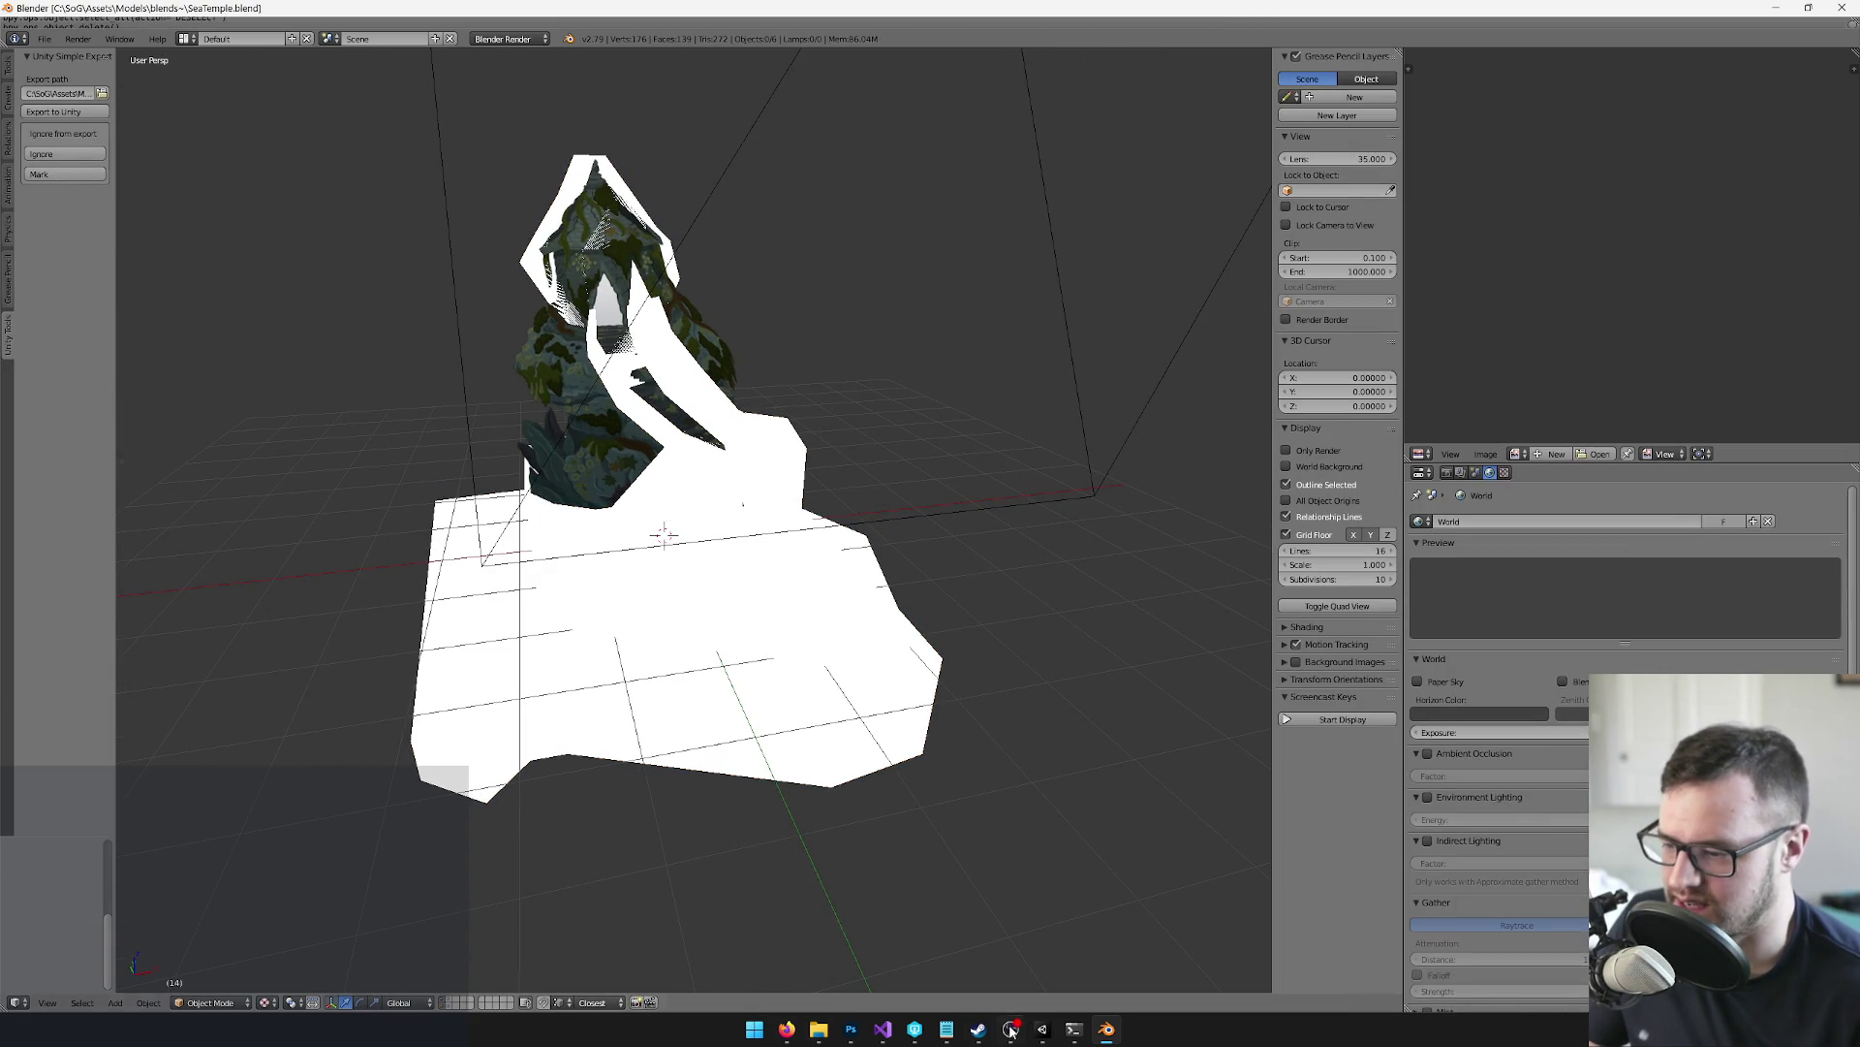
{"action": "left_click", "coordinate": [1040, 1031]}
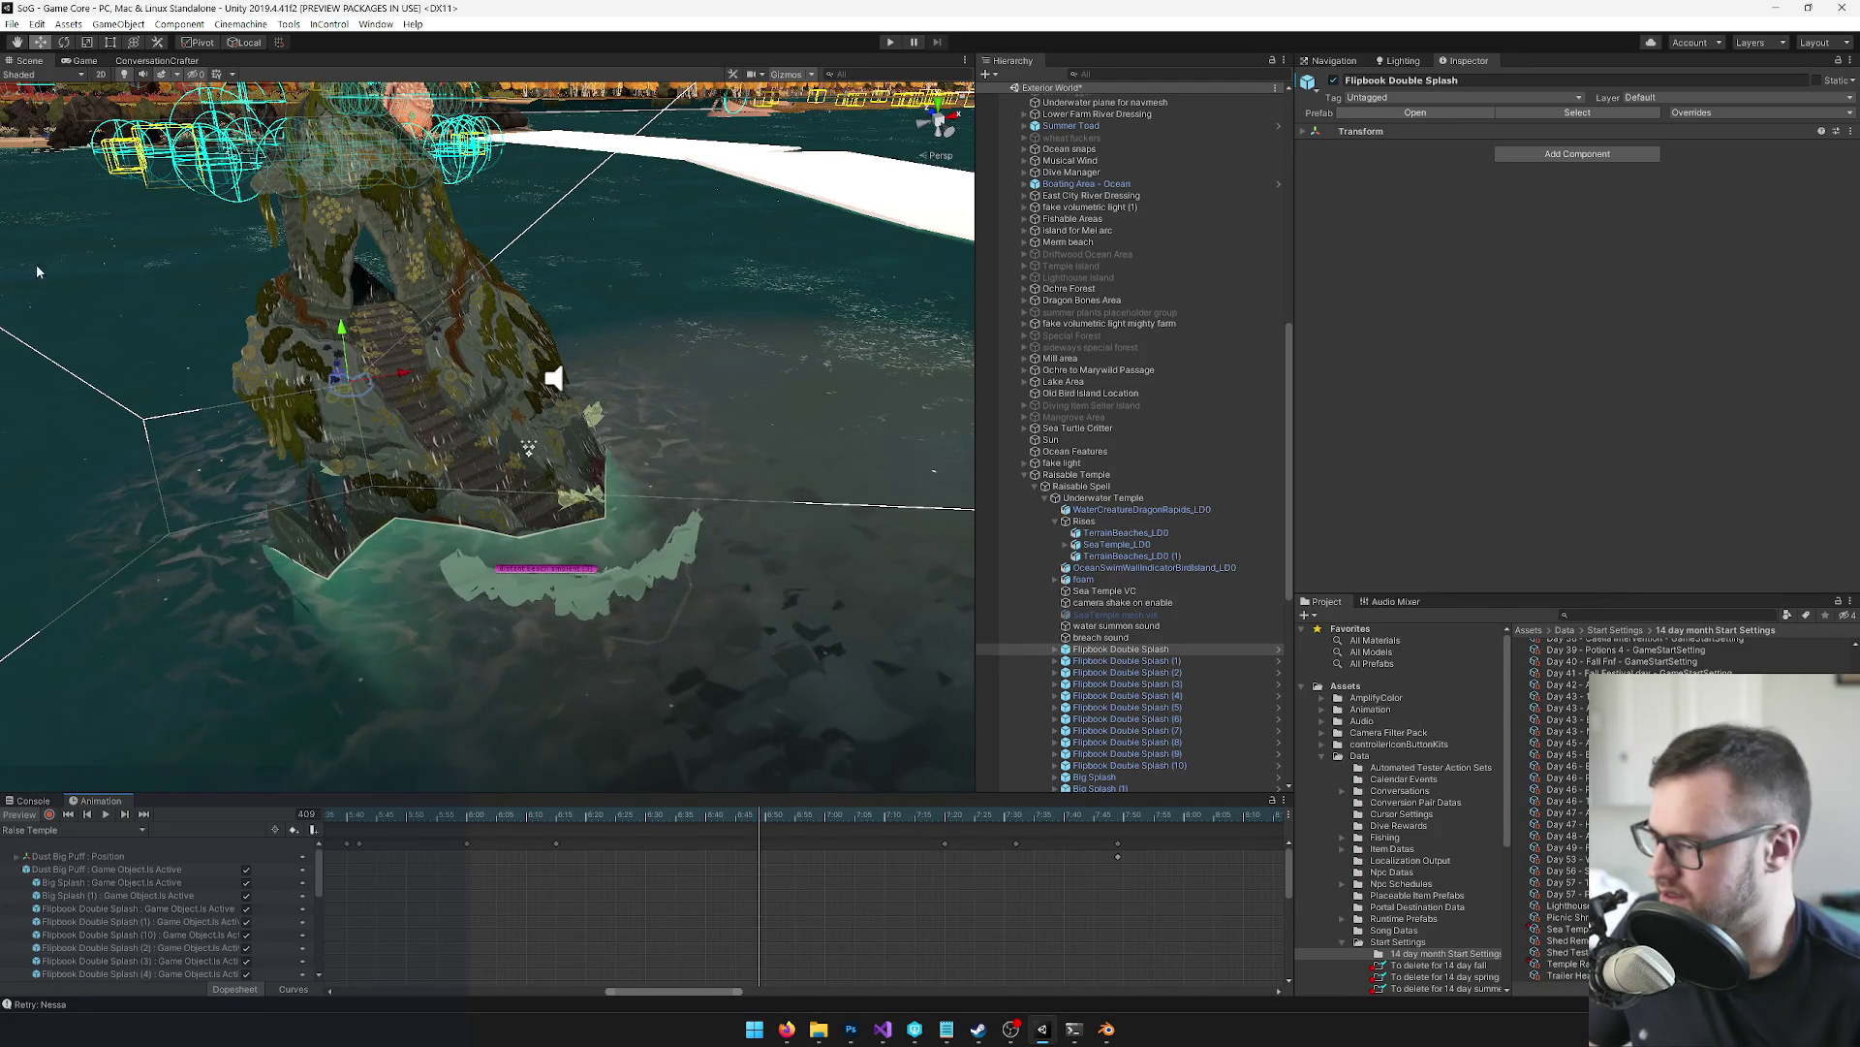
Orbit closer to the temple and scrub its animation back to frame 379
{"action": "mouse_move", "coordinate": [441, 423]}
{"action": "left_mouse_down"}
{"action": "mouse_move", "coordinate": [287, 401]}
{"action": "mouse_move", "coordinate": [595, 738]}
{"action": "left_mouse_up"}
{"action": "mouse_move", "coordinate": [765, 816]}
{"action": "left_mouse_down"}
{"action": "mouse_move", "coordinate": [346, 818]}
{"action": "mouse_move", "coordinate": [1161, 845]}
{"action": "mouse_move", "coordinate": [101, 834]}
{"action": "mouse_move", "coordinate": [955, 876]}
{"action": "mouse_move", "coordinate": [396, 849]}
{"action": "mouse_move", "coordinate": [819, 857]}
{"action": "left_mouse_up"}
{"action": "scroll", "coordinate": [614, 647], "scroll_direction": "down", "scroll_amount": 5}
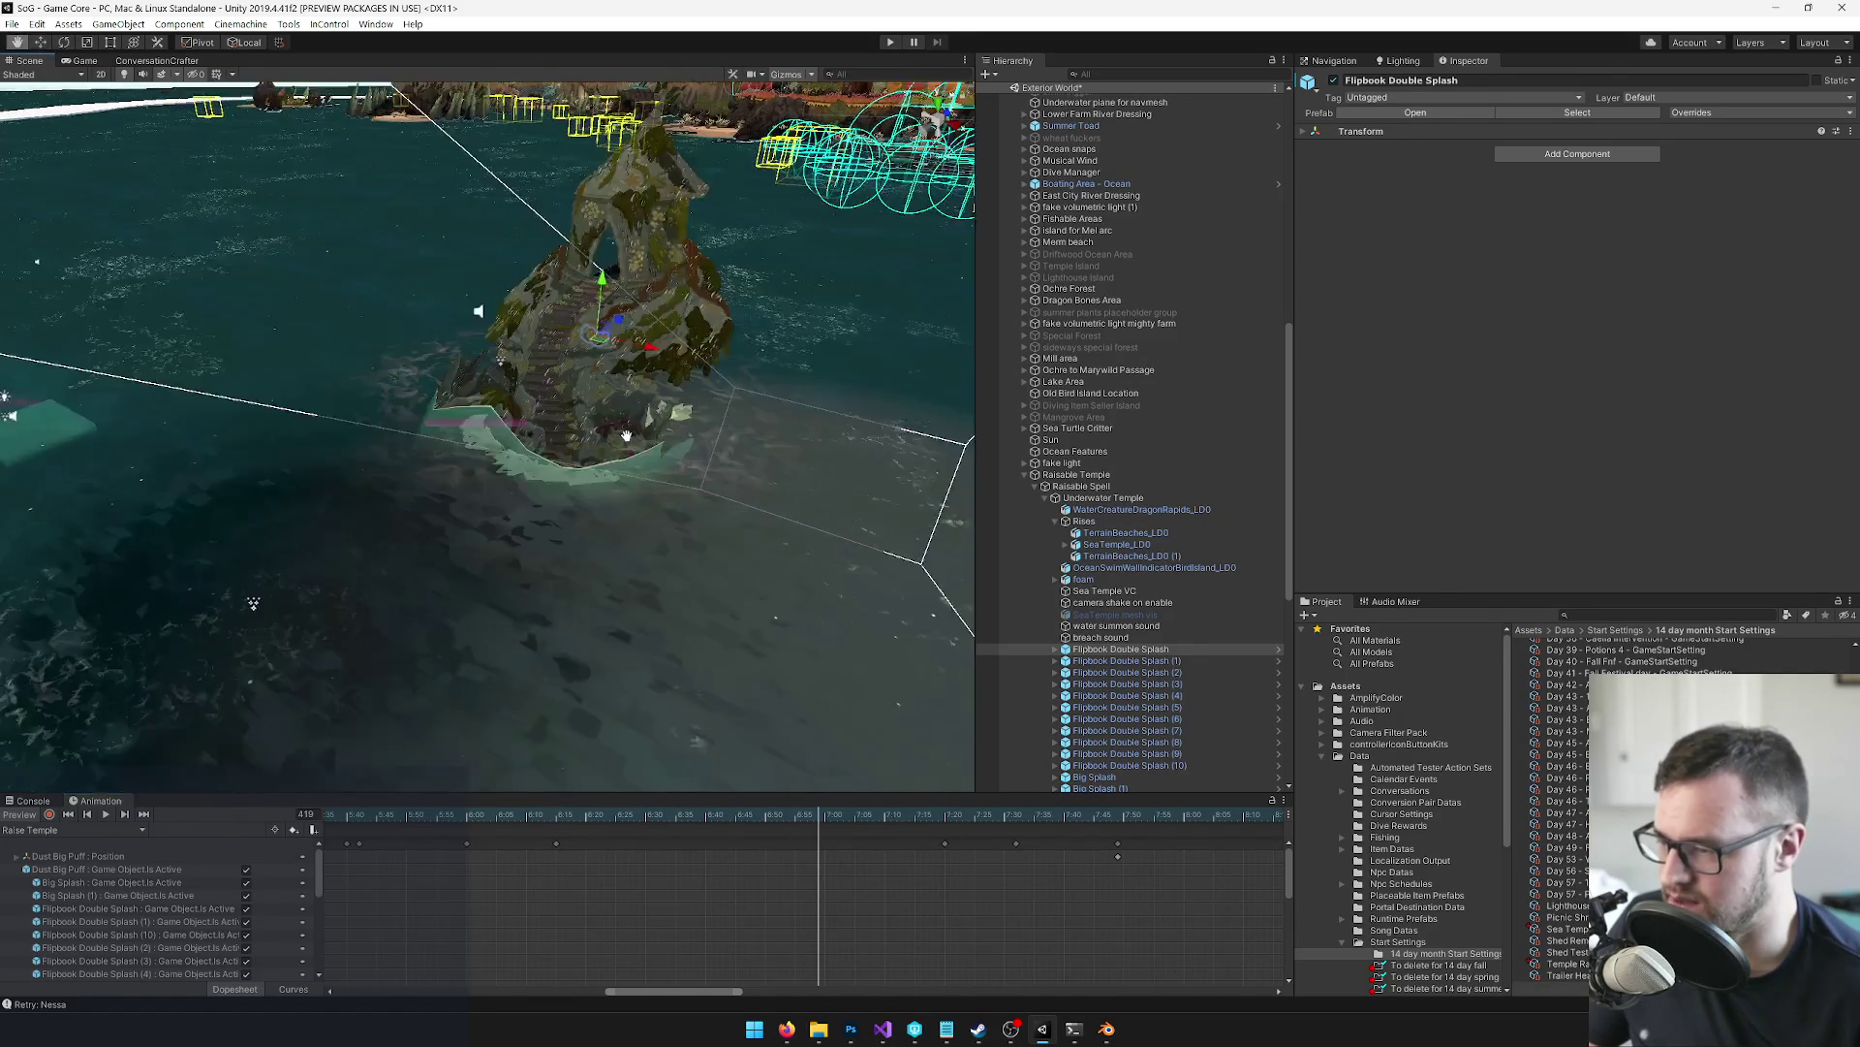
{"action": "left_click_drag", "start_coordinate": [573, 485], "coordinate": [577, 529]}
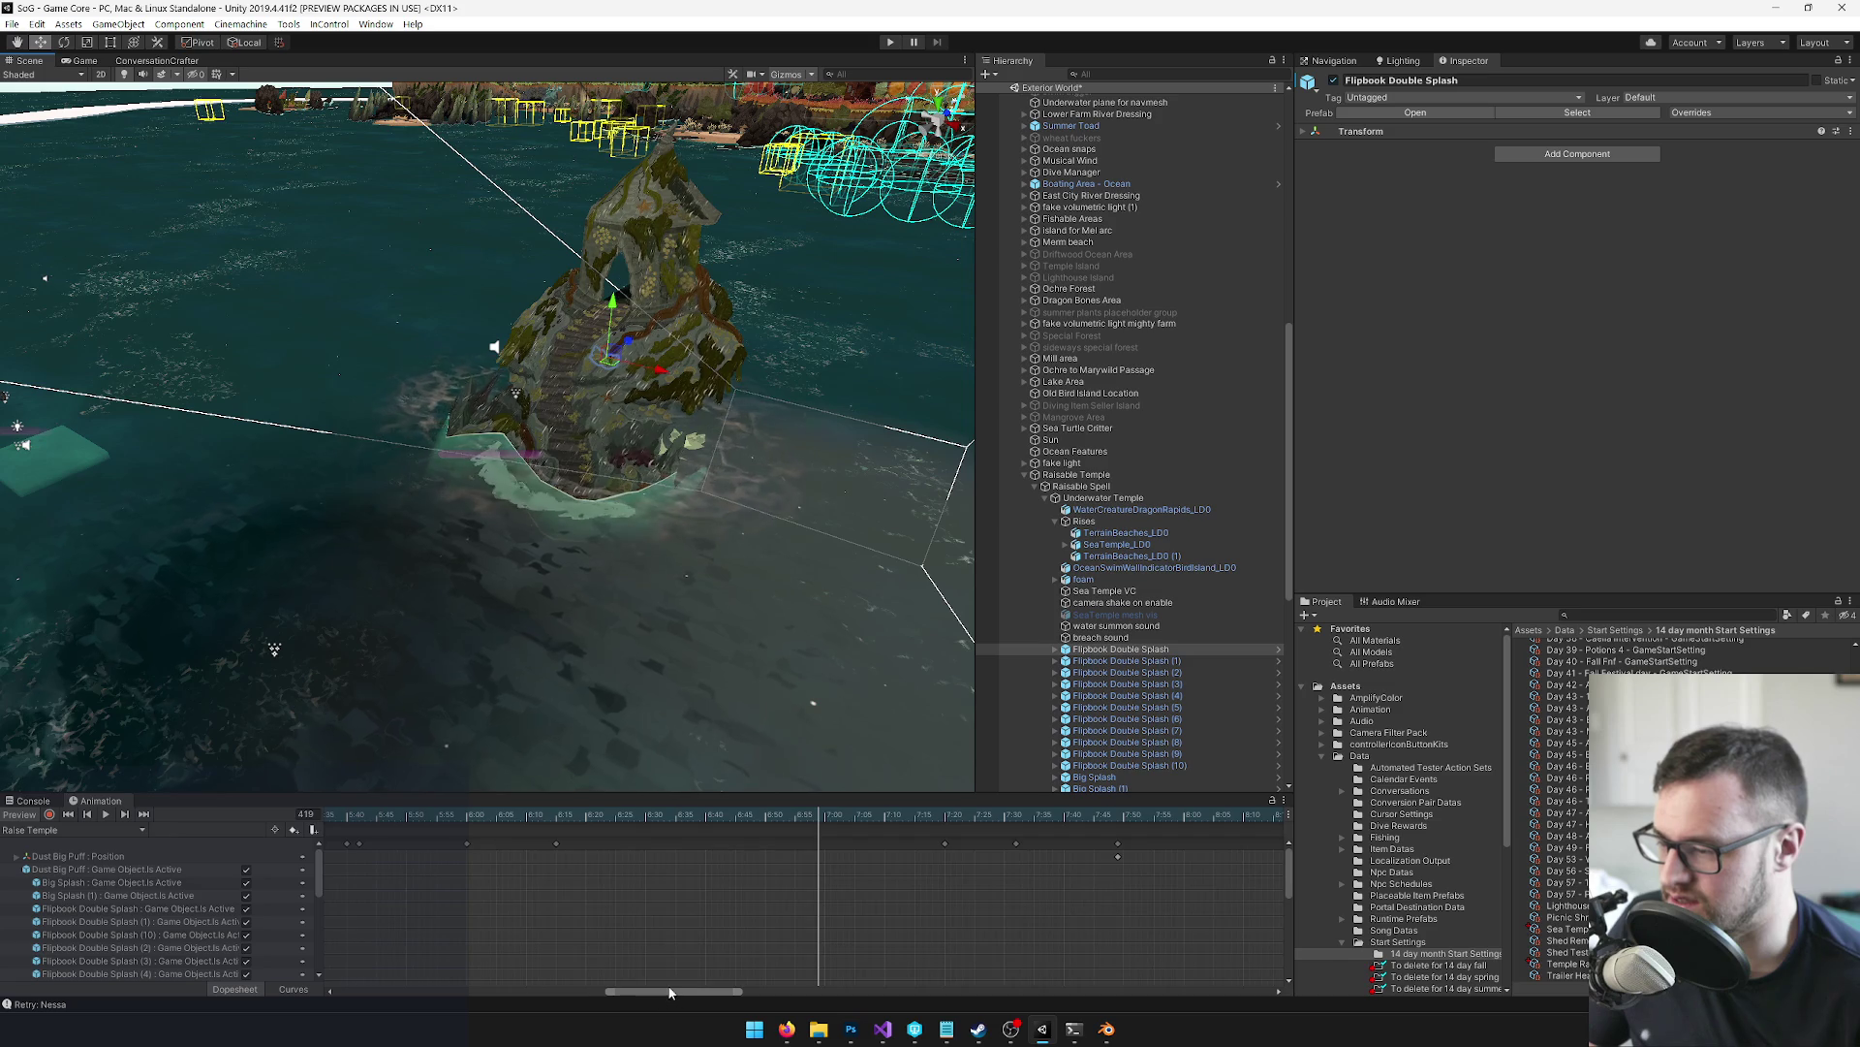
{"action": "left_click_drag", "start_coordinate": [668, 991], "coordinate": [406, 990]}
{"action": "mouse_move", "coordinate": [456, 490]}
{"action": "left_mouse_down"}
{"action": "mouse_move", "coordinate": [517, 488]}
{"action": "mouse_move", "coordinate": [219, 360]}
{"action": "mouse_move", "coordinate": [208, 403]}
{"action": "mouse_move", "coordinate": [550, 498]}
{"action": "left_mouse_up"}
{"action": "scroll", "coordinate": [551, 498], "scroll_direction": "down", "scroll_amount": 5}
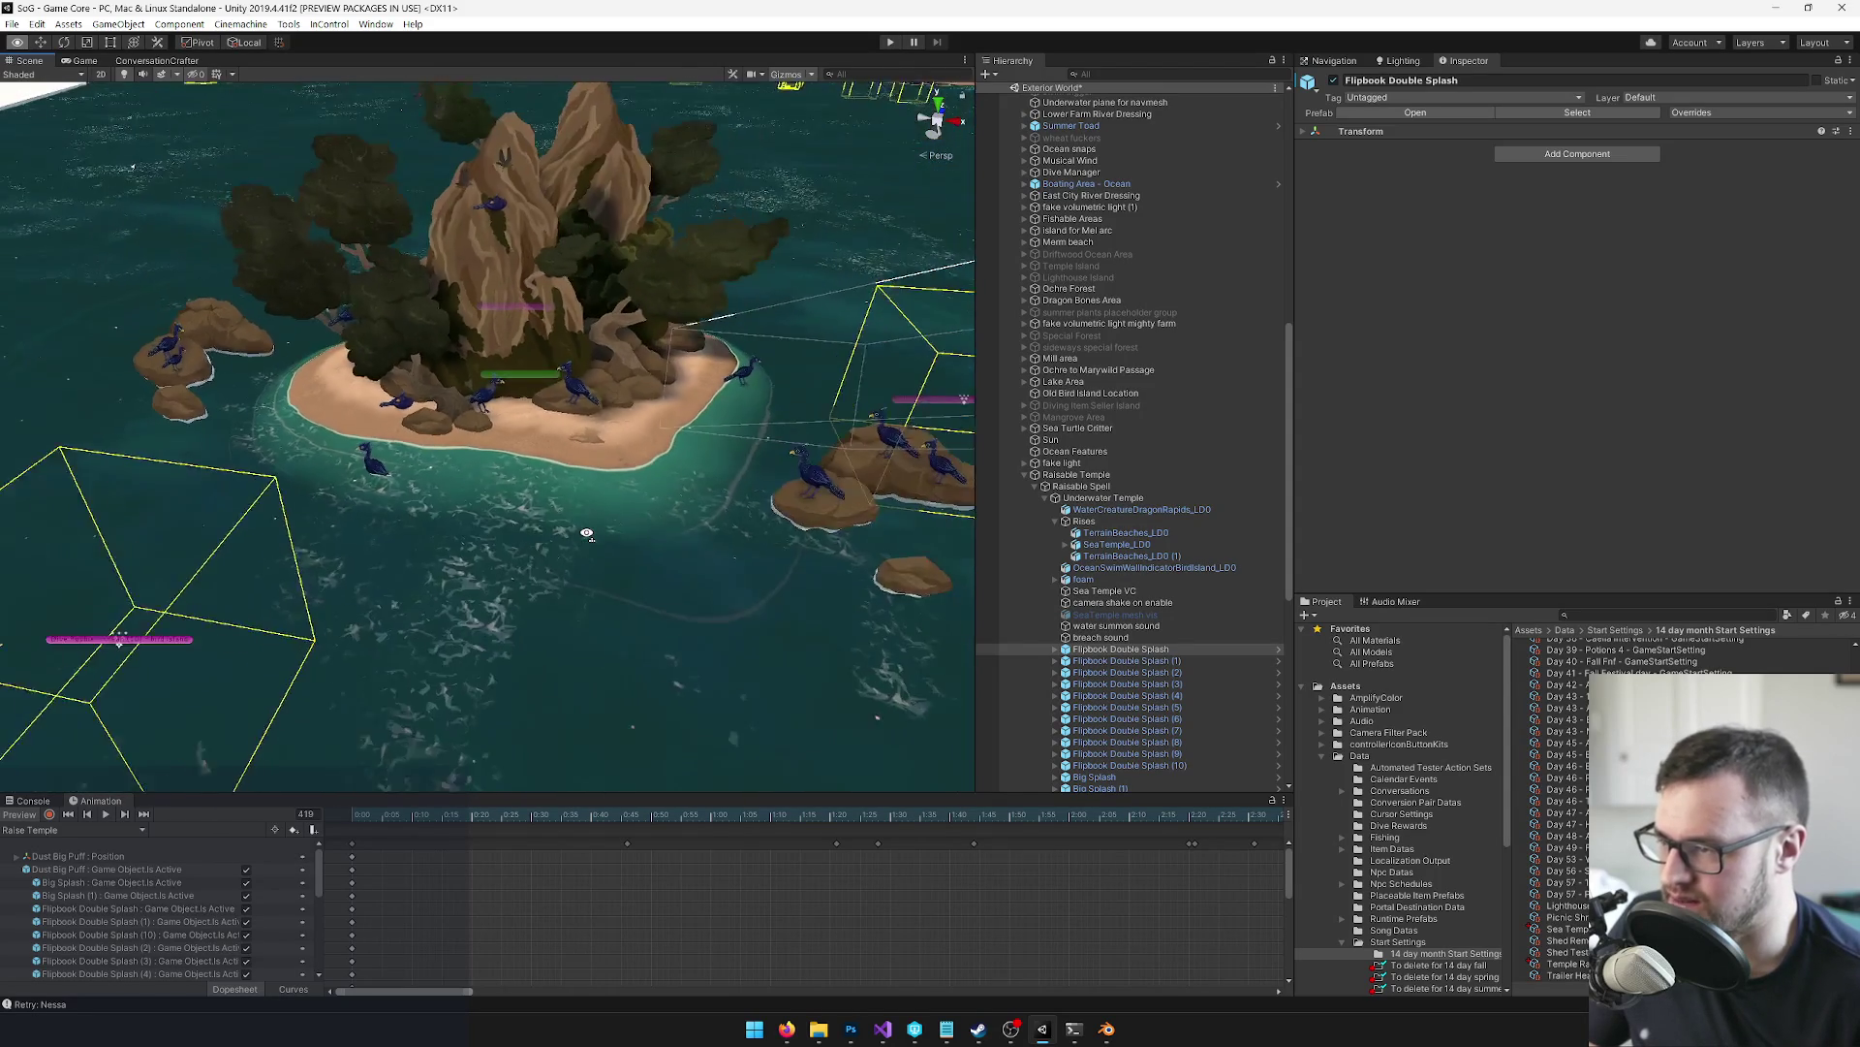
{"action": "left_click", "coordinate": [519, 435]}
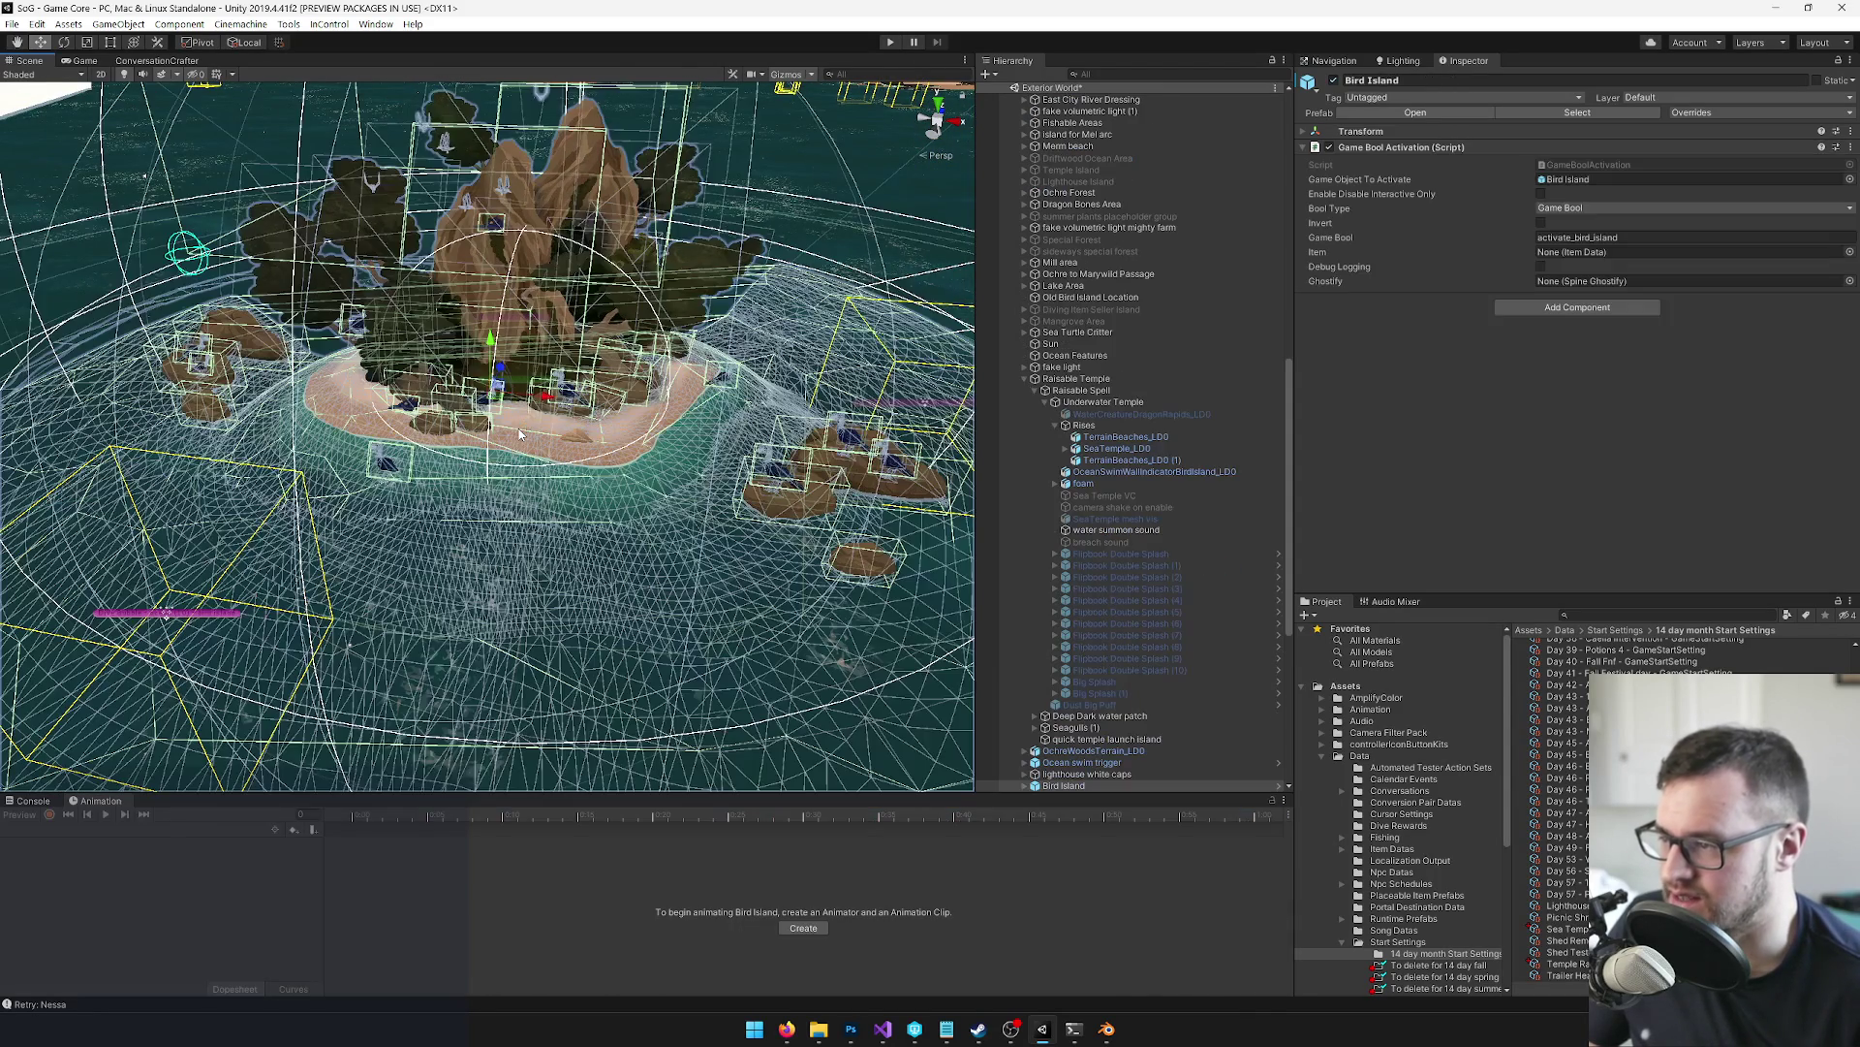
Frame Bird Island in the Scene view and expand its children
{"action": "key", "text": "f"}
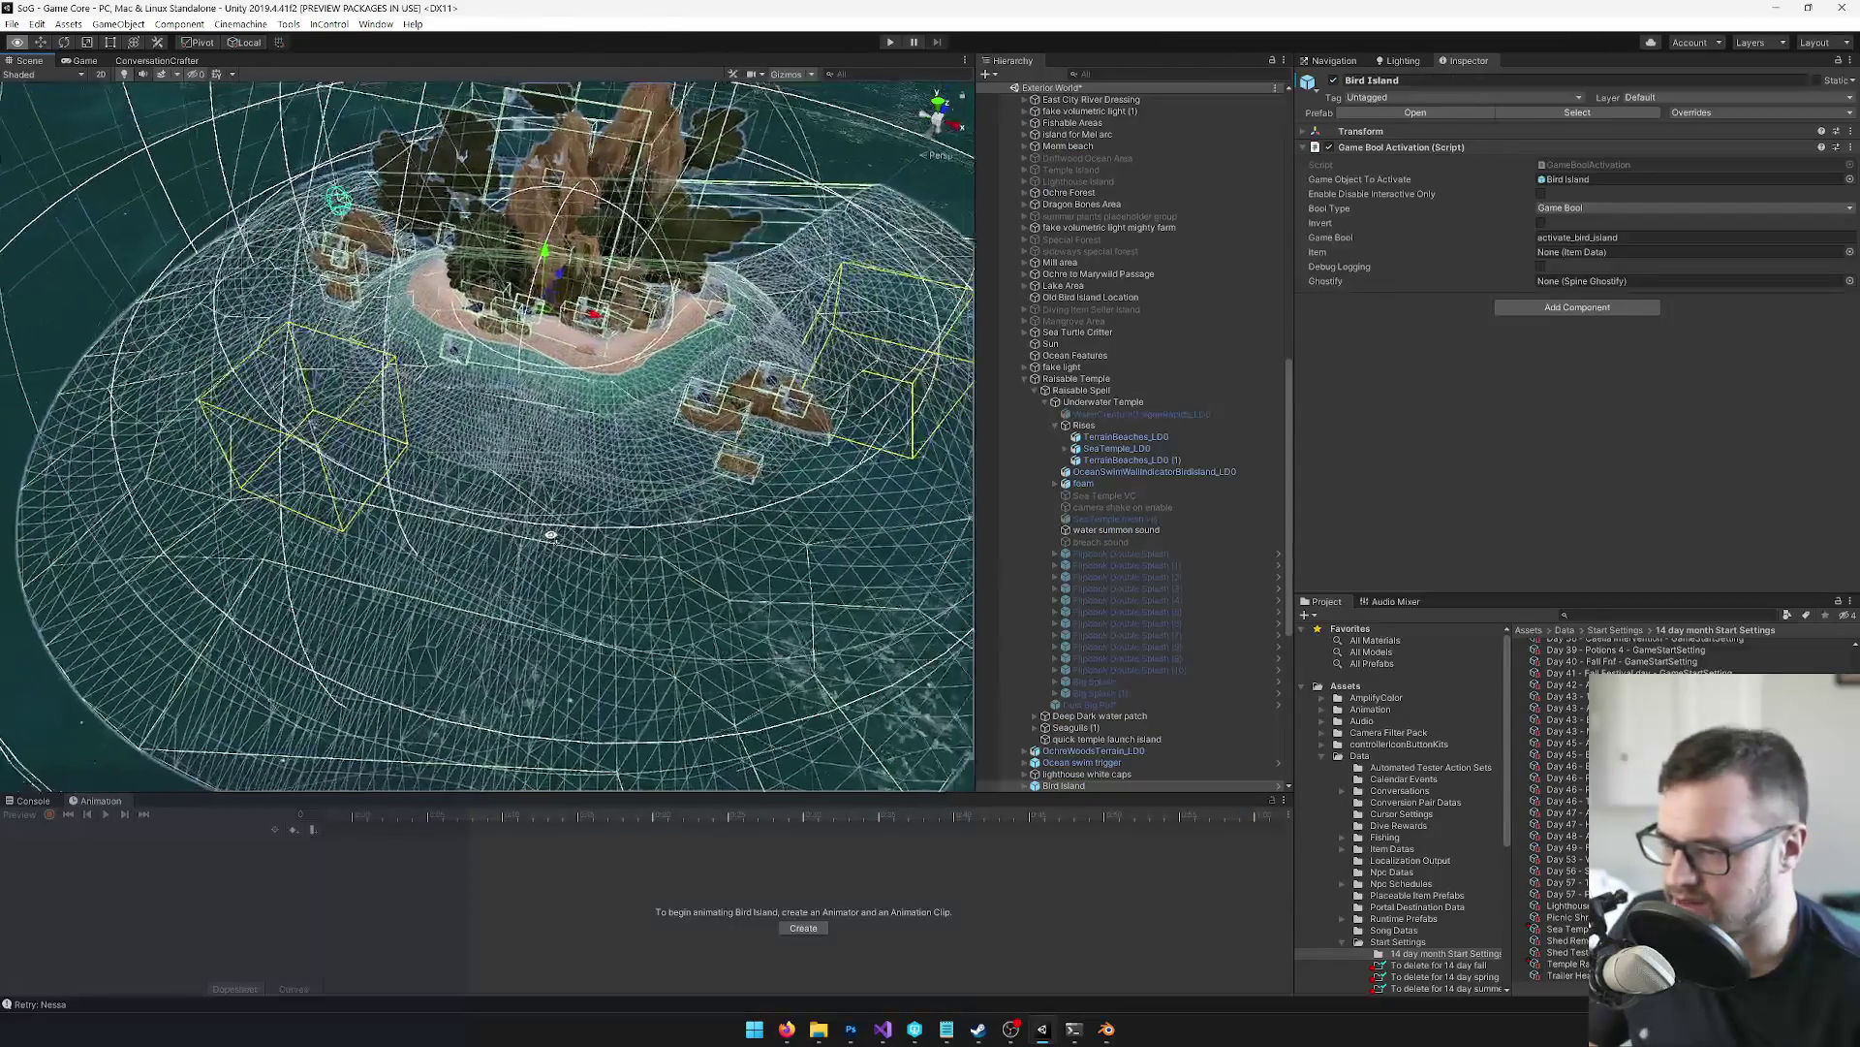
{"action": "scroll", "coordinate": [1083, 555], "scroll_direction": "down", "scroll_amount": 5}
{"action": "left_click", "coordinate": [1025, 569]}
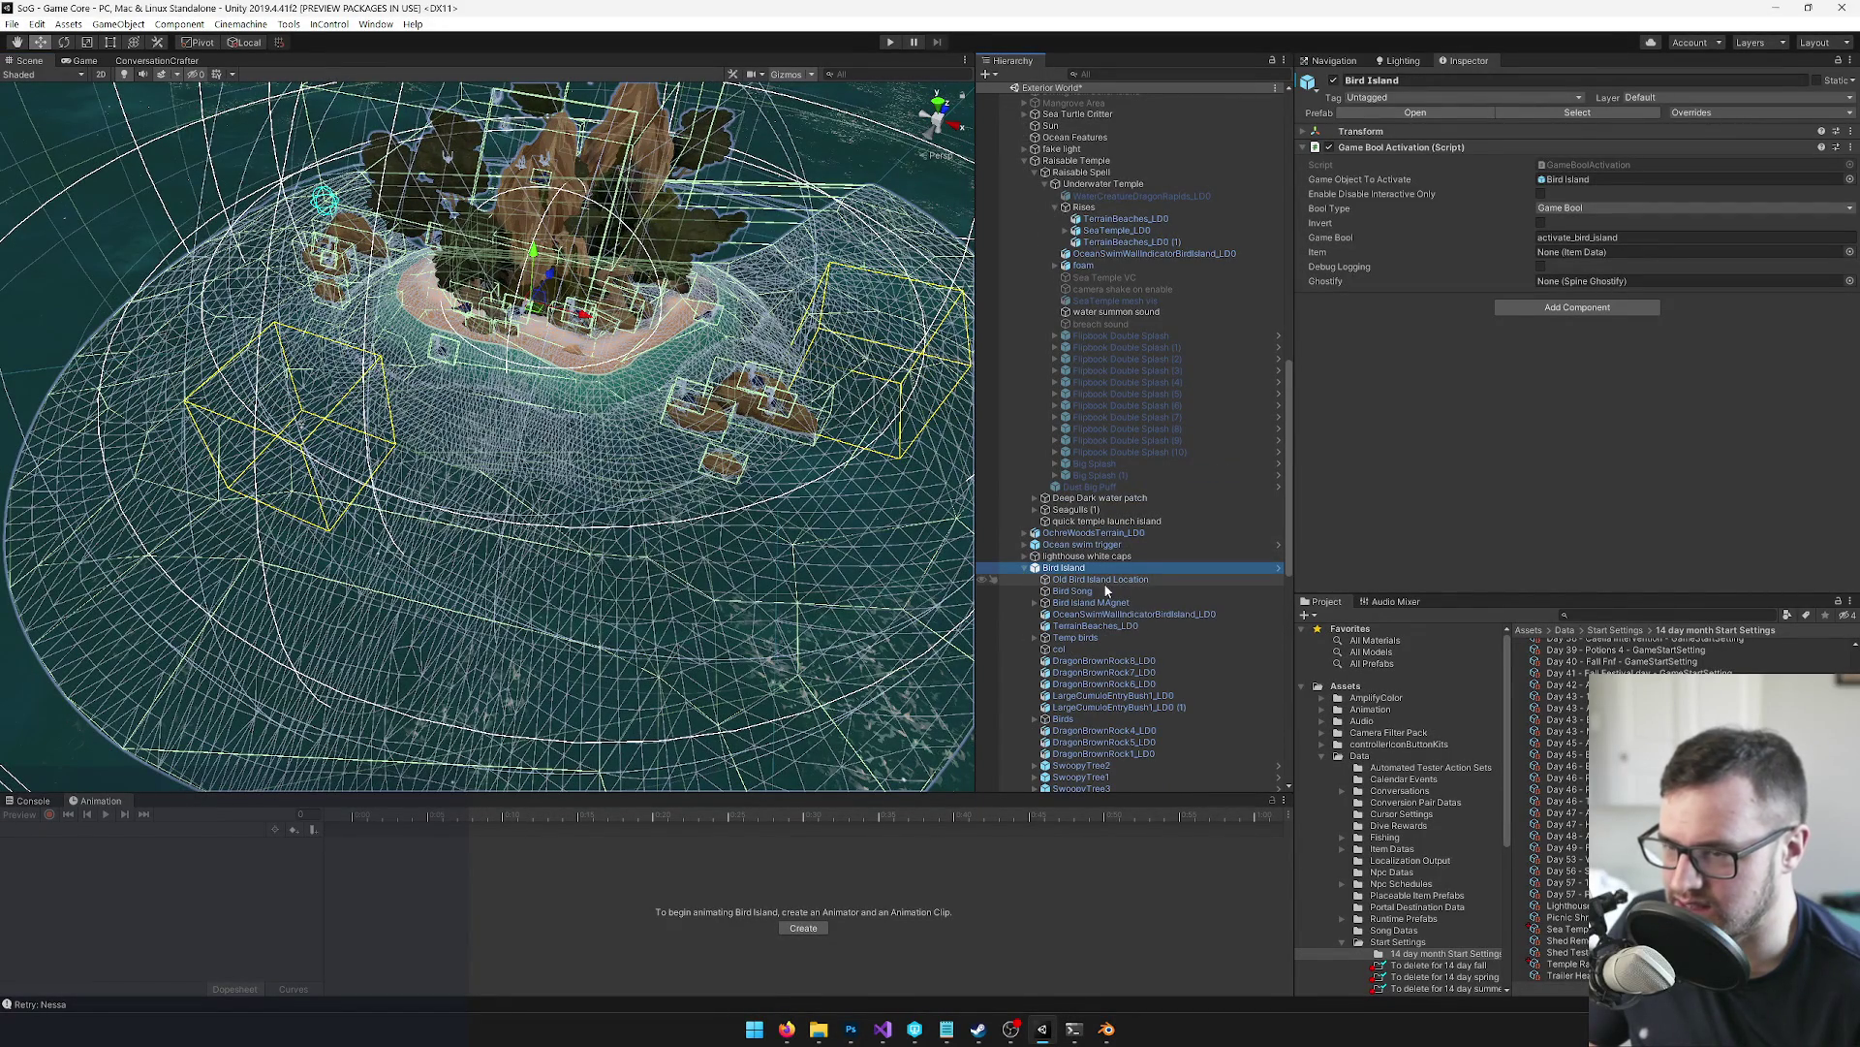
{"action": "scroll", "coordinate": [1113, 592], "scroll_direction": "down", "scroll_amount": 2}
{"action": "scroll", "coordinate": [1113, 593], "scroll_direction": "up", "scroll_amount": 9}
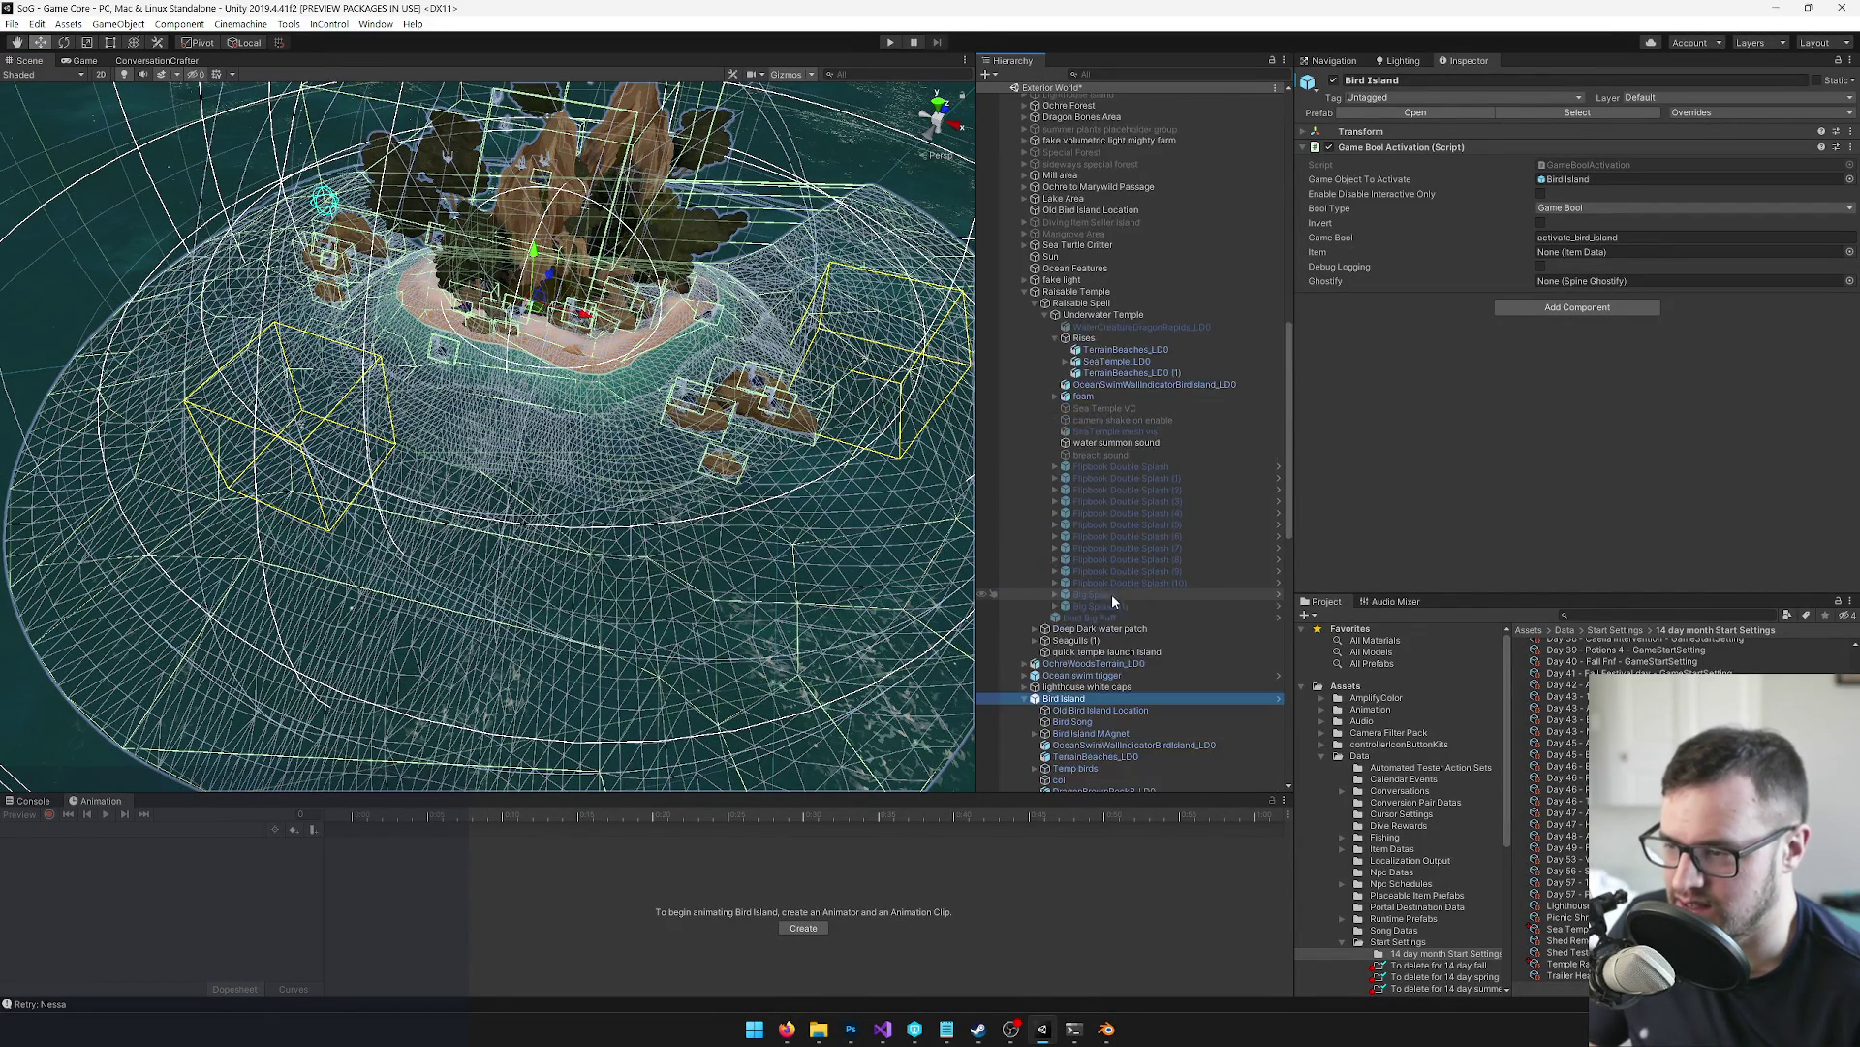
Filter the Hierarchy by 'swim', inspect the bird island swim walls and Lake swim trigger, then clear the filter
{"action": "left_click", "coordinate": [1086, 74]}
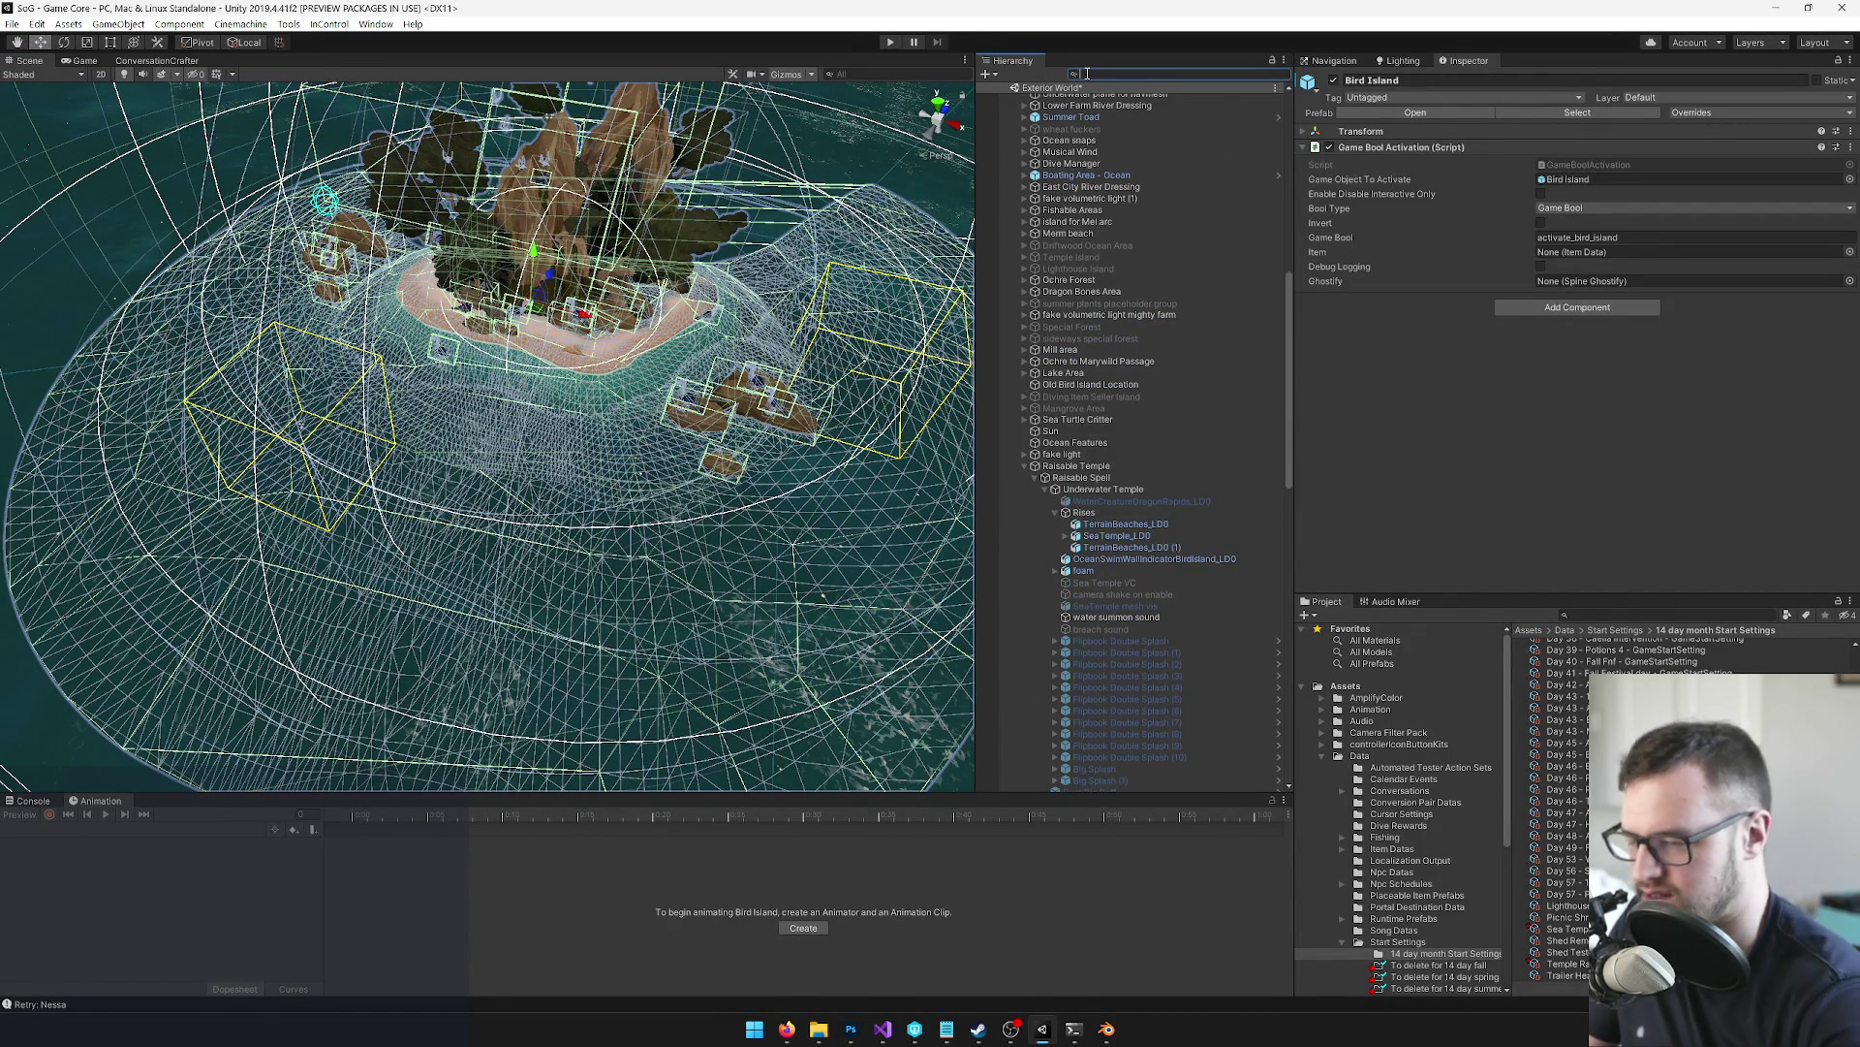
{"action": "type", "text": "swim"}
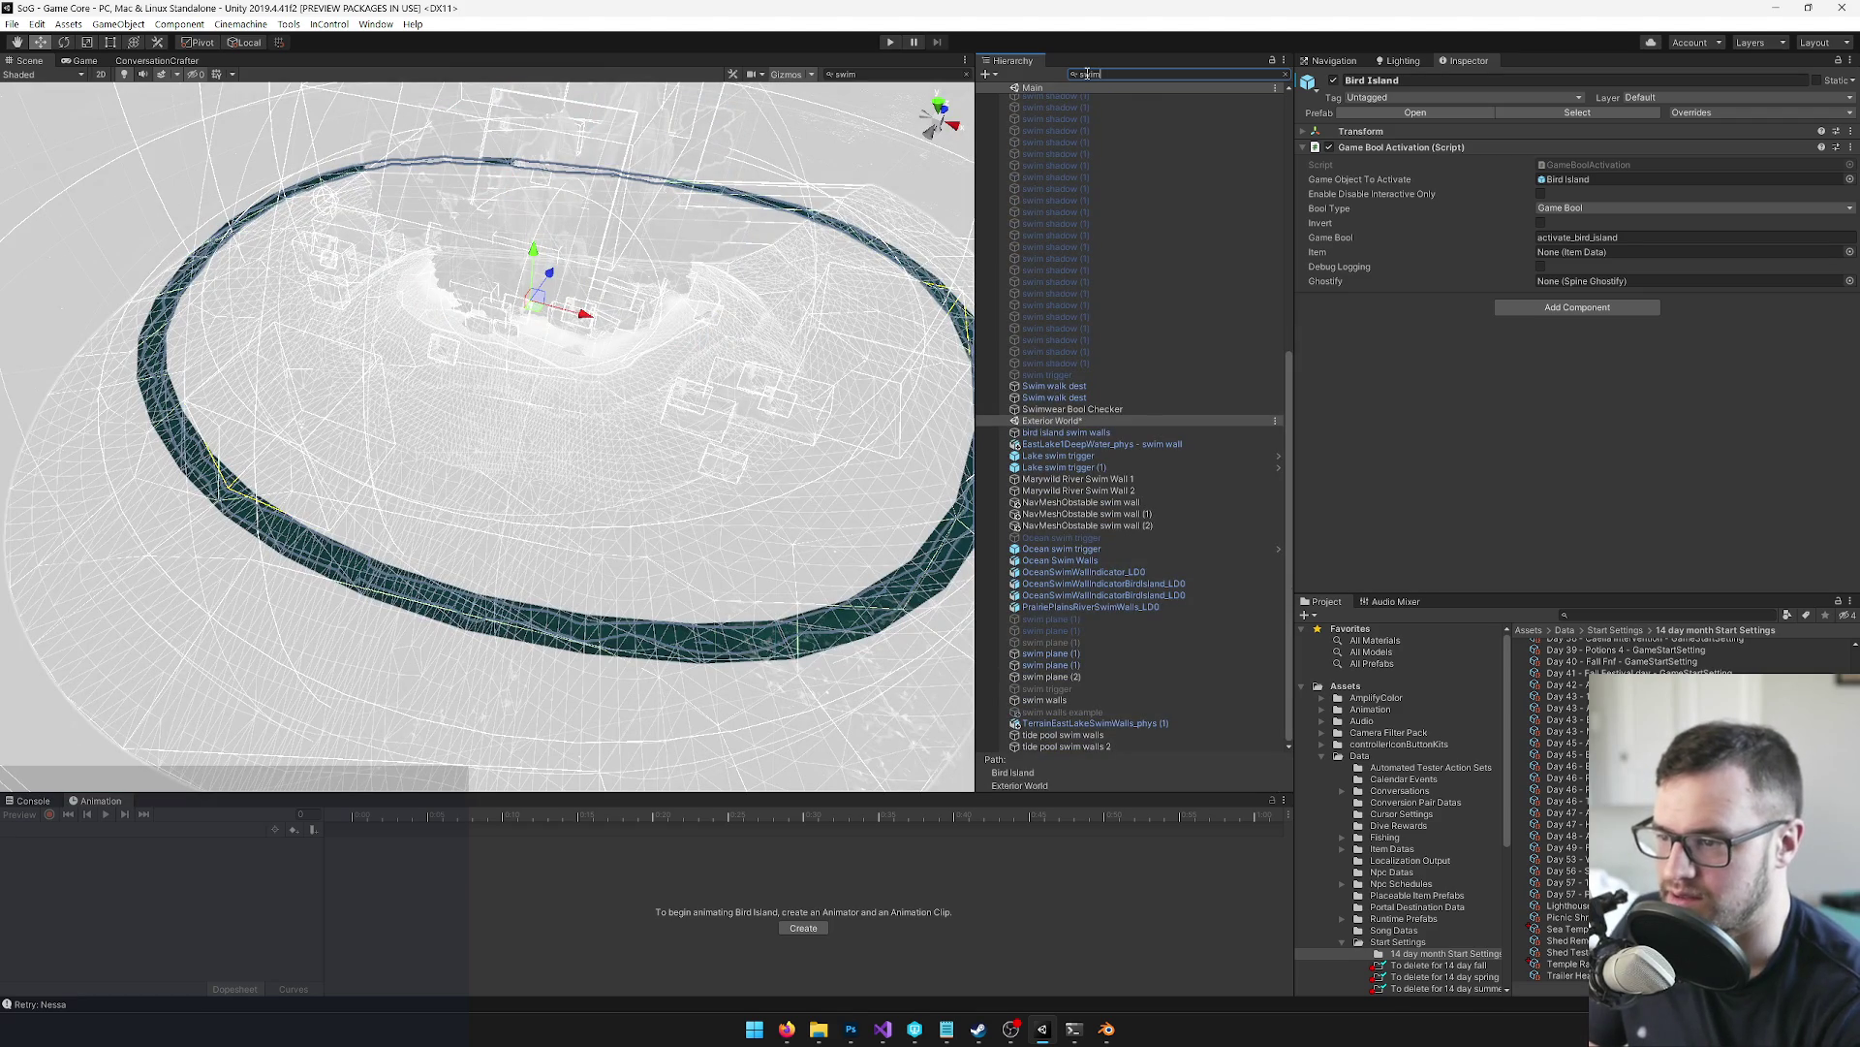
{"action": "left_click", "coordinate": [1091, 436]}
{"action": "mouse_move", "coordinate": [621, 407]}
{"action": "left_mouse_down"}
{"action": "mouse_move", "coordinate": [627, 453]}
{"action": "mouse_move", "coordinate": [734, 455]}
{"action": "left_mouse_up"}
{"action": "left_click", "coordinate": [1076, 458]}
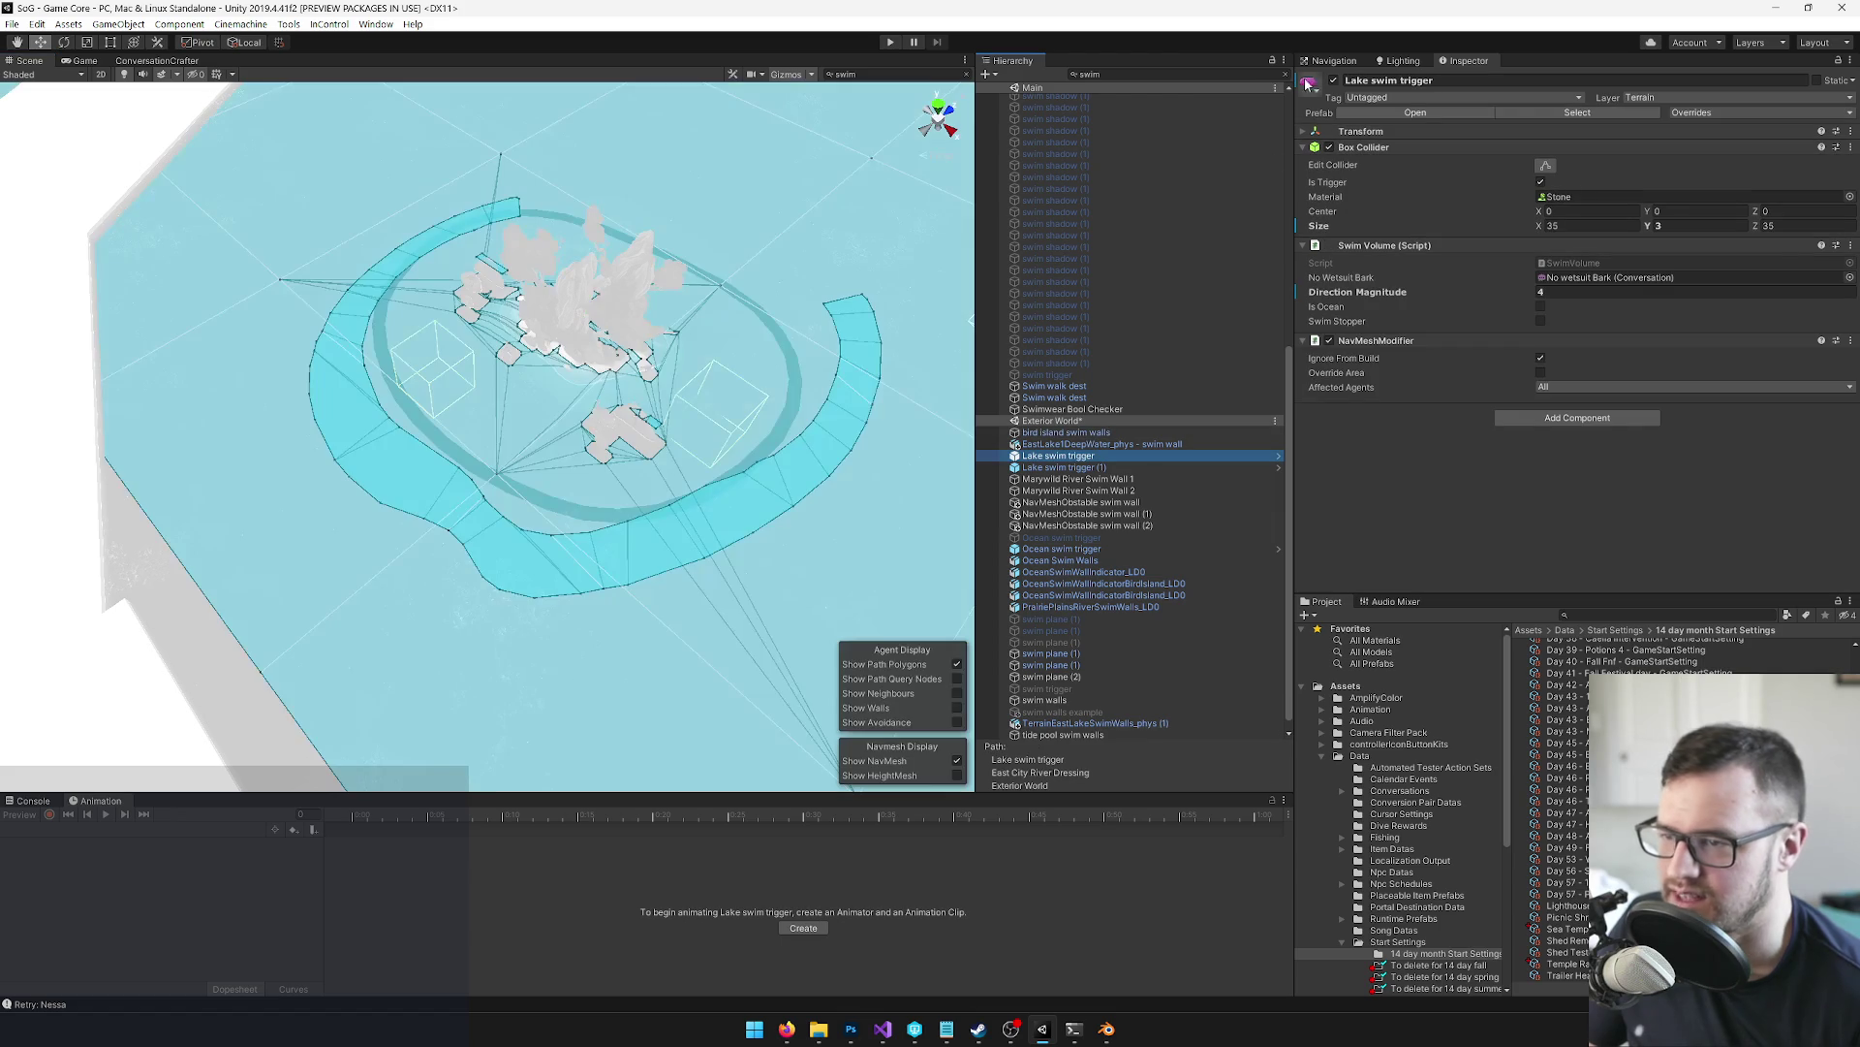
{"action": "left_click", "coordinate": [1283, 76]}
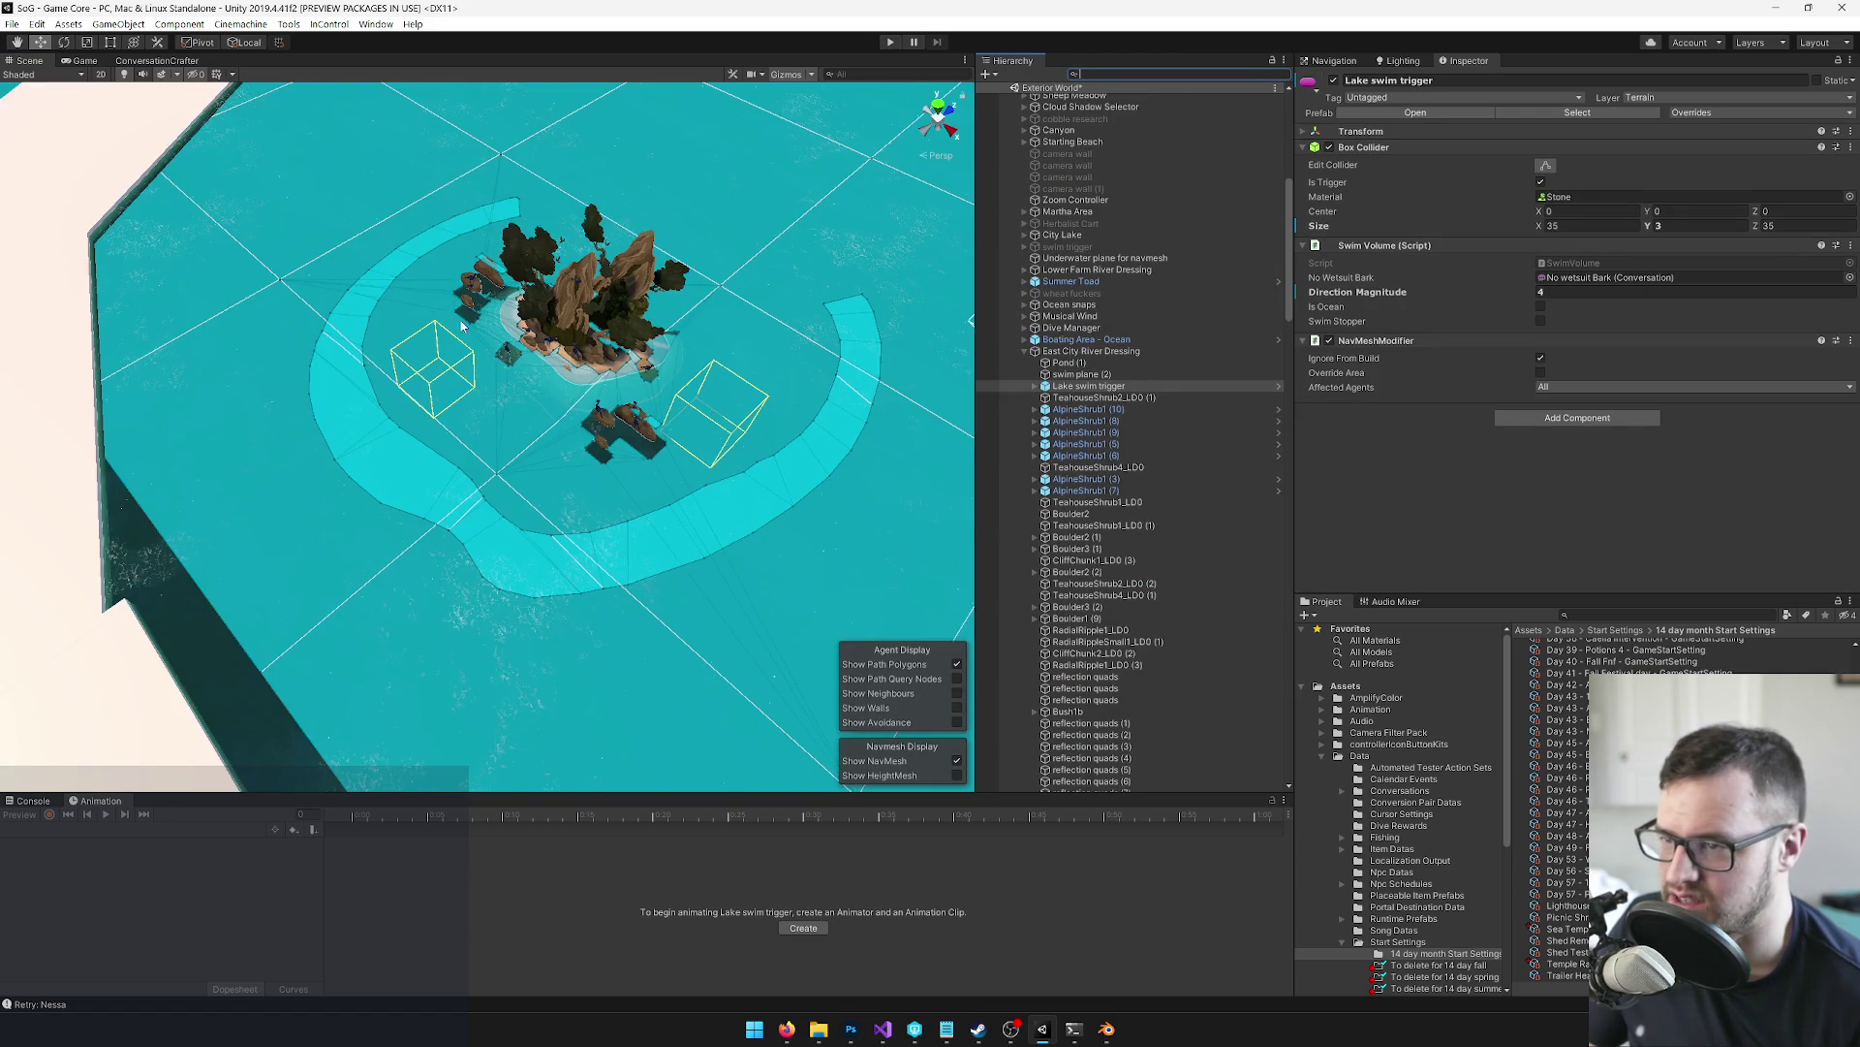
Orbit to a low view across the water and select Linden's Farm
{"action": "left_click_drag", "start_coordinate": [472, 320], "coordinate": [698, 381]}
{"action": "left_click", "coordinate": [697, 381]}
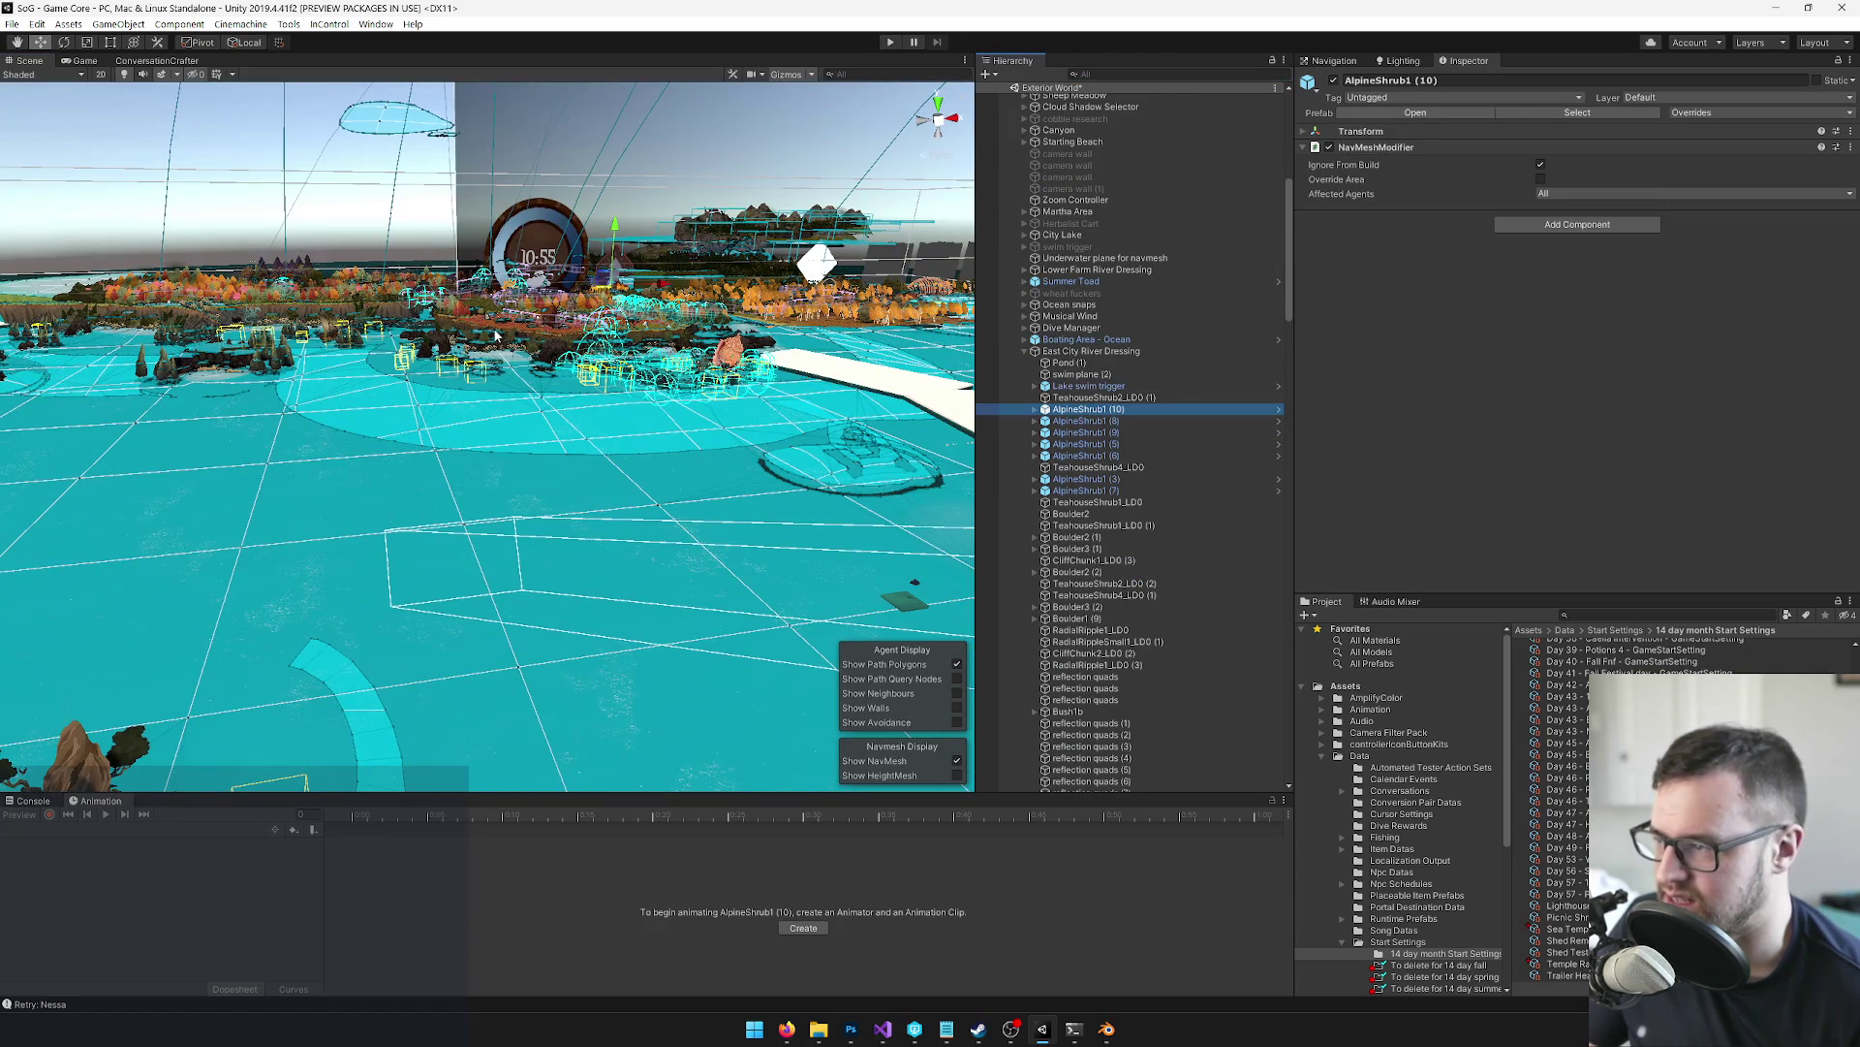
{"action": "left_click", "coordinate": [530, 313]}
{"action": "scroll", "coordinate": [1088, 527], "scroll_direction": "up", "scroll_amount": 10}
{"action": "scroll", "coordinate": [1118, 588], "scroll_direction": "up", "scroll_amount": 6}
{"action": "left_click_drag", "start_coordinate": [1288, 419], "coordinate": [1281, 104]}
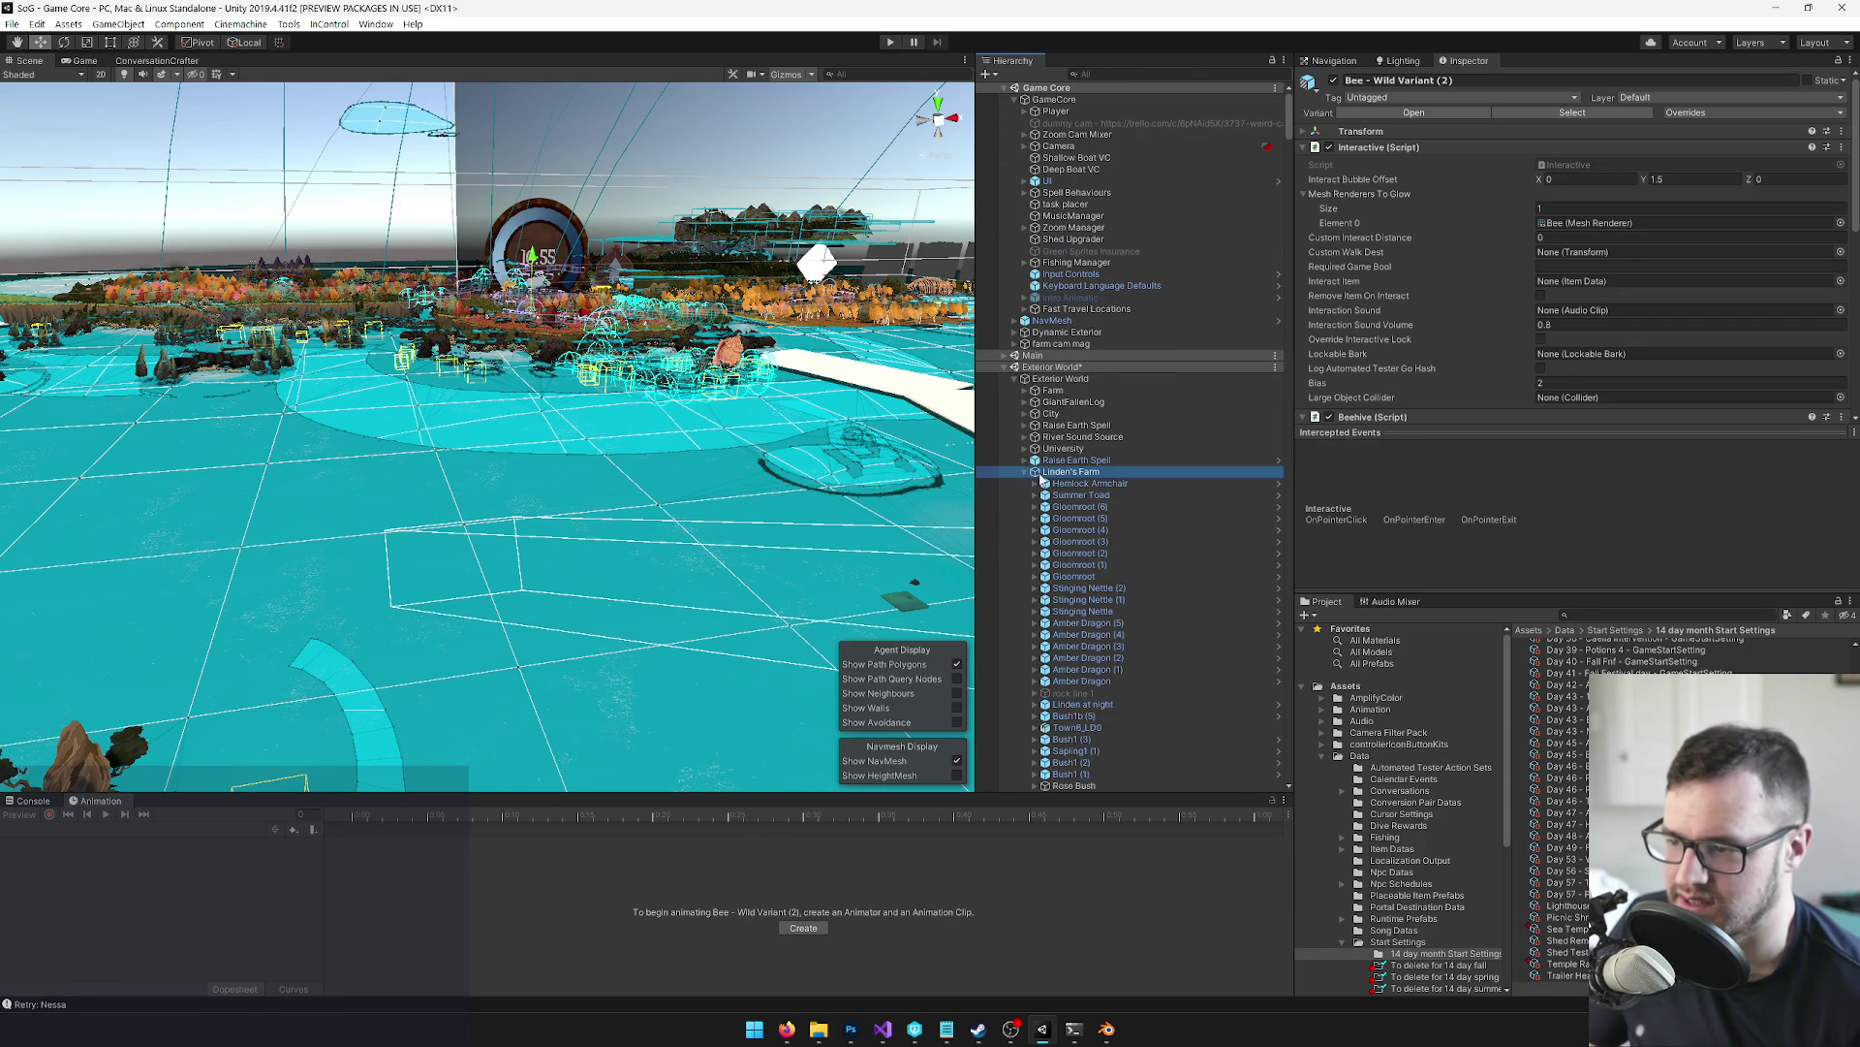
{"action": "left_click", "coordinate": [1026, 471]}
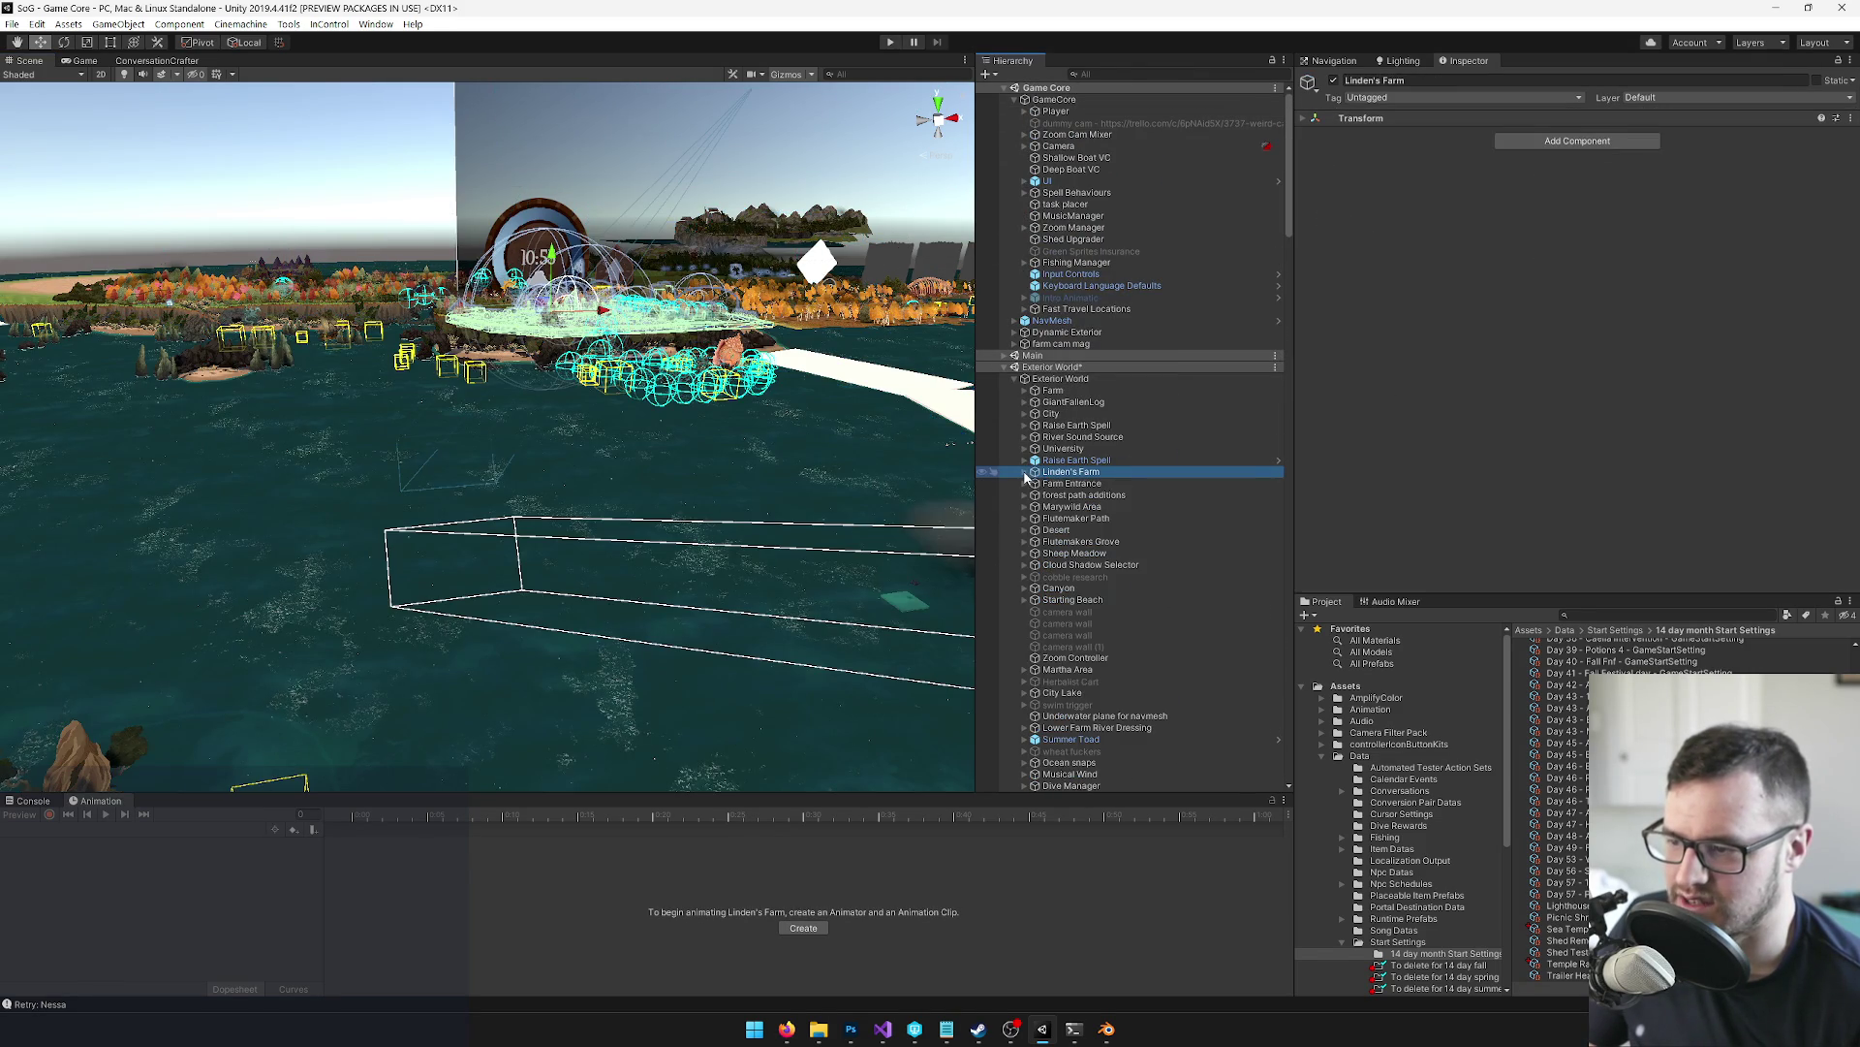
Hide Linden's Farm, City, University, Marywild Area, Flutemakers Grove and Sheep Meadow, then orbit overhead
{"action": "left_click", "coordinate": [1335, 82]}
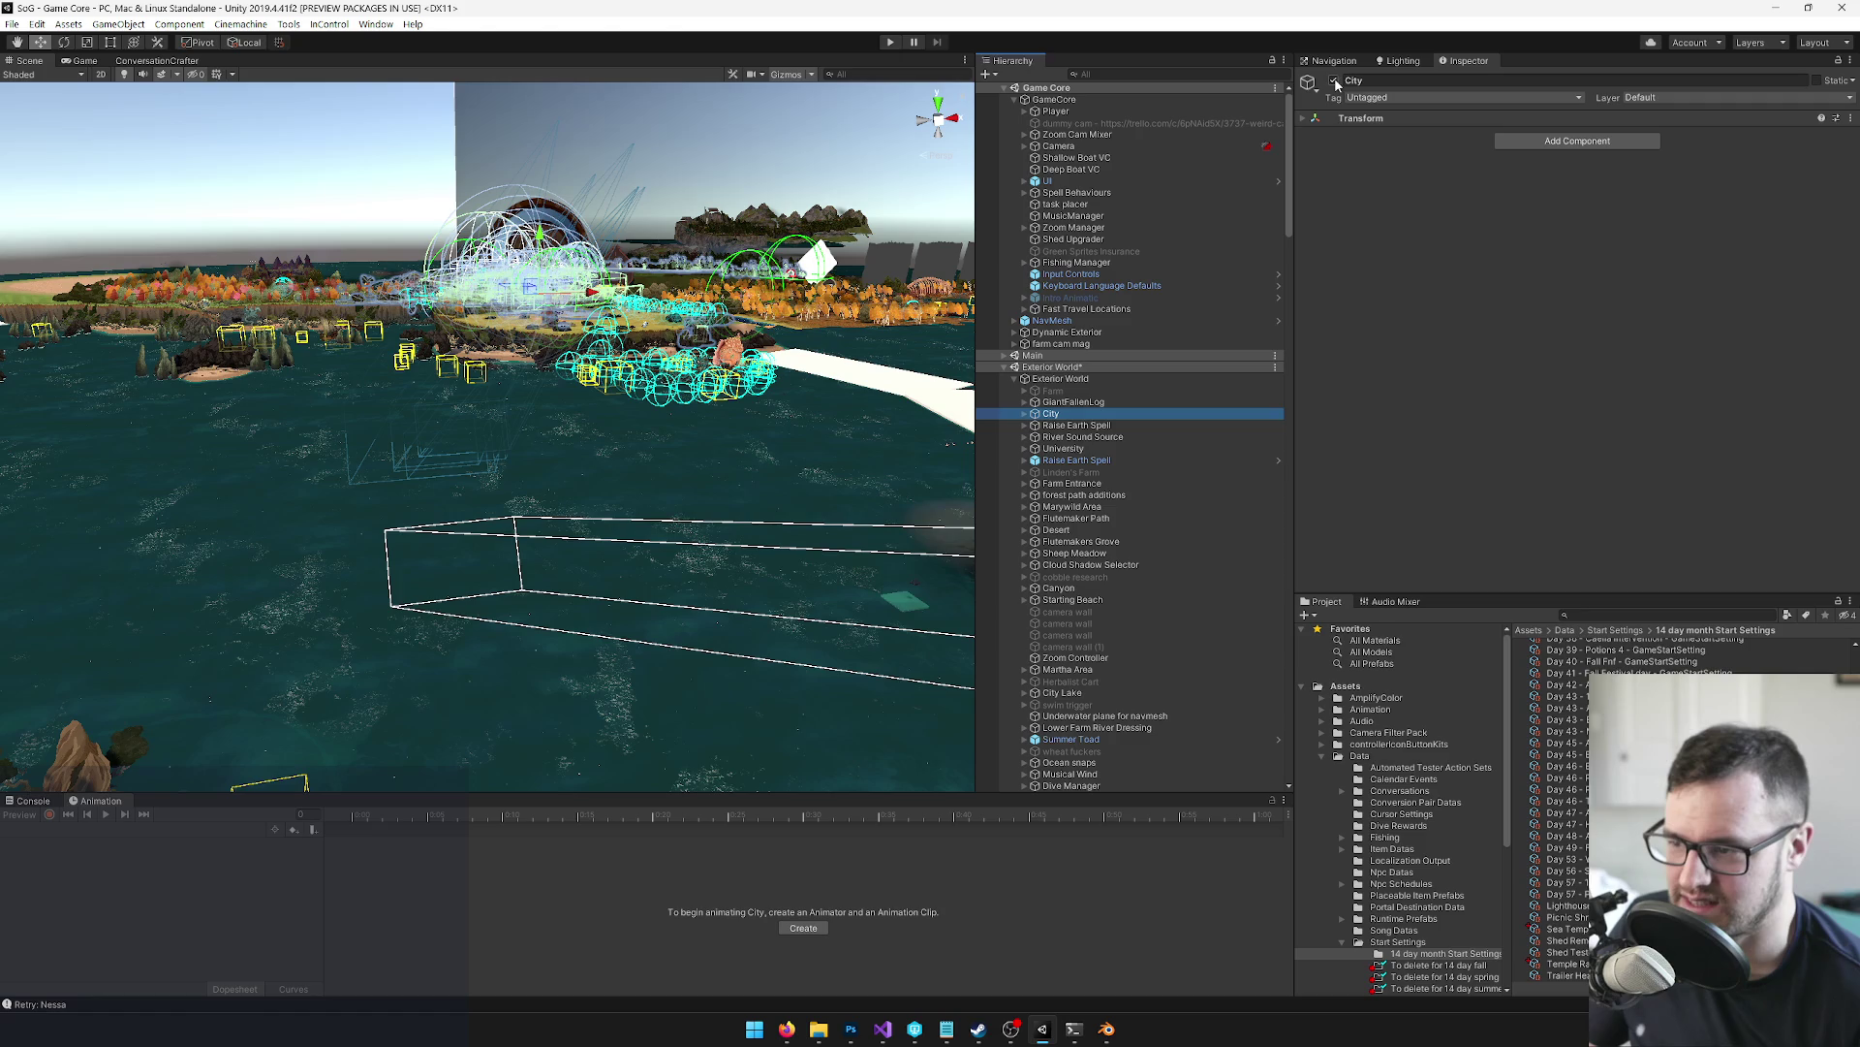
{"action": "left_click", "coordinate": [1336, 81]}
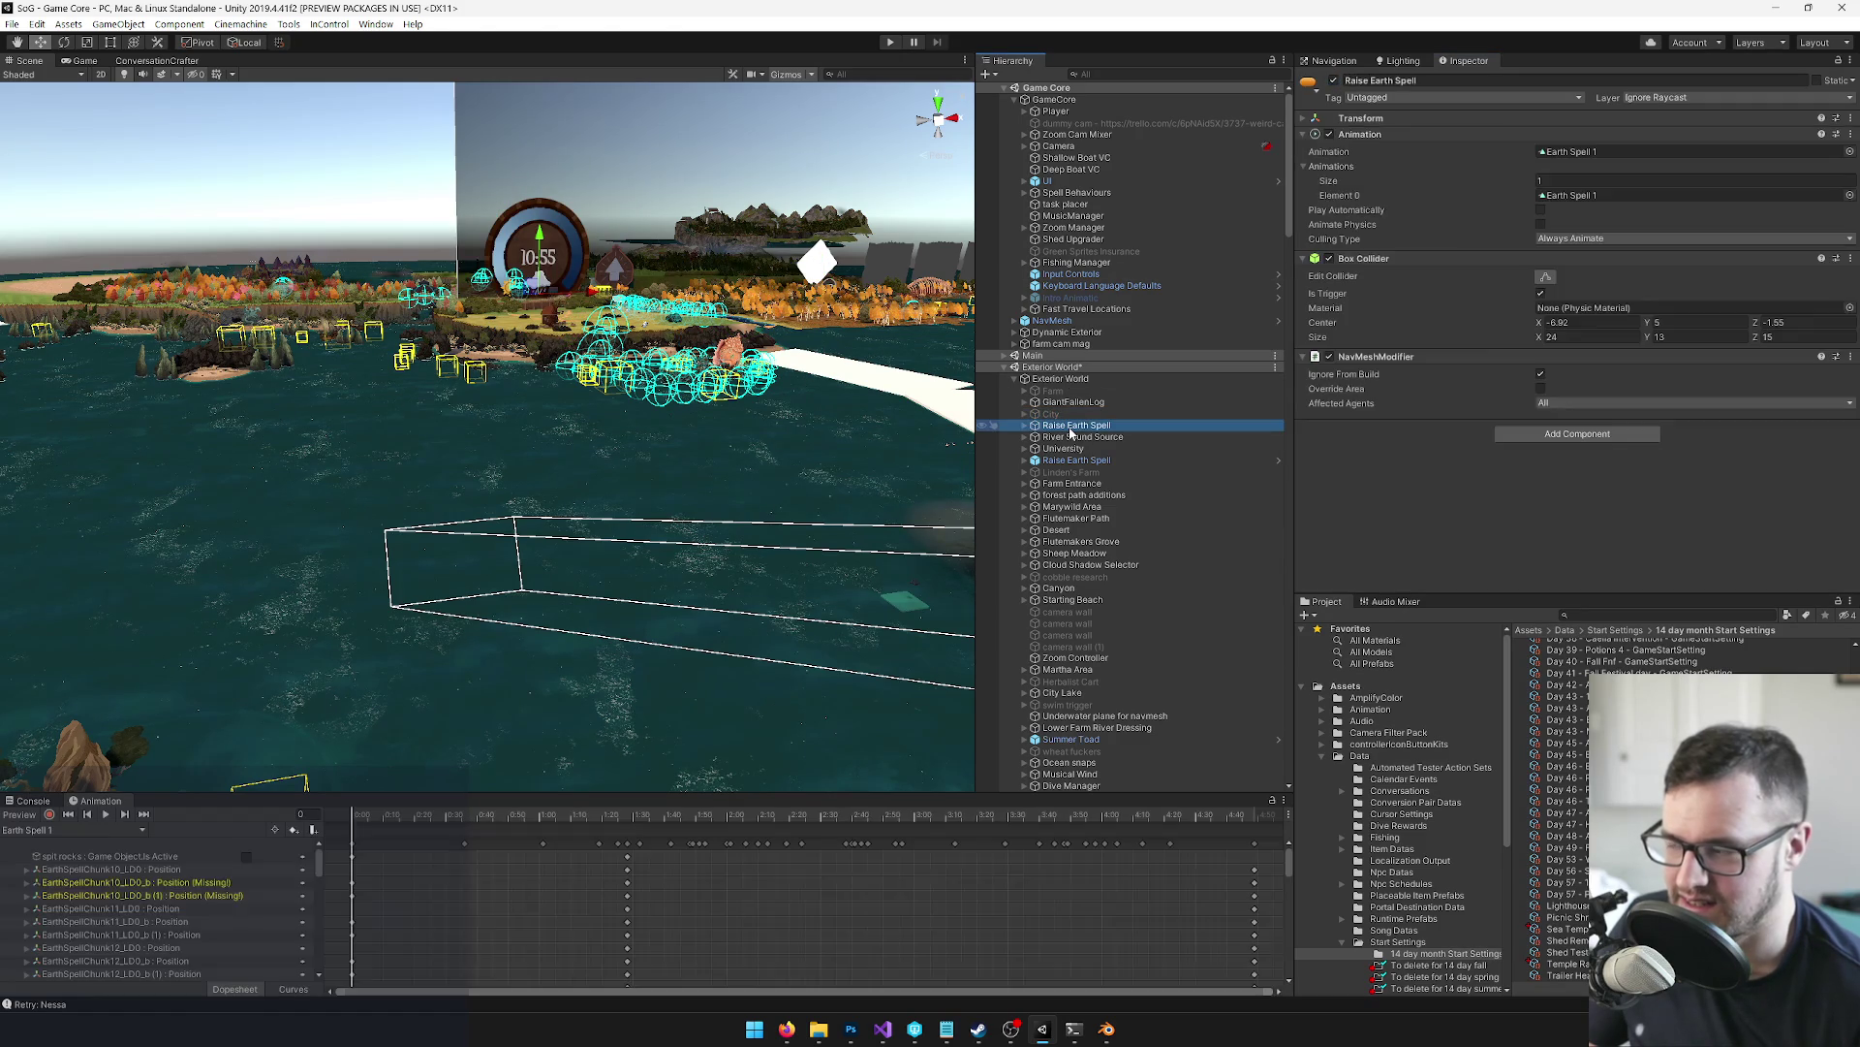
{"action": "left_click", "coordinate": [1069, 438]}
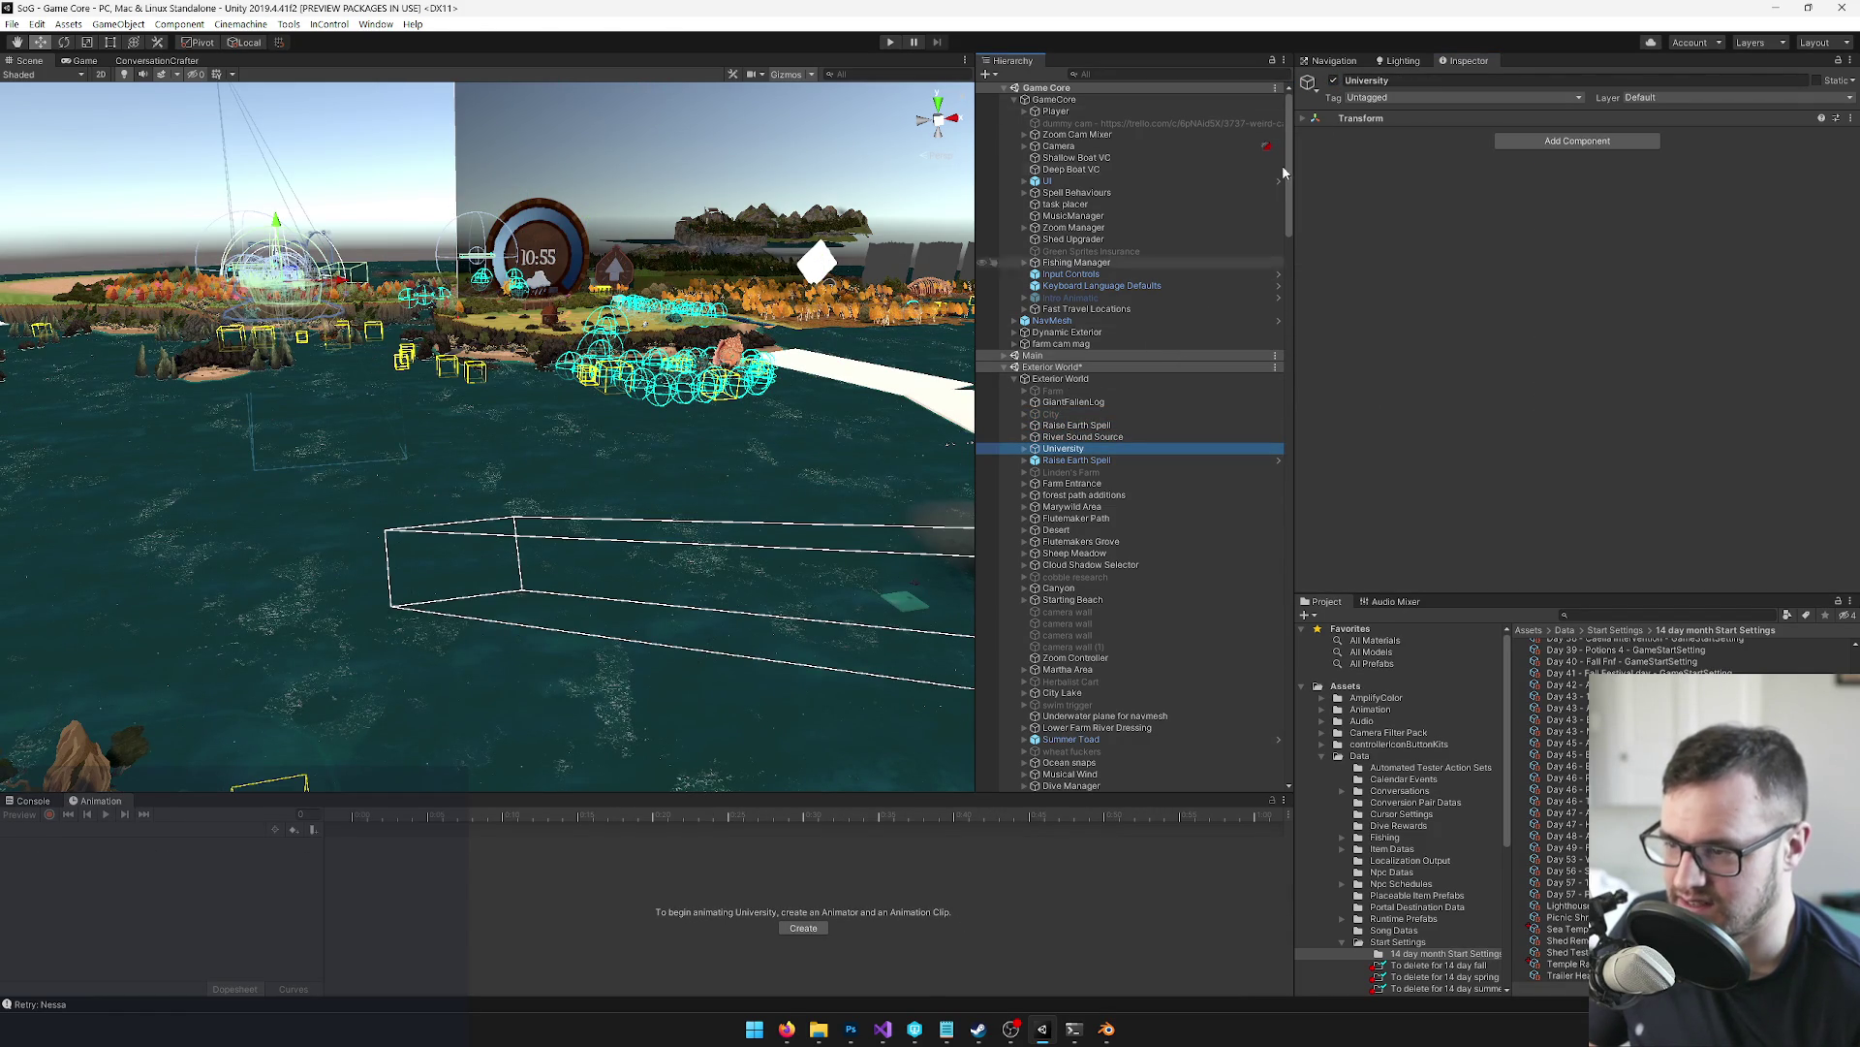
{"action": "left_click", "coordinate": [1336, 82]}
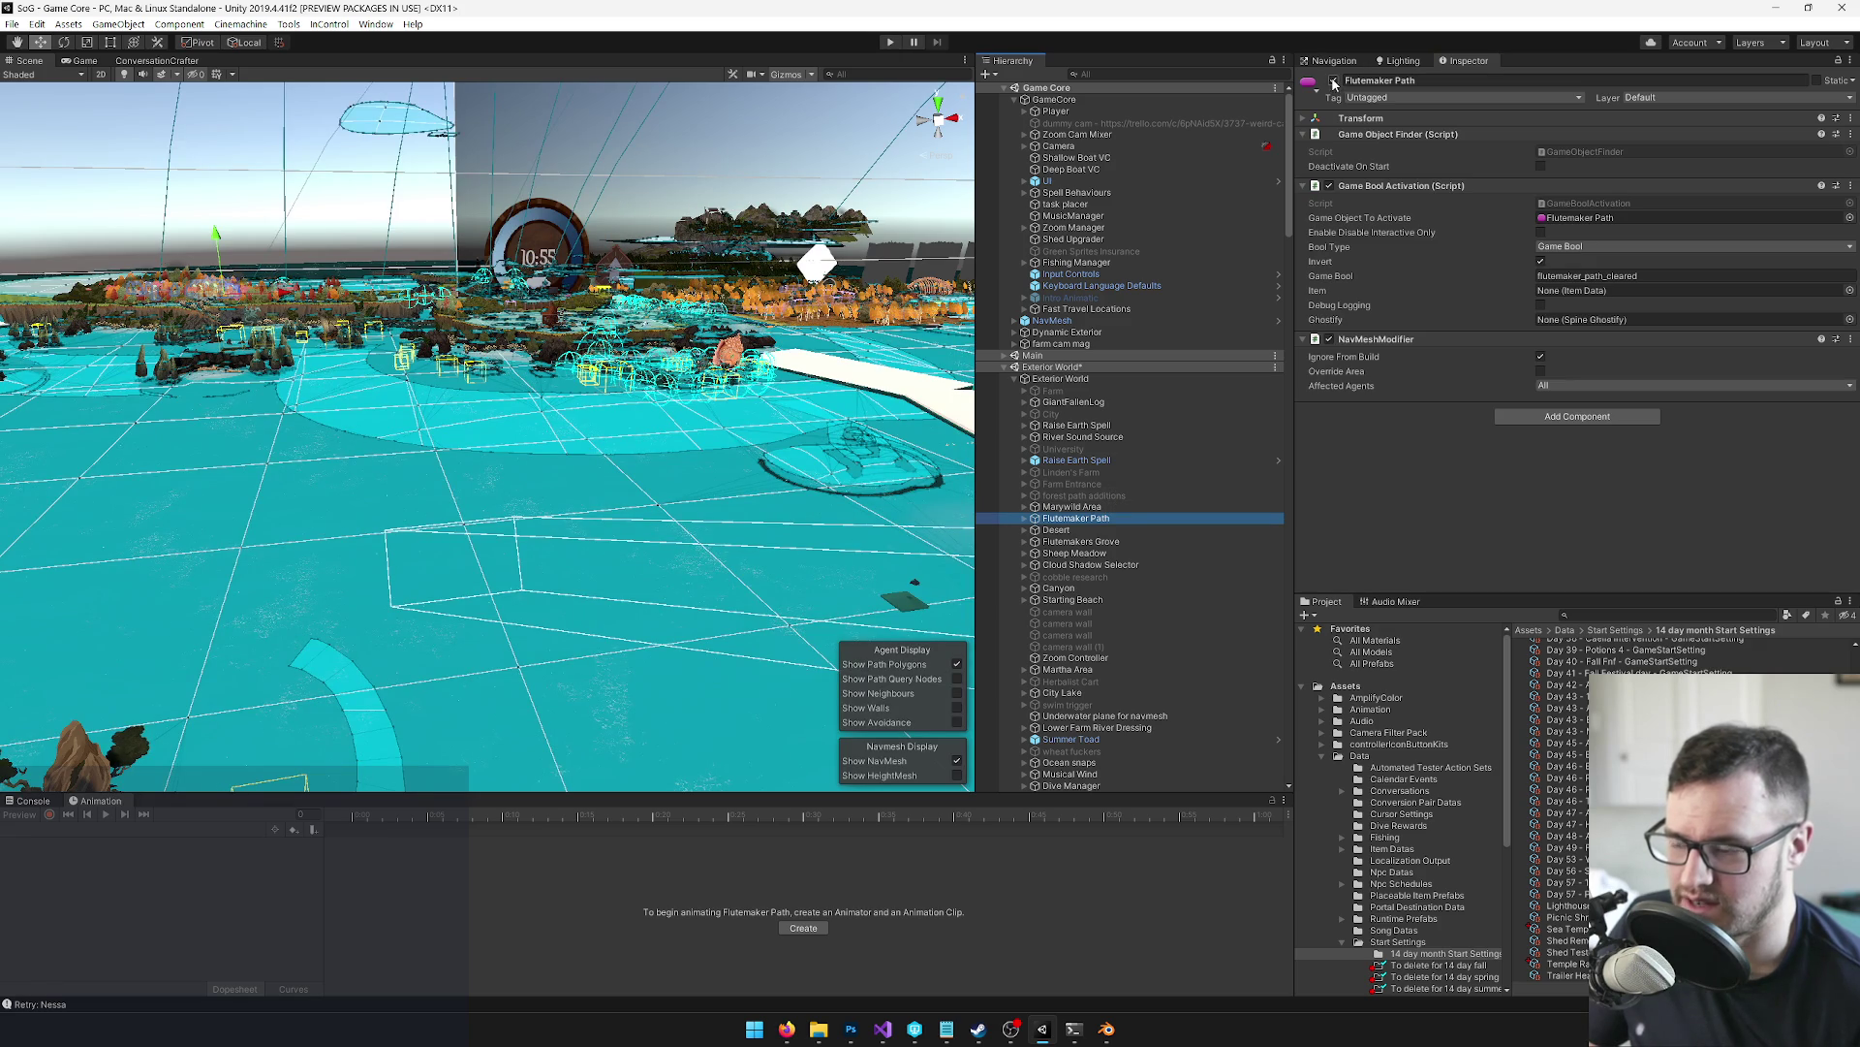
{"action": "left_click", "coordinate": [1044, 507]}
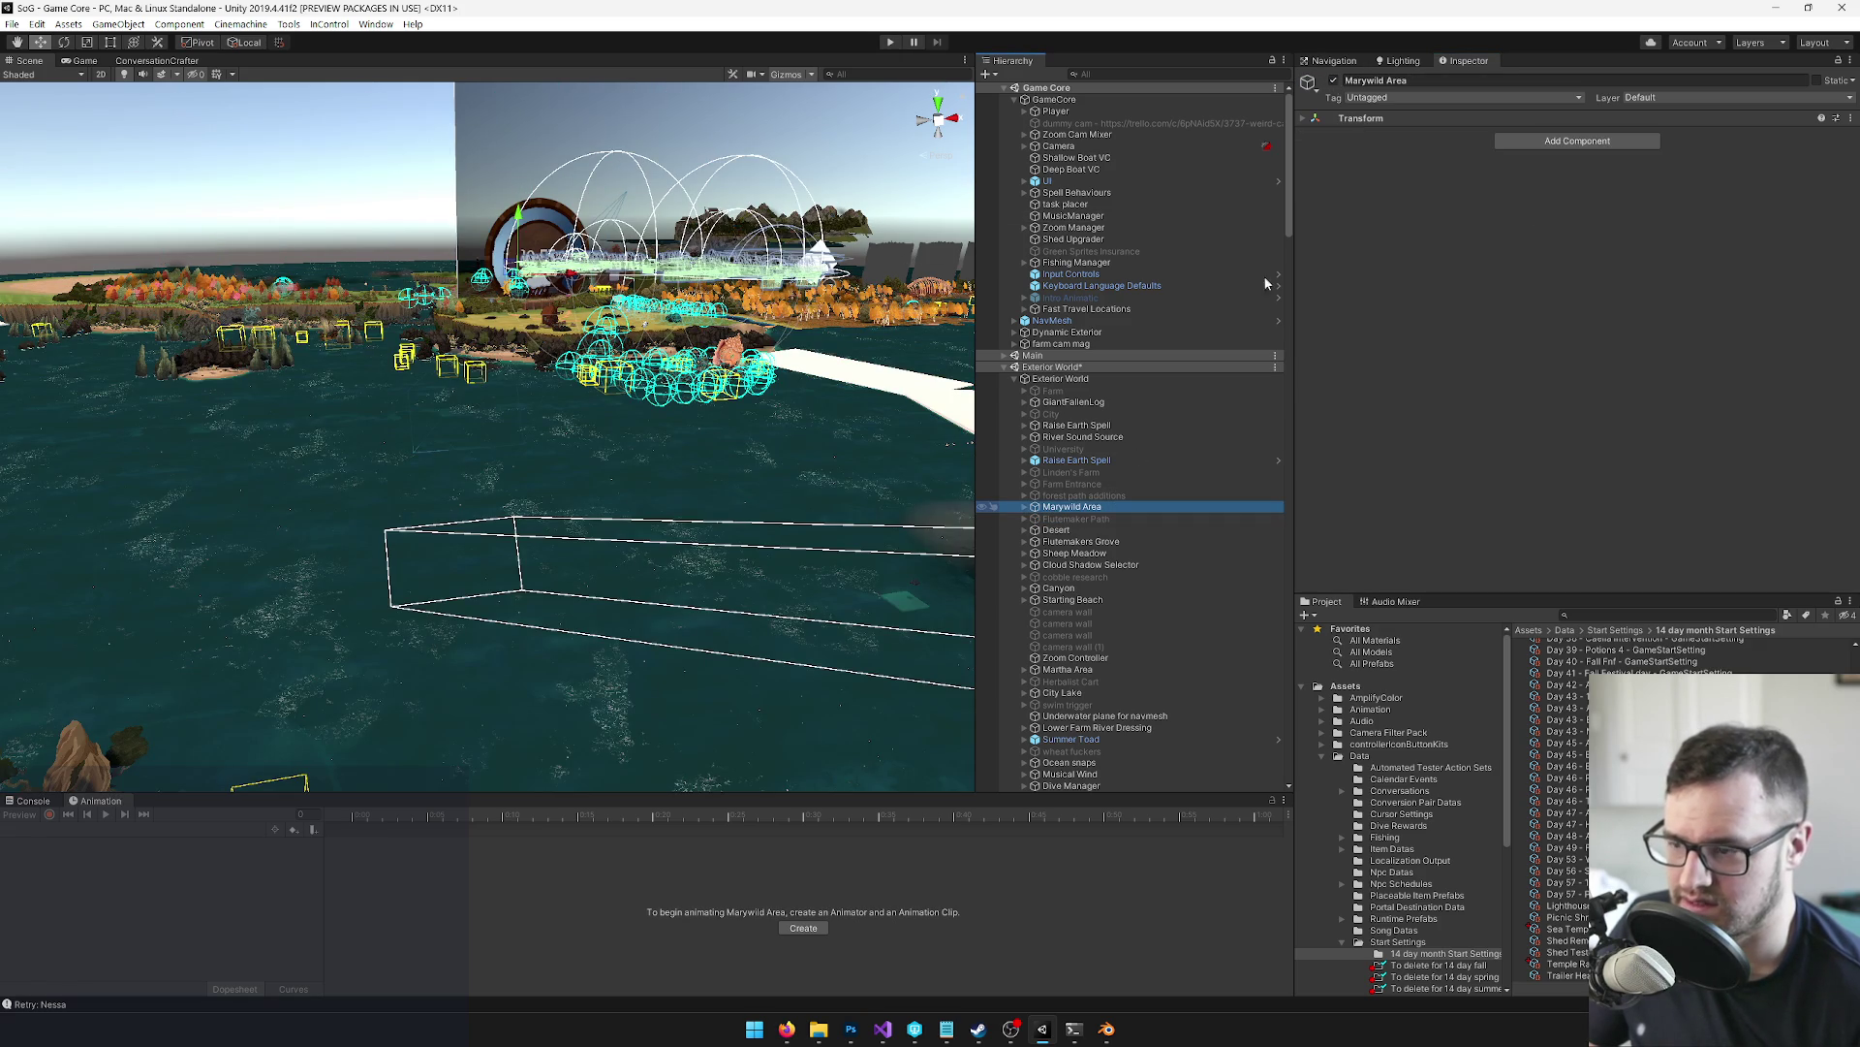
{"action": "left_click", "coordinate": [1334, 81]}
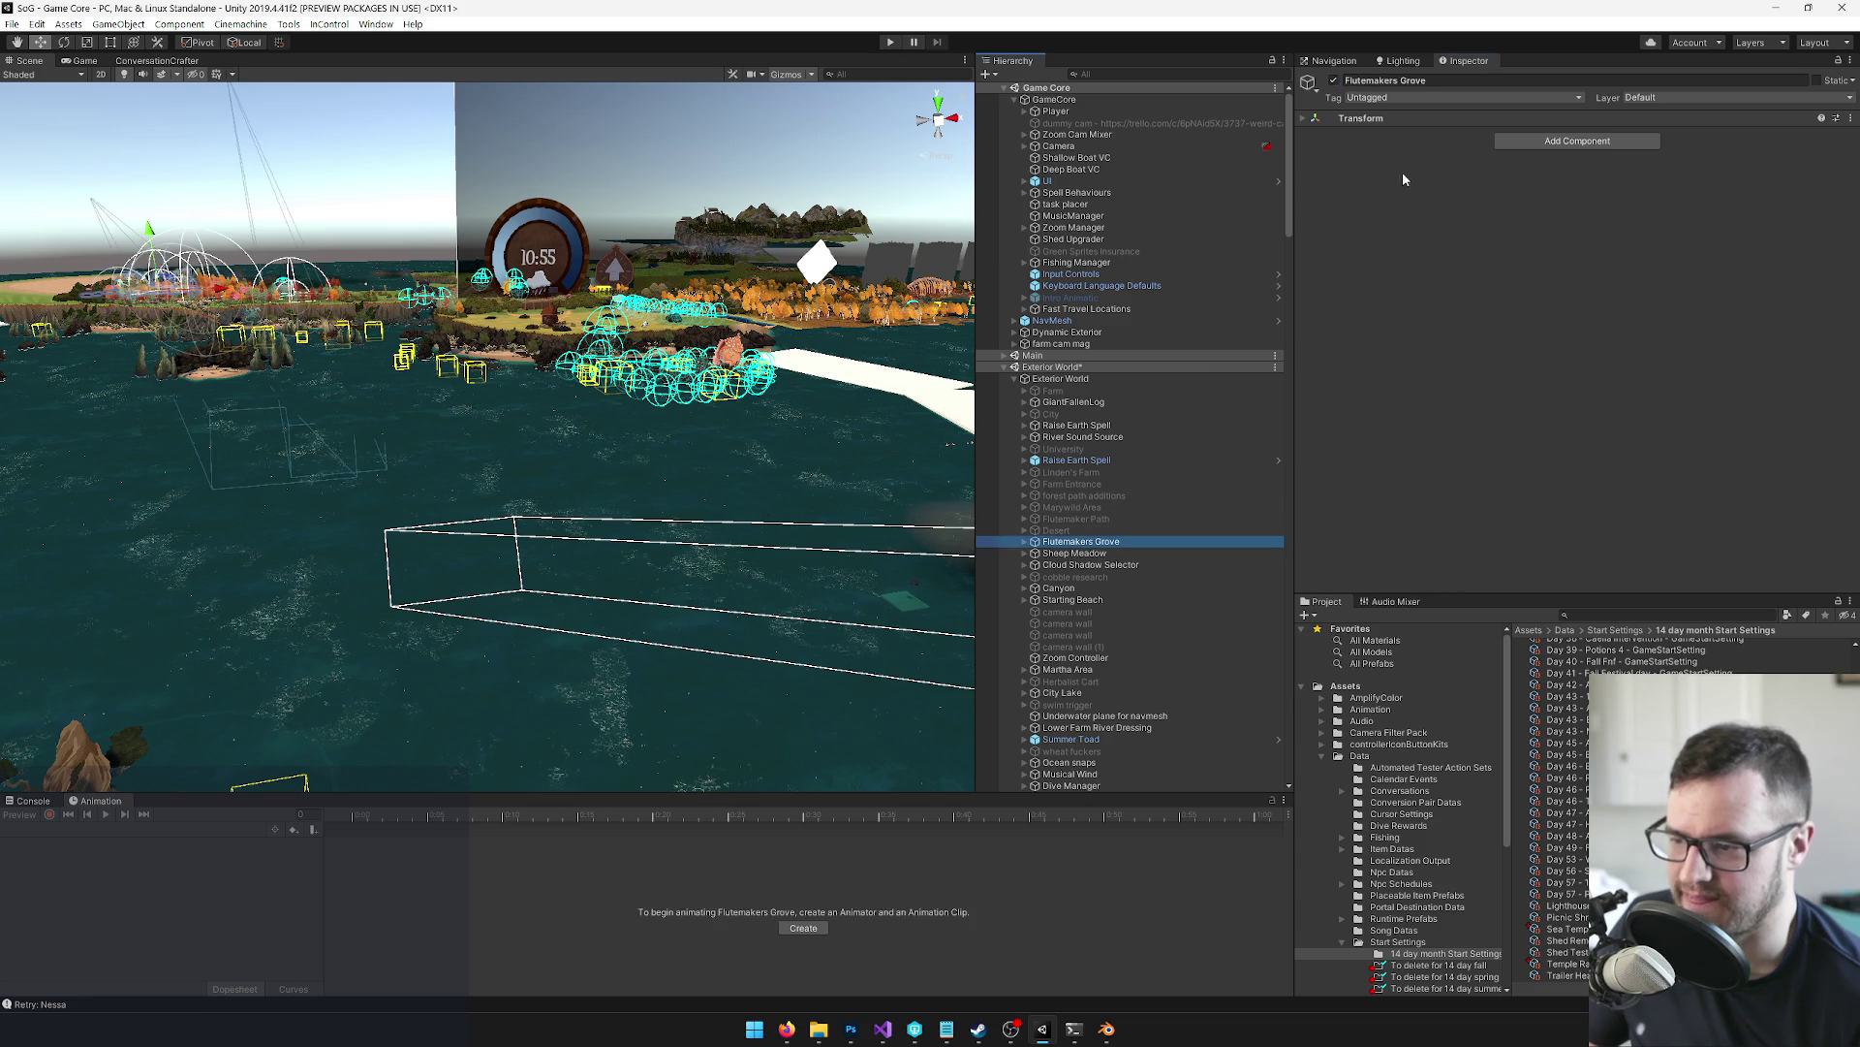
{"action": "left_click", "coordinate": [1334, 81]}
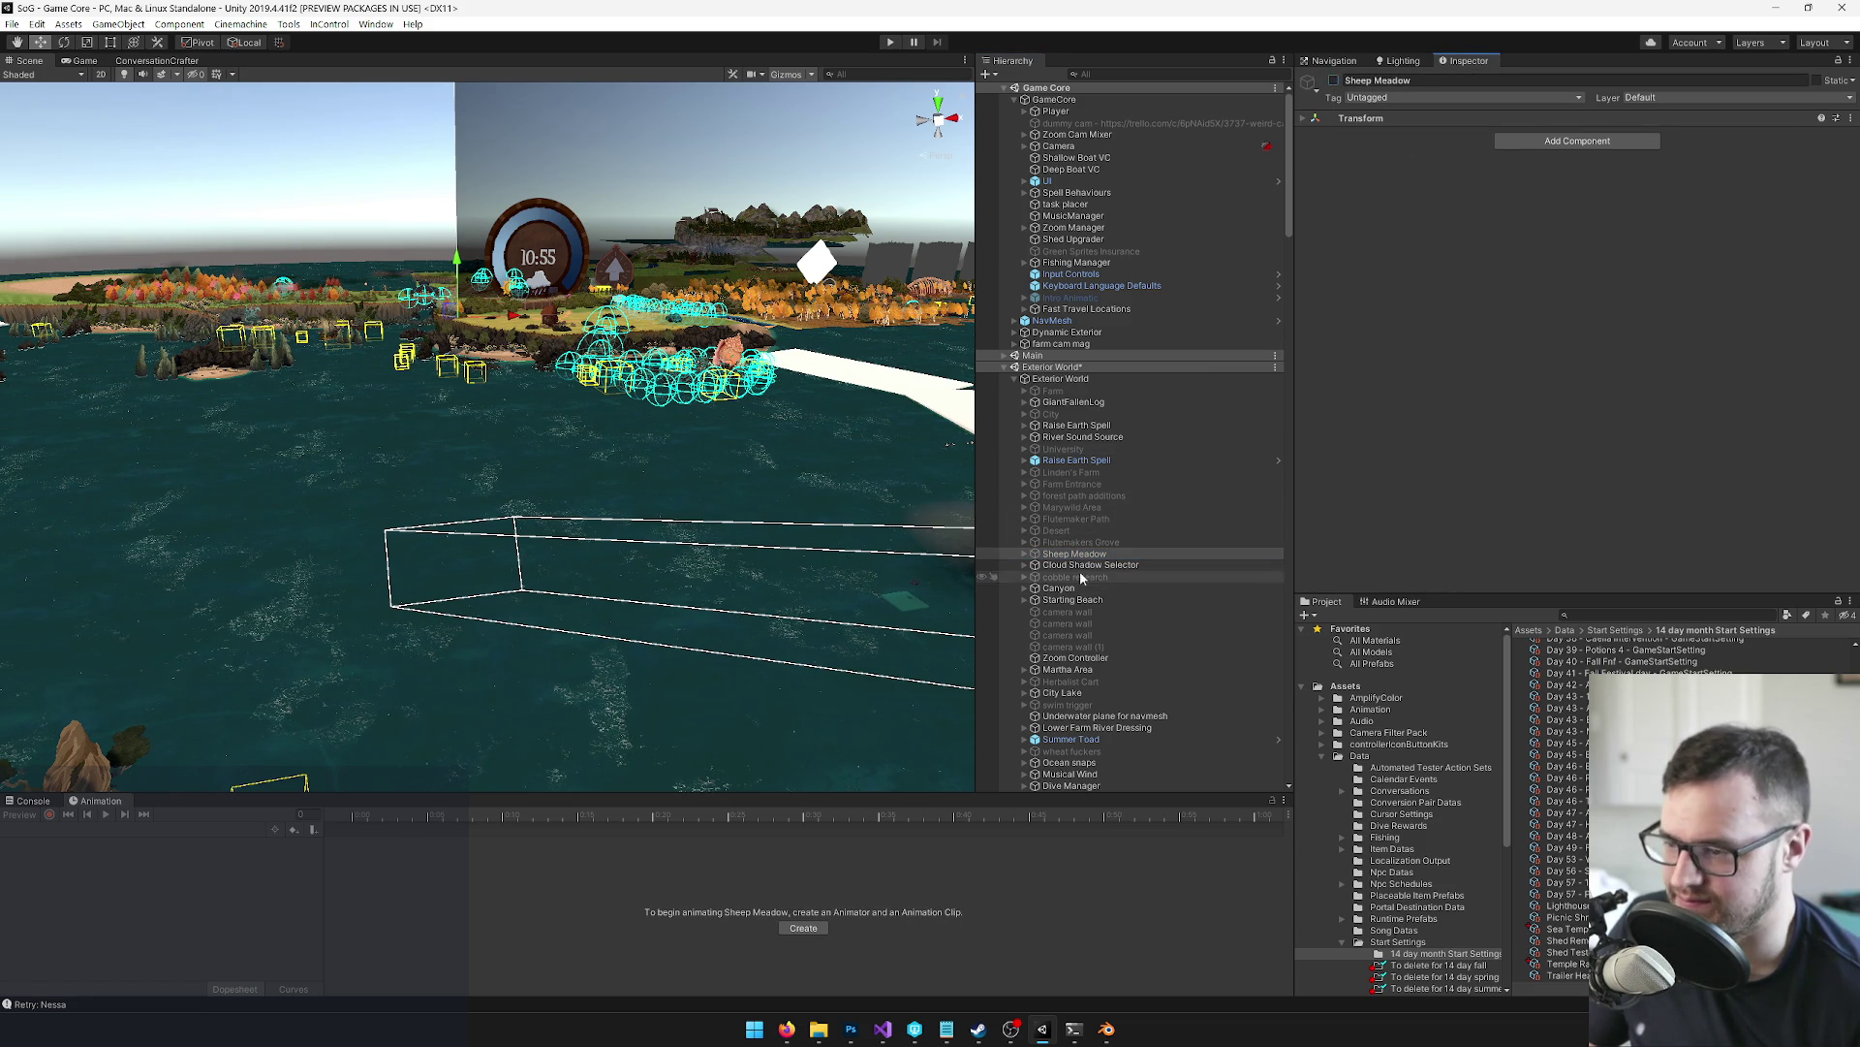
{"action": "left_click", "coordinate": [1081, 566]}
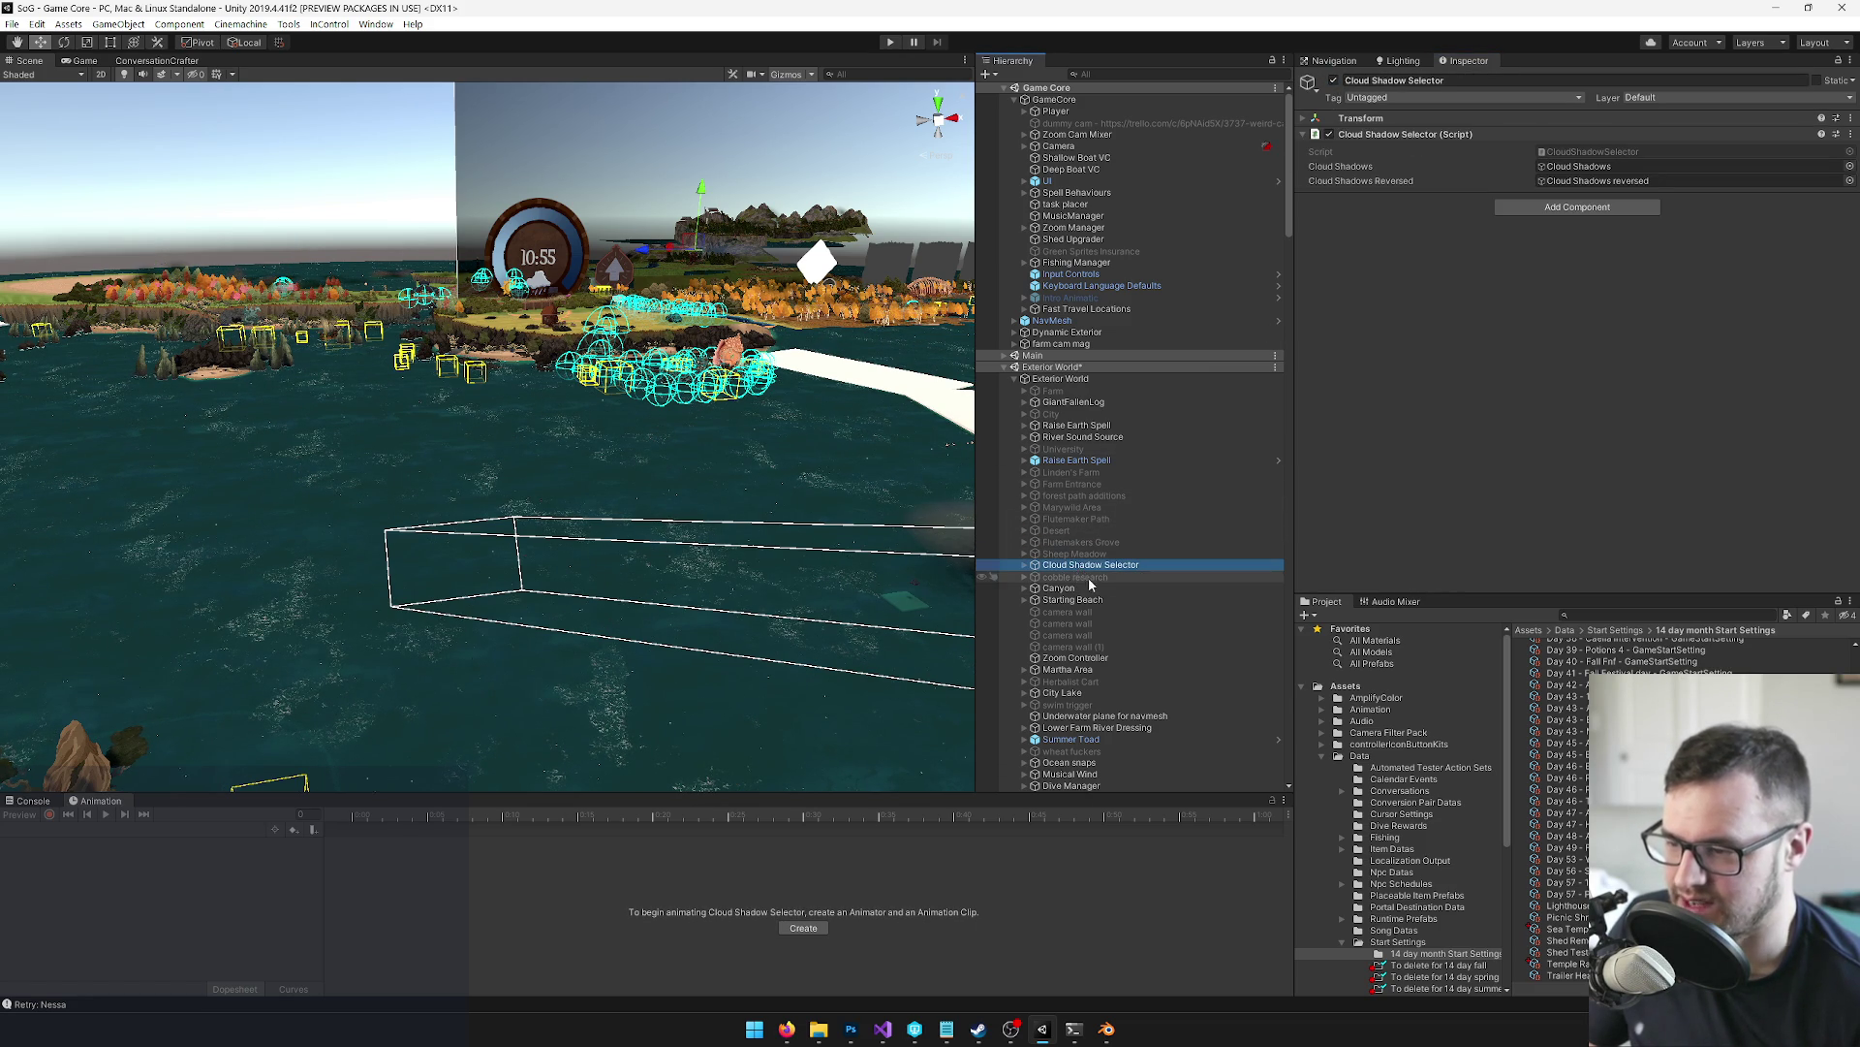
{"action": "mouse_move", "coordinate": [567, 542]}
{"action": "left_mouse_down"}
{"action": "mouse_move", "coordinate": [498, 610]}
{"action": "mouse_move", "coordinate": [487, 598]}
{"action": "left_mouse_up"}
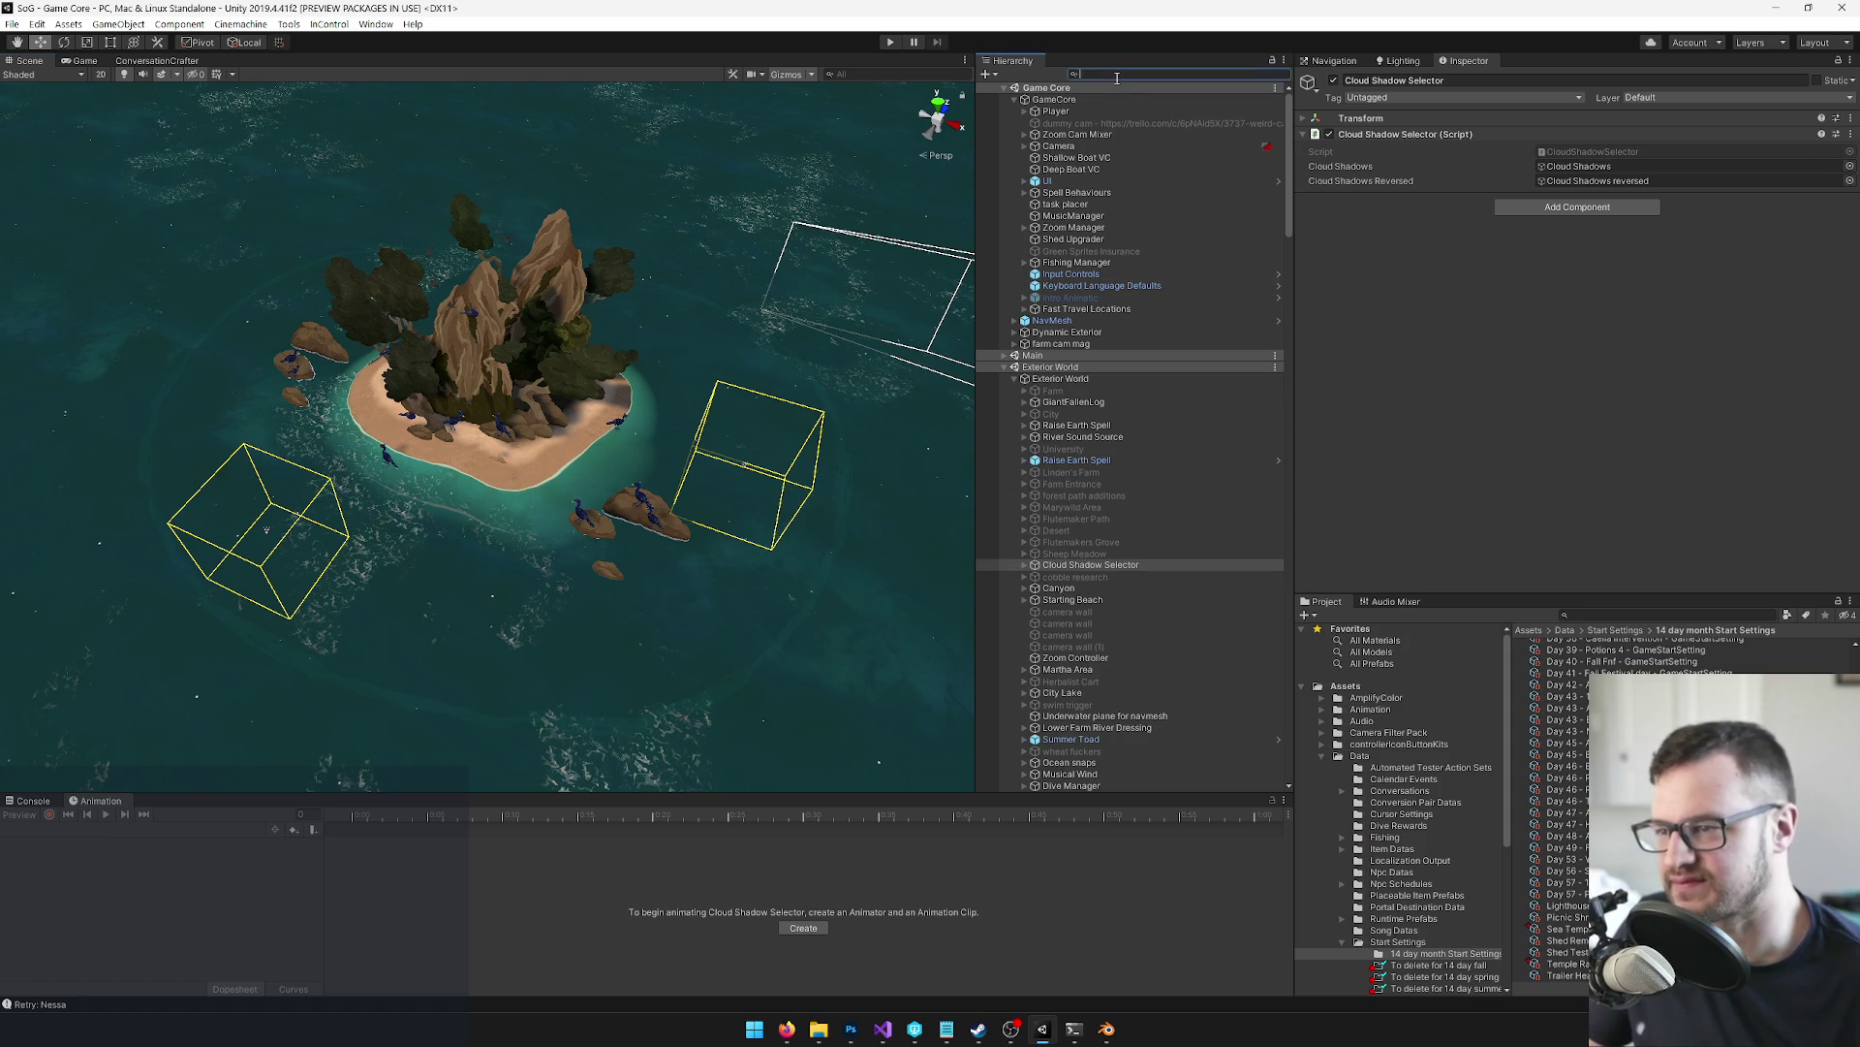
Search 'swim', select Ocean Swim Walls, then clear the search and orbit to an oblique view
{"action": "type", "text": "swim"}
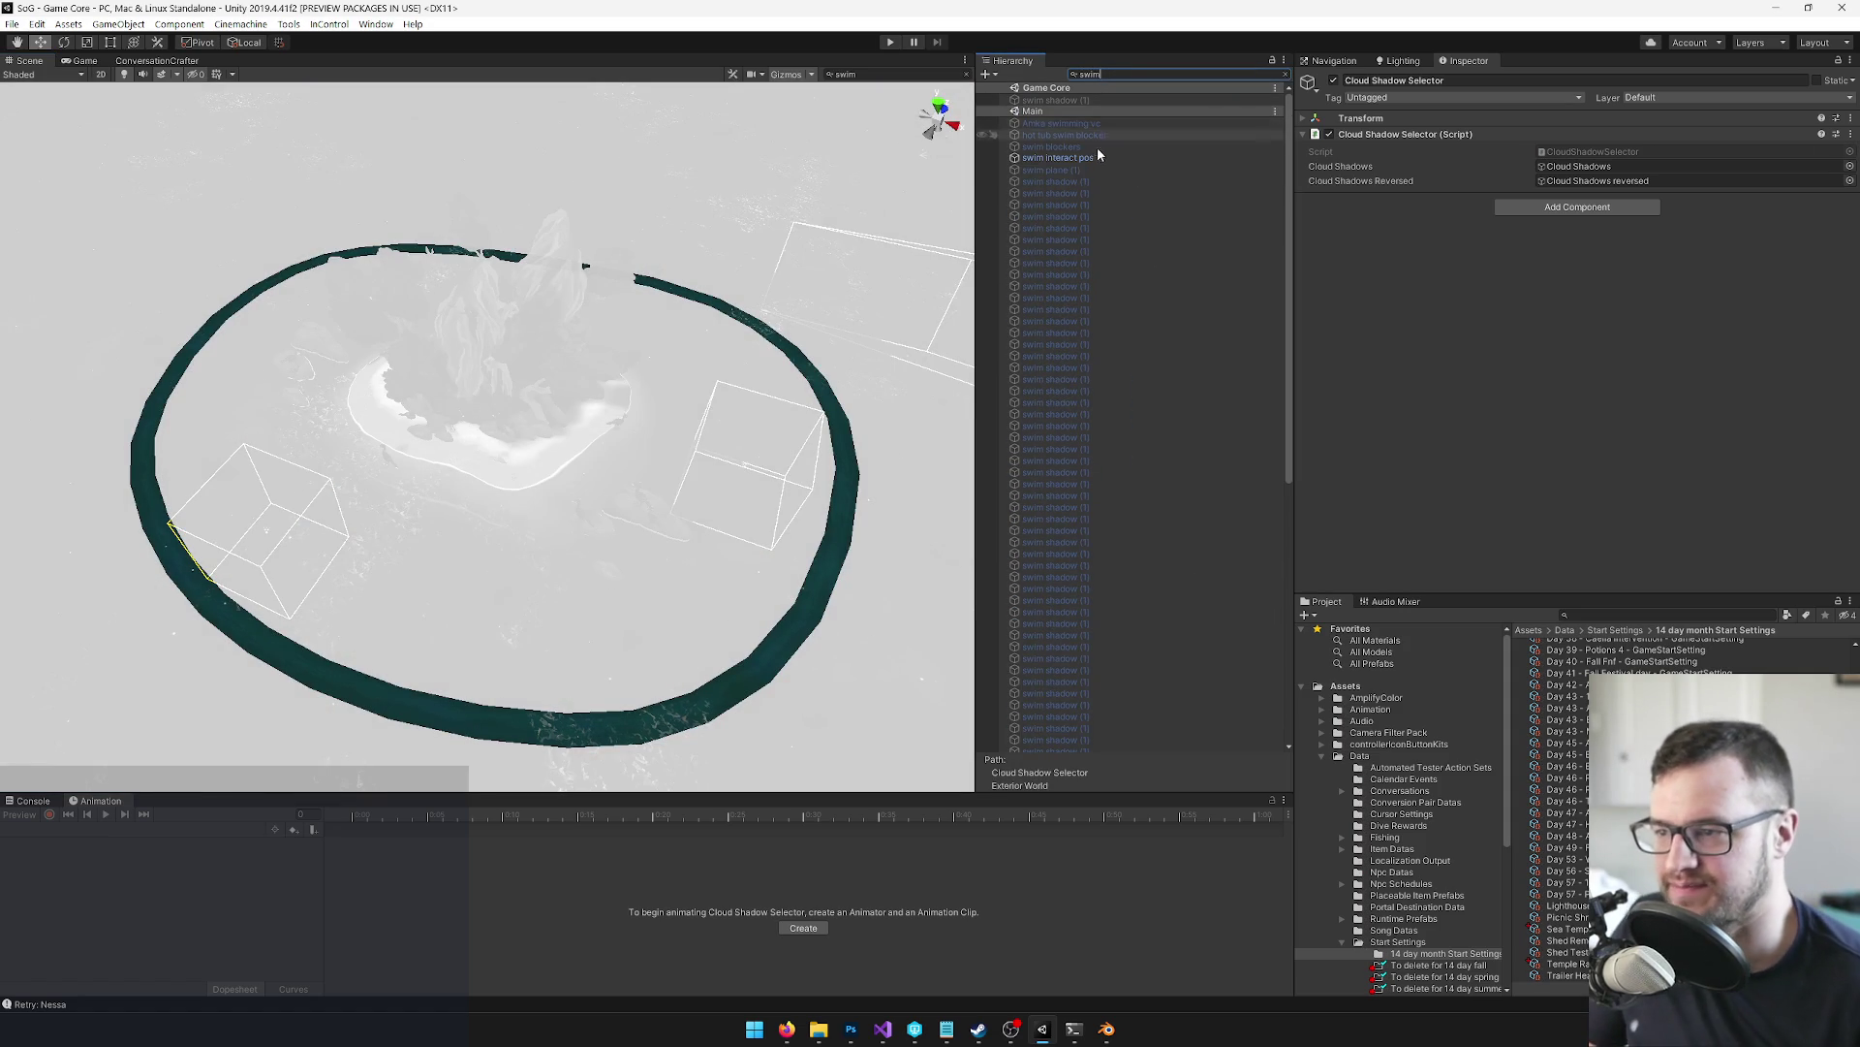
{"action": "scroll", "coordinate": [1122, 264], "scroll_direction": "down", "scroll_amount": 10}
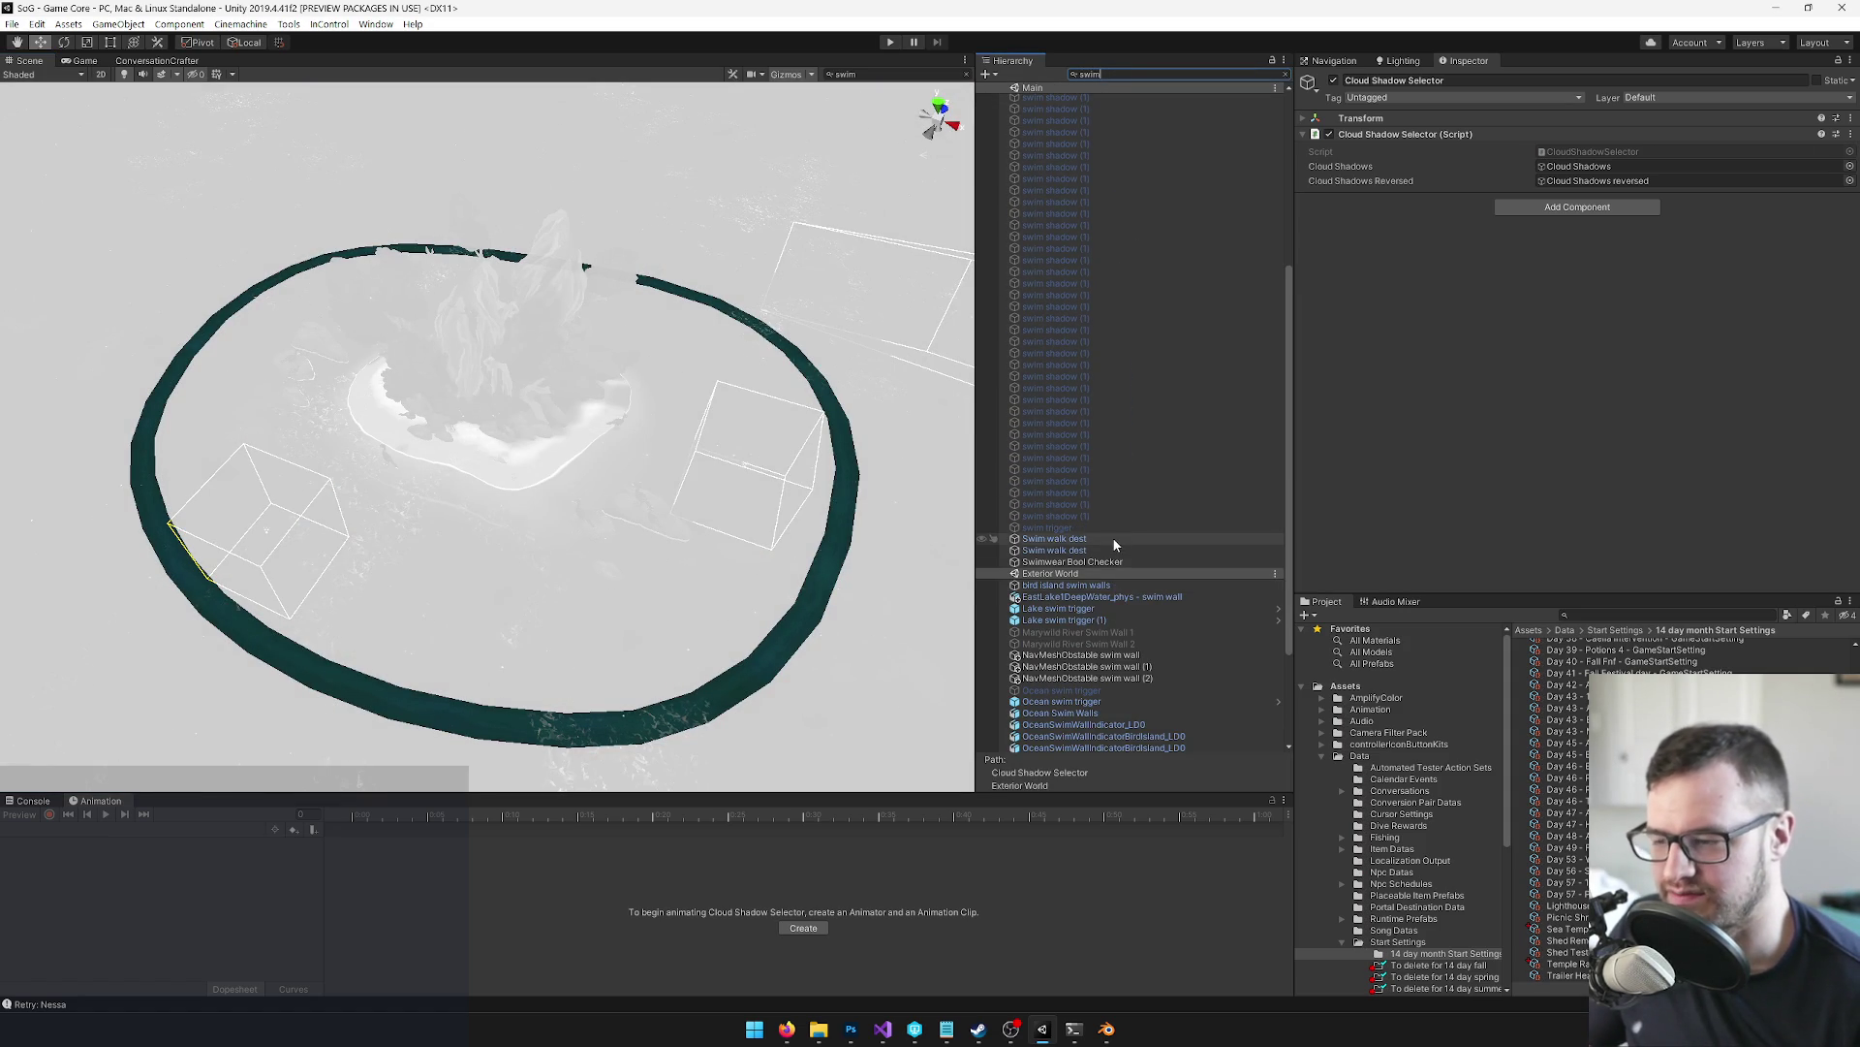
{"action": "scroll", "coordinate": [1097, 617], "scroll_direction": "down", "scroll_amount": 5}
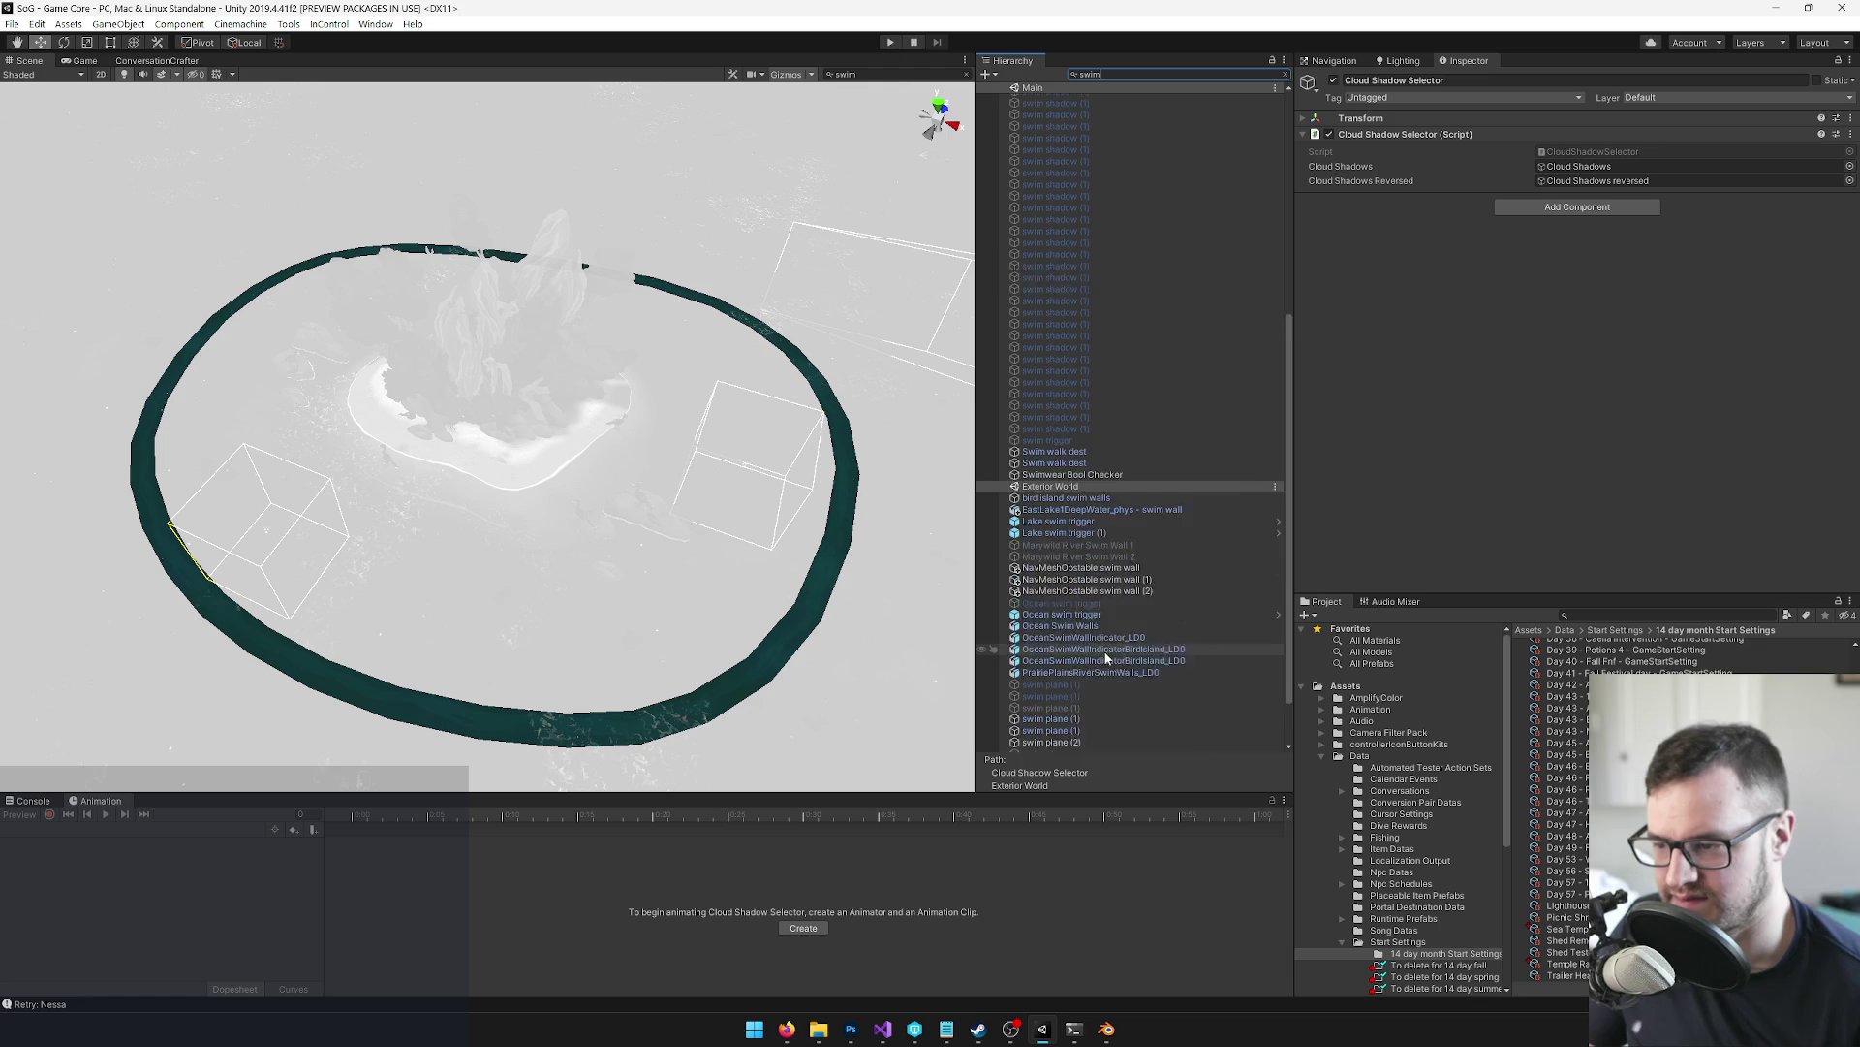
{"action": "left_click", "coordinate": [1066, 581]}
{"action": "left_click_drag", "start_coordinate": [635, 472], "coordinate": [635, 472]}
{"action": "scroll", "coordinate": [635, 472], "scroll_direction": "down", "scroll_amount": 3}
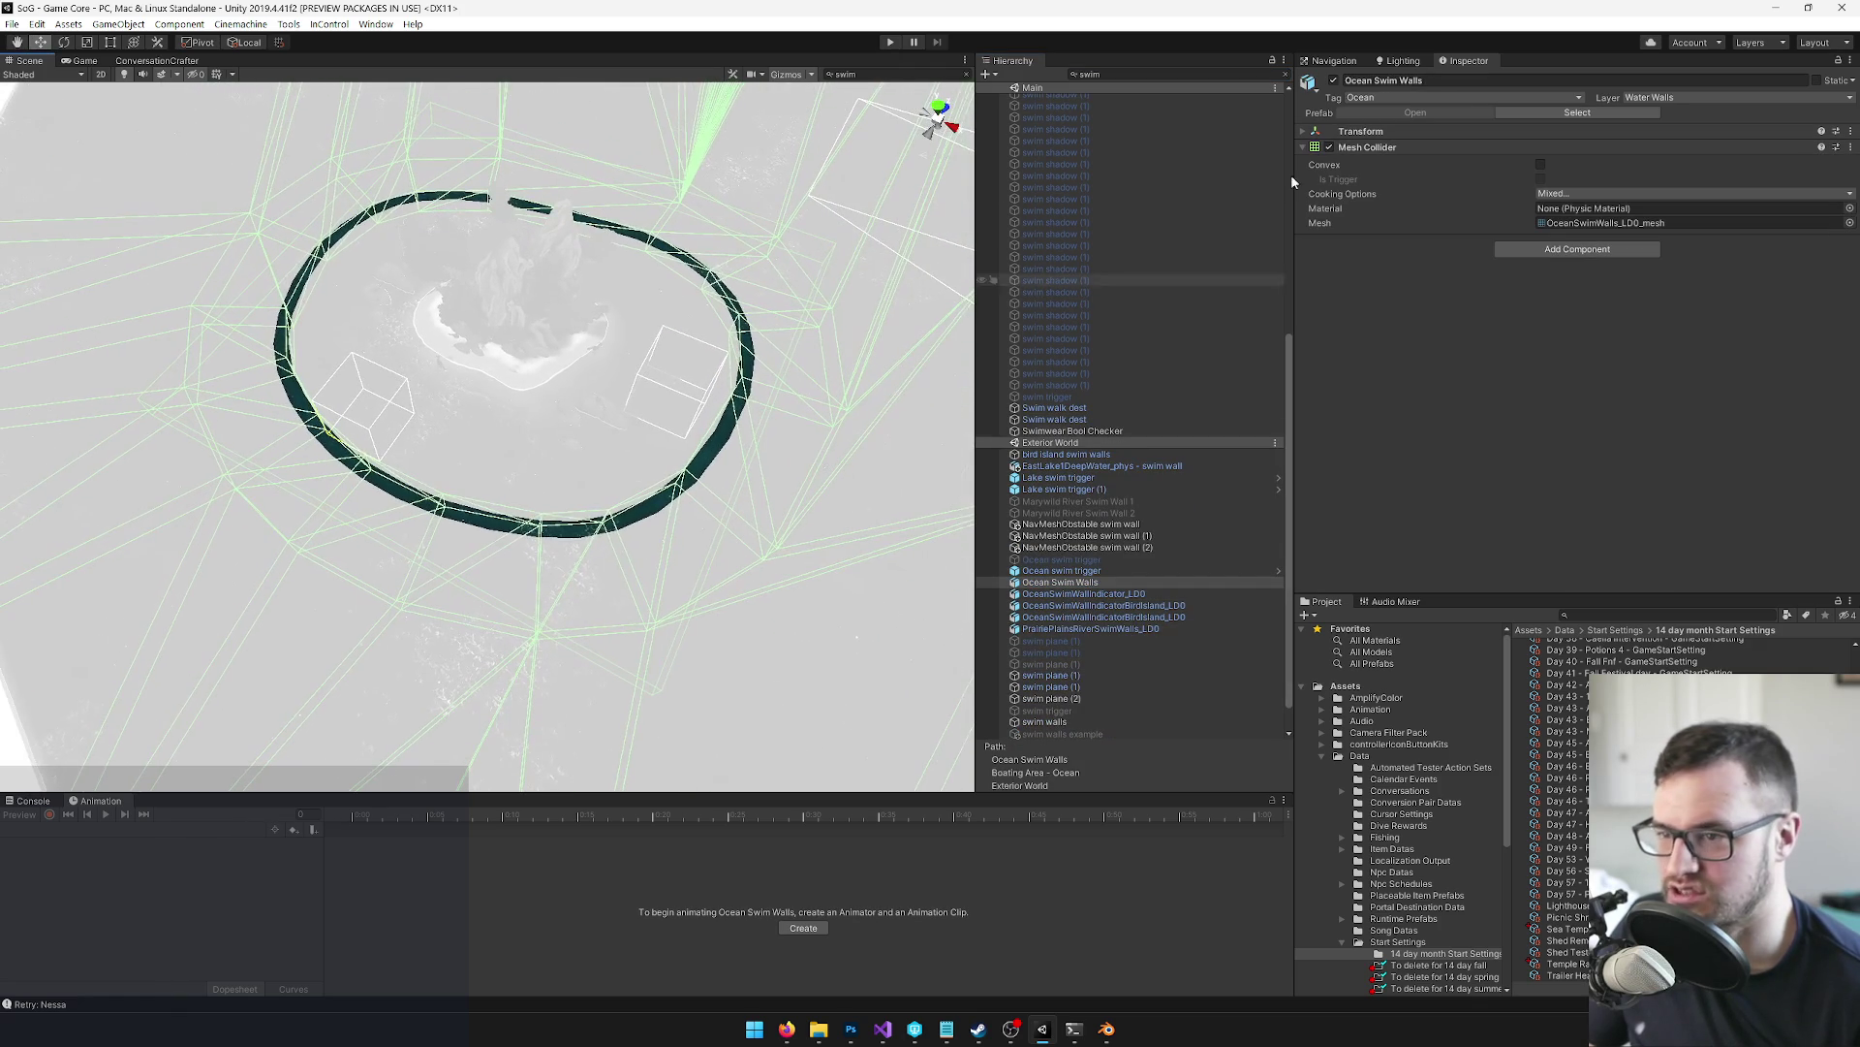
{"action": "left_click", "coordinate": [1287, 79]}
{"action": "mouse_move", "coordinate": [620, 252]}
{"action": "left_mouse_down"}
{"action": "mouse_move", "coordinate": [613, 205]}
{"action": "mouse_move", "coordinate": [611, 258]}
{"action": "mouse_move", "coordinate": [802, 254]}
{"action": "mouse_move", "coordinate": [781, 92]}
{"action": "mouse_move", "coordinate": [910, 187]}
{"action": "mouse_move", "coordinate": [578, 123]}
{"action": "mouse_move", "coordinate": [534, 244]}
{"action": "mouse_move", "coordinate": [571, 303]}
{"action": "mouse_move", "coordinate": [742, 281]}
{"action": "mouse_move", "coordinate": [615, 290]}
{"action": "mouse_move", "coordinate": [602, 241]}
{"action": "mouse_move", "coordinate": [717, 281]}
{"action": "left_mouse_up"}
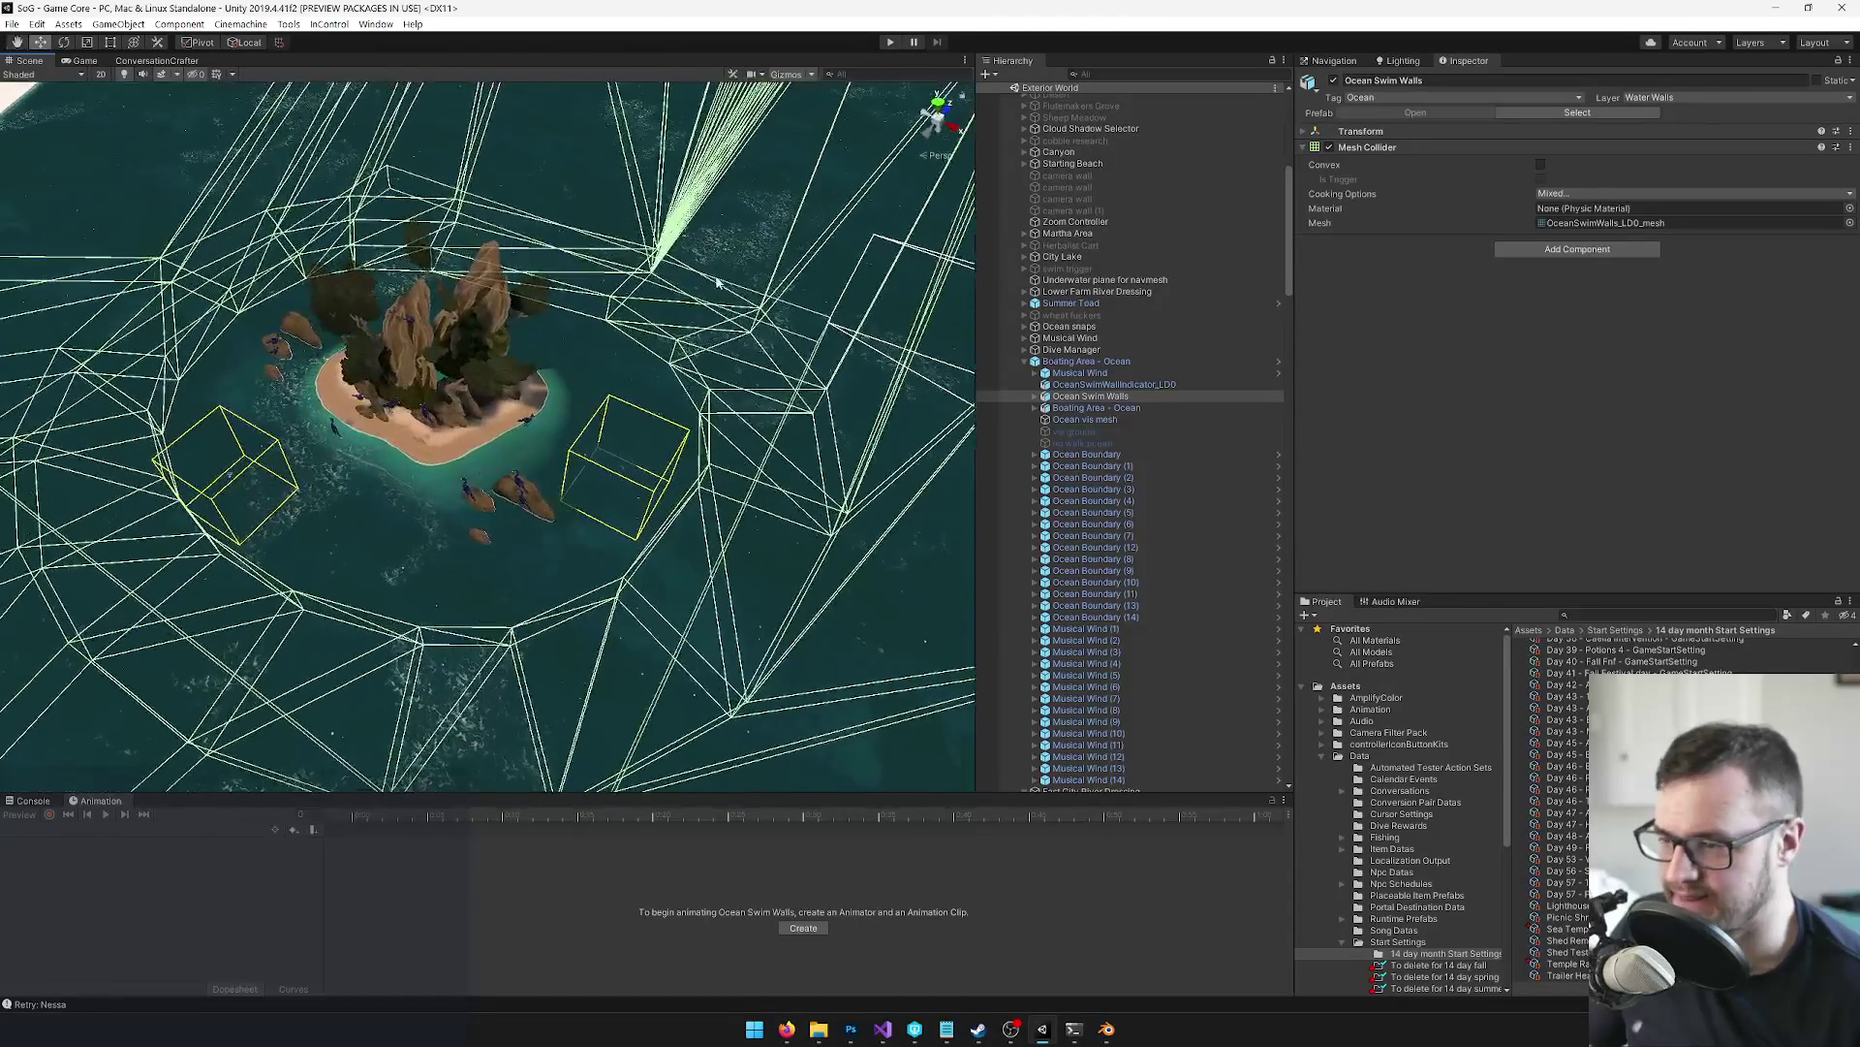
Select and expand Bird Island, frame it, and tilt the view low toward the horizon
{"action": "left_click", "coordinate": [498, 389]}
{"action": "scroll", "coordinate": [1175, 483], "scroll_direction": "down", "scroll_amount": 8}
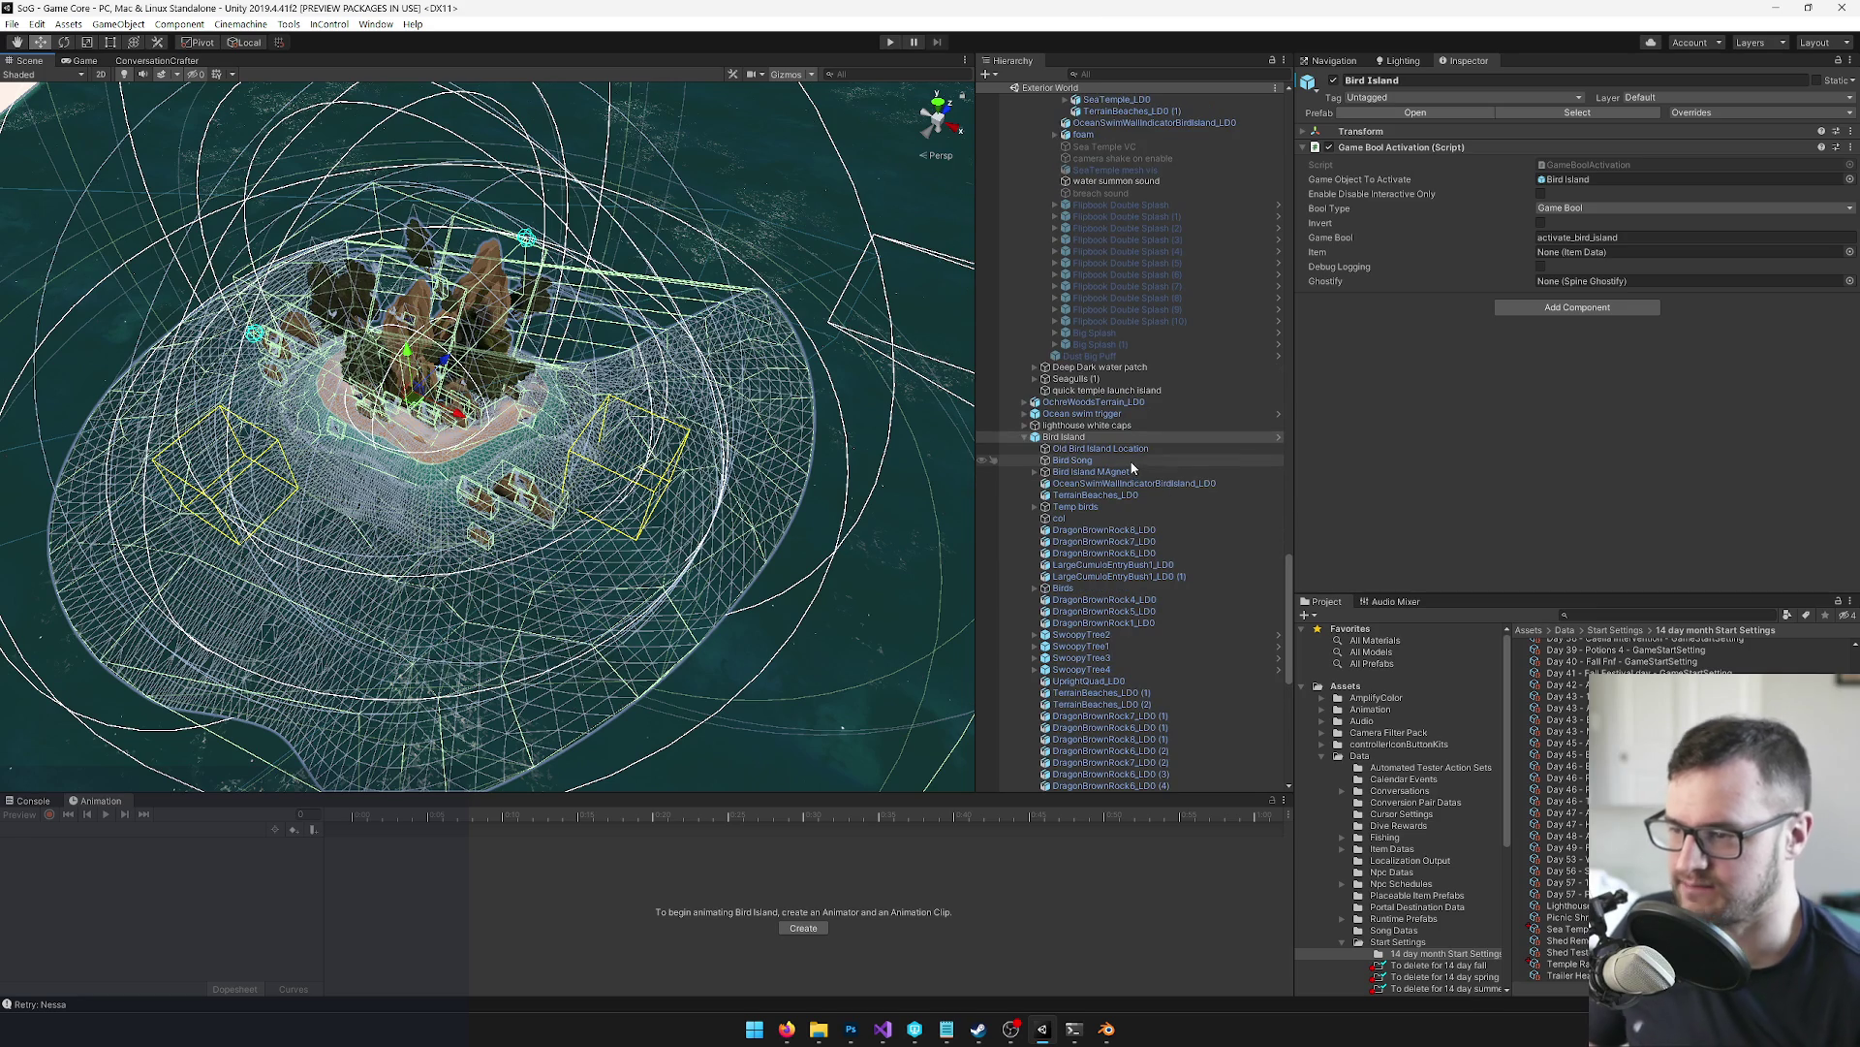
{"action": "left_click", "coordinate": [1025, 437]}
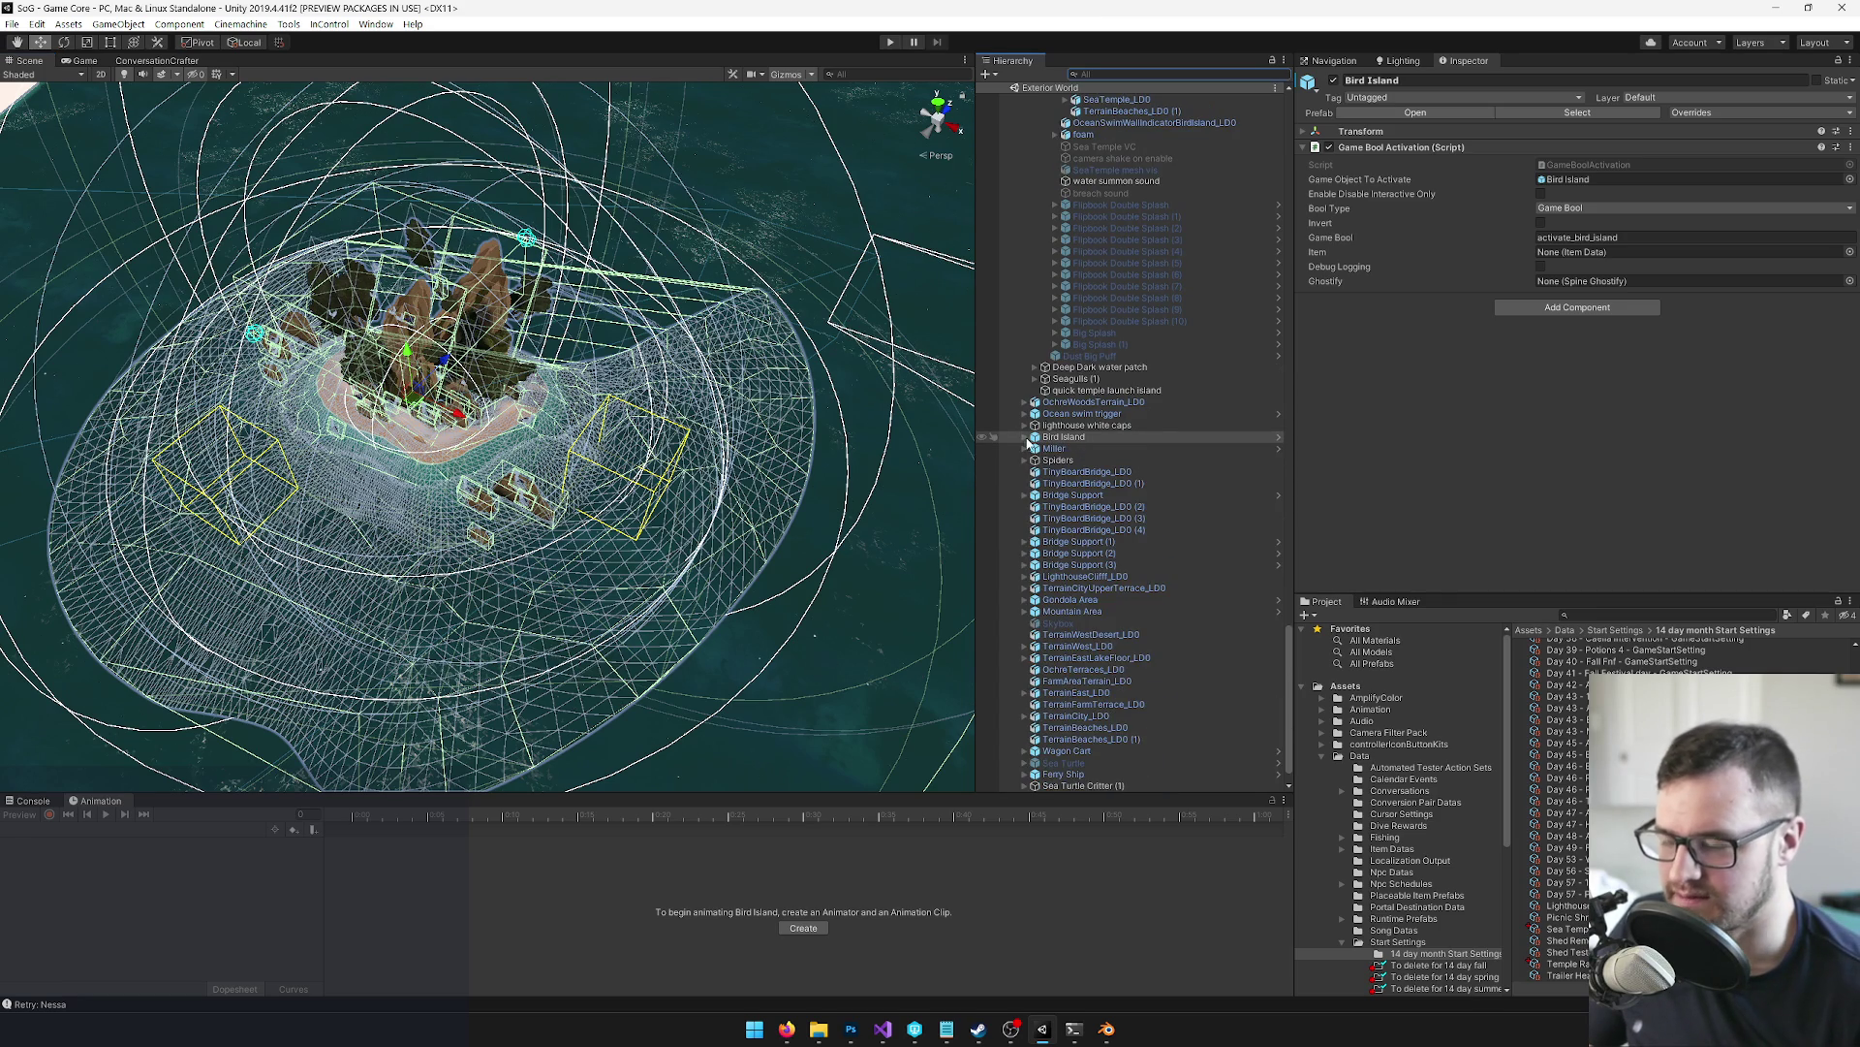
{"action": "left_click", "coordinate": [1025, 437]}
{"action": "scroll", "coordinate": [1095, 469], "scroll_direction": "down", "scroll_amount": 8}
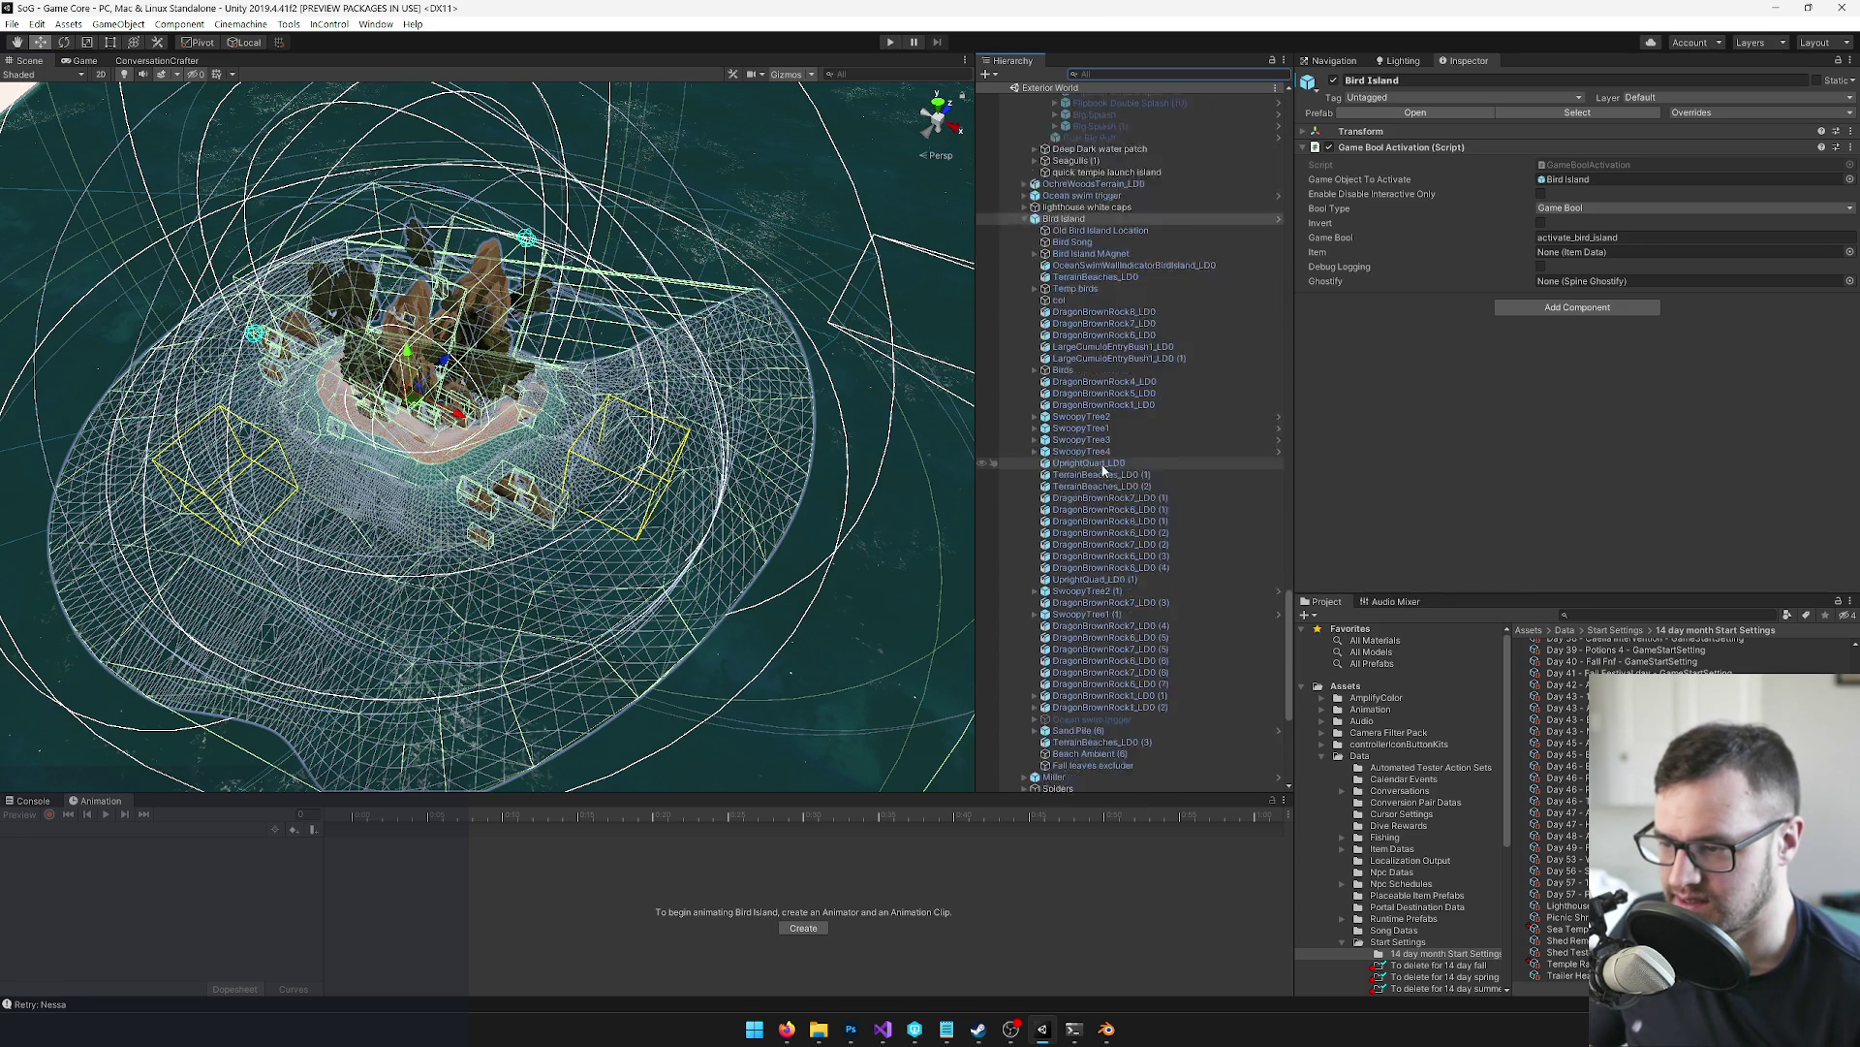
{"action": "mouse_move", "coordinate": [485, 436]}
{"action": "left_mouse_down"}
{"action": "mouse_move", "coordinate": [562, 455]}
{"action": "mouse_move", "coordinate": [640, 420]}
{"action": "mouse_move", "coordinate": [567, 417]}
{"action": "left_mouse_up"}
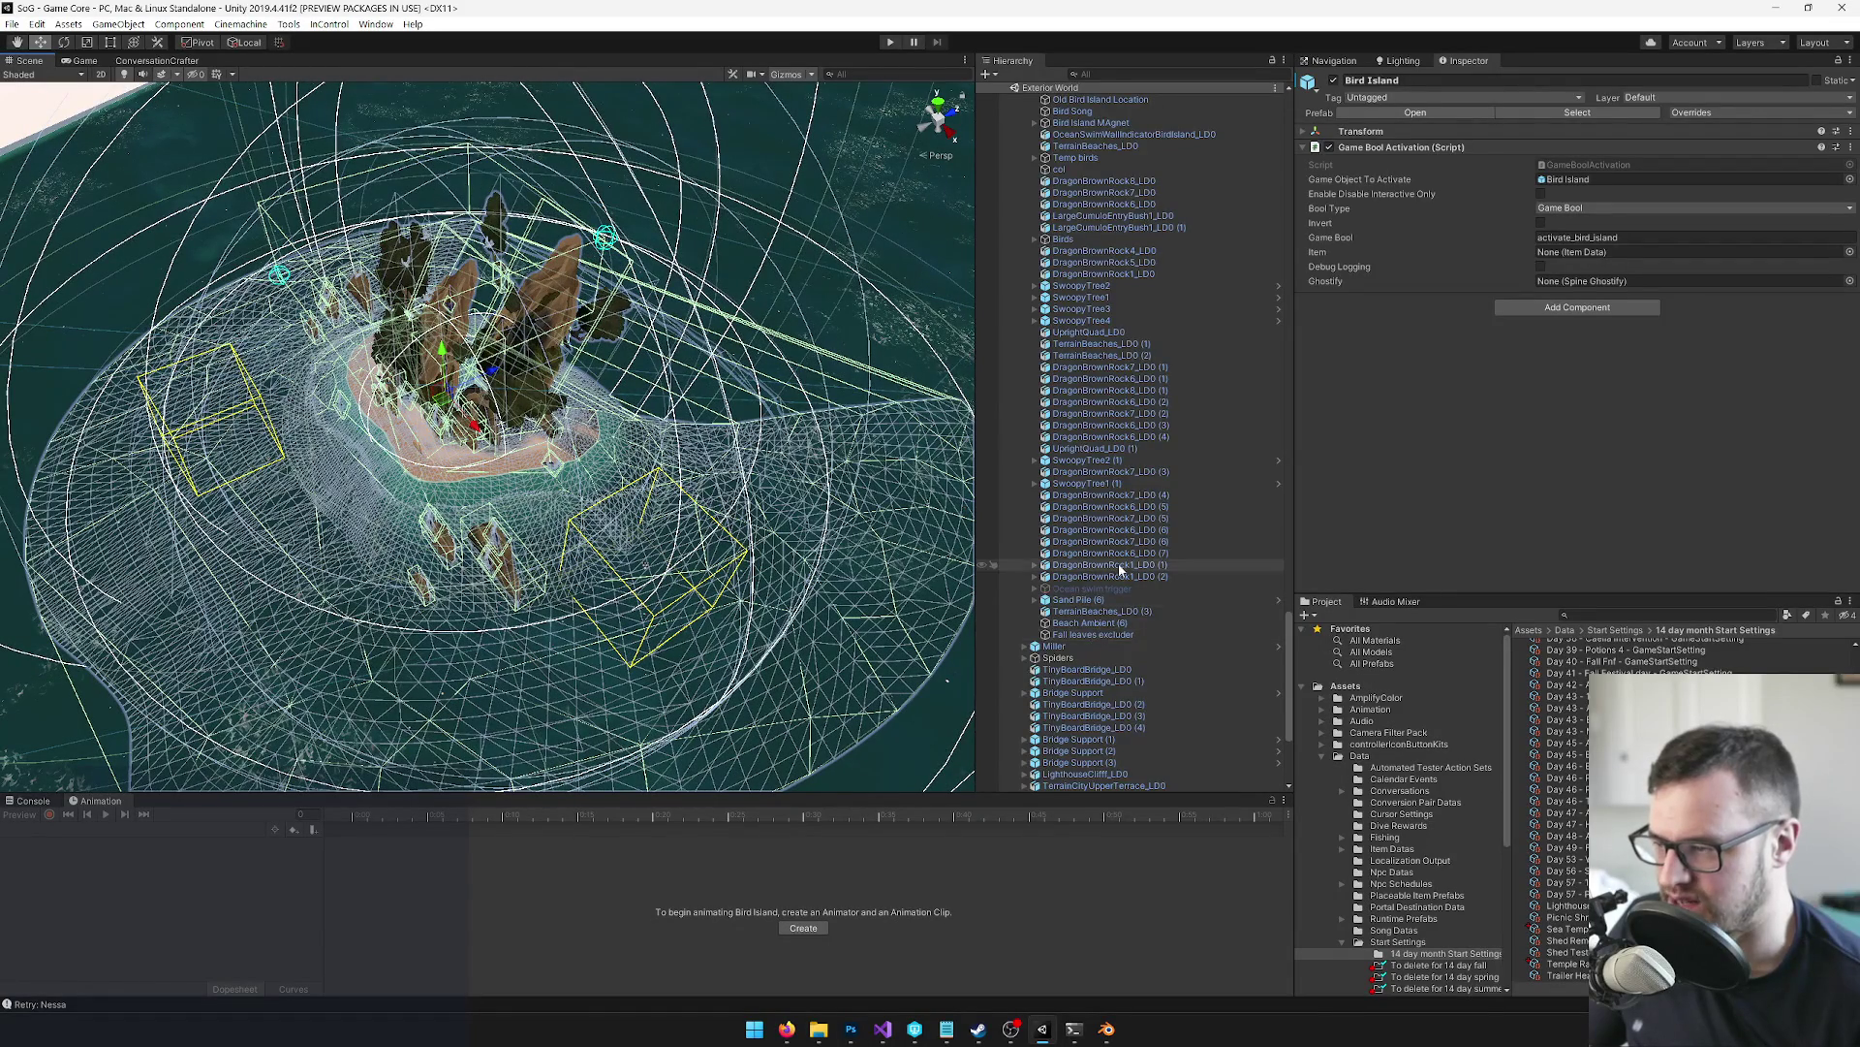
{"action": "scroll", "coordinate": [1118, 566], "scroll_direction": "up", "scroll_amount": 6}
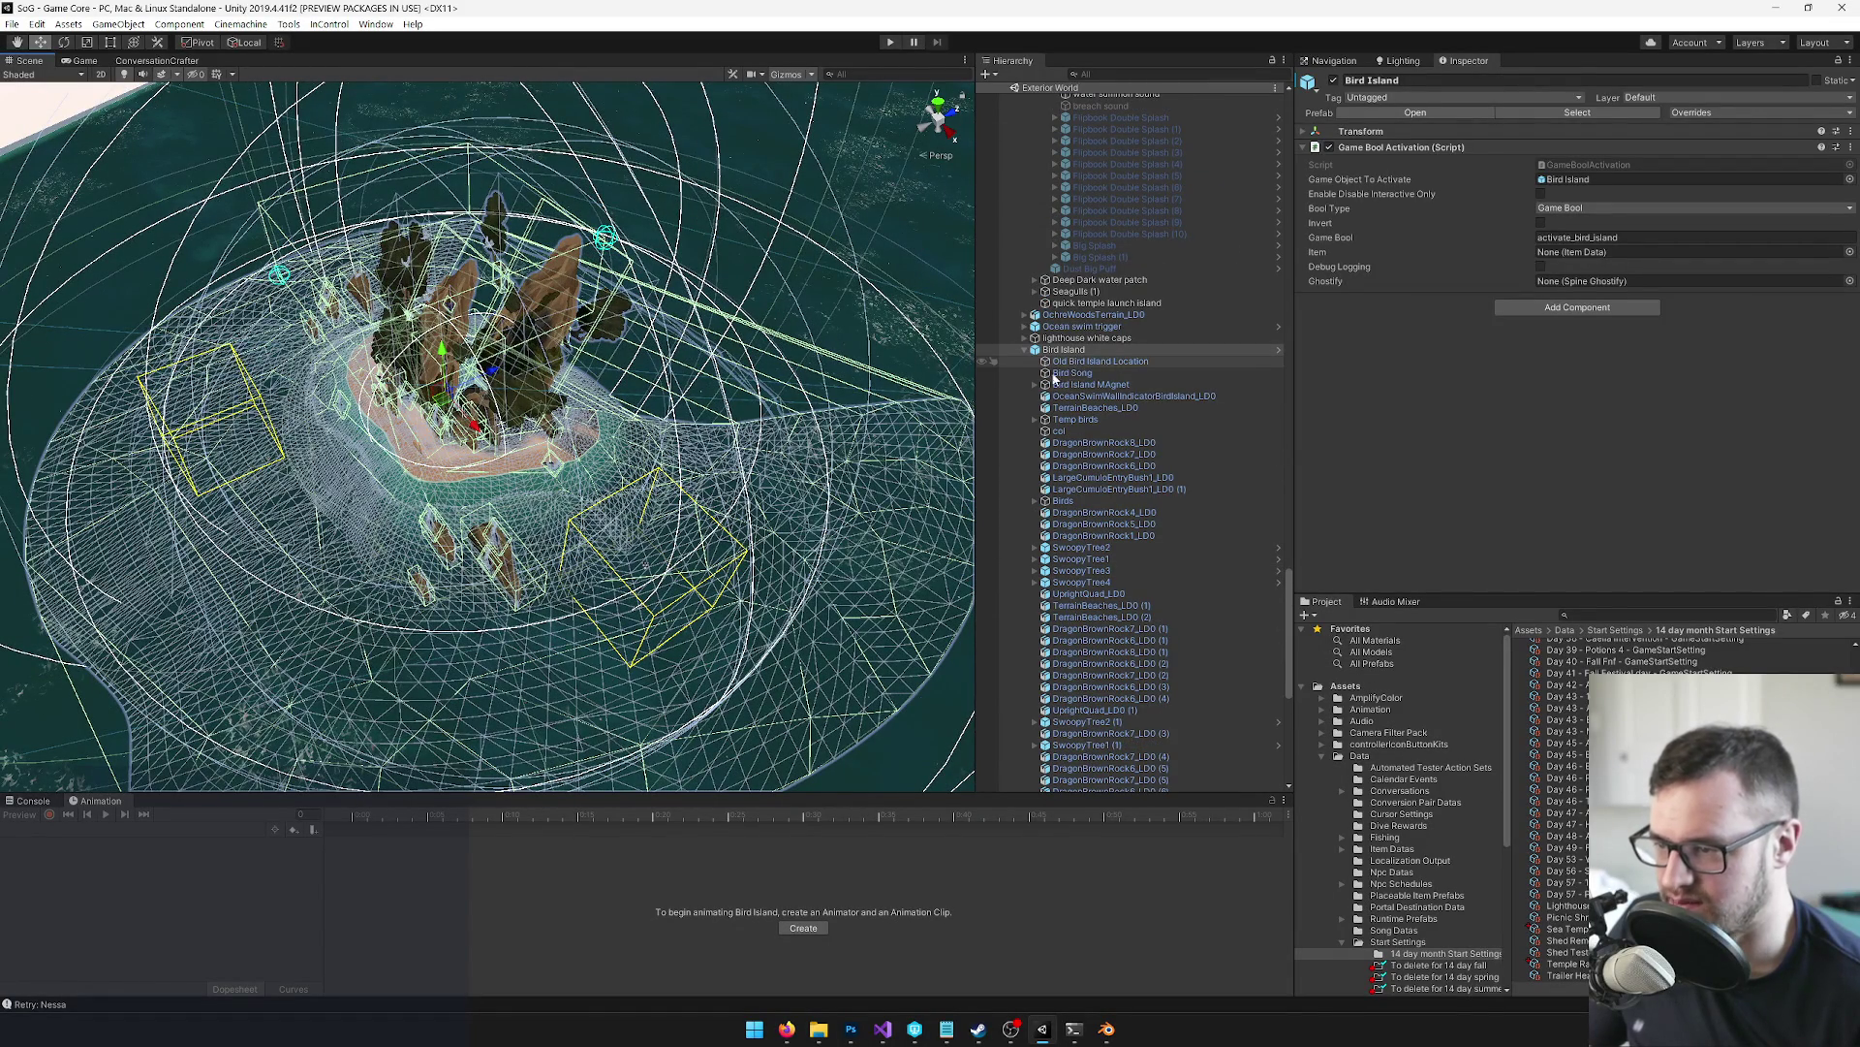
{"action": "key", "text": "f"}
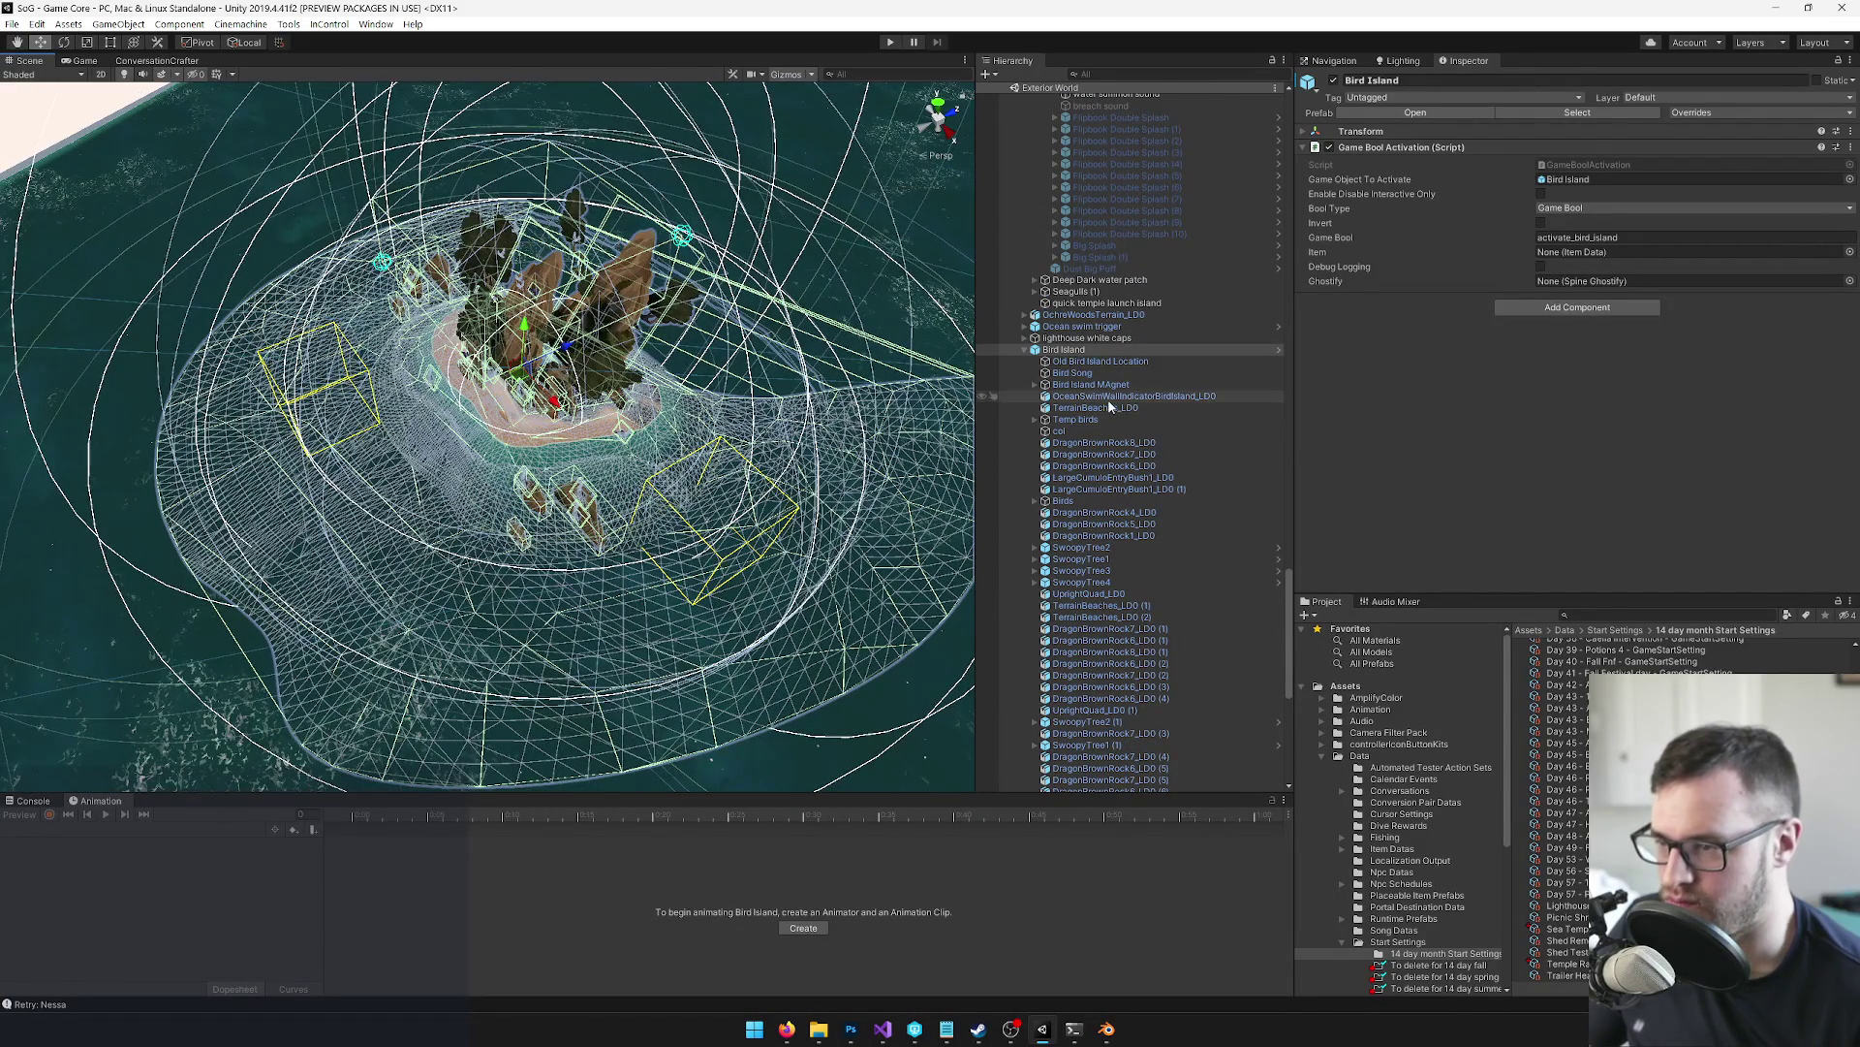
{"action": "mouse_move", "coordinate": [874, 417]}
{"action": "left_mouse_down"}
{"action": "mouse_move", "coordinate": [714, 353]}
{"action": "mouse_move", "coordinate": [1004, 273]}
{"action": "mouse_move", "coordinate": [243, 281]}
{"action": "mouse_move", "coordinate": [950, 273]}
{"action": "mouse_move", "coordinate": [744, 288]}
{"action": "left_mouse_up"}
{"action": "scroll", "coordinate": [743, 288], "scroll_direction": "up", "scroll_amount": 5}
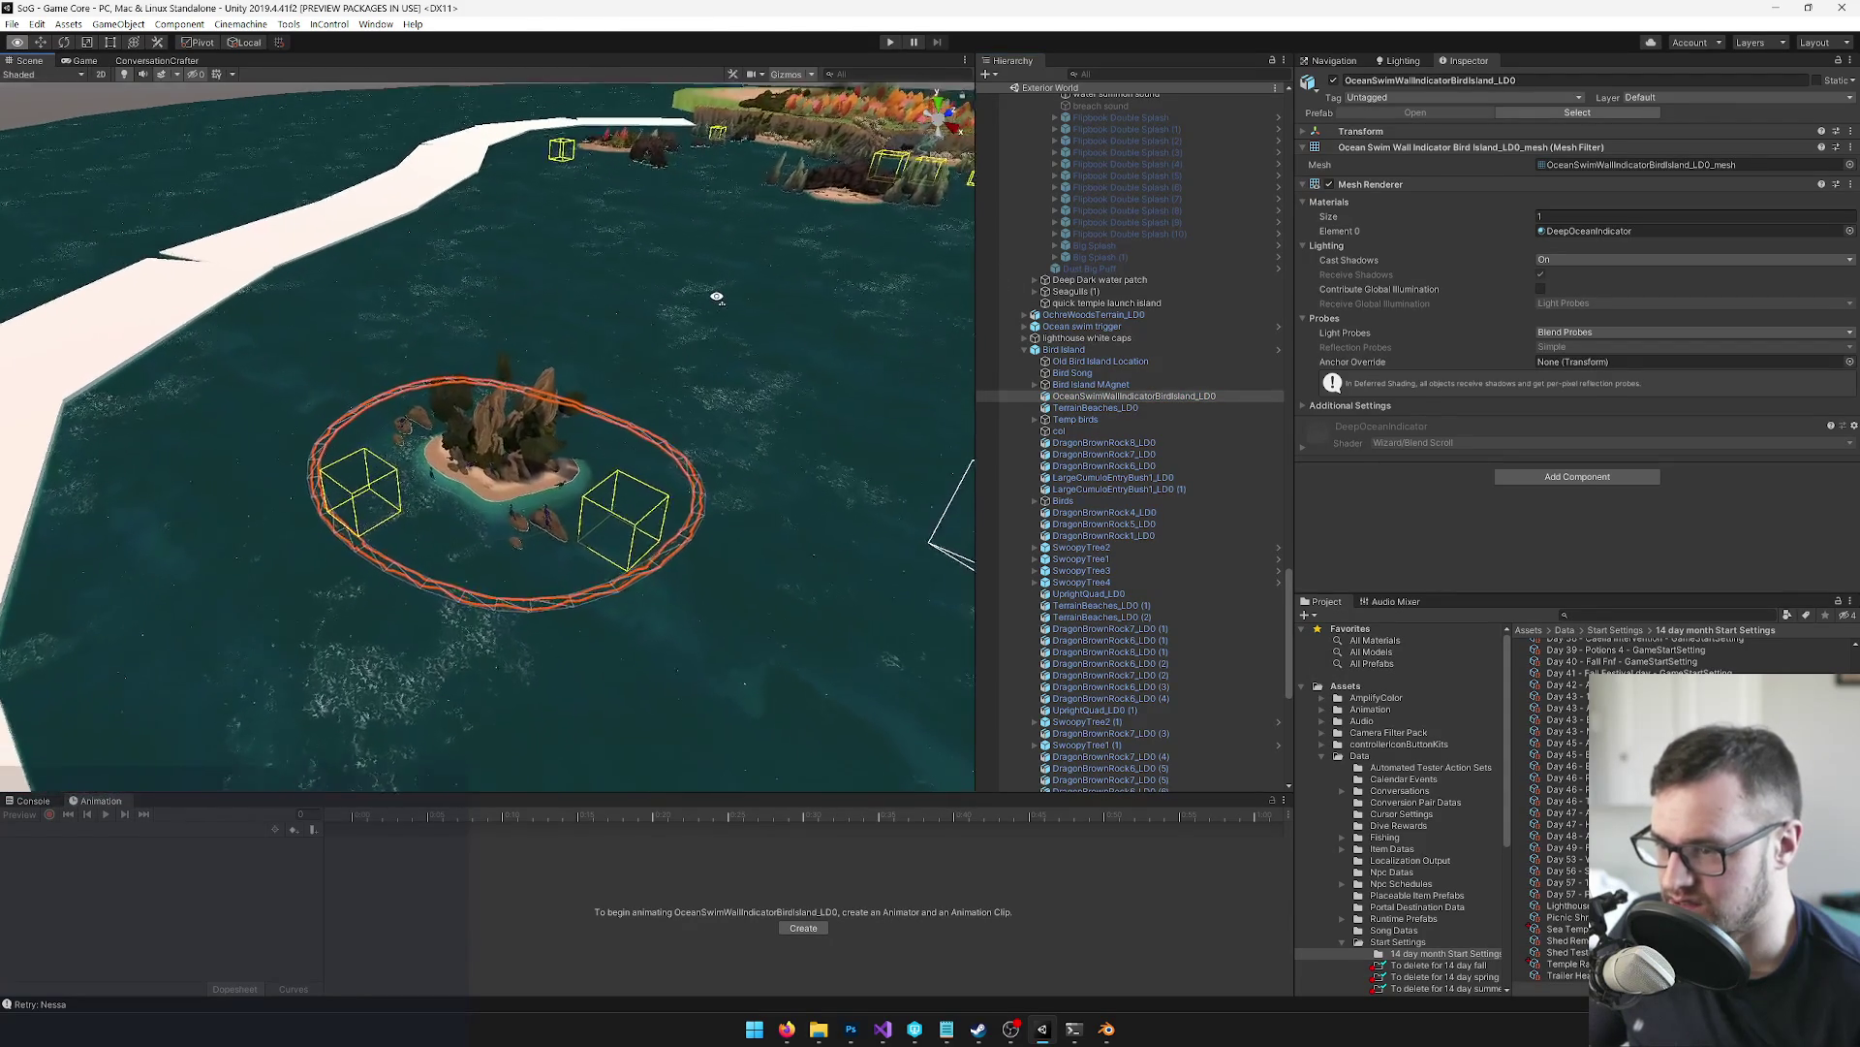
Zoom to a low view of the ring edge near the island, then select col
{"action": "scroll", "coordinate": [743, 284], "scroll_direction": "up", "scroll_amount": 2}
{"action": "mouse_move", "coordinate": [785, 282]}
{"action": "left_mouse_down"}
{"action": "mouse_move", "coordinate": [660, 363]}
{"action": "mouse_move", "coordinate": [837, 359]}
{"action": "mouse_move", "coordinate": [716, 388]}
{"action": "mouse_move", "coordinate": [664, 441]}
{"action": "left_mouse_up"}
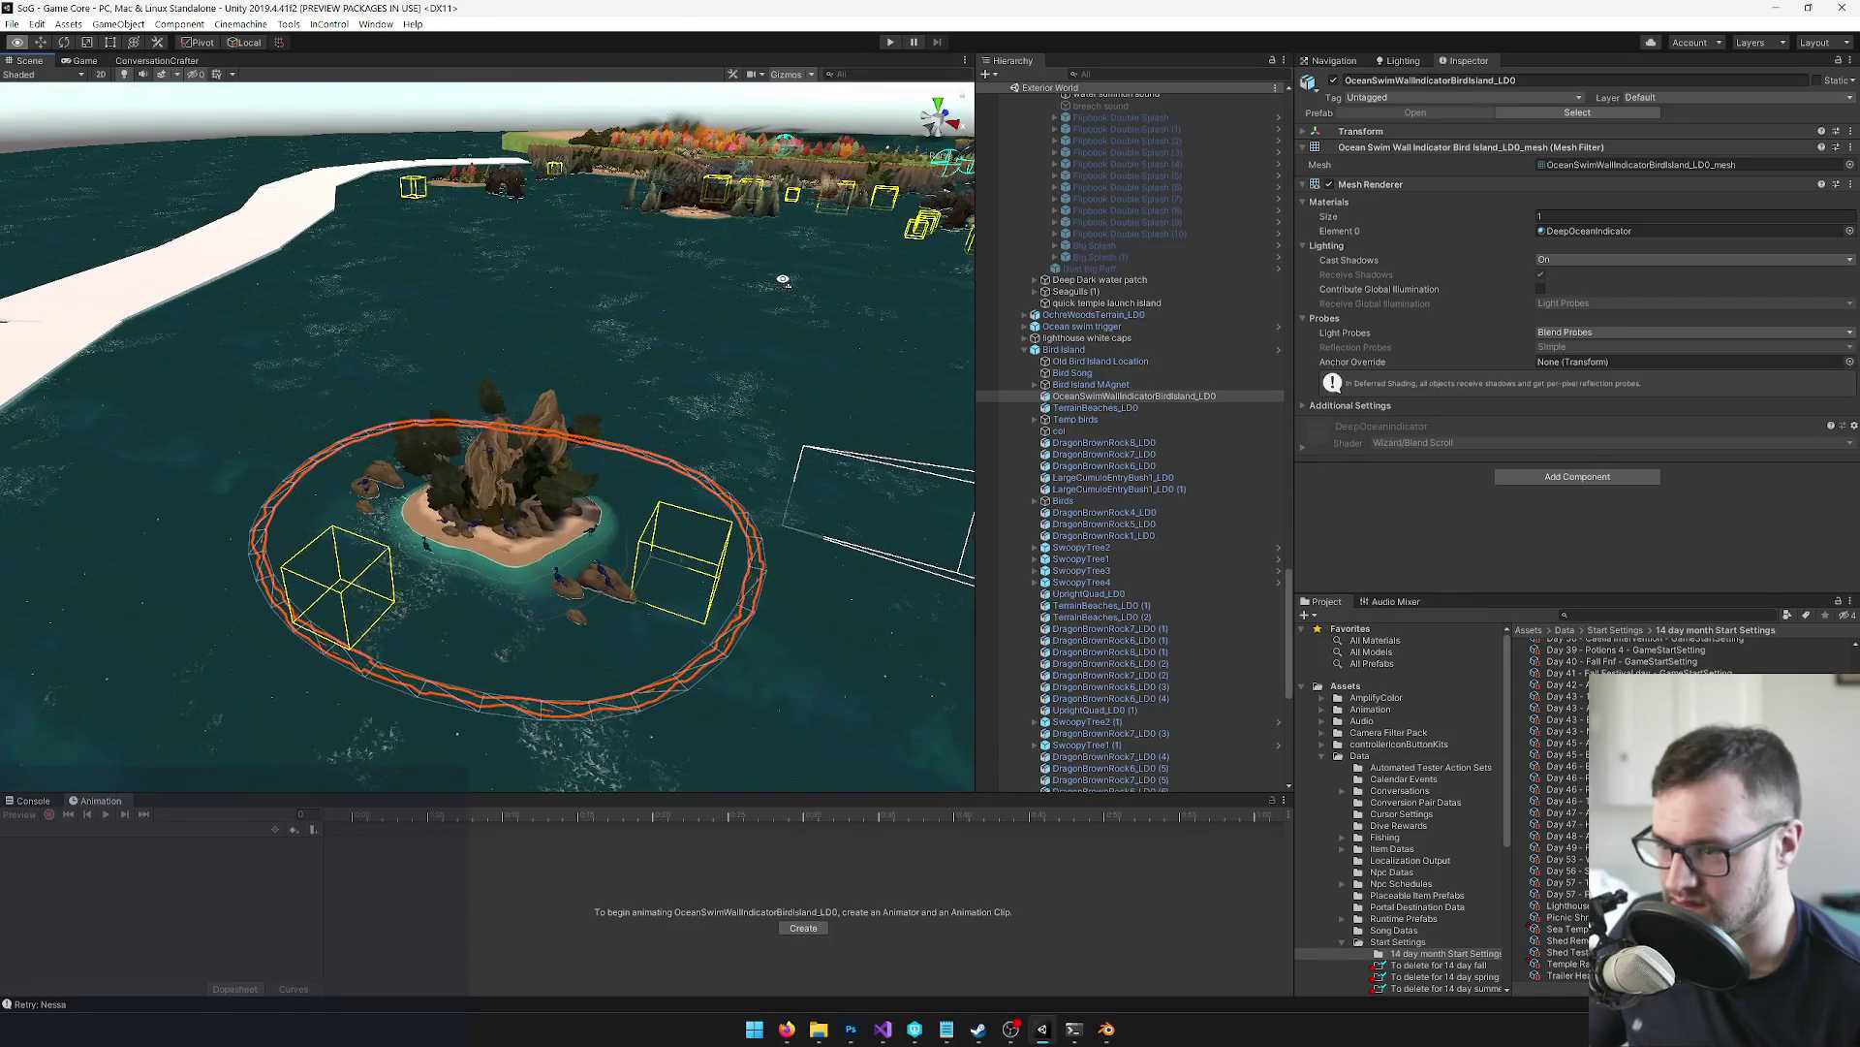
{"action": "scroll", "coordinate": [663, 440], "scroll_direction": "up", "scroll_amount": 8}
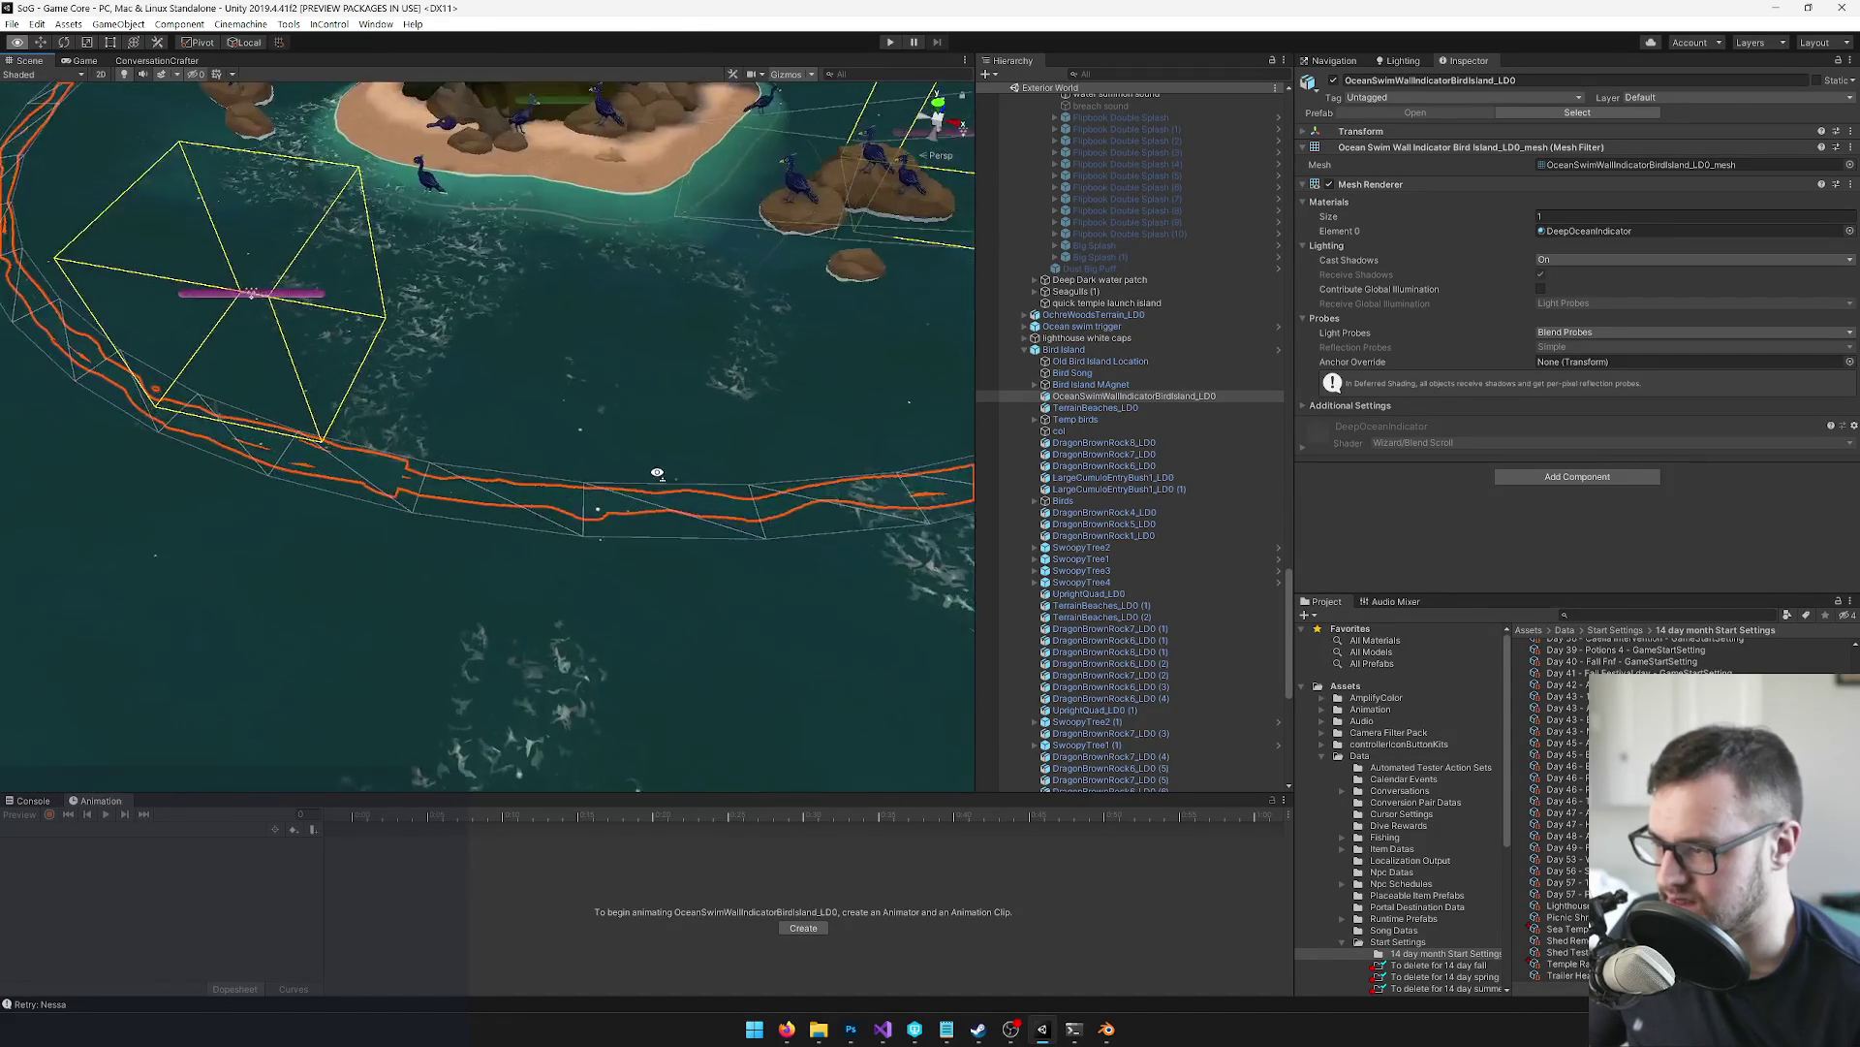
{"action": "mouse_move", "coordinate": [539, 491]}
{"action": "left_mouse_down"}
{"action": "mouse_move", "coordinate": [386, 332]}
{"action": "mouse_move", "coordinate": [880, 374]}
{"action": "mouse_move", "coordinate": [623, 311]}
{"action": "mouse_move", "coordinate": [611, 447]}
{"action": "mouse_move", "coordinate": [652, 448]}
{"action": "mouse_move", "coordinate": [599, 439]}
{"action": "mouse_move", "coordinate": [775, 463]}
{"action": "mouse_move", "coordinate": [815, 357]}
{"action": "mouse_move", "coordinate": [881, 347]}
{"action": "mouse_move", "coordinate": [809, 403]}
{"action": "left_mouse_up"}
{"action": "scroll", "coordinate": [775, 463], "scroll_direction": "down", "scroll_amount": 5}
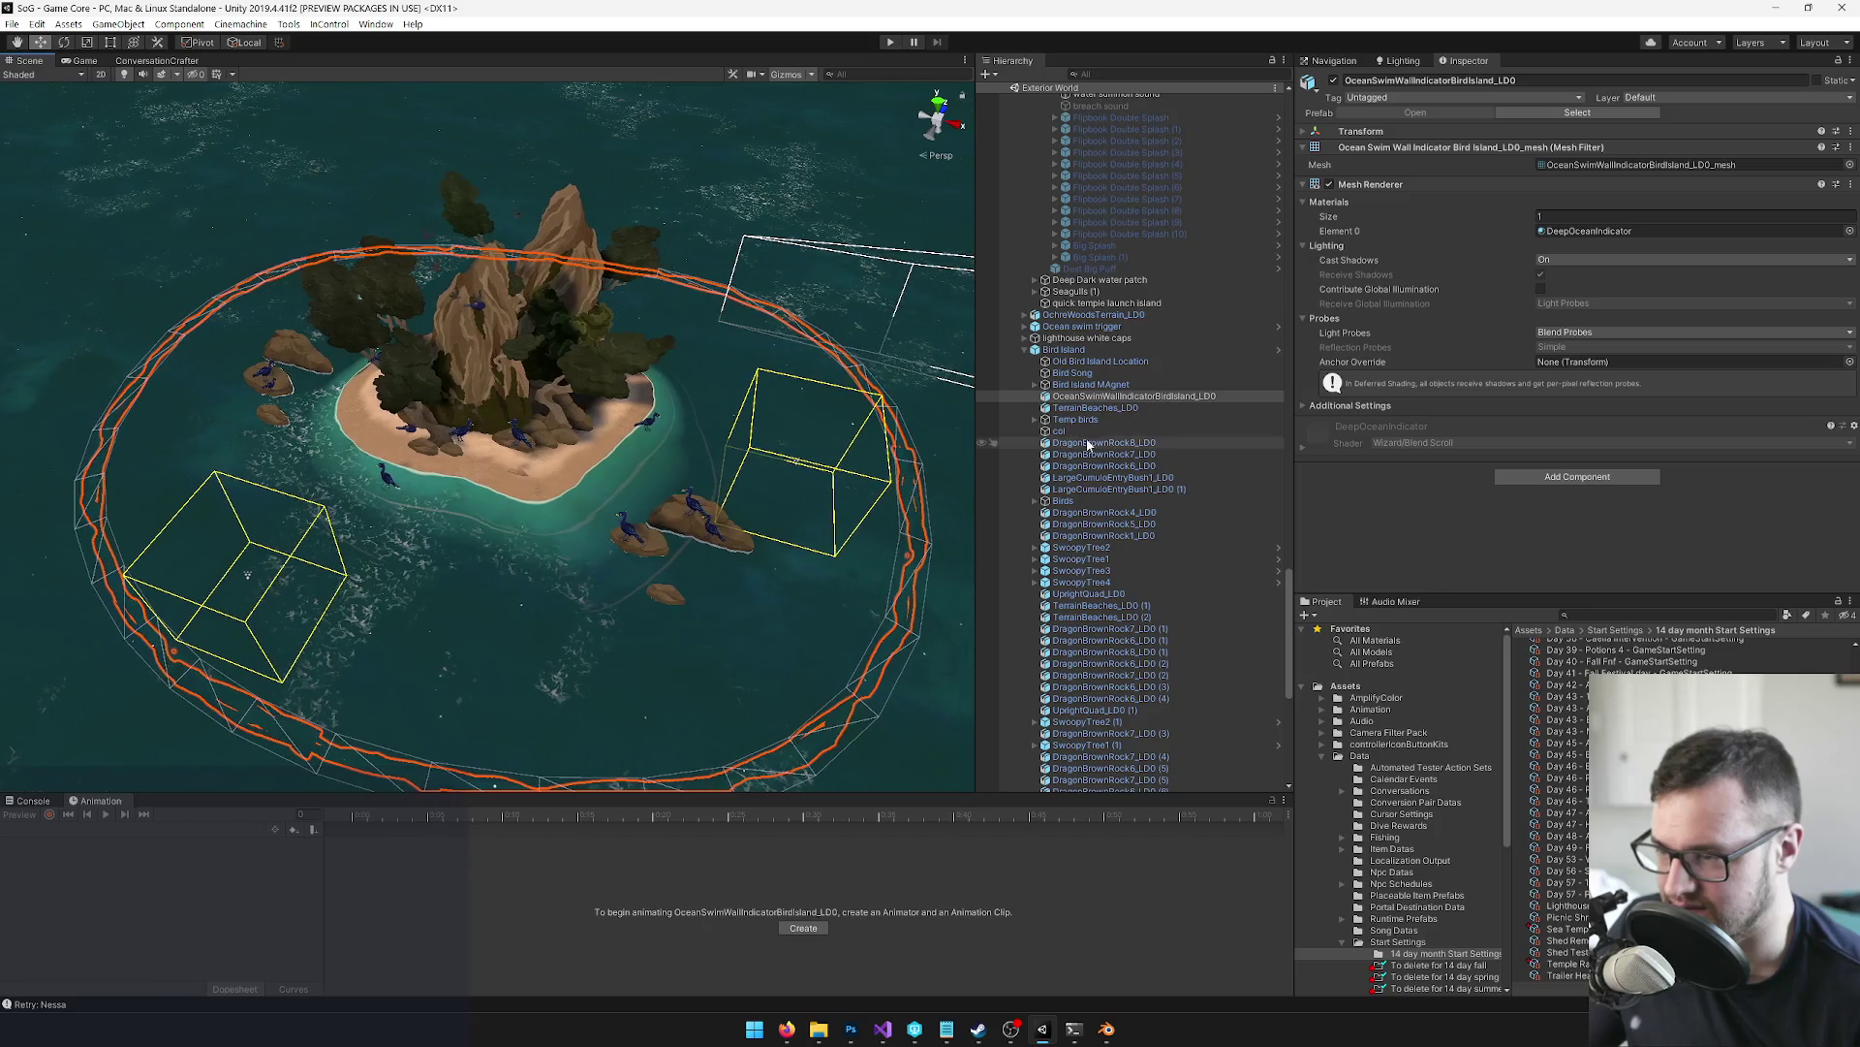
{"action": "left_click", "coordinate": [1083, 434]}
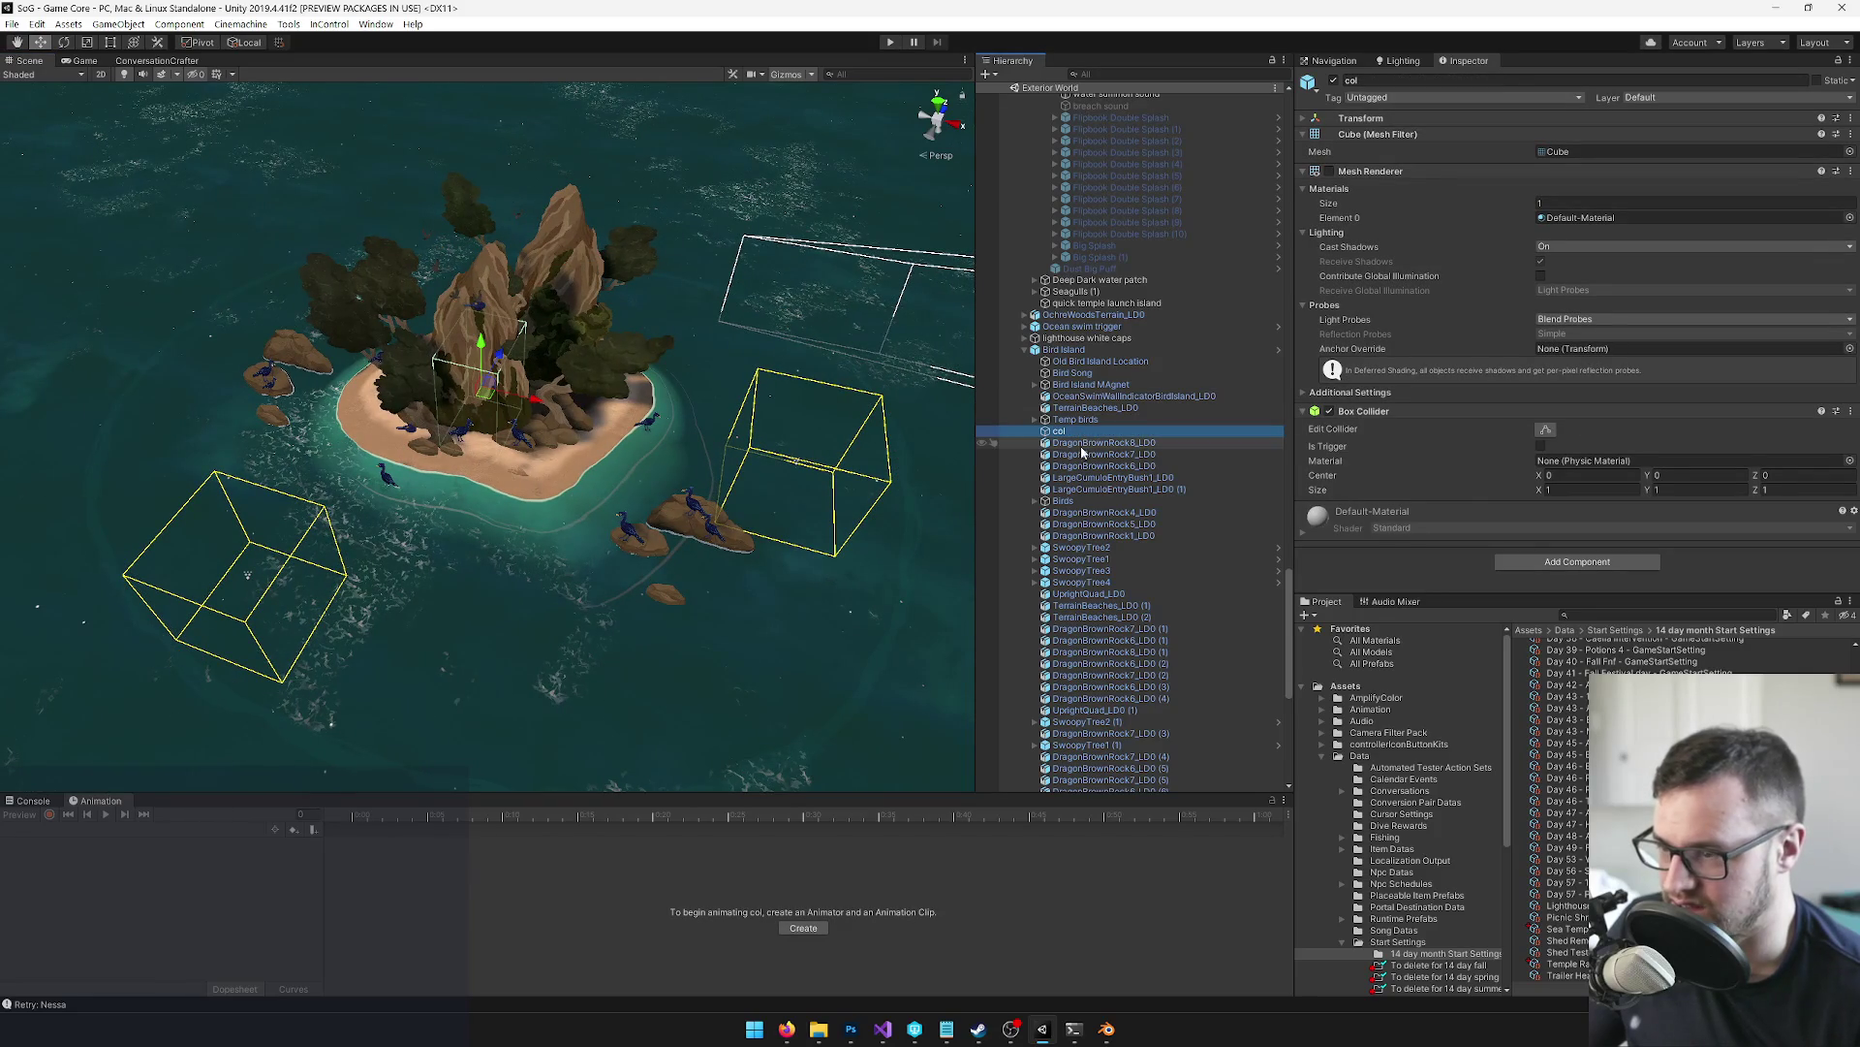
Select the Fall leaves excluder and fly over the navmesh beside Bird Island
{"action": "scroll", "coordinate": [1083, 445], "scroll_direction": "down", "scroll_amount": 5}
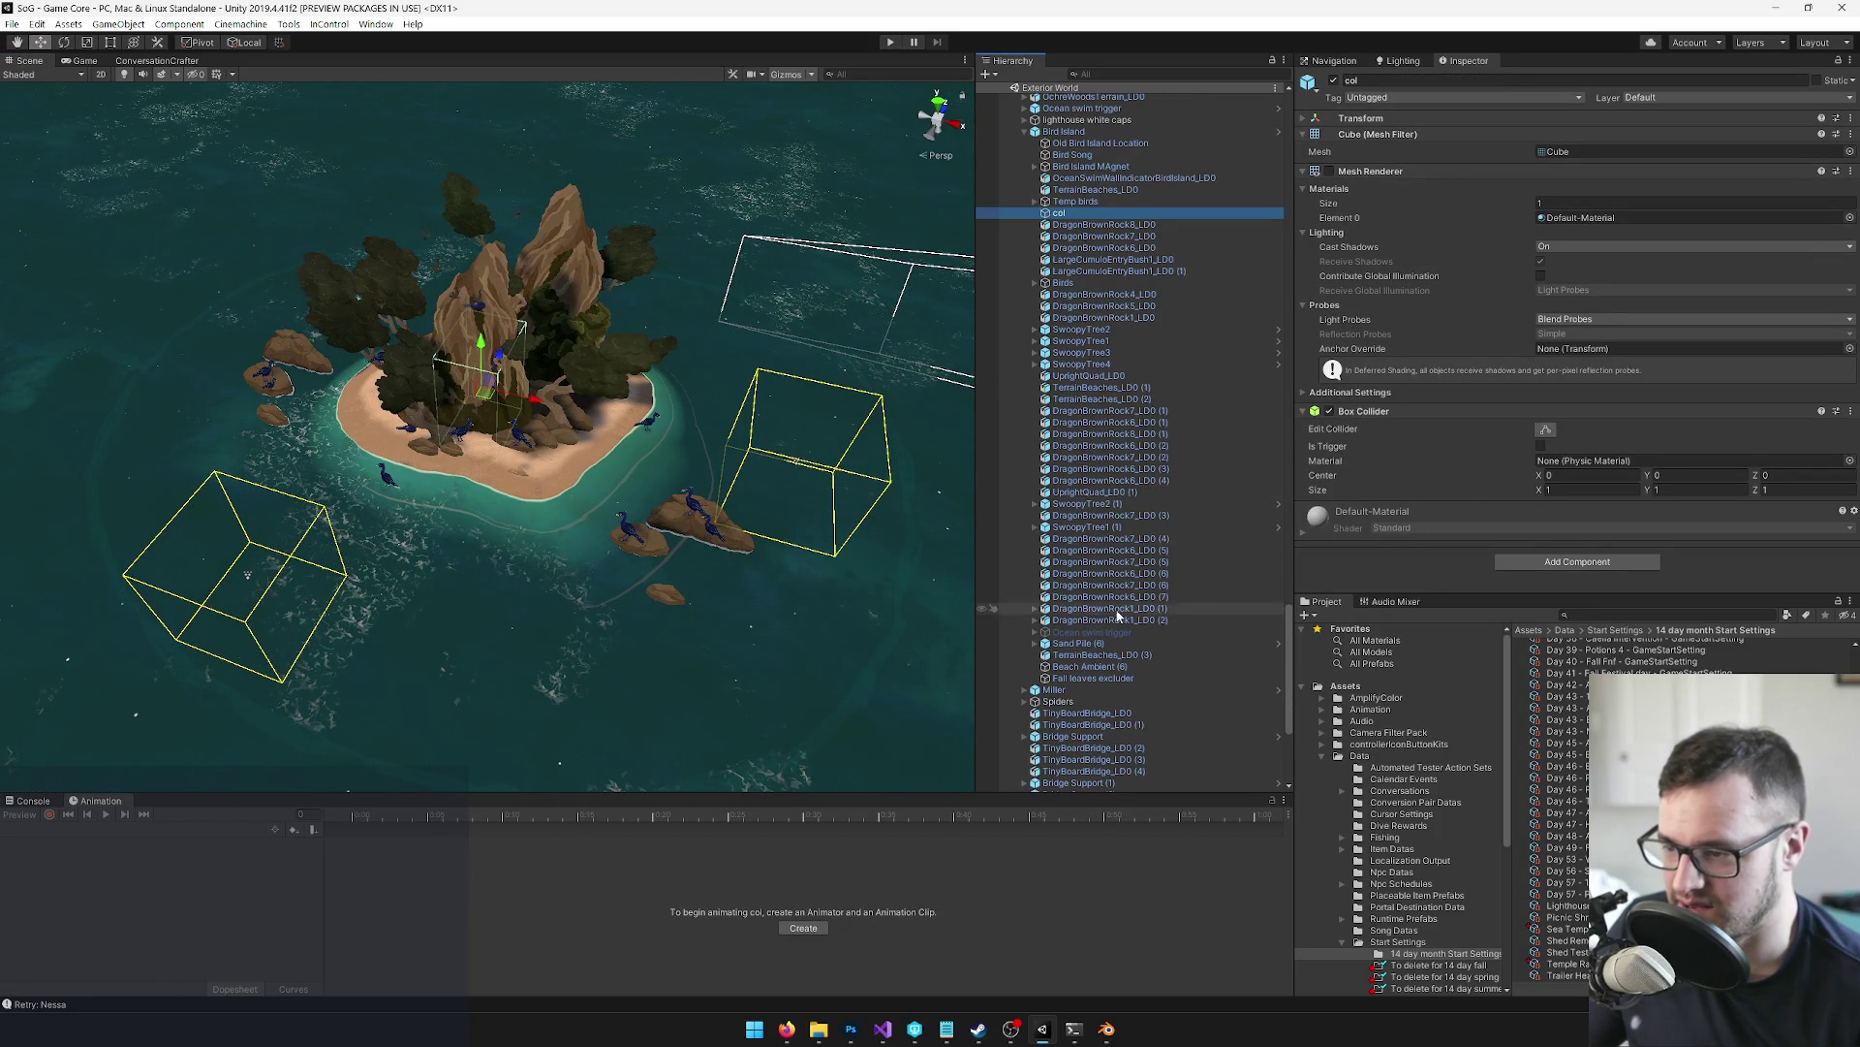
{"action": "left_click", "coordinate": [1107, 656]}
{"action": "left_click", "coordinate": [1093, 678]}
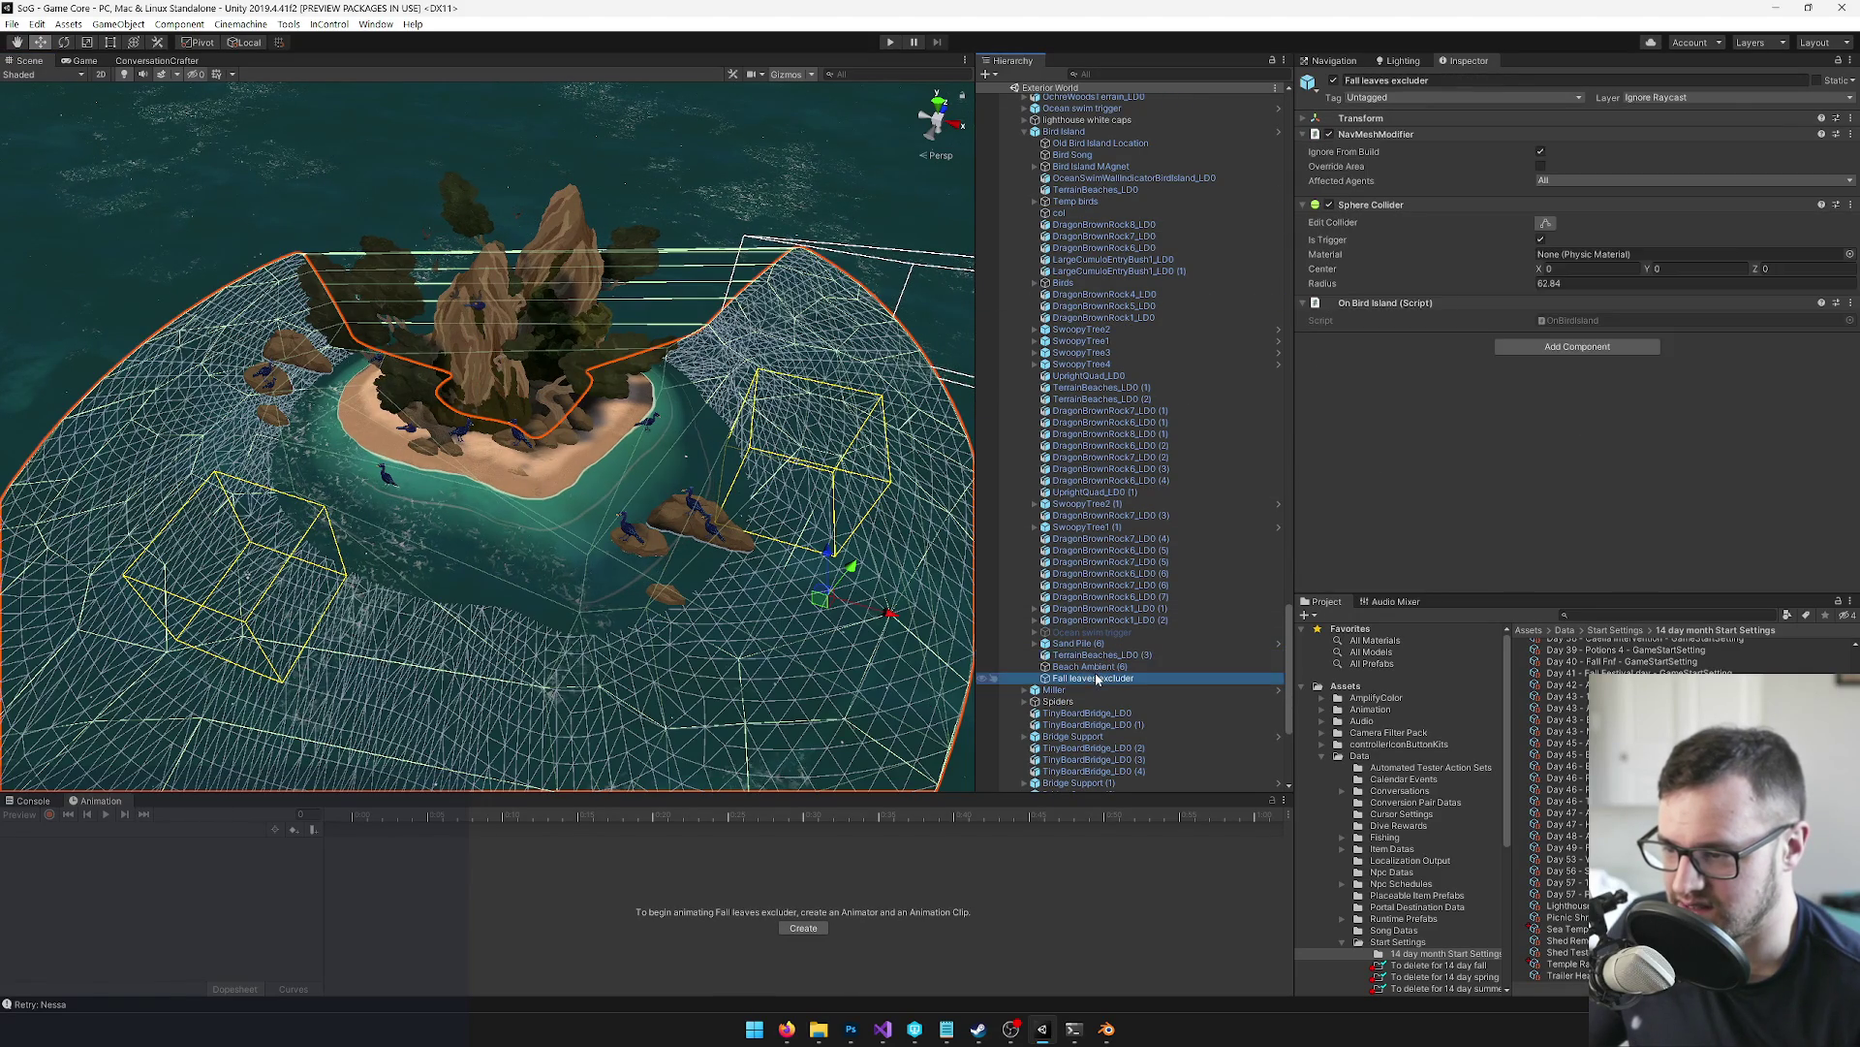
{"action": "key", "text": "d"}
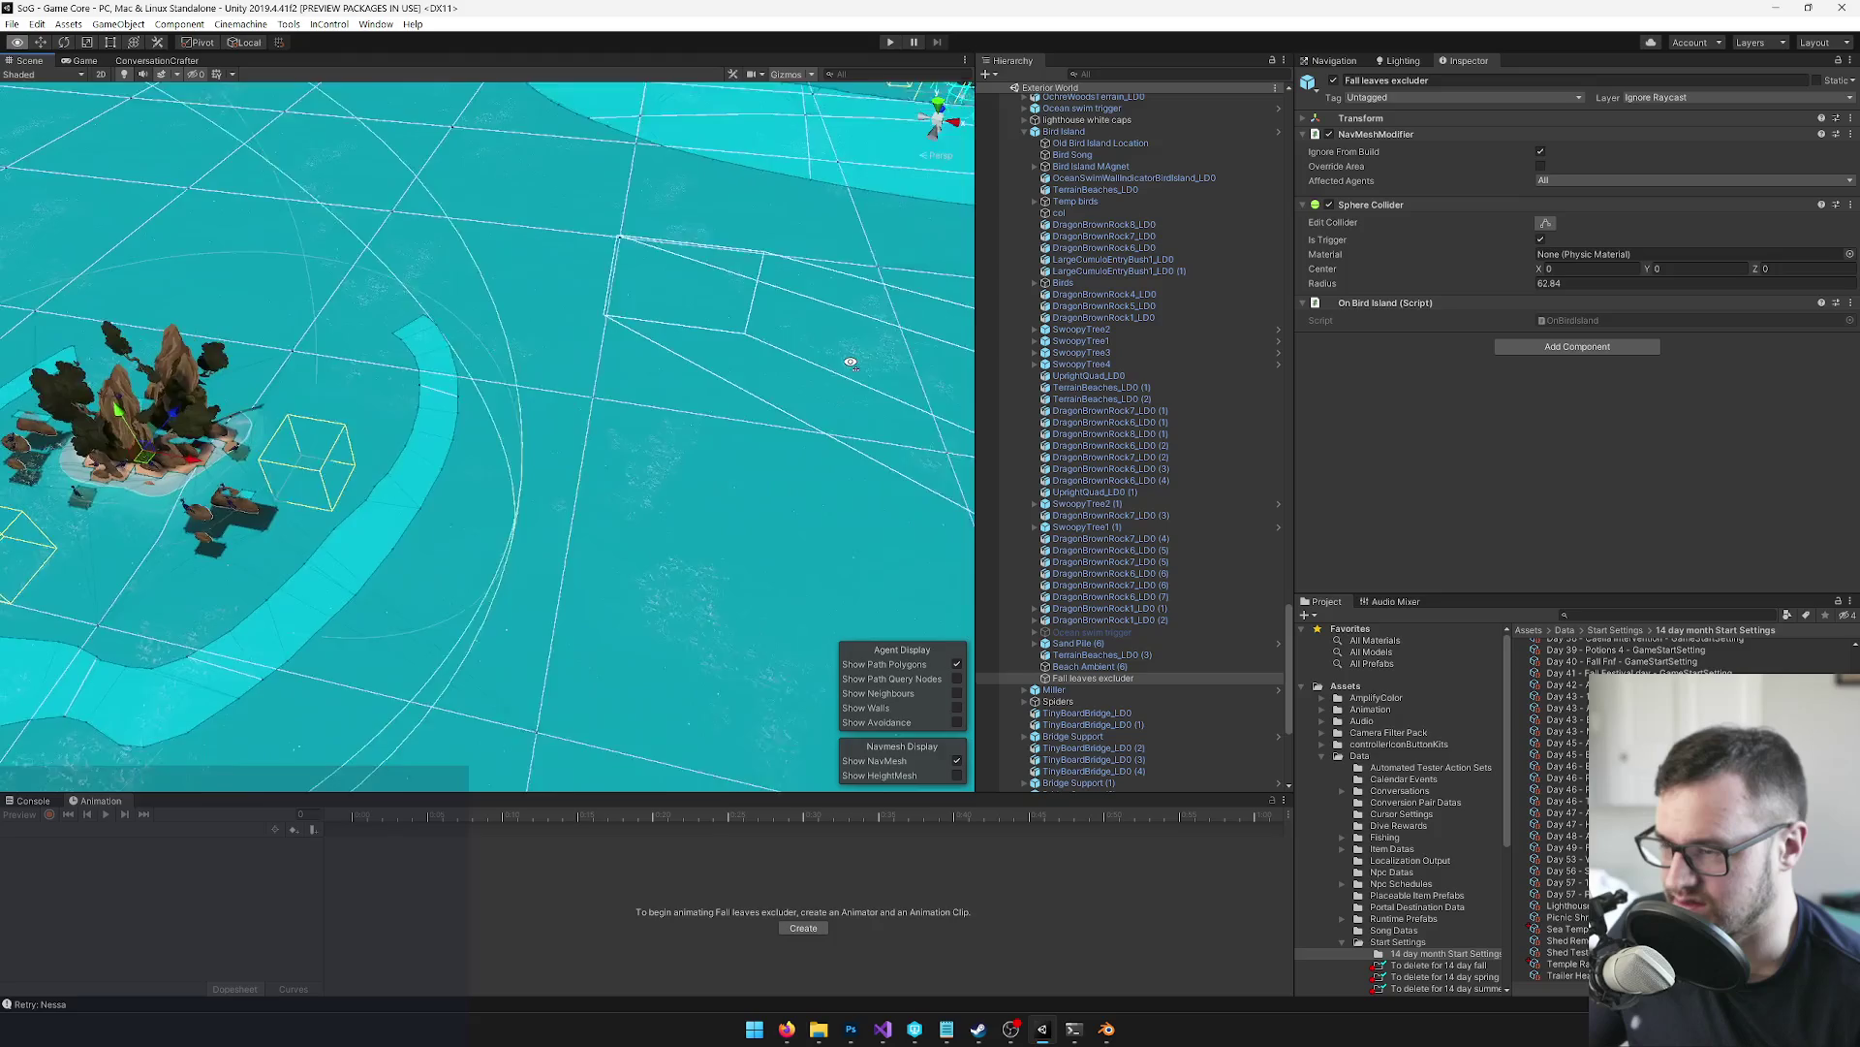
{"action": "key", "text": "s"}
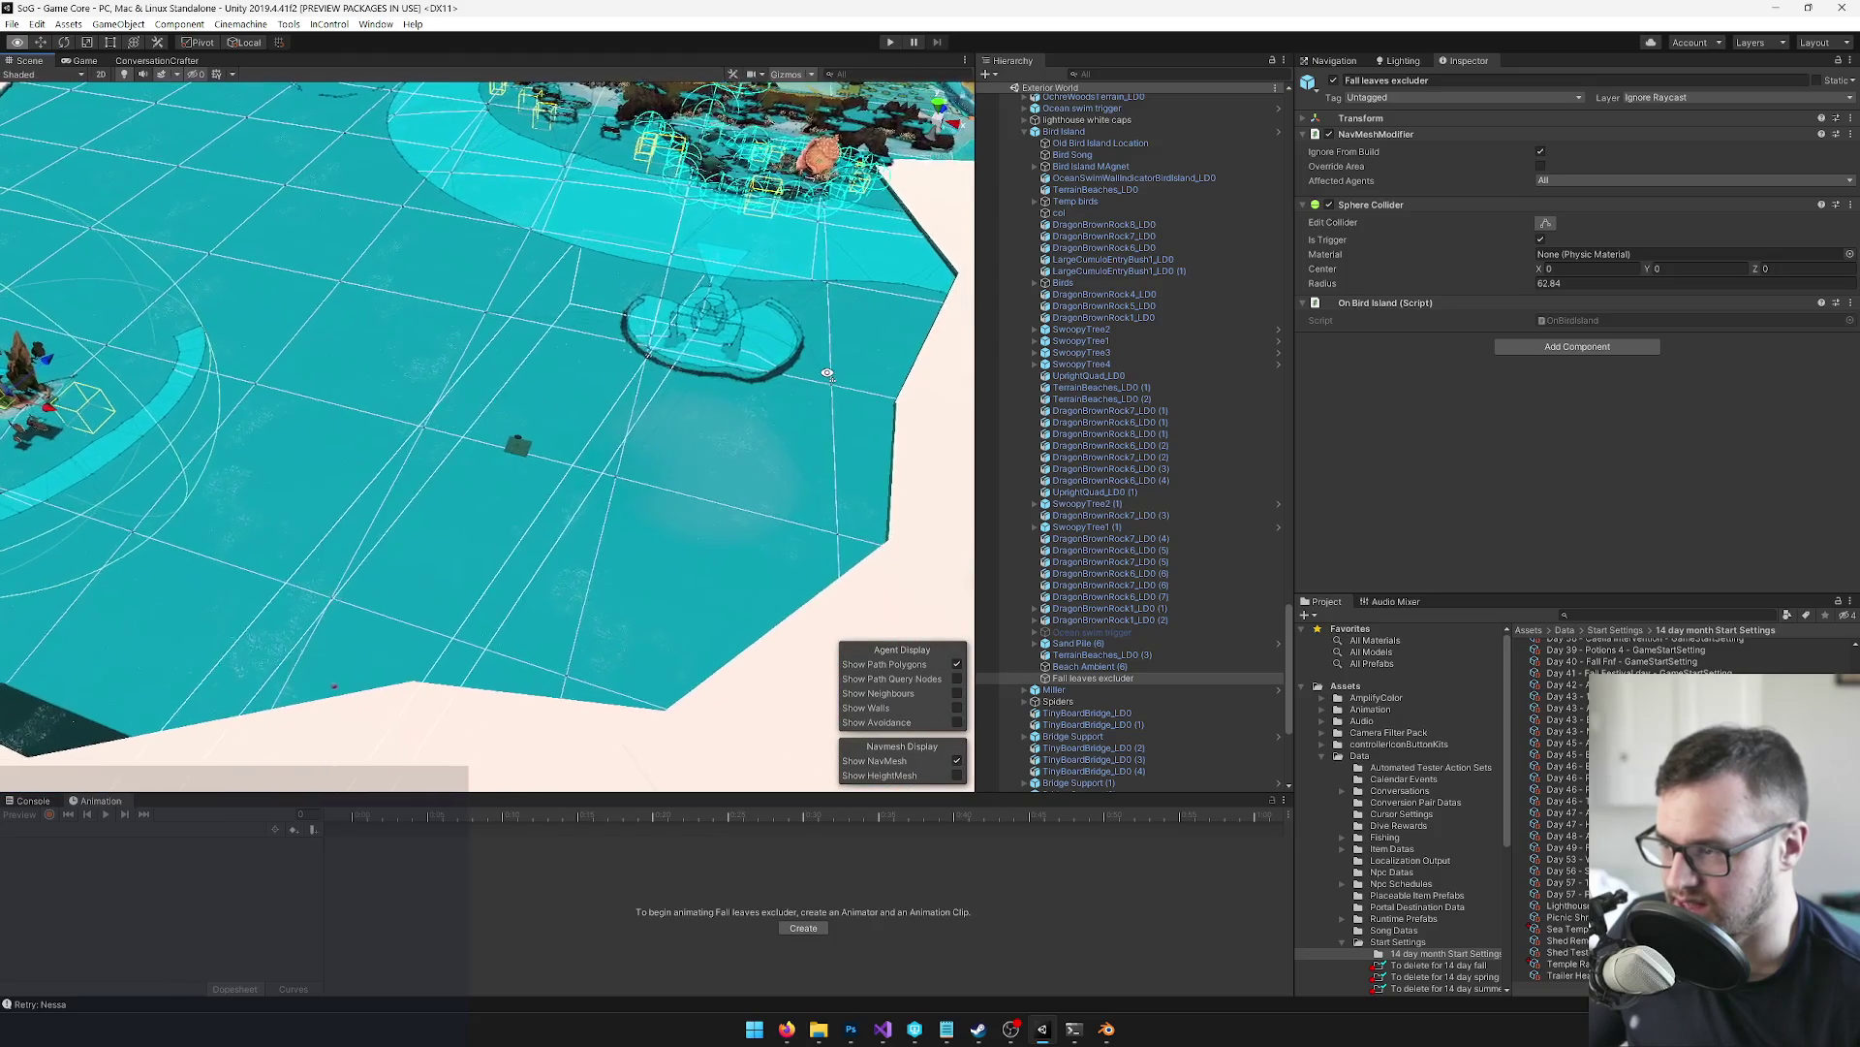
{"action": "key", "text": "w"}
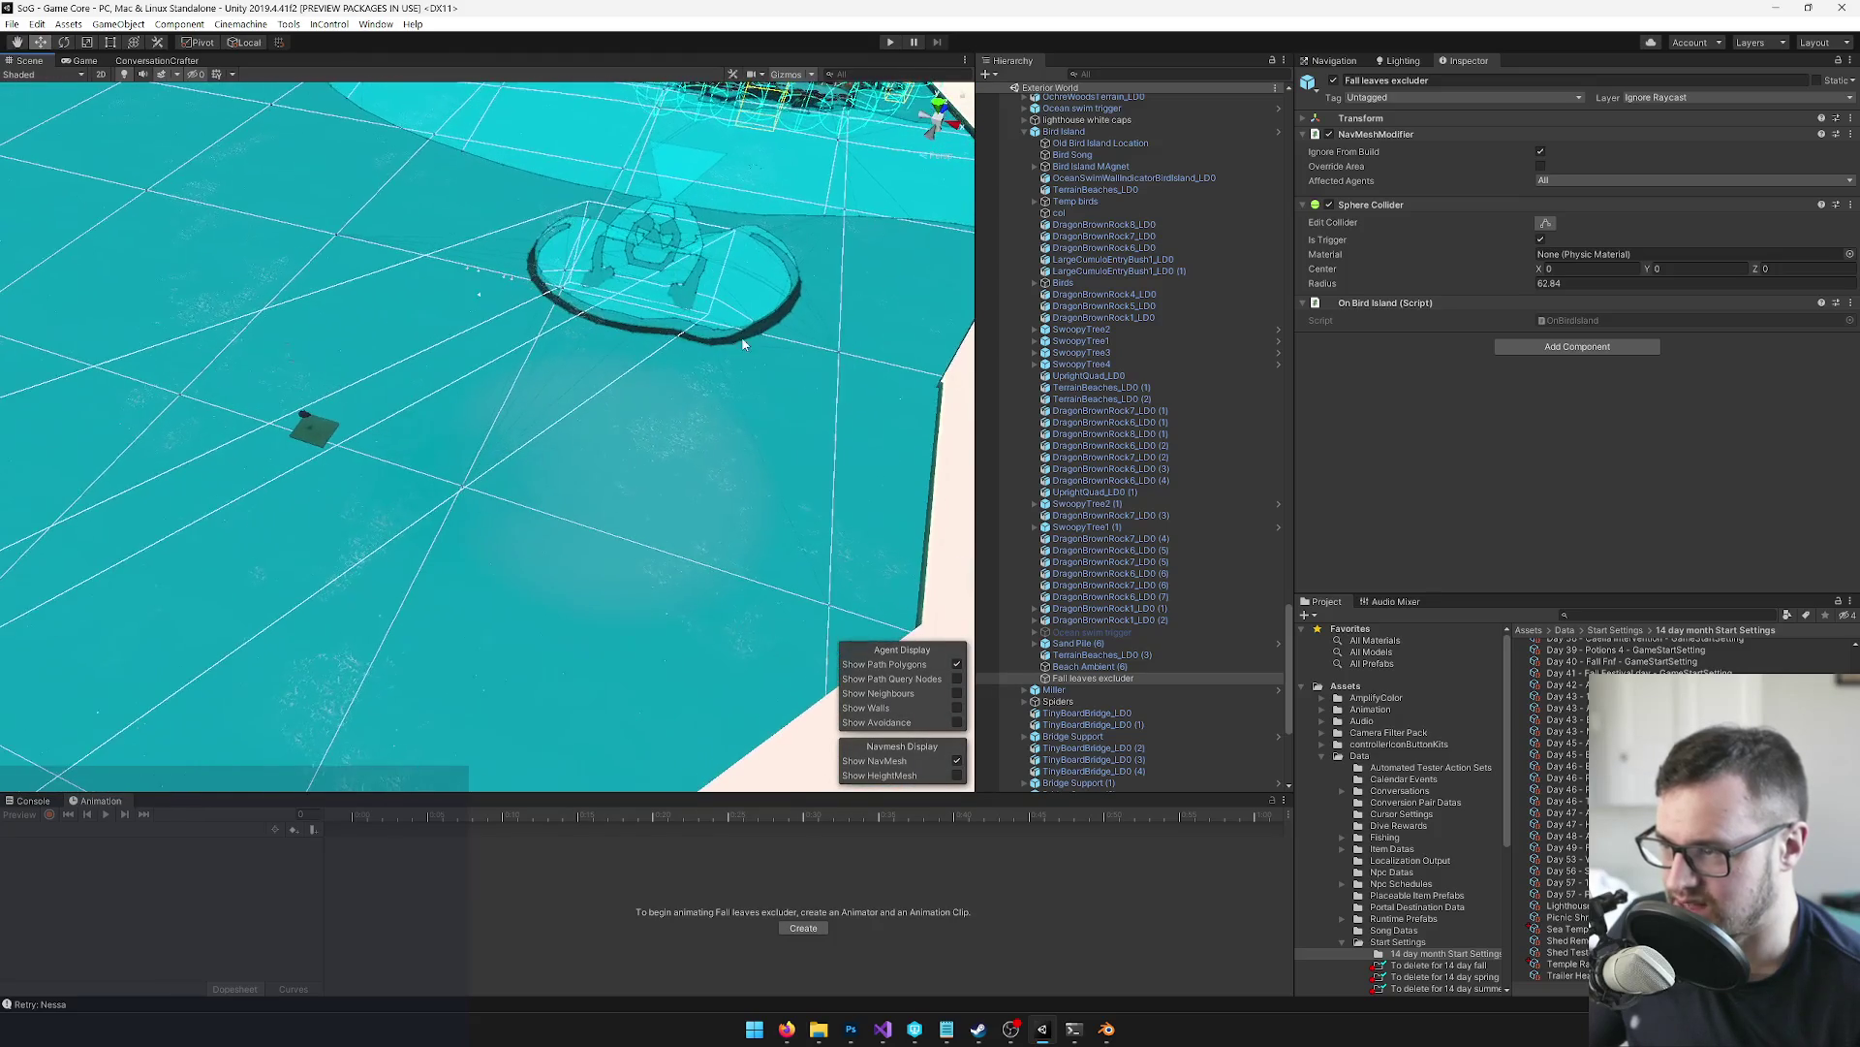
{"action": "scroll", "coordinate": [744, 339], "scroll_direction": "down", "scroll_amount": 5}
{"action": "scroll", "coordinate": [1124, 375], "scroll_direction": "up", "scroll_amount": 5}
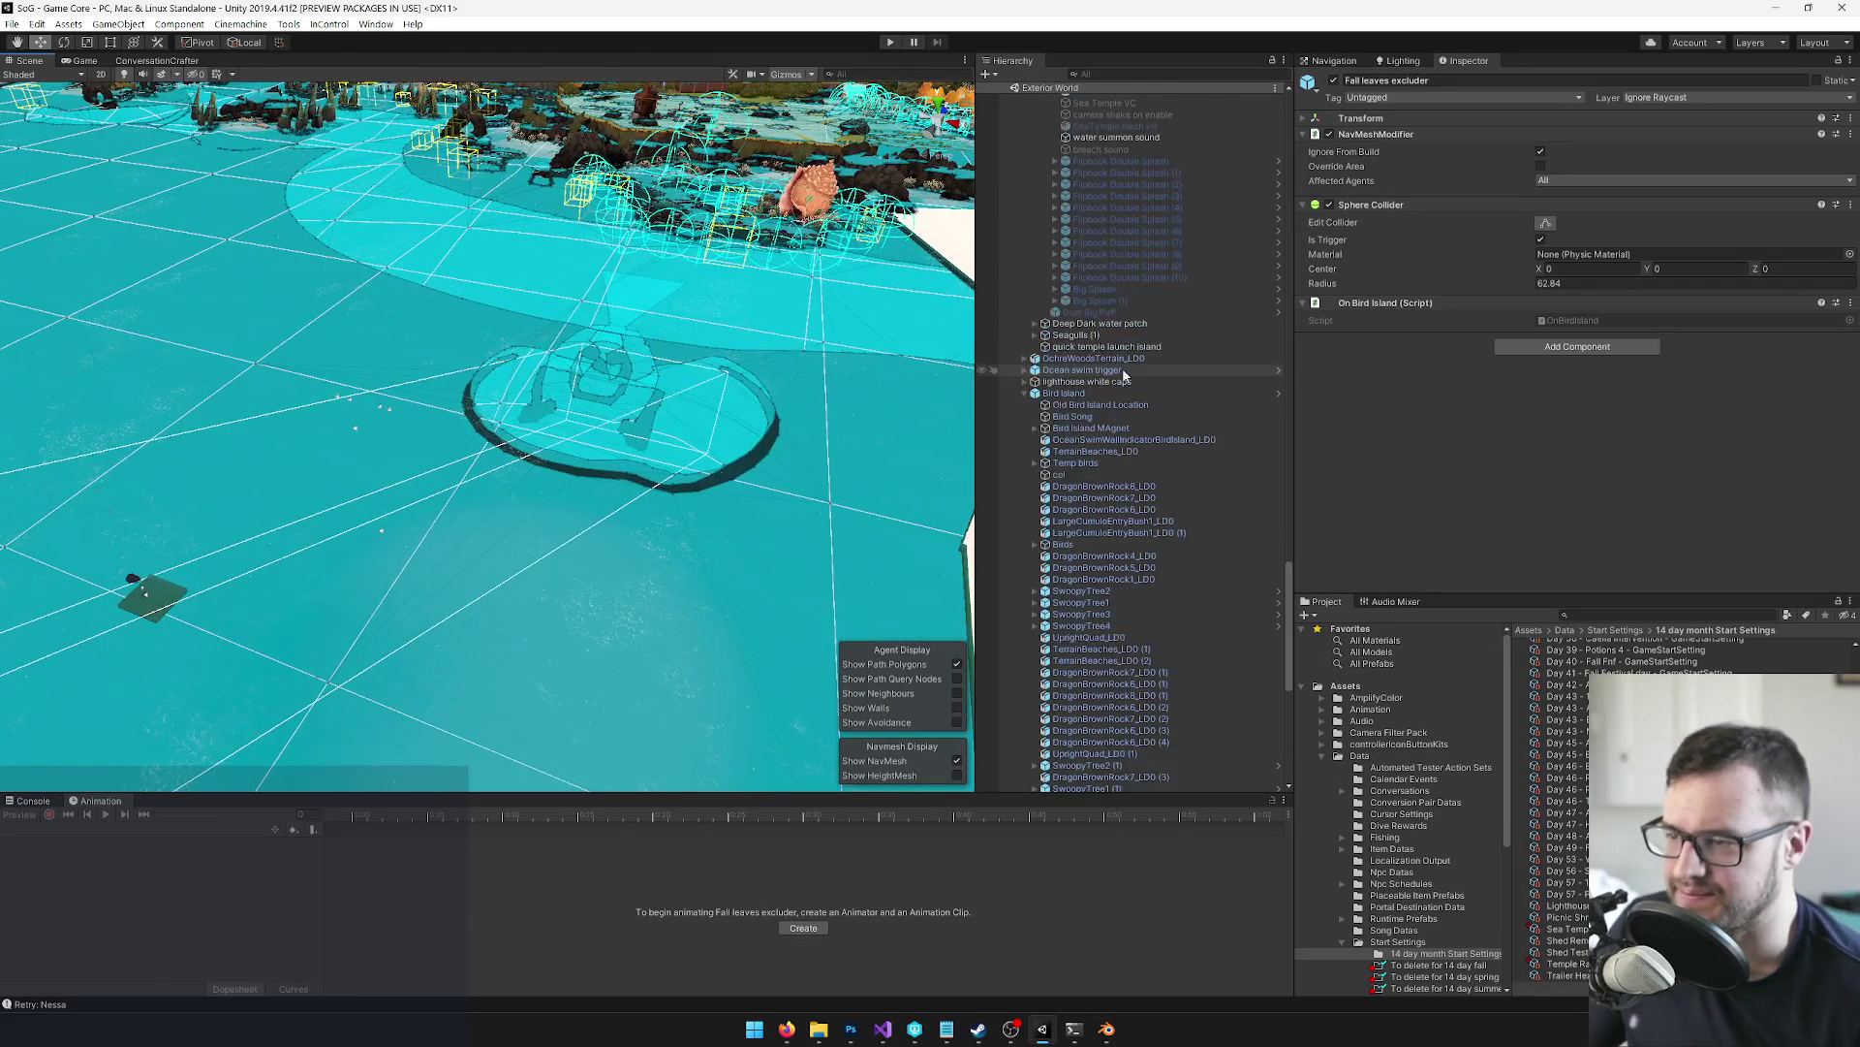
Select and enable the SeaTemple mesh vis object, then orbit close around it
{"action": "scroll", "coordinate": [1115, 310], "scroll_direction": "up", "scroll_amount": 5}
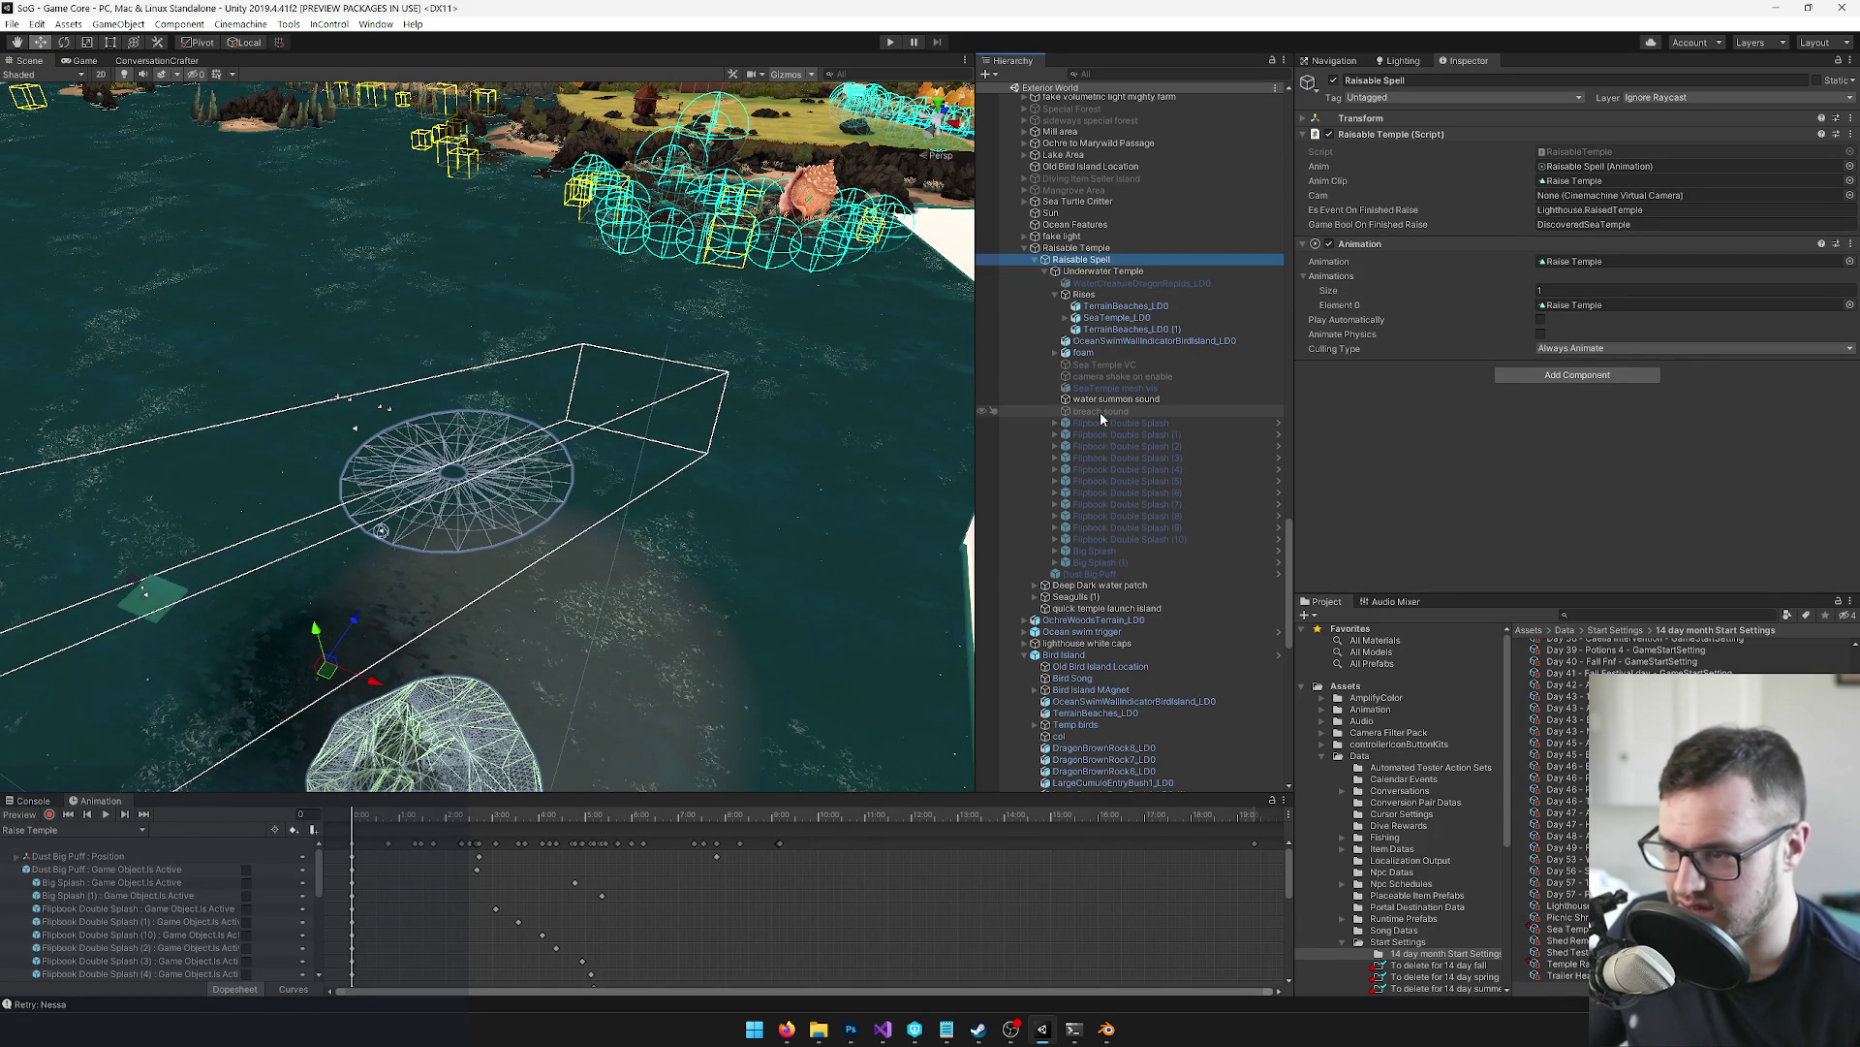
{"action": "left_click", "coordinate": [1103, 364]}
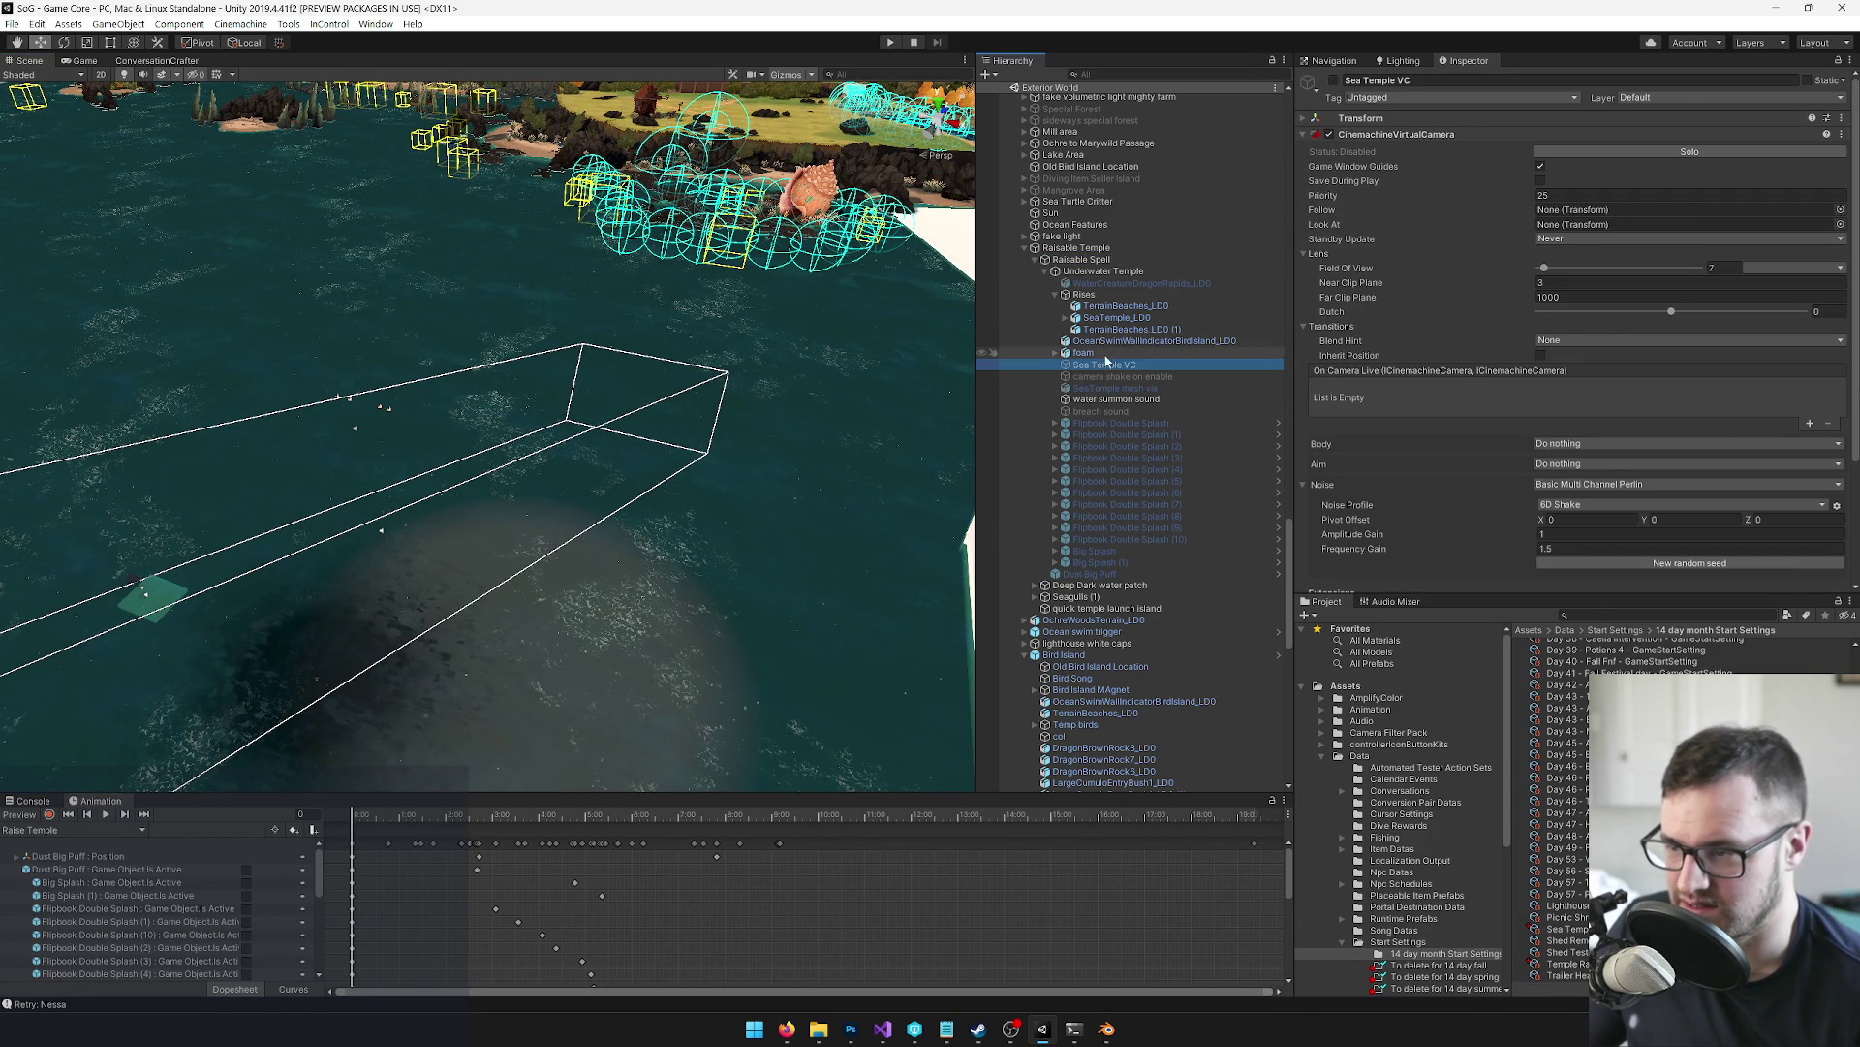
{"action": "left_click", "coordinate": [1111, 387]}
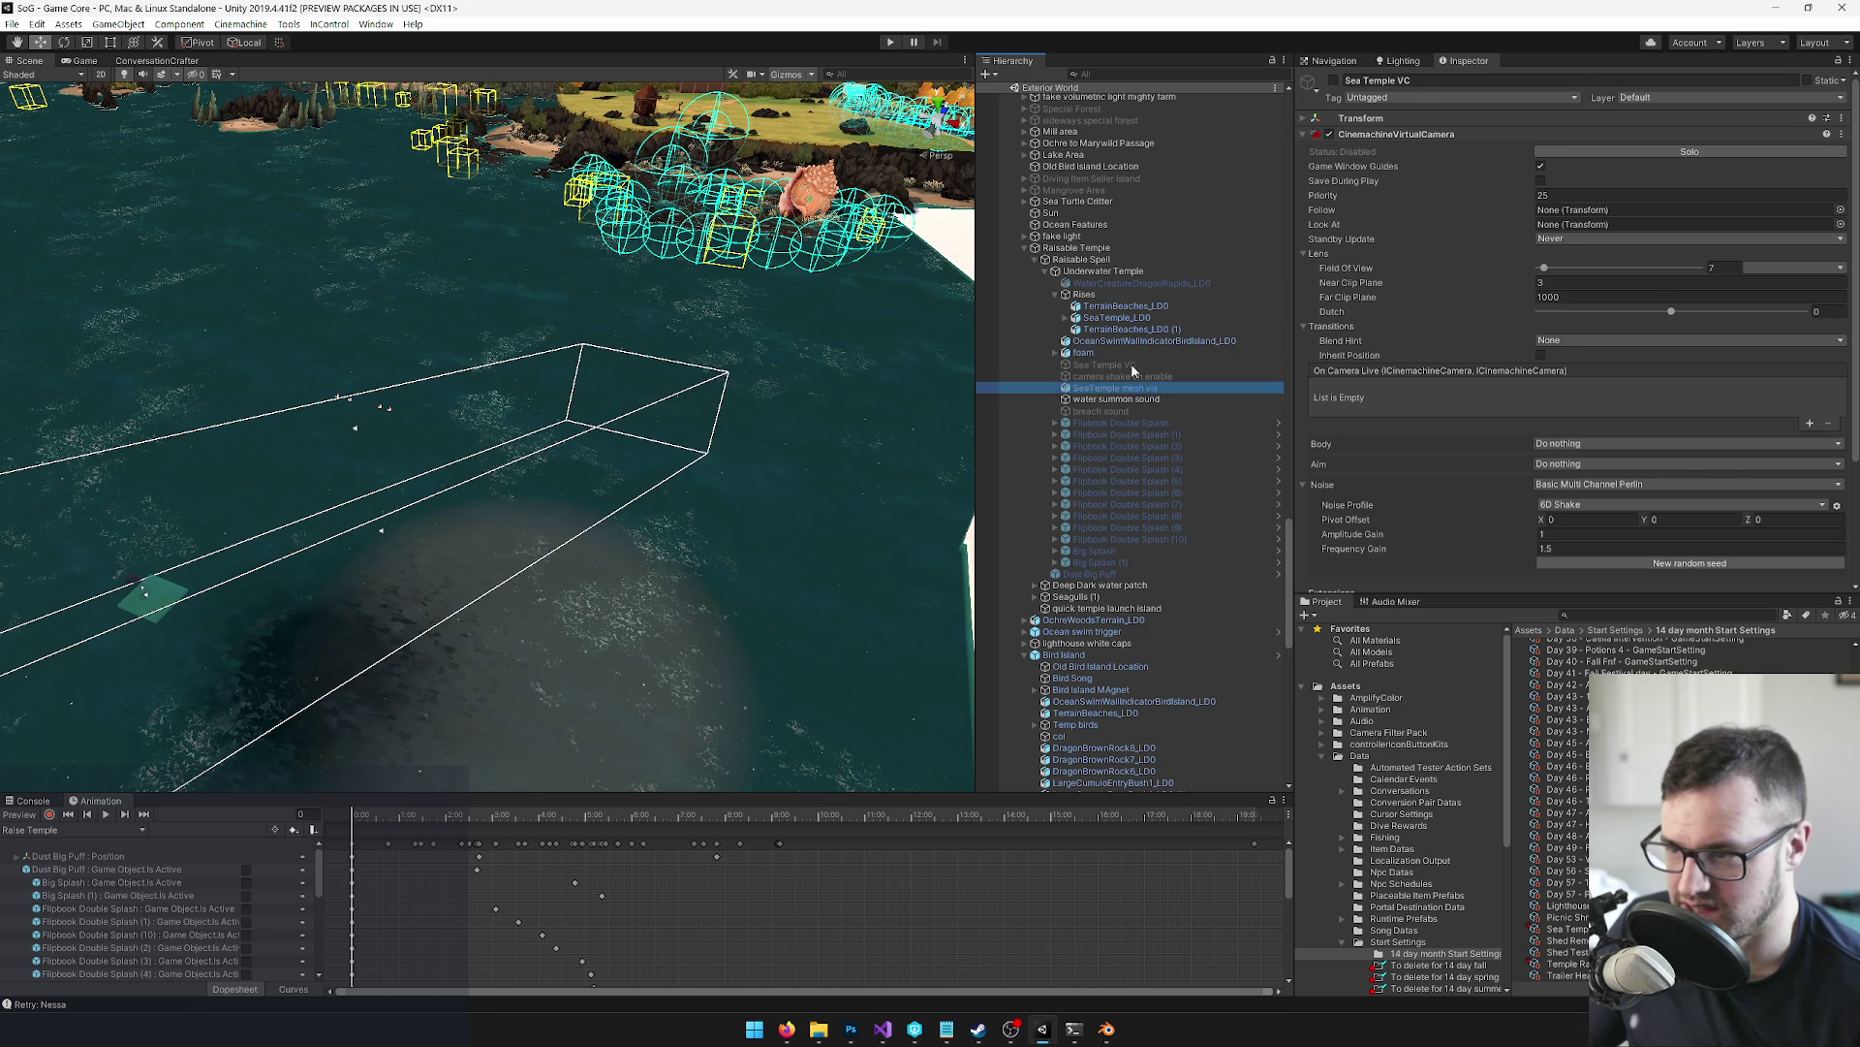
{"action": "left_click", "coordinate": [1334, 82]}
{"action": "scroll", "coordinate": [504, 588], "scroll_direction": "up", "scroll_amount": 5}
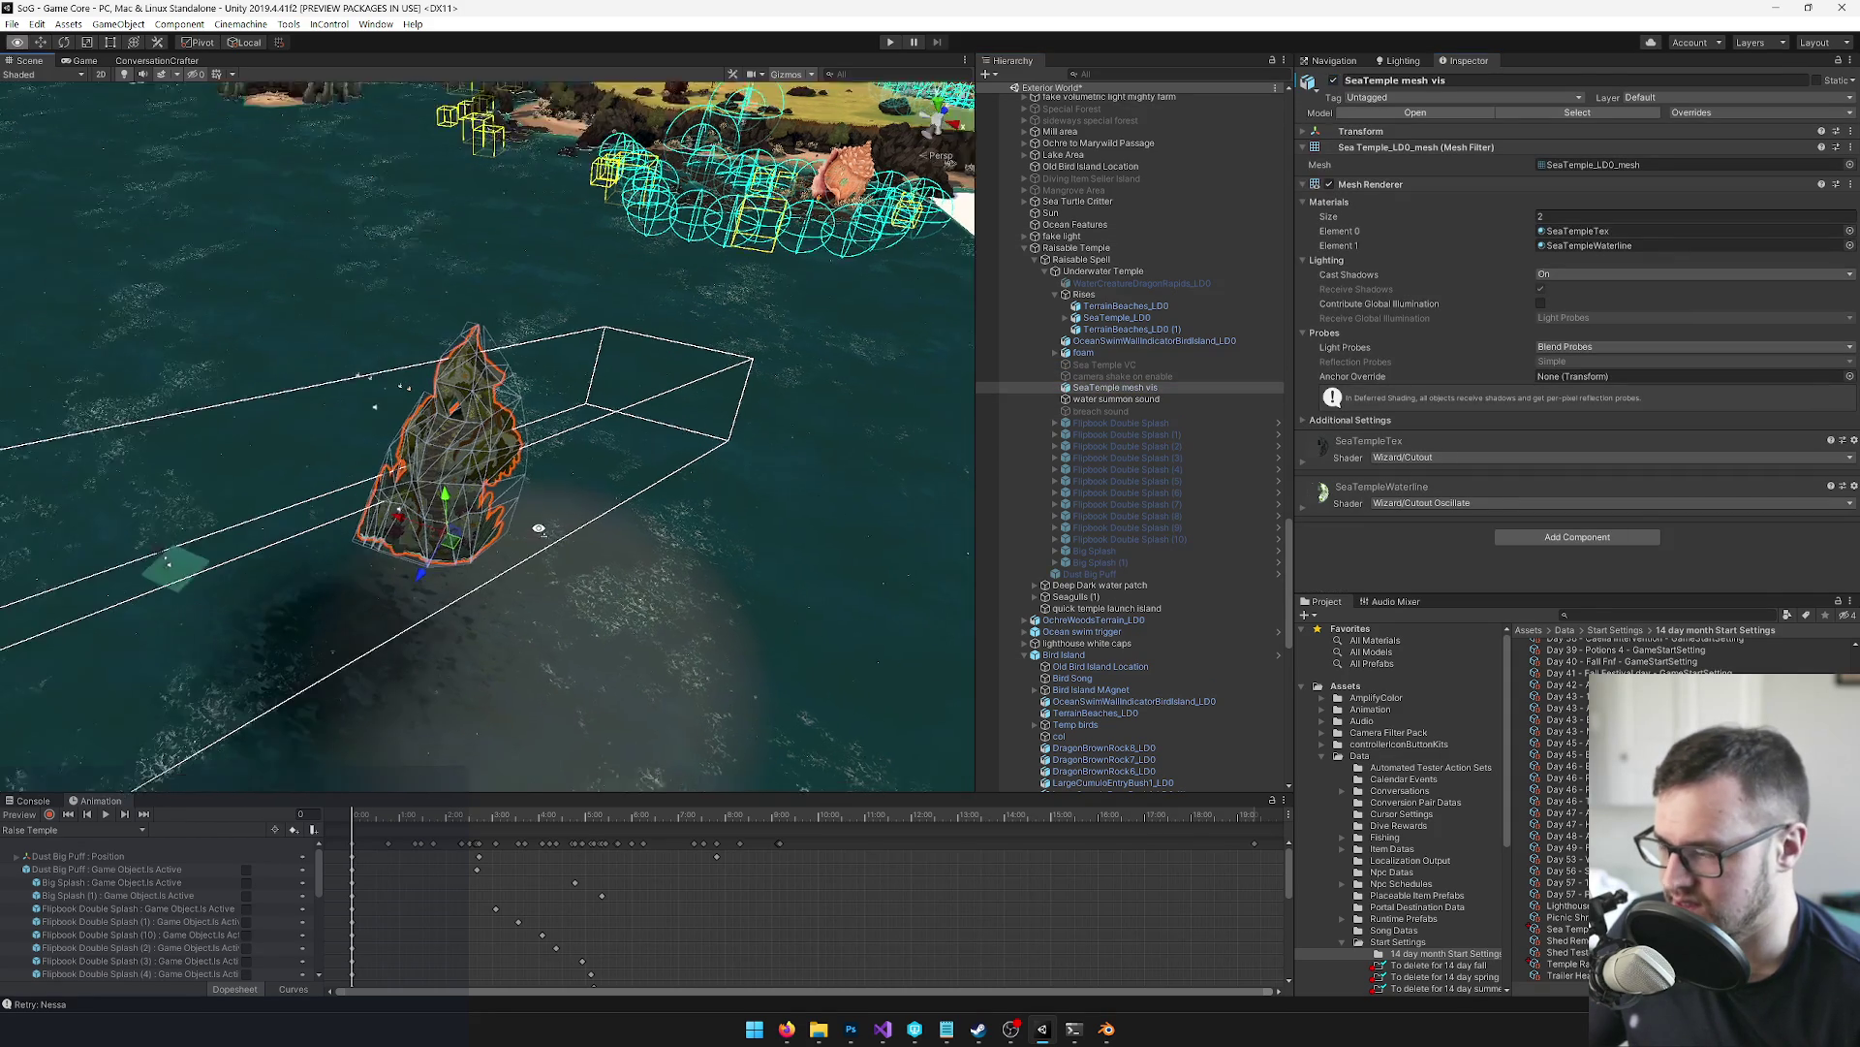
{"action": "scroll", "coordinate": [504, 588], "scroll_direction": "up", "scroll_amount": 3}
{"action": "mouse_move", "coordinate": [504, 588]}
{"action": "left_mouse_down"}
{"action": "mouse_move", "coordinate": [485, 457]}
{"action": "mouse_move", "coordinate": [504, 448]}
{"action": "mouse_move", "coordinate": [631, 614]}
{"action": "mouse_move", "coordinate": [656, 594]}
{"action": "left_mouse_up"}
{"action": "scroll", "coordinate": [631, 615], "scroll_direction": "down", "scroll_amount": 6}
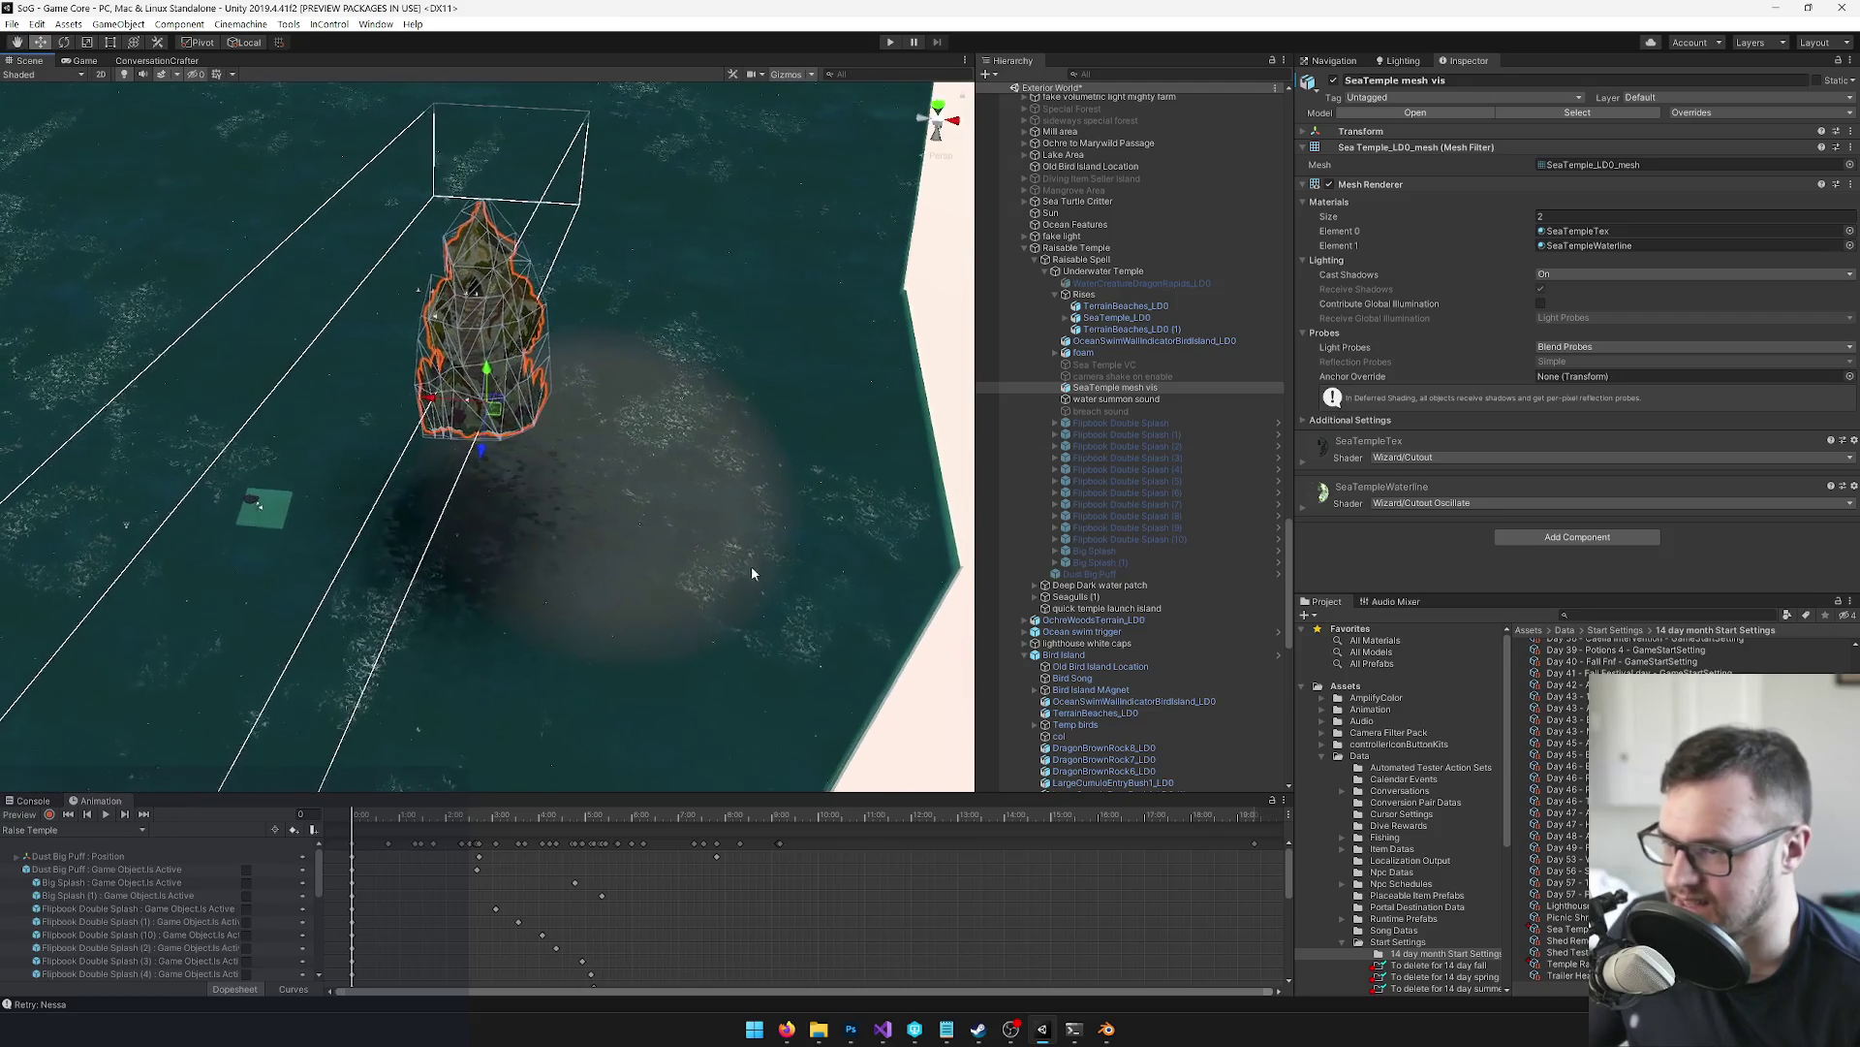
Scrub the Underwater Temple raise animation to frame 414 and reselect SeaTemple mesh vis
{"action": "left_click", "coordinate": [1102, 271]}
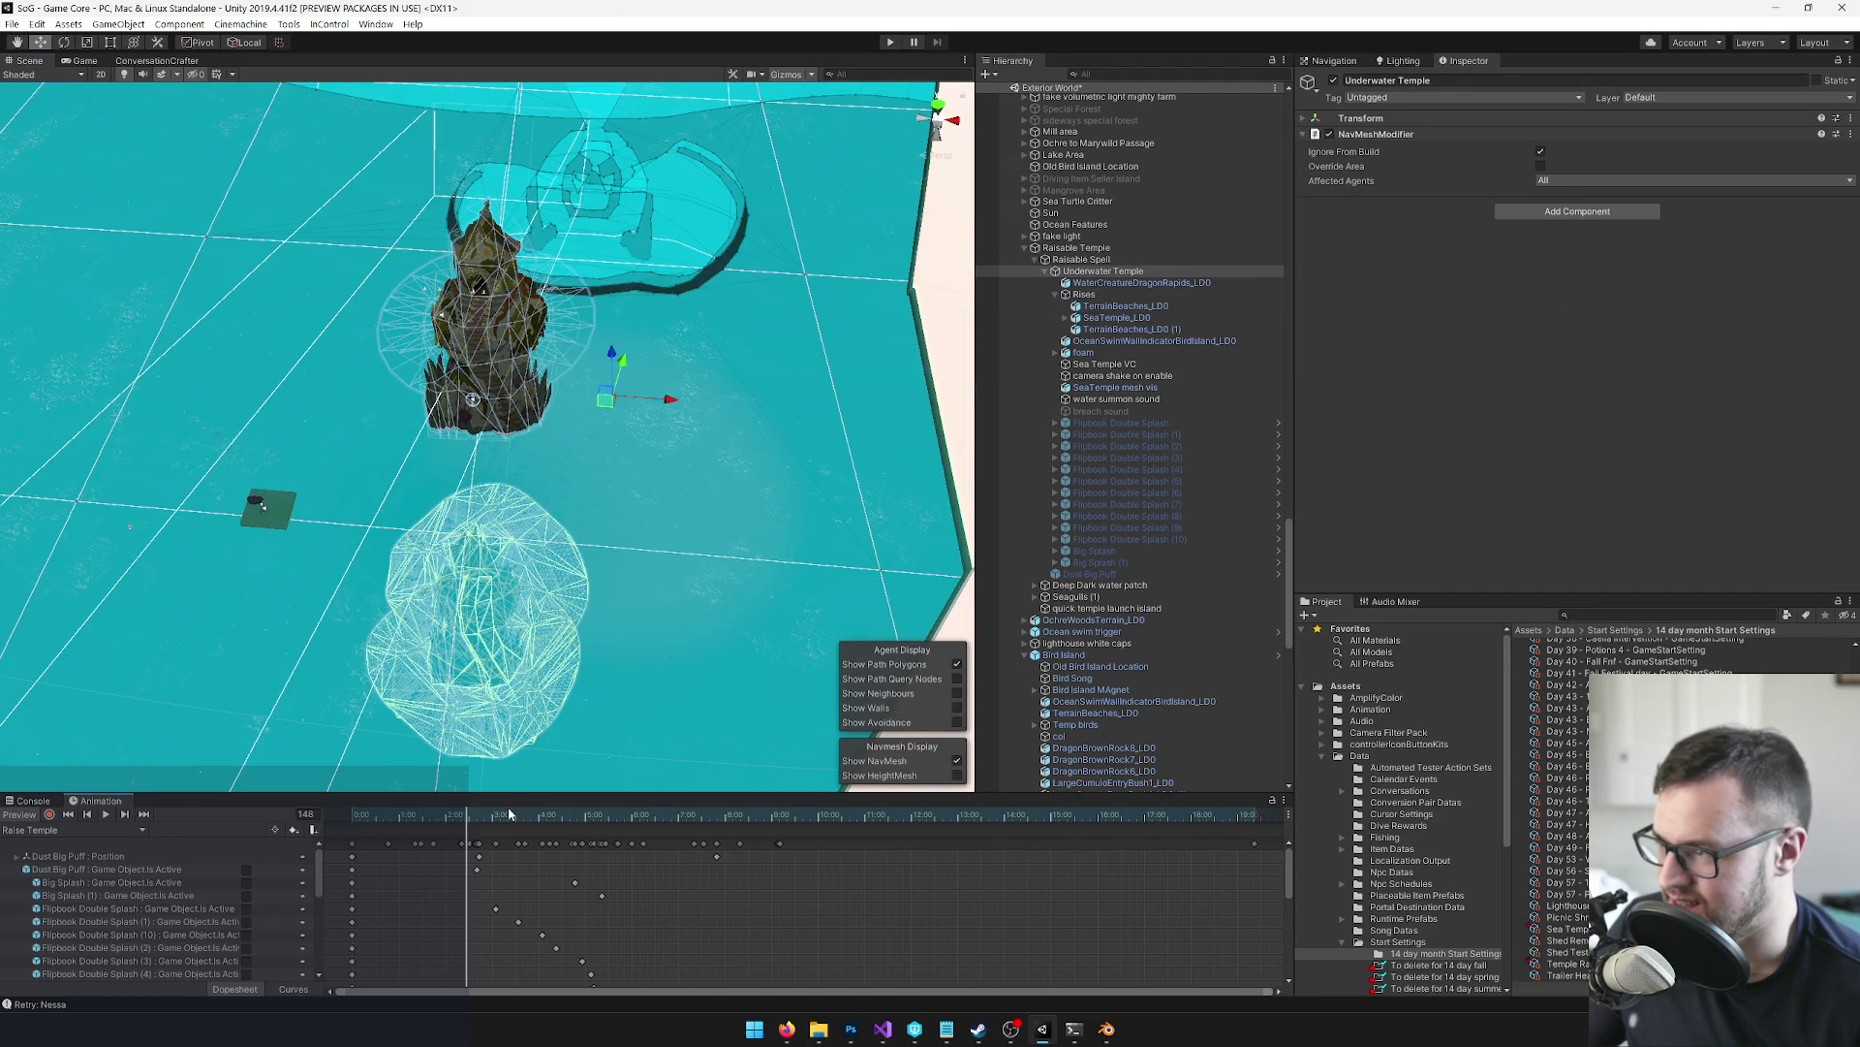
{"action": "mouse_move", "coordinate": [510, 814]}
{"action": "left_mouse_down"}
{"action": "mouse_move", "coordinate": [827, 810]}
{"action": "mouse_move", "coordinate": [312, 829]}
{"action": "left_mouse_up"}
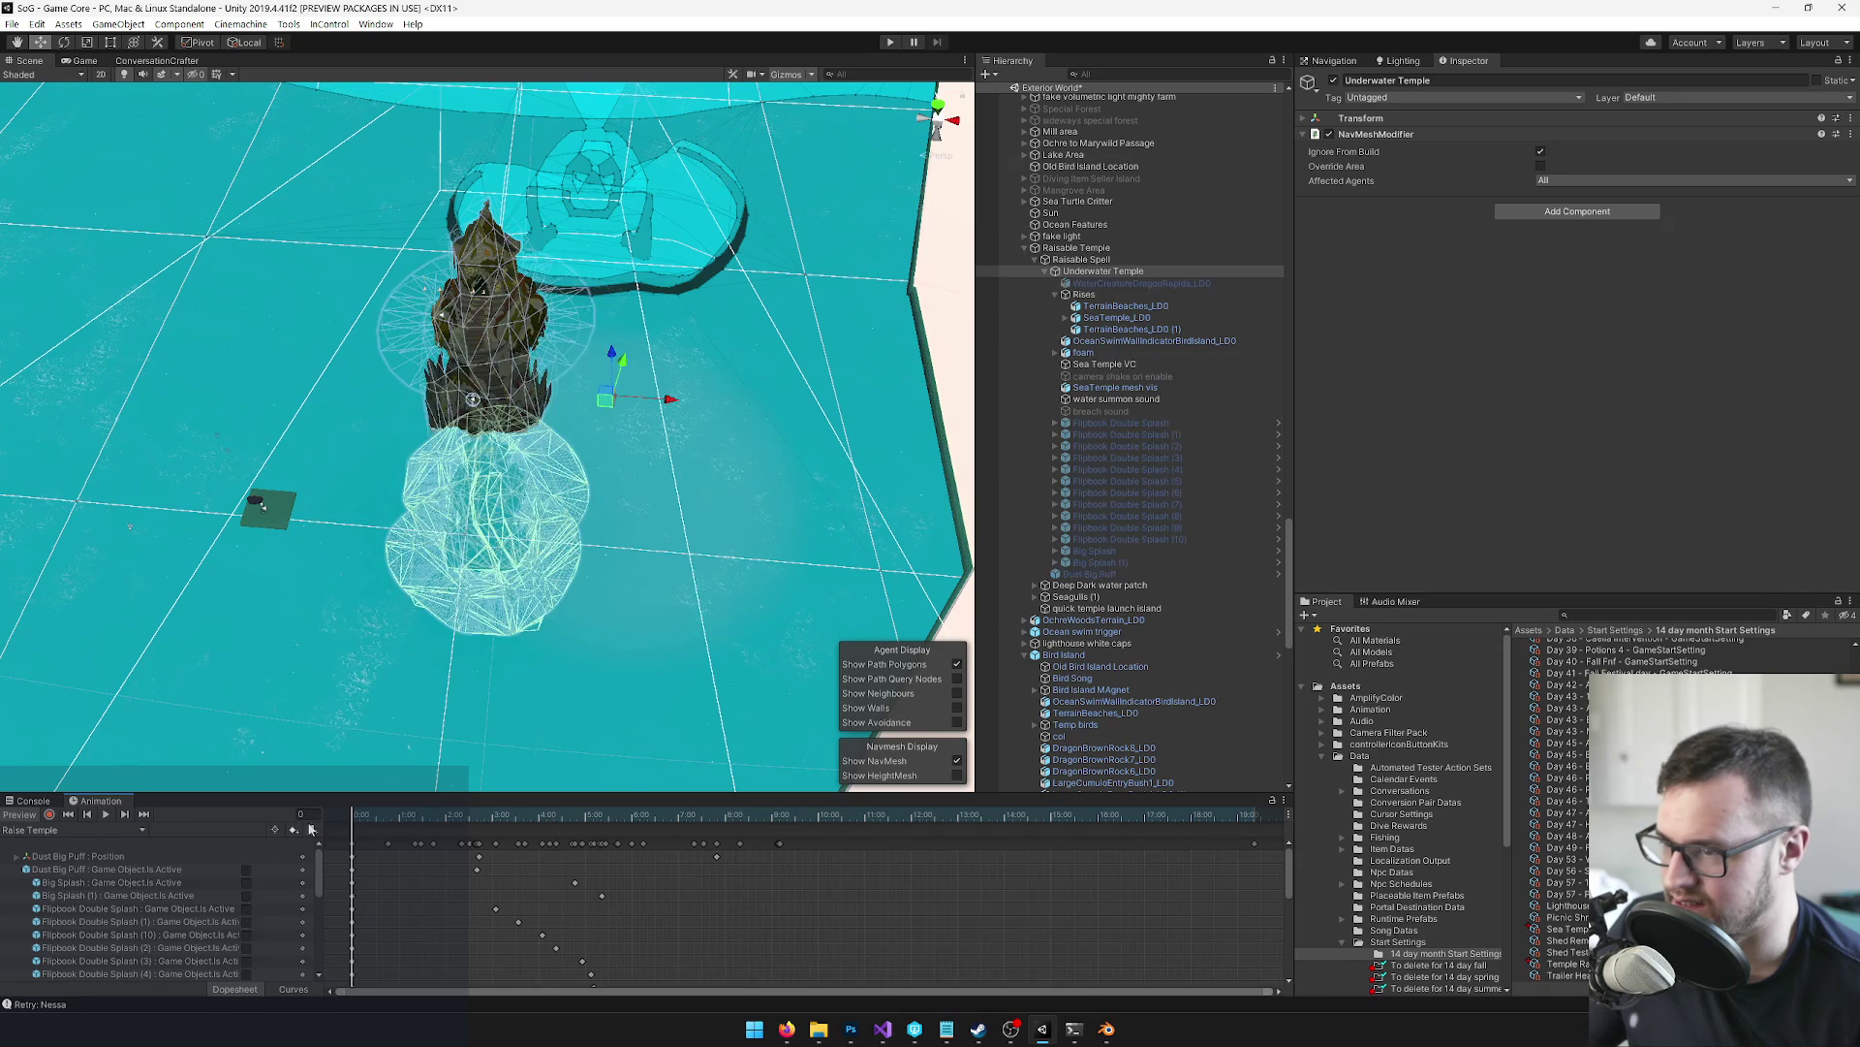
{"action": "left_click", "coordinate": [504, 366]}
{"action": "left_click_drag", "start_coordinate": [602, 460], "coordinate": [357, 451]}
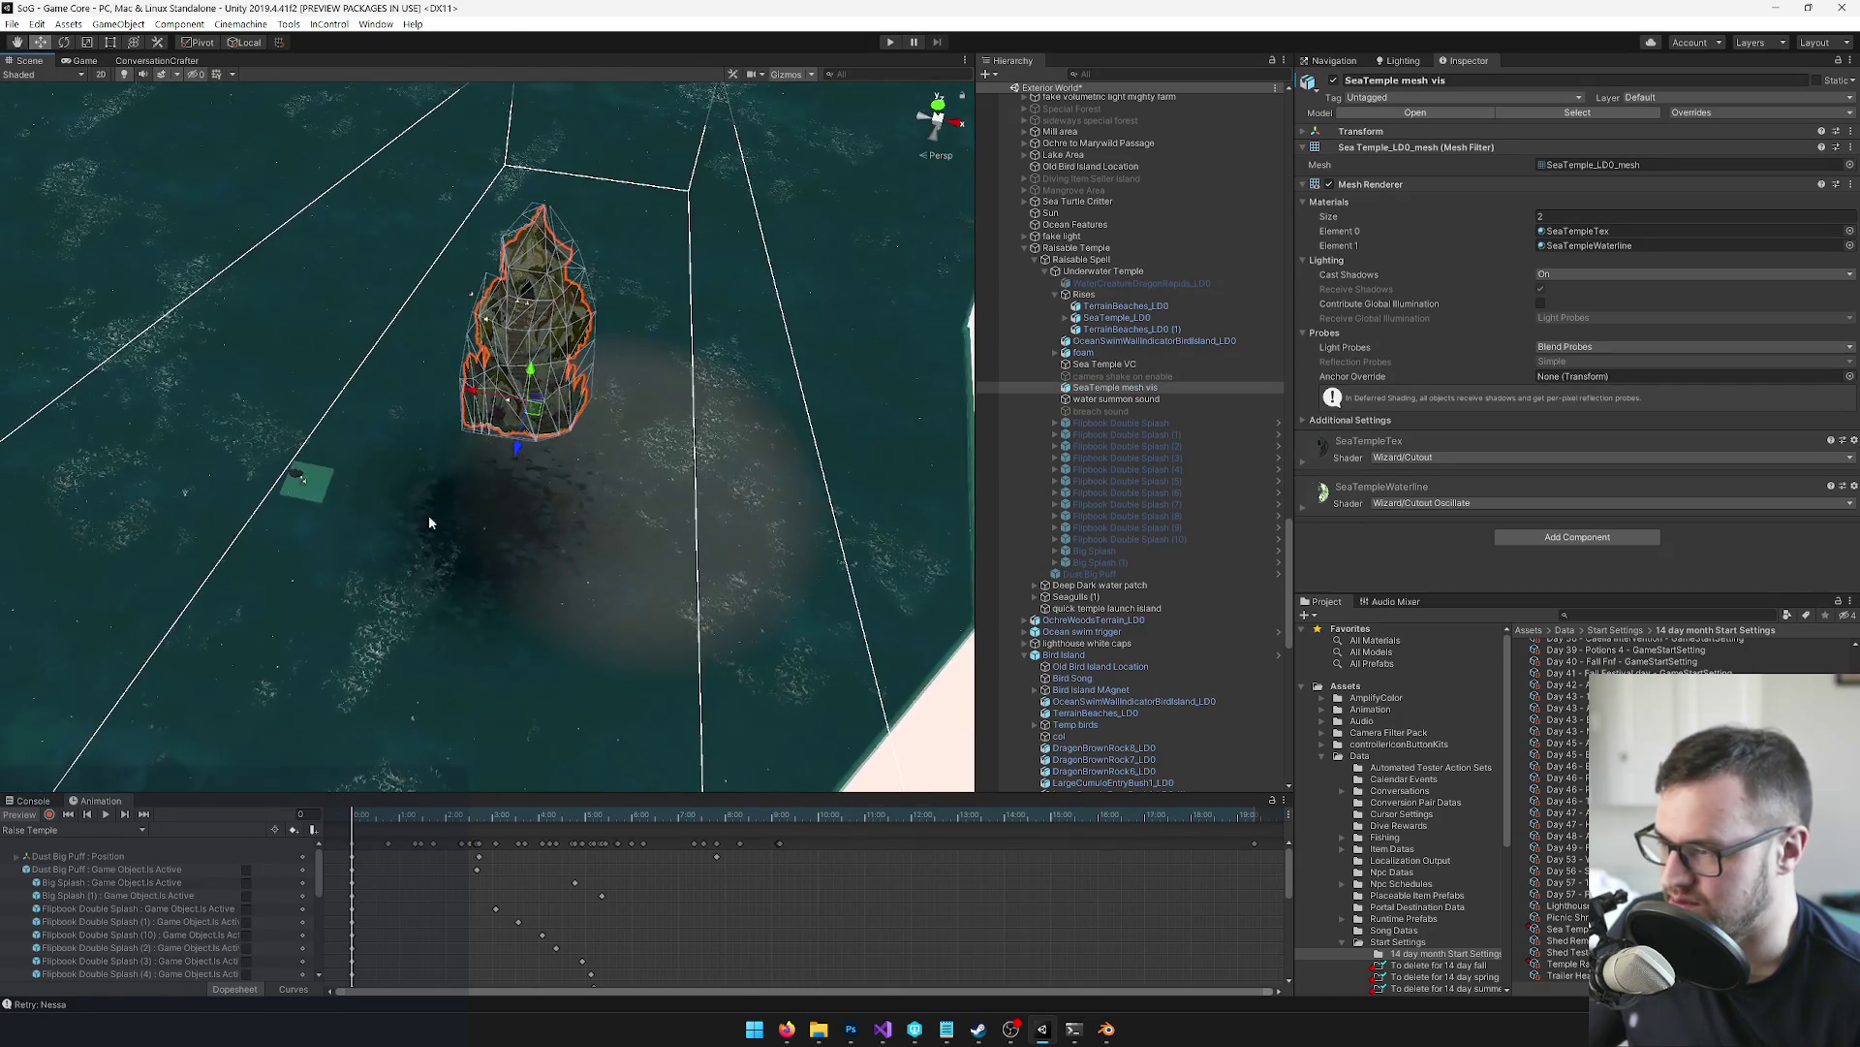
{"action": "mouse_move", "coordinate": [573, 395]}
{"action": "left_mouse_down"}
{"action": "mouse_move", "coordinate": [627, 317]}
{"action": "mouse_move", "coordinate": [611, 301]}
{"action": "mouse_move", "coordinate": [610, 320]}
{"action": "mouse_move", "coordinate": [562, 325]}
{"action": "mouse_move", "coordinate": [579, 330]}
{"action": "left_mouse_up"}
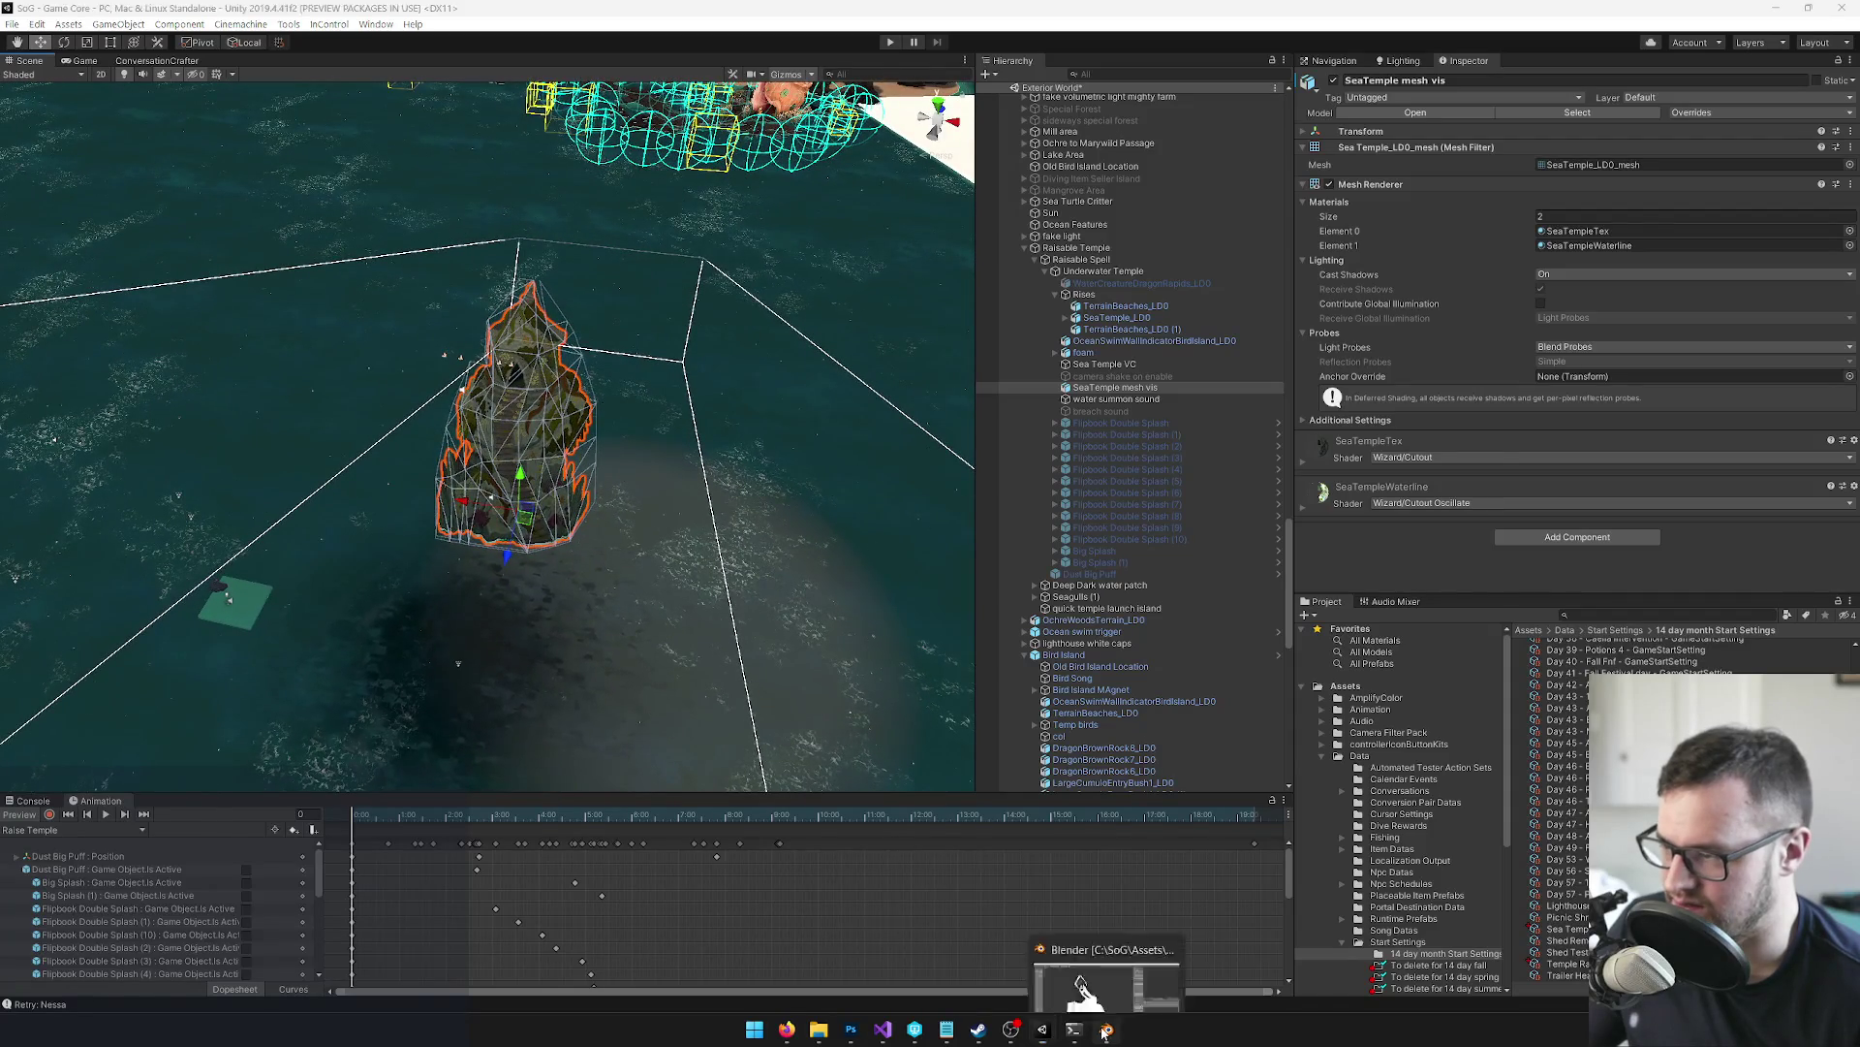
{"action": "left_click", "coordinate": [1106, 1031]}
Browse recent and available .blend files, cancel, and pick an entry in Perforce P4V
{"action": "left_click_drag", "start_coordinate": [836, 393], "coordinate": [775, 407]}
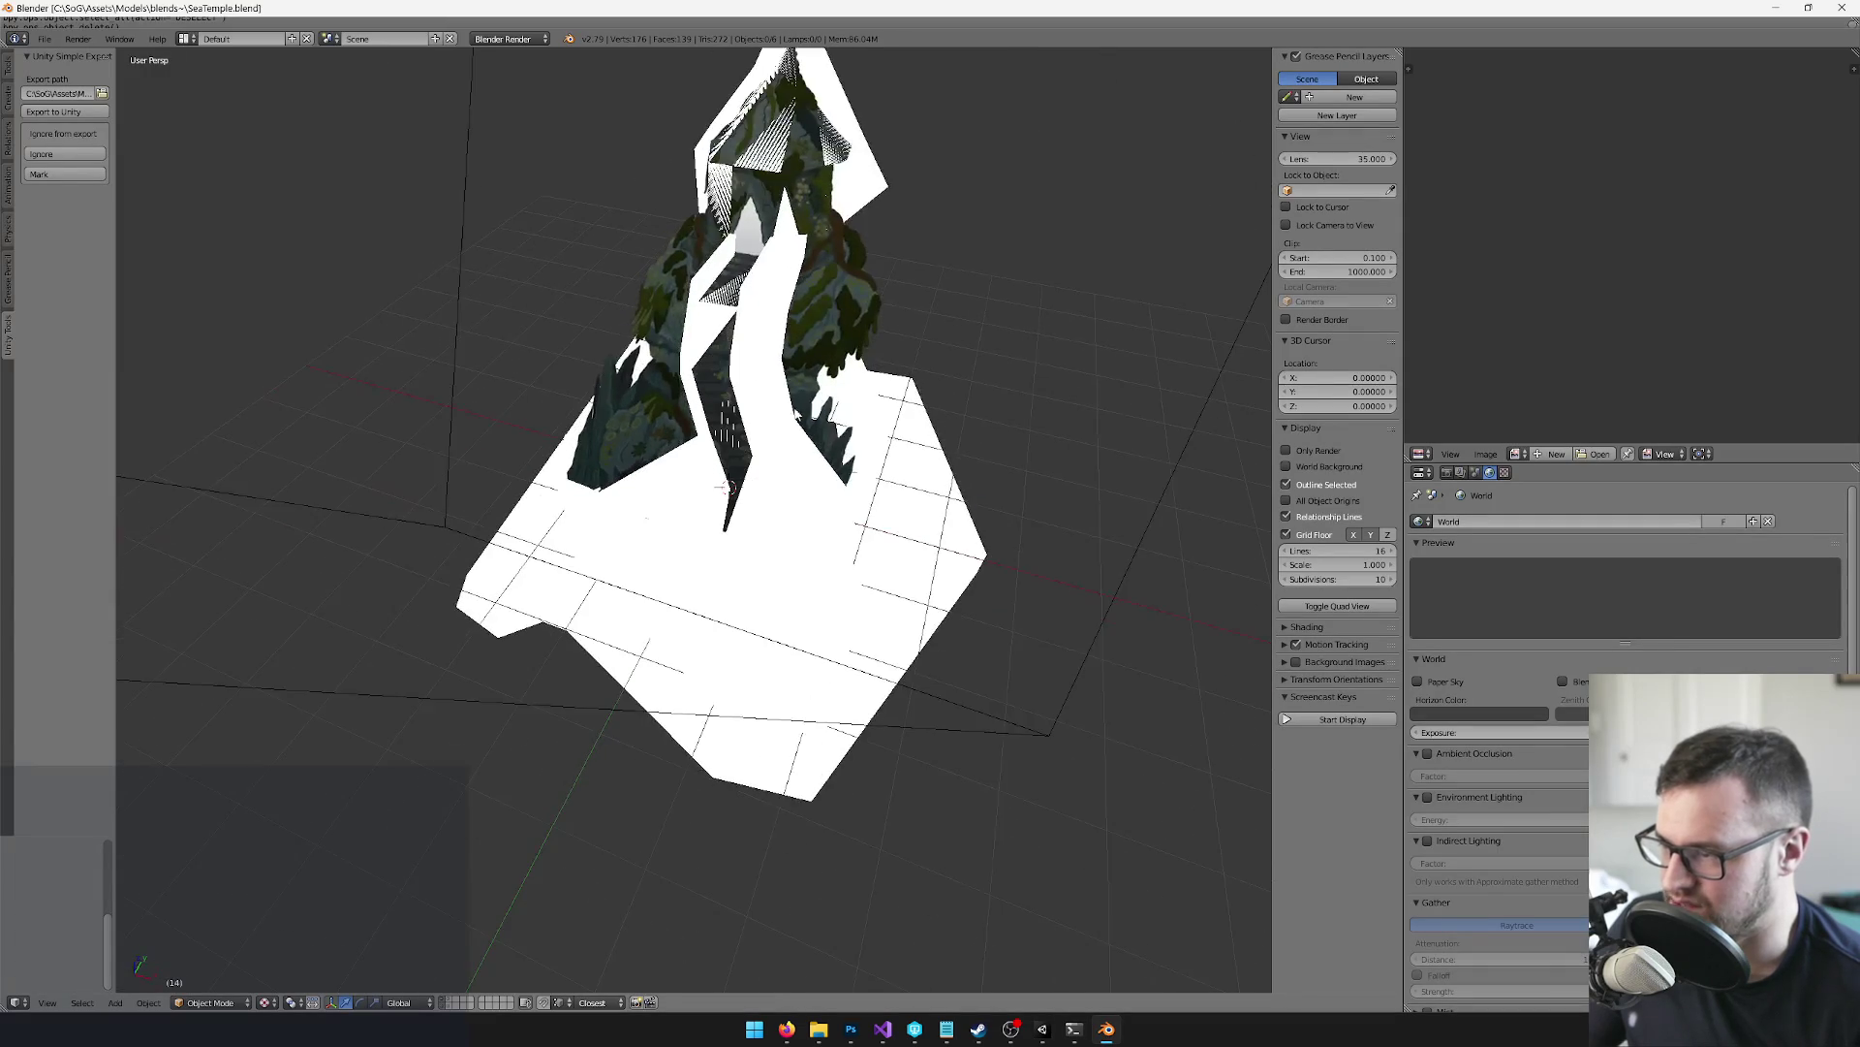
{"action": "left_click", "coordinate": [48, 40]}
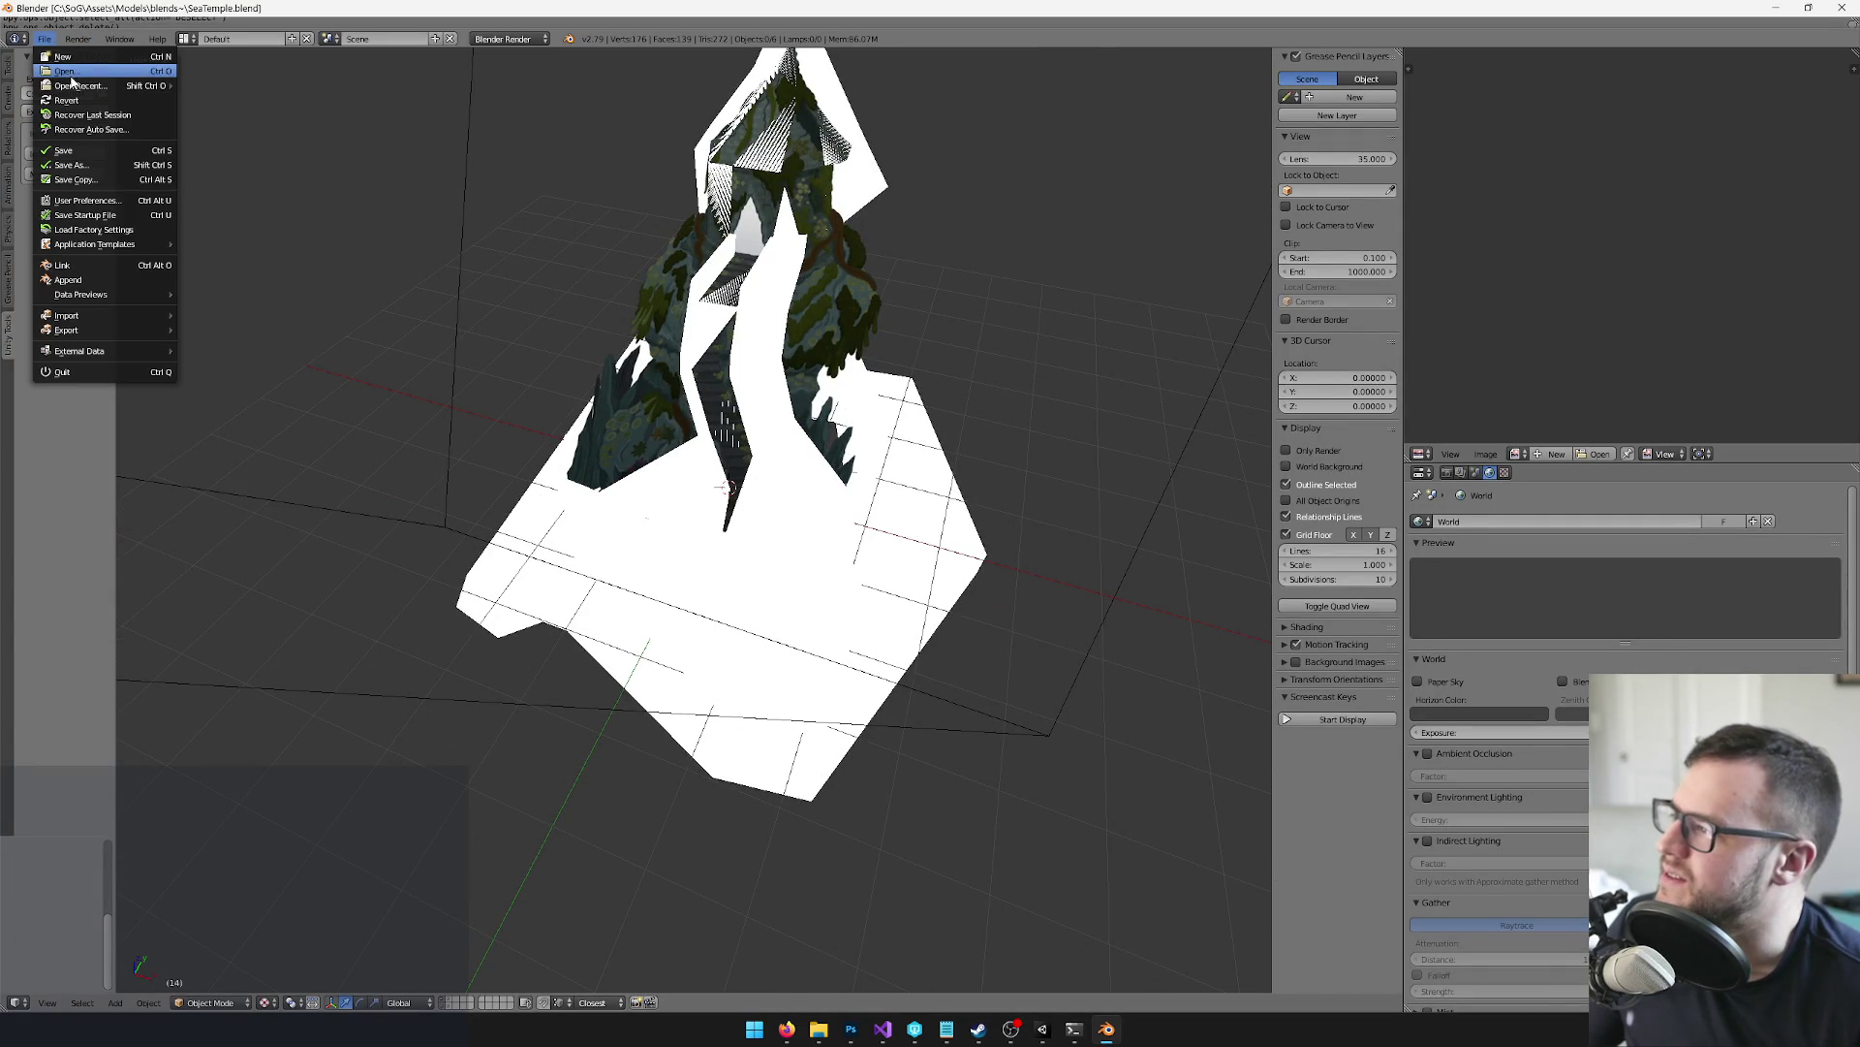
{"action": "mouse_move", "coordinate": [73, 88]}
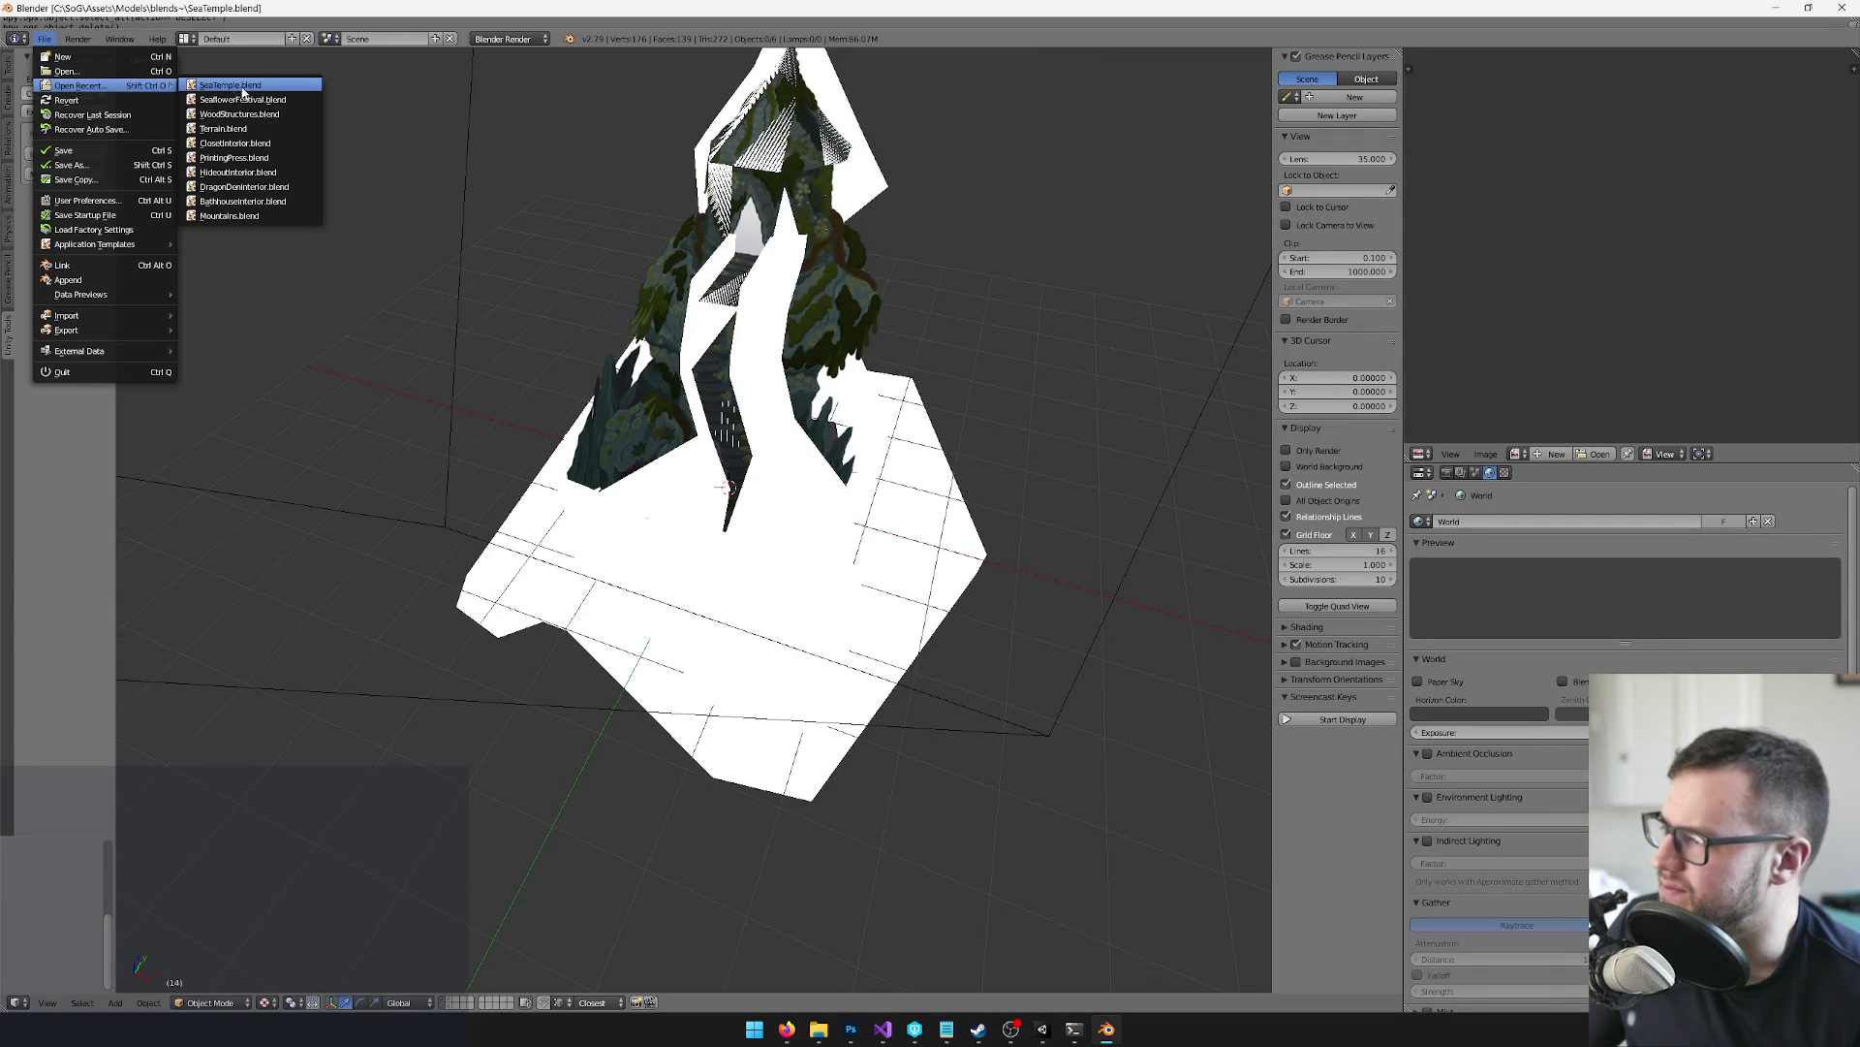
{"action": "left_click", "coordinate": [93, 72]}
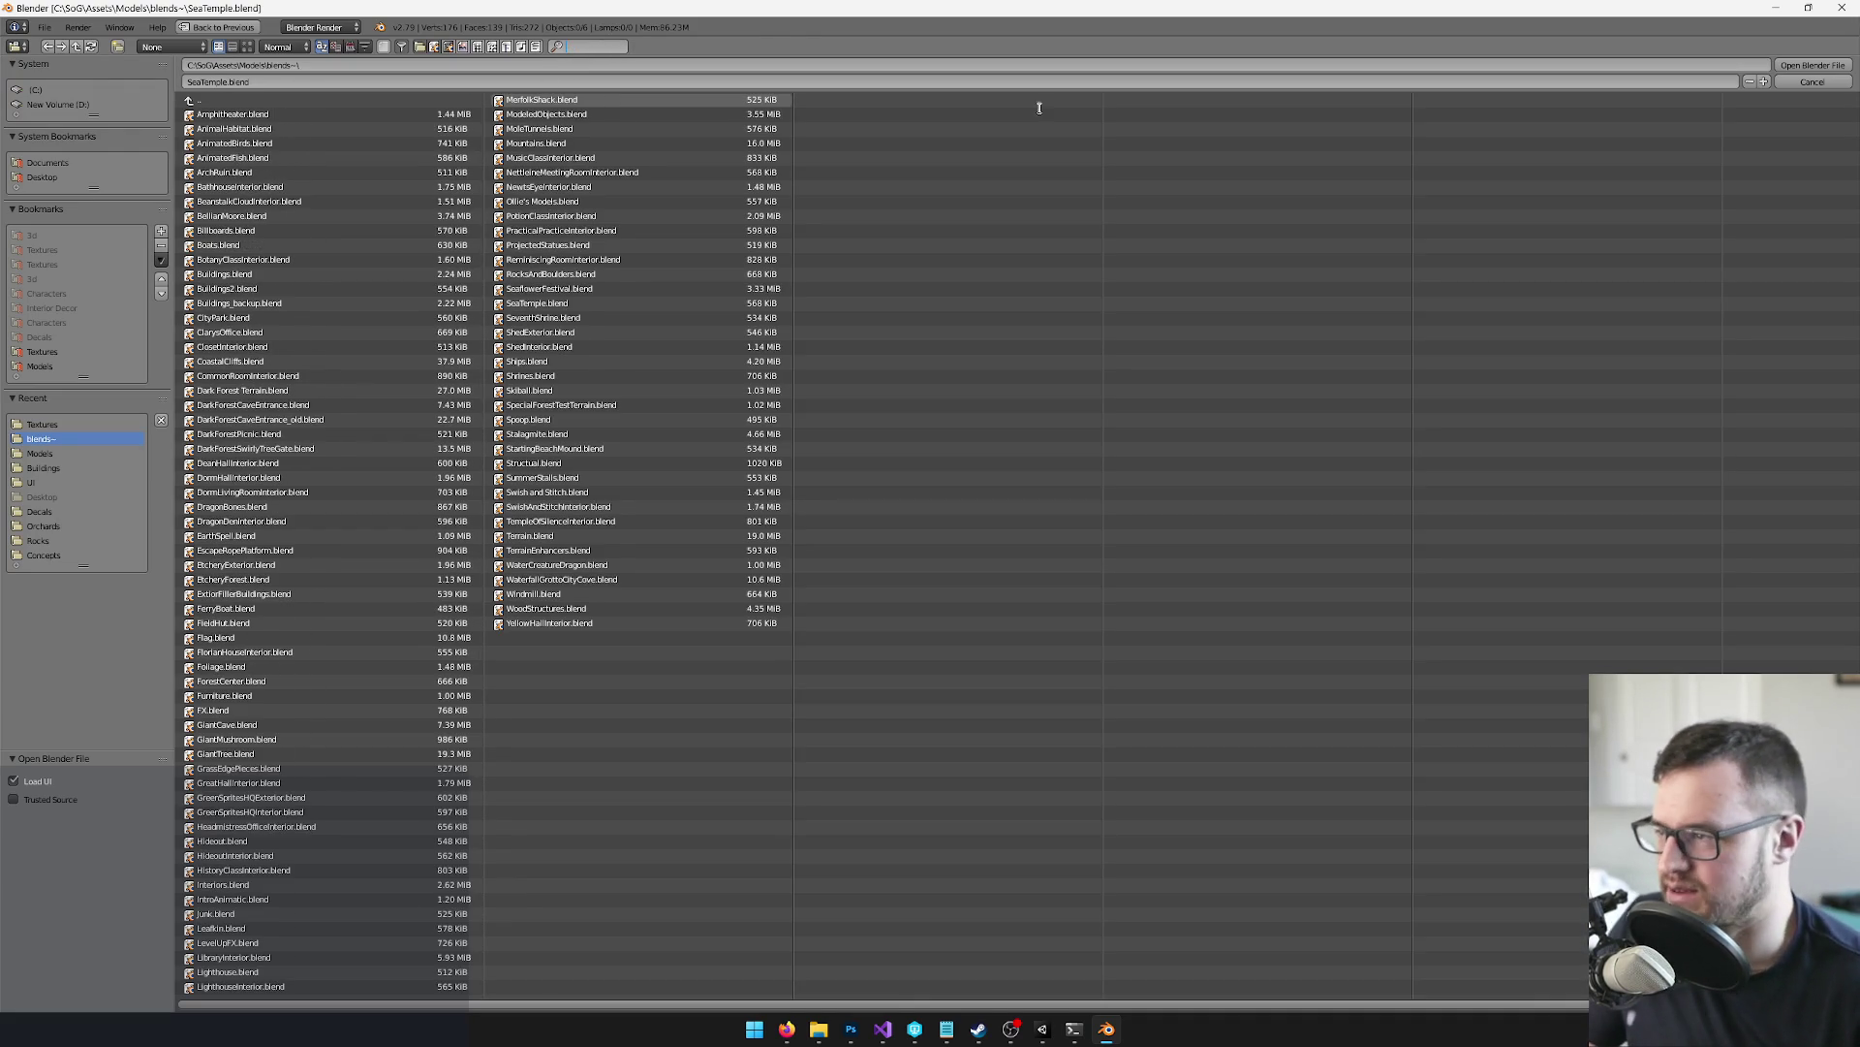
{"action": "left_click", "coordinate": [1813, 83]}
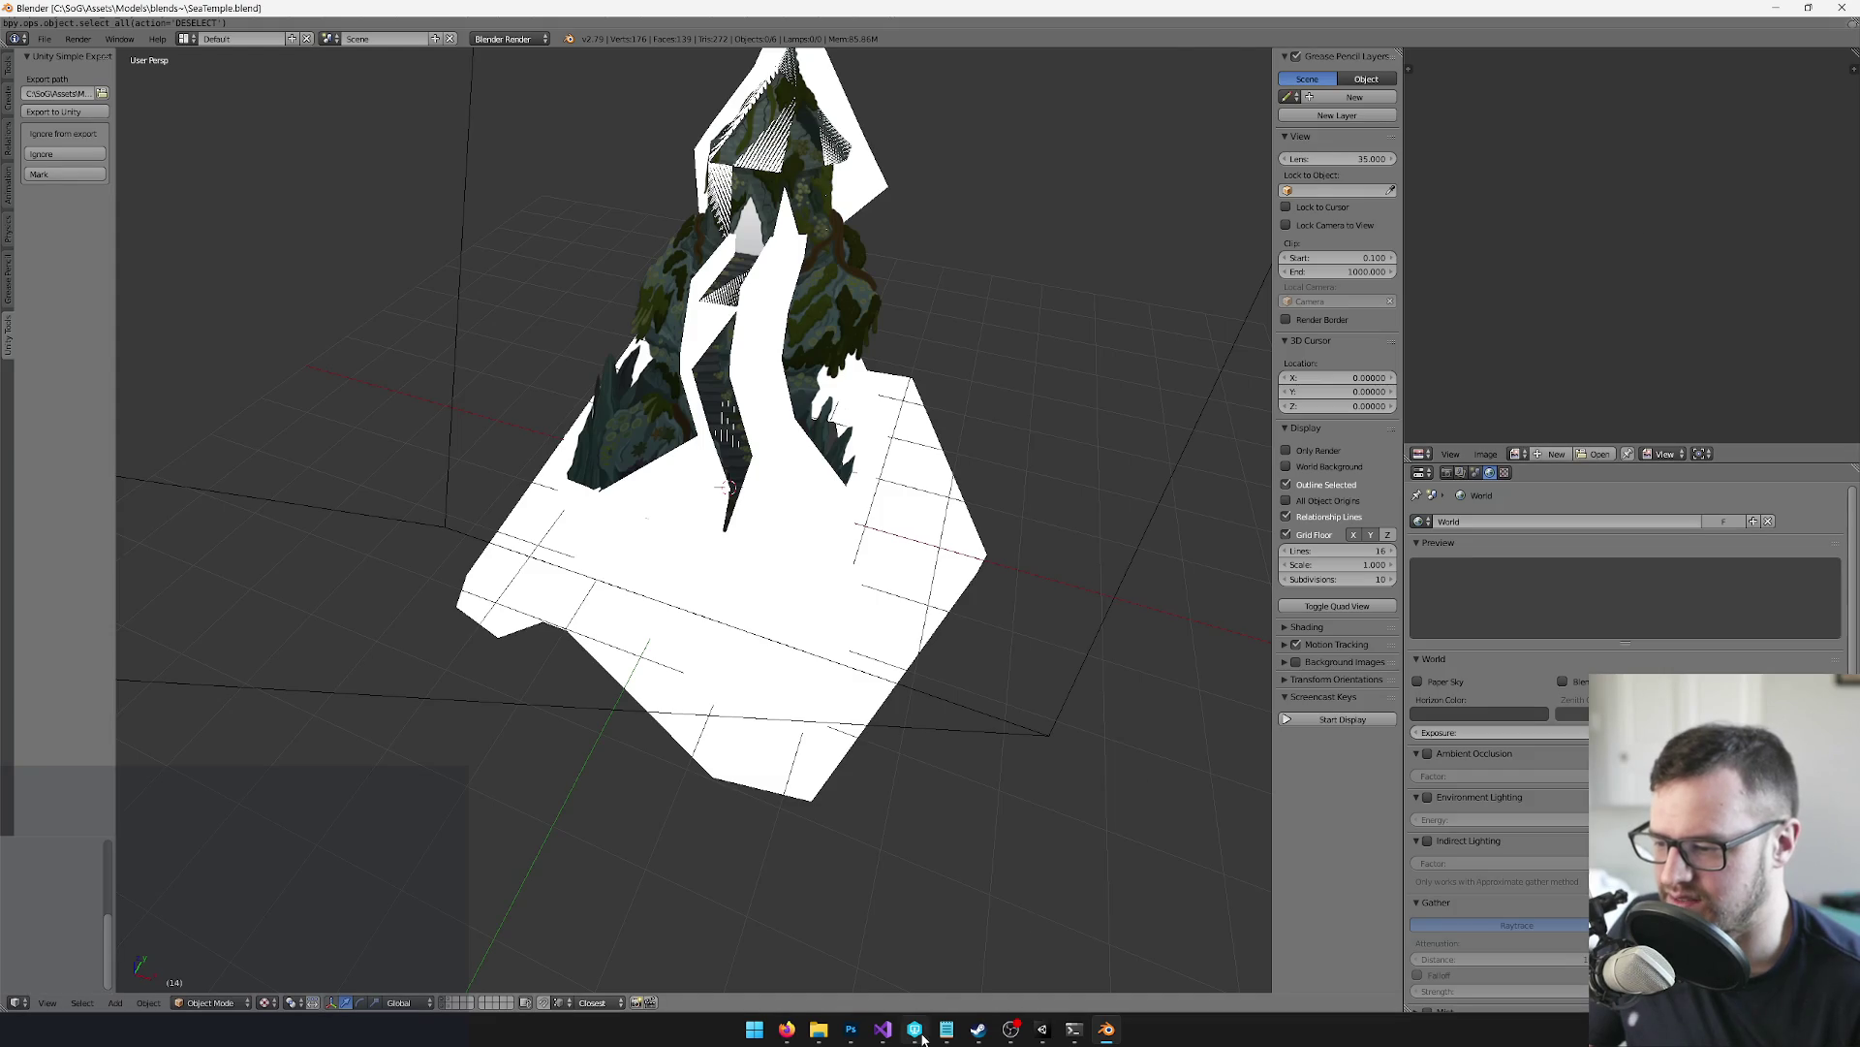
{"action": "left_click", "coordinate": [923, 1035]}
{"action": "left_click", "coordinate": [321, 391]}
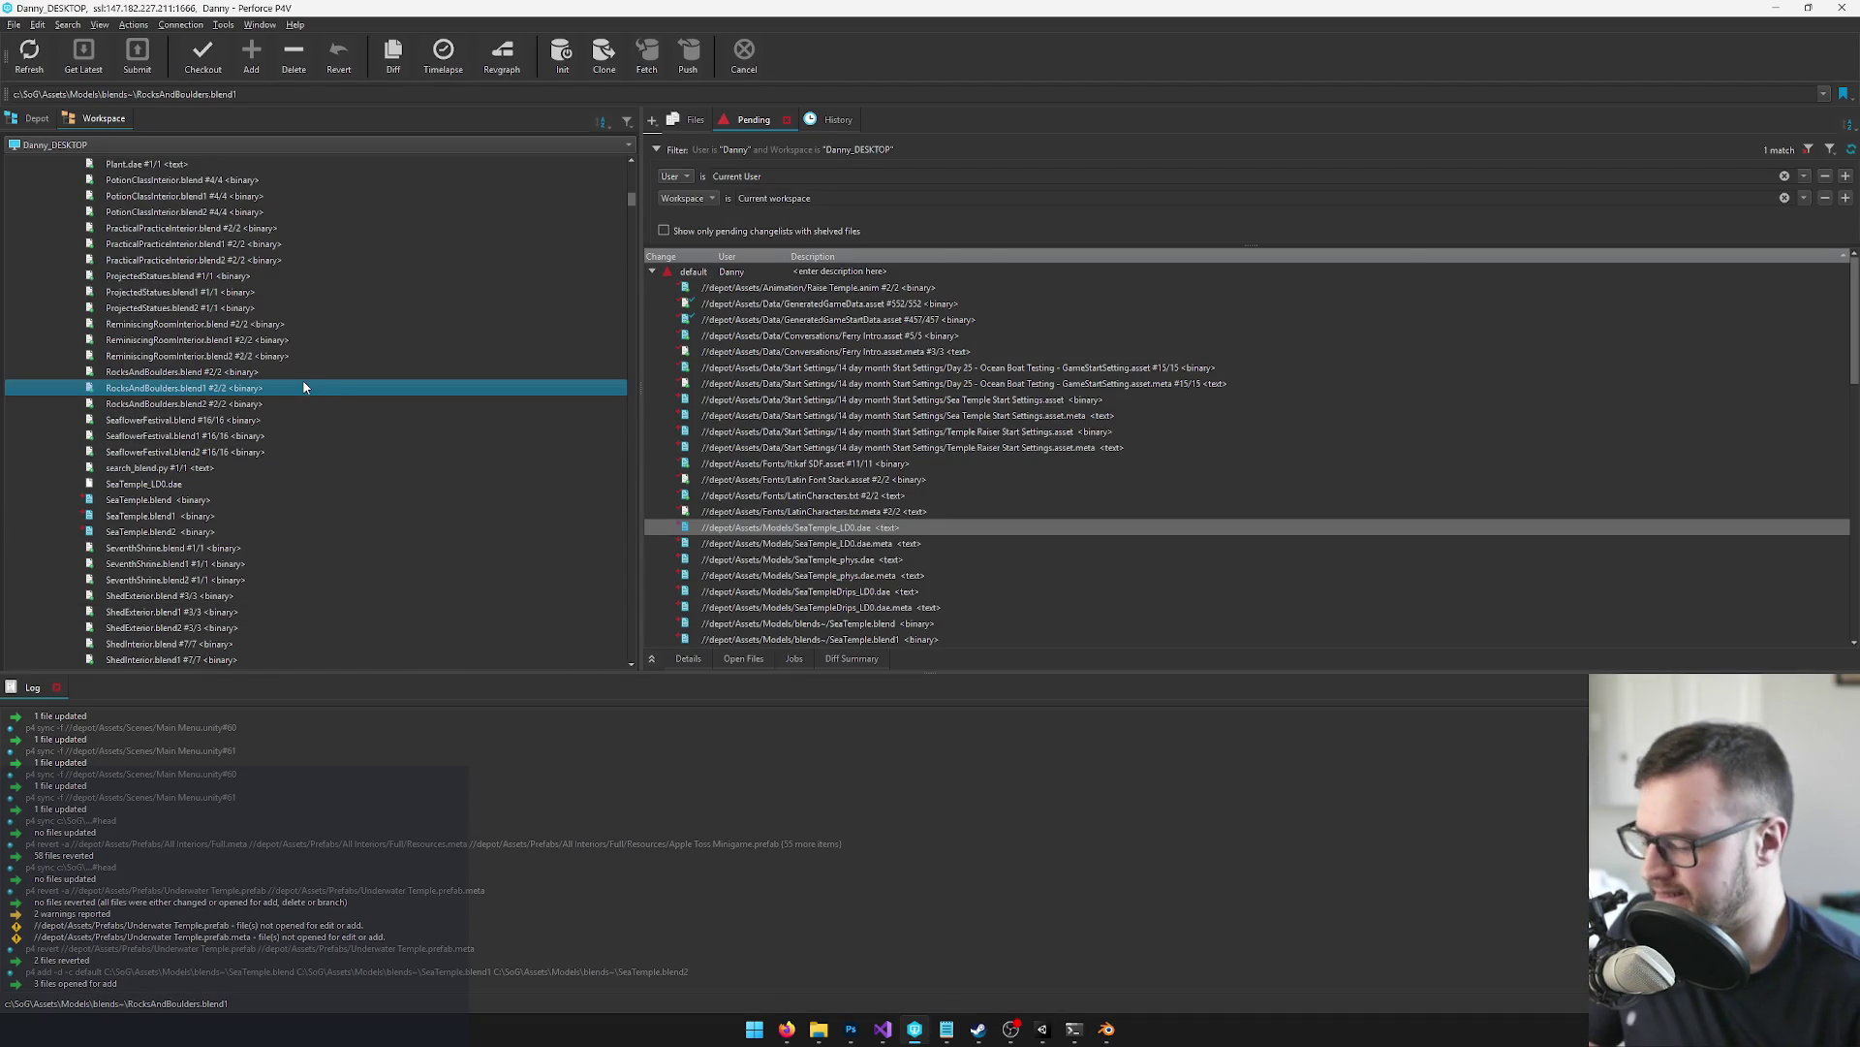
Locate Terrain.blend in the P4V workspace tree by typing 'ter' and open it in Blender
{"action": "key", "text": "o"}
{"action": "scroll", "coordinate": [304, 386], "scroll_direction": "down", "scroll_amount": 4}
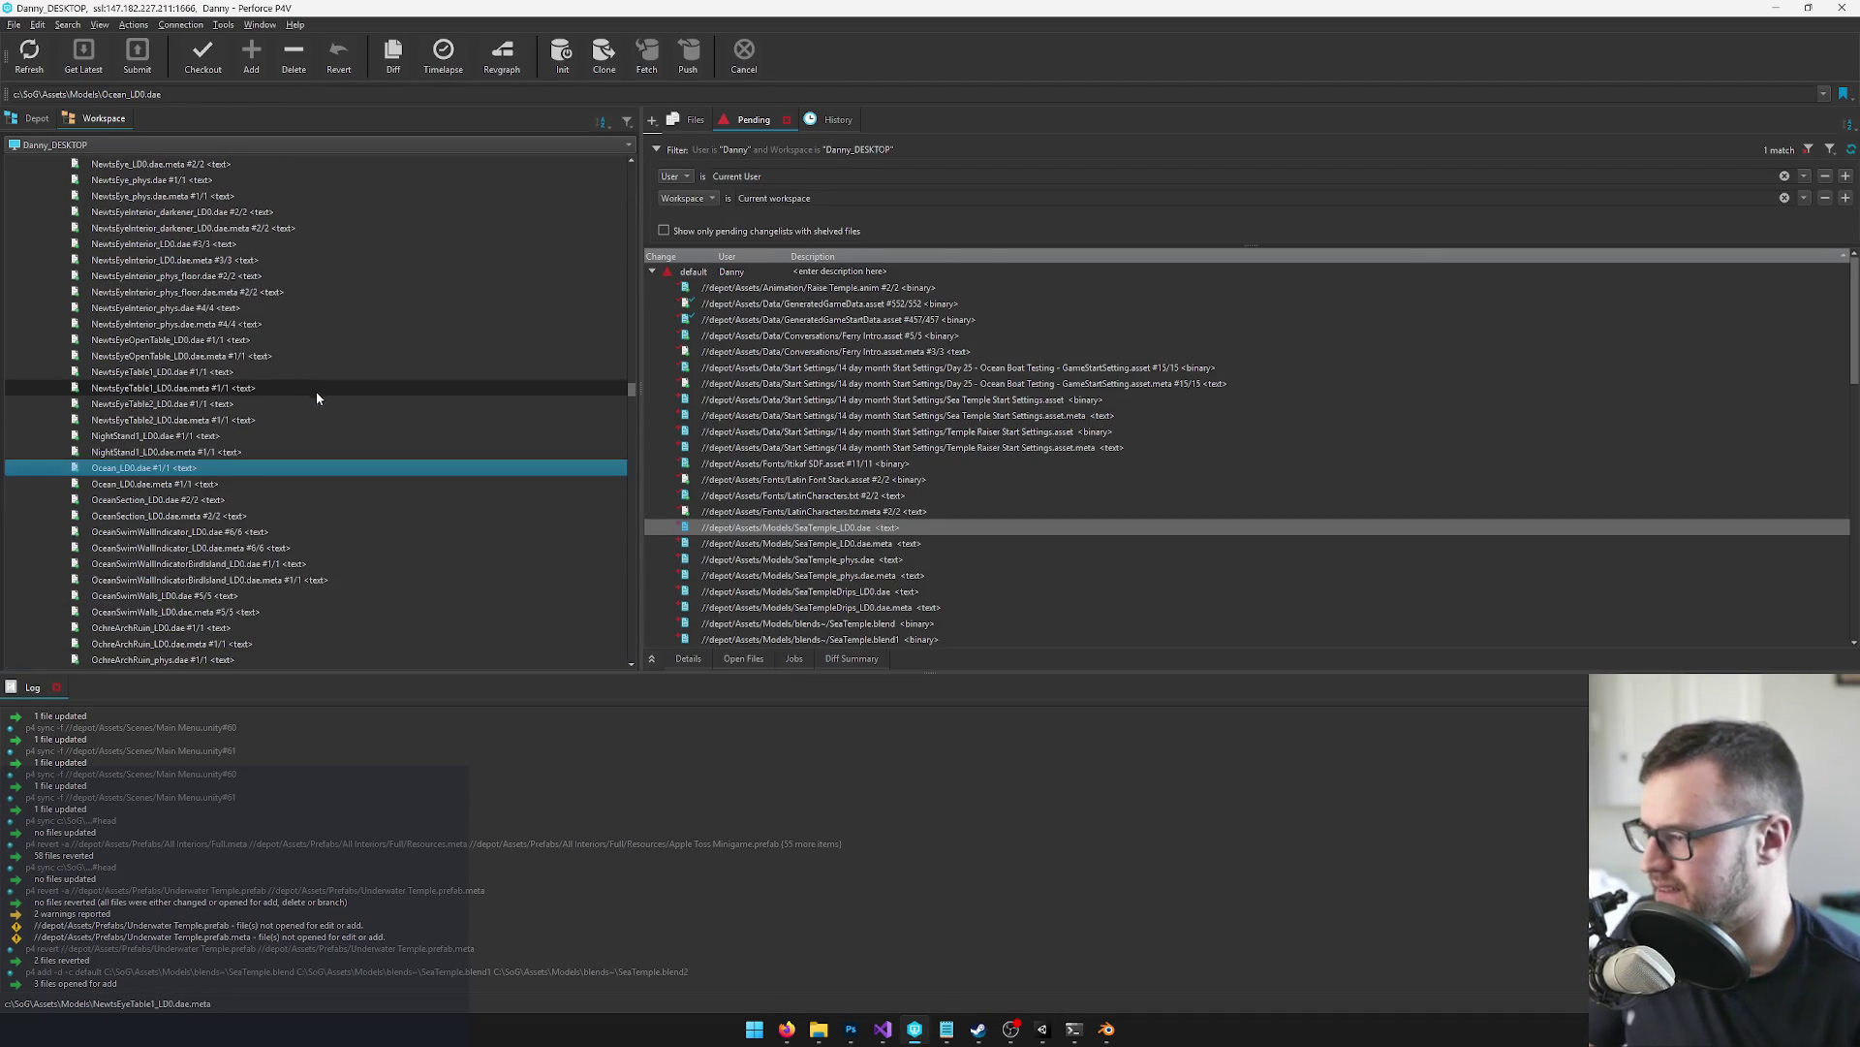
{"action": "scroll", "coordinate": [402, 423], "scroll_direction": "up", "scroll_amount": 8}
{"action": "left_click_drag", "start_coordinate": [629, 387], "coordinate": [627, 169]}
{"action": "type", "text": "terior"}
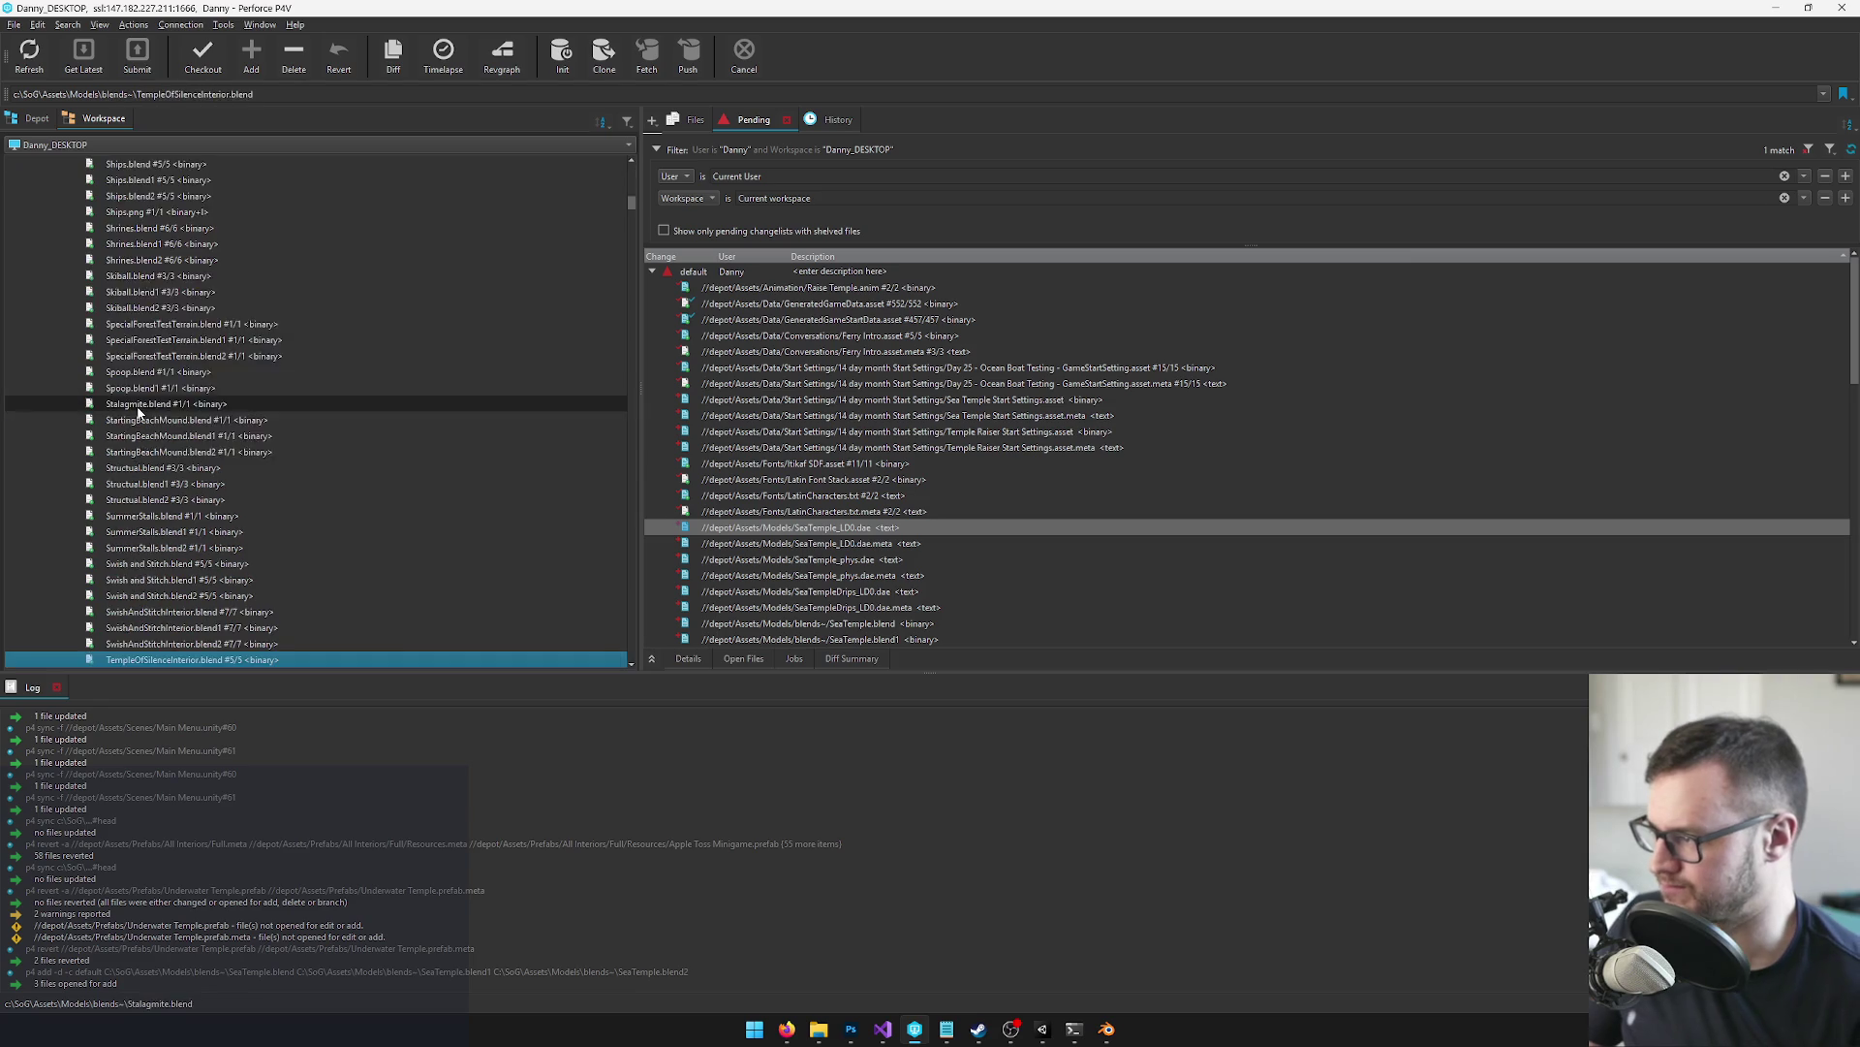
{"action": "scroll", "coordinate": [160, 641], "scroll_direction": "down", "scroll_amount": 2}
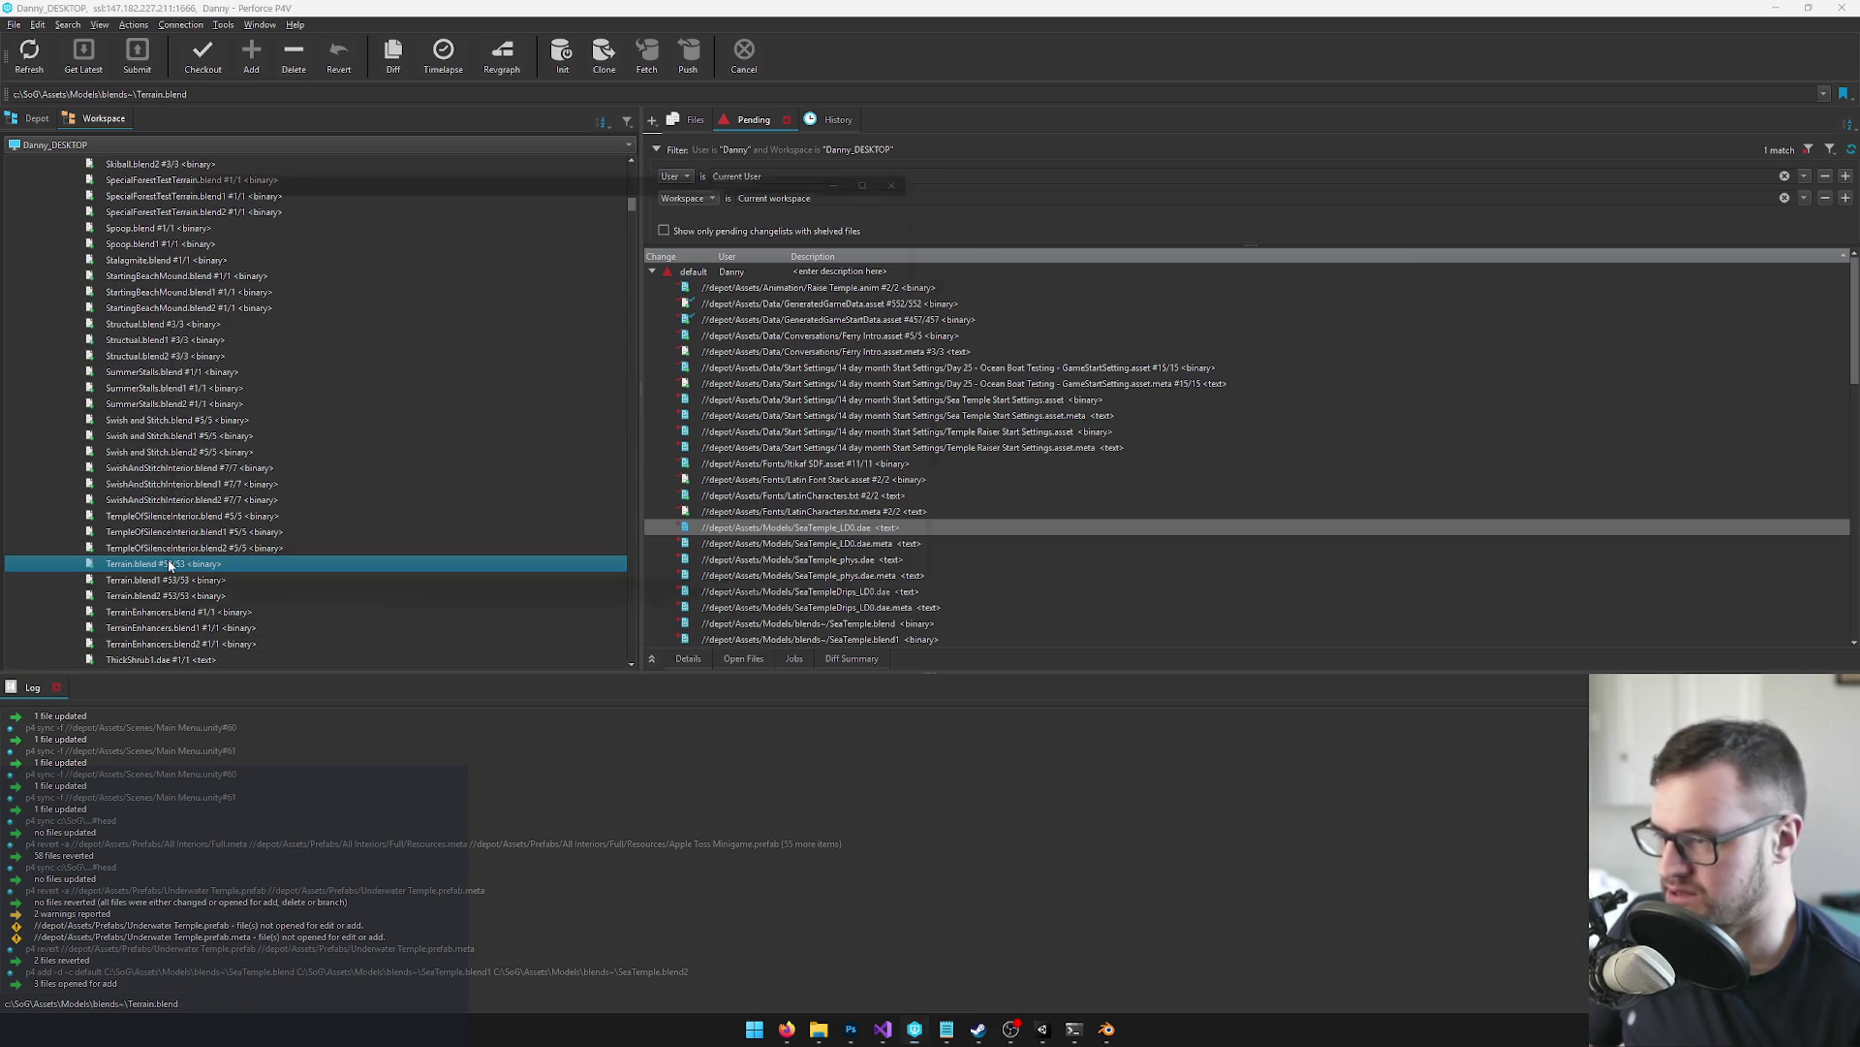
{"action": "double_click", "coordinate": [170, 565]}
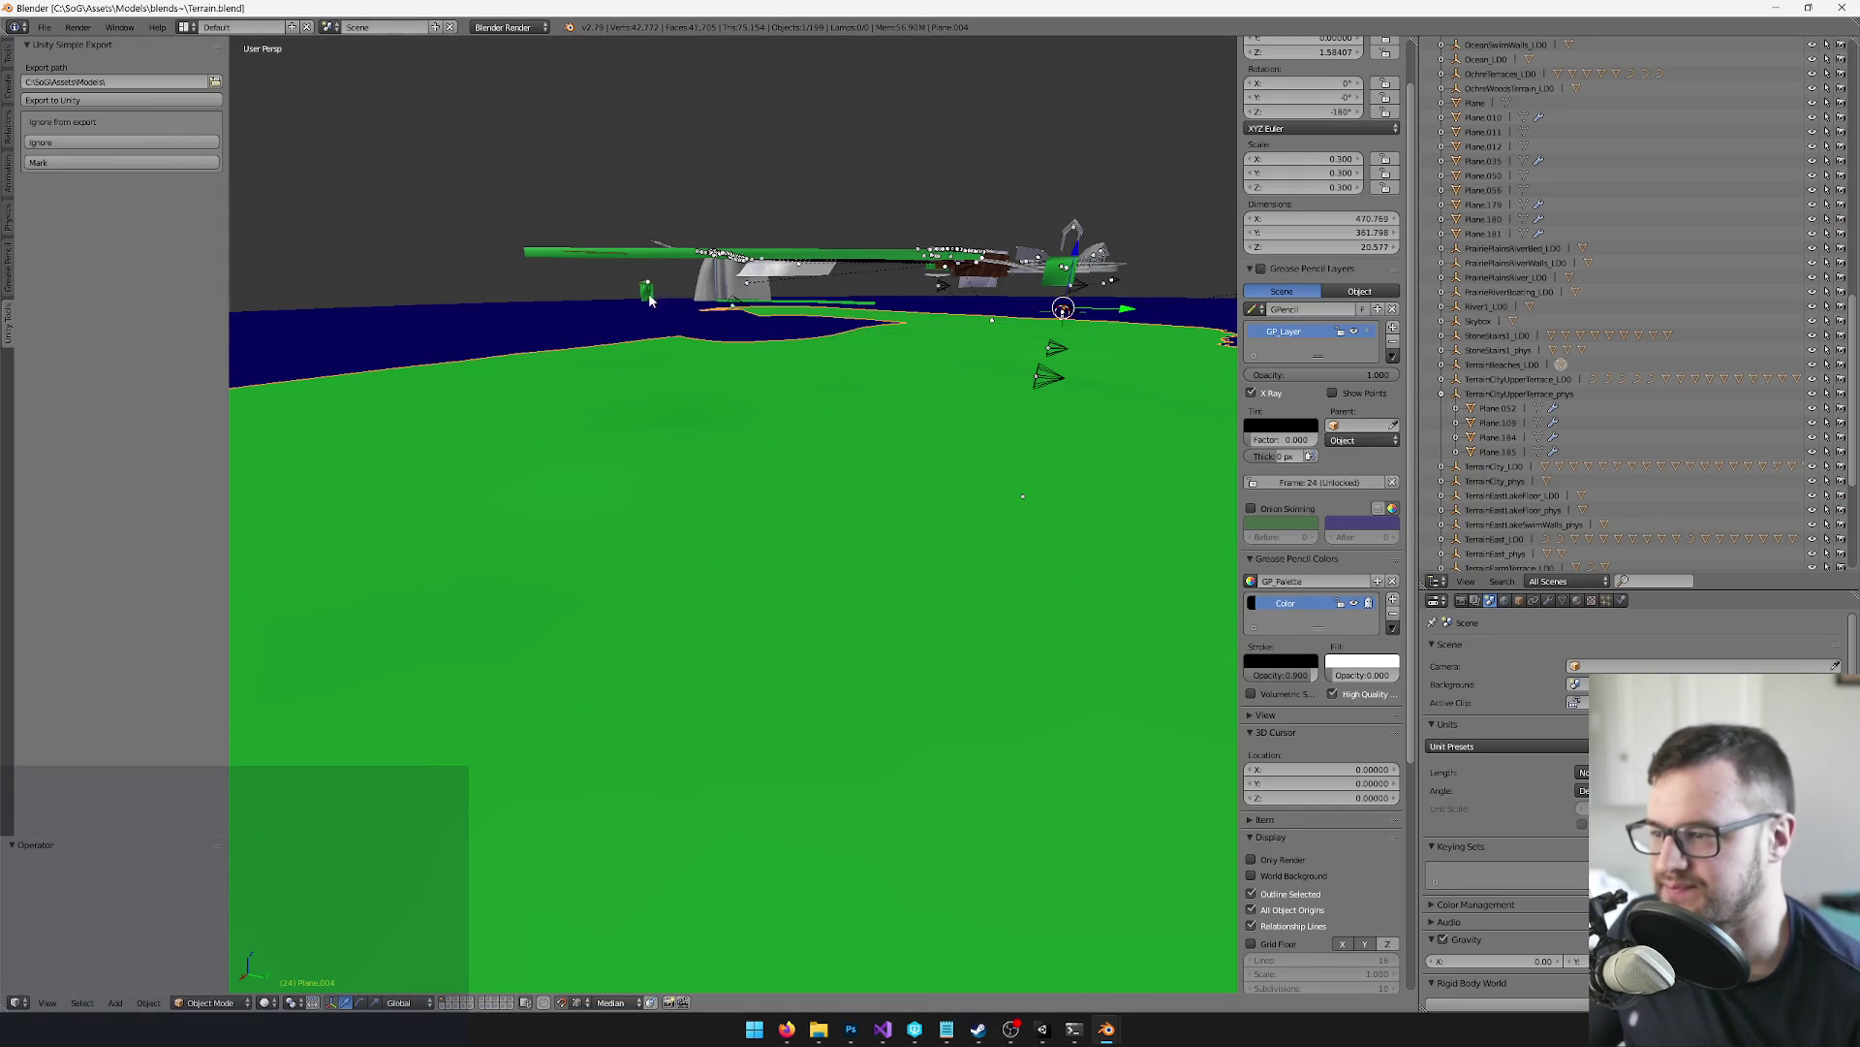
Show all layers of the Terrain scene and select the large grey plane around the islands
{"action": "scroll", "coordinate": [589, 299], "scroll_direction": "down", "scroll_amount": 10}
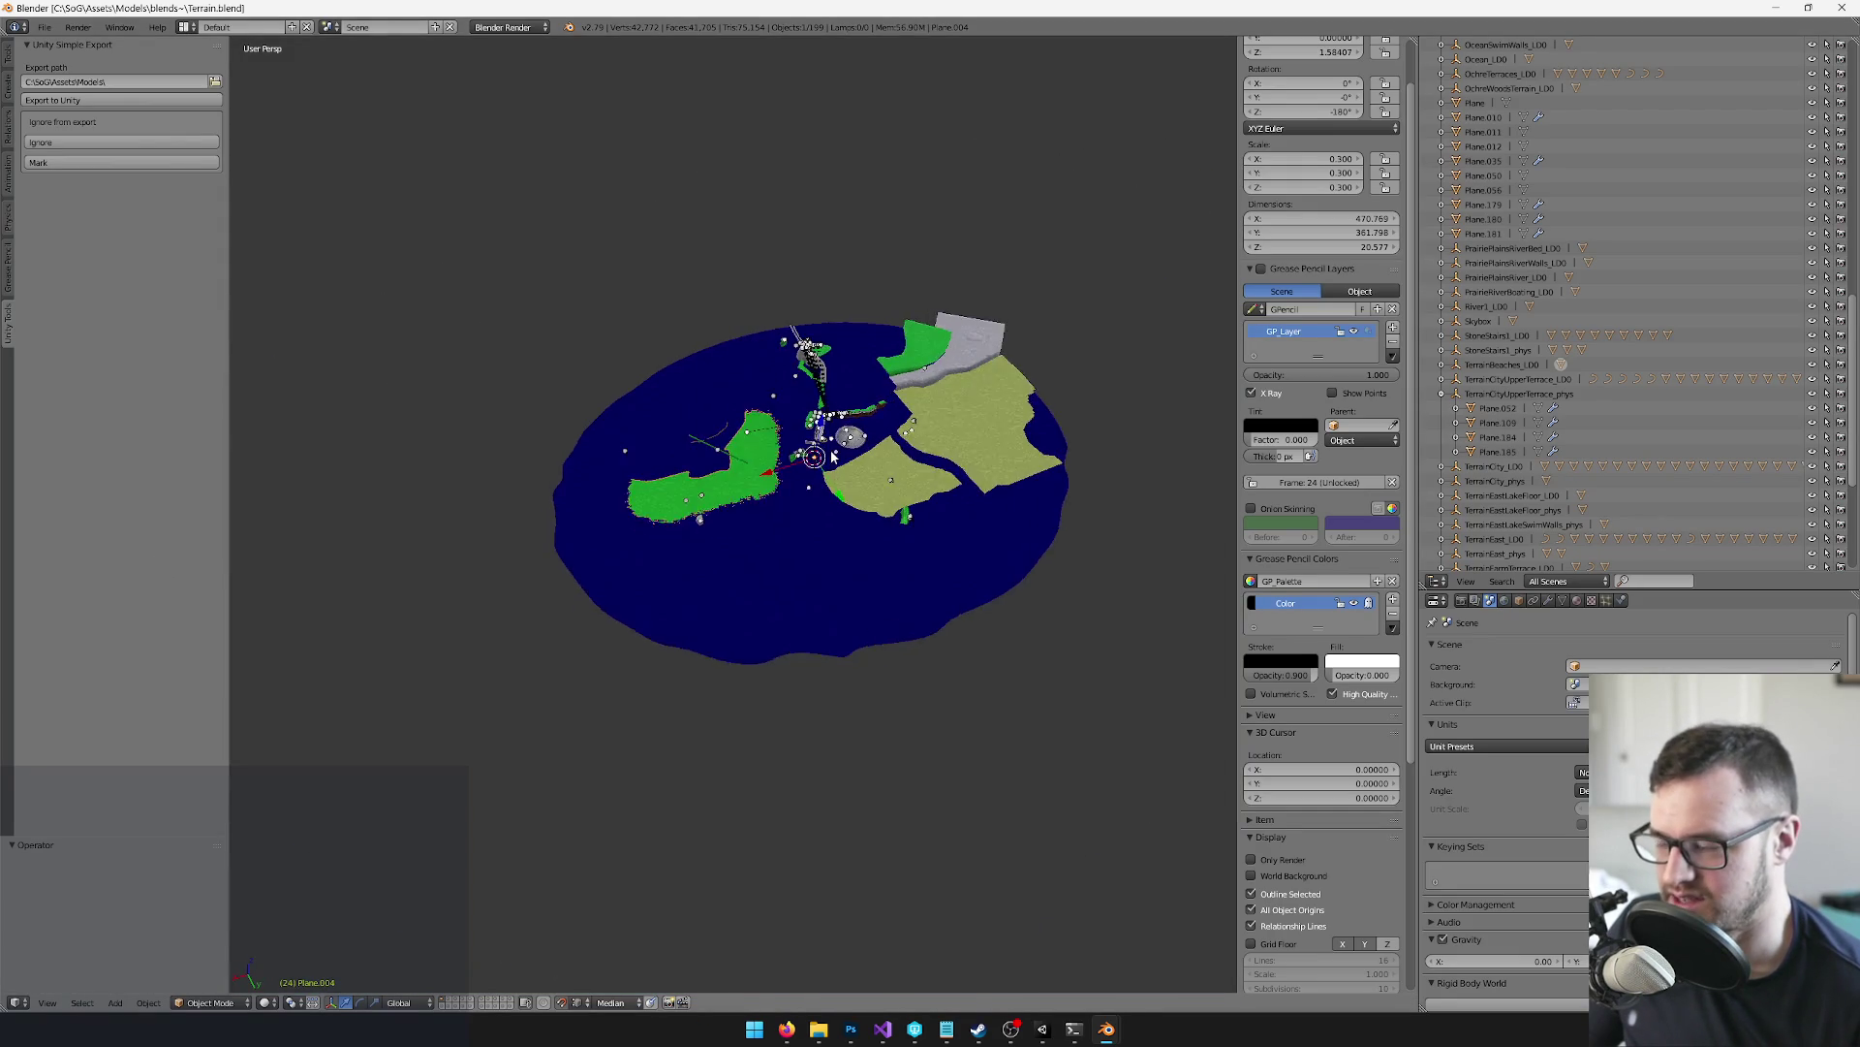
{"action": "scroll", "coordinate": [830, 457], "scroll_direction": "up", "scroll_amount": 5}
{"action": "mouse_move", "coordinate": [830, 457]}
{"action": "left_mouse_down"}
{"action": "mouse_move", "coordinate": [785, 352]}
{"action": "mouse_move", "coordinate": [789, 393]}
{"action": "mouse_move", "coordinate": [713, 535]}
{"action": "mouse_move", "coordinate": [779, 519]}
{"action": "left_mouse_up"}
{"action": "scroll", "coordinate": [732, 533], "scroll_direction": "down", "scroll_amount": 3}
{"action": "key", "text": "grave"}
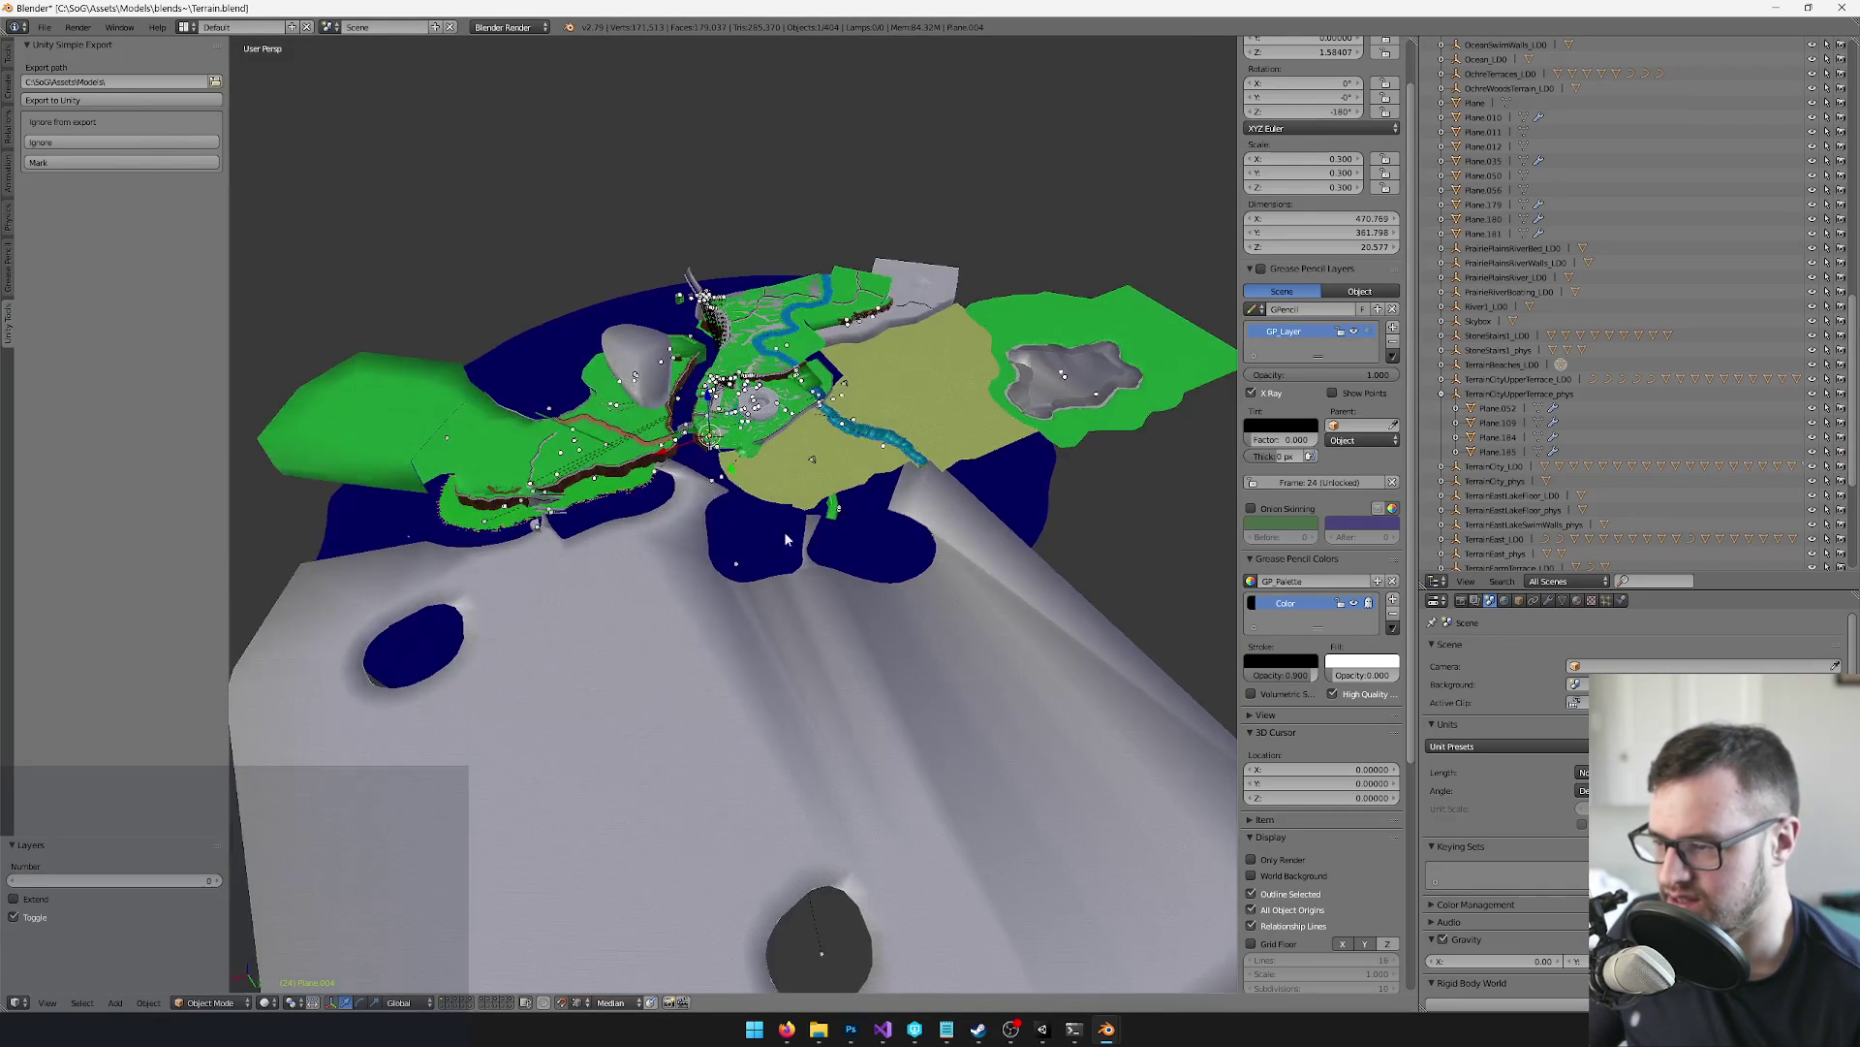
{"action": "right_click", "coordinate": [800, 697]}
{"action": "left_click_drag", "start_coordinate": [801, 696], "coordinate": [767, 598]}
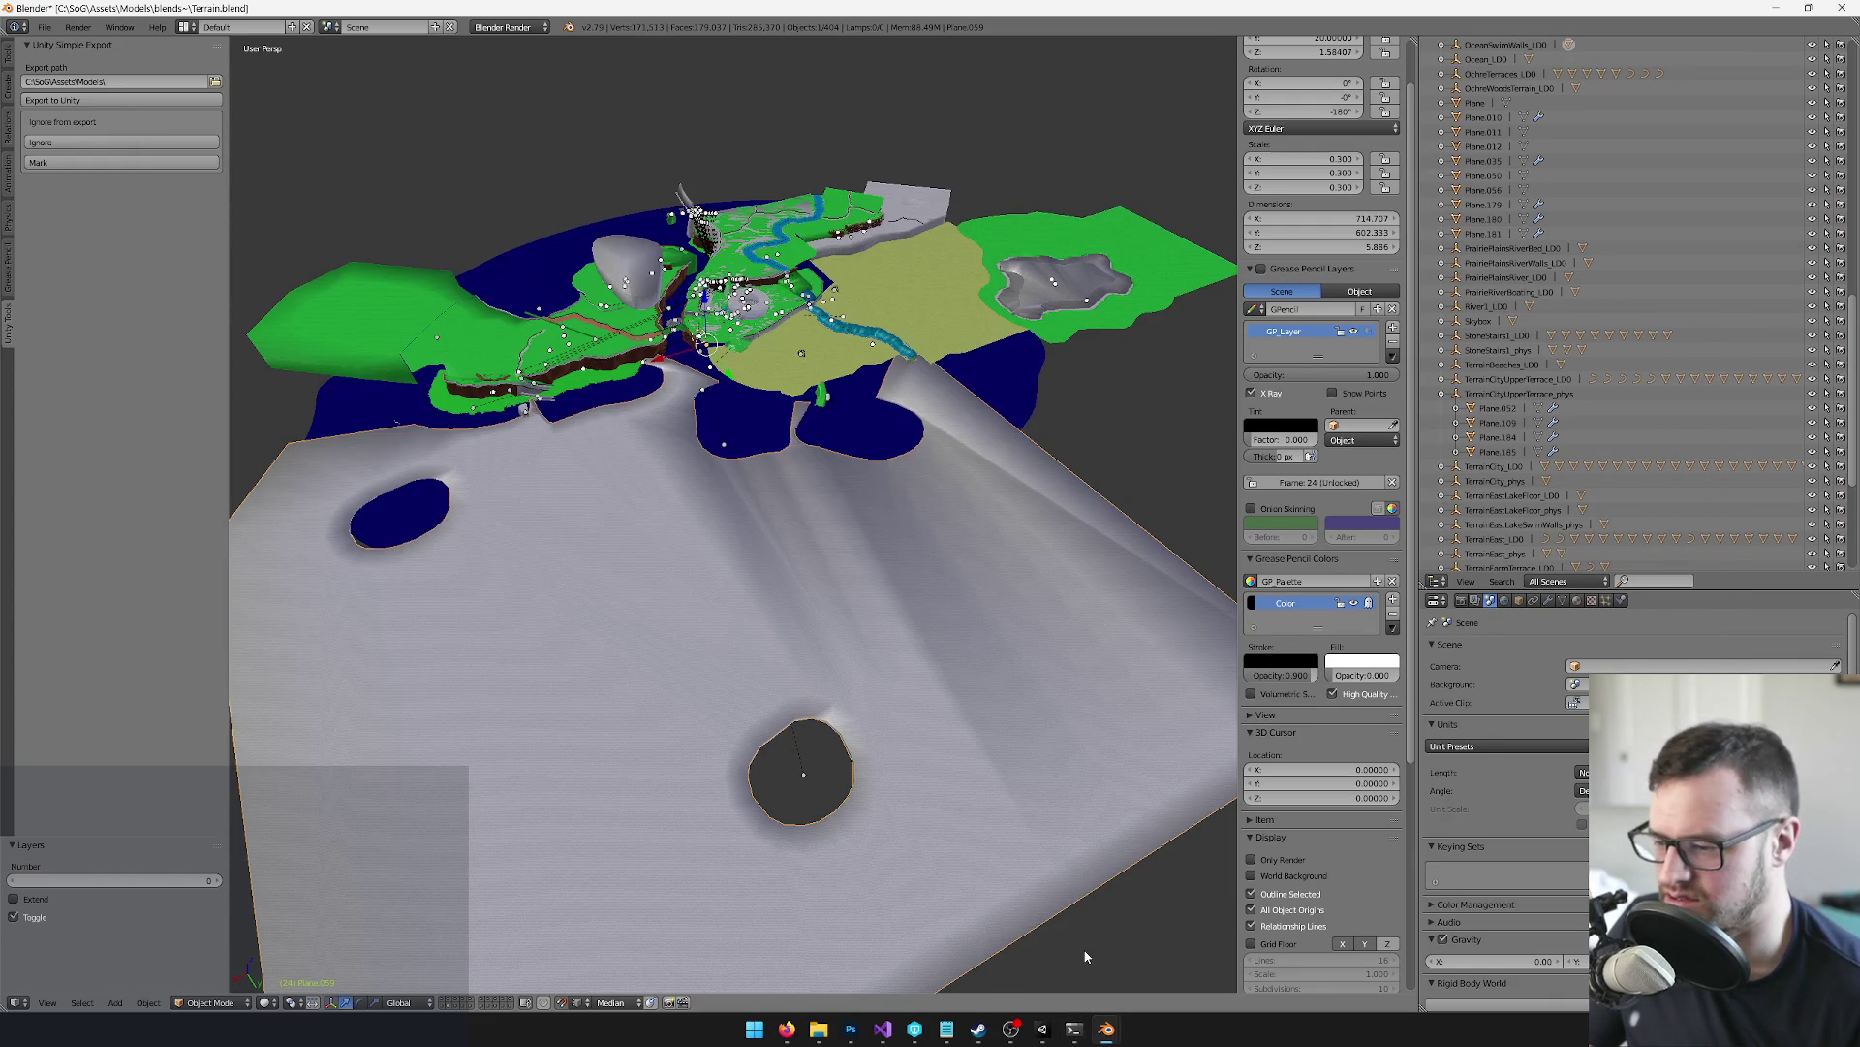
In P4V, select Terrain.blend with its backup copies, then return to Blender
{"action": "left_click", "coordinate": [1043, 1029]}
{"action": "left_click", "coordinate": [1107, 1029]}
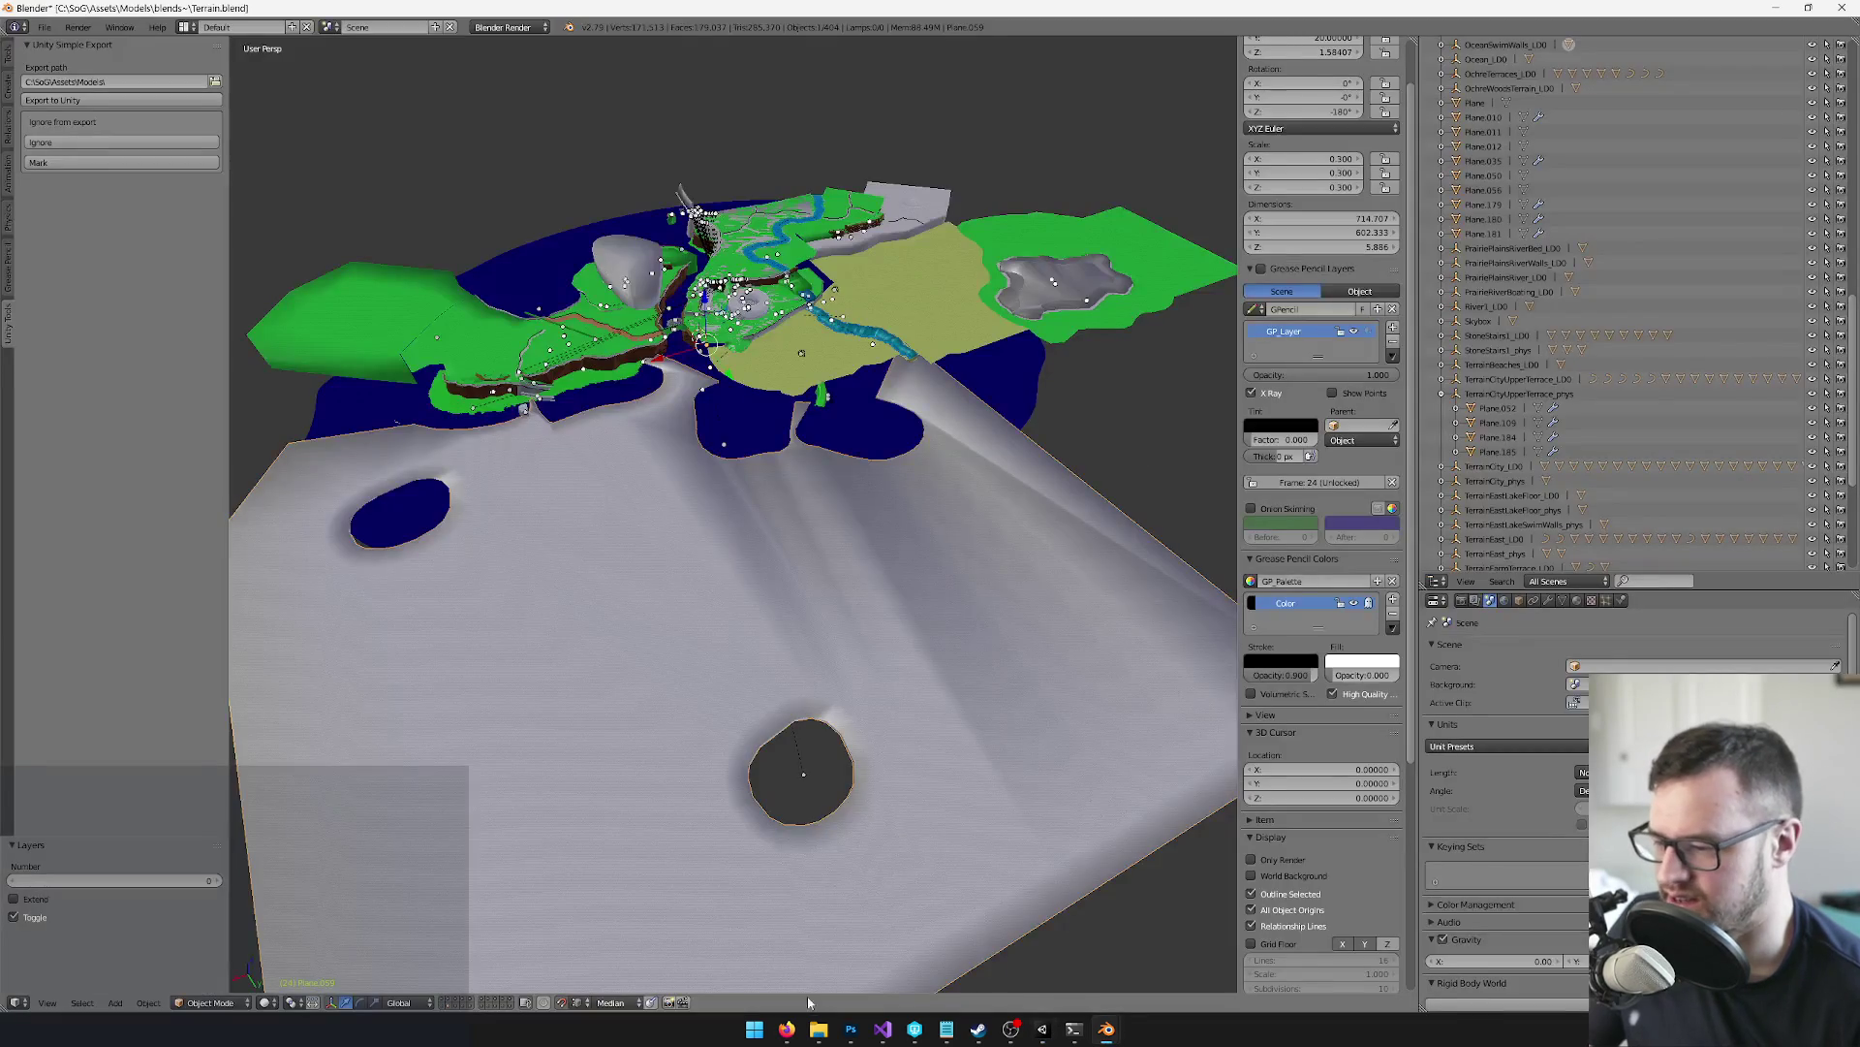
{"action": "mouse_move", "coordinate": [950, 1023]}
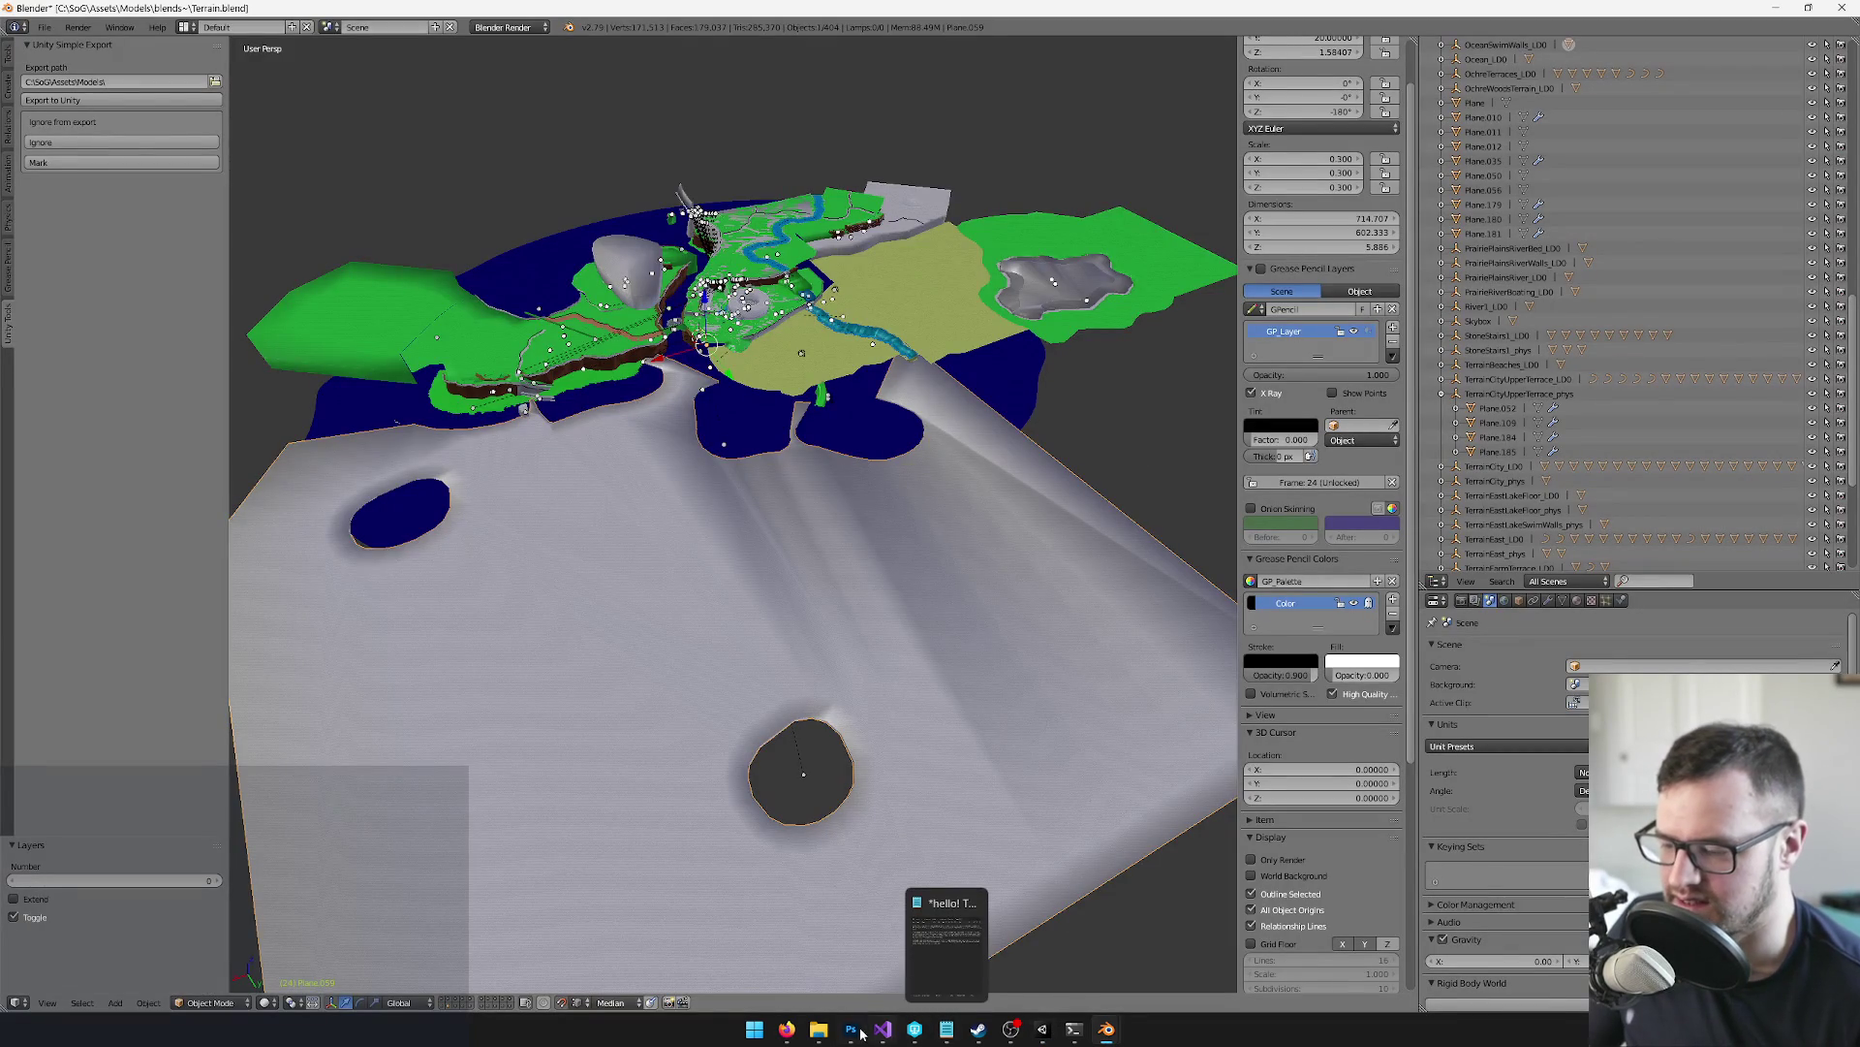
{"action": "left_click", "coordinate": [915, 1029]}
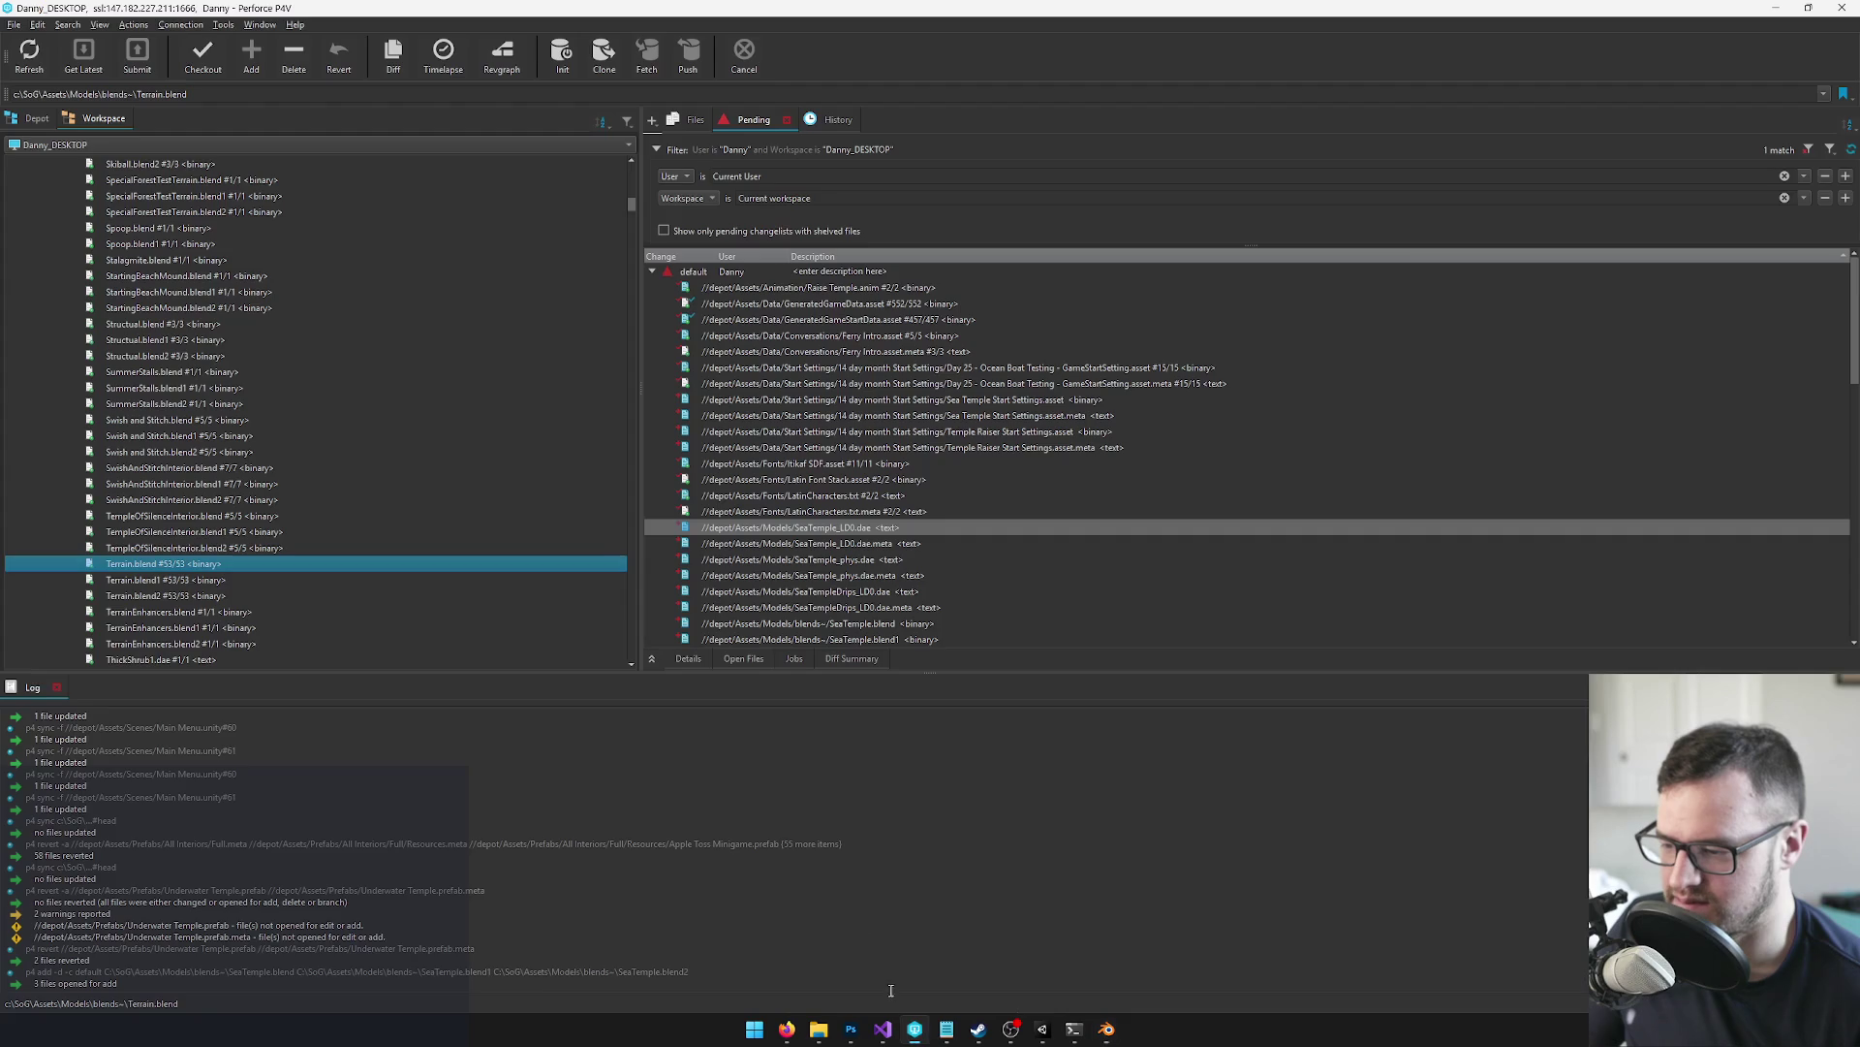
{"action": "left_click", "coordinate": [187, 595], "text": "shift"}
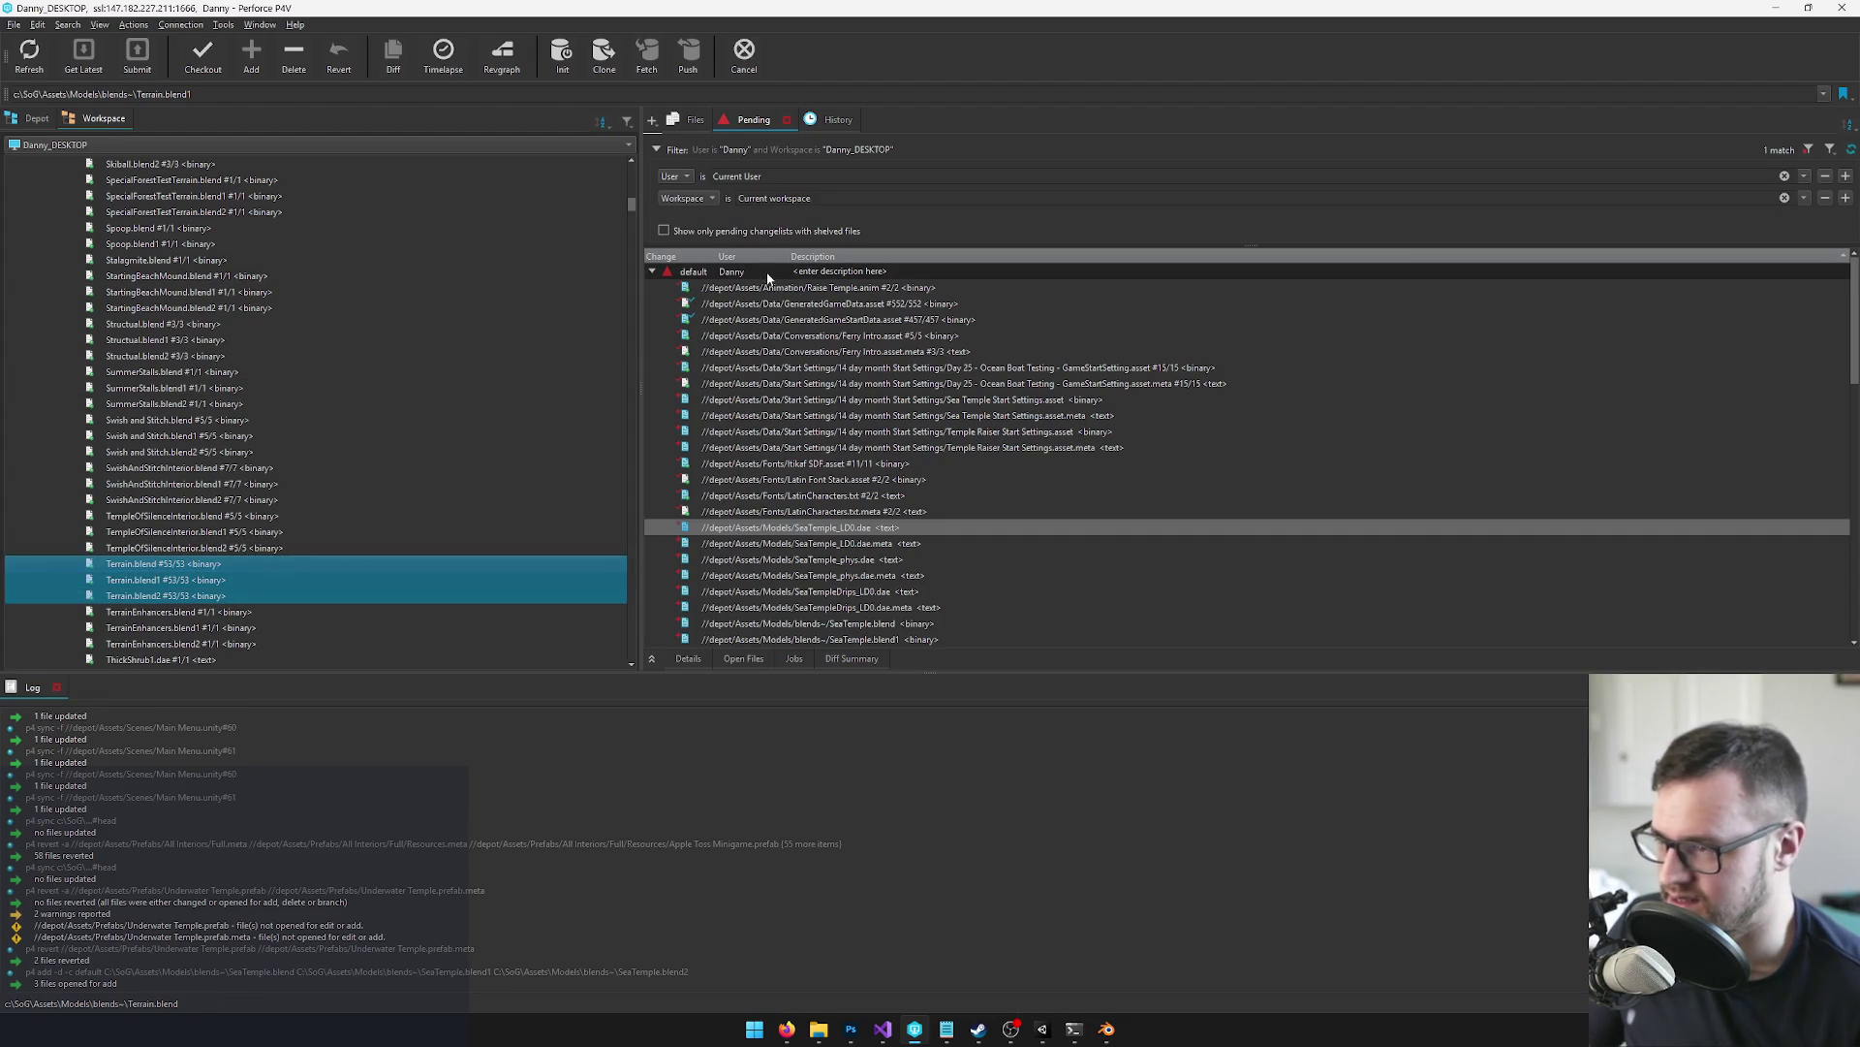
{"action": "key", "text": "alt+Tab"}
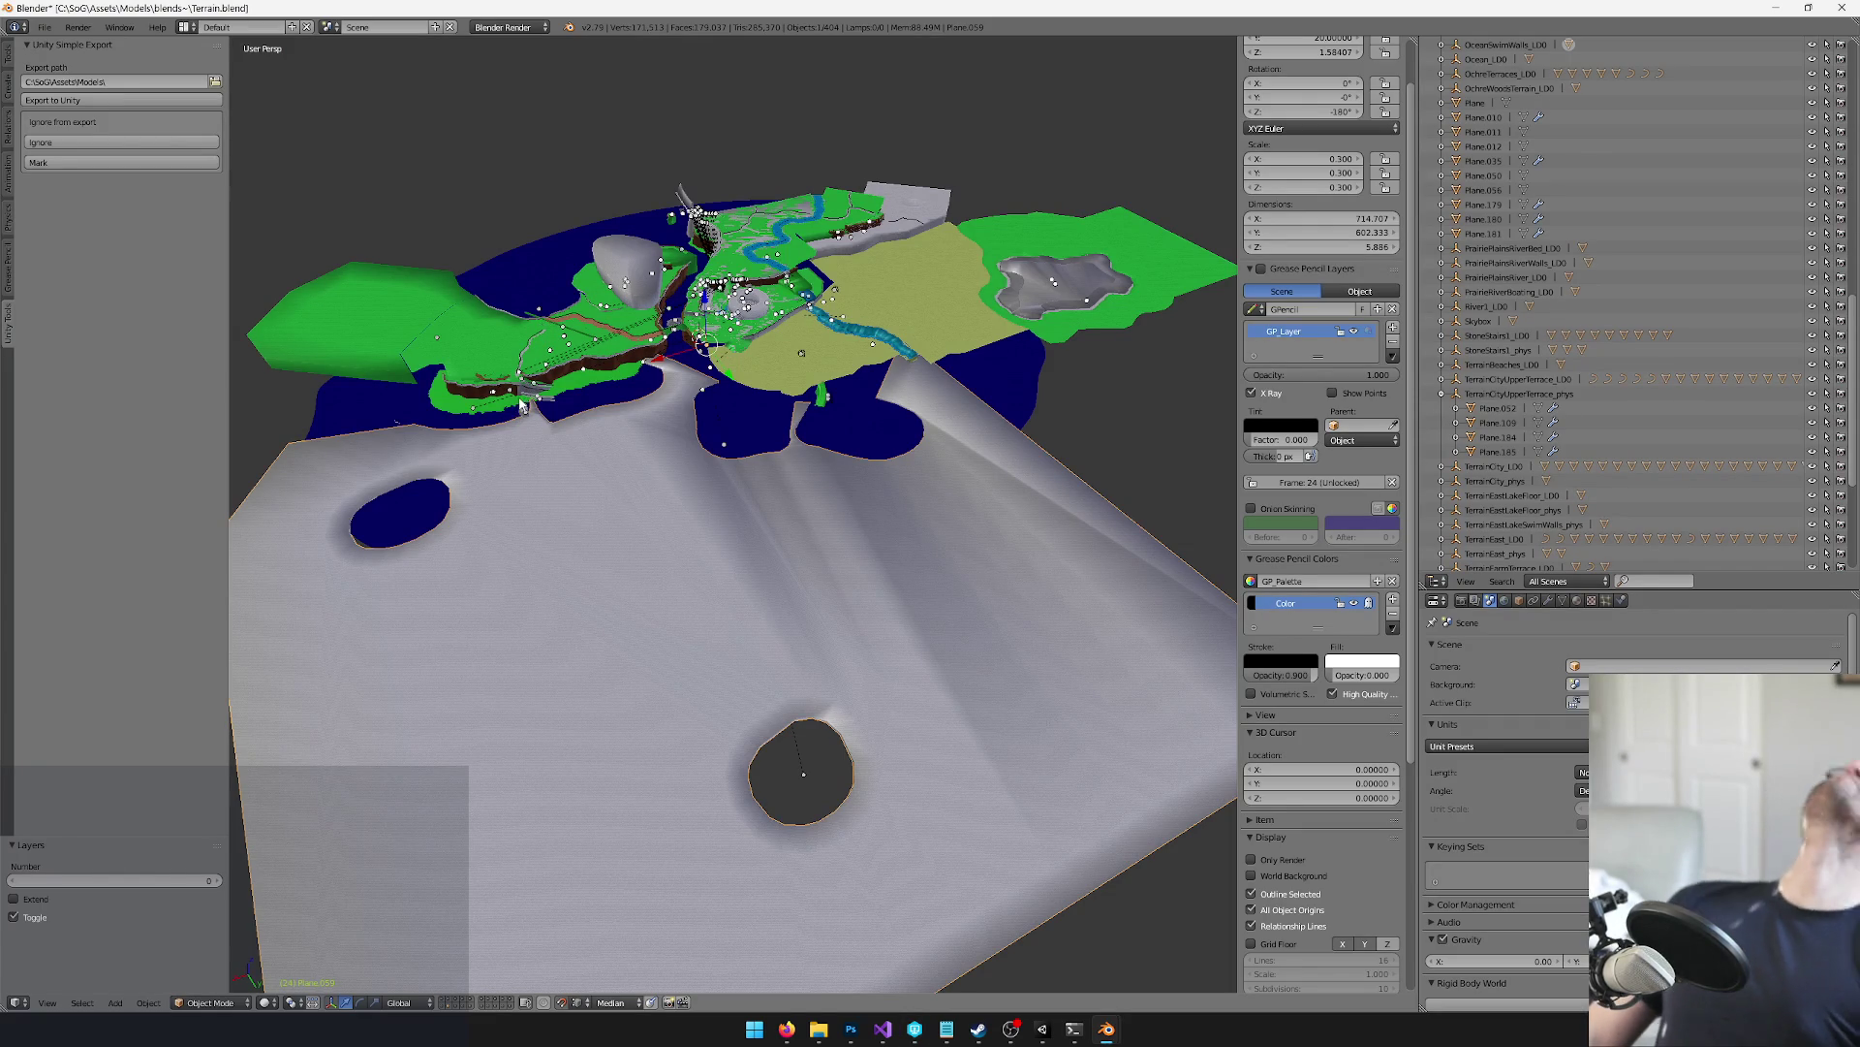
Show all layers, select everything and run Convert Dummies to Cones
{"action": "mouse_move", "coordinate": [526, 402]}
{"action": "left_mouse_down"}
{"action": "mouse_move", "coordinate": [473, 427]}
{"action": "mouse_move", "coordinate": [565, 415]}
{"action": "mouse_move", "coordinate": [598, 454]}
{"action": "mouse_move", "coordinate": [695, 436]}
{"action": "mouse_move", "coordinate": [698, 482]}
{"action": "left_mouse_up"}
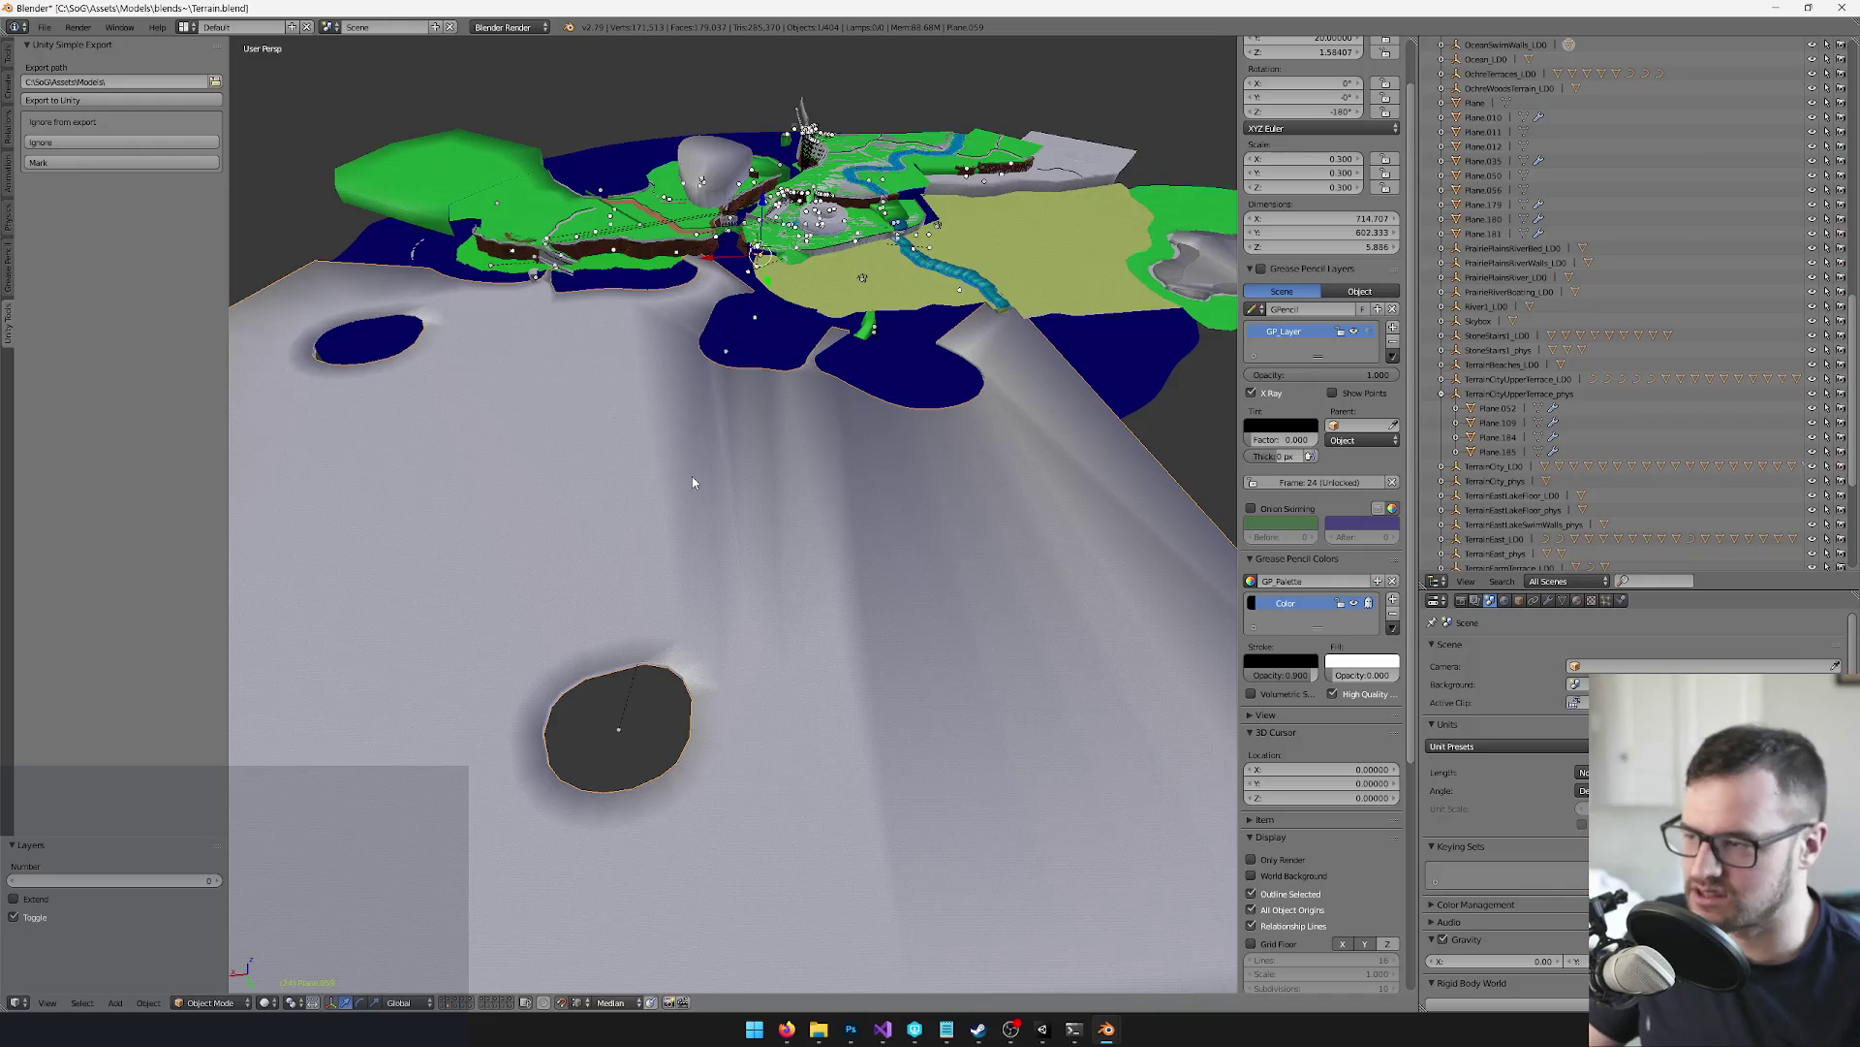
{"action": "key", "text": "1"}
{"action": "key", "text": "grave"}
{"action": "key", "text": "a"}
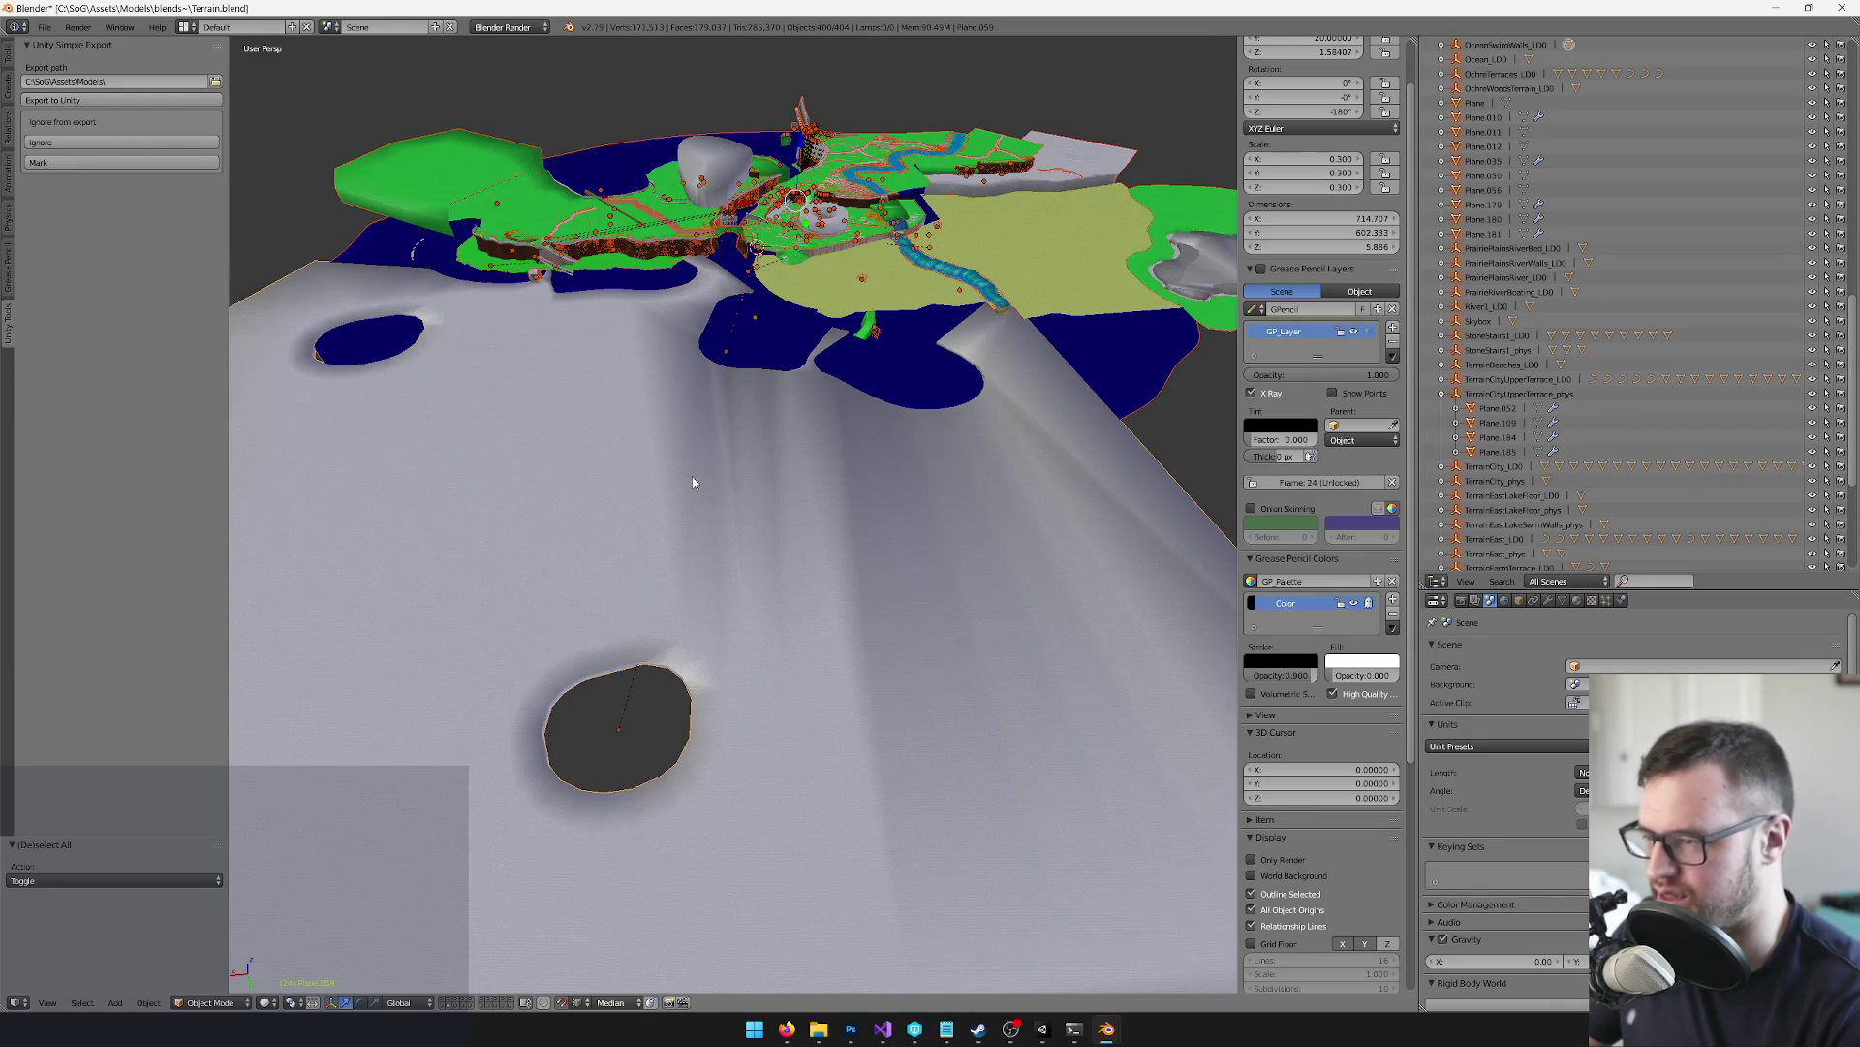
{"action": "key", "text": "space"}
{"action": "type", "text": "to cone"}
{"action": "key", "text": "Return"}
Select the grey terrain plane and isolate a single scene layer
{"action": "left_click_drag", "start_coordinate": [692, 475], "coordinate": [688, 431]}
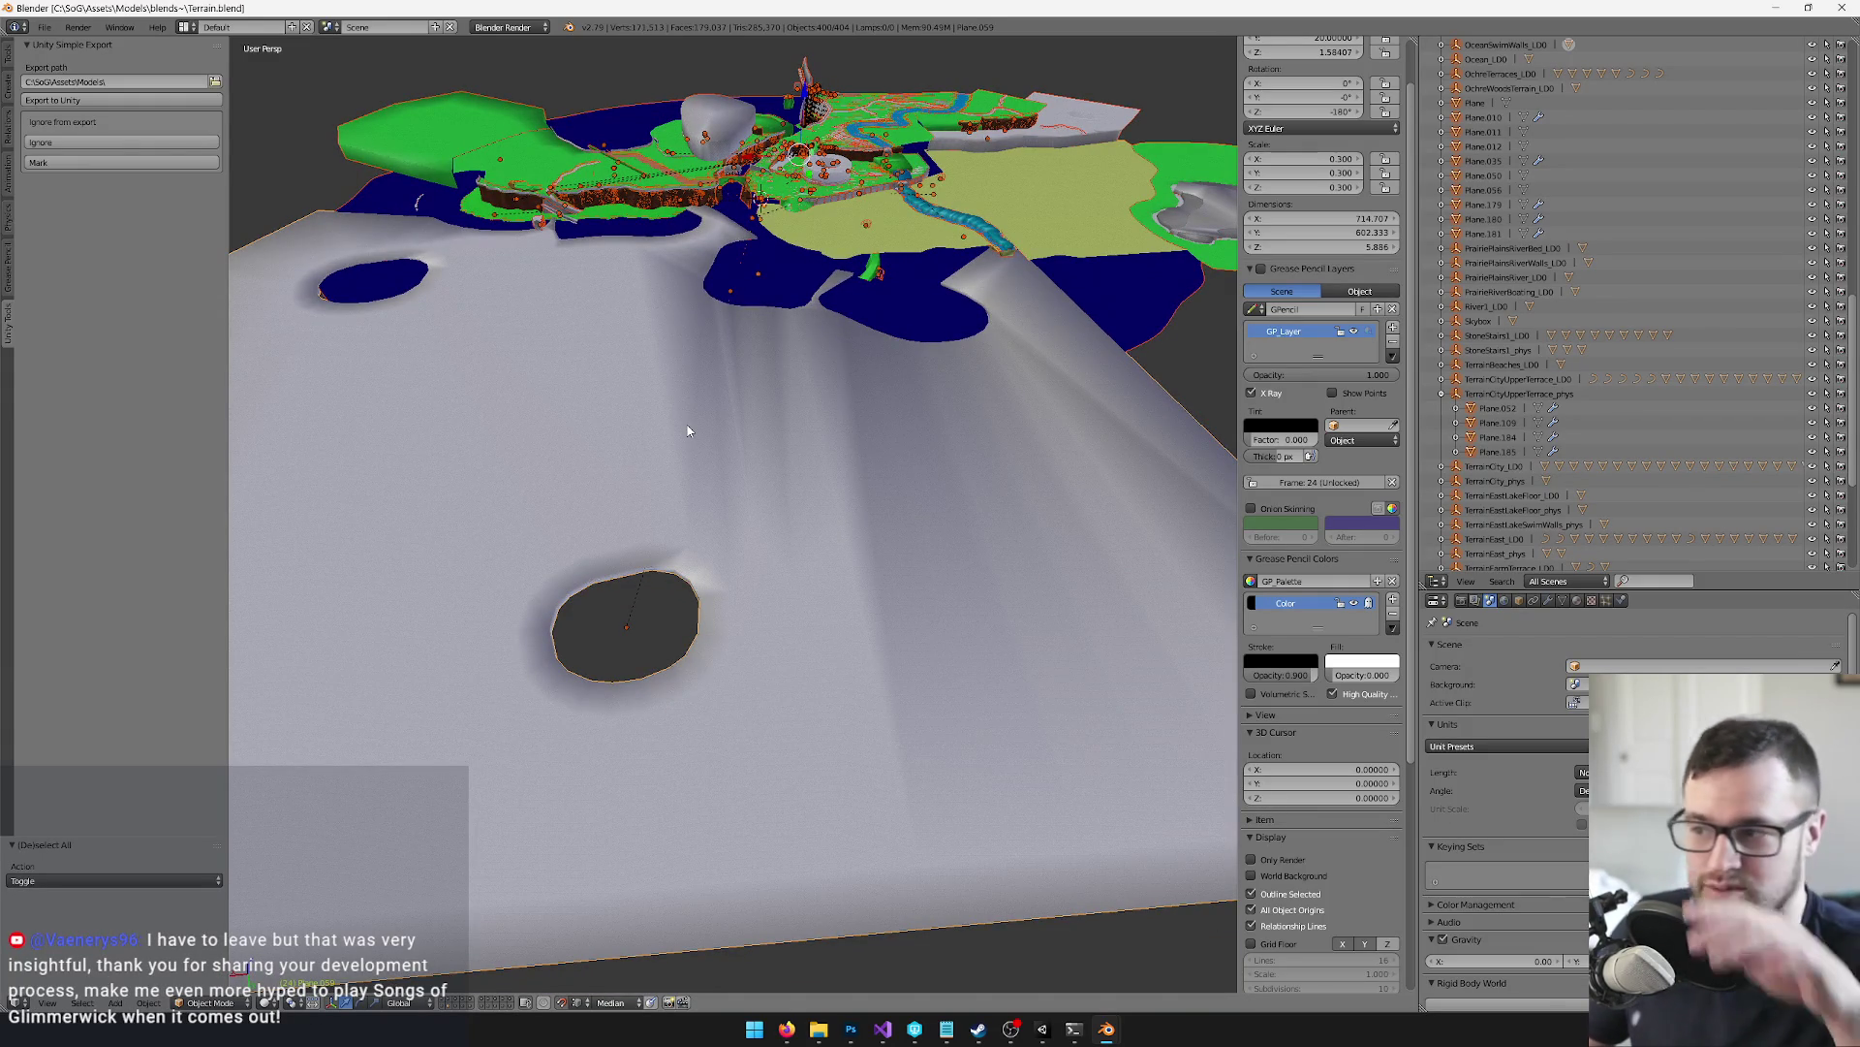
{"action": "right_click", "coordinate": [866, 483]}
{"action": "mouse_move", "coordinate": [866, 483]}
{"action": "left_mouse_down"}
{"action": "mouse_move", "coordinate": [693, 440]}
{"action": "mouse_move", "coordinate": [765, 536]}
{"action": "left_mouse_up"}
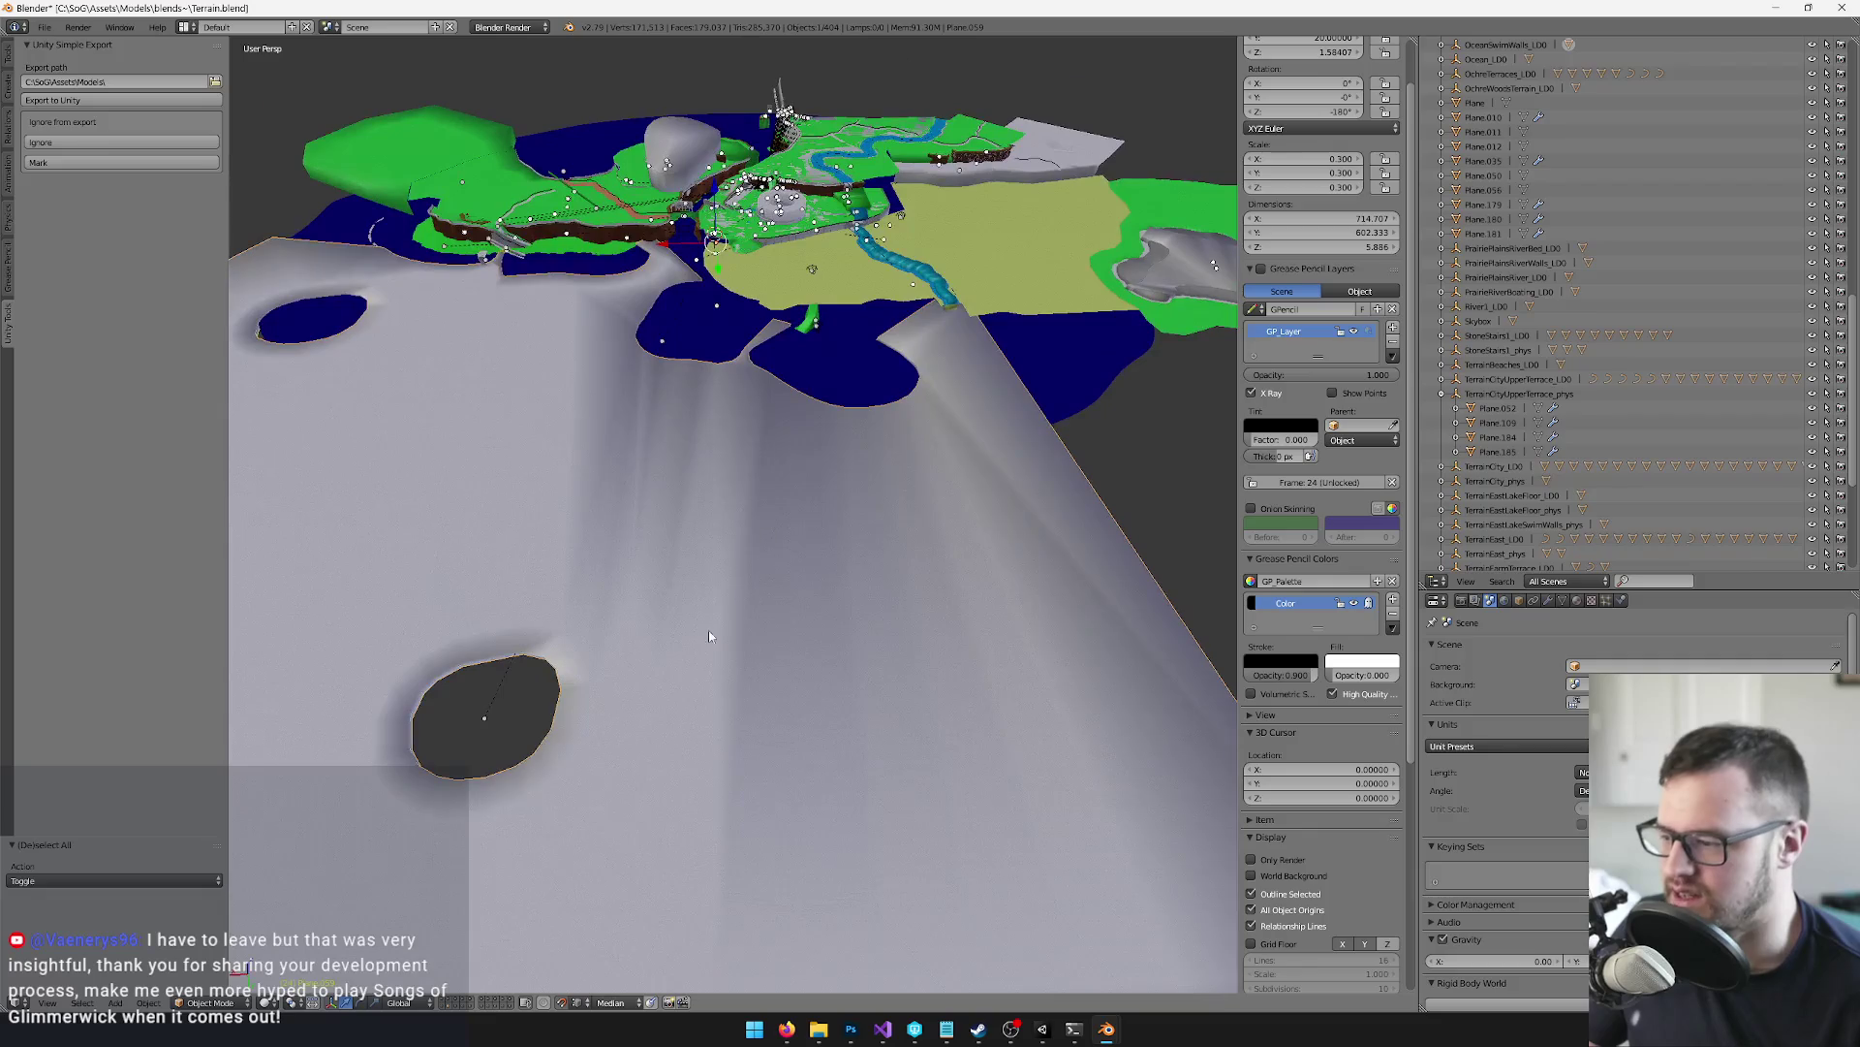
{"action": "left_click", "coordinate": [451, 1003]}
{"action": "scroll", "coordinate": [694, 576], "scroll_direction": "up", "scroll_amount": 5}
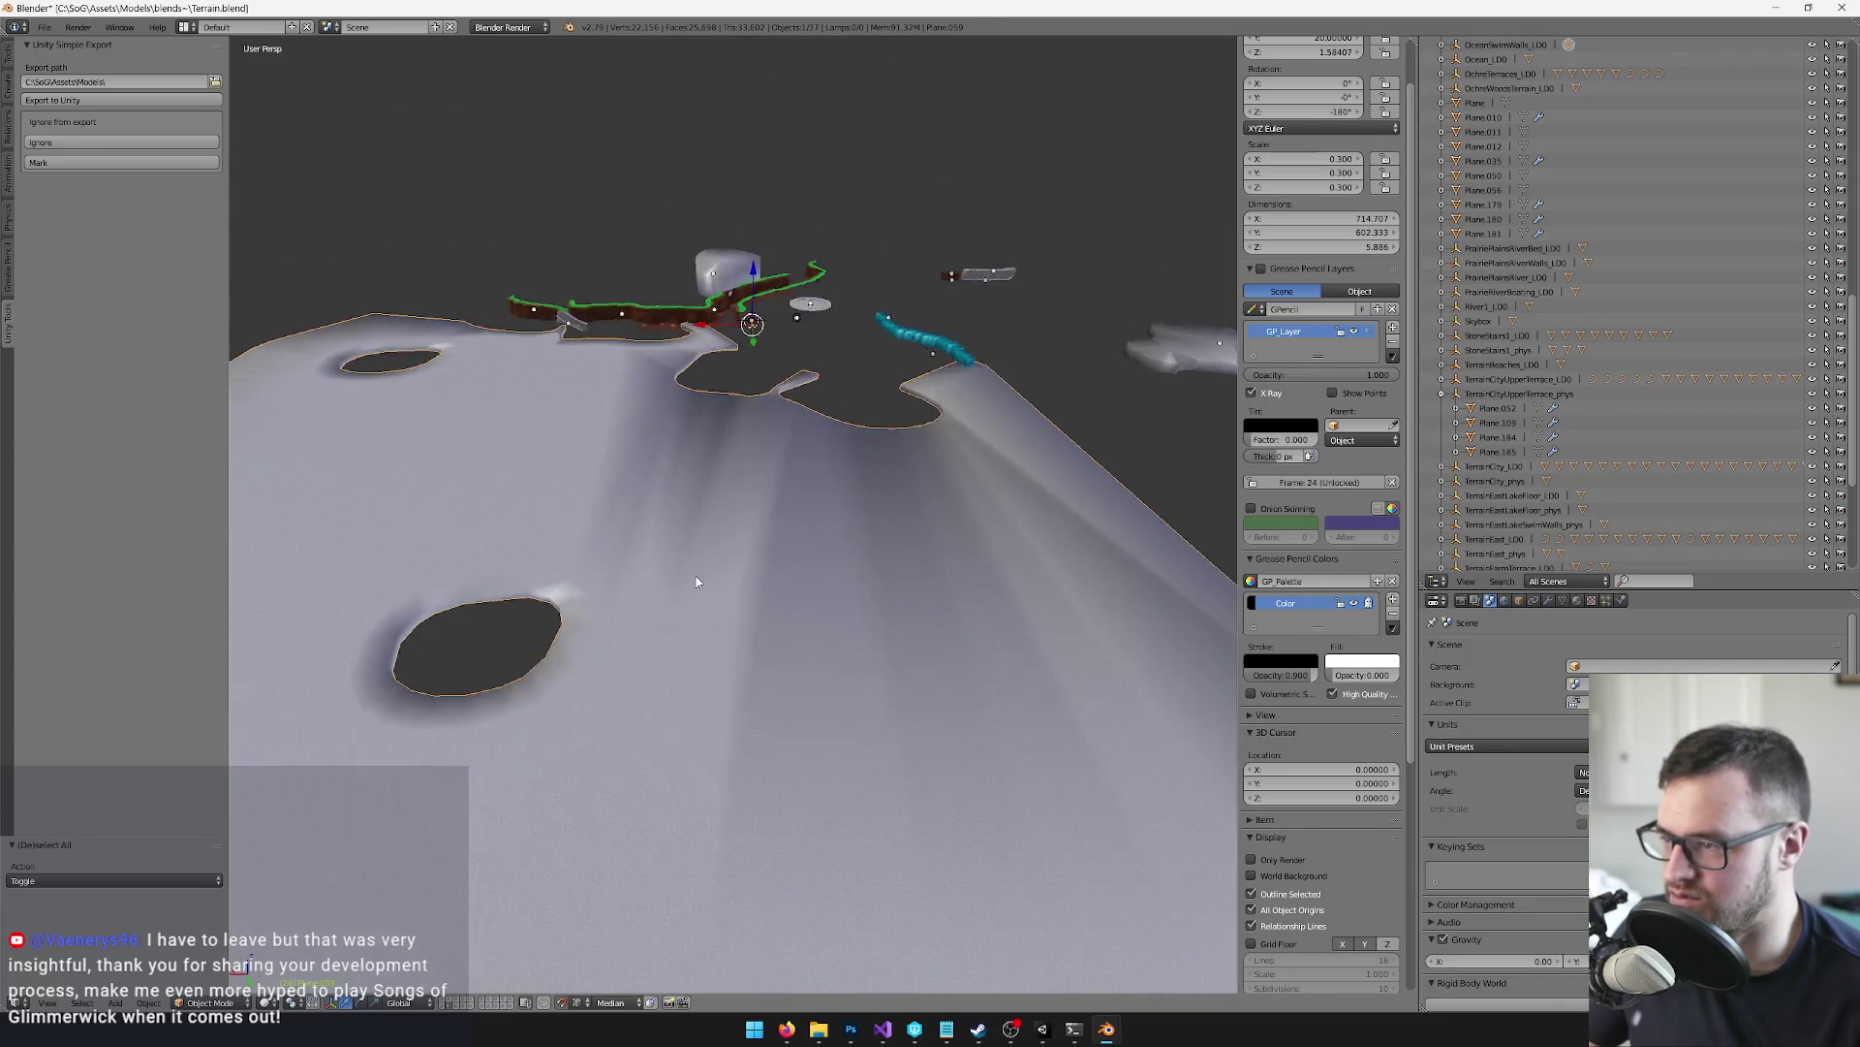
Select the OceanSwimWalls_LOD cone marker near the green ridge
{"action": "left_click_drag", "start_coordinate": [757, 570], "coordinate": [775, 601]}
{"action": "scroll", "coordinate": [775, 601], "scroll_direction": "up", "scroll_amount": 3}
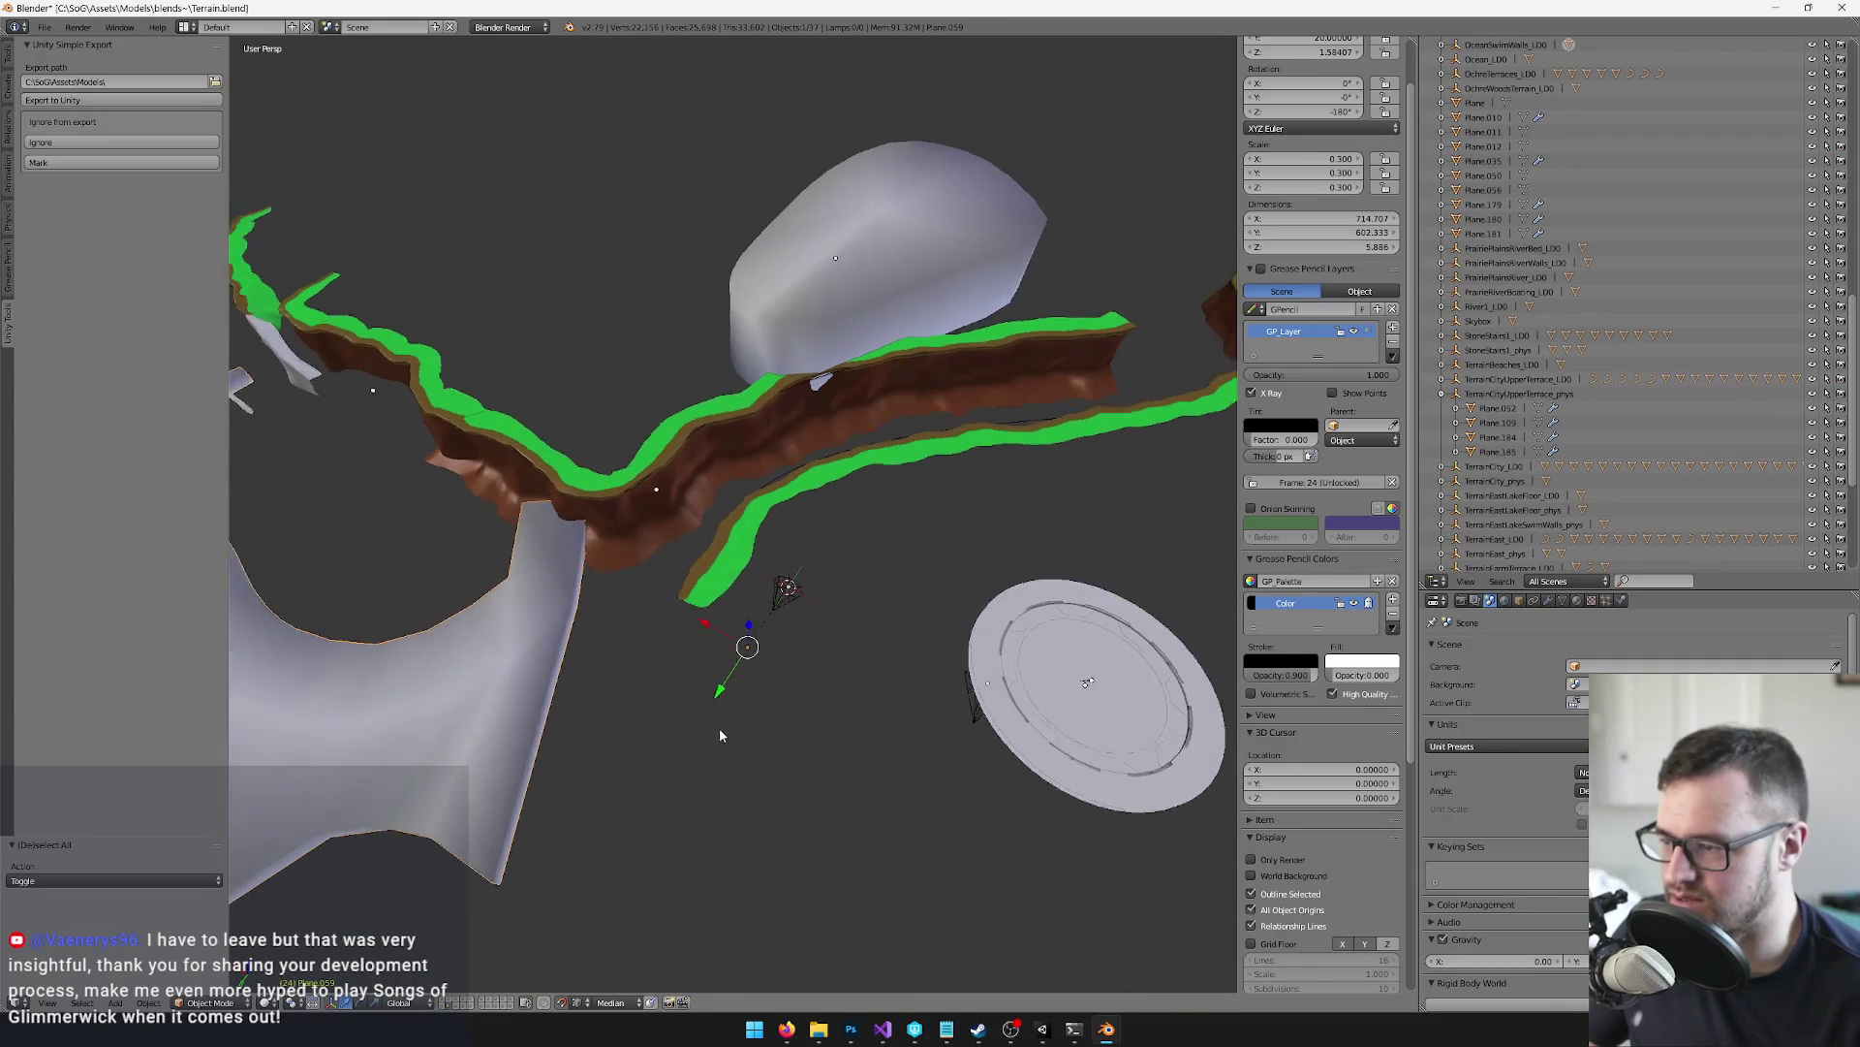
{"action": "right_click", "coordinate": [791, 619]}
{"action": "scroll", "coordinate": [930, 548], "scroll_direction": "down", "scroll_amount": 4}
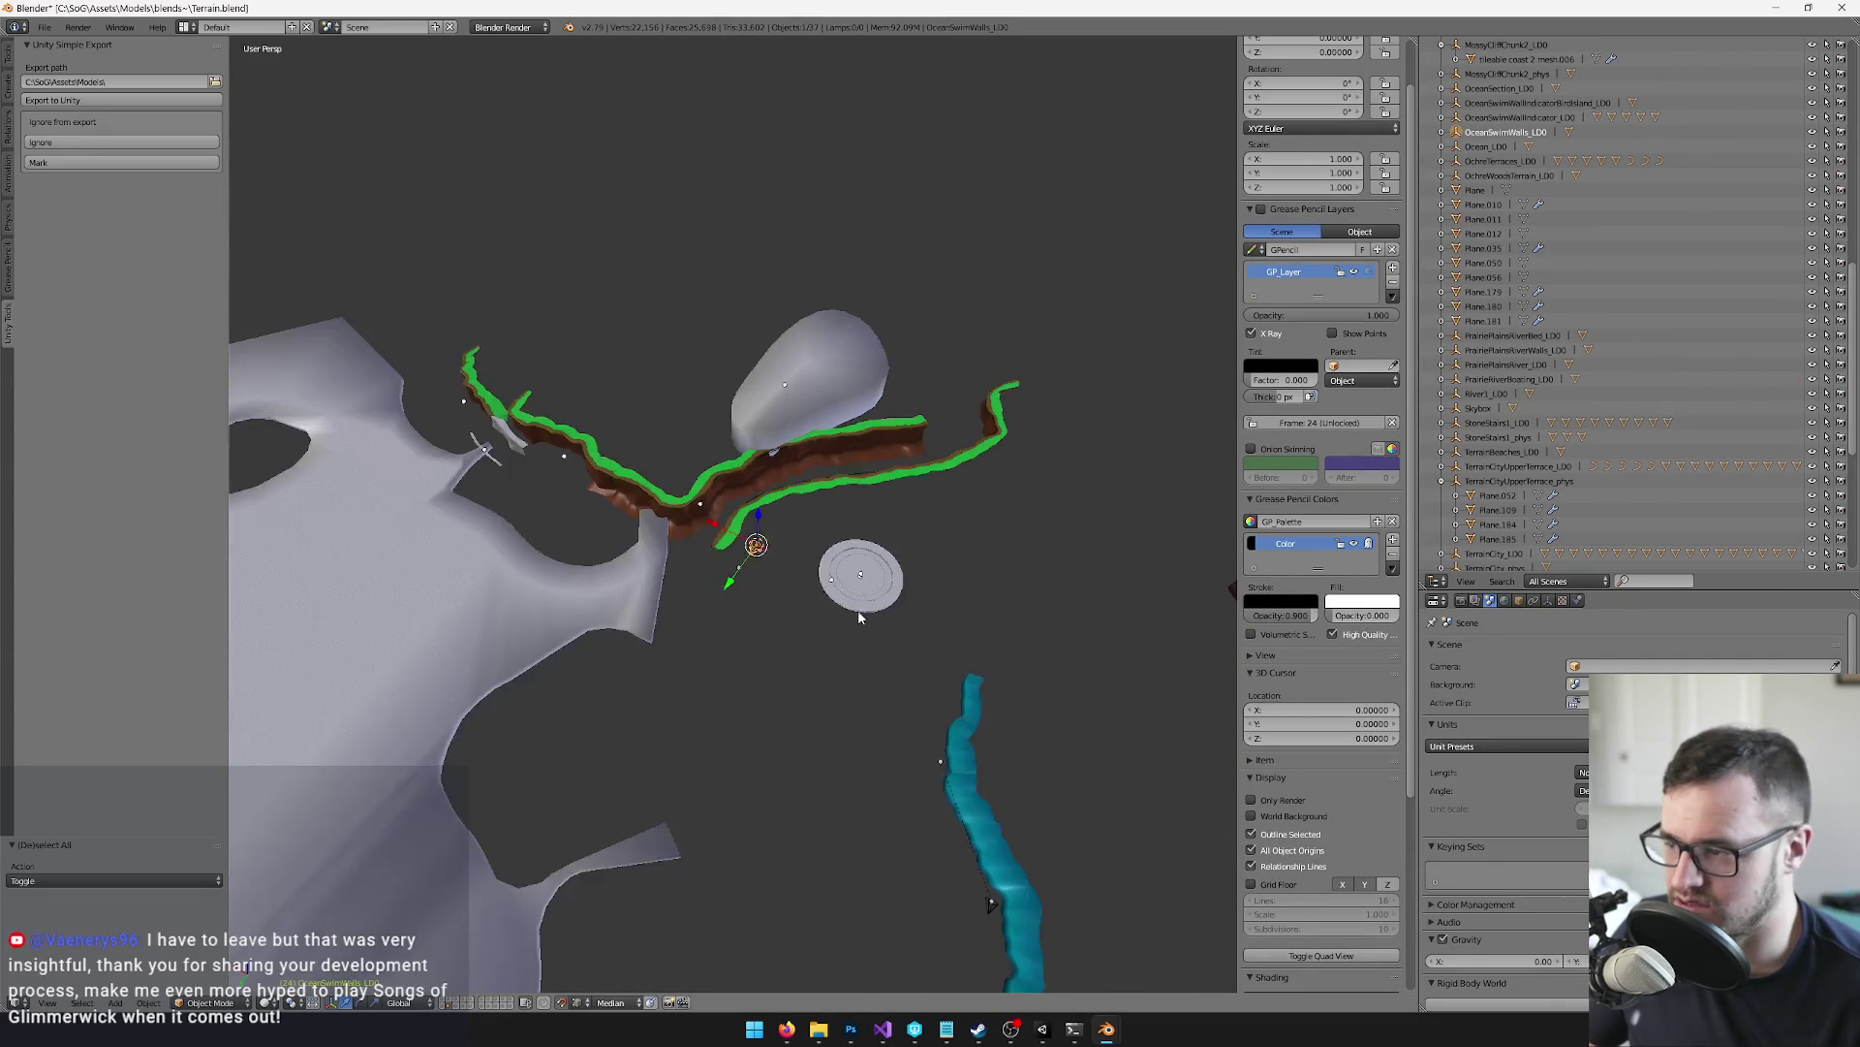
{"action": "key", "text": "space"}
{"action": "key", "text": "Escape"}
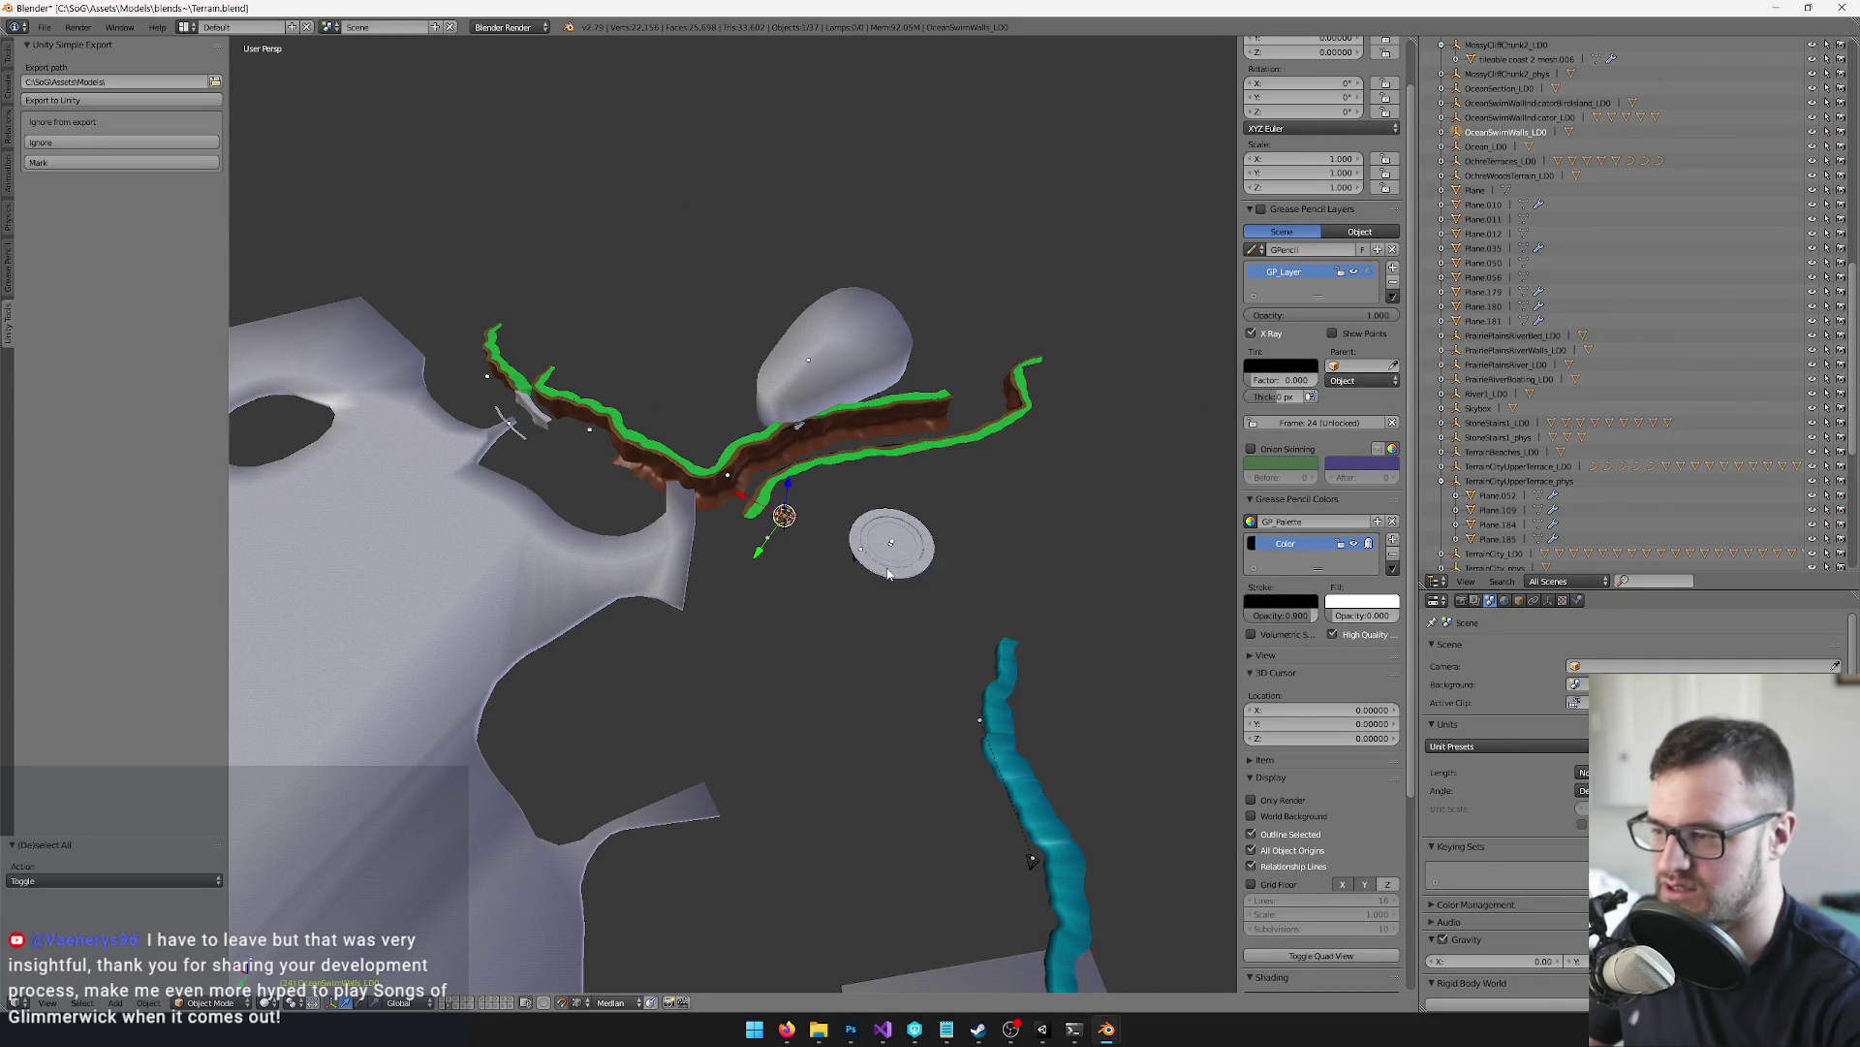
{"action": "mouse_move", "coordinate": [829, 574]}
{"action": "left_mouse_down"}
{"action": "mouse_move", "coordinate": [800, 542]}
{"action": "mouse_move", "coordinate": [798, 614]}
{"action": "mouse_move", "coordinate": [853, 526]}
{"action": "mouse_move", "coordinate": [904, 521]}
{"action": "mouse_move", "coordinate": [788, 572]}
{"action": "mouse_move", "coordinate": [881, 482]}
{"action": "mouse_move", "coordinate": [868, 528]}
{"action": "mouse_move", "coordinate": [897, 482]}
{"action": "mouse_move", "coordinate": [880, 519]}
{"action": "mouse_move", "coordinate": [876, 494]}
{"action": "left_mouse_up"}
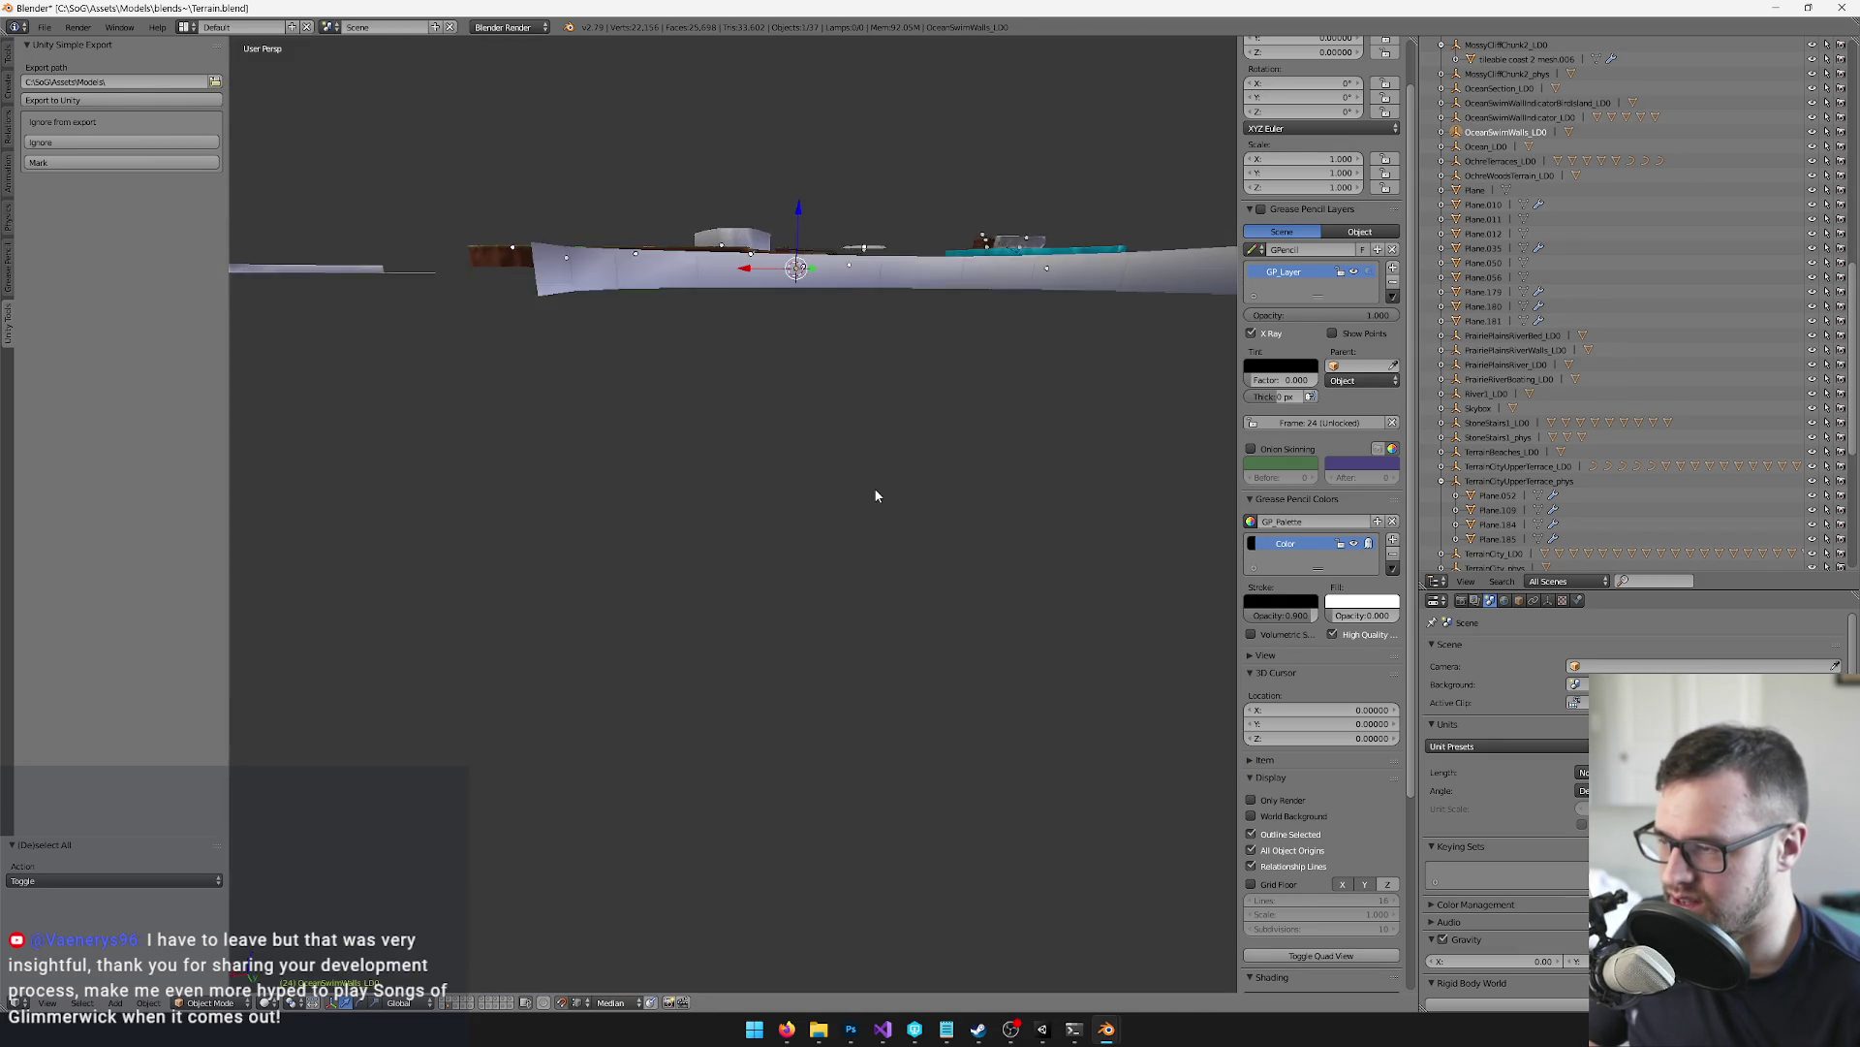
Select the OceanSwimWallIndicatorBirdsland_LOD indicator and isolate its layer and view
{"action": "key", "text": "grave"}
{"action": "left_click_drag", "start_coordinate": [728, 431], "coordinate": [773, 433]}
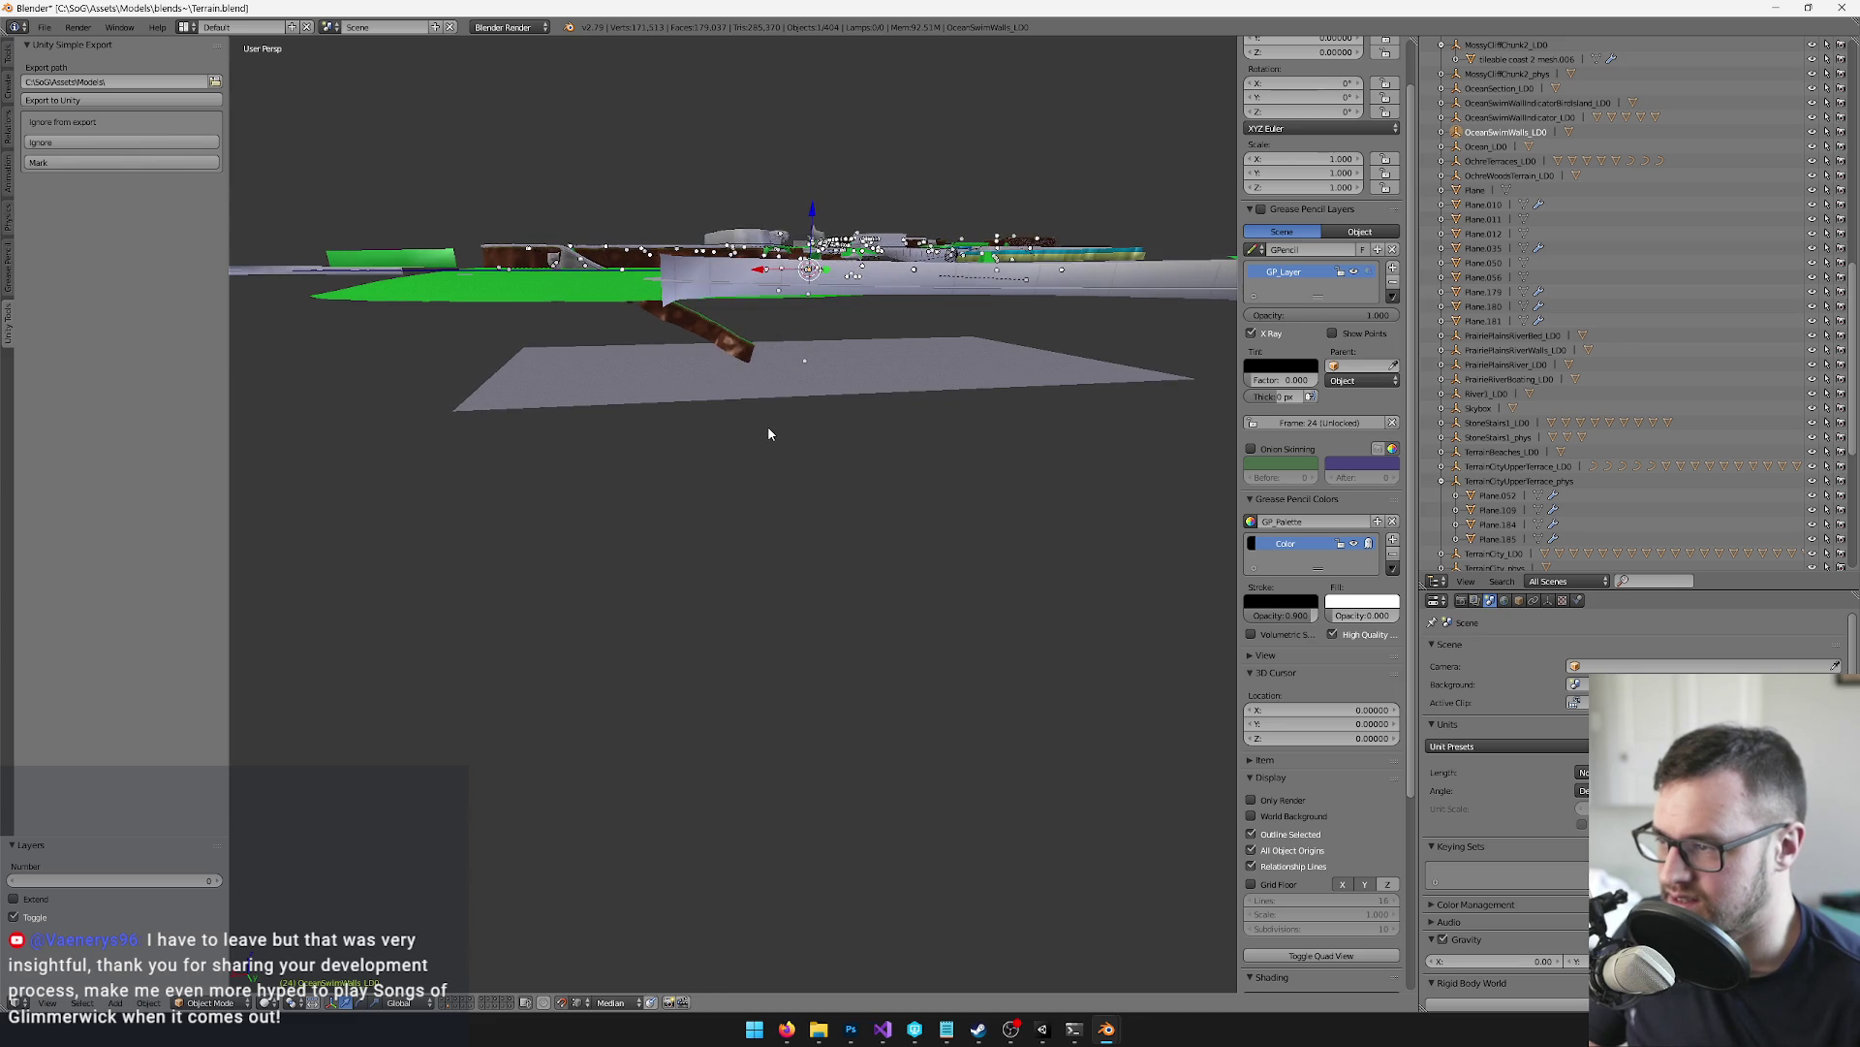
{"action": "right_click", "coordinate": [659, 286]}
{"action": "key", "text": "KP_Decimal"}
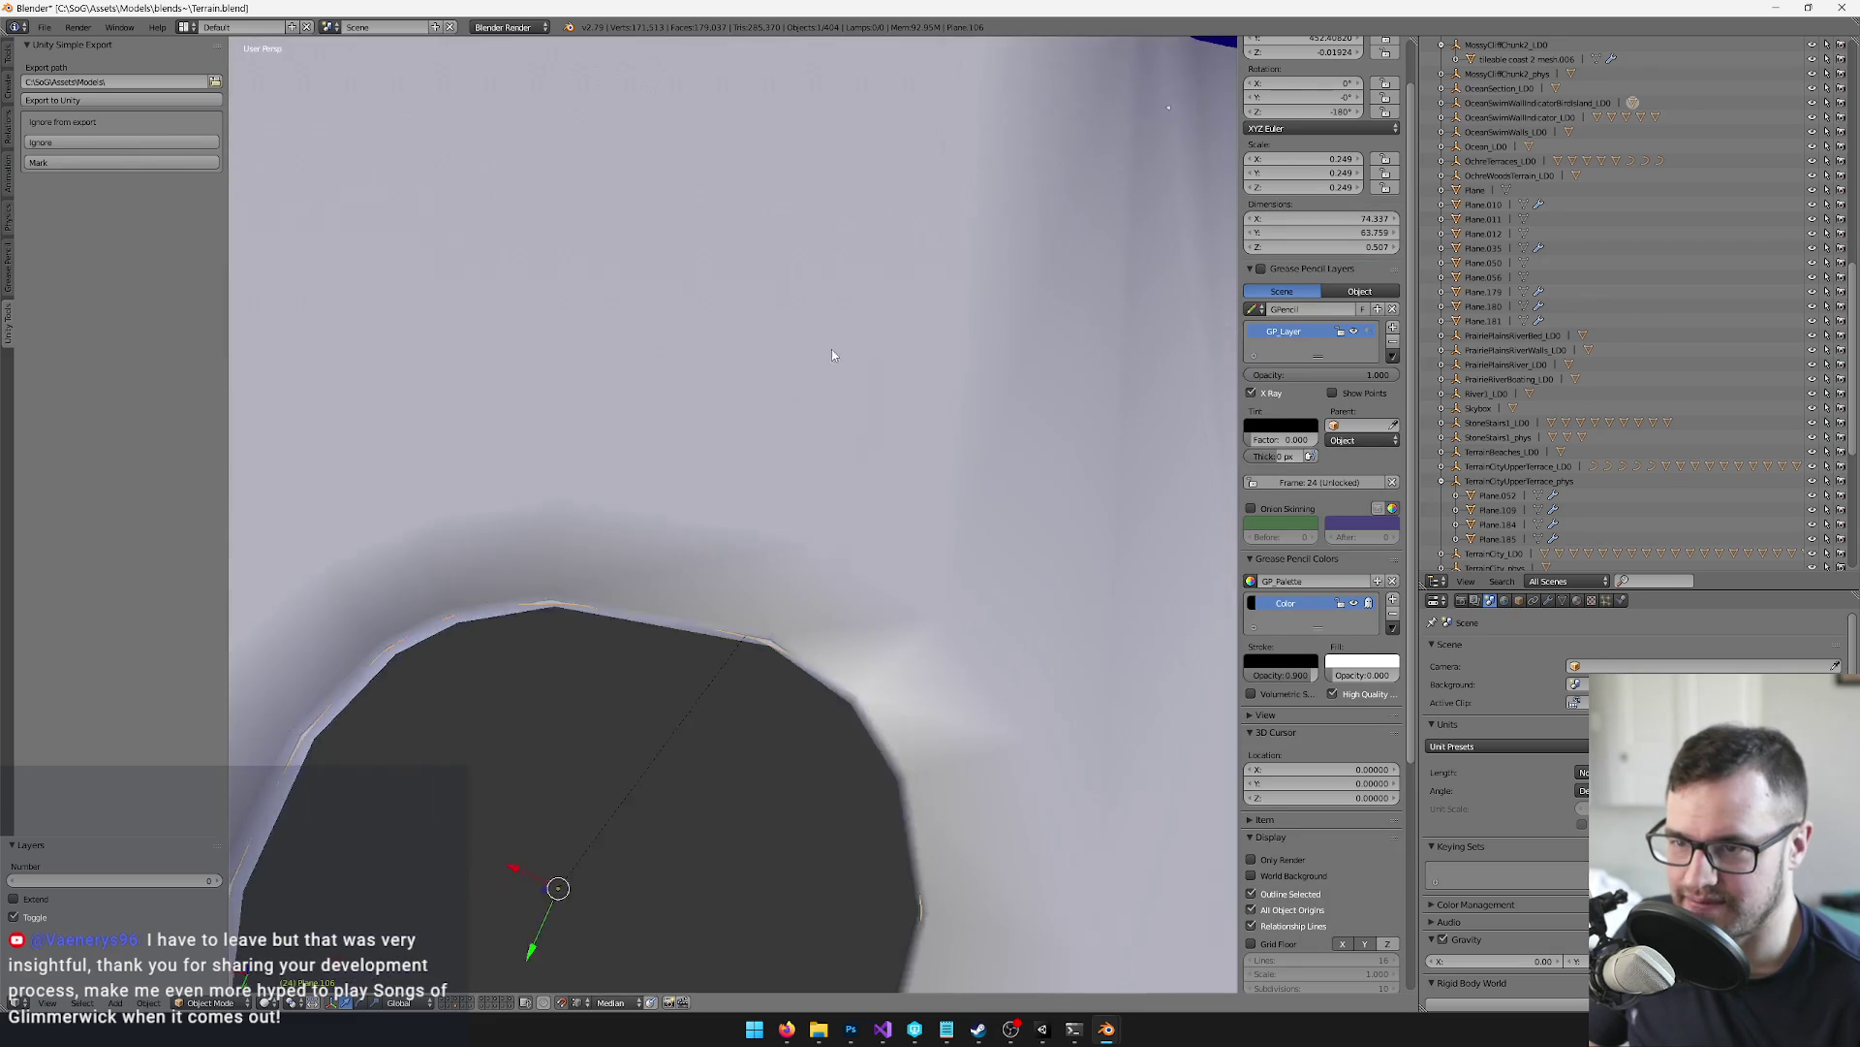
{"action": "left_click", "coordinate": [1513, 103]}
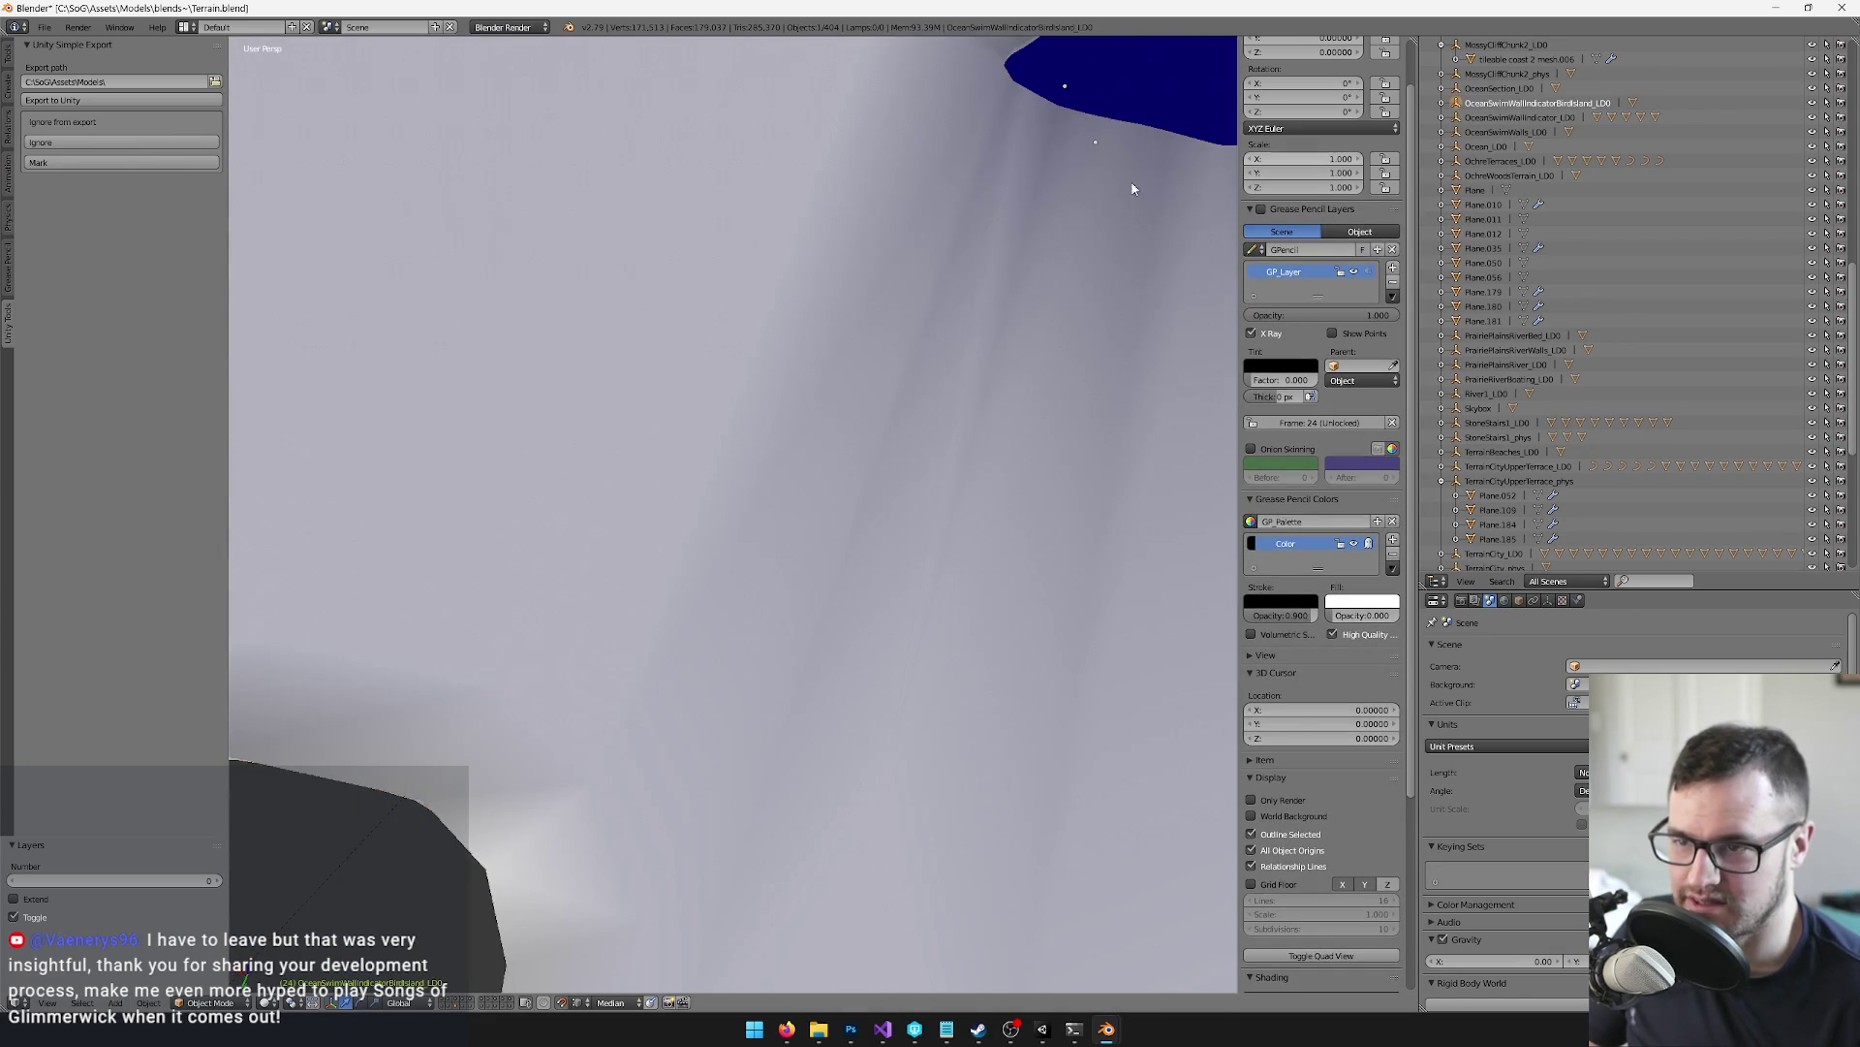
{"action": "key", "text": "KP_Decimal"}
{"action": "scroll", "coordinate": [824, 387], "scroll_direction": "down", "scroll_amount": 4}
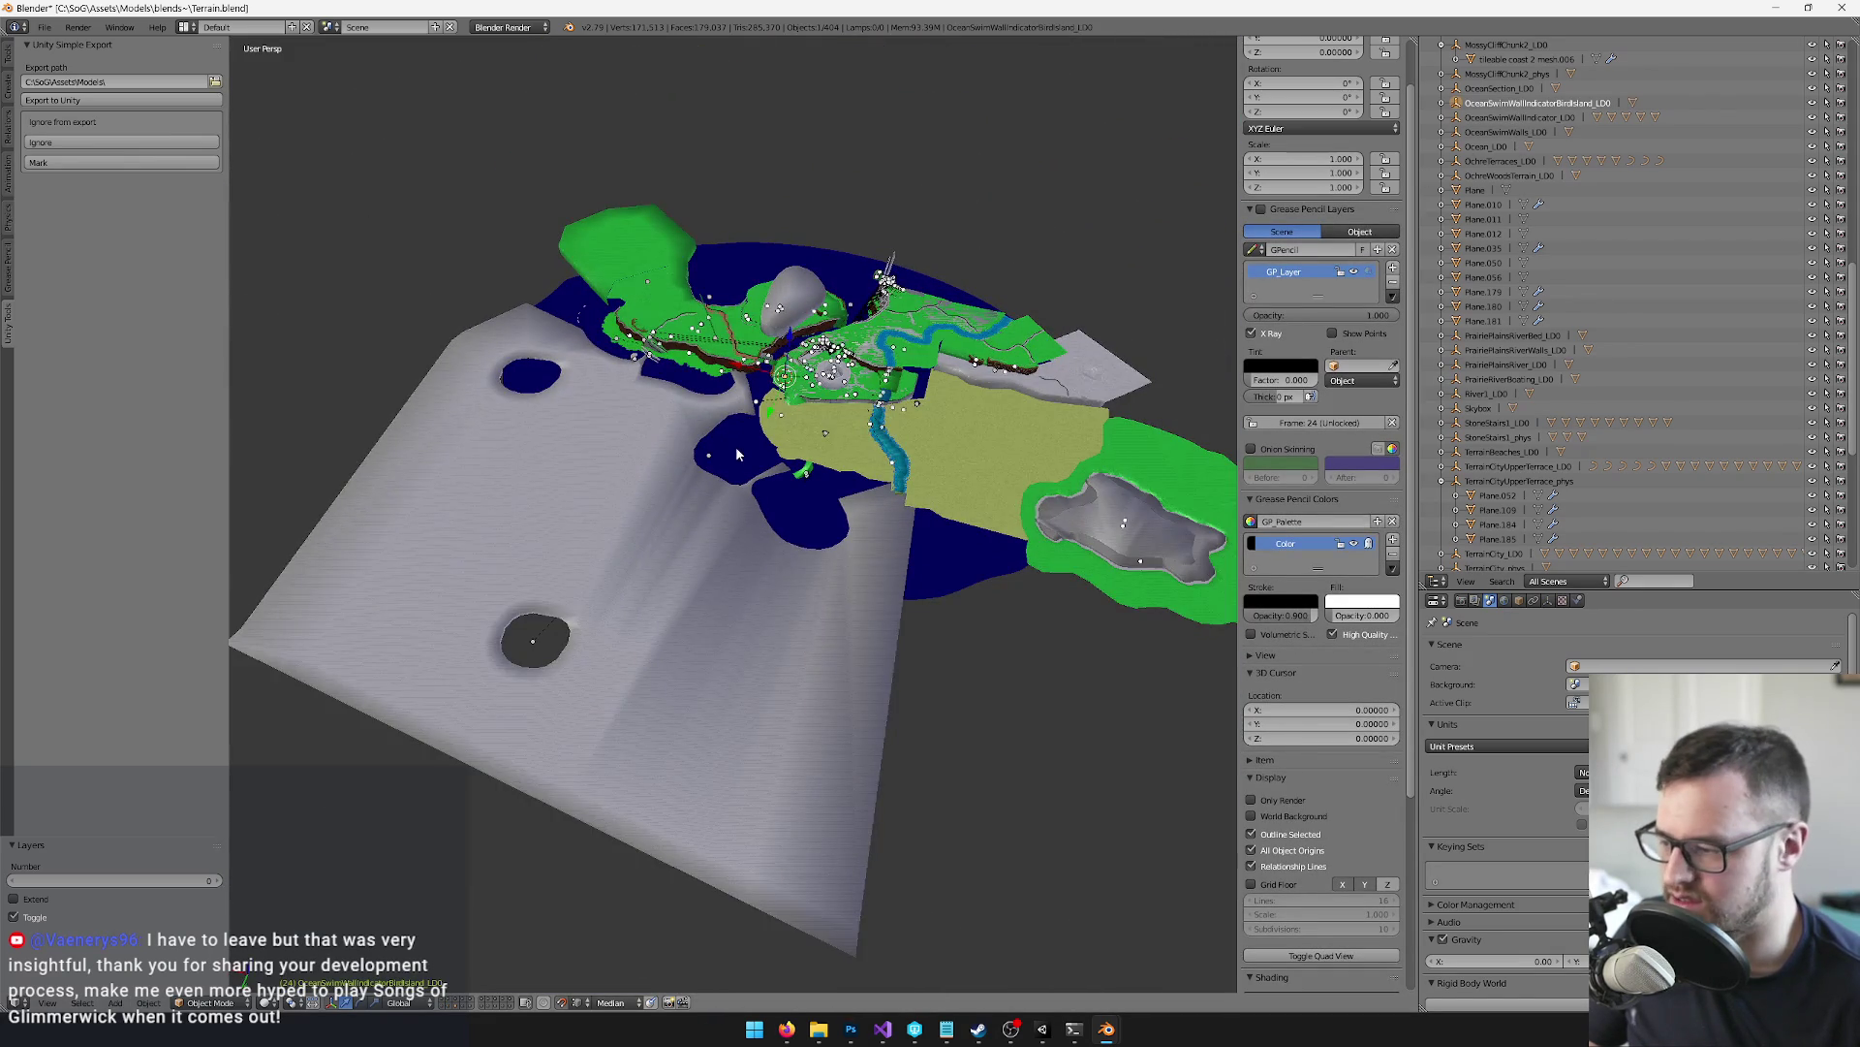
{"action": "left_click", "coordinate": [459, 1007]}
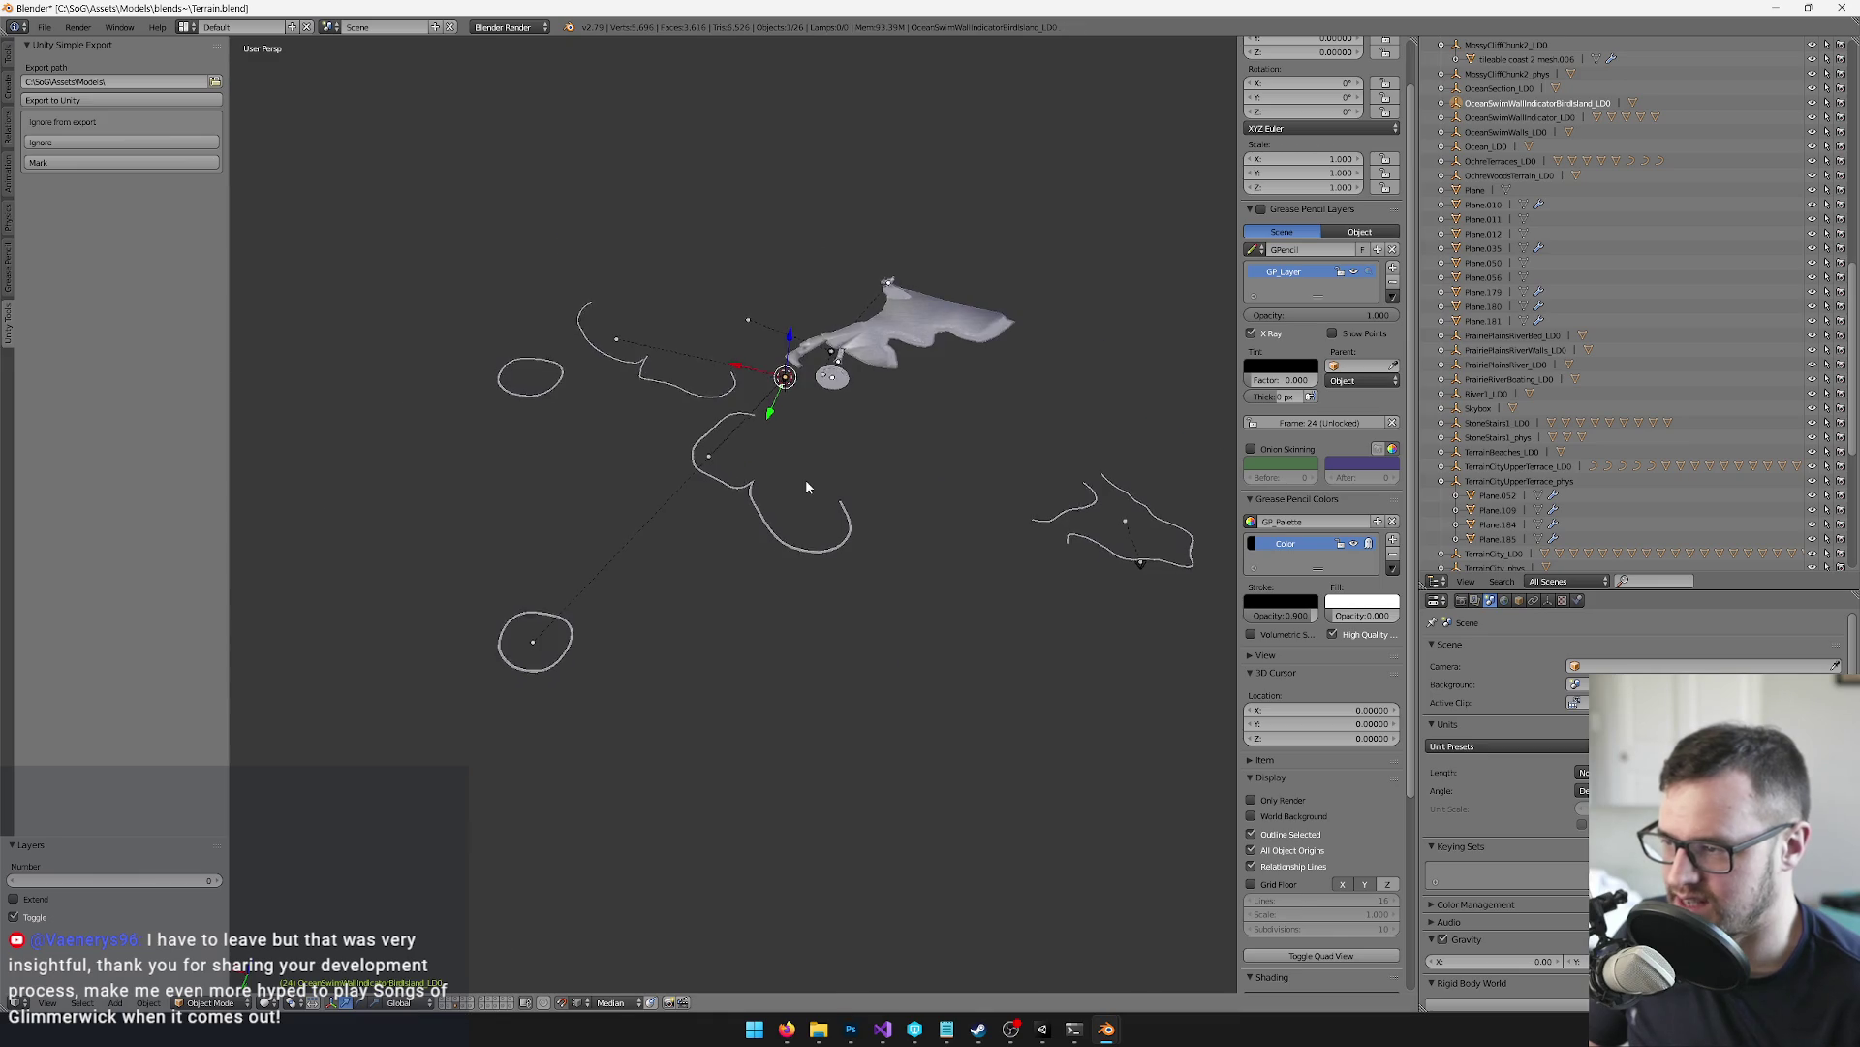
{"action": "key", "text": "KP_Decimal"}
{"action": "scroll", "coordinate": [847, 434], "scroll_direction": "down", "scroll_amount": 6}
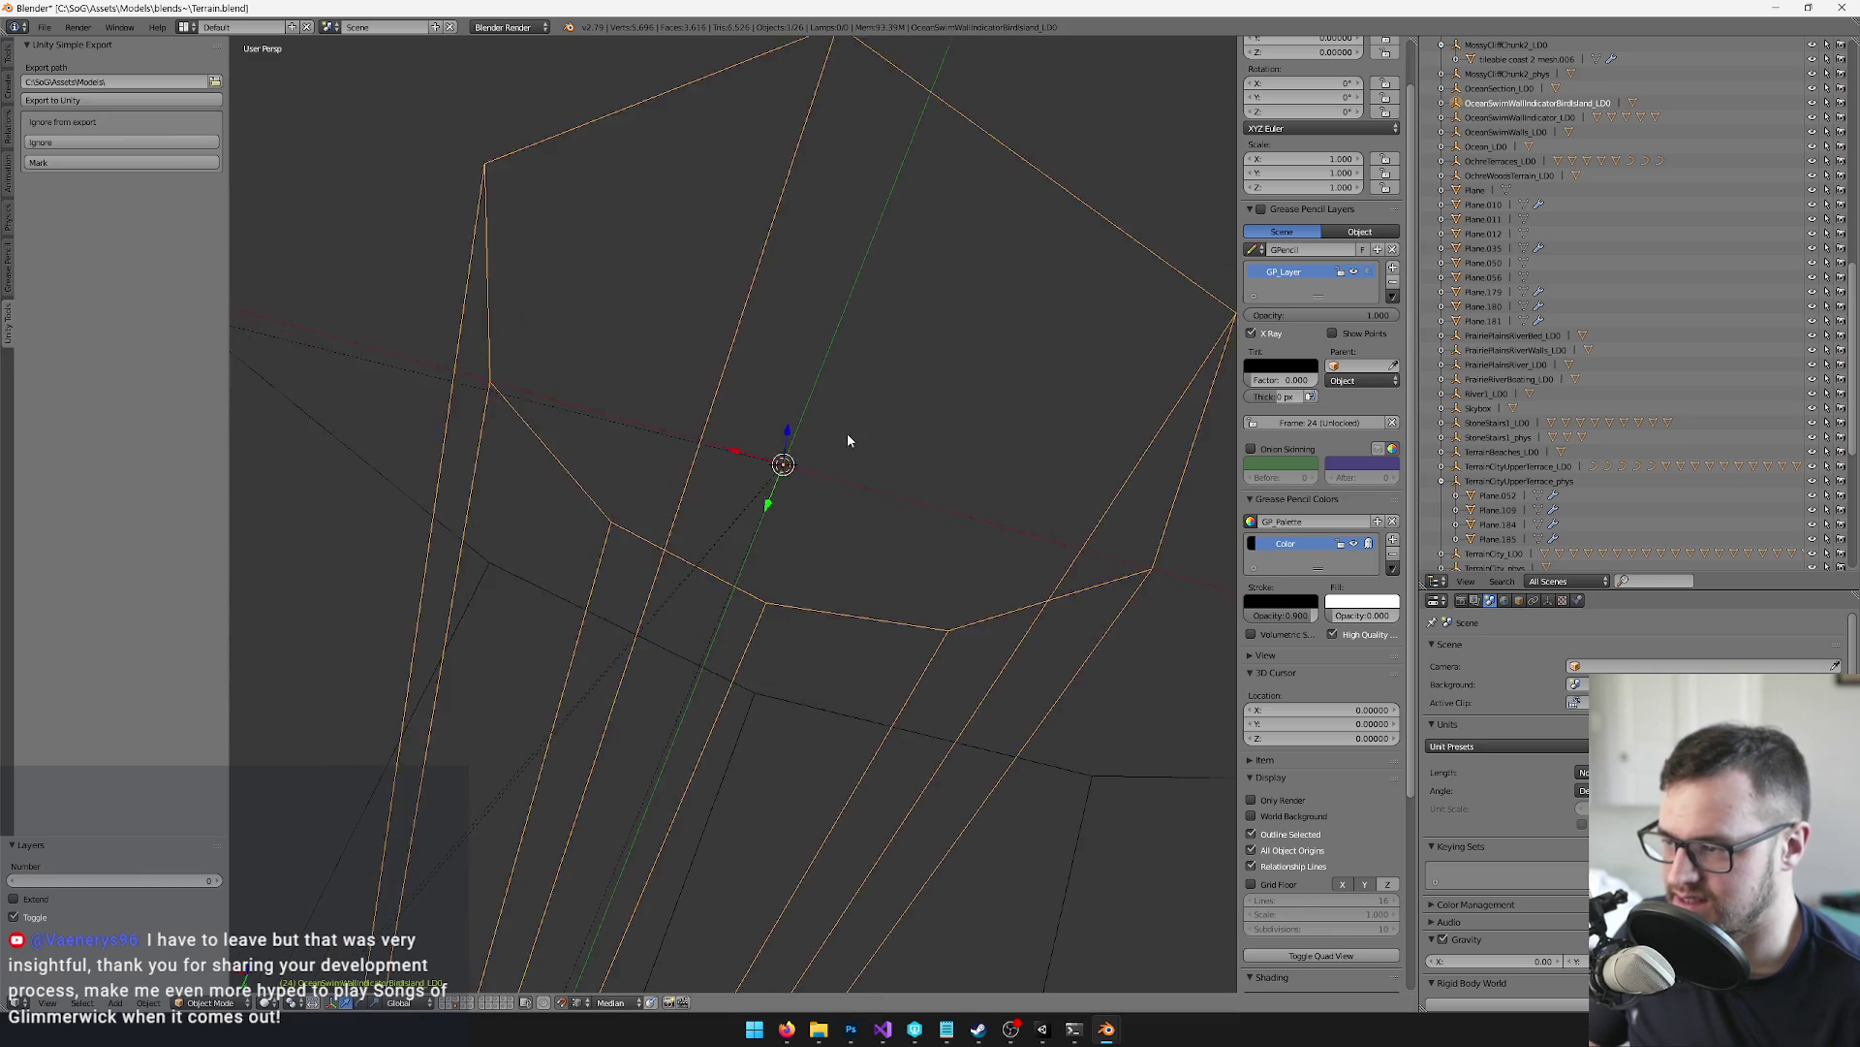
Duplicate the indicator in place with Size 2.5, named OceanSwimWallIndicatorSeaTemple_LOD
{"action": "key", "text": "shift+d"}
{"action": "right_click", "coordinate": [900, 396]}
{"action": "left_click", "coordinate": [1548, 601]}
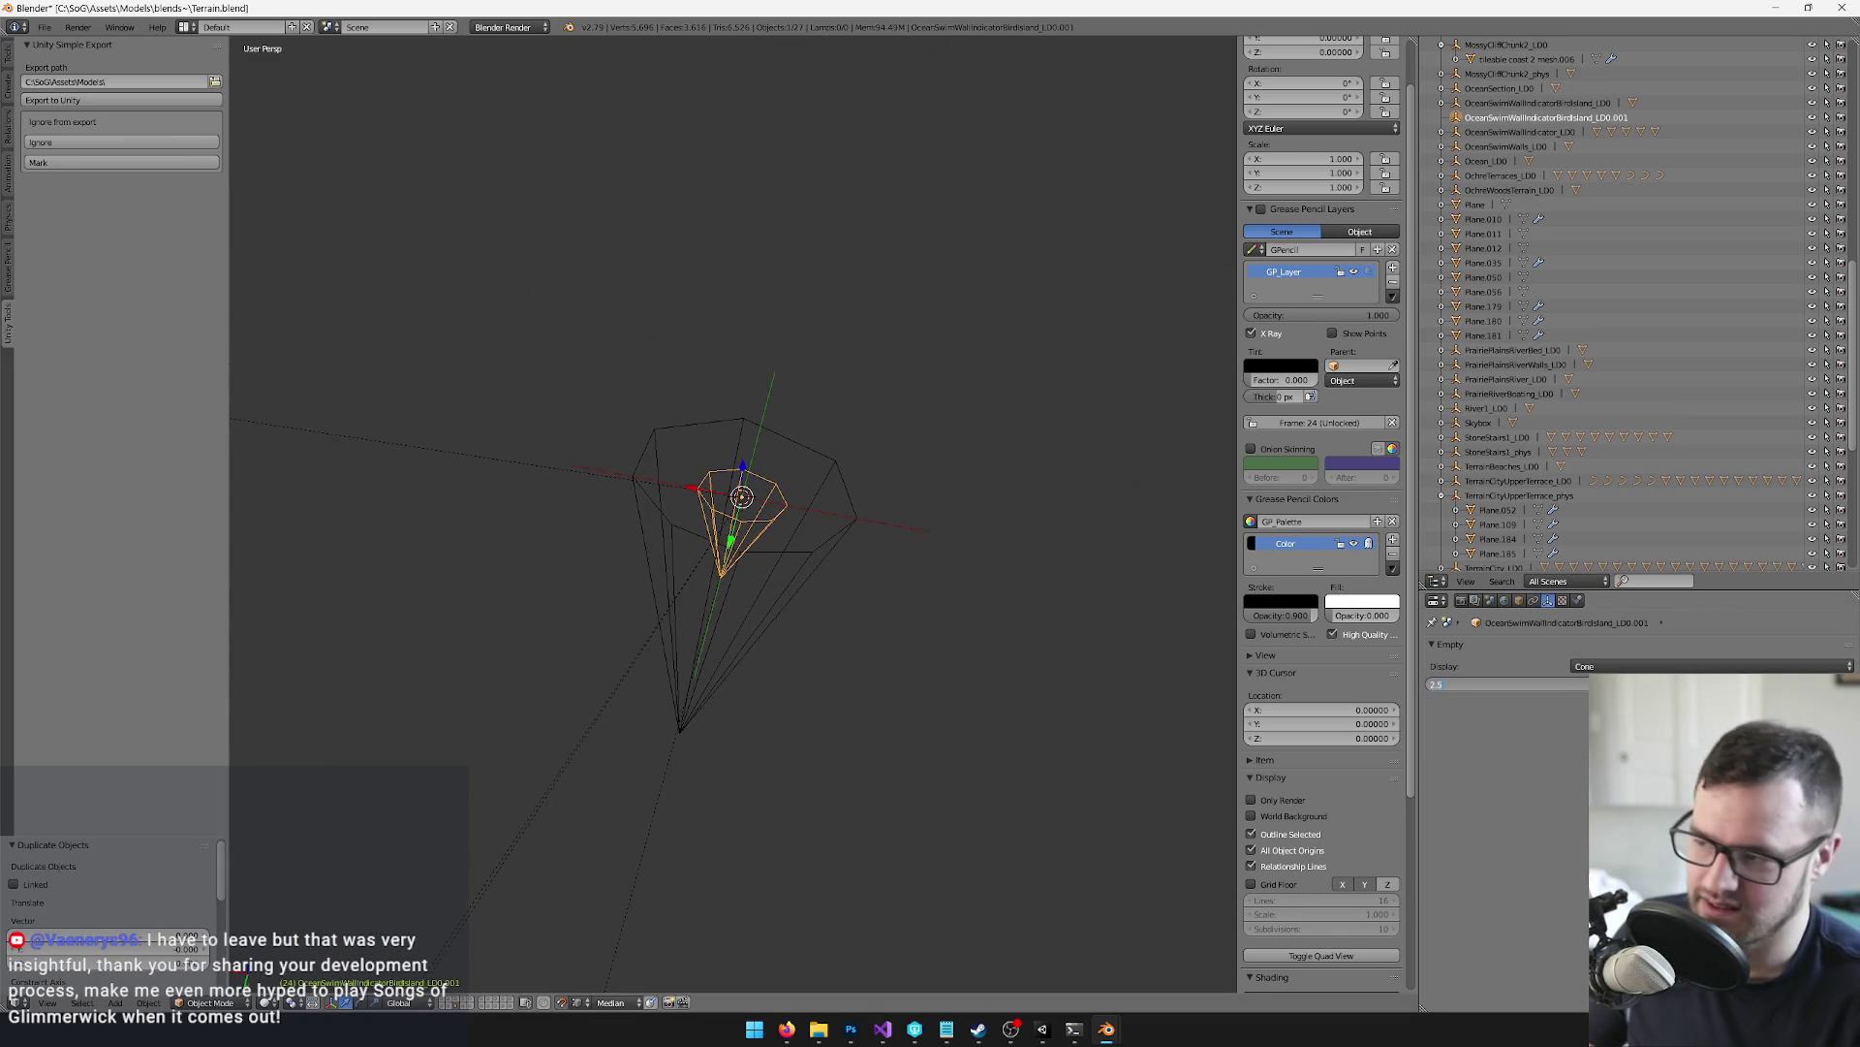
{"action": "key", "text": "Return"}
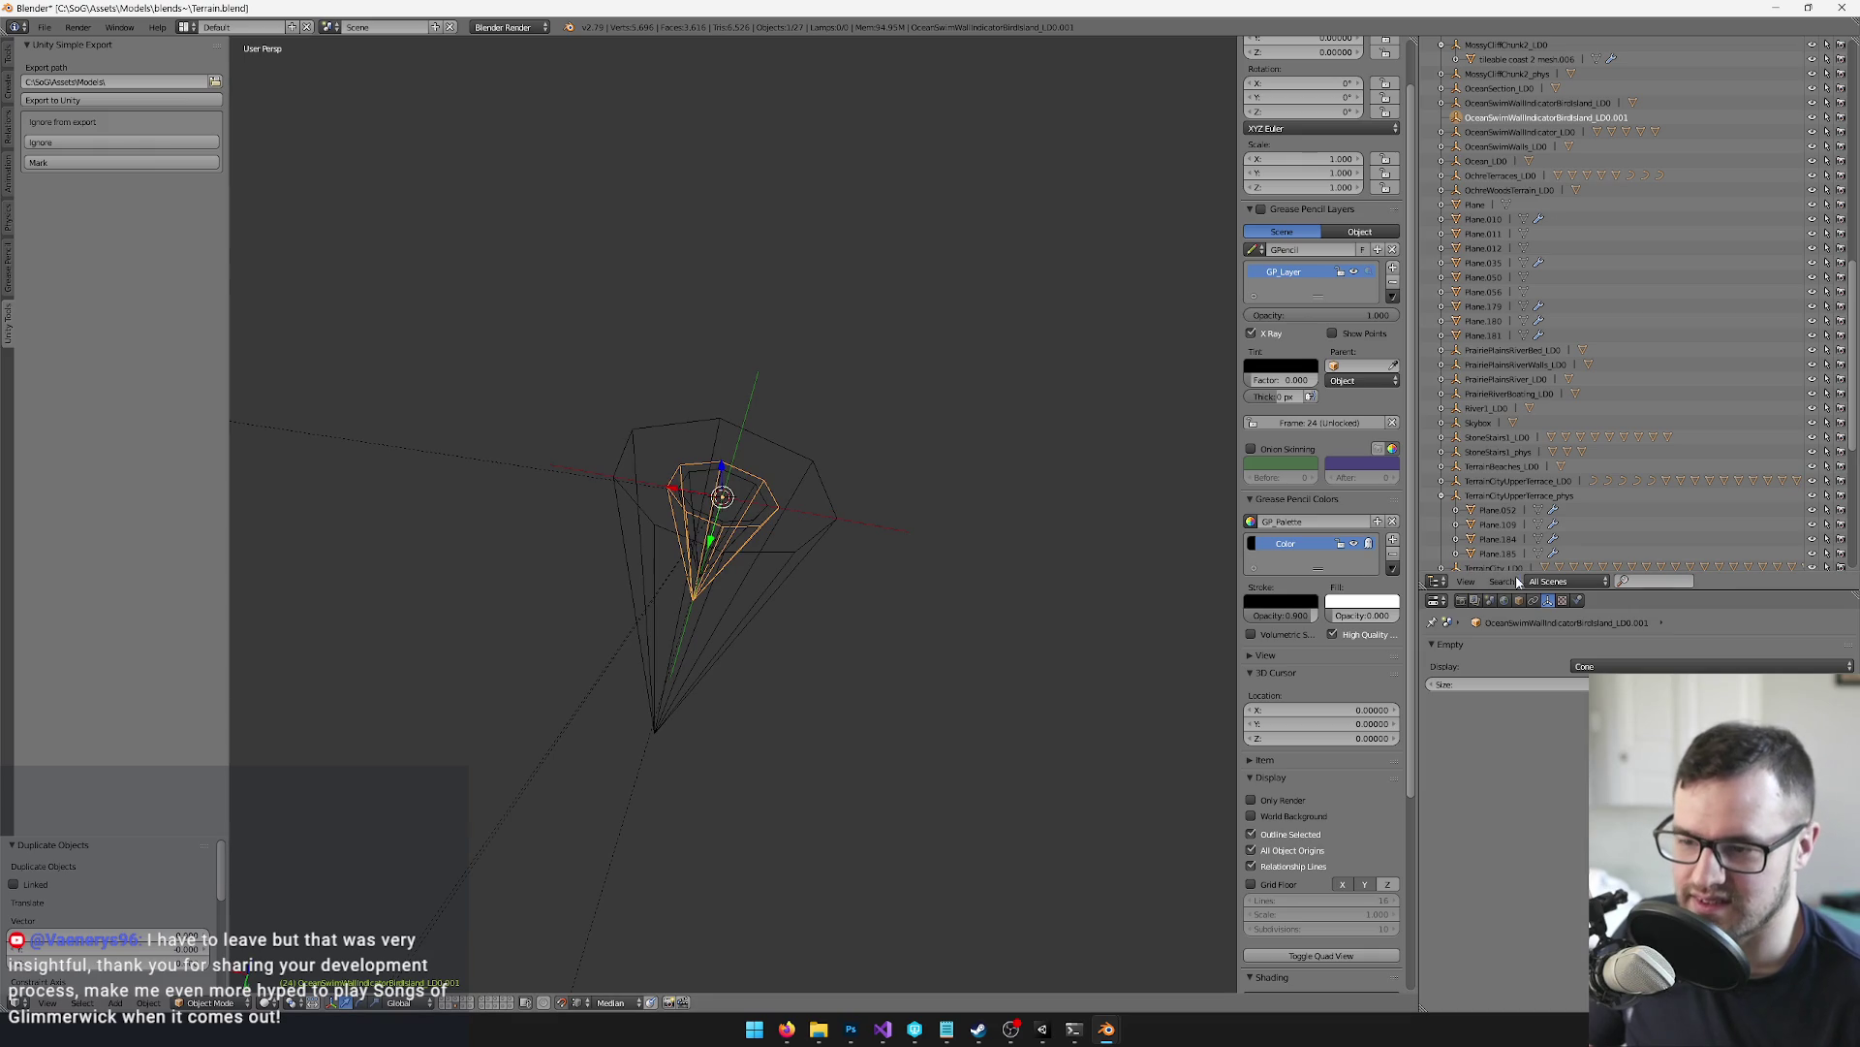
{"action": "left_click", "coordinate": [1518, 601]}
{"action": "left_click", "coordinate": [1504, 649]}
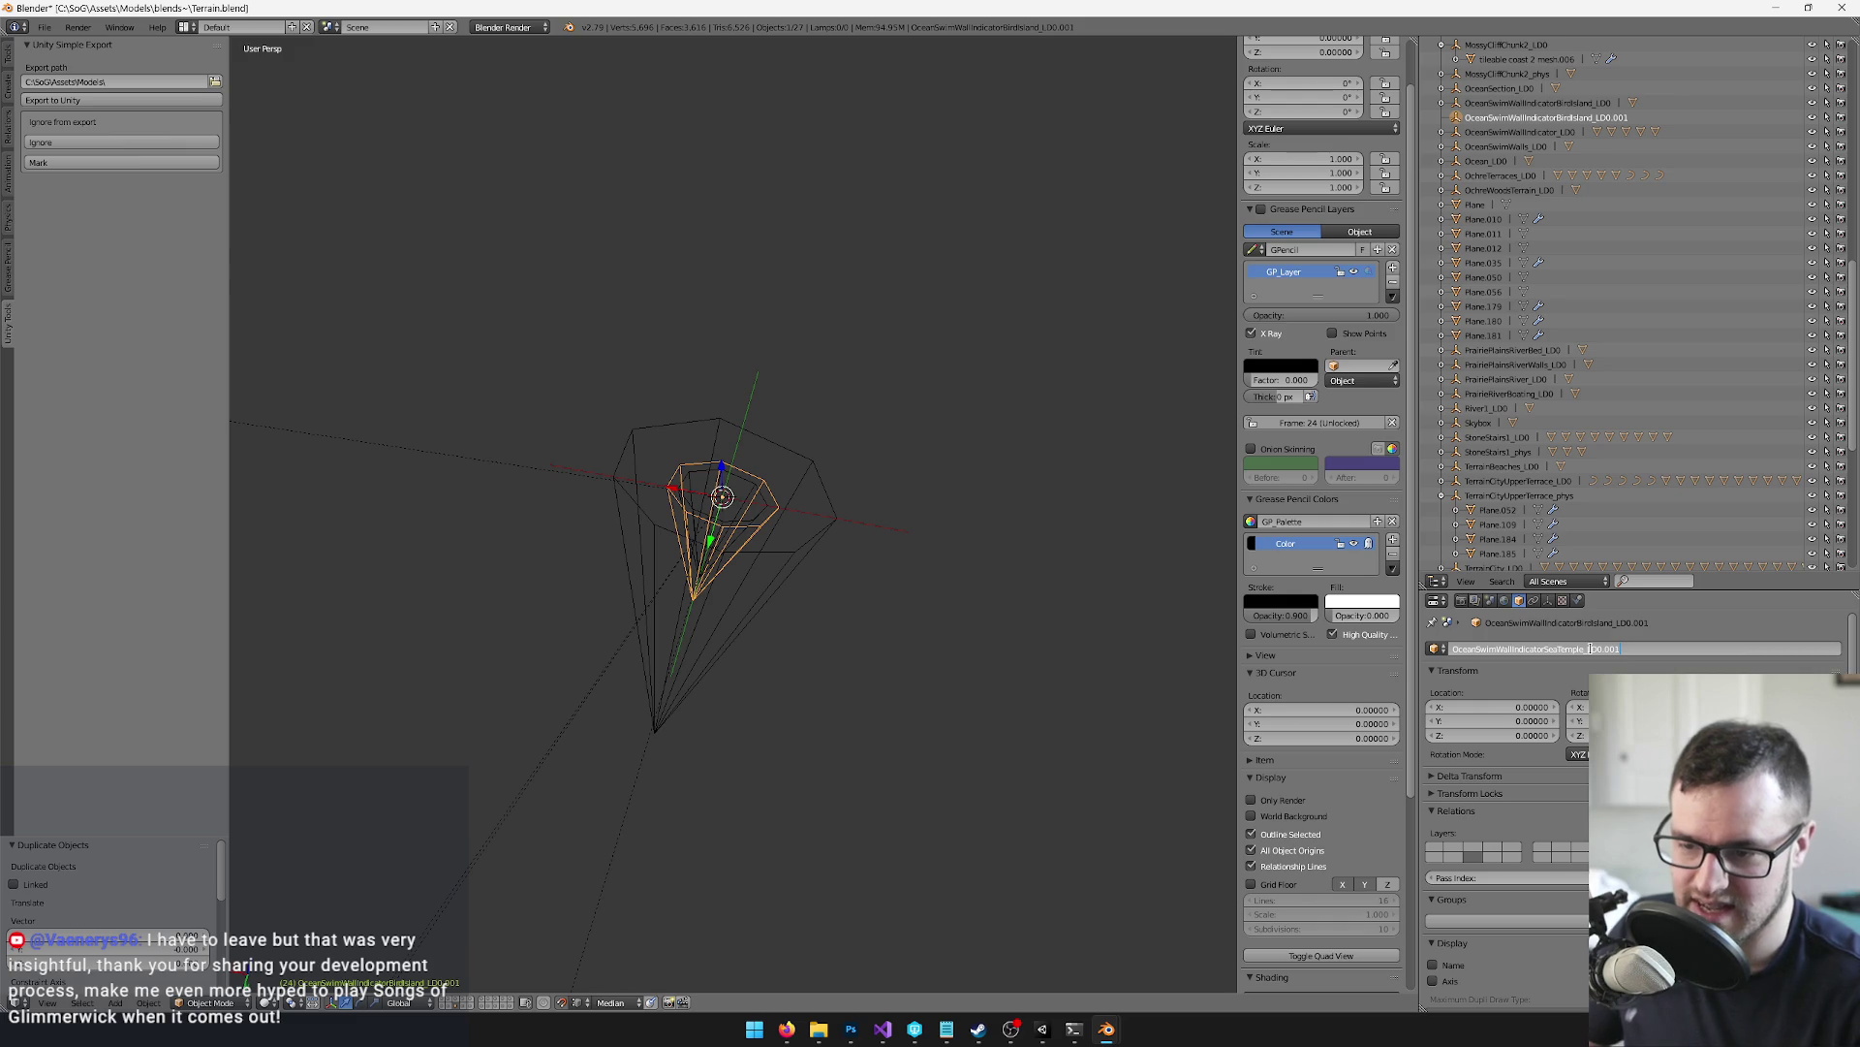
{"action": "key", "text": "Return"}
Leave the isolated view and select the circle outline object
{"action": "scroll", "coordinate": [922, 300], "scroll_direction": "down", "scroll_amount": 1}
{"action": "key", "text": "space"}
{"action": "type", "text": "to cu"}
{"action": "key", "text": "Escape"}
{"action": "key", "text": "KP_Divide"}
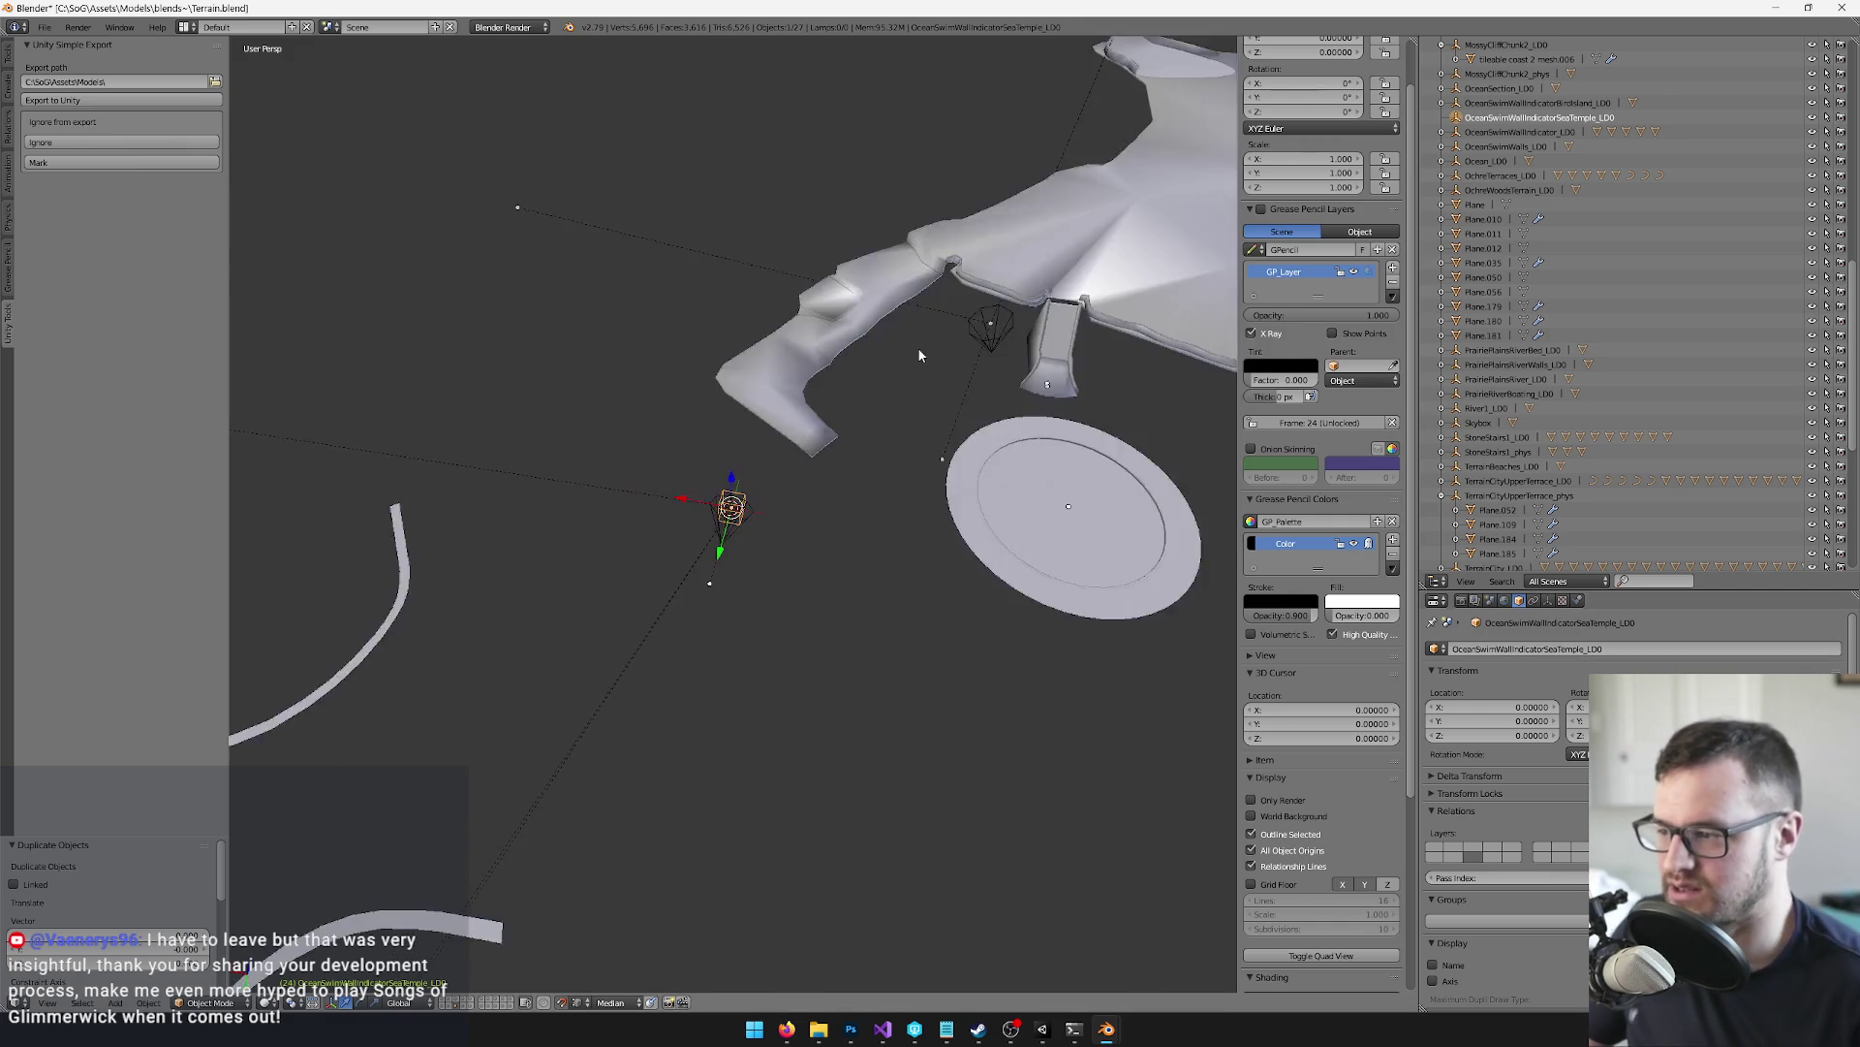
{"action": "scroll", "coordinate": [802, 505], "scroll_direction": "up", "scroll_amount": 3}
{"action": "scroll", "coordinate": [770, 481], "scroll_direction": "down", "scroll_amount": 3}
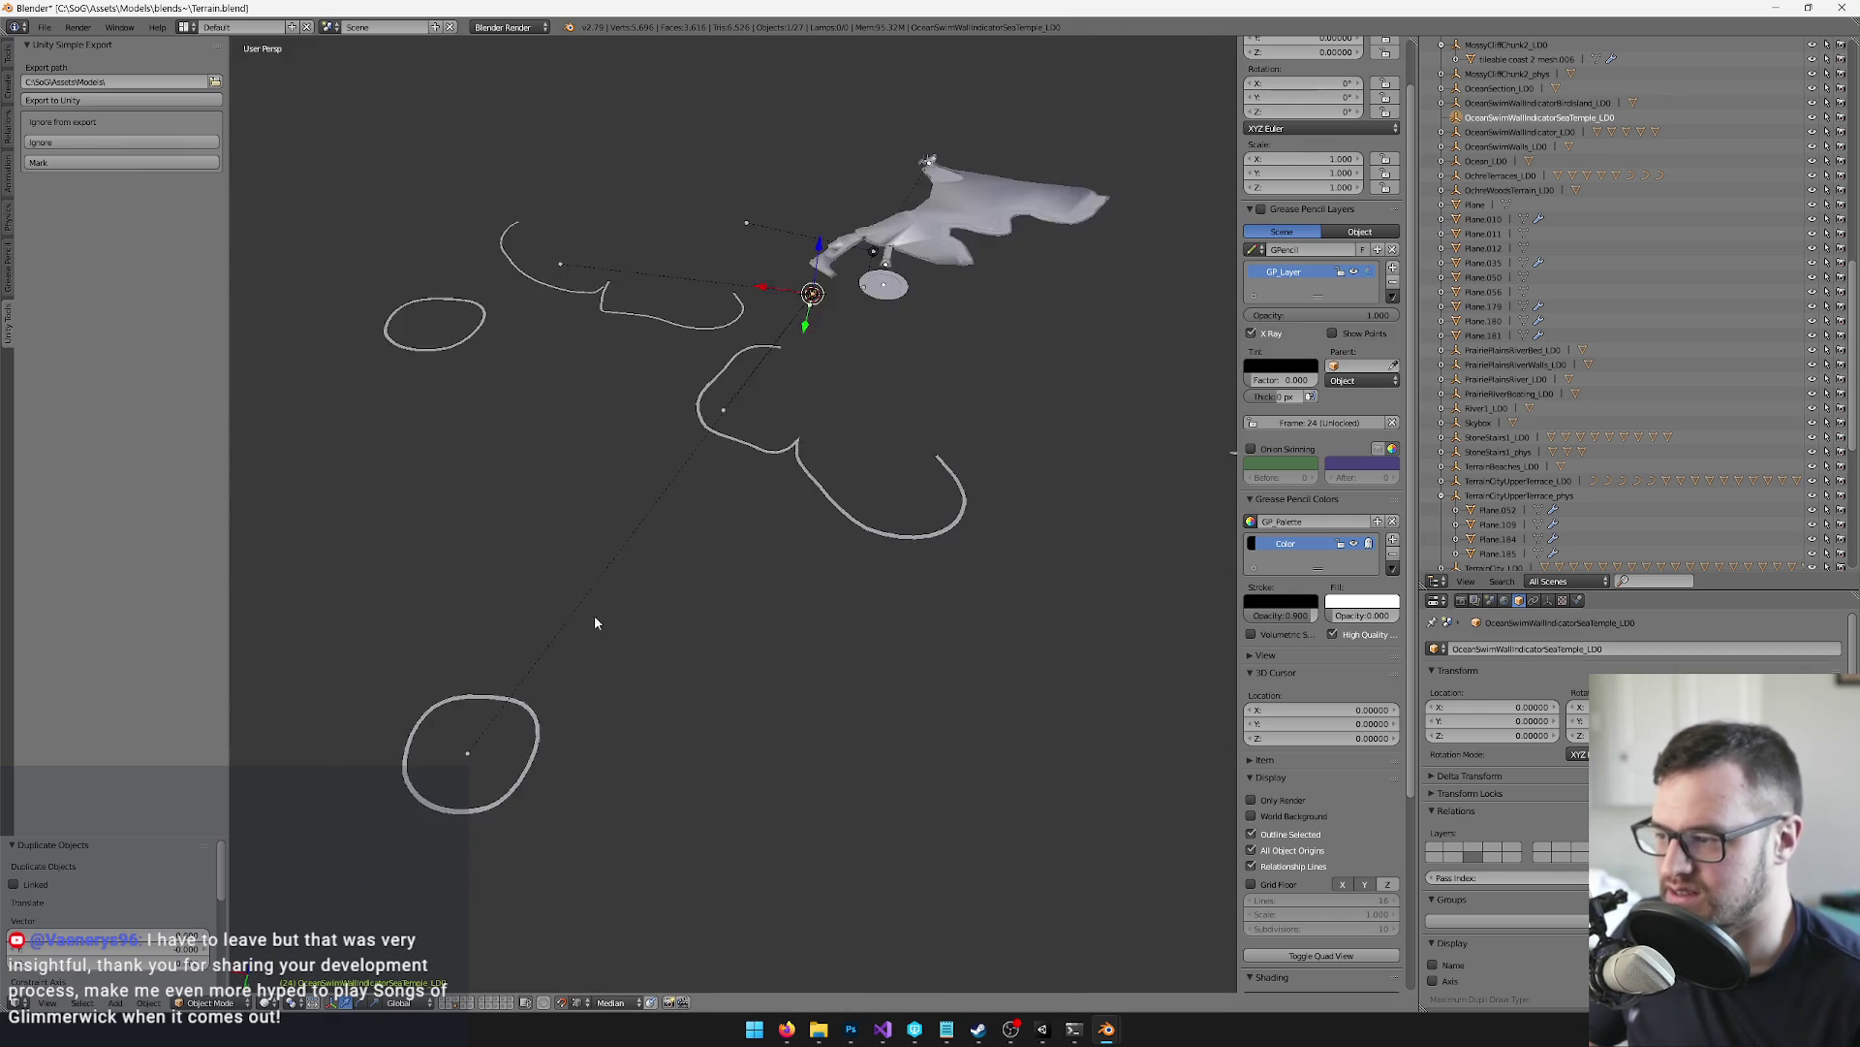
{"action": "right_click", "coordinate": [538, 713]}
{"action": "left_click_drag", "start_coordinate": [539, 713], "coordinate": [726, 531]}
{"action": "scroll", "coordinate": [725, 526], "scroll_direction": "up", "scroll_amount": 2}
Duplicate the circle outline and shift the copy along X
{"action": "key", "text": "shift+d"}
{"action": "key", "text": "Escape"}
{"action": "key", "text": "g"}
{"action": "key", "text": "shift+z"}
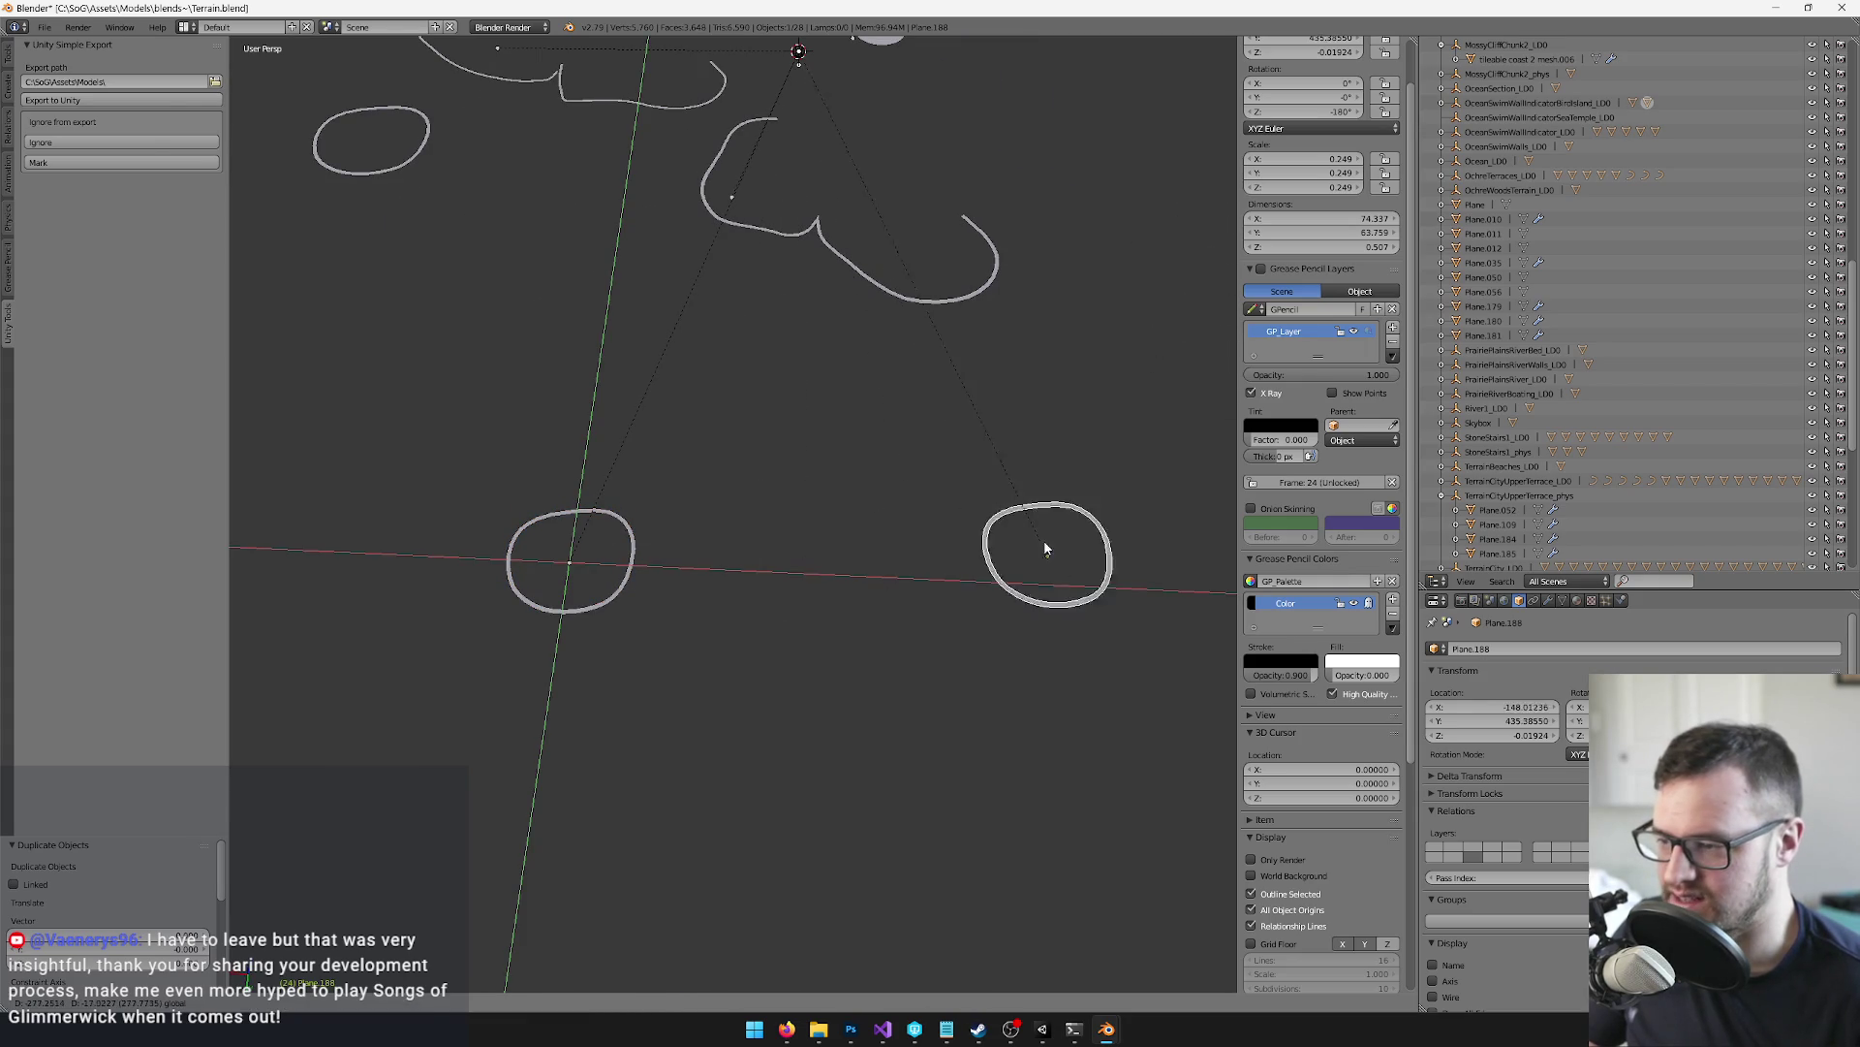
{"action": "left_click", "coordinate": [1085, 545]}
{"action": "mouse_move", "coordinate": [1086, 545]}
{"action": "left_mouse_down"}
{"action": "mouse_move", "coordinate": [852, 558]}
{"action": "mouse_move", "coordinate": [885, 523]}
{"action": "left_mouse_up"}
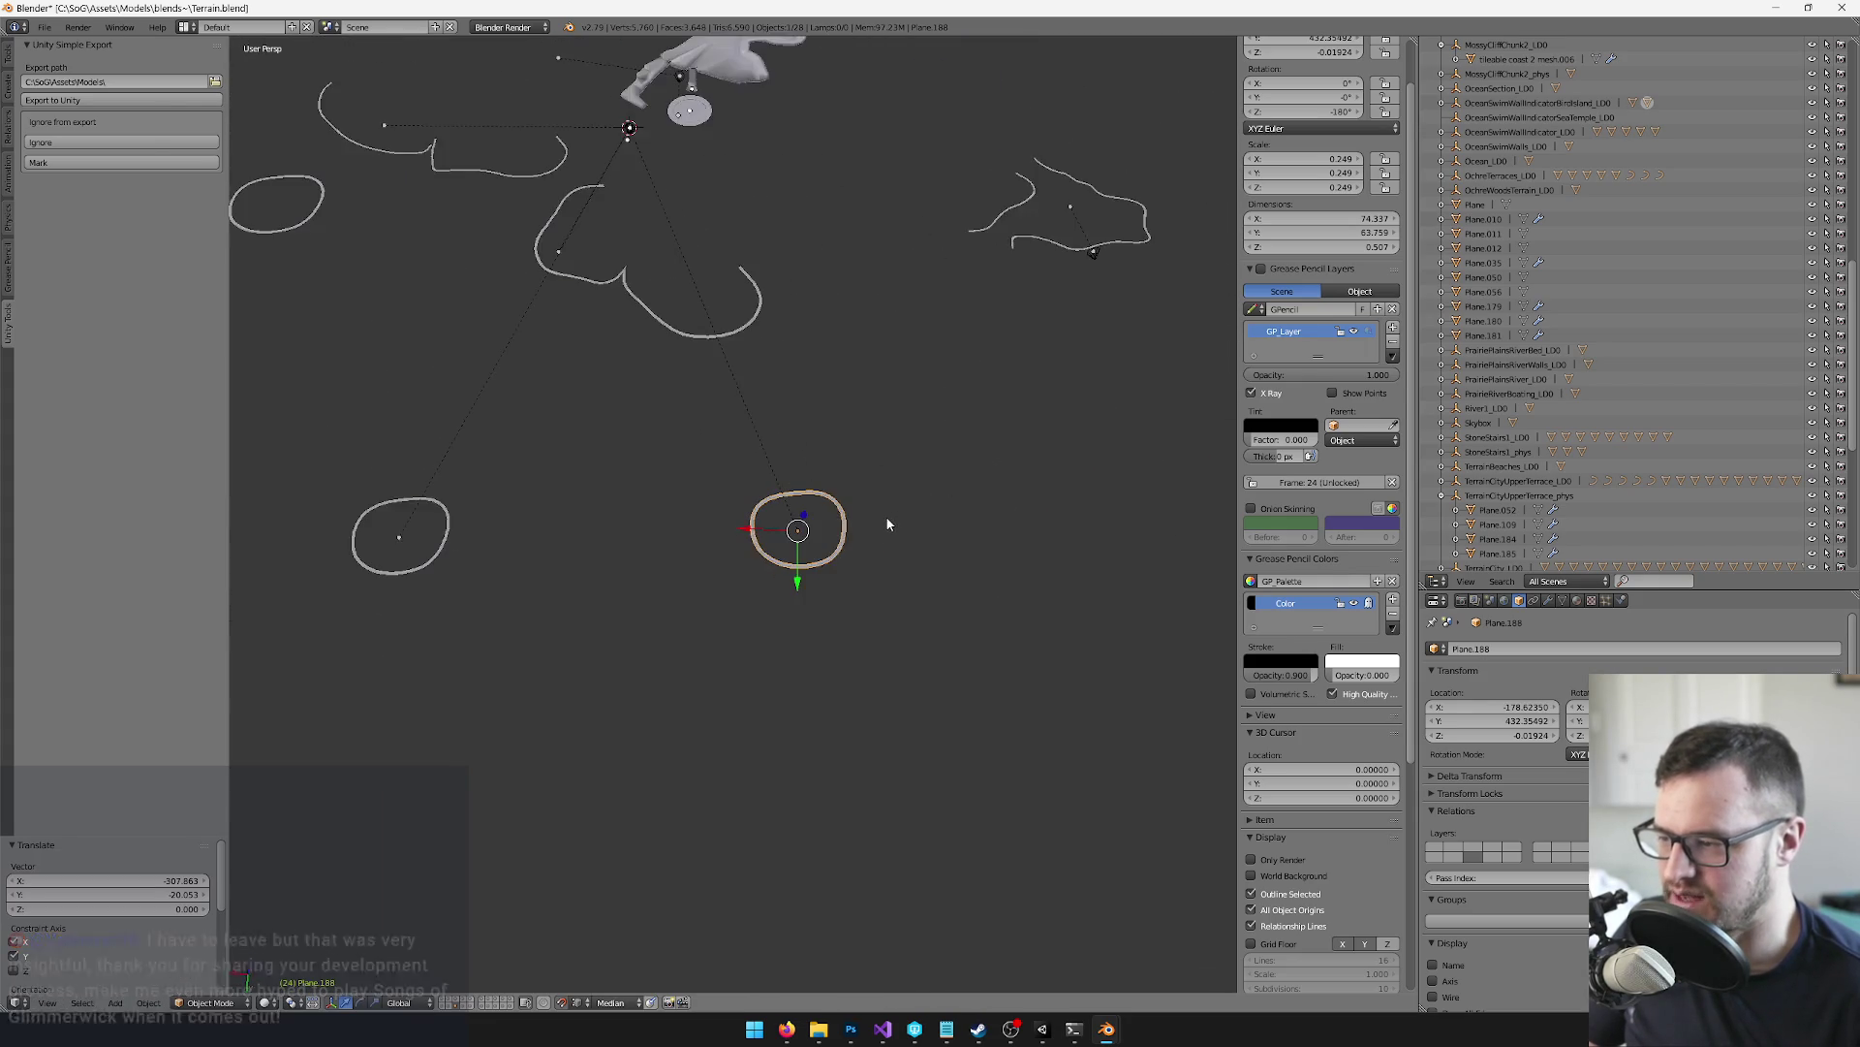
{"action": "scroll", "coordinate": [775, 638], "scroll_direction": "up", "scroll_amount": 2}
{"action": "scroll", "coordinate": [865, 583], "scroll_direction": "up", "scroll_amount": 1}
Undo the move and reposition the copied circle along X twice
{"action": "key", "text": "ctrl+z"}
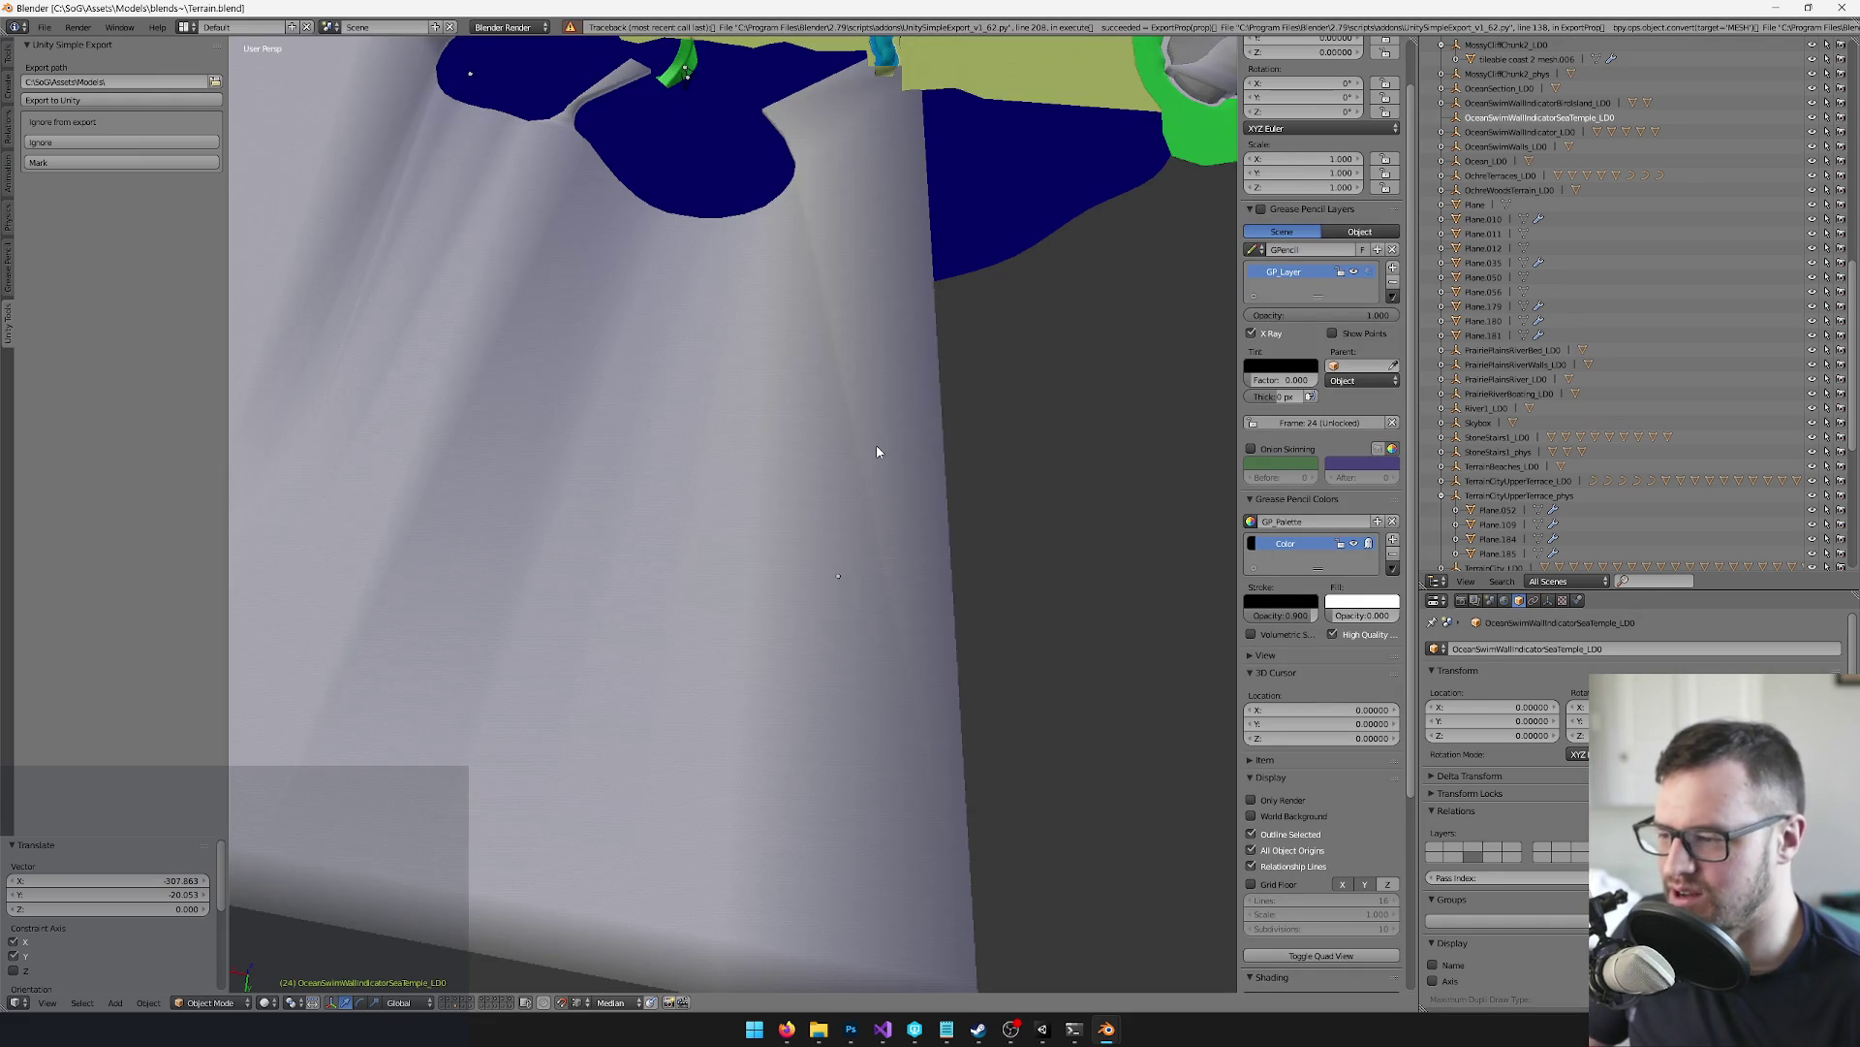
{"action": "scroll", "coordinate": [879, 436], "scroll_direction": "down", "scroll_amount": 3}
{"action": "key", "text": "g"}
{"action": "key", "text": "x"}
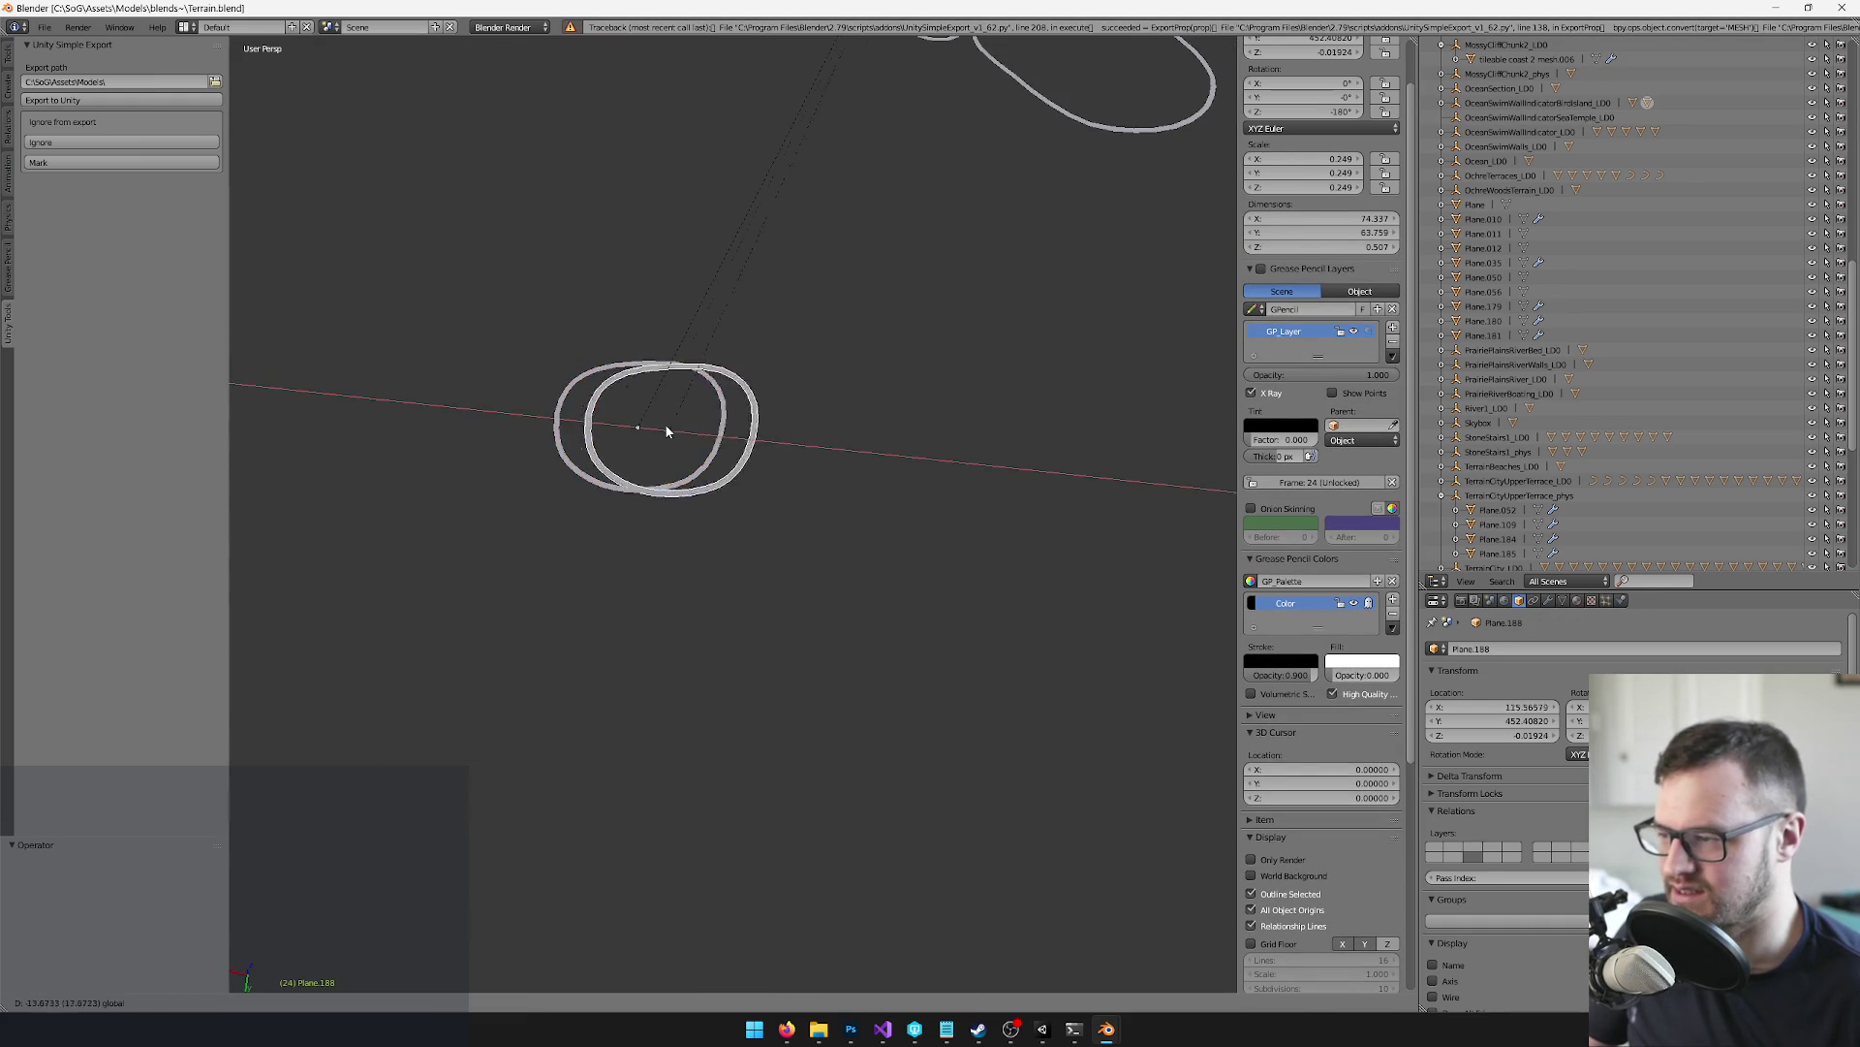
{"action": "left_click", "coordinate": [1147, 465]}
{"action": "key", "text": "KP_Decimal"}
{"action": "key", "text": "g"}
{"action": "key", "text": "x"}
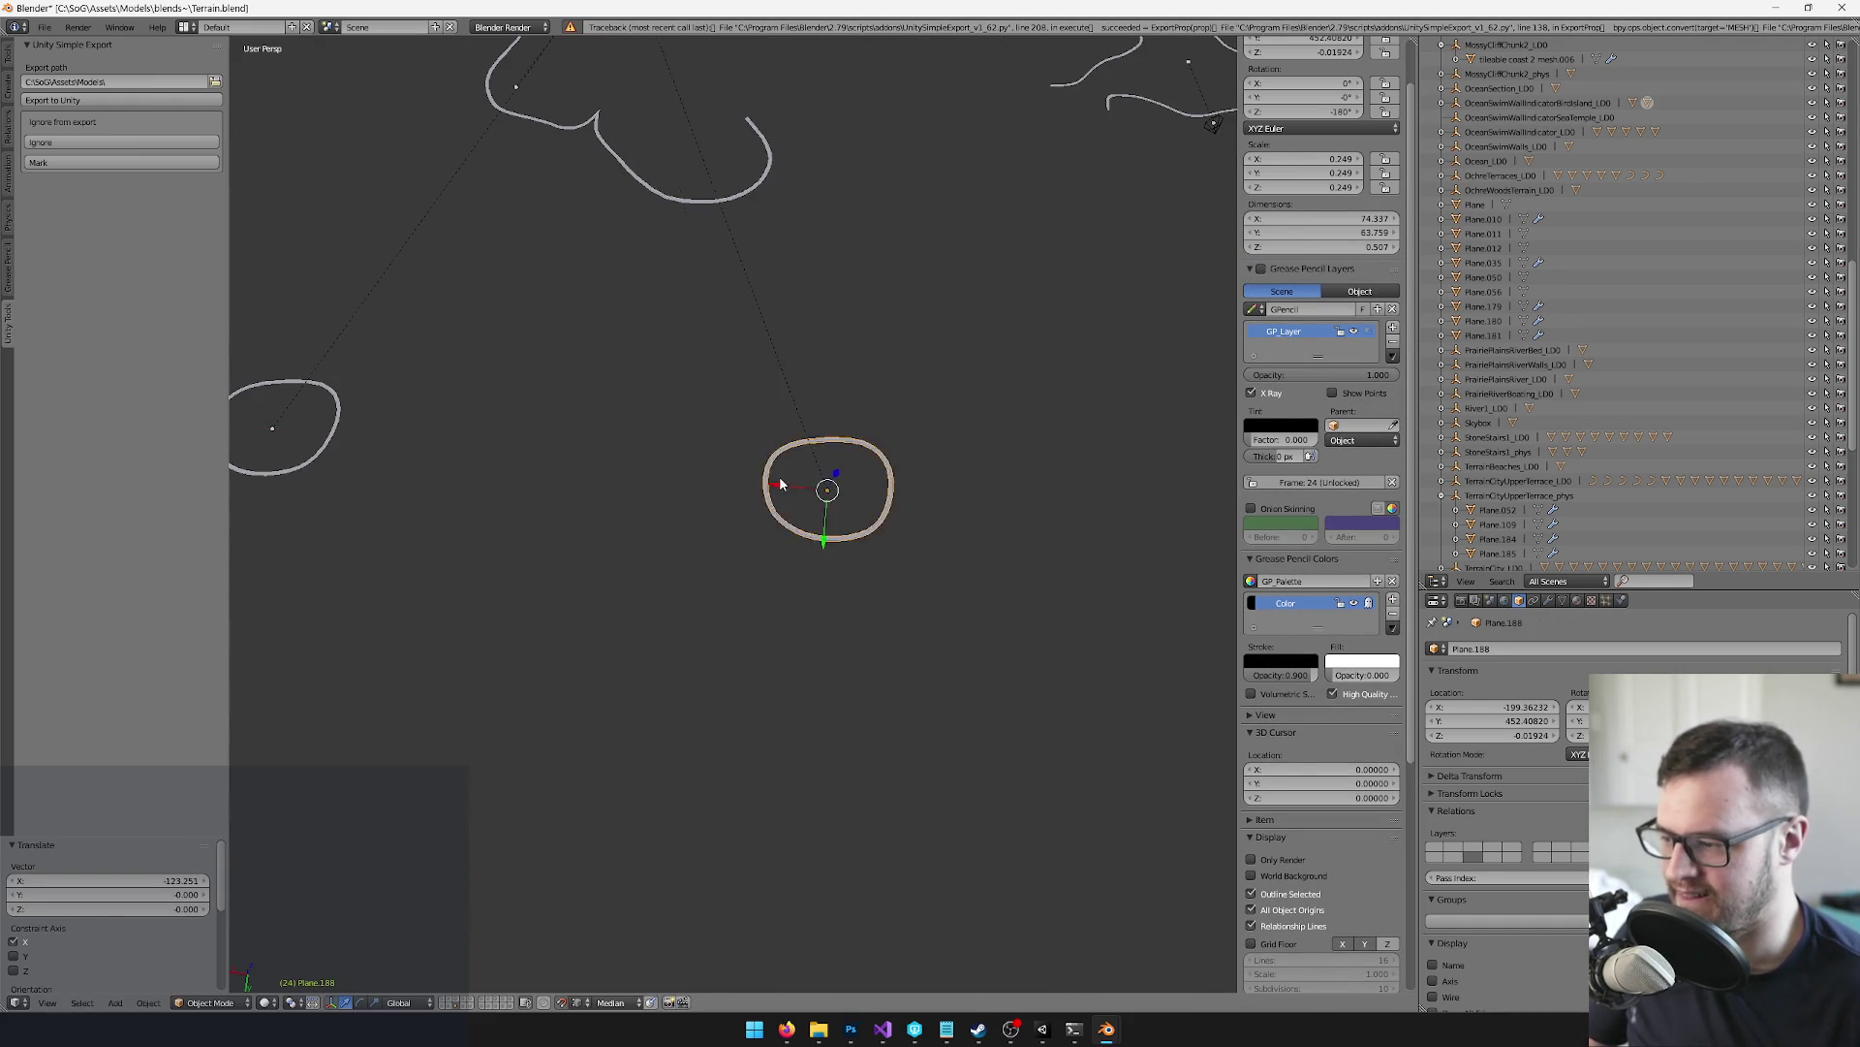
{"action": "left_click", "coordinate": [777, 478]}
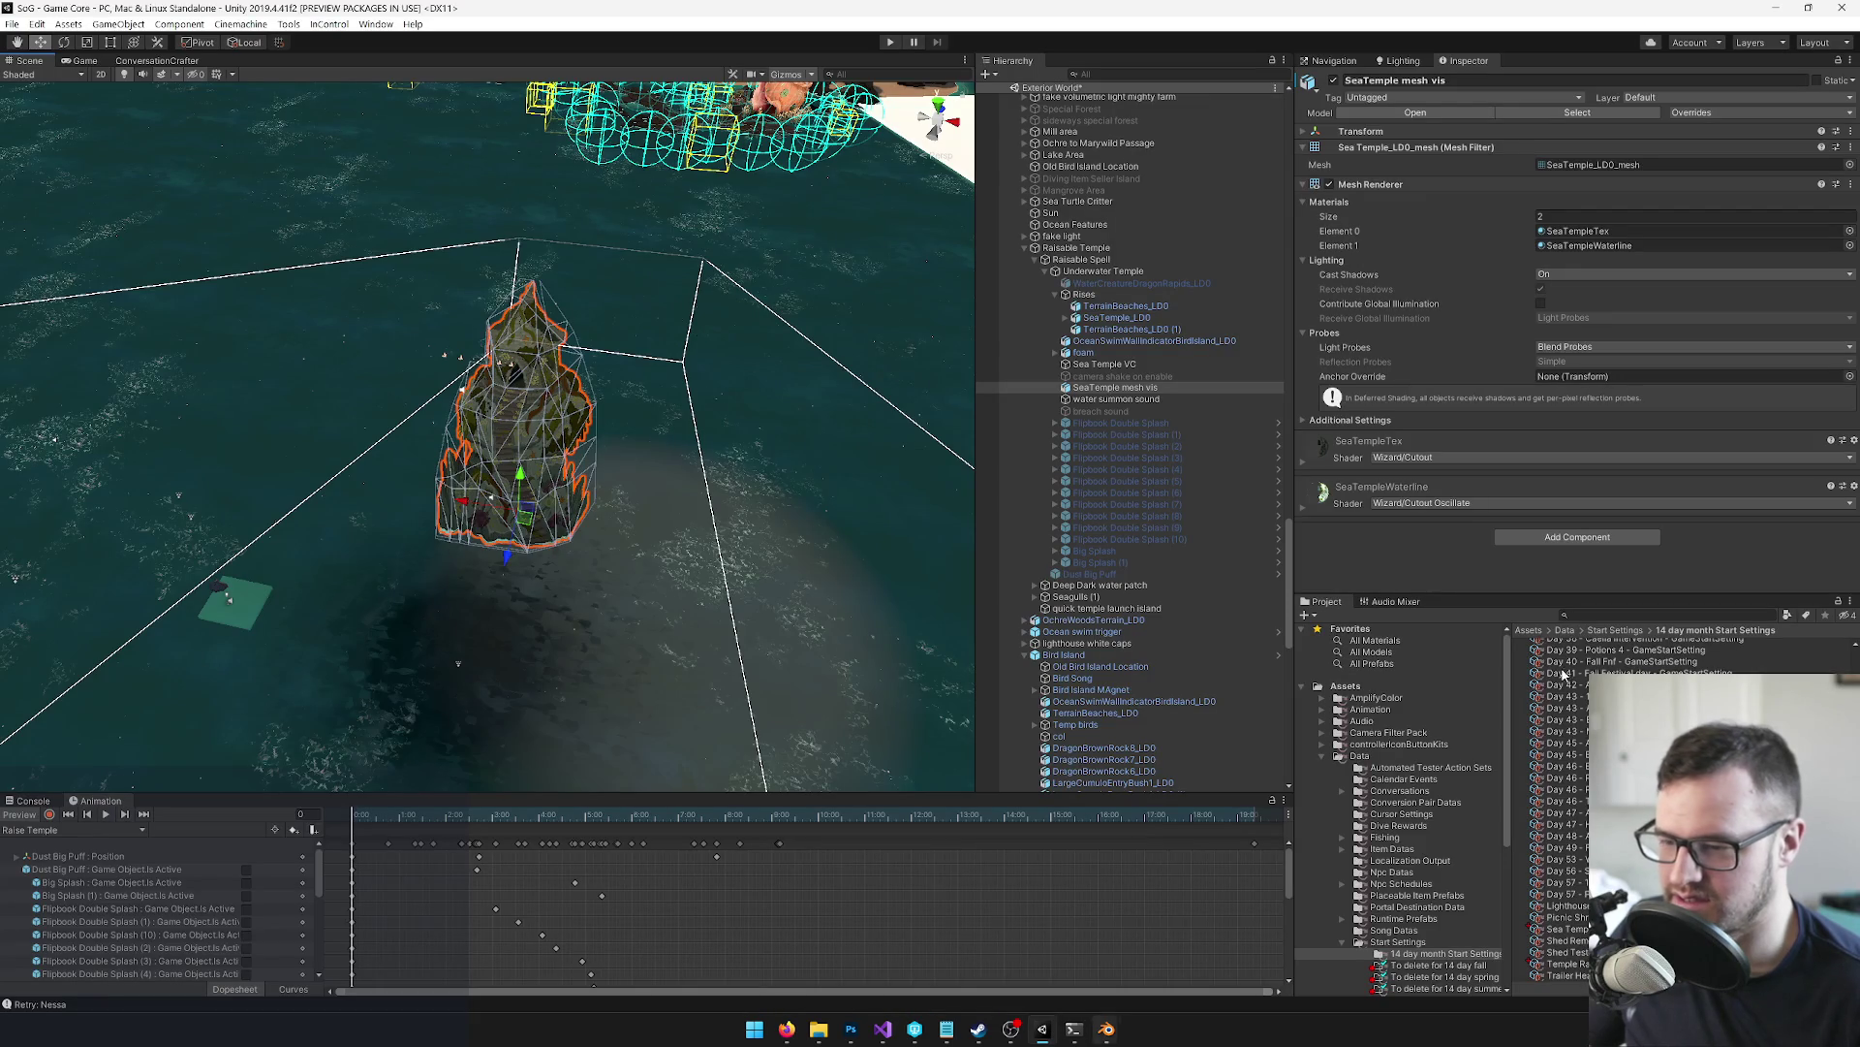
Search Unity's project for swimwall and view OceanSwimWallIndicator_LOD's import settings, then return to Blender
{"action": "left_click", "coordinate": [1607, 614]}
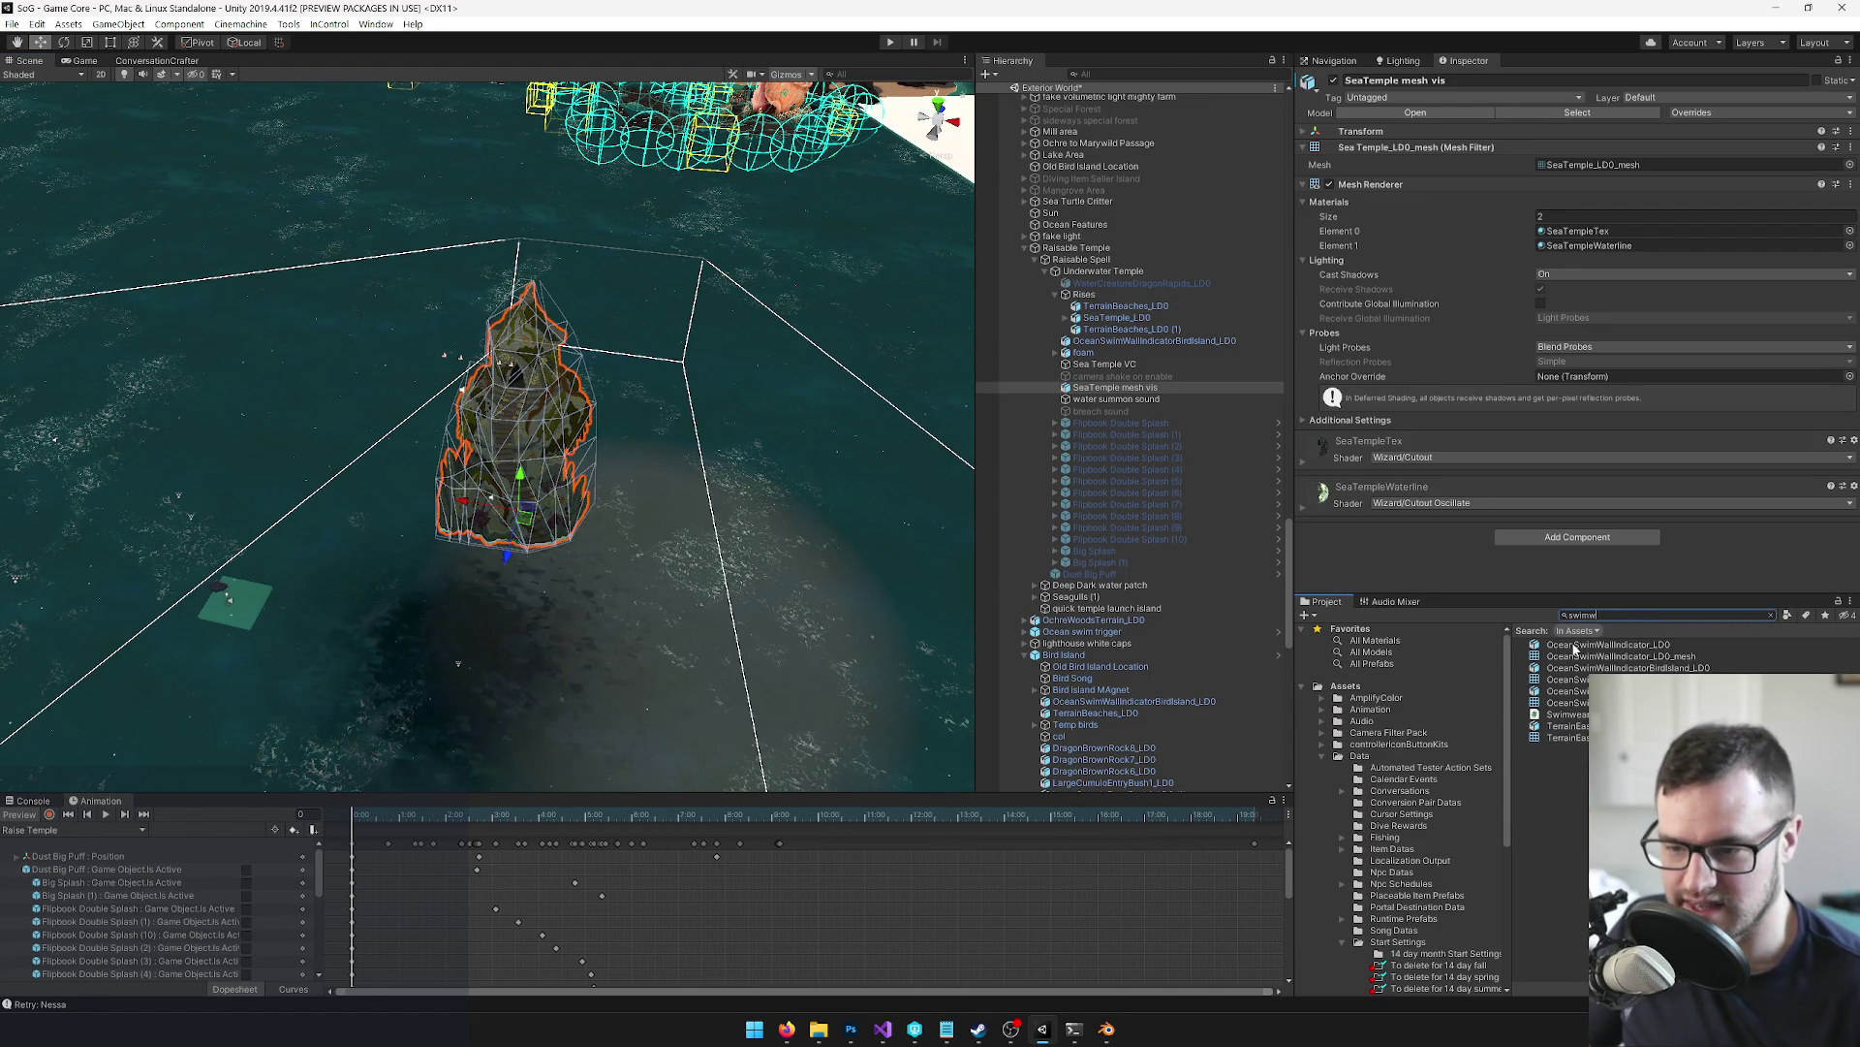
{"action": "left_click", "coordinate": [1574, 646]}
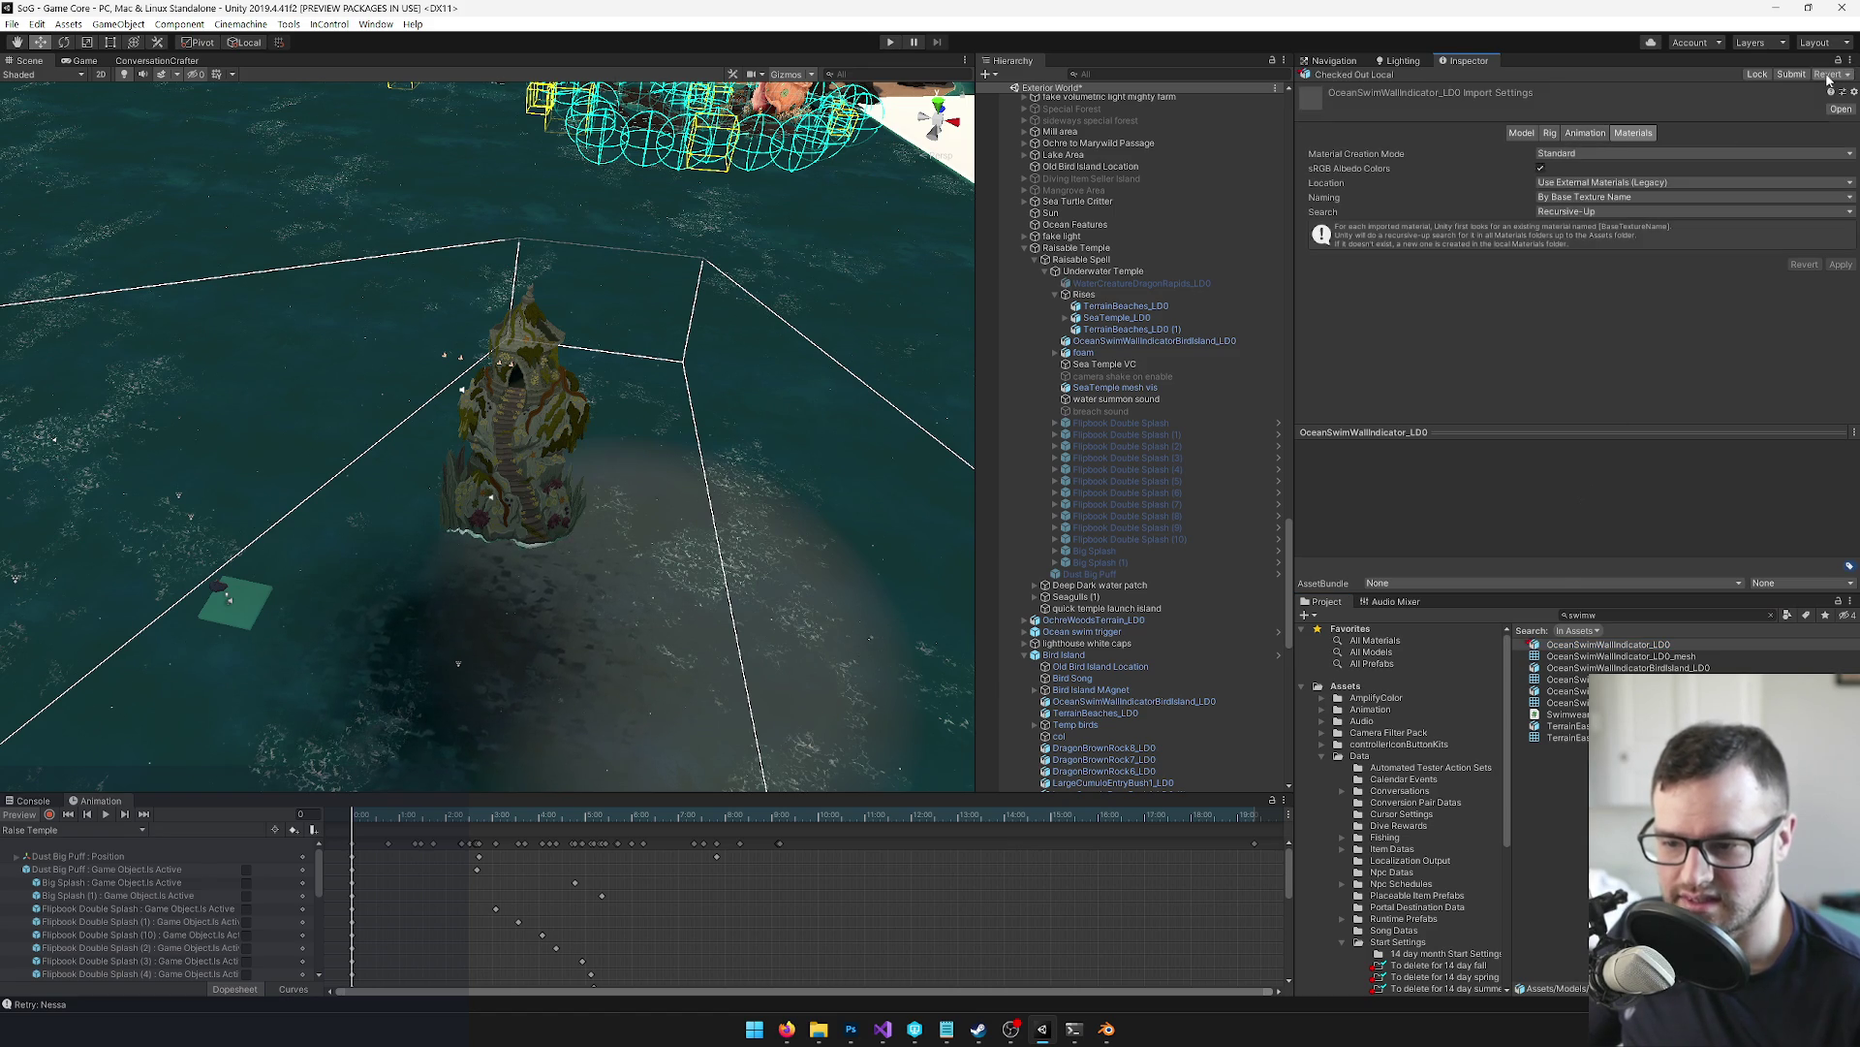
{"action": "key", "text": "alt+Tab"}
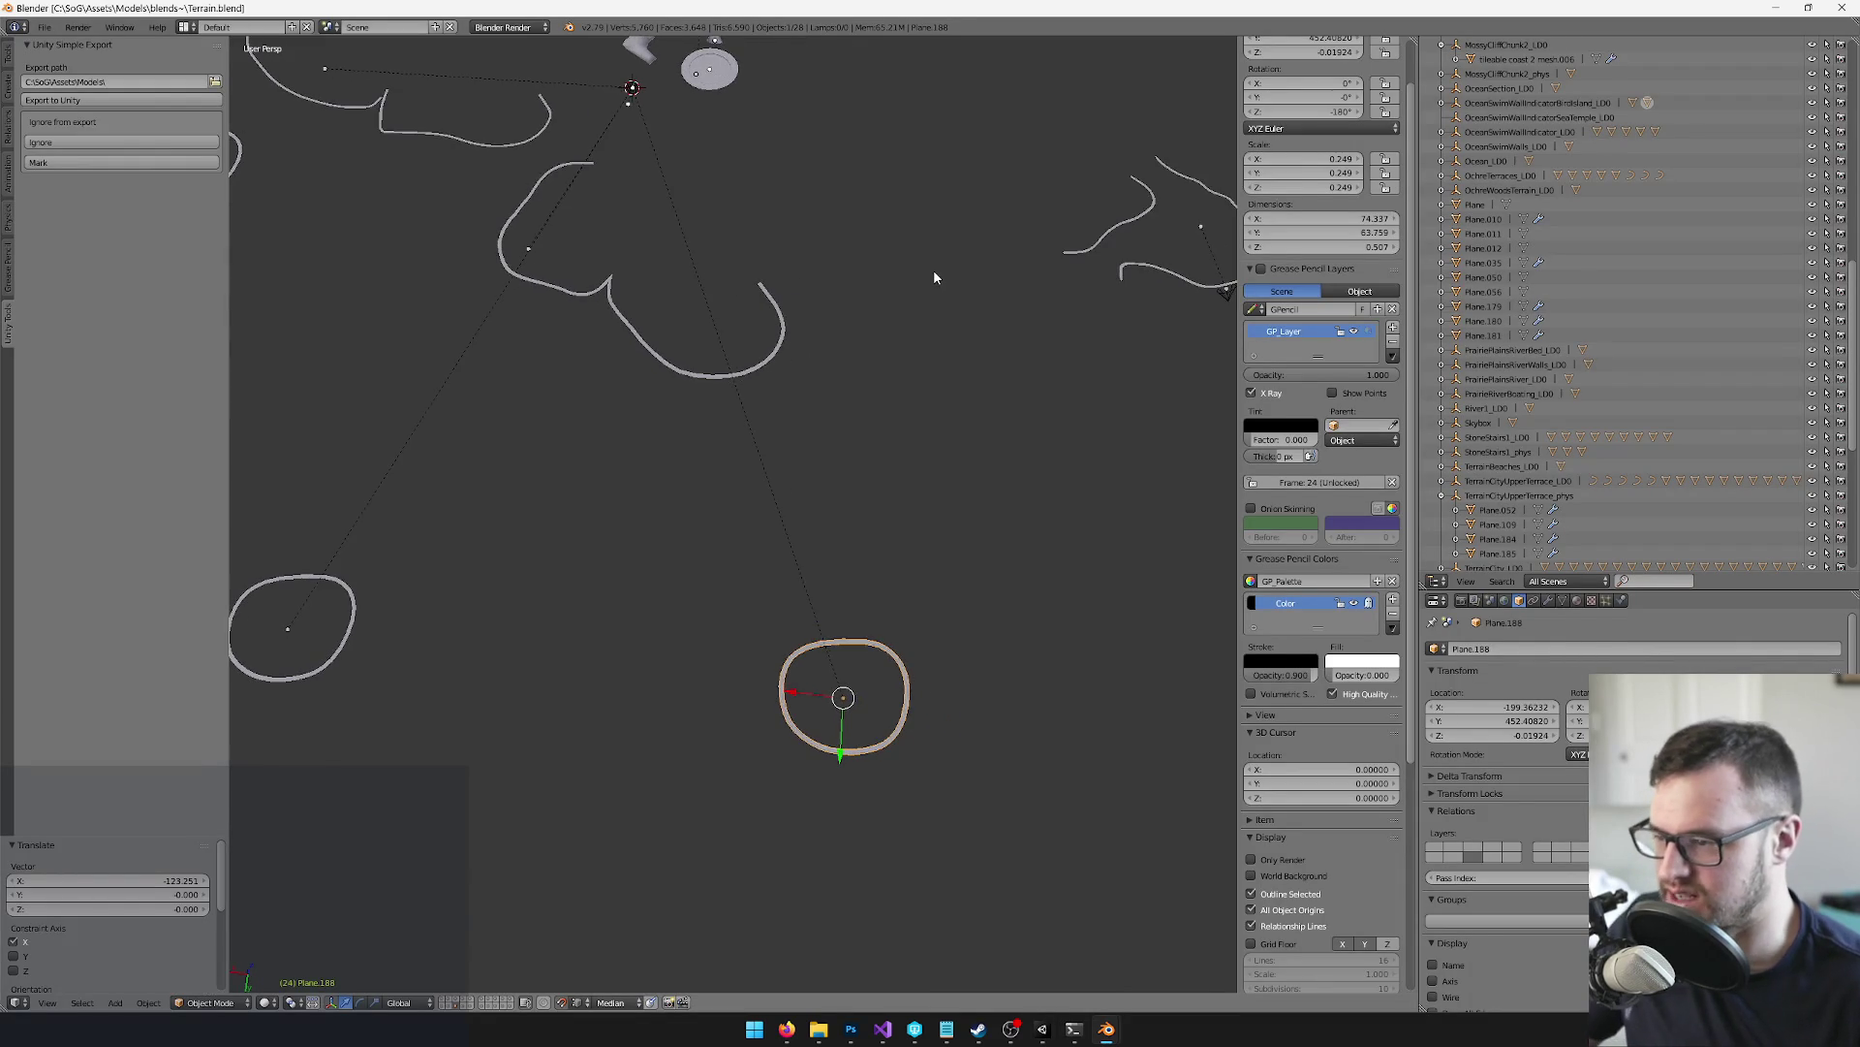
Move the copied circle further right along X and select the OceanSwimWallIndicatorSeaTemple_LOD indicator
{"action": "key", "text": "ctrl+z"}
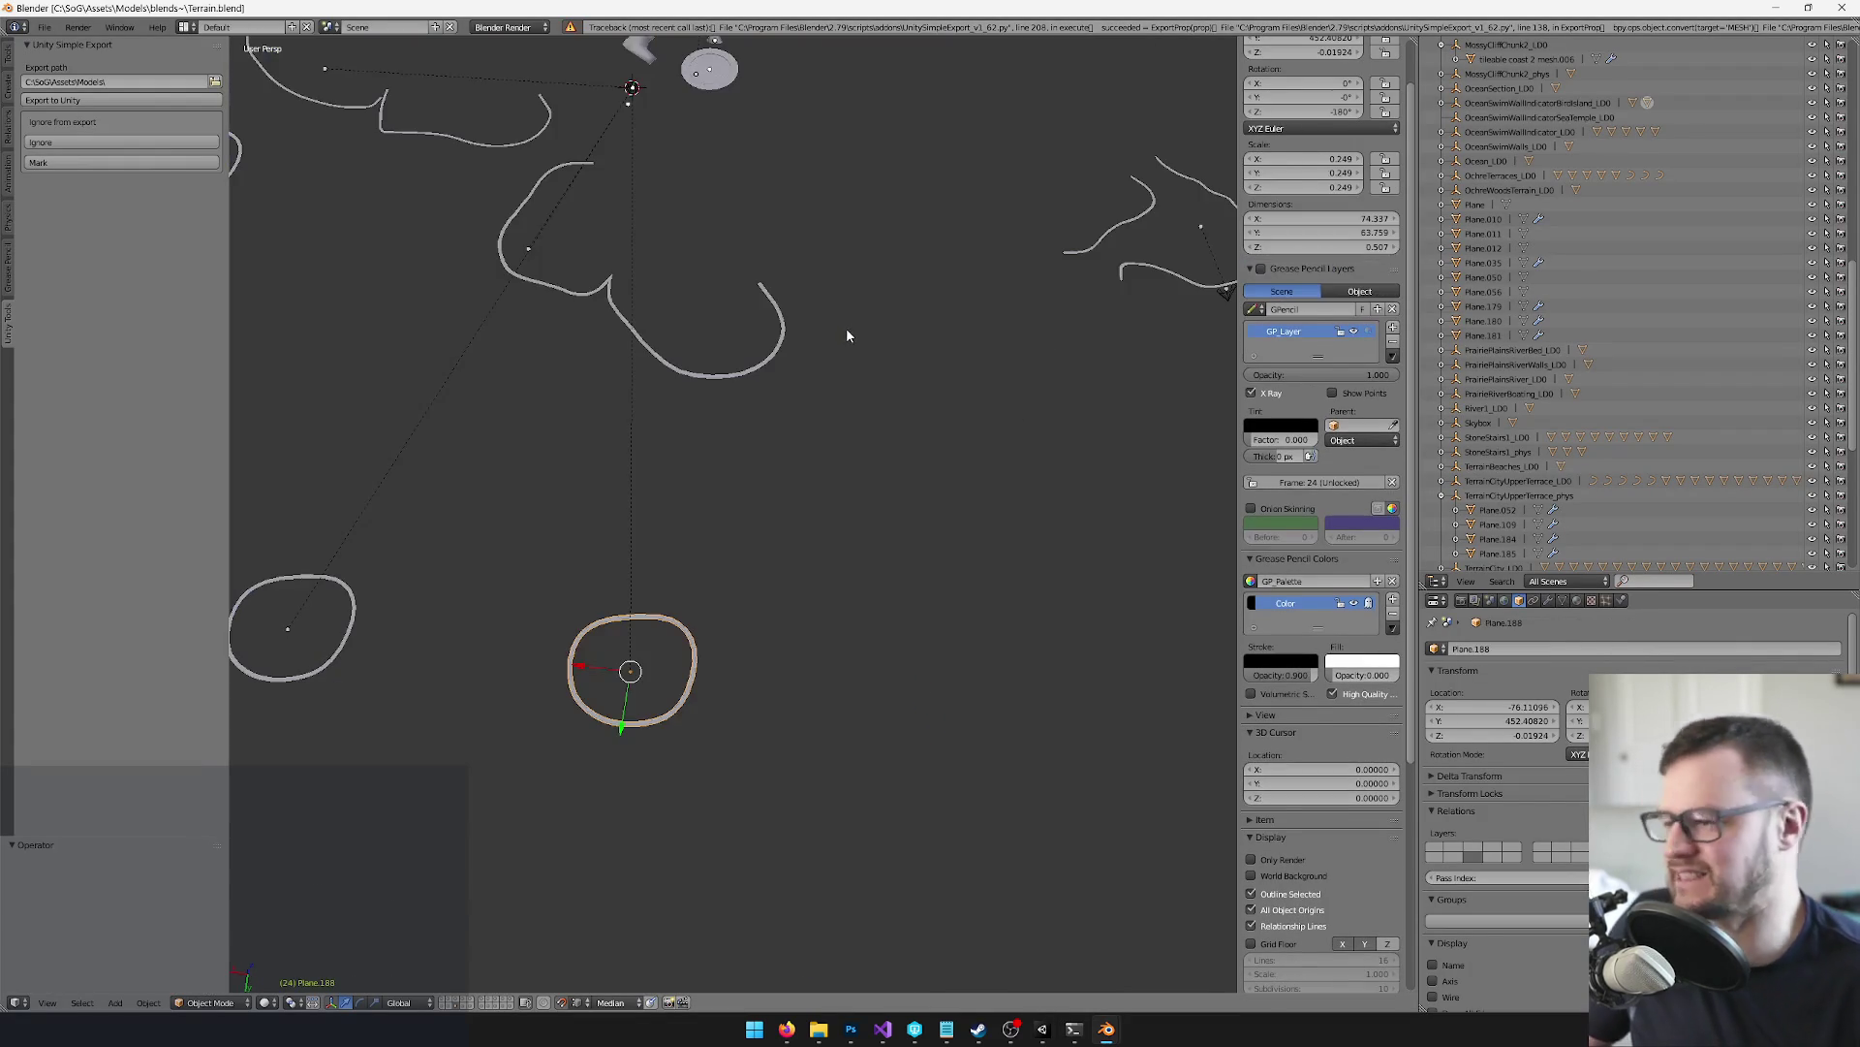
{"action": "key", "text": "g"}
{"action": "key", "text": "x"}
{"action": "left_click", "coordinate": [744, 623]}
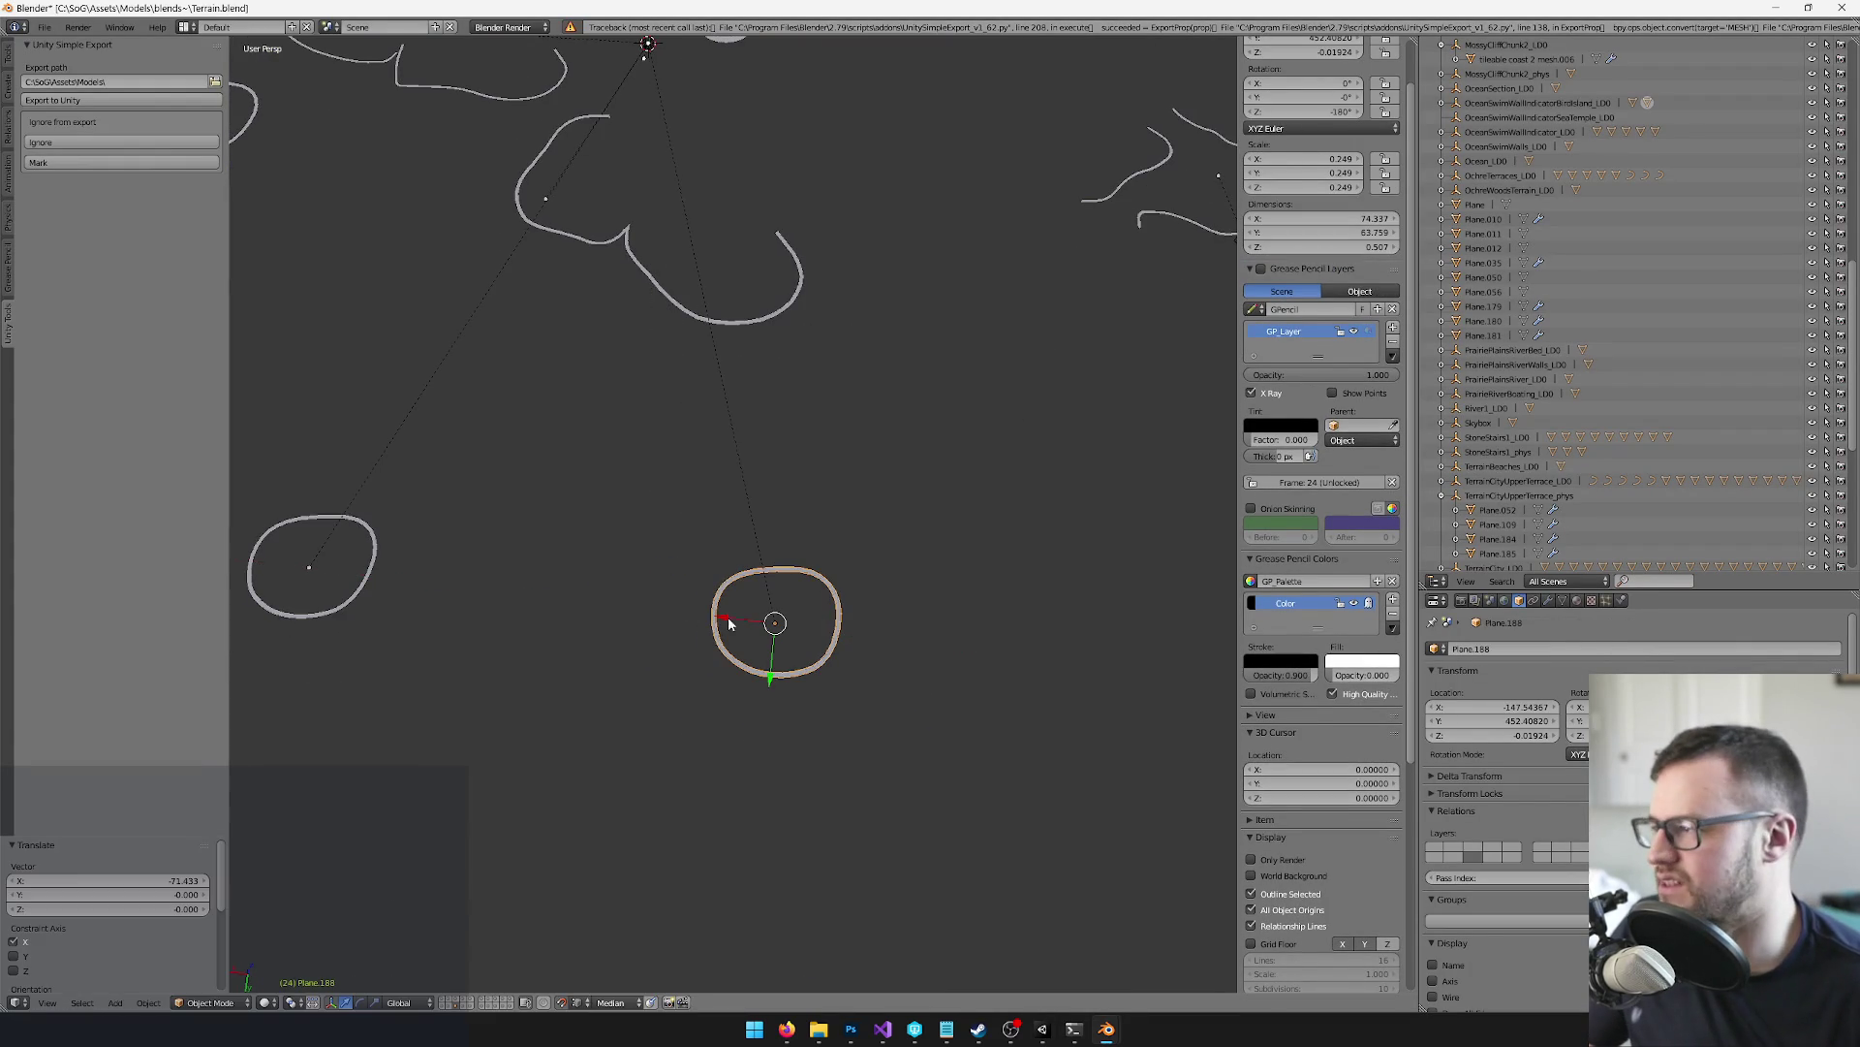
{"action": "scroll", "coordinate": [572, 499], "scroll_direction": "left", "scroll_amount": 4}
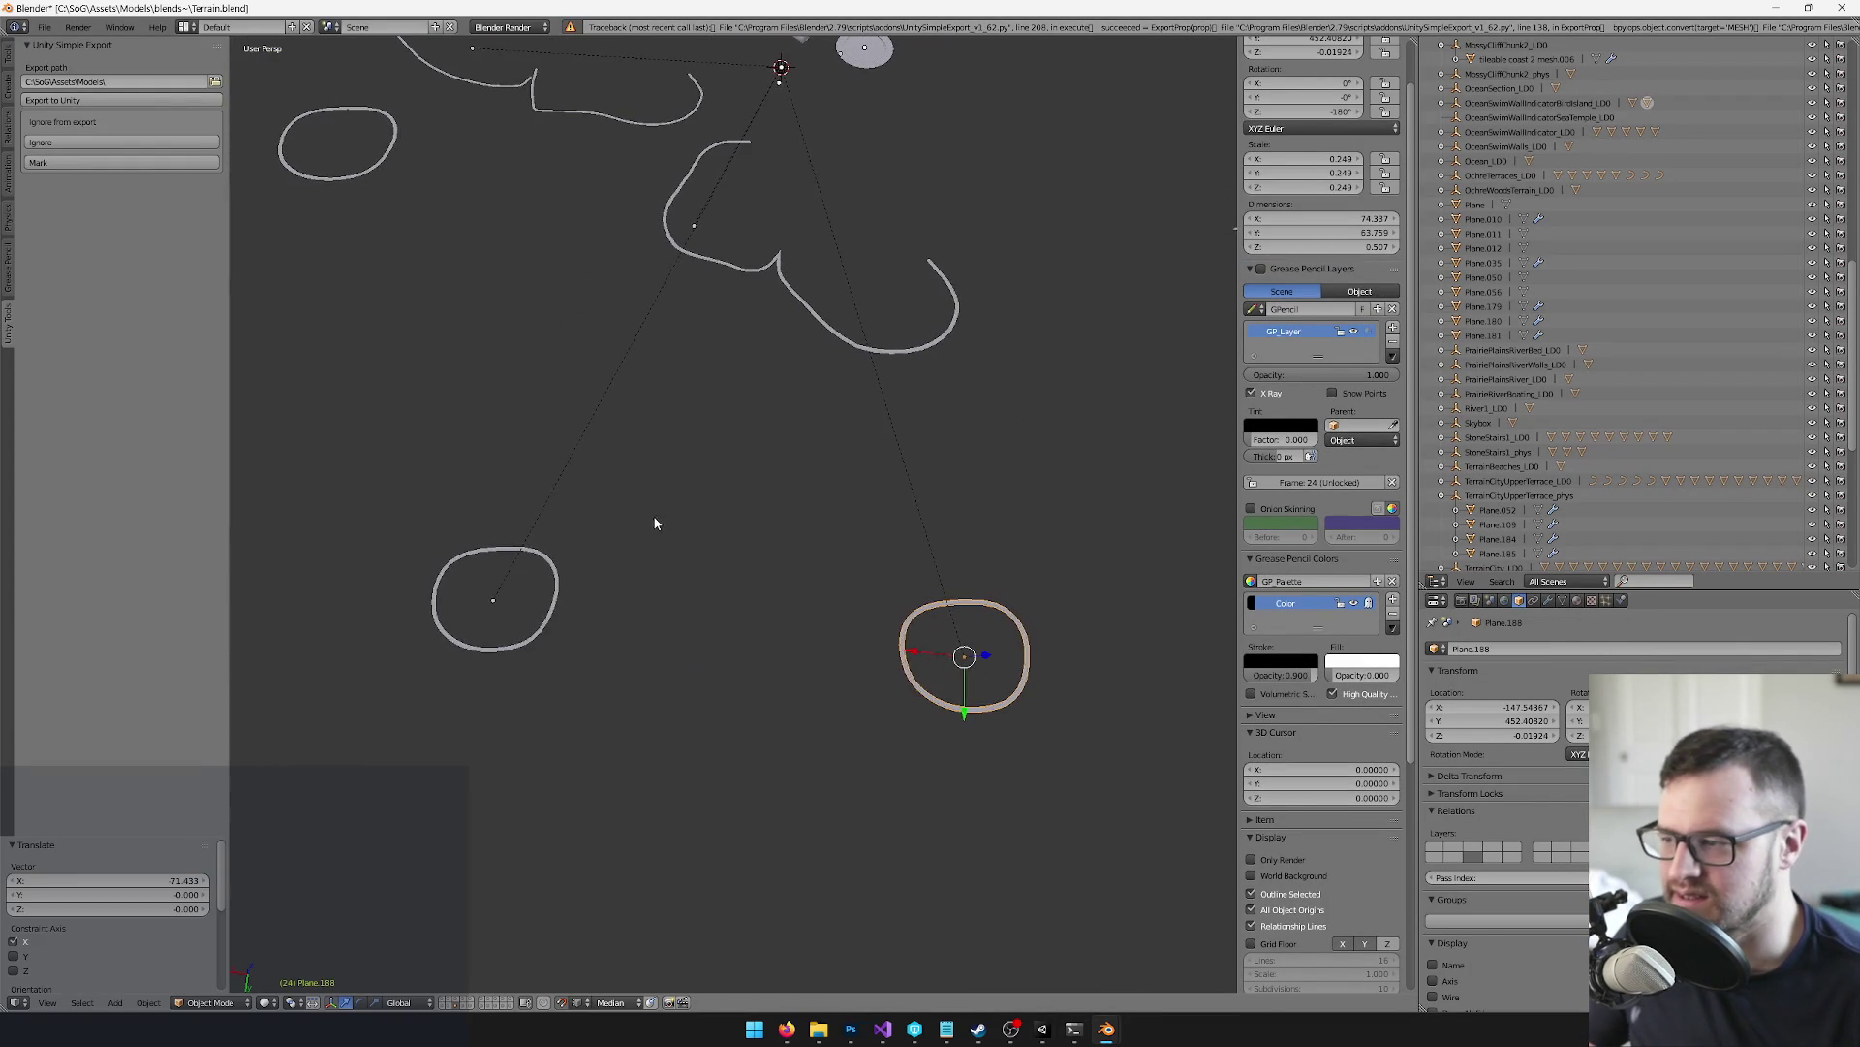
{"action": "scroll", "coordinate": [668, 547], "scroll_direction": "up", "scroll_amount": 5}
{"action": "scroll", "coordinate": [752, 535], "scroll_direction": "up", "scroll_amount": 3}
{"action": "scroll", "coordinate": [765, 562], "scroll_direction": "up", "scroll_amount": 5}
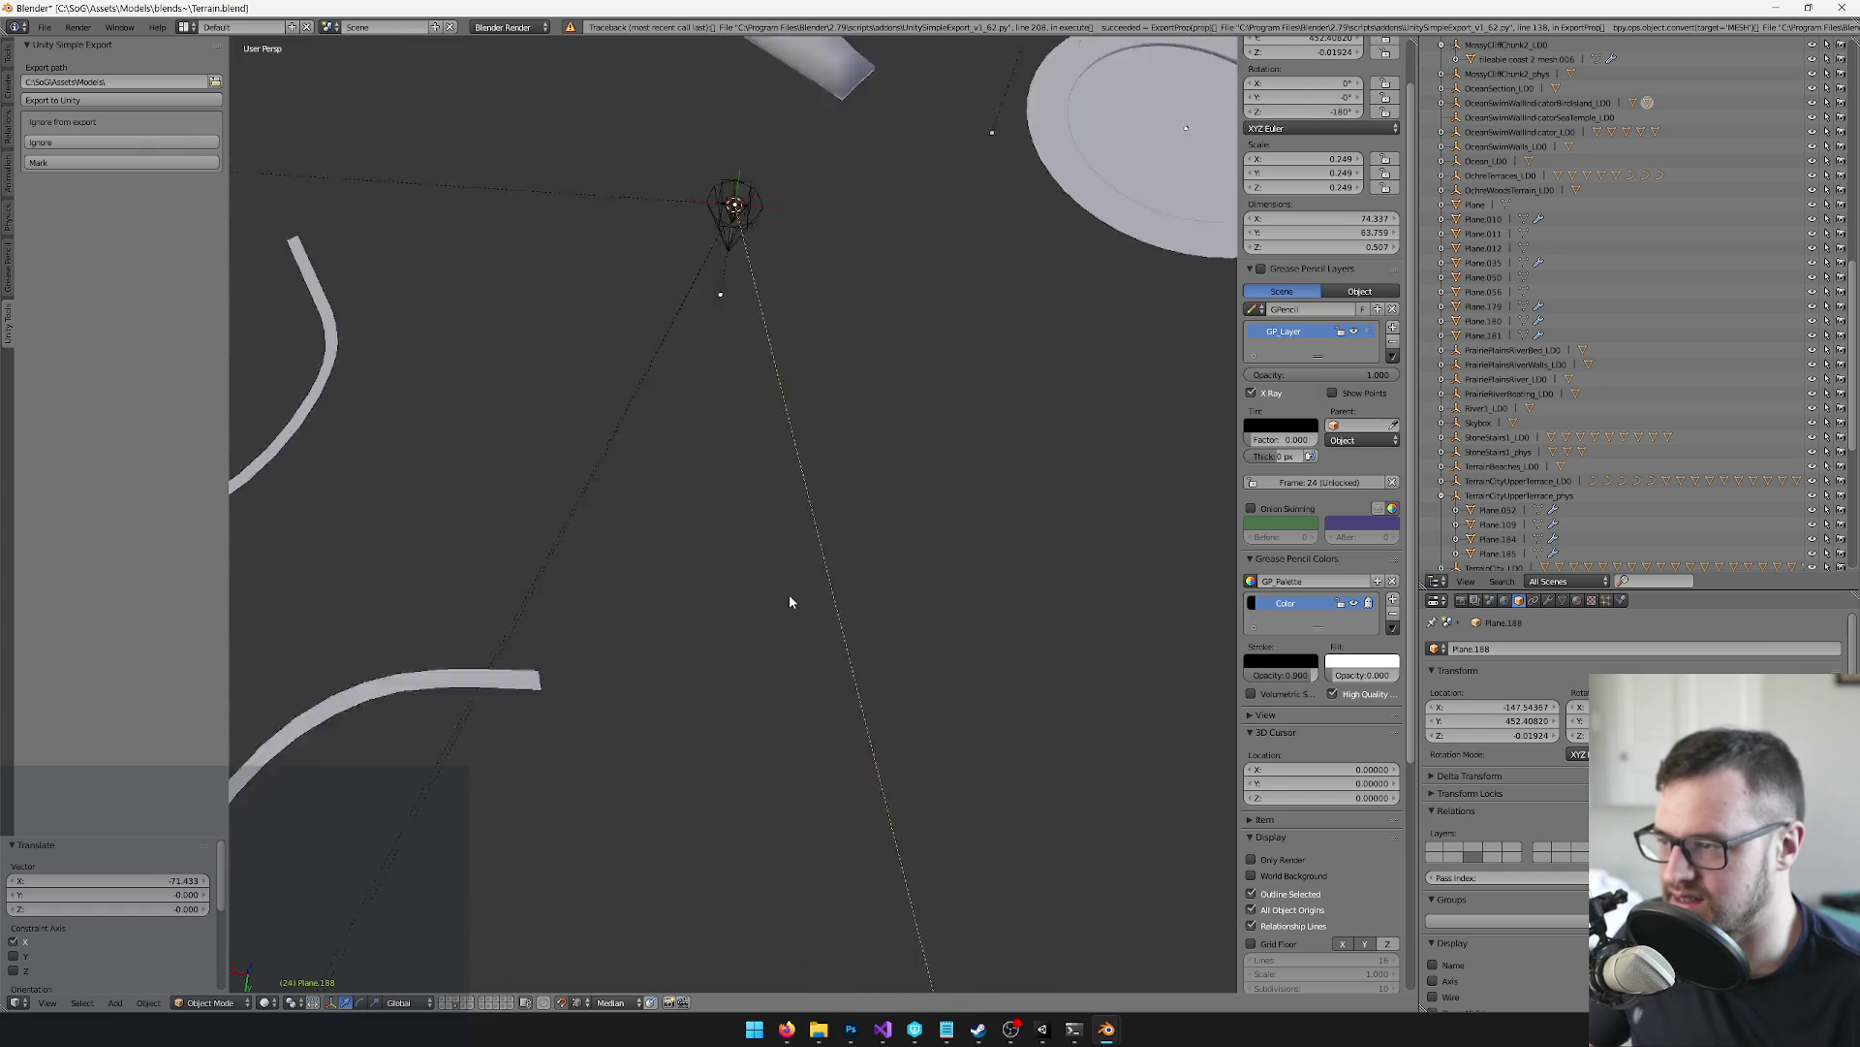
{"action": "right_click", "coordinate": [717, 244]}
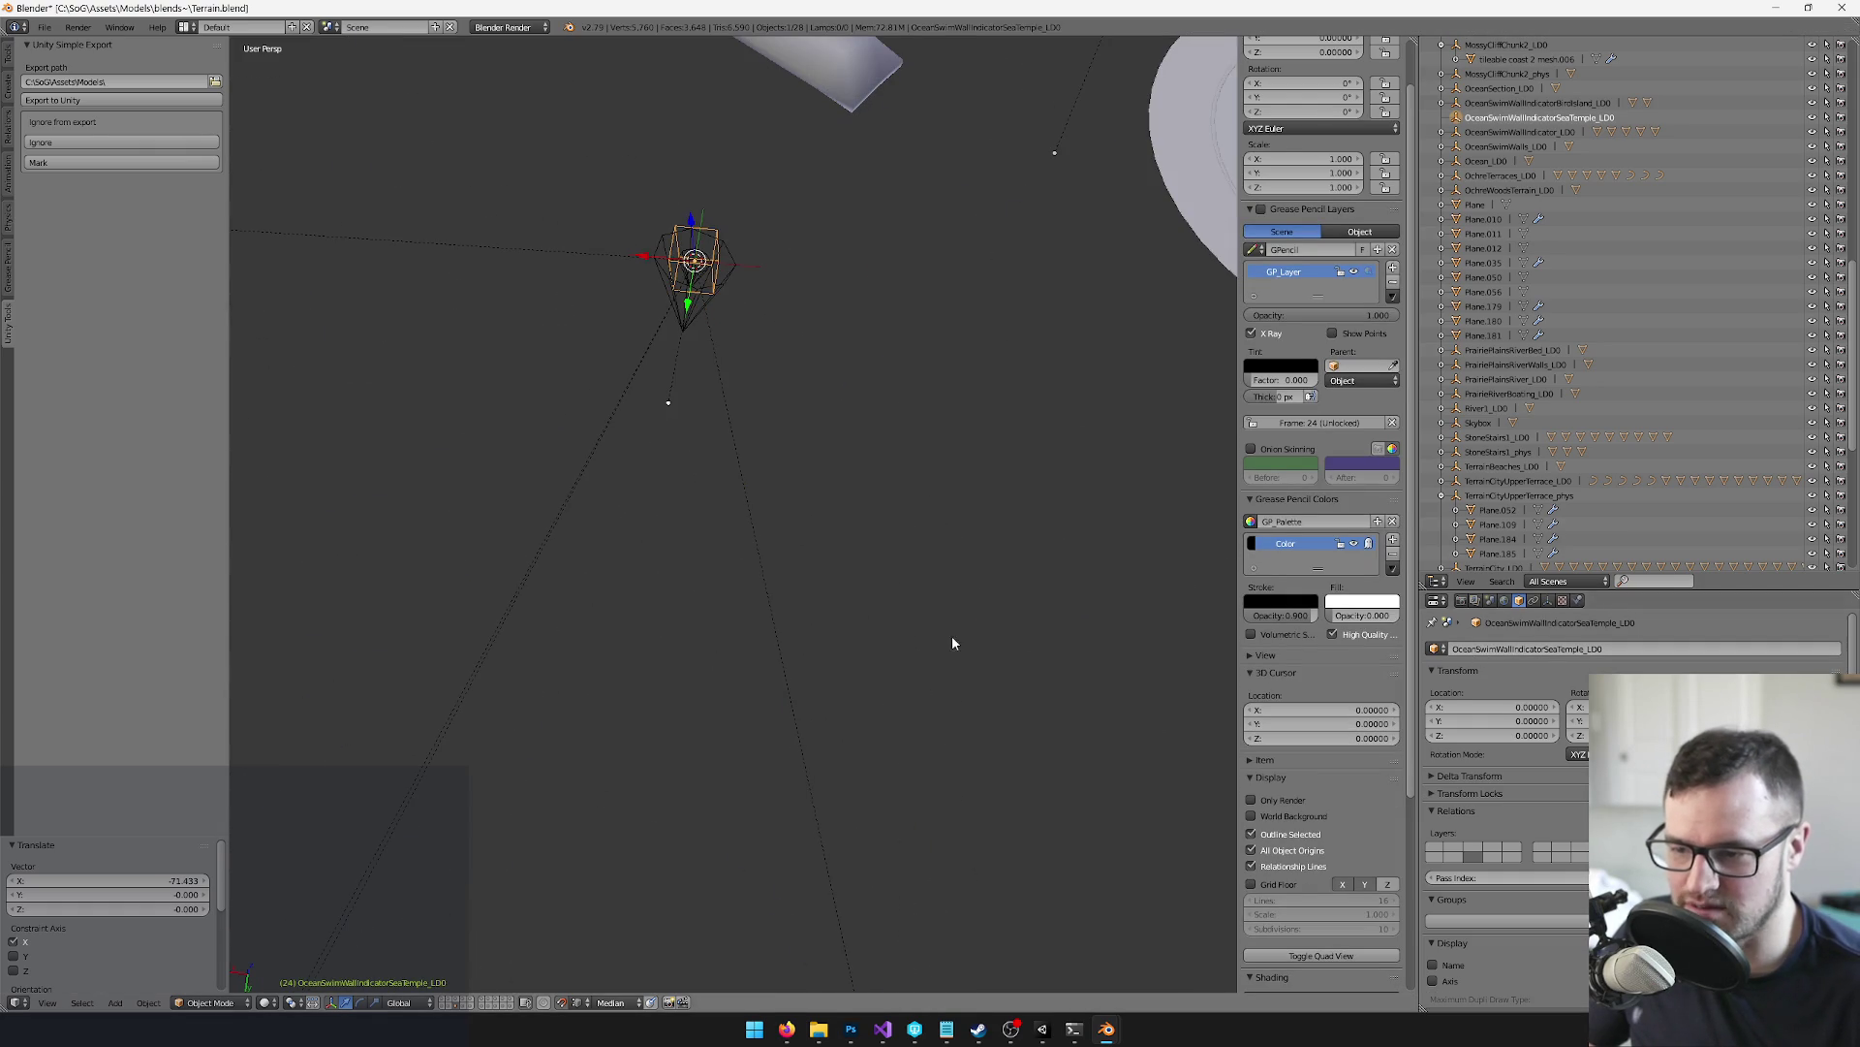
{"action": "scroll", "coordinate": [955, 635], "scroll_direction": "down", "scroll_amount": 5}
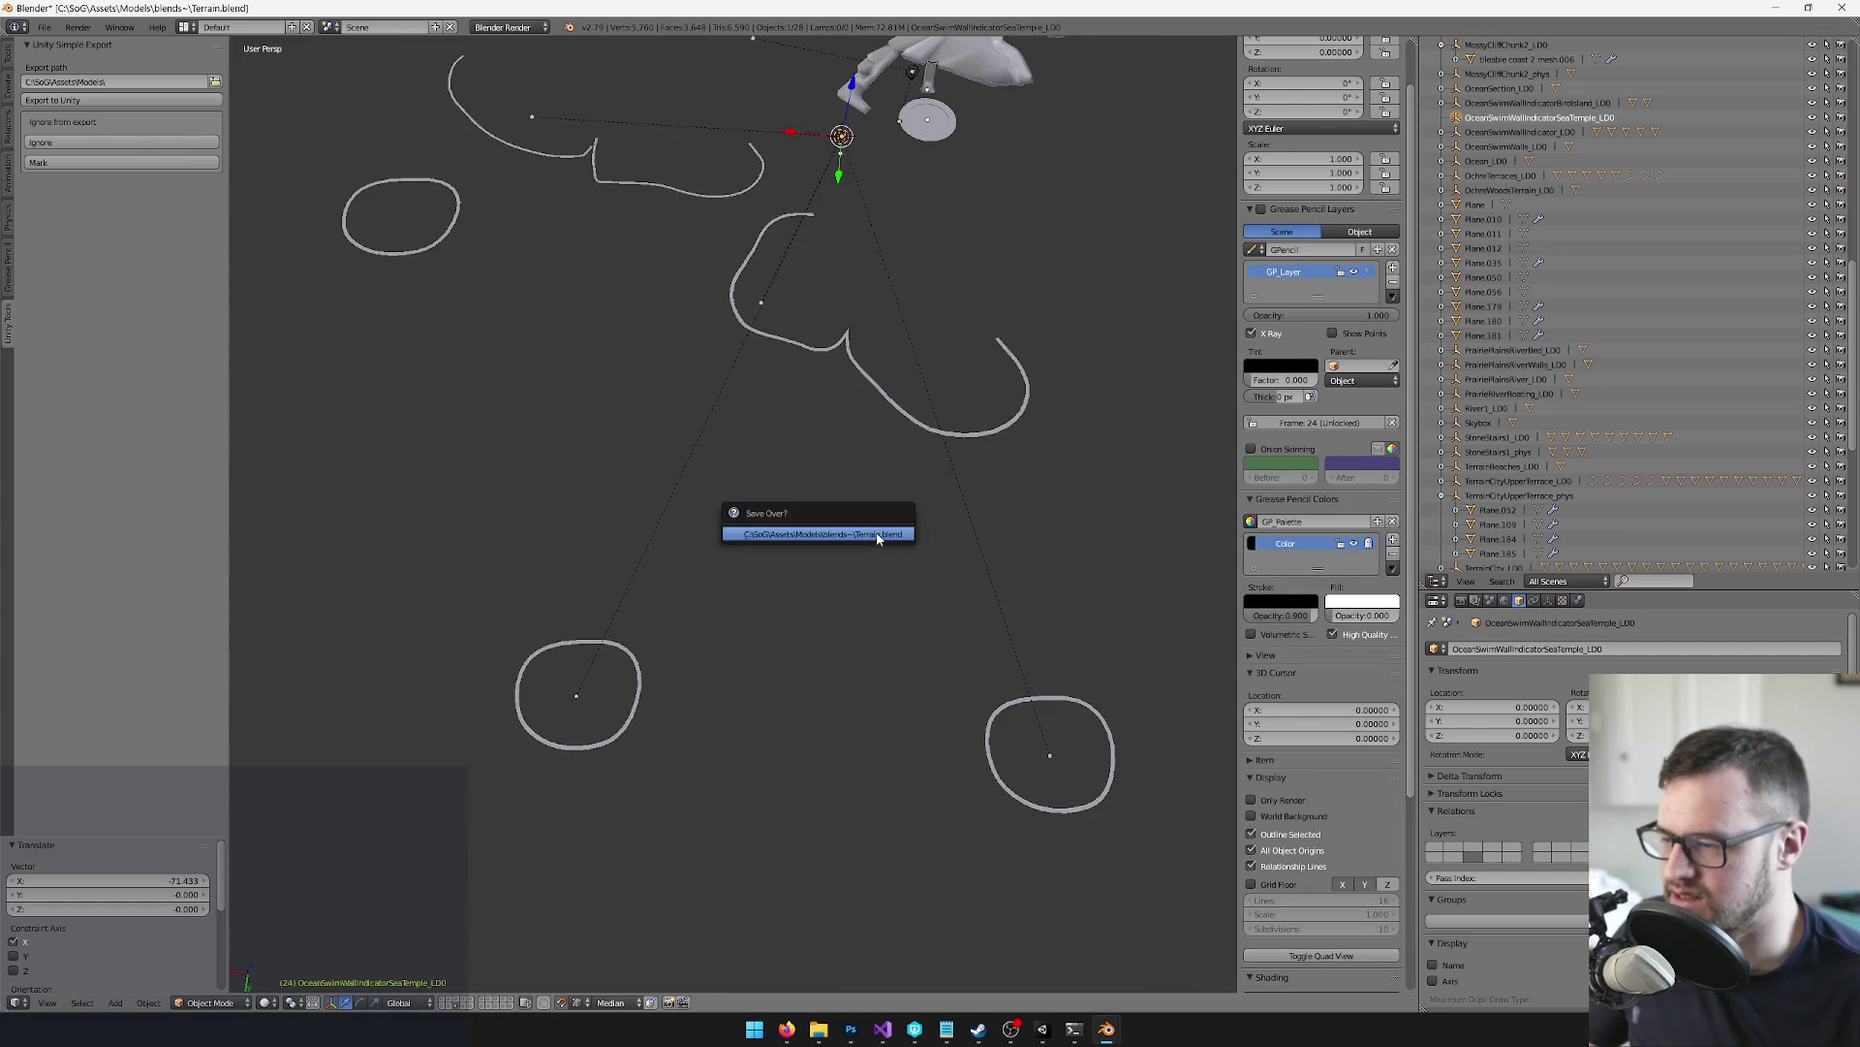
Show every layer, select all and convert the dummies to cones
{"action": "key", "text": "grave"}
{"action": "key", "text": "a"}
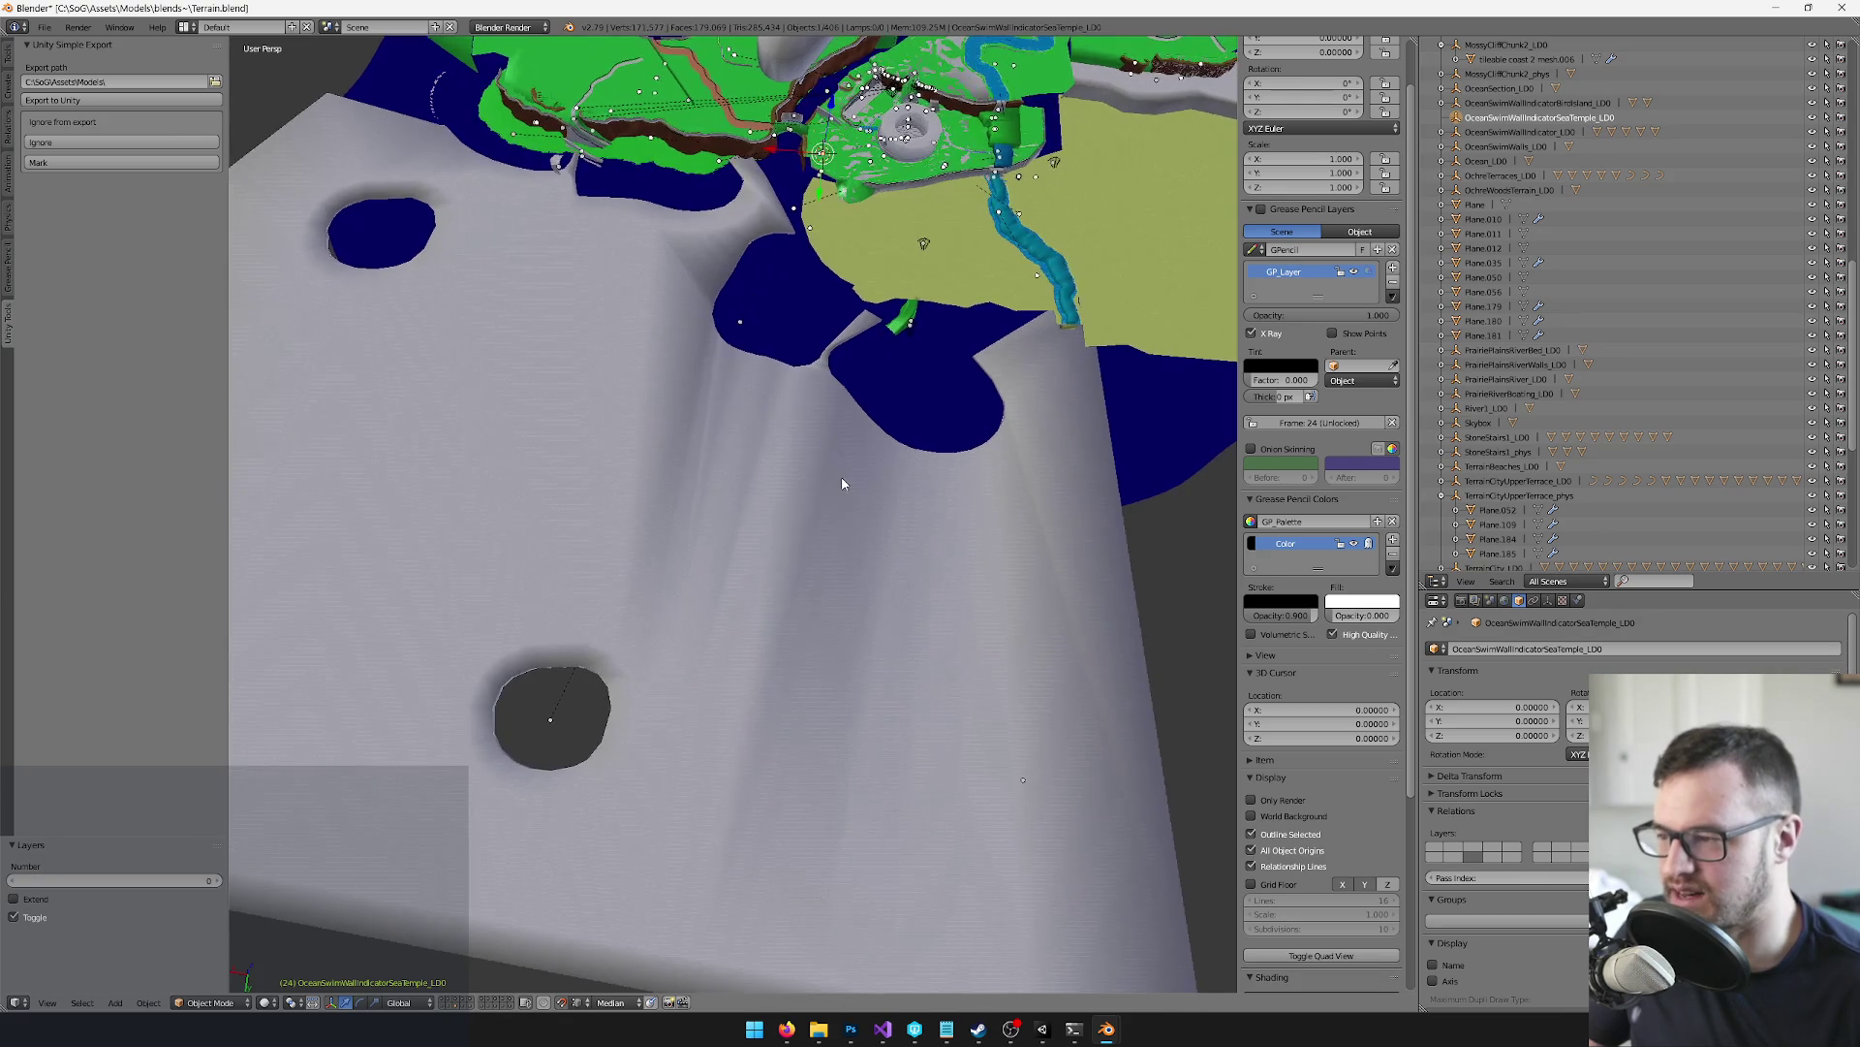
{"action": "key", "text": "space"}
{"action": "type", "text": "to cone"}
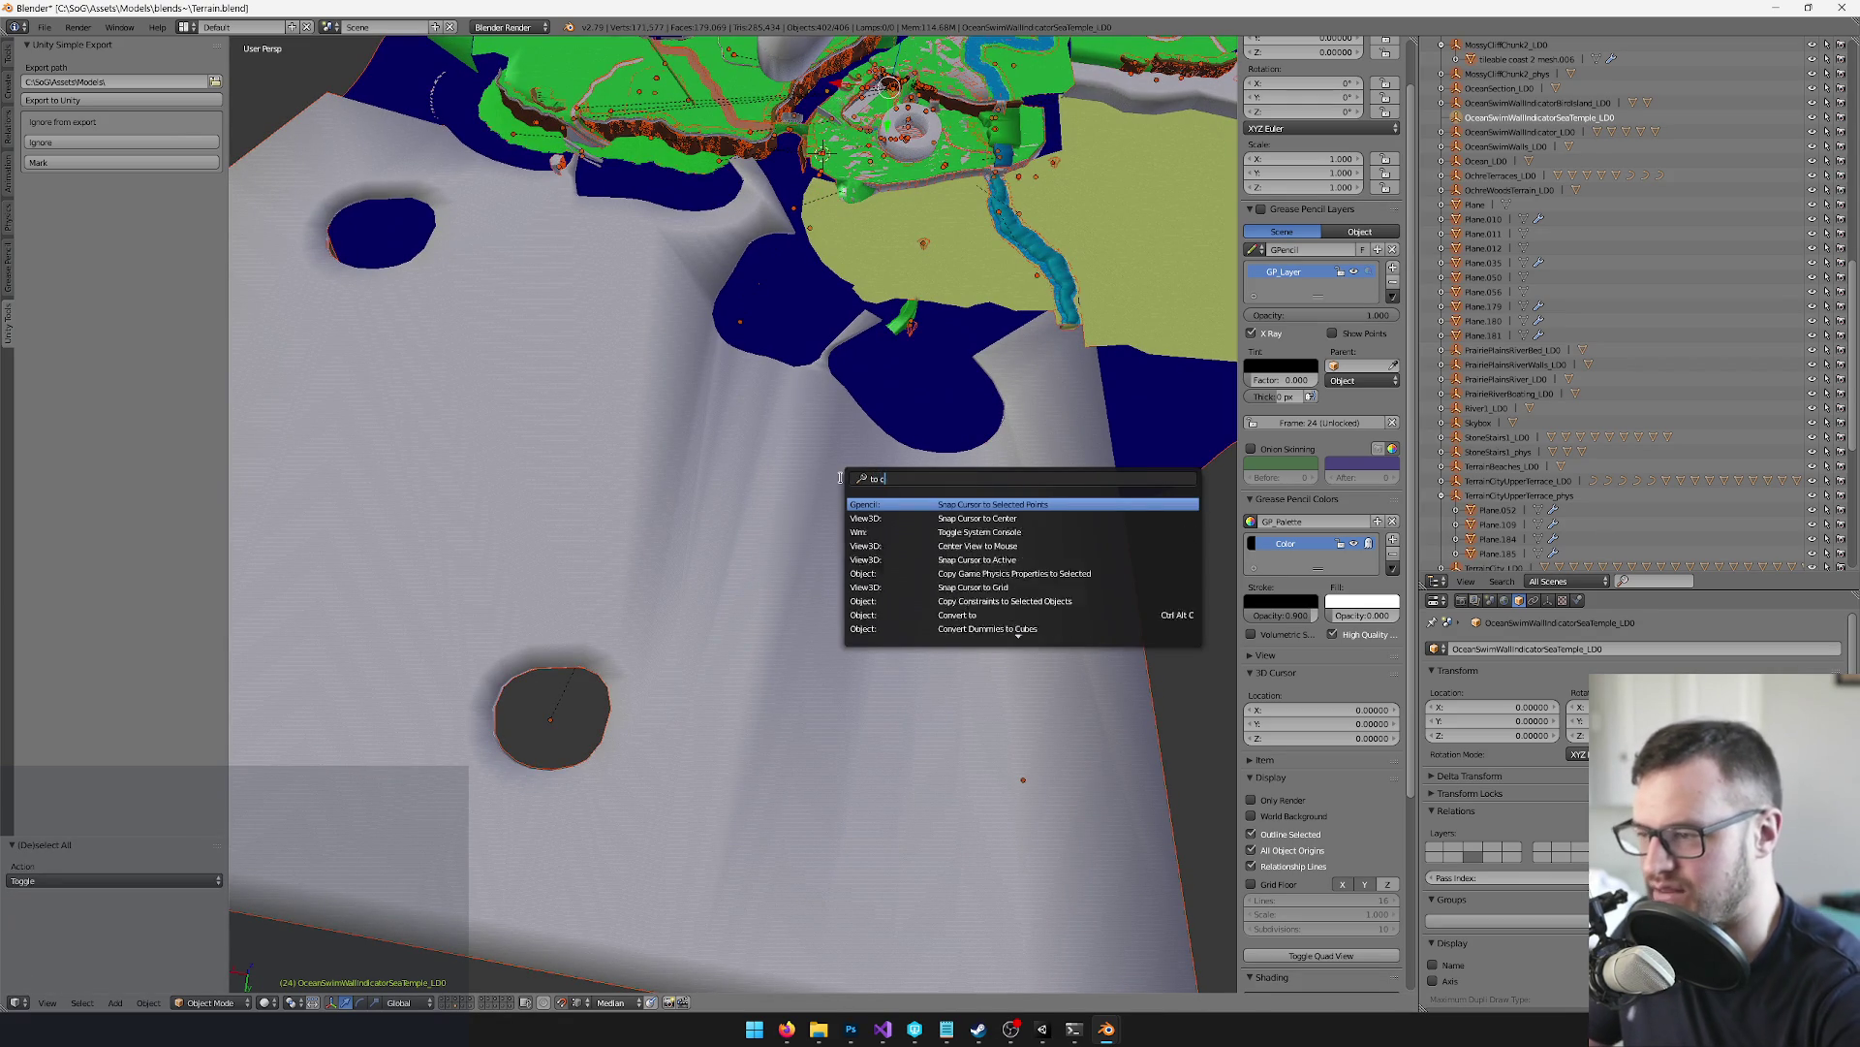
{"action": "key", "text": "Return"}
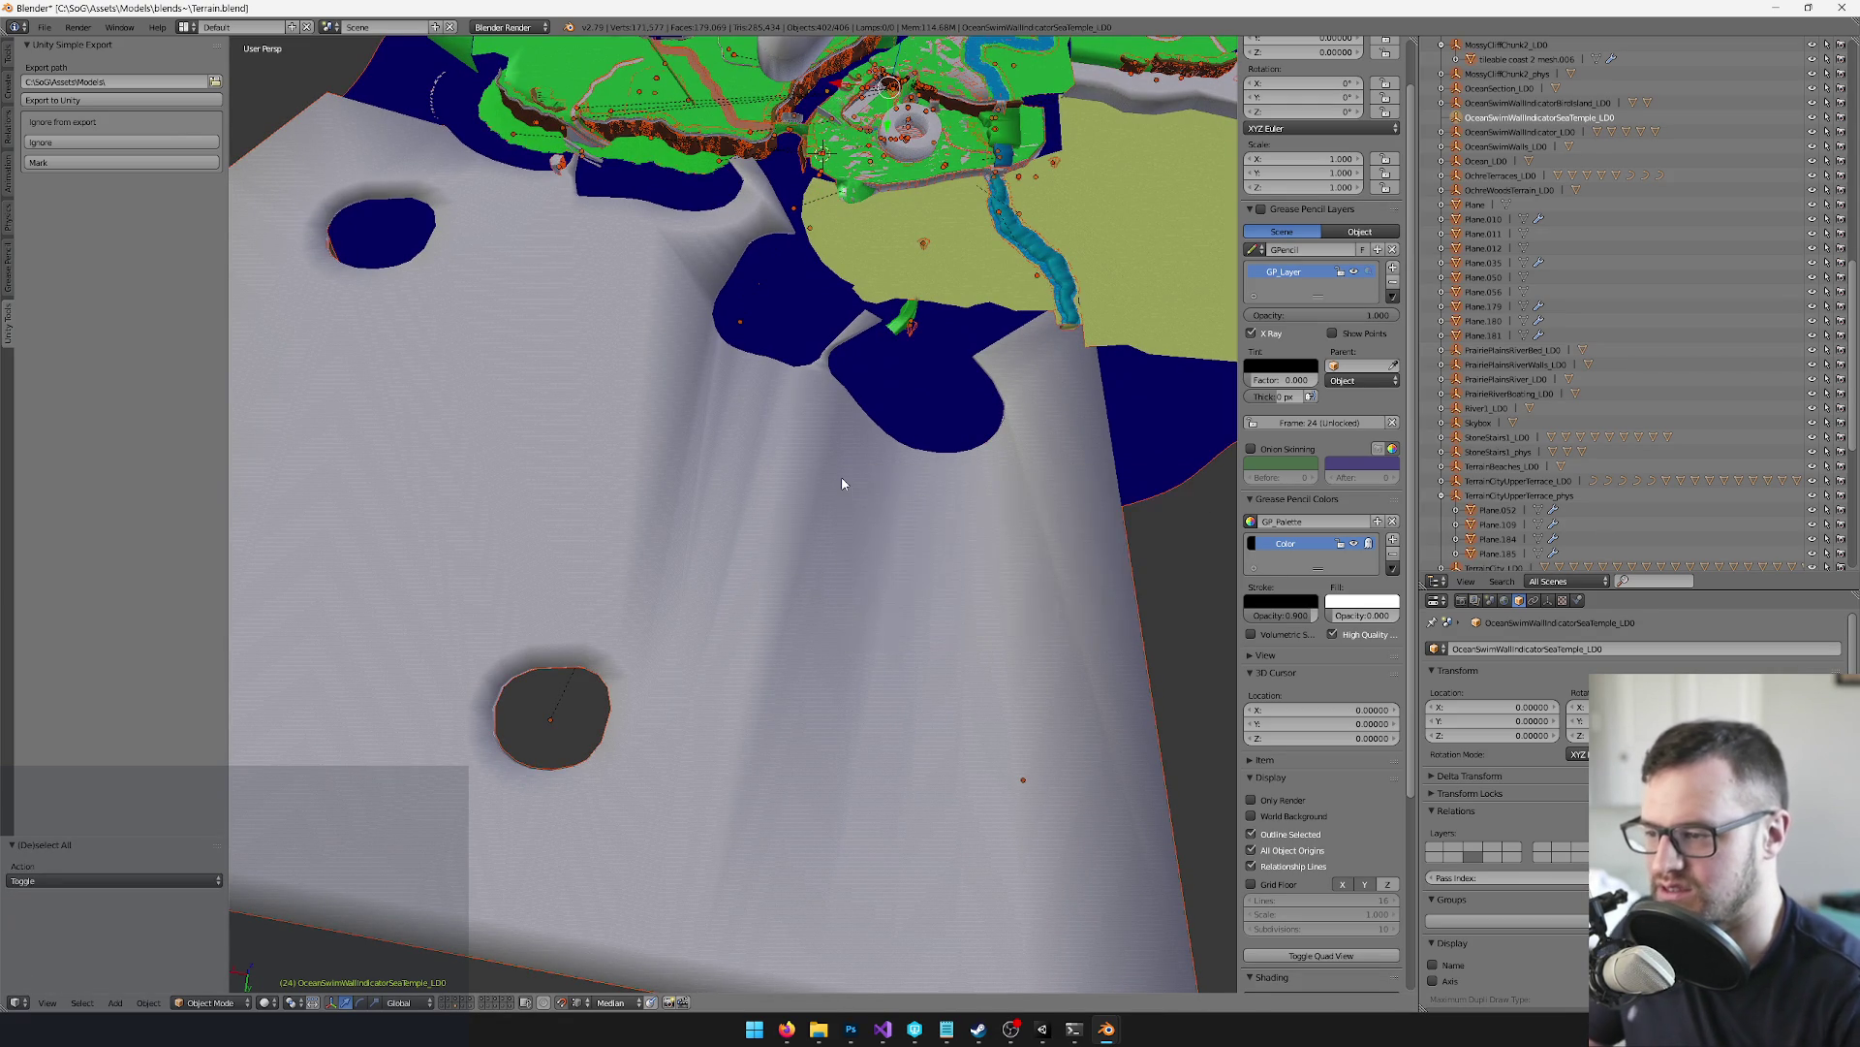
Toggle scene layers so only the white terrain layer is shown
{"action": "left_click_drag", "start_coordinate": [798, 448], "coordinate": [762, 431]}
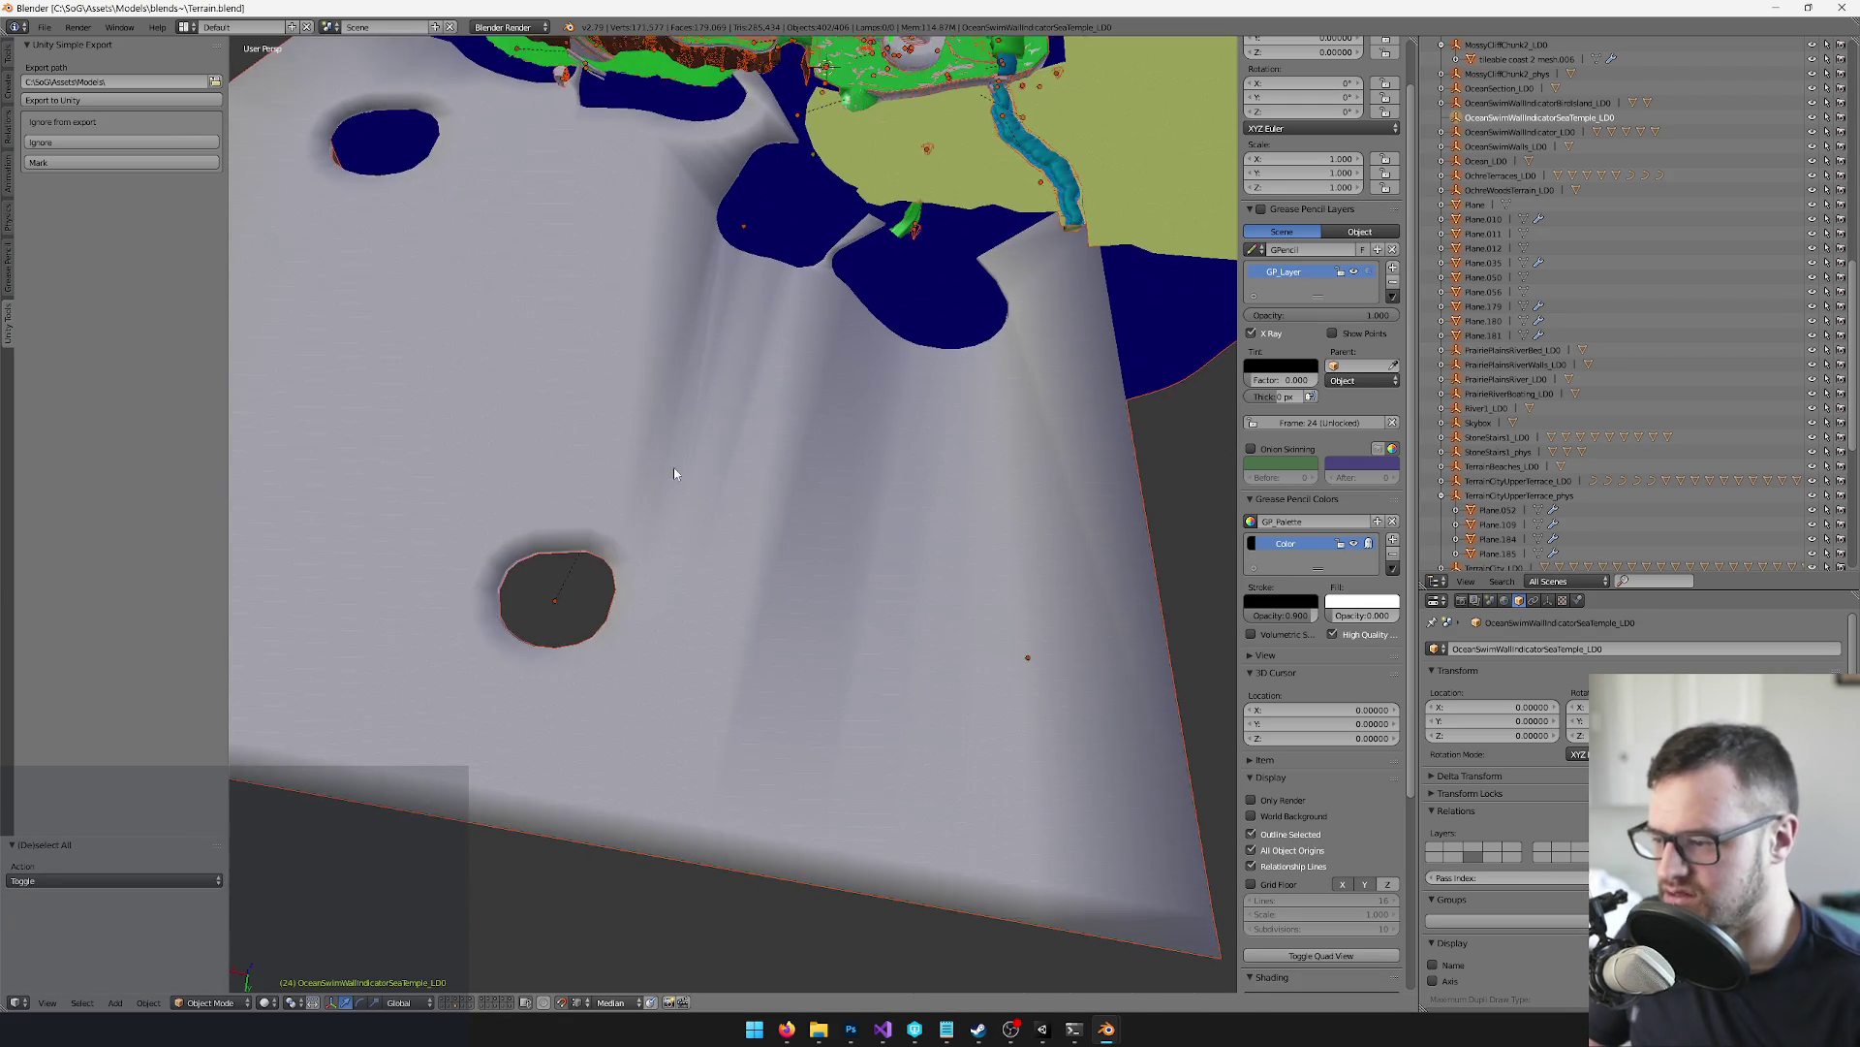
{"action": "scroll", "coordinate": [927, 561], "scroll_direction": "up", "scroll_amount": 2}
{"action": "scroll", "coordinate": [951, 545], "scroll_direction": "right", "scroll_amount": 2}
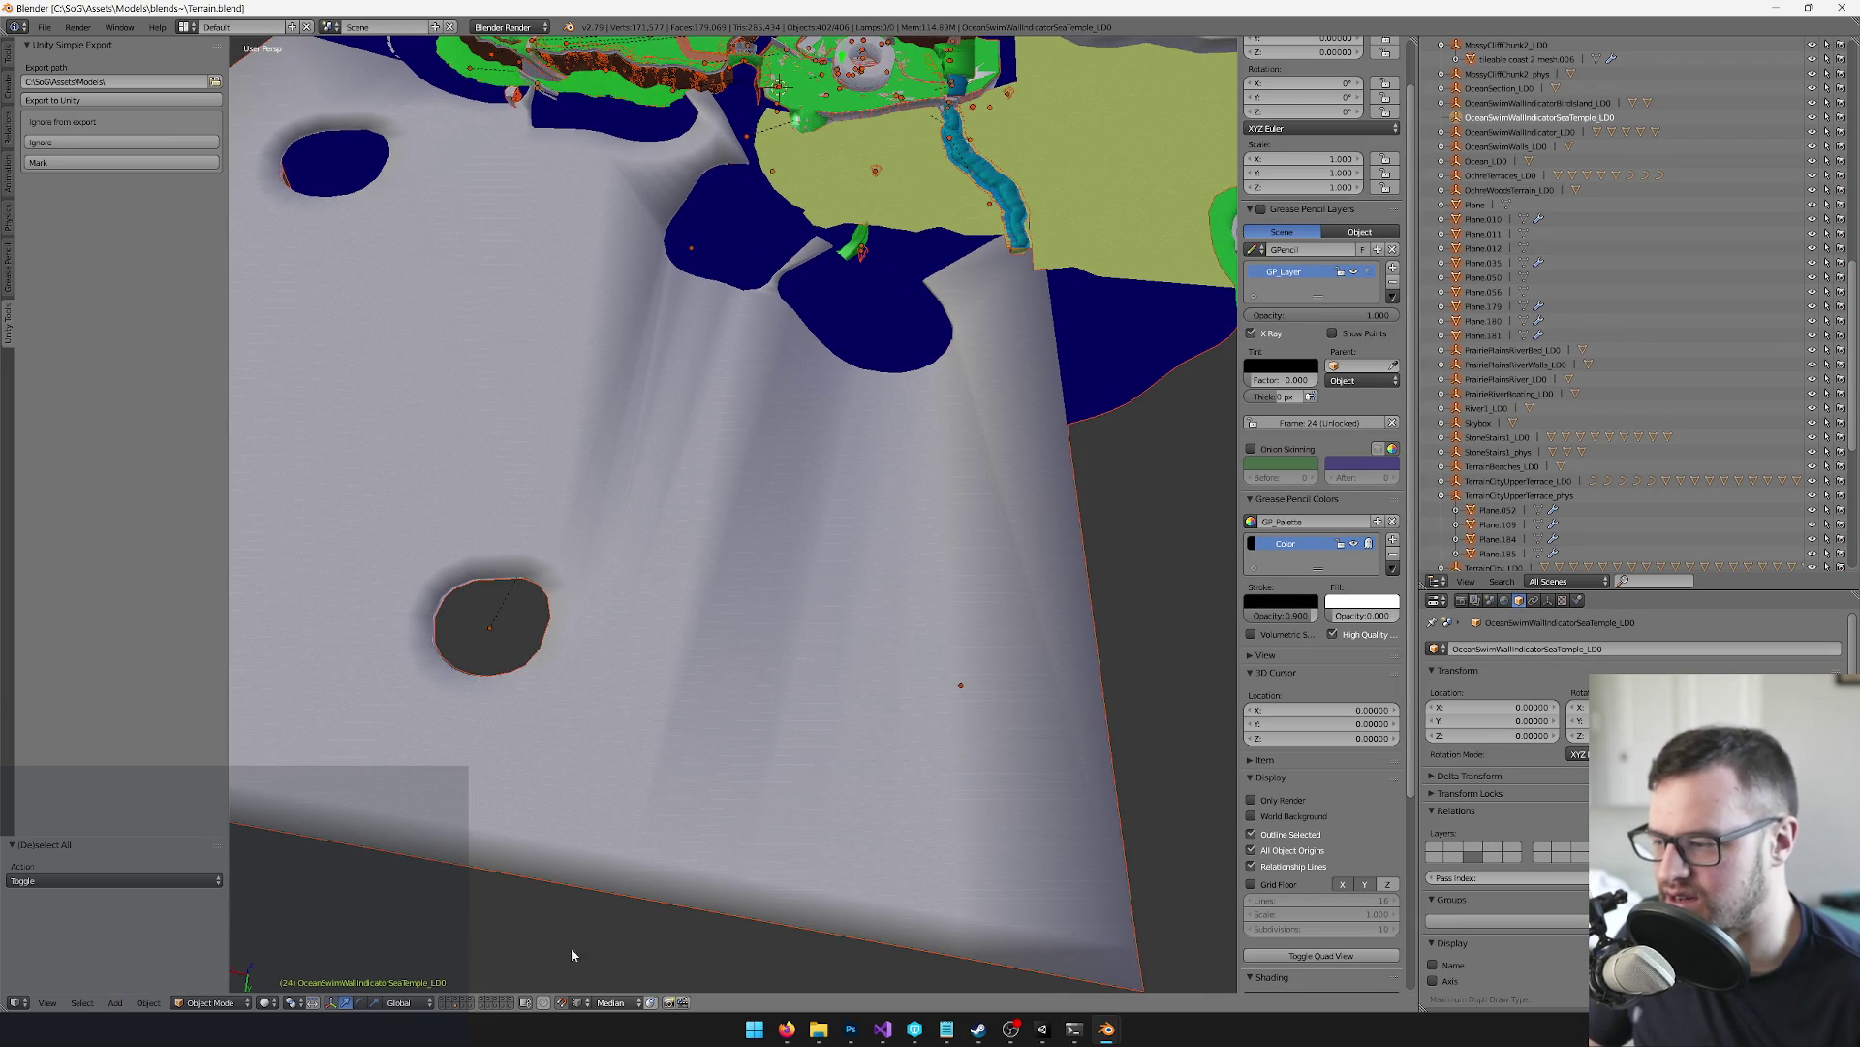
{"action": "left_click", "coordinate": [458, 1008]}
{"action": "mouse_move", "coordinate": [679, 194]}
{"action": "left_mouse_down"}
{"action": "mouse_move", "coordinate": [707, 432]}
{"action": "mouse_move", "coordinate": [764, 364]}
{"action": "mouse_move", "coordinate": [652, 532]}
{"action": "left_mouse_up"}
{"action": "scroll", "coordinate": [648, 490], "scroll_direction": "up", "scroll_amount": 4}
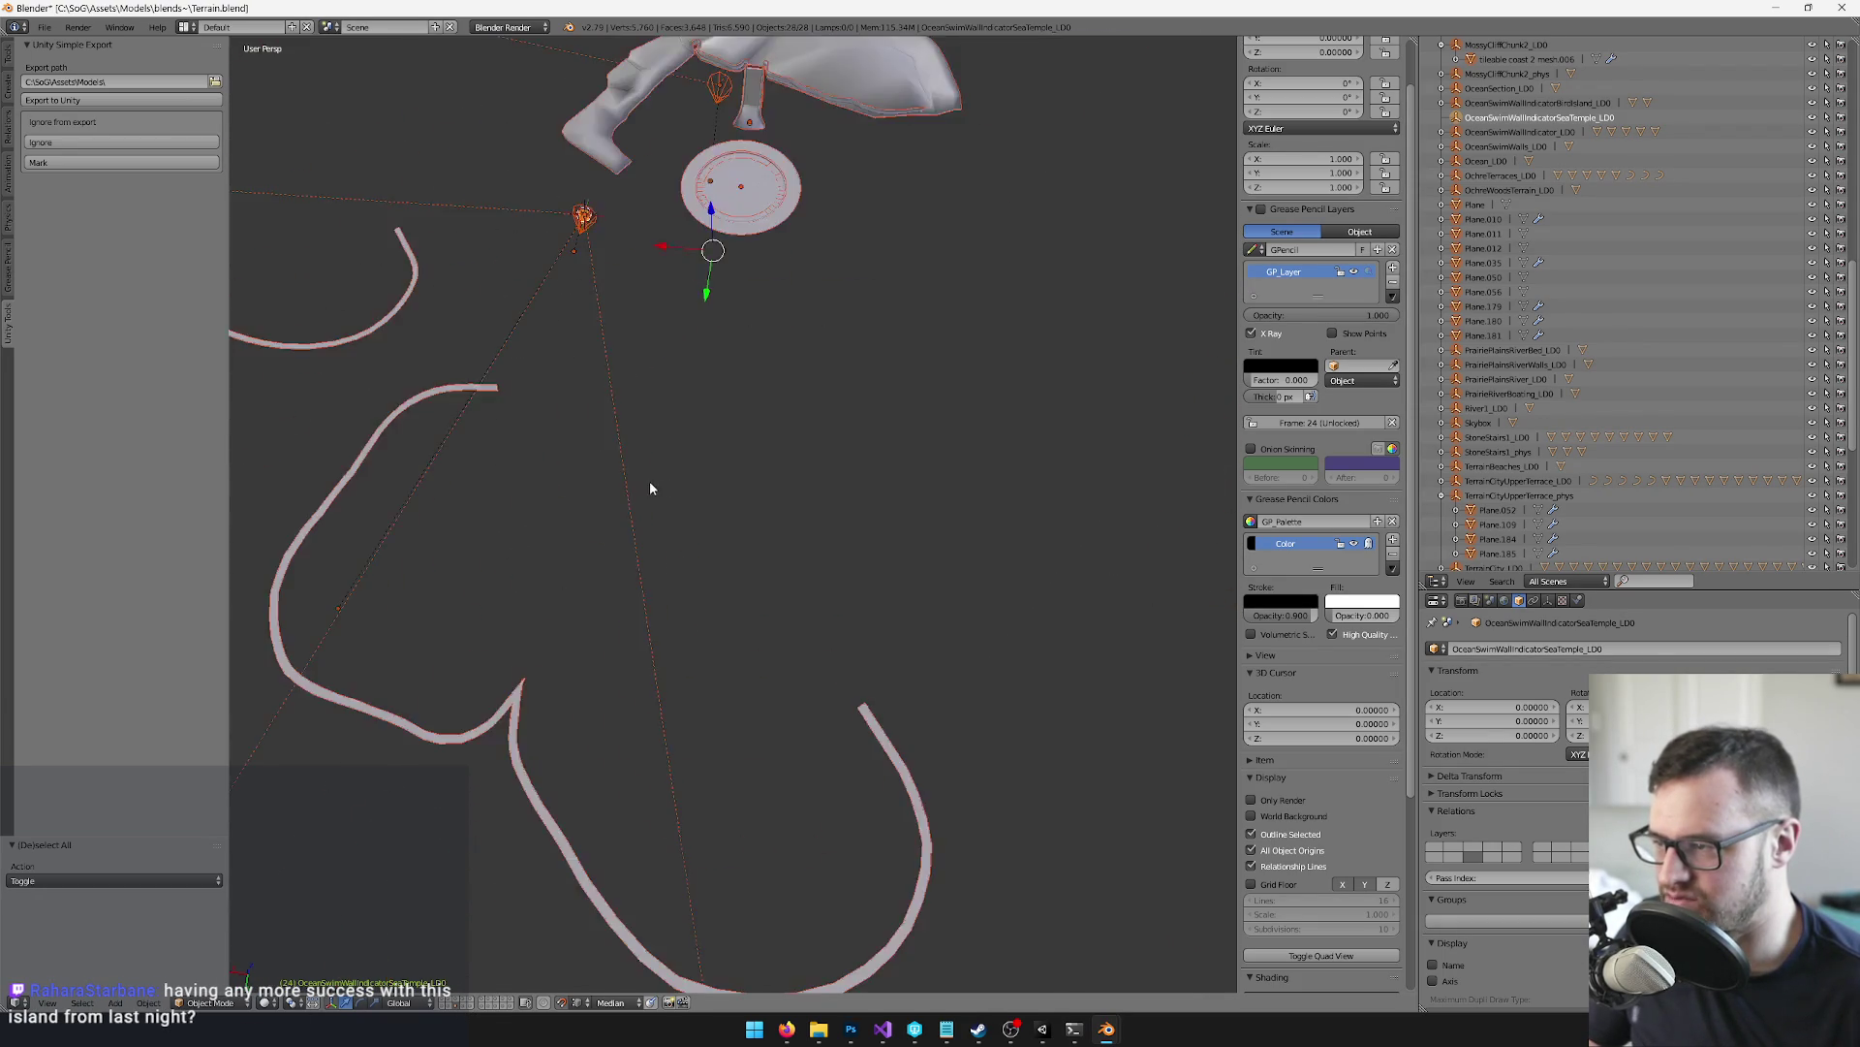
{"action": "left_click", "coordinate": [449, 1003]}
{"action": "left_click", "coordinate": [453, 1009]}
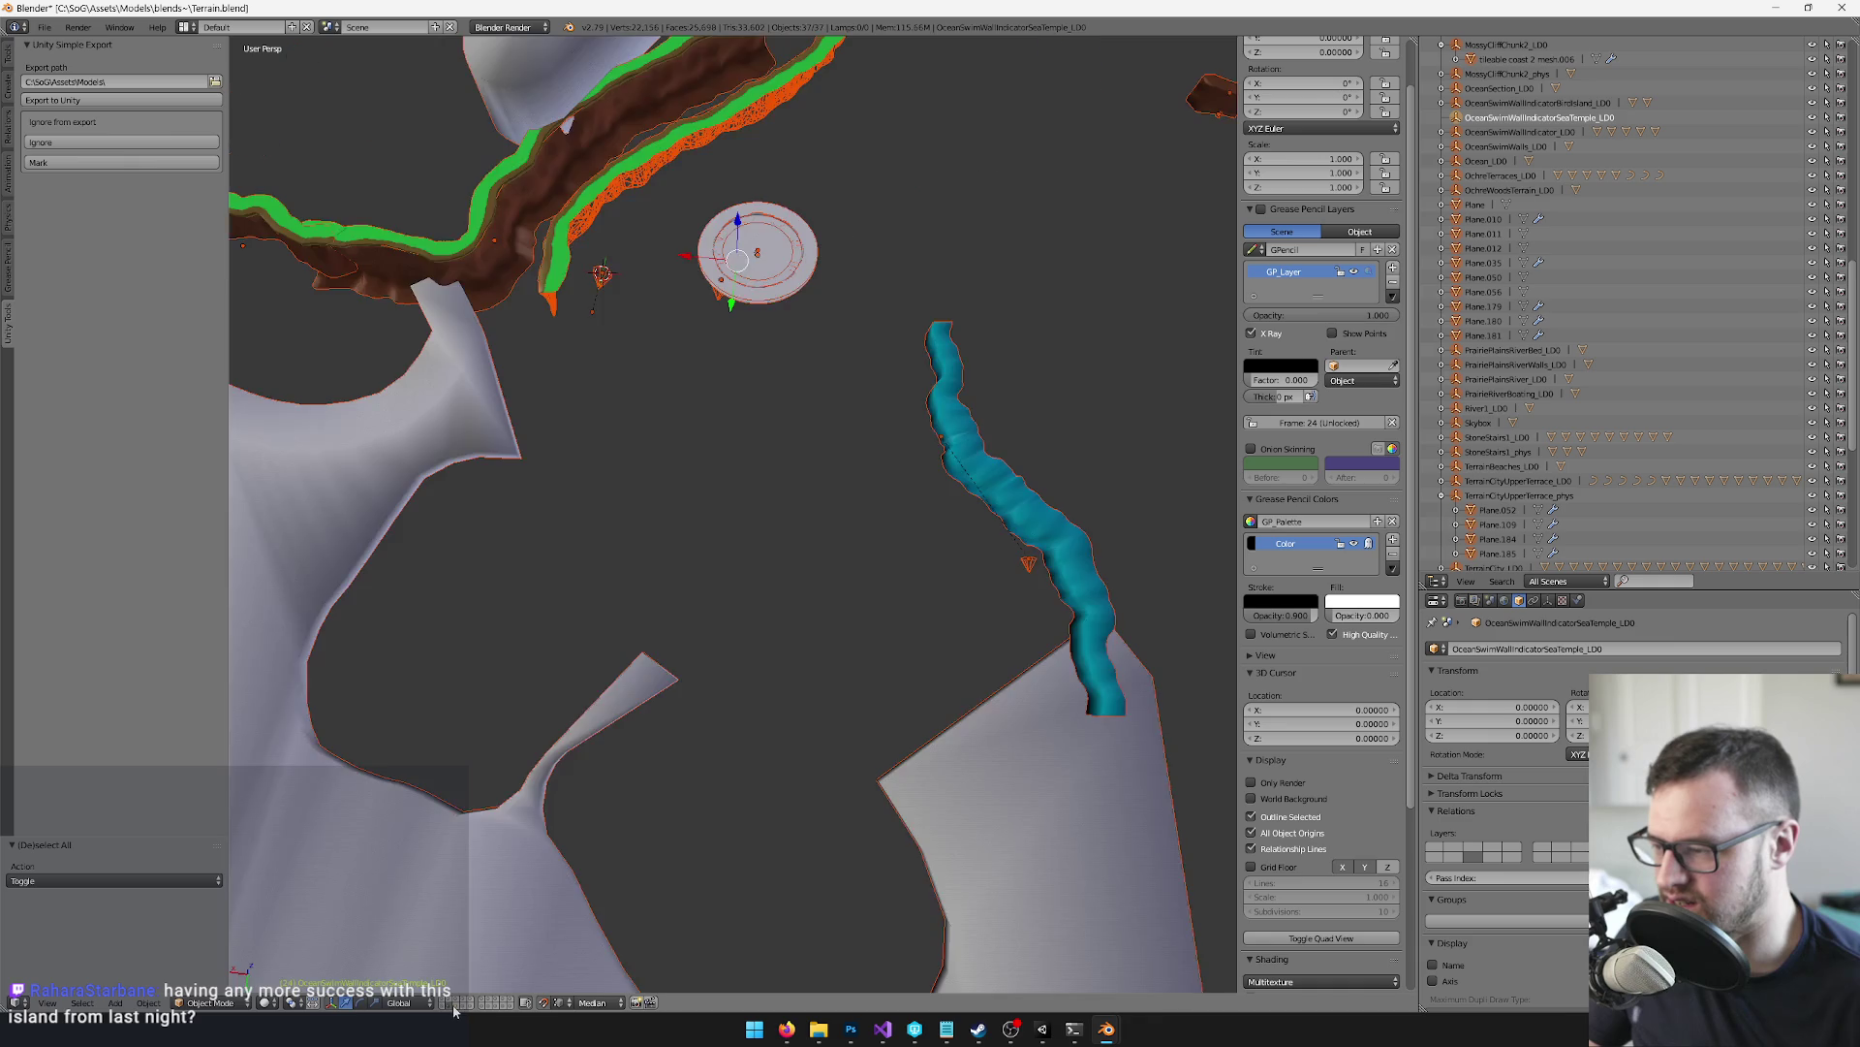
{"action": "mouse_move", "coordinate": [707, 365]}
{"action": "left_mouse_down"}
{"action": "mouse_move", "coordinate": [810, 374]}
{"action": "mouse_move", "coordinate": [822, 306]}
{"action": "left_mouse_up"}
Select OceanSwimWalls_LOD, run Convert Dummies to Cubes, and switch to Unity
{"action": "right_click", "coordinate": [839, 269]}
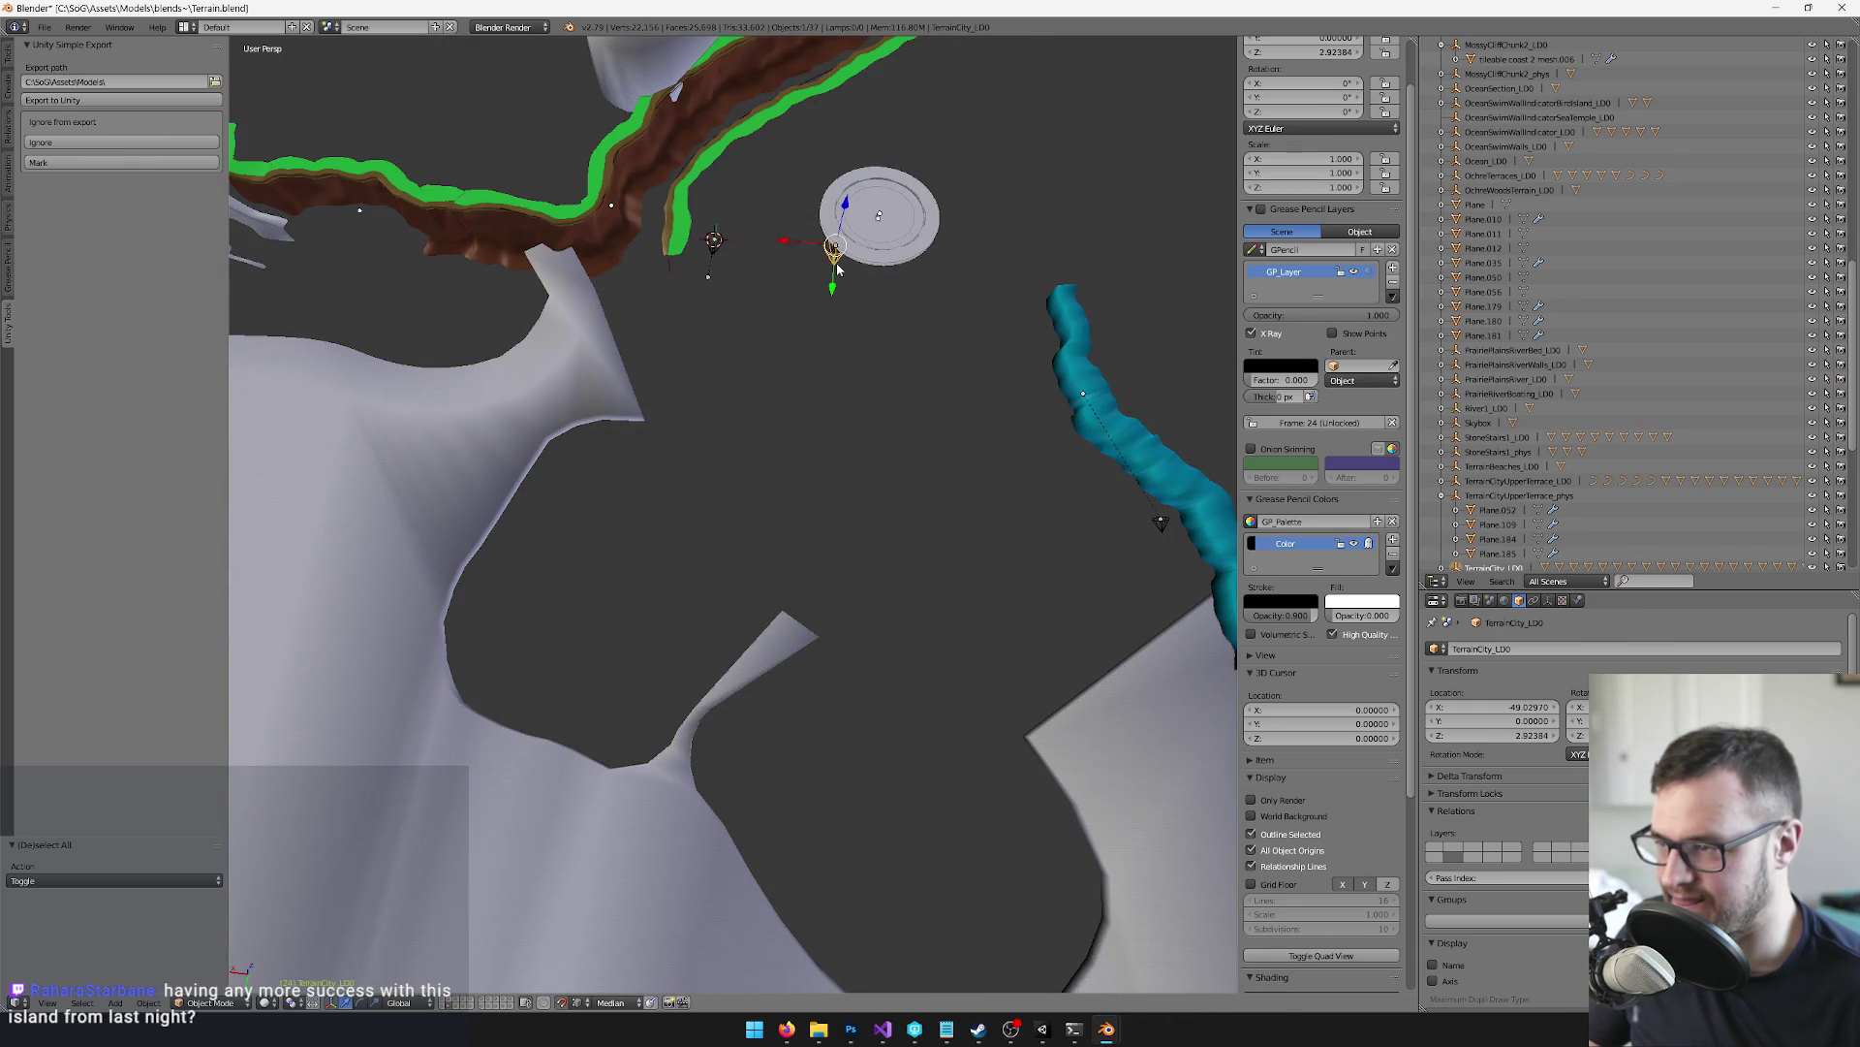
{"action": "scroll", "coordinate": [934, 450], "scroll_direction": "up", "scroll_amount": 4}
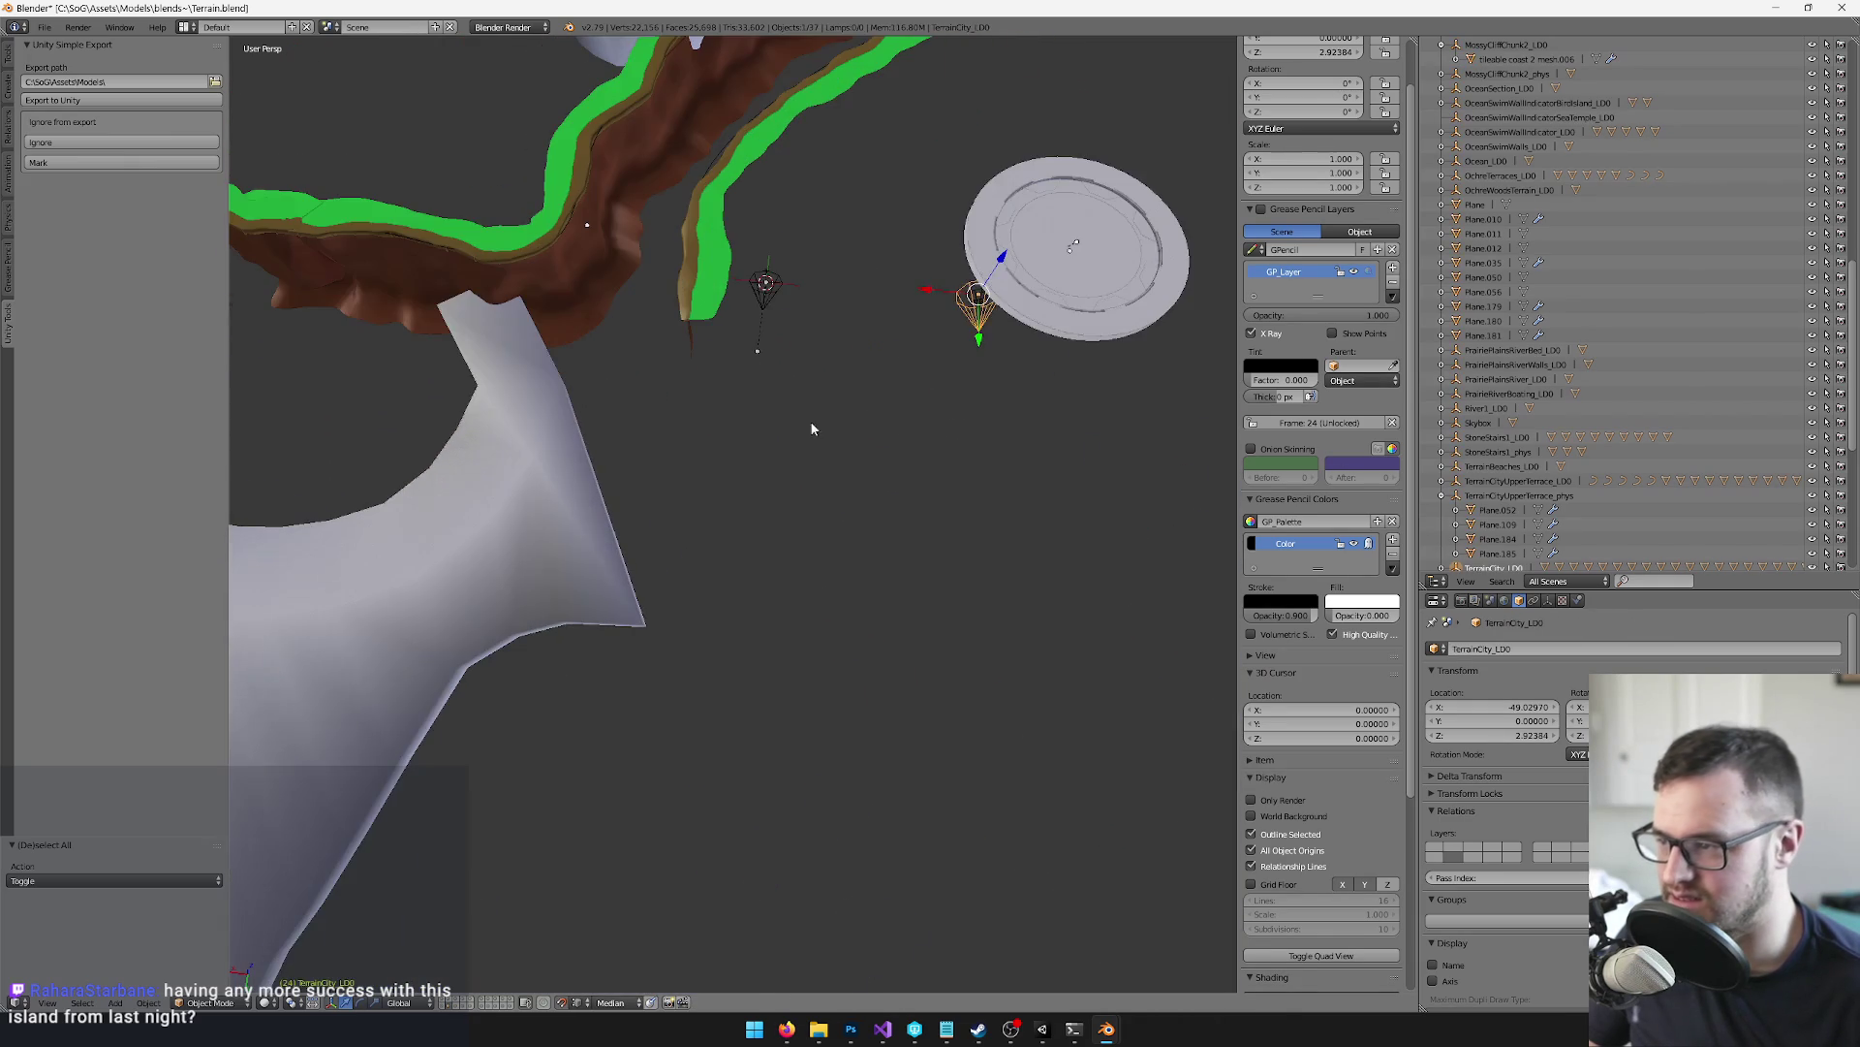
{"action": "right_click", "coordinate": [773, 293]}
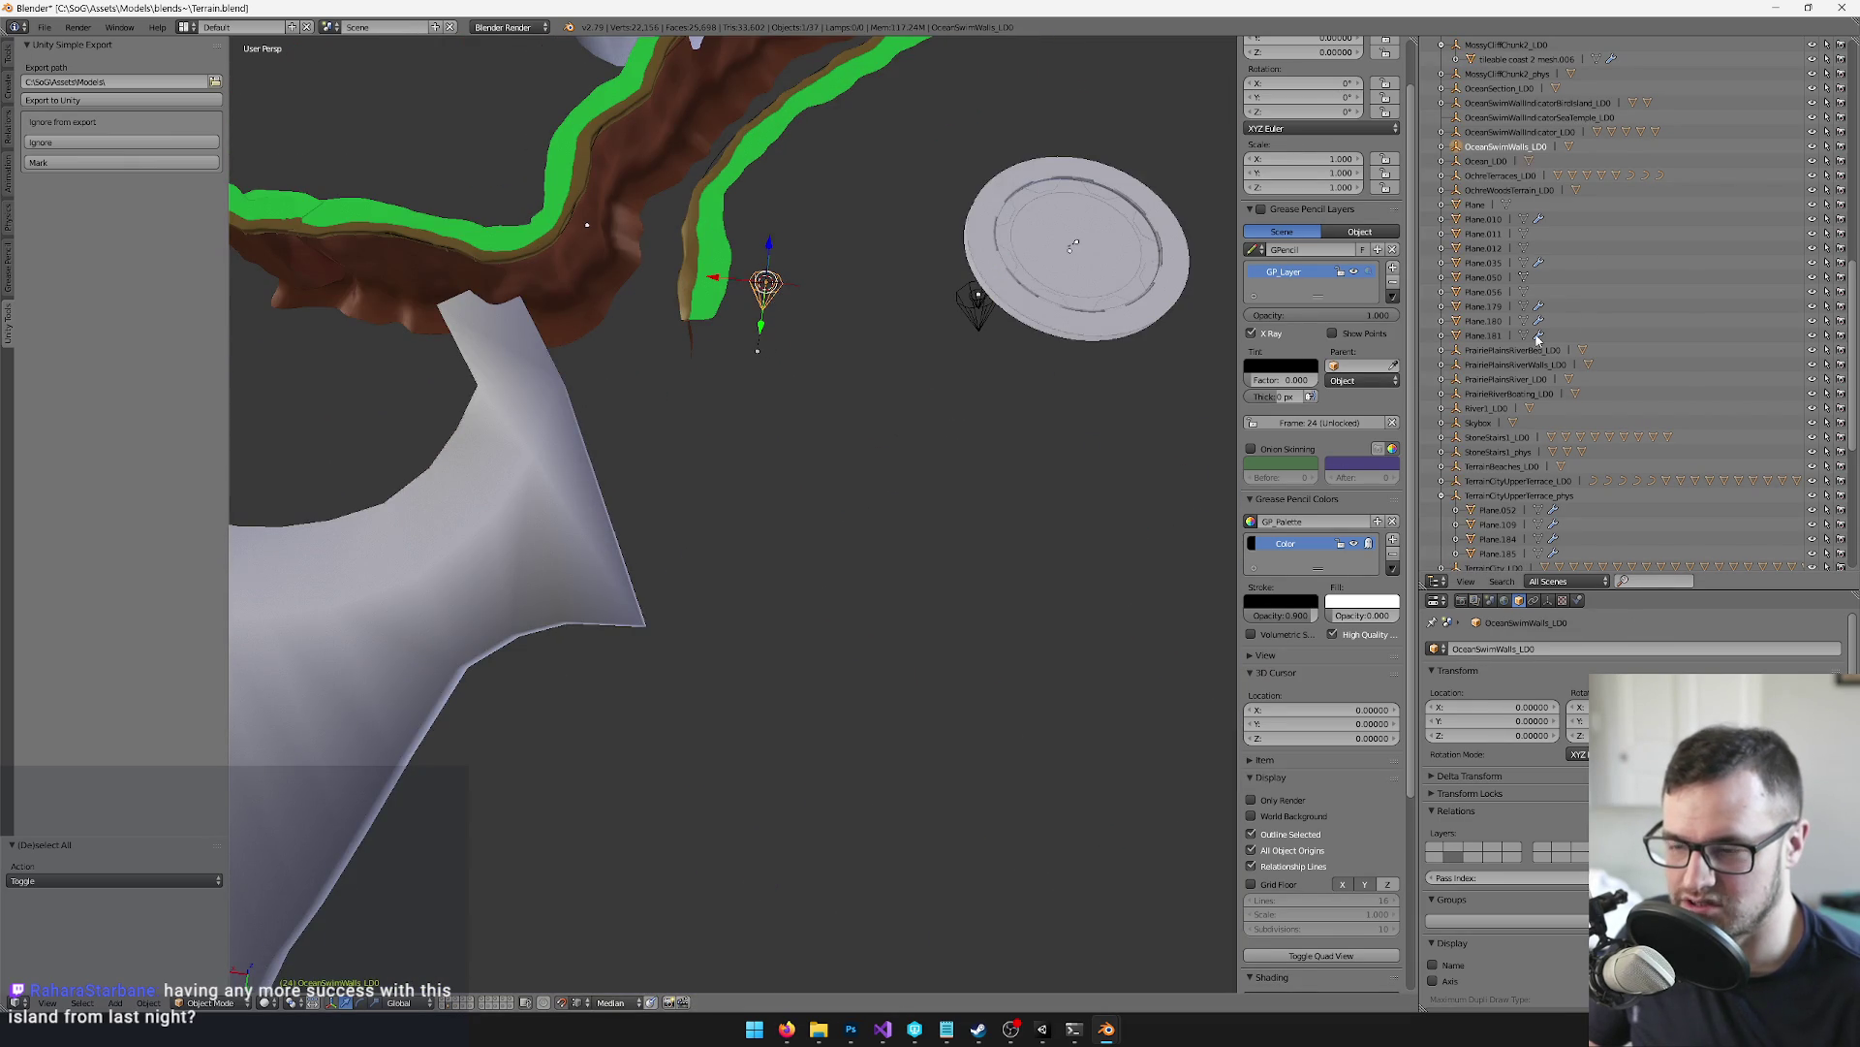
{"action": "key", "text": "space"}
{"action": "type", "text": "to cub"}
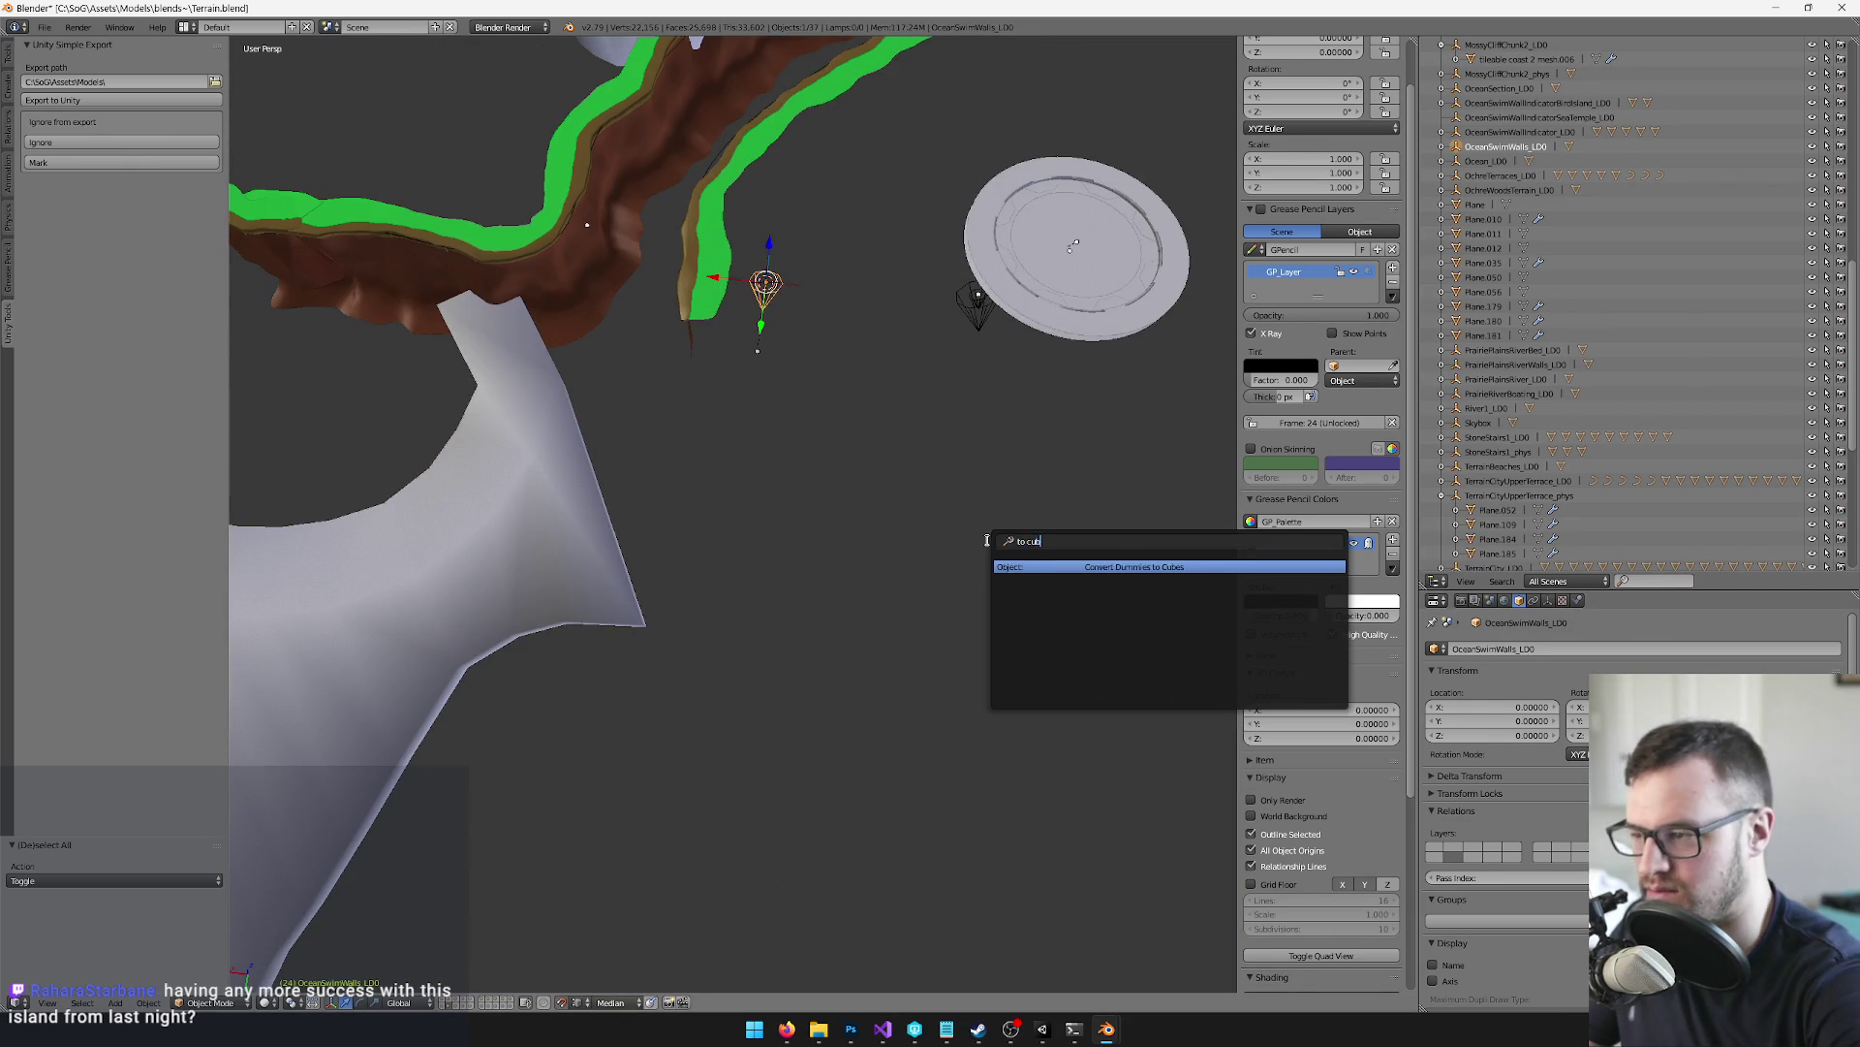
{"action": "key", "text": "Return"}
{"action": "scroll", "coordinate": [990, 541], "scroll_direction": "down", "scroll_amount": 2}
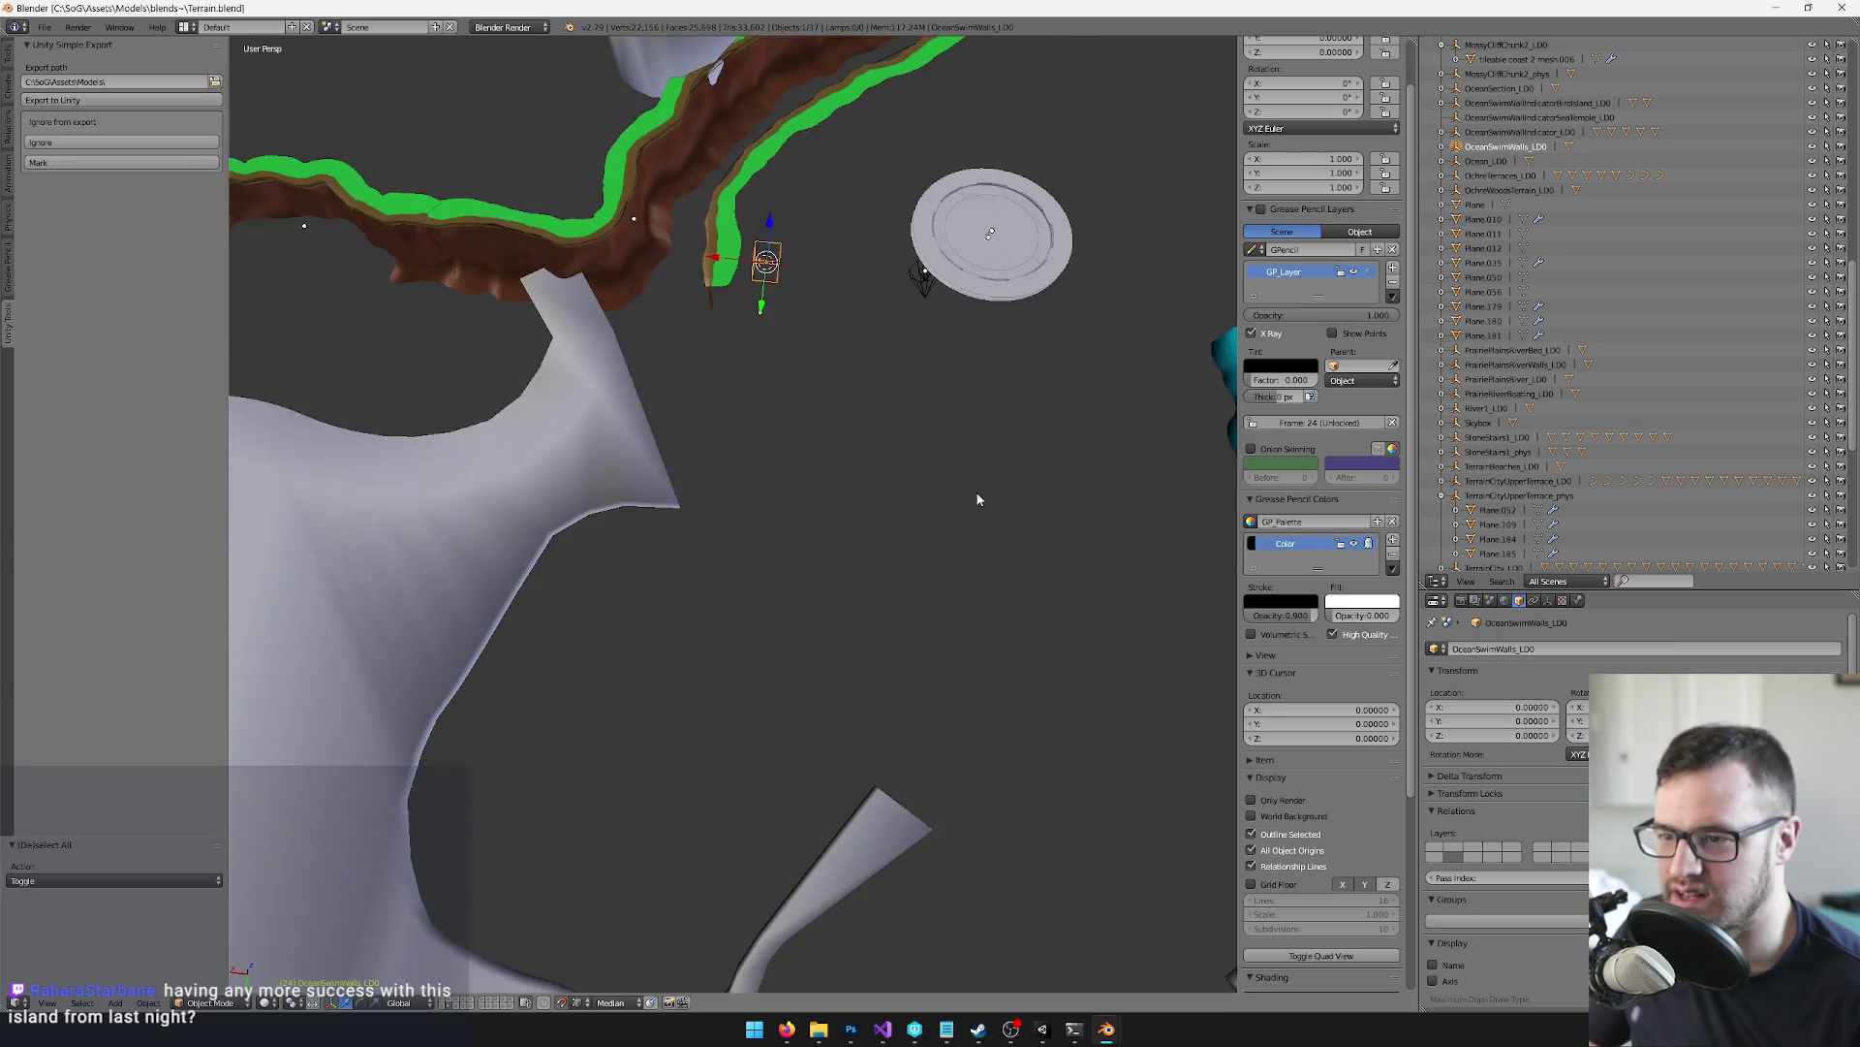
{"action": "scroll", "coordinate": [969, 499], "scroll_direction": "down", "scroll_amount": 2}
{"action": "key", "text": "alt+Tab"}
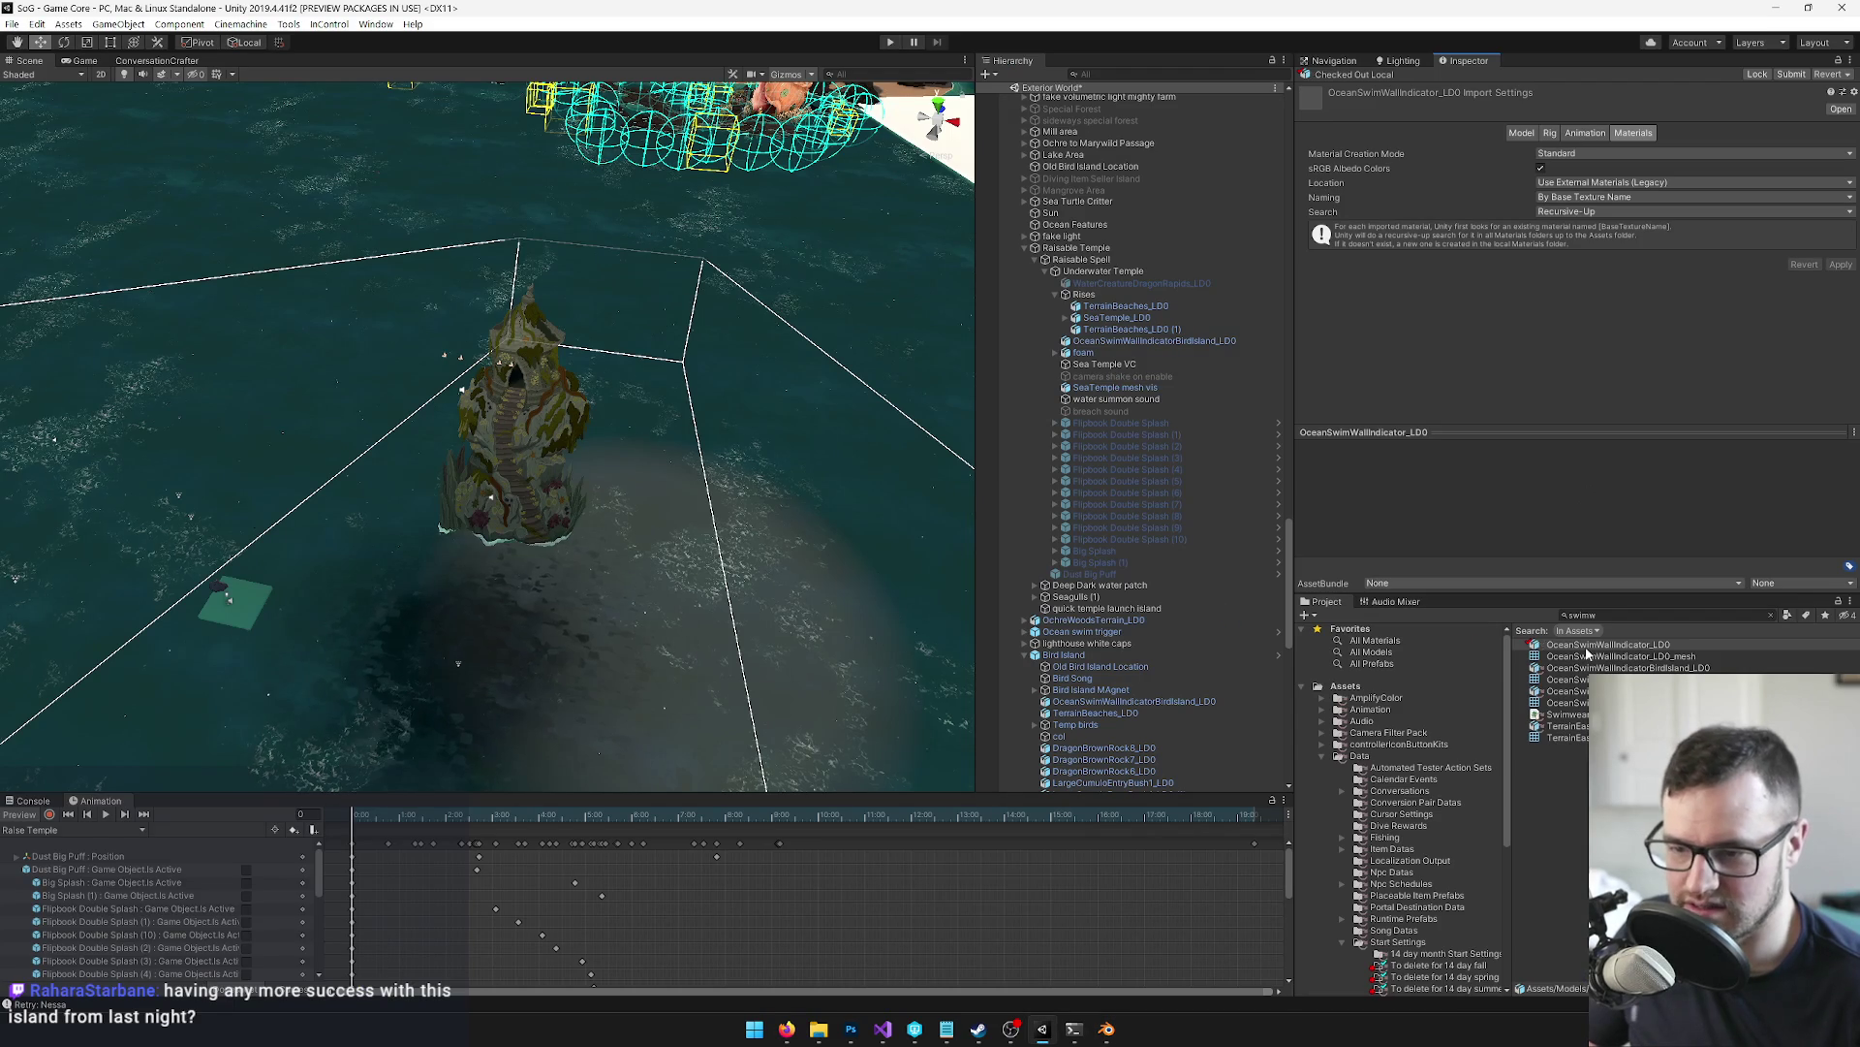
Revert the checkout of OceanSwimWallIndicator_LD0 from the Inspector
{"action": "left_click", "coordinate": [1831, 80]}
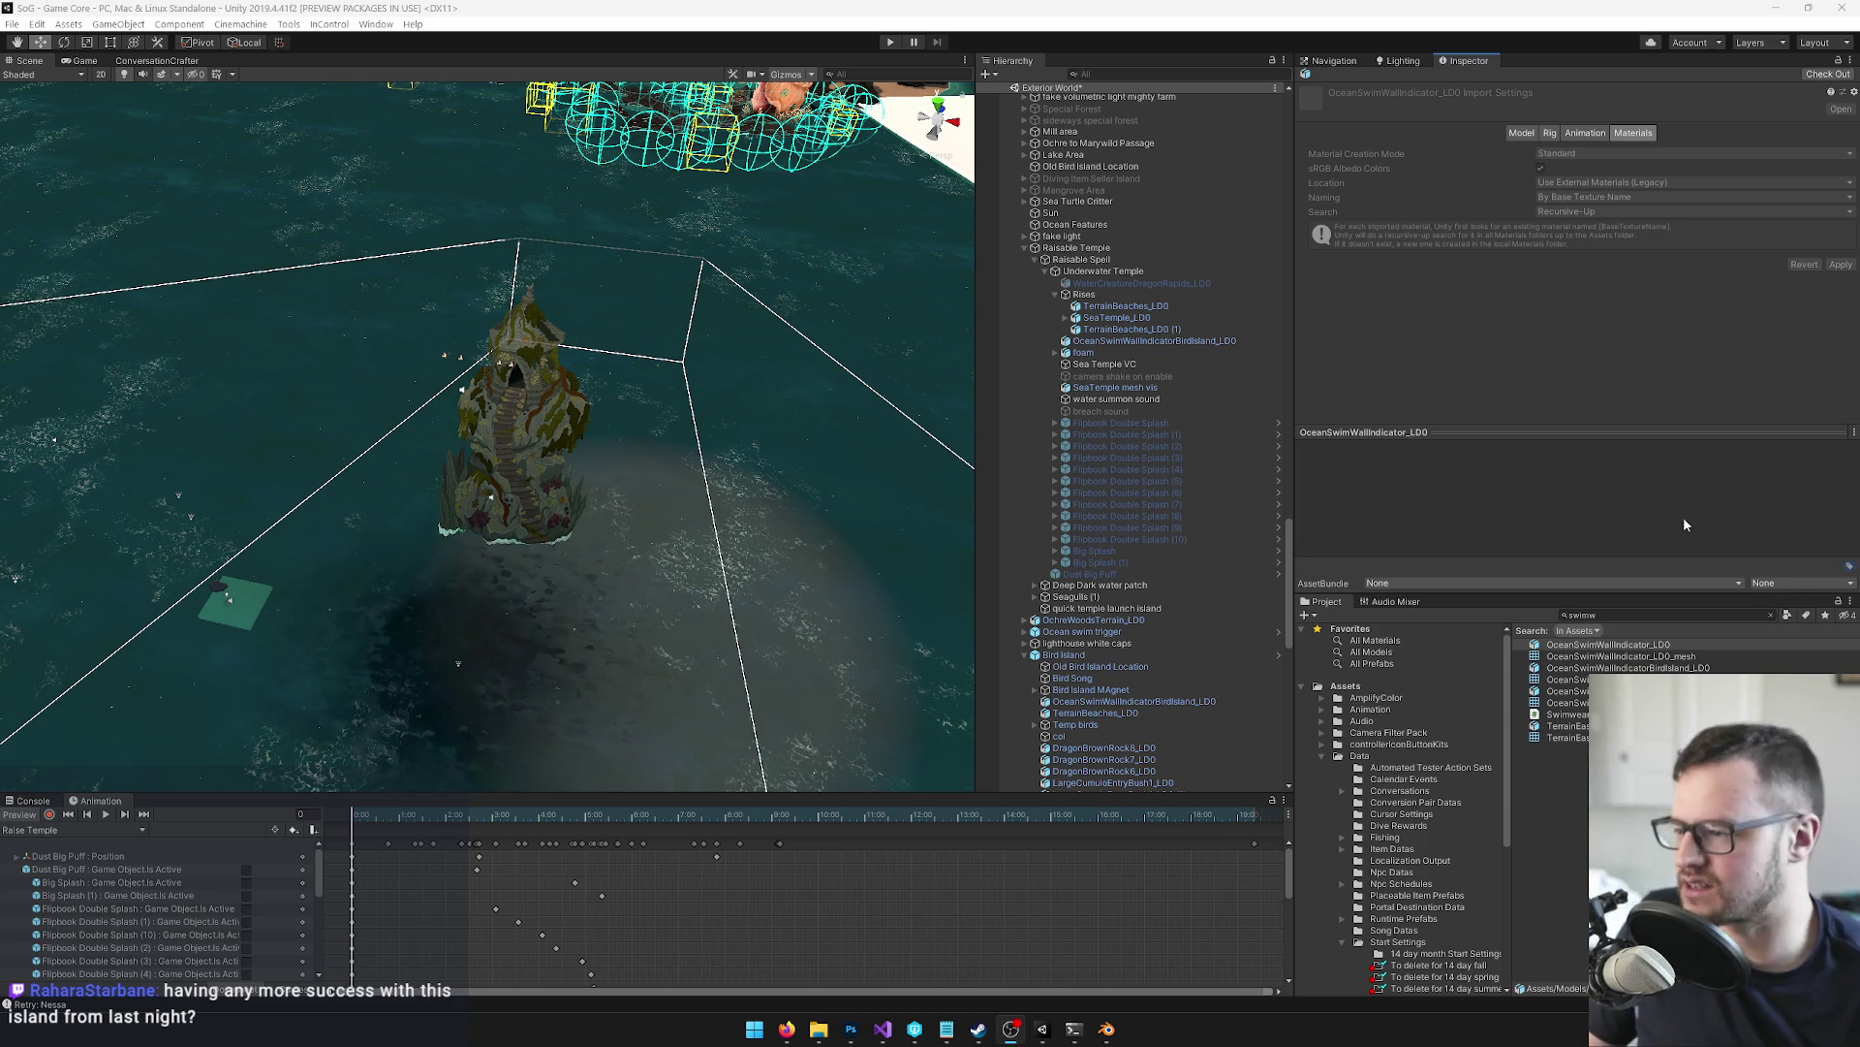
{"action": "mouse_move", "coordinate": [656, 465]}
{"action": "left_mouse_down", "text": "alt"}
{"action": "mouse_move", "coordinate": [606, 474]}
{"action": "mouse_move", "coordinate": [582, 521]}
{"action": "mouse_move", "coordinate": [661, 433]}
{"action": "left_mouse_up", "text": "alt"}
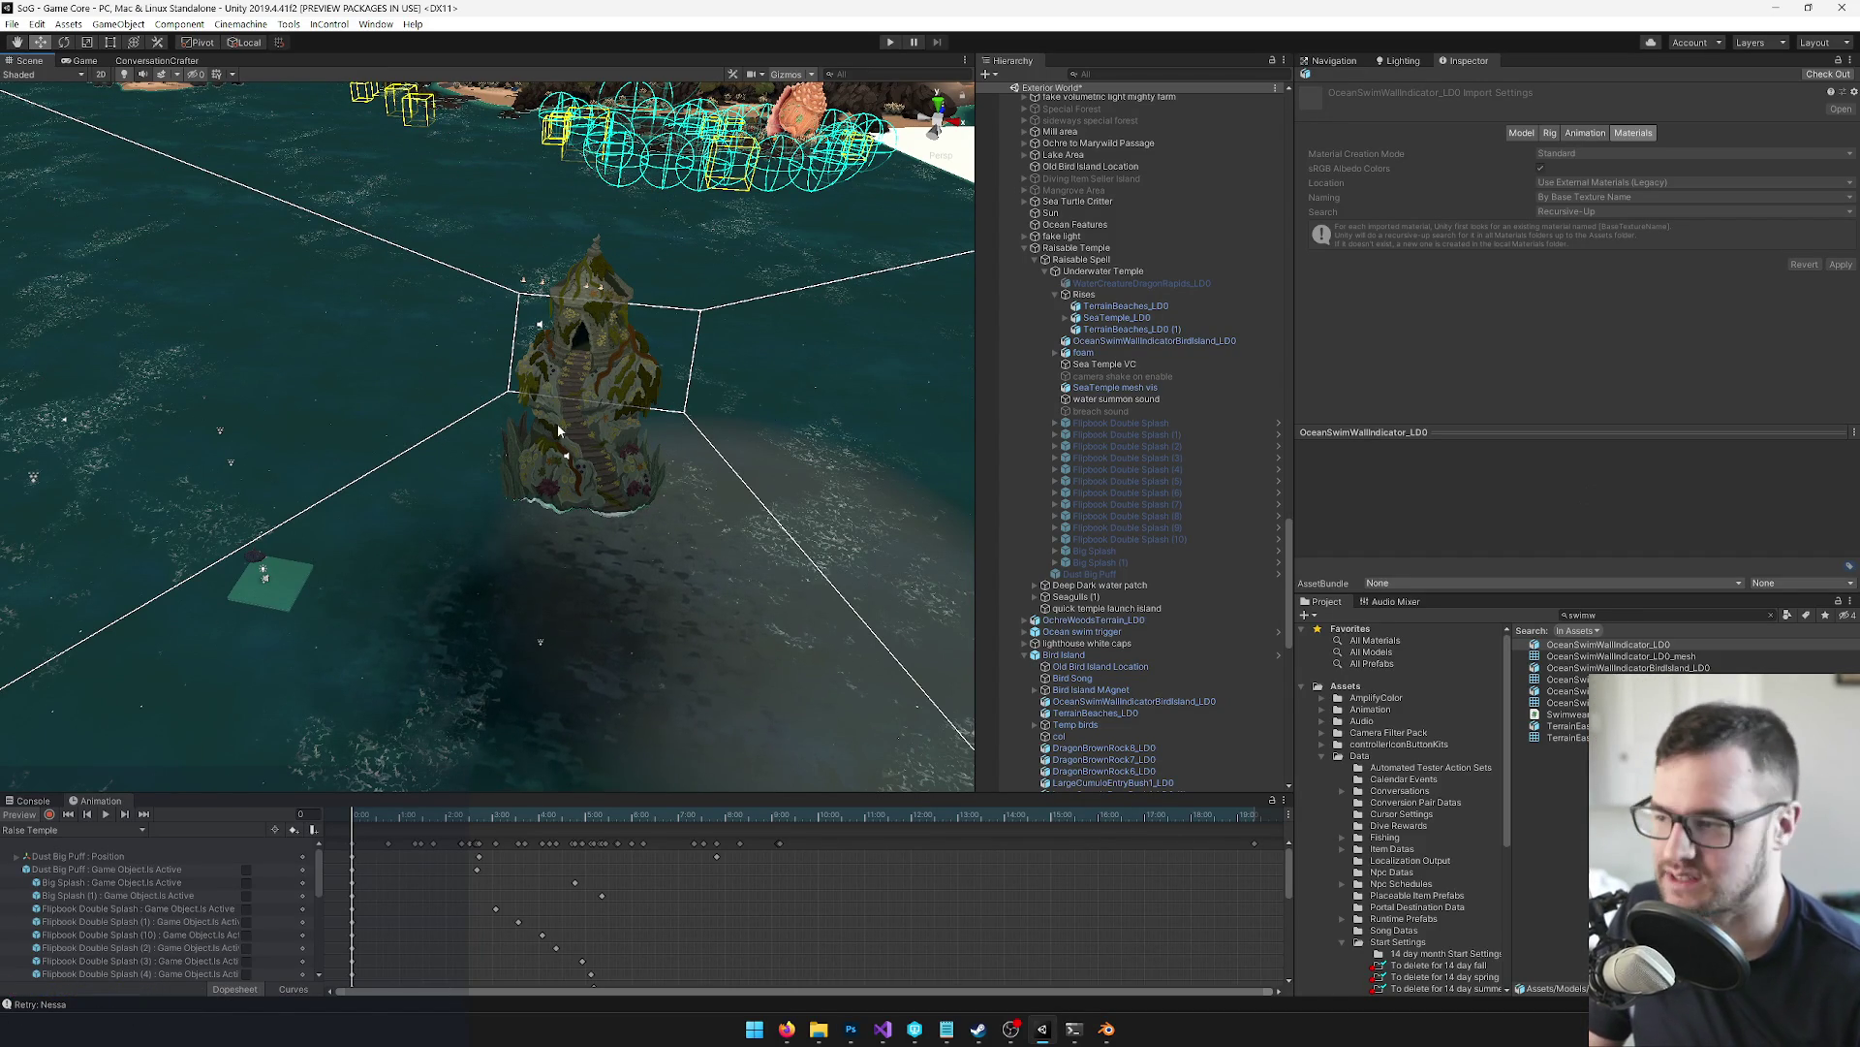
{"action": "left_click_drag", "start_coordinate": [609, 453], "coordinate": [514, 471]}
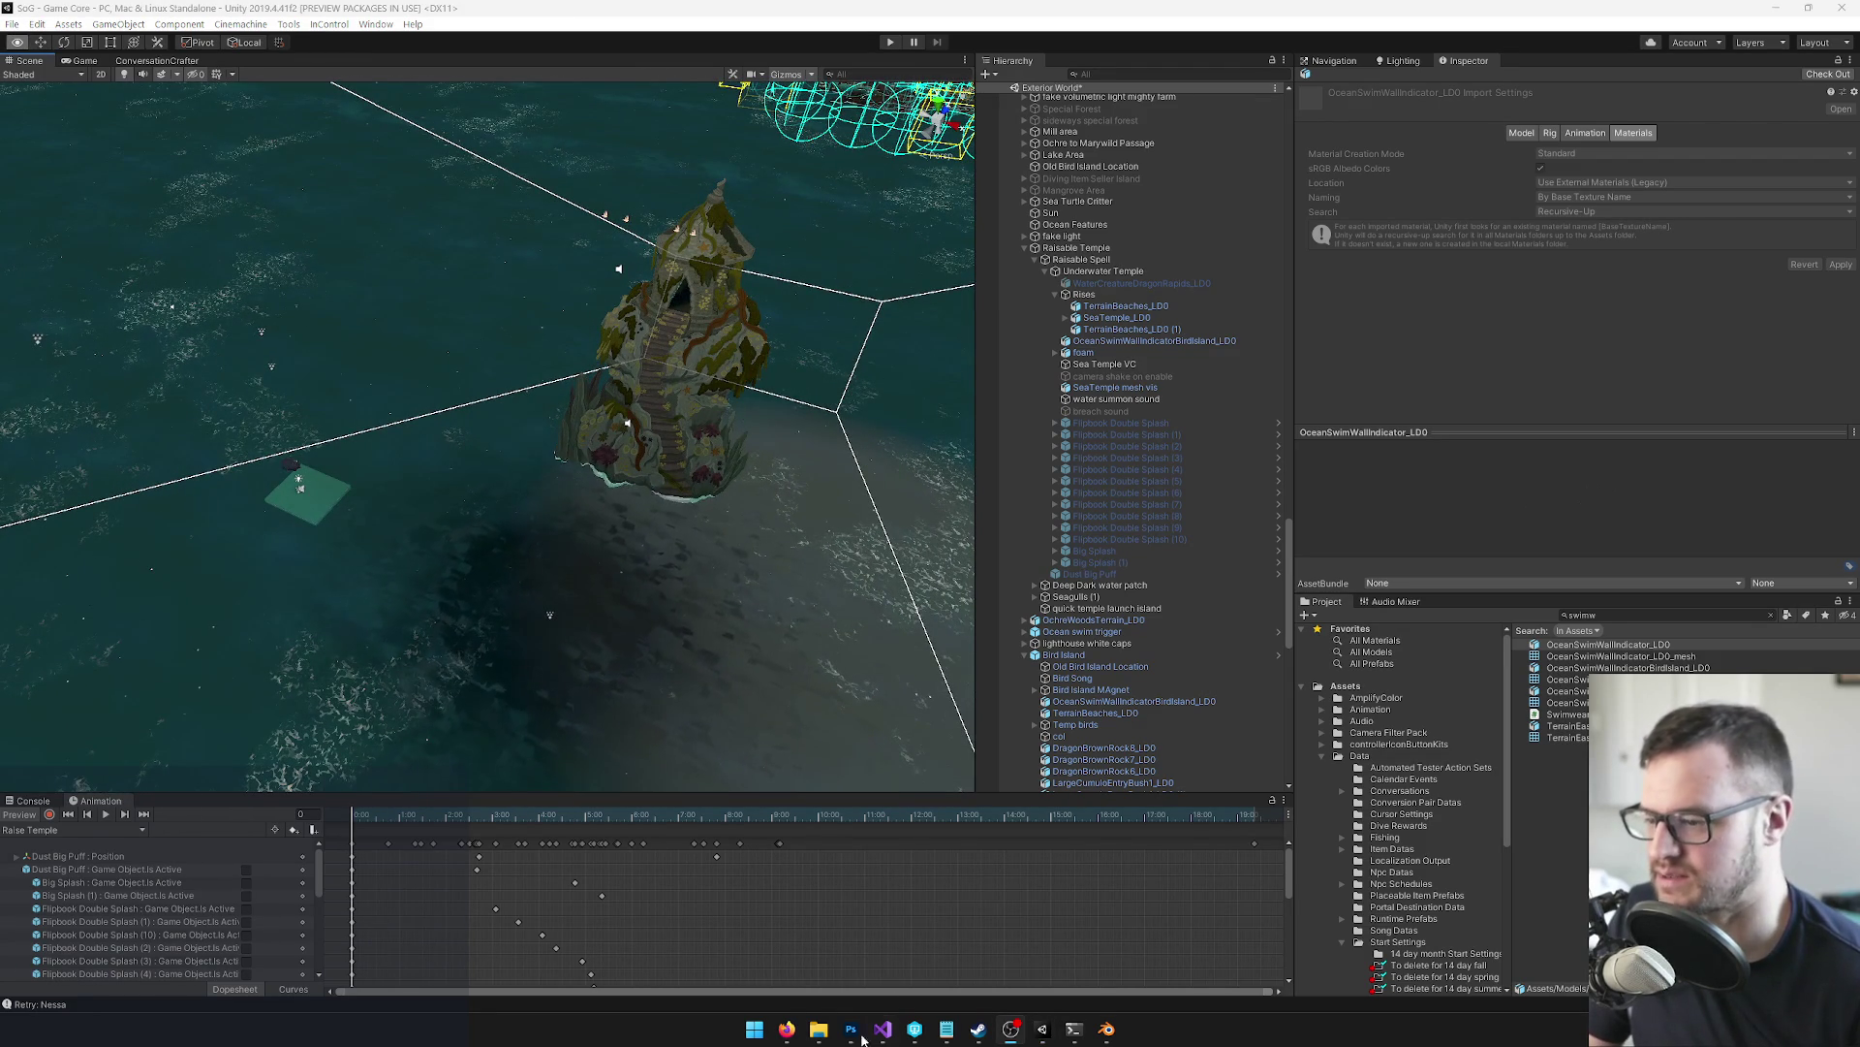
{"action": "left_click", "coordinate": [1045, 1035]}
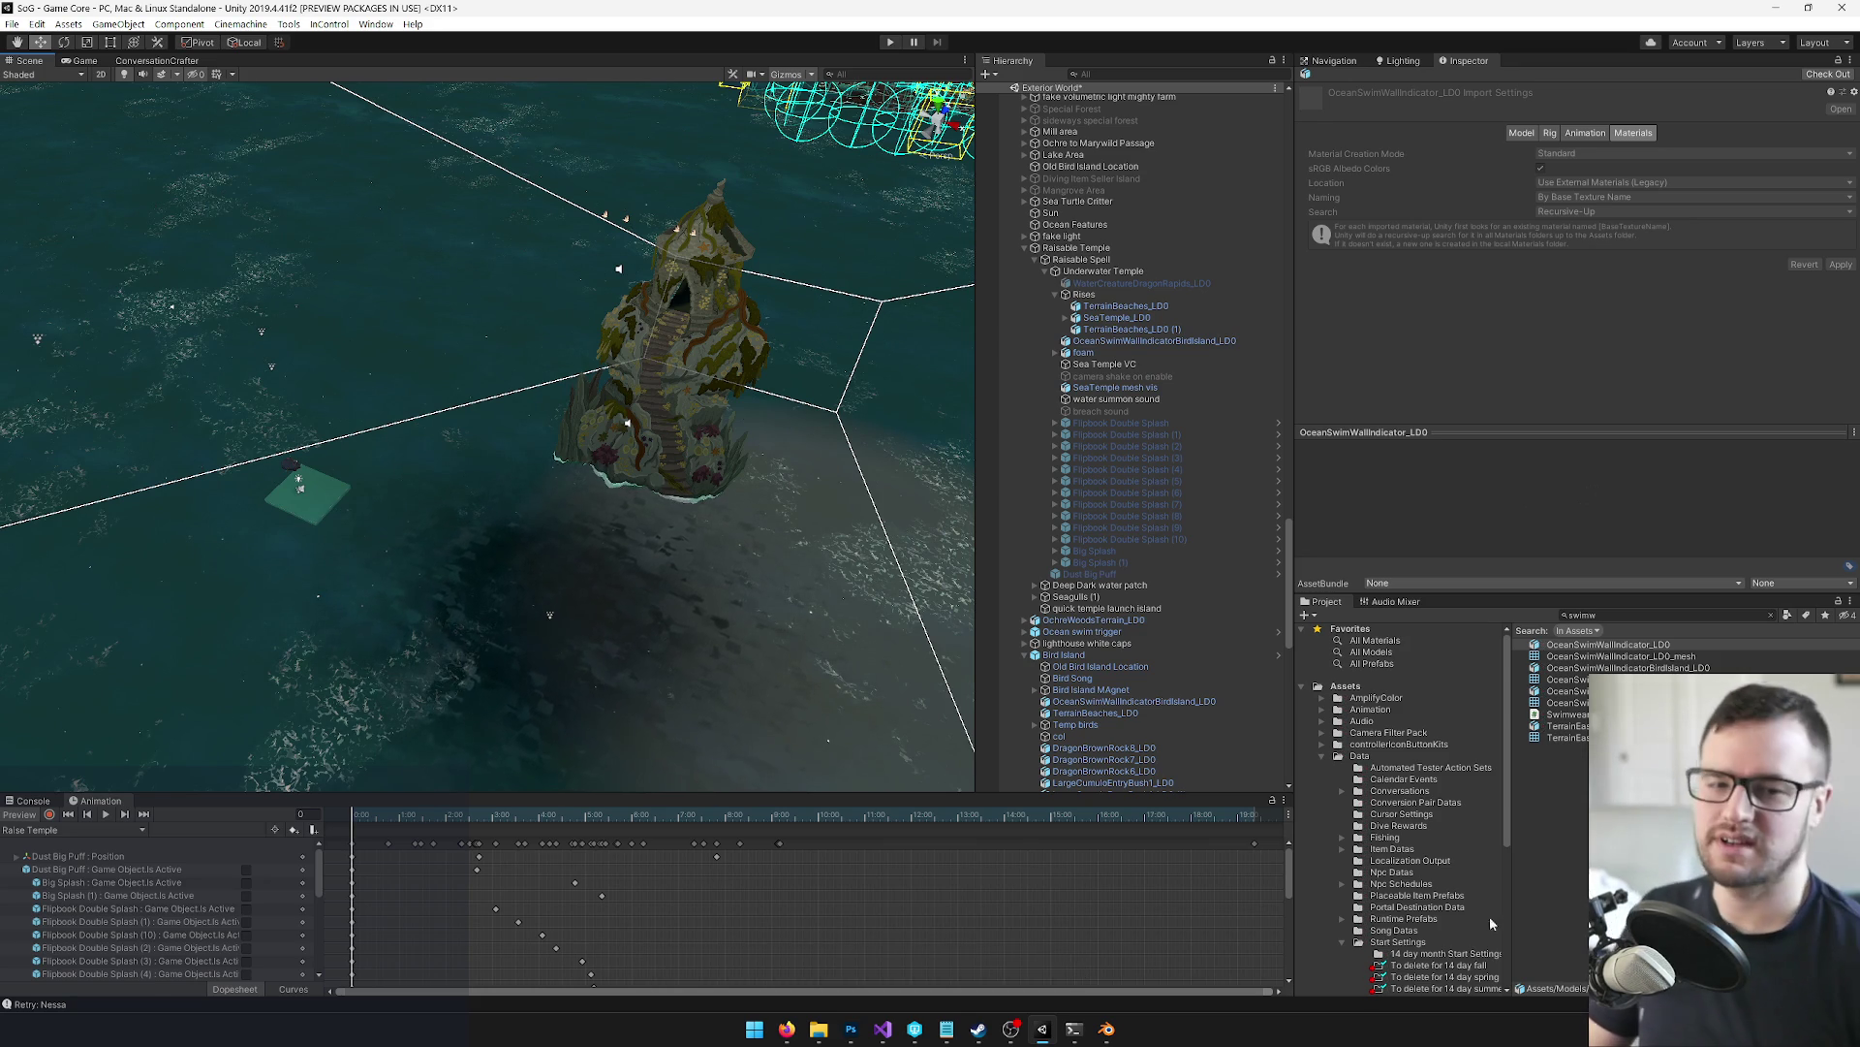
{"action": "key", "text": "alt+Tab"}
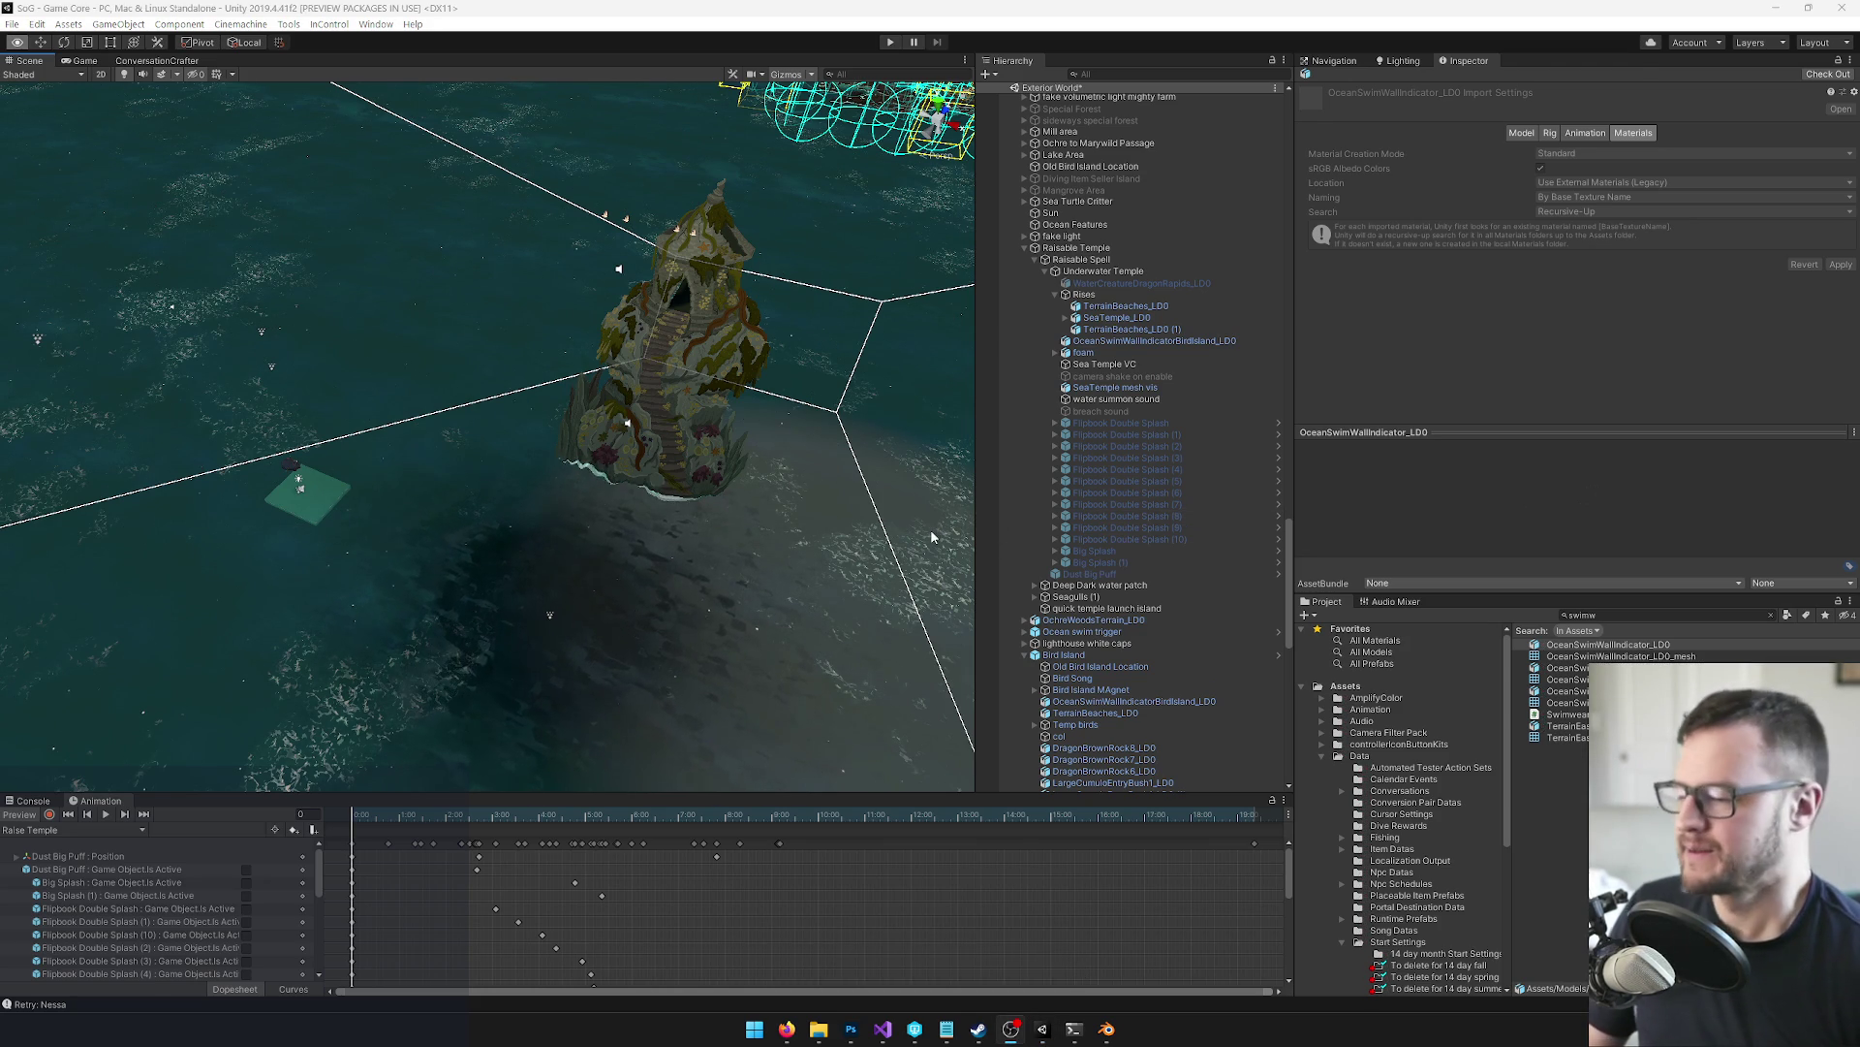
{"action": "key", "text": "alt+Tab"}
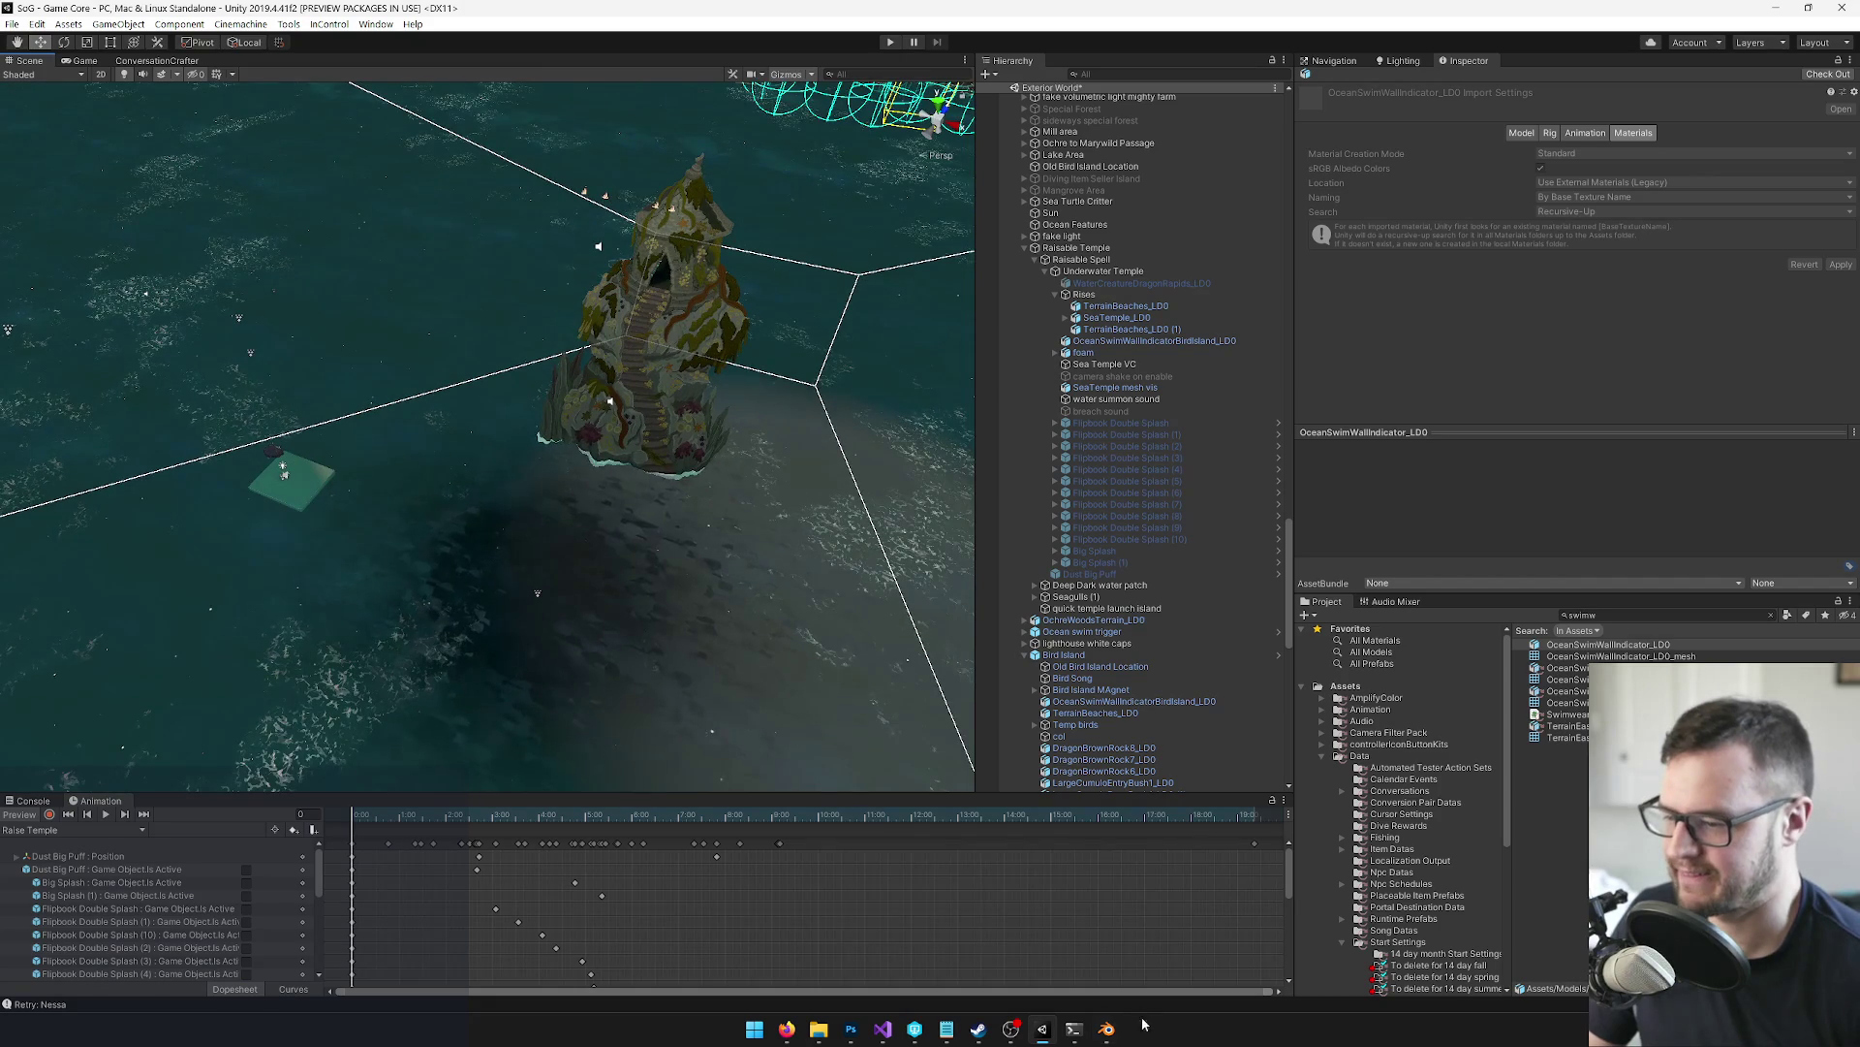
Select OceanSwimWalls_LD0 in the Project panel and check it out
{"action": "left_click", "coordinate": [1560, 702]}
{"action": "left_click", "coordinate": [1828, 74]}
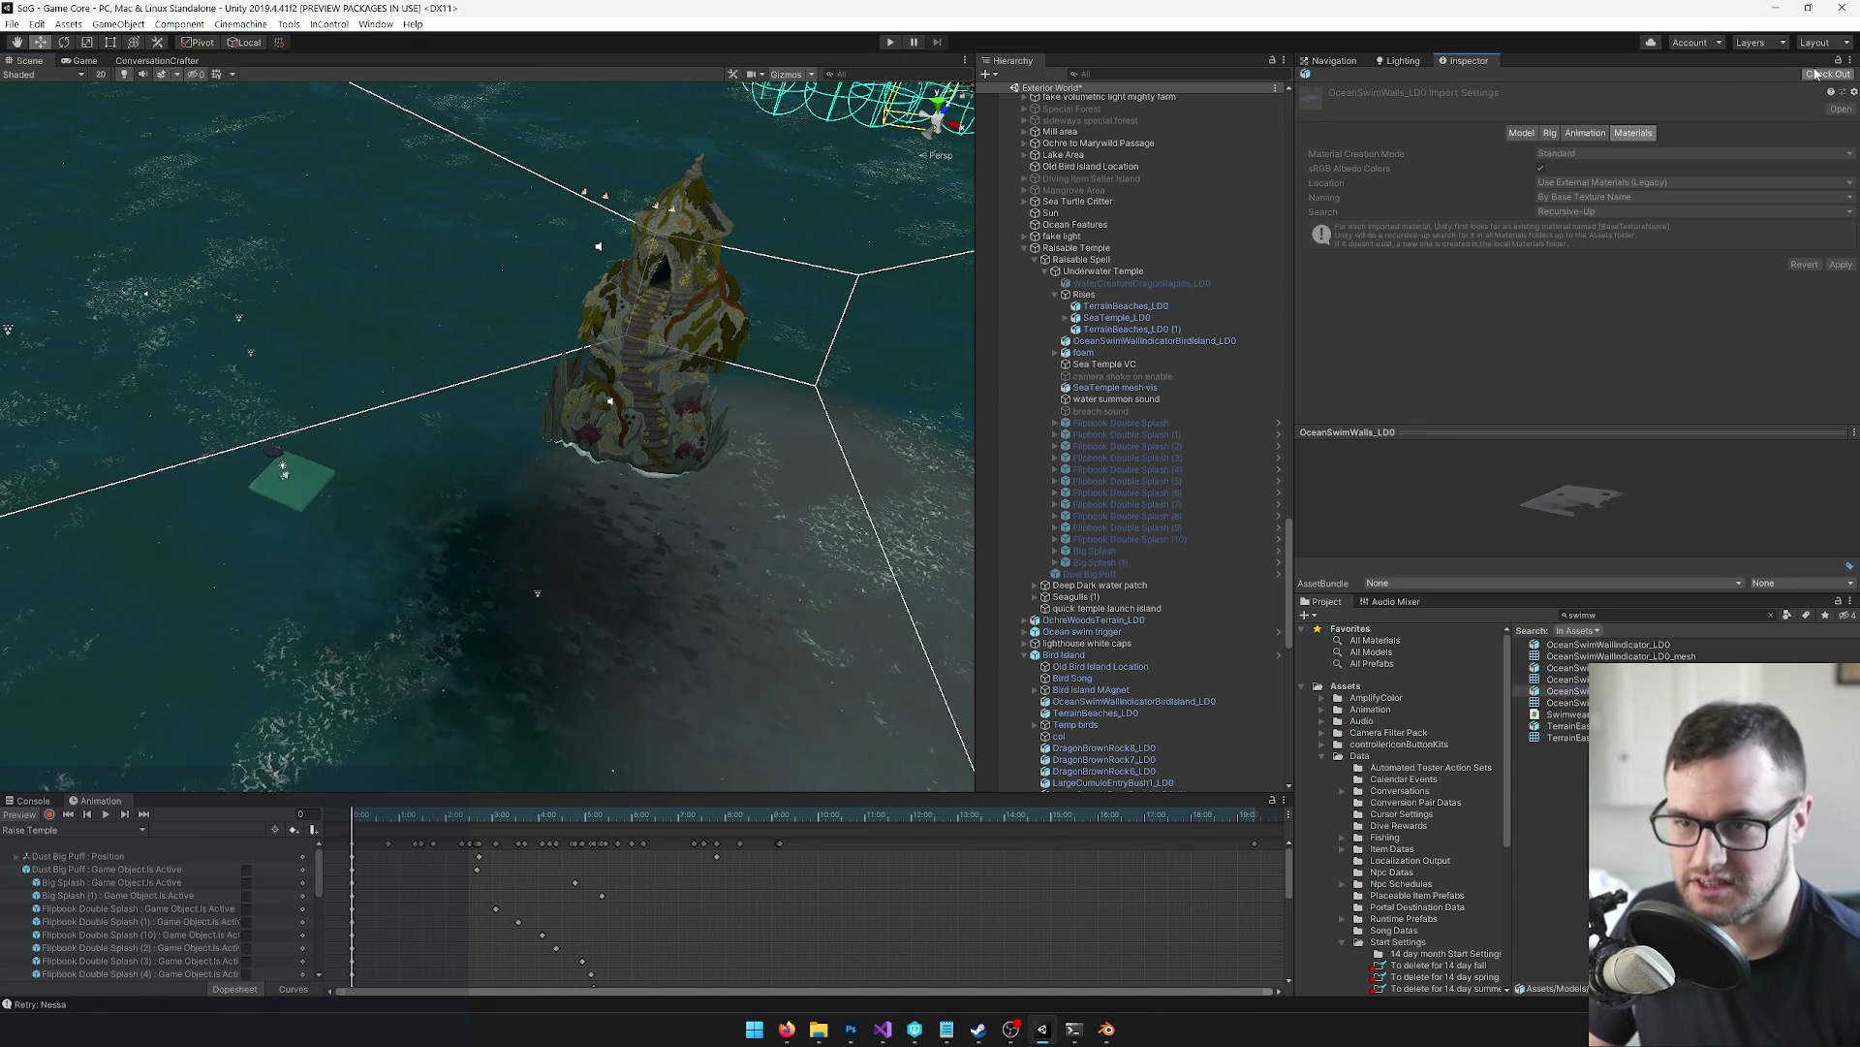
{"action": "mouse_move", "coordinate": [1106, 1029]}
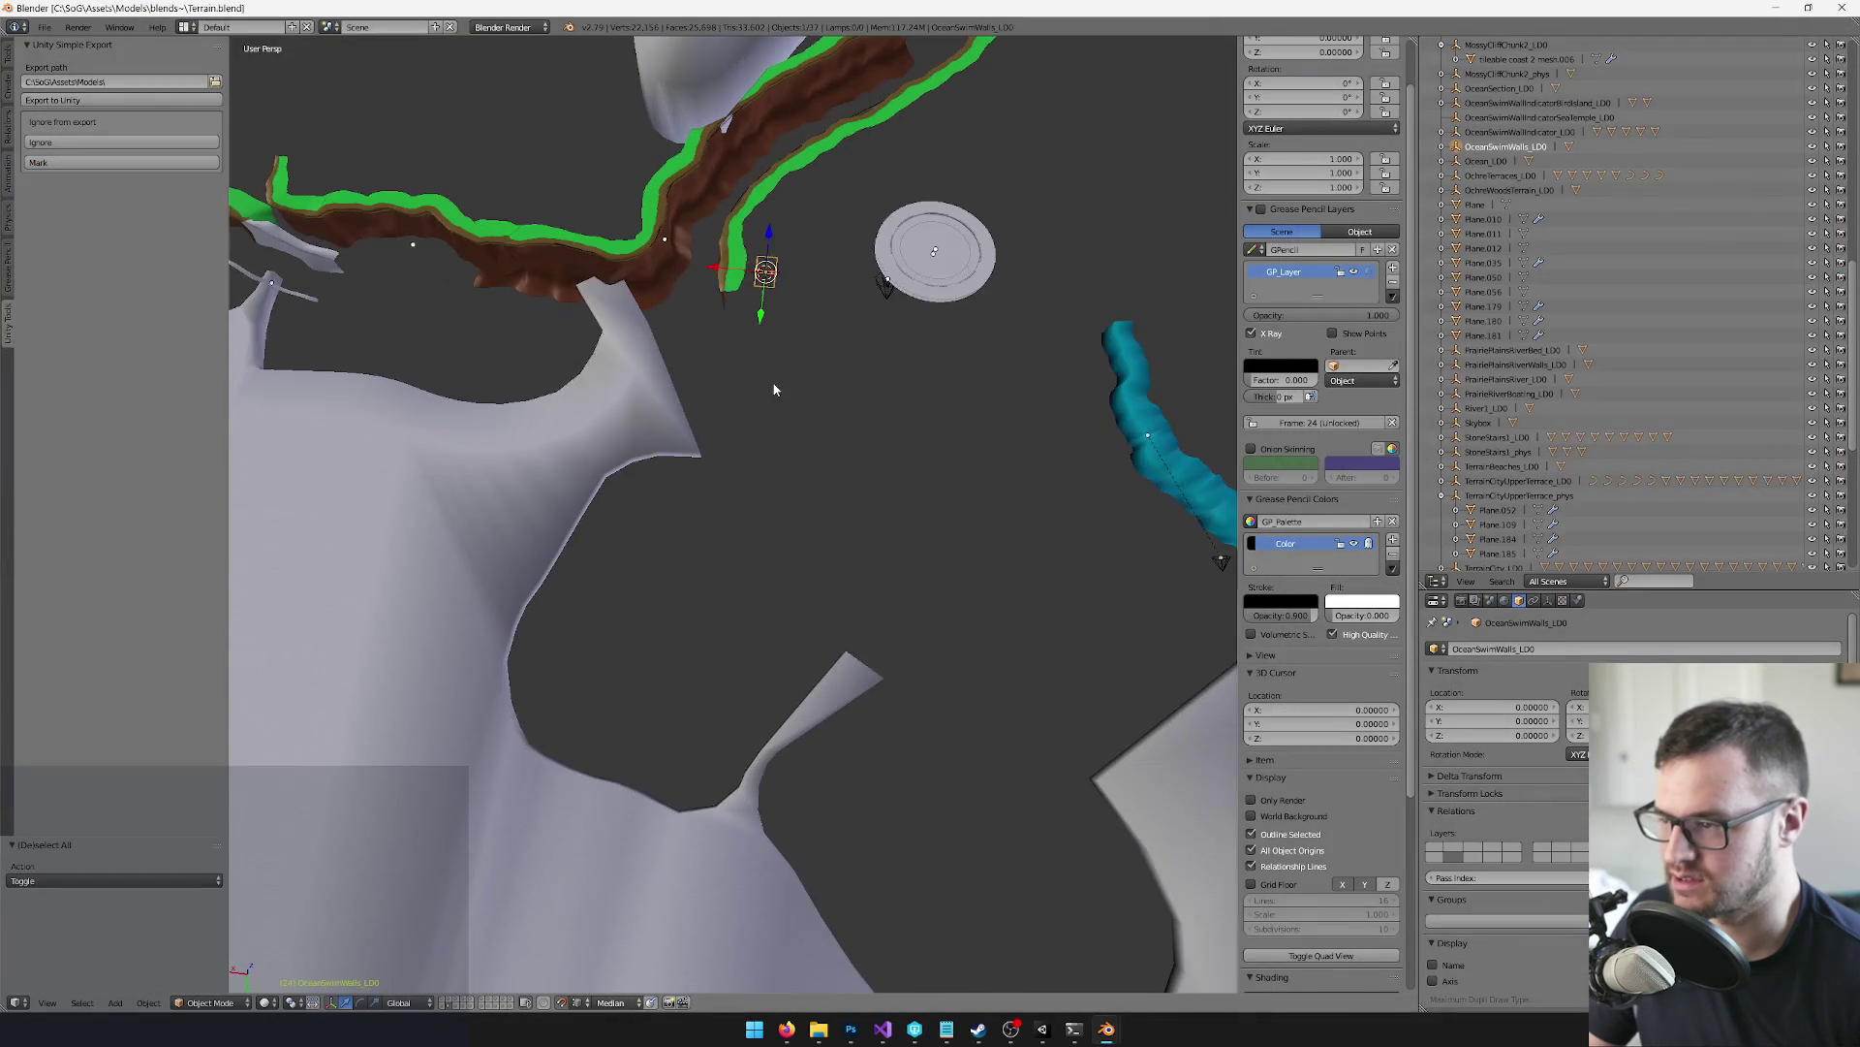
Bring the Terrain.blend window forward, deselect all objects, and return to Unity
{"action": "left_click", "coordinate": [1177, 954]}
{"action": "key", "text": "a"}
{"action": "scroll", "coordinate": [803, 507], "scroll_direction": "down", "scroll_amount": 3}
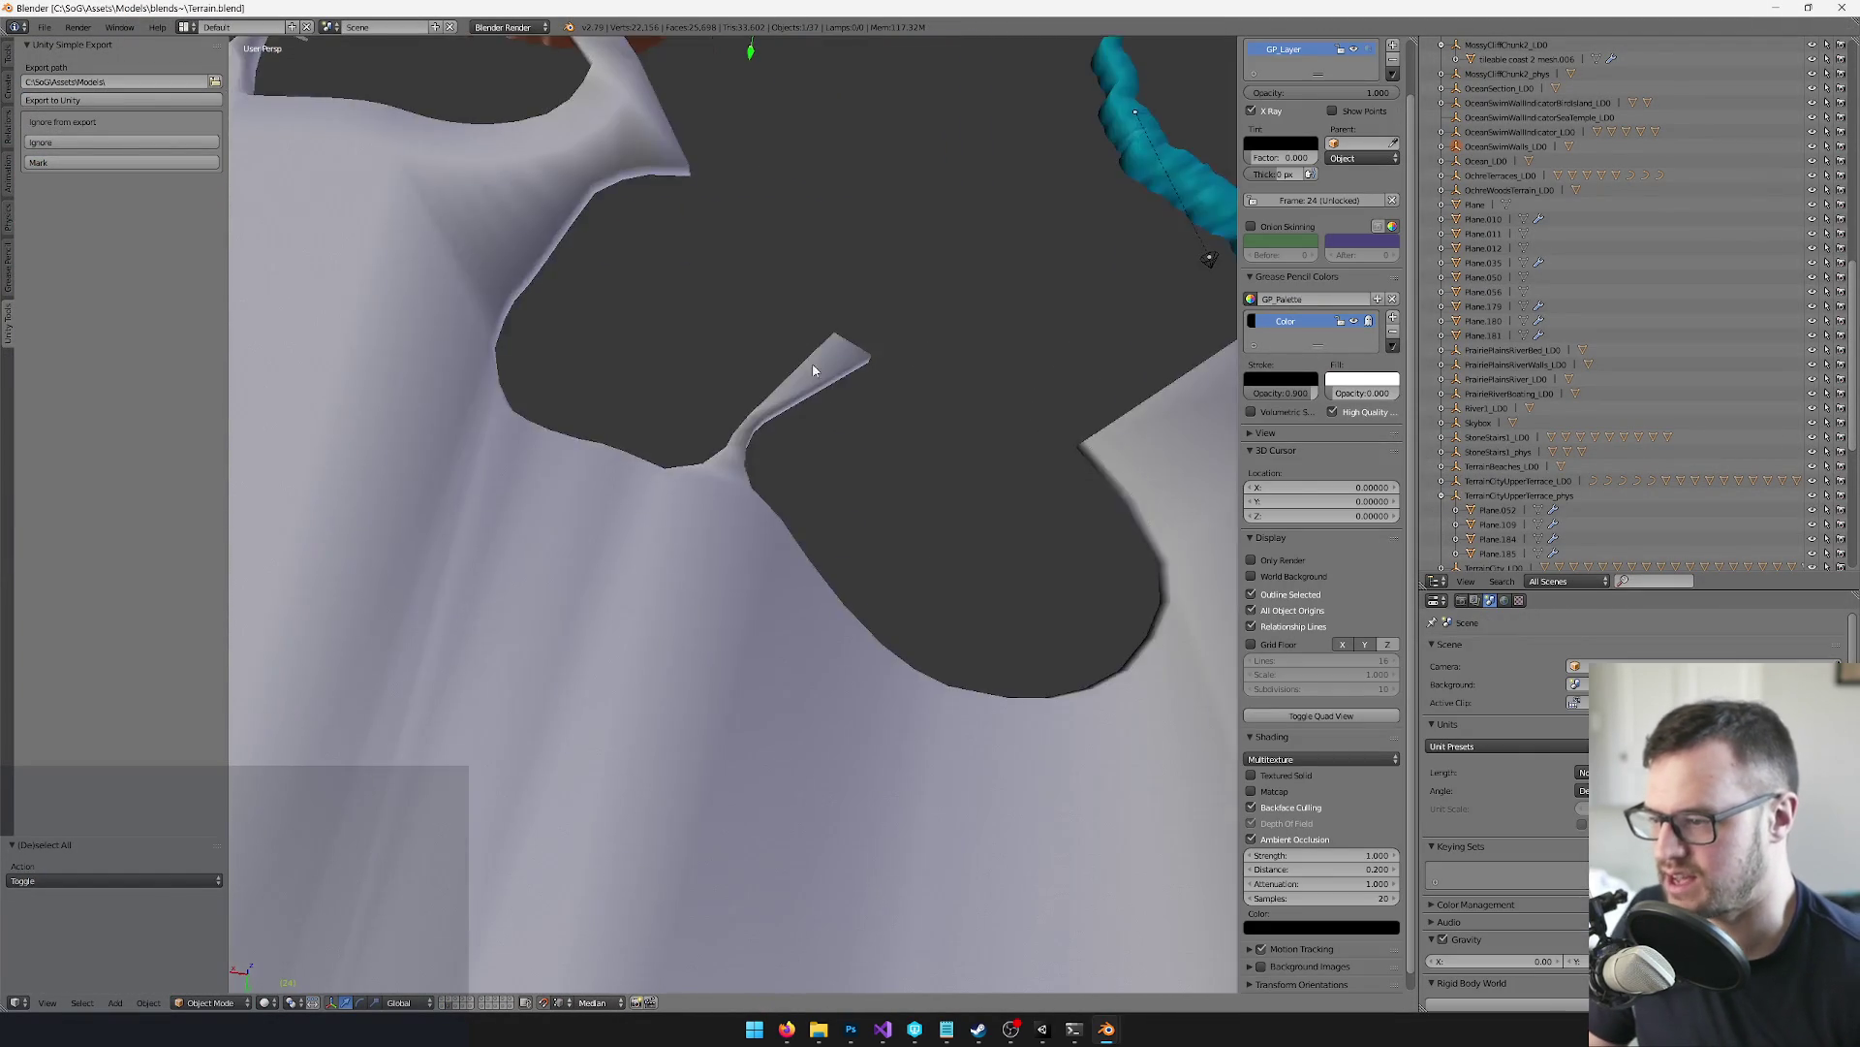
{"action": "scroll", "coordinate": [707, 698], "scroll_direction": "up", "scroll_amount": 2}
{"action": "key", "text": "alt+Tab"}
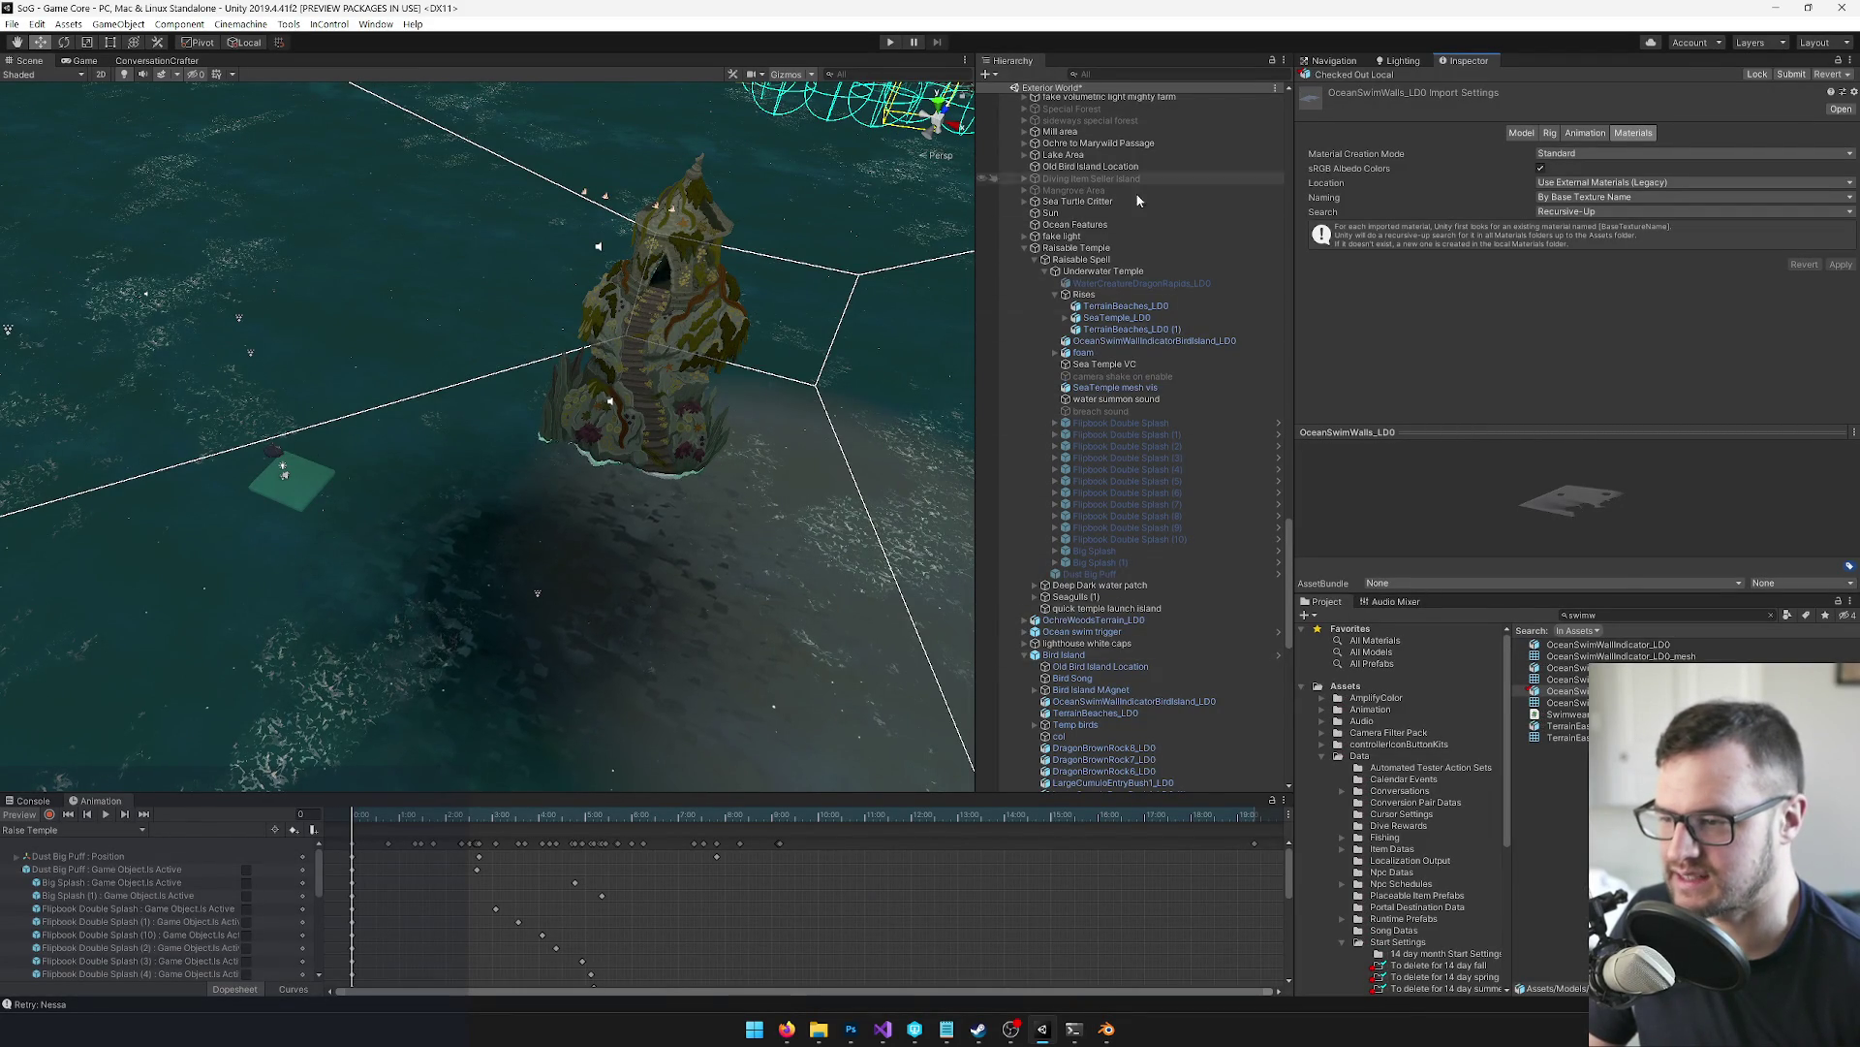
Find OceanSwimWallIndicatorBirdIsland_LD0 with a 'birdisl' Hierarchy search and delete it from Underwater Temple
{"action": "scroll", "coordinate": [1175, 469], "scroll_direction": "down", "scroll_amount": 5}
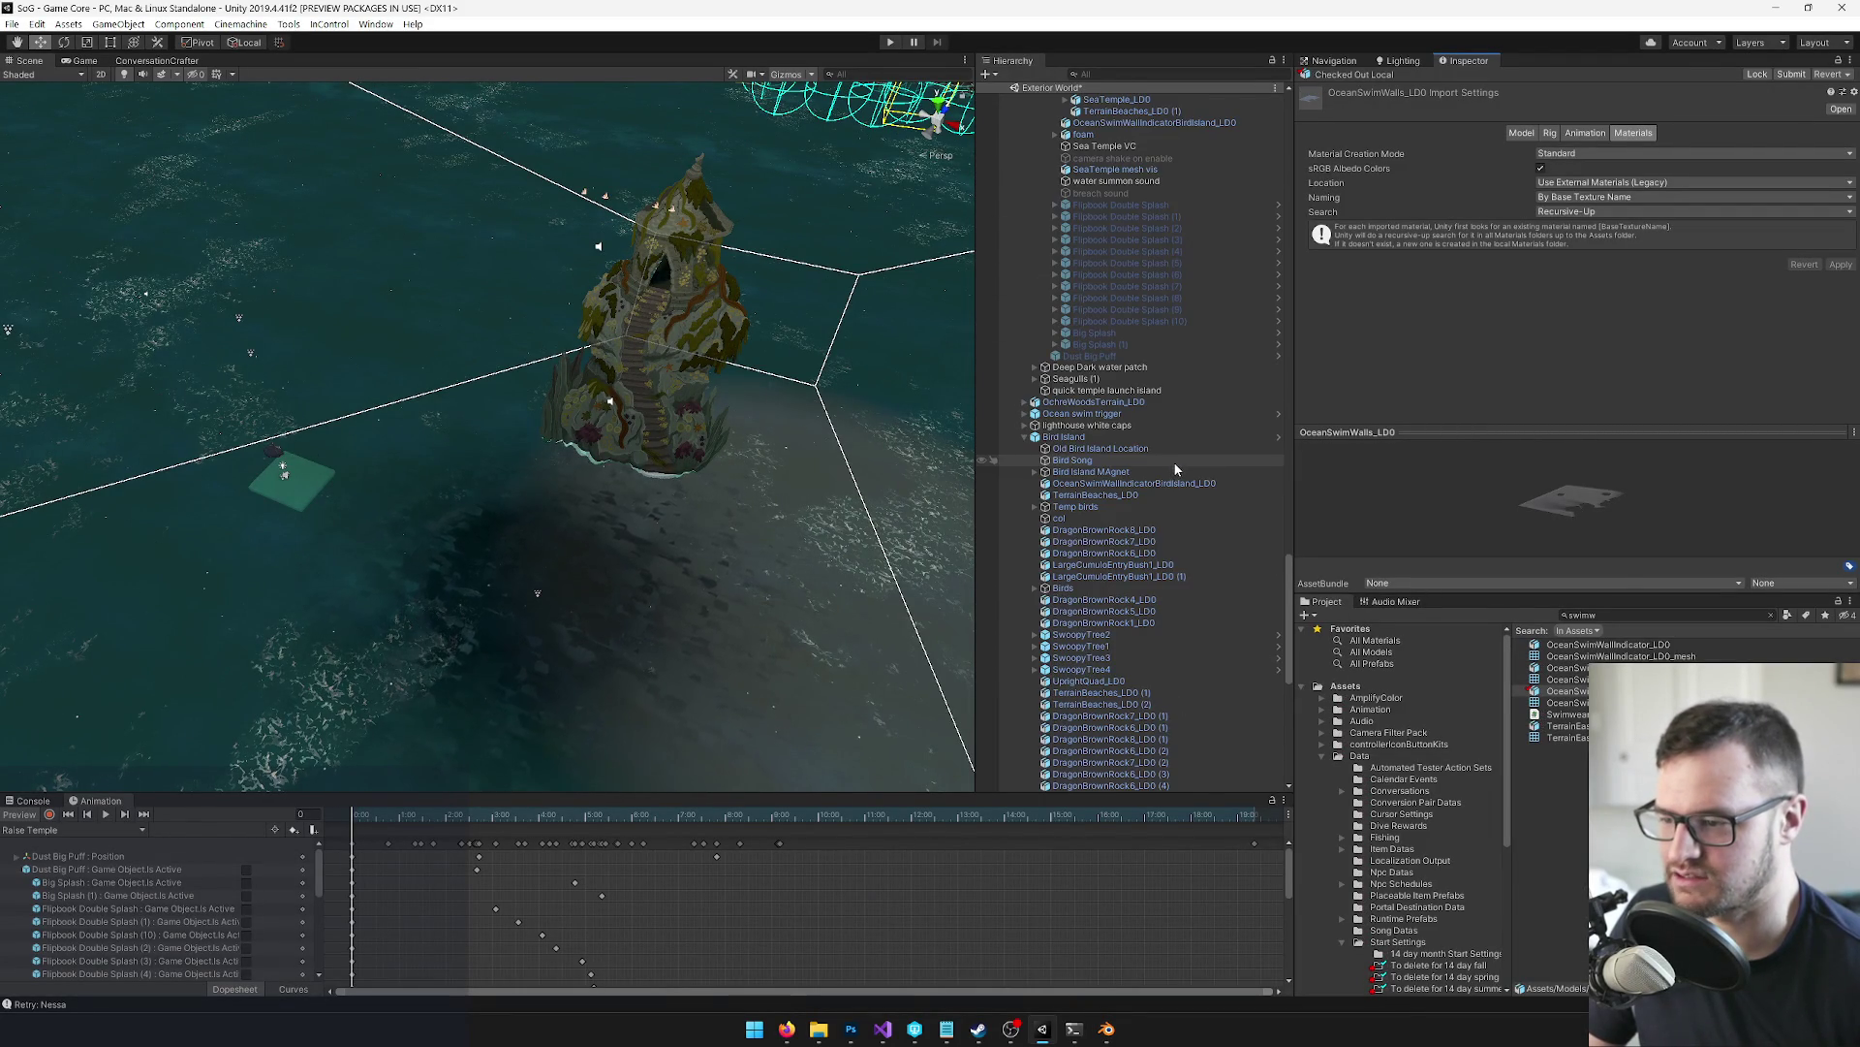
{"action": "left_click", "coordinate": [1150, 75]}
{"action": "type", "text": "birdisl"}
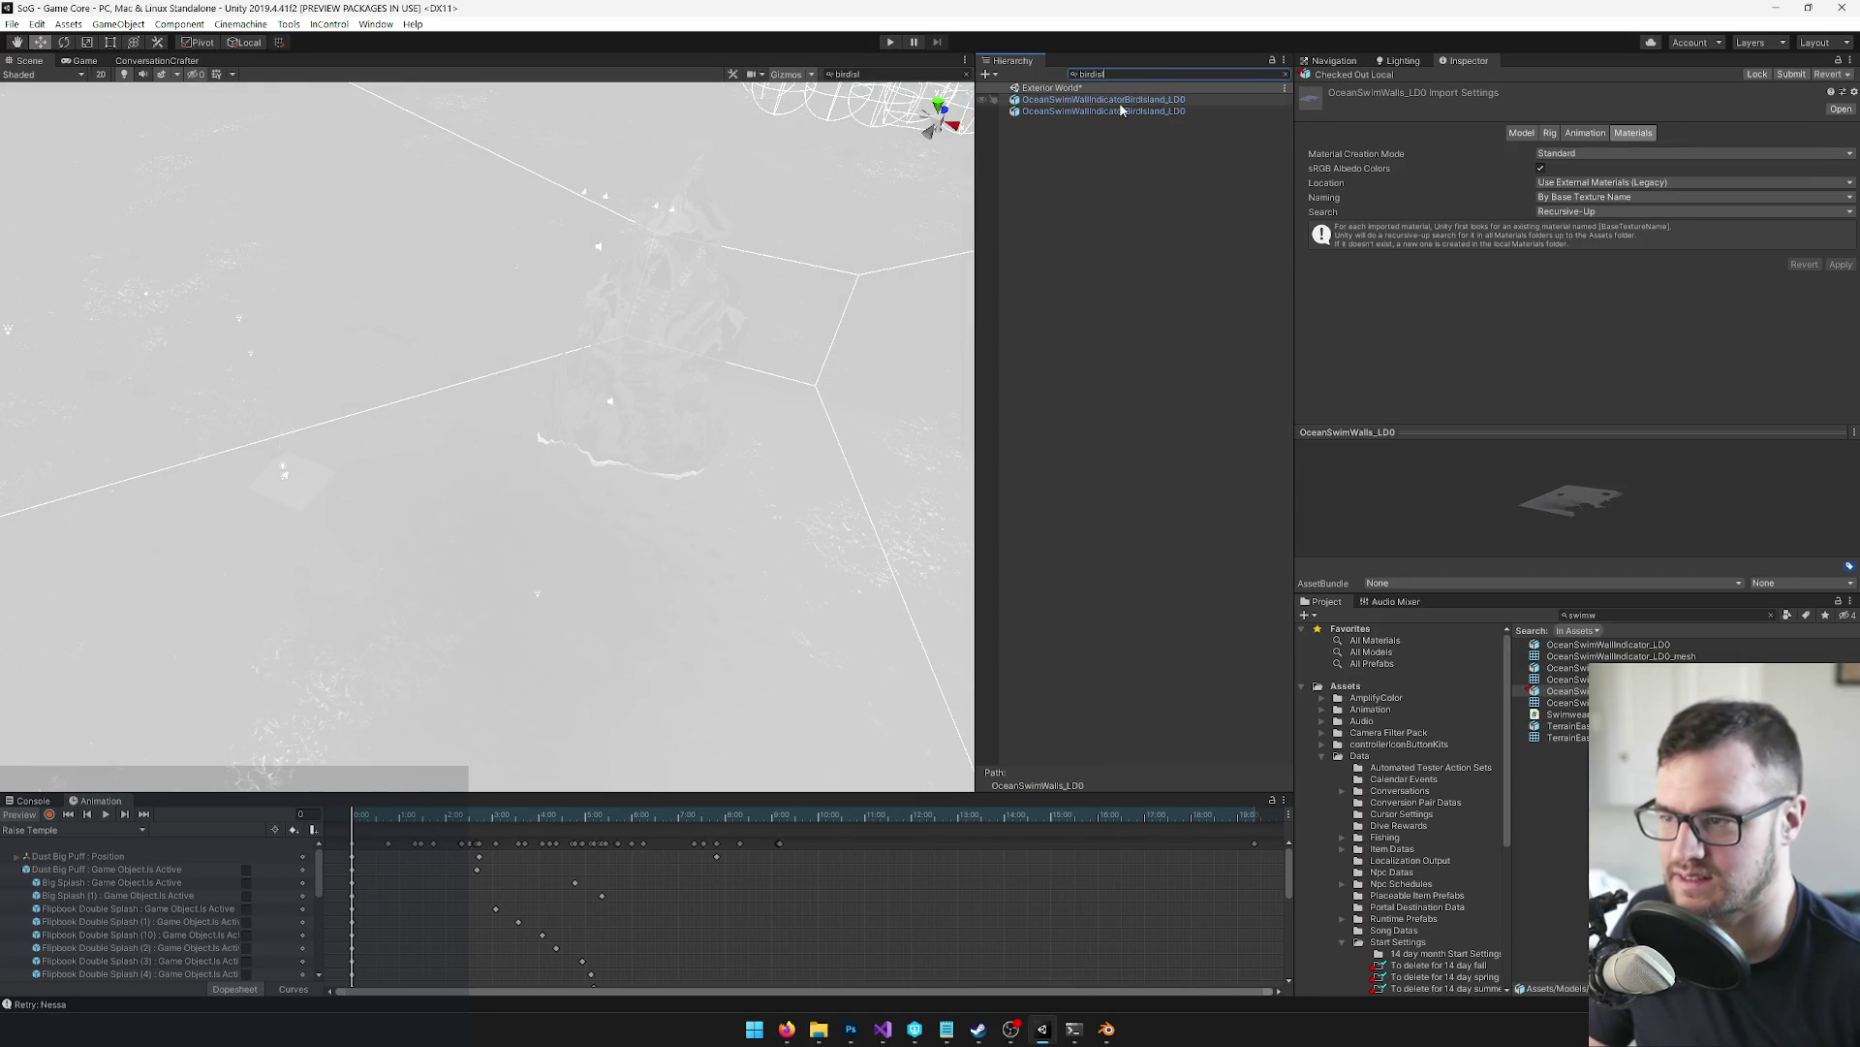
{"action": "left_click", "coordinate": [1104, 100]}
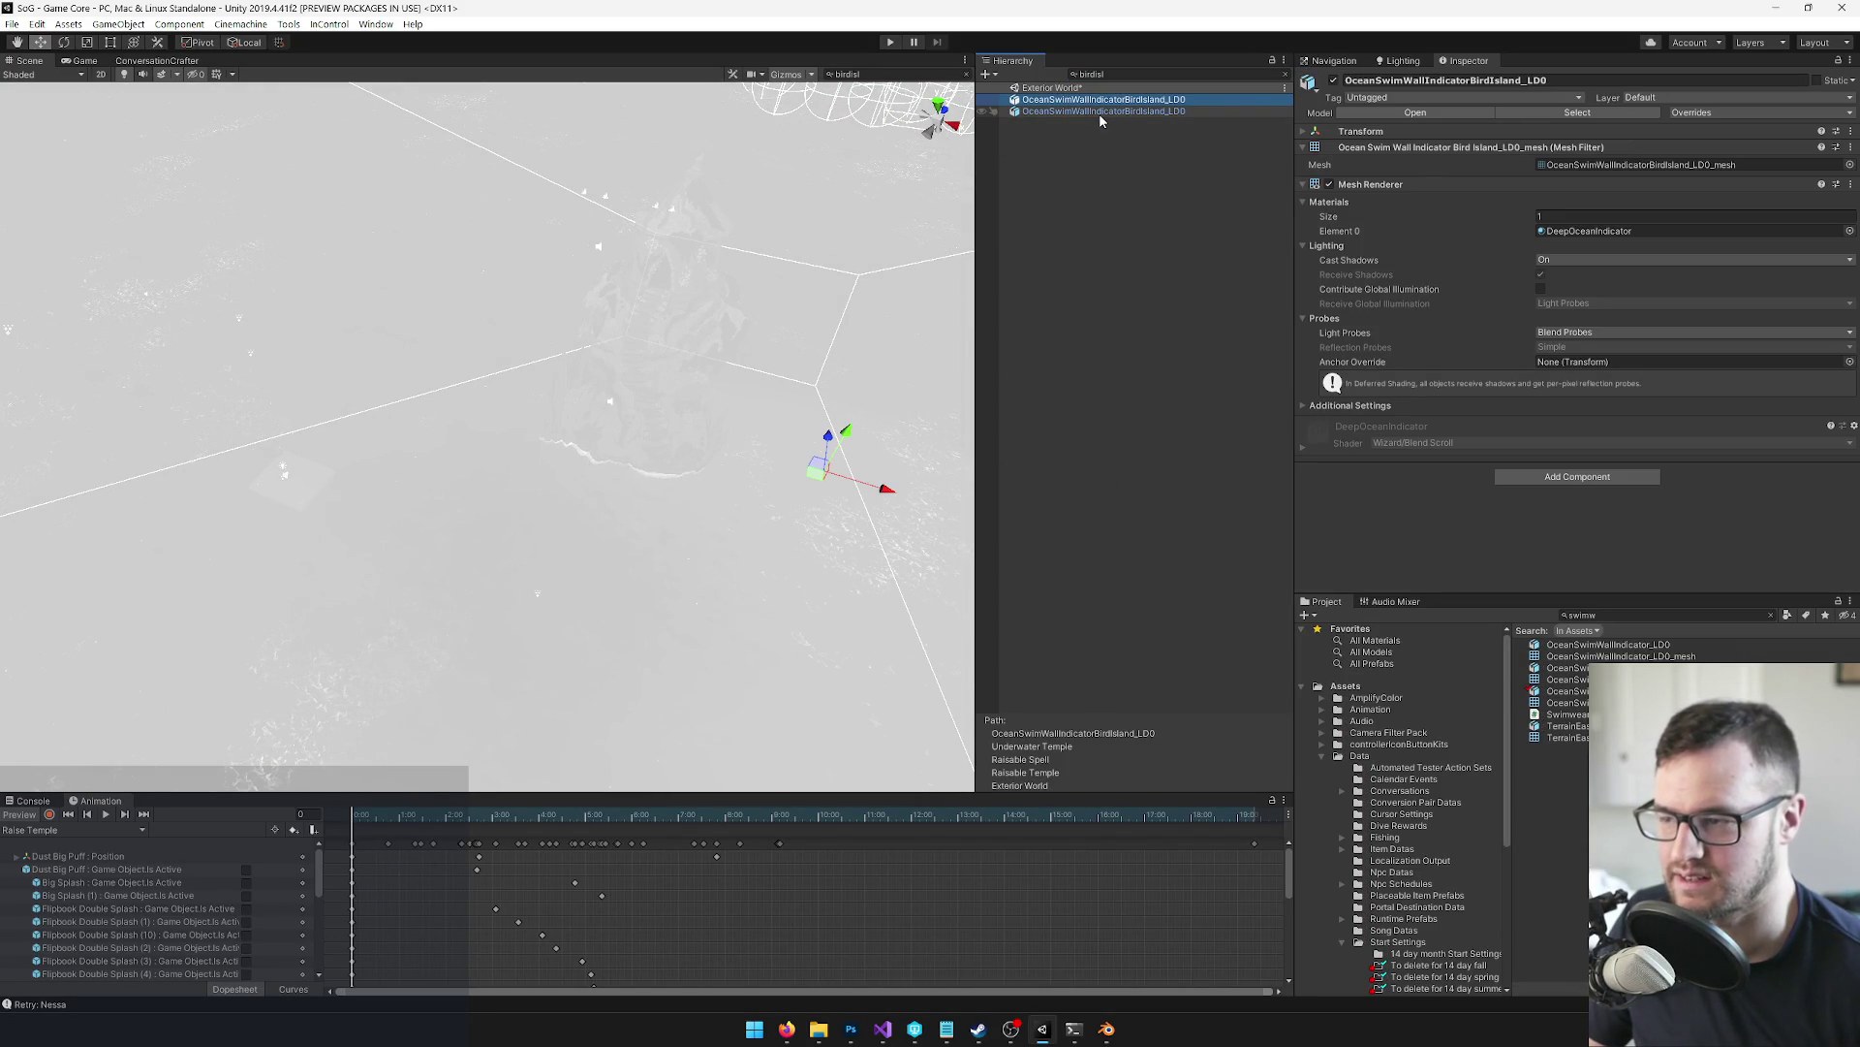
{"action": "left_click", "coordinate": [1285, 73]}
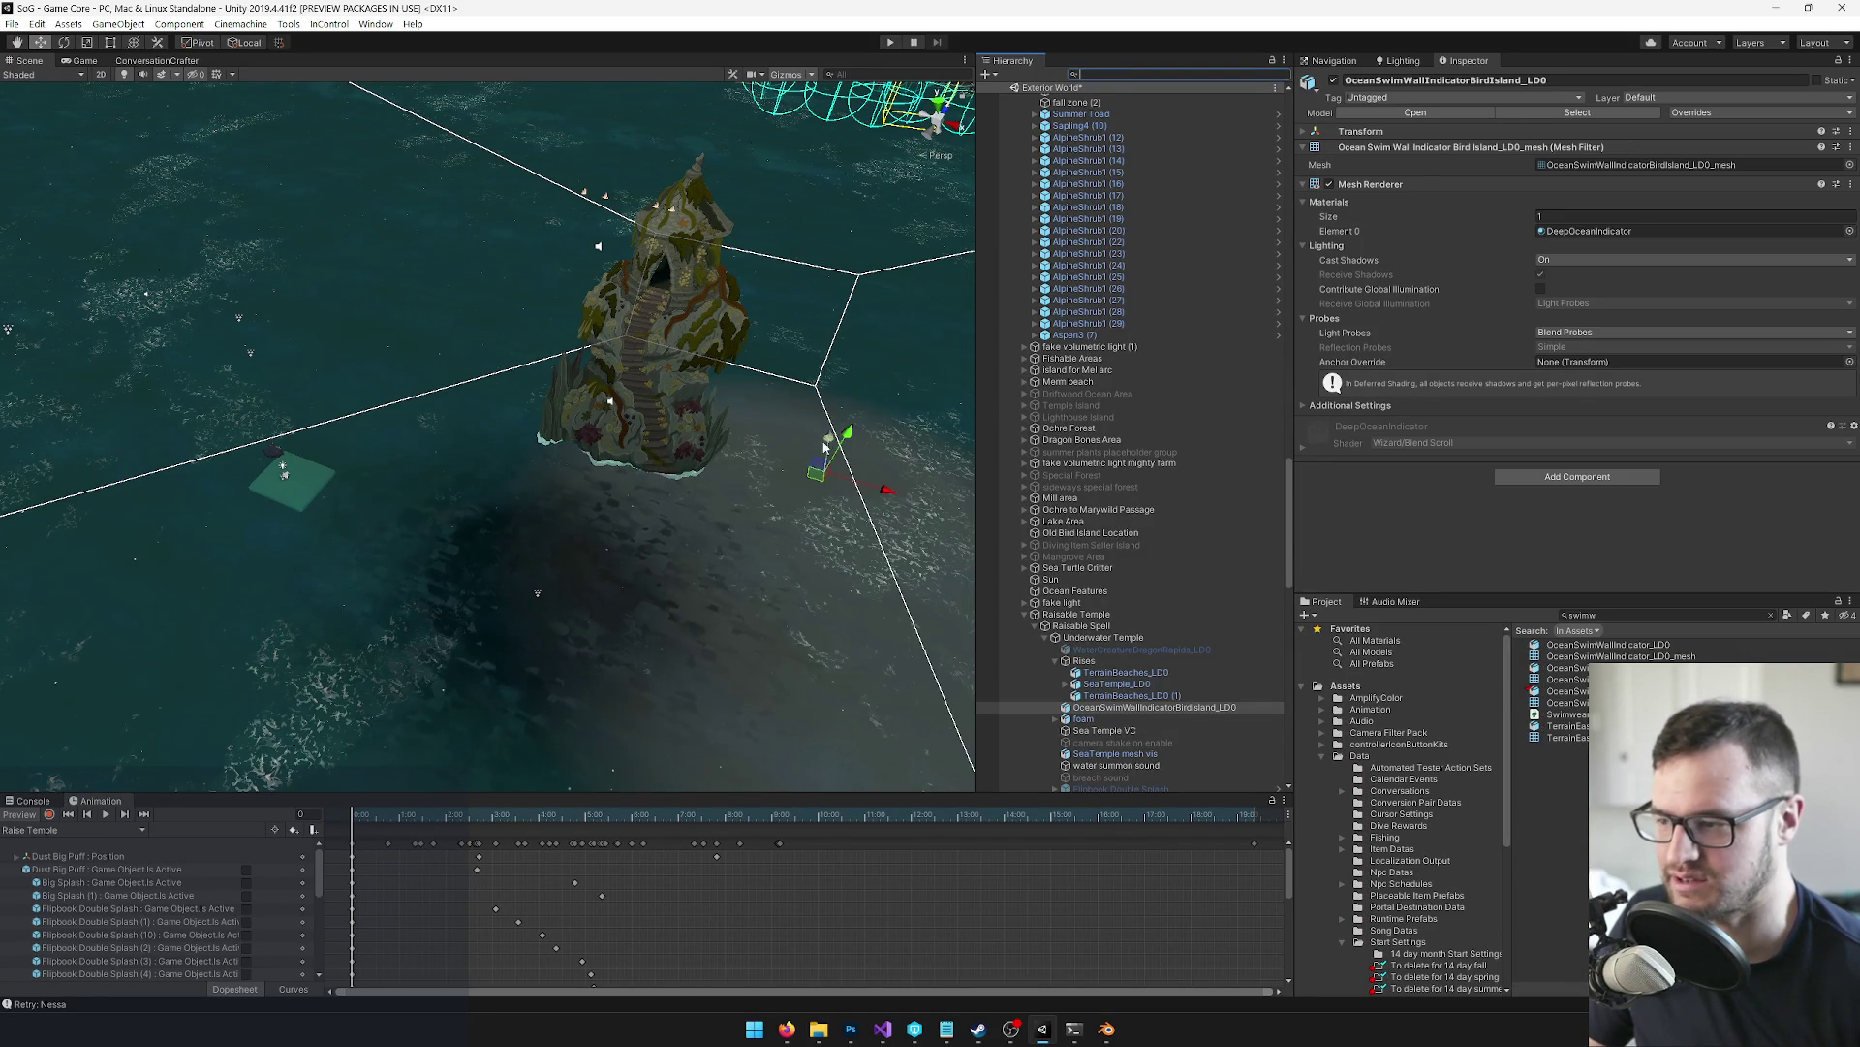
{"action": "scroll", "coordinate": [1133, 601], "scroll_direction": "down", "scroll_amount": 1}
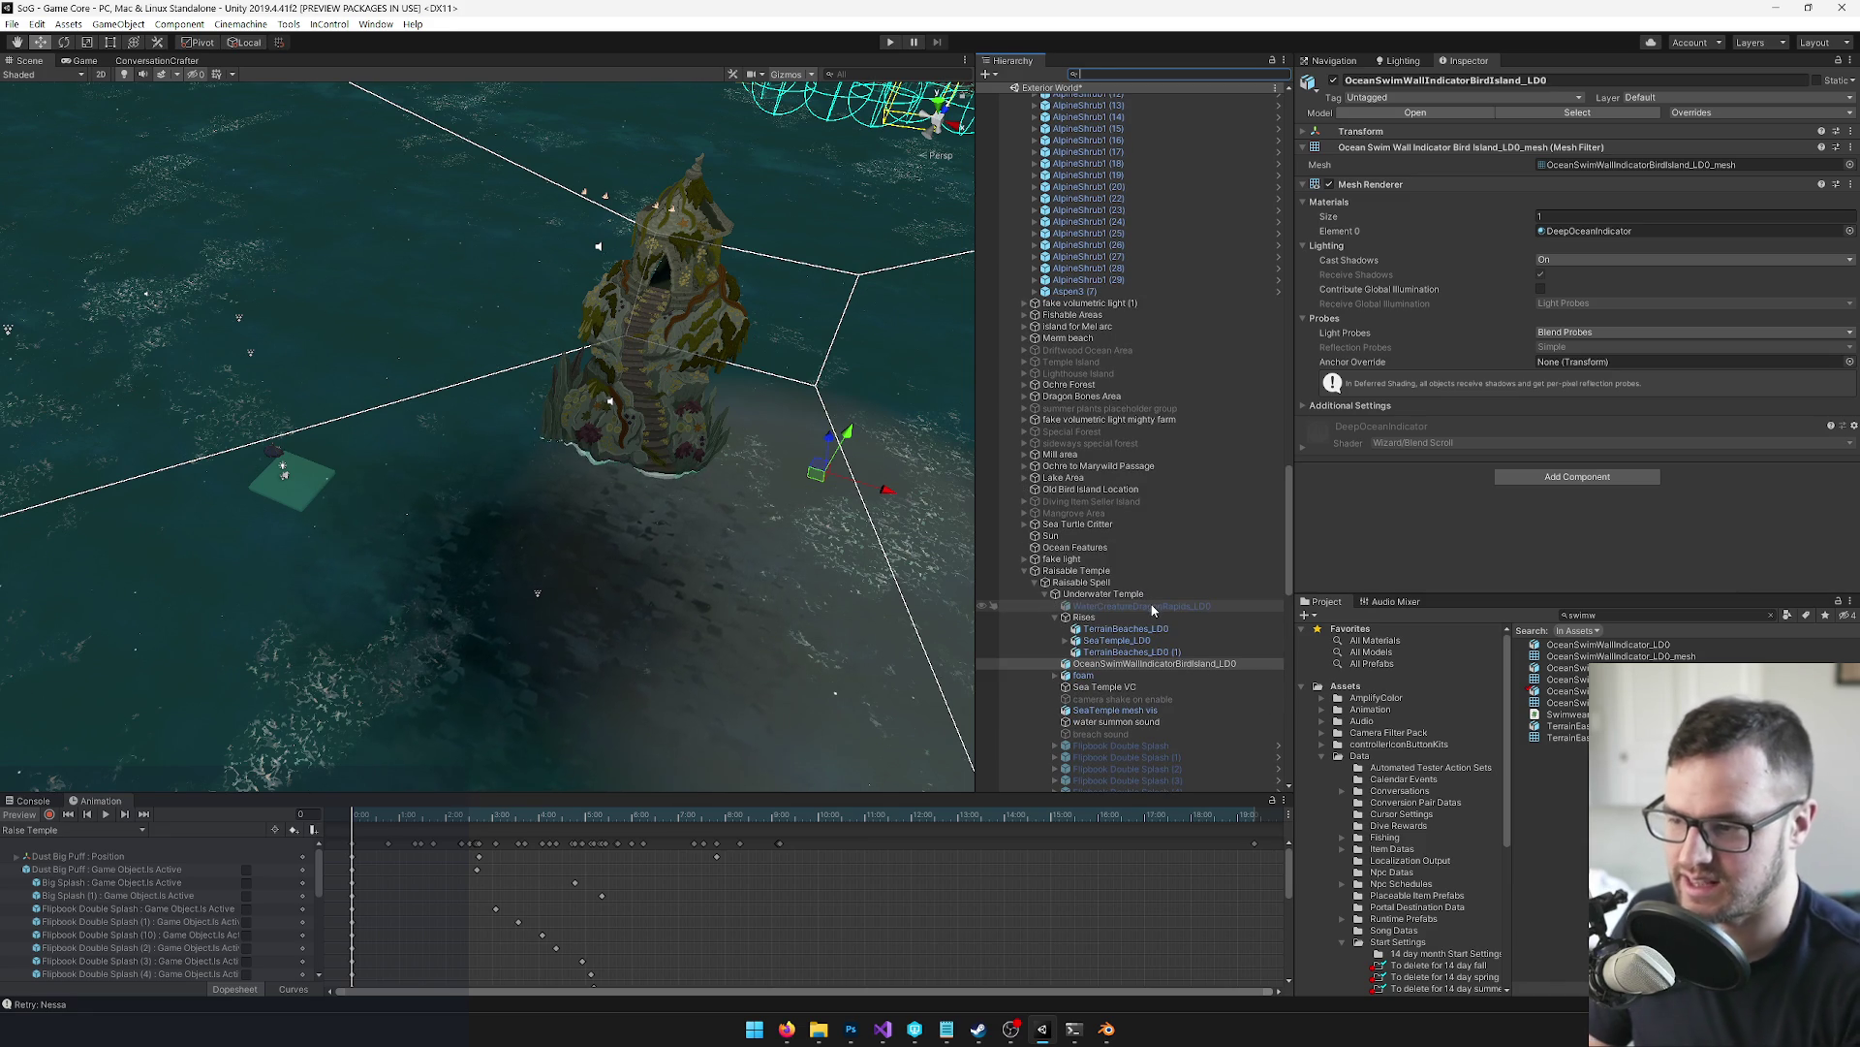
{"action": "left_click", "coordinate": [1119, 662]}
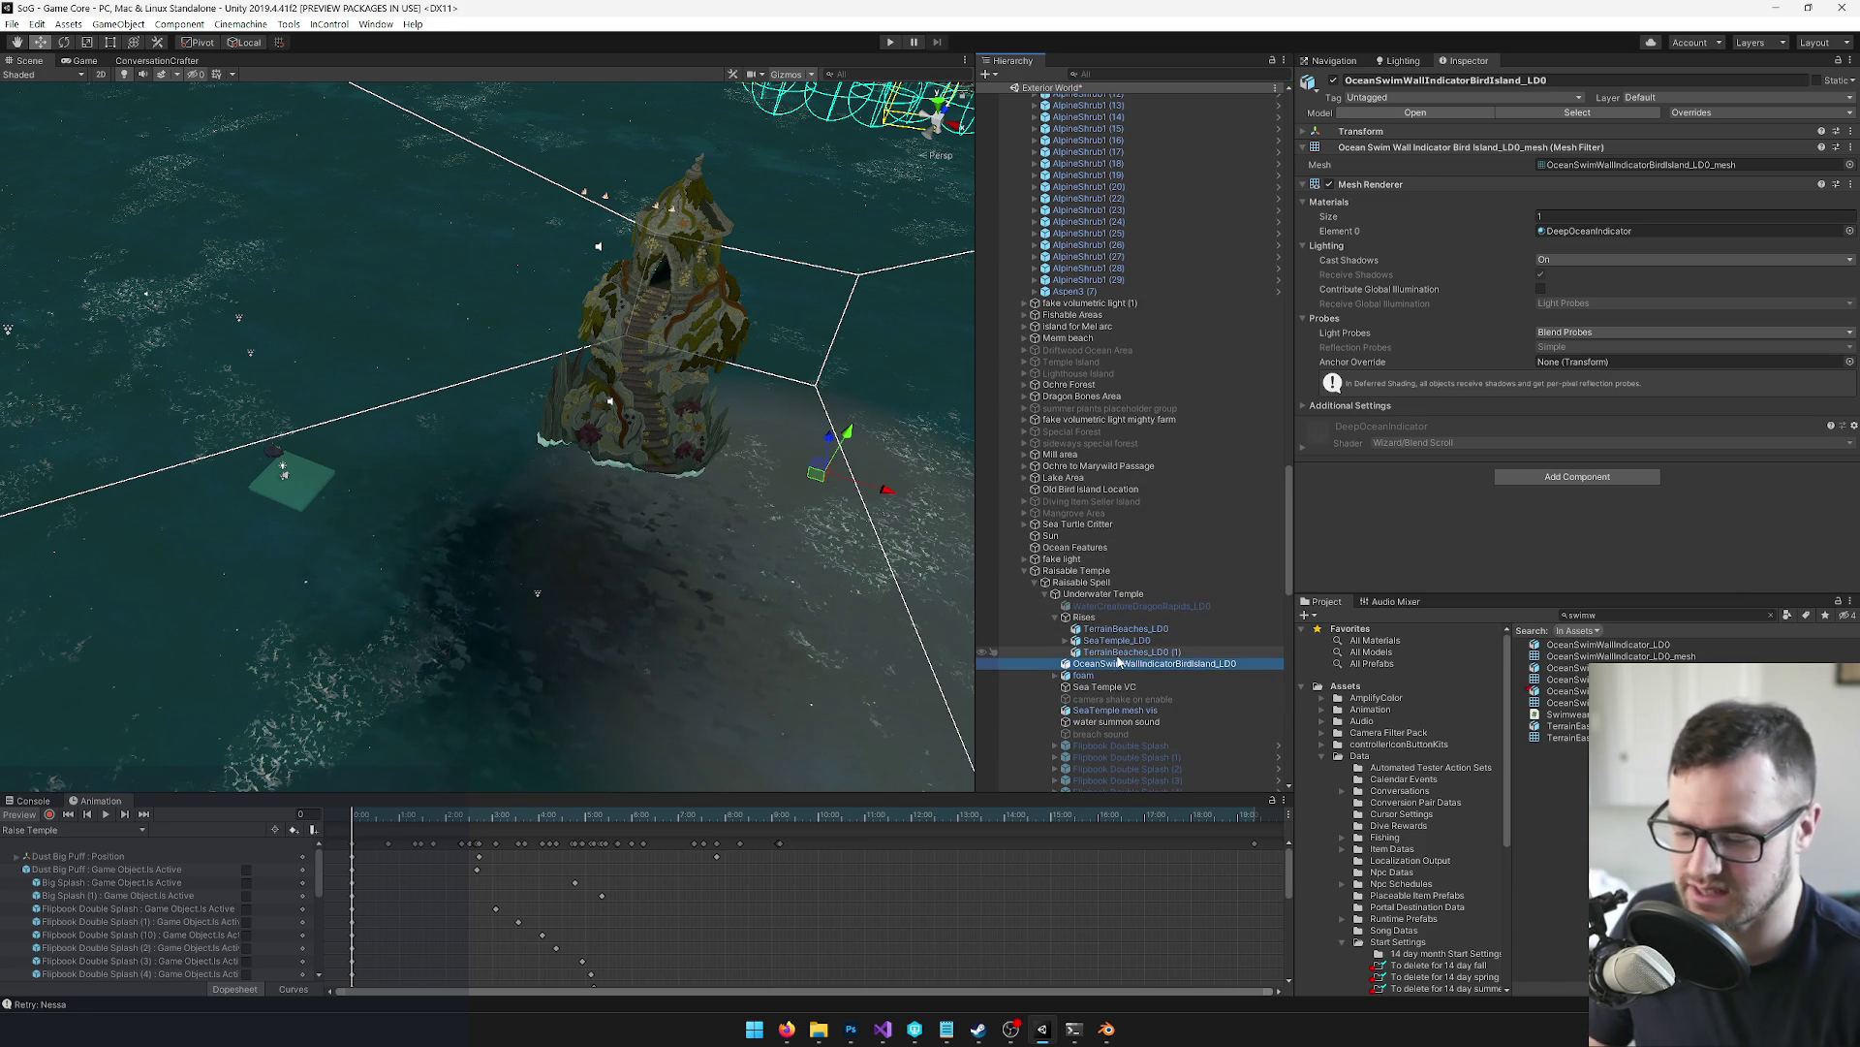
{"action": "key", "text": "Delete"}
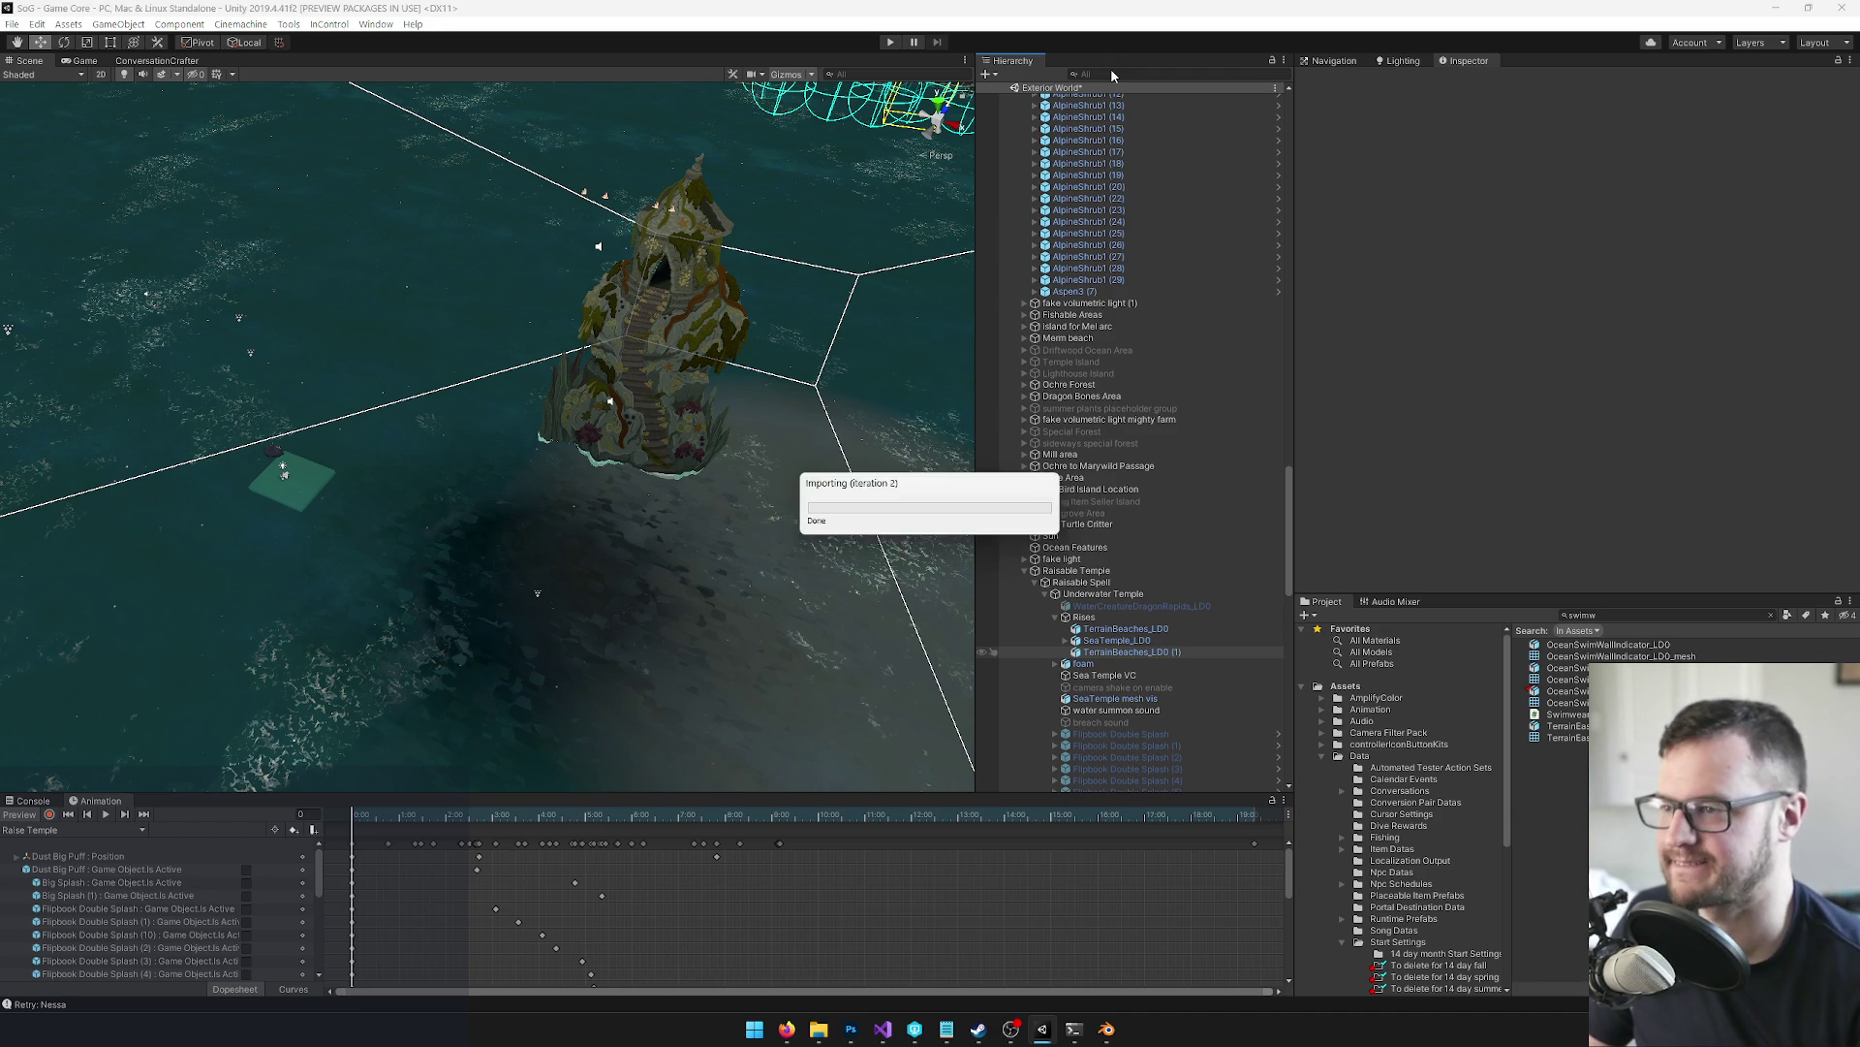
{"action": "type", "text": "b"}
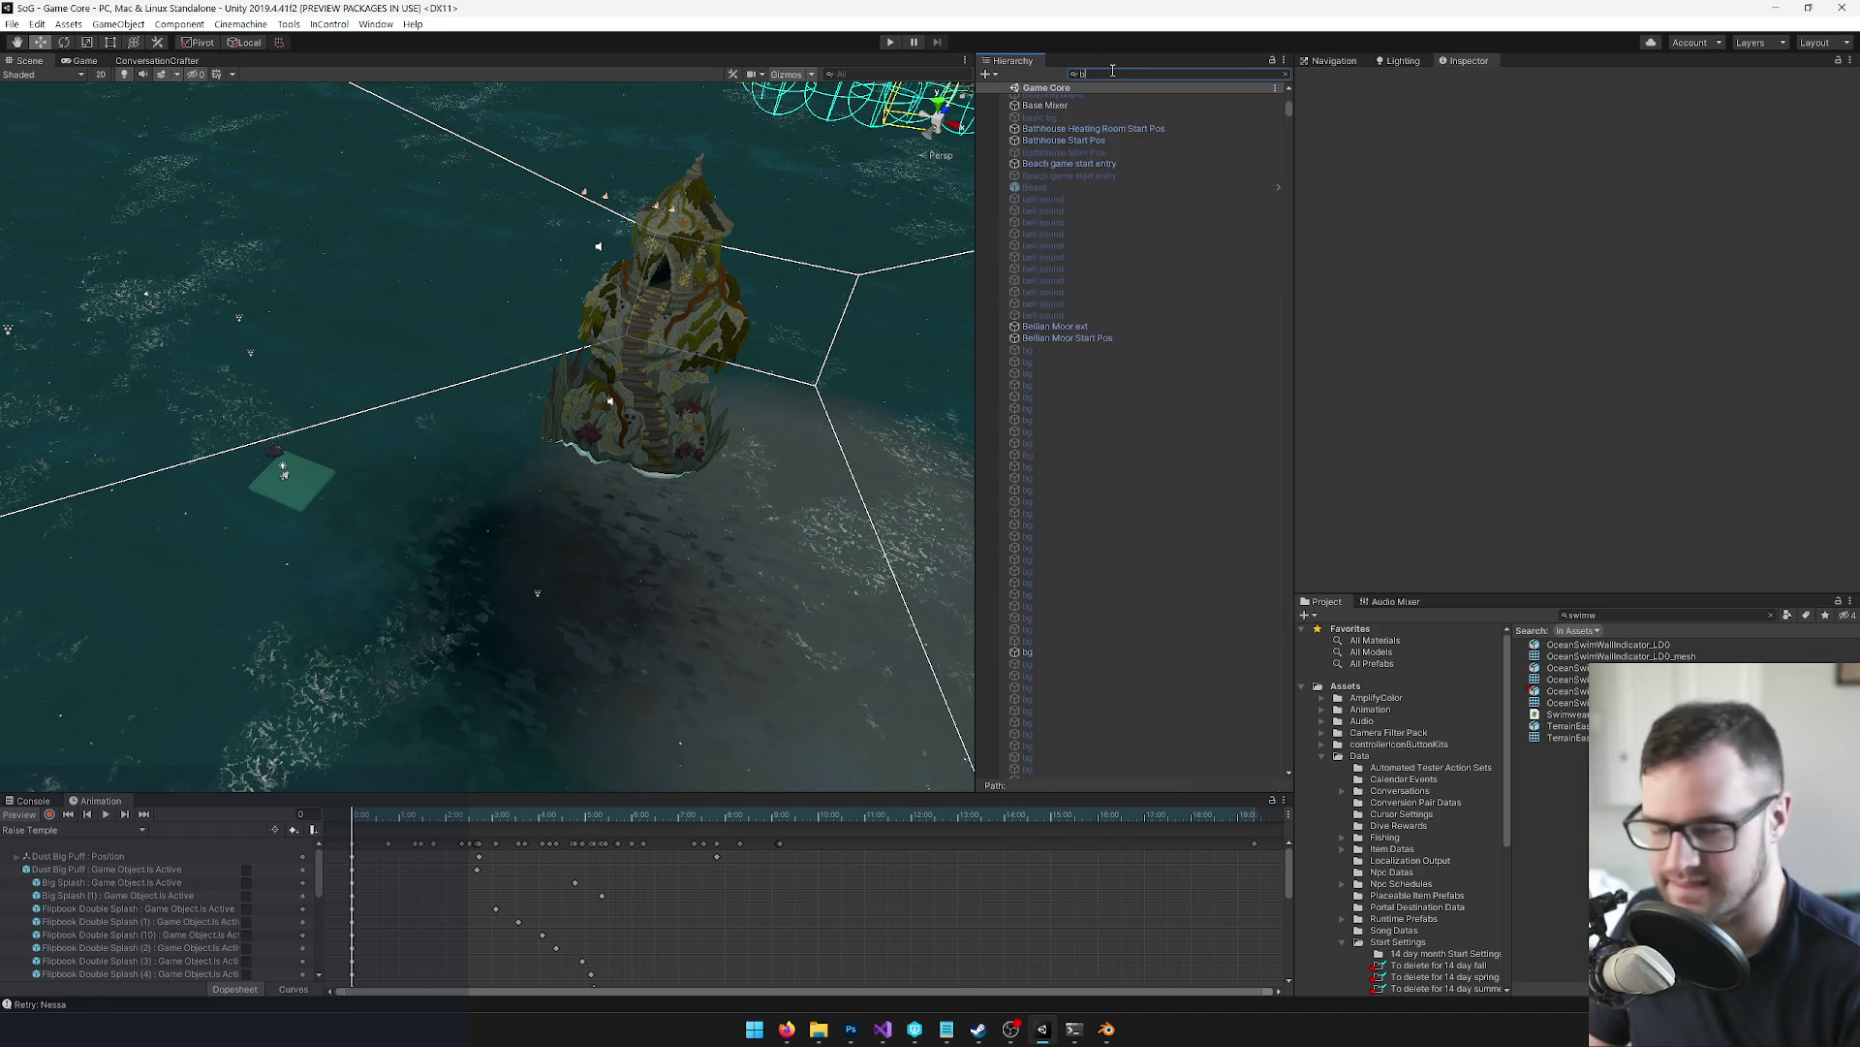
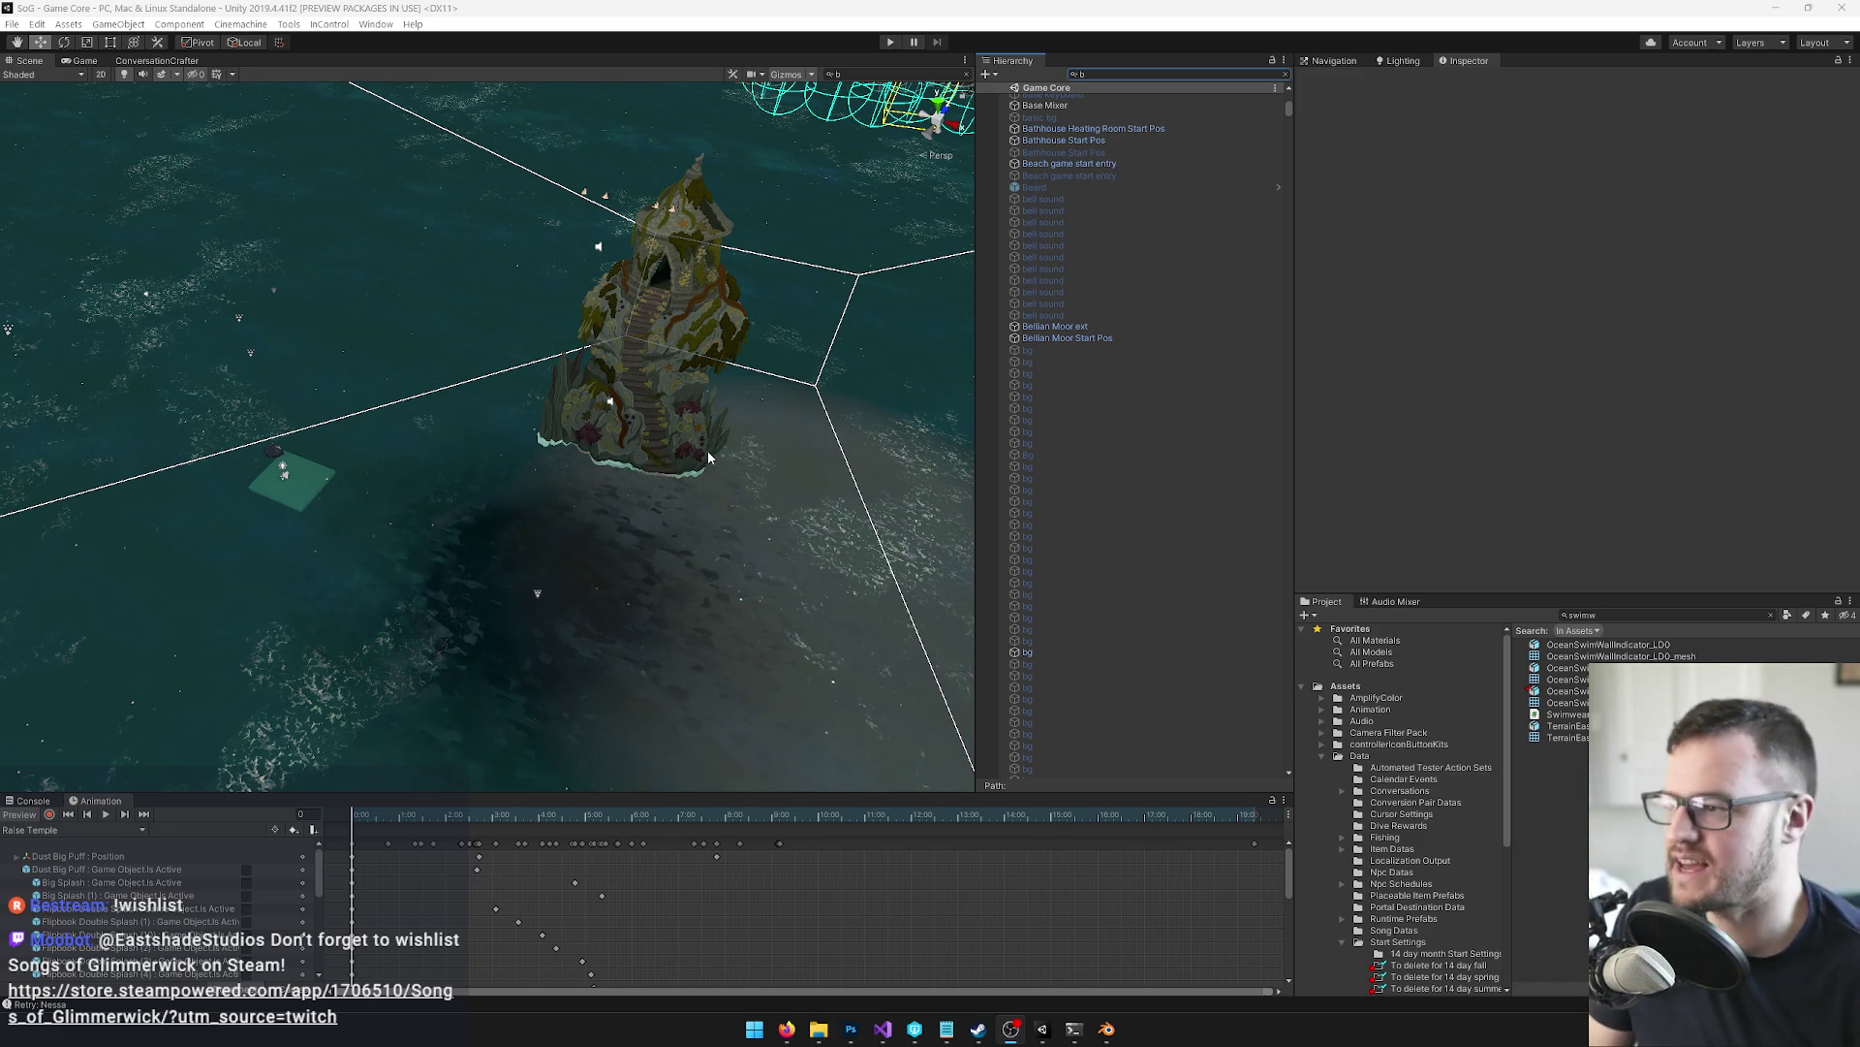
Search the Hierarchy for 'birdisl', select the Bird Island swim wall indicator, and clear the search
{"action": "mouse_move", "coordinate": [670, 448]}
{"action": "left_mouse_down"}
{"action": "mouse_move", "coordinate": [594, 390]}
{"action": "mouse_move", "coordinate": [608, 384]}
{"action": "left_mouse_up"}
{"action": "left_click", "coordinate": [1111, 77]}
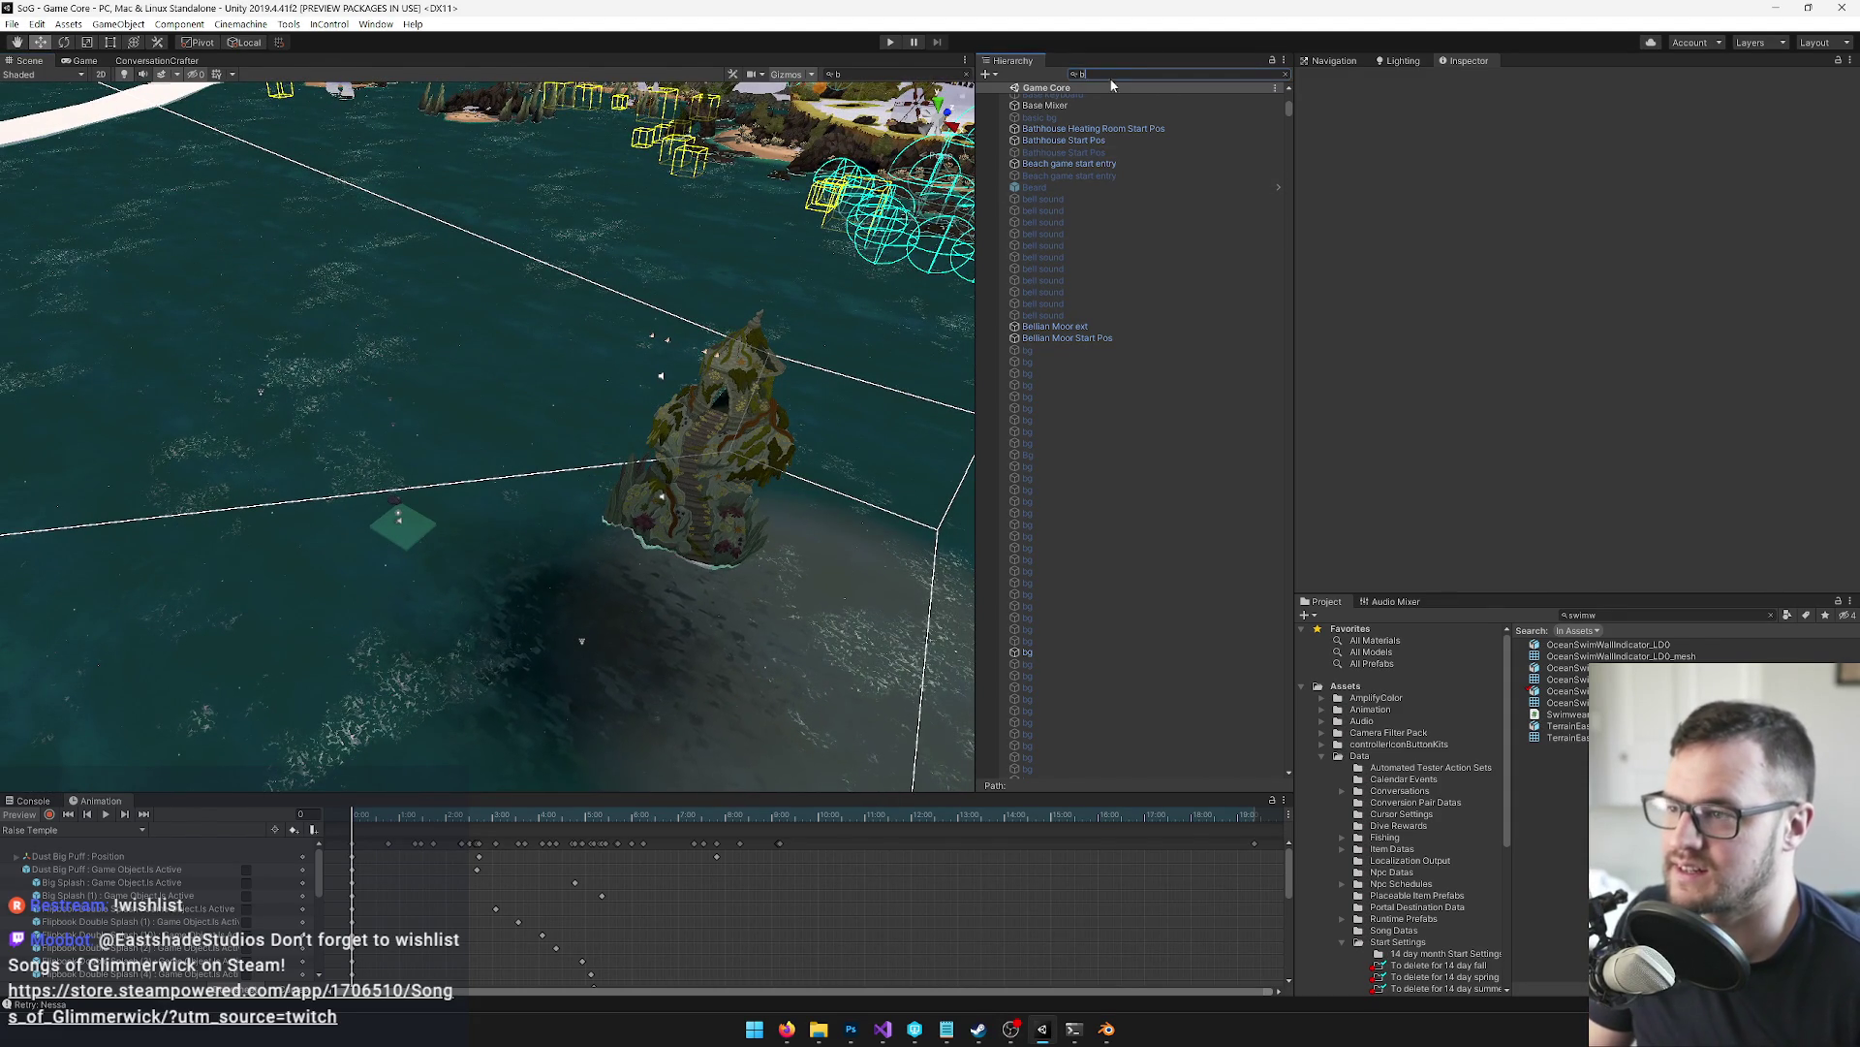
{"action": "type", "text": "ird"}
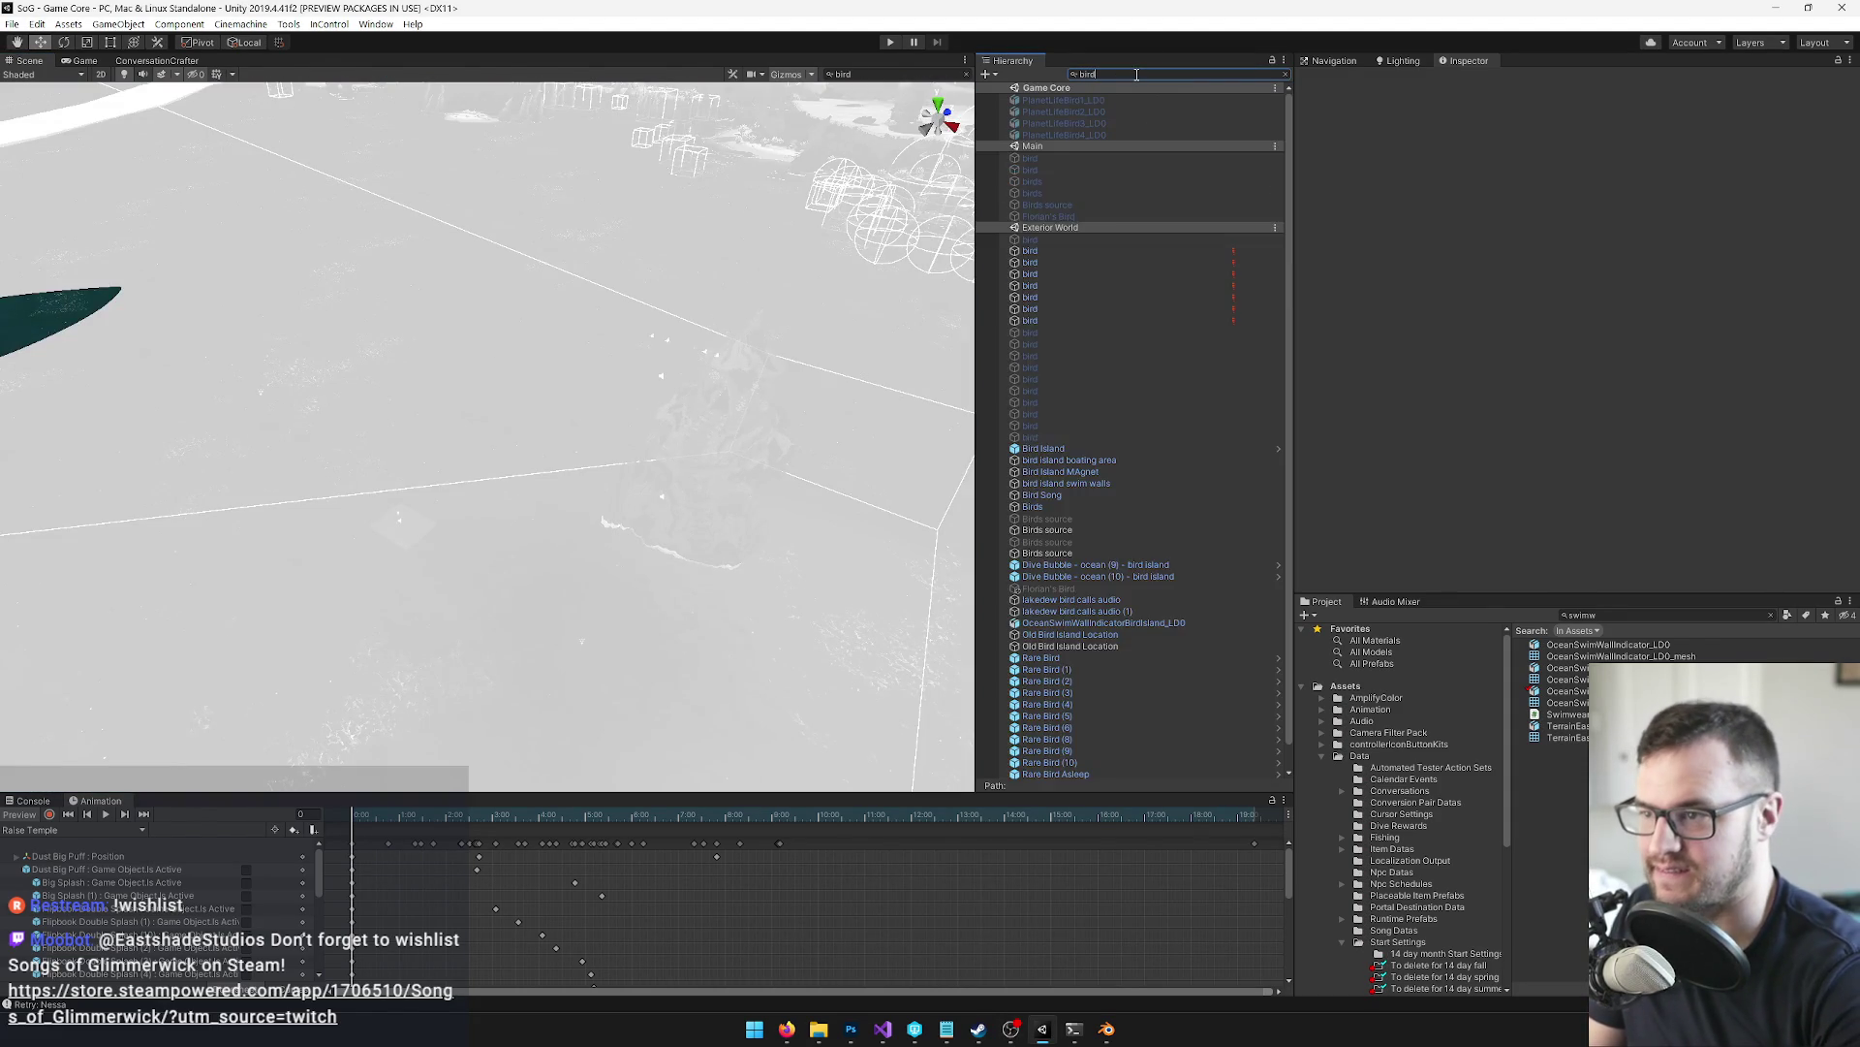
{"action": "type", "text": "isl"}
{"action": "left_click", "coordinate": [1105, 98]}
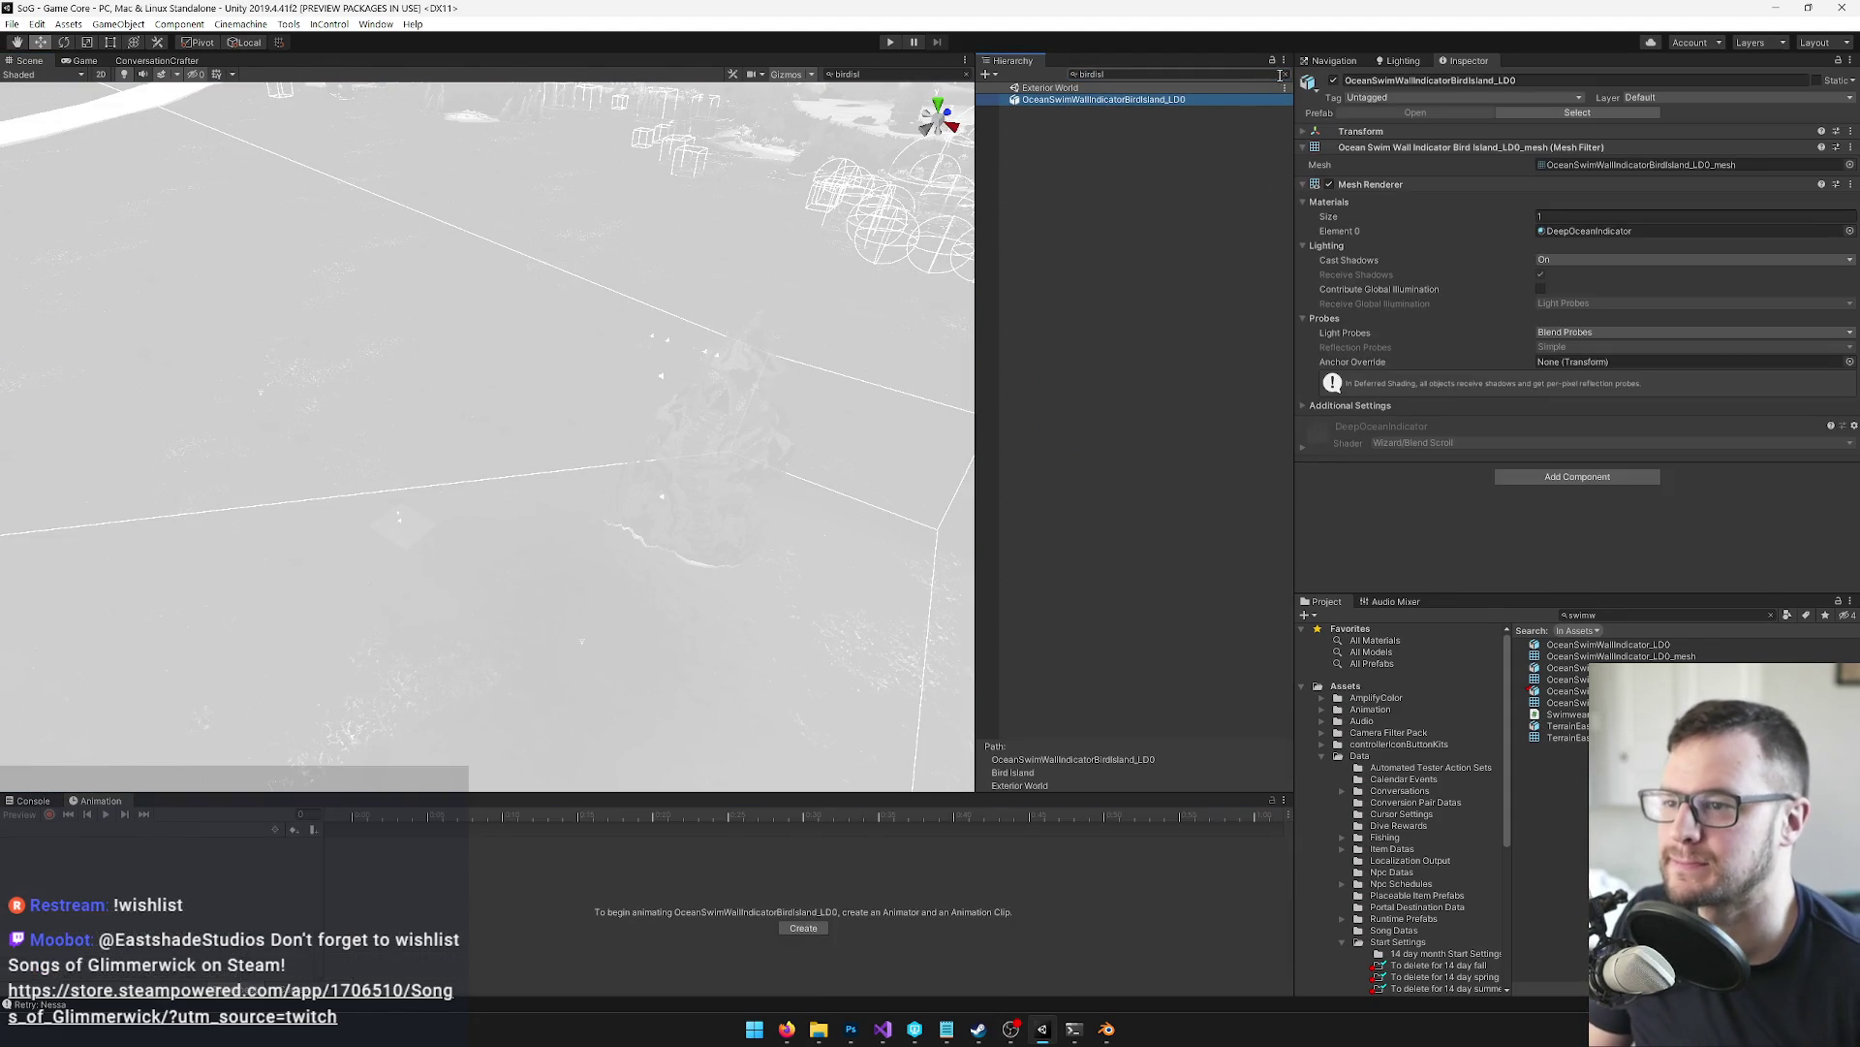
{"action": "left_click", "coordinate": [1287, 80]}
Frame the Scene view closer on the temple rock and switch over to Blender
{"action": "mouse_move", "coordinate": [760, 265]}
{"action": "left_mouse_down"}
{"action": "mouse_move", "coordinate": [696, 298]}
{"action": "mouse_move", "coordinate": [873, 465]}
{"action": "mouse_move", "coordinate": [1171, 642]}
{"action": "left_mouse_up"}
{"action": "scroll", "coordinate": [1173, 629], "scroll_direction": "down", "scroll_amount": 1}
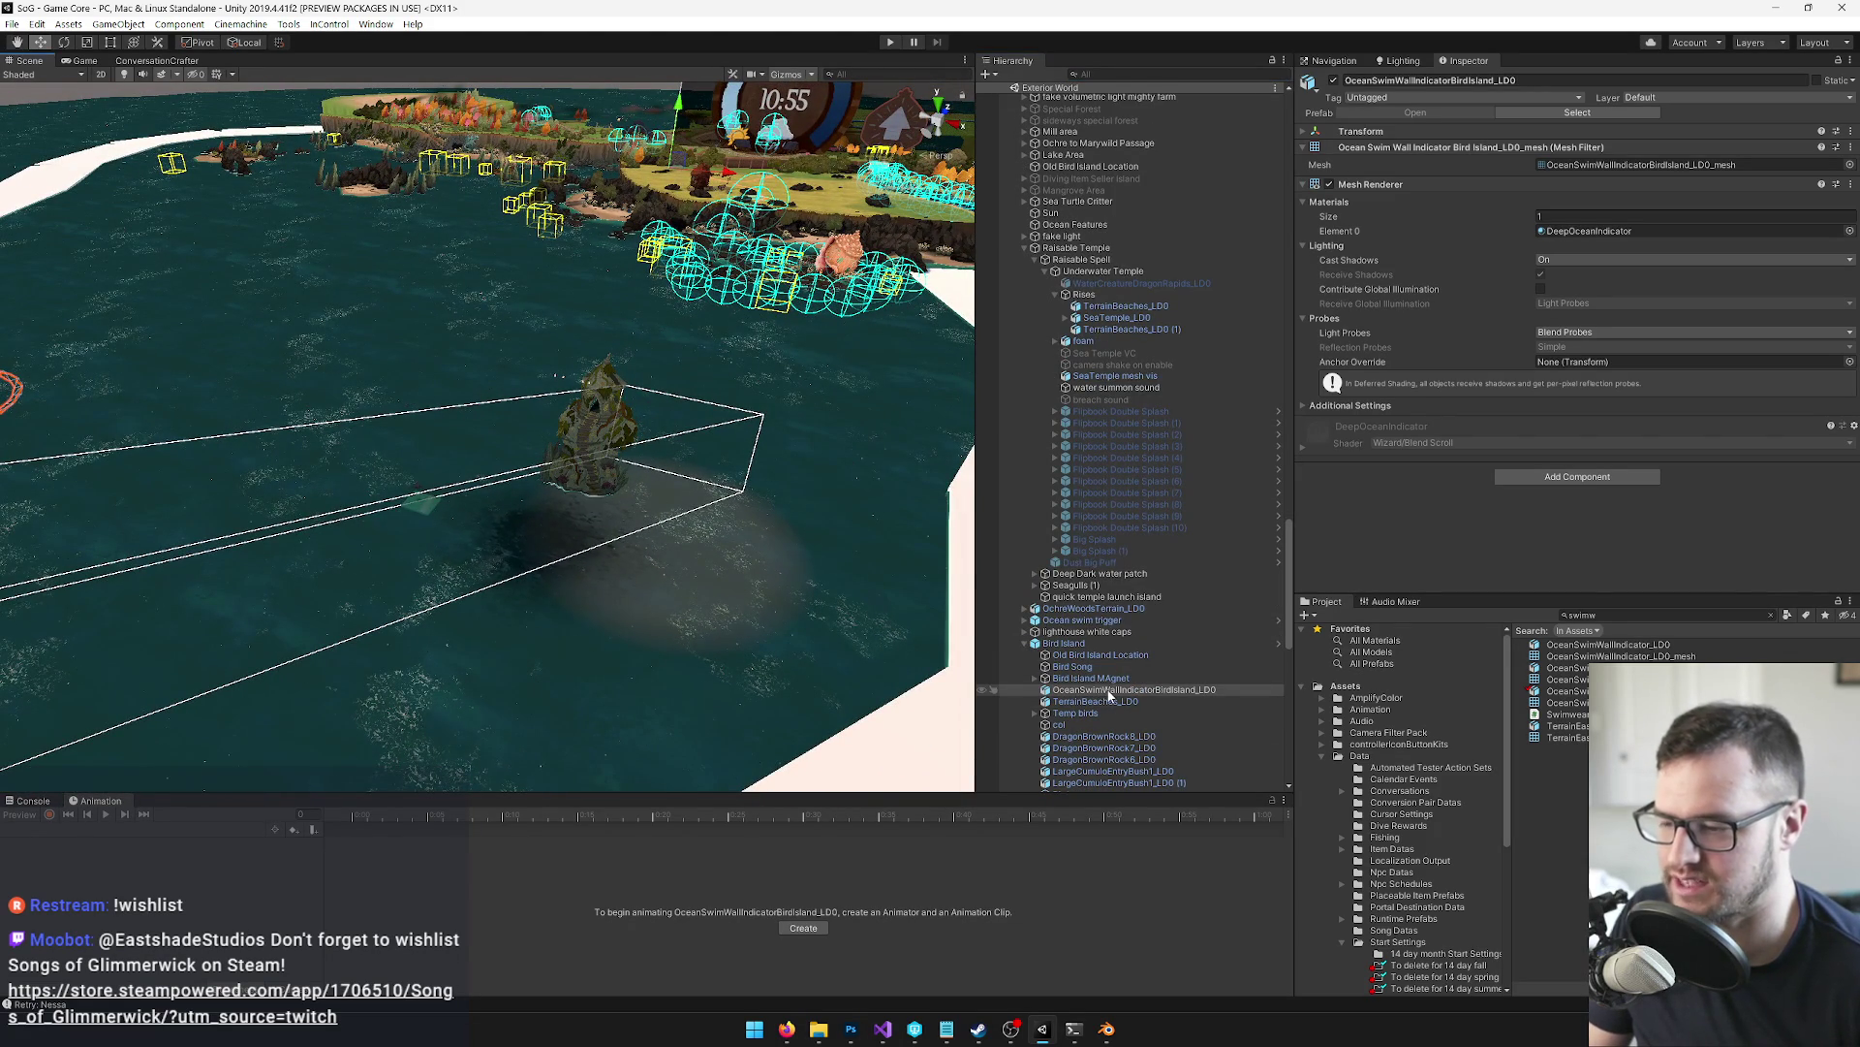
{"action": "mouse_move", "coordinate": [662, 593]}
{"action": "left_mouse_down"}
{"action": "mouse_move", "coordinate": [678, 581]}
{"action": "mouse_move", "coordinate": [639, 591]}
{"action": "mouse_move", "coordinate": [704, 572]}
{"action": "mouse_move", "coordinate": [804, 581]}
{"action": "left_mouse_up"}
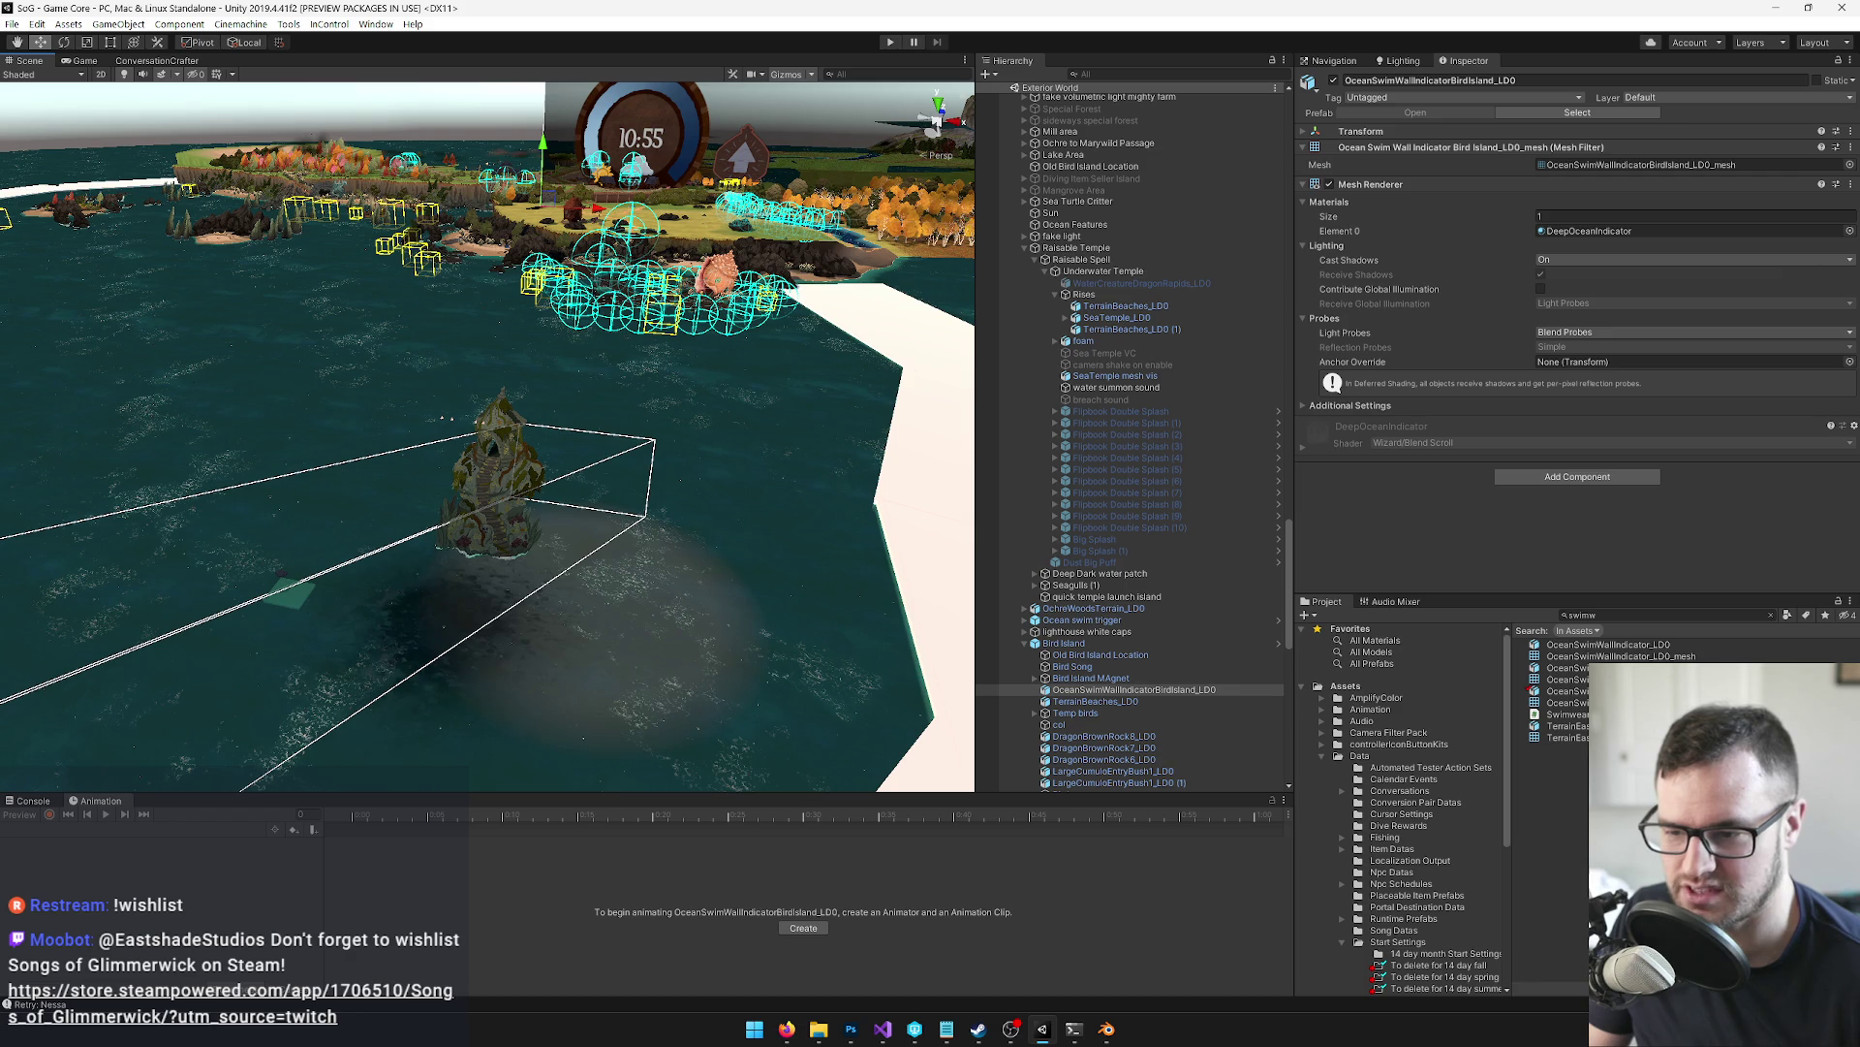
{"action": "key", "text": "alt+Tab"}
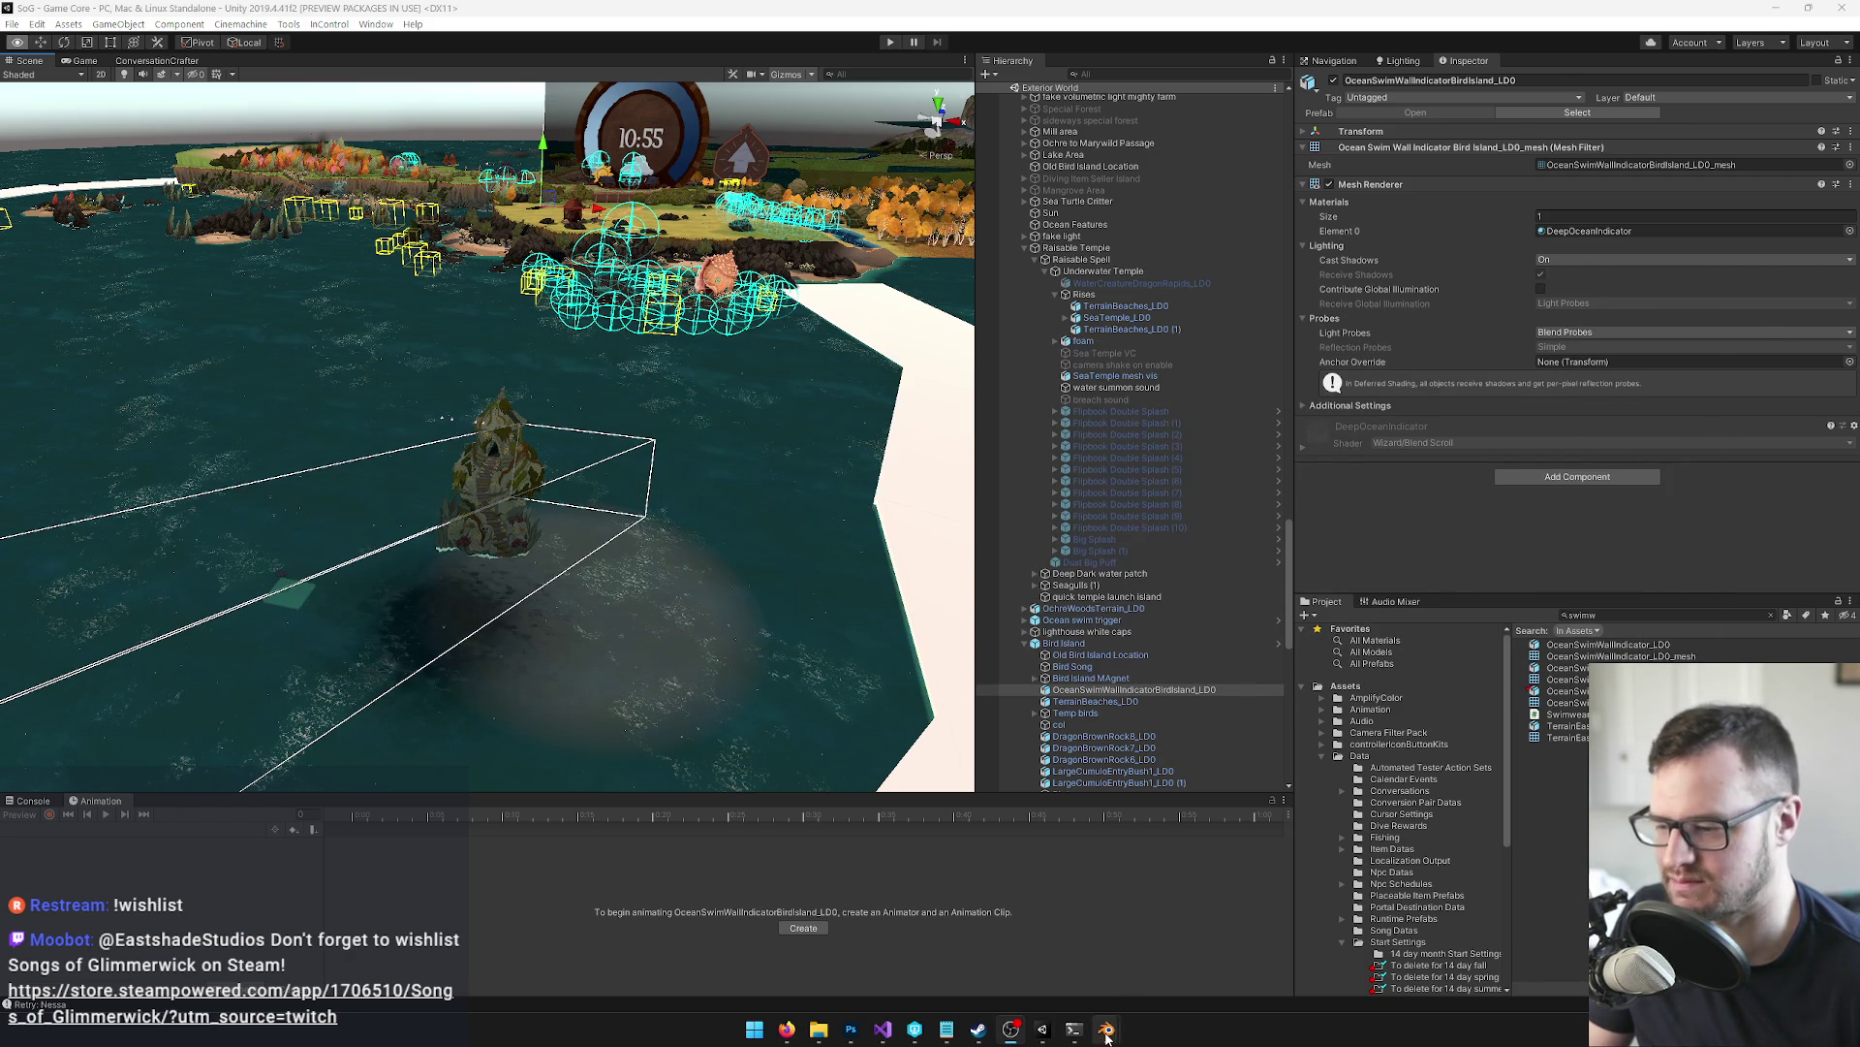
In Terrain.blend, hide the terrain layer and try exporting the selected object to Unity
{"action": "mouse_move", "coordinate": [1107, 1028]}
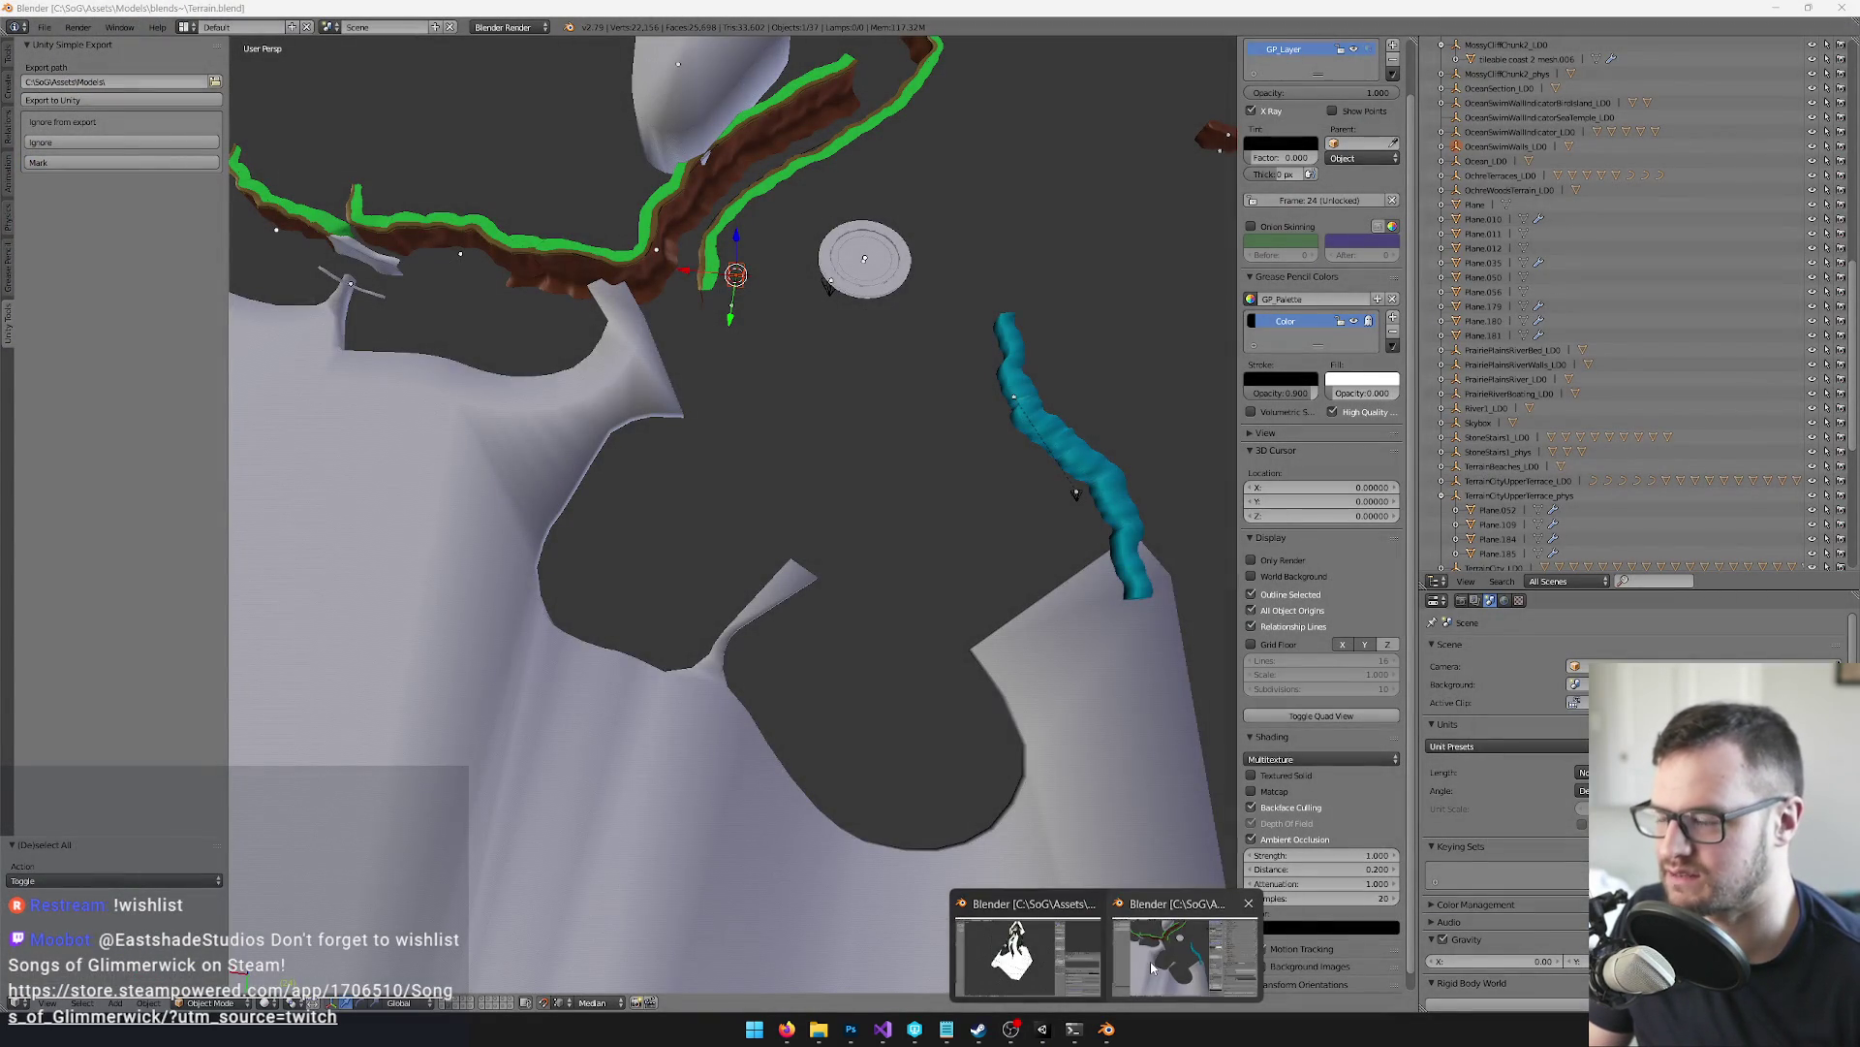
{"action": "left_click", "coordinate": [1151, 967]}
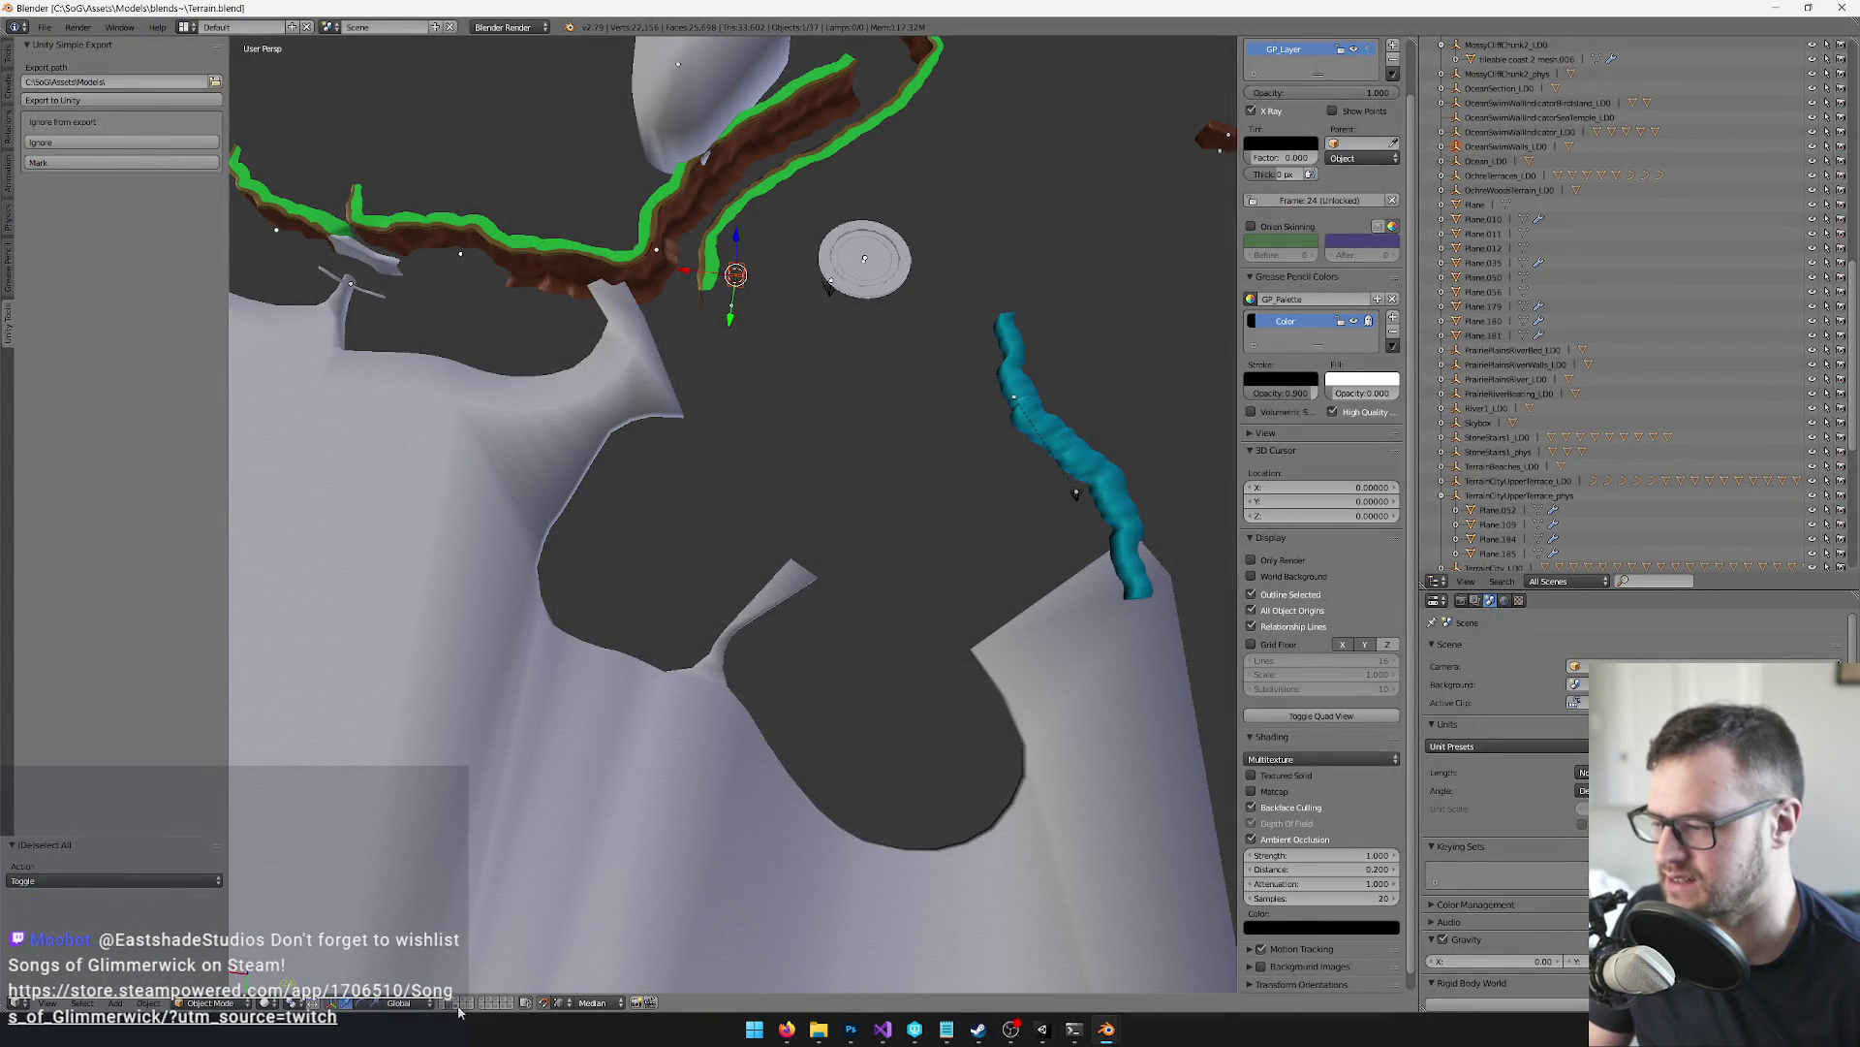
{"action": "key", "text": "2"}
{"action": "scroll", "coordinate": [655, 525], "scroll_direction": "up", "scroll_amount": 6}
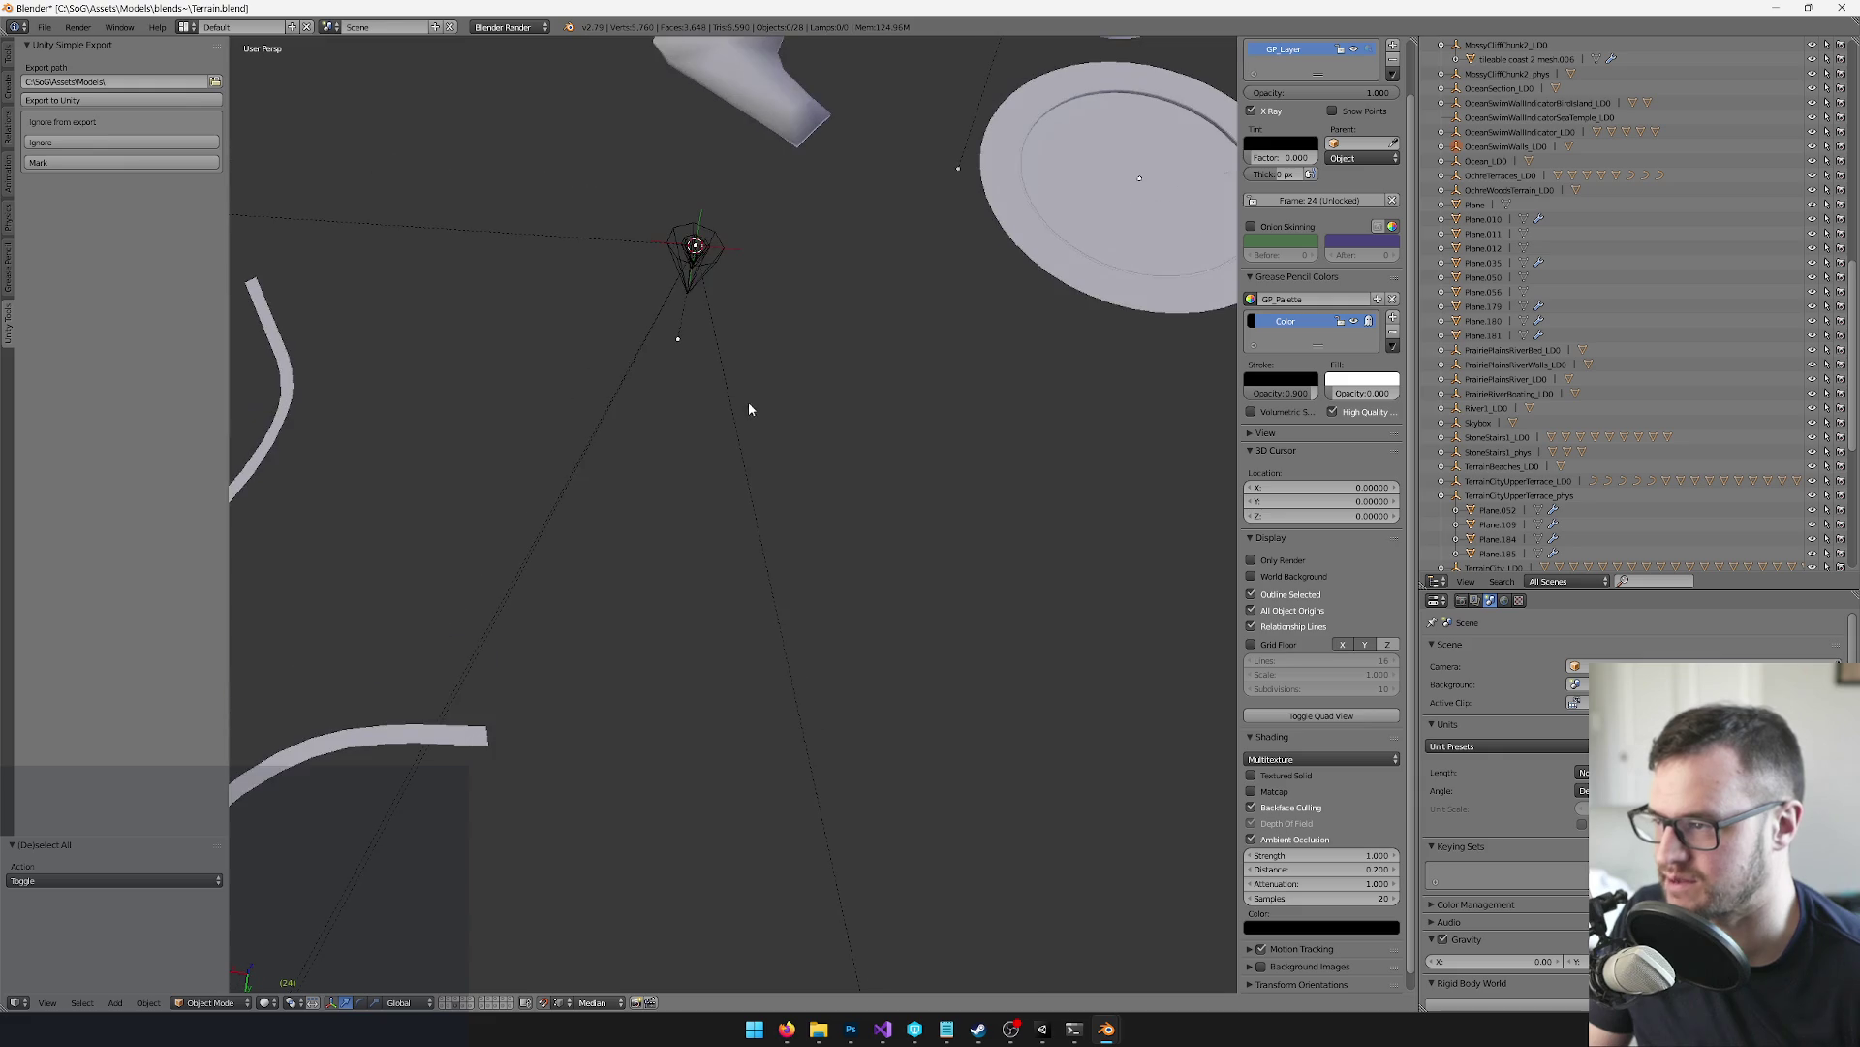
{"action": "right_click", "coordinate": [696, 272]}
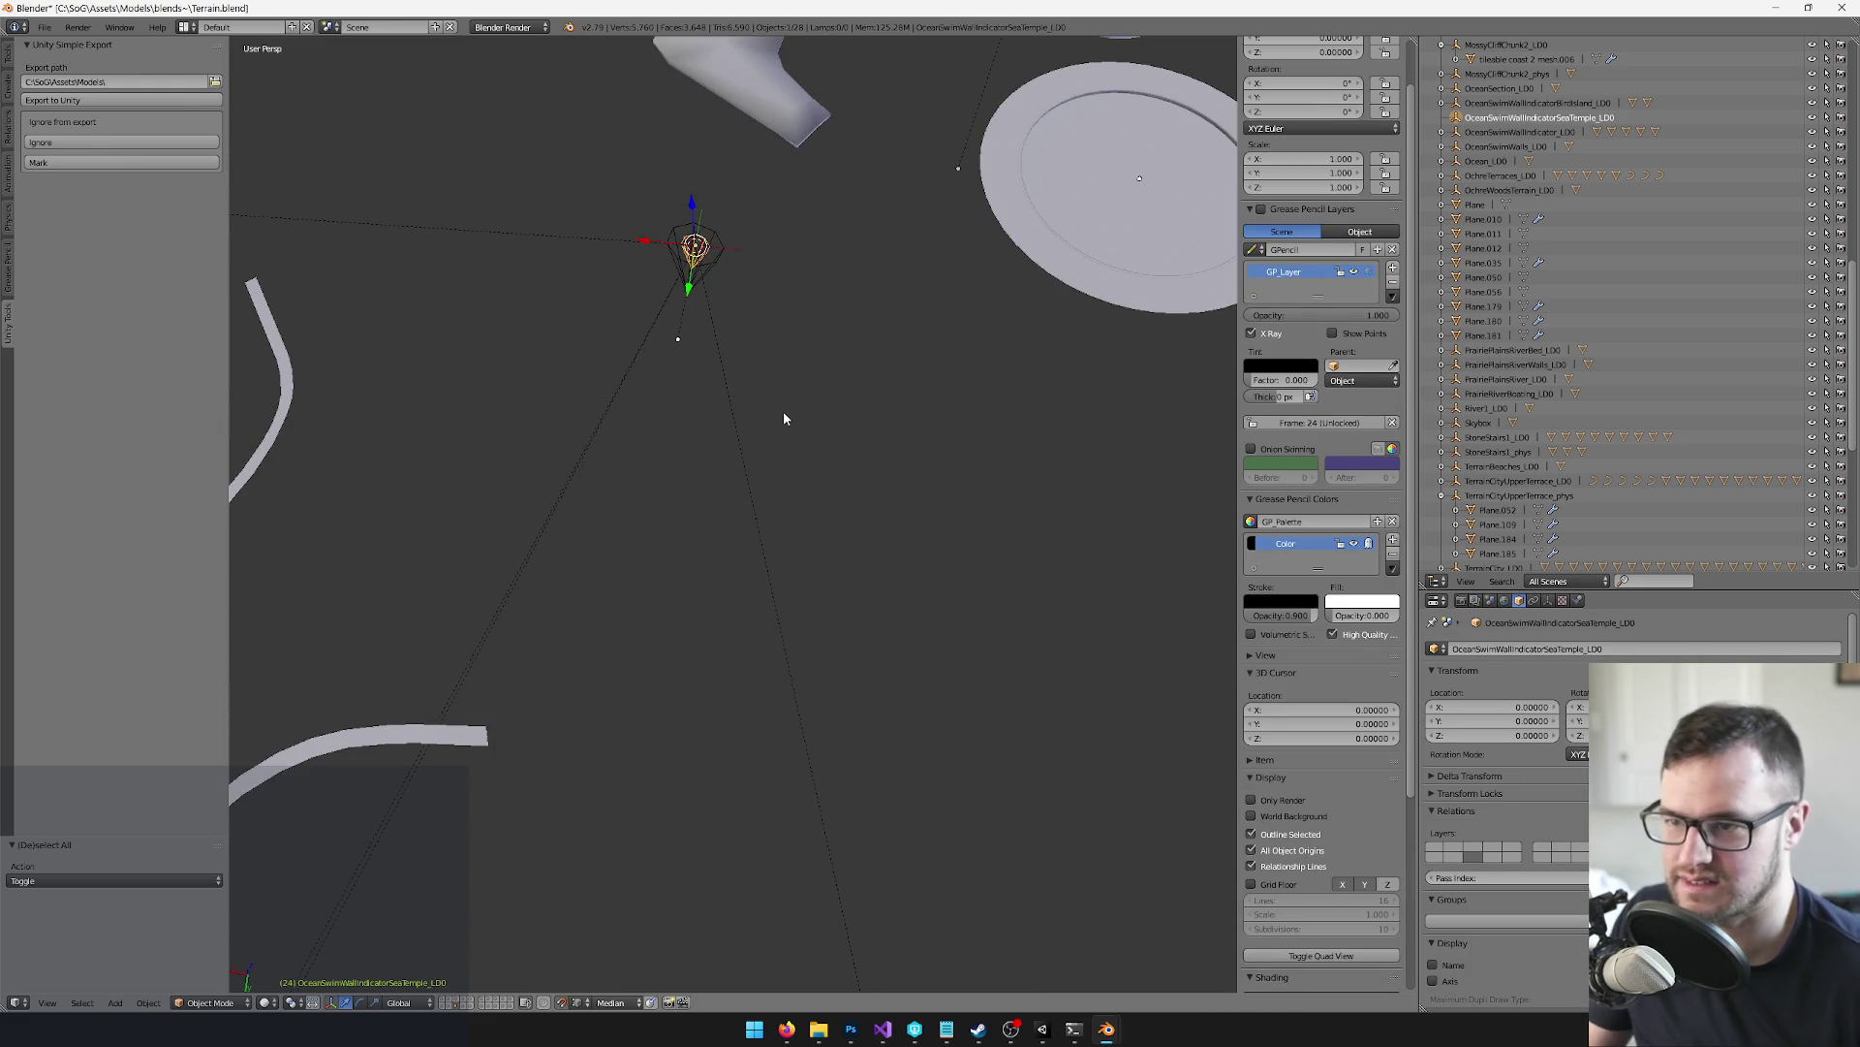
{"action": "key", "text": "space"}
{"action": "key", "text": "Return"}
{"action": "key", "text": "space"}
{"action": "key", "text": "Return"}
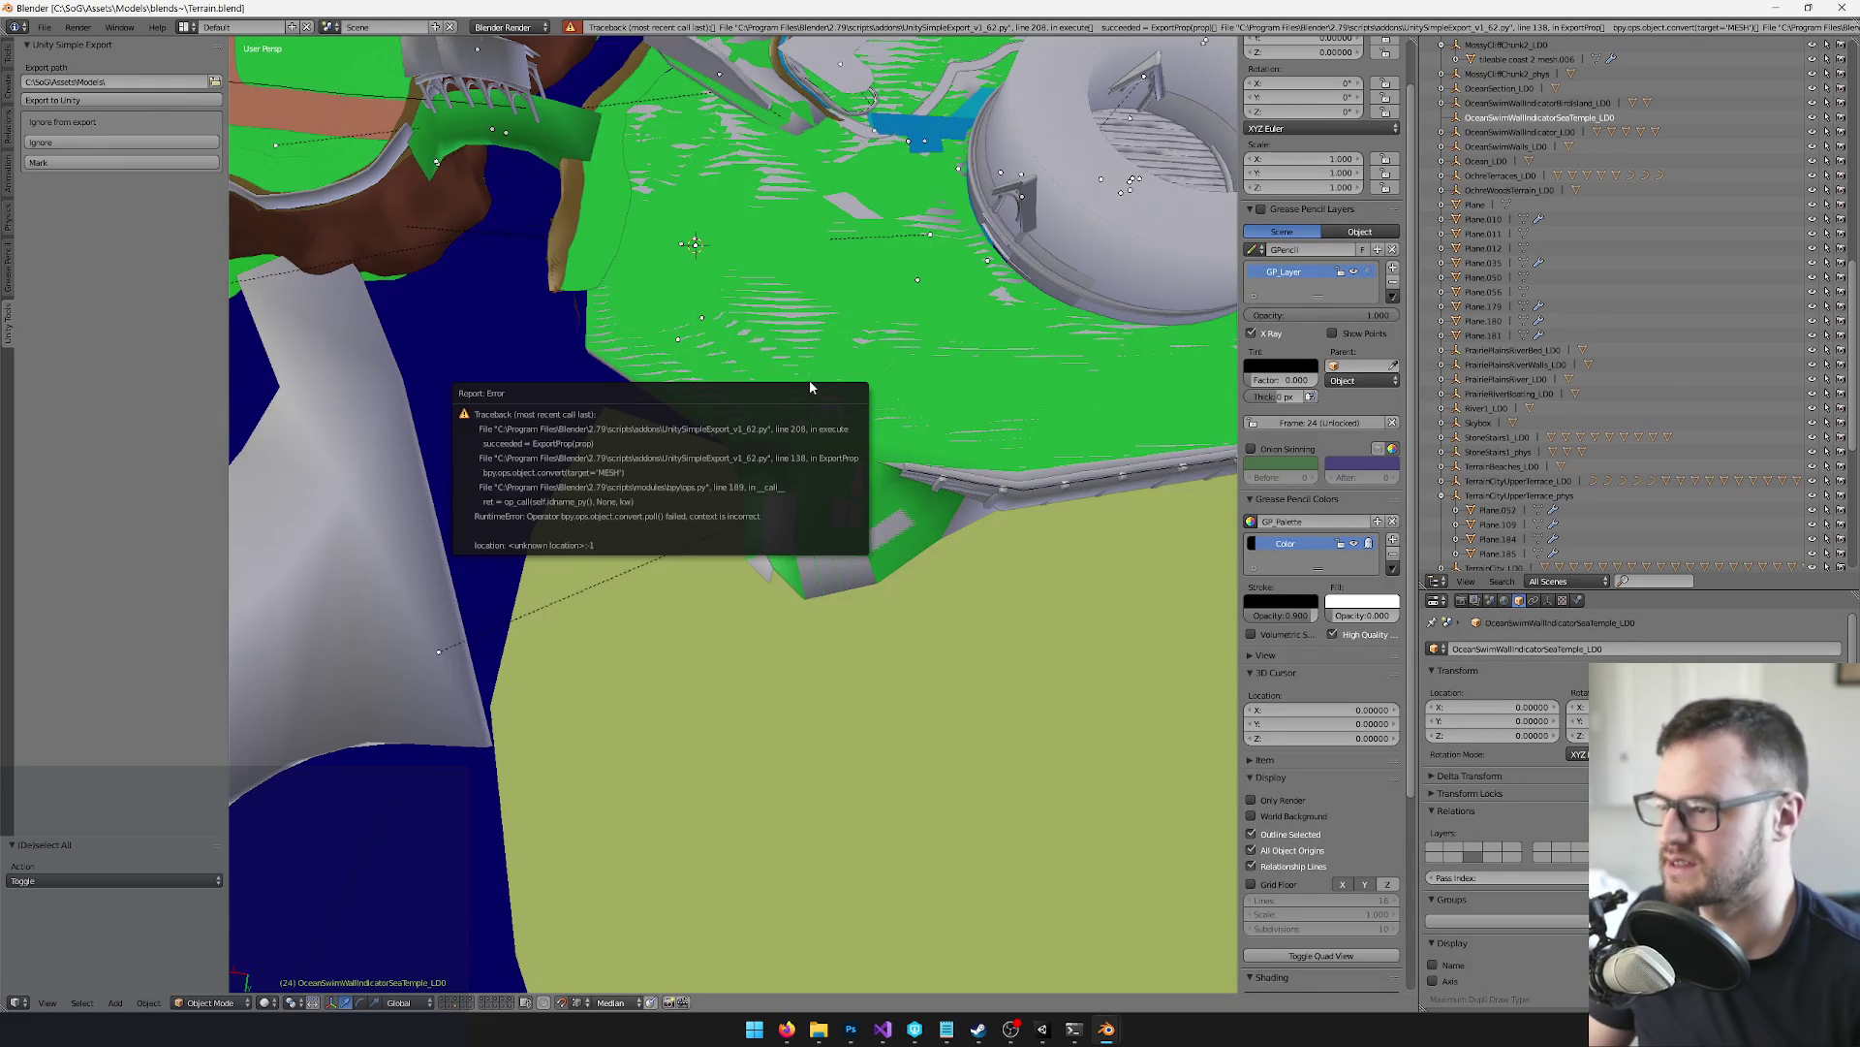
{"action": "key", "text": "ctrl+z"}
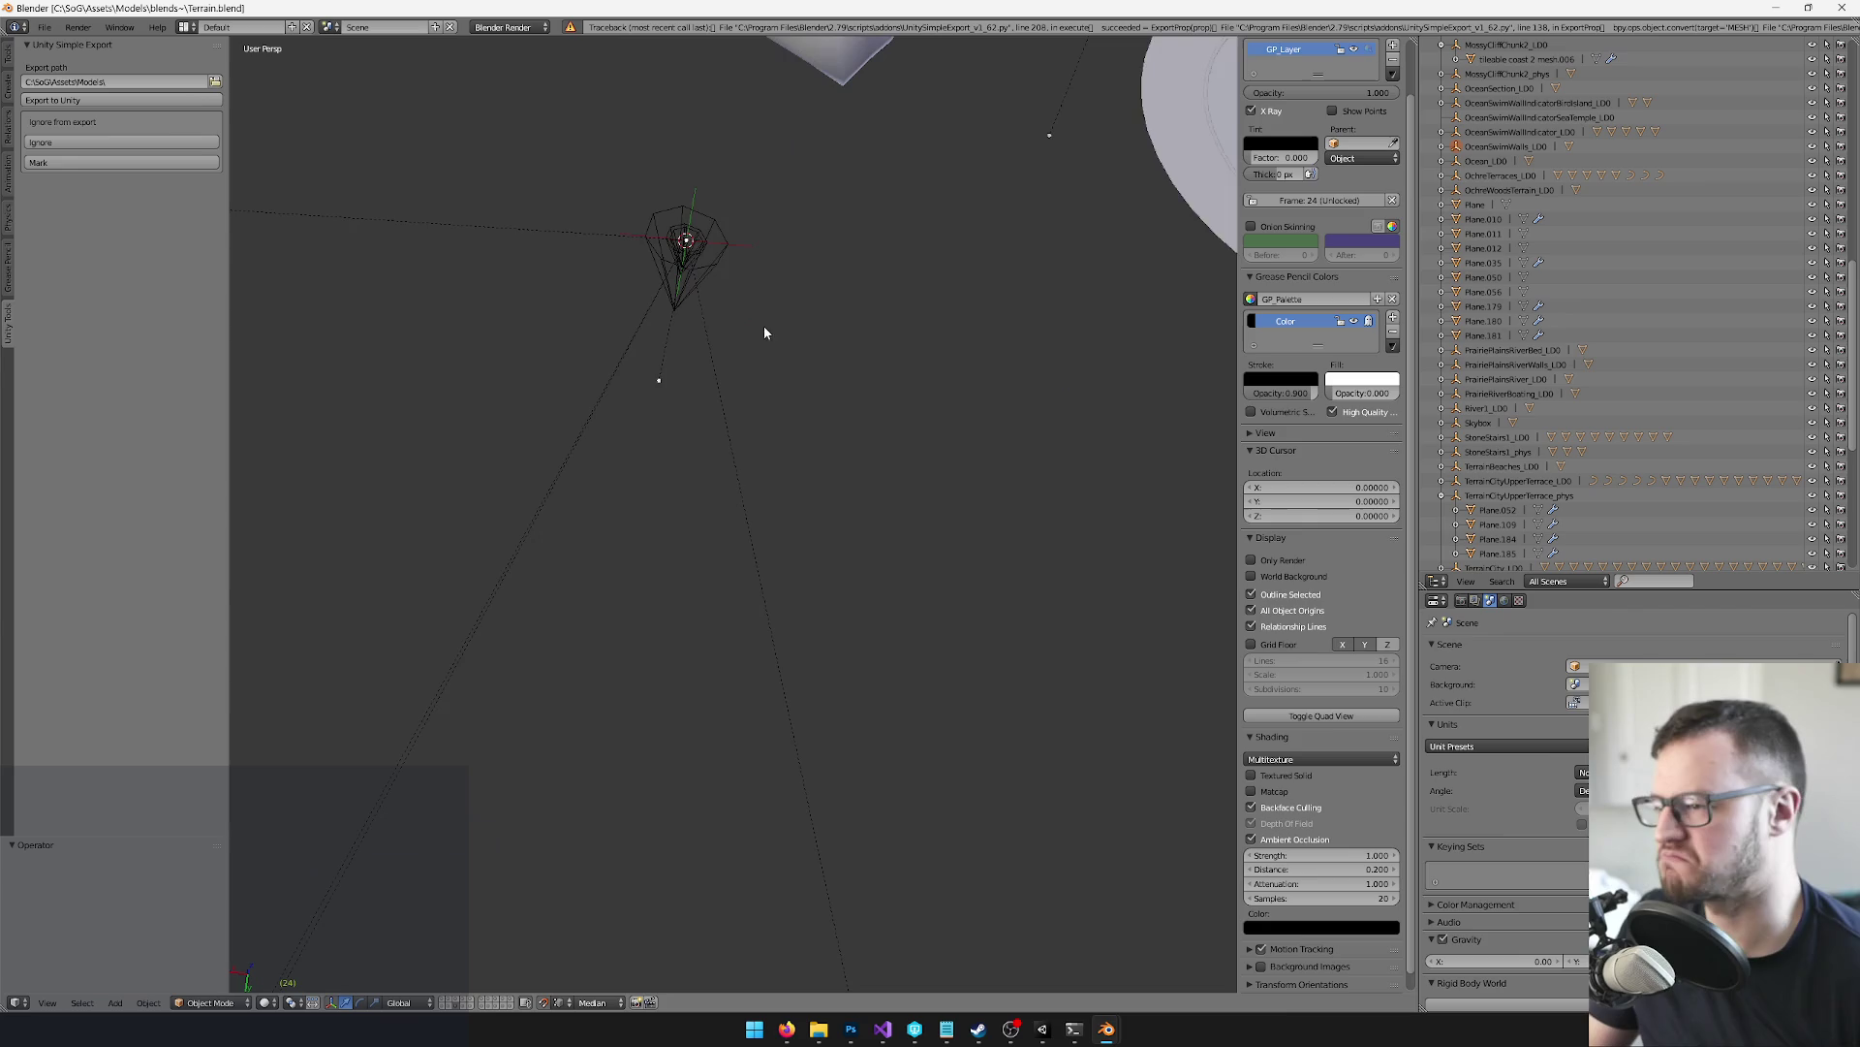
Delete the stray selected object and select the Sea Temple swim wall indicator
{"action": "right_click", "coordinate": [708, 255]}
{"action": "key", "text": "space"}
{"action": "type", "text": "to"}
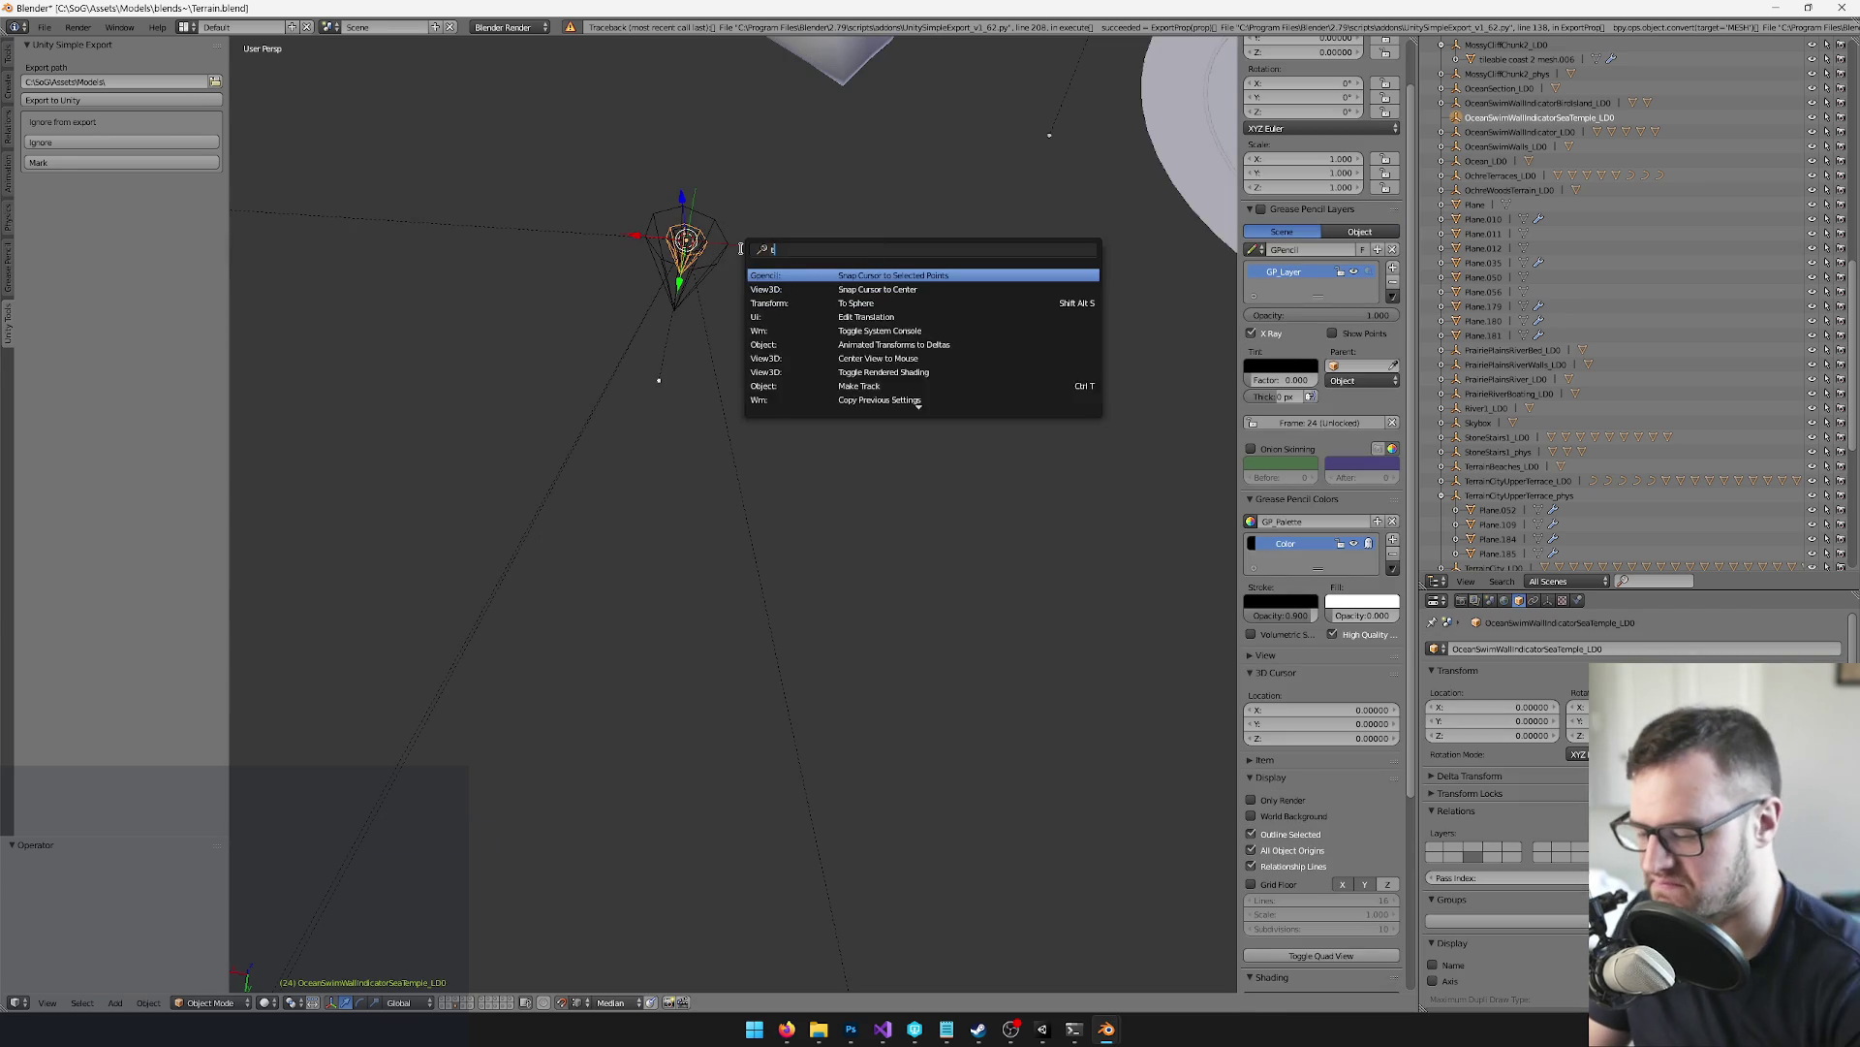
{"action": "key", "text": "Escape"}
{"action": "key", "text": "x"}
{"action": "left_click", "coordinate": [775, 174]}
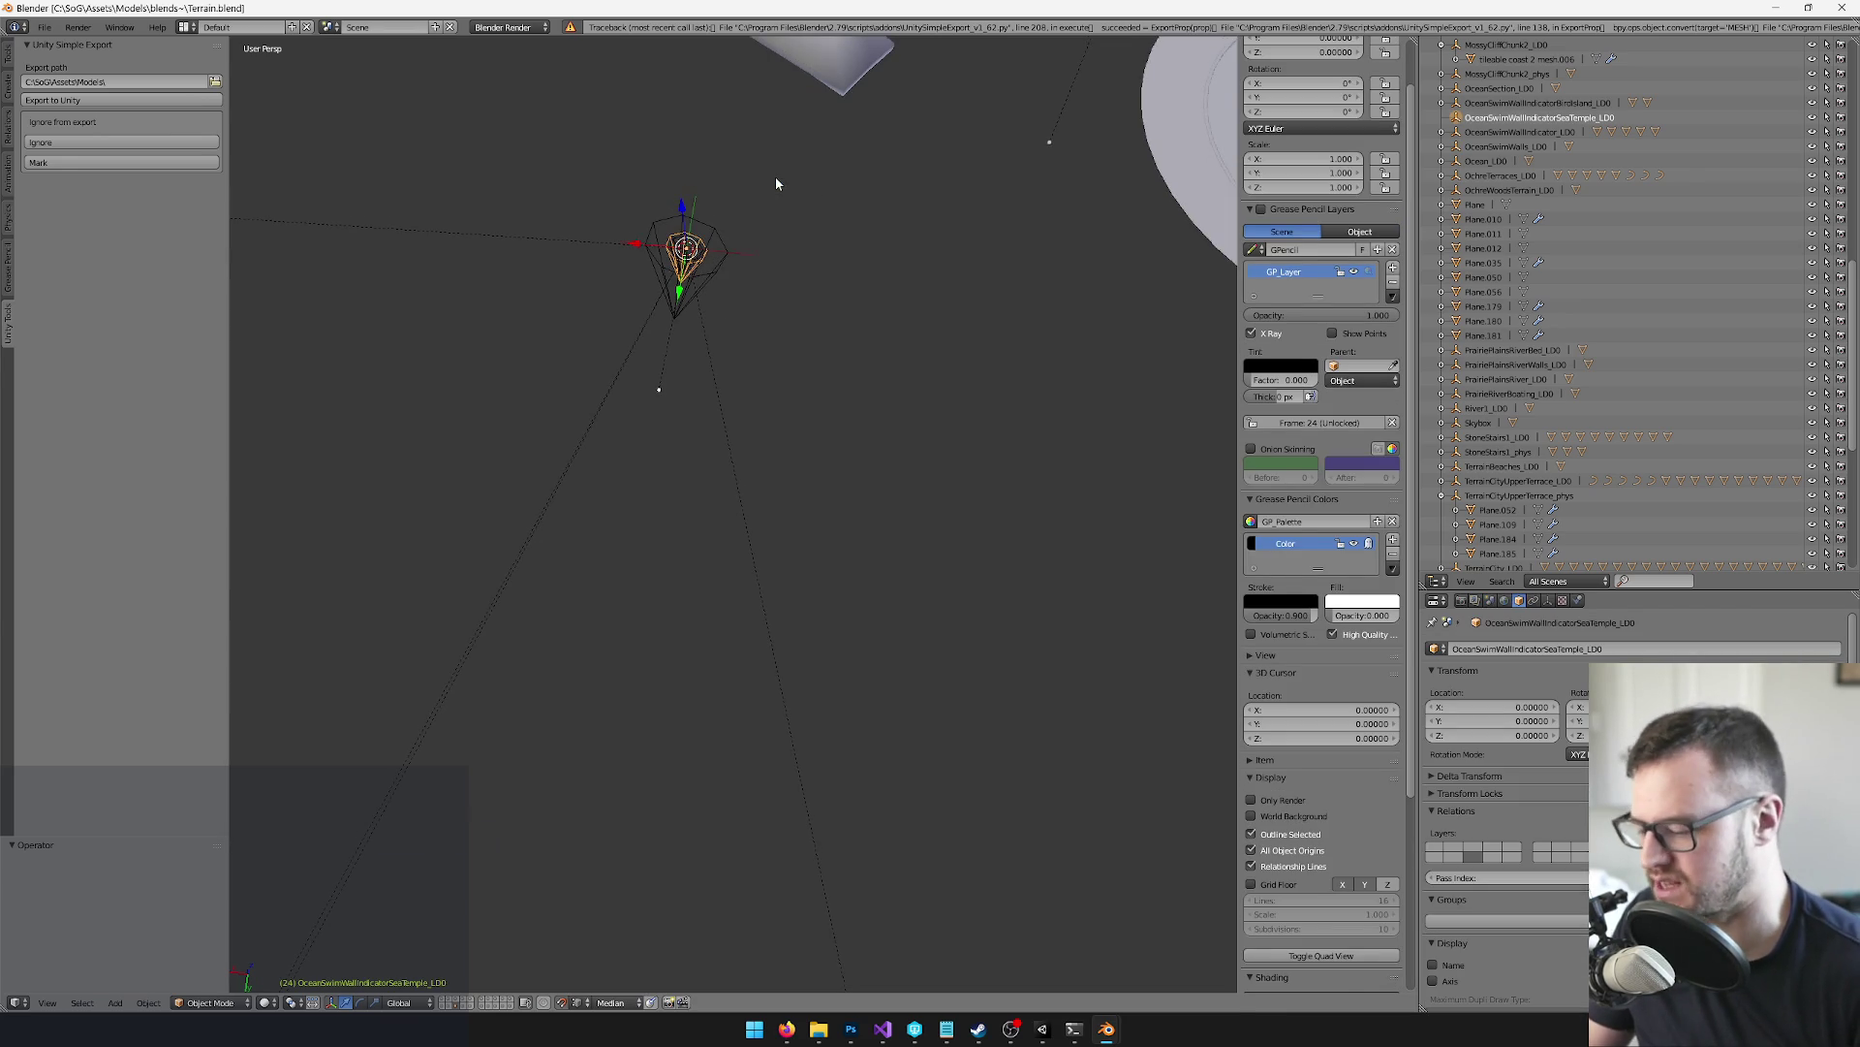
{"action": "left_click_drag", "start_coordinate": [776, 182], "coordinate": [767, 255]}
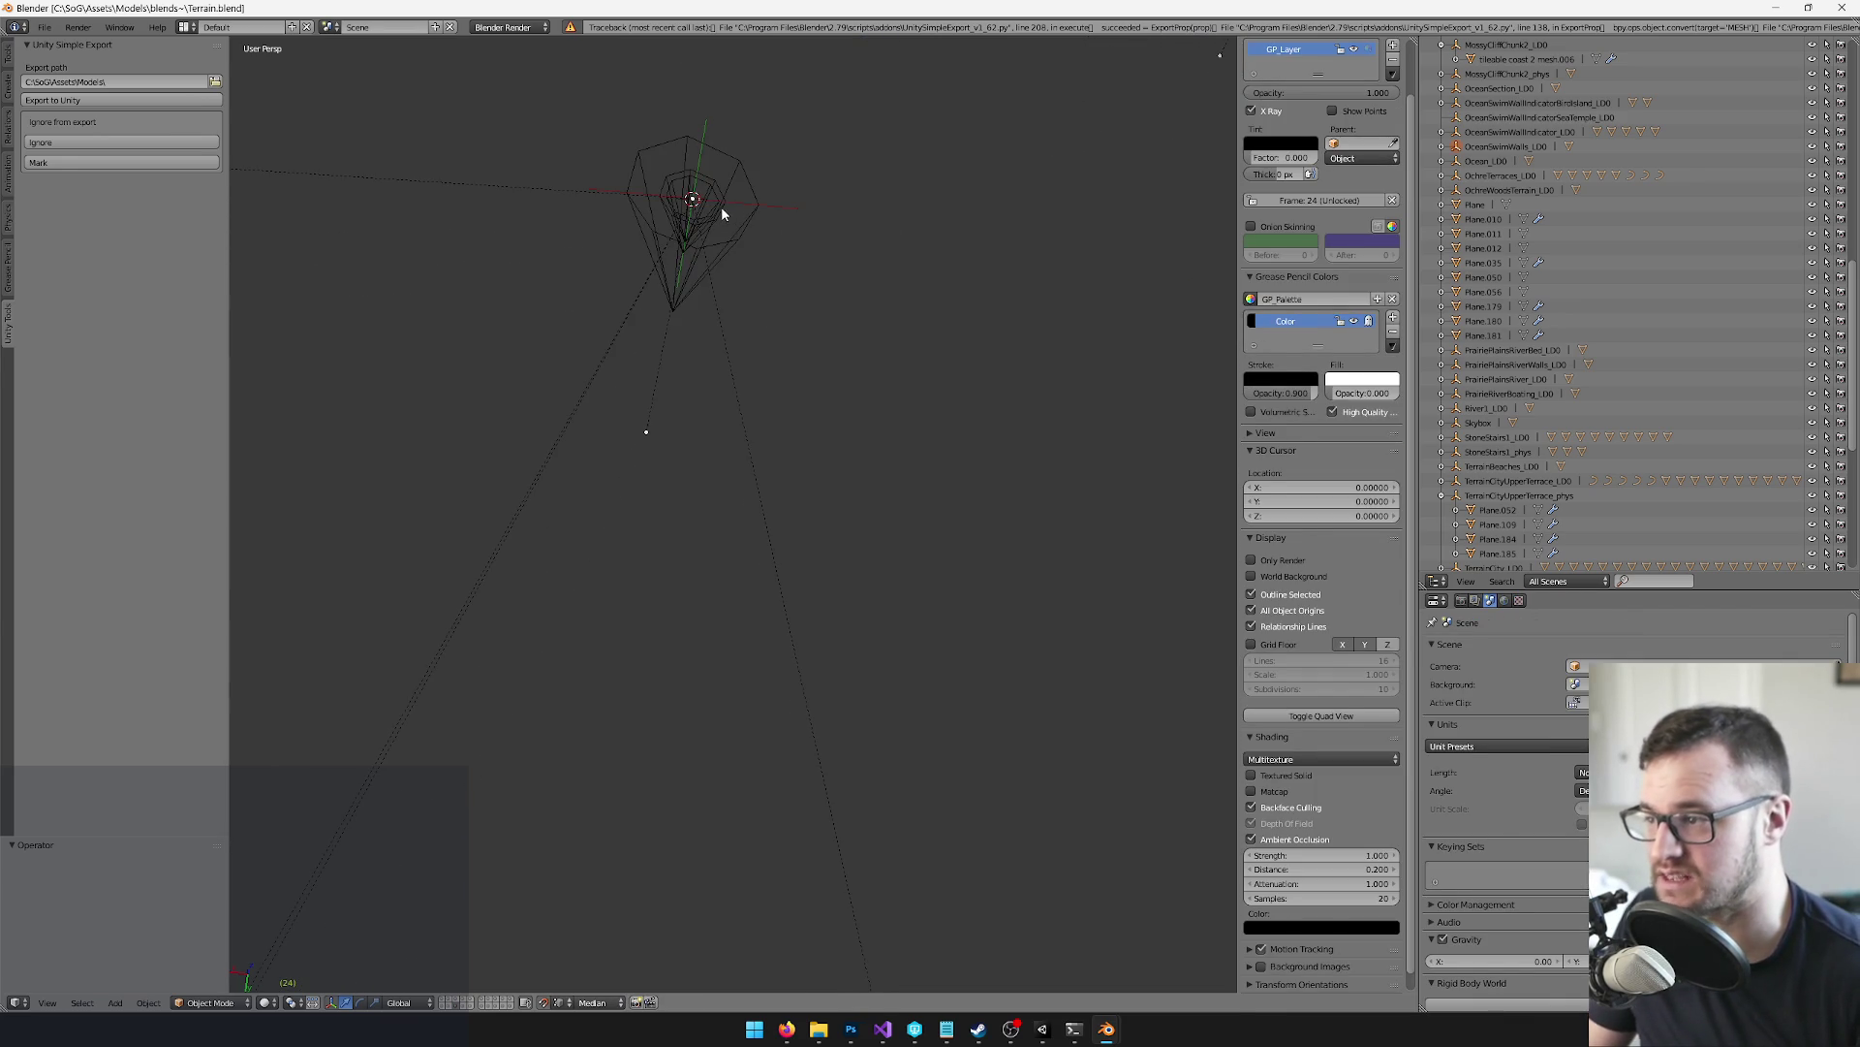
{"action": "right_click", "coordinate": [722, 212]}
{"action": "key", "text": "space"}
{"action": "type", "text": "to"}
{"action": "key", "text": "Escape"}
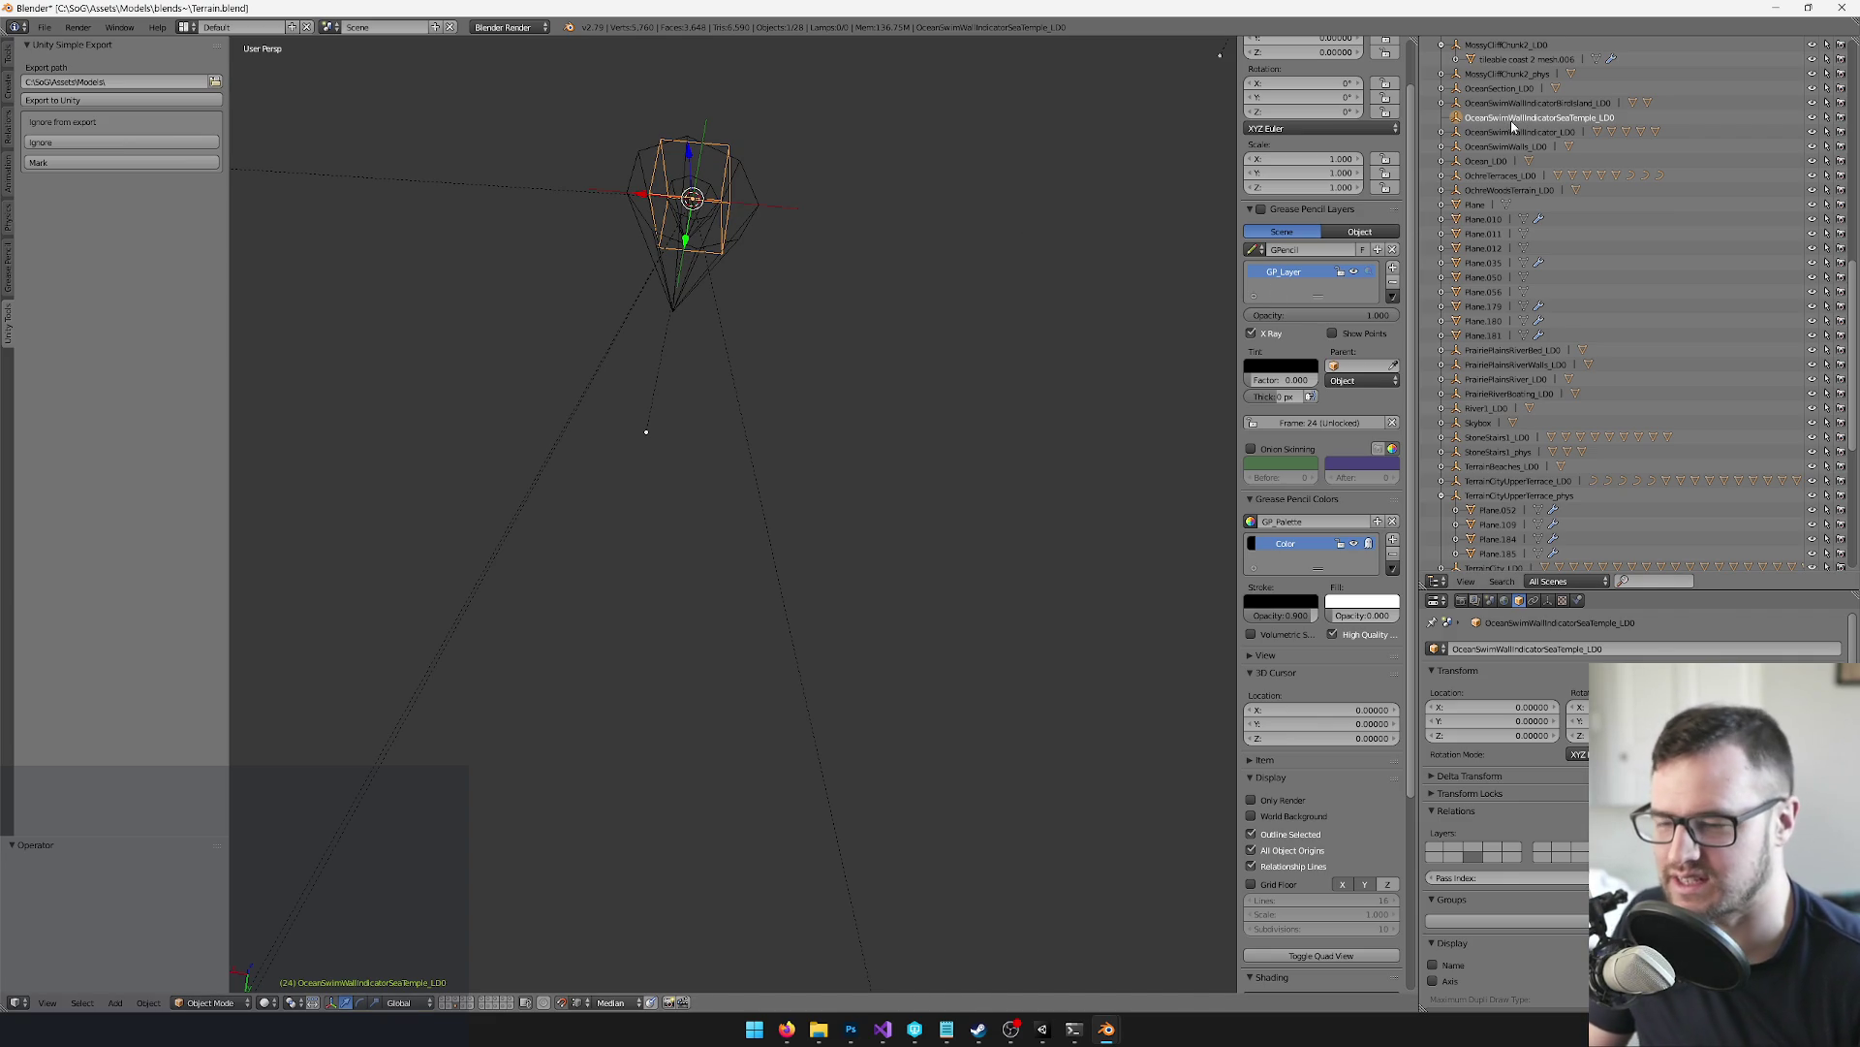
{"action": "scroll", "coordinate": [782, 410], "scroll_direction": "down", "scroll_amount": 6}
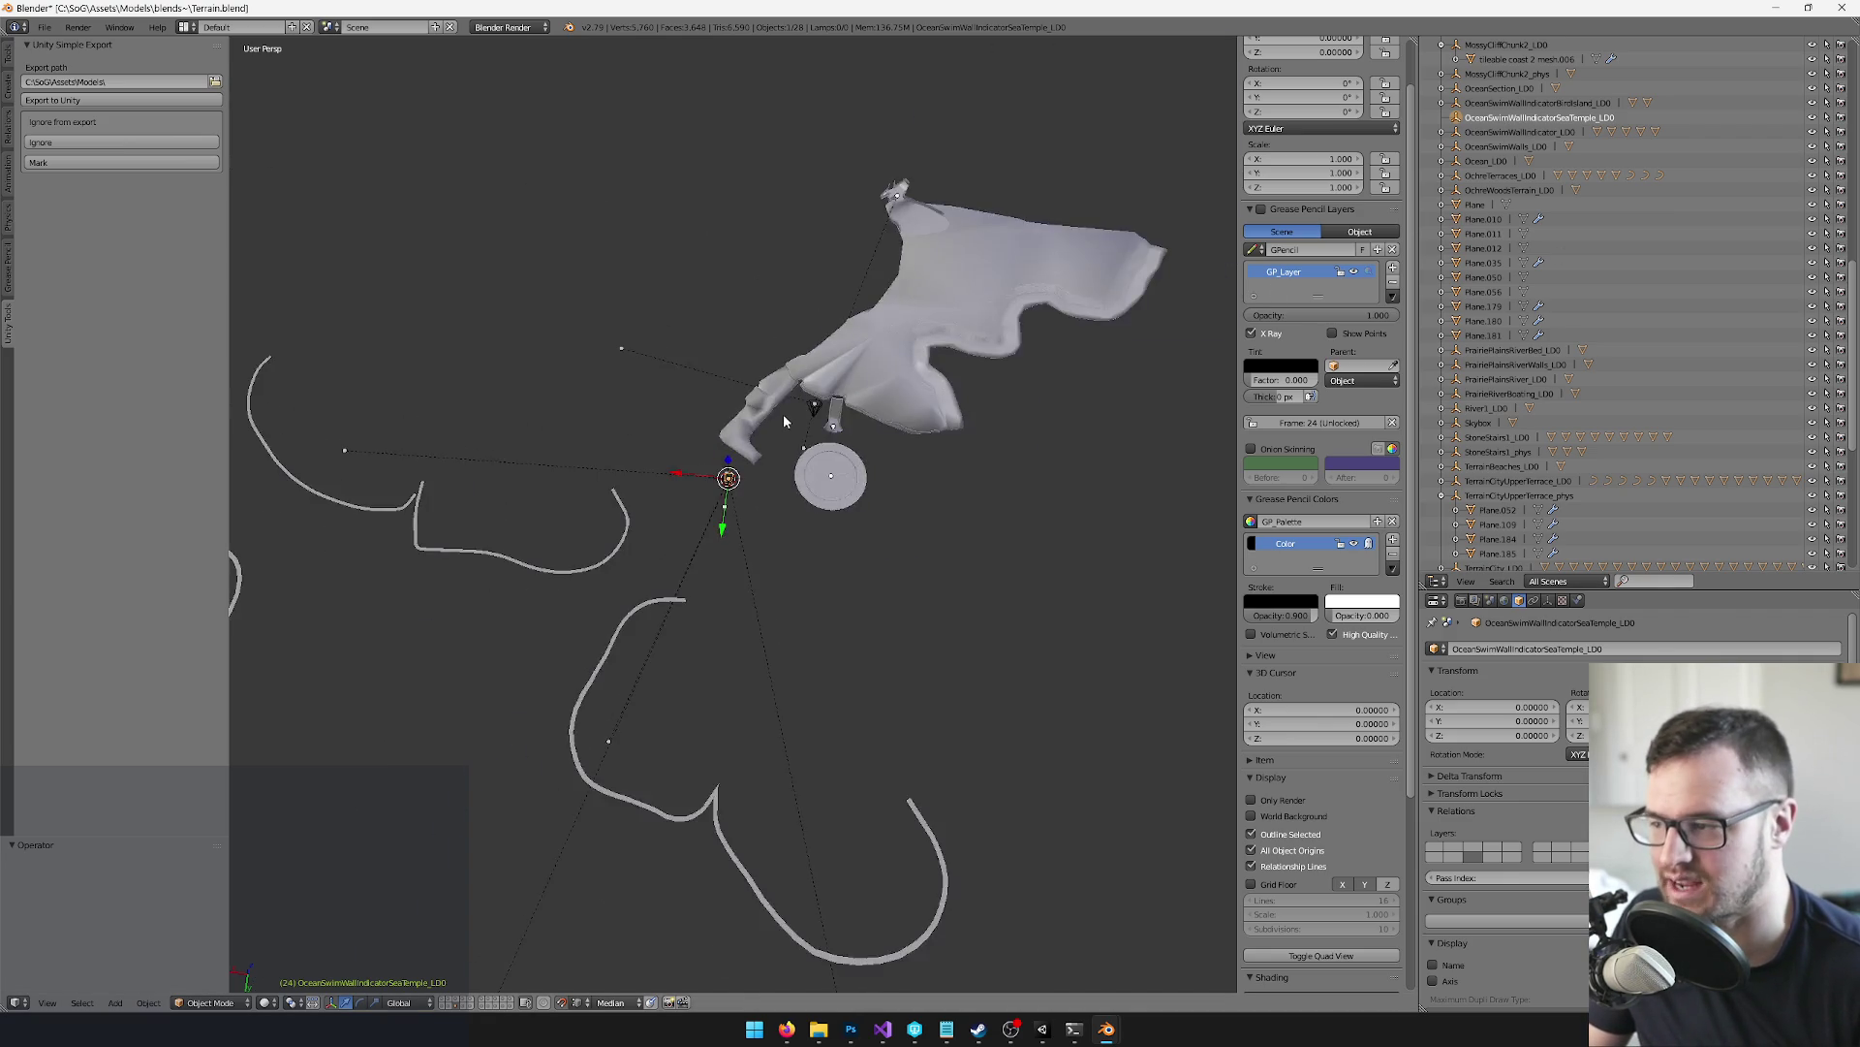
{"action": "scroll", "coordinate": [863, 608], "scroll_direction": "up", "scroll_amount": 3}
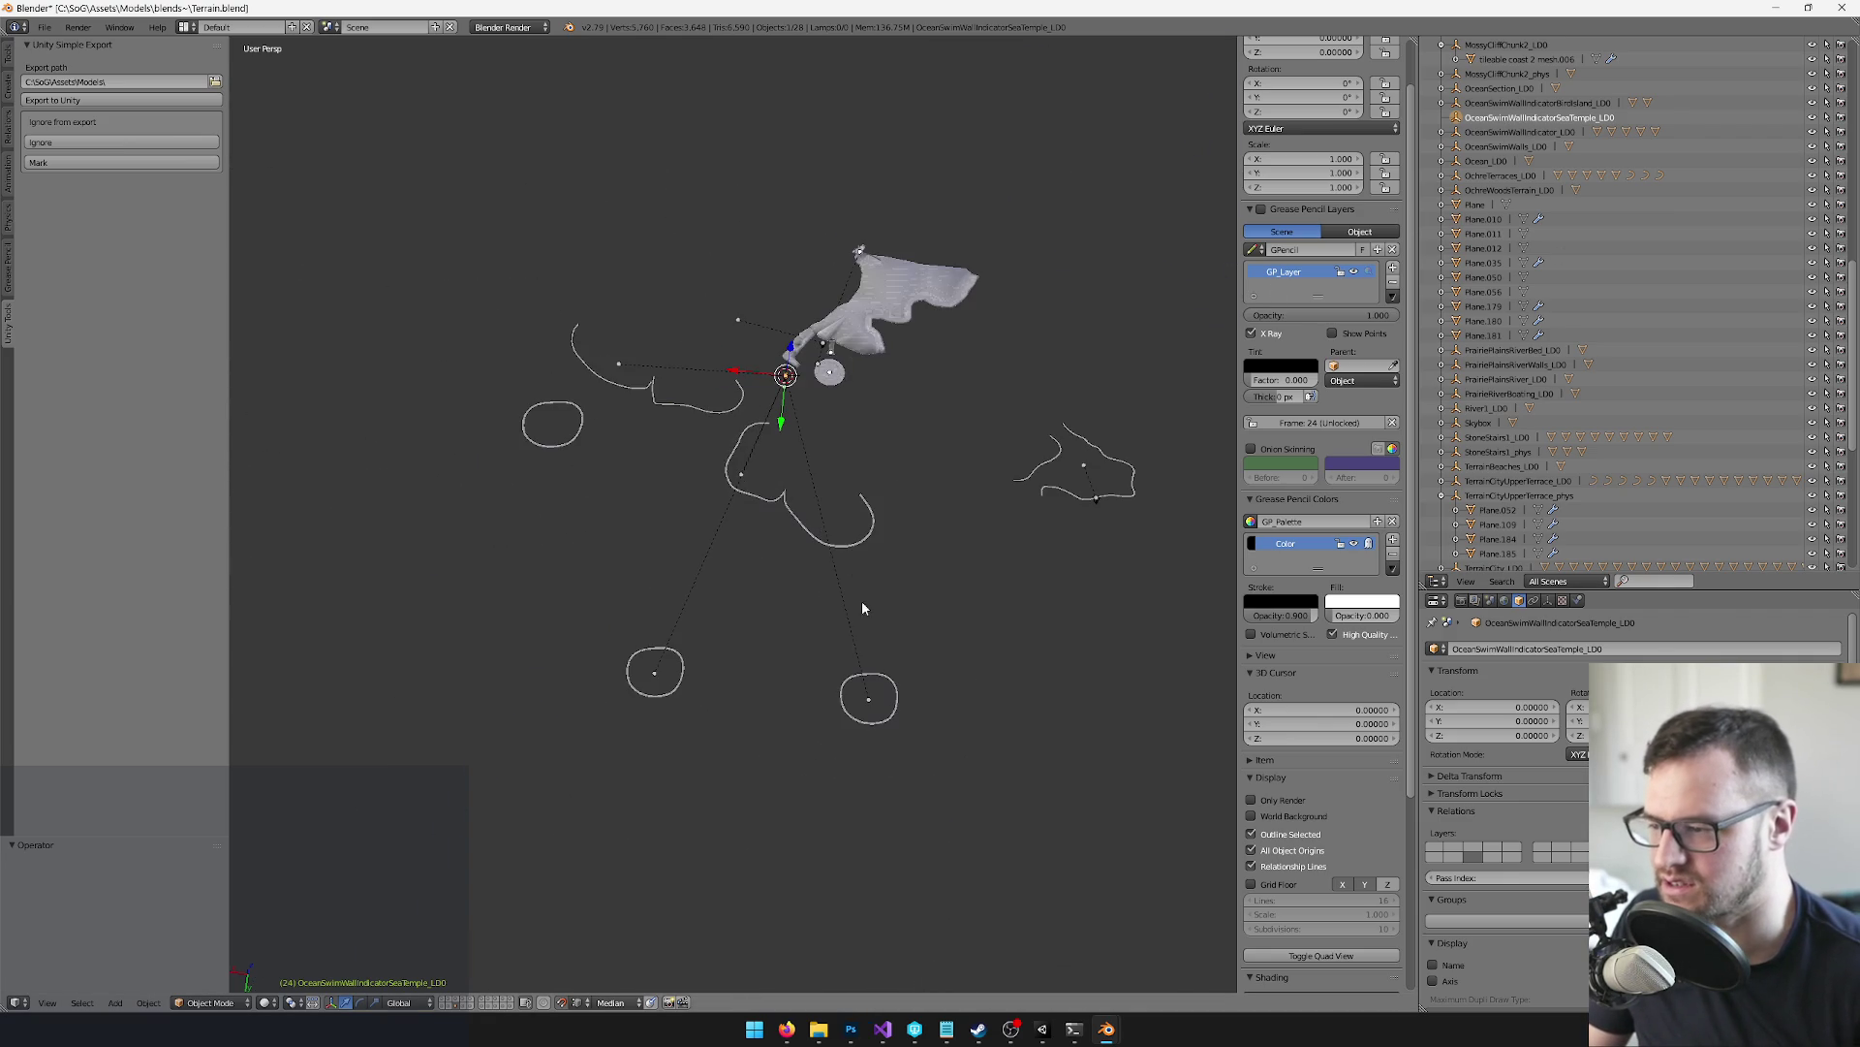
Parent the Plane.188 disc to OceanSwimWallIndicatorSeaTemple_LOD0 using Ctrl+P Object
{"action": "right_click", "coordinate": [878, 679]}
{"action": "scroll", "coordinate": [801, 427], "scroll_direction": "up", "scroll_amount": 10}
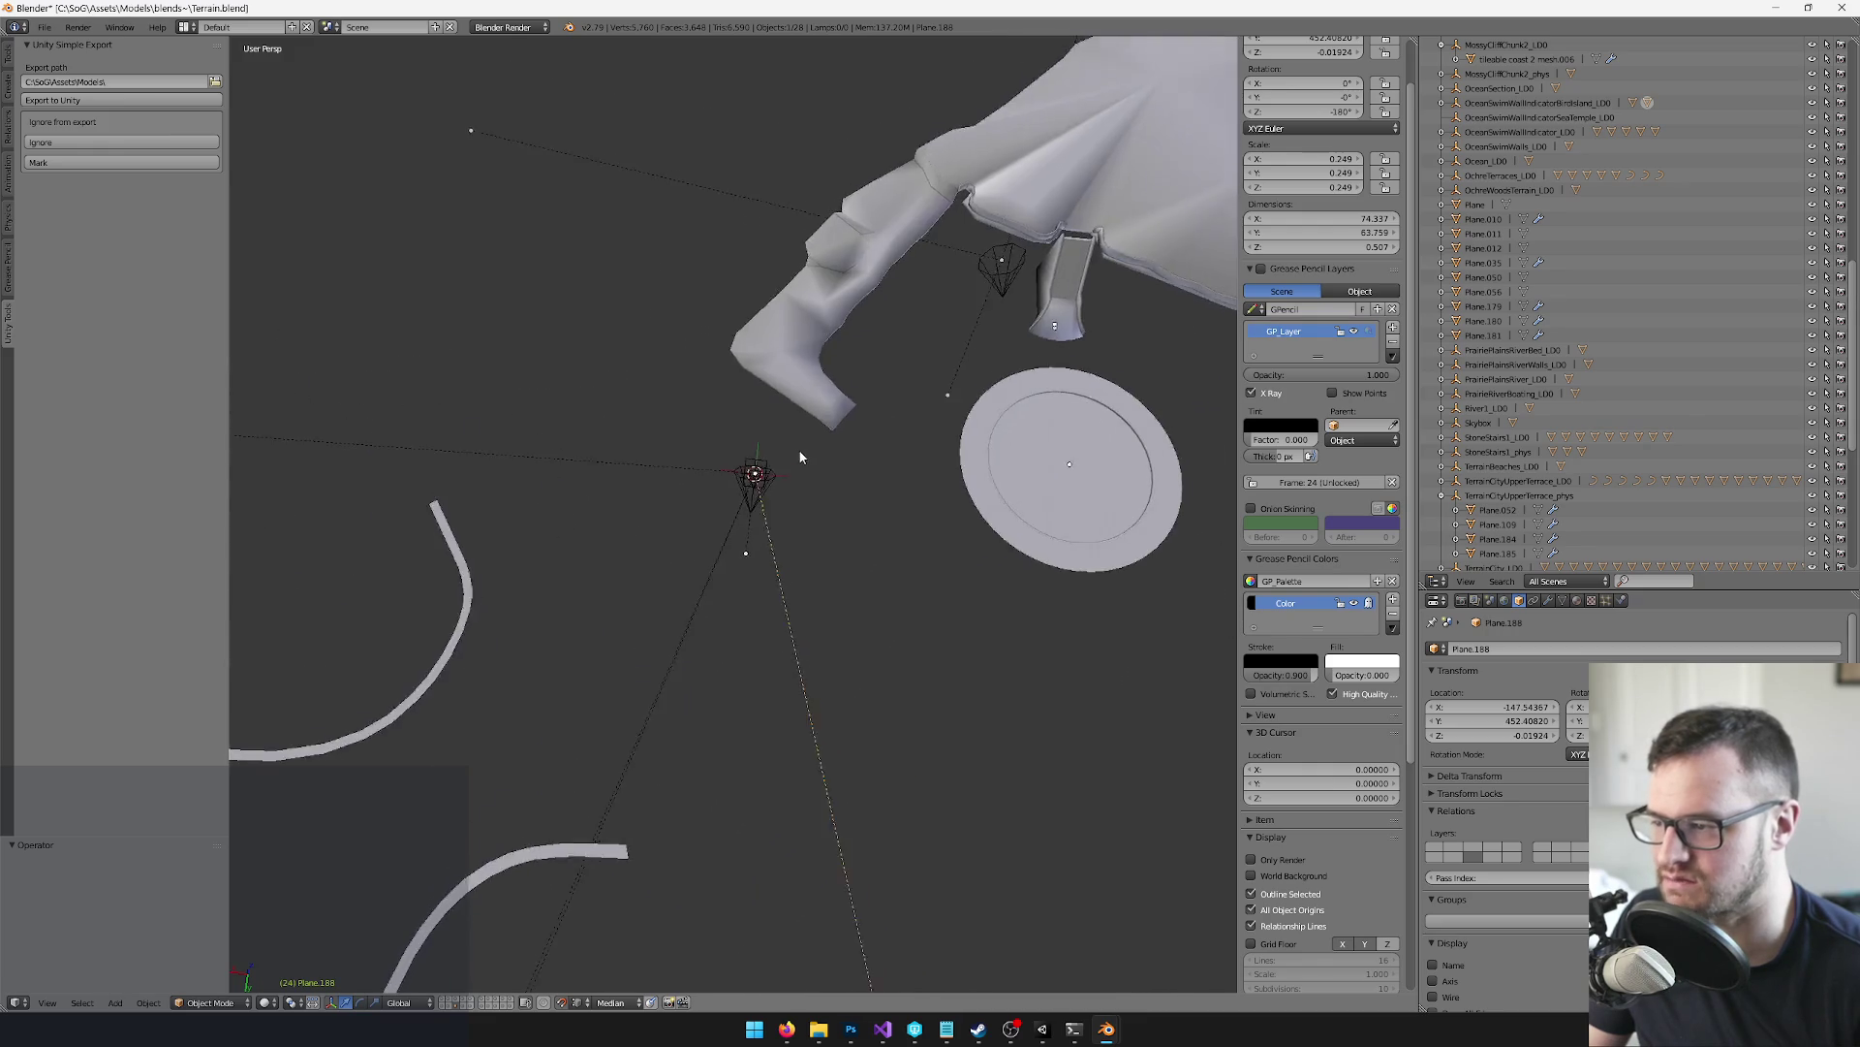
{"action": "scroll", "coordinate": [805, 436], "scroll_direction": "up", "scroll_amount": 5}
{"action": "right_click", "coordinate": [841, 120], "text": "shift"}
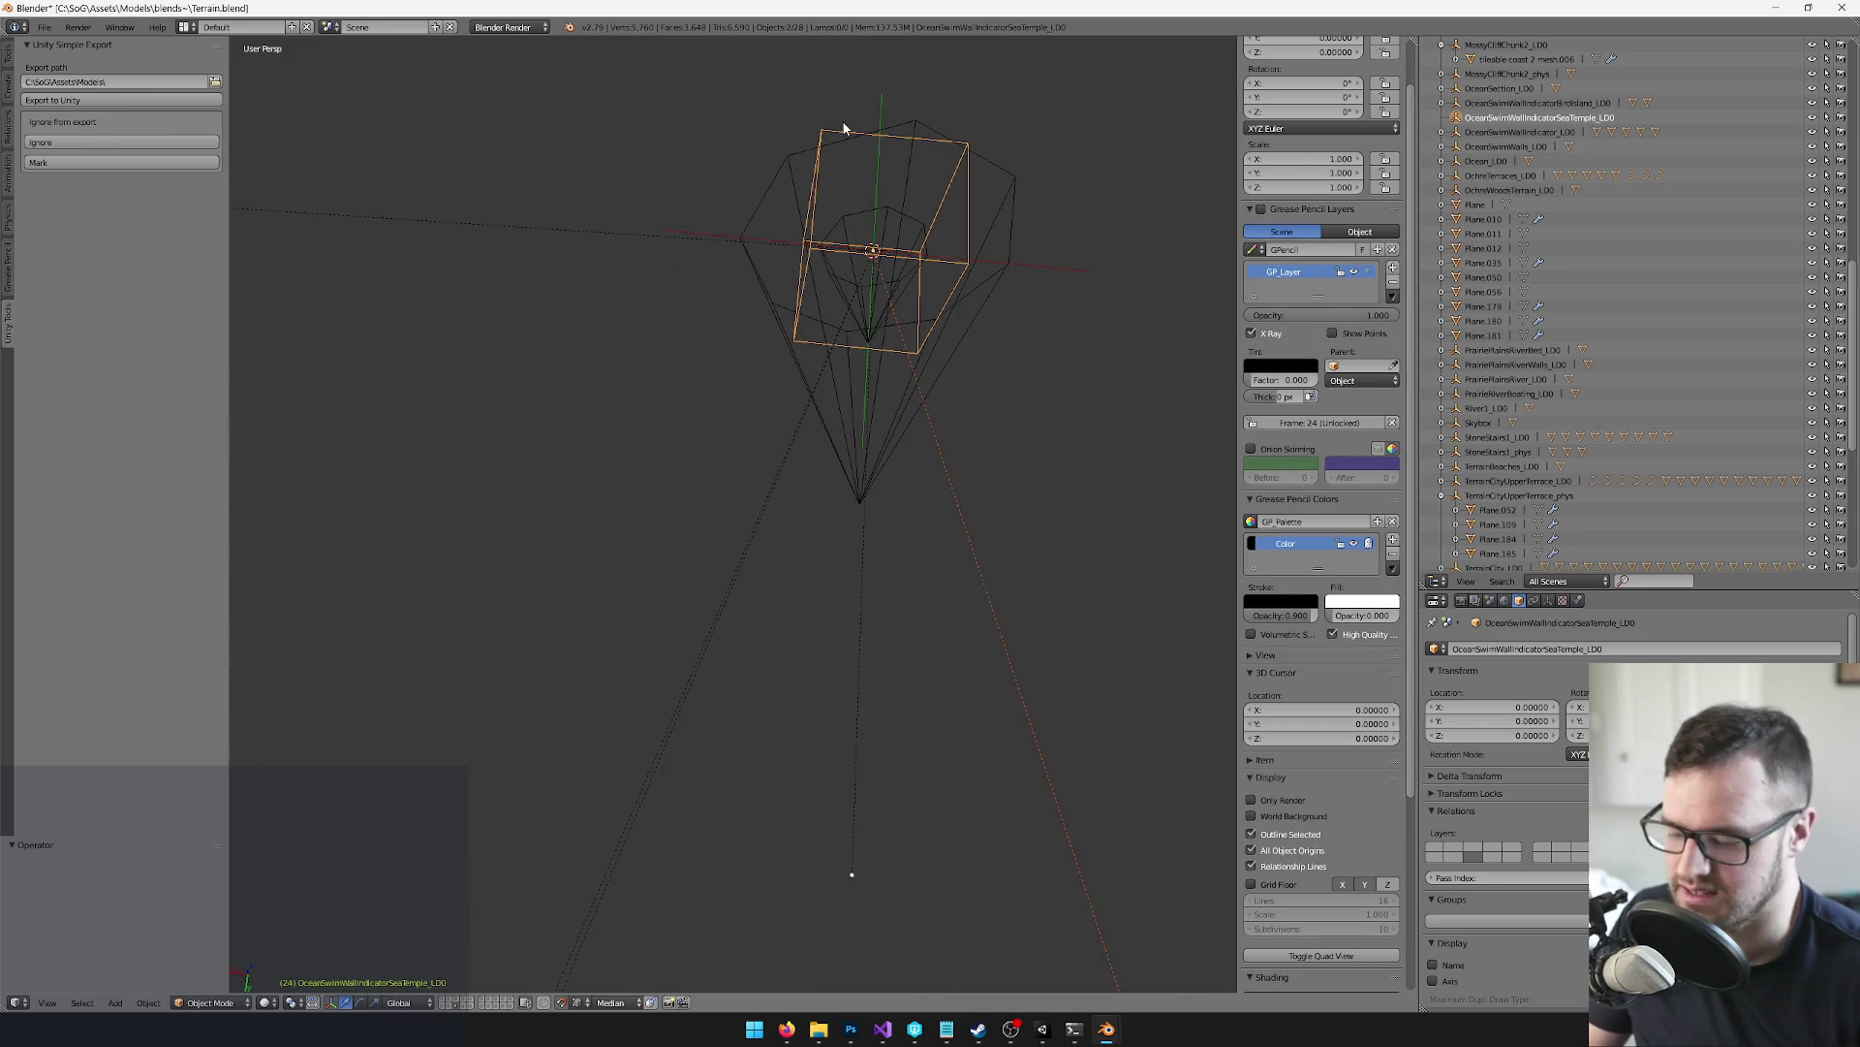
{"action": "key", "text": "ctrl+p"}
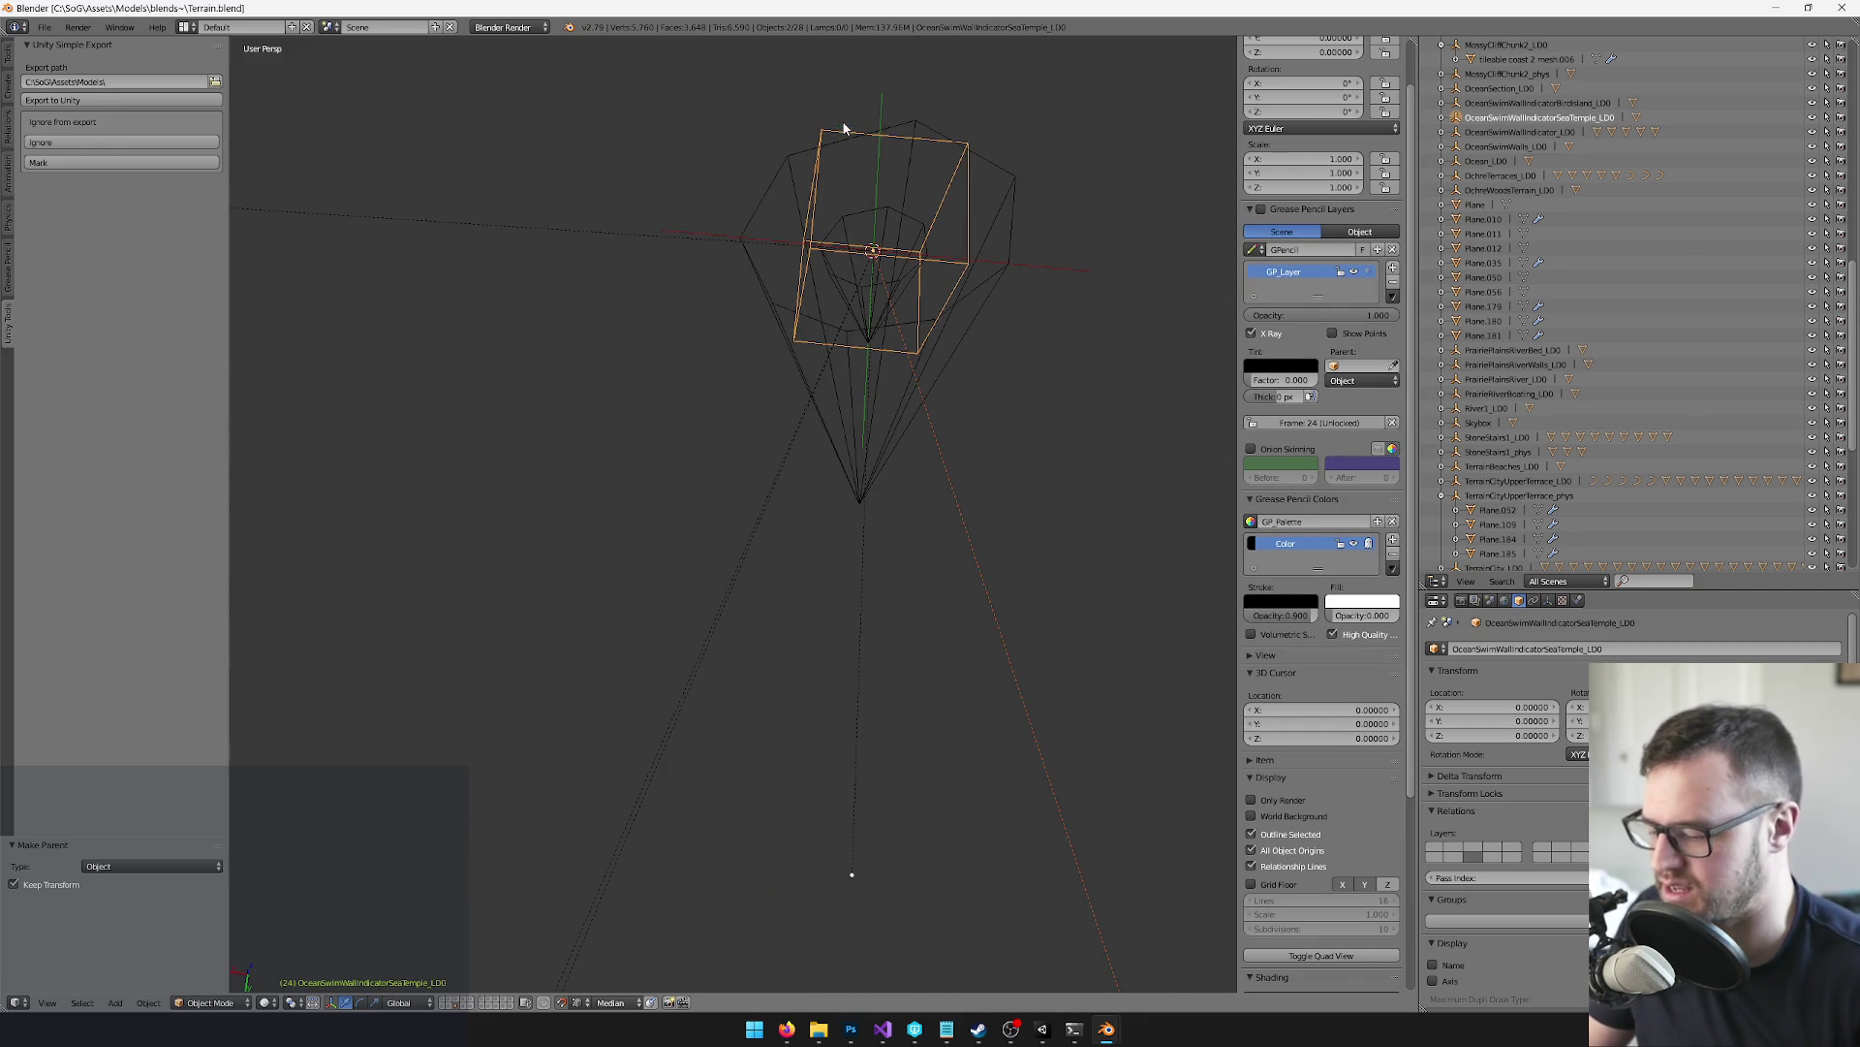
{"action": "left_click", "coordinate": [843, 125]}
{"action": "key", "text": "a"}
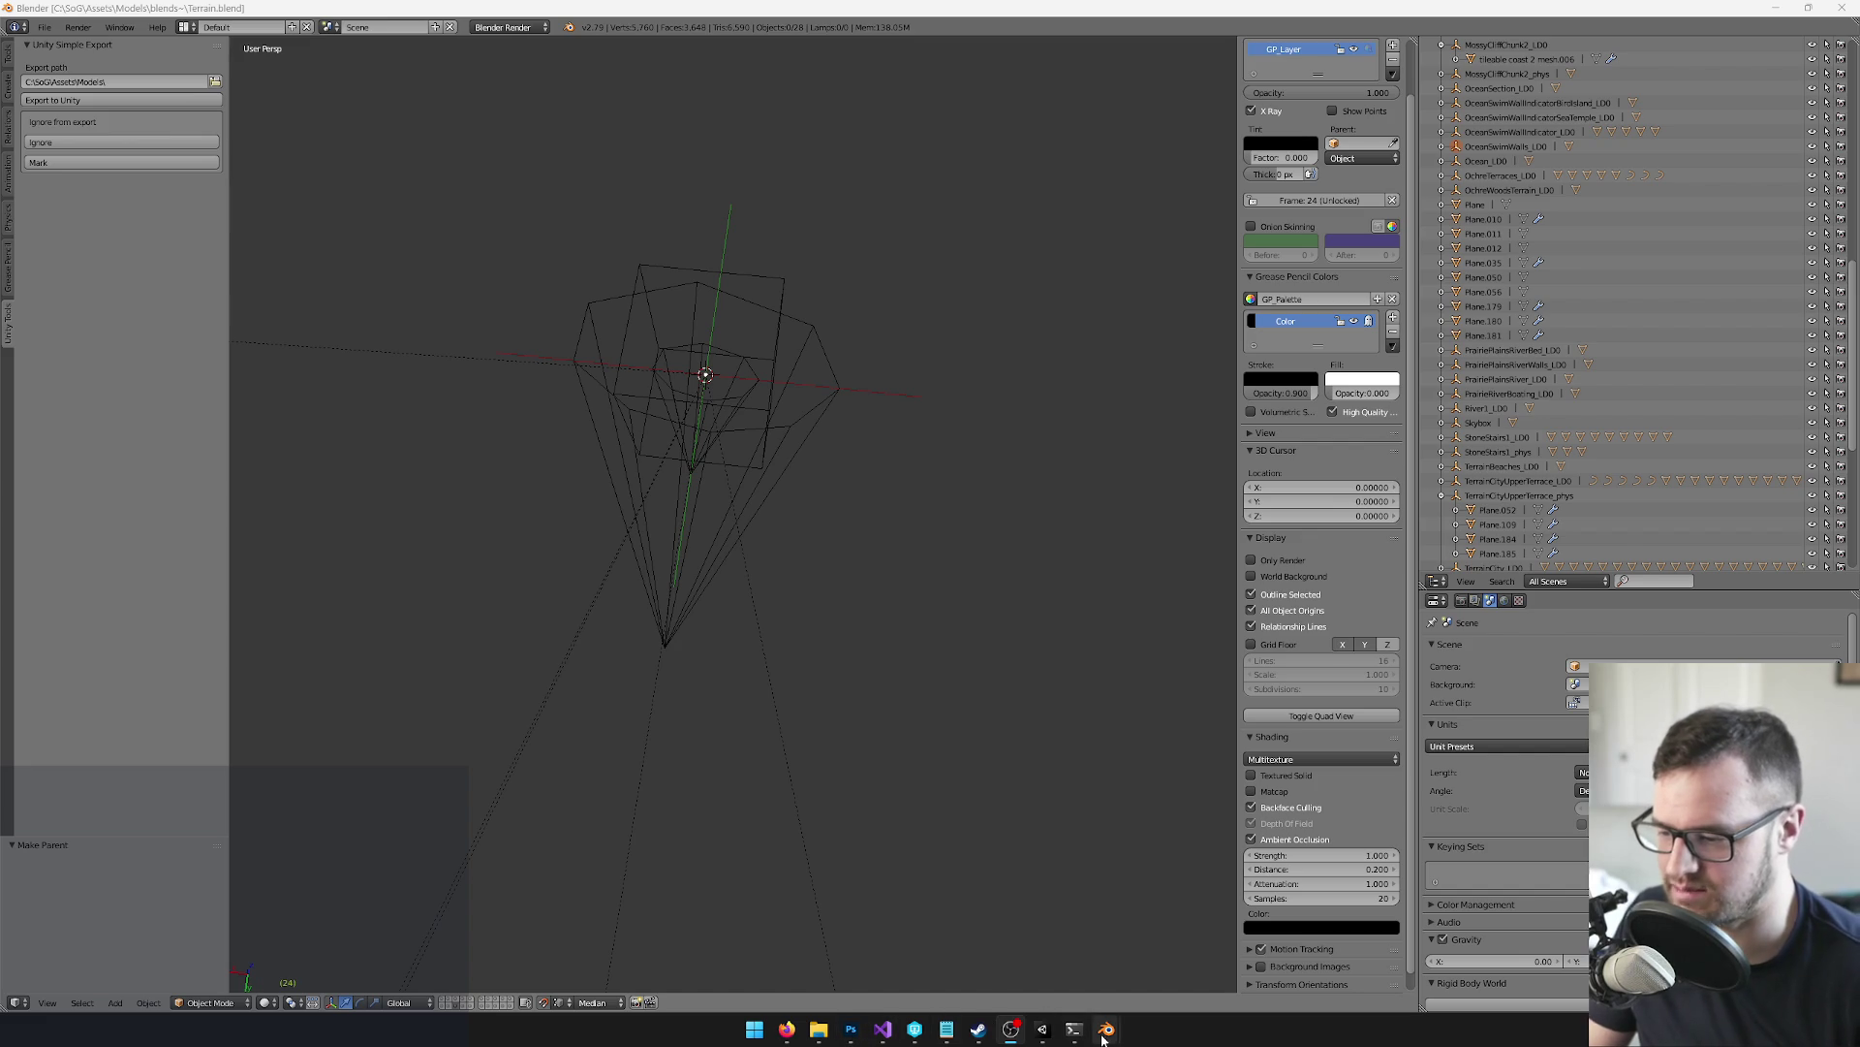
{"action": "mouse_move", "coordinate": [1104, 1037]}
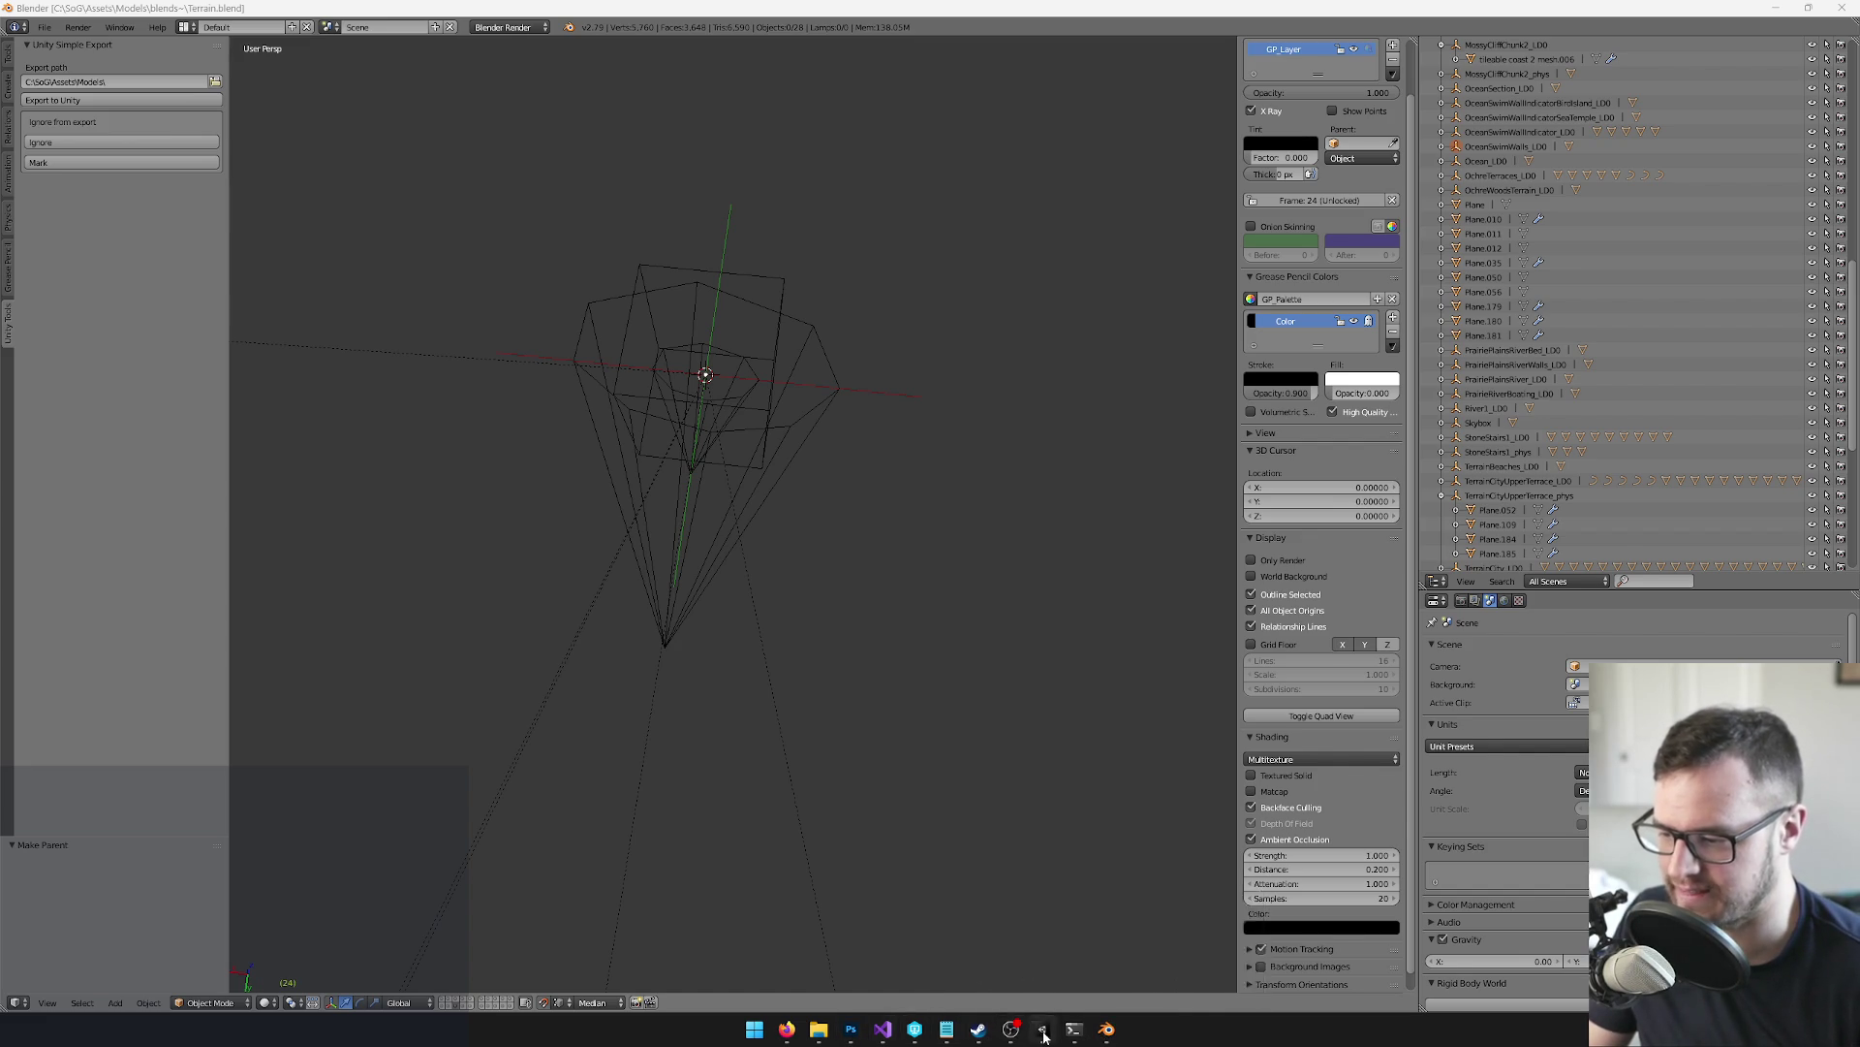
{"action": "left_click", "coordinate": [1042, 1030]}
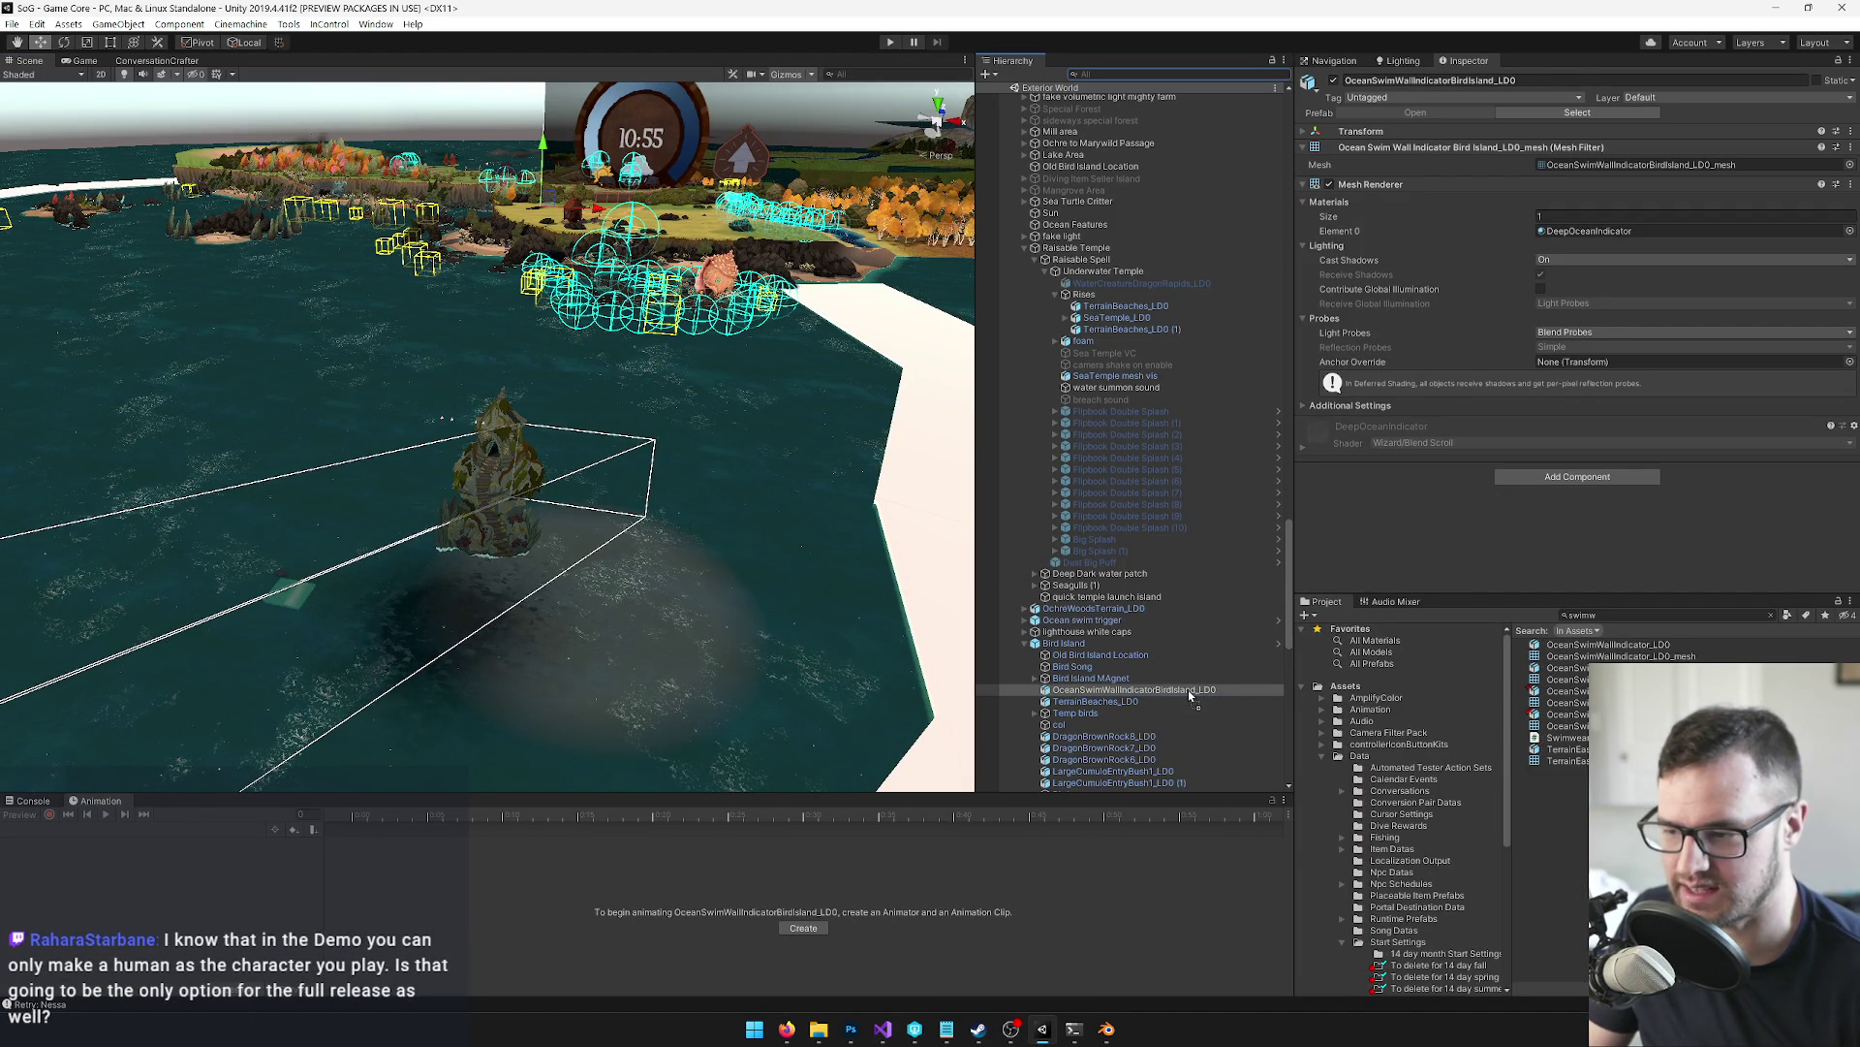
Add the Sea Temple indicator into the scene and view the beach and ring
{"action": "left_click_drag", "start_coordinate": [1190, 695], "coordinate": [1191, 694]}
{"action": "mouse_move", "coordinate": [544, 548]}
{"action": "left_mouse_down"}
{"action": "mouse_move", "coordinate": [527, 614]}
{"action": "mouse_move", "coordinate": [432, 532]}
{"action": "mouse_move", "coordinate": [574, 594]}
{"action": "mouse_move", "coordinate": [456, 561]}
{"action": "mouse_move", "coordinate": [463, 583]}
{"action": "left_mouse_up"}
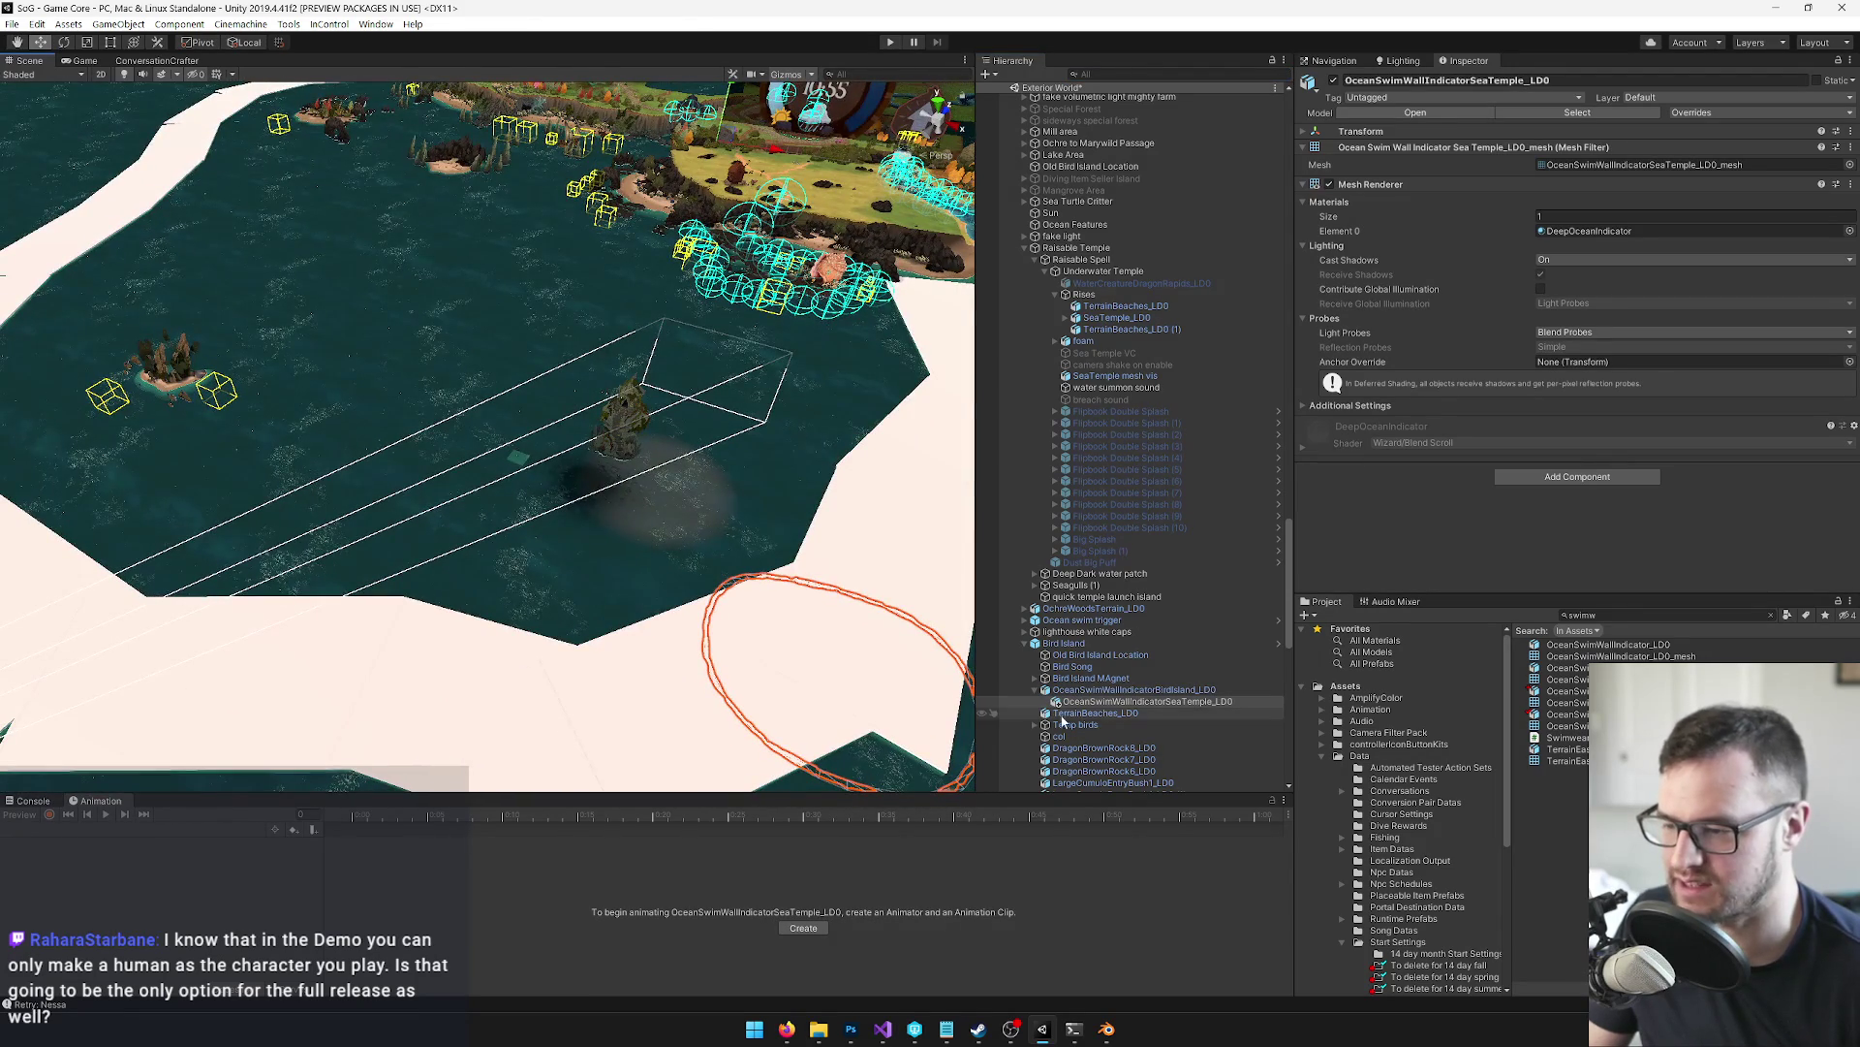
{"action": "scroll", "coordinate": [1124, 683], "scroll_direction": "down", "scroll_amount": 6}
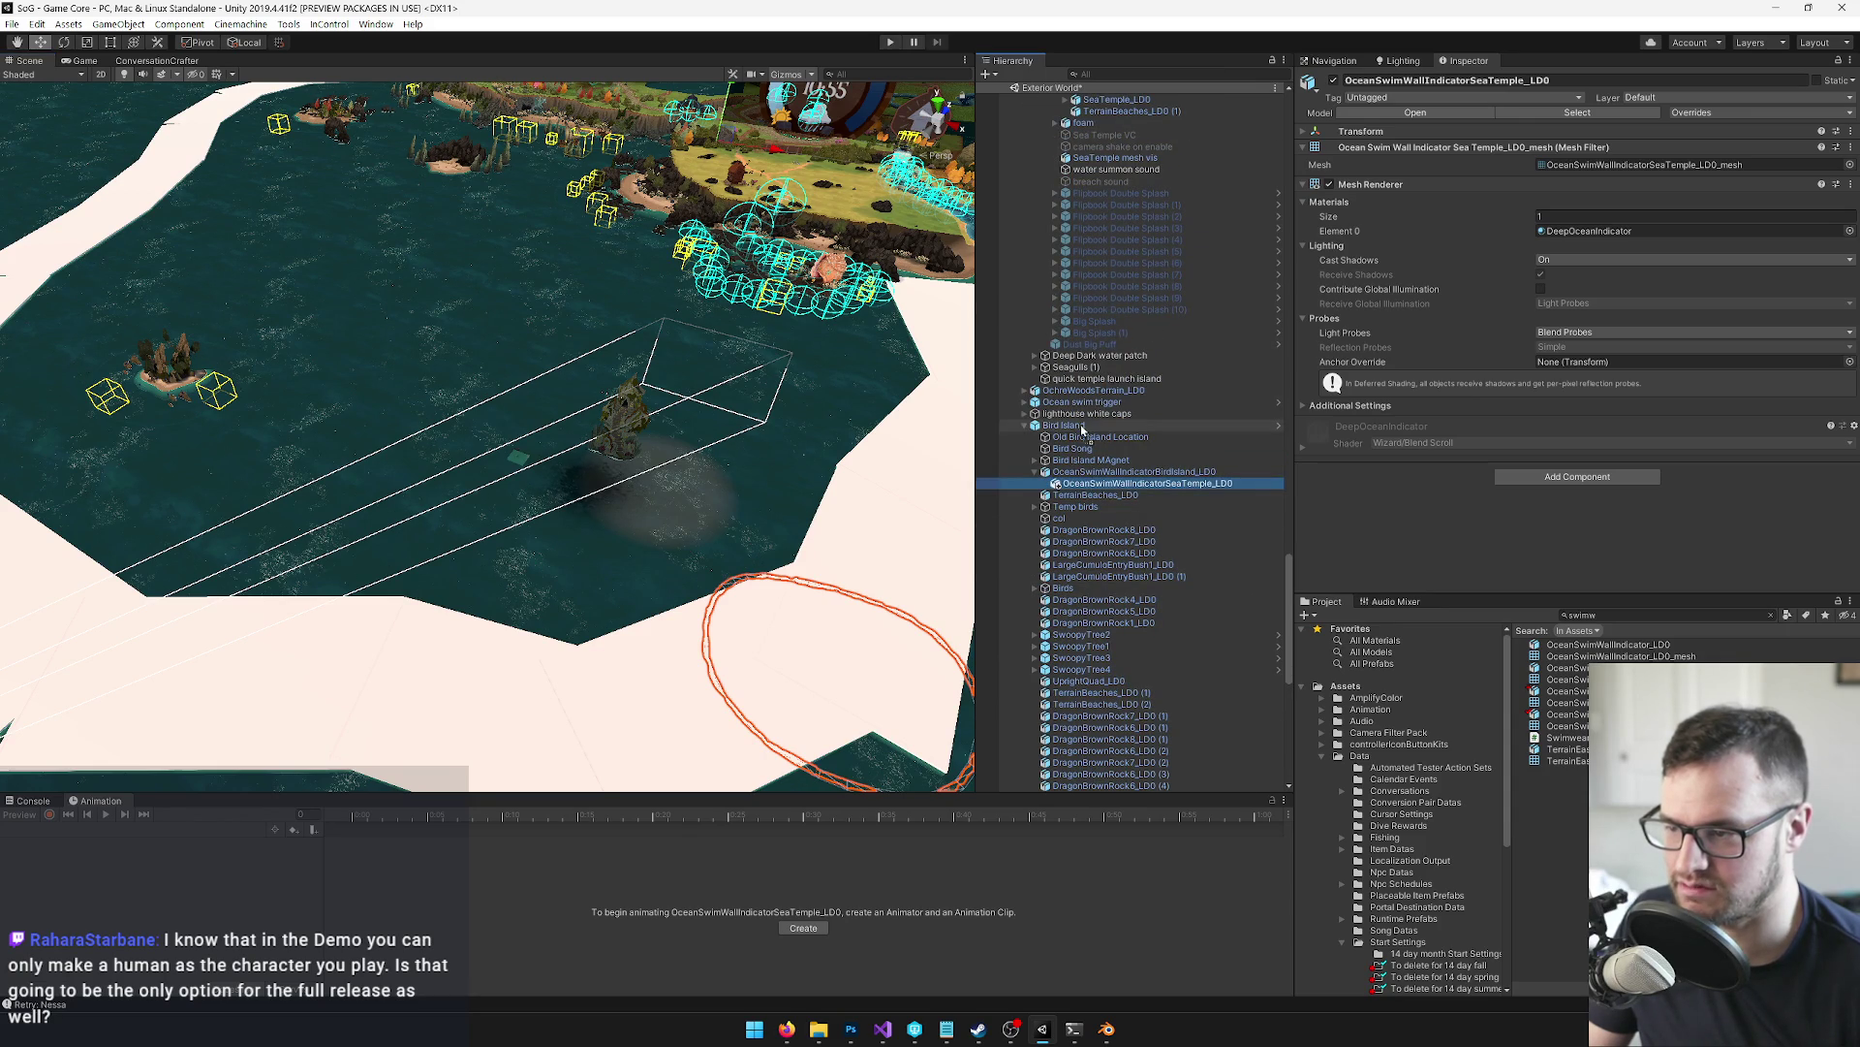
Move the Sea Temple indicator out of Bird Island and nest it under Underwater Temple
{"action": "left_click_drag", "start_coordinate": [1082, 425], "coordinate": [1039, 434]}
{"action": "left_click", "coordinate": [1025, 439]}
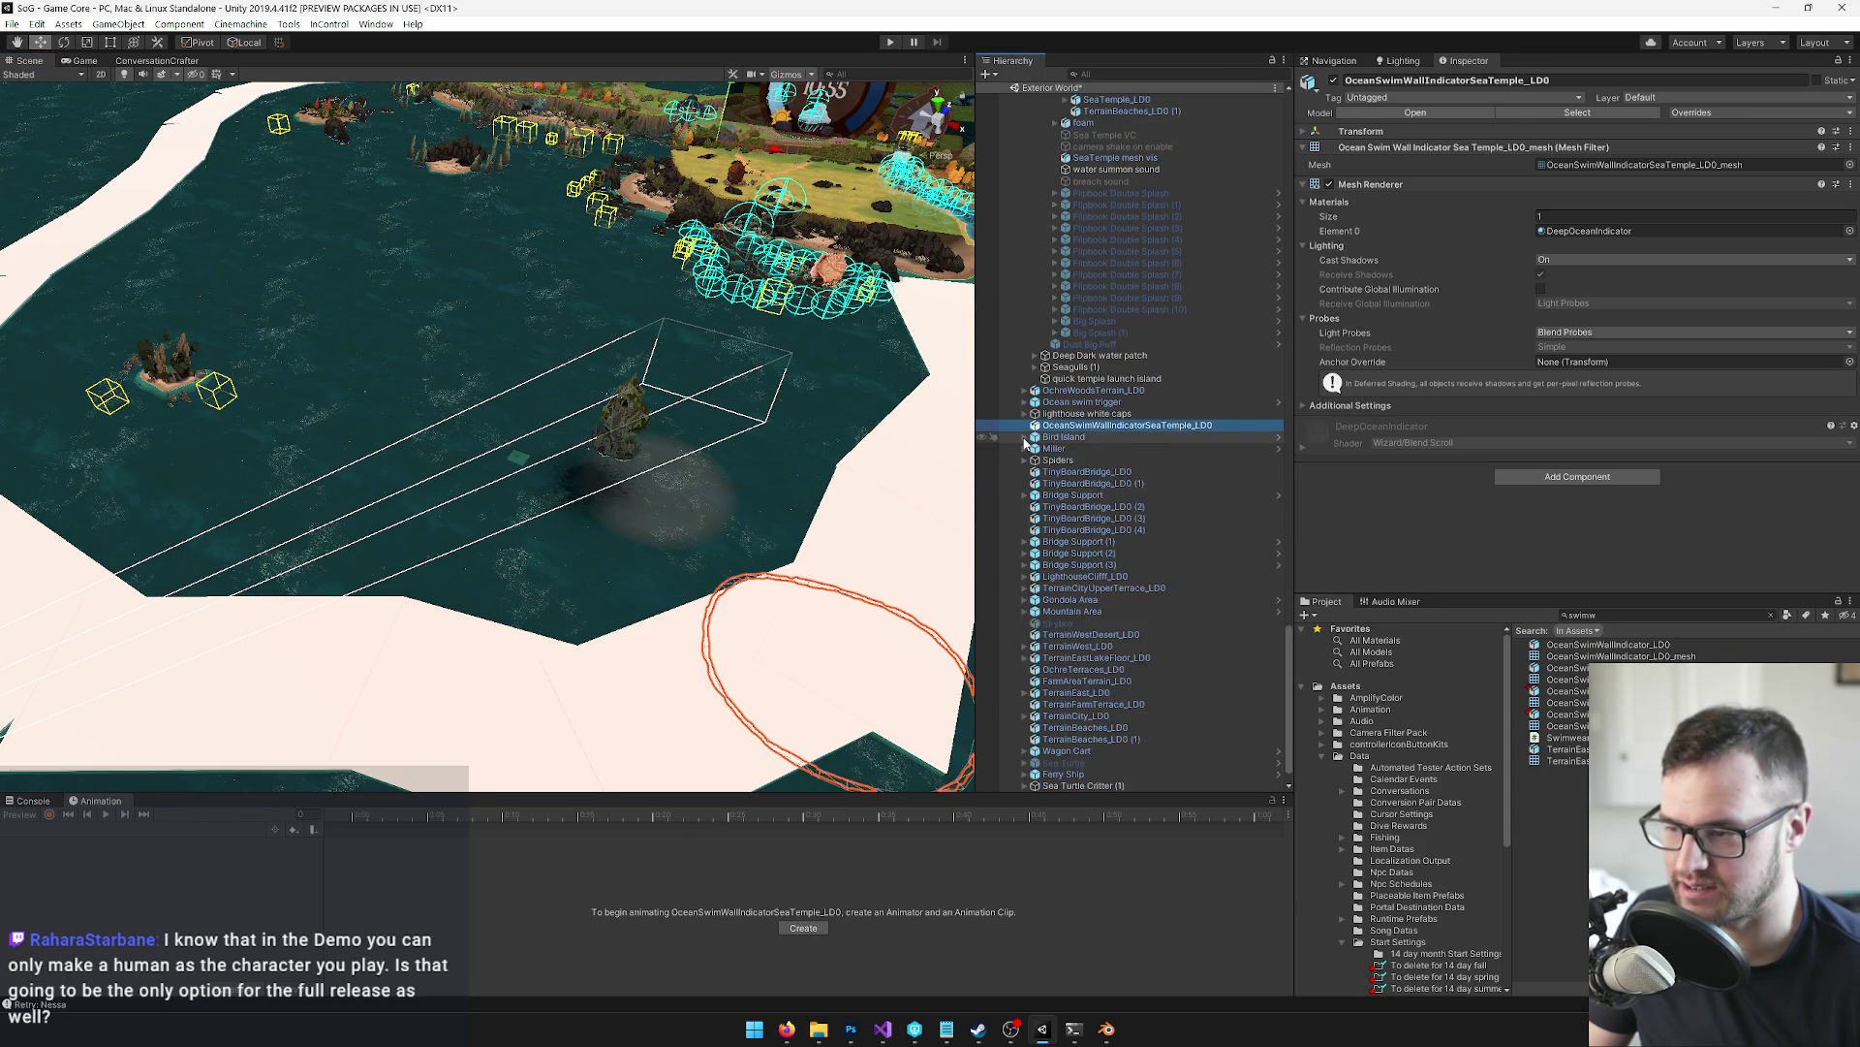
{"action": "scroll", "coordinate": [1130, 625], "scroll_direction": "down", "scroll_amount": 1}
{"action": "scroll", "coordinate": [1132, 625], "scroll_direction": "up", "scroll_amount": 6}
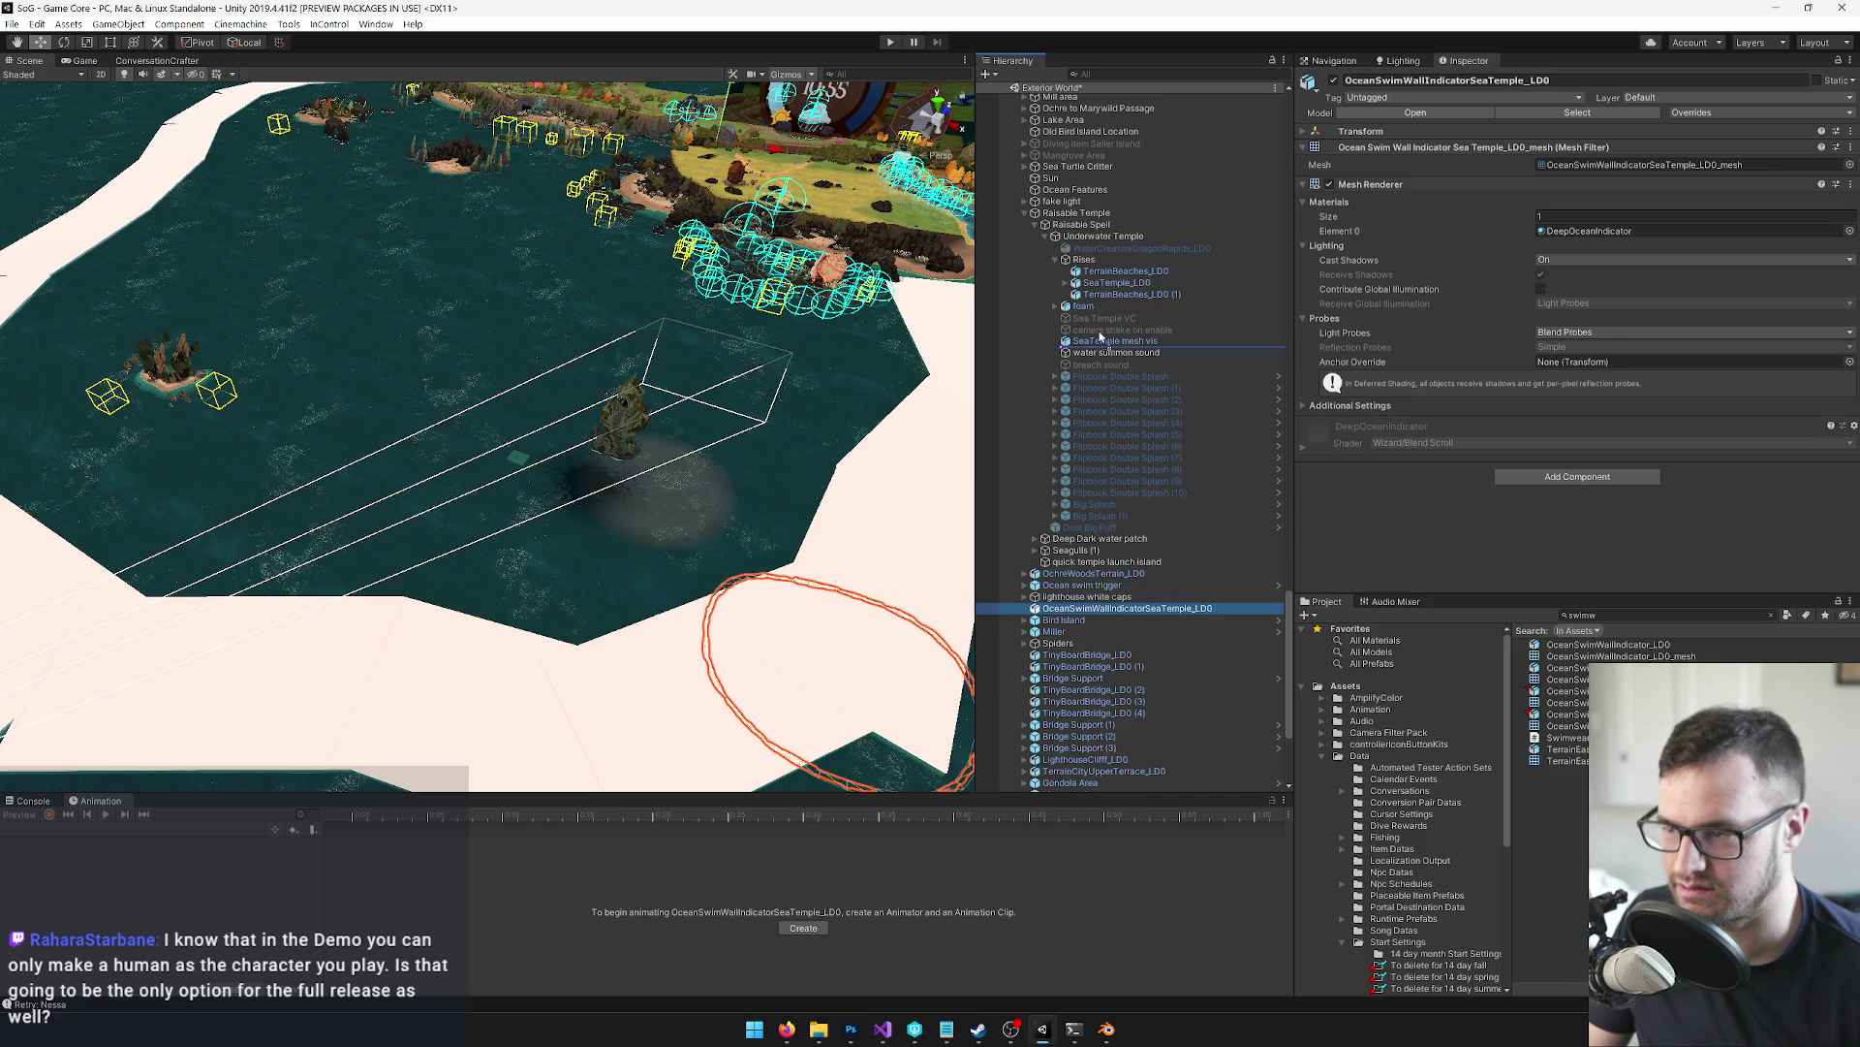
{"action": "left_click_drag", "start_coordinate": [1105, 244], "coordinate": [1105, 244]}
{"action": "mouse_move", "coordinate": [737, 455]}
{"action": "left_mouse_down"}
{"action": "mouse_move", "coordinate": [631, 341]}
{"action": "mouse_move", "coordinate": [757, 683]}
{"action": "left_mouse_up"}
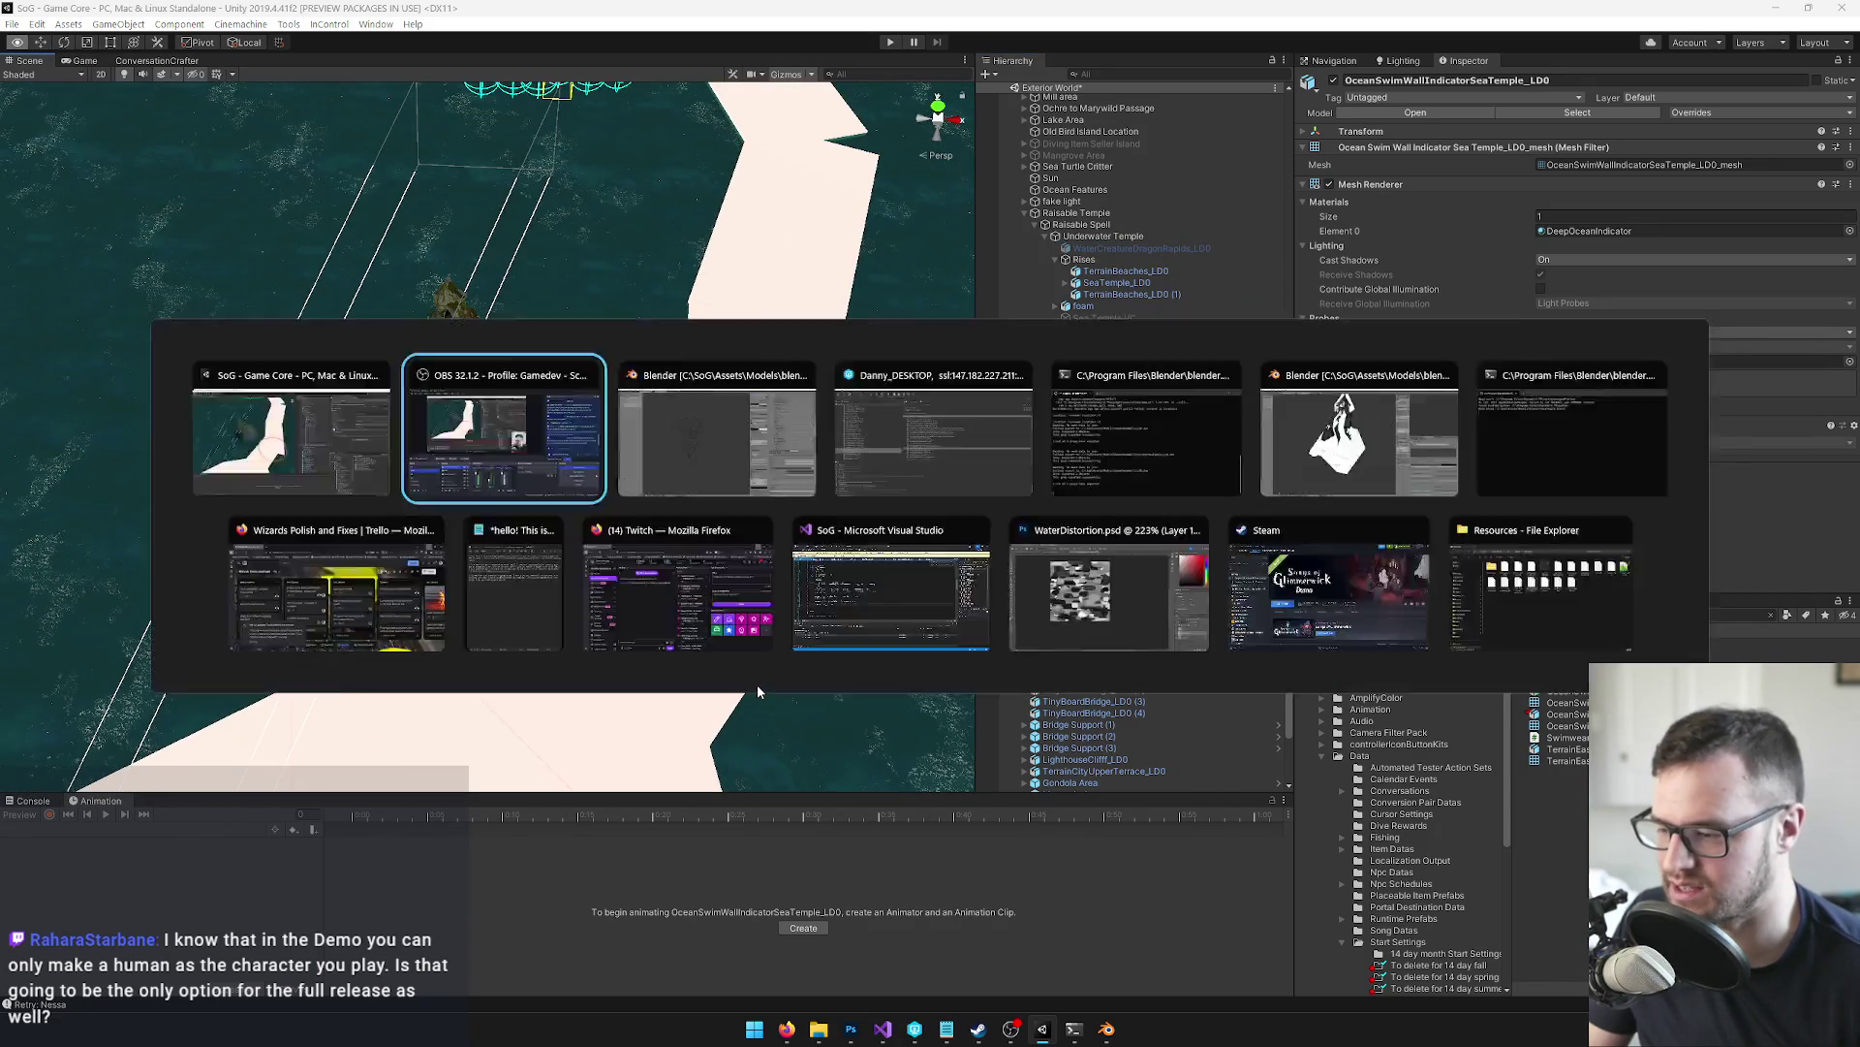
In Blender, move the Plane.188 ring toward the temple on the ground plane
{"action": "mouse_move", "coordinate": [1108, 1033]}
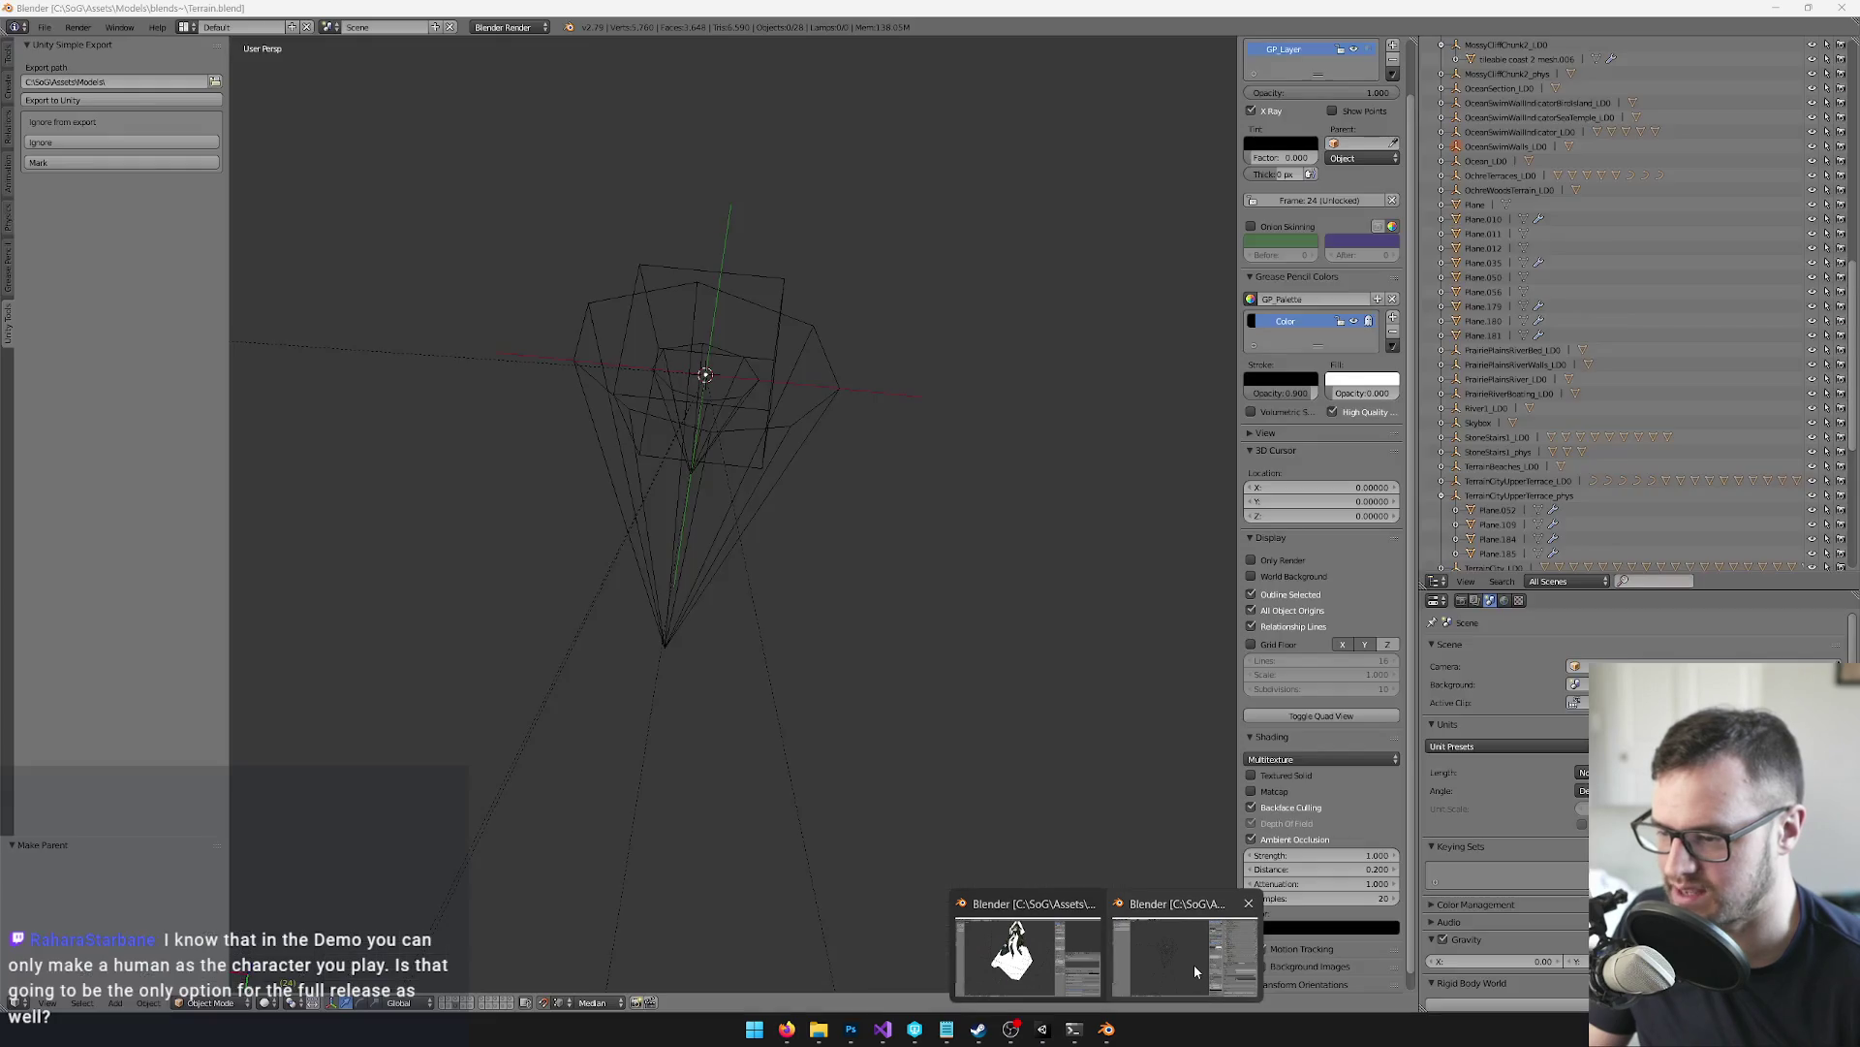
{"action": "left_click", "coordinate": [1195, 966]}
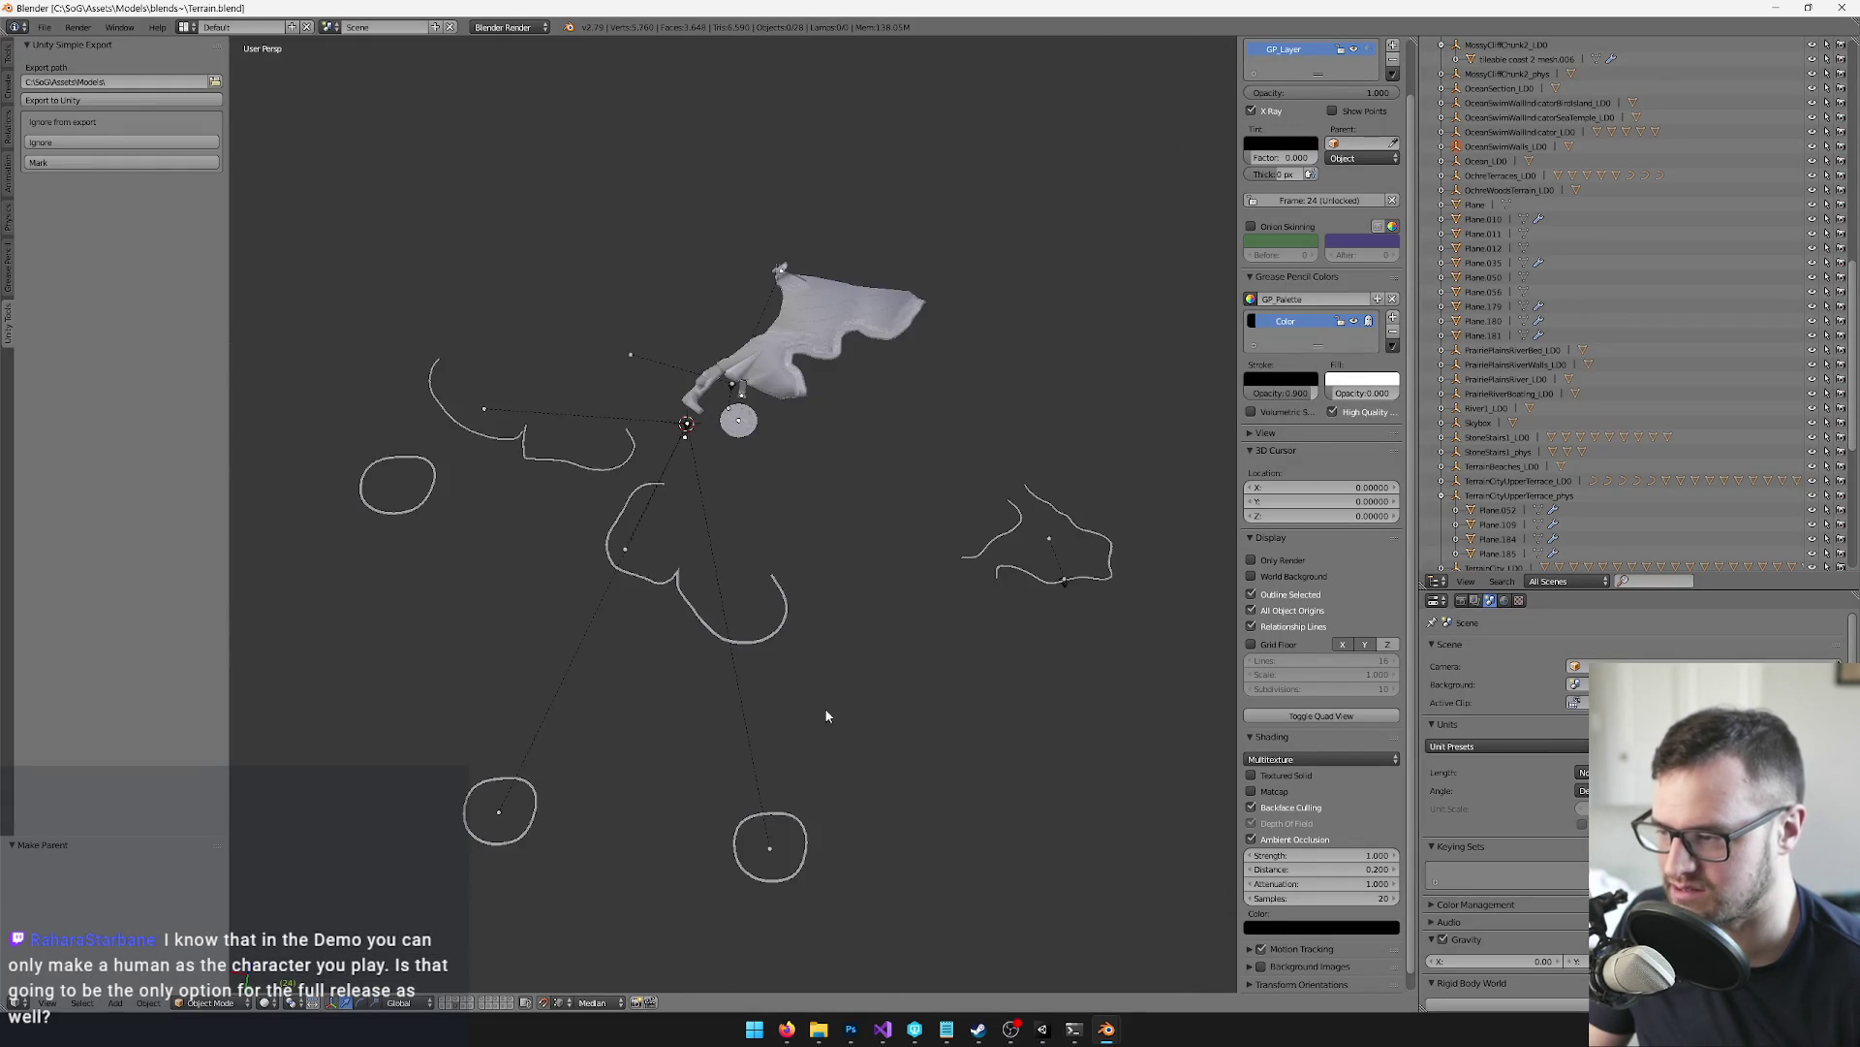
{"action": "right_click", "coordinate": [777, 822]}
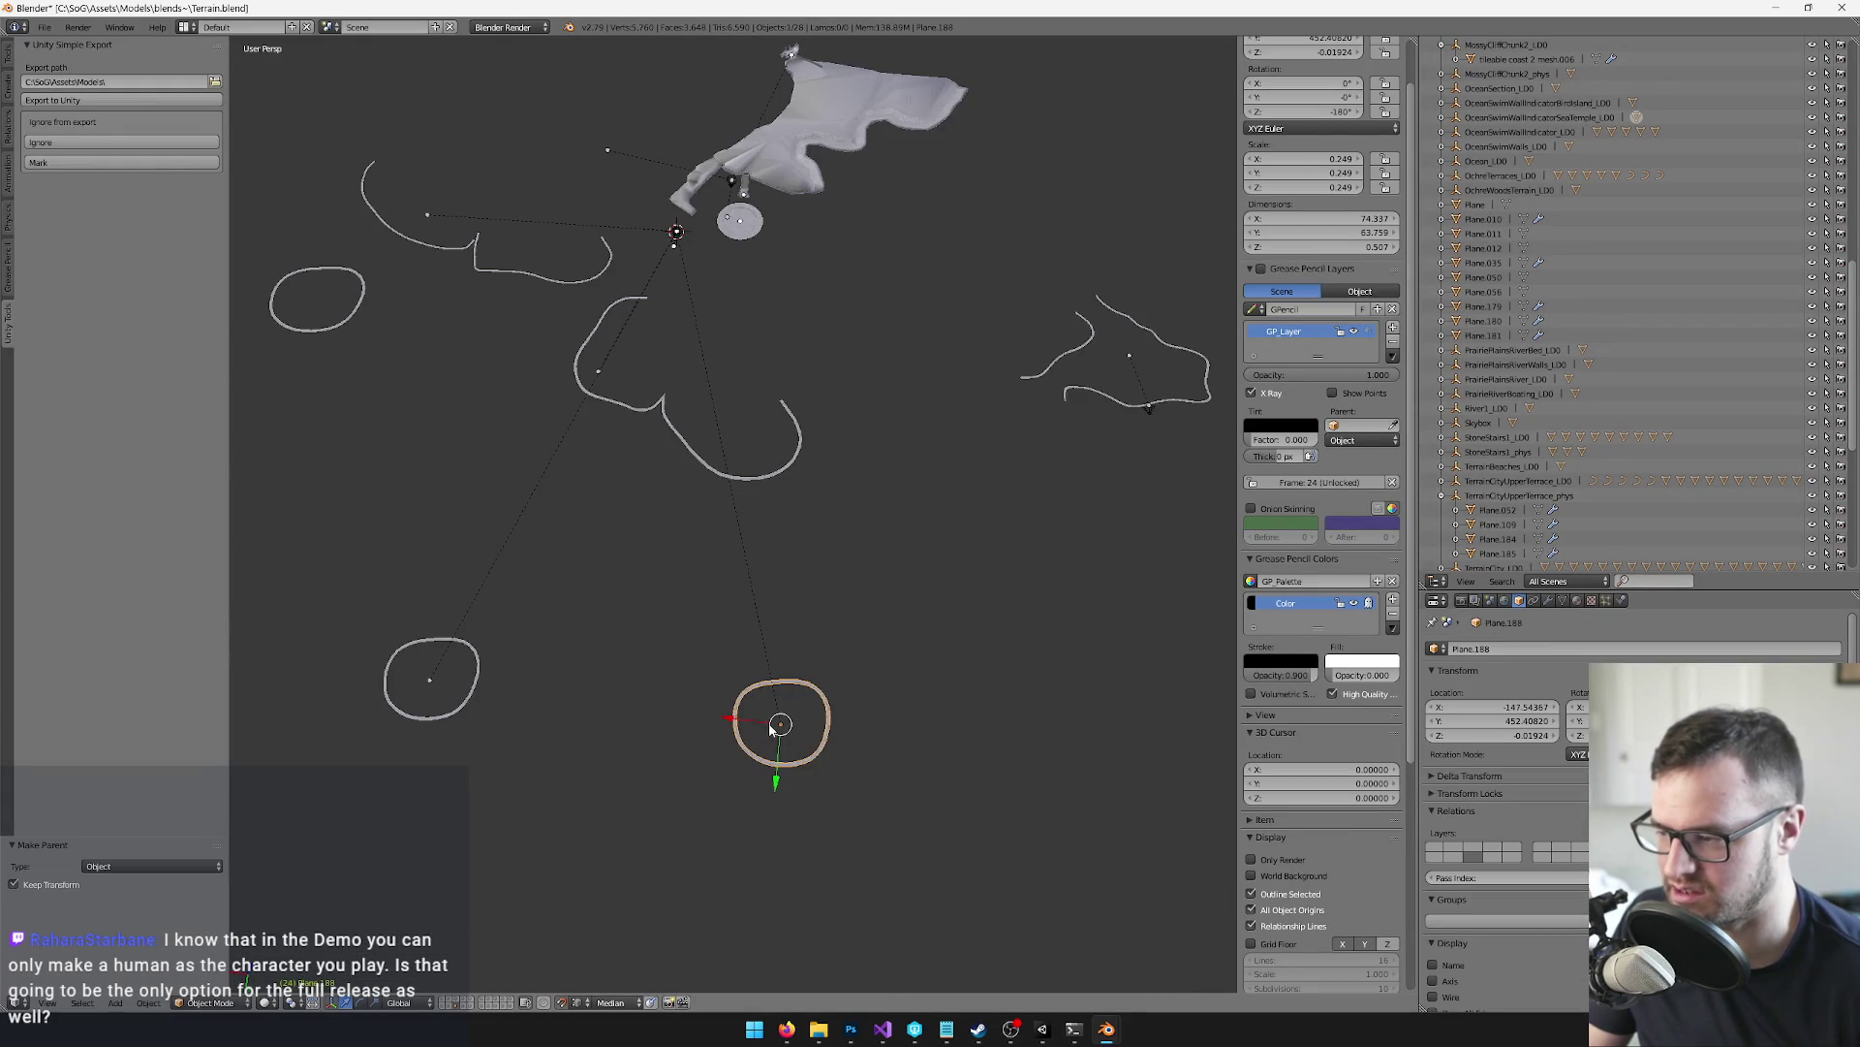
{"action": "key", "text": "KP_Decimal"}
{"action": "key", "text": "g"}
{"action": "key", "text": "shift+z"}
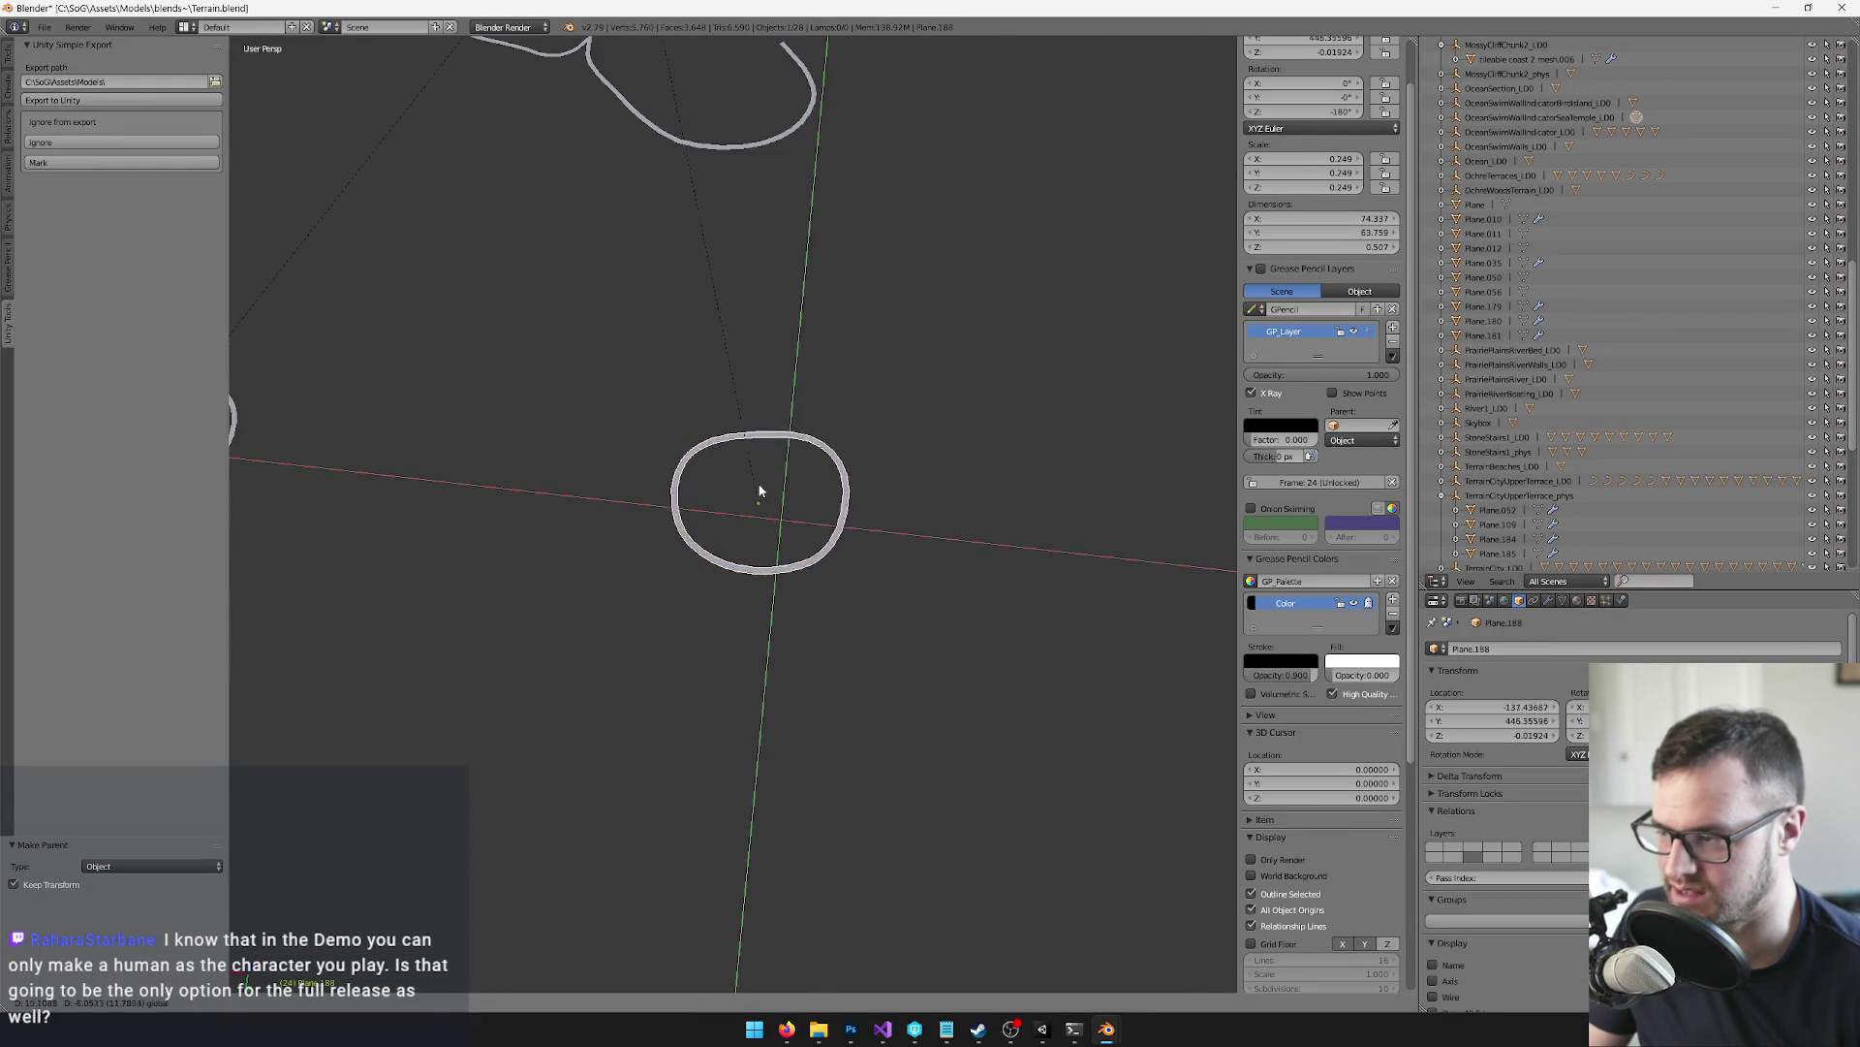
{"action": "left_click", "coordinate": [712, 456]}
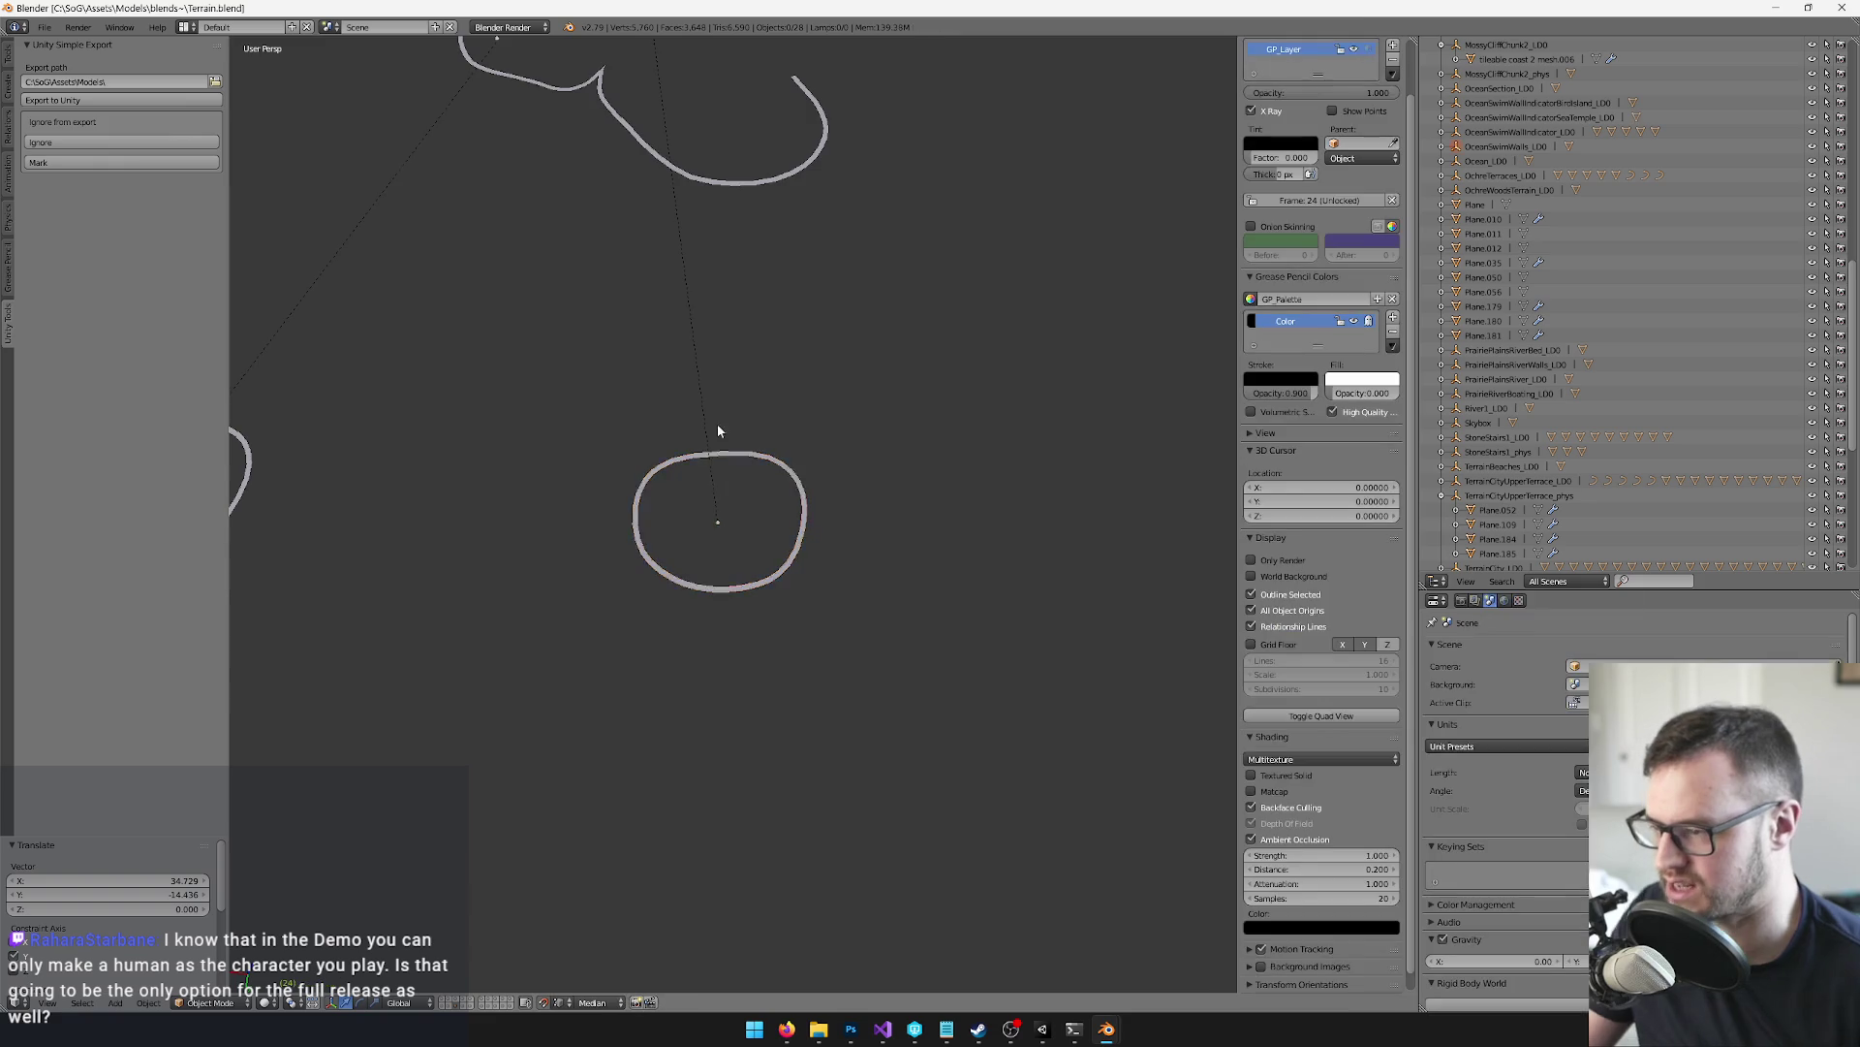
{"action": "scroll", "coordinate": [726, 459], "scroll_direction": "up", "scroll_amount": 2}
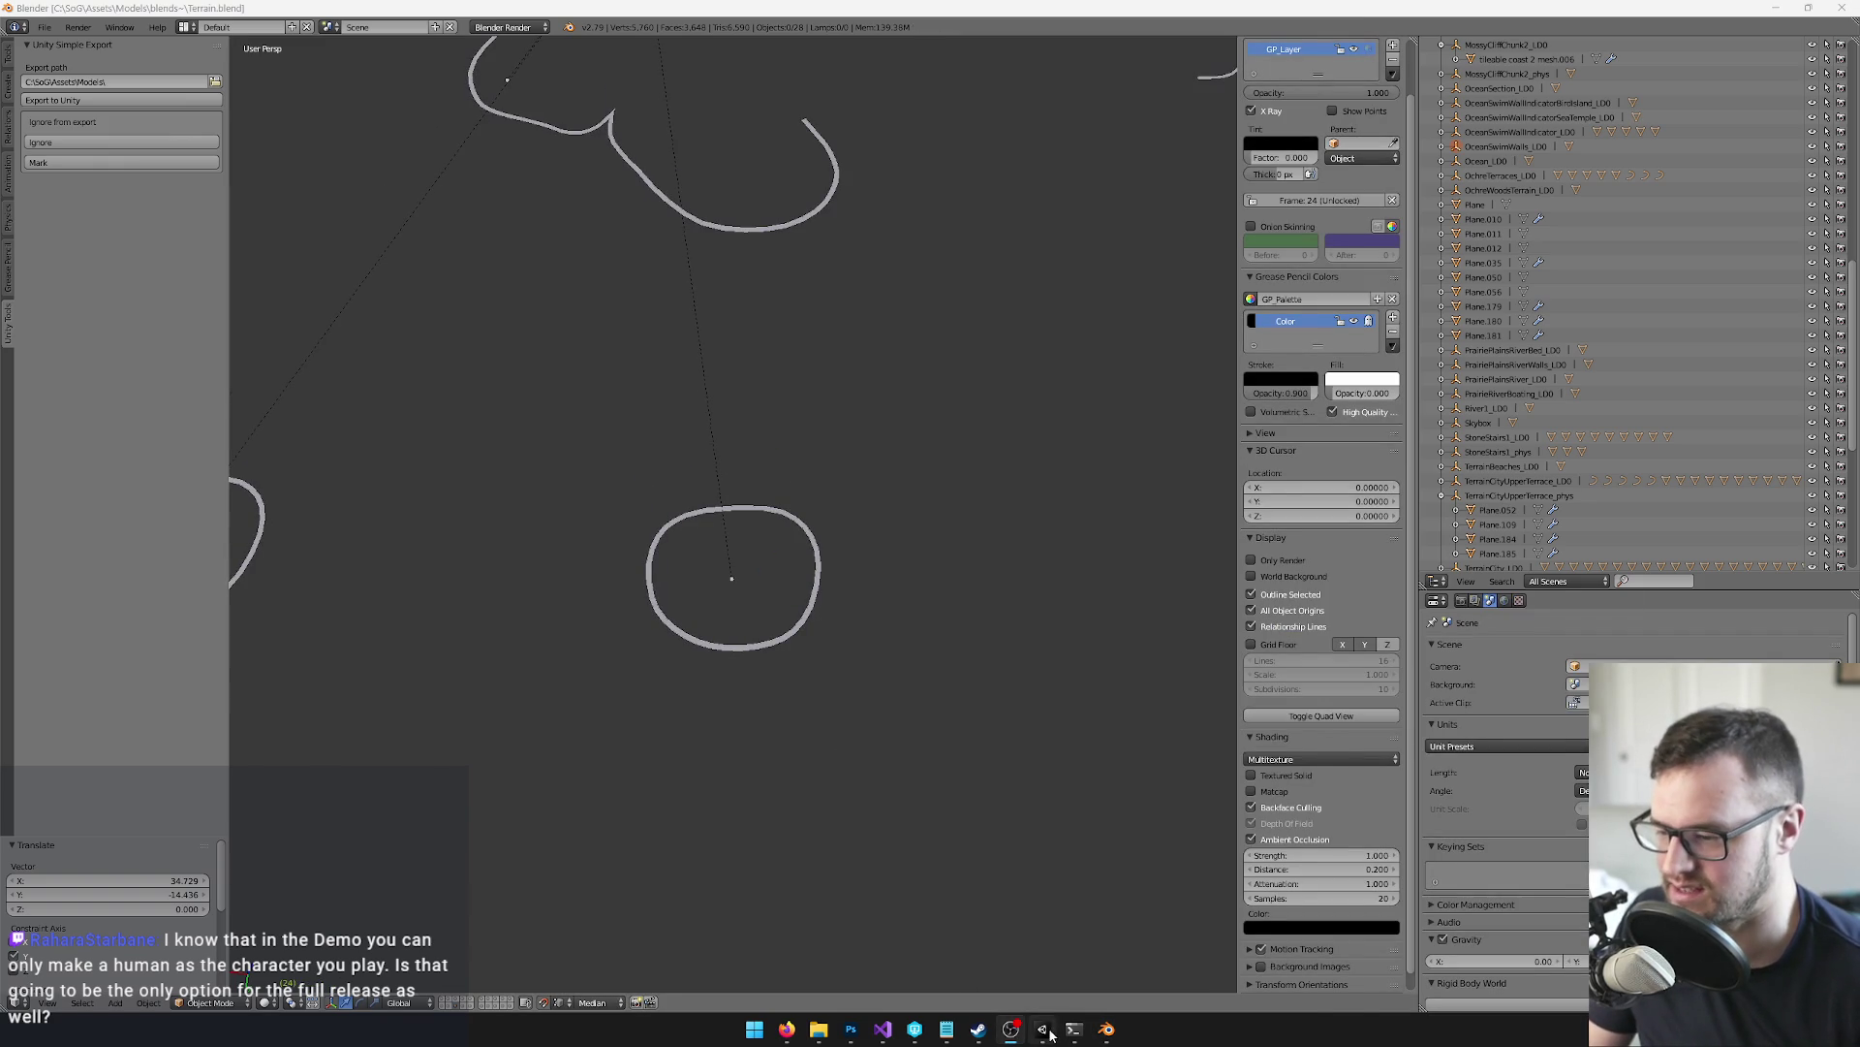
Check the ring in Unity, then shift Plane.188 slightly further over and review it again
{"action": "left_click", "coordinate": [1043, 1029]}
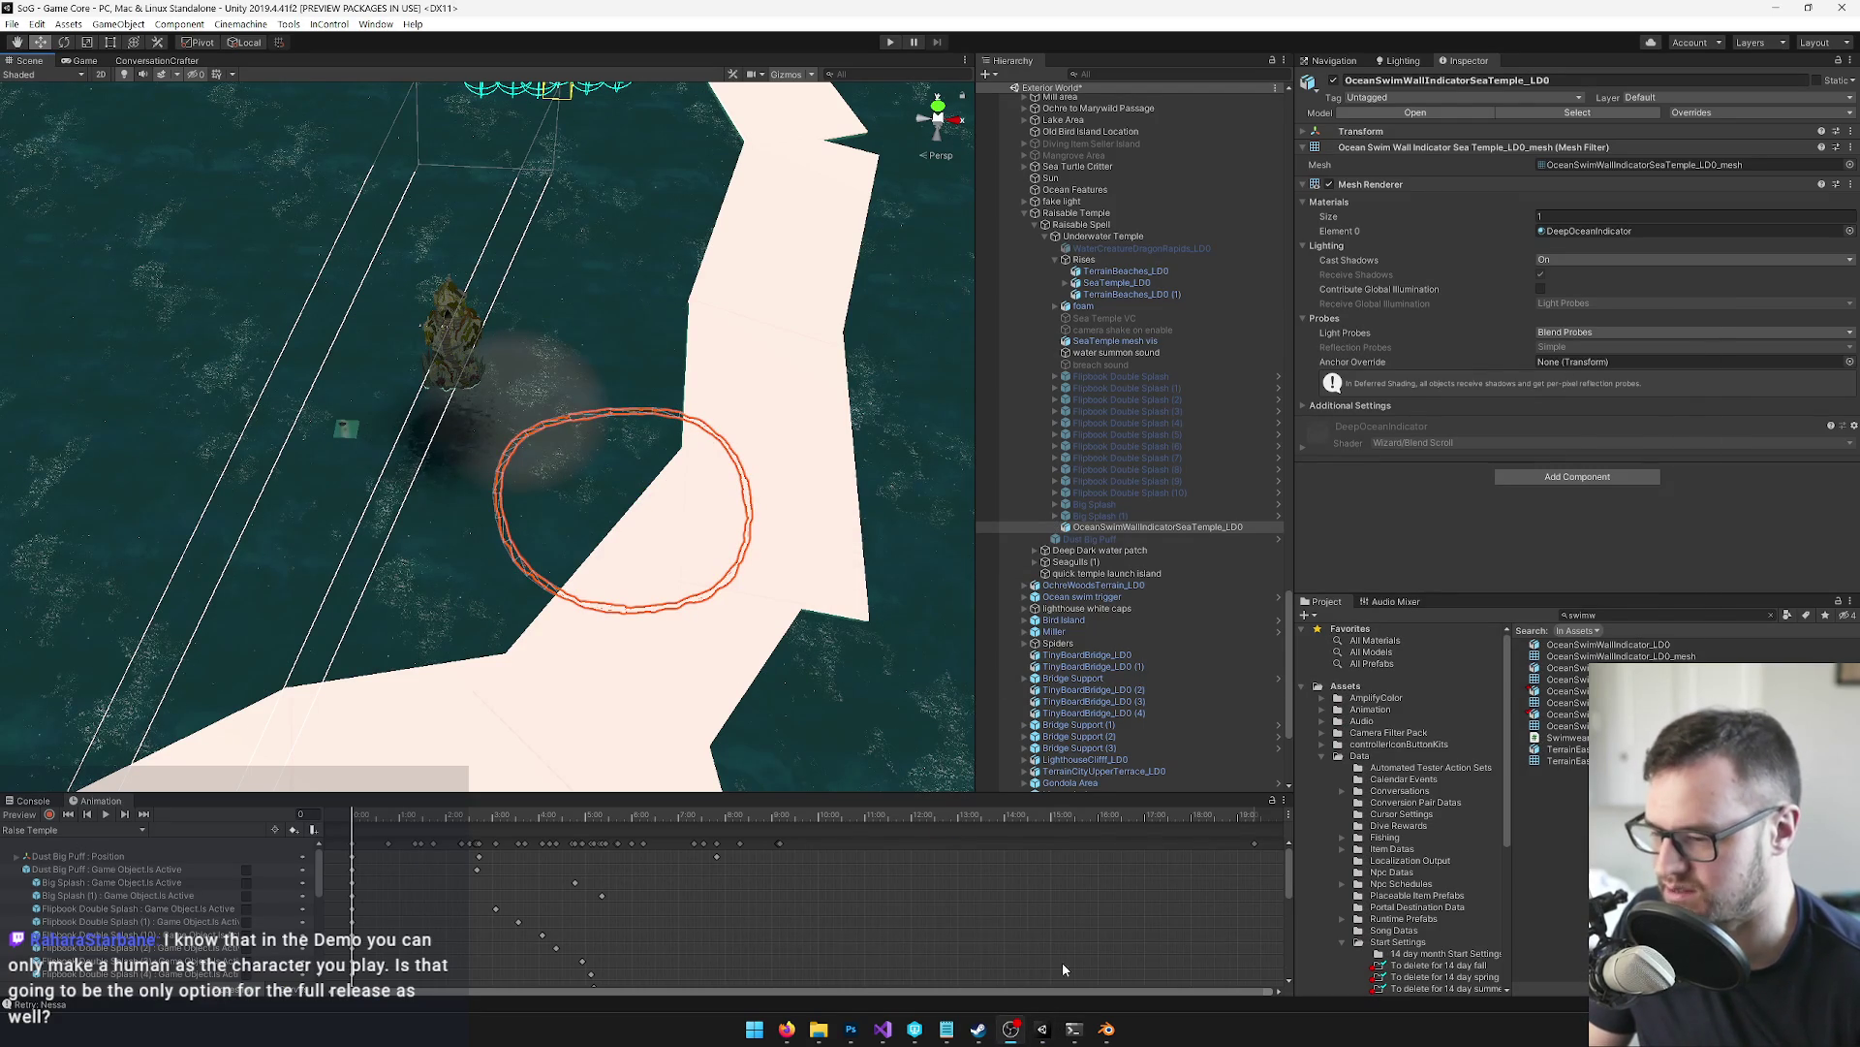
{"action": "mouse_move", "coordinate": [1110, 1033]}
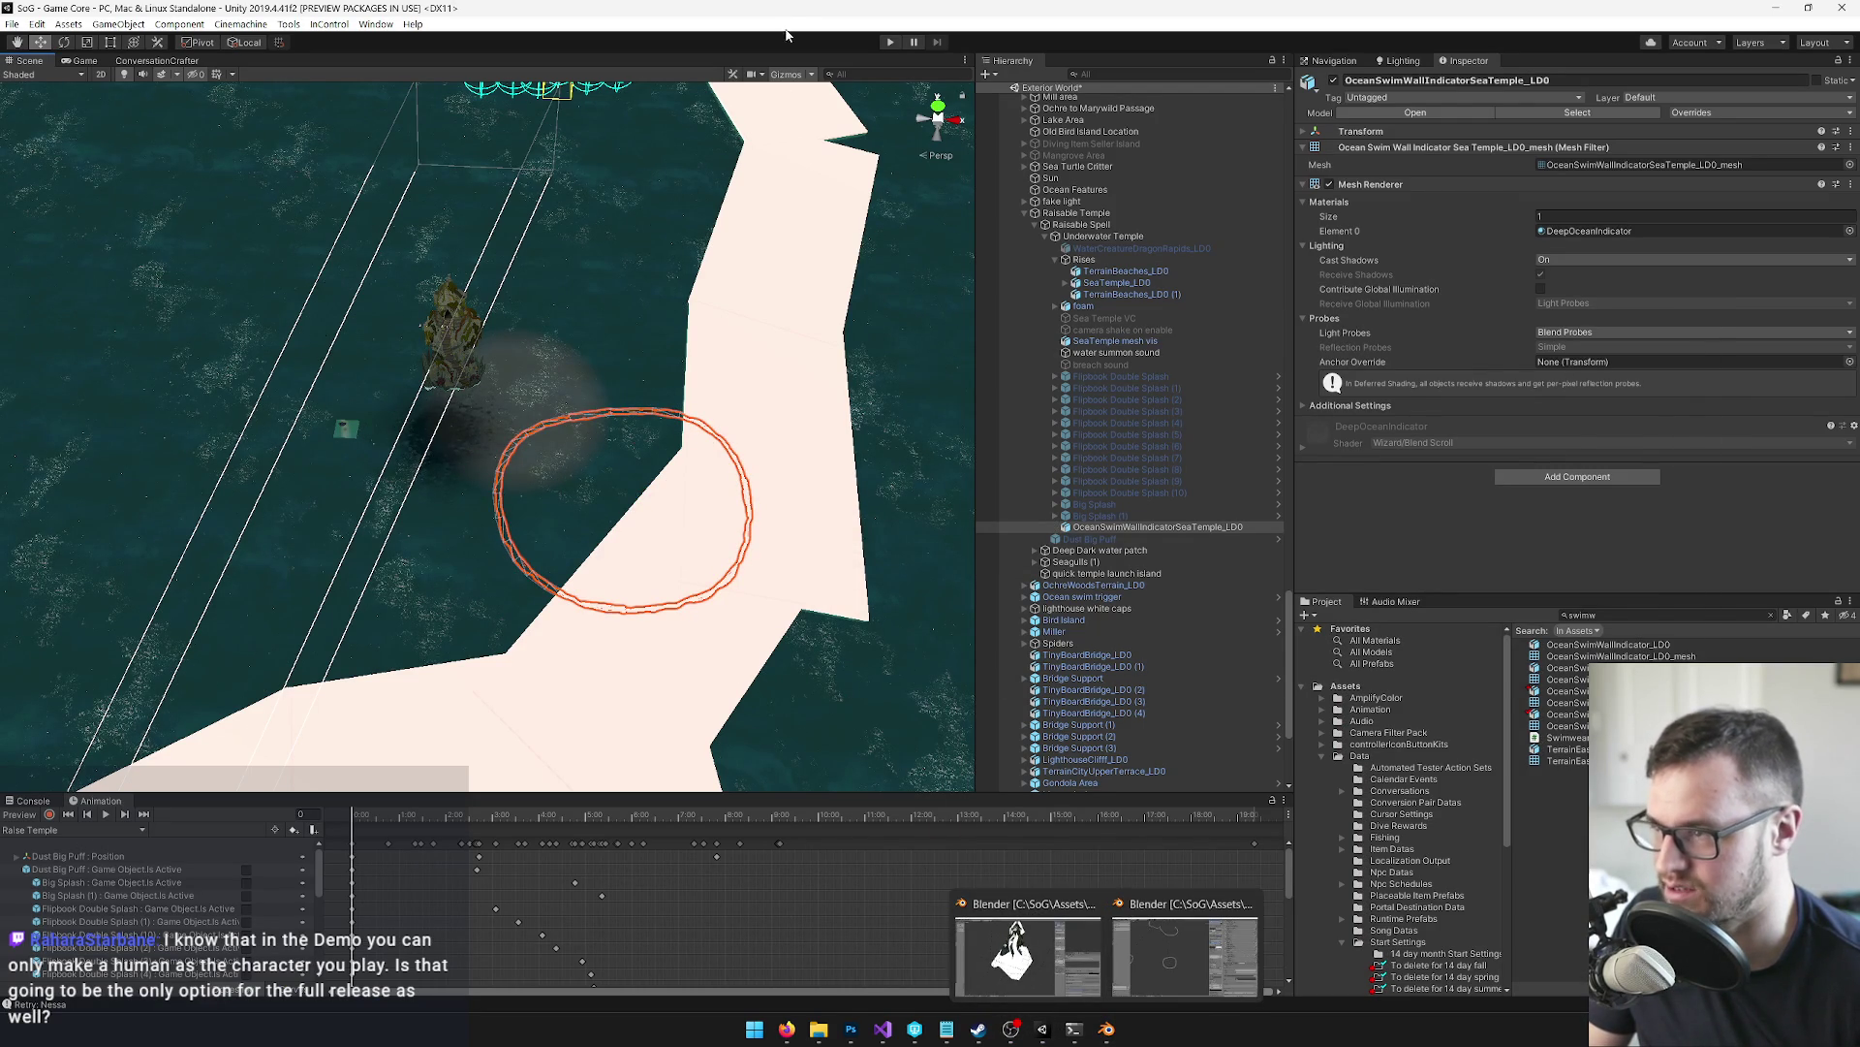
{"action": "left_click", "coordinate": [1009, 947]}
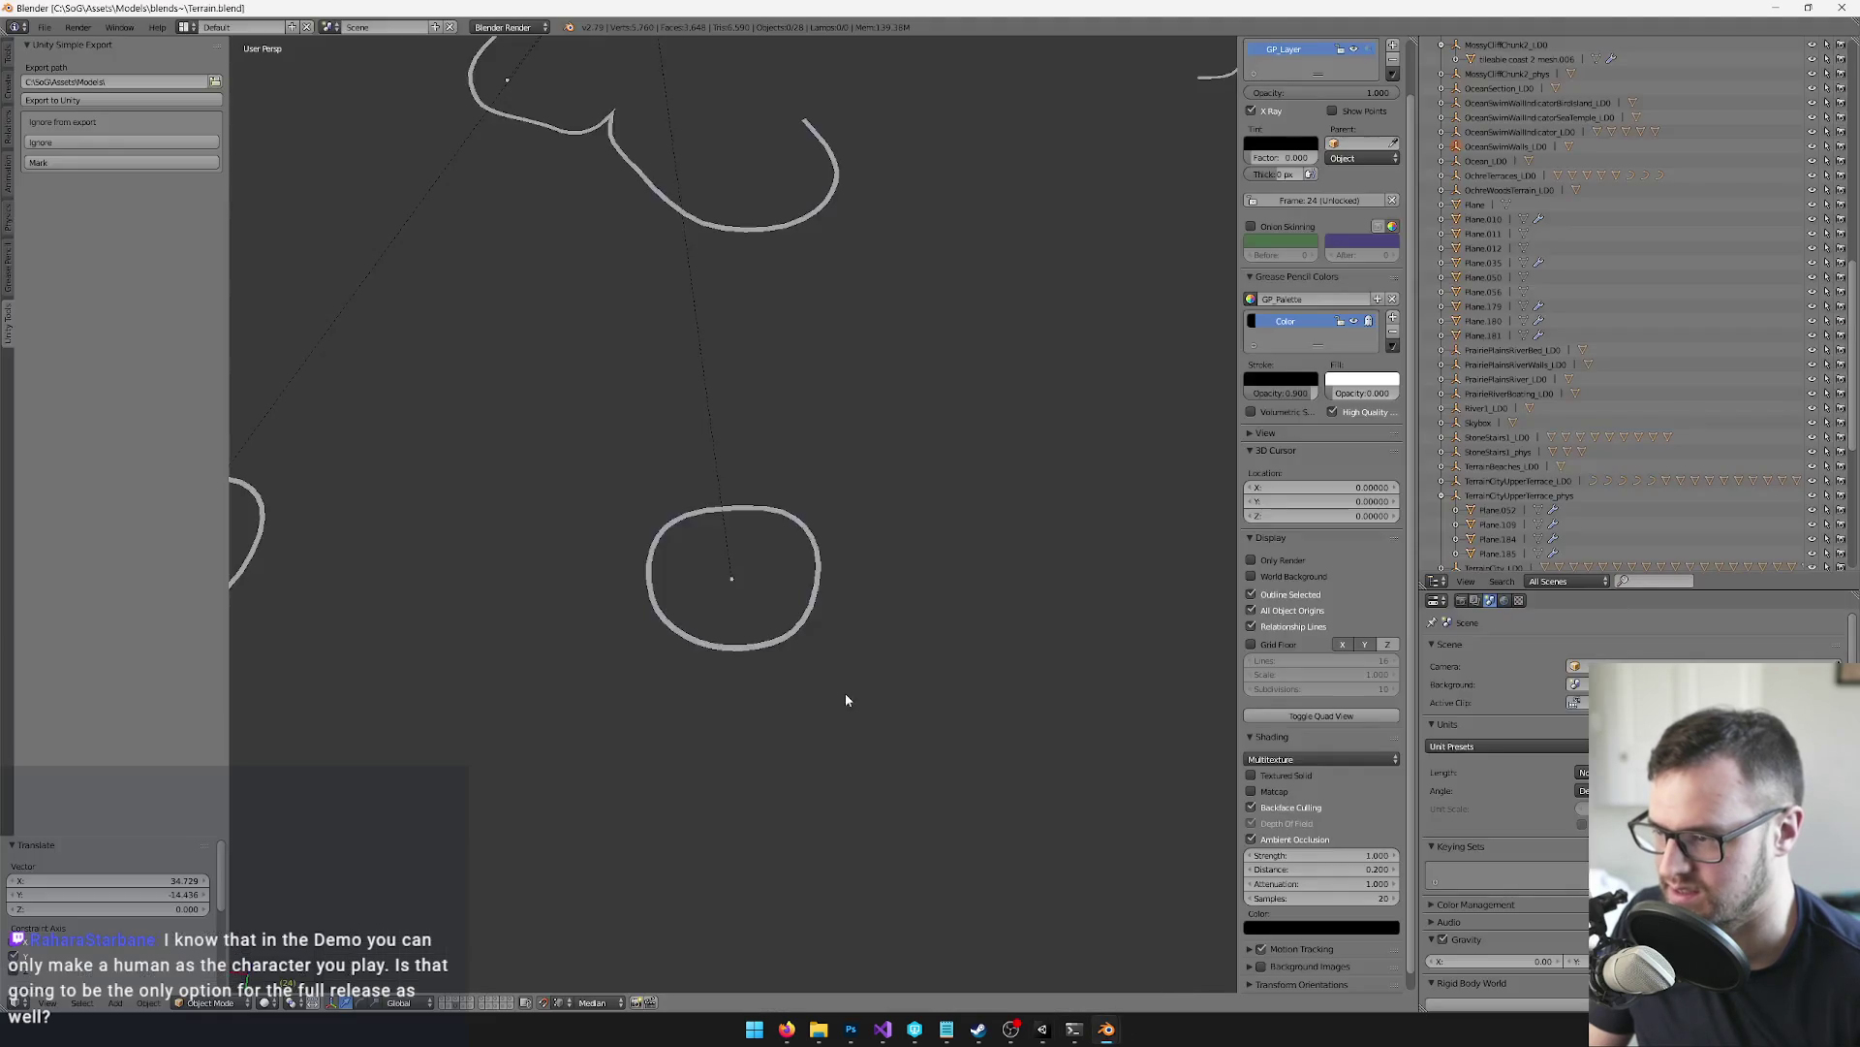
{"action": "mouse_move", "coordinate": [780, 605]}
{"action": "left_mouse_down"}
{"action": "mouse_move", "coordinate": [858, 499]}
{"action": "mouse_move", "coordinate": [841, 463]}
{"action": "mouse_move", "coordinate": [781, 439]}
{"action": "left_mouse_up"}
{"action": "key", "text": "ctrl+z"}
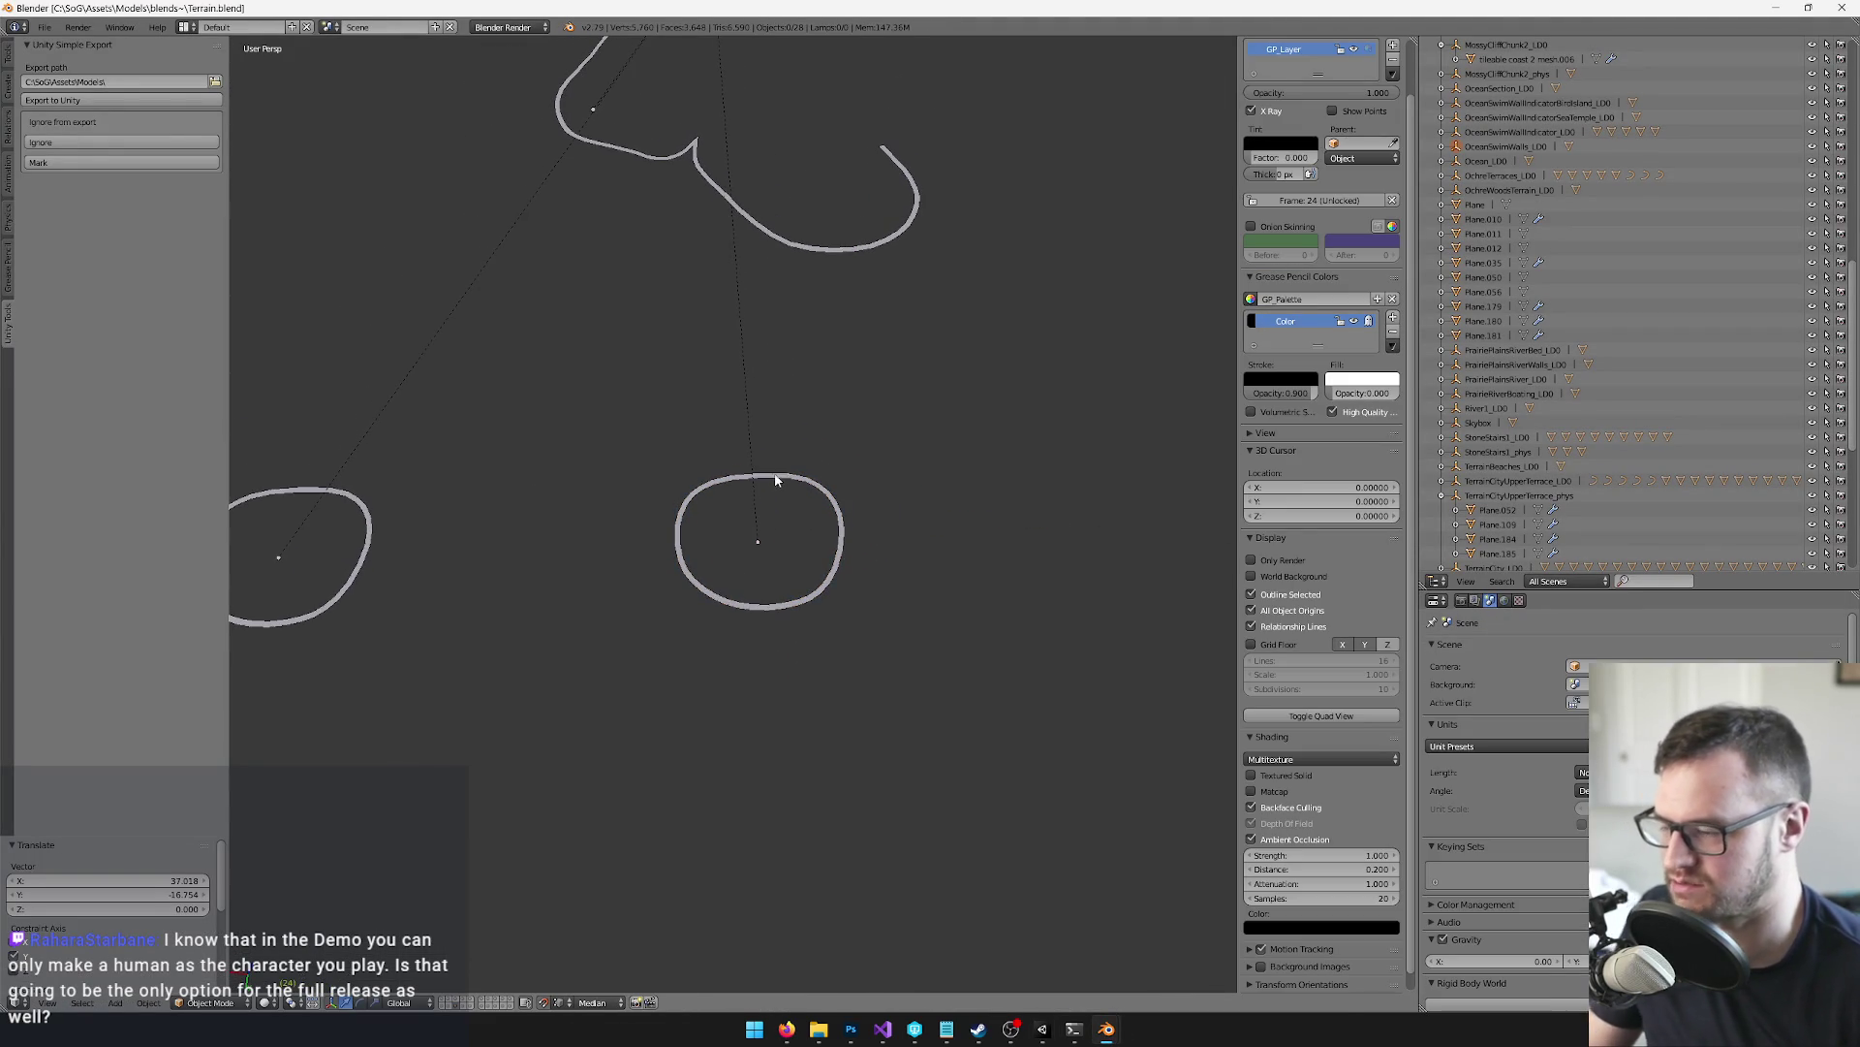
{"action": "left_click", "coordinate": [1039, 1031]}
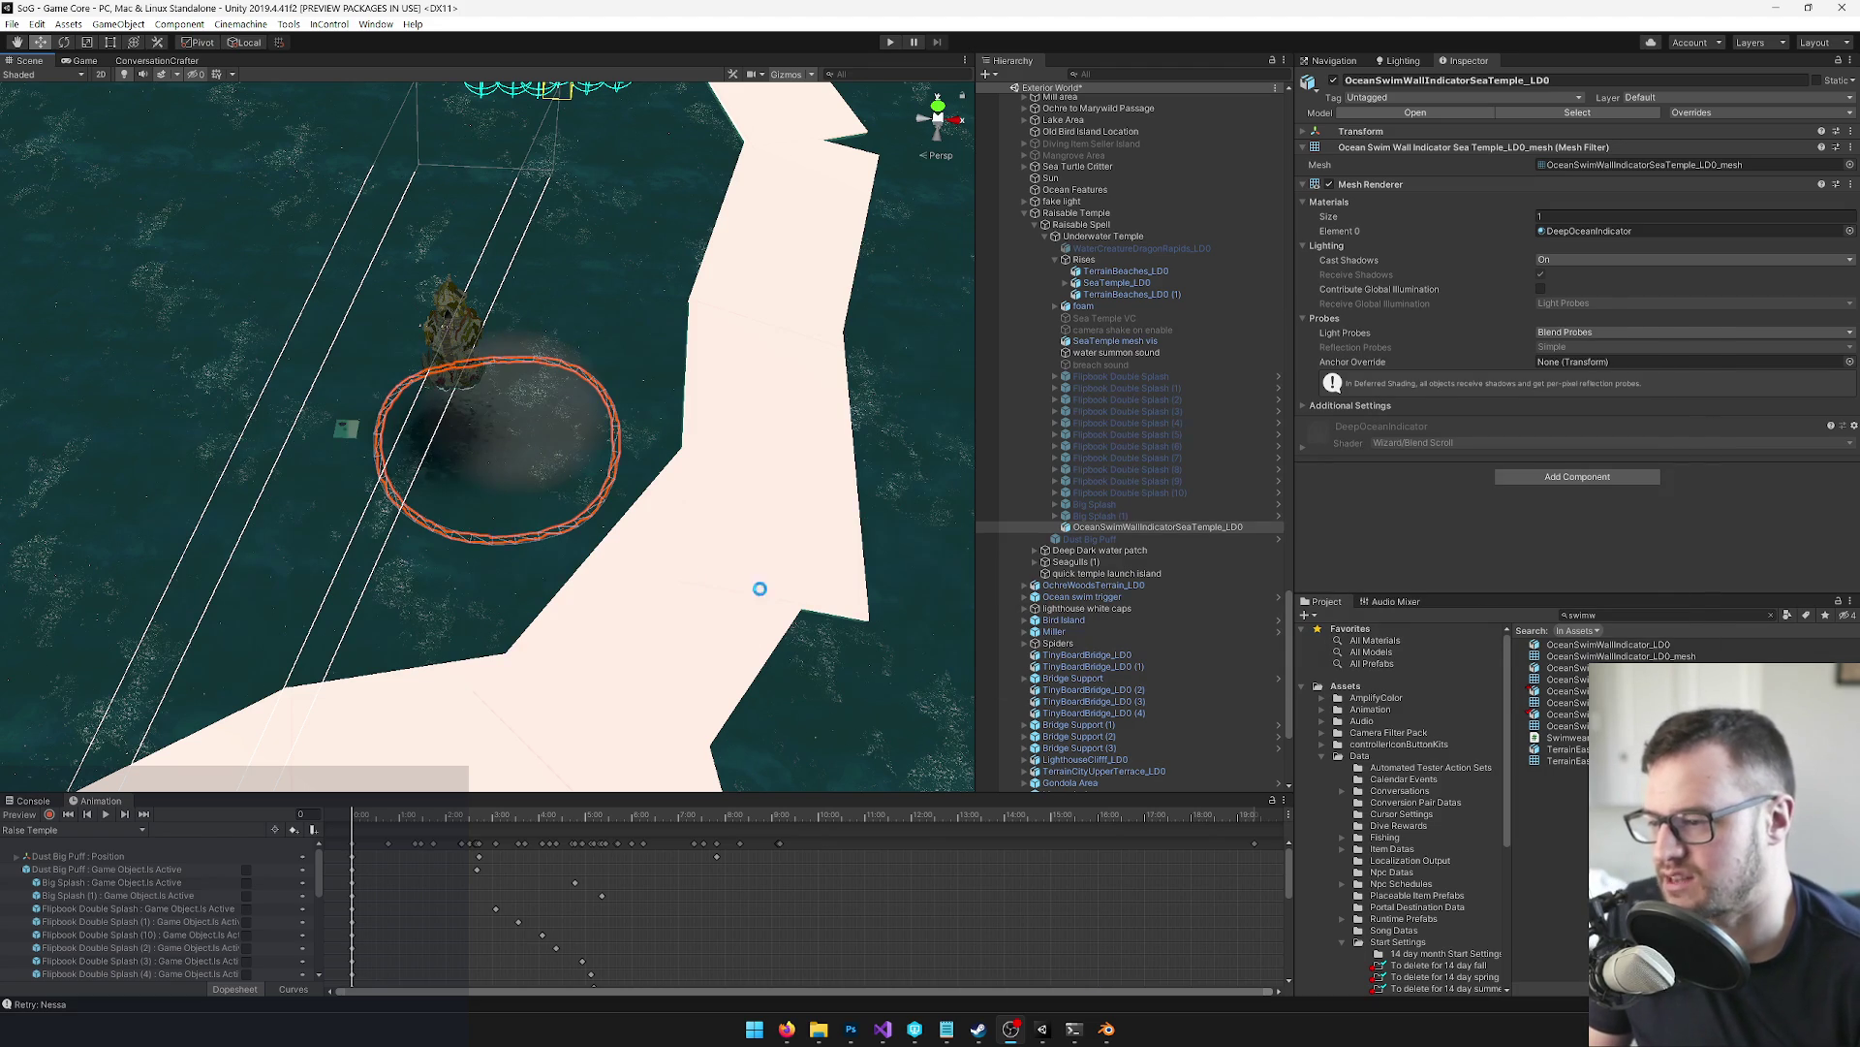
{"action": "left_click", "coordinate": [1107, 1033]}
Move the Plane.188 ring up and to the left, save, and check it in Unity
{"action": "left_click", "coordinate": [1008, 949]}
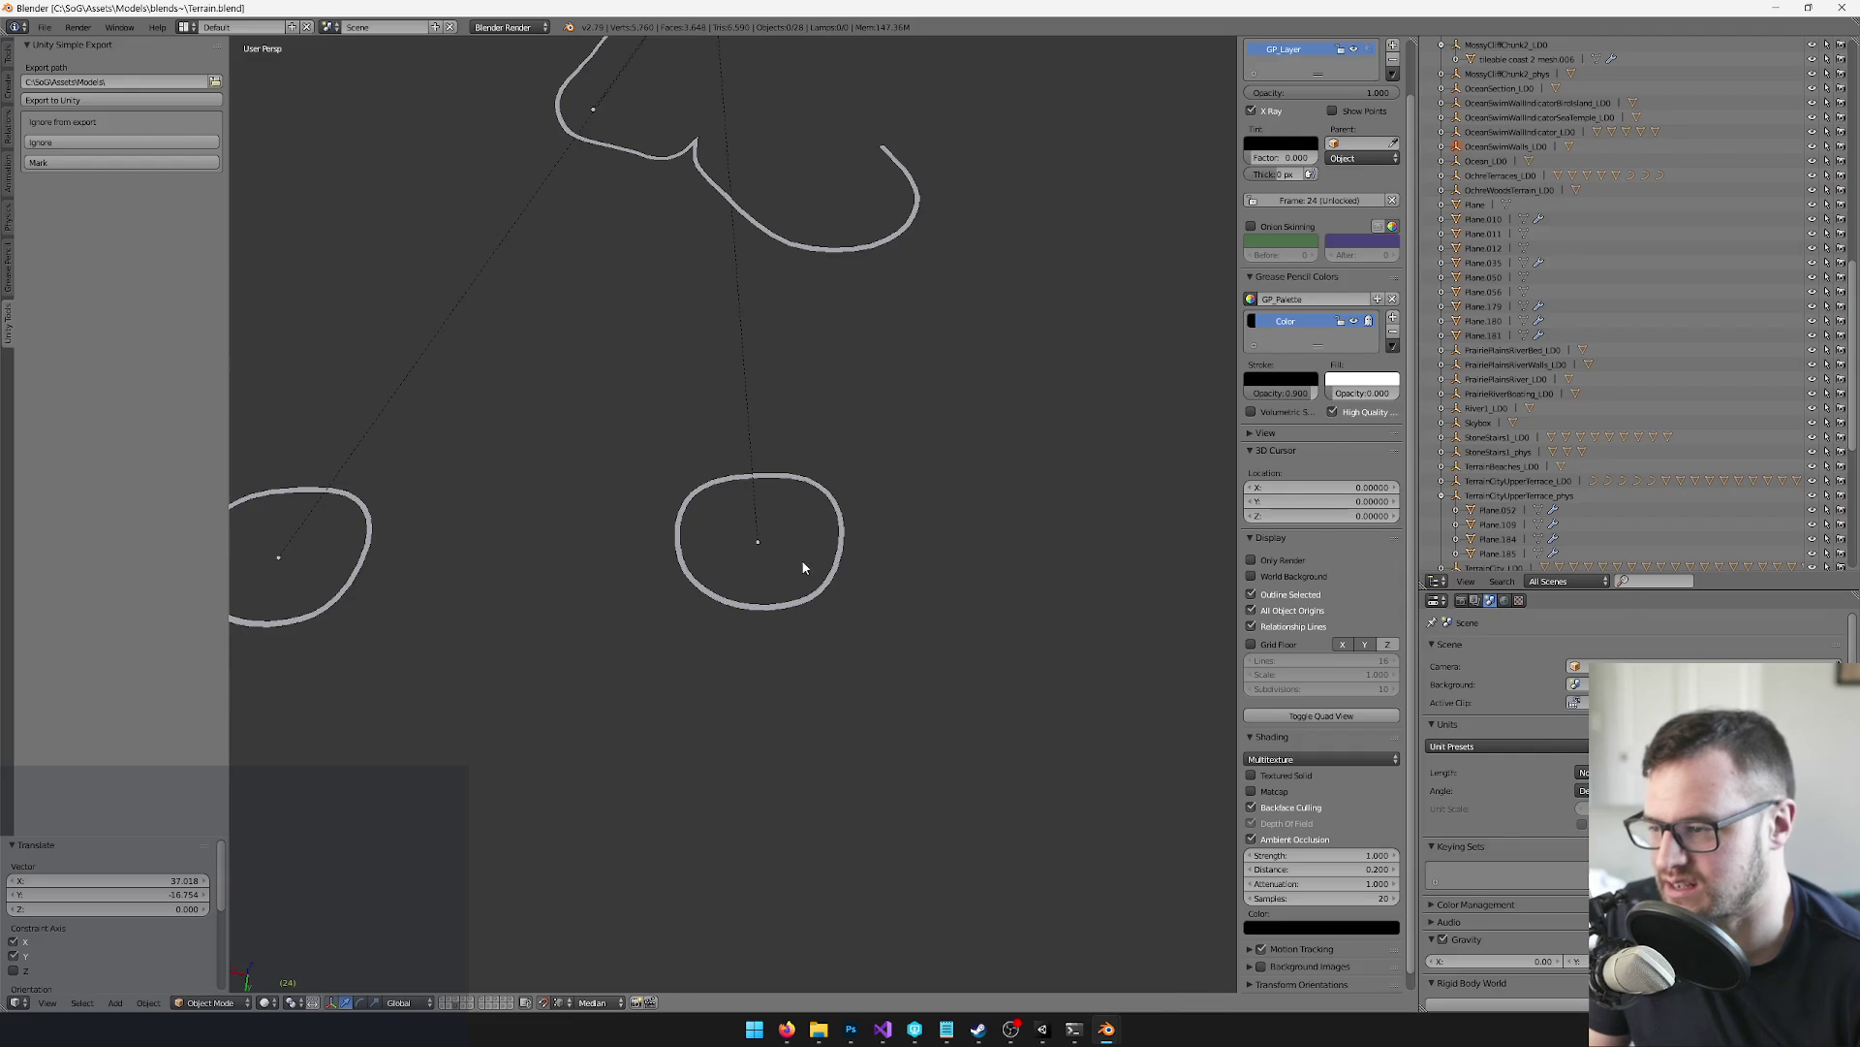
{"action": "right_click", "coordinate": [841, 551]}
{"action": "scroll", "coordinate": [852, 571], "scroll_direction": "up", "scroll_amount": 3}
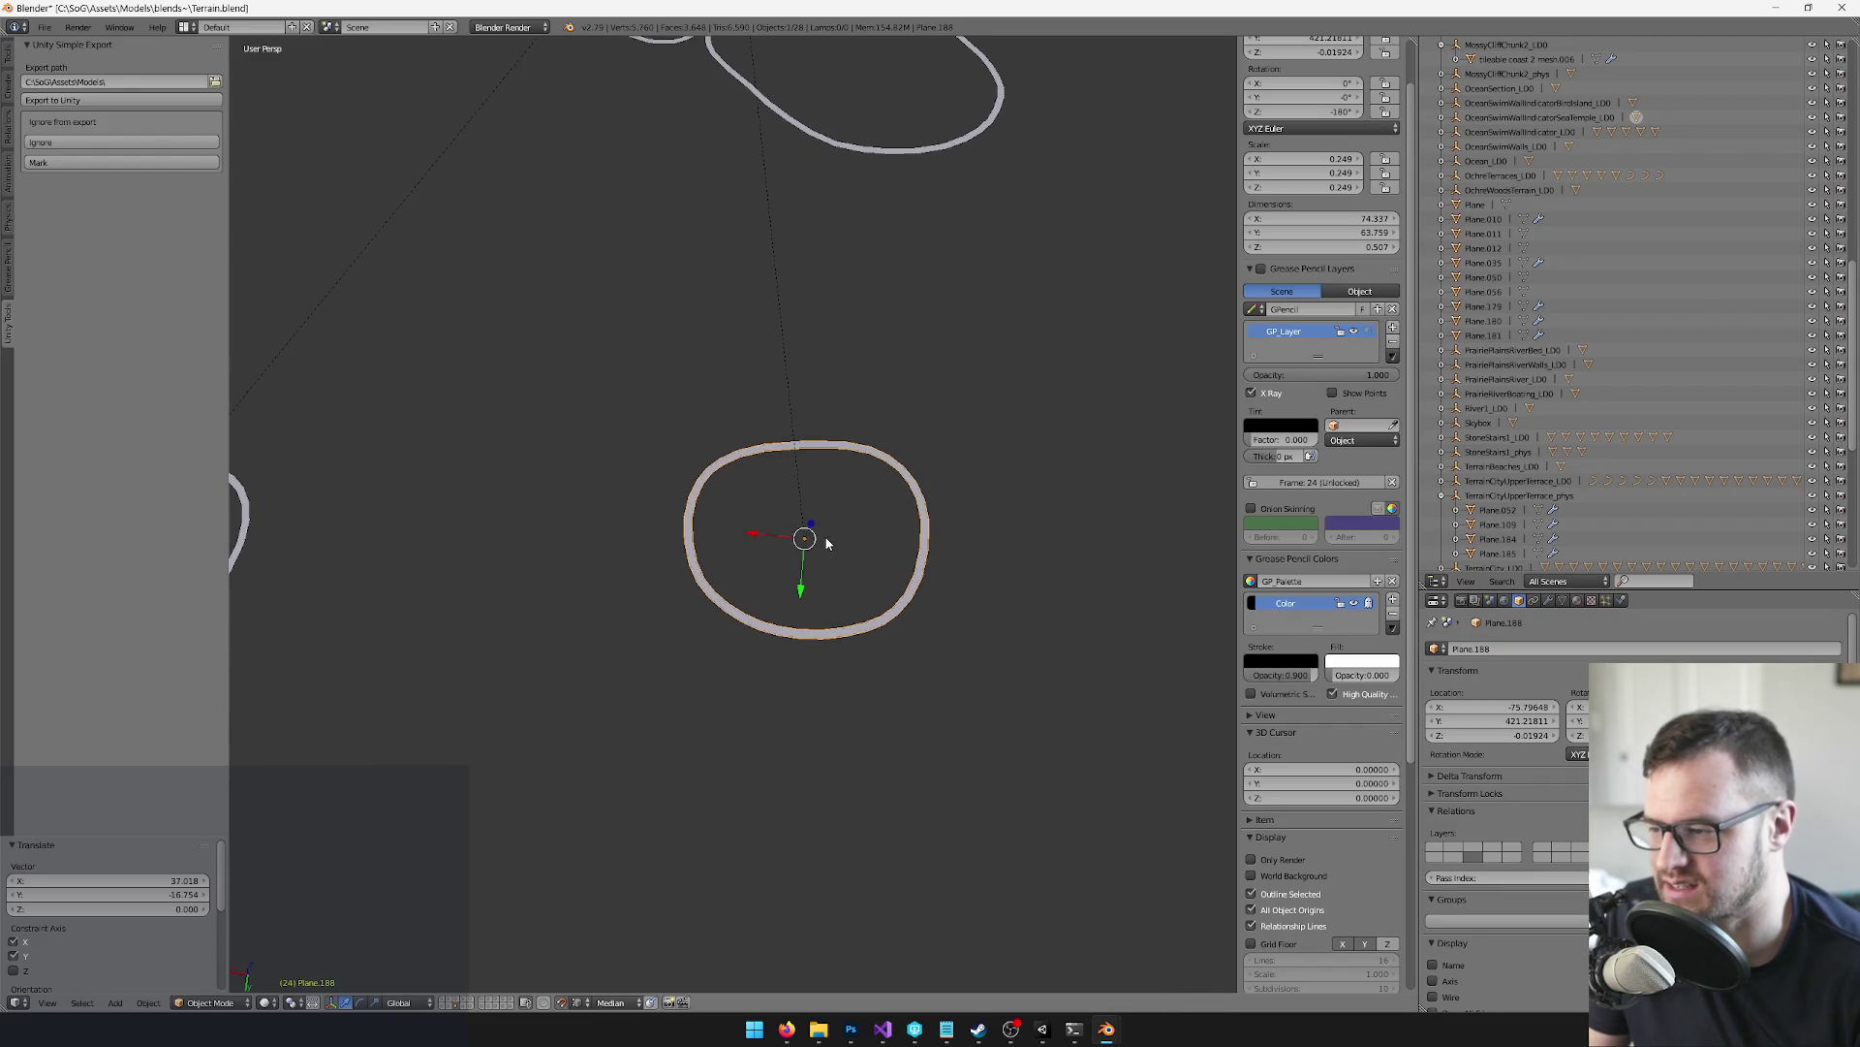
{"action": "left_click_drag", "start_coordinate": [812, 528], "coordinate": [794, 479]}
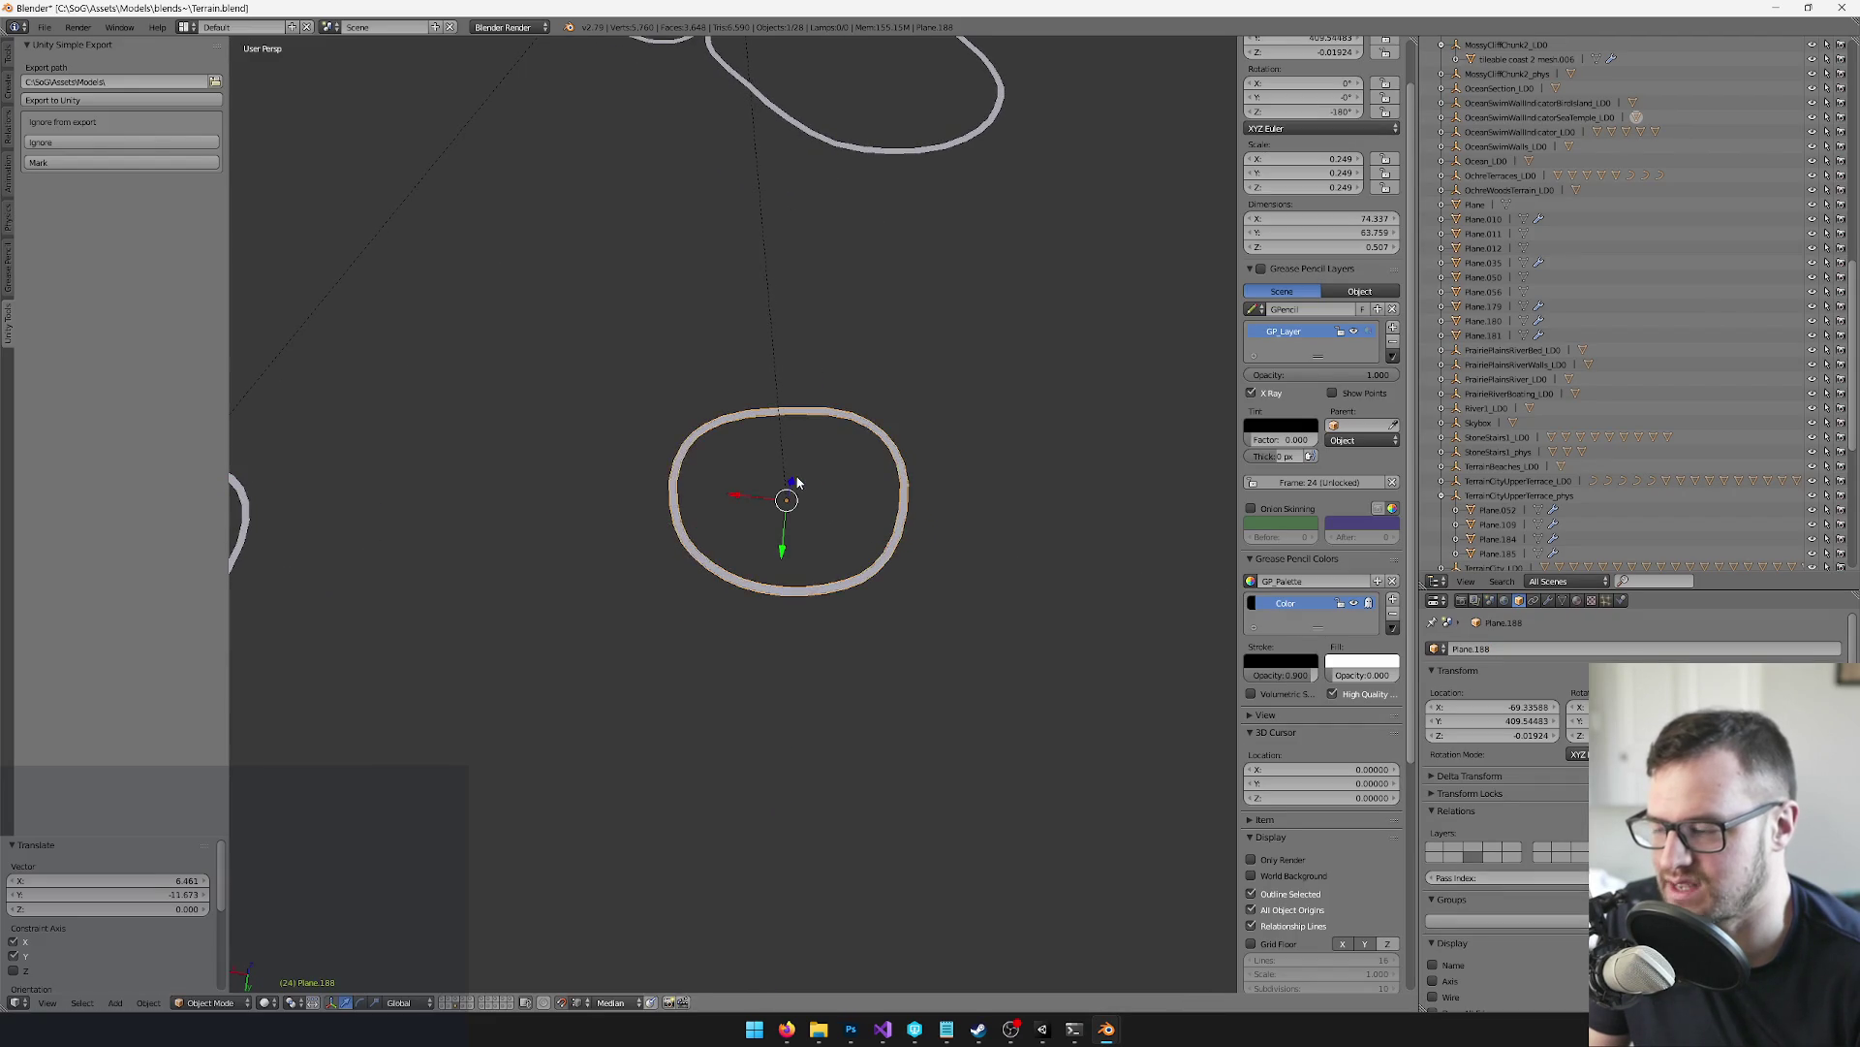
{"action": "key", "text": "ctrl+s"}
{"action": "key", "text": "alt+Tab"}
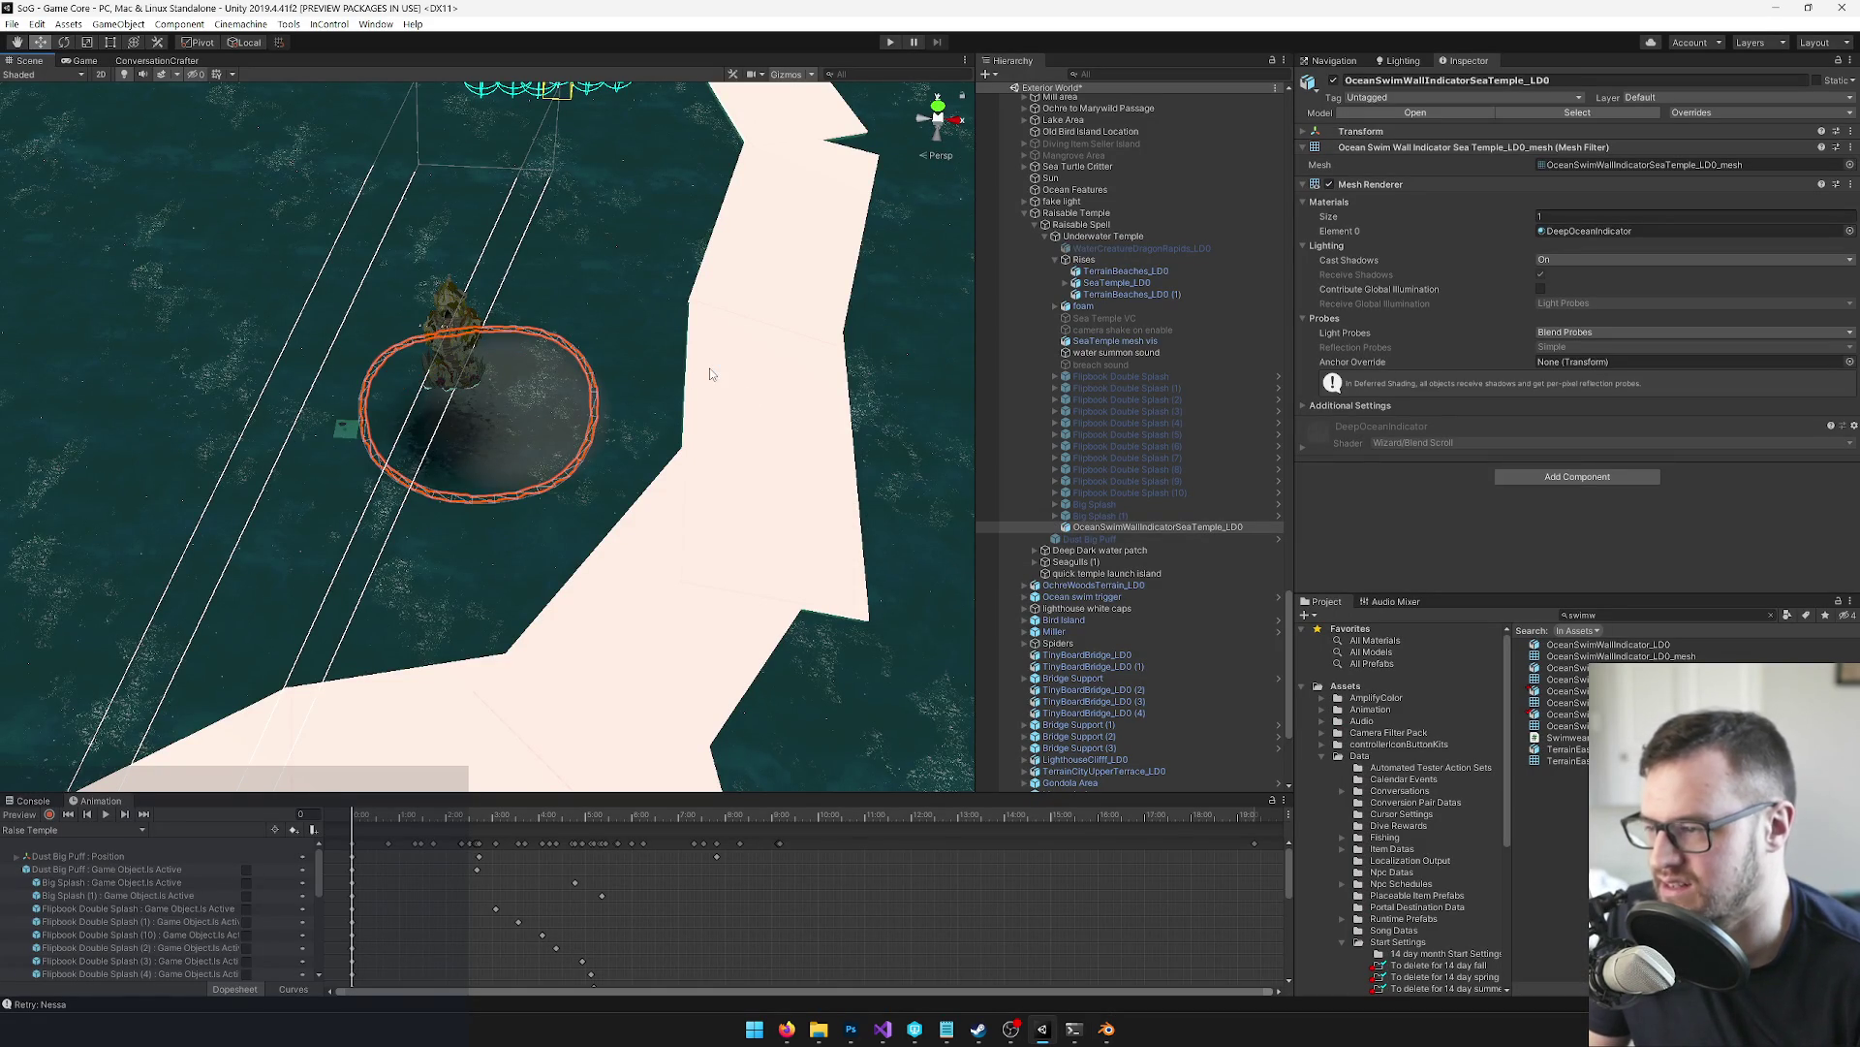
{"action": "key", "text": "alt+Tab"}
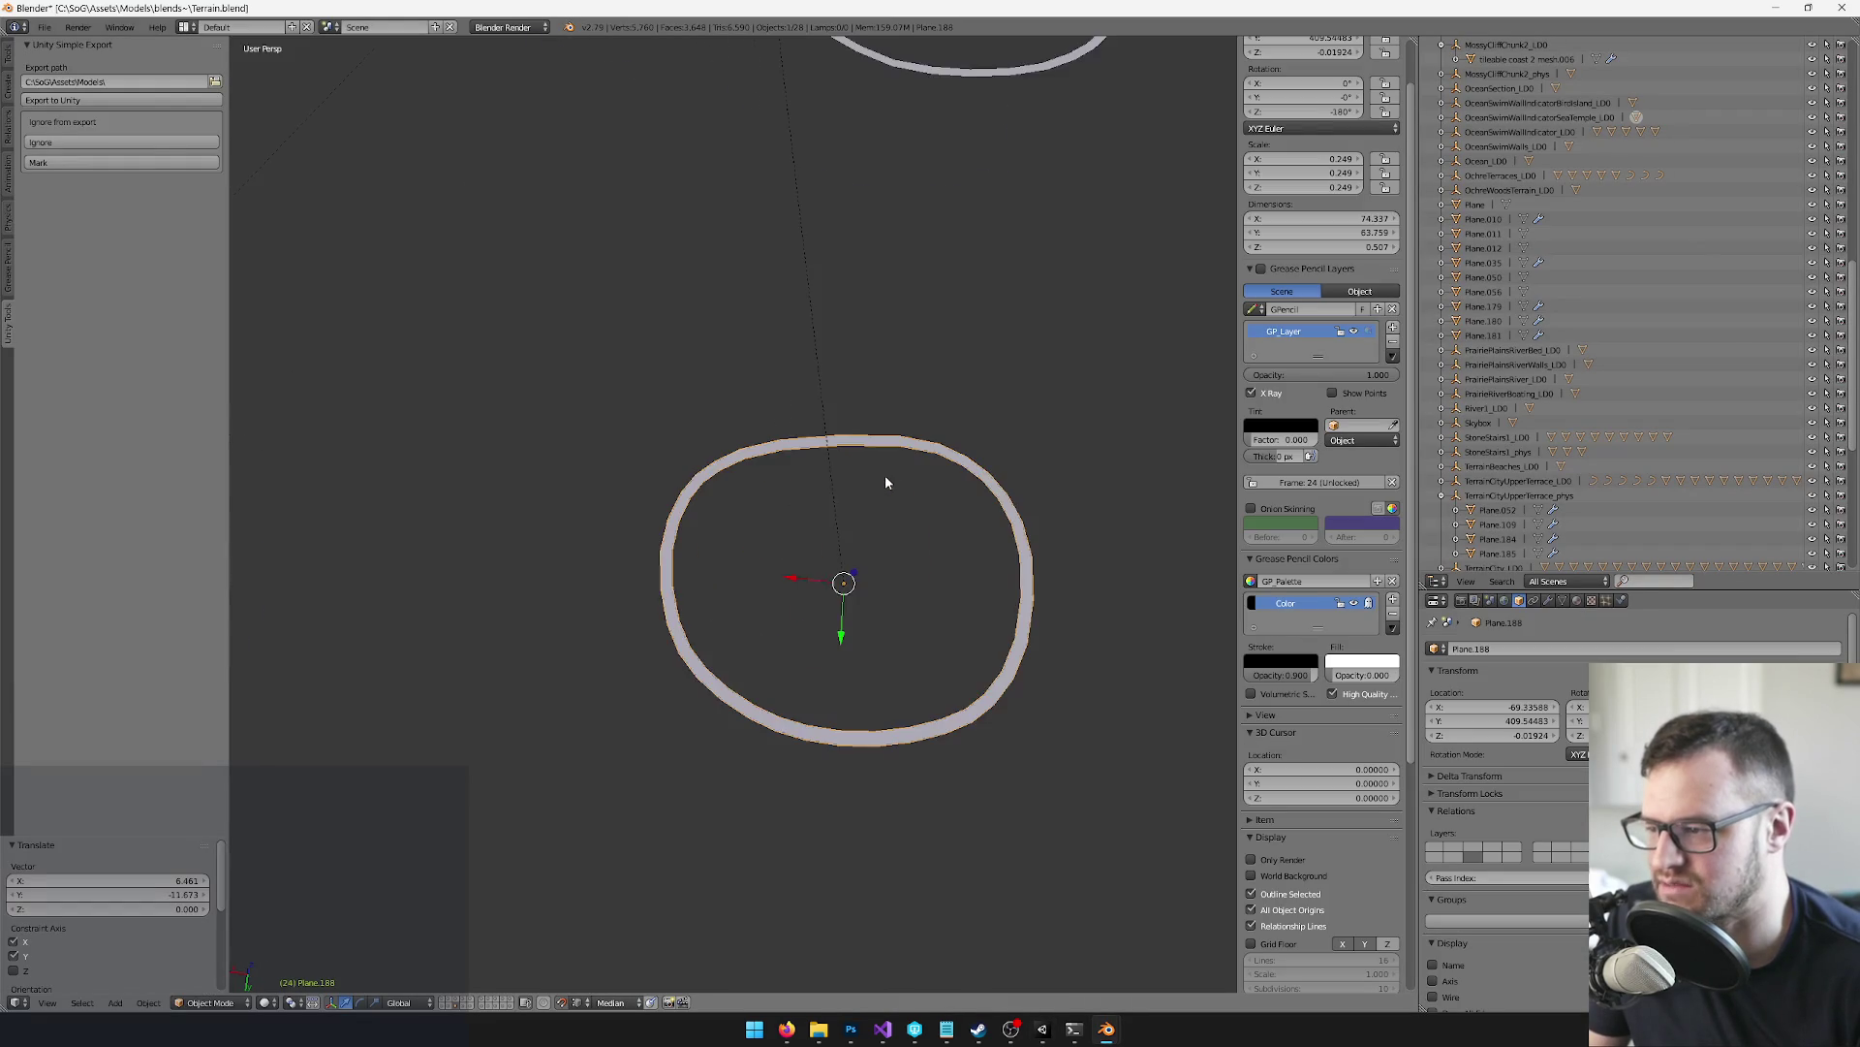
Reposition the ring on the ground plane, save over the file, and inspect it in Unity
{"action": "key", "text": "g"}
{"action": "key", "text": "shift+z"}
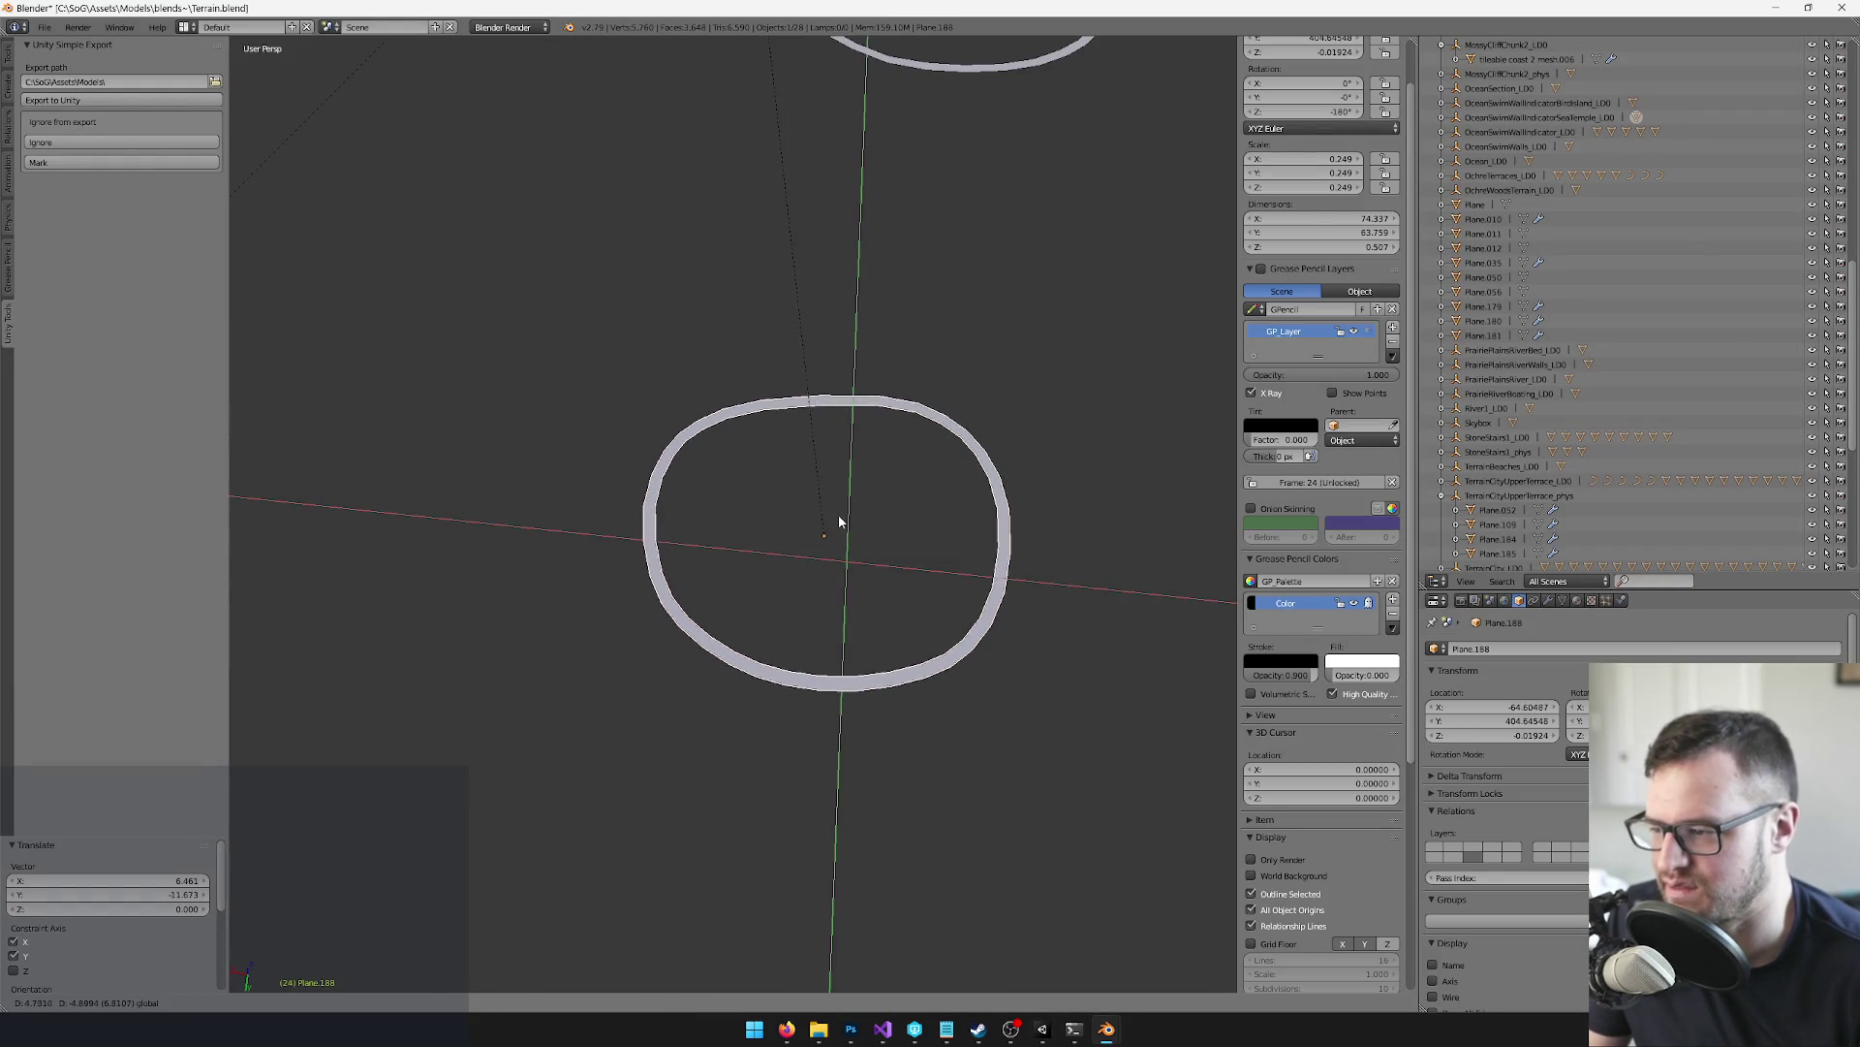
{"action": "left_click", "coordinate": [839, 514]}
{"action": "key", "text": "ctrl+s"}
{"action": "left_click", "coordinate": [843, 504]}
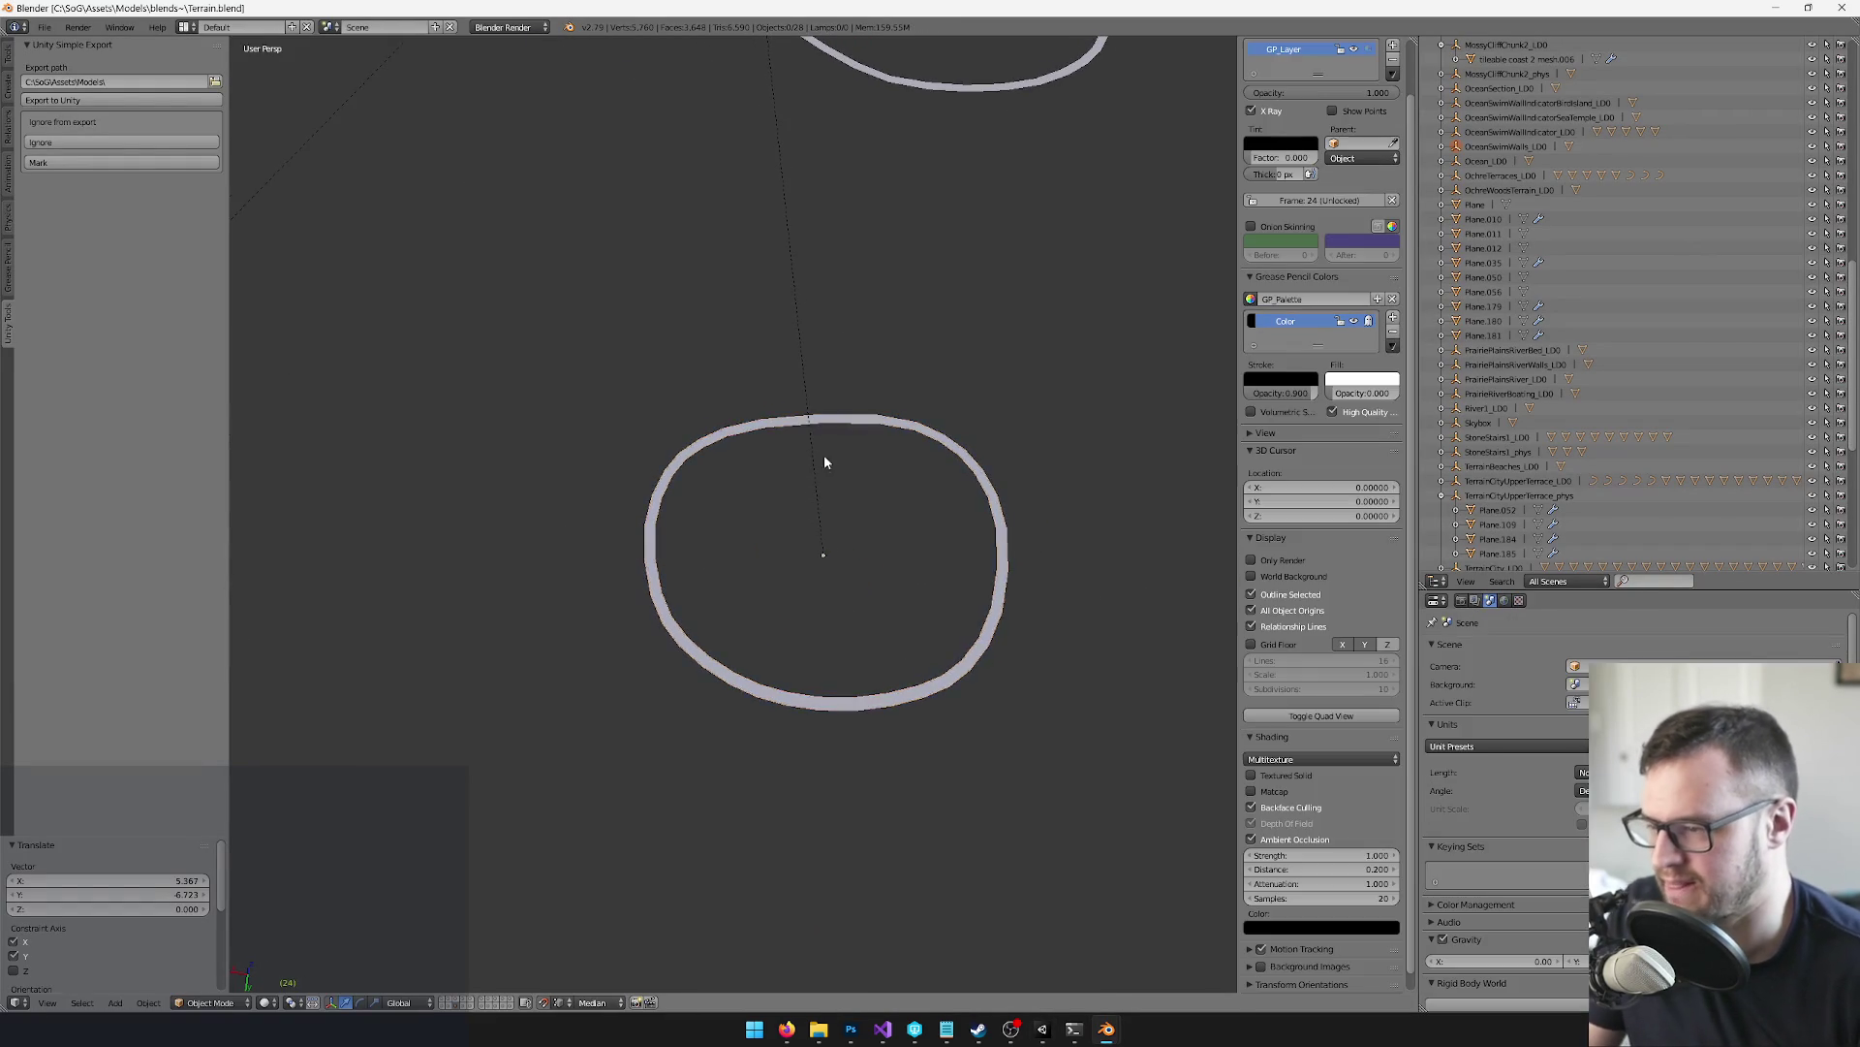
{"action": "key", "text": "alt+Tab"}
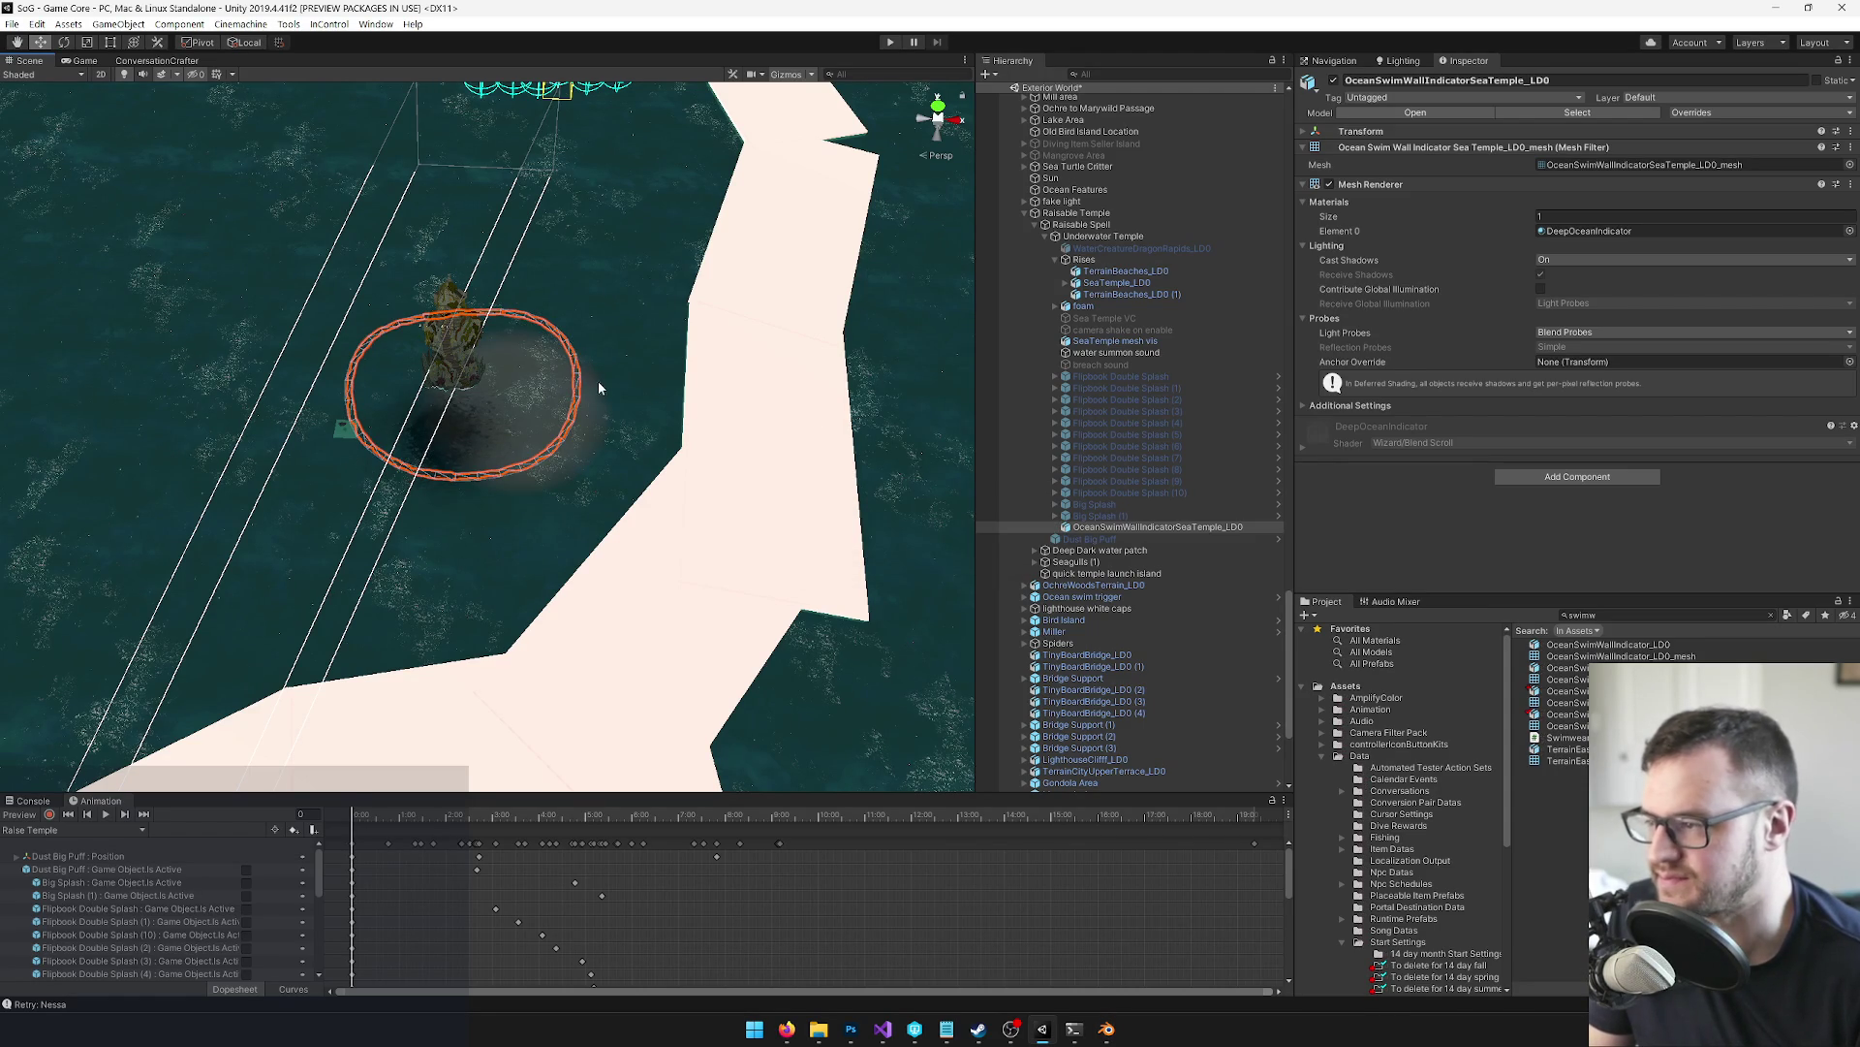
{"action": "left_click_drag", "start_coordinate": [637, 403], "coordinate": [576, 374]}
{"action": "key", "text": "alt+Tab"}
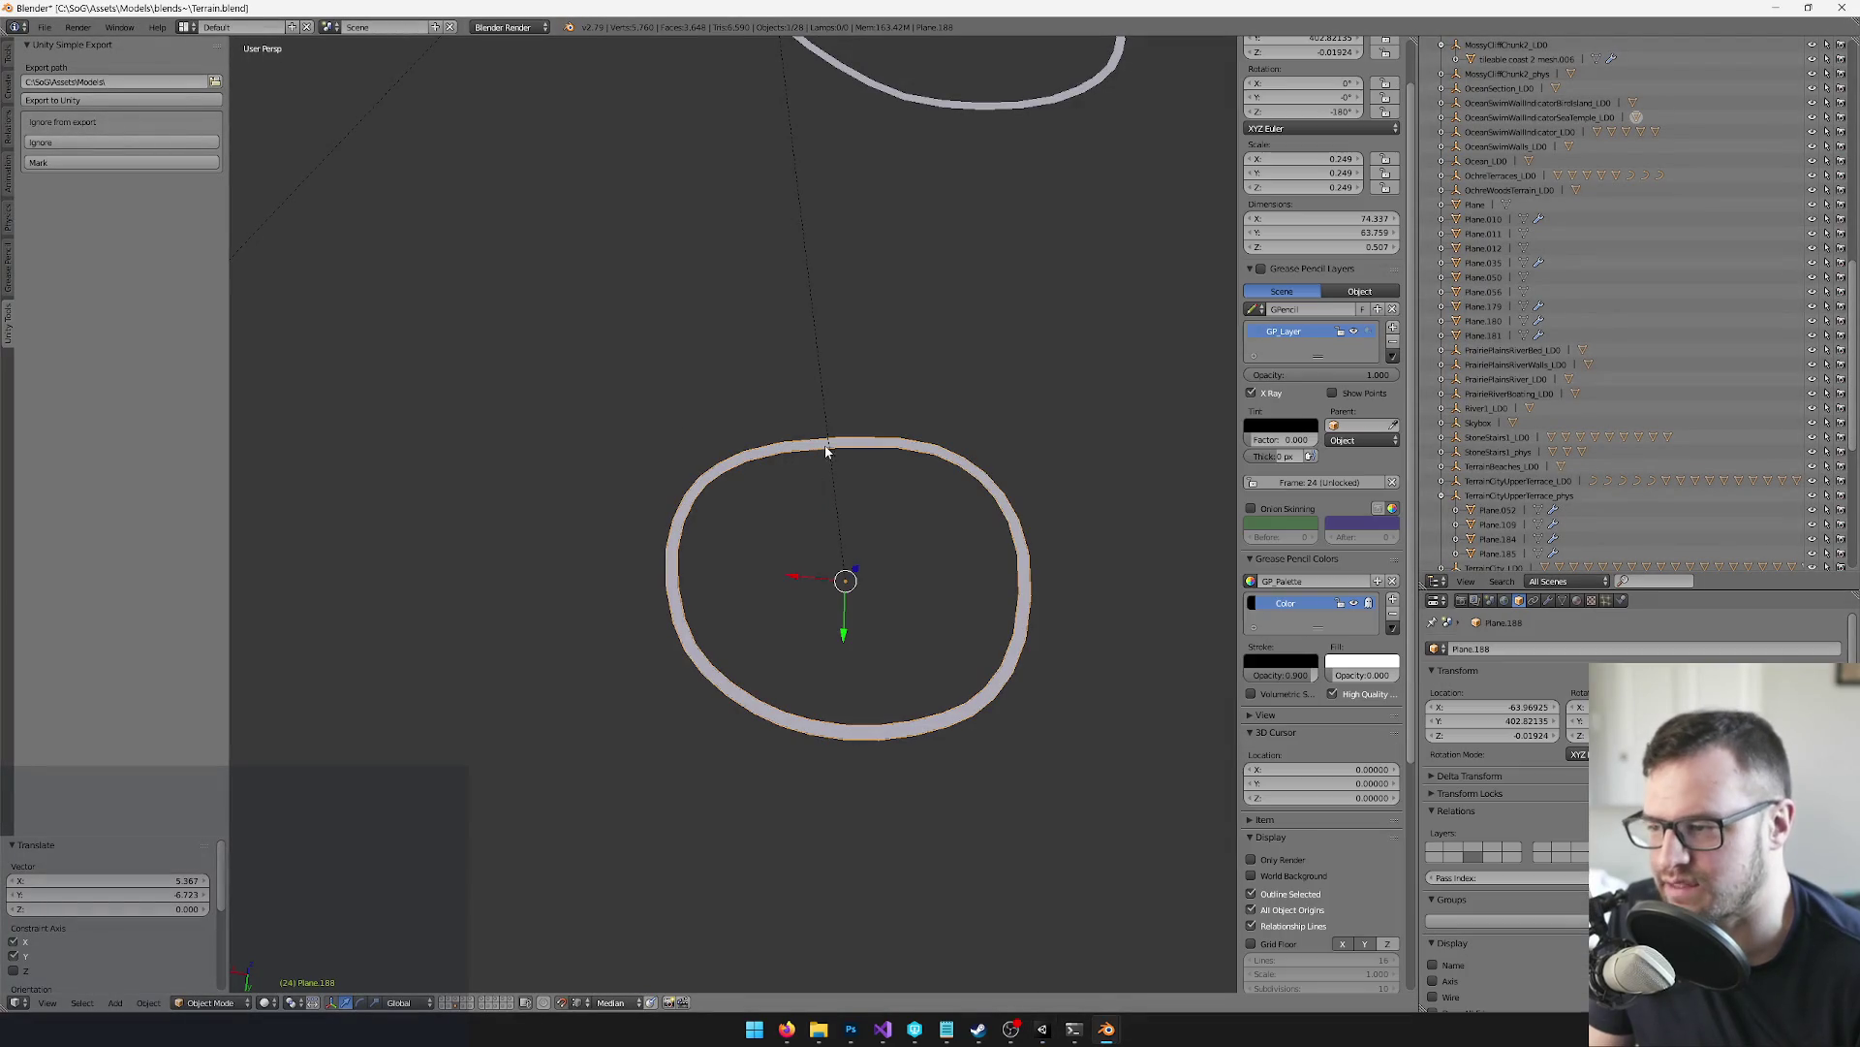
Shift the ring along X and Y, shrink it, save, and review it around the temple
{"action": "key", "text": "g"}
{"action": "key", "text": "x"}
{"action": "left_click", "coordinate": [772, 576]}
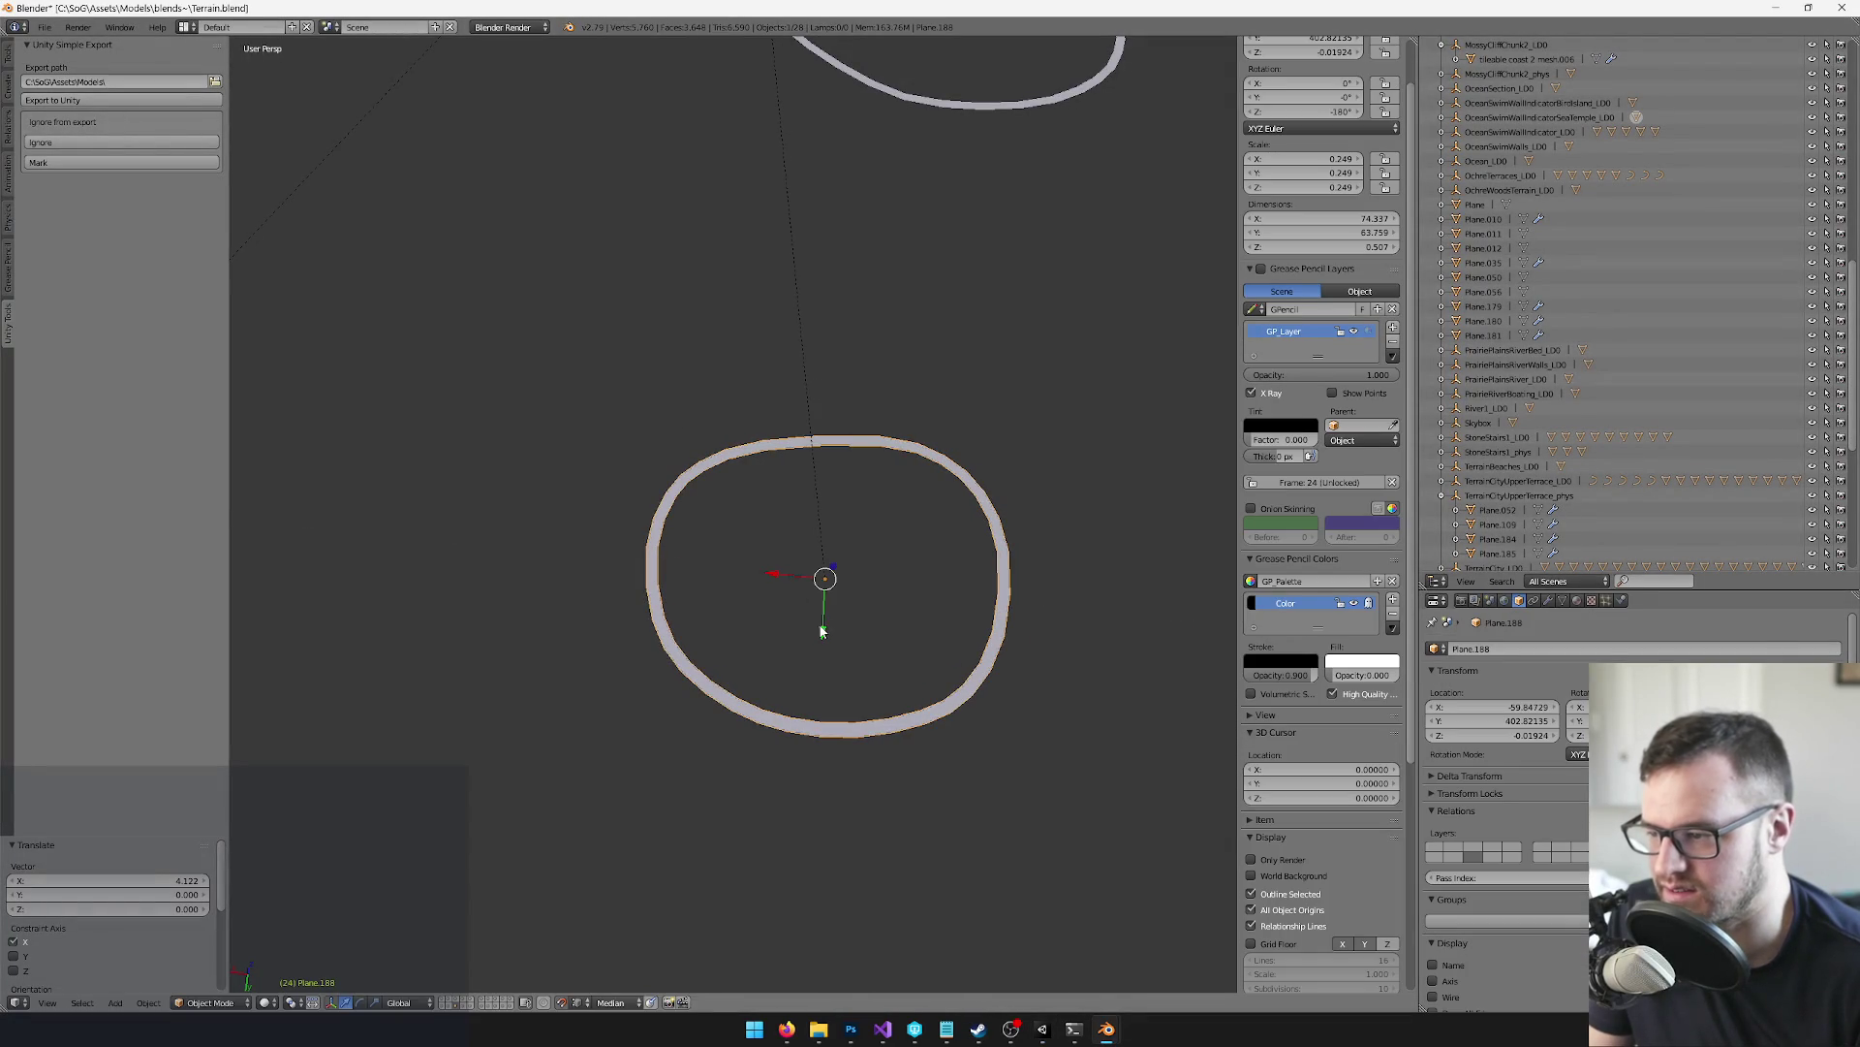
{"action": "key", "text": "g"}
{"action": "key", "text": "y"}
{"action": "left_click", "coordinate": [820, 583]}
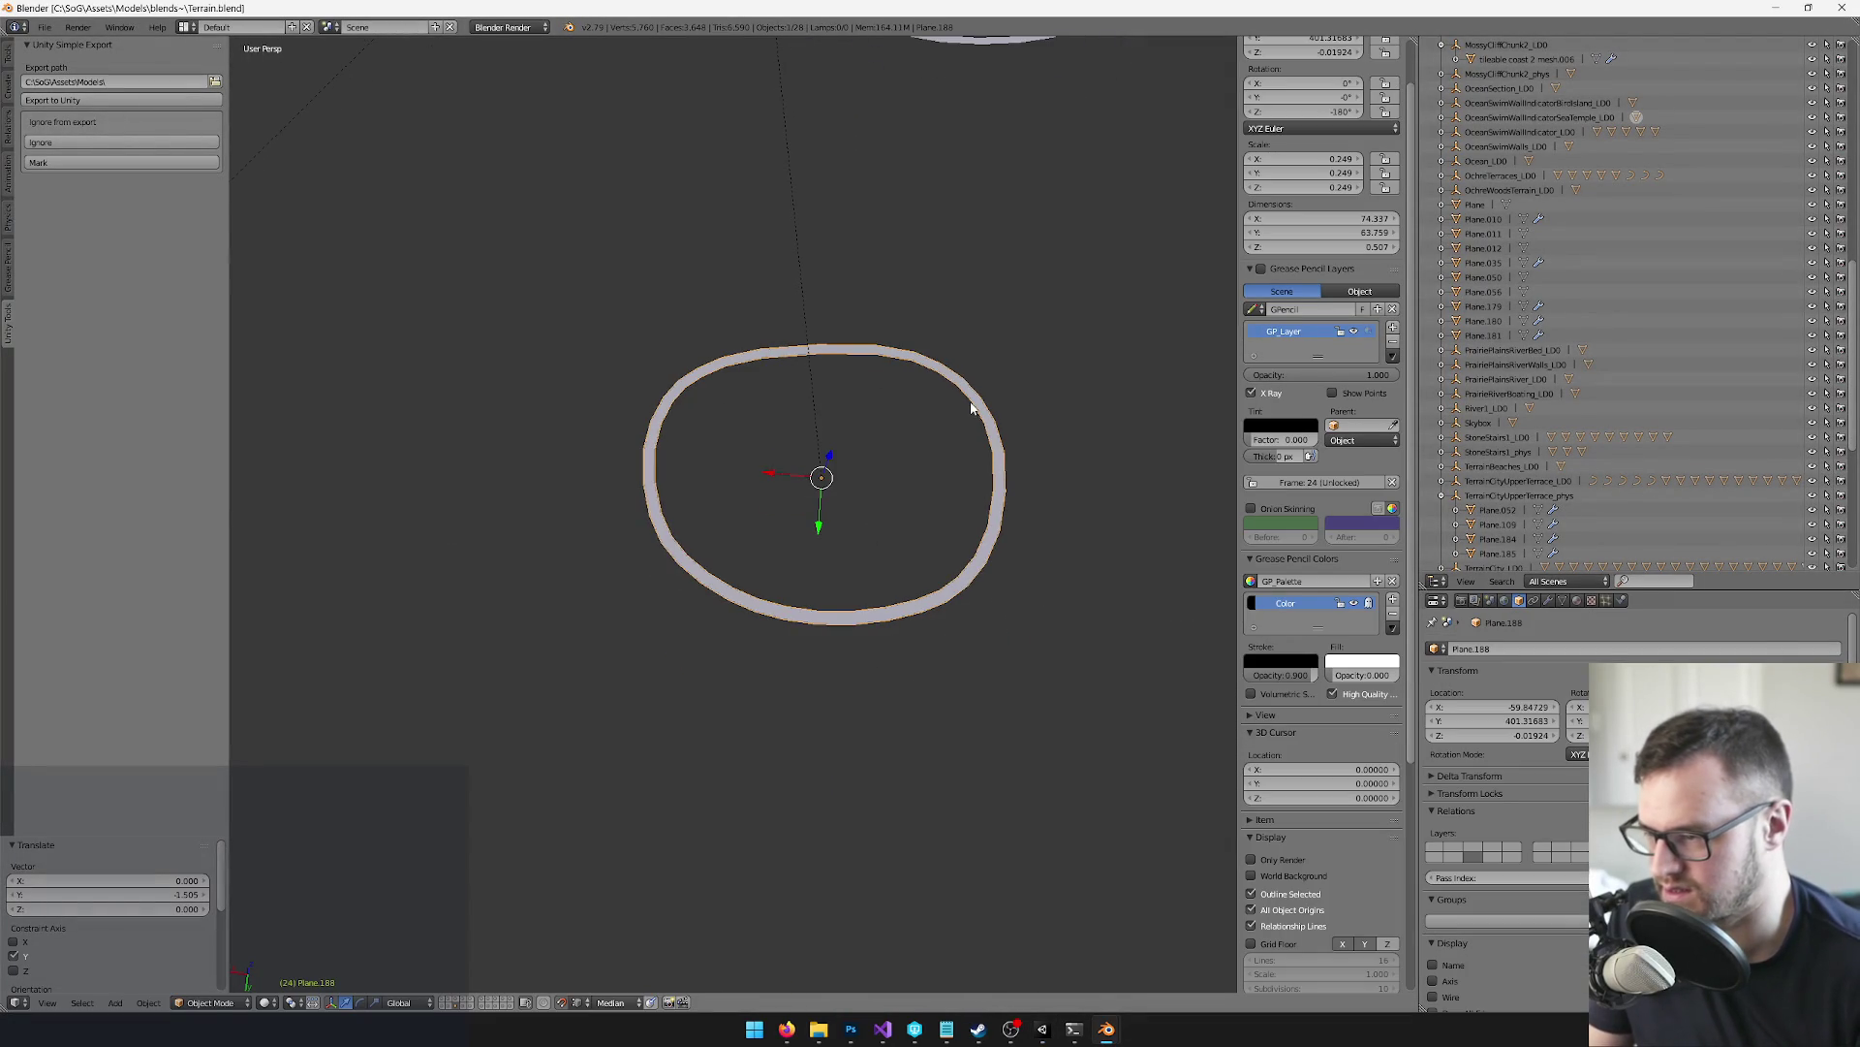
{"action": "key", "text": "s"}
{"action": "left_click", "coordinate": [933, 408]}
{"action": "key", "text": "ctrl+s"}
{"action": "key", "text": "alt+Tab"}
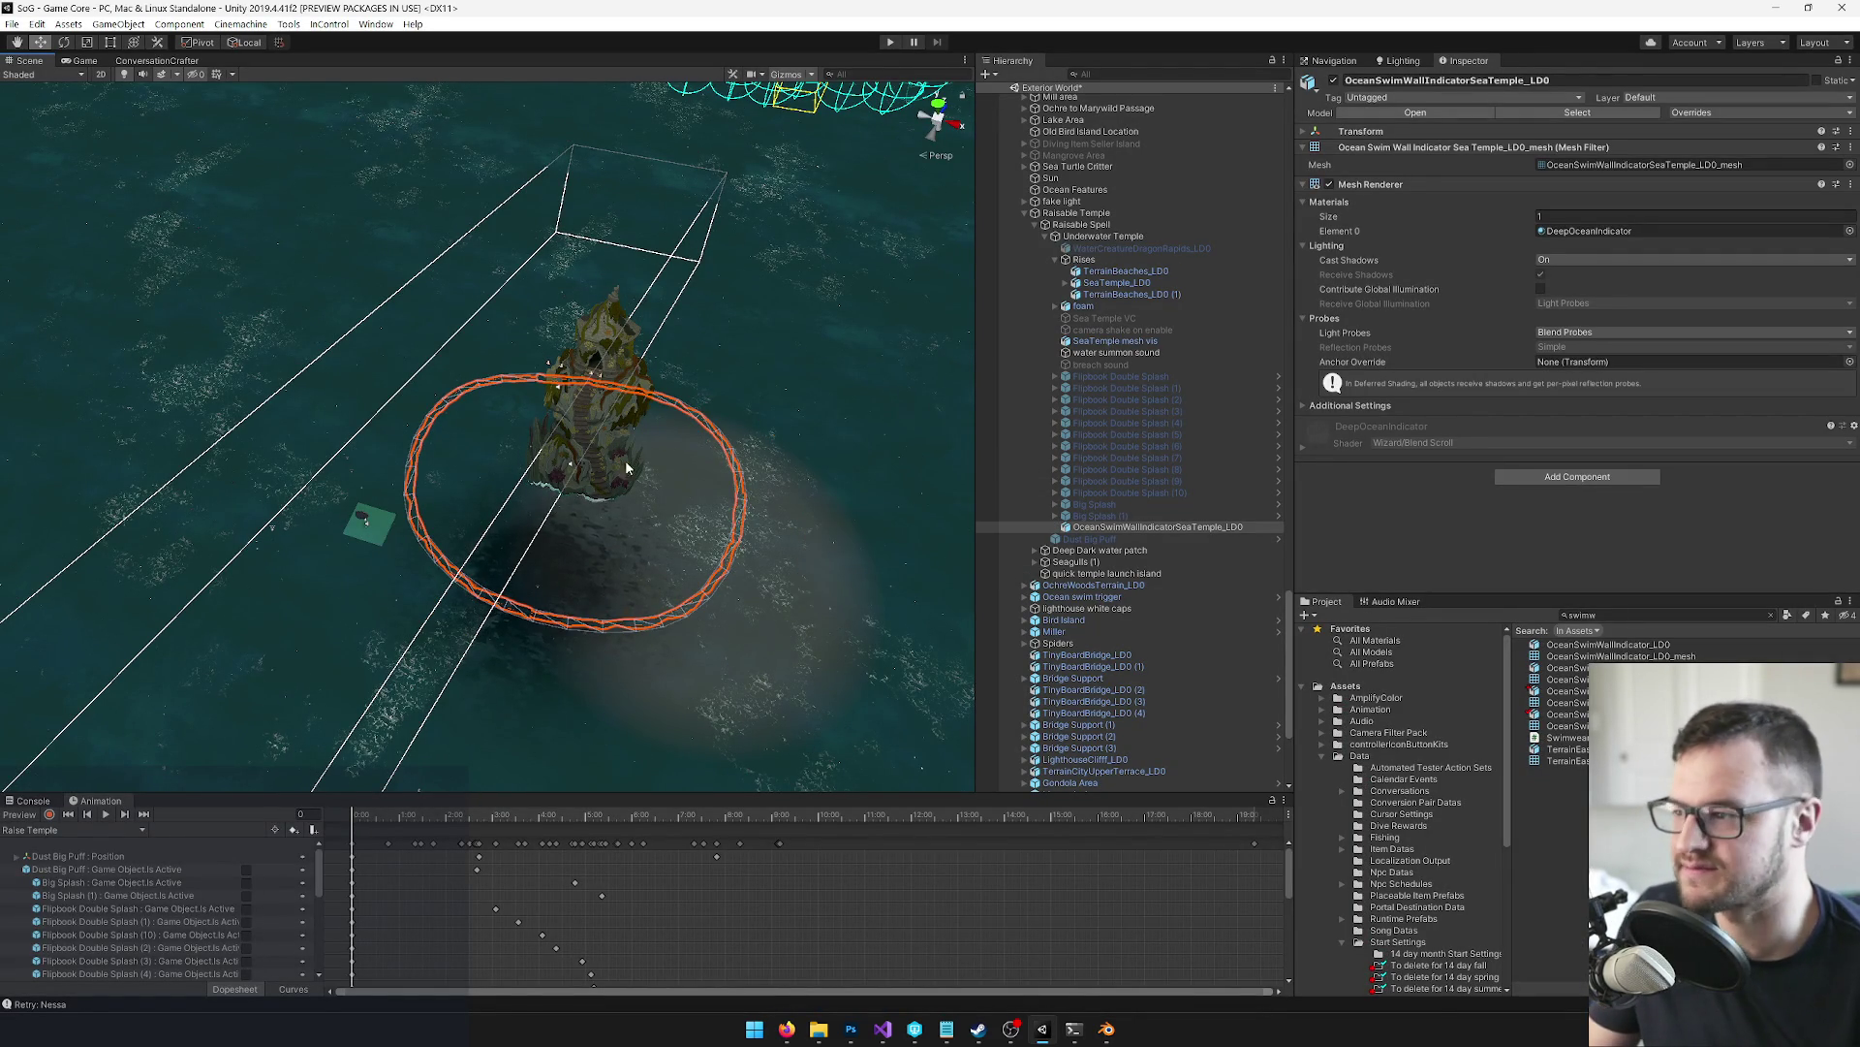
{"action": "mouse_move", "coordinate": [692, 469]}
{"action": "left_mouse_down", "text": "alt"}
{"action": "mouse_move", "coordinate": [666, 448]}
{"action": "mouse_move", "coordinate": [673, 475]}
{"action": "left_mouse_up", "text": "alt"}
{"action": "key", "text": "alt+Tab"}
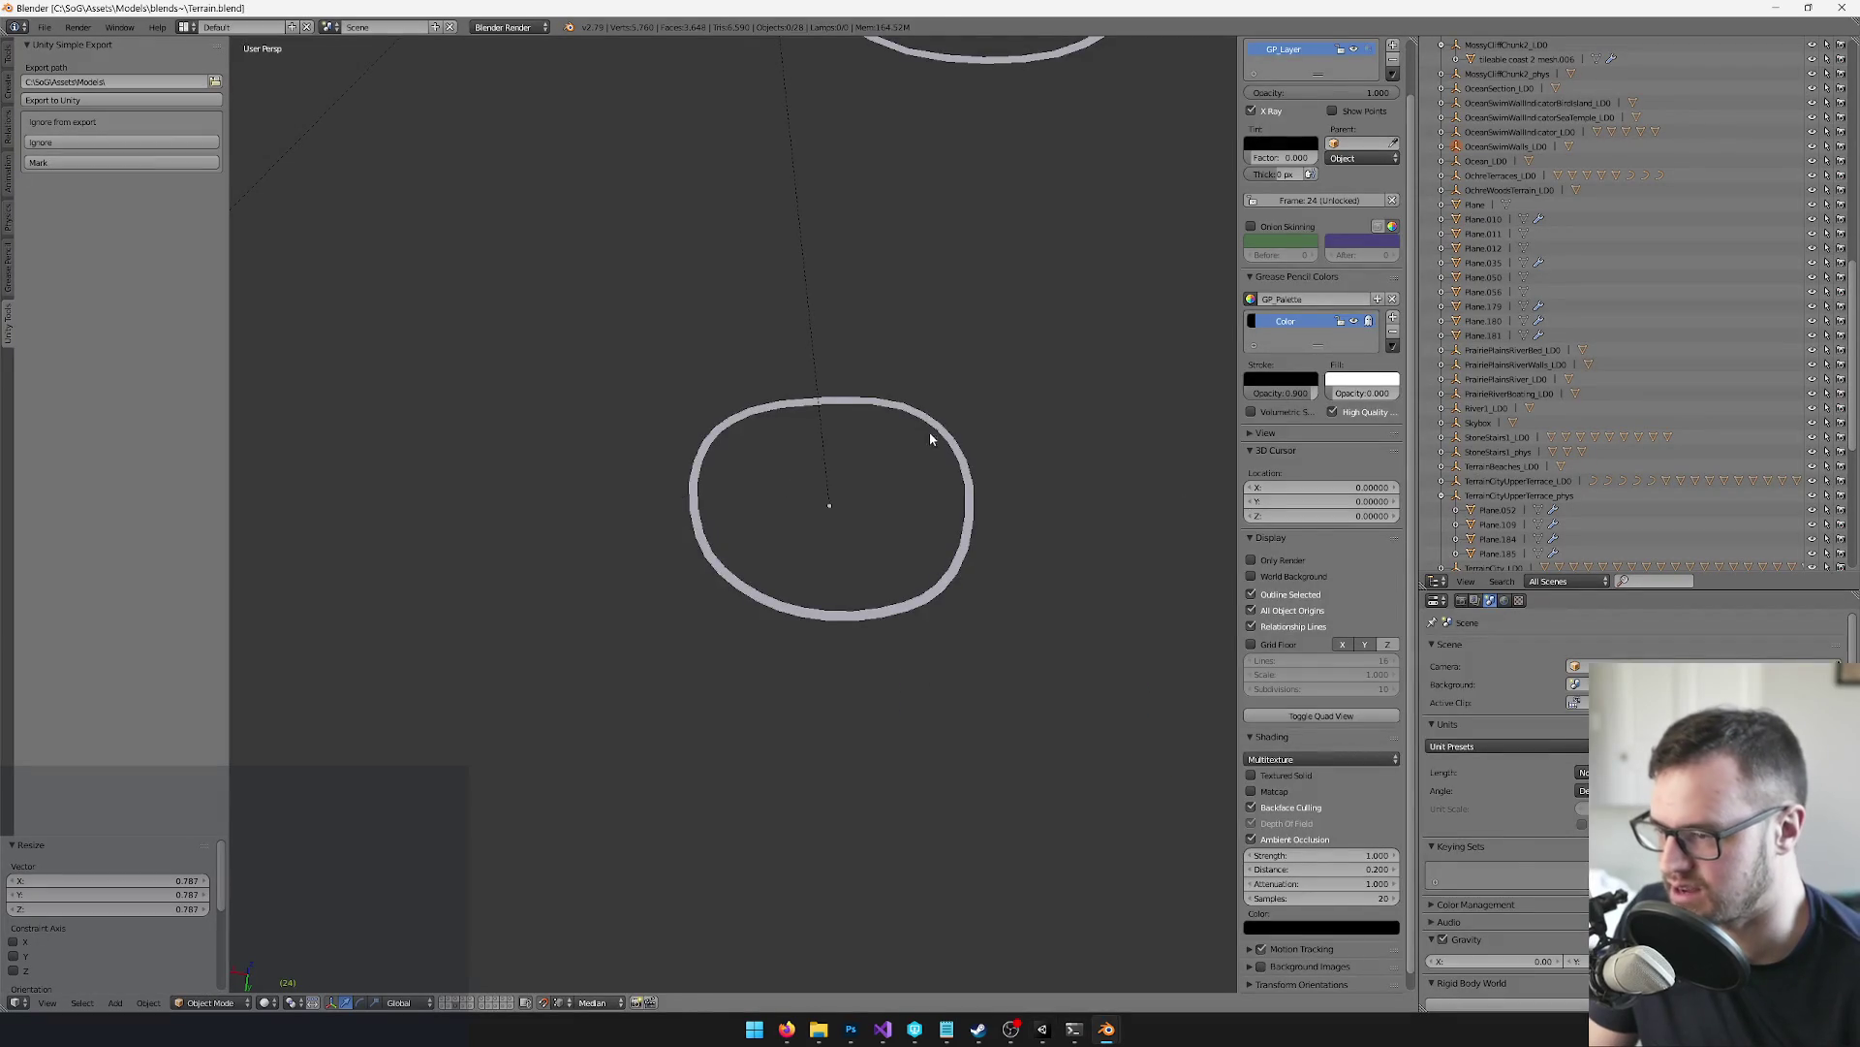
Scale the ring down further, nudge it along X, and orbit Unity's view around it
{"action": "right_click", "coordinate": [922, 434]}
{"action": "key", "text": "s"}
{"action": "left_click", "coordinate": [971, 428]}
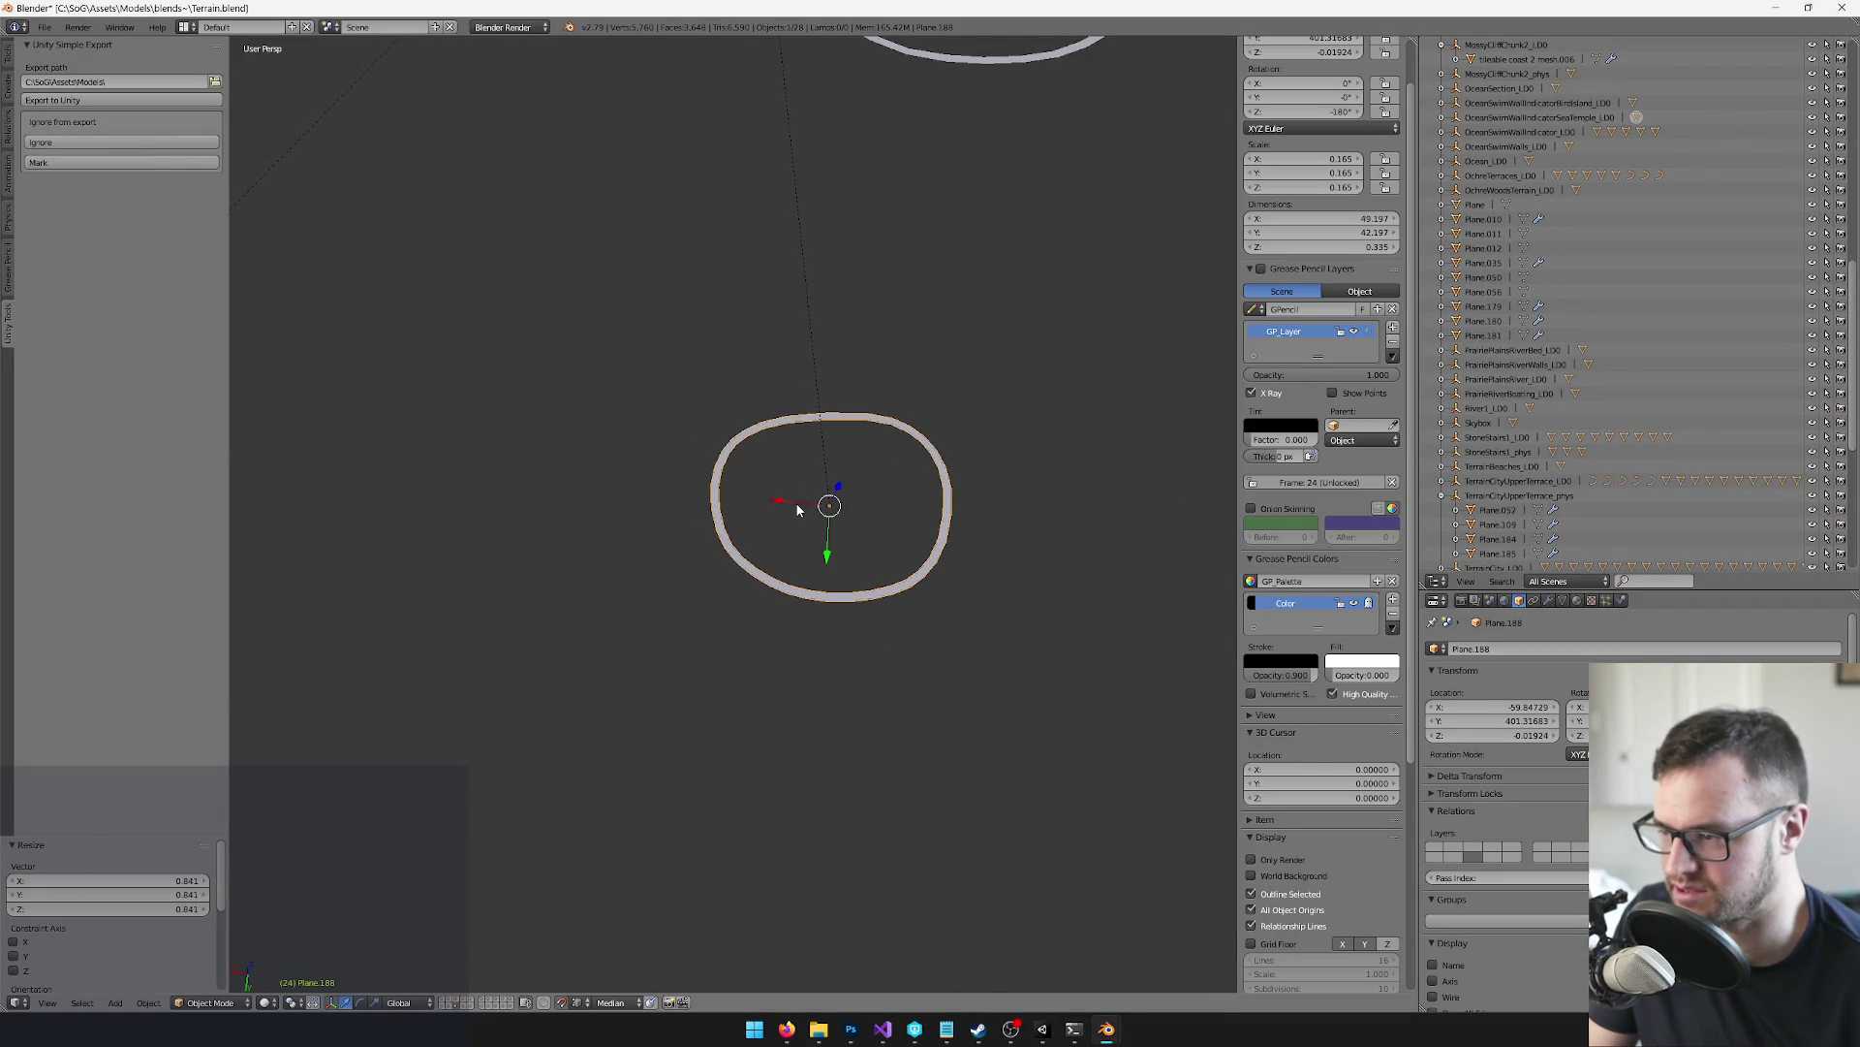
{"action": "left_click_drag", "start_coordinate": [800, 503], "coordinate": [799, 446]}
{"action": "key", "text": "a"}
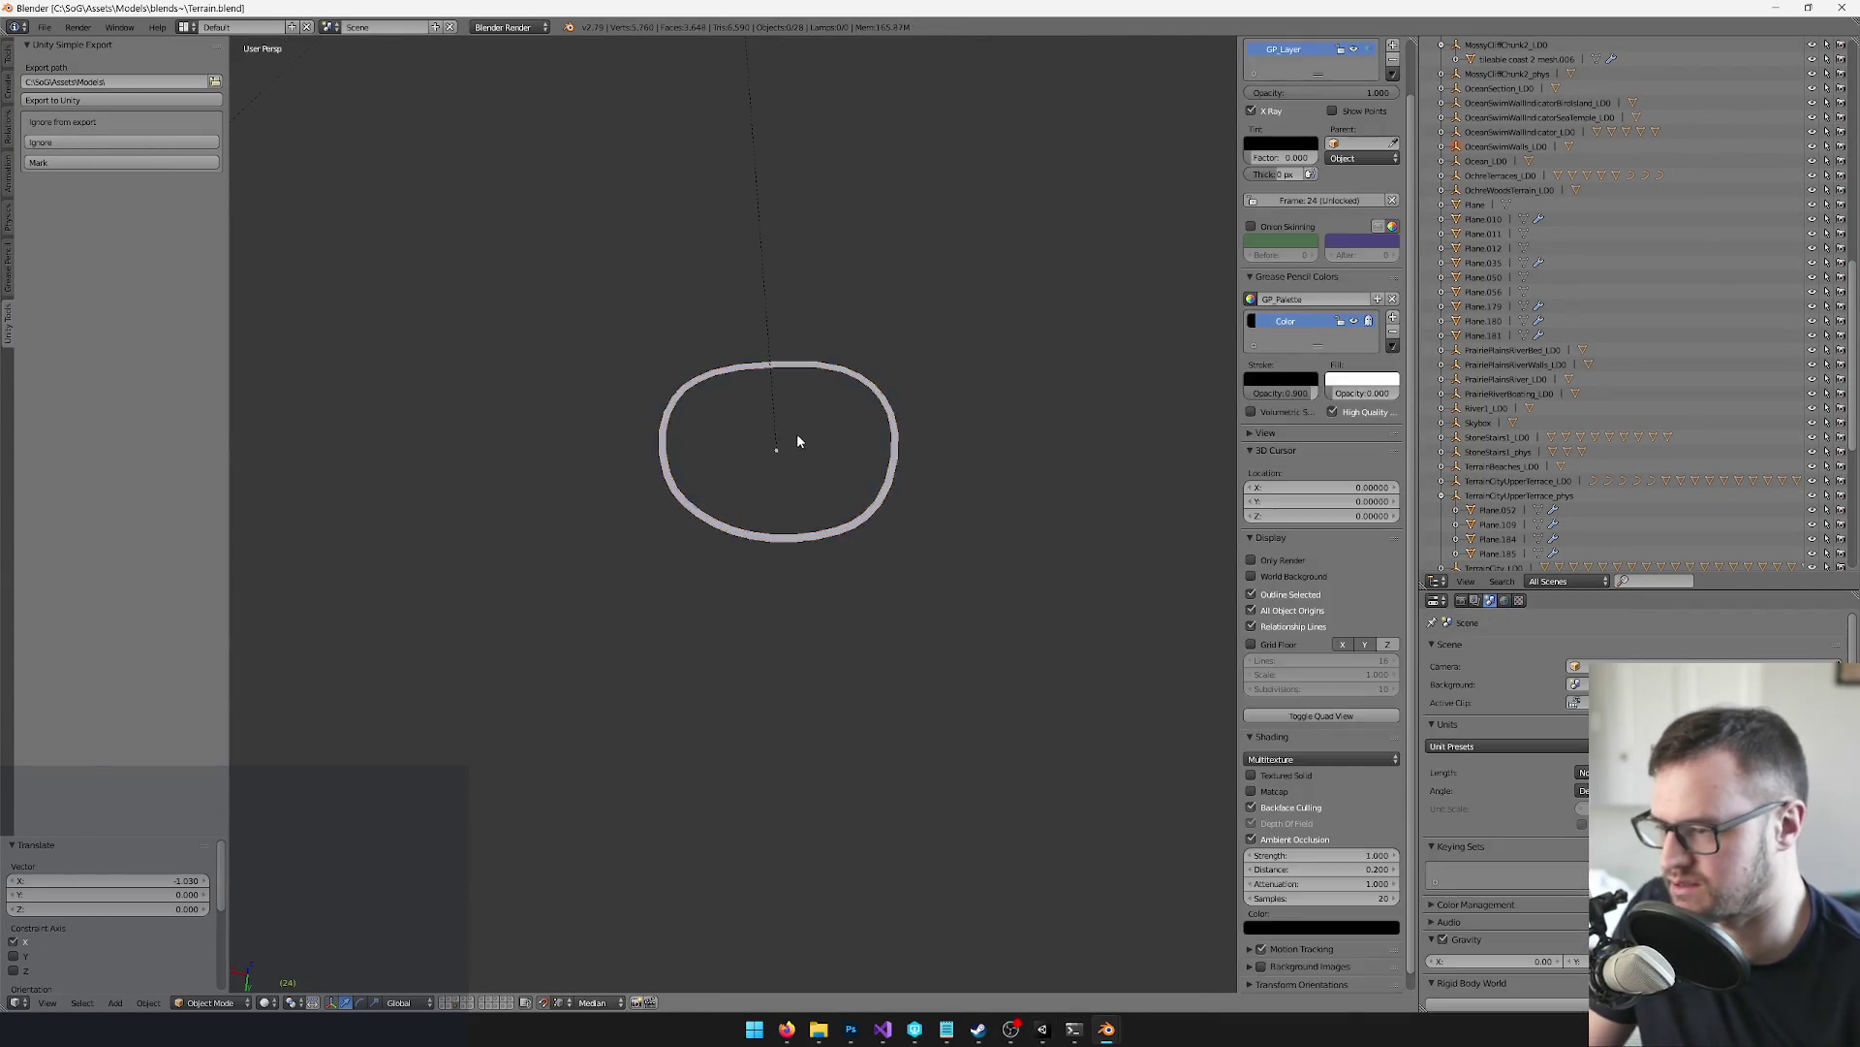
{"action": "key", "text": "alt+Tab"}
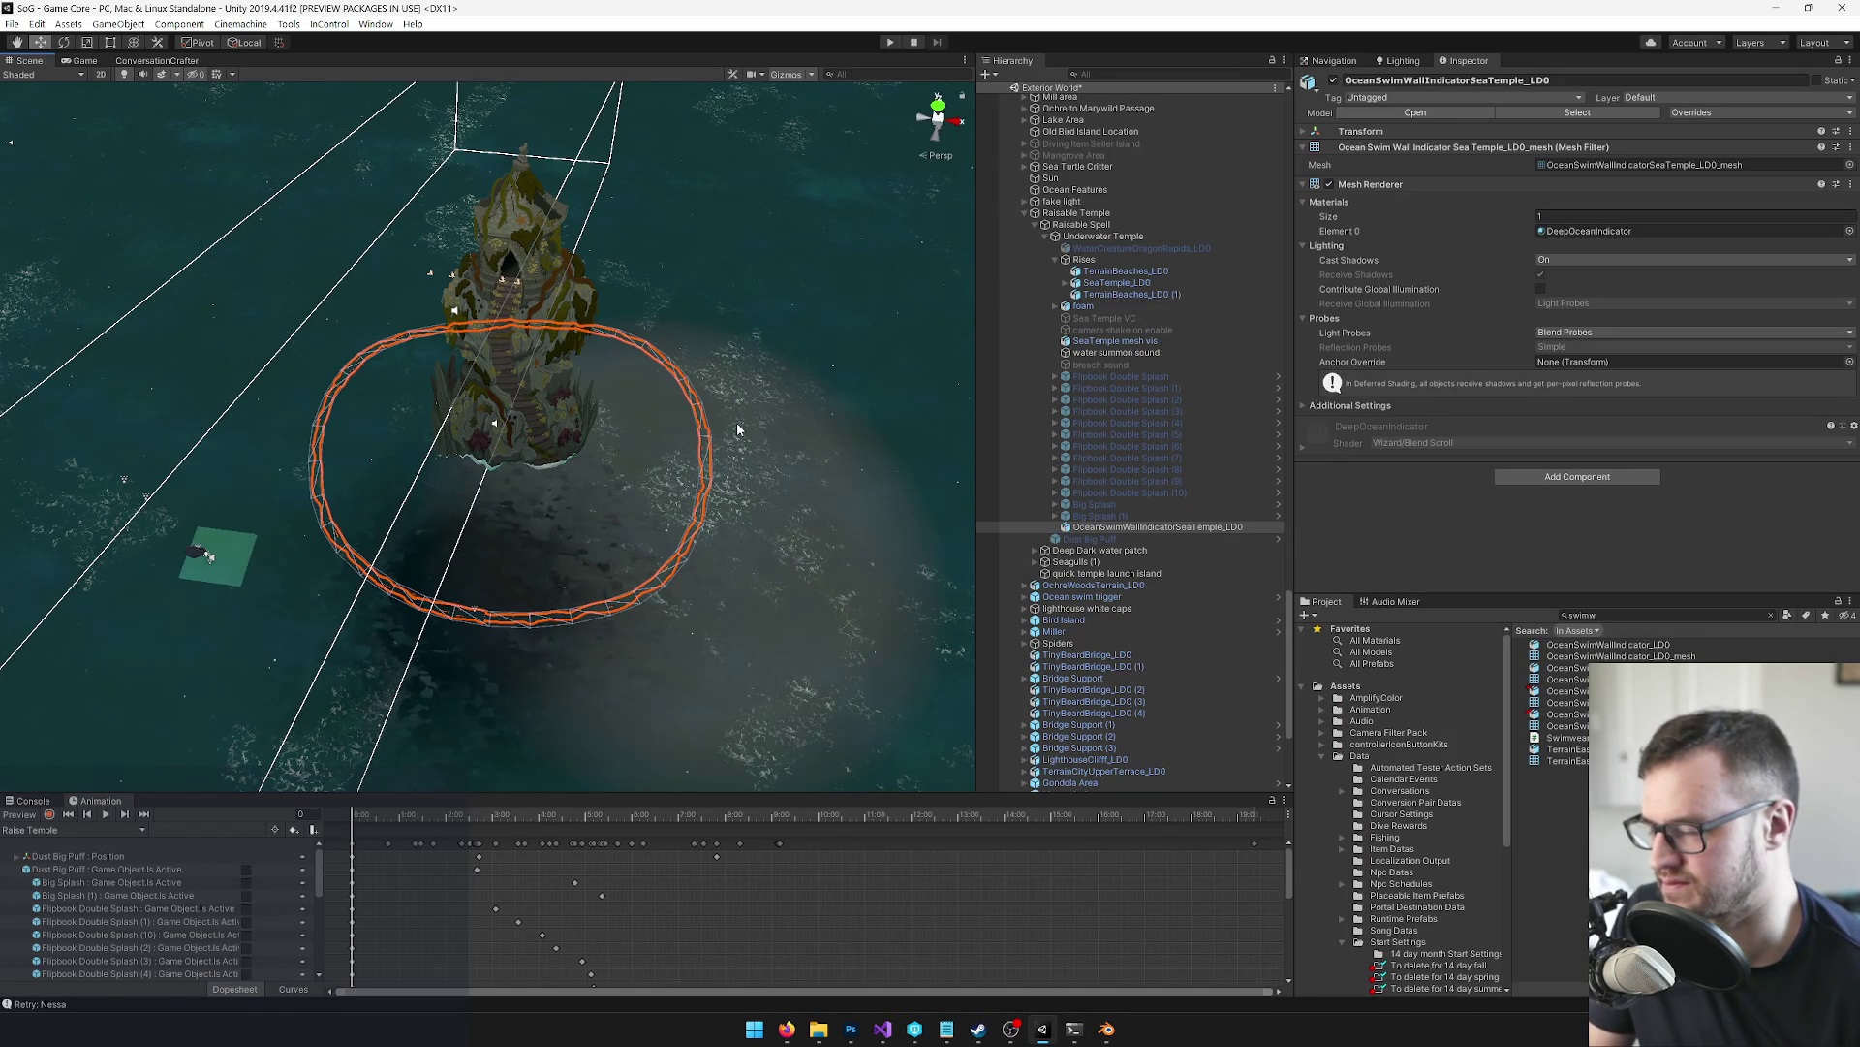
{"action": "mouse_move", "coordinate": [704, 458]}
{"action": "left_mouse_down"}
{"action": "mouse_move", "coordinate": [678, 454]}
{"action": "mouse_move", "coordinate": [676, 406]}
{"action": "mouse_move", "coordinate": [731, 264]}
{"action": "mouse_move", "coordinate": [683, 227]}
{"action": "left_mouse_up"}
{"action": "scroll", "coordinate": [658, 454], "scroll_direction": "up", "scroll_amount": 3}
{"action": "scroll", "coordinate": [669, 426], "scroll_direction": "up", "scroll_amount": 6}
{"action": "key", "text": "alt+Tab"}
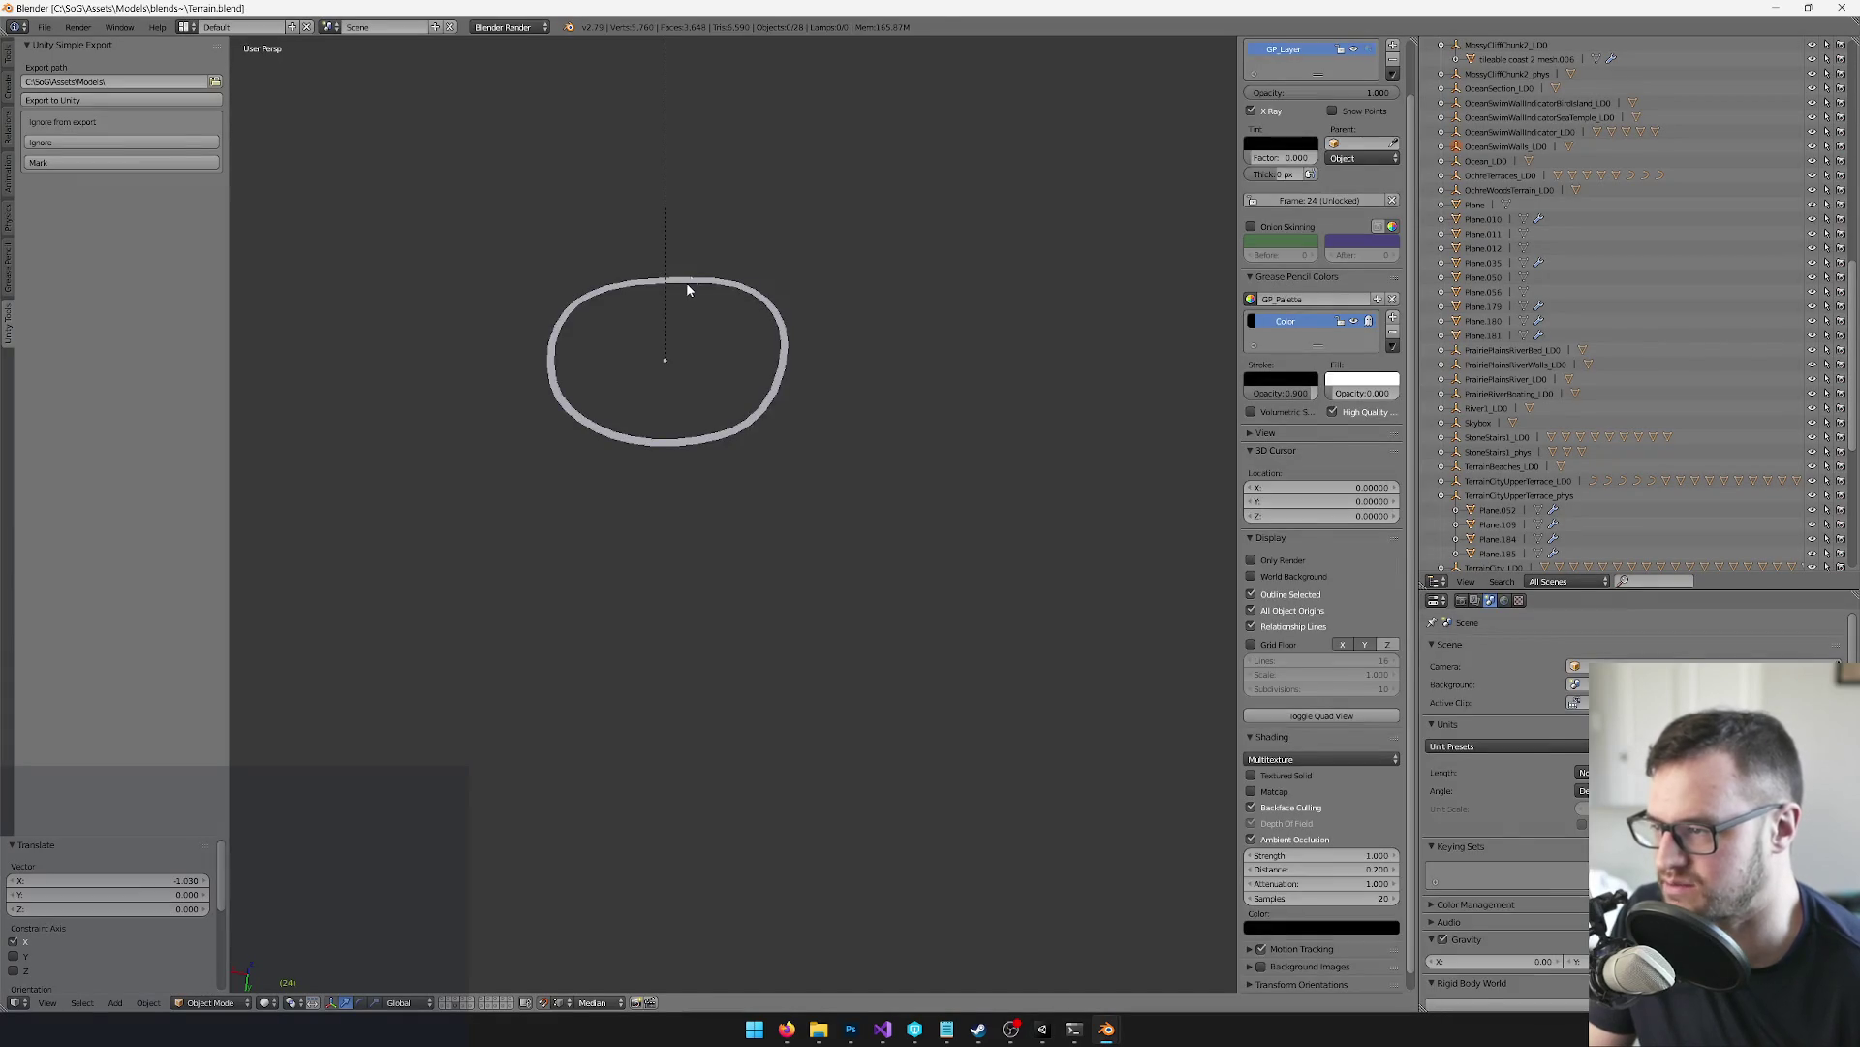
Select the ring's top vertex in Edit Mode and turn on Proportional Editing
{"action": "right_click", "coordinate": [692, 282]}
{"action": "scroll", "coordinate": [714, 448], "scroll_direction": "up", "scroll_amount": 5}
{"action": "key", "text": "Tab"}
{"action": "right_click", "coordinate": [675, 490]}
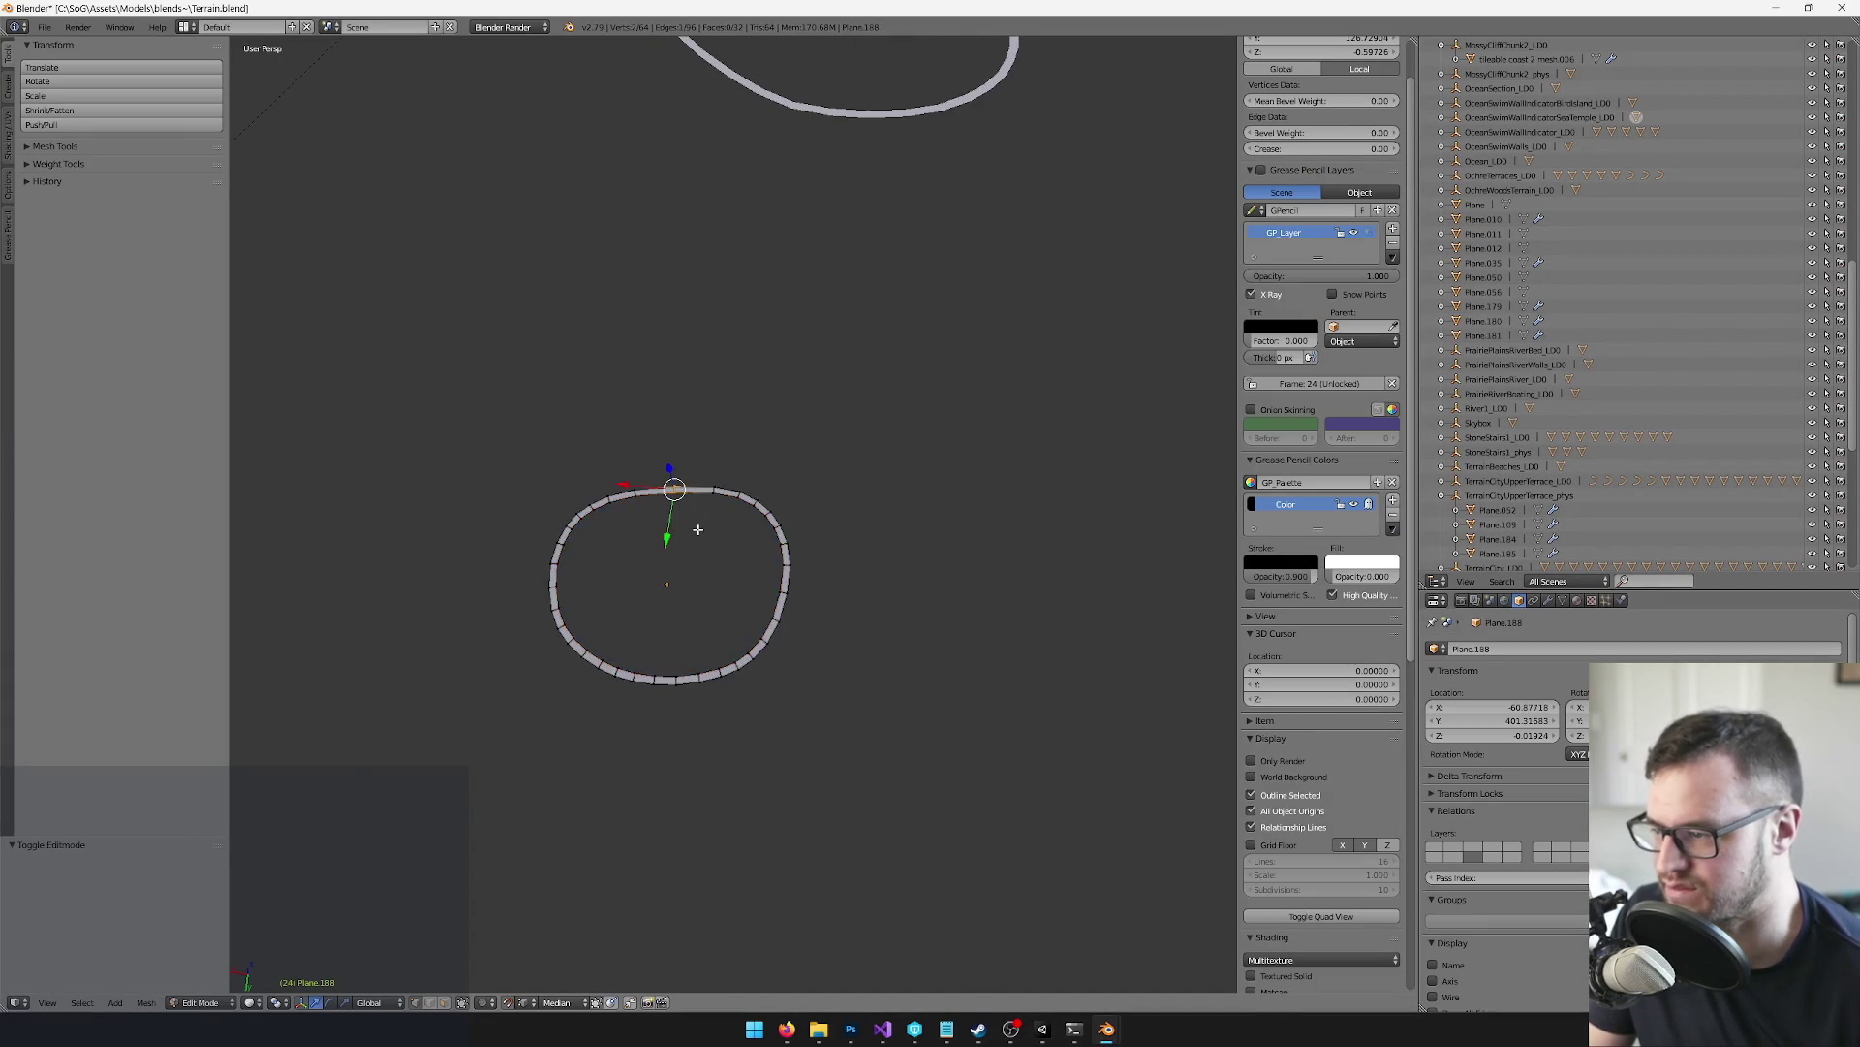
{"action": "key", "text": "KP_Decimal"}
{"action": "scroll", "coordinate": [639, 543], "scroll_direction": "down", "scroll_amount": 8}
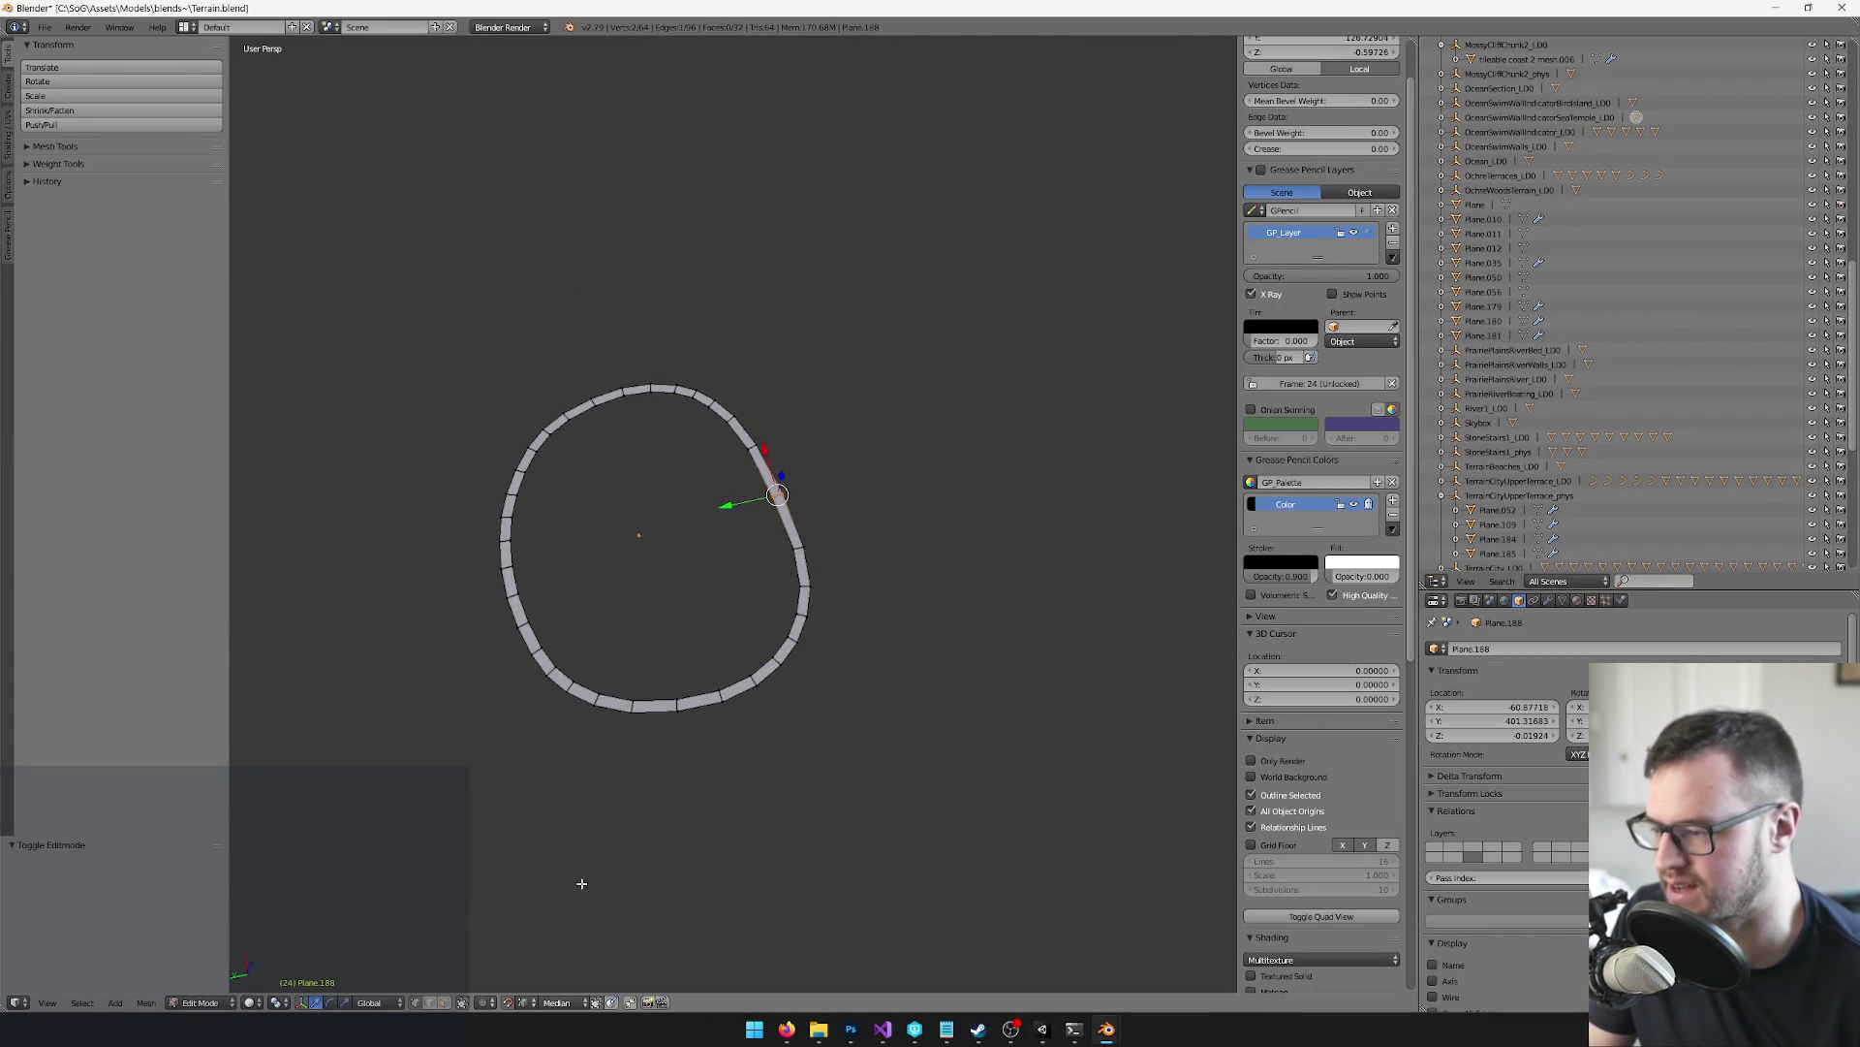
{"action": "left_click", "coordinate": [481, 1002]}
{"action": "left_click", "coordinate": [514, 974]}
Push the top vertex inward along Y to dent the ring, save, and inspect it in Unity
{"action": "key", "text": "g"}
{"action": "key", "text": "y"}
{"action": "scroll", "coordinate": [698, 510], "scroll_direction": "up", "scroll_amount": 3}
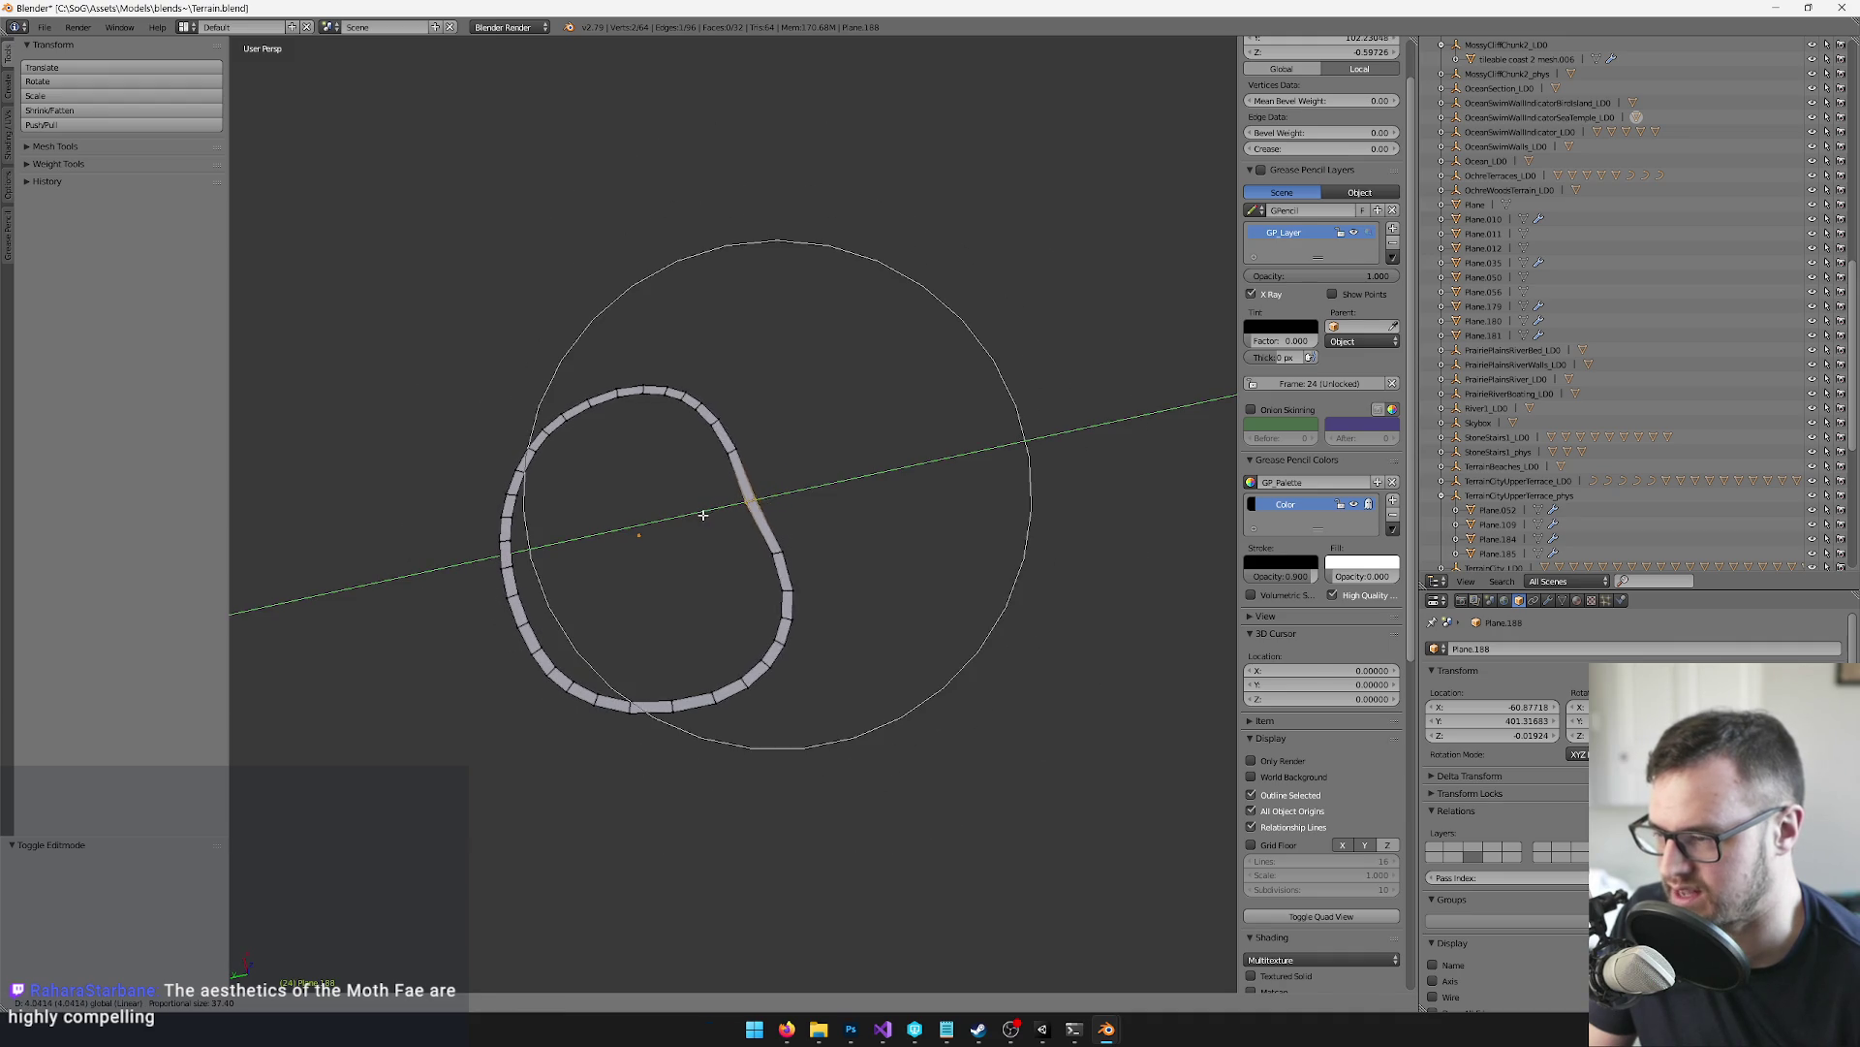
{"action": "left_click", "coordinate": [636, 543]}
{"action": "key", "text": "Tab"}
{"action": "key", "text": "ctrl+s"}
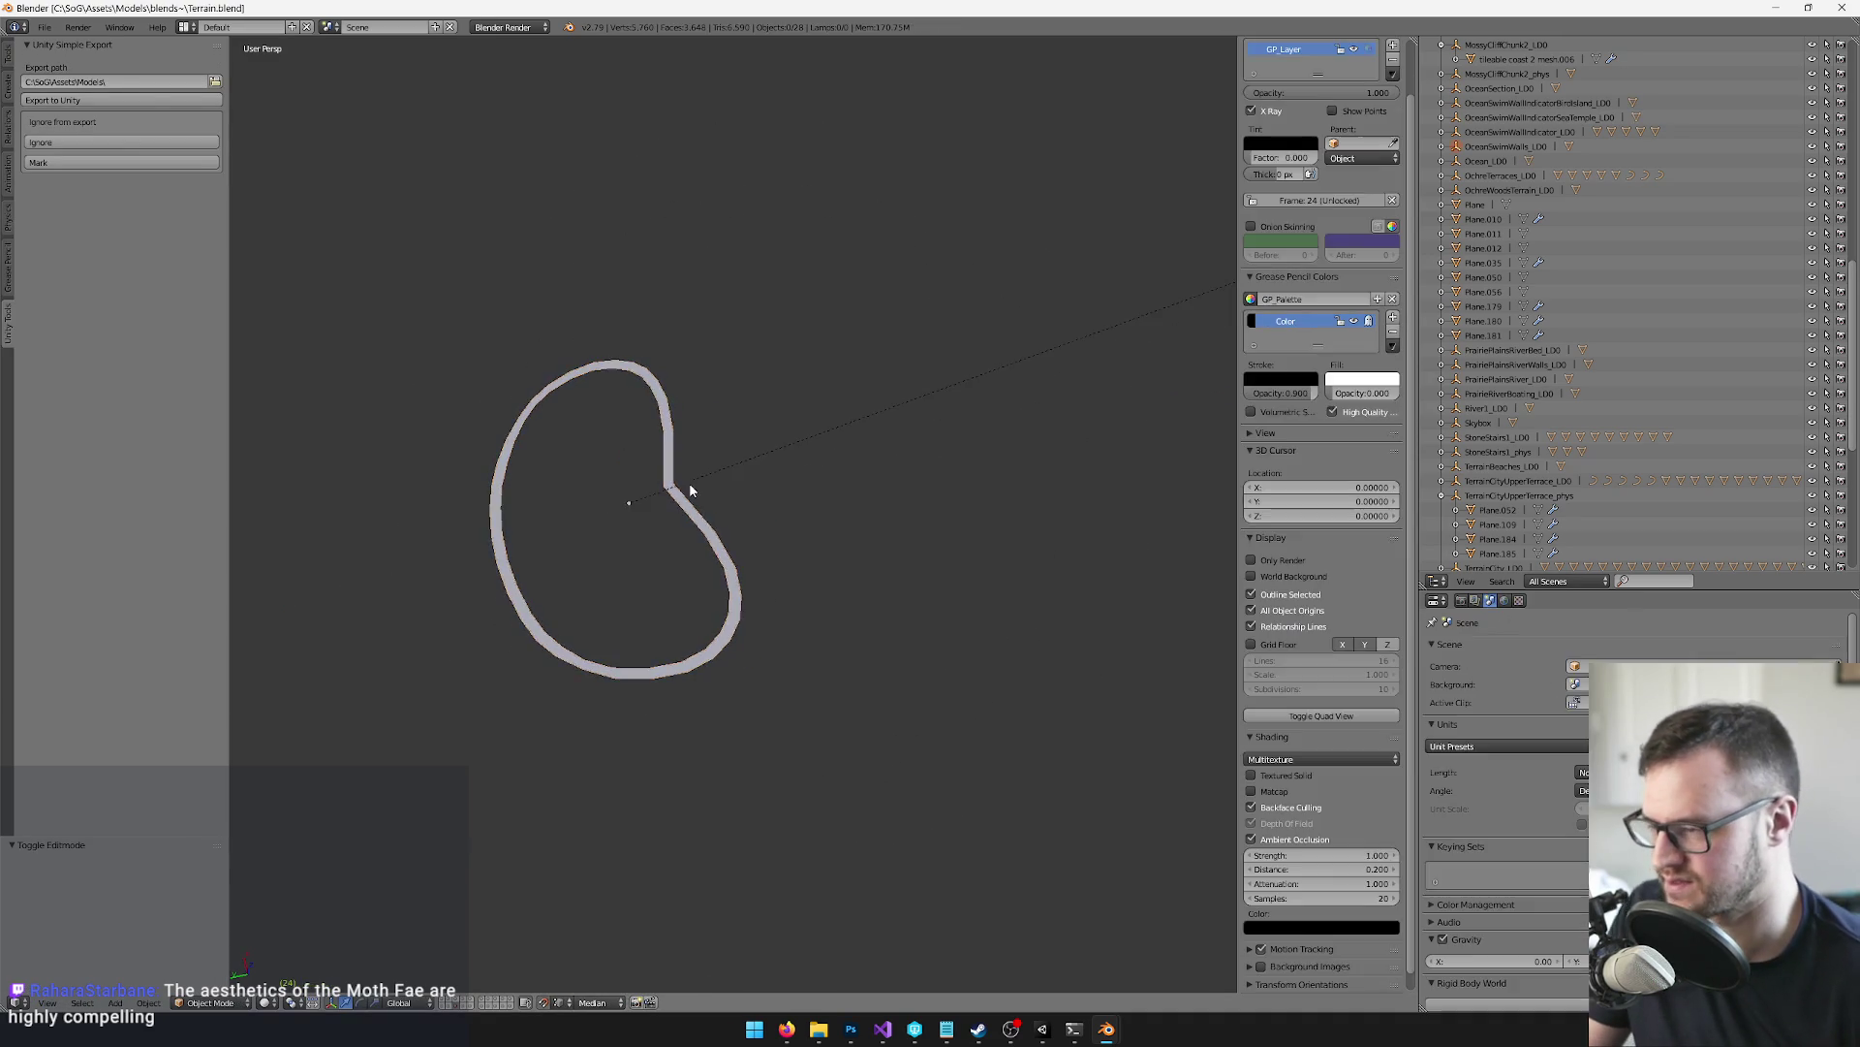
{"action": "key", "text": "alt+Tab"}
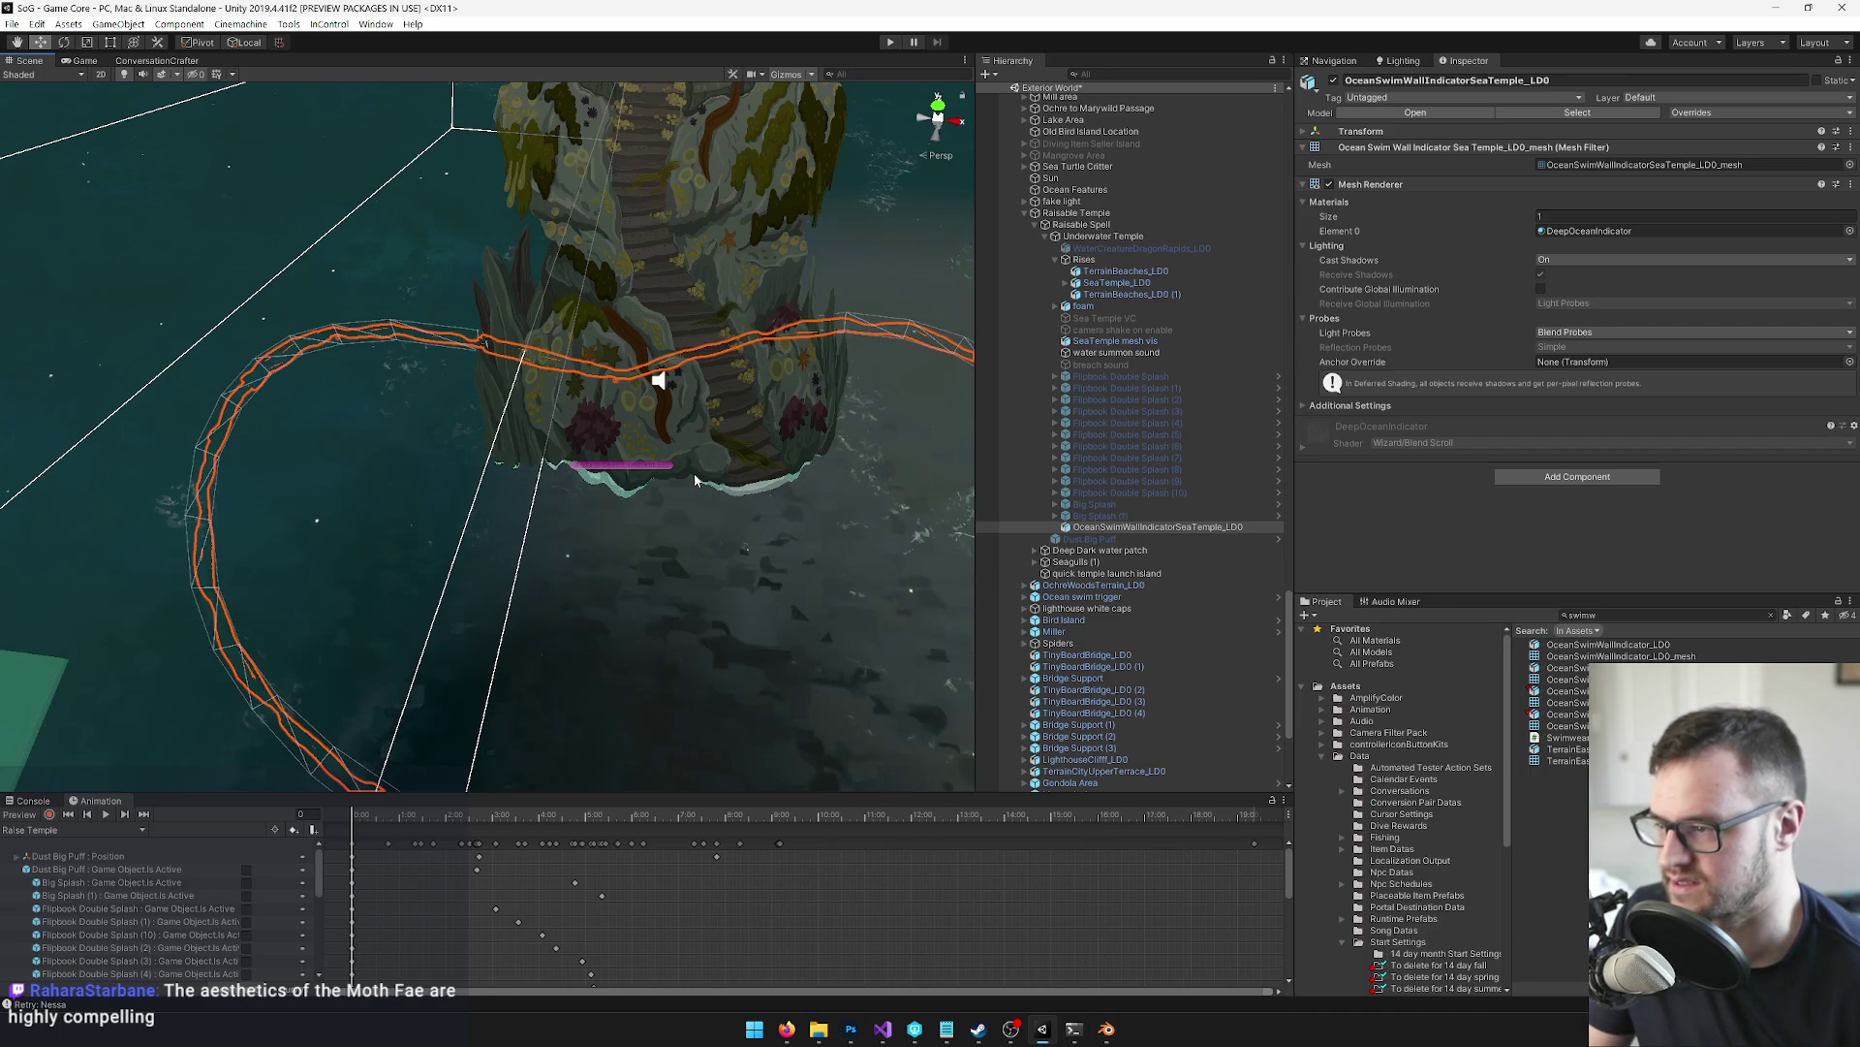
{"action": "mouse_move", "coordinate": [705, 529]}
{"action": "left_mouse_down", "text": "alt"}
{"action": "mouse_move", "coordinate": [677, 452]}
{"action": "mouse_move", "coordinate": [684, 485]}
{"action": "left_mouse_up", "text": "alt"}
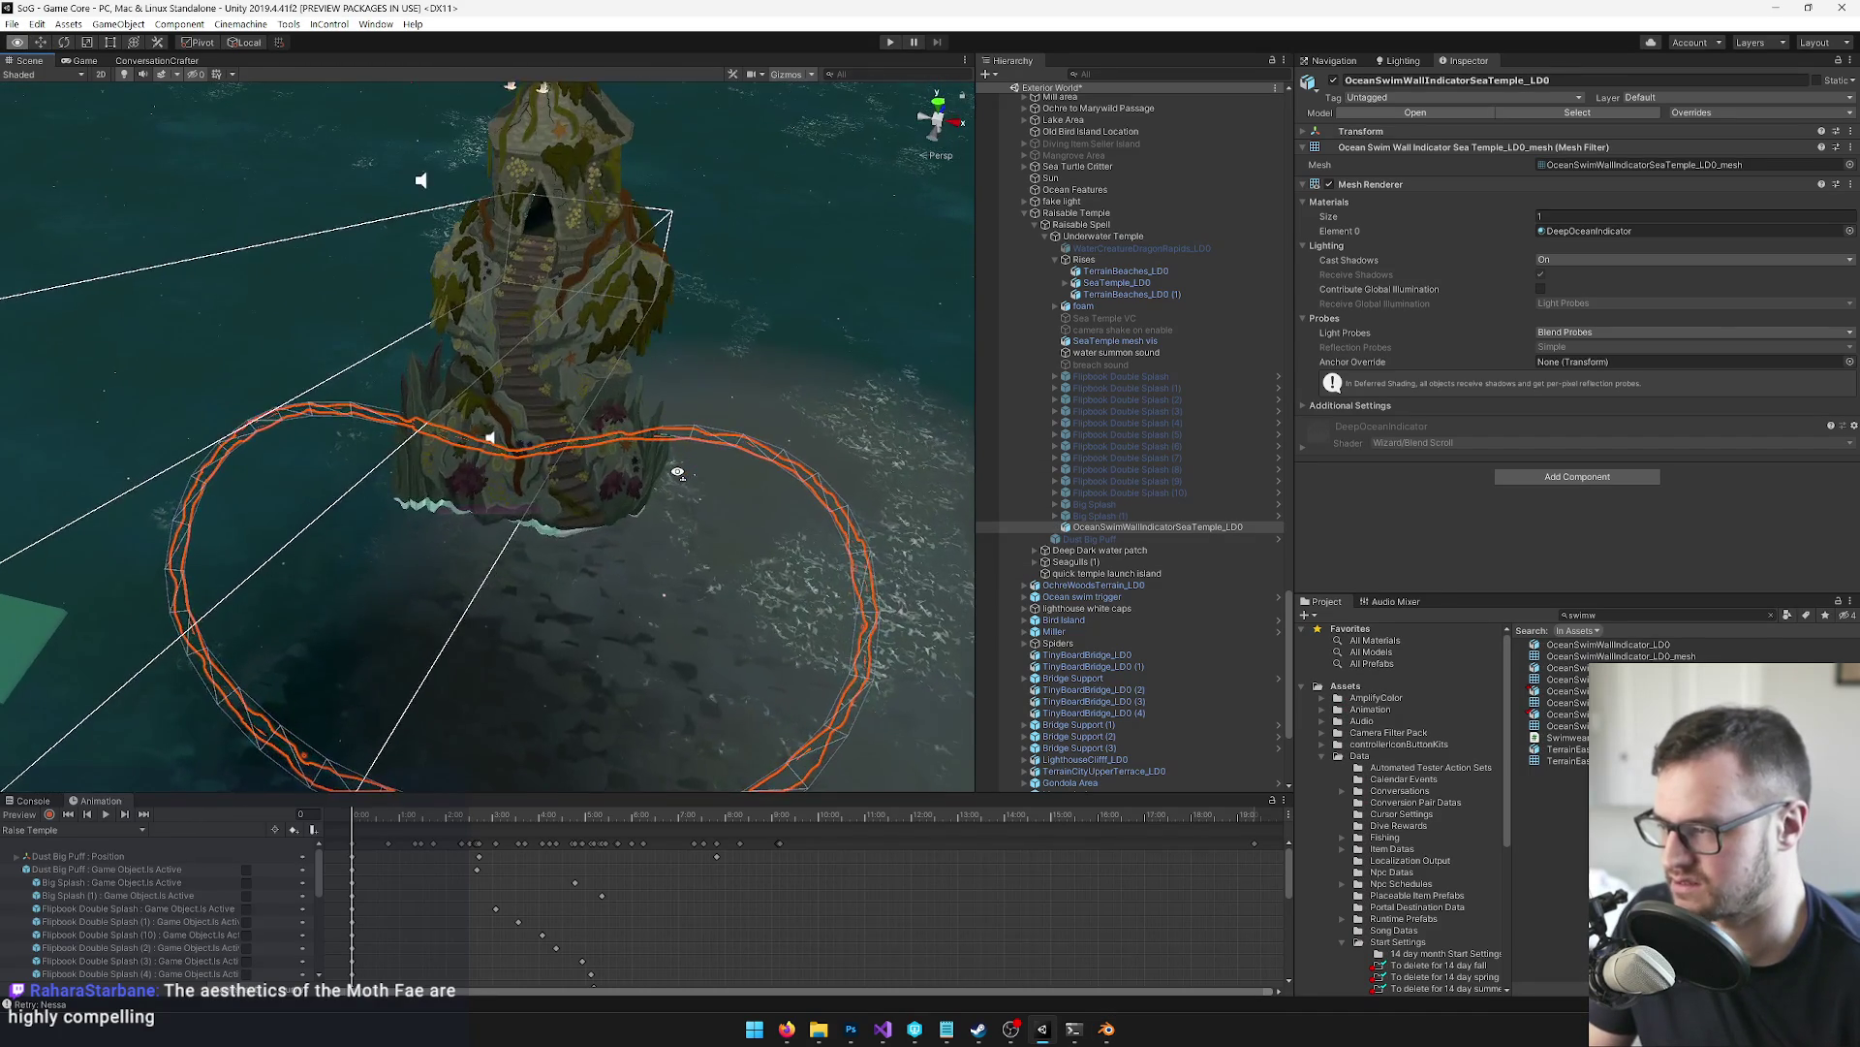
{"action": "key", "text": "alt+Tab"}
Deepen the dent by moving the vertex further along Y and save the blend file
{"action": "key", "text": "Tab"}
{"action": "key", "text": "g"}
{"action": "key", "text": "y"}
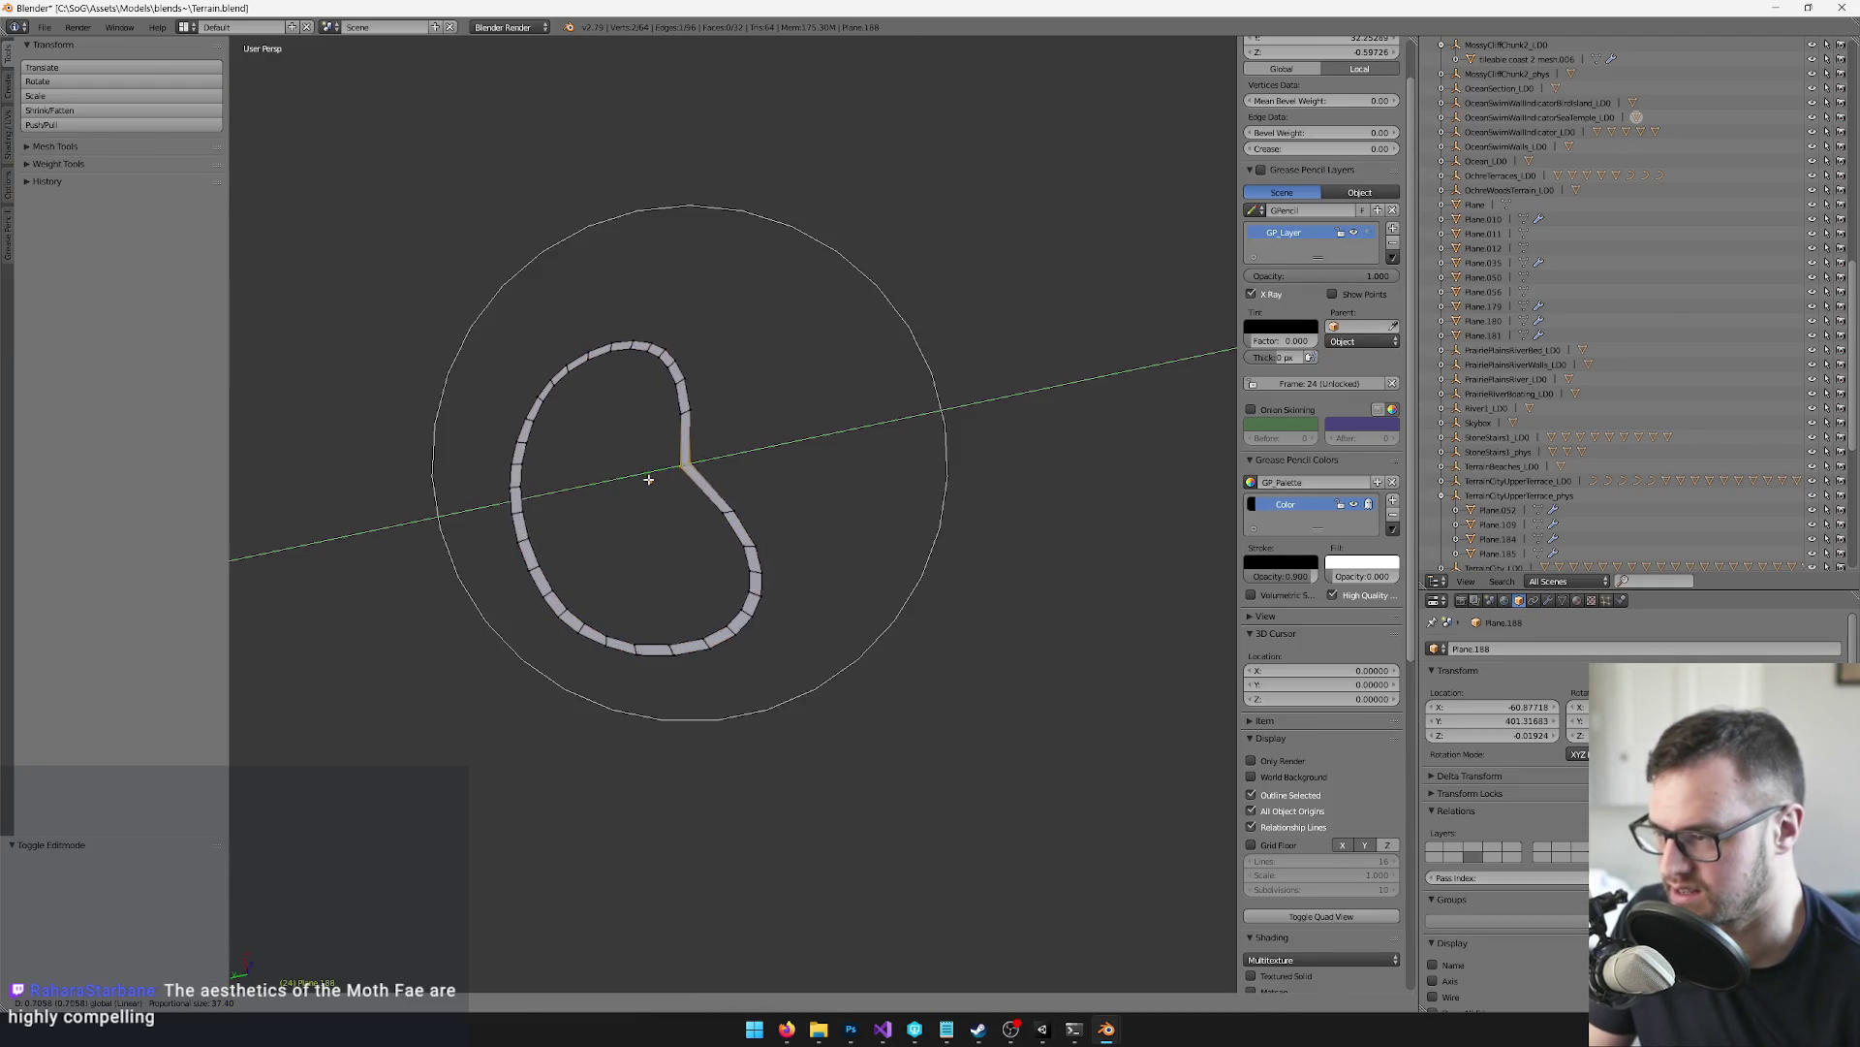
{"action": "left_click", "coordinate": [625, 487]}
{"action": "key", "text": "Tab"}
{"action": "key", "text": "x"}
{"action": "left_click", "coordinate": [629, 489]}
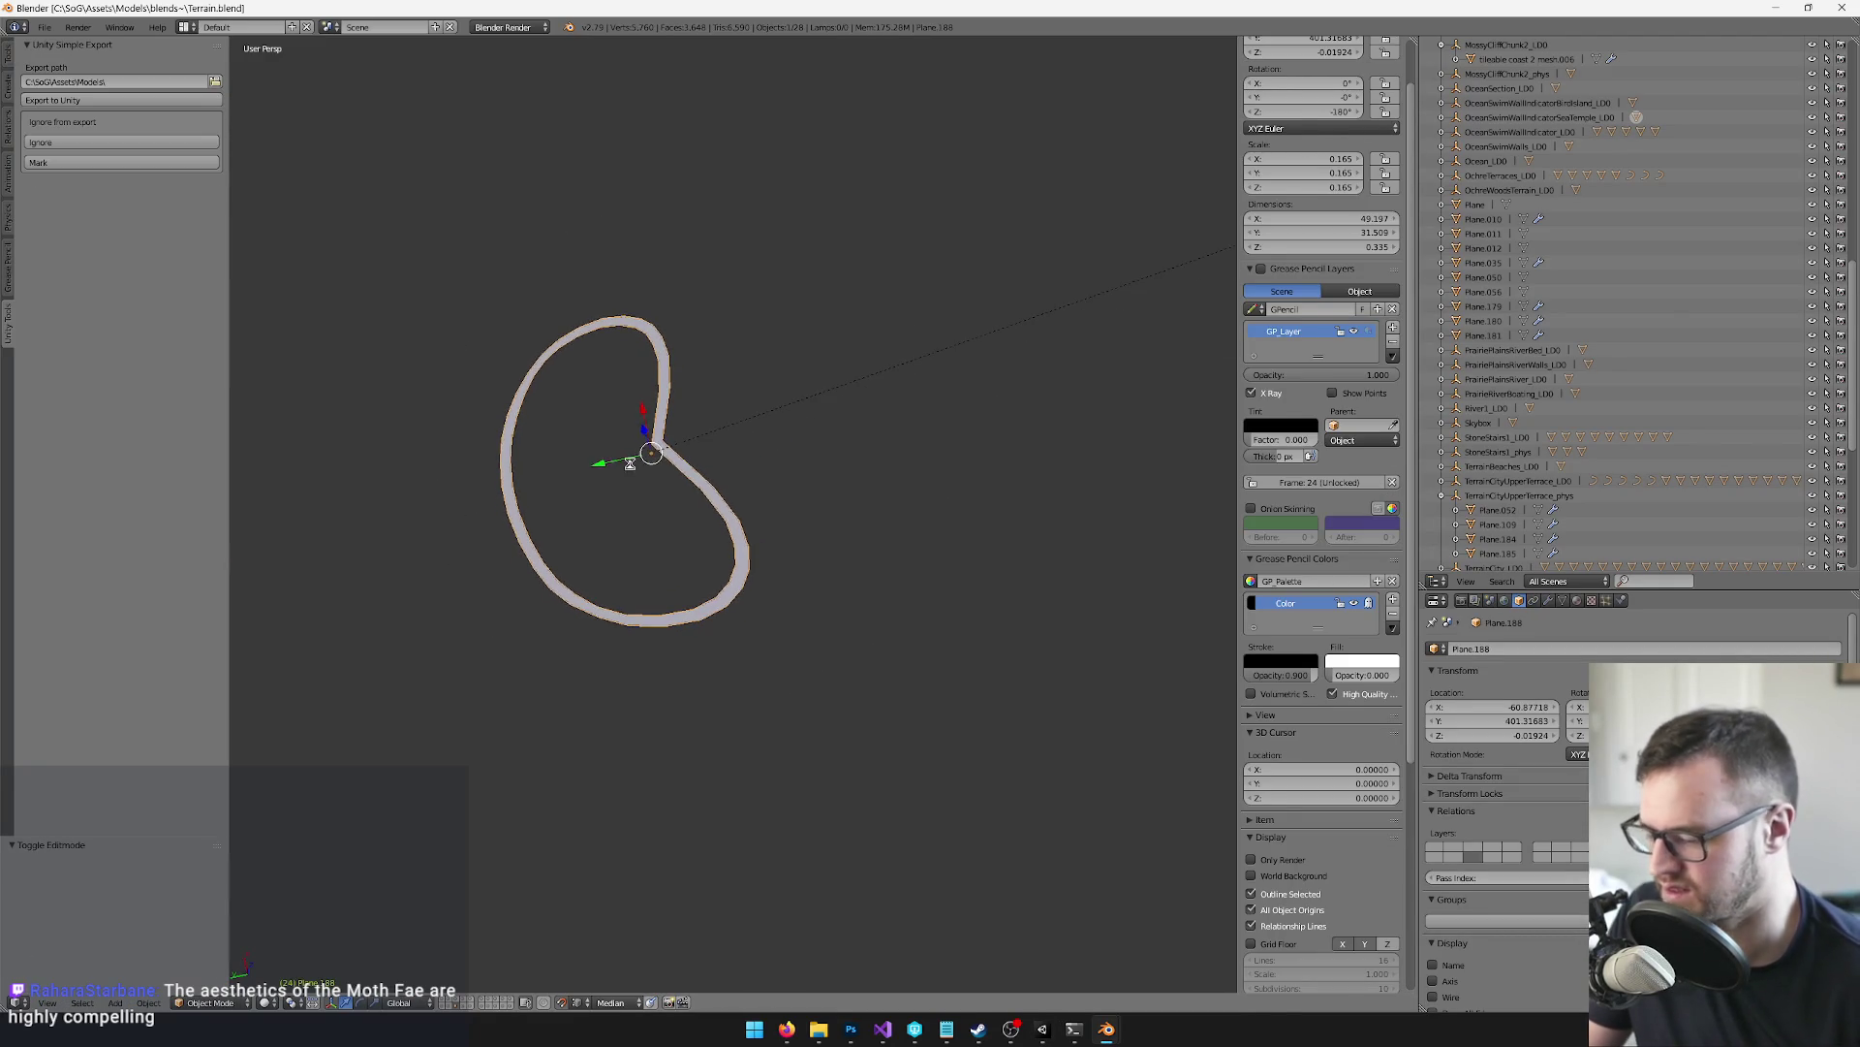
{"action": "key", "text": "ctrl+s"}
{"action": "key", "text": "alt+Tab"}
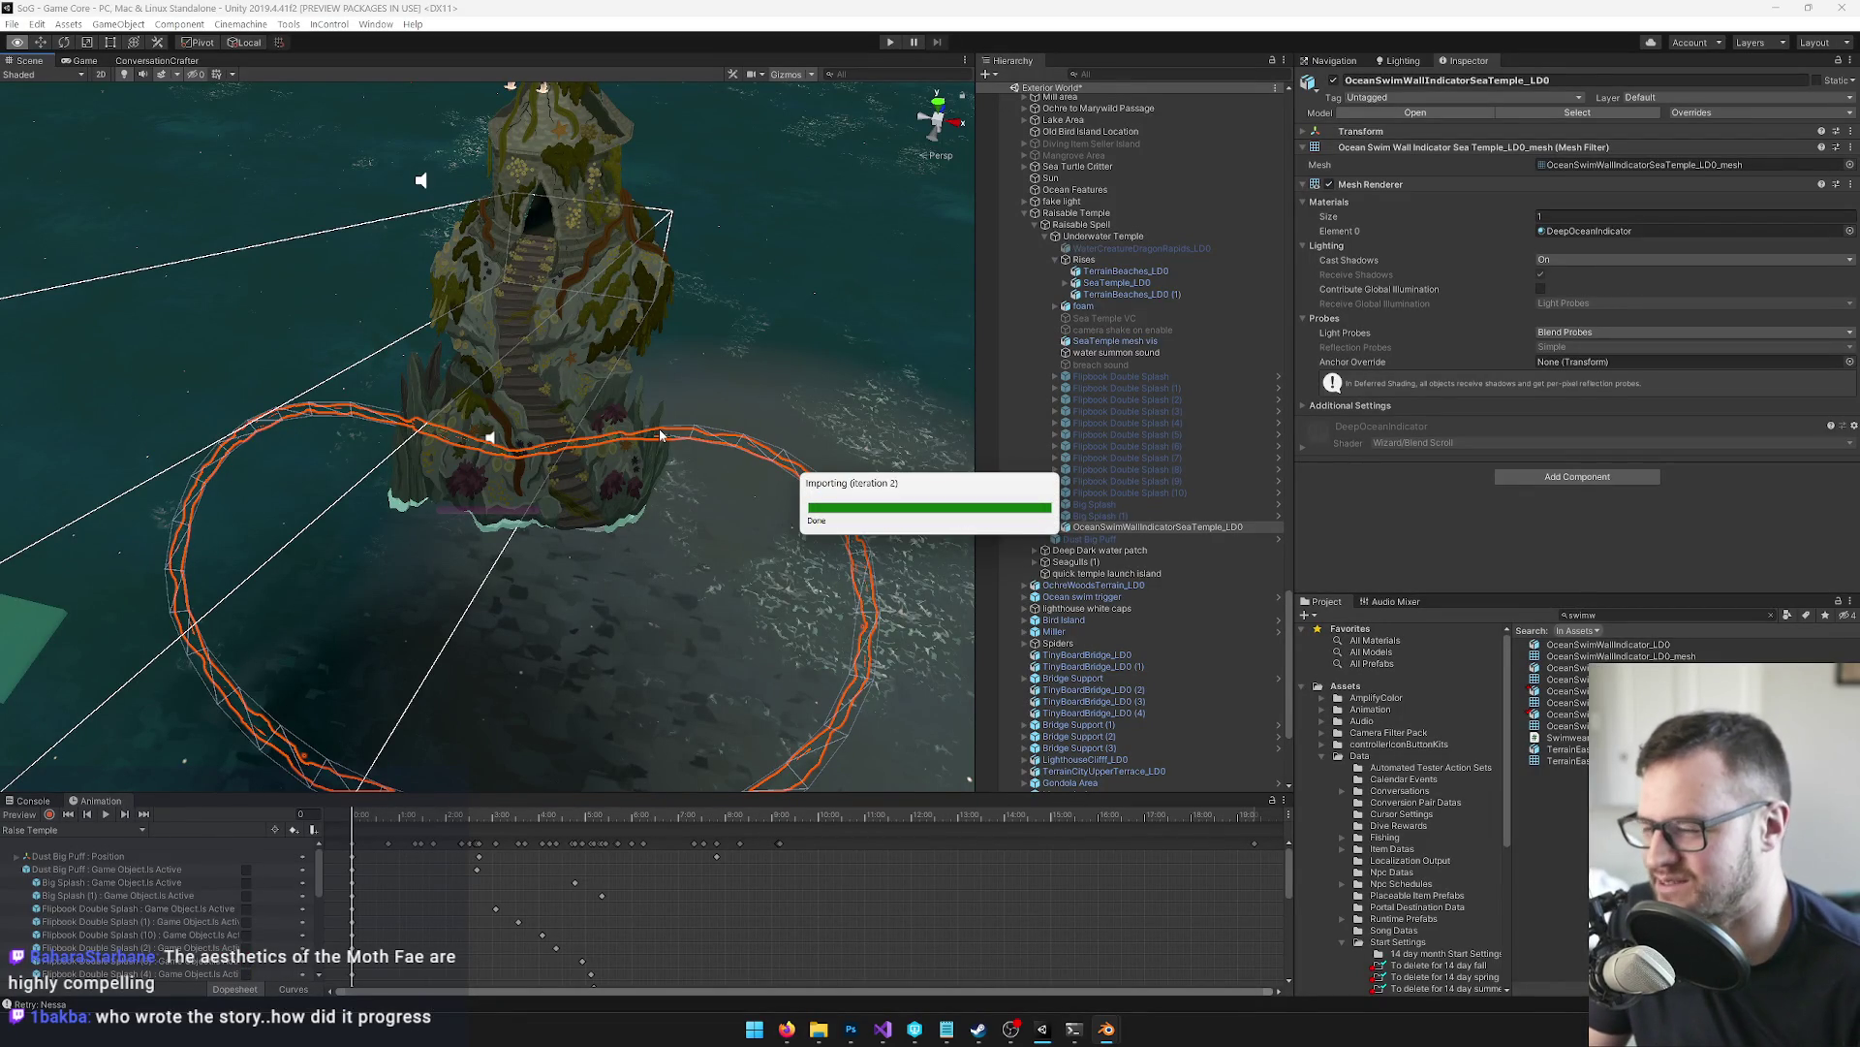
Orbit and zoom the Scene view to inspect the bean-shaped ring wall around the Sea Temple
{"action": "mouse_move", "coordinate": [628, 469]}
{"action": "left_mouse_down"}
{"action": "mouse_move", "coordinate": [701, 497]}
{"action": "mouse_move", "coordinate": [714, 478]}
{"action": "mouse_move", "coordinate": [633, 469]}
{"action": "left_mouse_up"}
{"action": "scroll", "coordinate": [698, 498], "scroll_direction": "up", "scroll_amount": 6}
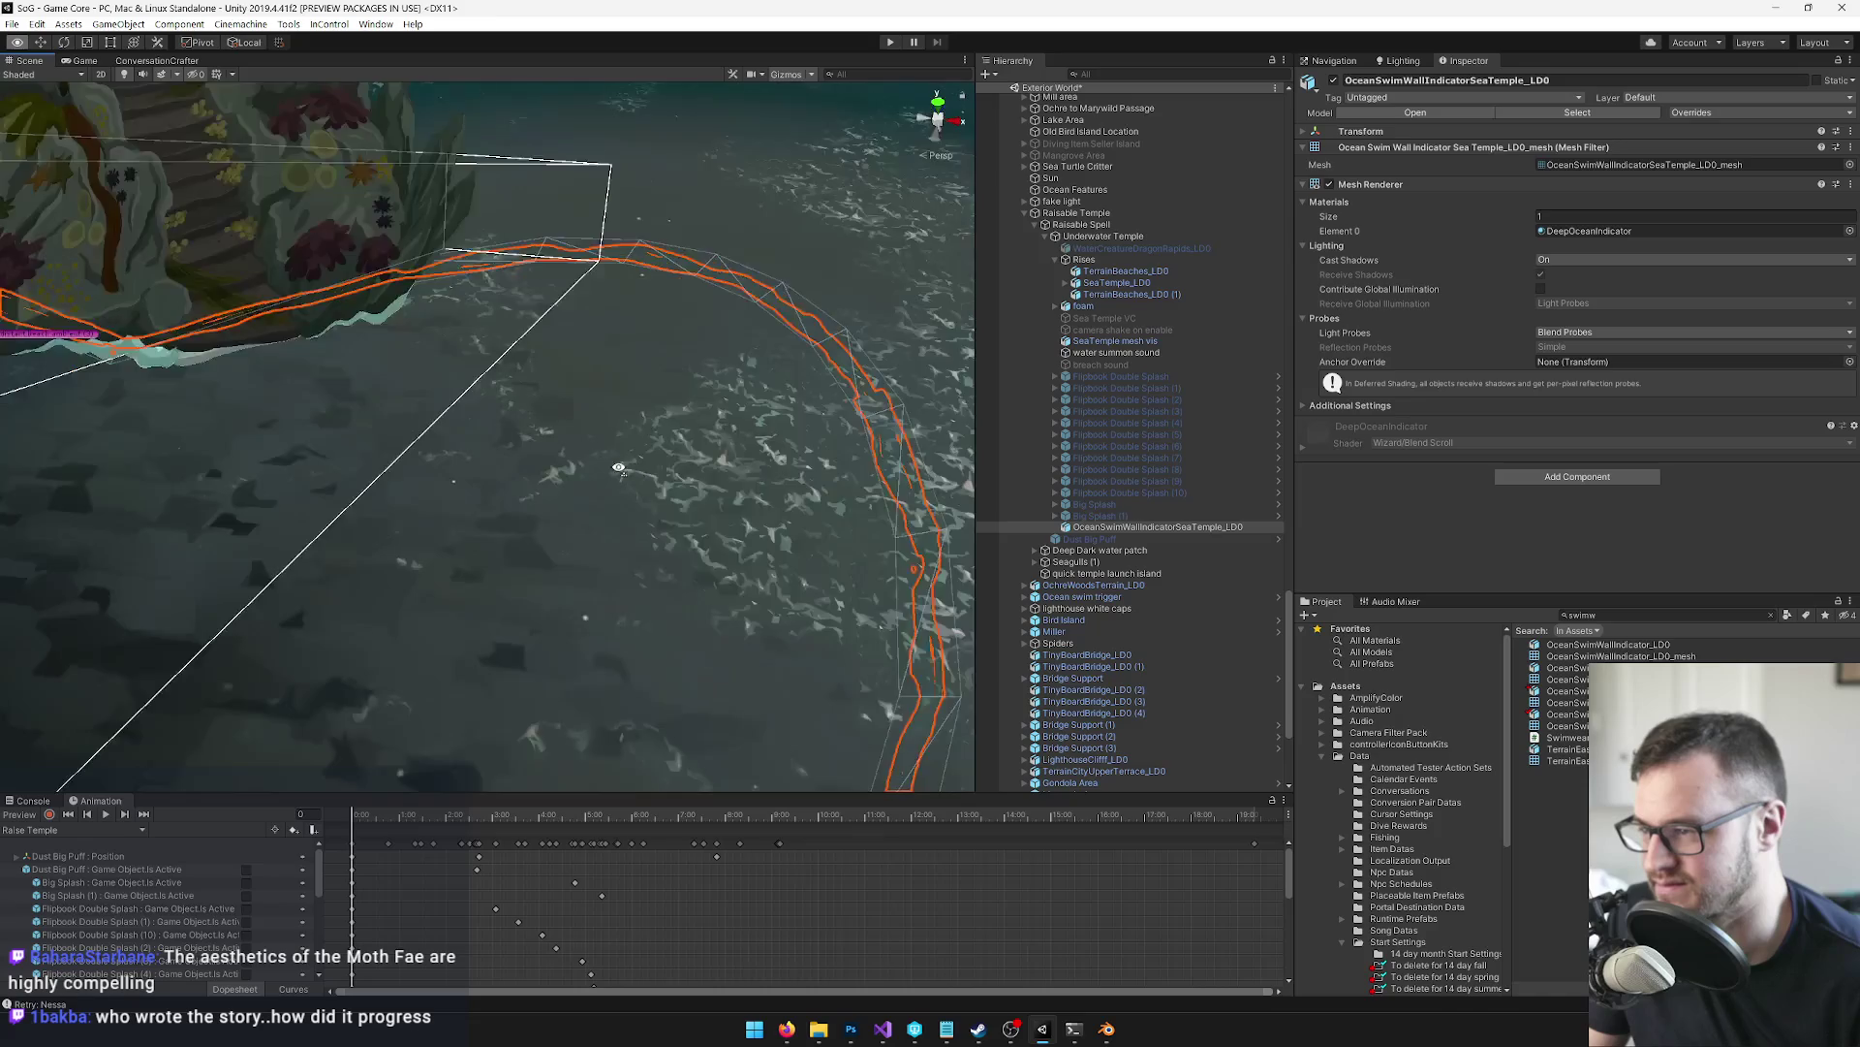
{"action": "scroll", "coordinate": [633, 469], "scroll_direction": "down", "scroll_amount": 8}
{"action": "key", "text": "alt+Tab"}
Push the bean ring's notch vertex along Y with proportional editing to widen the bean
{"action": "key", "text": "Tab"}
{"action": "right_click", "coordinate": [729, 480]}
{"action": "scroll", "coordinate": [773, 493], "scroll_direction": "up", "scroll_amount": 2}
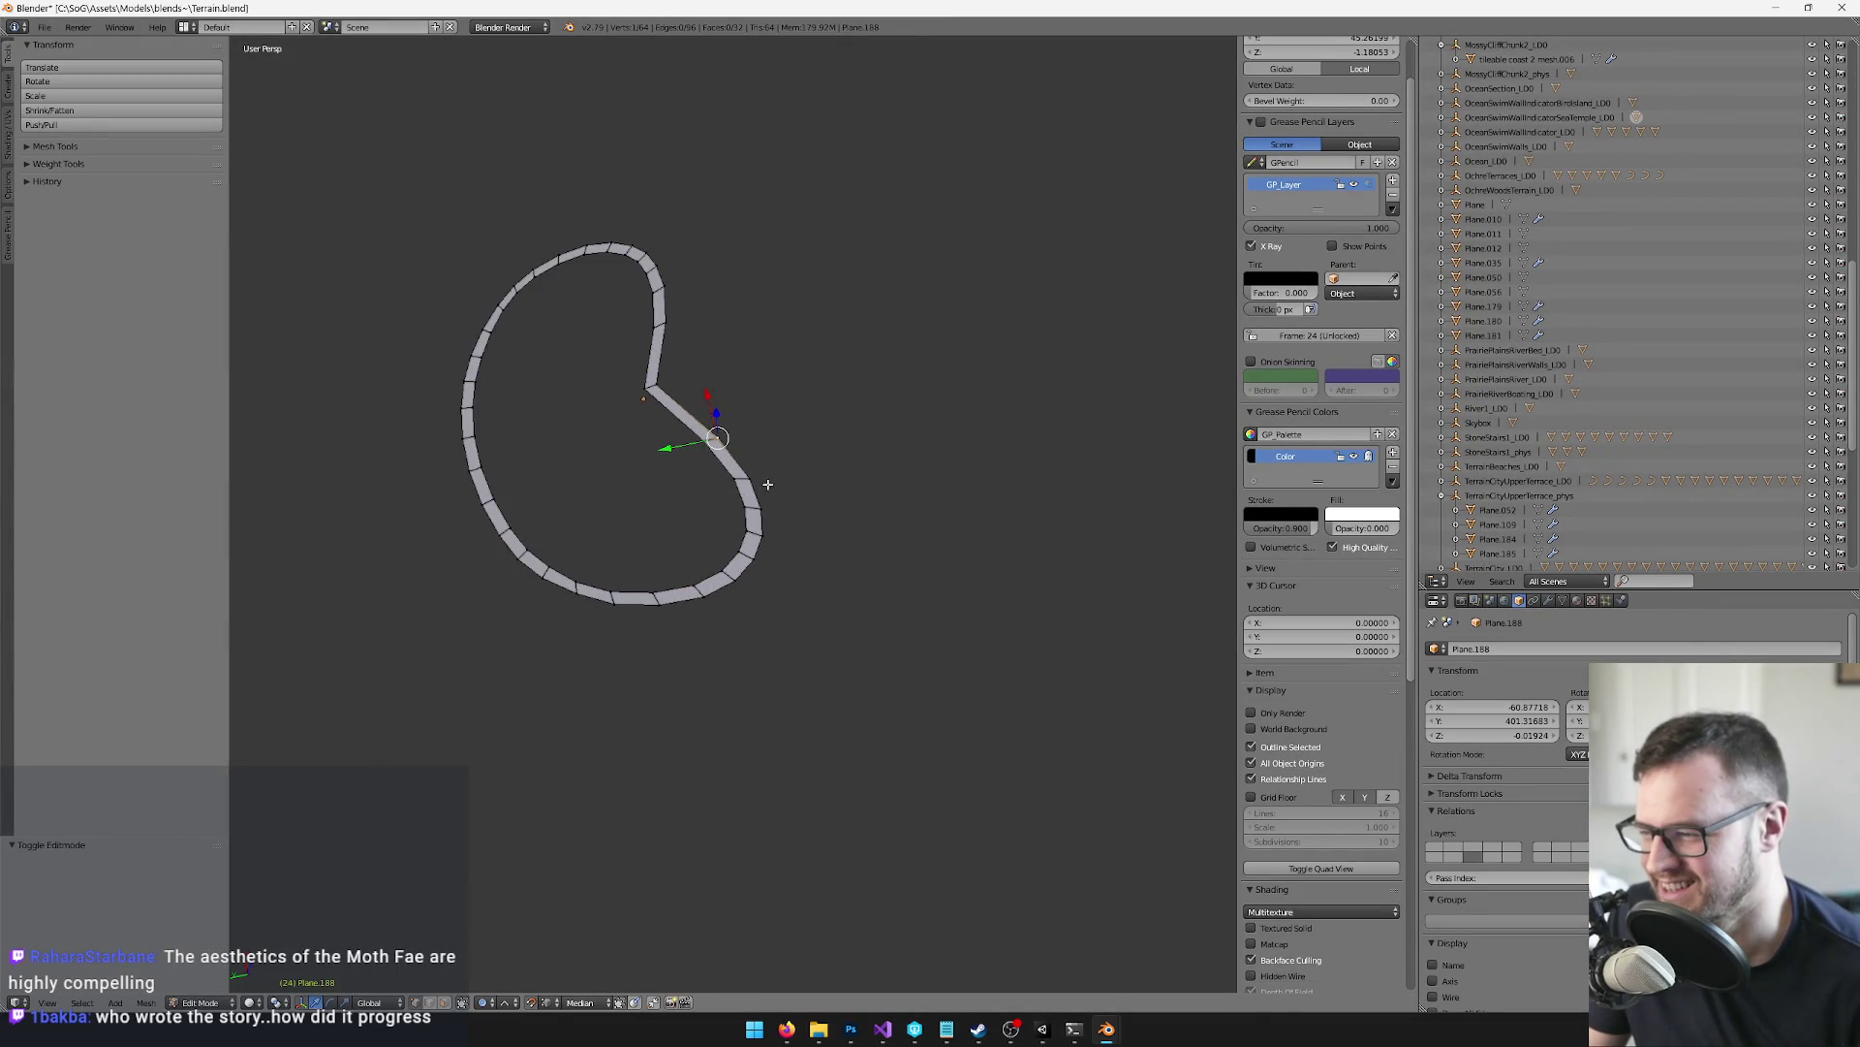
{"action": "key", "text": "g"}
{"action": "key", "text": "y"}
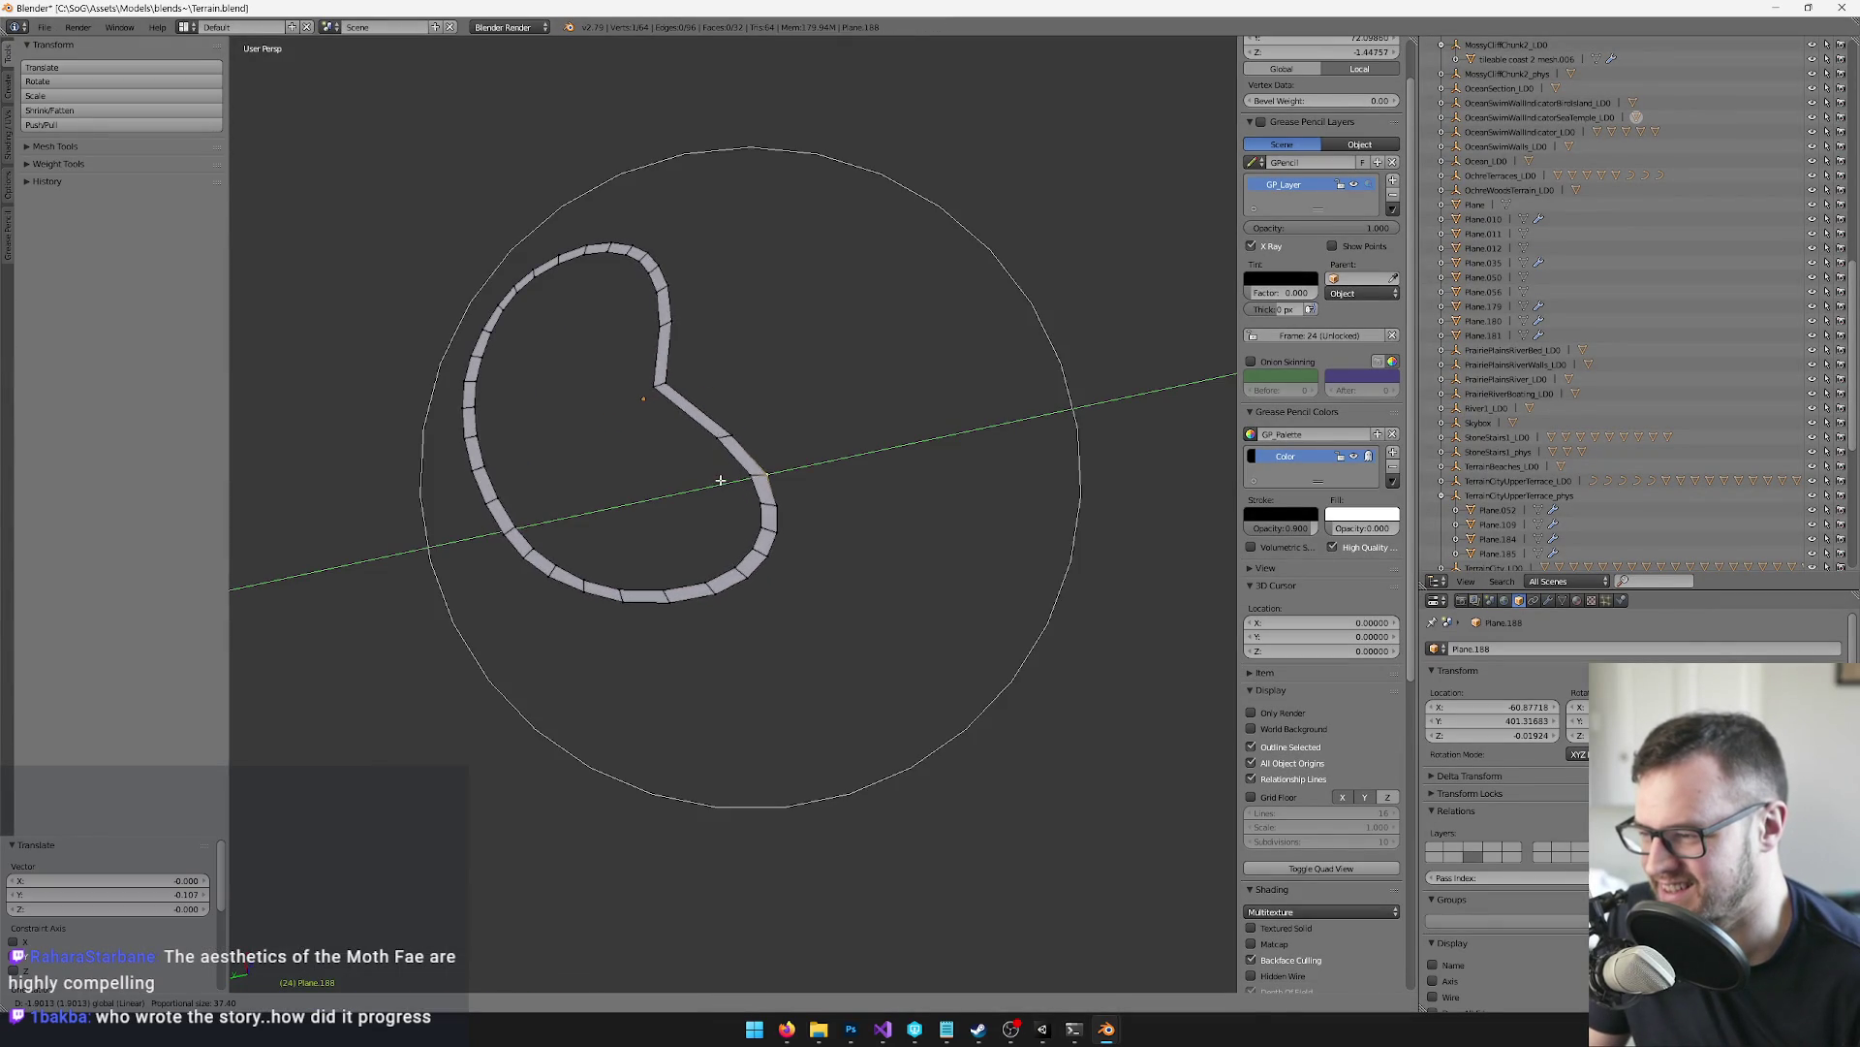
{"action": "left_click", "coordinate": [725, 477]}
{"action": "key", "text": "Tab"}
Save the blend file over the existing one so Unity picks up the change
{"action": "key", "text": "ctrl+s"}
{"action": "left_click", "coordinate": [729, 469]}
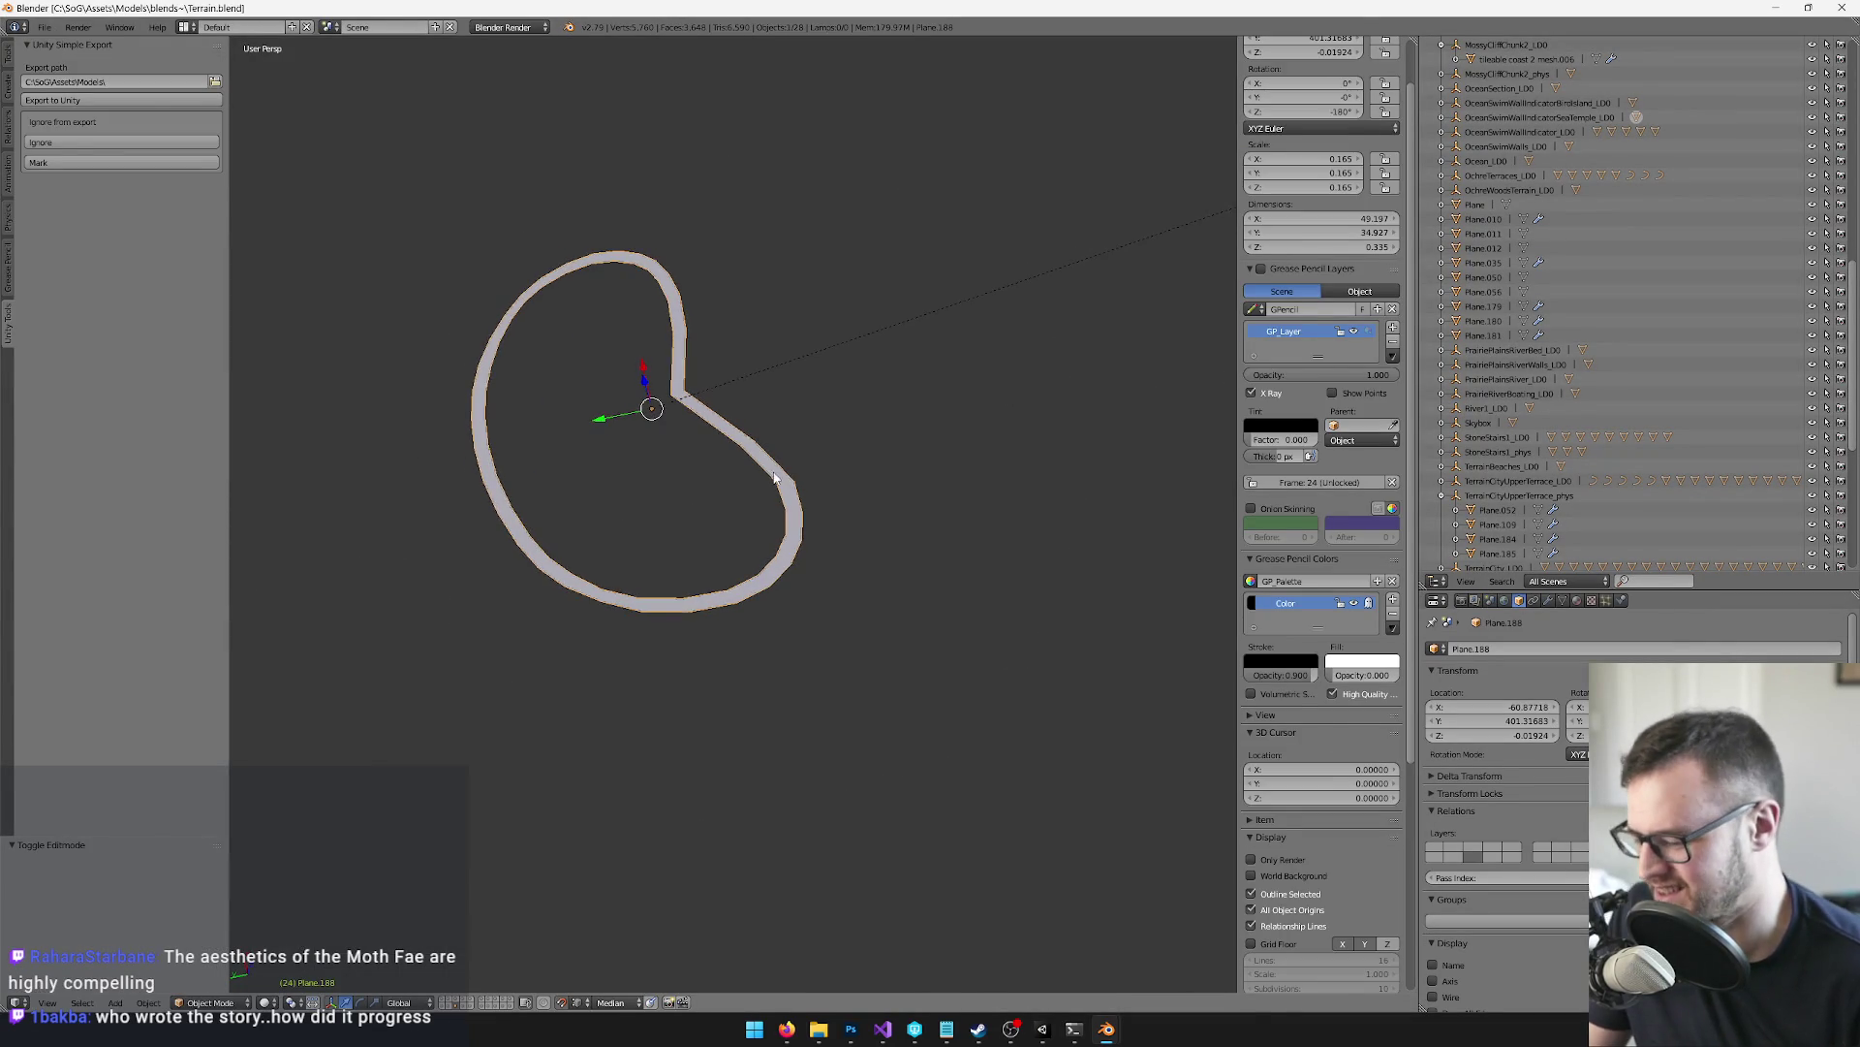
{"action": "key", "text": "alt+Tab"}
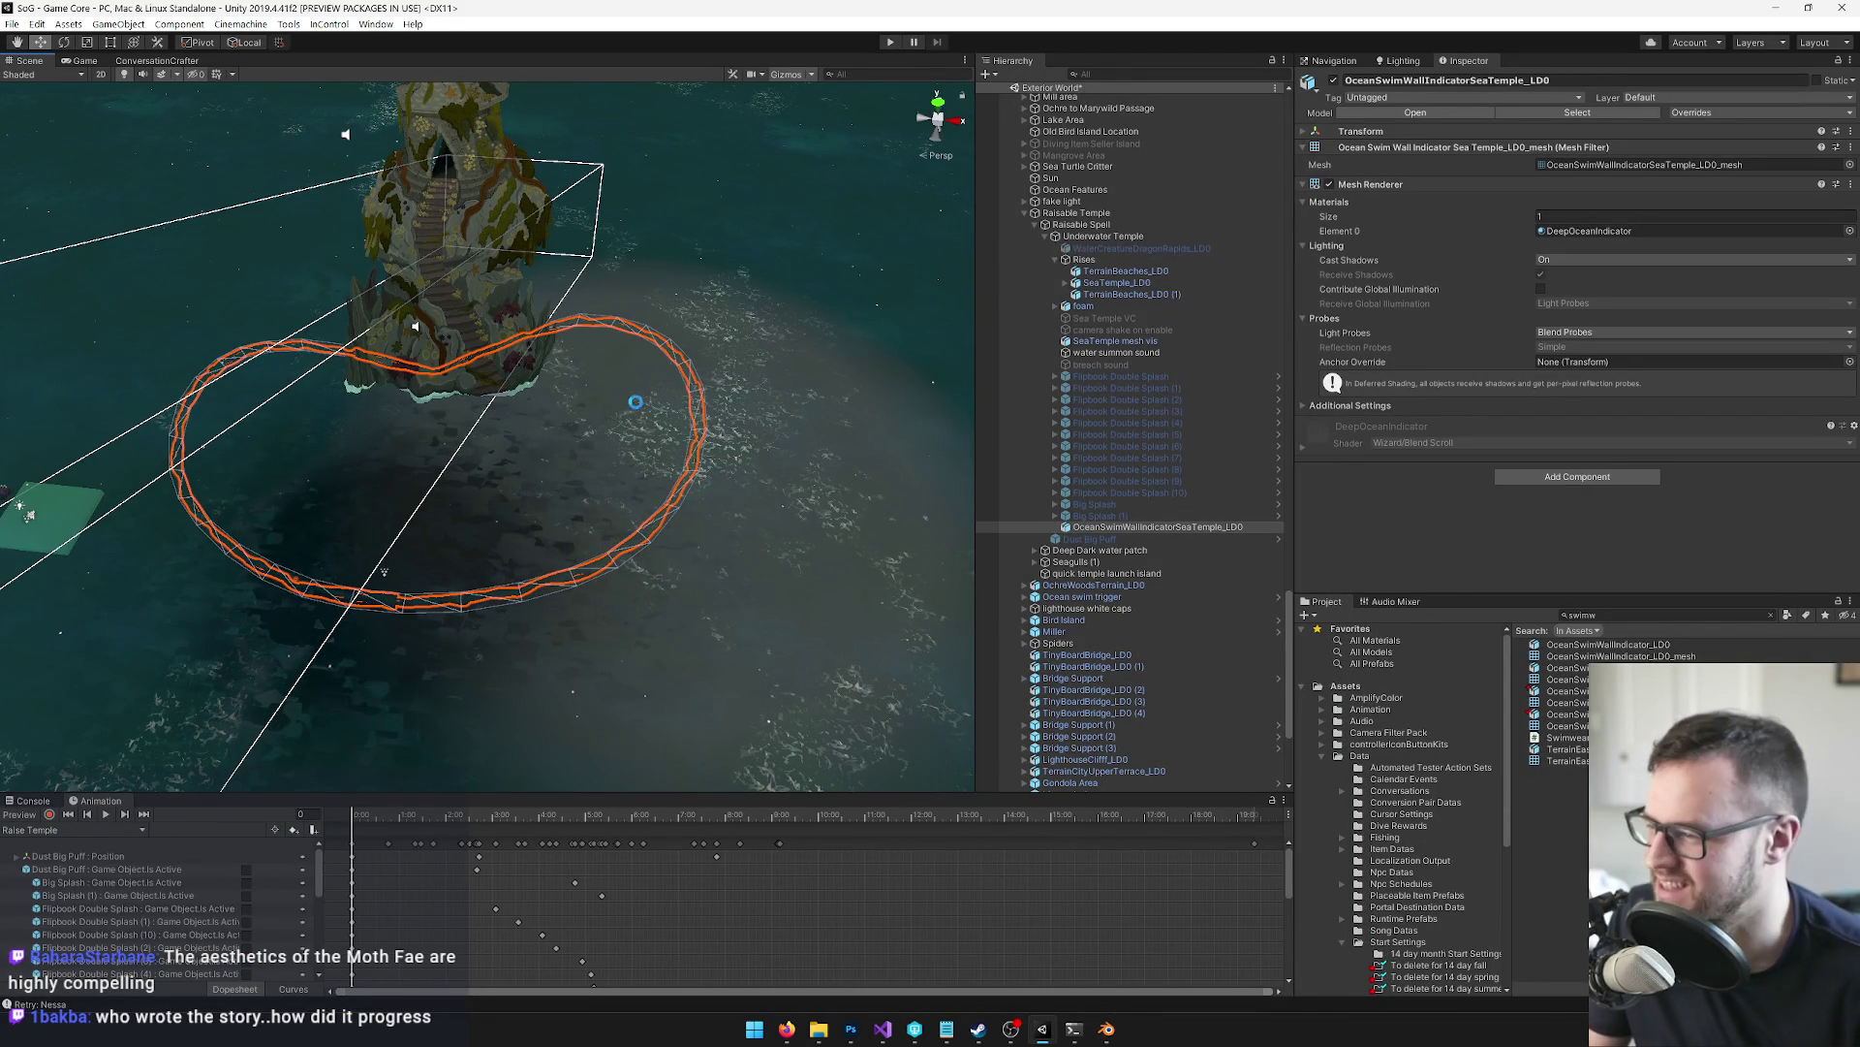
Inspect the widened bean ring around the Sea Temple up close and wide, then preview in Game view
{"action": "left_click_drag", "start_coordinate": [637, 392], "coordinate": [690, 441]}
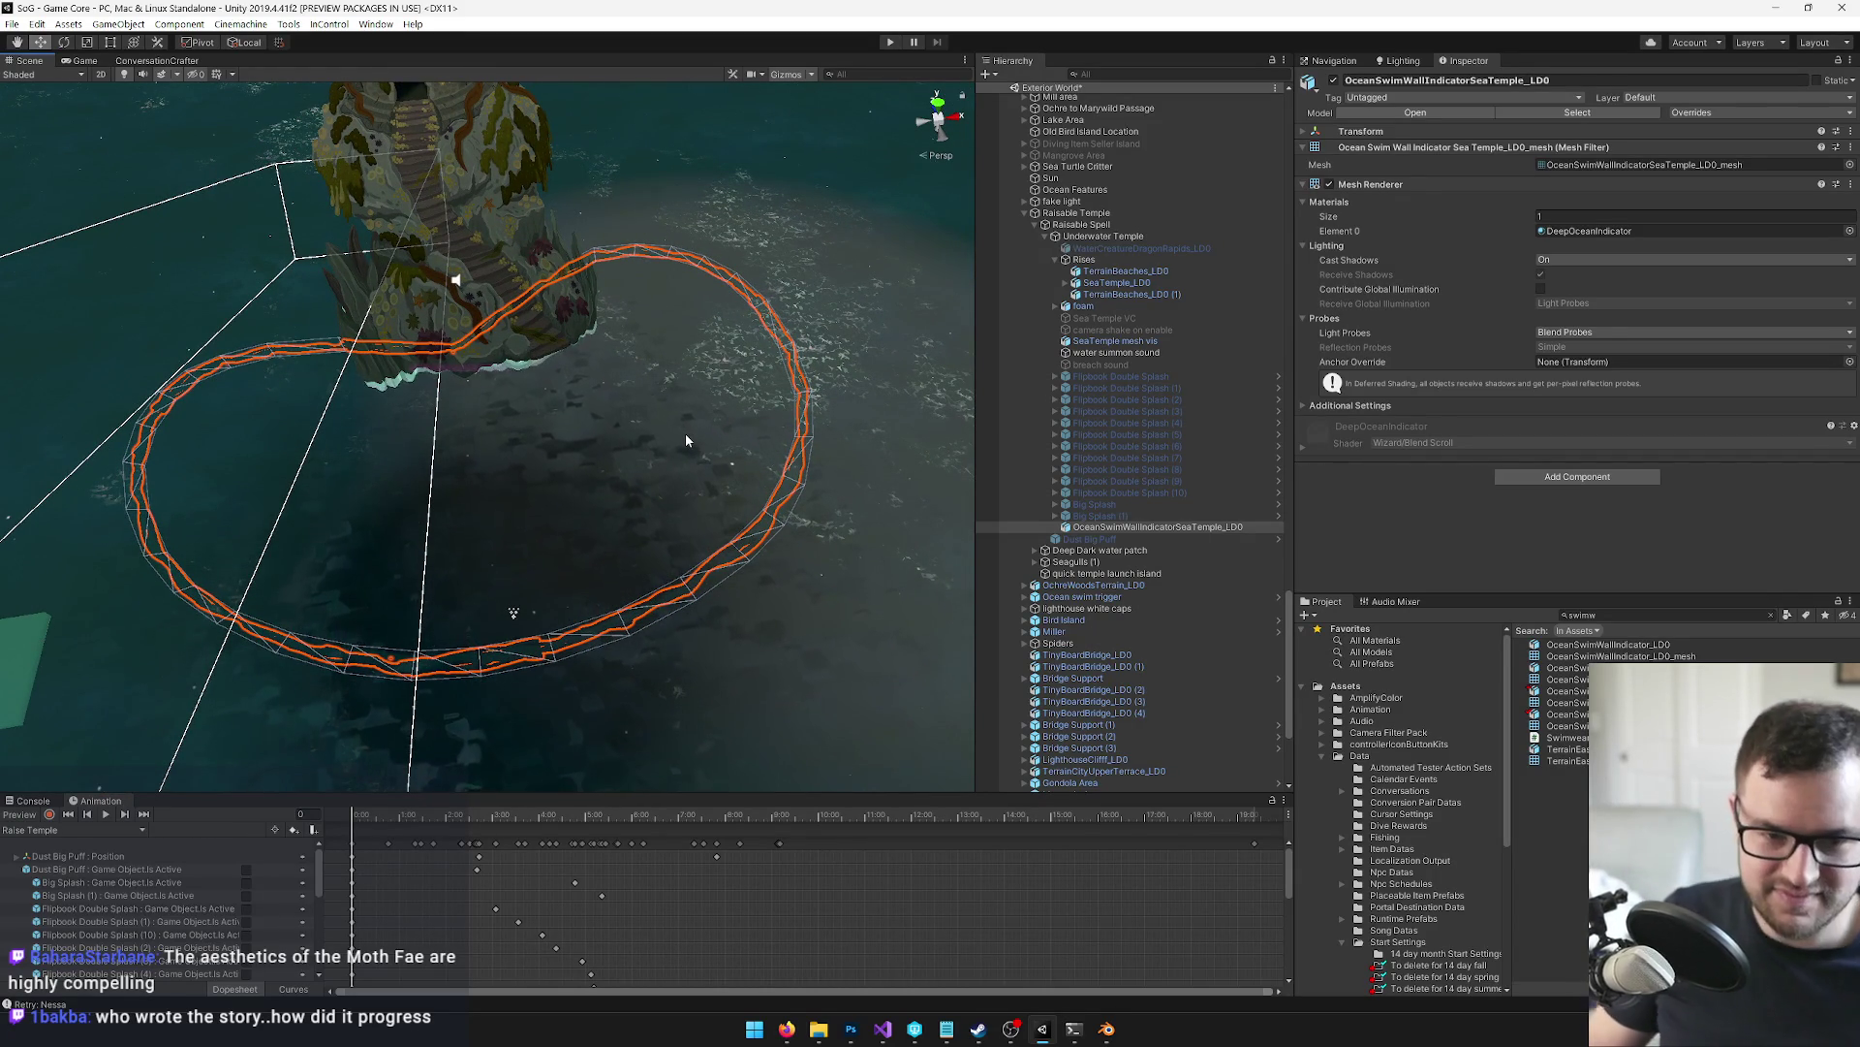
{"action": "left_click_drag", "start_coordinate": [550, 219], "coordinate": [234, 135]}
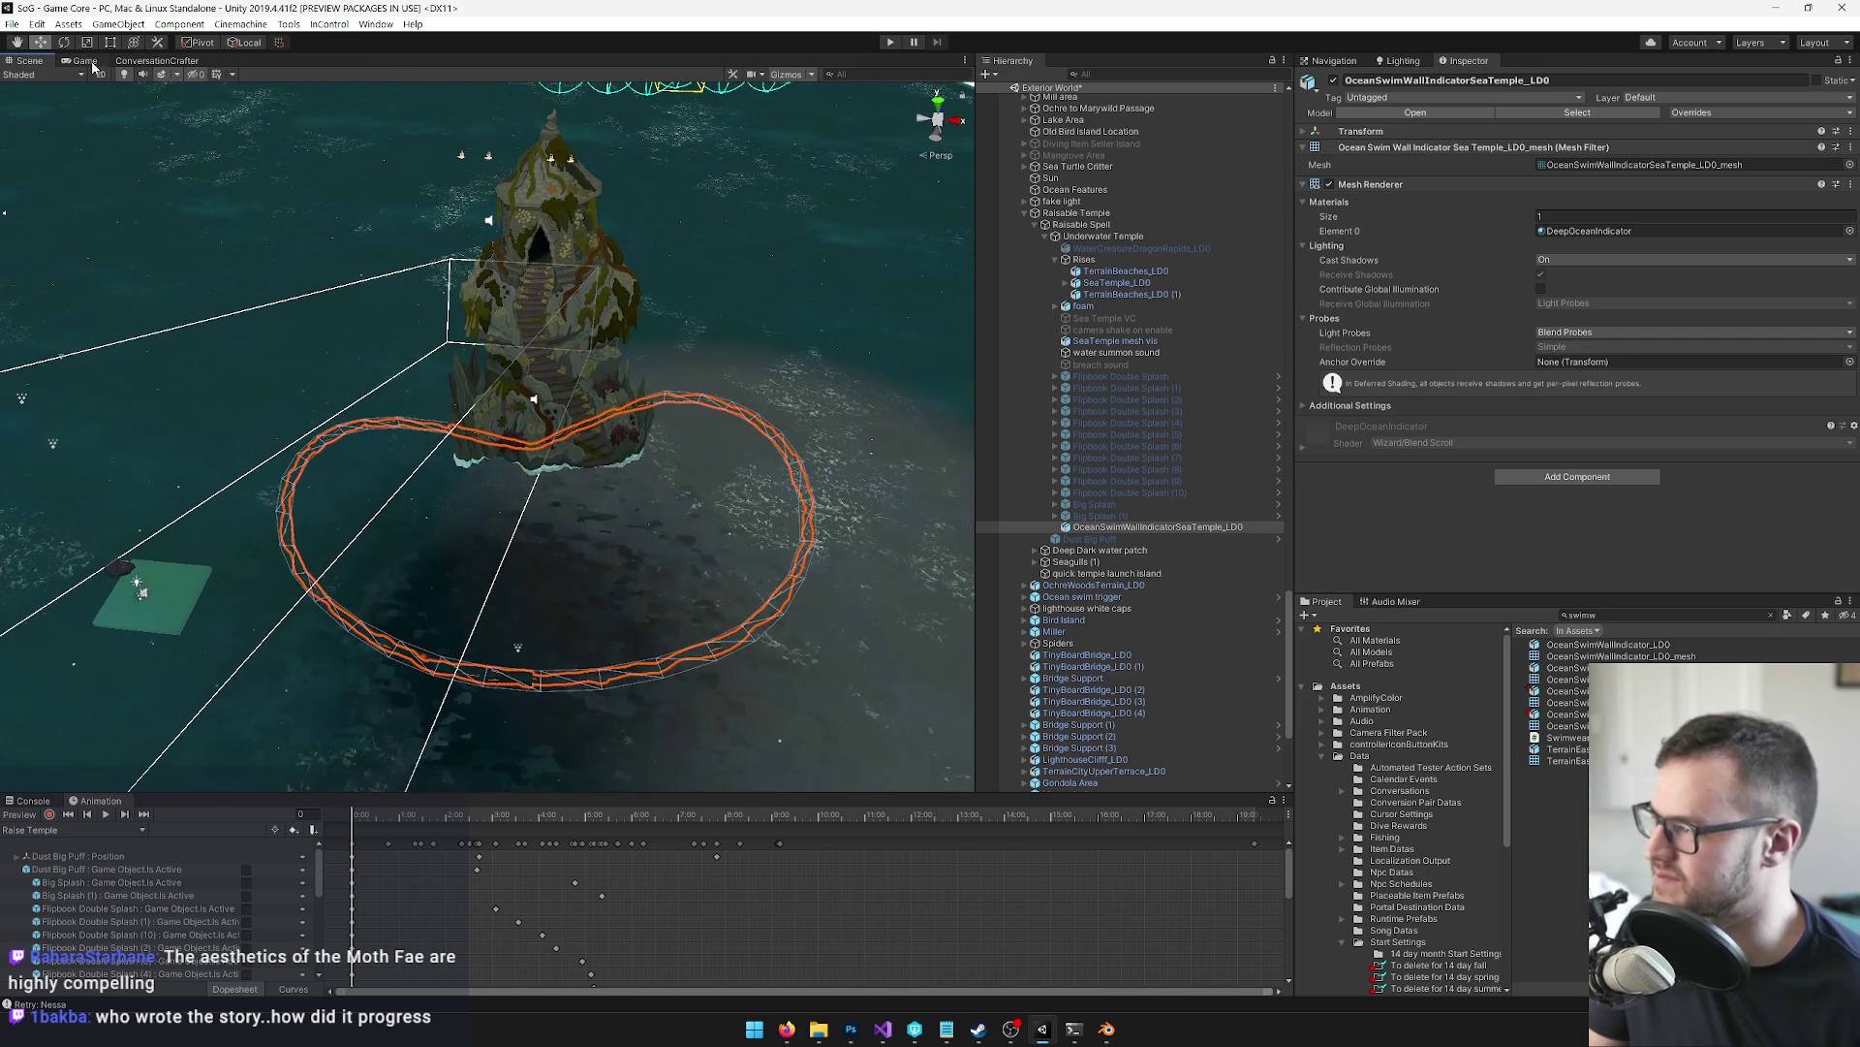
{"action": "left_click", "coordinate": [85, 61]}
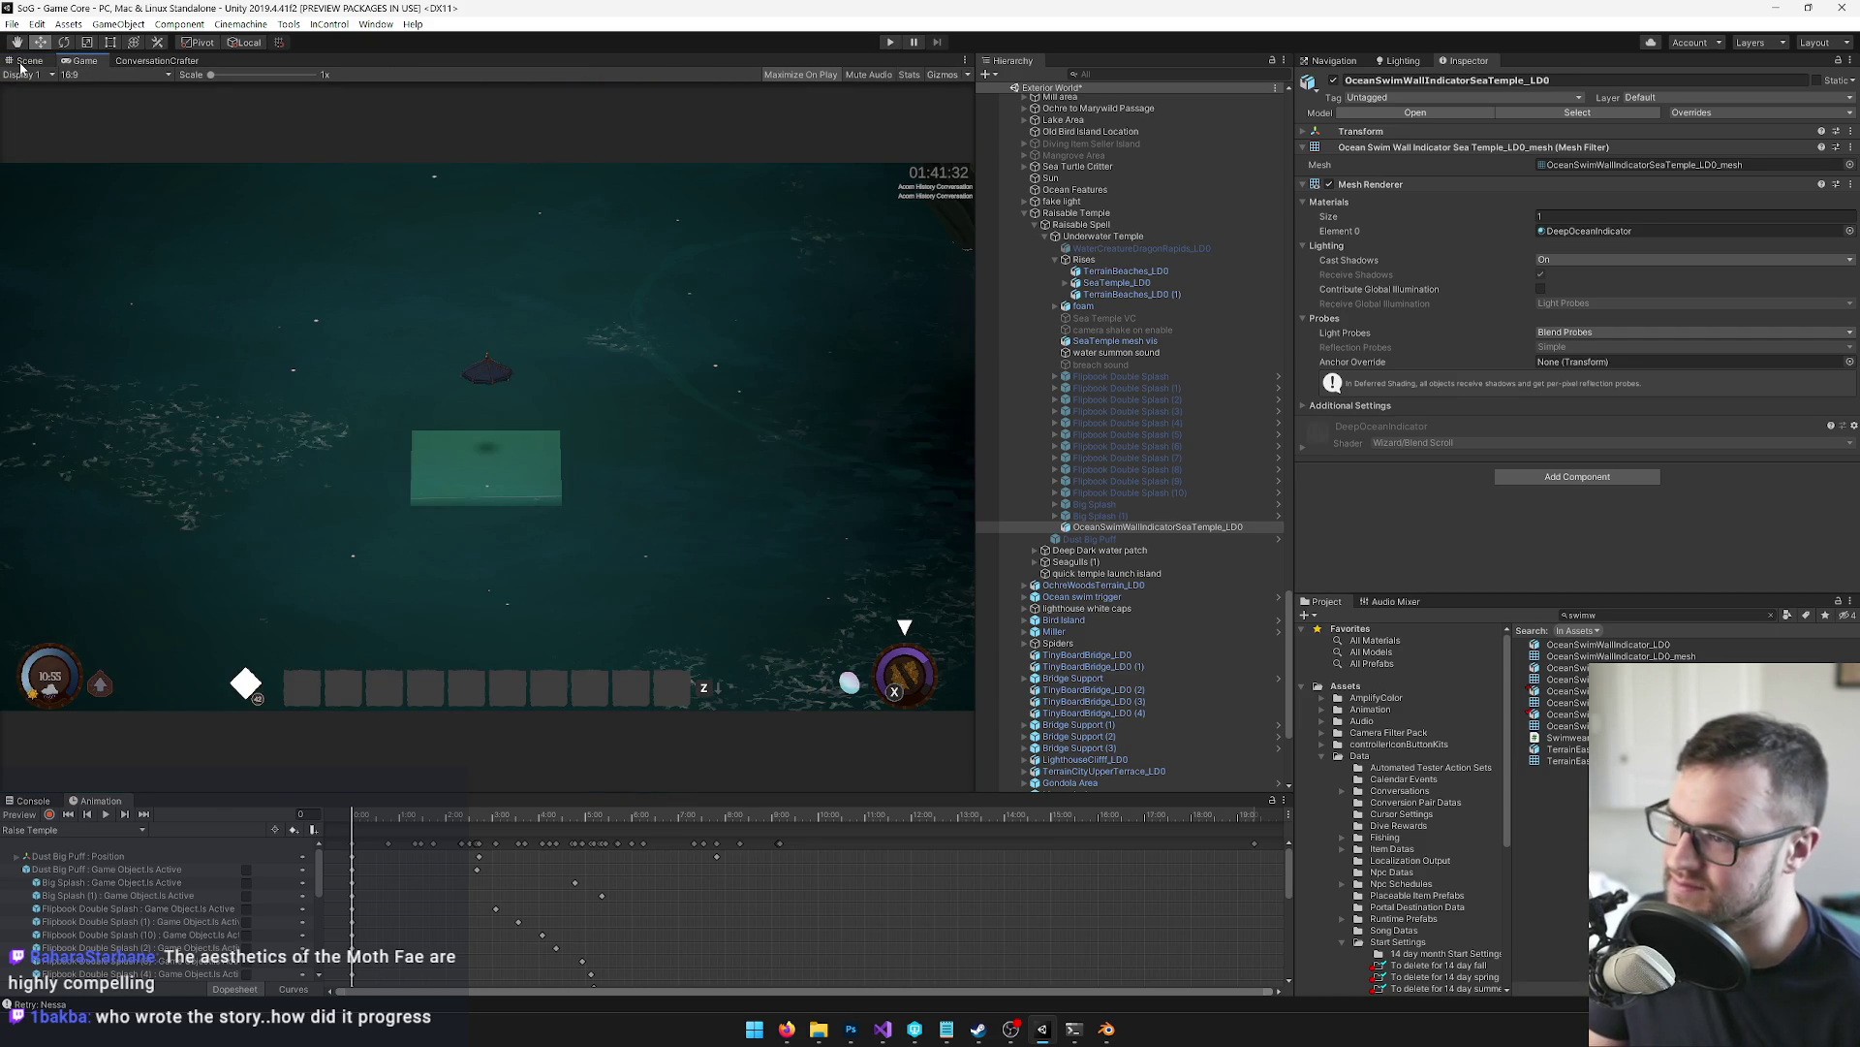
{"action": "key", "text": "alt+Tab"}
{"action": "key", "text": "Tab"}
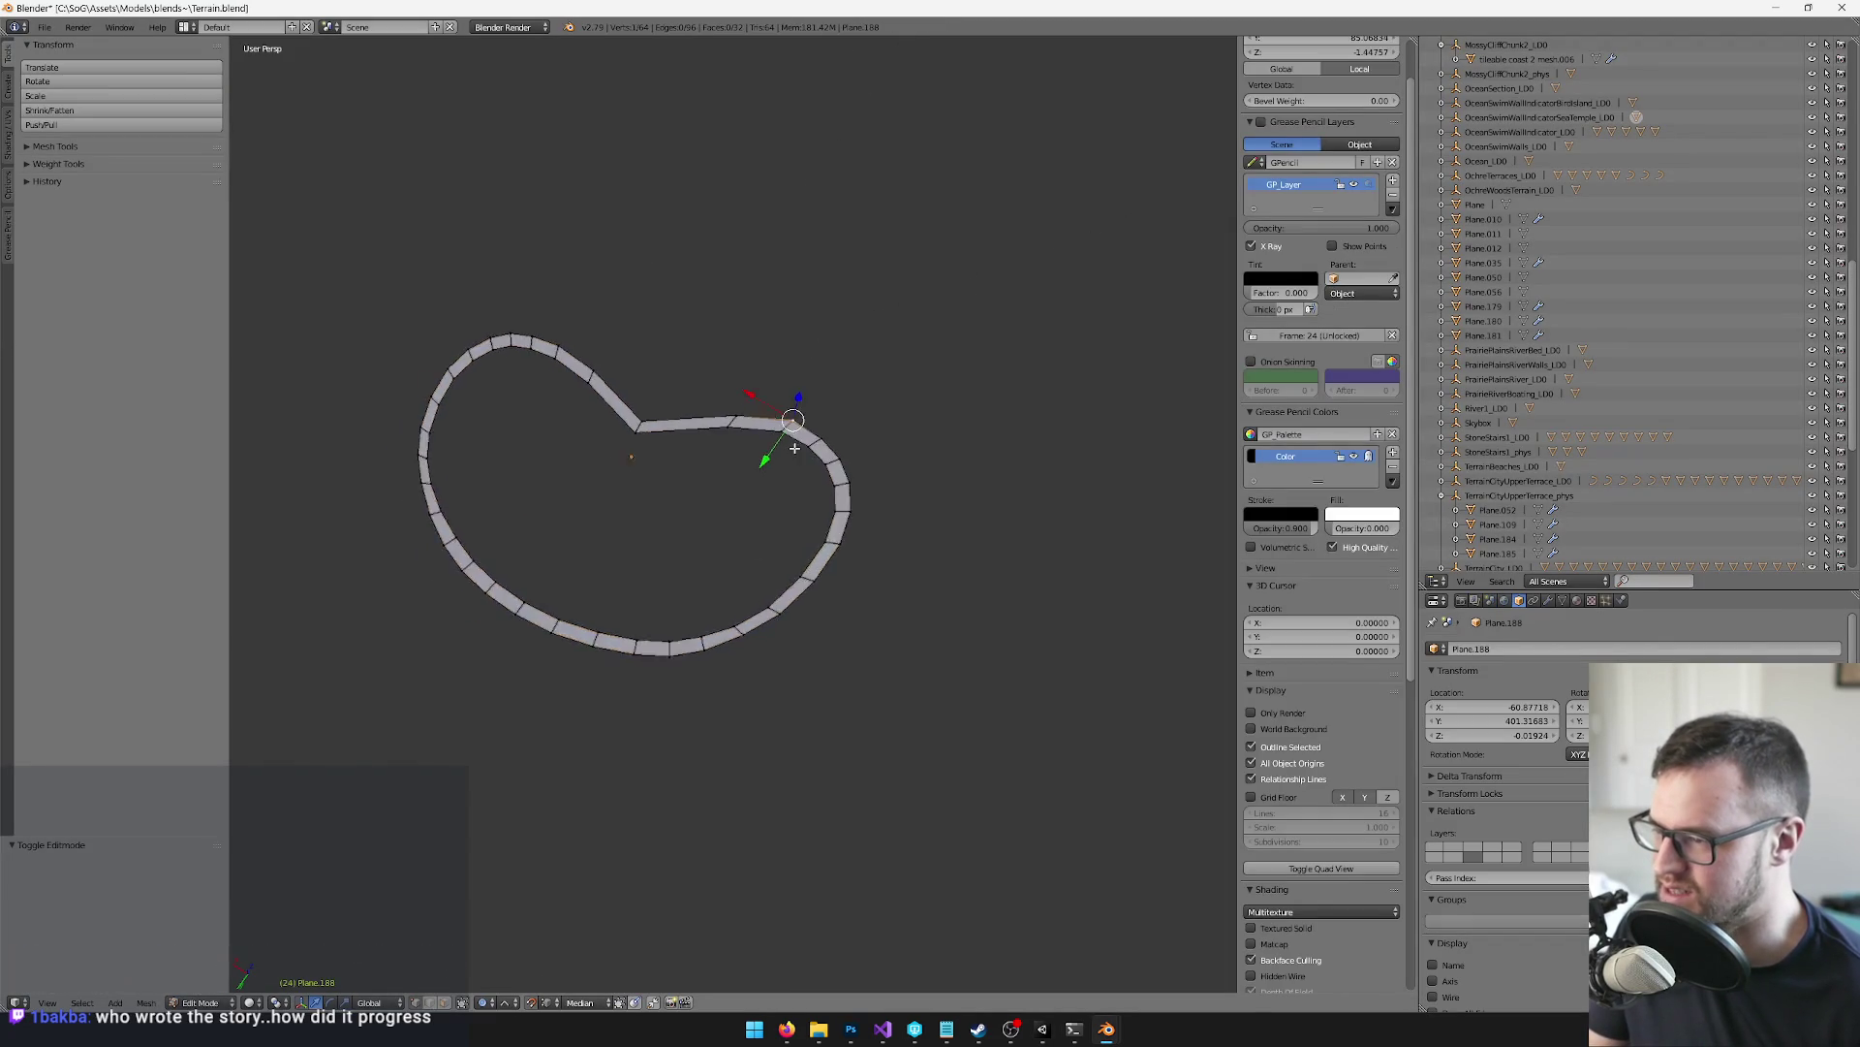
Scale one edge loop of the ring band to about 0.96 with proportional editing off
{"action": "left_click", "coordinate": [429, 1002]}
{"action": "right_click", "coordinate": [601, 368]}
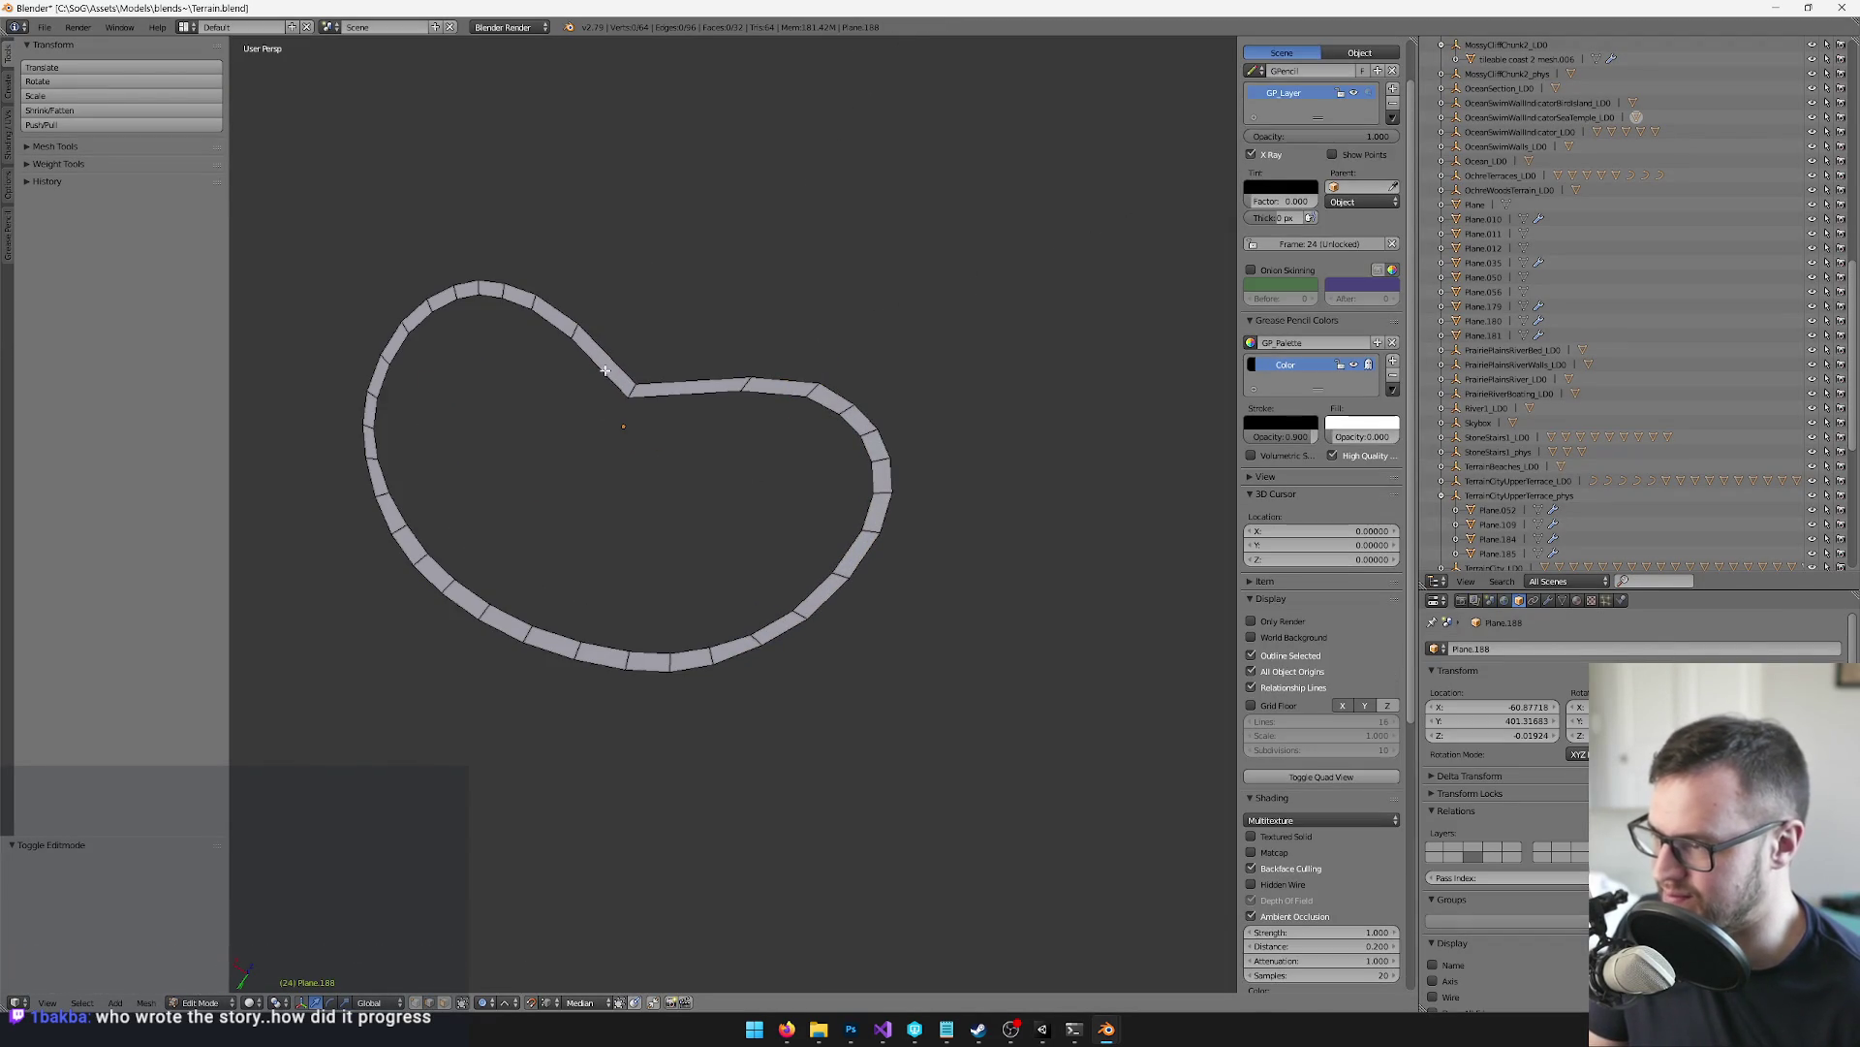
{"action": "right_click", "coordinate": [601, 369], "text": "alt"}
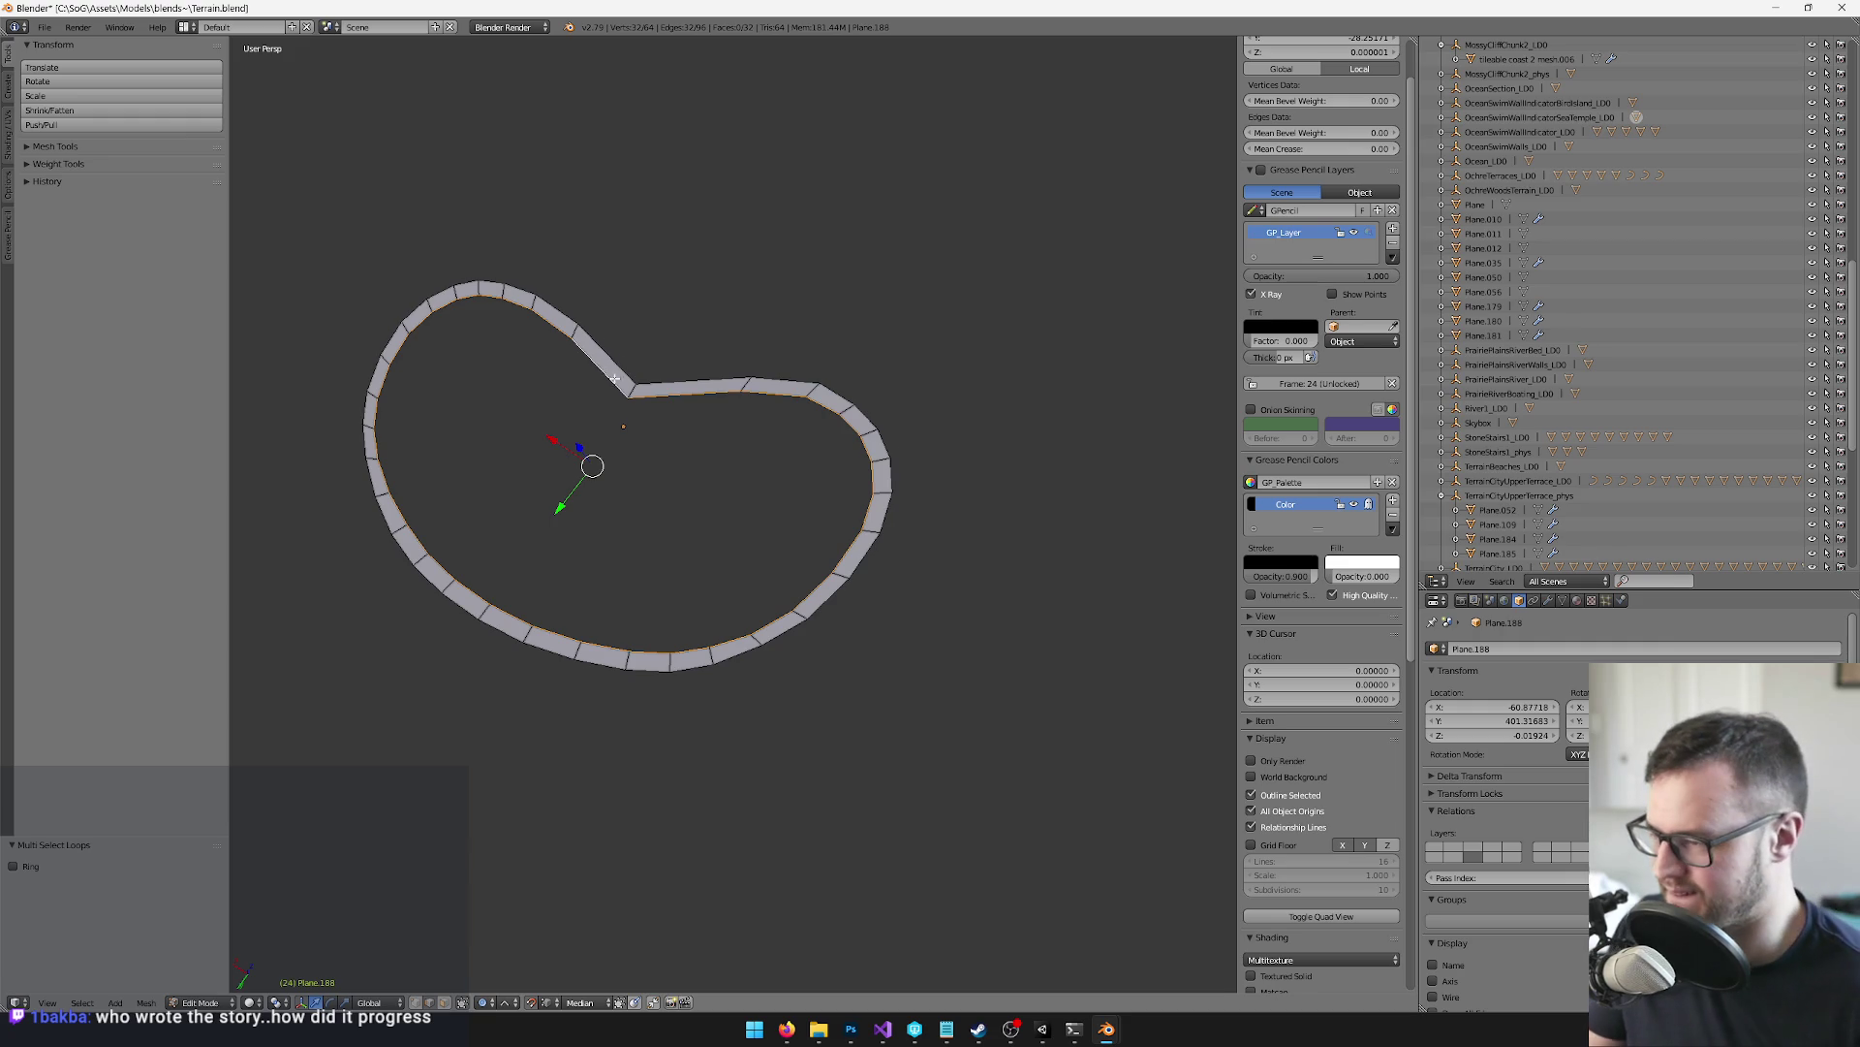
{"action": "left_click", "coordinate": [487, 1005]}
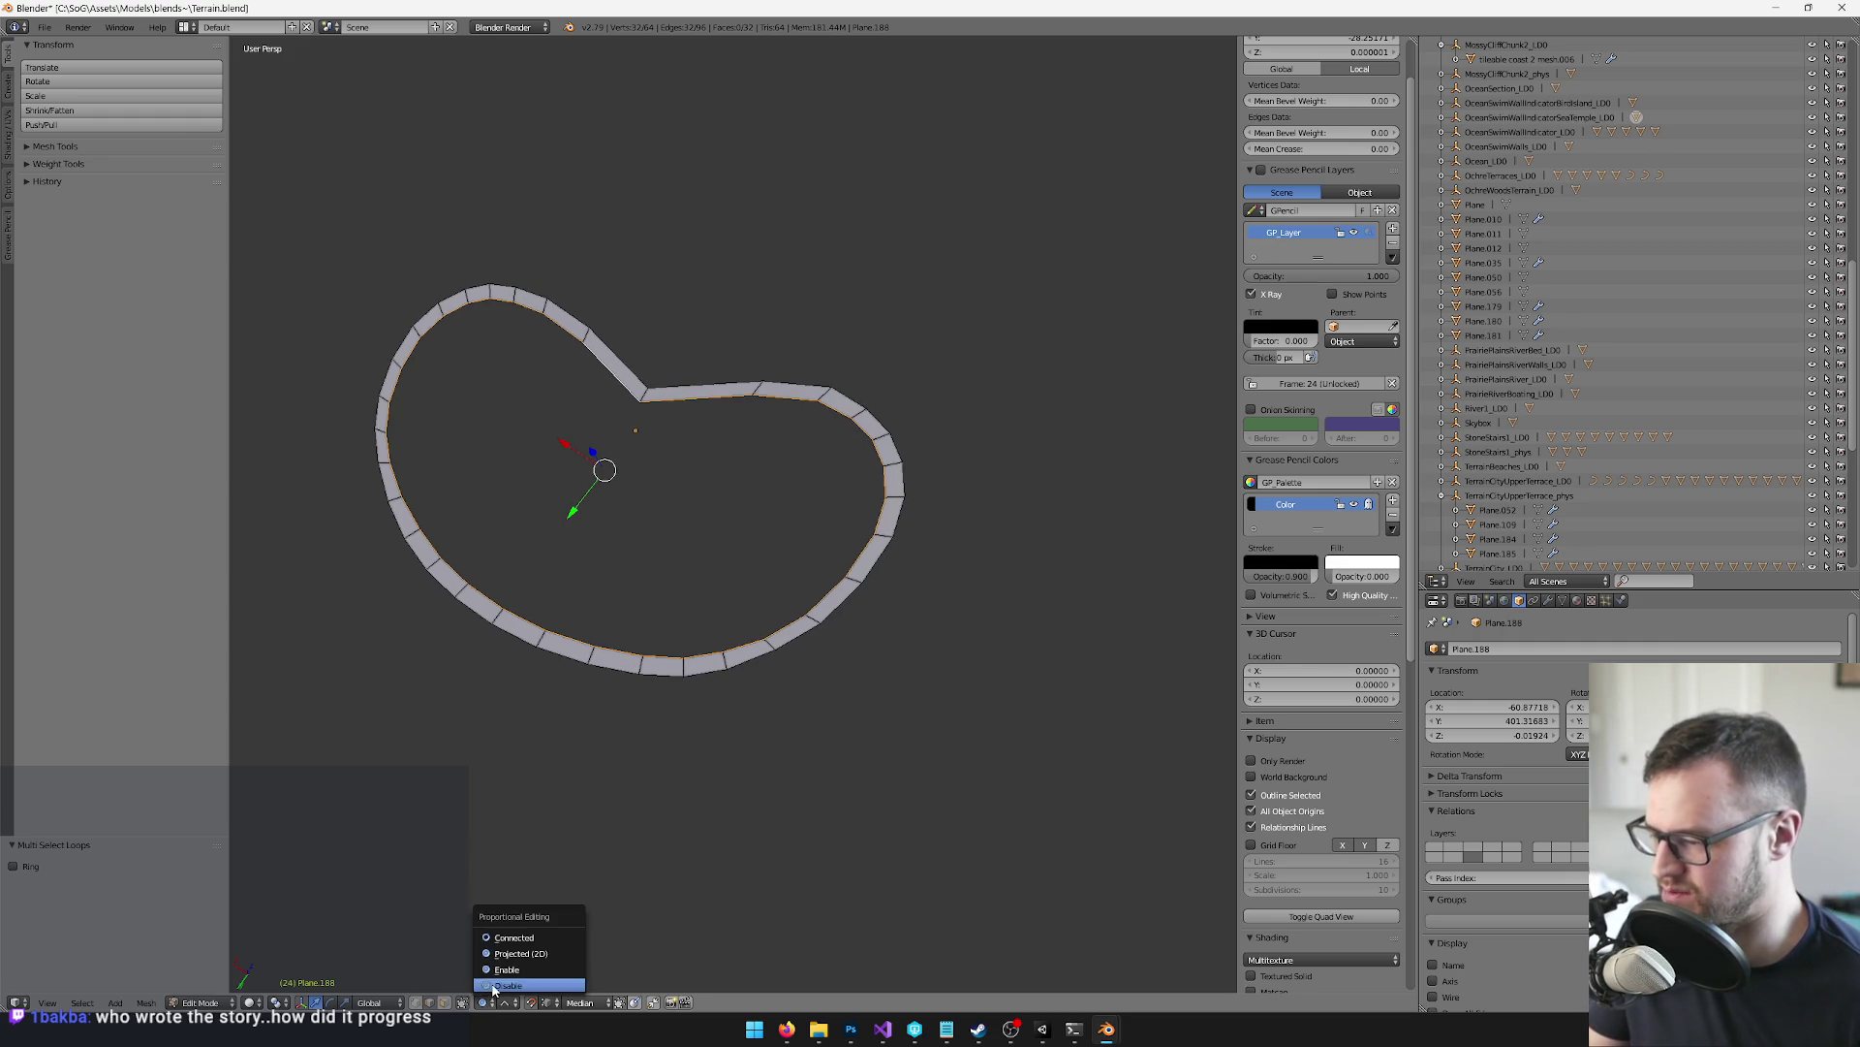
{"action": "left_click", "coordinate": [504, 982]}
{"action": "key", "text": "s"}
{"action": "left_click", "coordinate": [881, 211]}
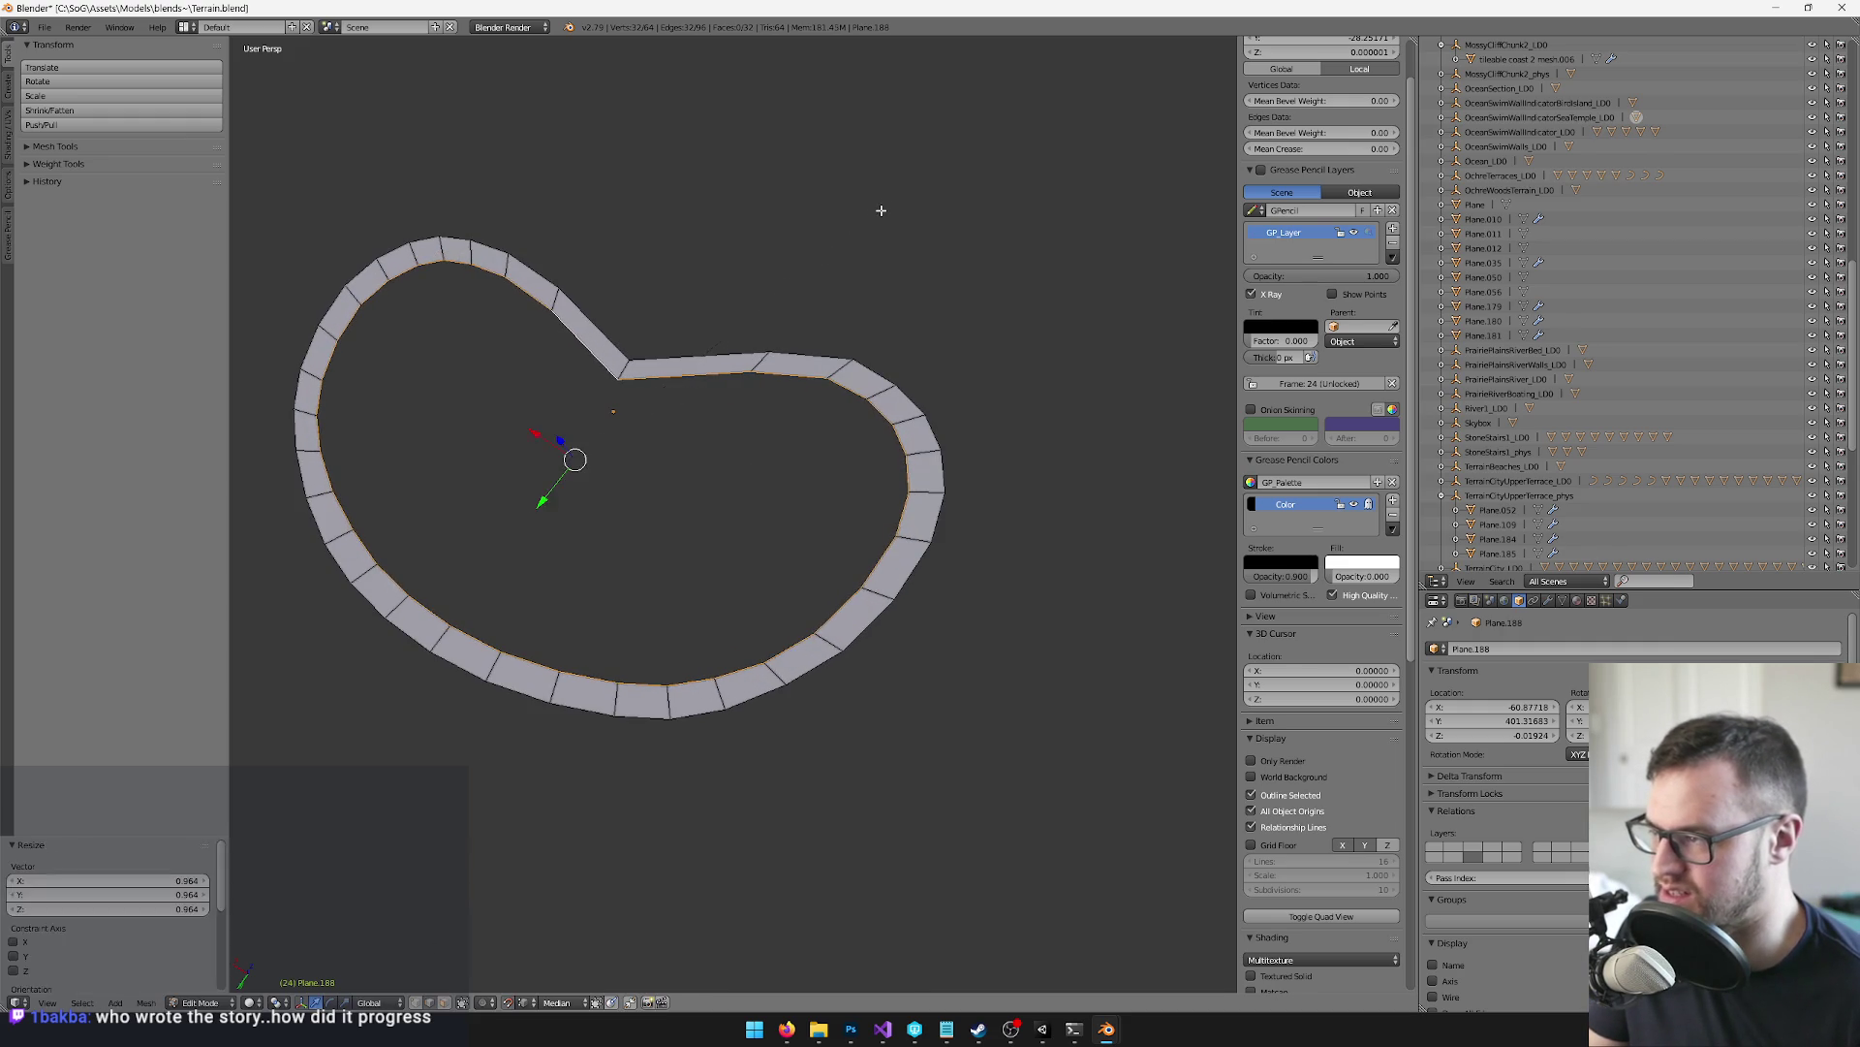
Select the whole ring, check it from side and oblique angles, and exit Edit Mode
{"action": "key", "text": "a"}
{"action": "mouse_move", "coordinate": [737, 254]}
{"action": "left_mouse_down"}
{"action": "mouse_move", "coordinate": [797, 217]}
{"action": "mouse_move", "coordinate": [804, 350]}
{"action": "mouse_move", "coordinate": [839, 249]}
{"action": "mouse_move", "coordinate": [836, 308]}
{"action": "left_mouse_up"}
{"action": "left_click_drag", "start_coordinate": [952, 235], "coordinate": [829, 271]}
{"action": "key", "text": "Tab"}
{"action": "key", "text": "alt+Tab"}
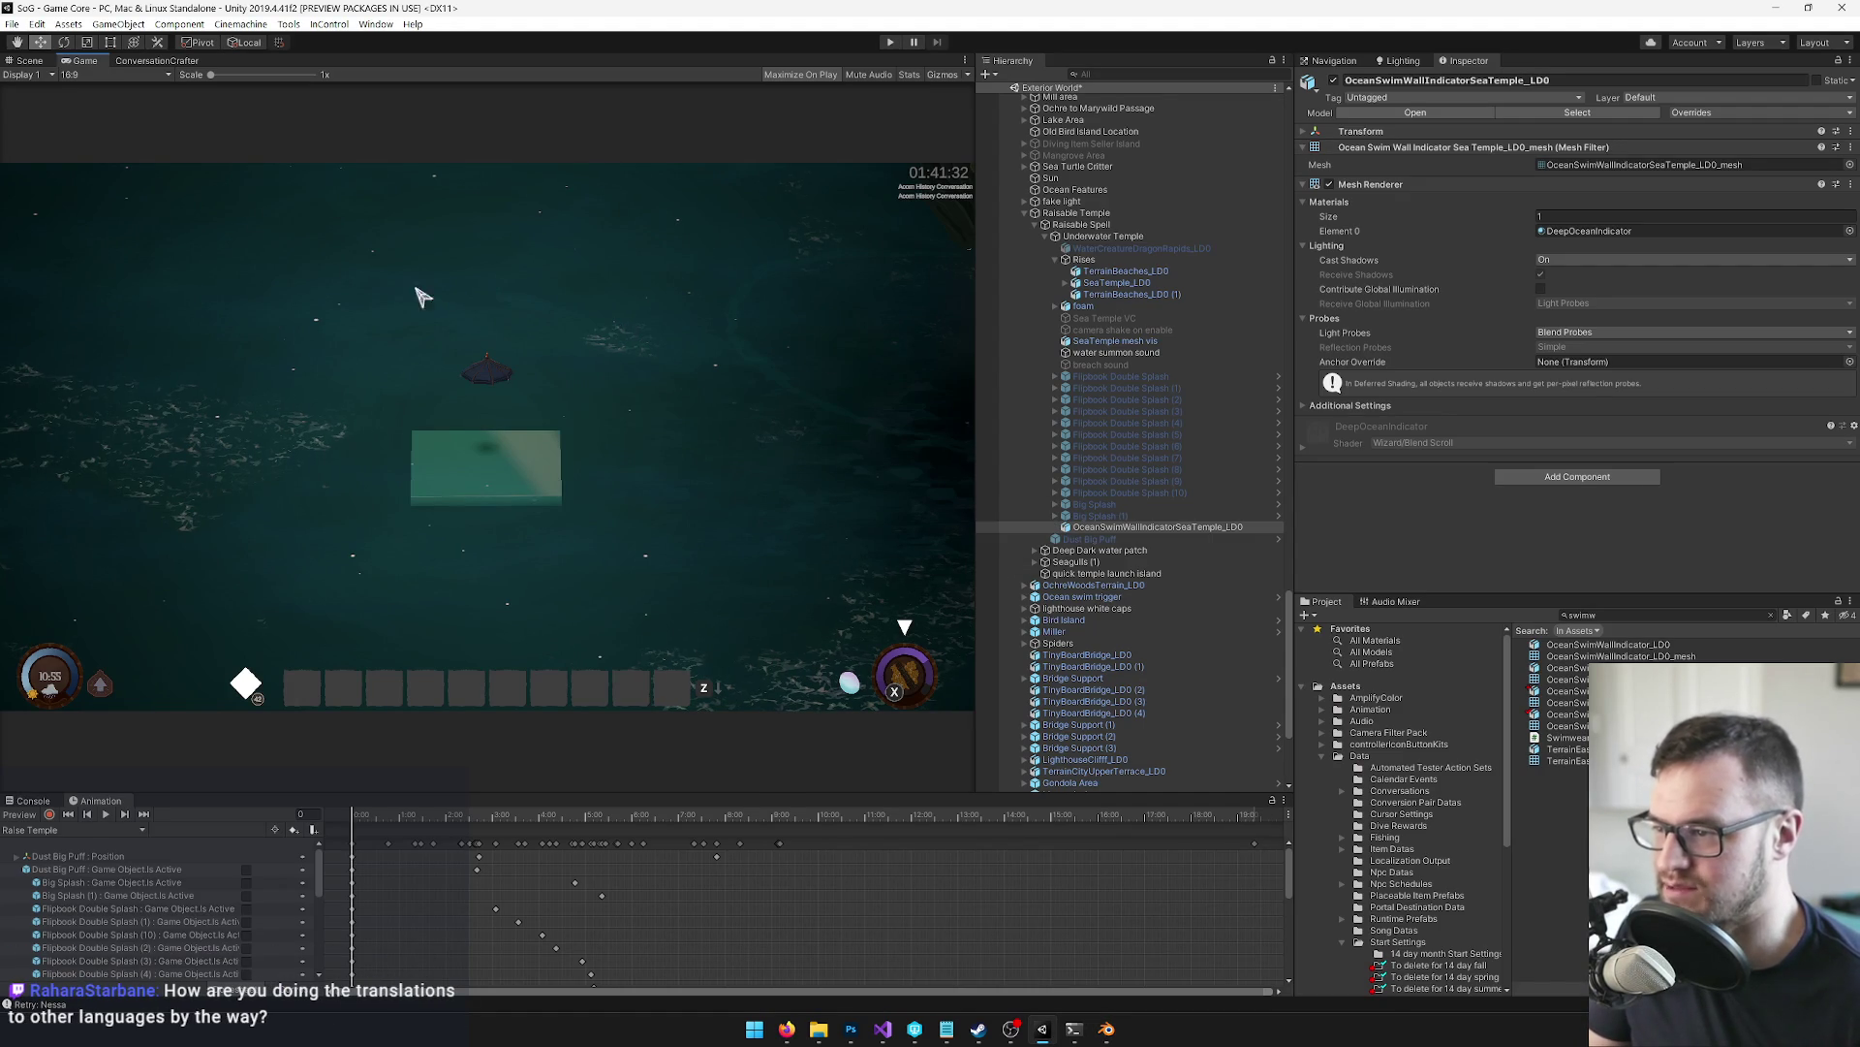
Return to the Scene view and orbit the Sea Temple to check the thinner ring band
{"action": "left_click", "coordinate": [32, 61]}
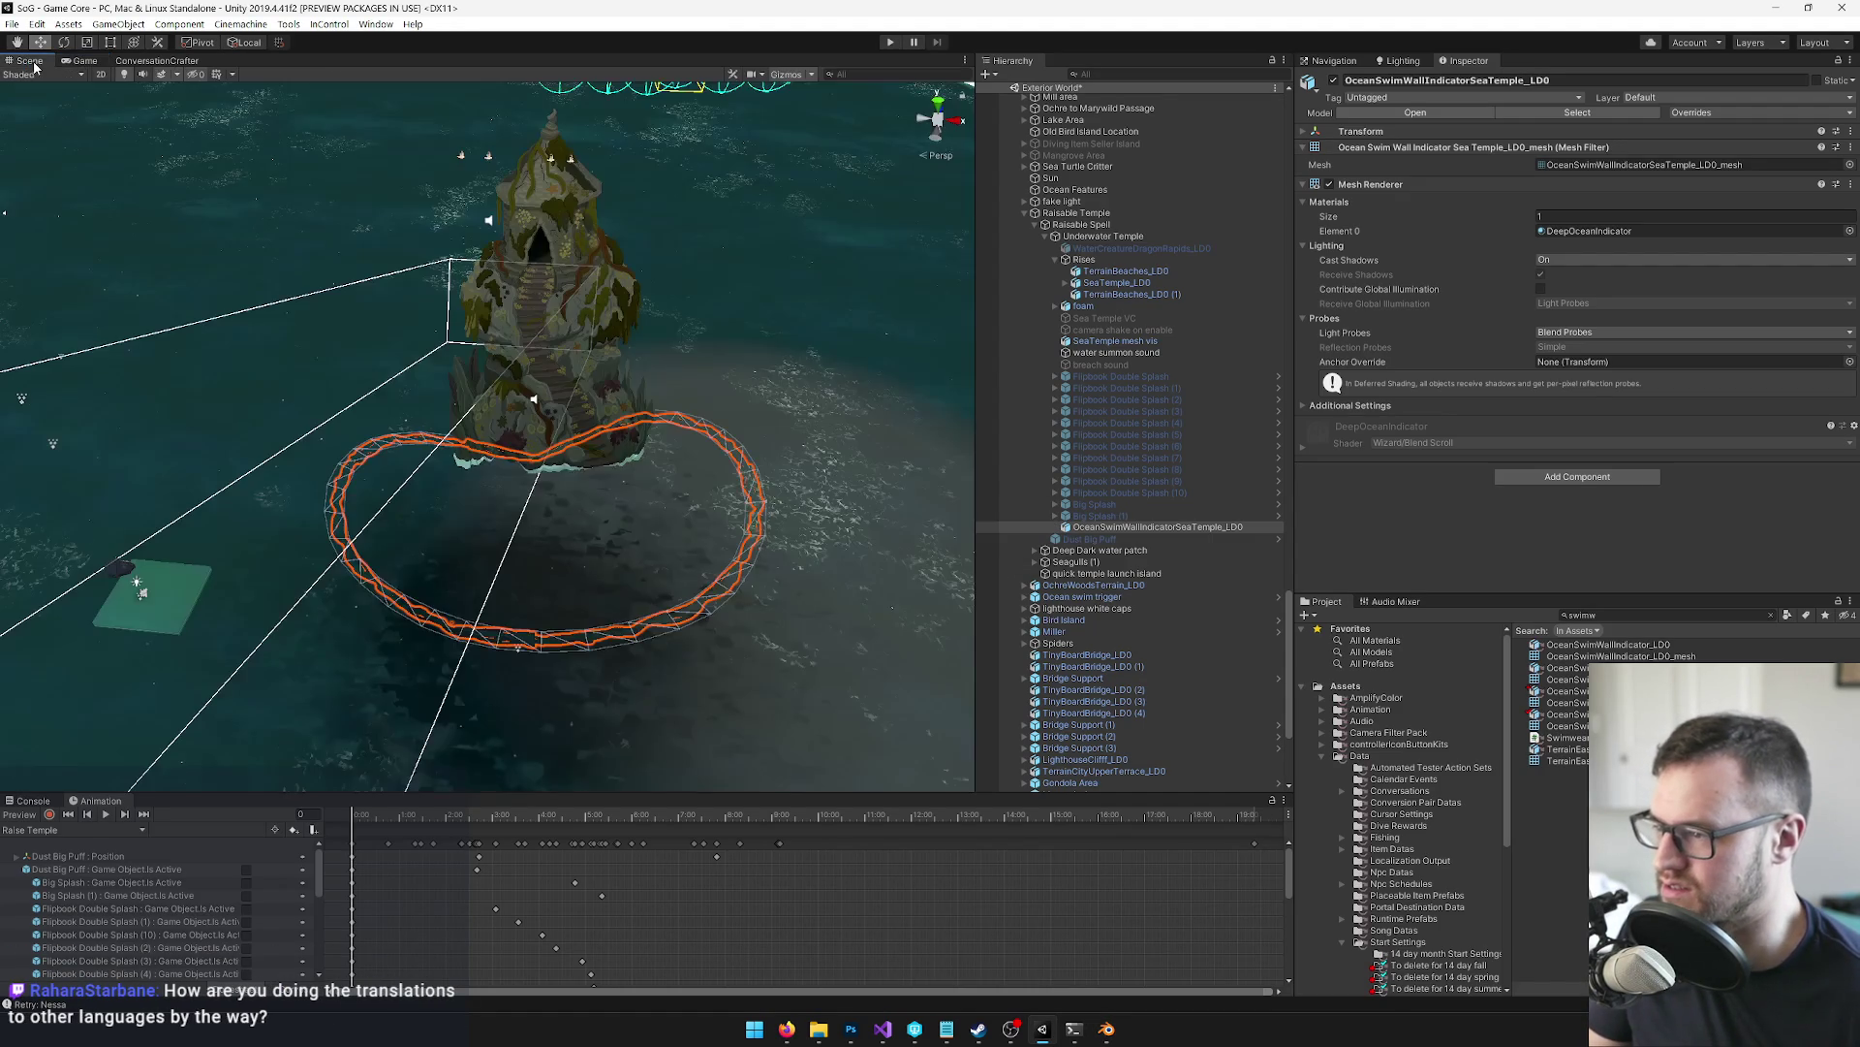
{"action": "mouse_move", "coordinate": [352, 347]}
{"action": "left_mouse_down"}
{"action": "mouse_move", "coordinate": [84, 404]}
{"action": "mouse_move", "coordinate": [274, 573]}
{"action": "mouse_move", "coordinate": [184, 274]}
{"action": "mouse_move", "coordinate": [1847, 331]}
{"action": "mouse_move", "coordinate": [204, 386]}
{"action": "mouse_move", "coordinate": [387, 387]}
{"action": "mouse_move", "coordinate": [404, 340]}
{"action": "mouse_move", "coordinate": [397, 460]}
{"action": "mouse_move", "coordinate": [391, 413]}
{"action": "left_mouse_up"}
{"action": "key", "text": "alt+Tab"}
Show the terrain layer, select terrain mesh Plane.059 in Edit Mode, and frame the wall below the hole
{"action": "scroll", "coordinate": [810, 576], "scroll_direction": "down", "scroll_amount": 5}
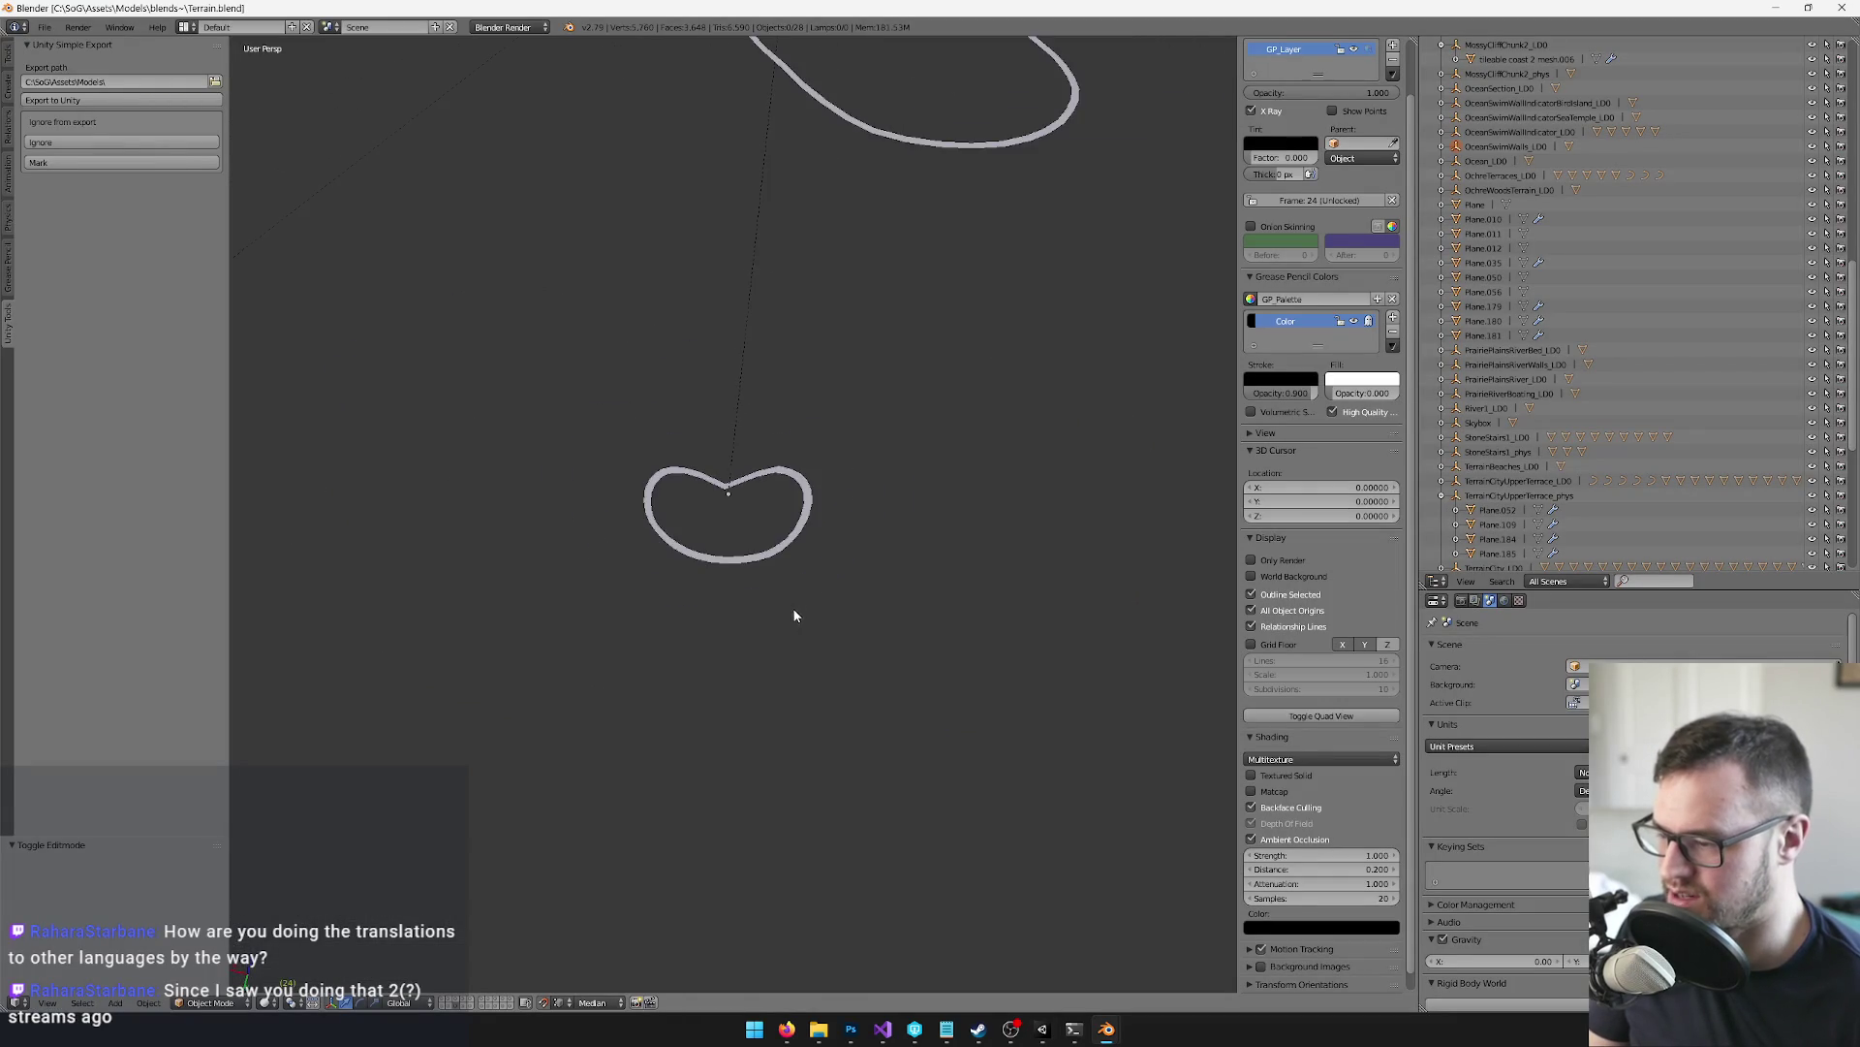
{"action": "left_click", "coordinate": [452, 1008]}
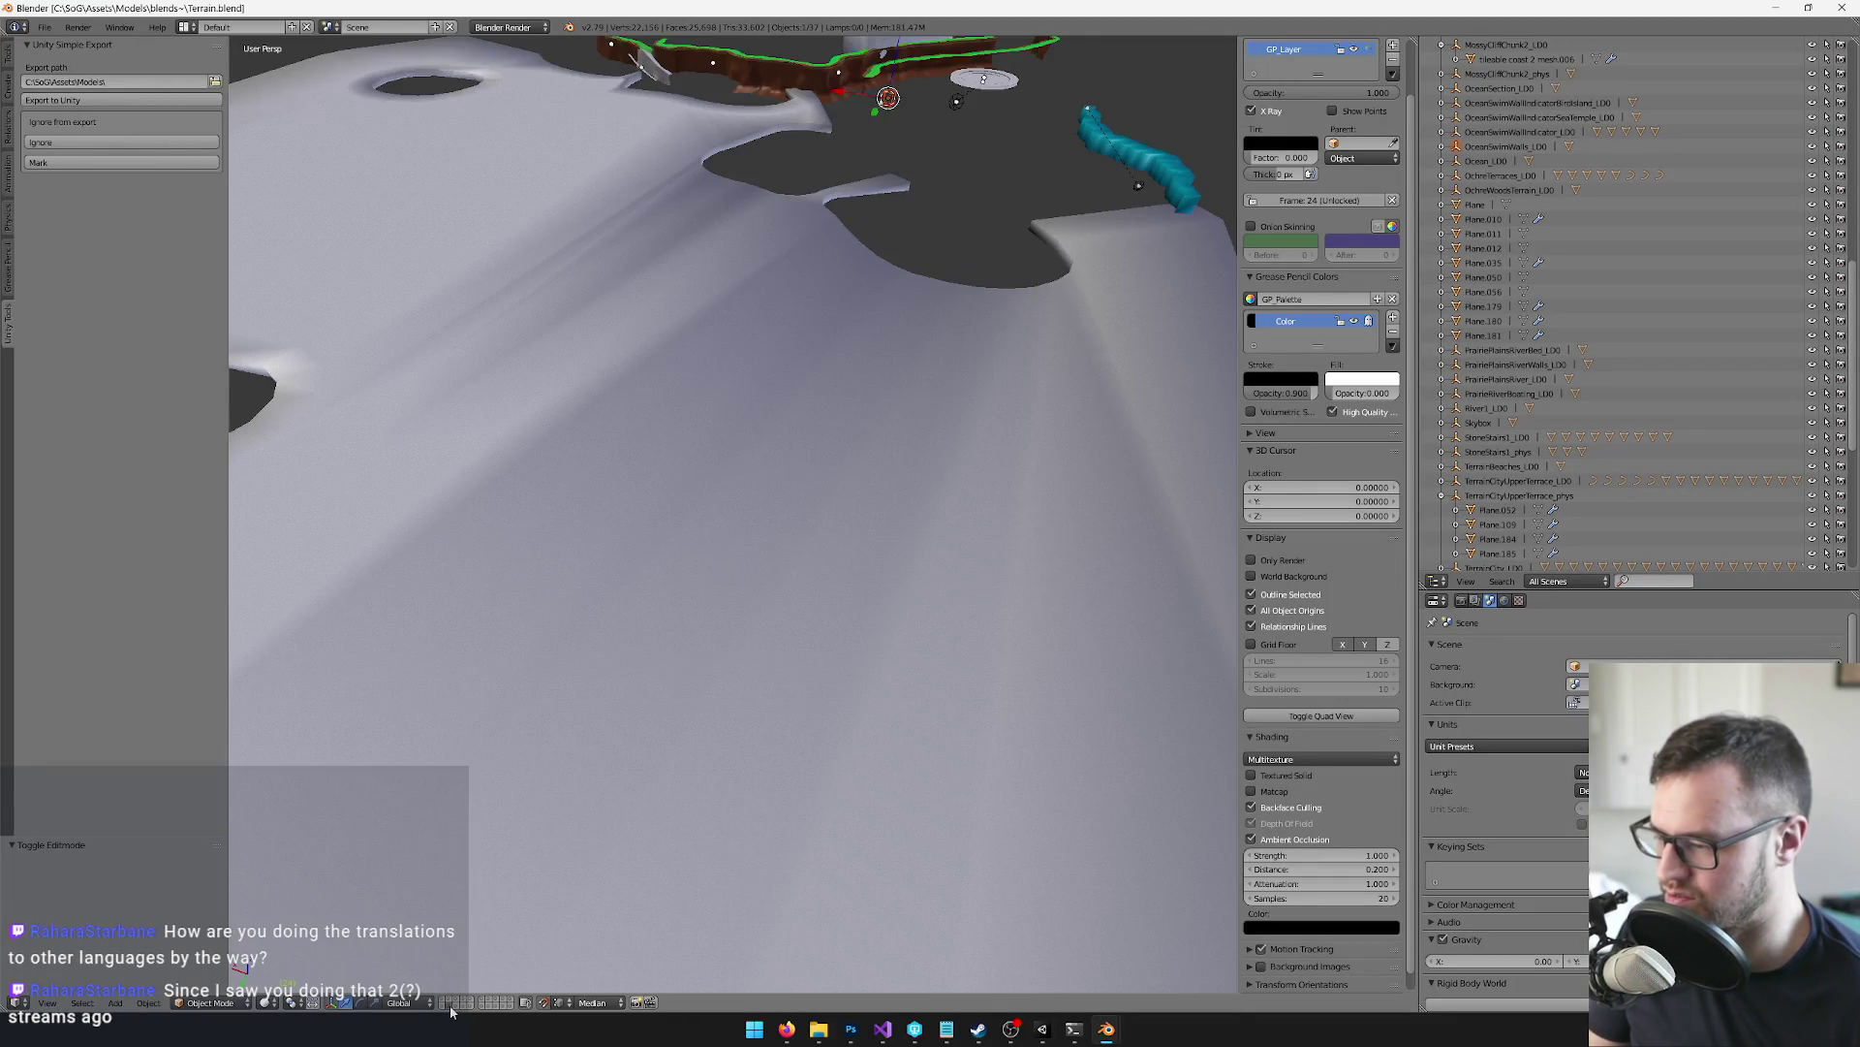
{"action": "right_click", "coordinate": [868, 519]}
{"action": "key", "text": "Tab"}
{"action": "left_click_drag", "start_coordinate": [870, 484], "coordinate": [814, 540]}
{"action": "scroll", "coordinate": [809, 543], "scroll_direction": "down", "scroll_amount": 4}
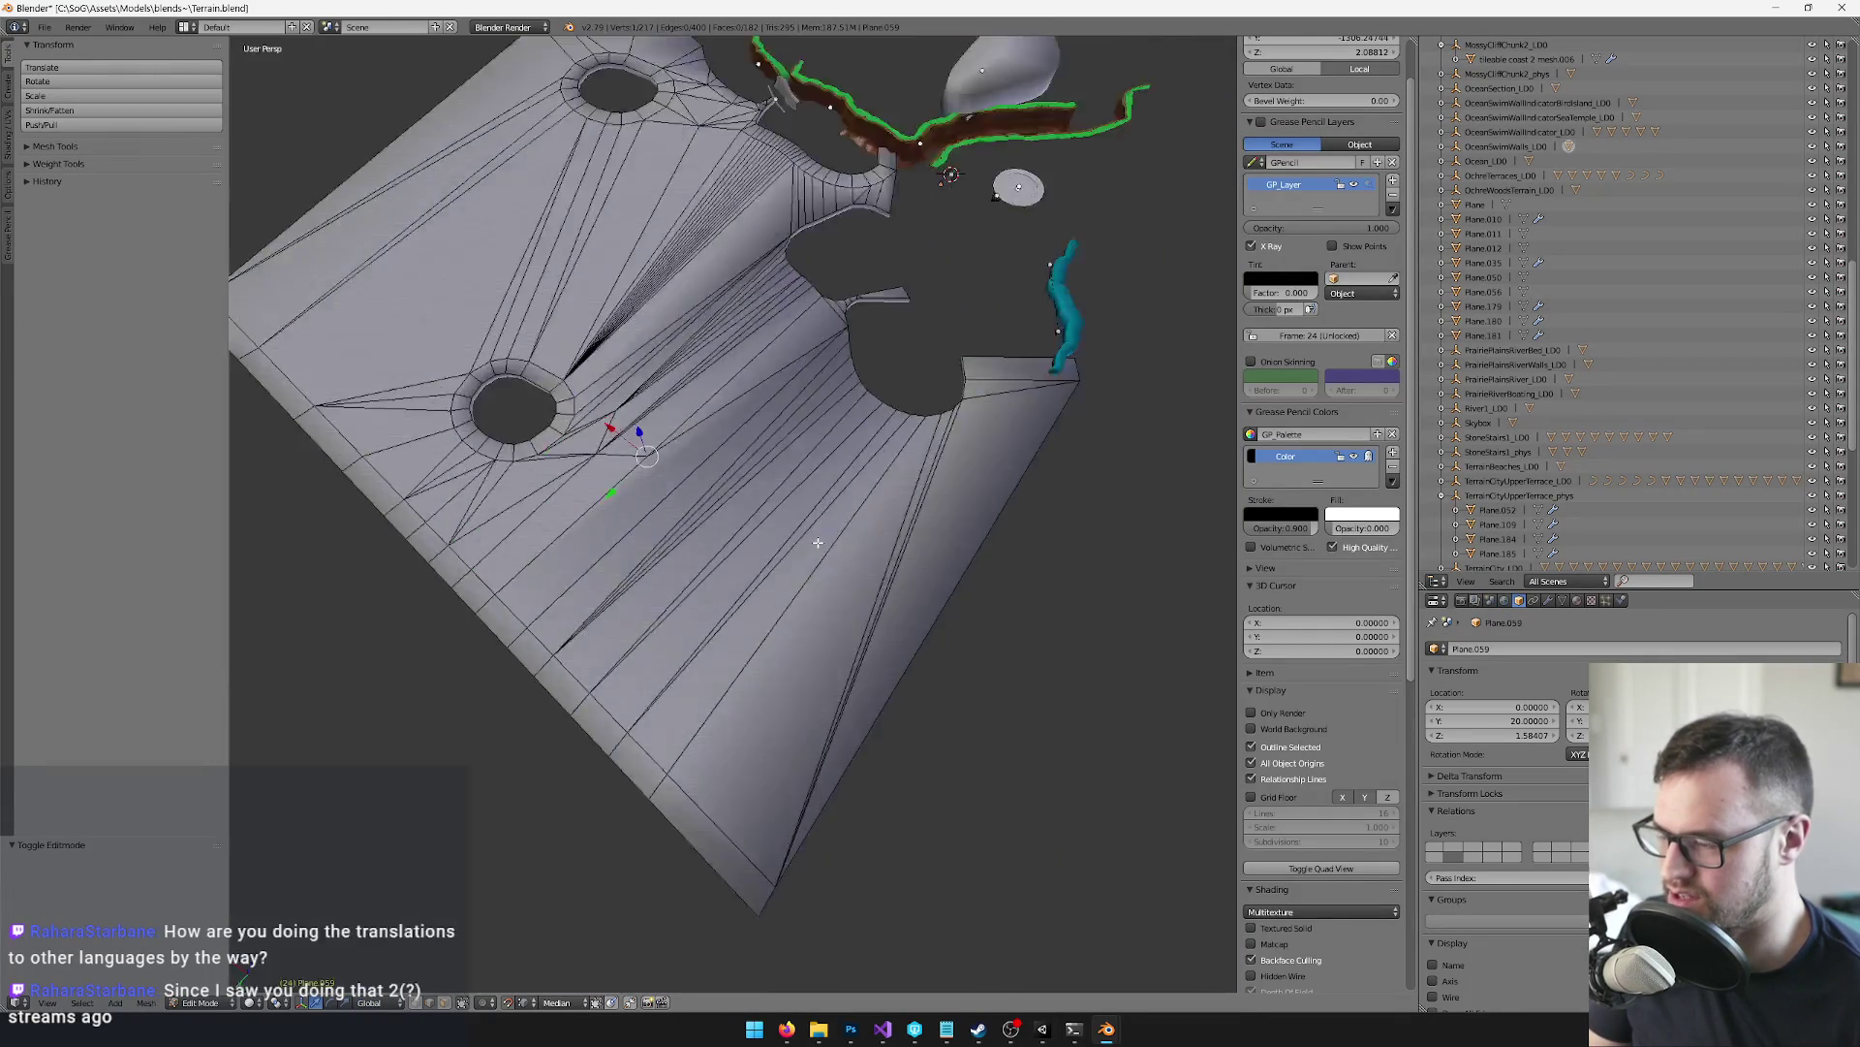
{"action": "scroll", "coordinate": [756, 494], "scroll_direction": "up", "scroll_amount": 4}
{"action": "mouse_move", "coordinate": [654, 489]}
{"action": "left_mouse_down"}
{"action": "mouse_move", "coordinate": [643, 432]}
{"action": "mouse_move", "coordinate": [817, 402]}
{"action": "left_mouse_up"}
{"action": "mouse_move", "coordinate": [756, 457]}
{"action": "left_mouse_down"}
{"action": "mouse_move", "coordinate": [801, 427]}
{"action": "mouse_move", "coordinate": [827, 490]}
{"action": "mouse_move", "coordinate": [817, 614]}
{"action": "mouse_move", "coordinate": [843, 596]}
{"action": "mouse_move", "coordinate": [762, 608]}
{"action": "left_mouse_up"}
{"action": "scroll", "coordinate": [762, 609], "scroll_direction": "up", "scroll_amount": 4}
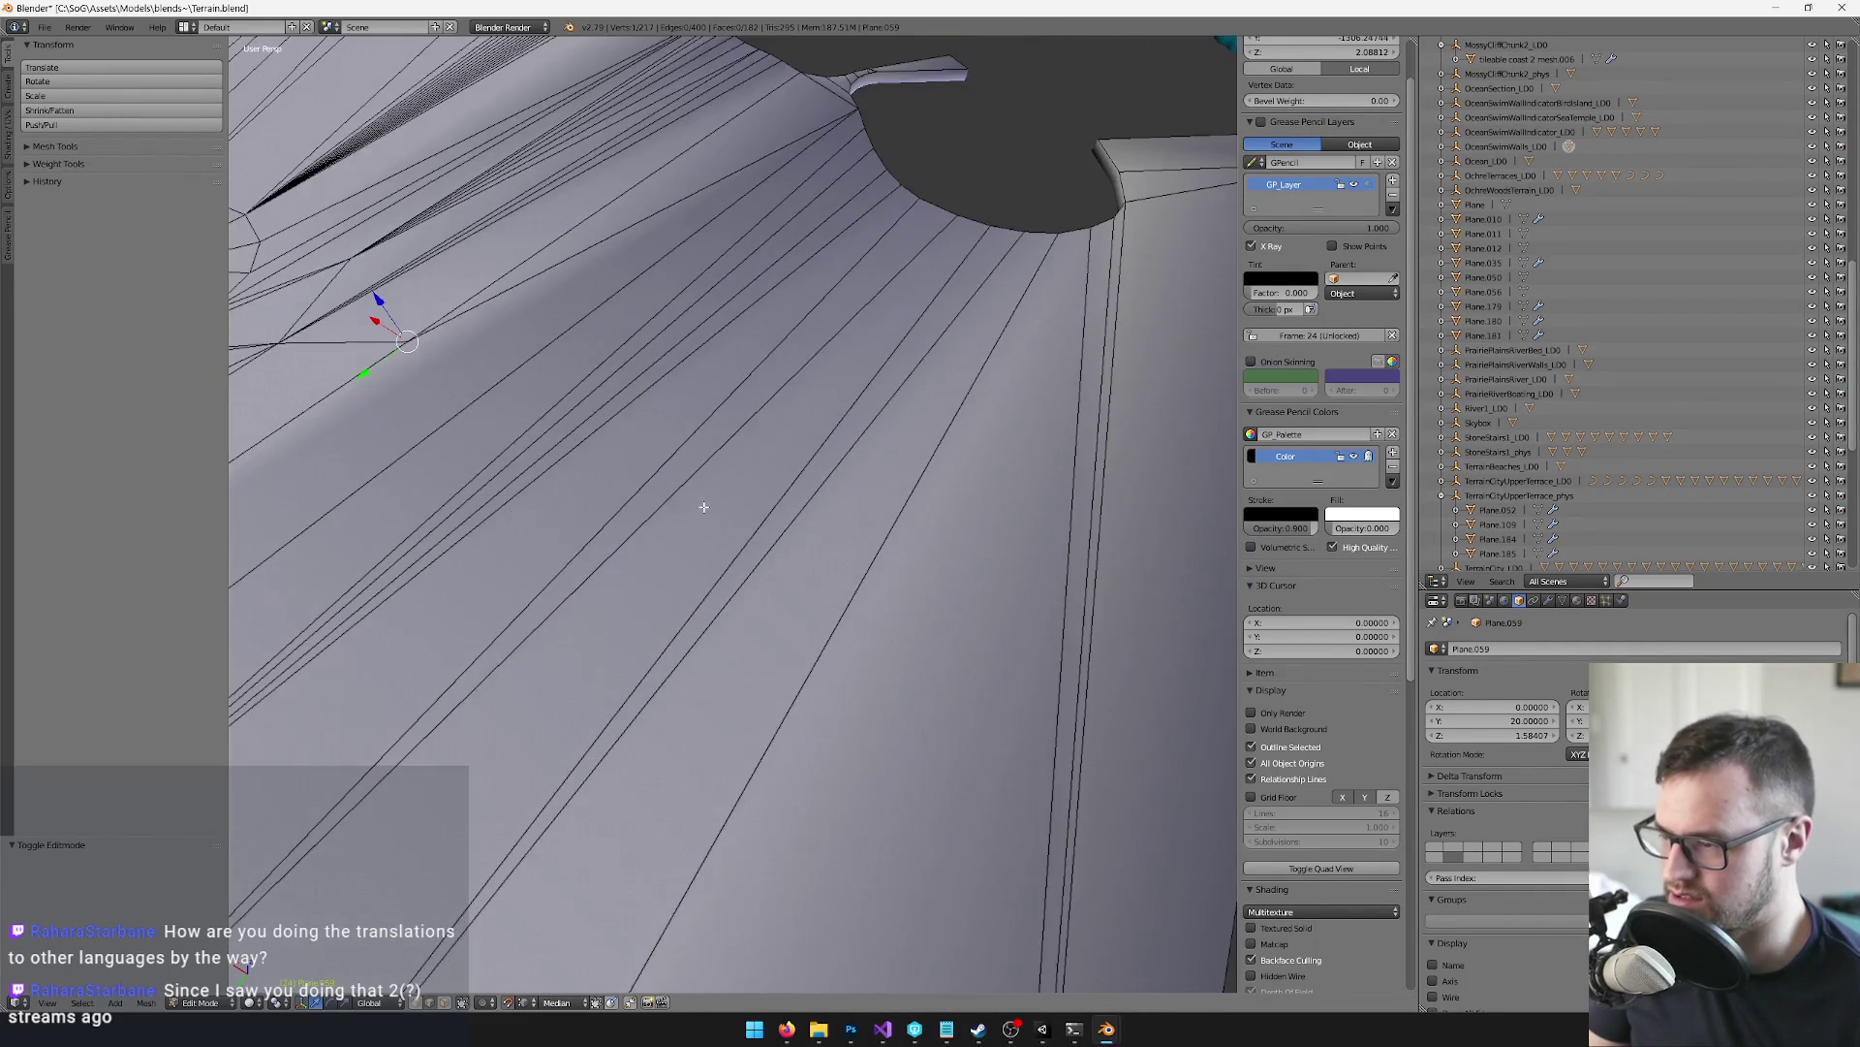
Knife a series of cuts across the sloping wall, the last one reaching the outer edge
{"action": "key", "text": "k"}
{"action": "left_click", "coordinate": [738, 431]}
{"action": "left_click", "coordinate": [805, 469]}
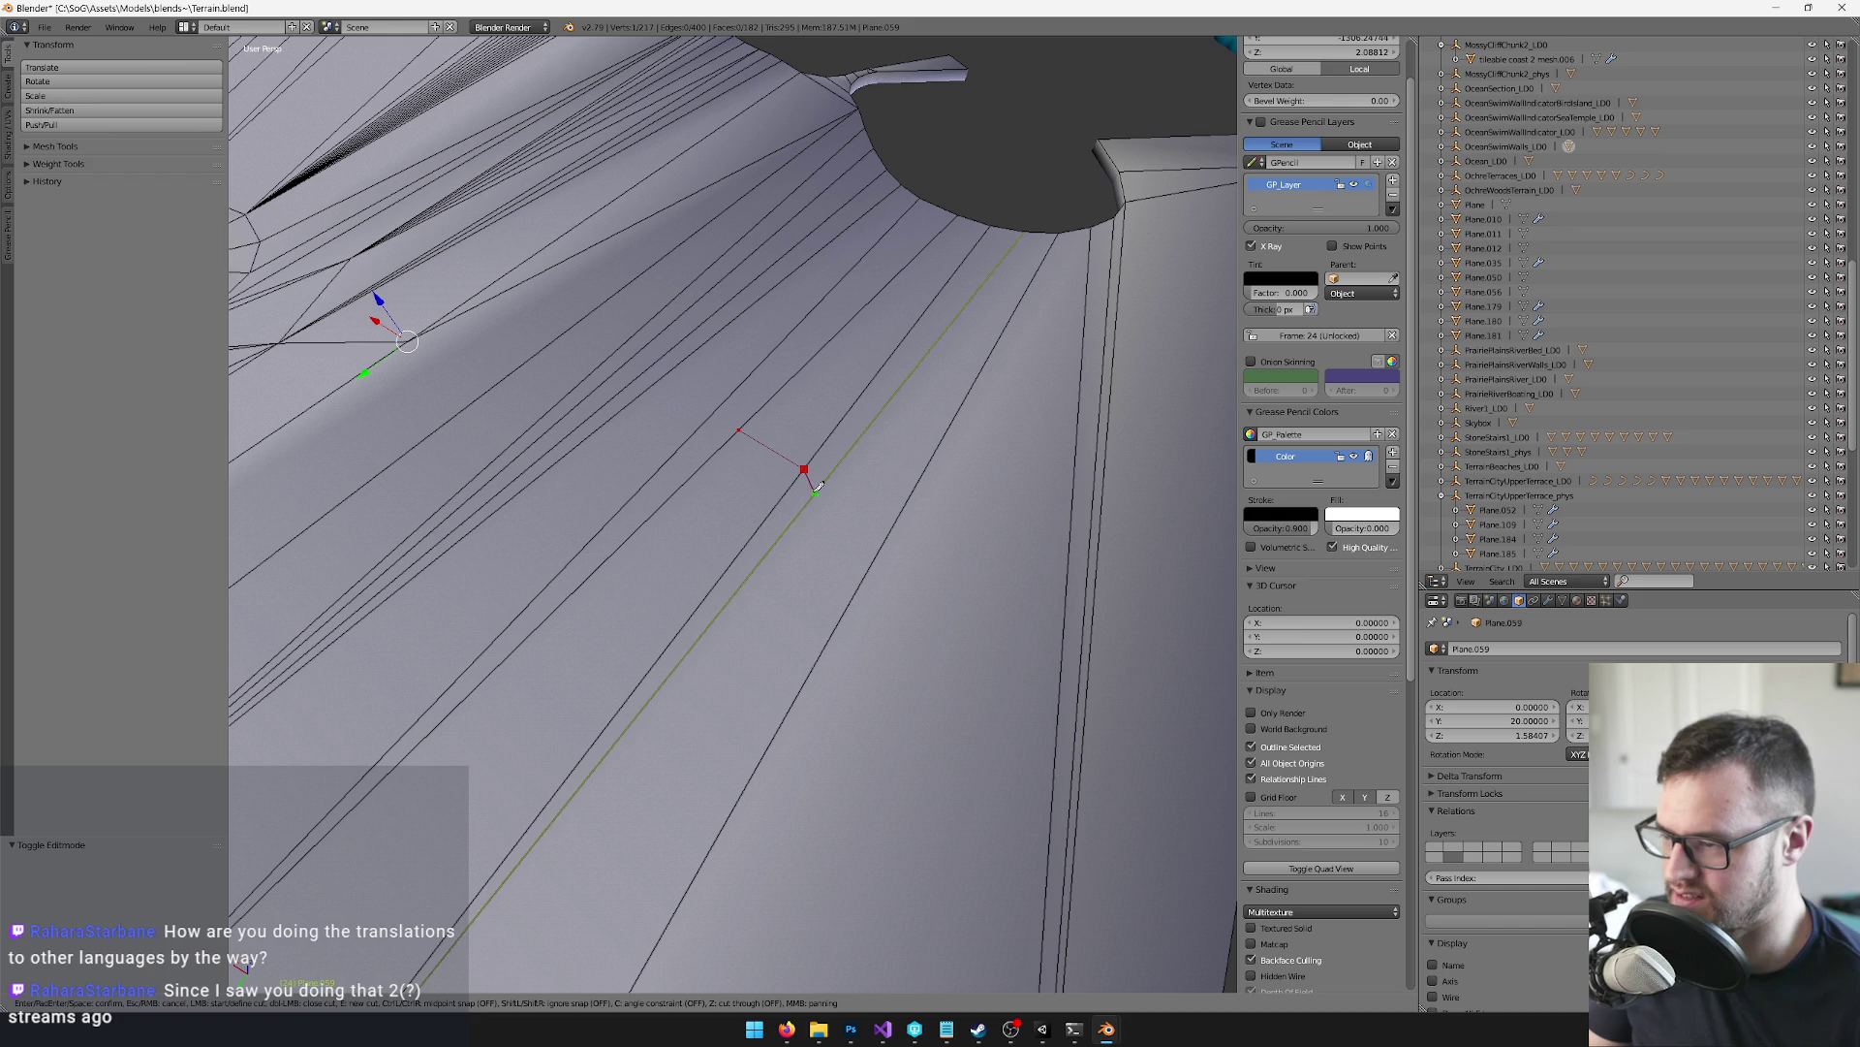
{"action": "left_click", "coordinate": [815, 491]}
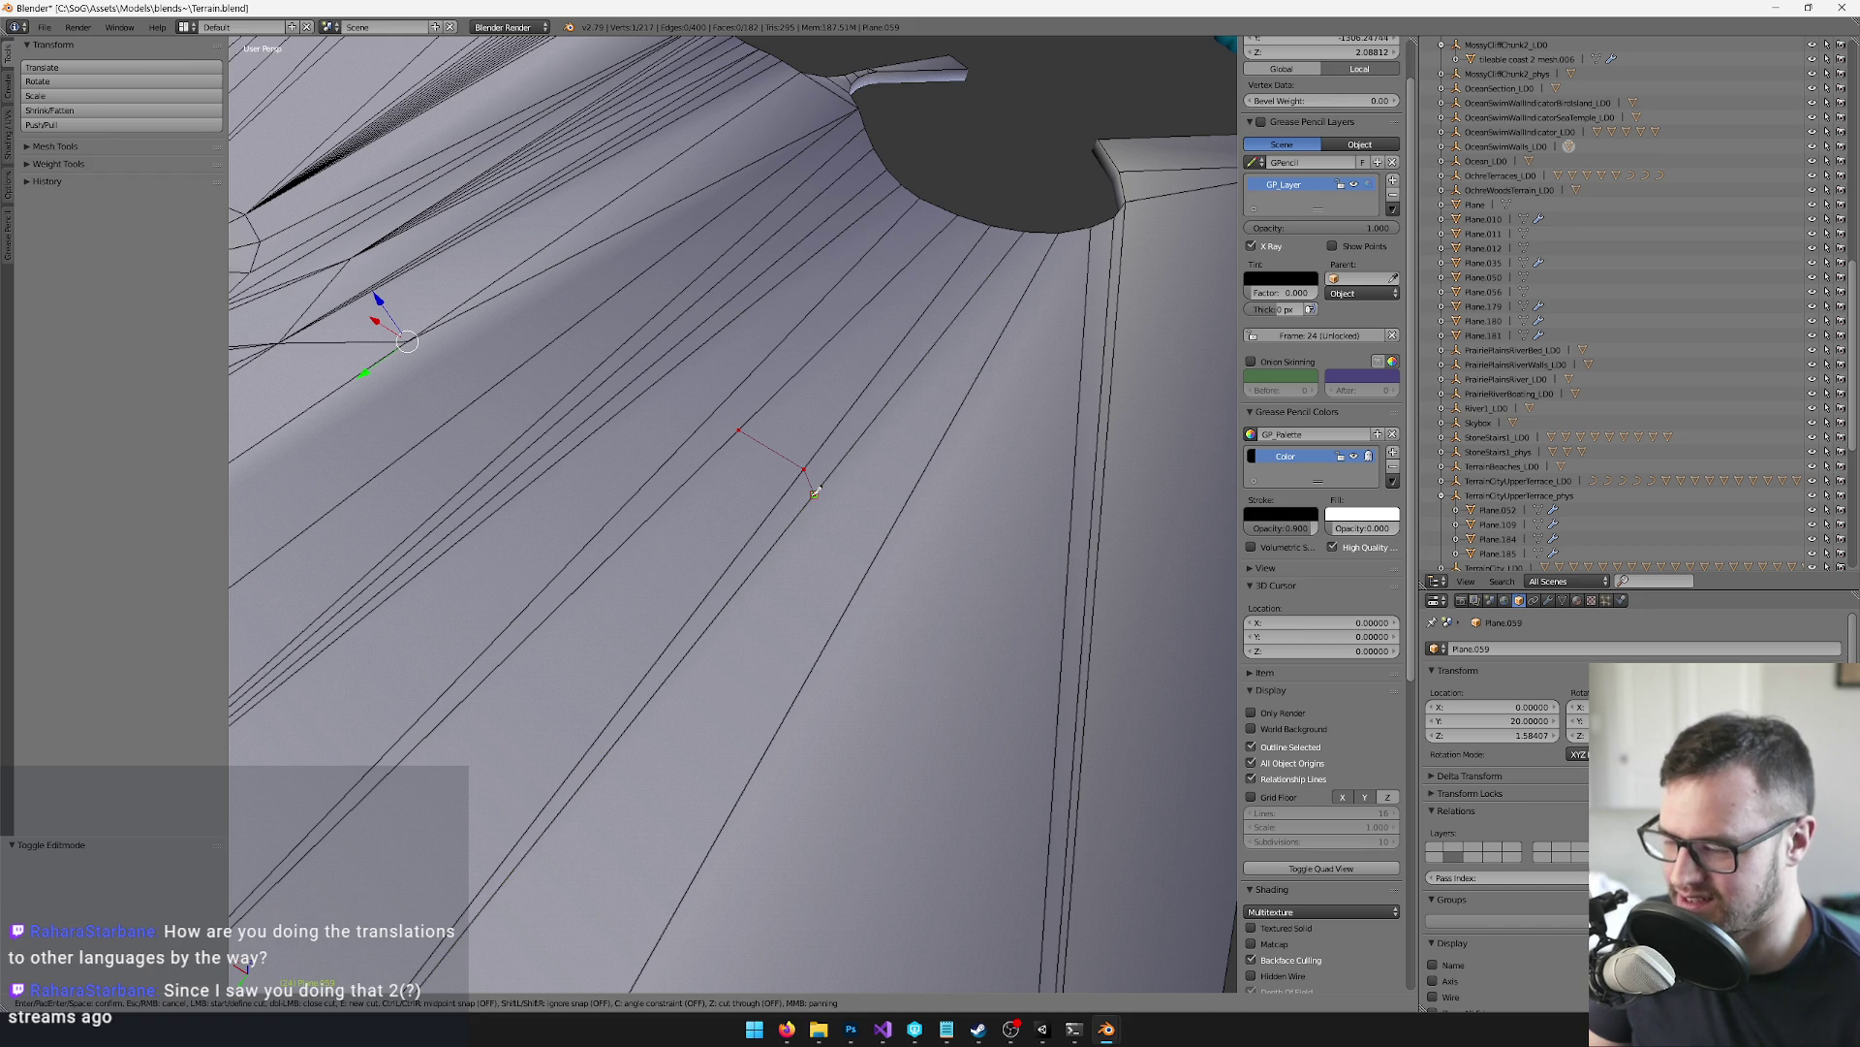
{"action": "key", "text": "Return"}
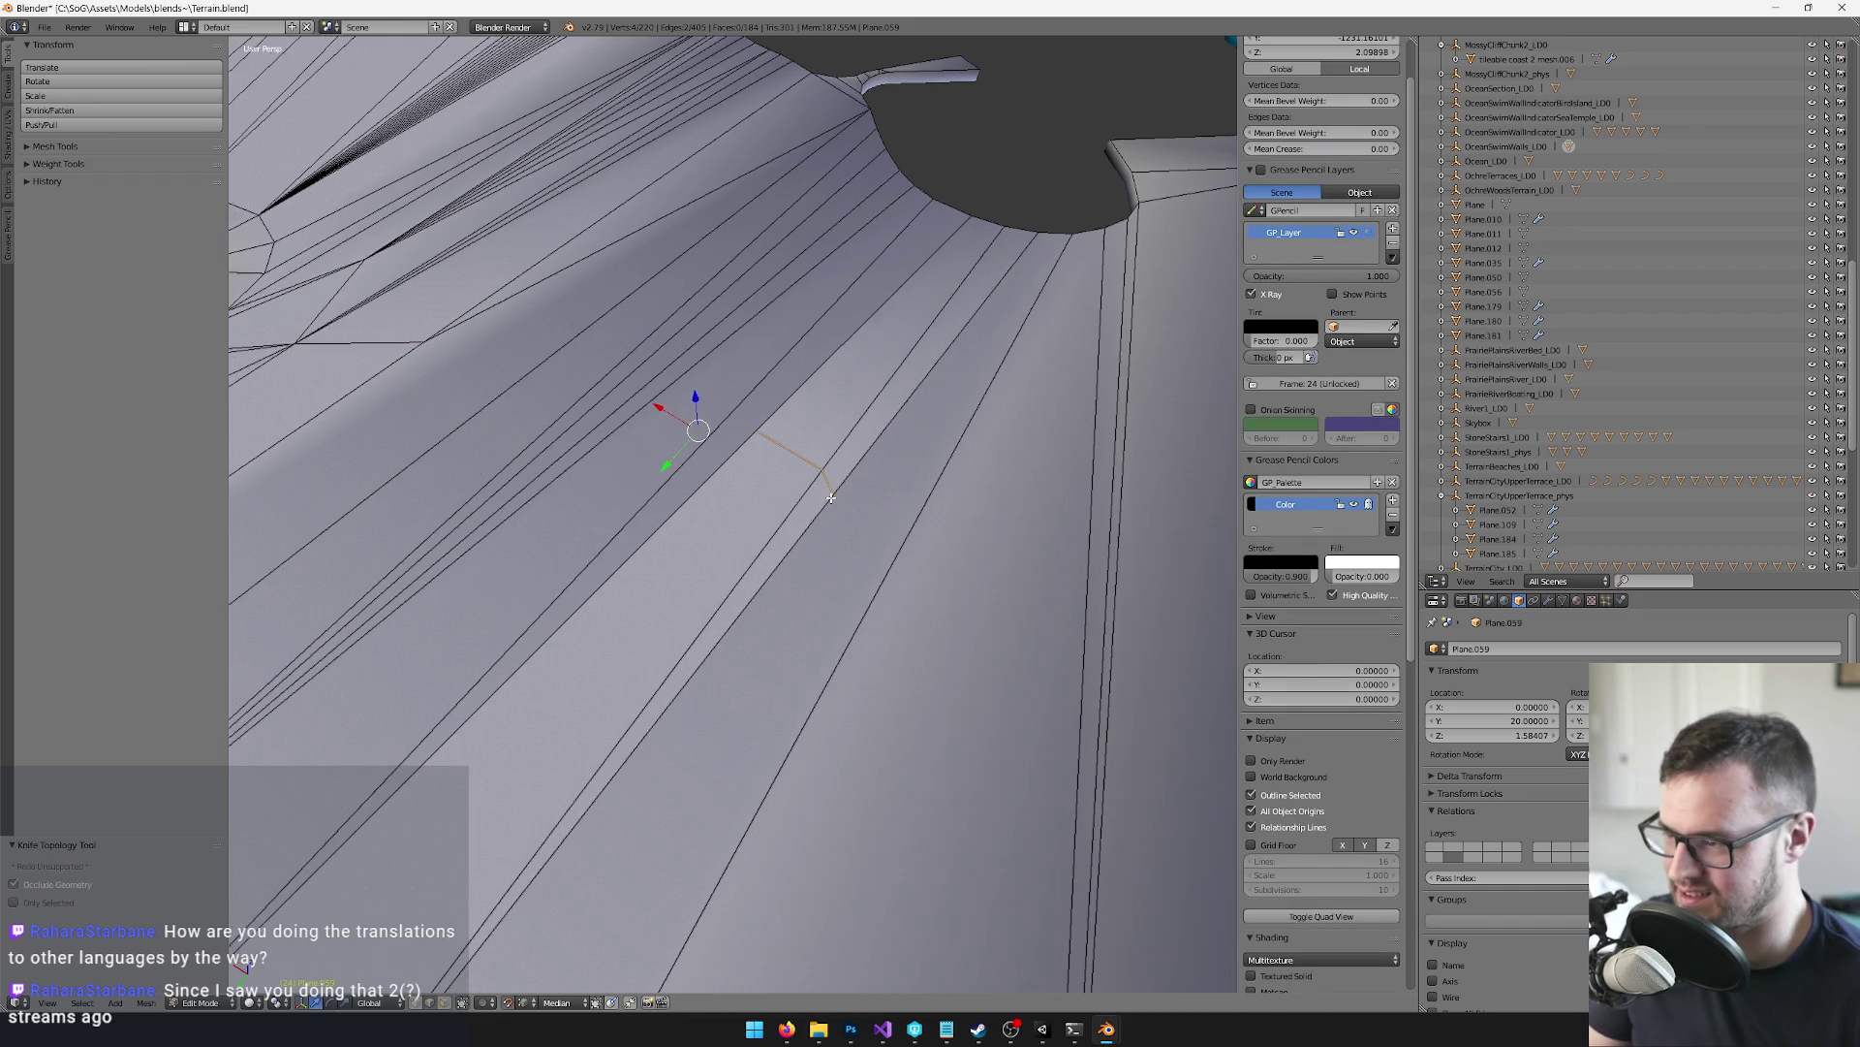
{"action": "key", "text": "k"}
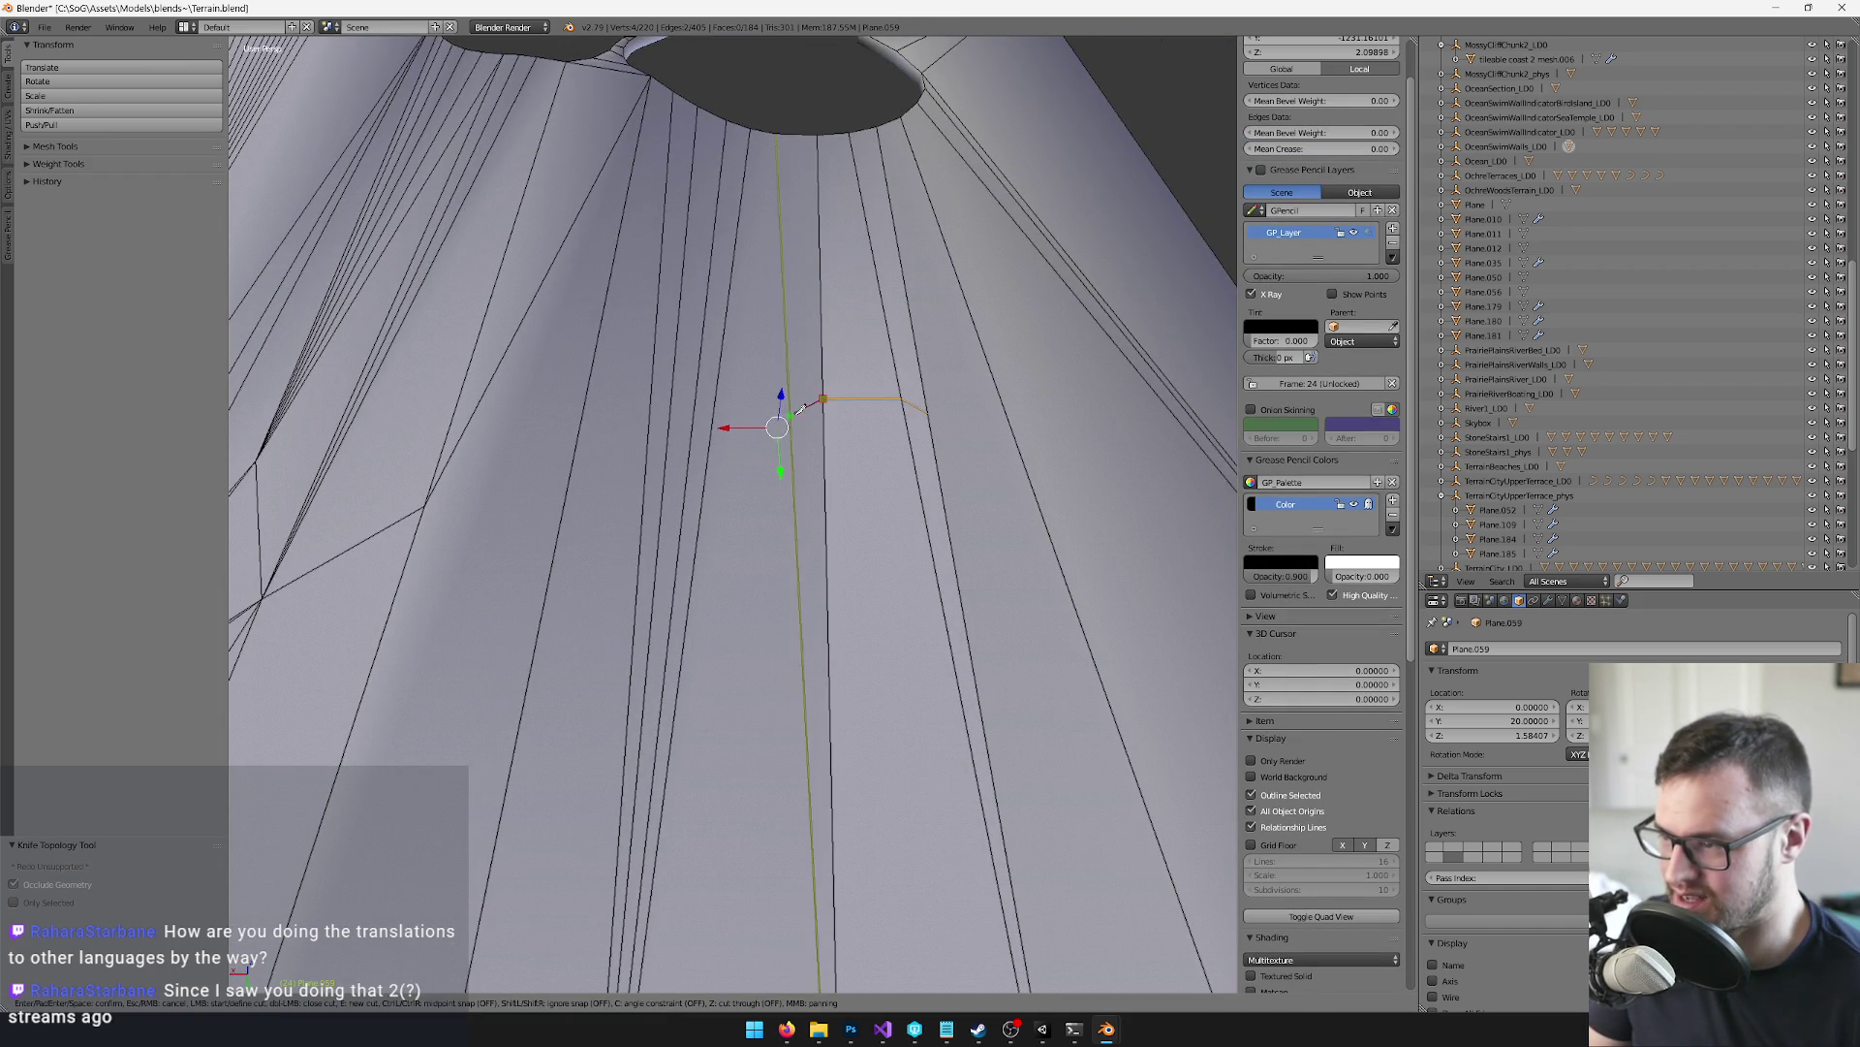
{"action": "left_click", "coordinate": [796, 409]}
{"action": "key", "text": "Return"}
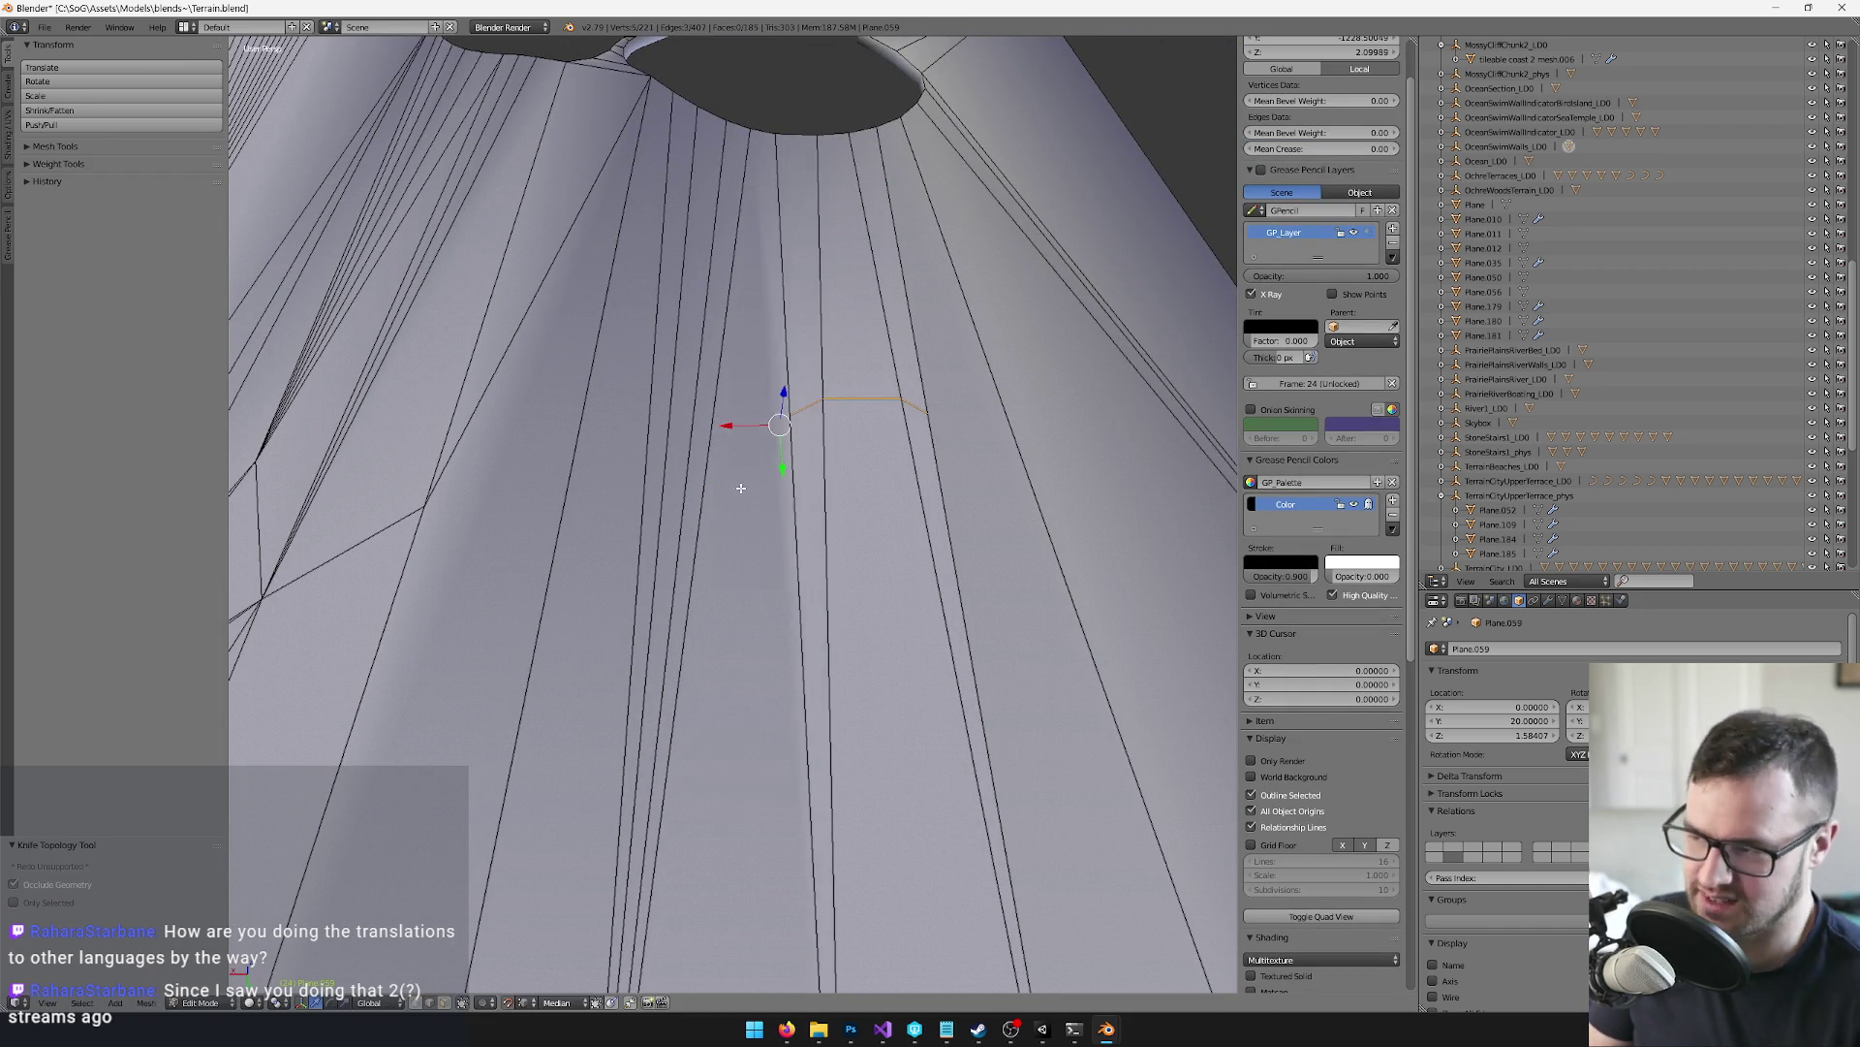
{"action": "key", "text": "k"}
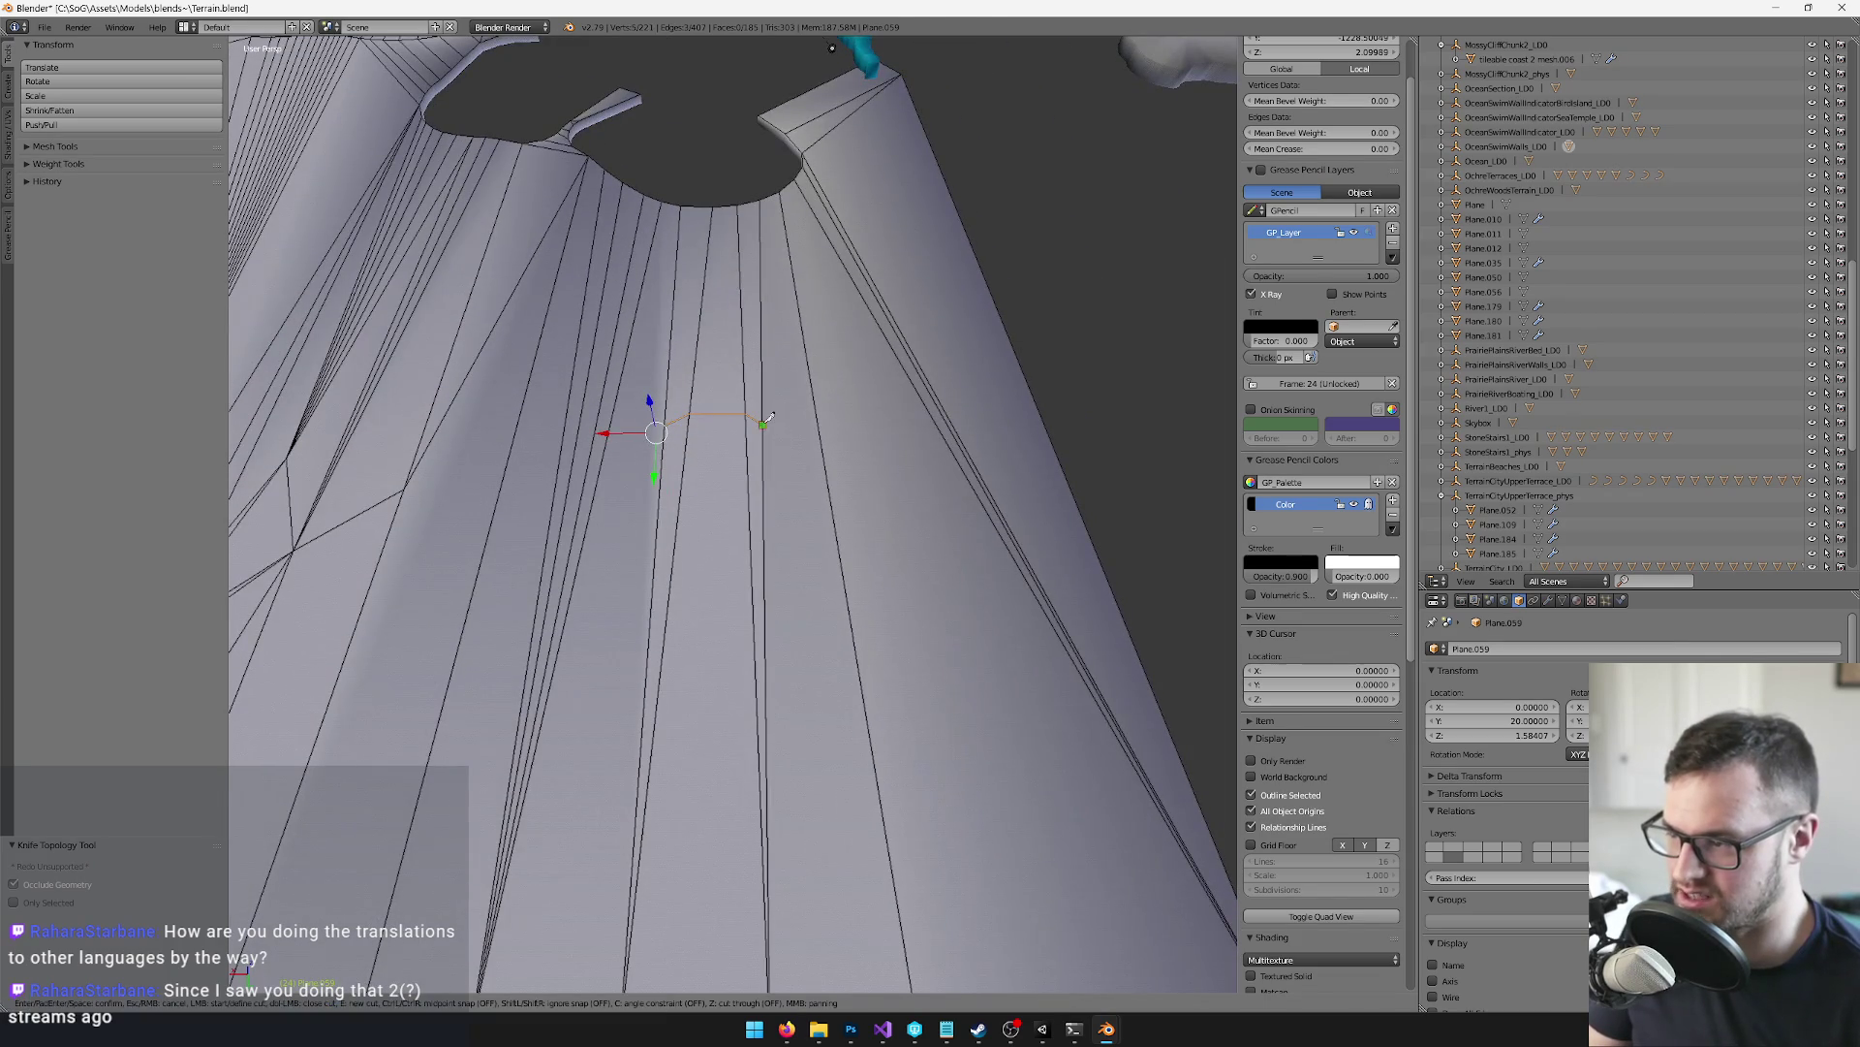
{"action": "left_click", "coordinate": [1053, 441]}
{"action": "key", "text": "Return"}
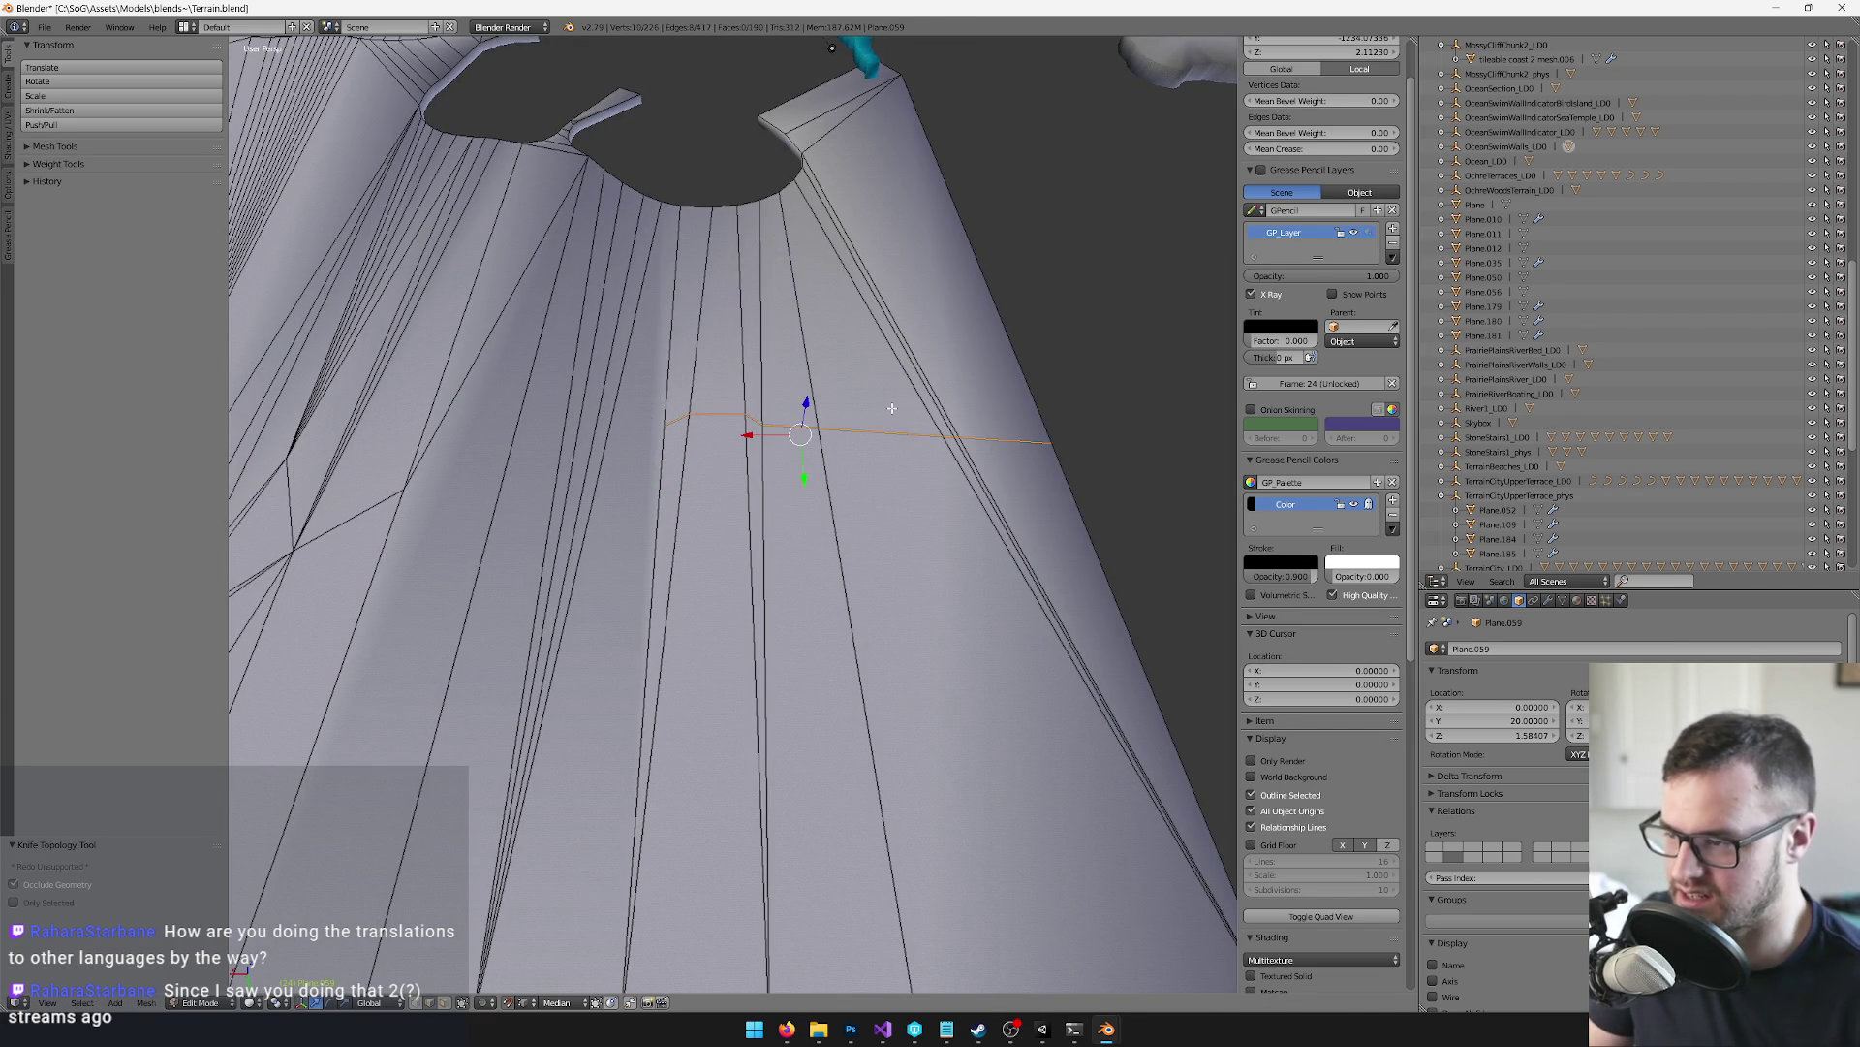
Merge the stray vertex at centre and knife a horizontal cut across the face
{"action": "right_click", "coordinate": [1004, 455]}
{"action": "key", "text": "alt+m"}
{"action": "left_click", "coordinate": [998, 451]}
{"action": "scroll", "coordinate": [887, 413], "scroll_direction": "up", "scroll_amount": 3}
{"action": "key", "text": "k"}
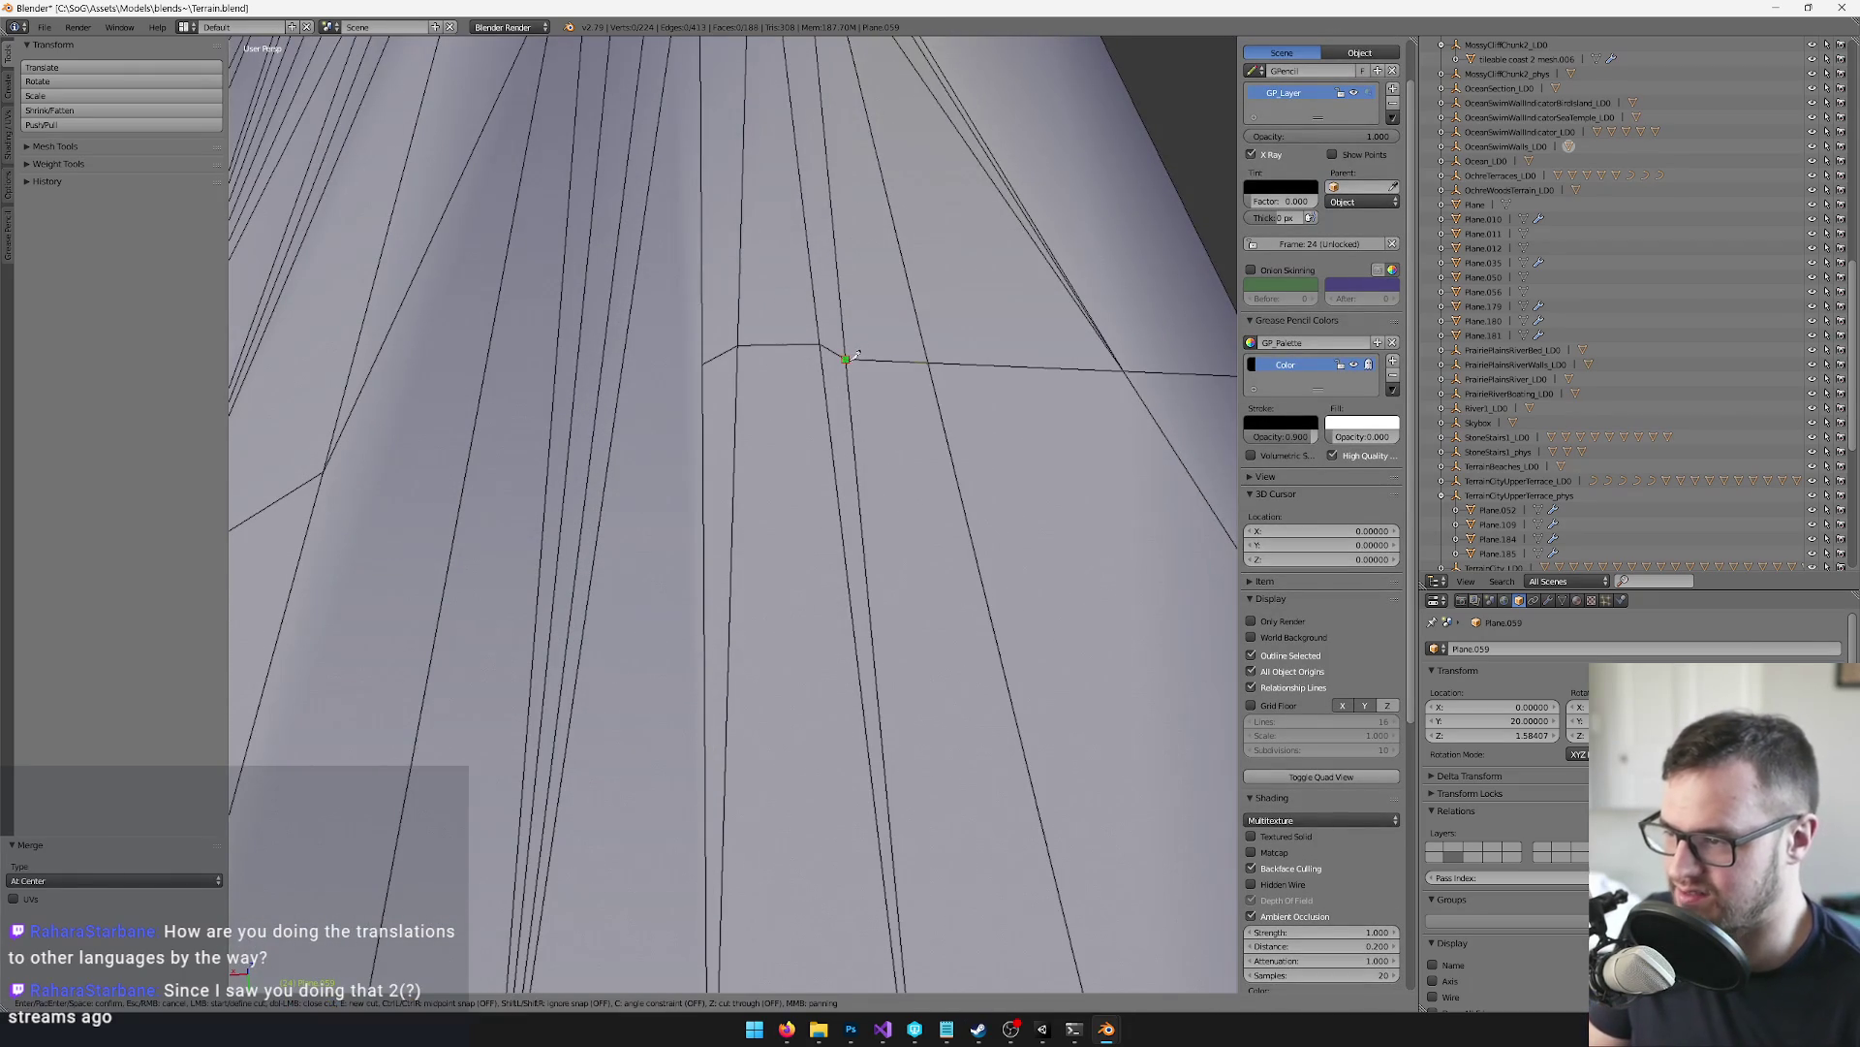
{"action": "left_click", "coordinate": [854, 419]}
{"action": "left_click", "coordinate": [708, 427]}
{"action": "key", "text": "Return"}
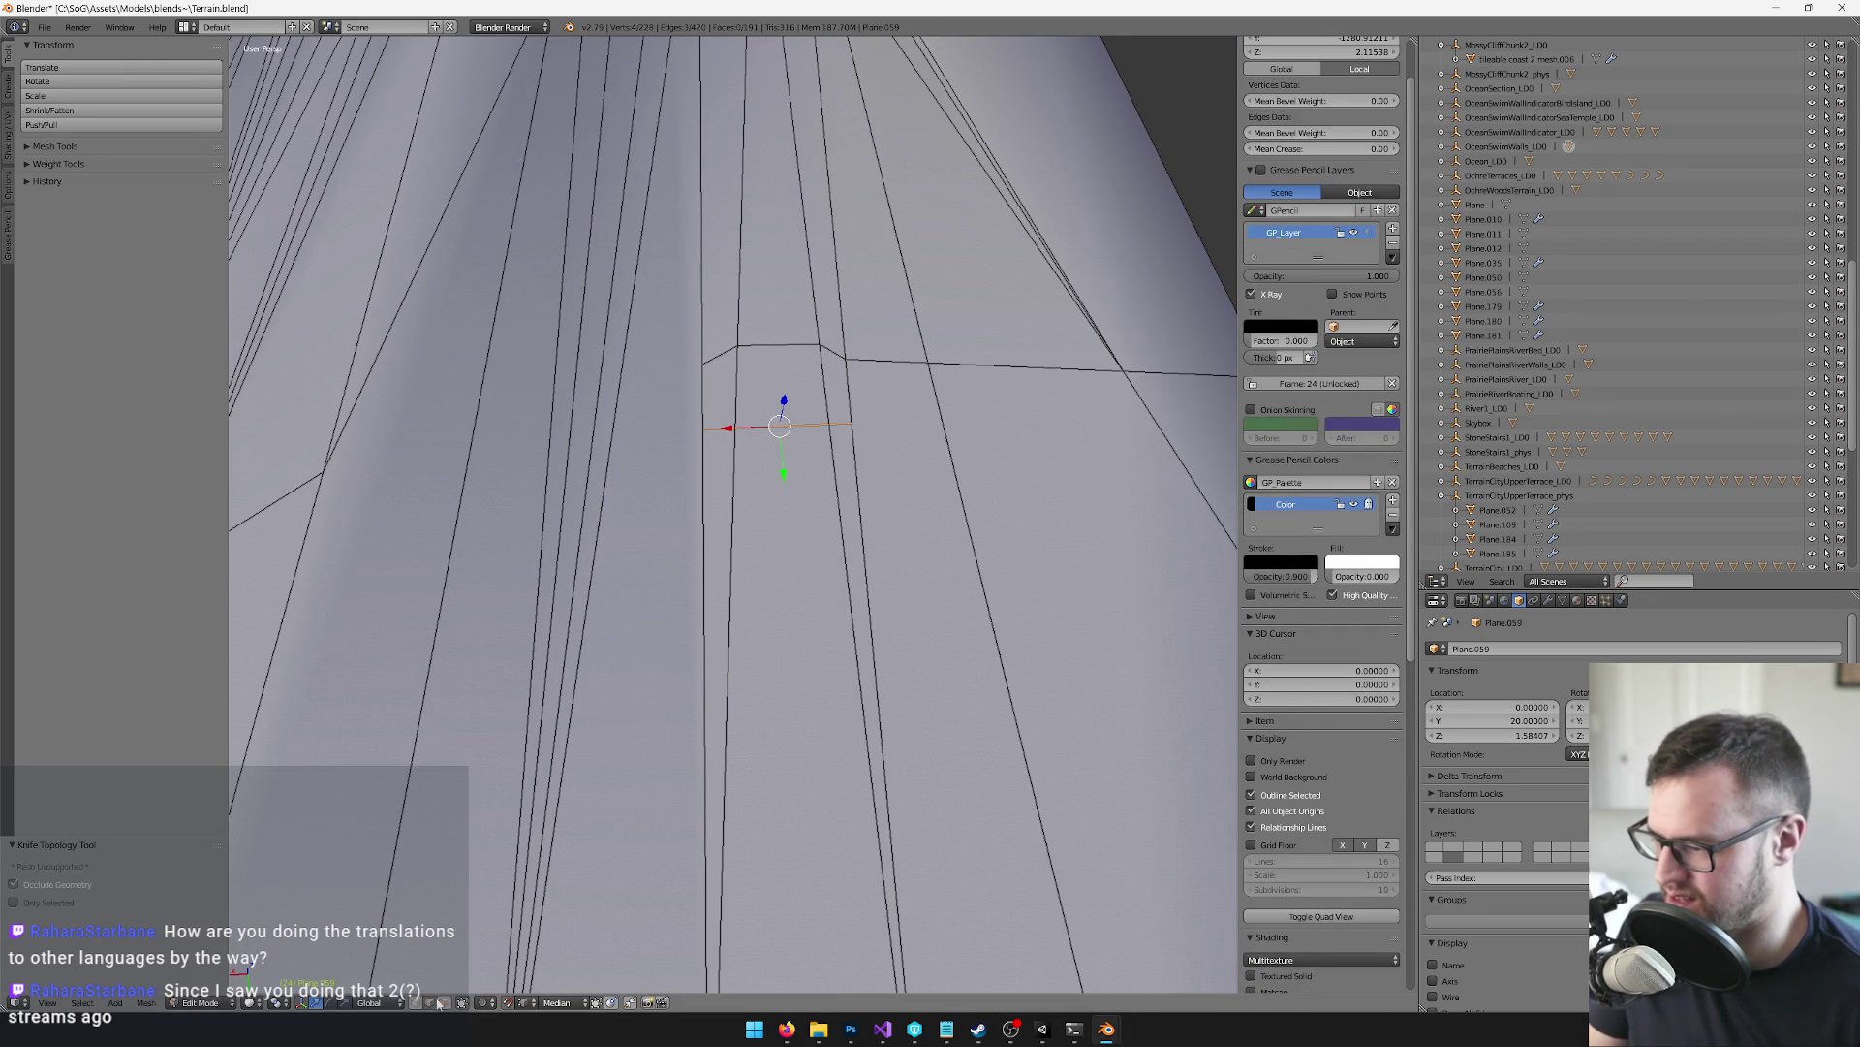
Delete the two marked faces to open a rectangular hole in the wall
{"action": "left_click", "coordinate": [436, 1004]}
{"action": "right_click", "coordinate": [775, 387]}
{"action": "right_click", "coordinate": [835, 385], "text": "shift"}
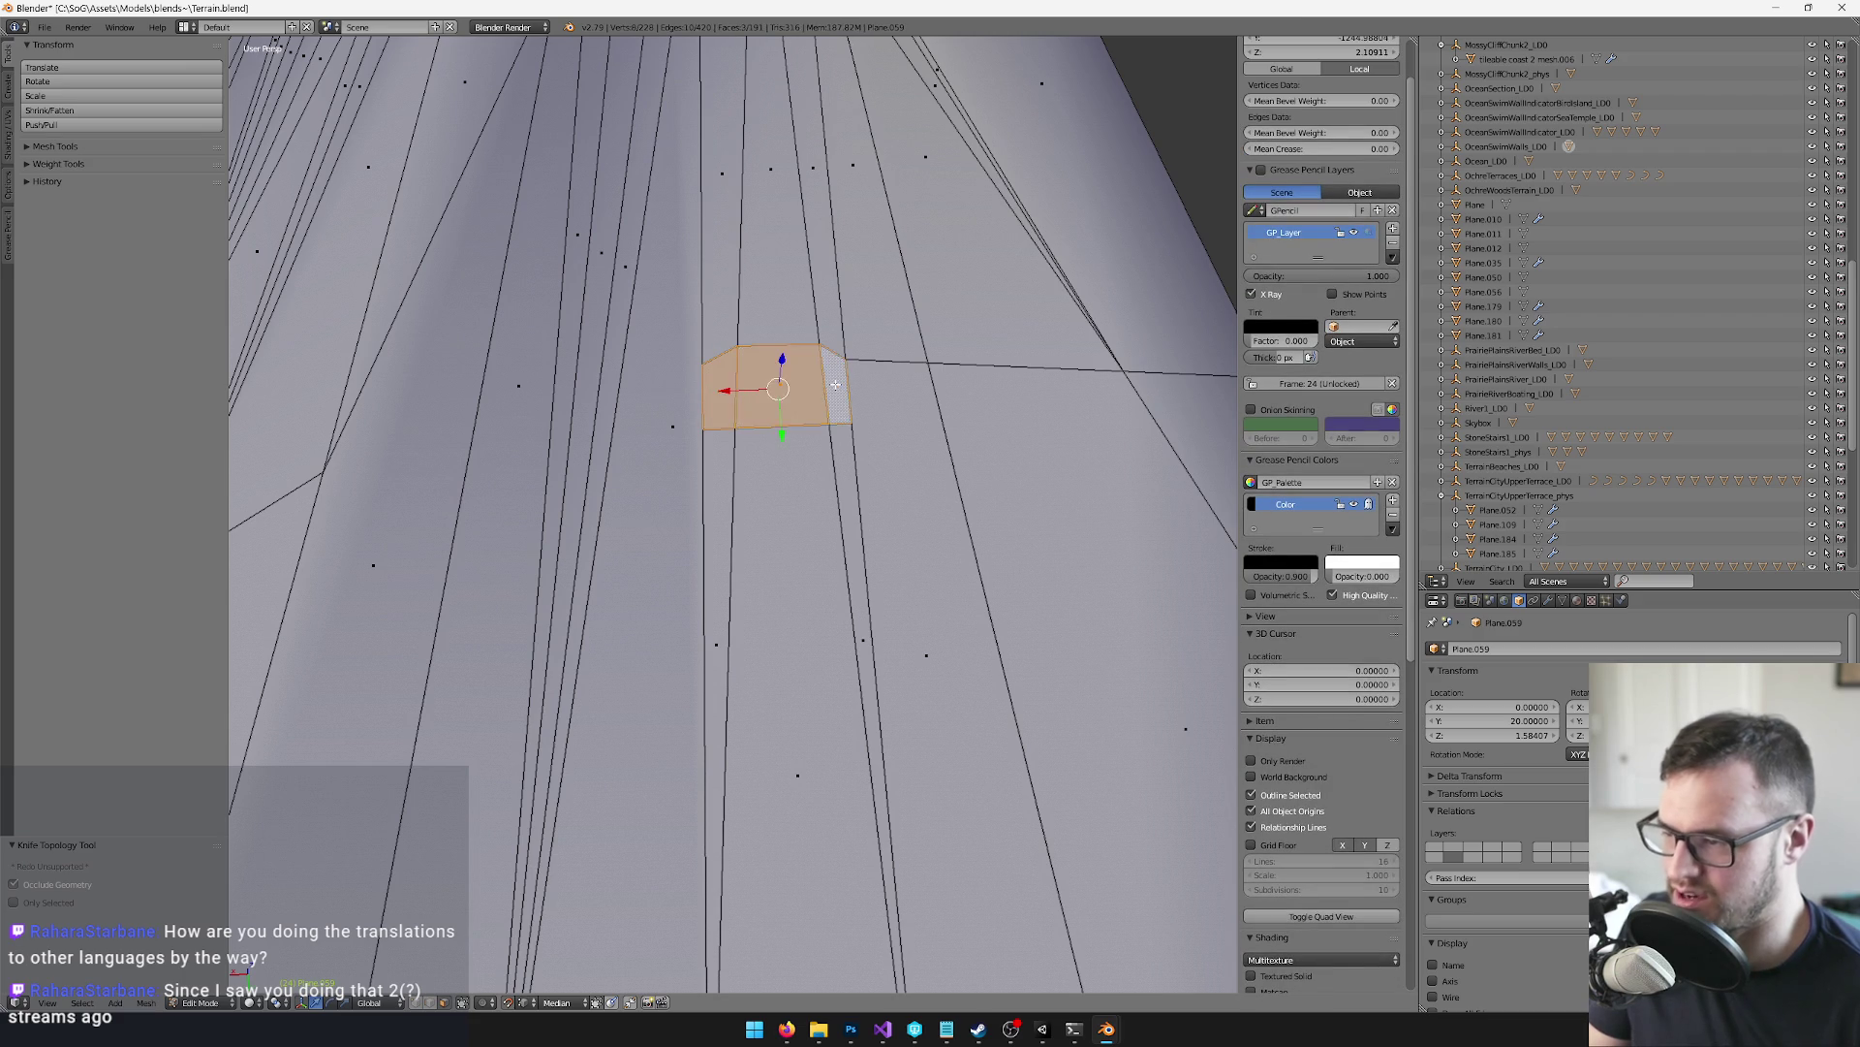
{"action": "key", "text": "x"}
{"action": "left_click", "coordinate": [833, 382]}
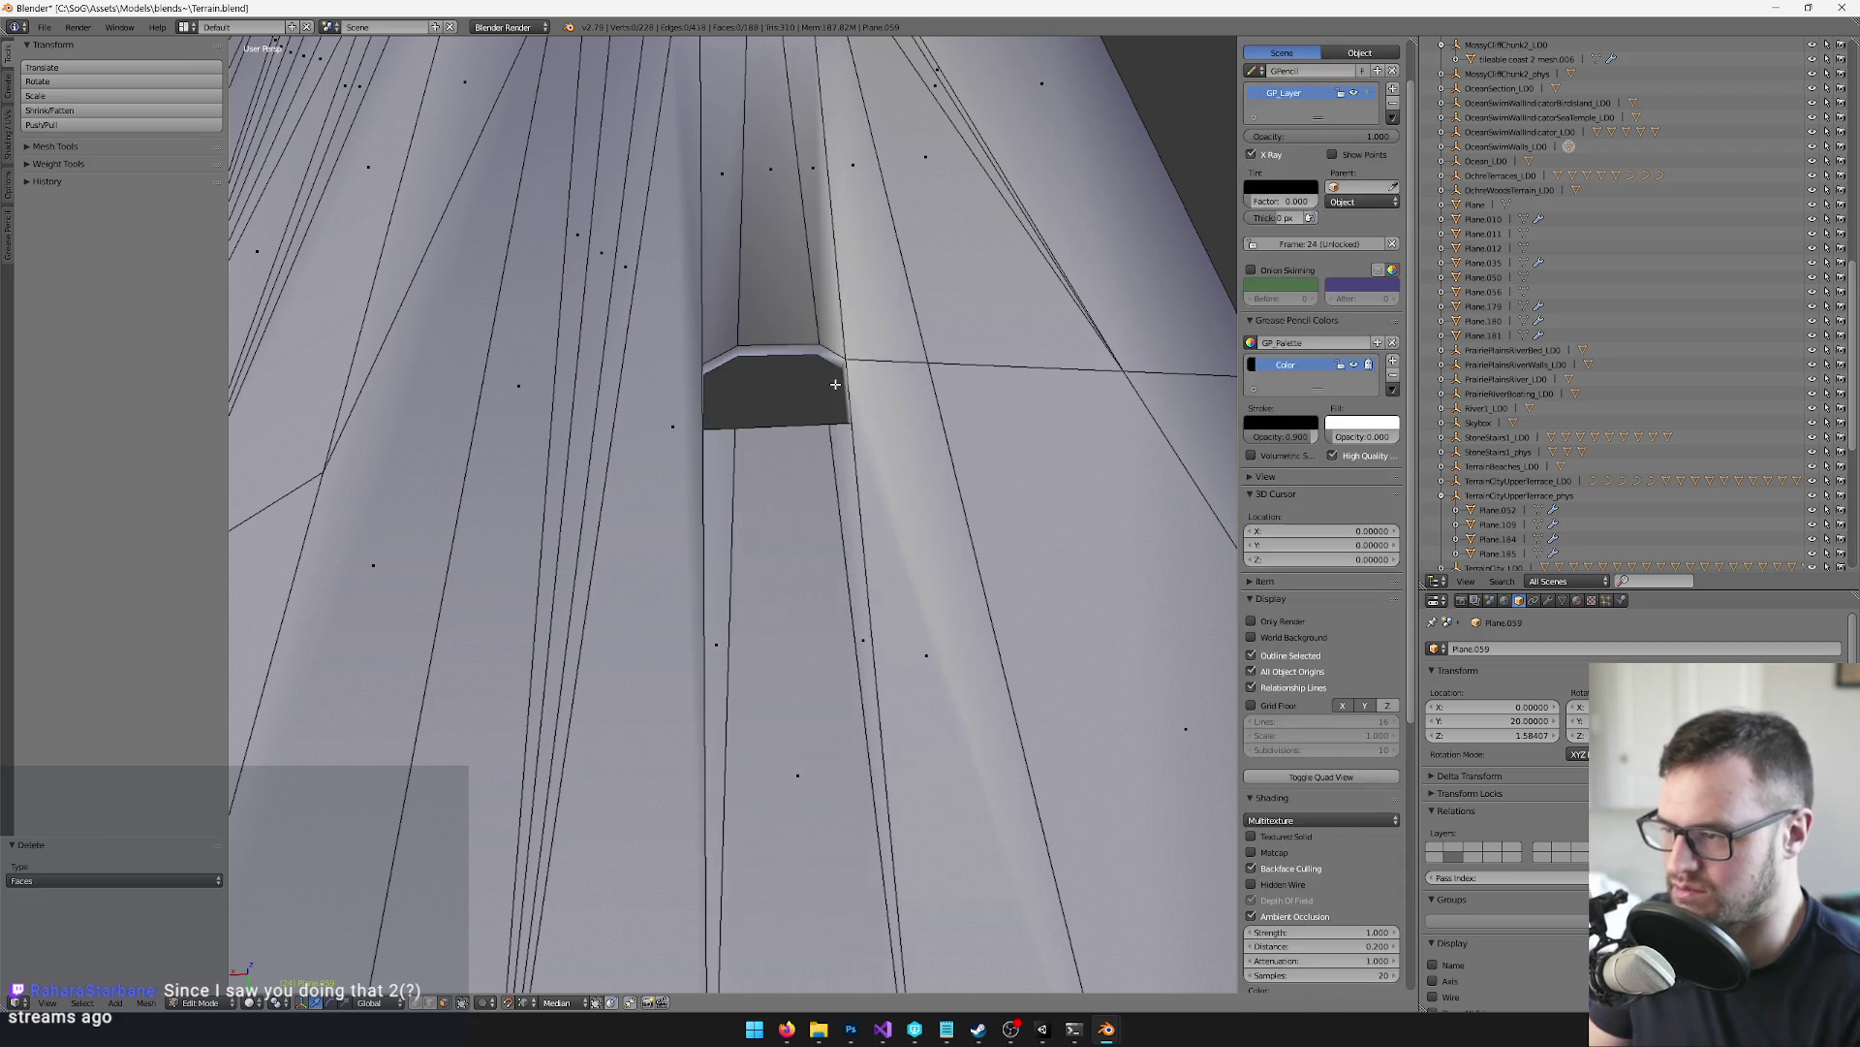
{"action": "mouse_move", "coordinate": [830, 382]}
{"action": "left_mouse_down"}
{"action": "mouse_move", "coordinate": [809, 463]}
{"action": "mouse_move", "coordinate": [775, 477]}
{"action": "mouse_move", "coordinate": [870, 483]}
{"action": "mouse_move", "coordinate": [1005, 440]}
{"action": "mouse_move", "coordinate": [863, 511]}
{"action": "mouse_move", "coordinate": [905, 468]}
{"action": "mouse_move", "coordinate": [766, 611]}
{"action": "left_mouse_up"}
{"action": "key", "text": "Tab"}
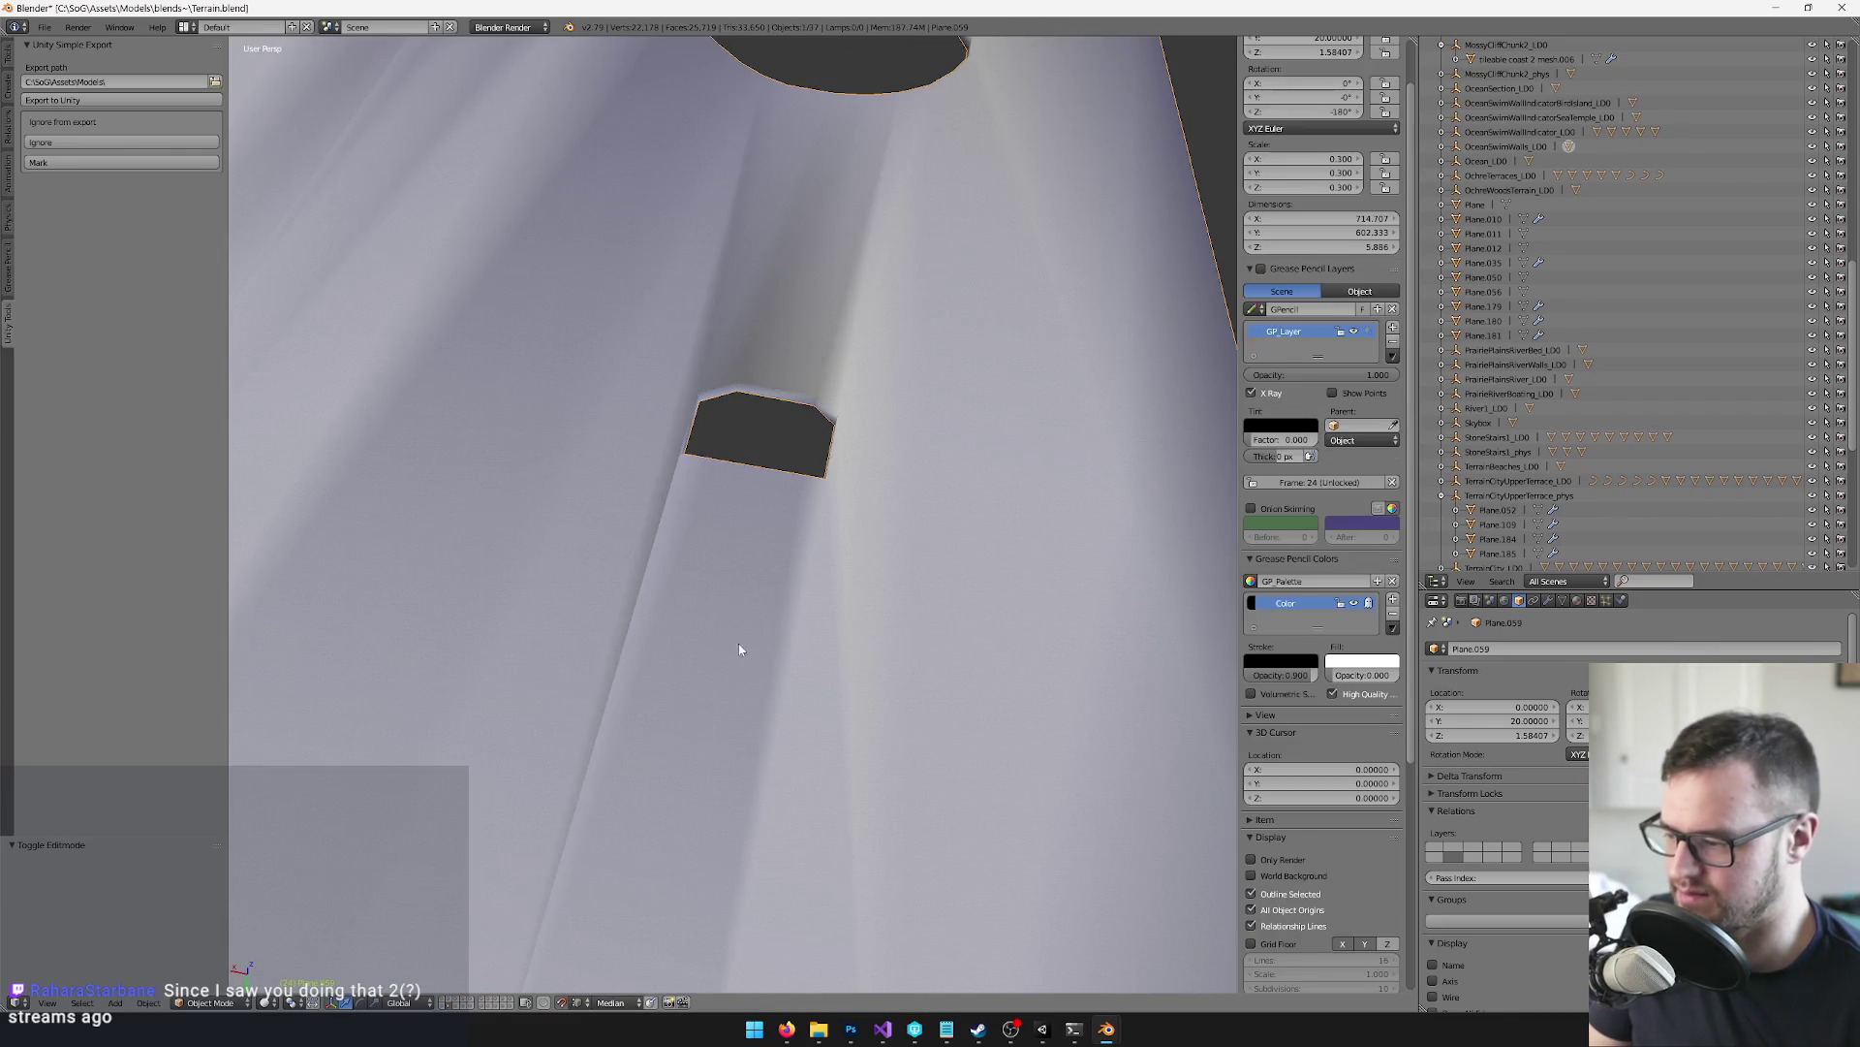
Select the faces bordering the hole and move them with Z locked
{"action": "mouse_move", "coordinate": [732, 504]}
{"action": "left_mouse_down"}
{"action": "mouse_move", "coordinate": [749, 499]}
{"action": "mouse_move", "coordinate": [676, 380]}
{"action": "mouse_move", "coordinate": [856, 522]}
{"action": "mouse_move", "coordinate": [678, 679]}
{"action": "mouse_move", "coordinate": [416, 1005]}
{"action": "left_mouse_up"}
{"action": "key", "text": "Tab"}
{"action": "key", "text": "ctrl+l"}
{"action": "right_click", "coordinate": [928, 510], "text": "alt"}
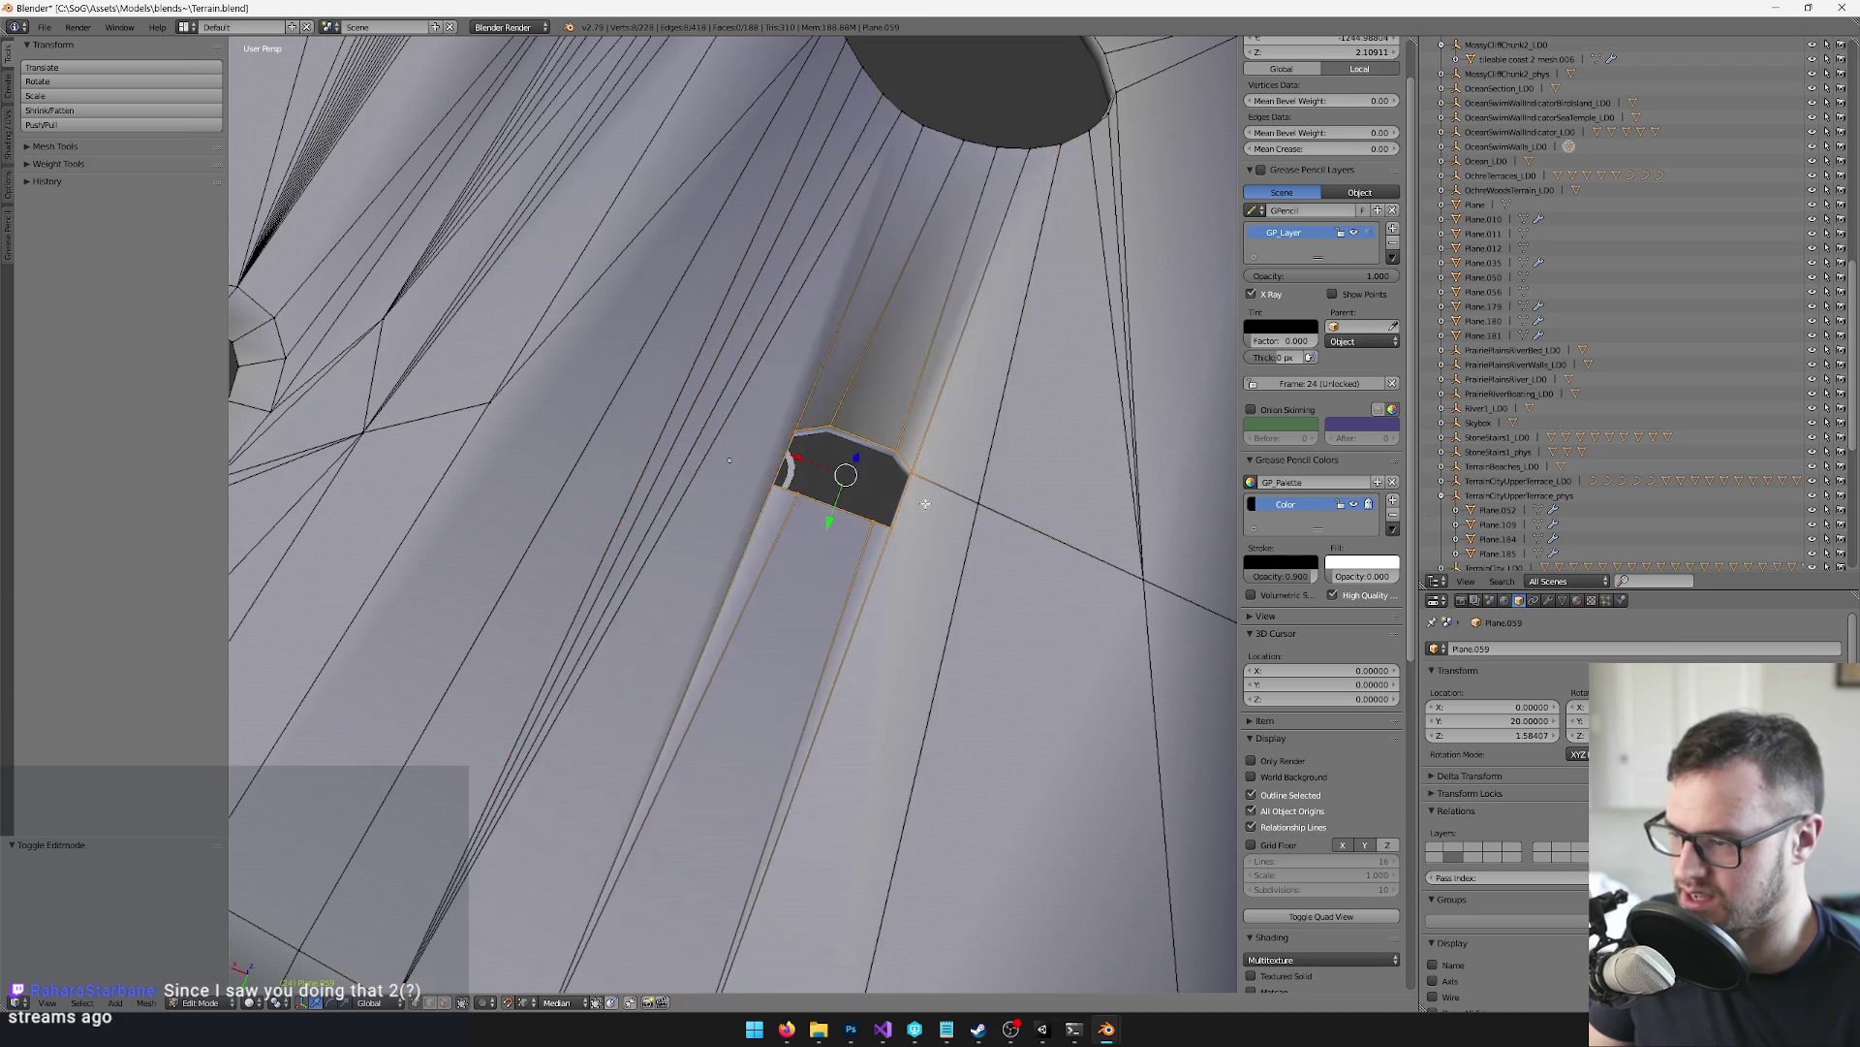
{"action": "key", "text": "g"}
{"action": "key", "text": "shift+z"}
{"action": "left_click", "coordinate": [836, 457]}
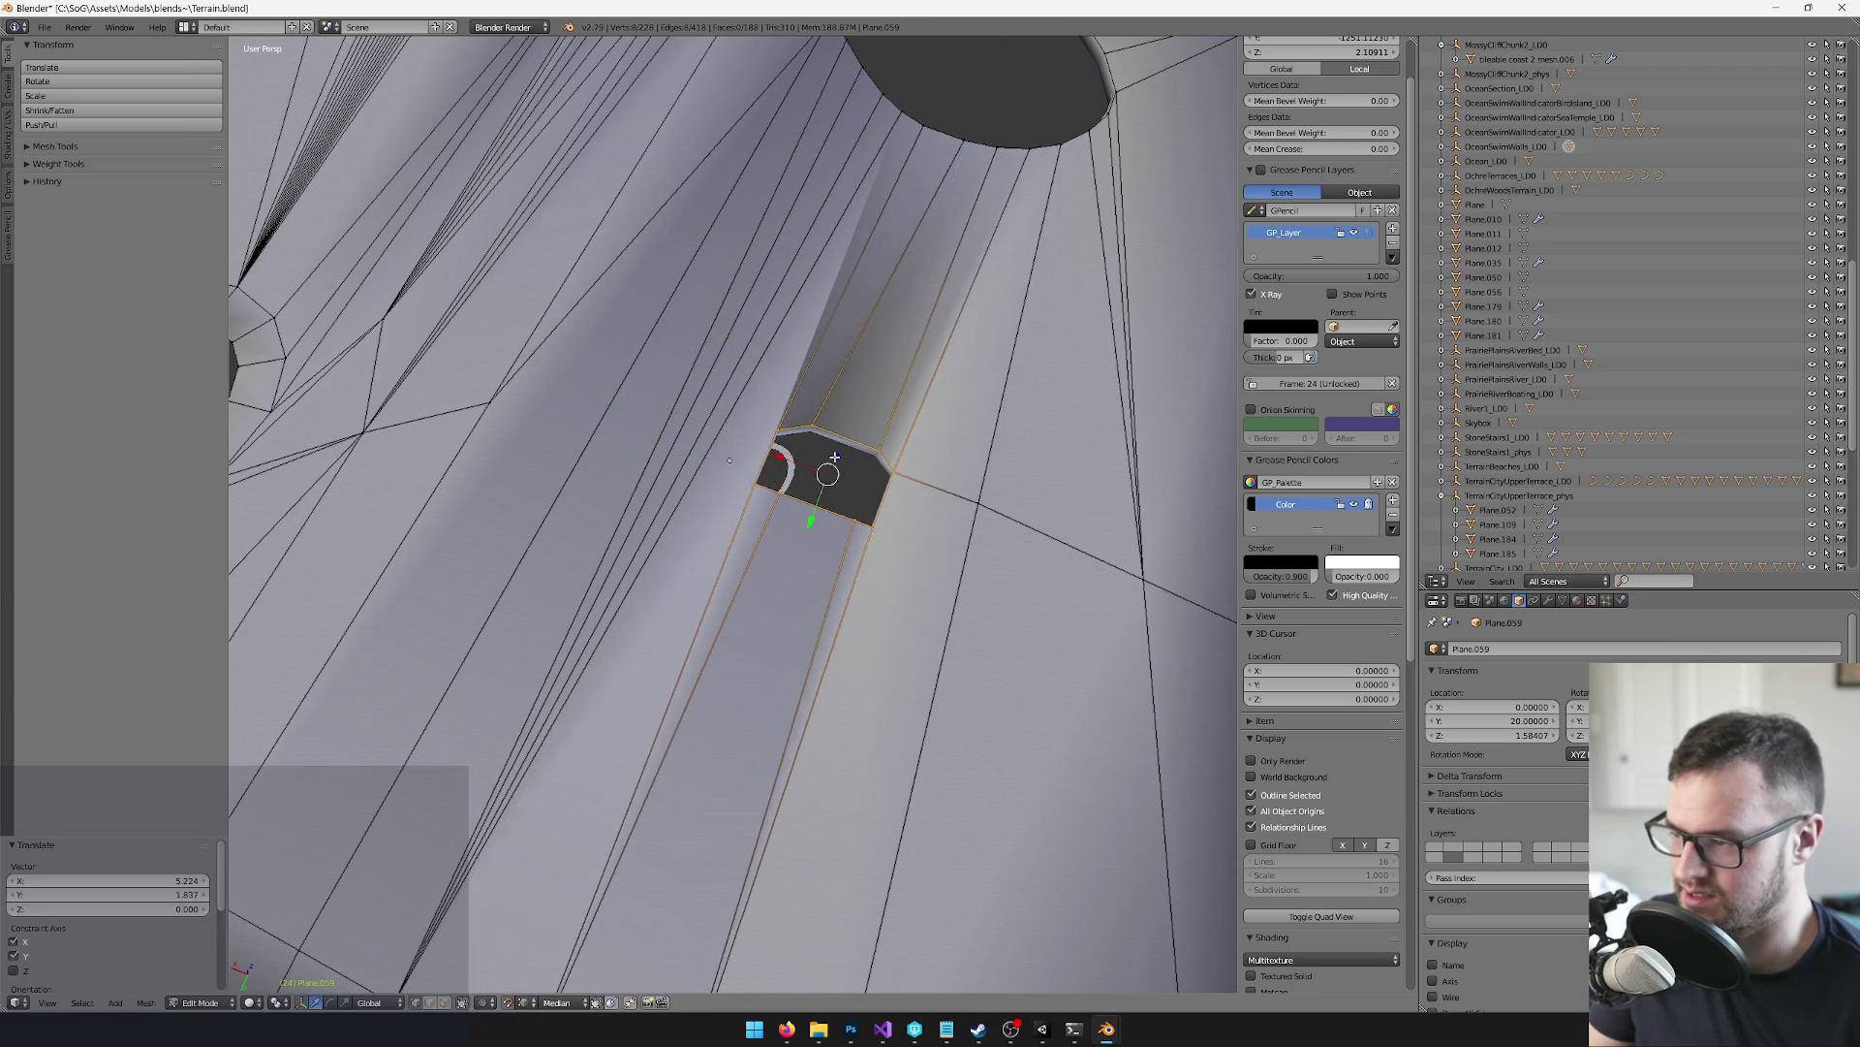
Reposition the bordering faces again, finally shifting them -9.75 along X
{"action": "key", "text": "g"}
{"action": "key", "text": "shift+z"}
{"action": "left_click", "coordinate": [789, 481]}
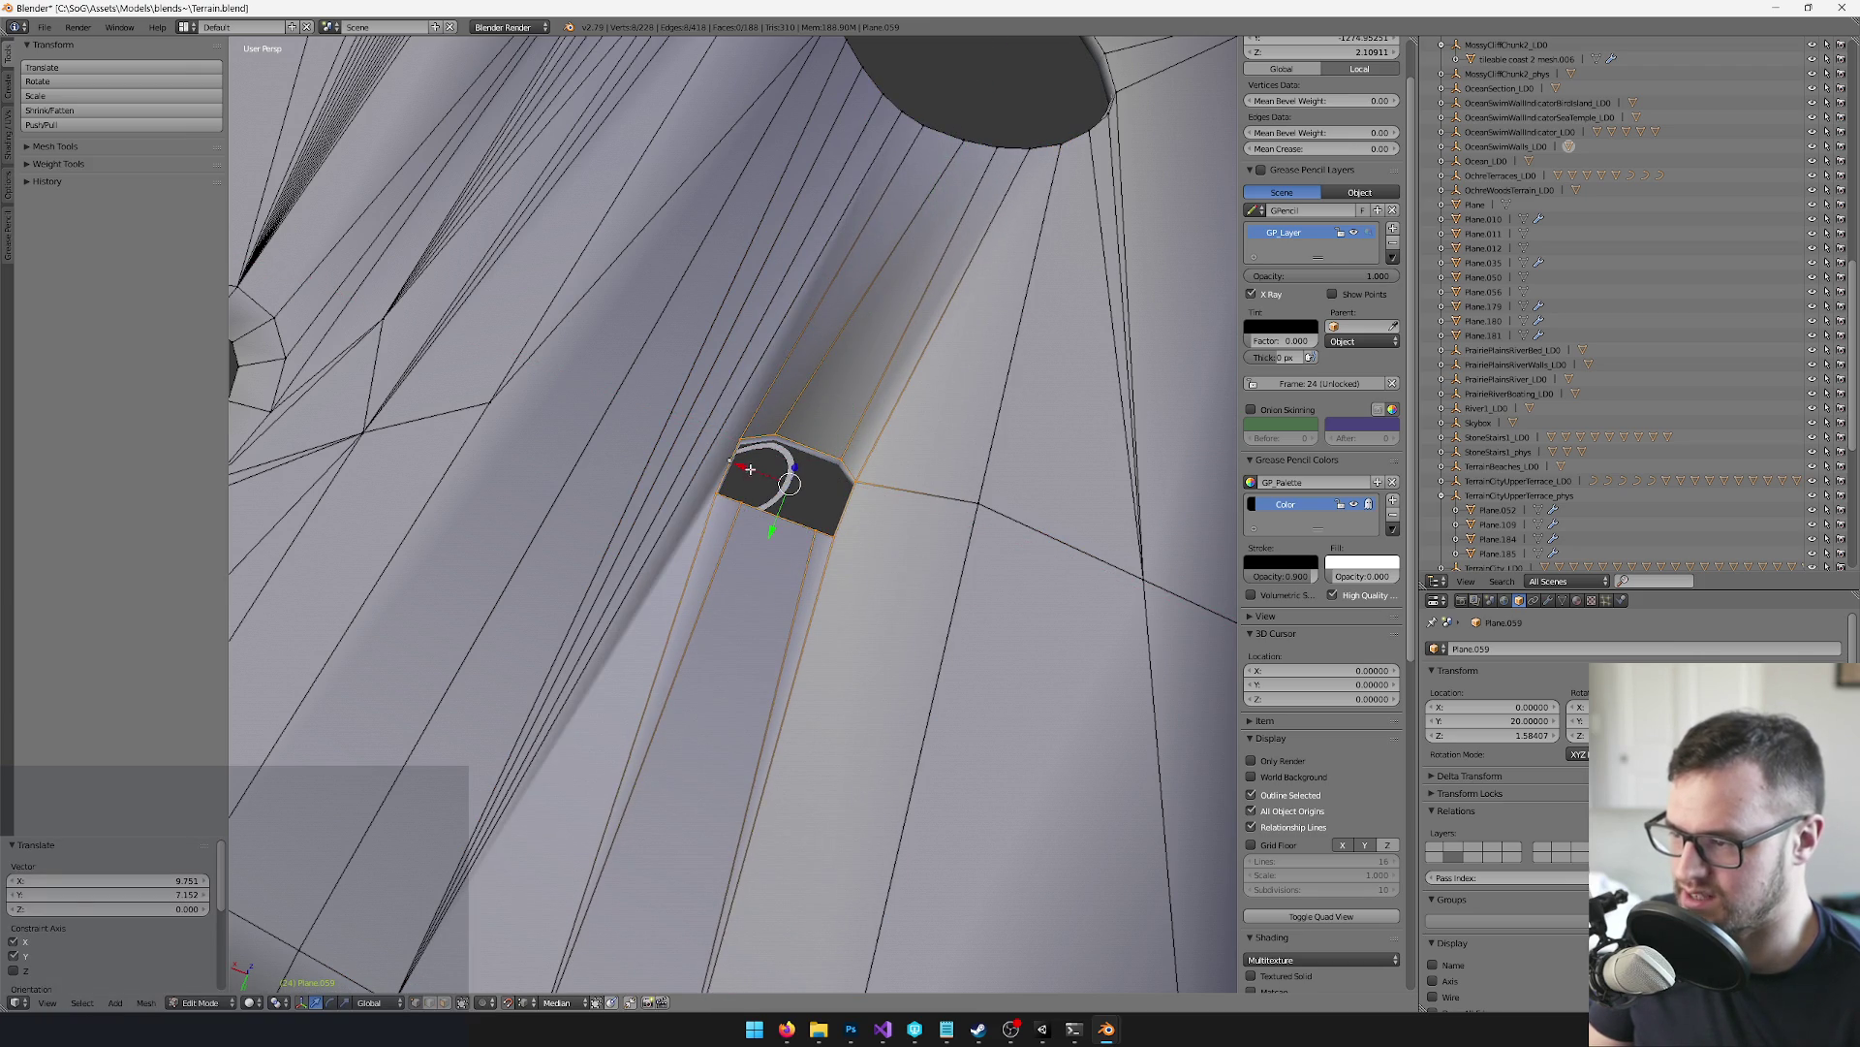
{"action": "key", "text": "g"}
{"action": "key", "text": "x"}
{"action": "left_click", "coordinate": [765, 469]}
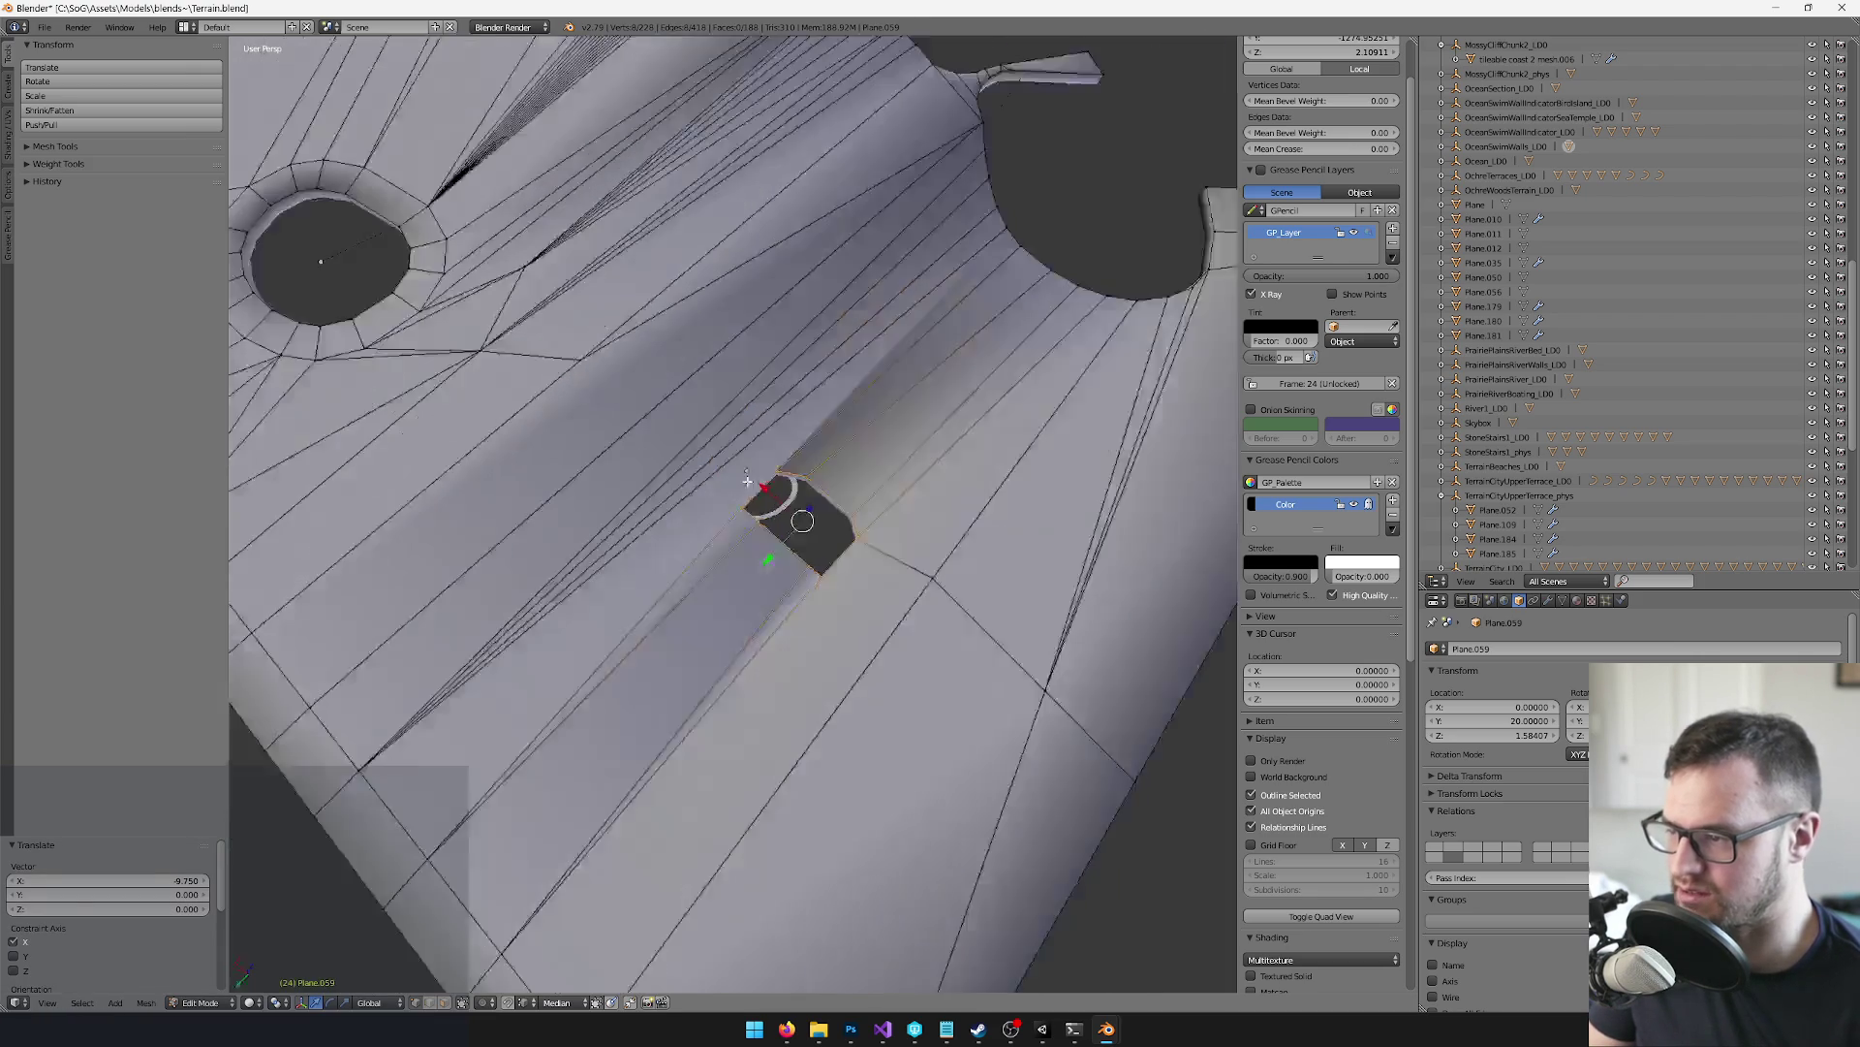
Knife a cut by the opening, merge the four new vertices at centre, and slide along X
{"action": "key", "text": "k"}
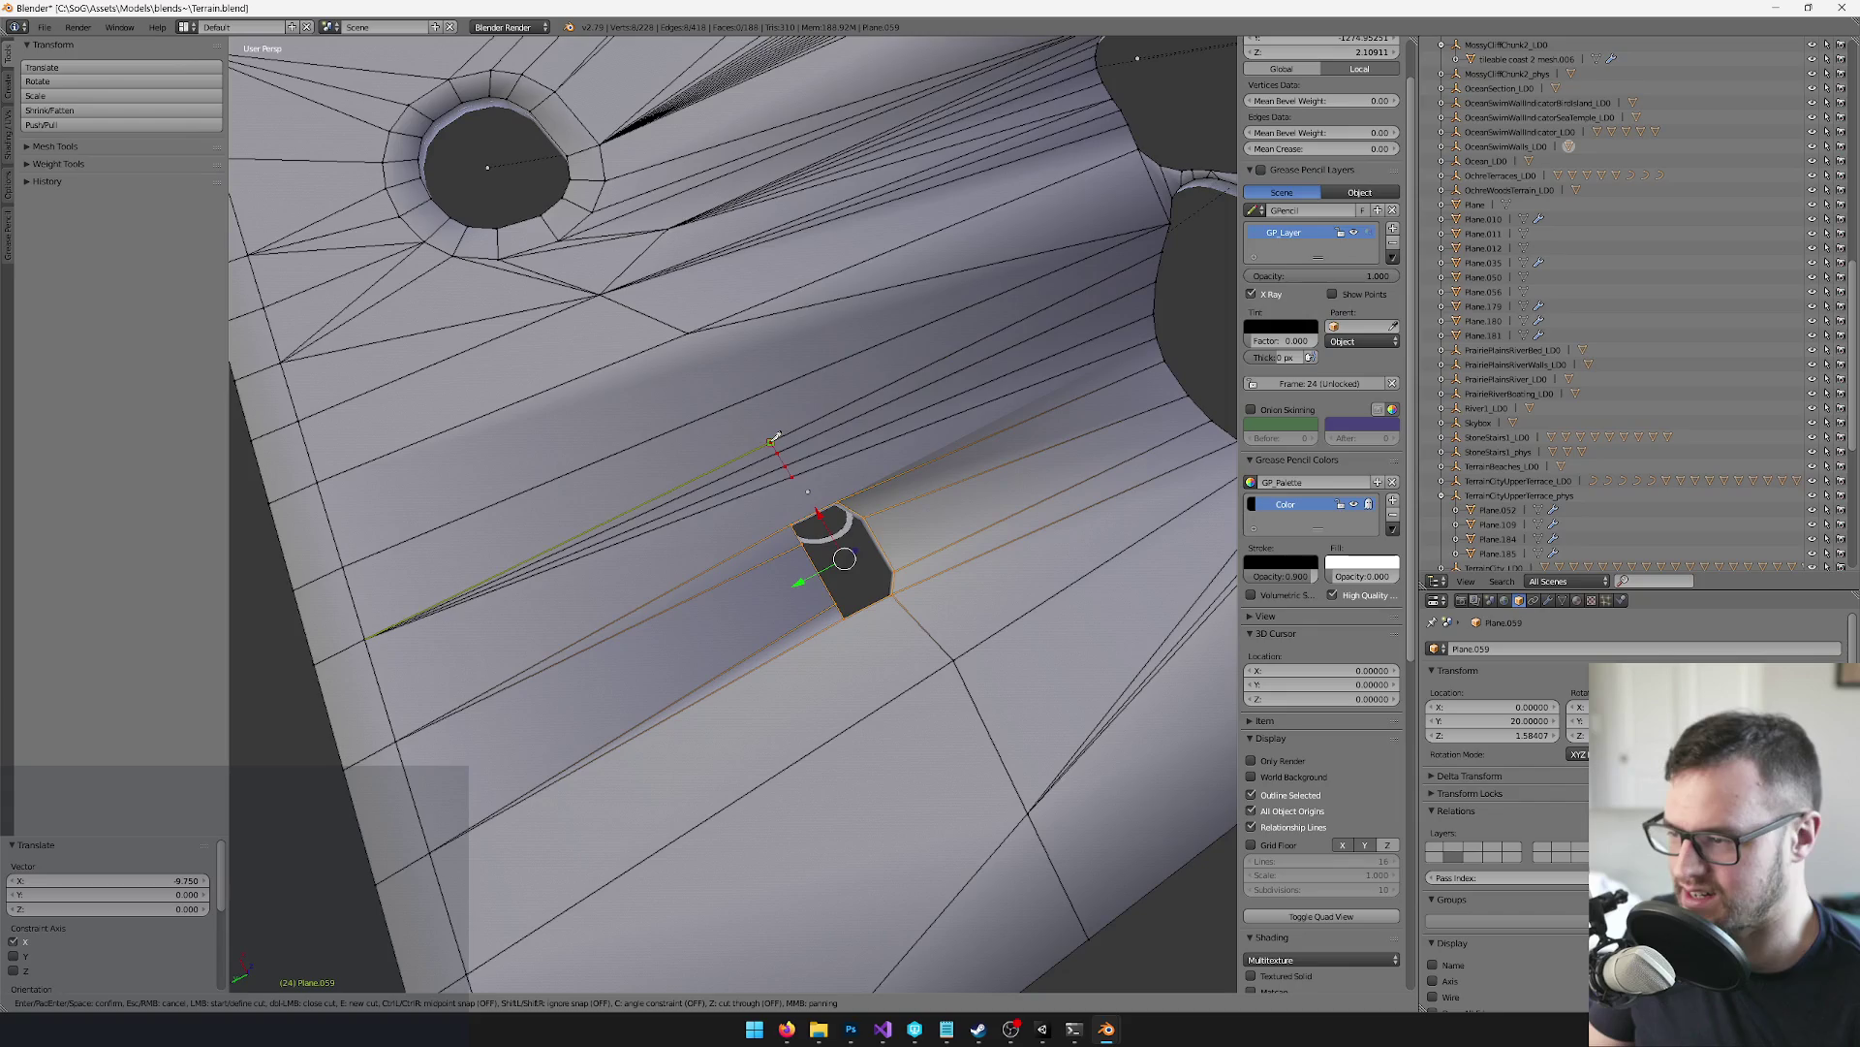
{"action": "key", "text": "Return"}
{"action": "left_click_drag", "start_coordinate": [781, 476], "coordinate": [783, 477]}
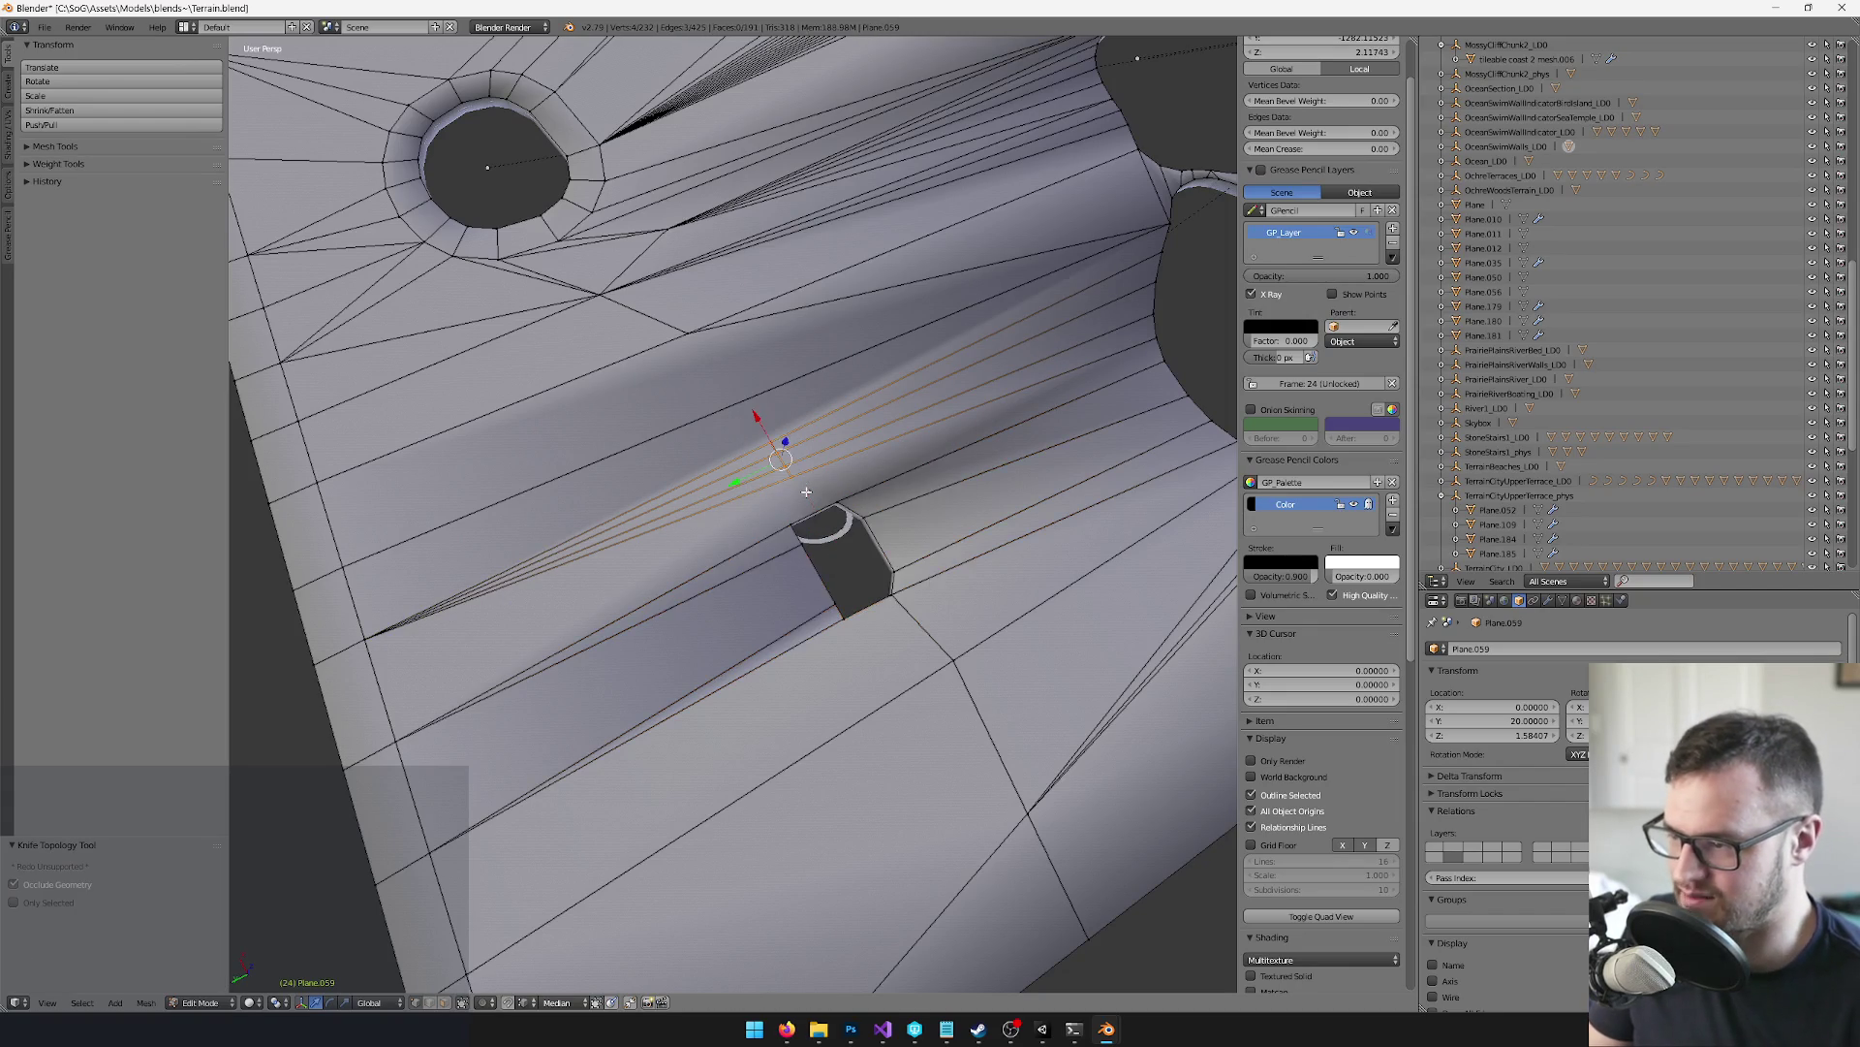
{"action": "key", "text": "alt+m"}
{"action": "left_click", "coordinate": [807, 491]}
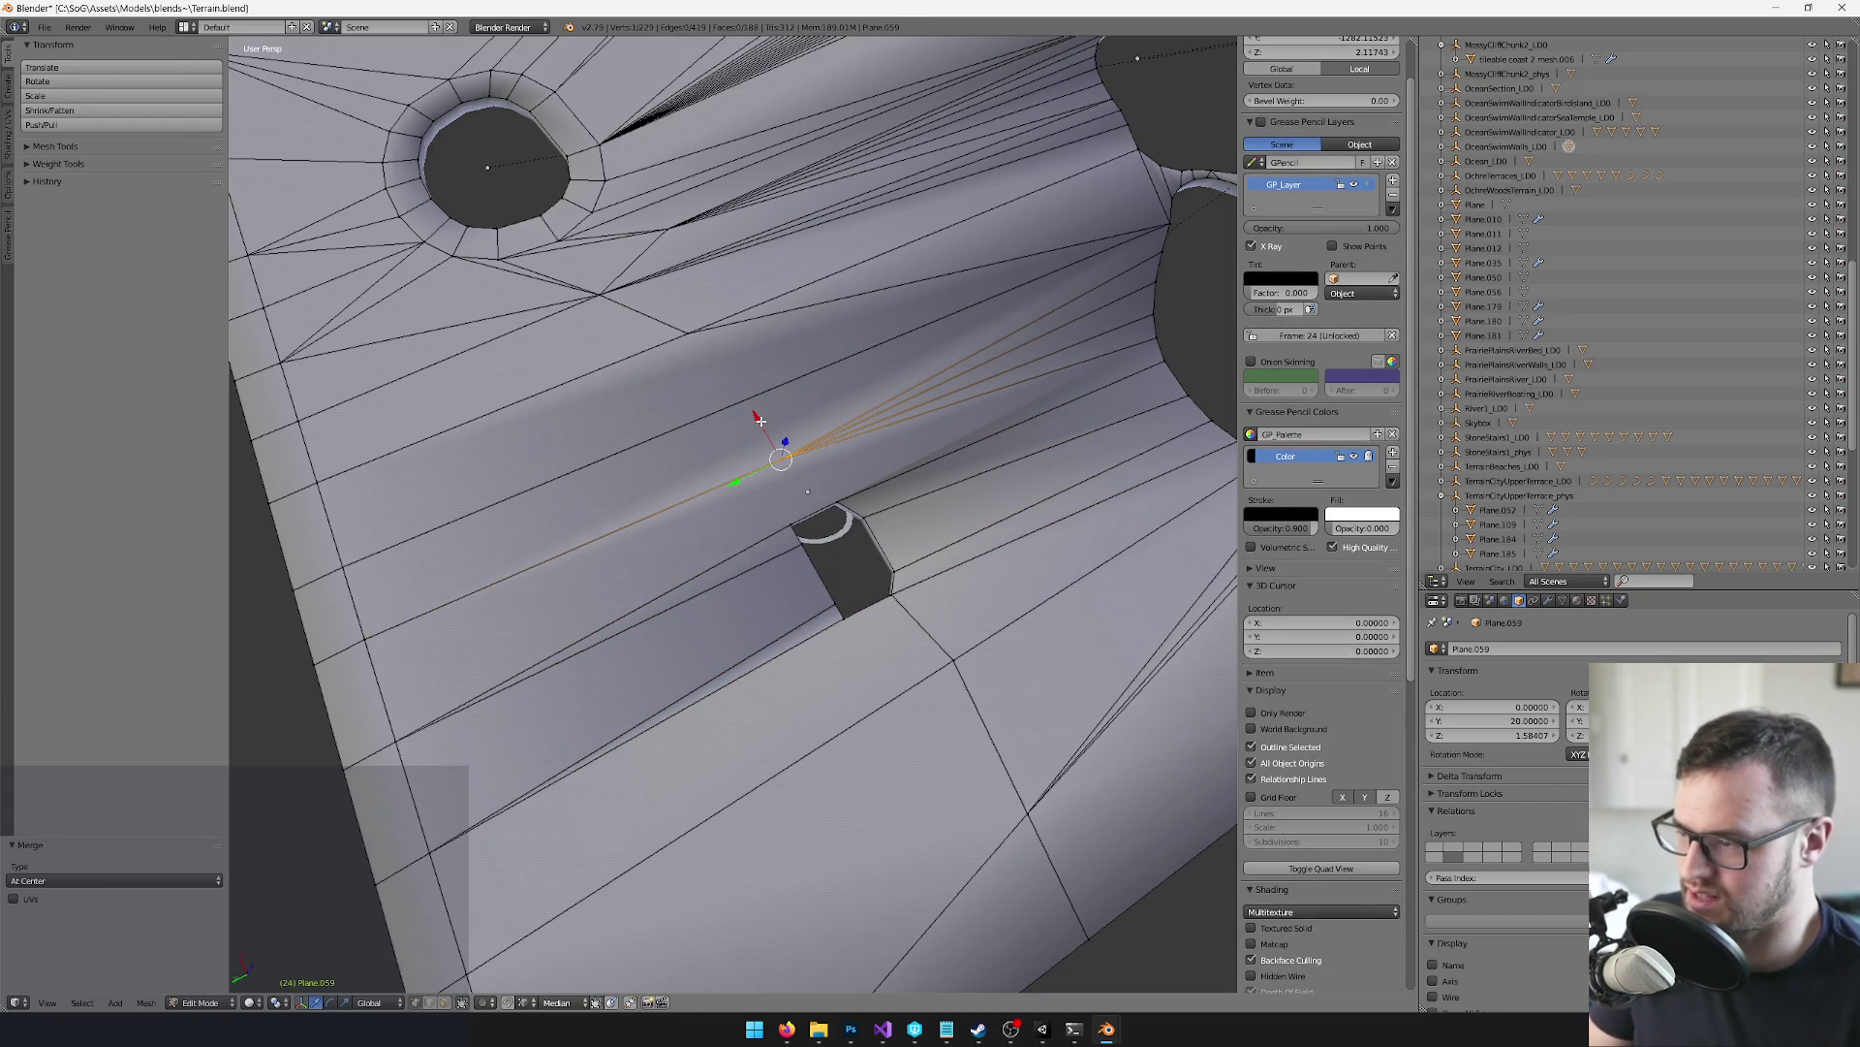
{"action": "key", "text": "g"}
{"action": "key", "text": "x"}
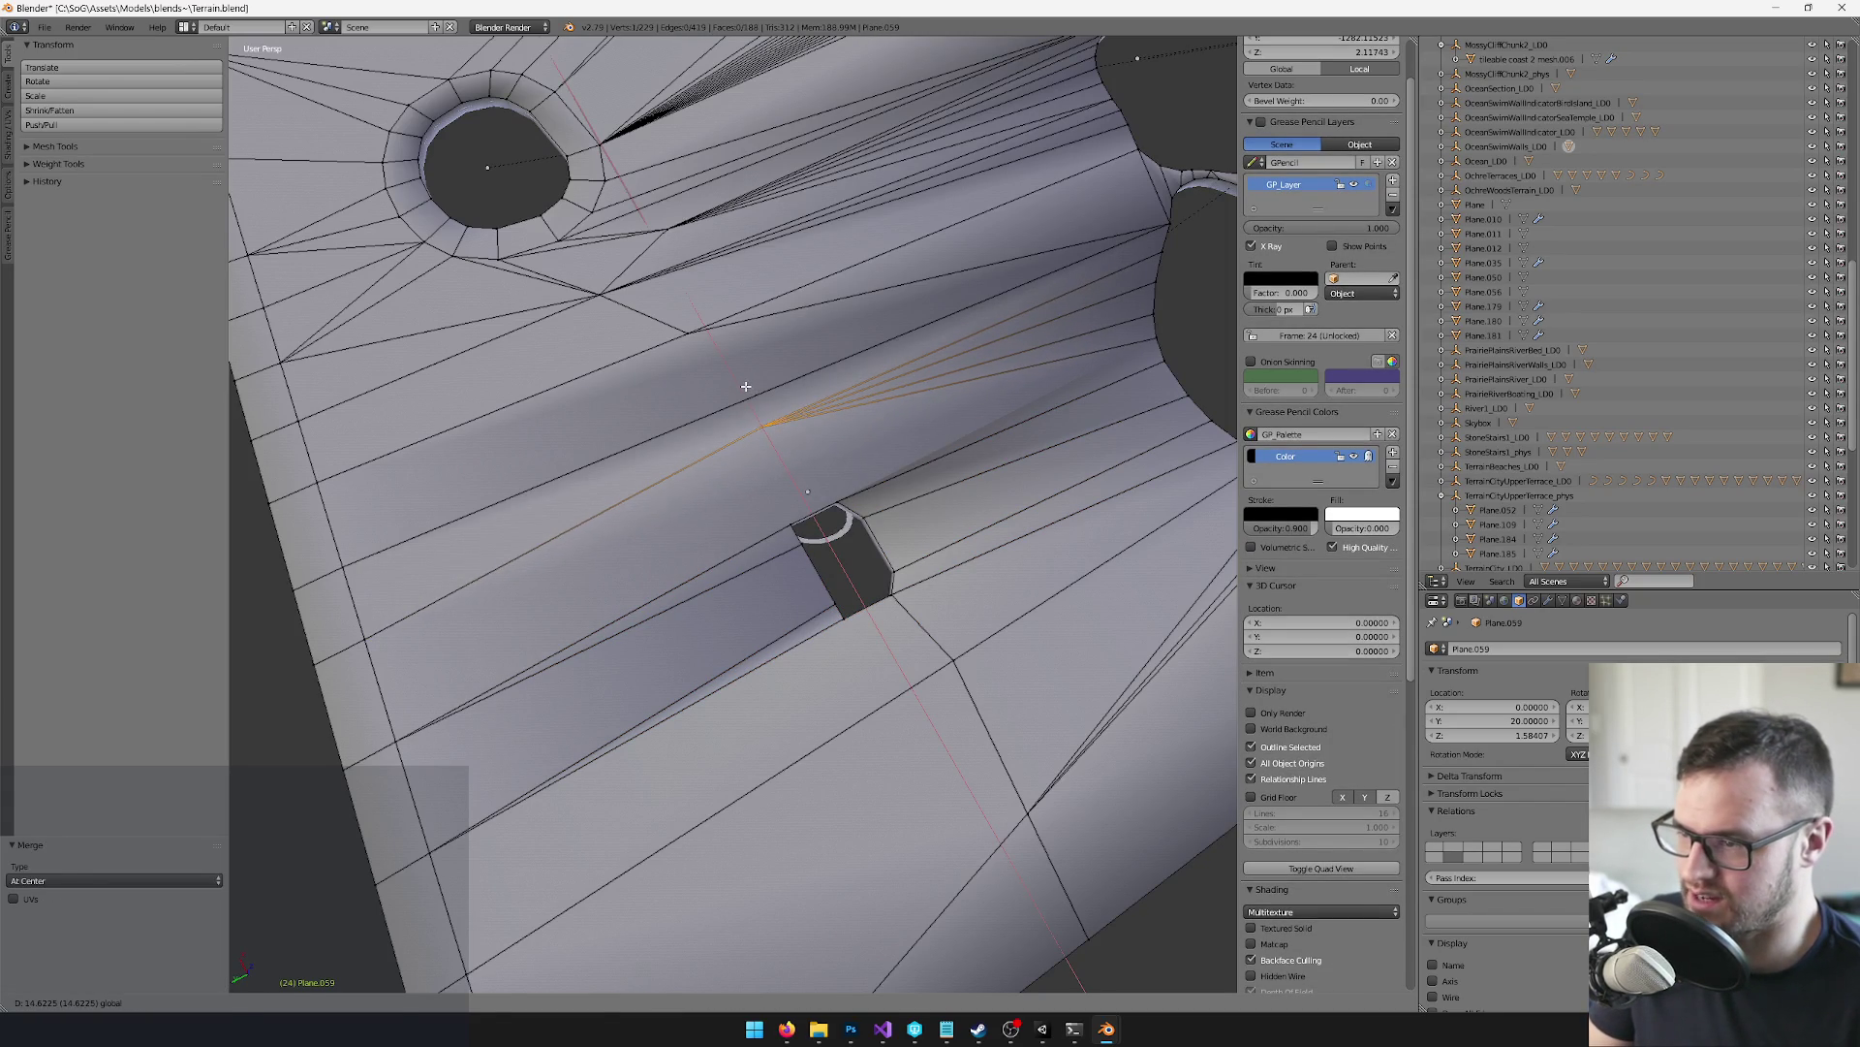
{"action": "left_click", "coordinate": [746, 386]}
Knife a new edge from the vertex to the nearby edge and merge the vertices at centre
{"action": "key", "text": "k"}
{"action": "left_click", "coordinate": [783, 454]}
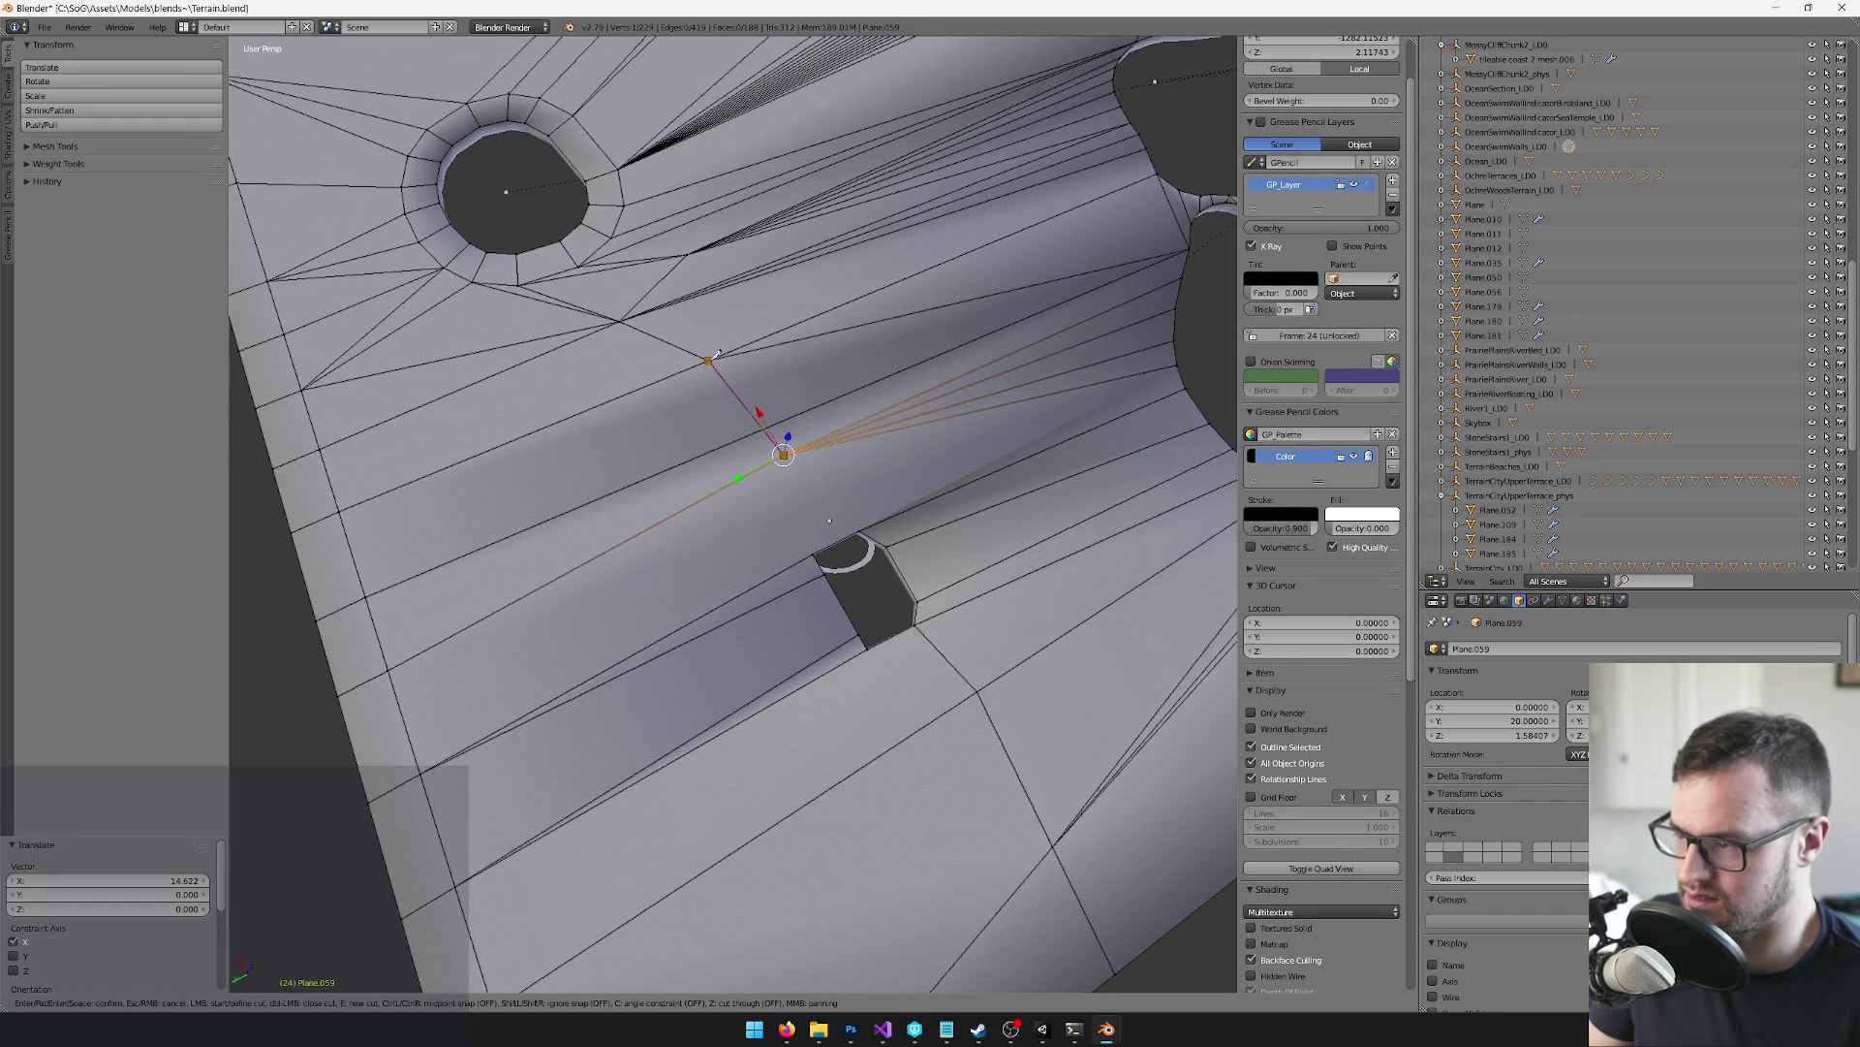
{"action": "left_click", "coordinate": [717, 355]}
{"action": "key", "text": "Return"}
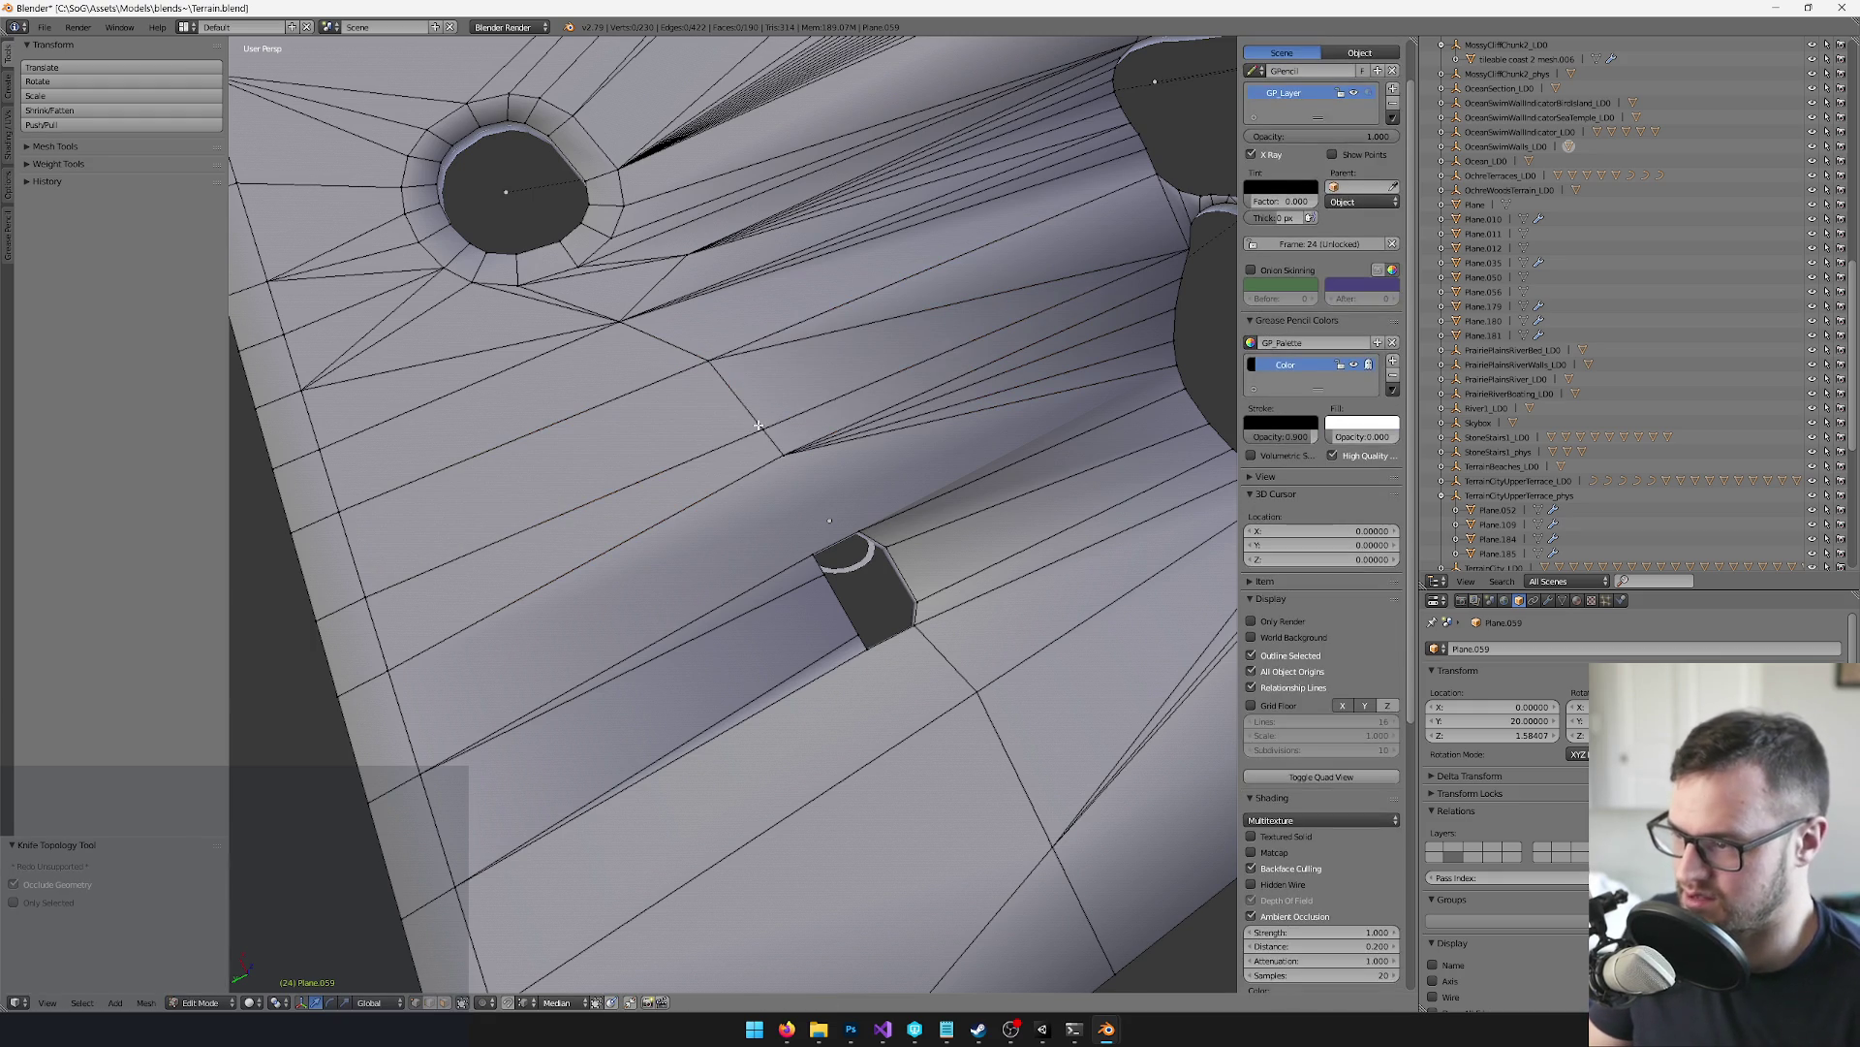
{"action": "key", "text": "alt+m"}
{"action": "left_click", "coordinate": [775, 451]}
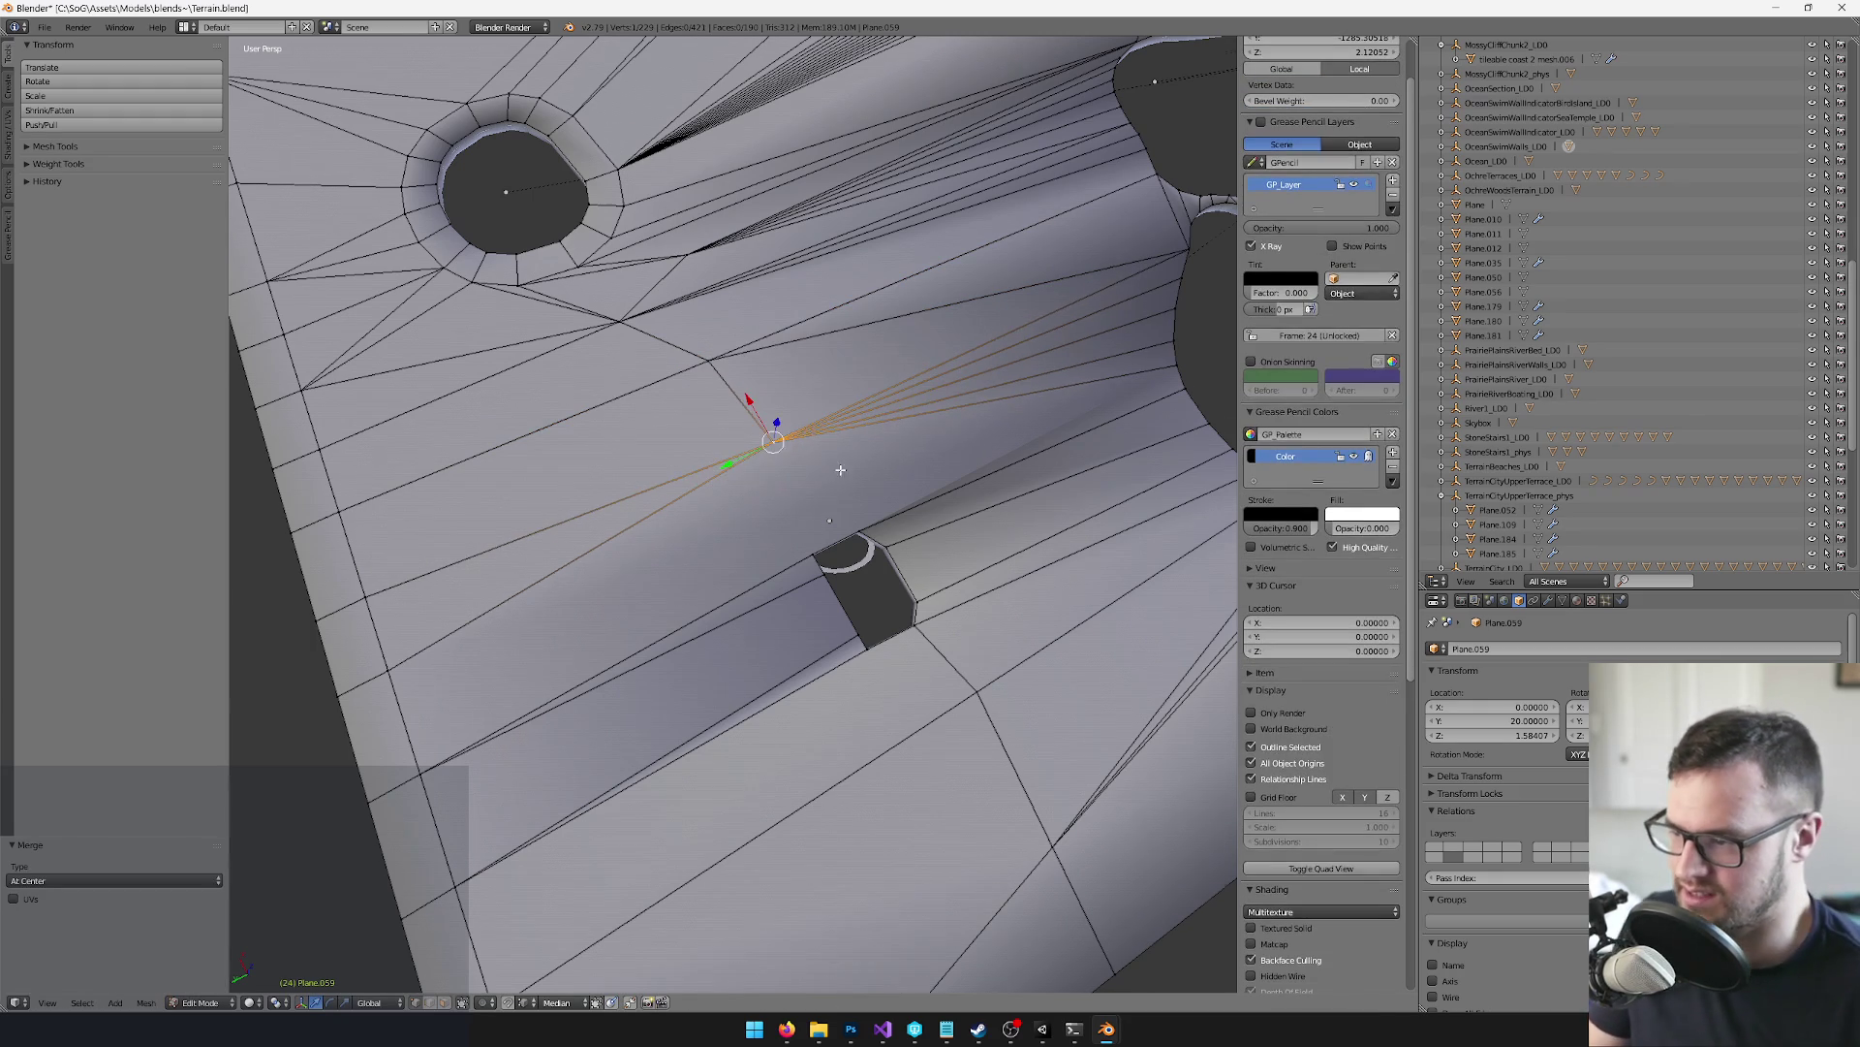
Cut down toward the opening, slide the new vertex along X, and select hole-edge vertices
{"action": "scroll", "coordinate": [849, 463], "scroll_direction": "up", "scroll_amount": 2}
{"action": "key", "text": "k"}
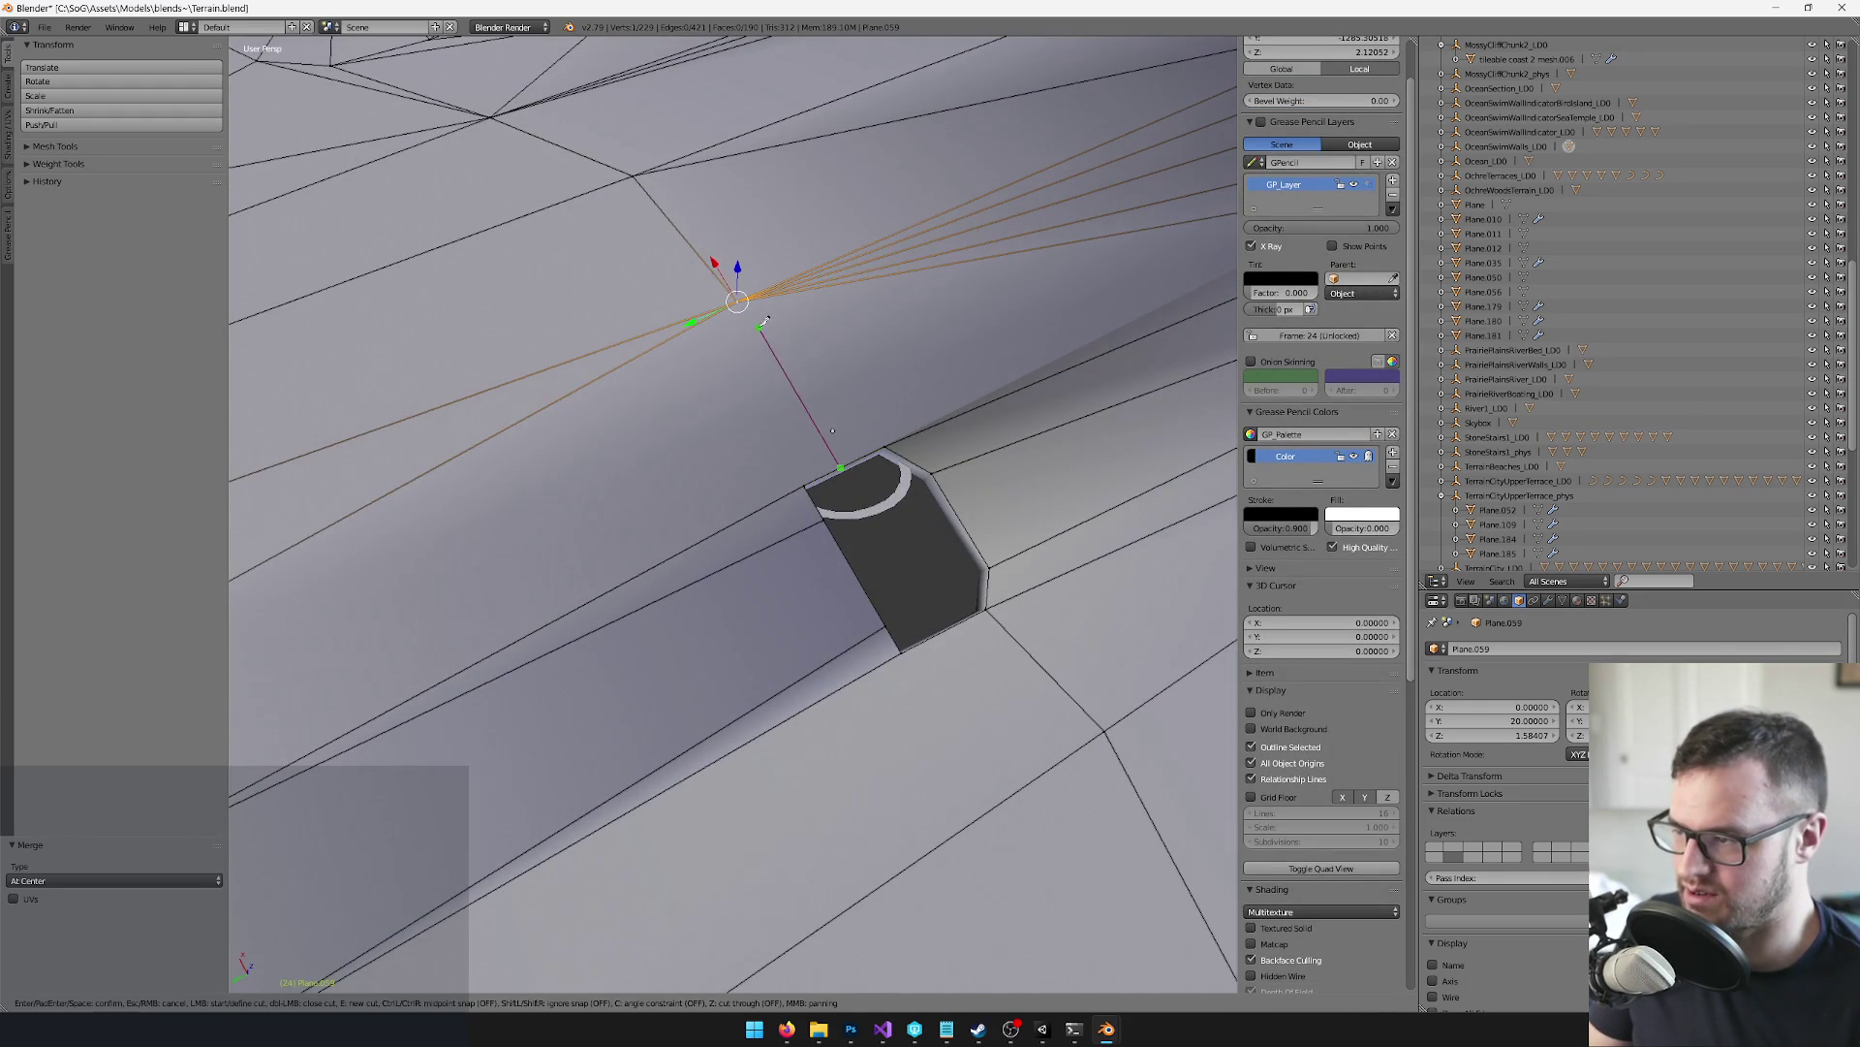
{"action": "left_click", "coordinate": [737, 303]}
{"action": "key", "text": "Return"}
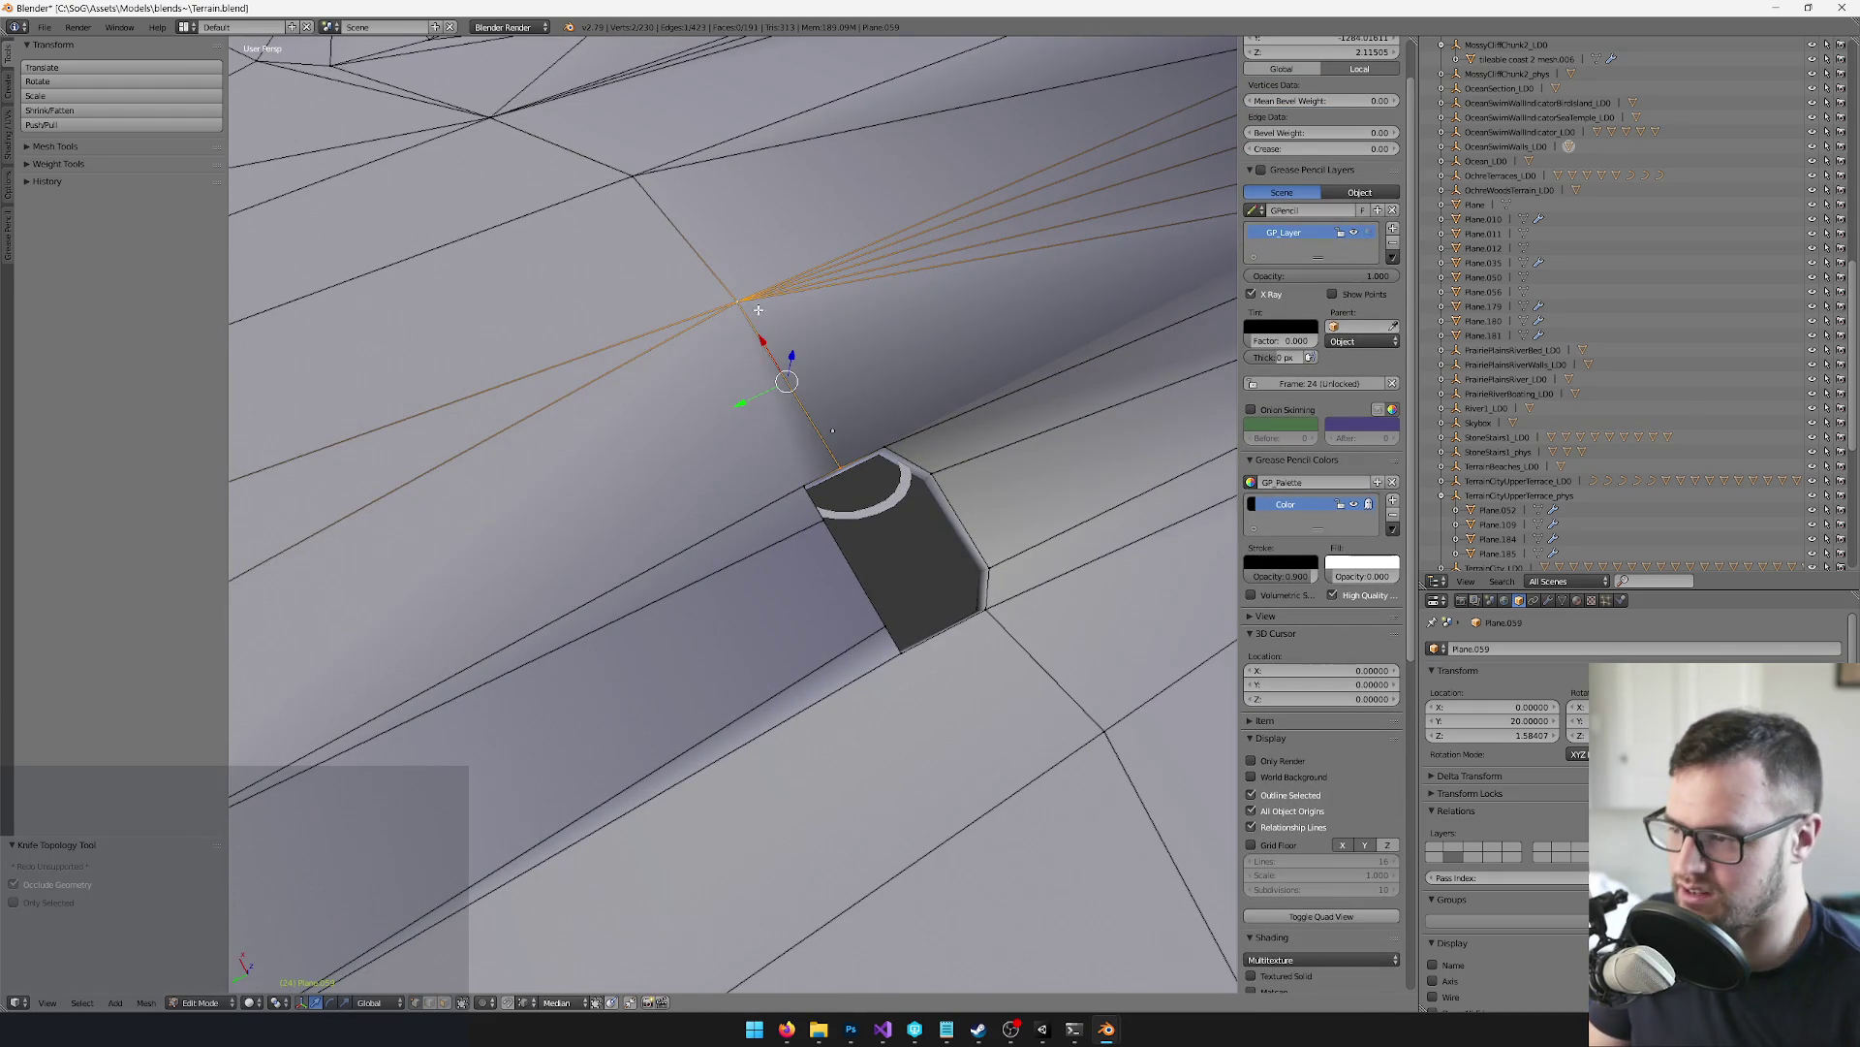
{"action": "right_click", "coordinate": [855, 462]}
{"action": "key", "text": "g"}
{"action": "key", "text": "x"}
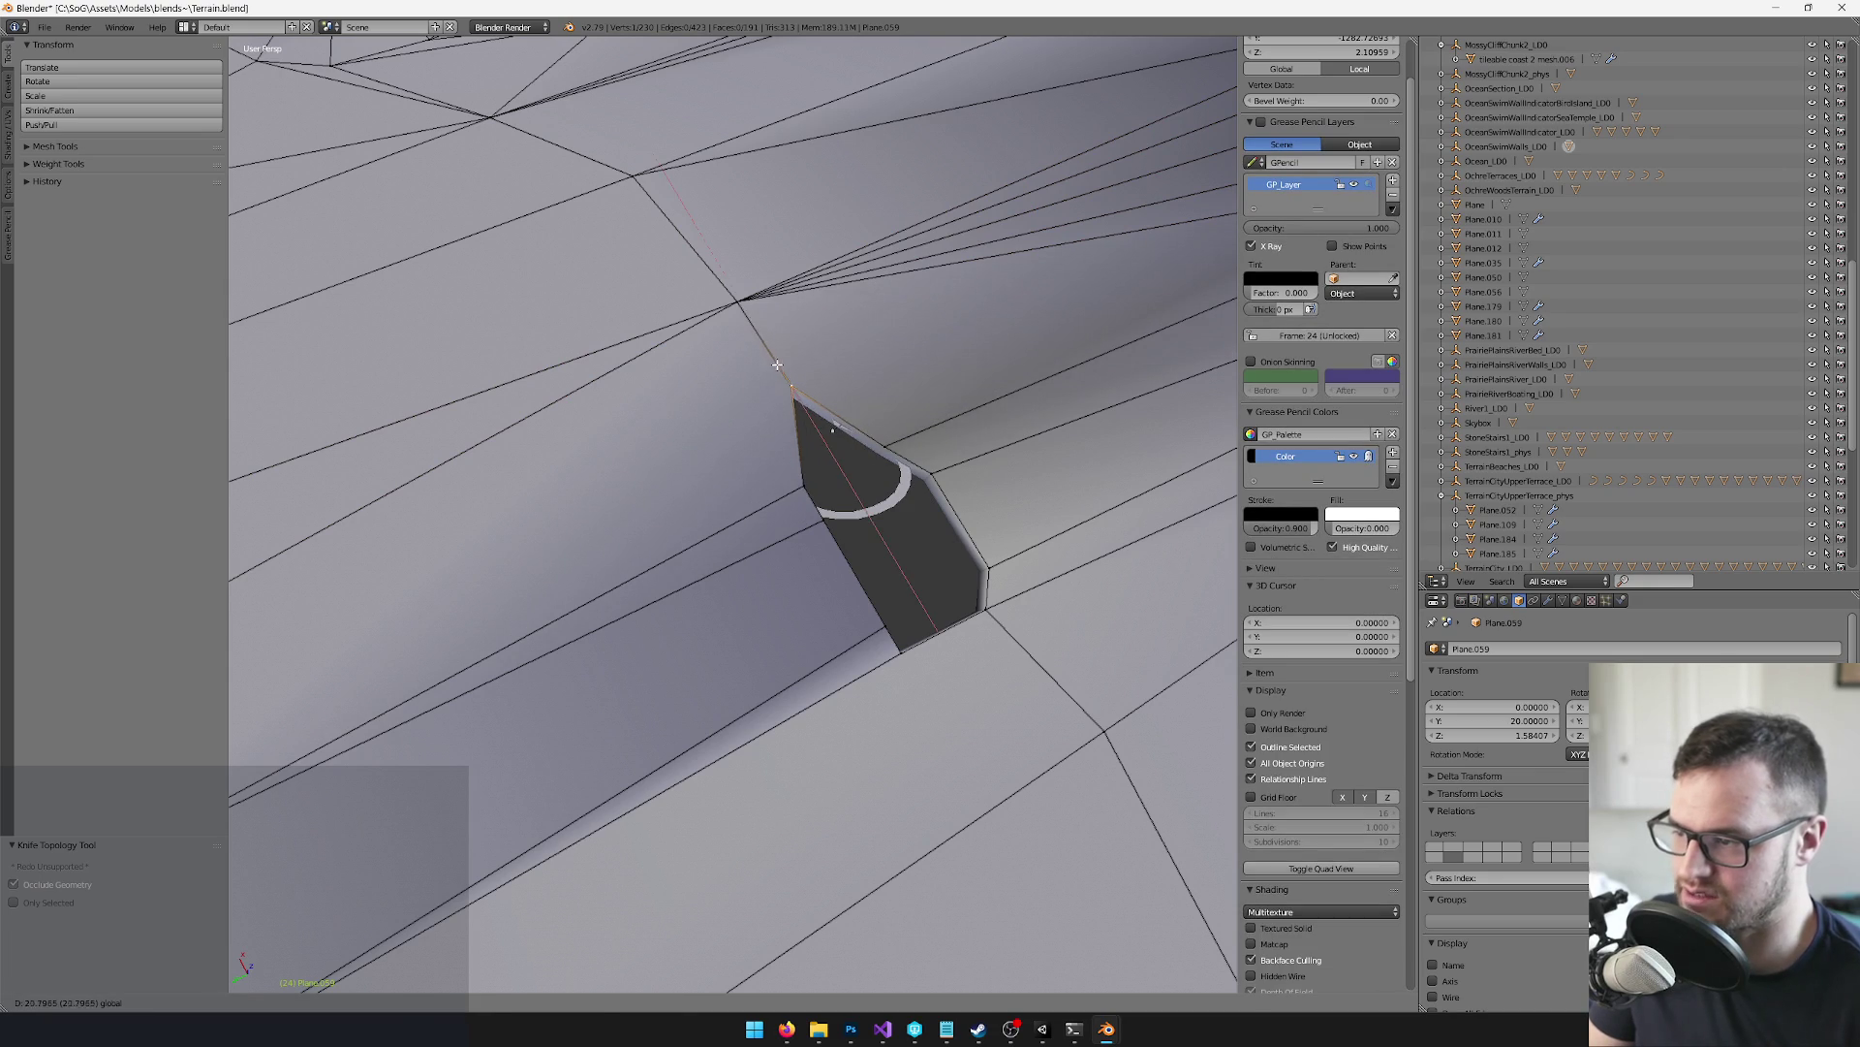
{"action": "left_click", "coordinate": [783, 469]}
{"action": "right_click", "coordinate": [797, 482]}
{"action": "right_click", "coordinate": [835, 451], "text": "shift"}
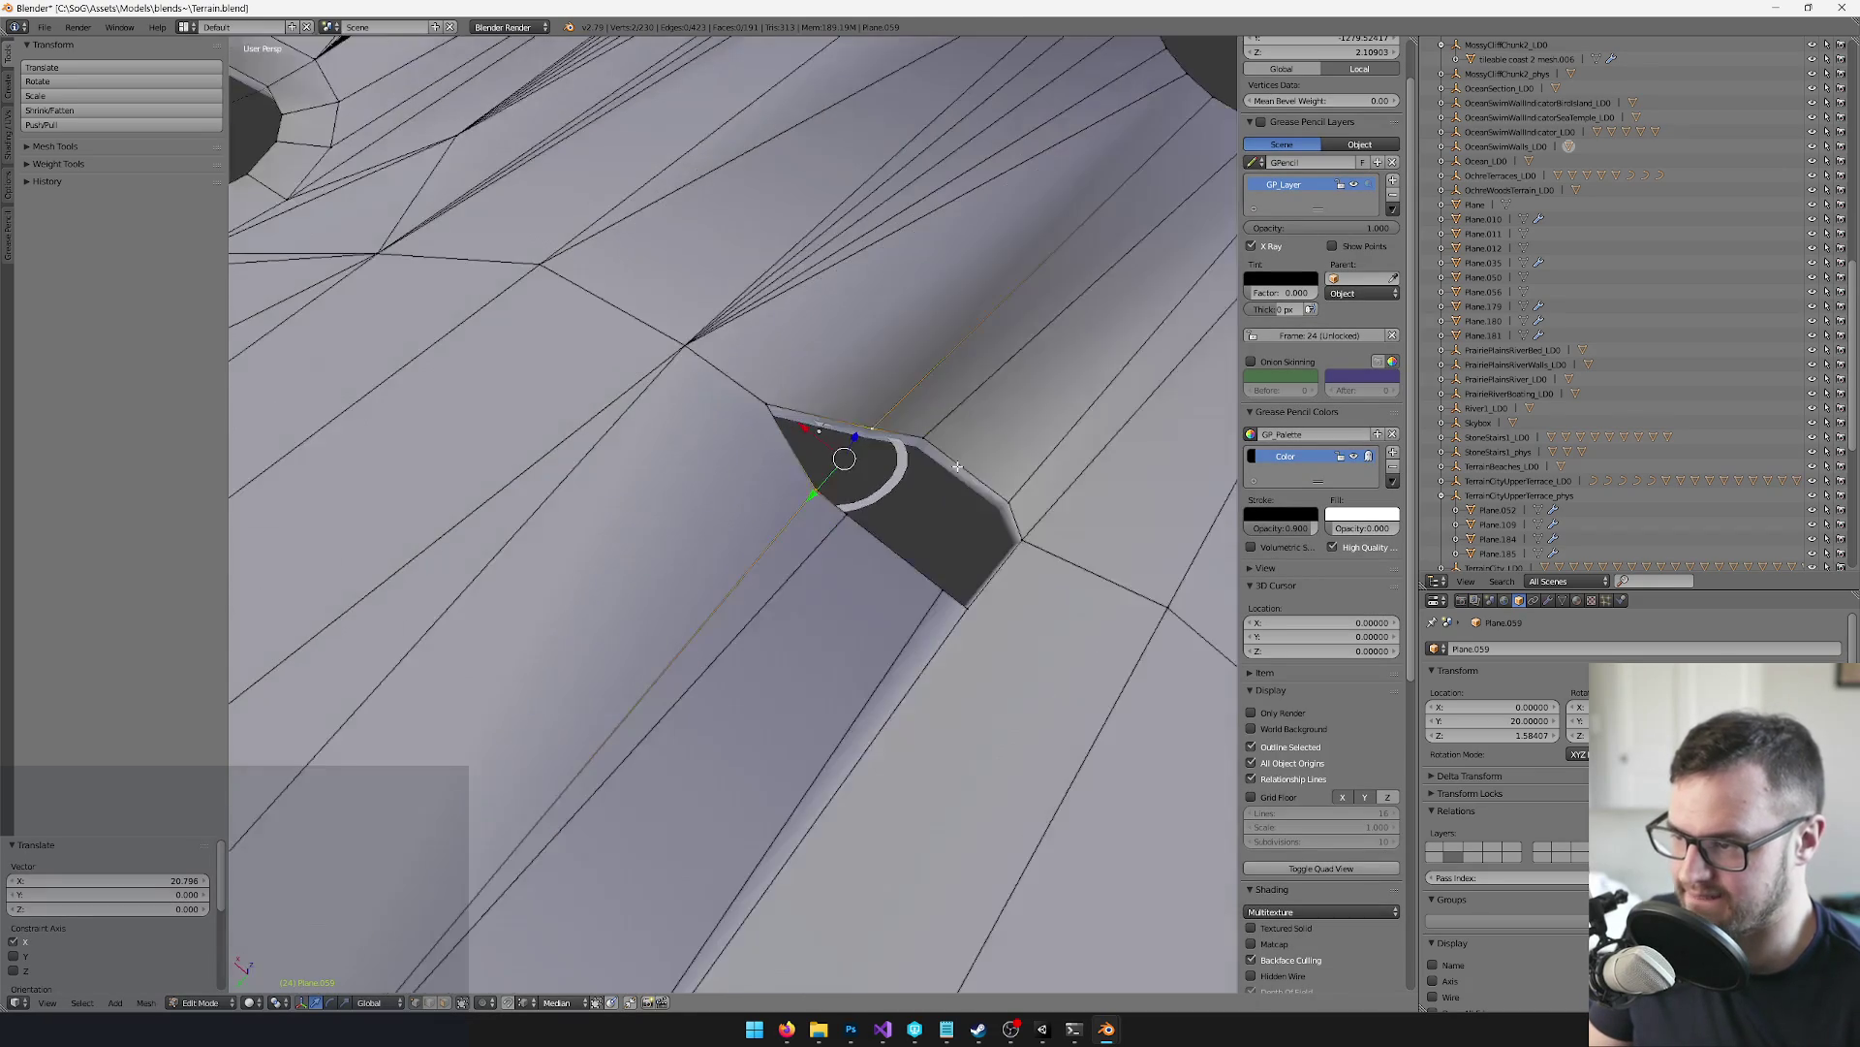
Slide two hole vertices along X, then move three corner vertices flat on the ground plane
{"action": "key", "text": "g"}
{"action": "key", "text": "x"}
{"action": "left_click", "coordinate": [753, 395]}
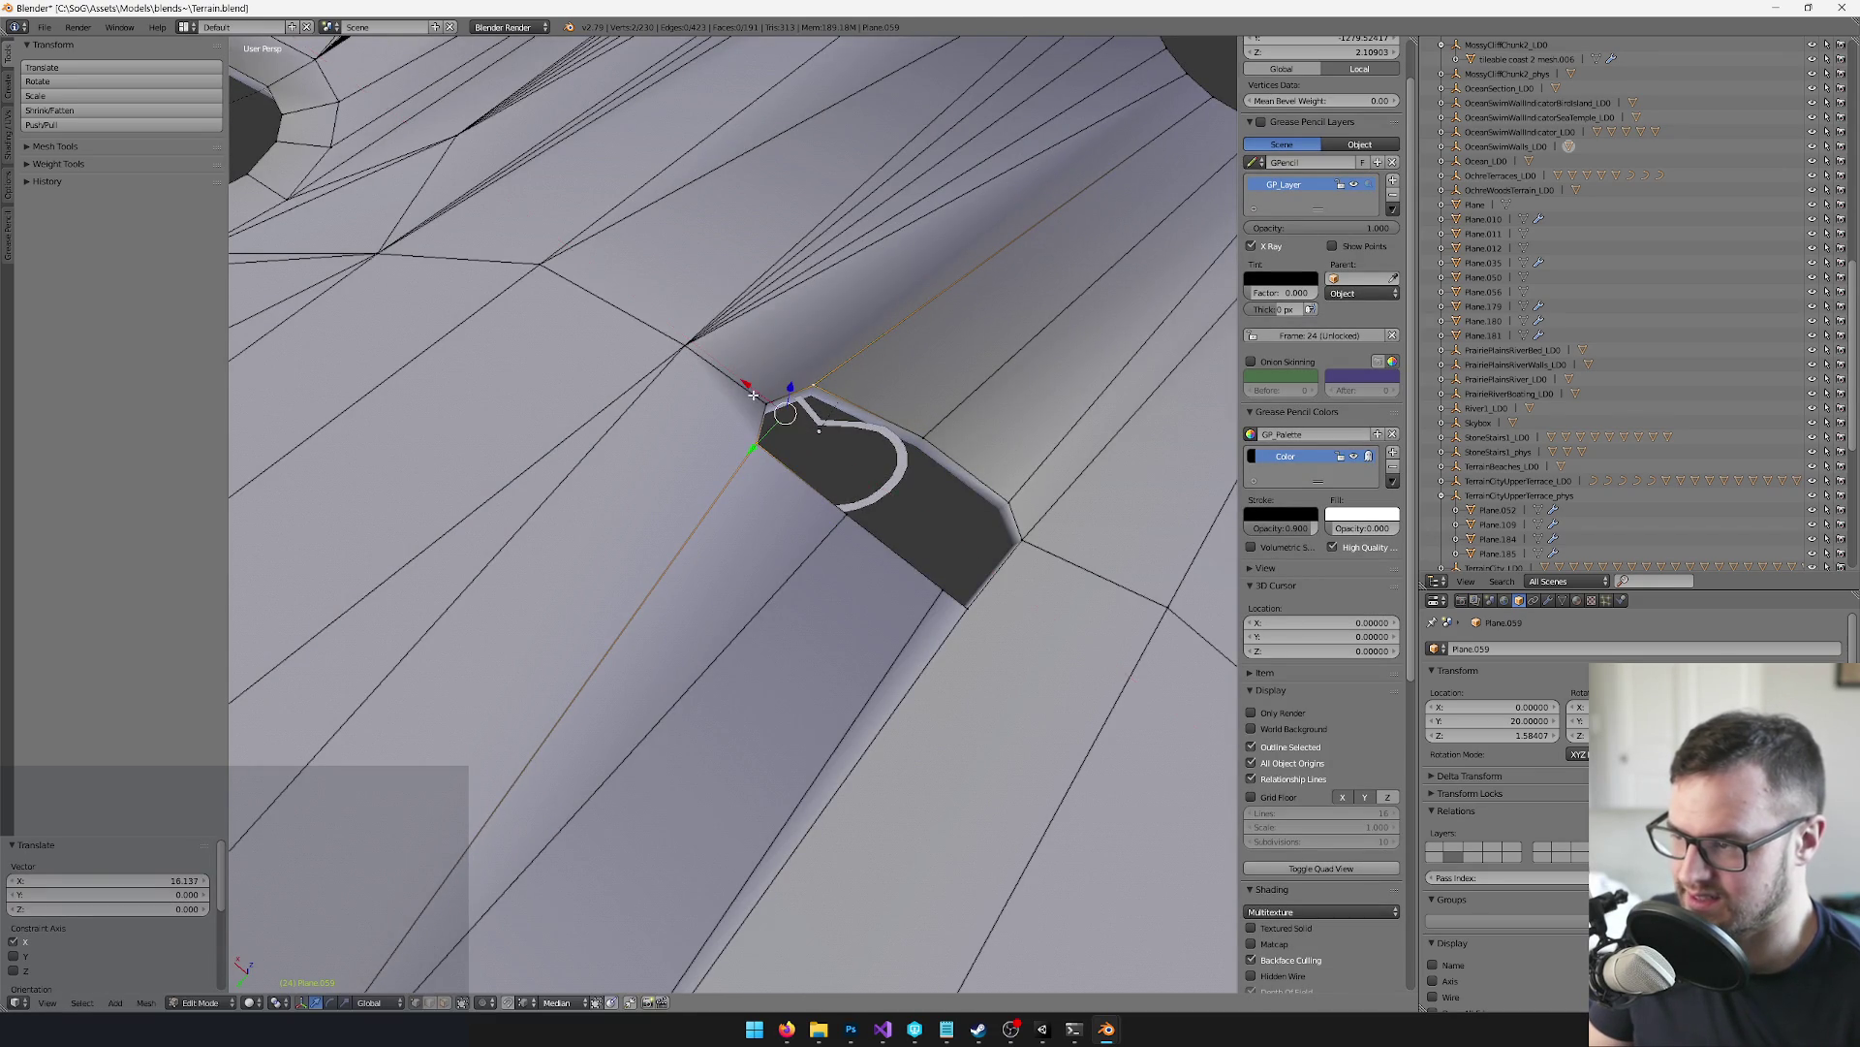
{"action": "right_click", "coordinate": [766, 392]}
{"action": "key", "text": "g"}
{"action": "key", "text": "shift+z"}
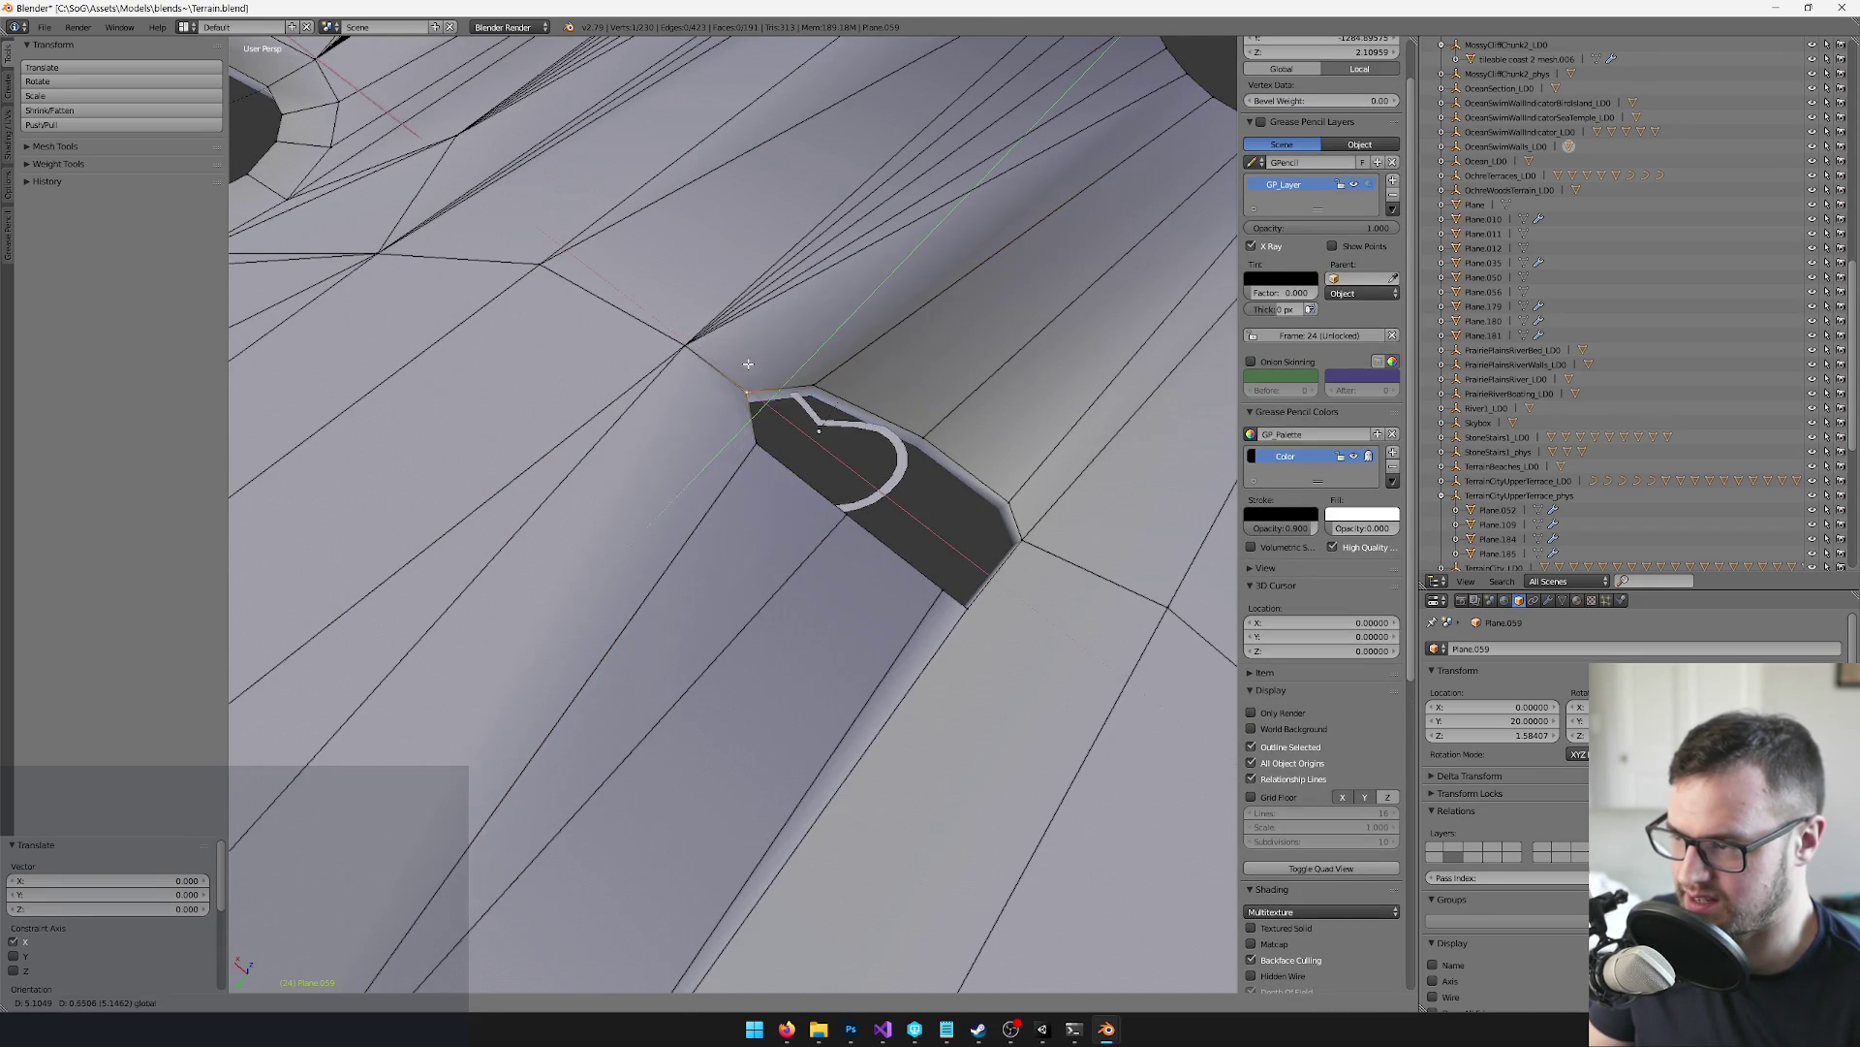
{"action": "left_click", "coordinate": [730, 352]}
{"action": "right_click", "coordinate": [781, 365]}
{"action": "key", "text": "g"}
{"action": "key", "text": "shift+z"}
{"action": "left_click", "coordinate": [763, 430]}
{"action": "right_click", "coordinate": [758, 441]}
{"action": "key", "text": "g"}
{"action": "key", "text": "shift+z"}
{"action": "left_click", "coordinate": [729, 432]}
Pull more corner vertices and an edge of the opening inward on the ground plane
{"action": "right_click", "coordinate": [822, 496]}
{"action": "key", "text": "g"}
{"action": "key", "text": "shift+z"}
{"action": "left_click", "coordinate": [833, 503]}
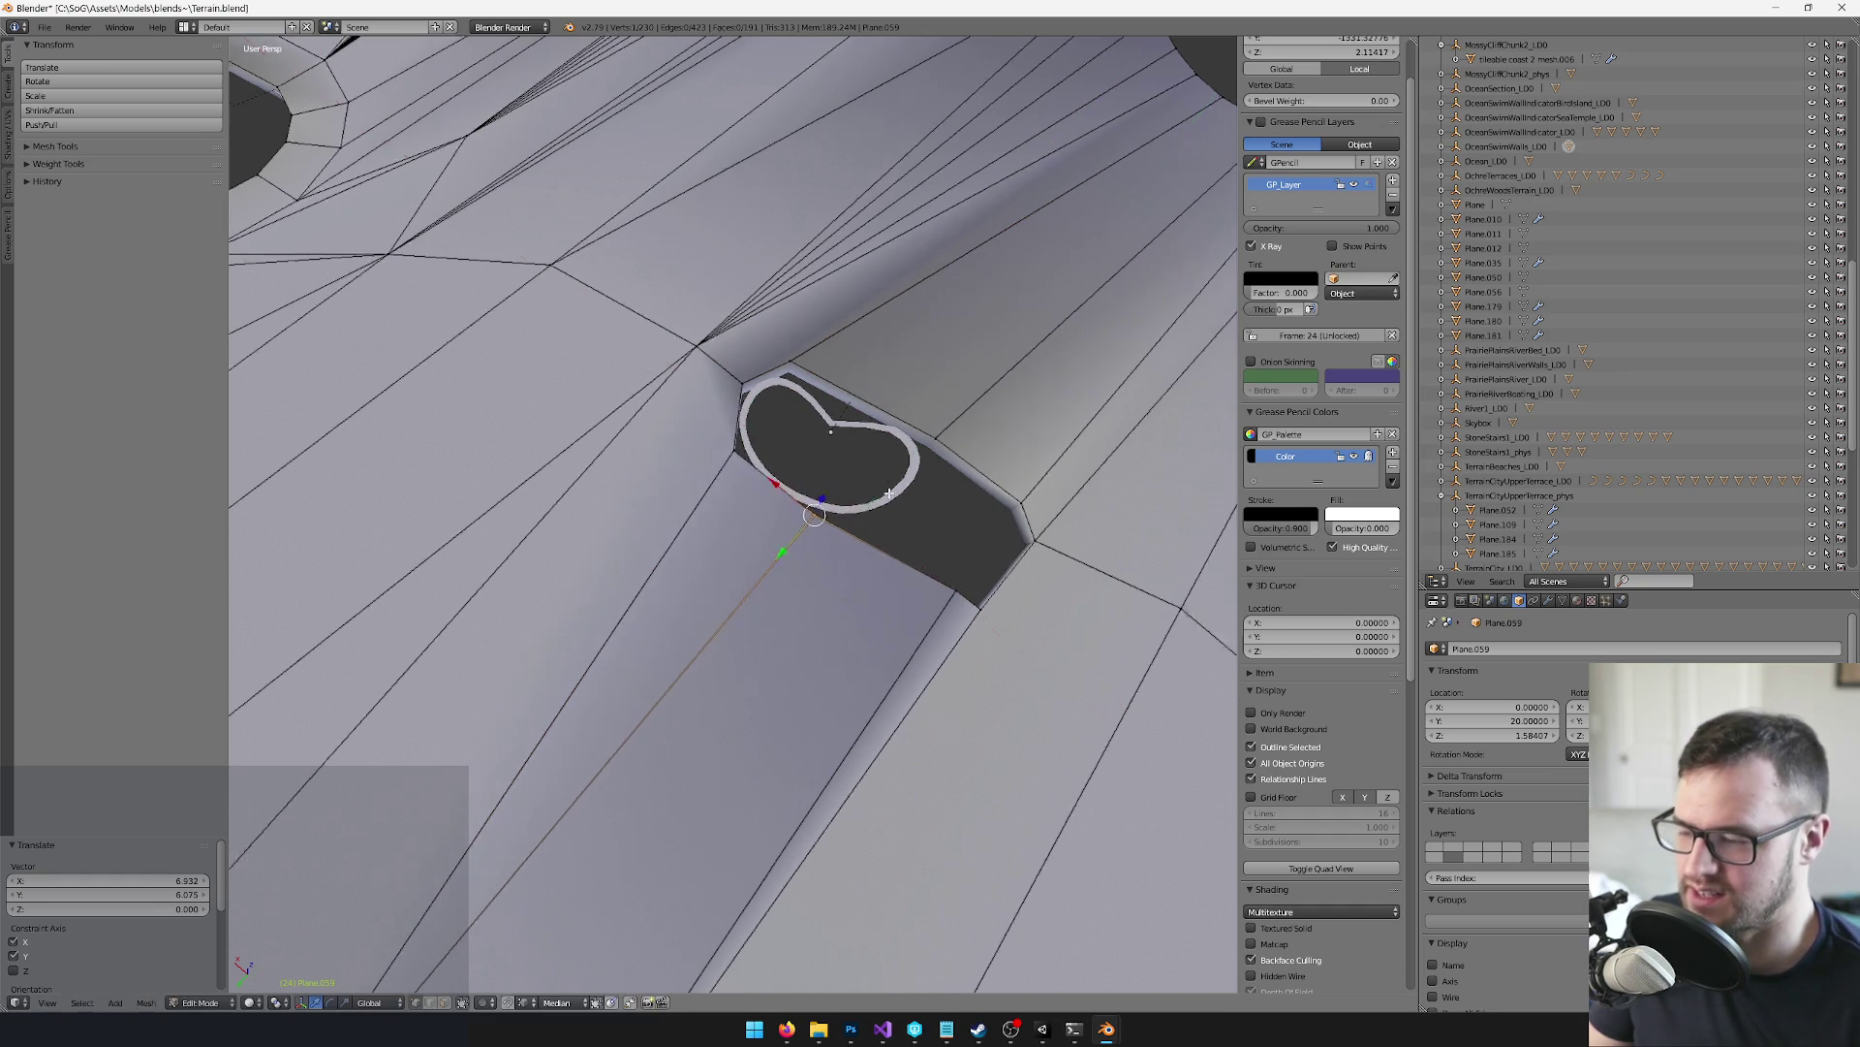
{"action": "key", "text": "g"}
{"action": "key", "text": "shift+z"}
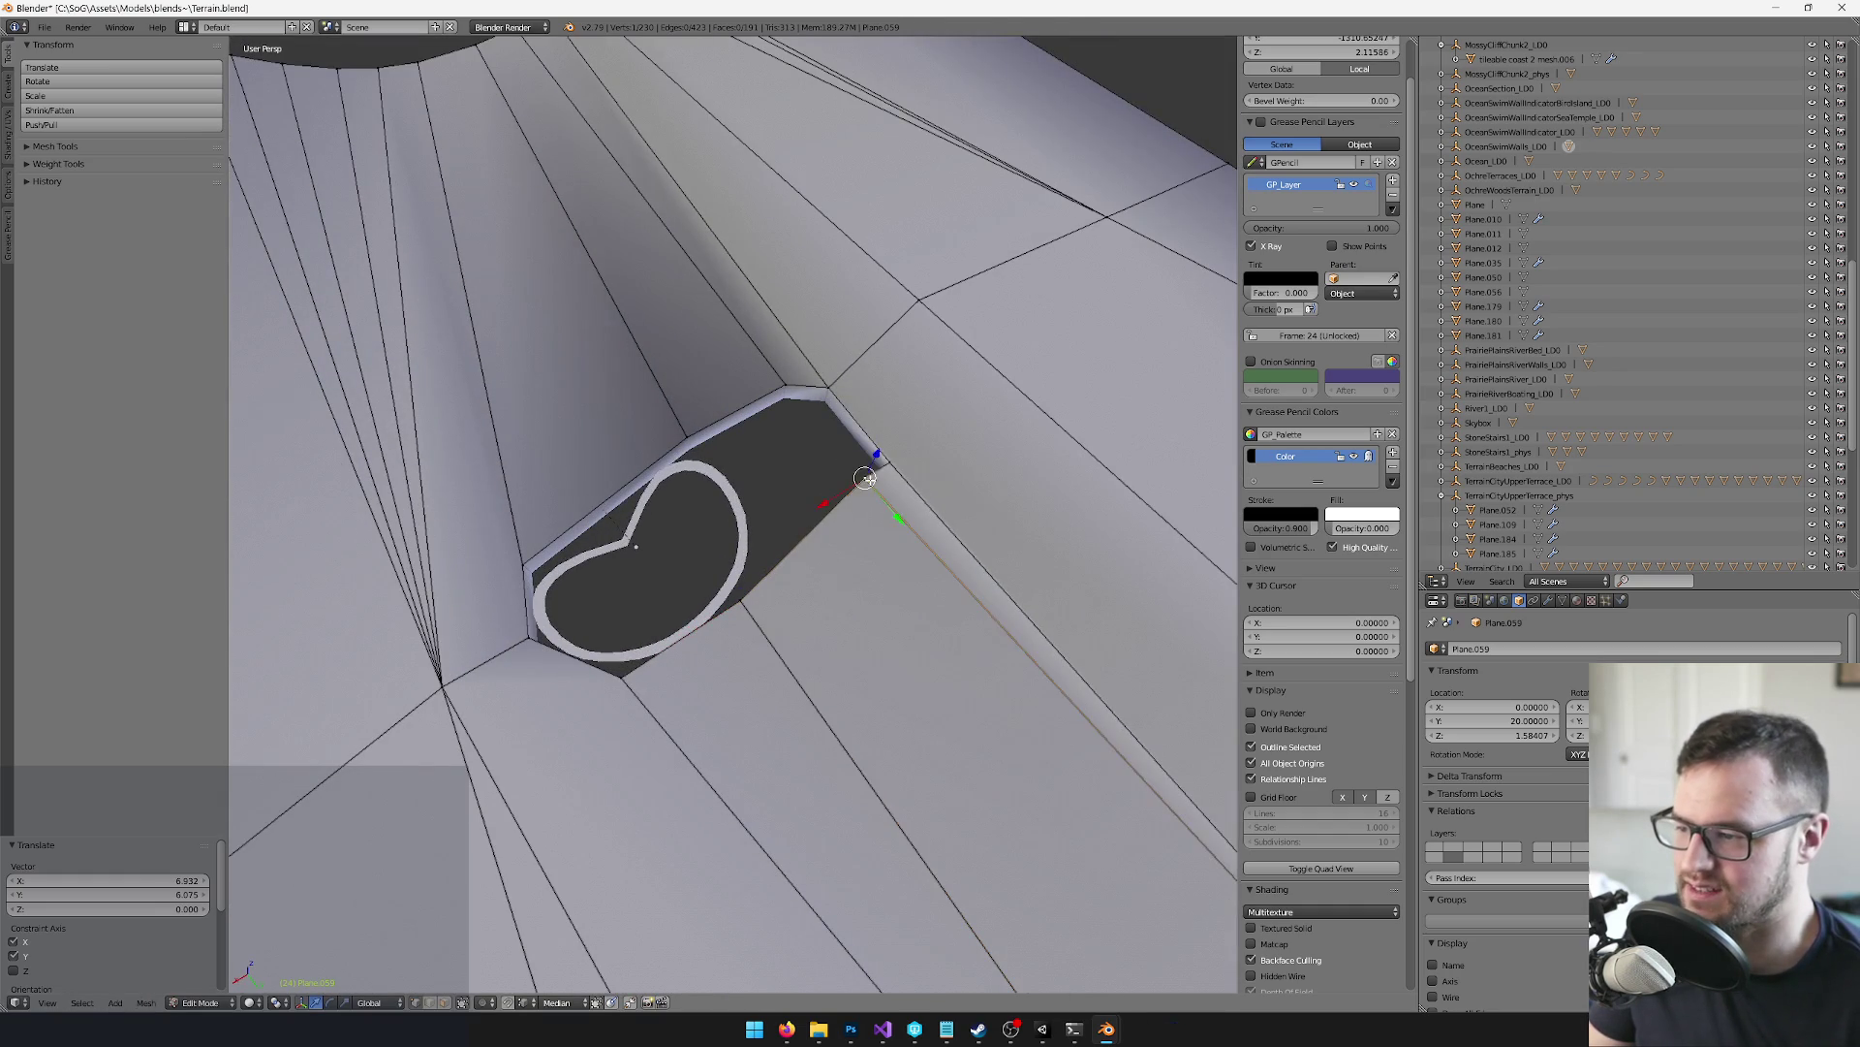
{"action": "left_click", "coordinate": [854, 518]}
{"action": "right_click", "coordinate": [880, 467]}
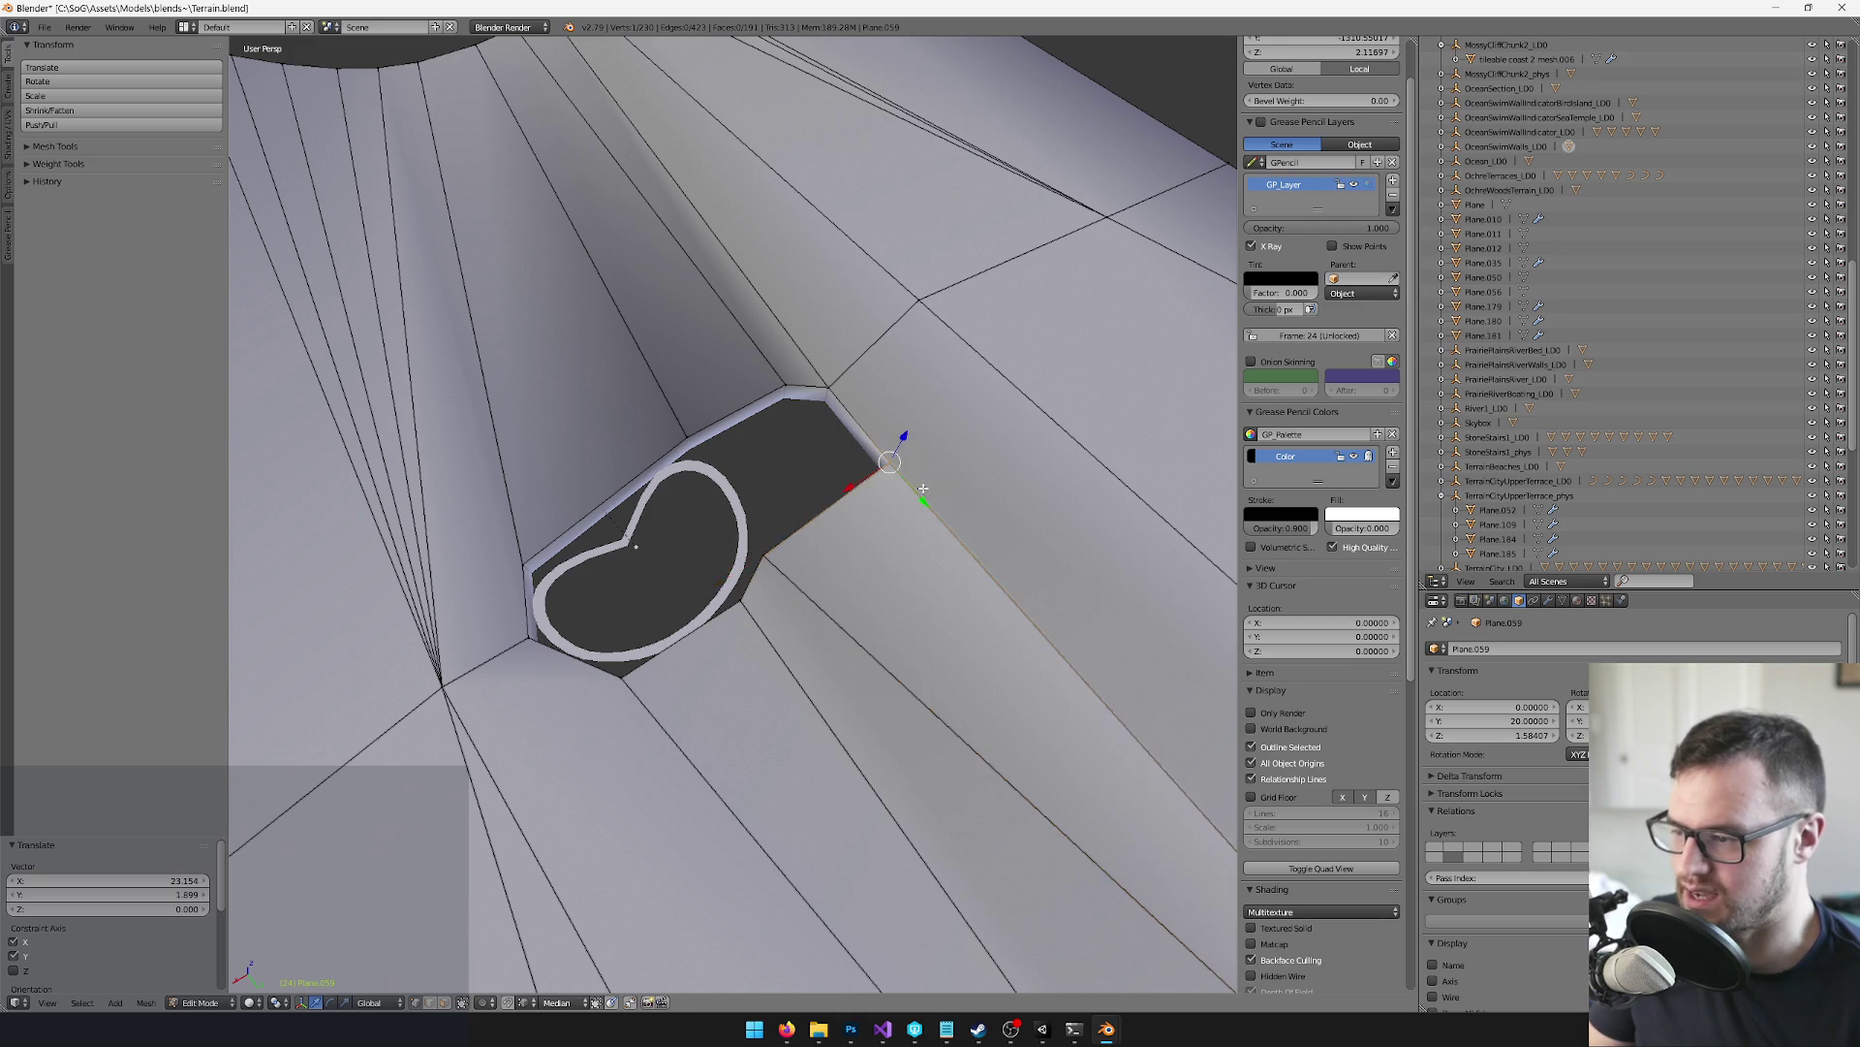
{"action": "key", "text": "g"}
{"action": "key", "text": "shift+z"}
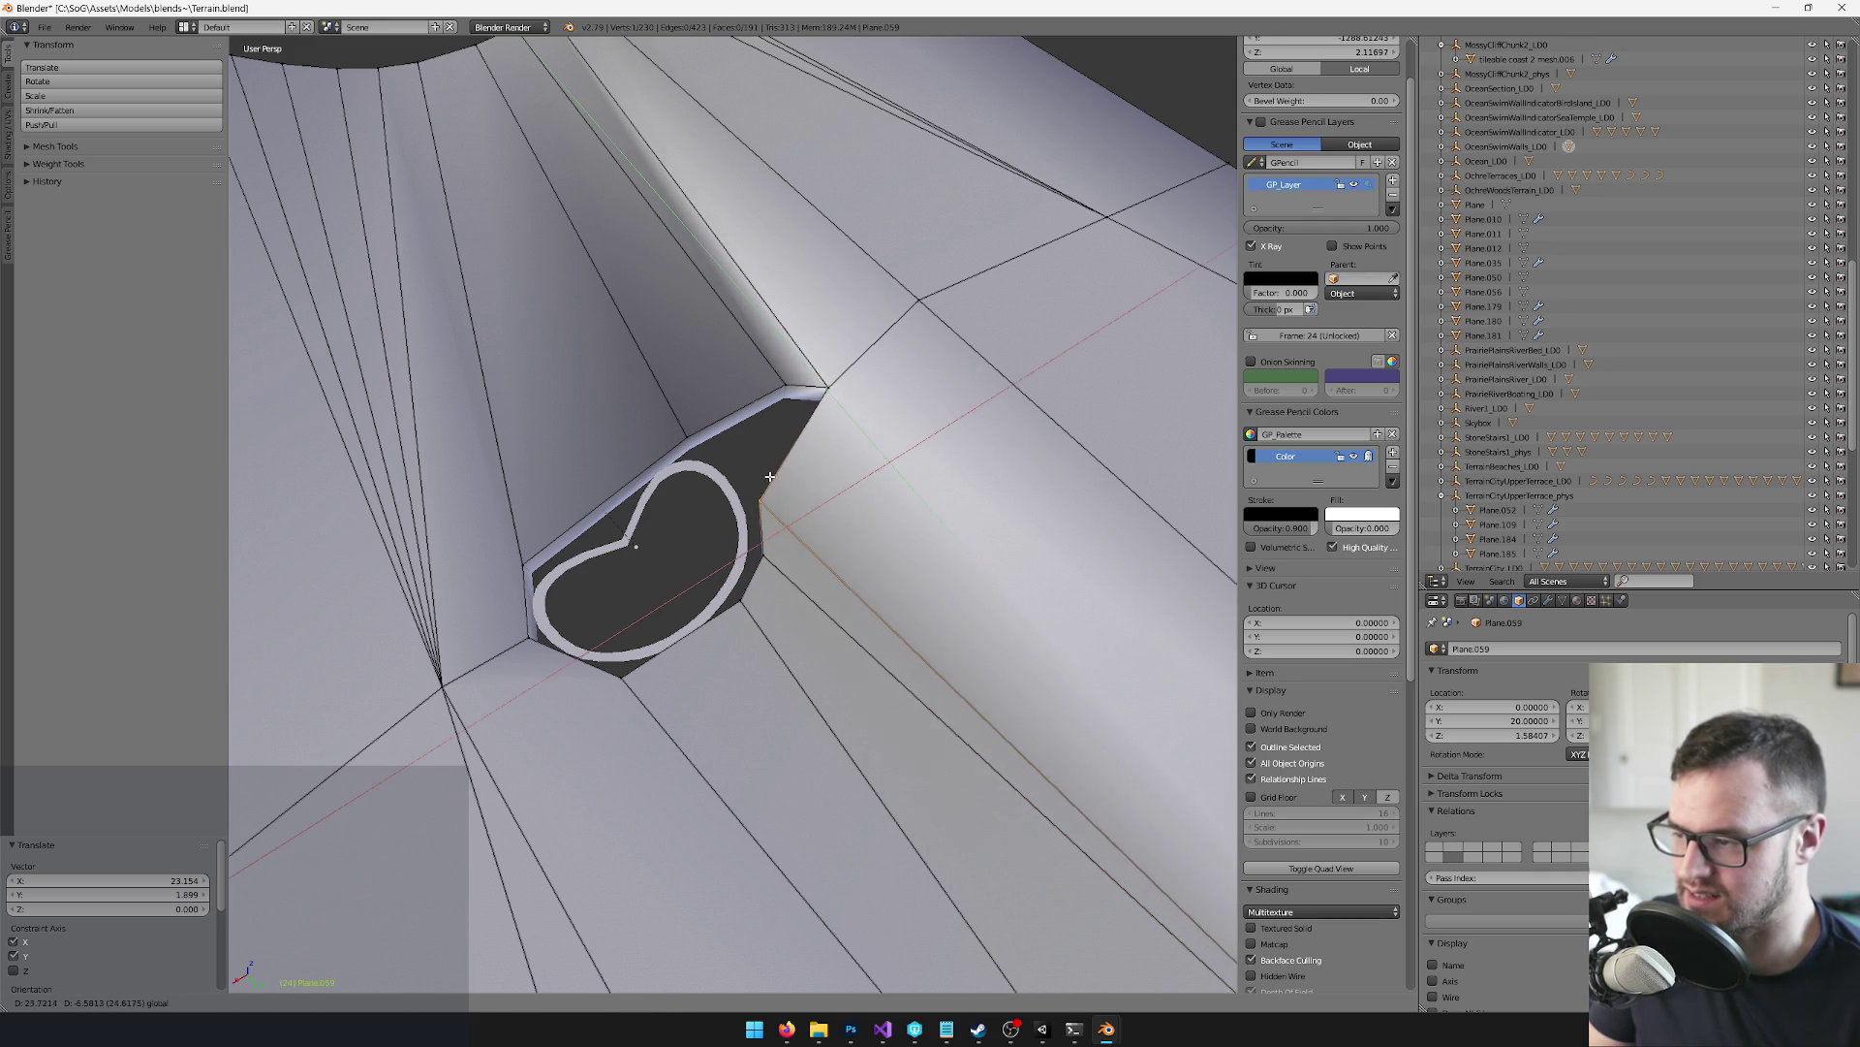
{"action": "left_click", "coordinate": [760, 482]}
{"action": "right_click", "coordinate": [807, 387], "text": "shift"}
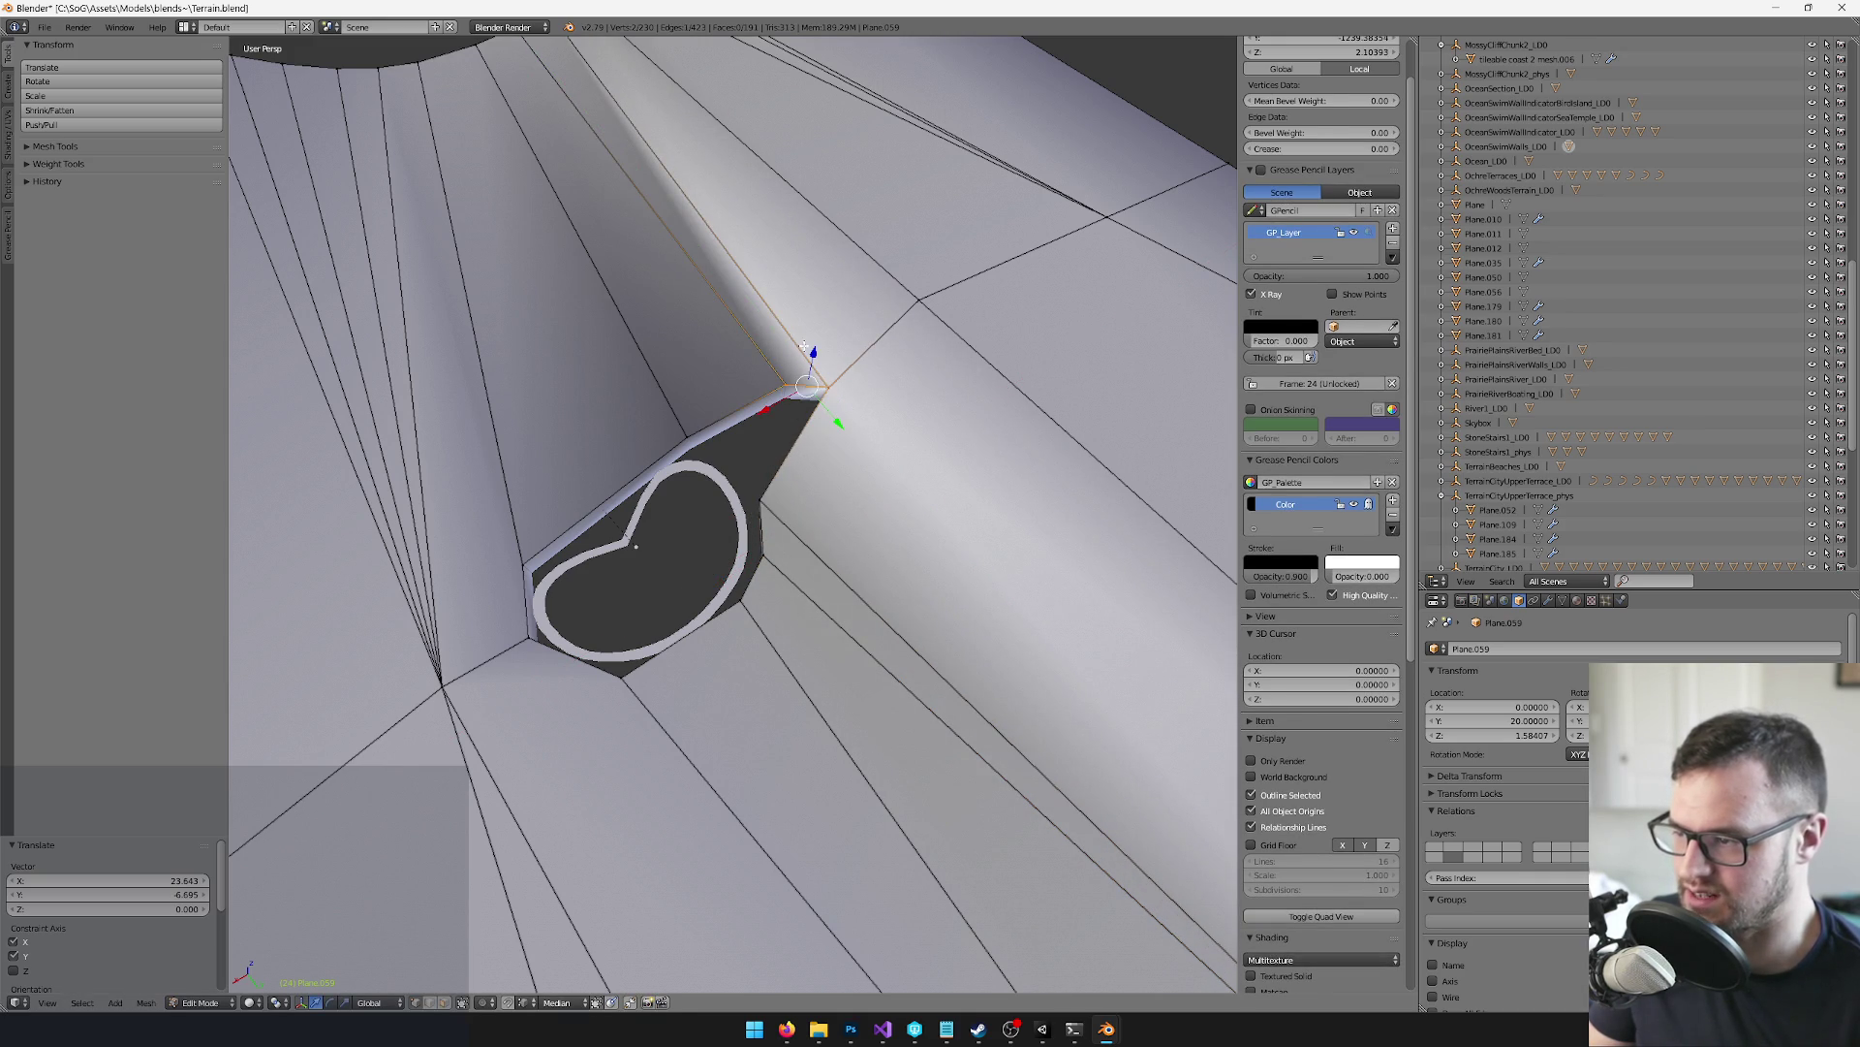
{"action": "key", "text": "g"}
{"action": "key", "text": "shift+z"}
{"action": "left_click", "coordinate": [694, 420]}
Reposition the last hole-corner vertex on the ground plane, redoing the move once
{"action": "right_click", "coordinate": [686, 431]}
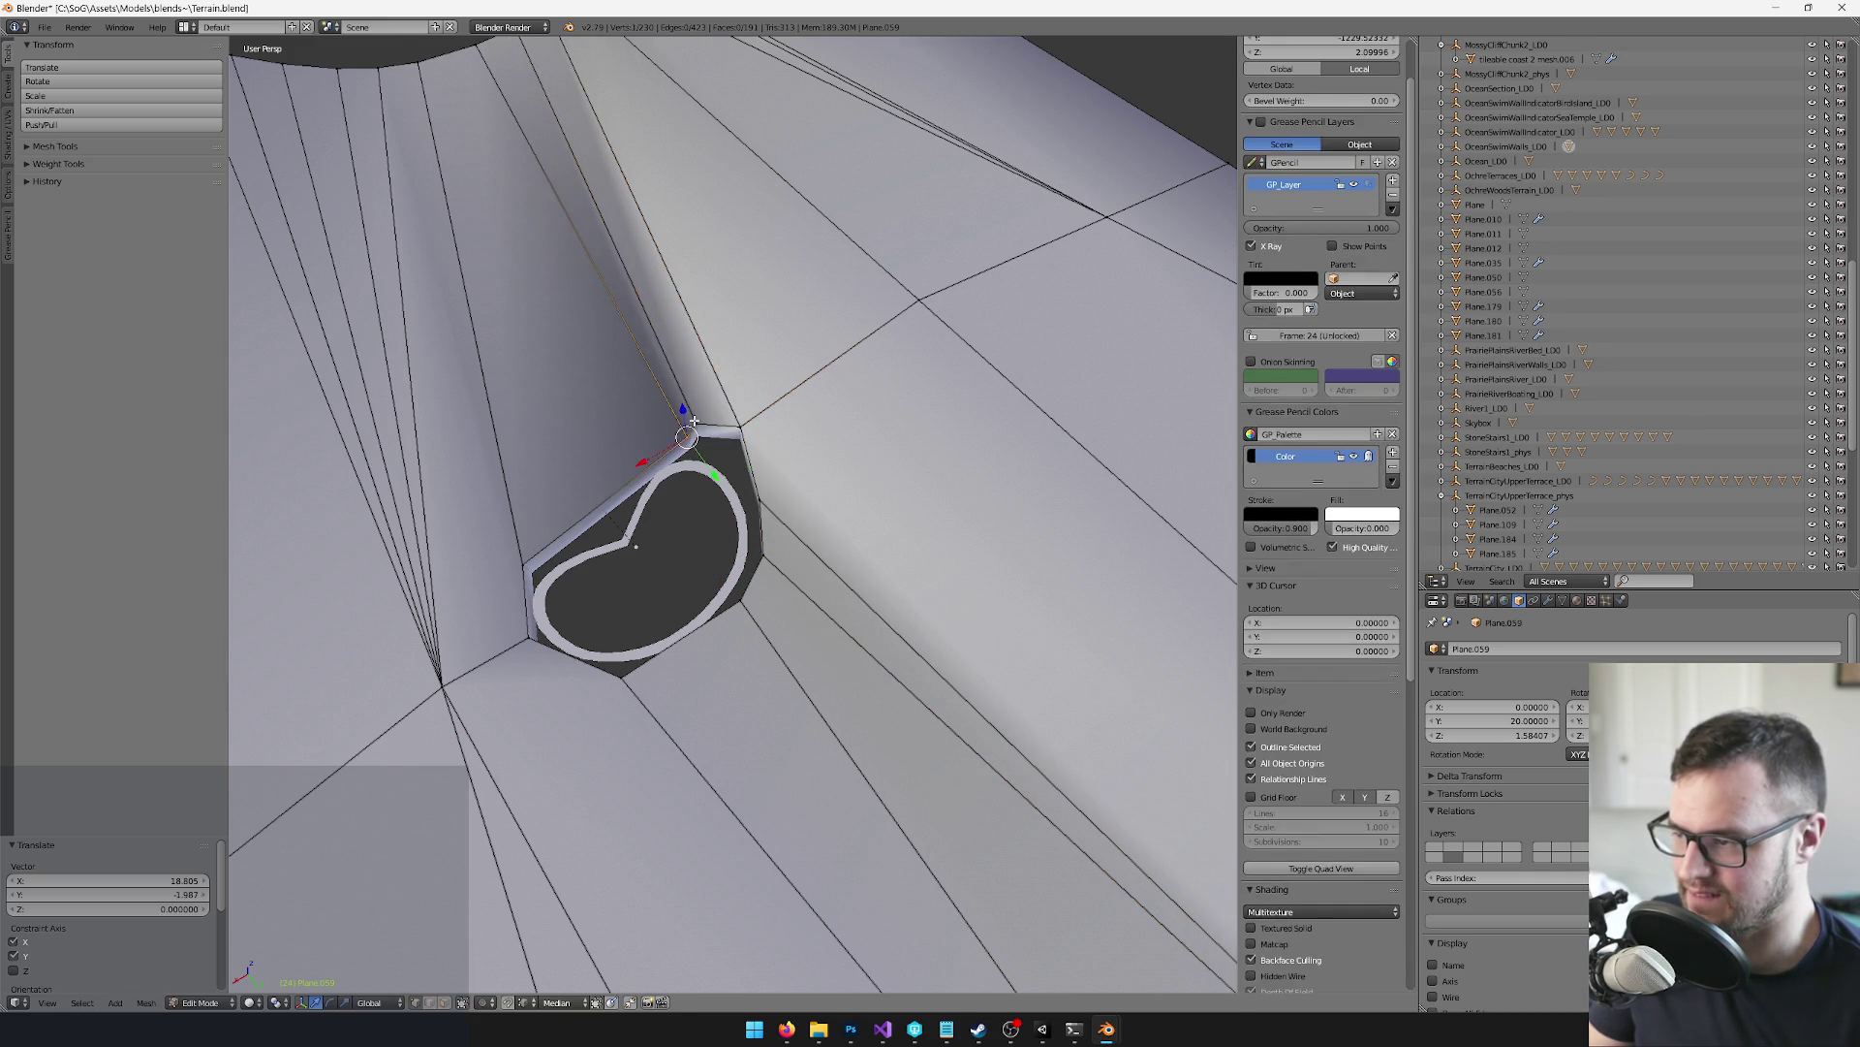
{"action": "key", "text": "g"}
{"action": "key", "text": "shift+z"}
{"action": "left_click", "coordinate": [687, 415]}
{"action": "key", "text": "ctrl+z"}
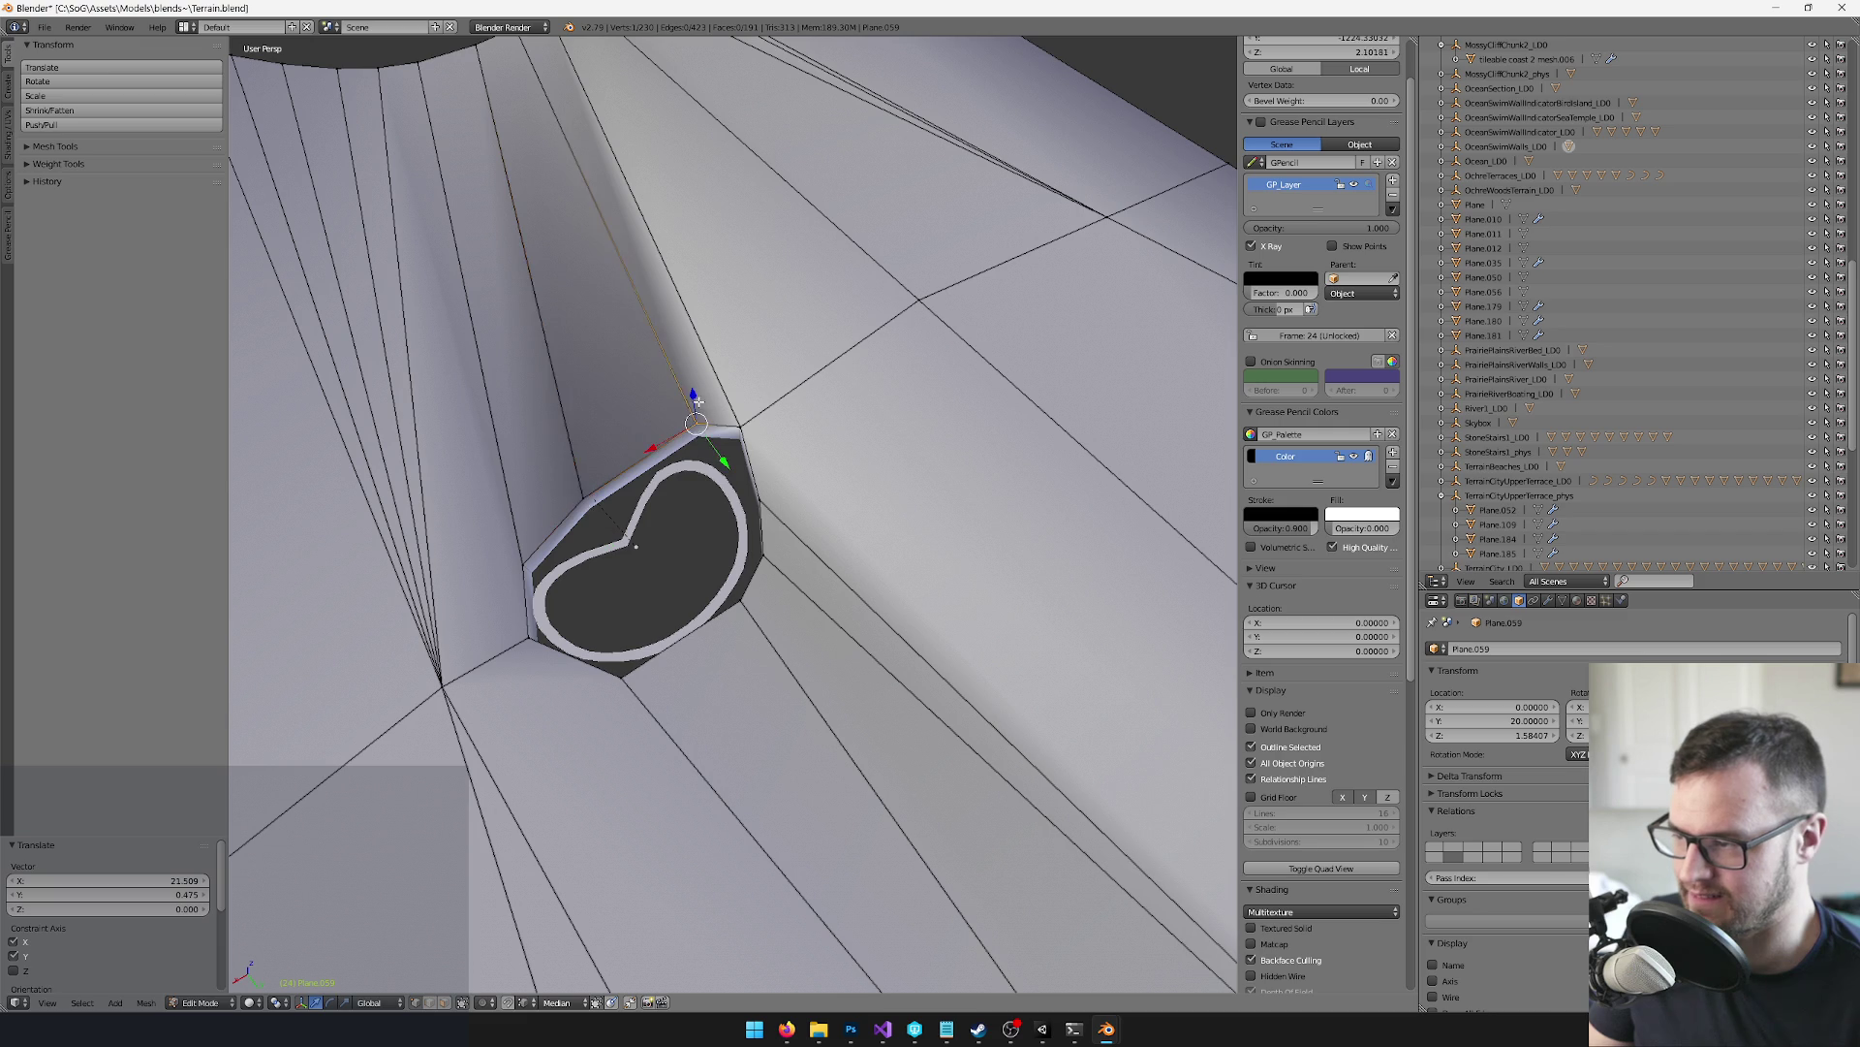
{"action": "key", "text": "g"}
{"action": "key", "text": "shift+z"}
{"action": "left_click", "coordinate": [697, 416]}
Return to Object Mode and save the Blender file
{"action": "scroll", "coordinate": [850, 417], "scroll_direction": "down", "scroll_amount": 6}
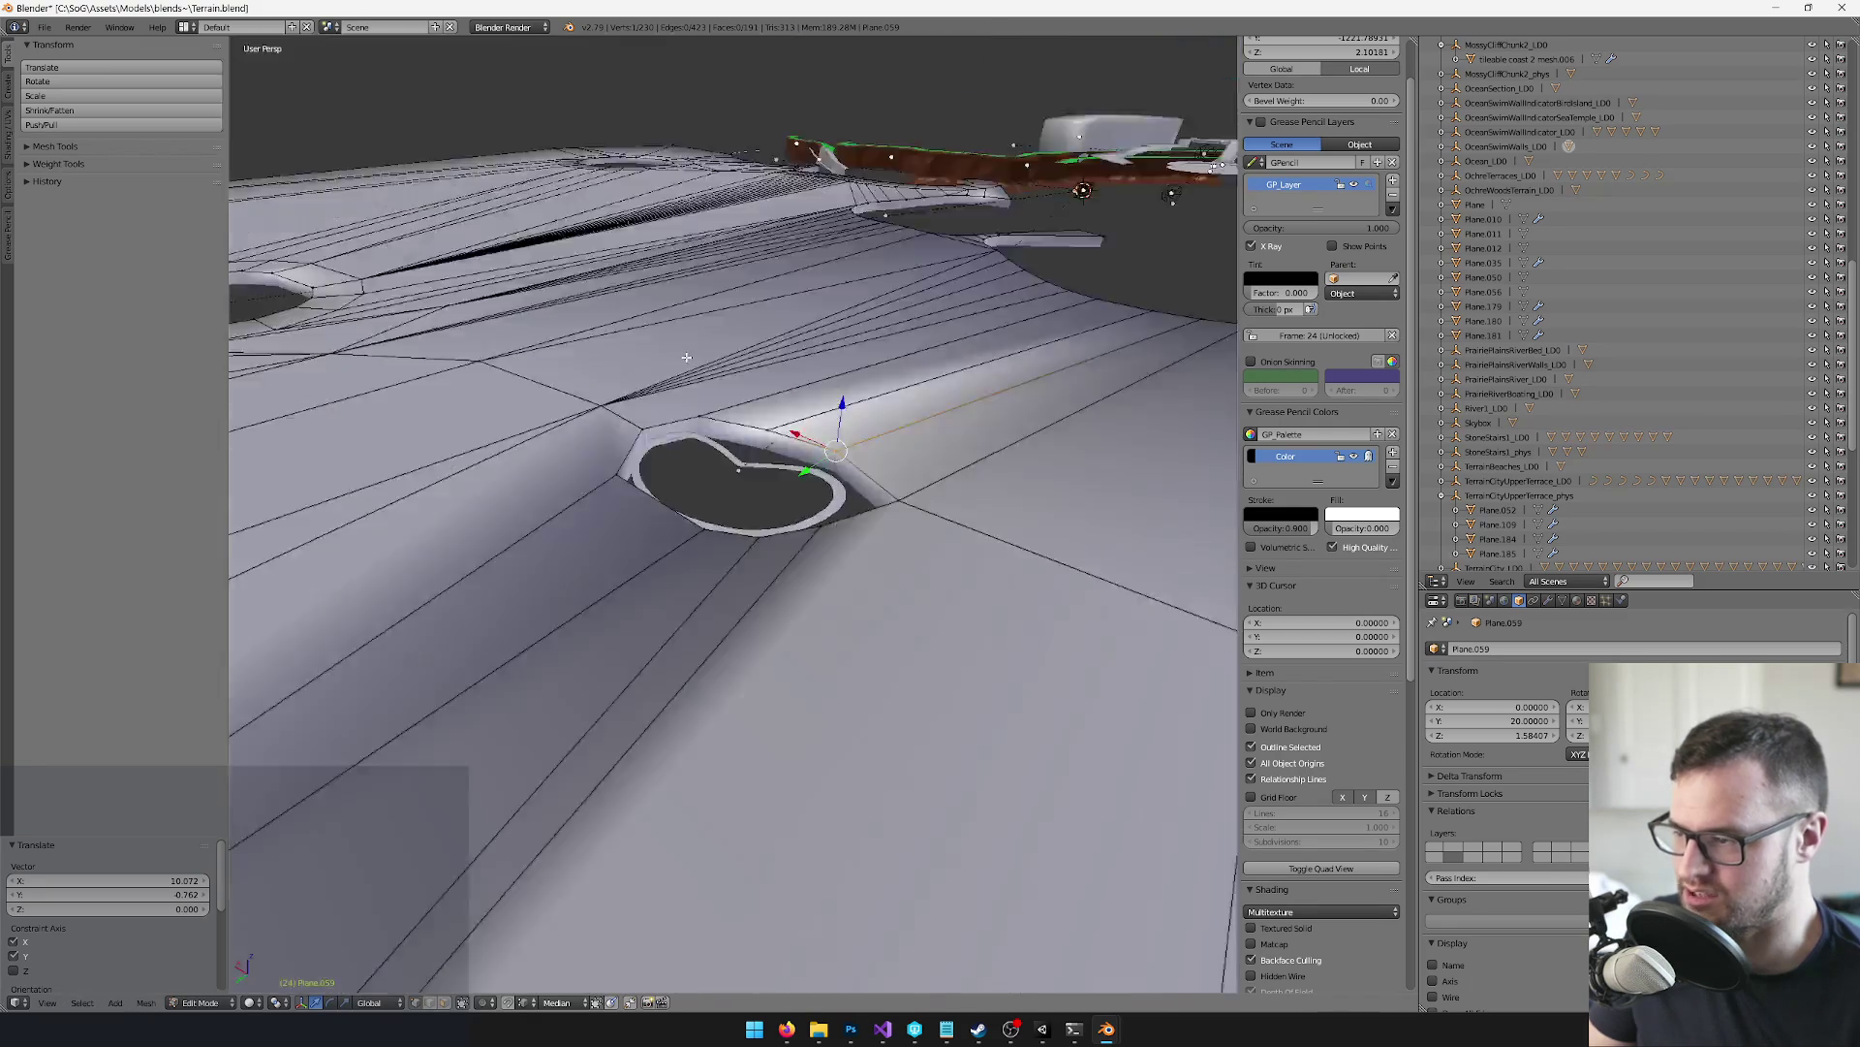
{"action": "key", "text": "Tab"}
{"action": "scroll", "coordinate": [785, 434], "scroll_direction": "up", "scroll_amount": 2}
{"action": "key", "text": "x"}
{"action": "left_click", "coordinate": [736, 494]}
{"action": "key", "text": "ctrl+s"}
Let Unity reimport the terrain and orbit the Scene view to inspect the ring around the temple
{"action": "key", "text": "alt+Tab"}
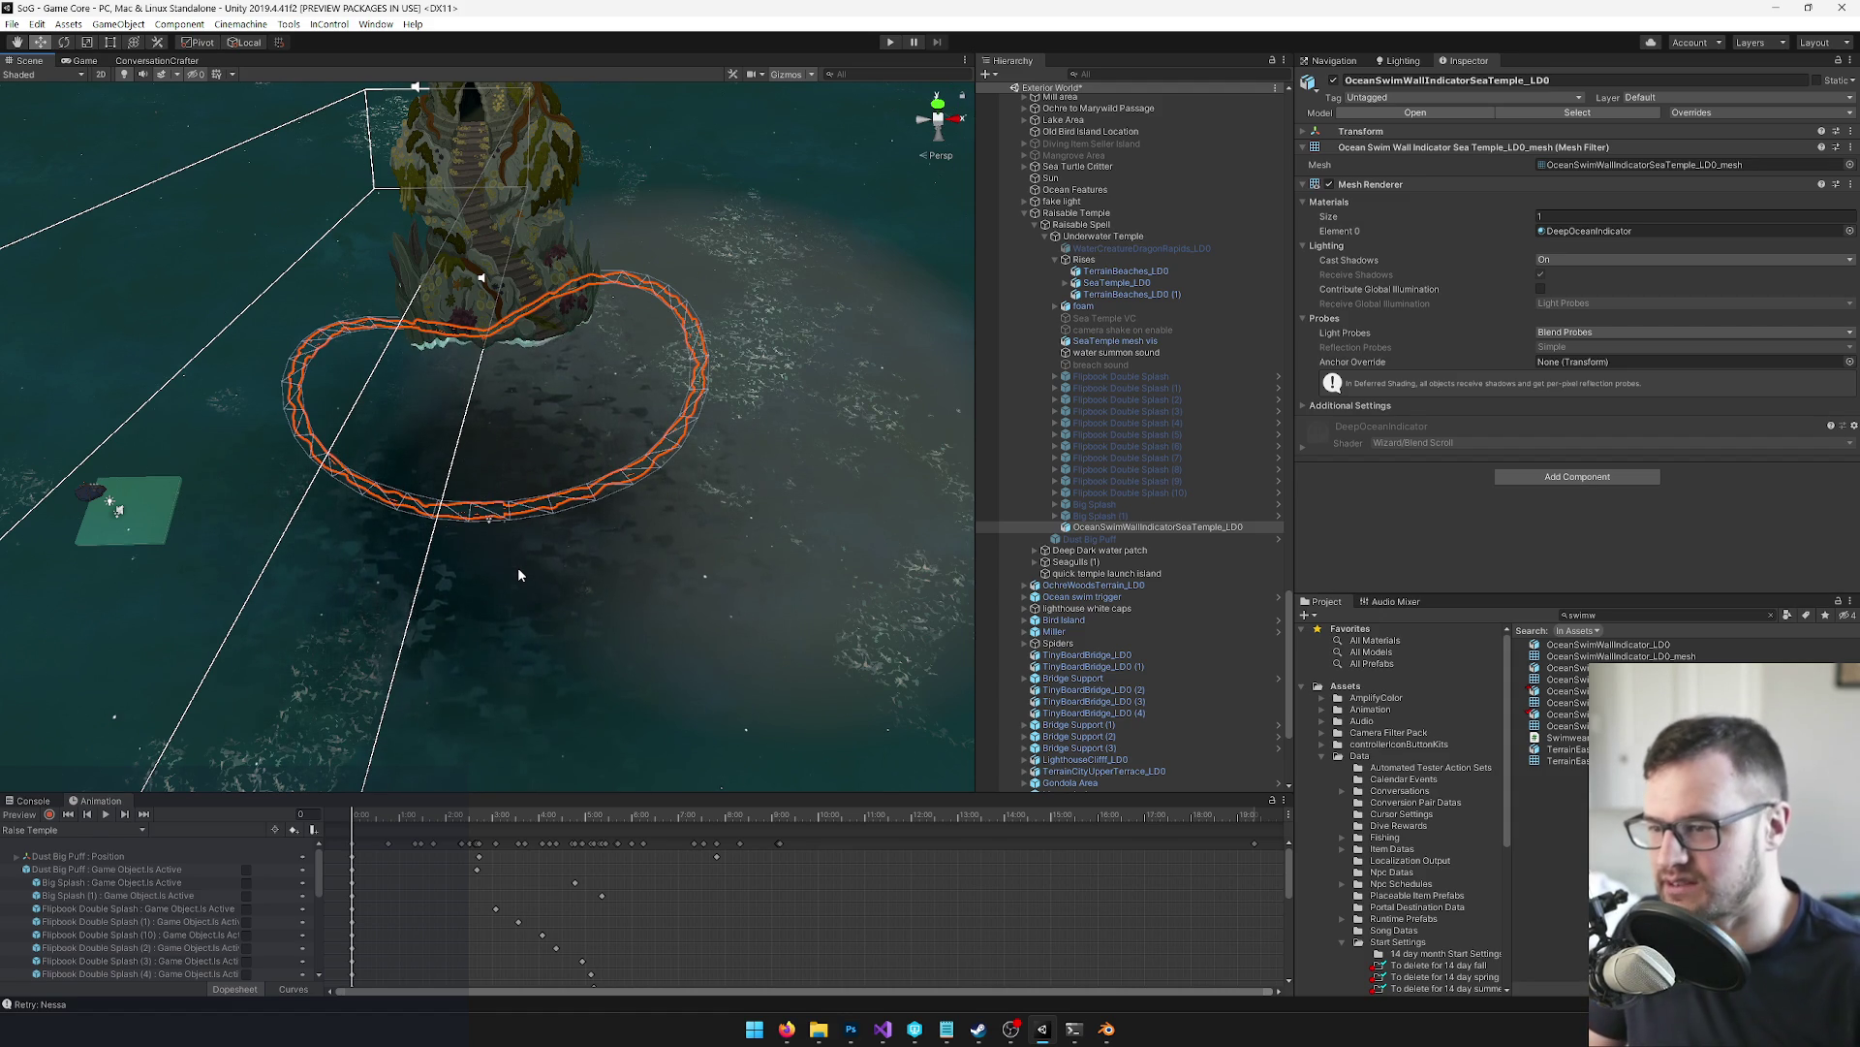
{"action": "mouse_move", "coordinate": [543, 551]}
{"action": "left_mouse_down"}
{"action": "mouse_move", "coordinate": [589, 485]}
{"action": "mouse_move", "coordinate": [565, 490]}
{"action": "mouse_move", "coordinate": [692, 502]}
{"action": "mouse_move", "coordinate": [657, 495]}
{"action": "left_mouse_up"}
{"action": "key", "text": "alt+Tab"}
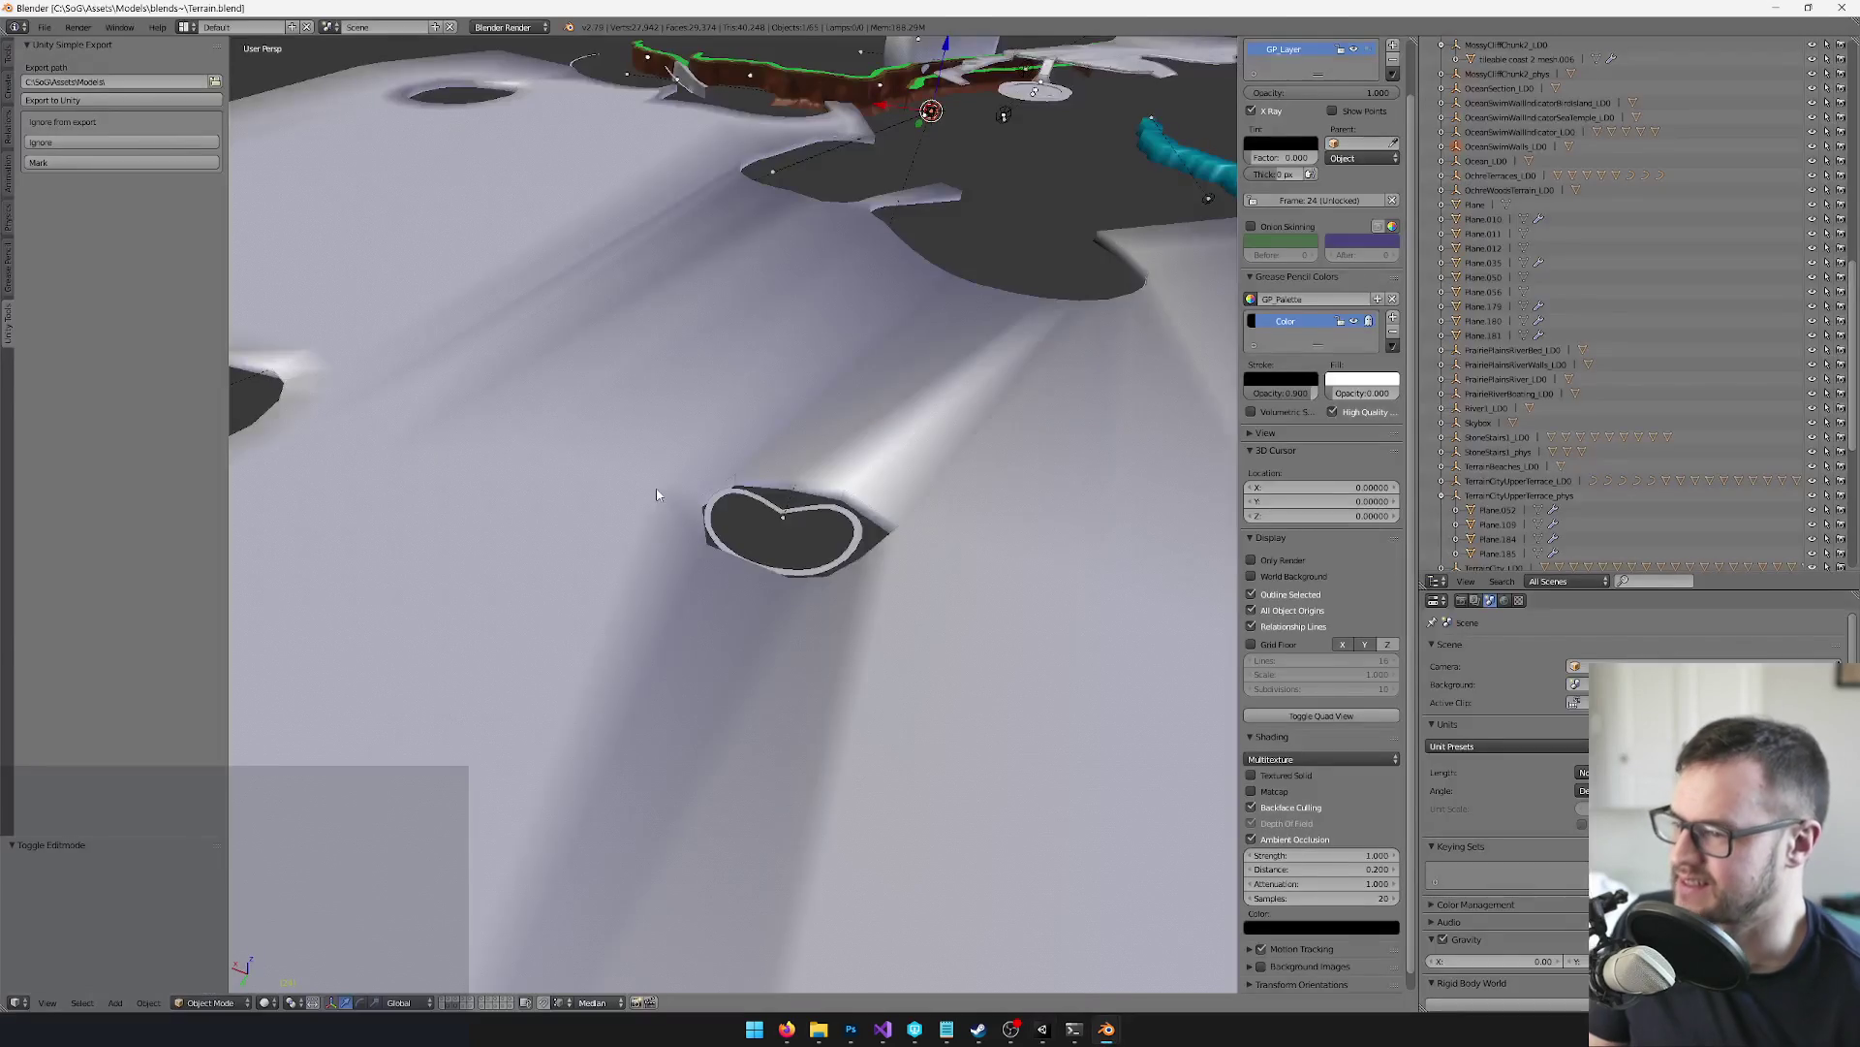
{"action": "key", "text": "alt+Tab"}
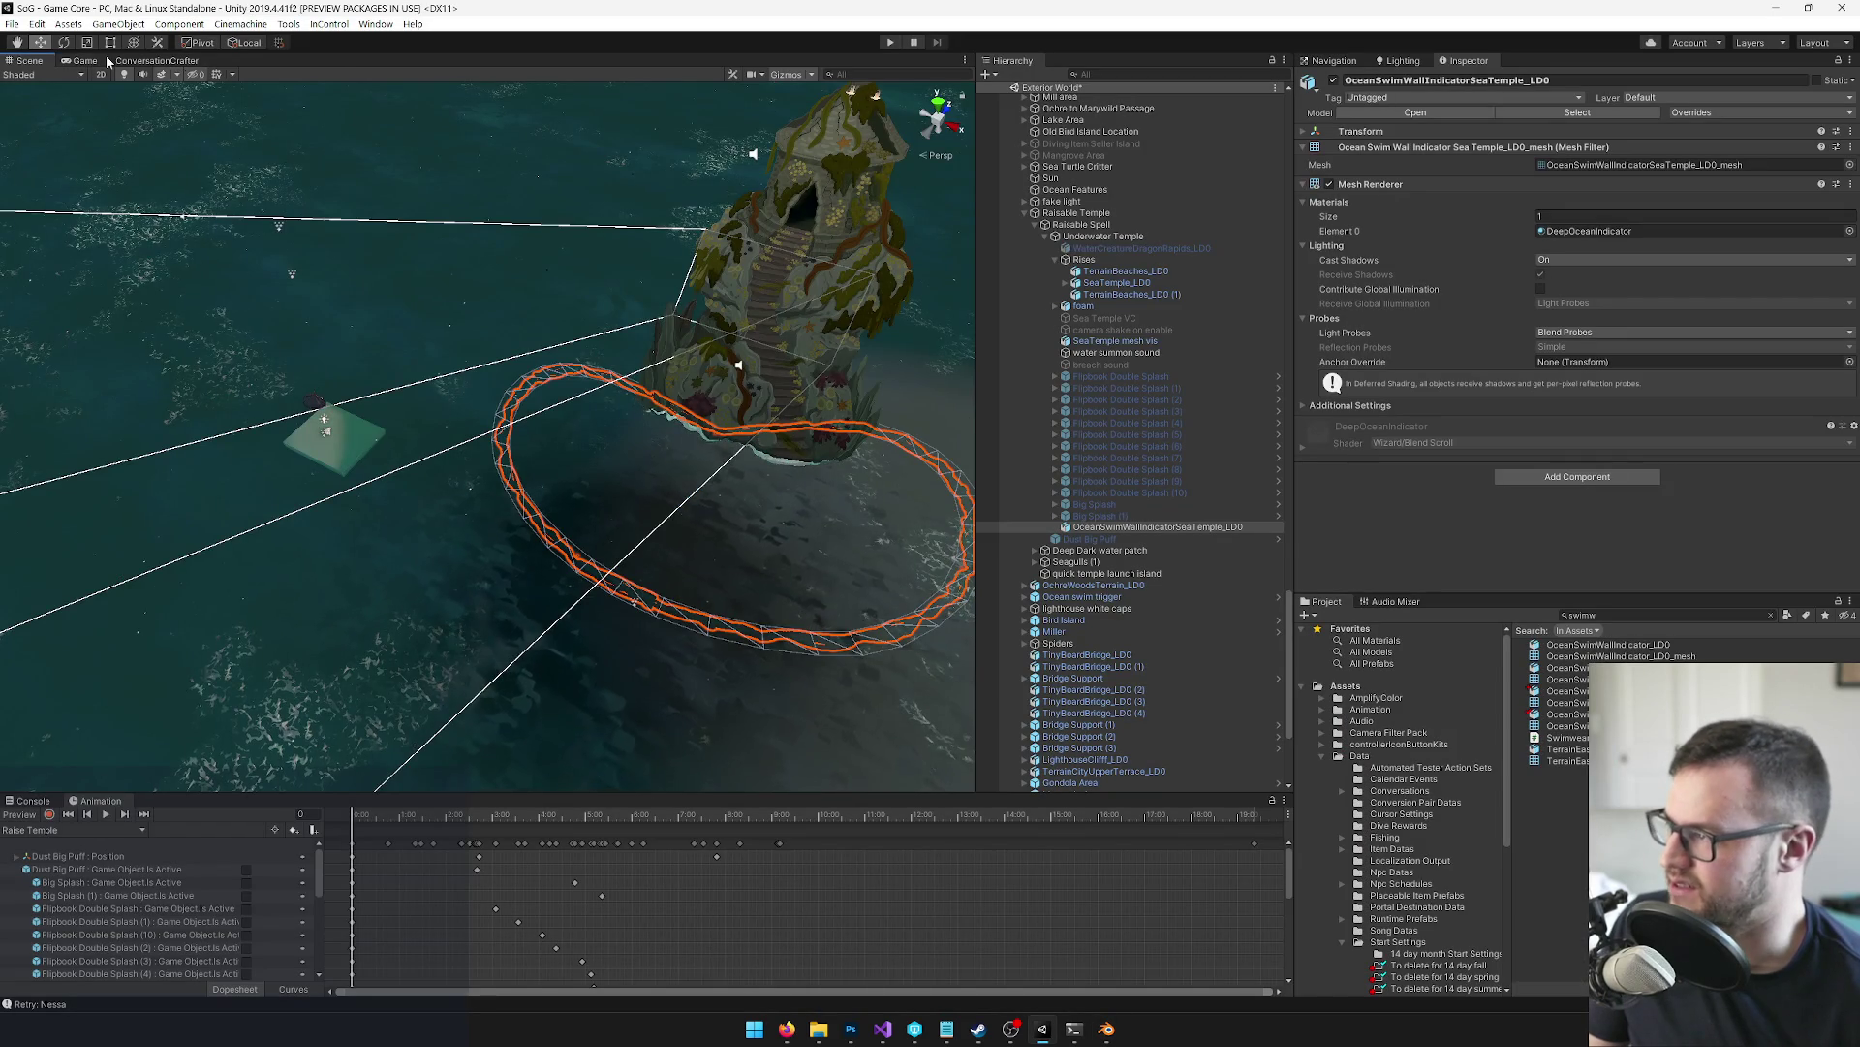
{"action": "left_click", "coordinate": [98, 60]}
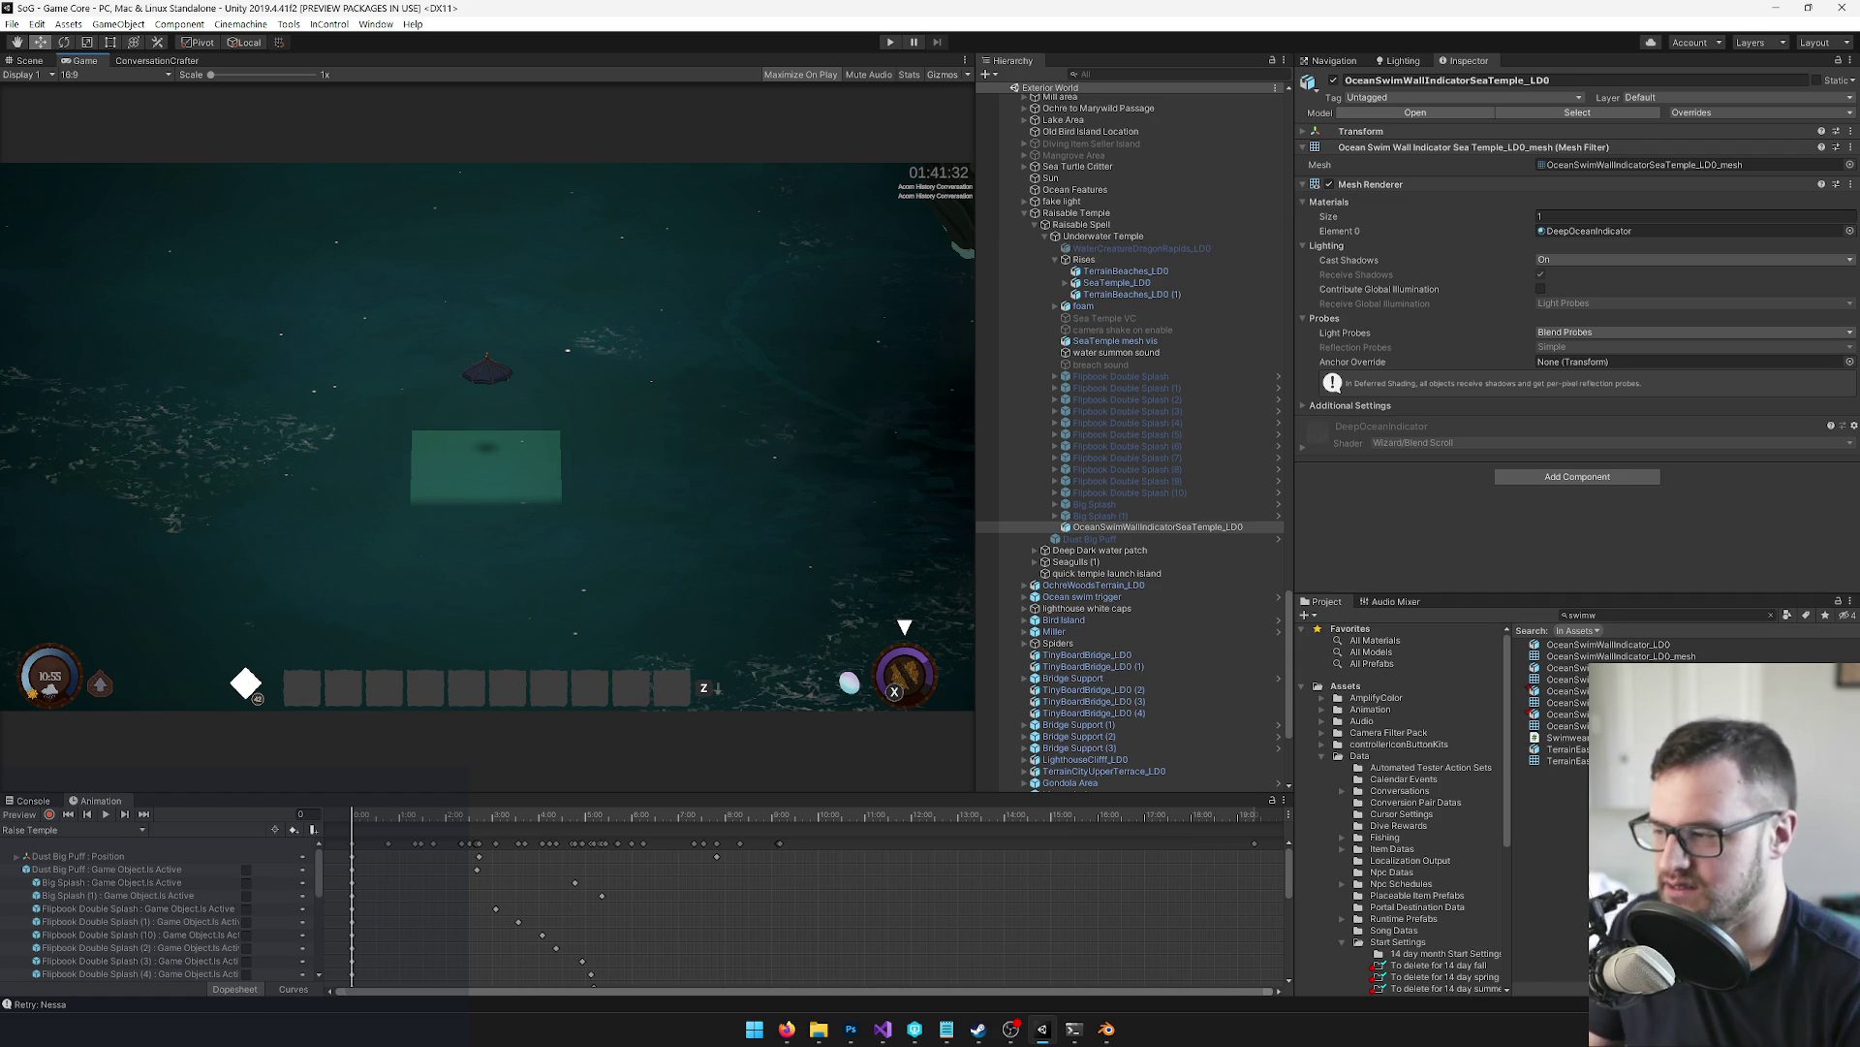
Show the Game view of the ocean near the Sea Temple with the HUD
{"action": "mouse_move", "coordinate": [787, 1027]}
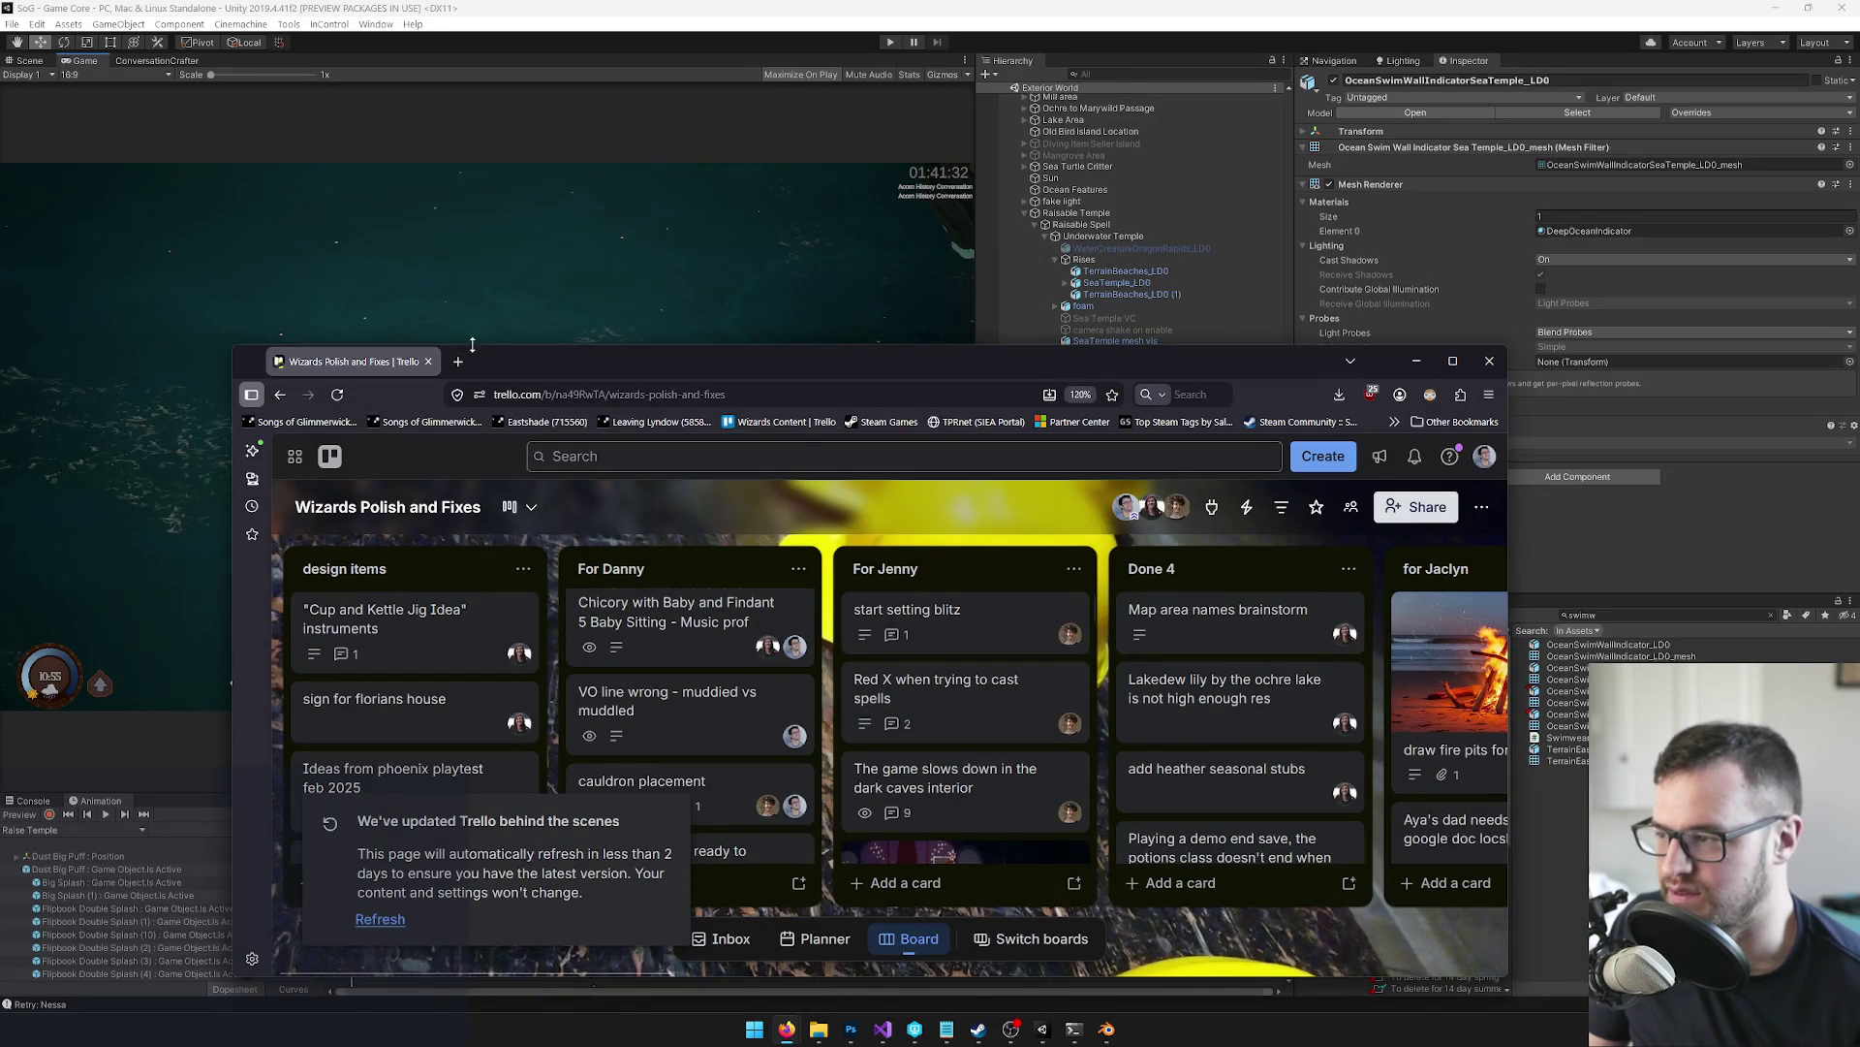
{"action": "key", "text": "ctrl+t"}
{"action": "type", "text": "mas"}
{"action": "key", "text": "Down"}
{"action": "key", "text": "Return"}
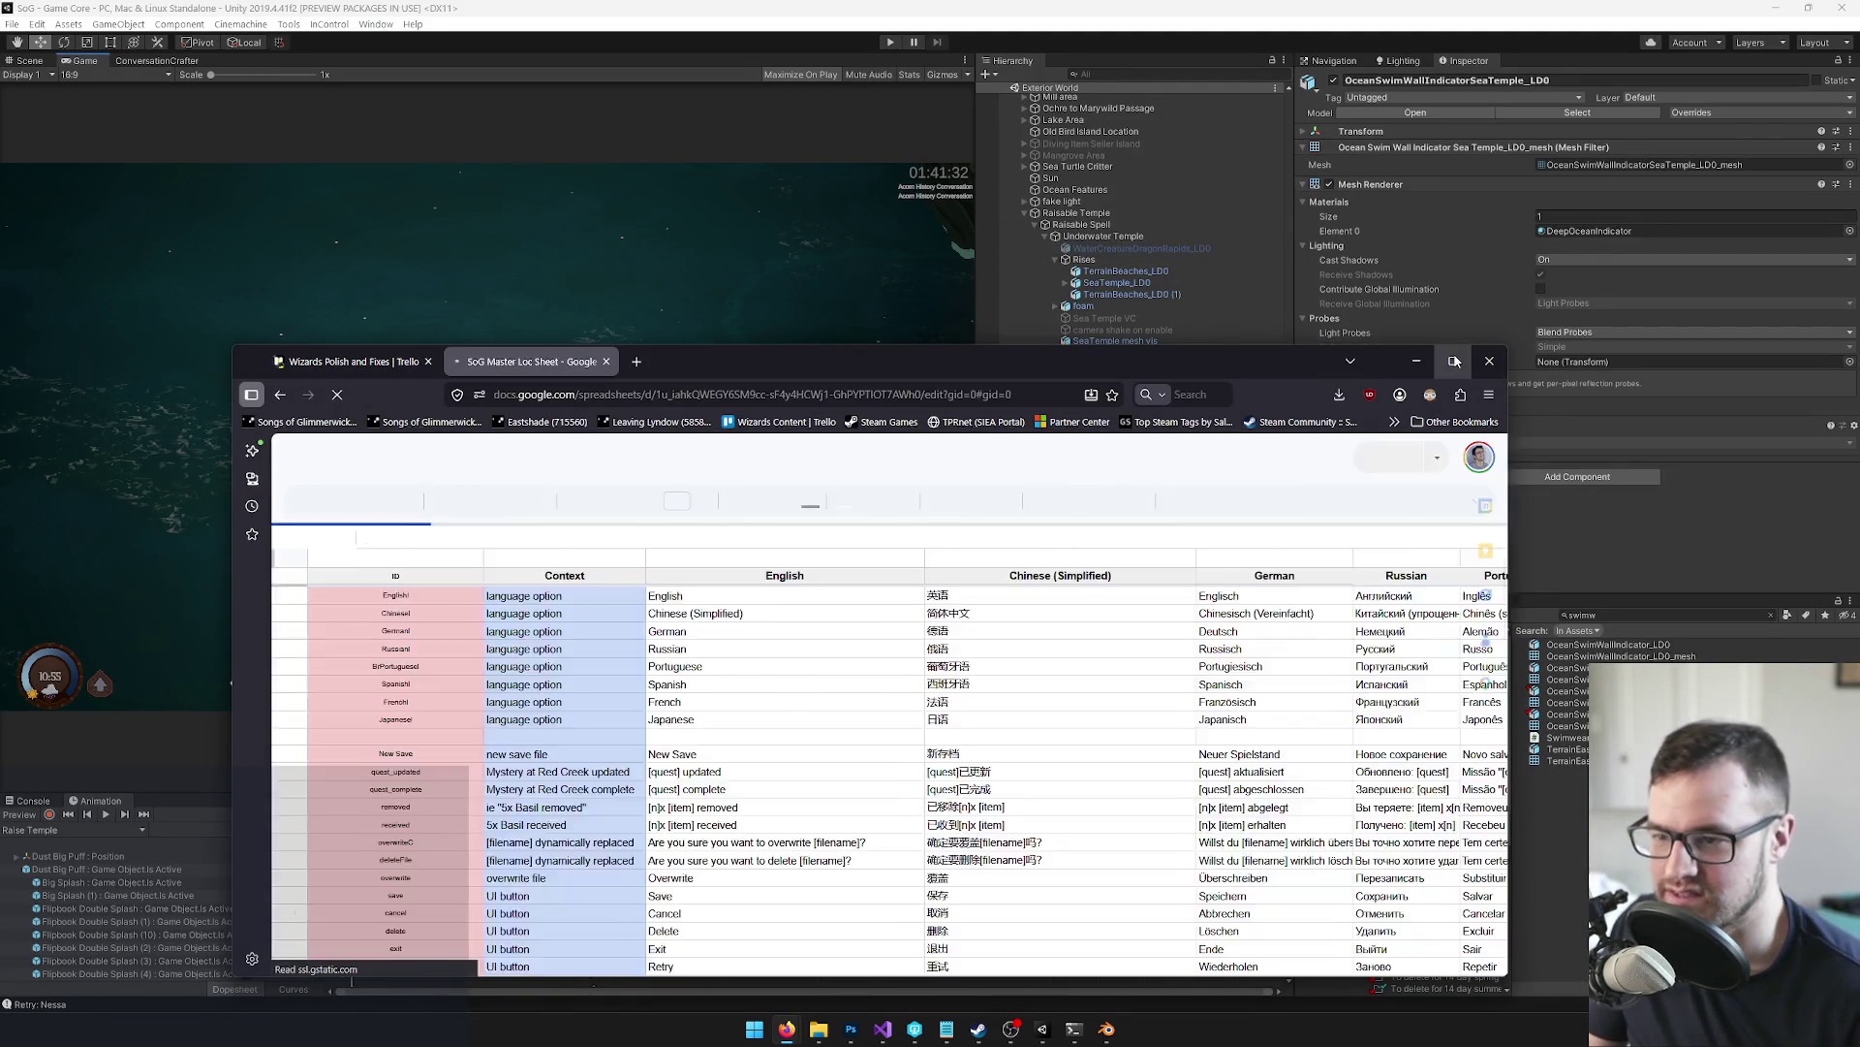
{"action": "left_click", "coordinate": [1453, 360]}
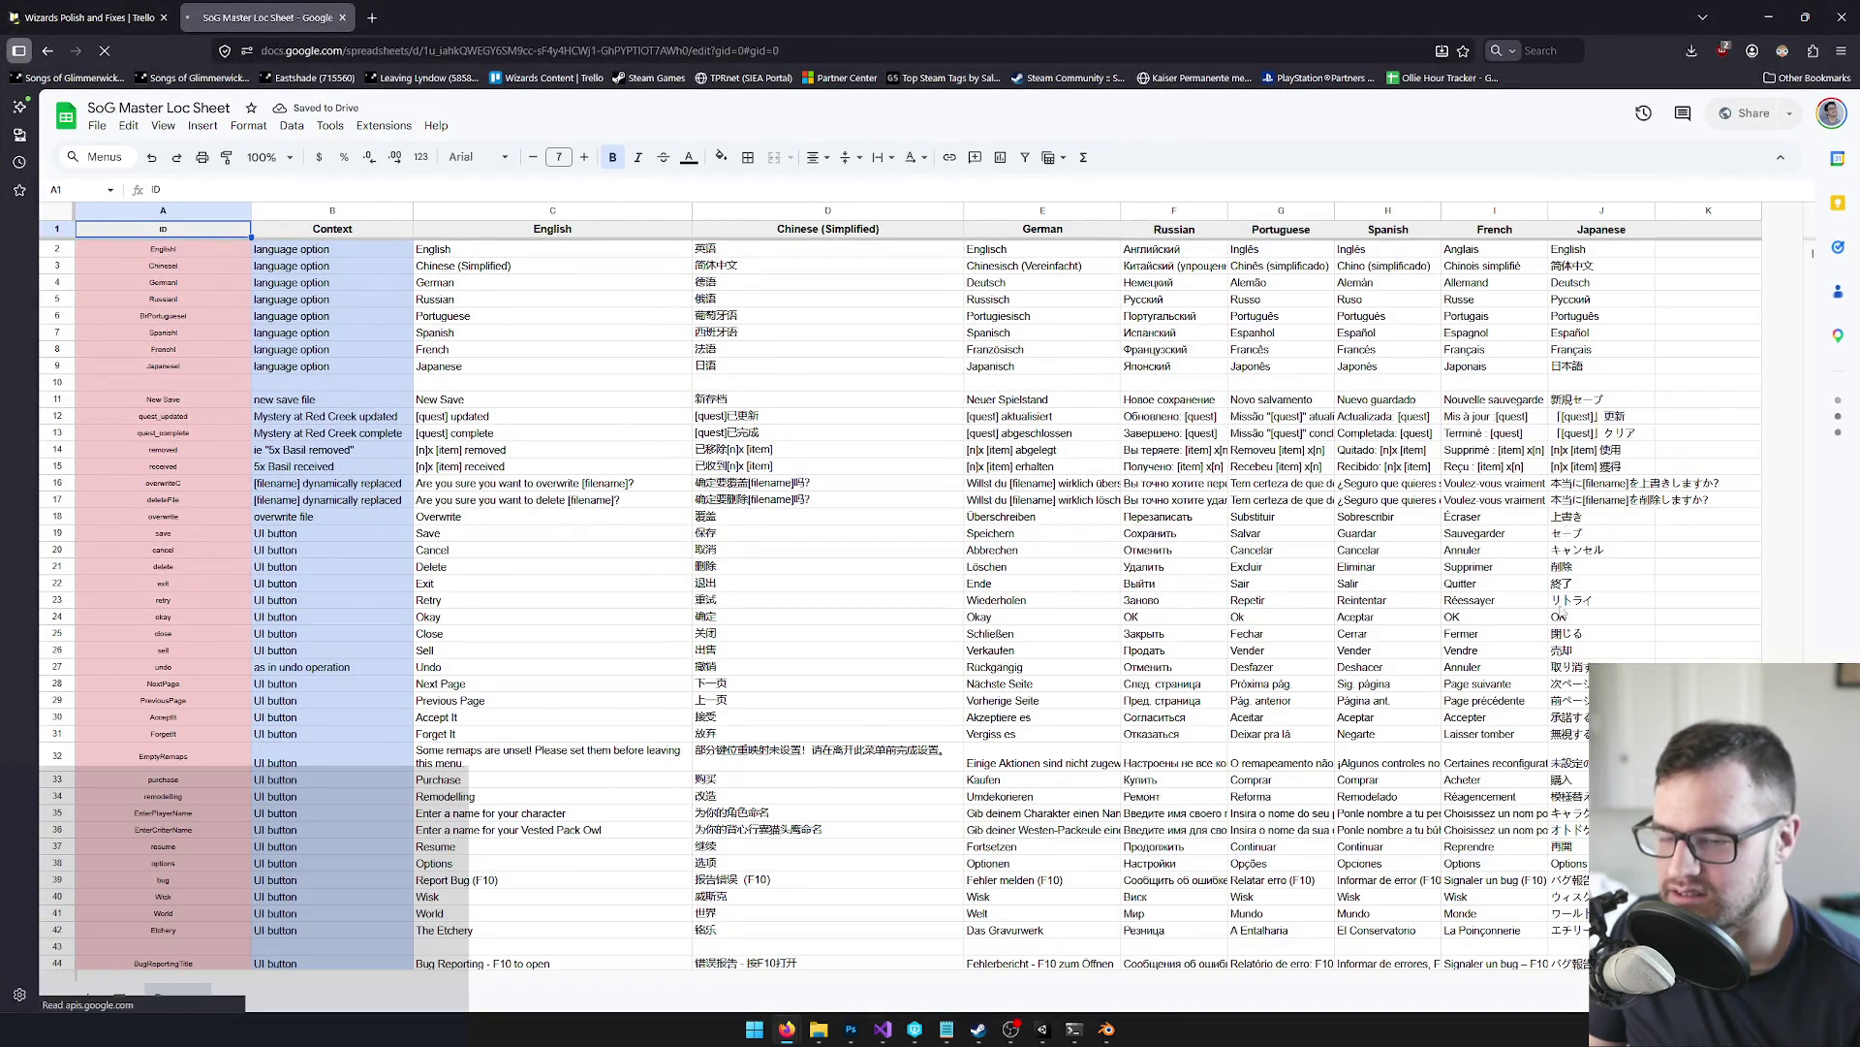
{"action": "scroll", "coordinate": [1534, 526], "scroll_direction": "down", "scroll_amount": 10}
{"action": "scroll", "coordinate": [1112, 414], "scroll_direction": "down", "scroll_amount": 15}
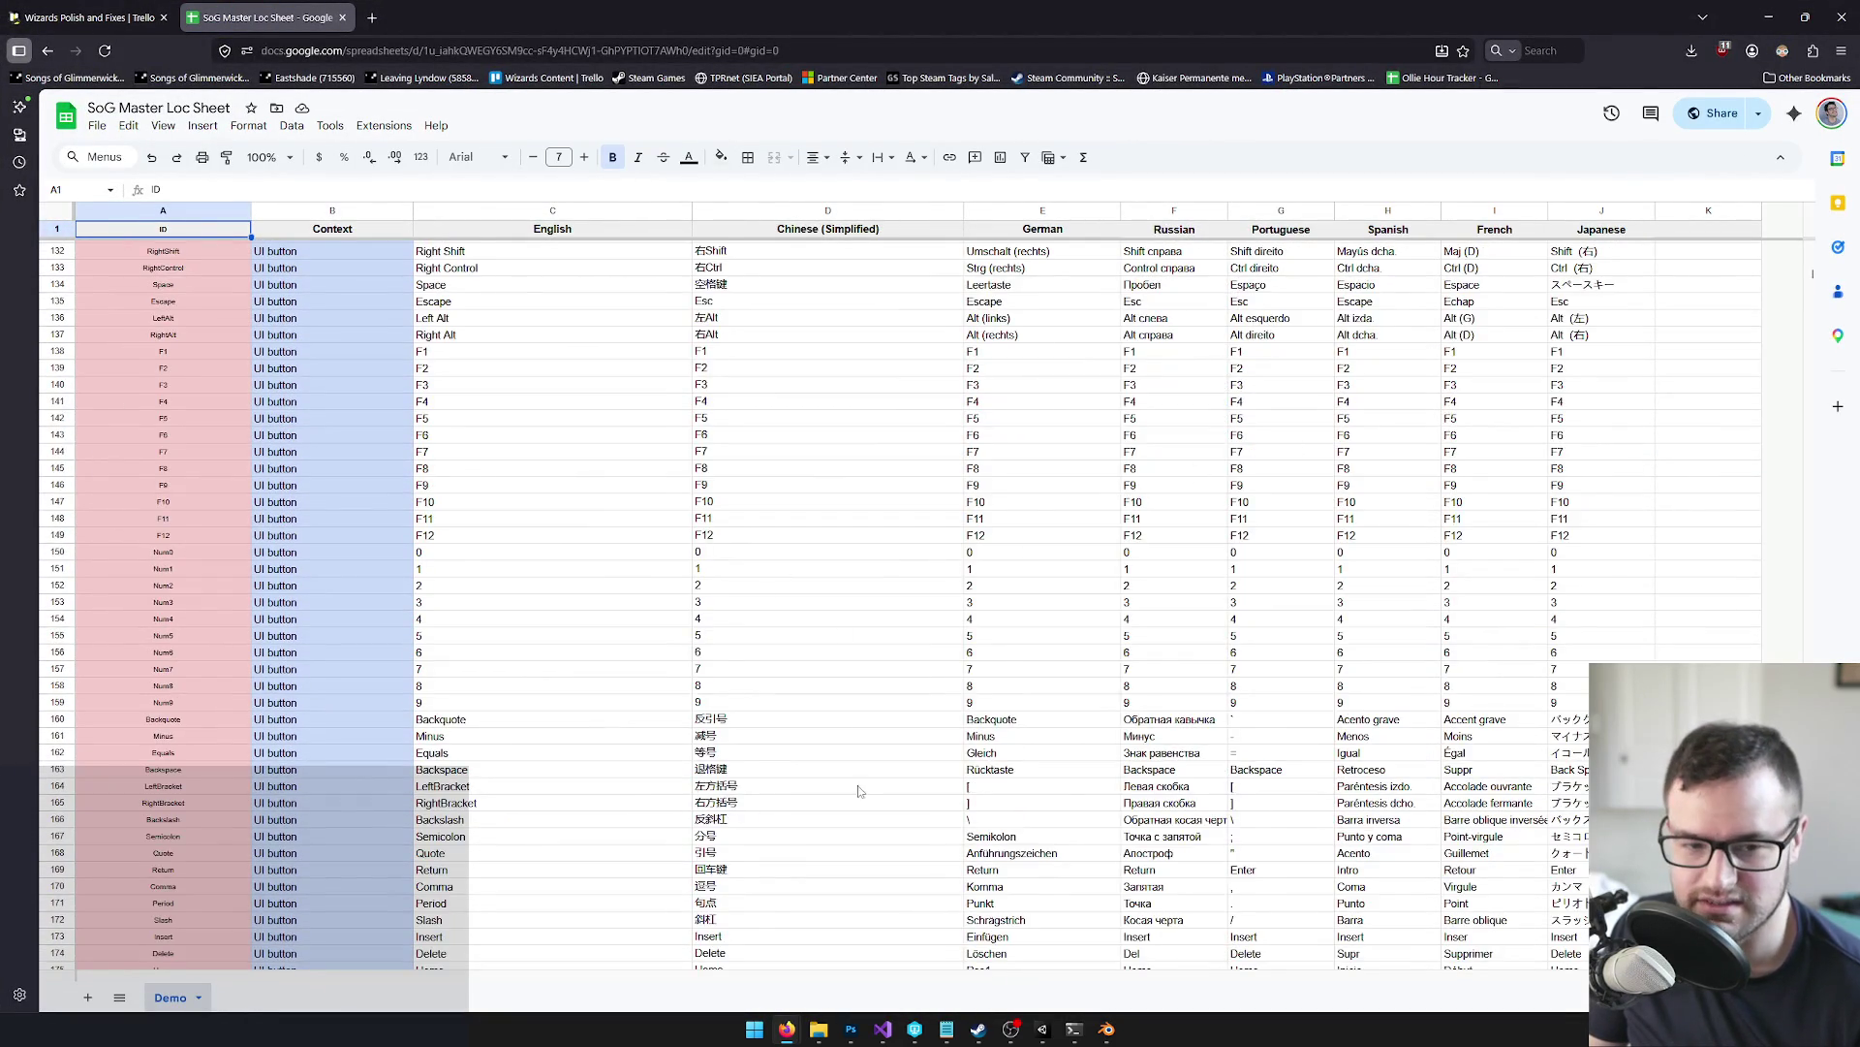
{"action": "scroll", "coordinate": [1400, 771], "scroll_direction": "down", "scroll_amount": 5}
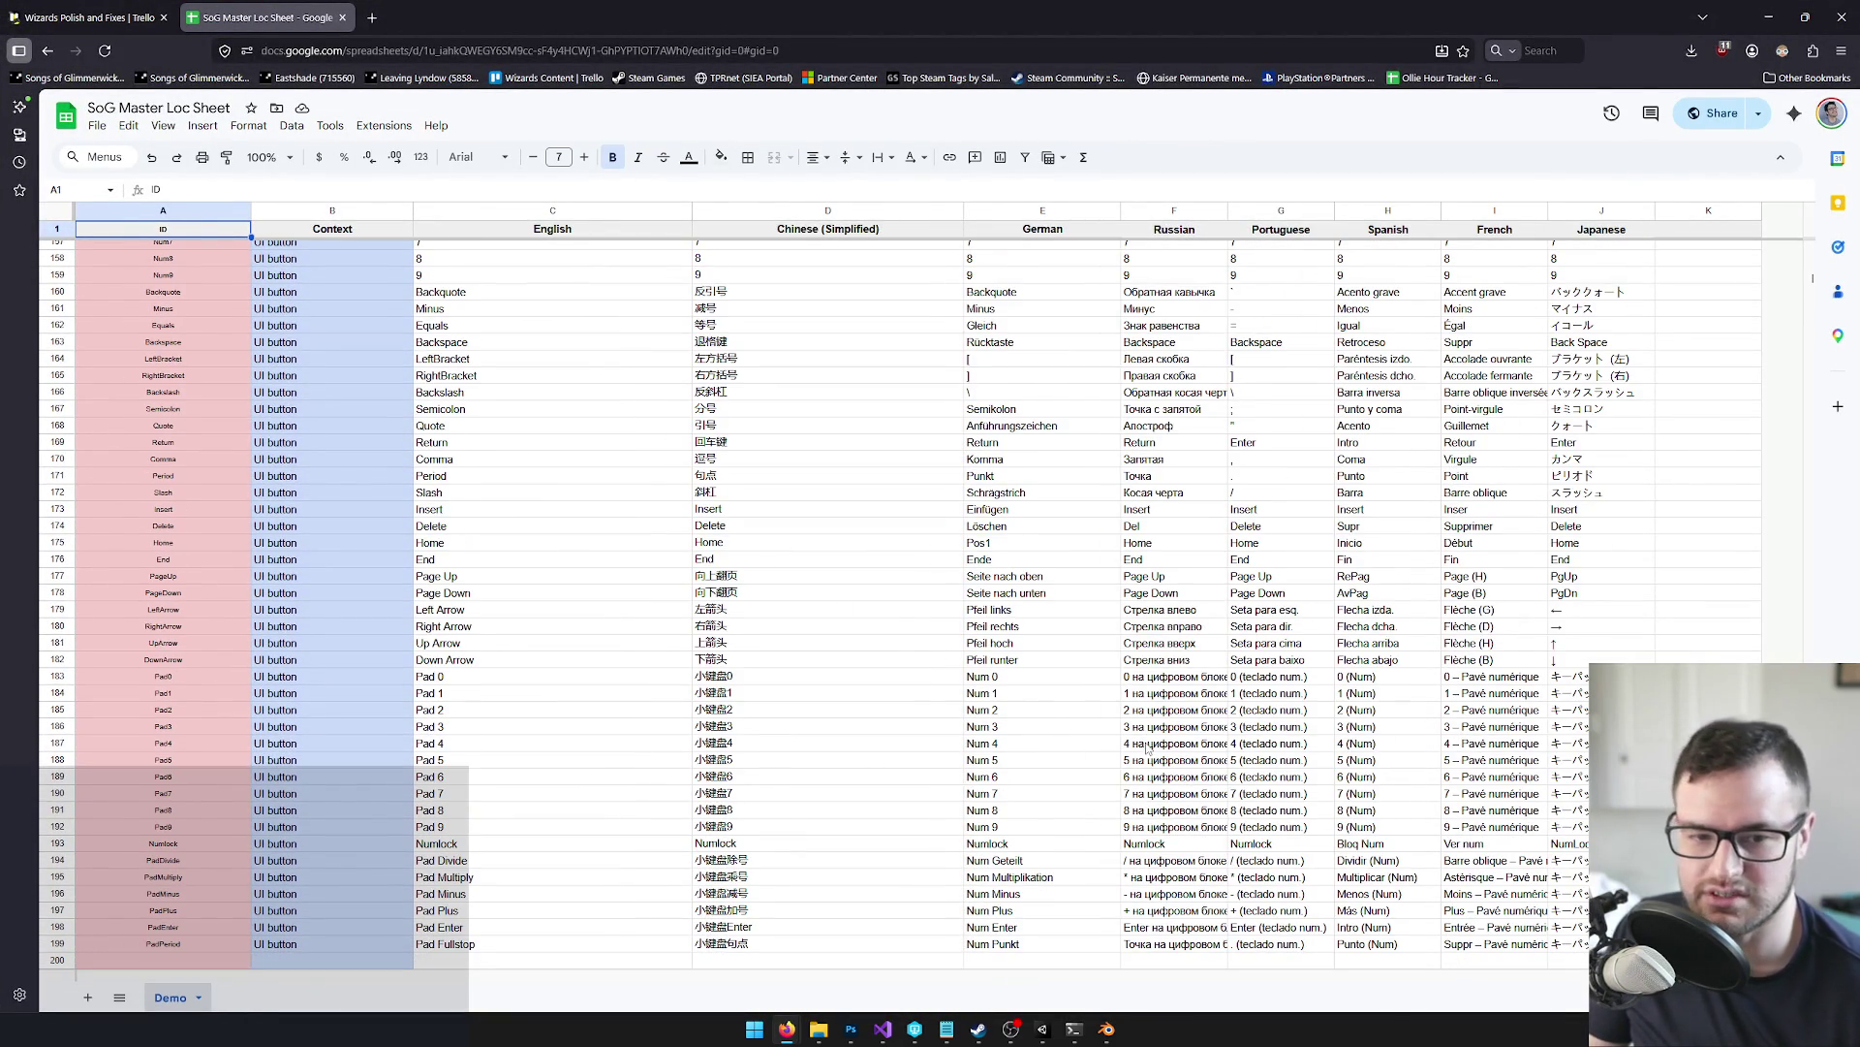
{"action": "scroll", "coordinate": [1485, 745], "scroll_direction": "down", "scroll_amount": 4}
{"action": "scroll", "coordinate": [1484, 745], "scroll_direction": "up", "scroll_amount": 12}
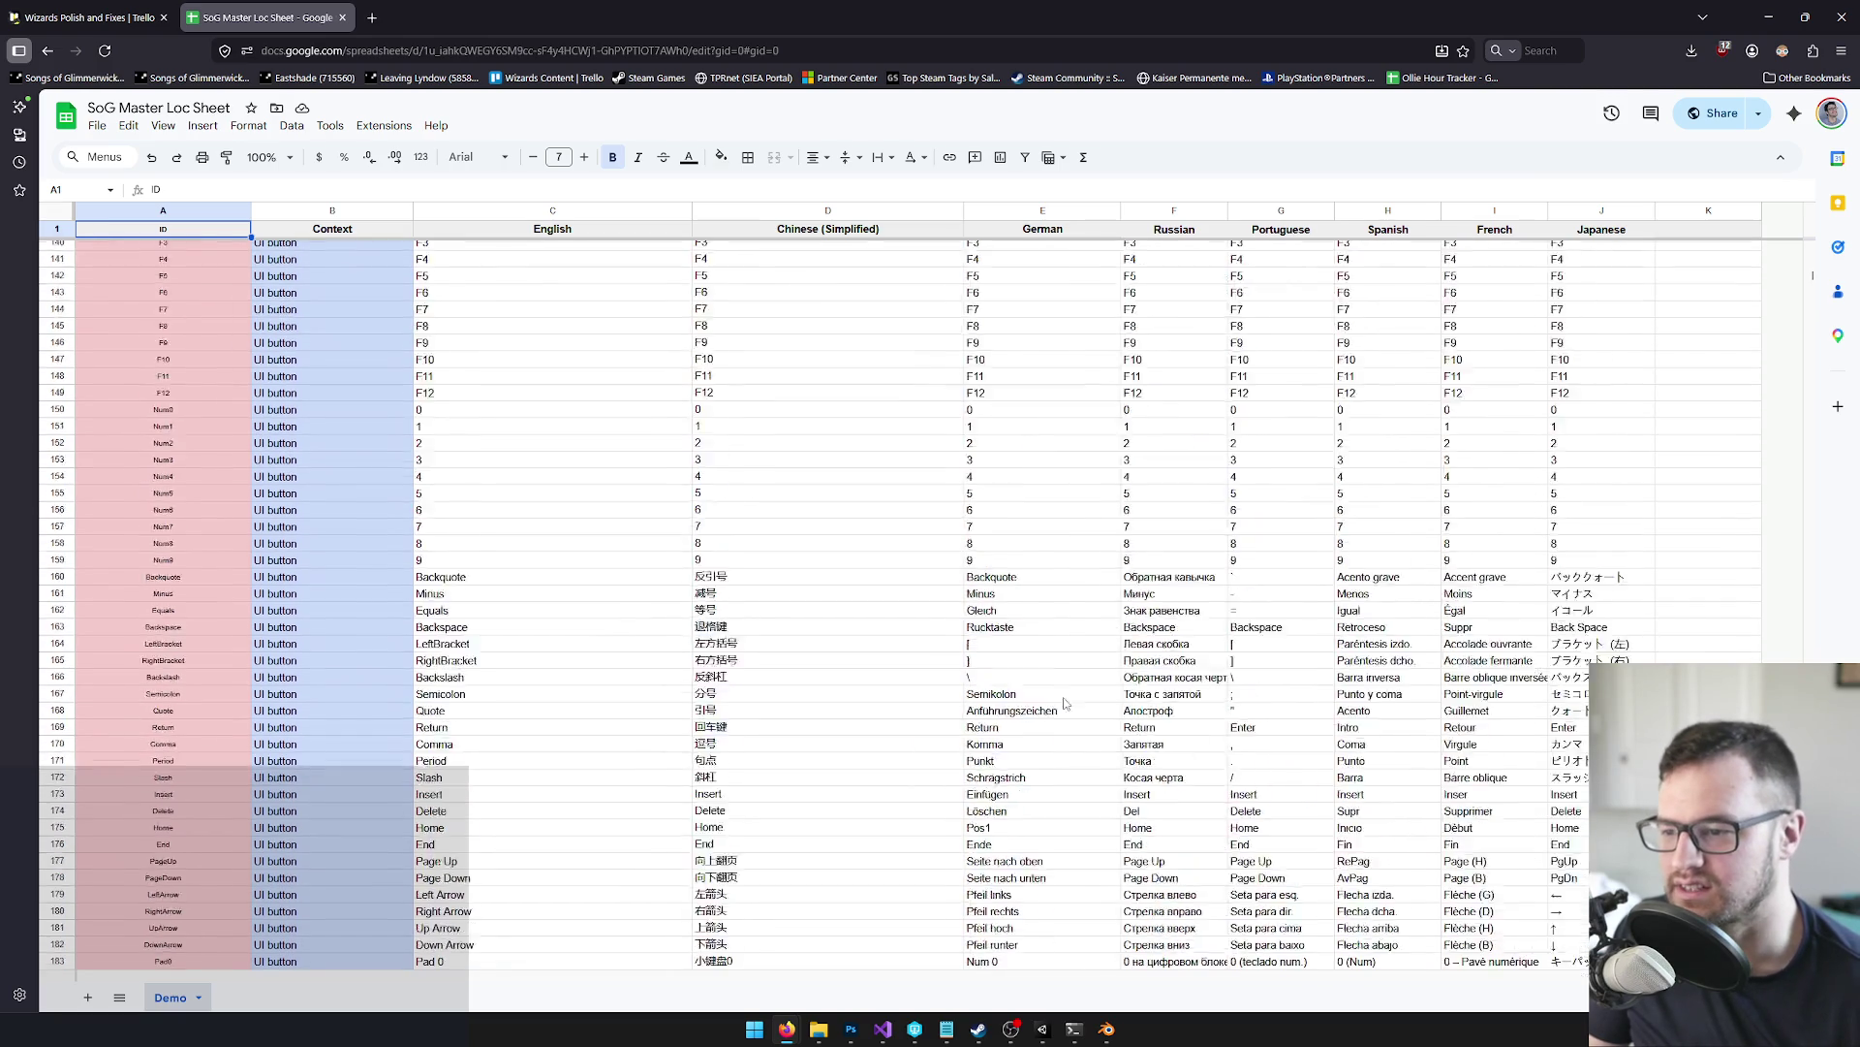
{"action": "left_click", "coordinate": [1771, 19]}
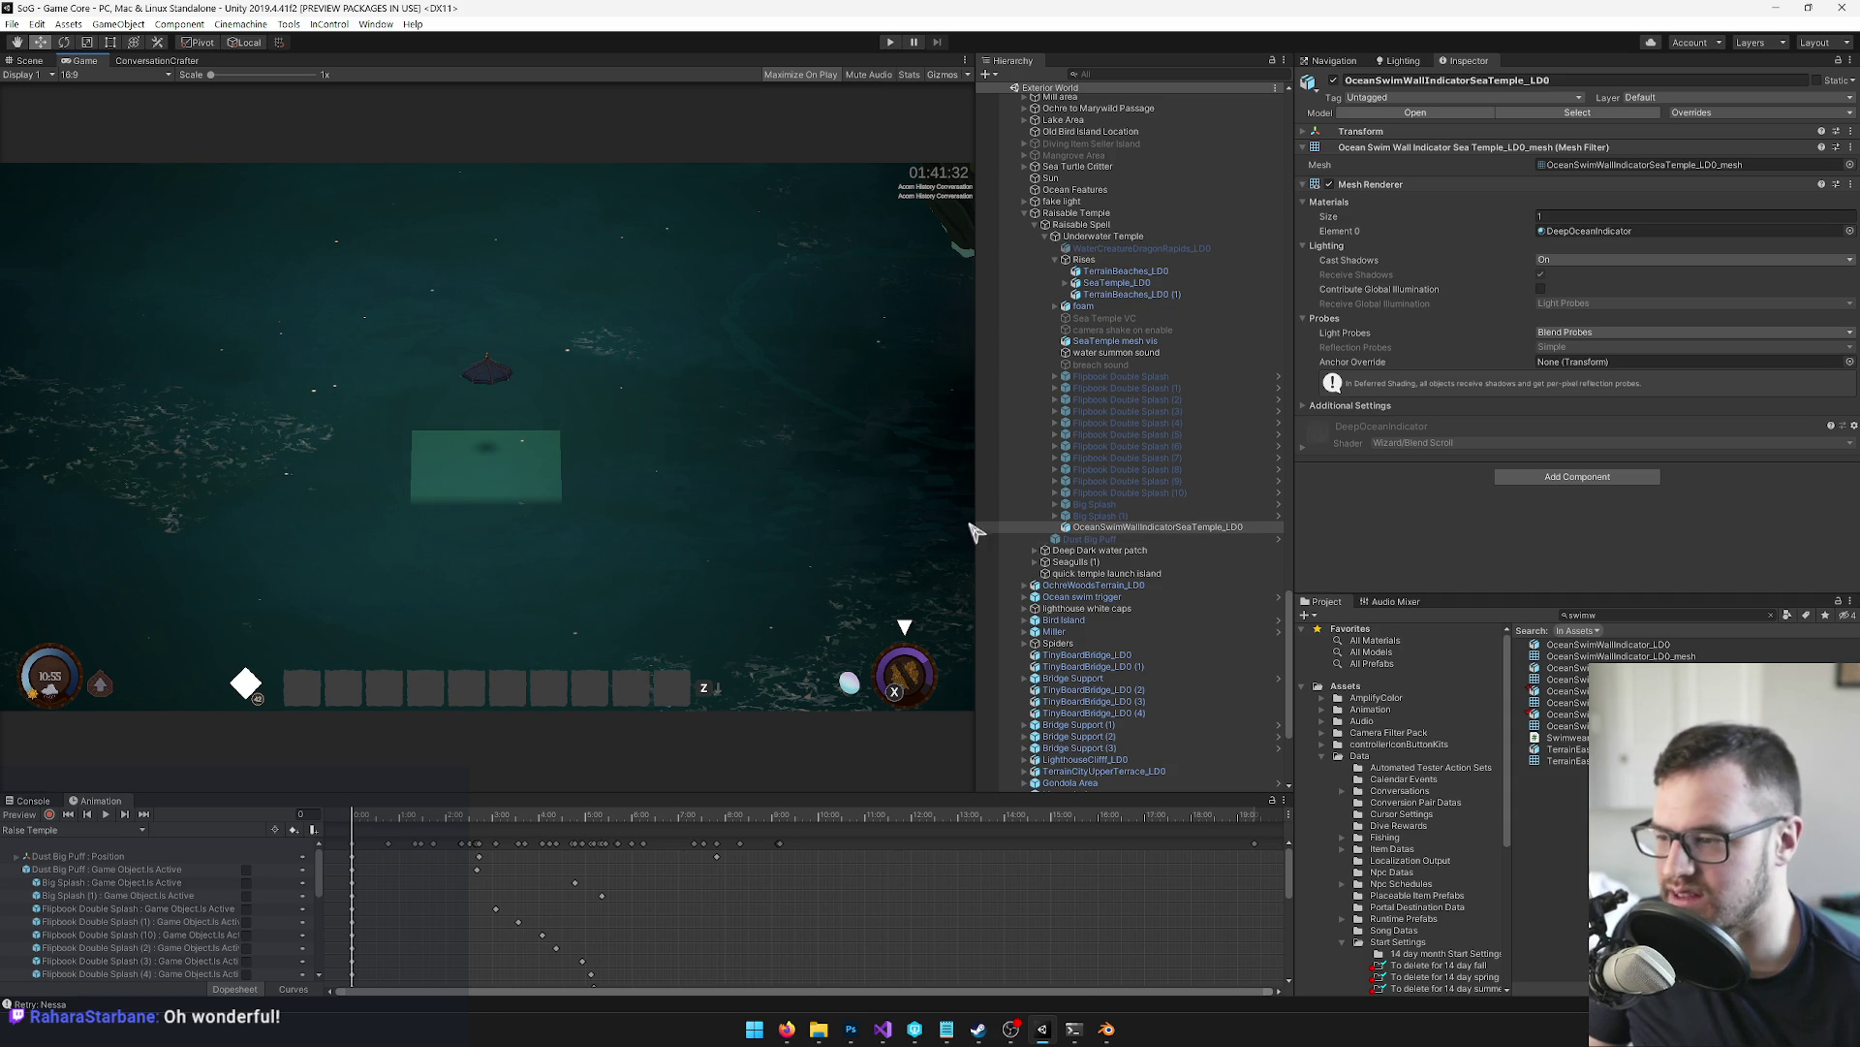
Widen the Game view past the Hierarchy and Inspector, then return to the Scene view
{"action": "left_click_drag", "start_coordinate": [976, 520], "coordinate": [1015, 520]}
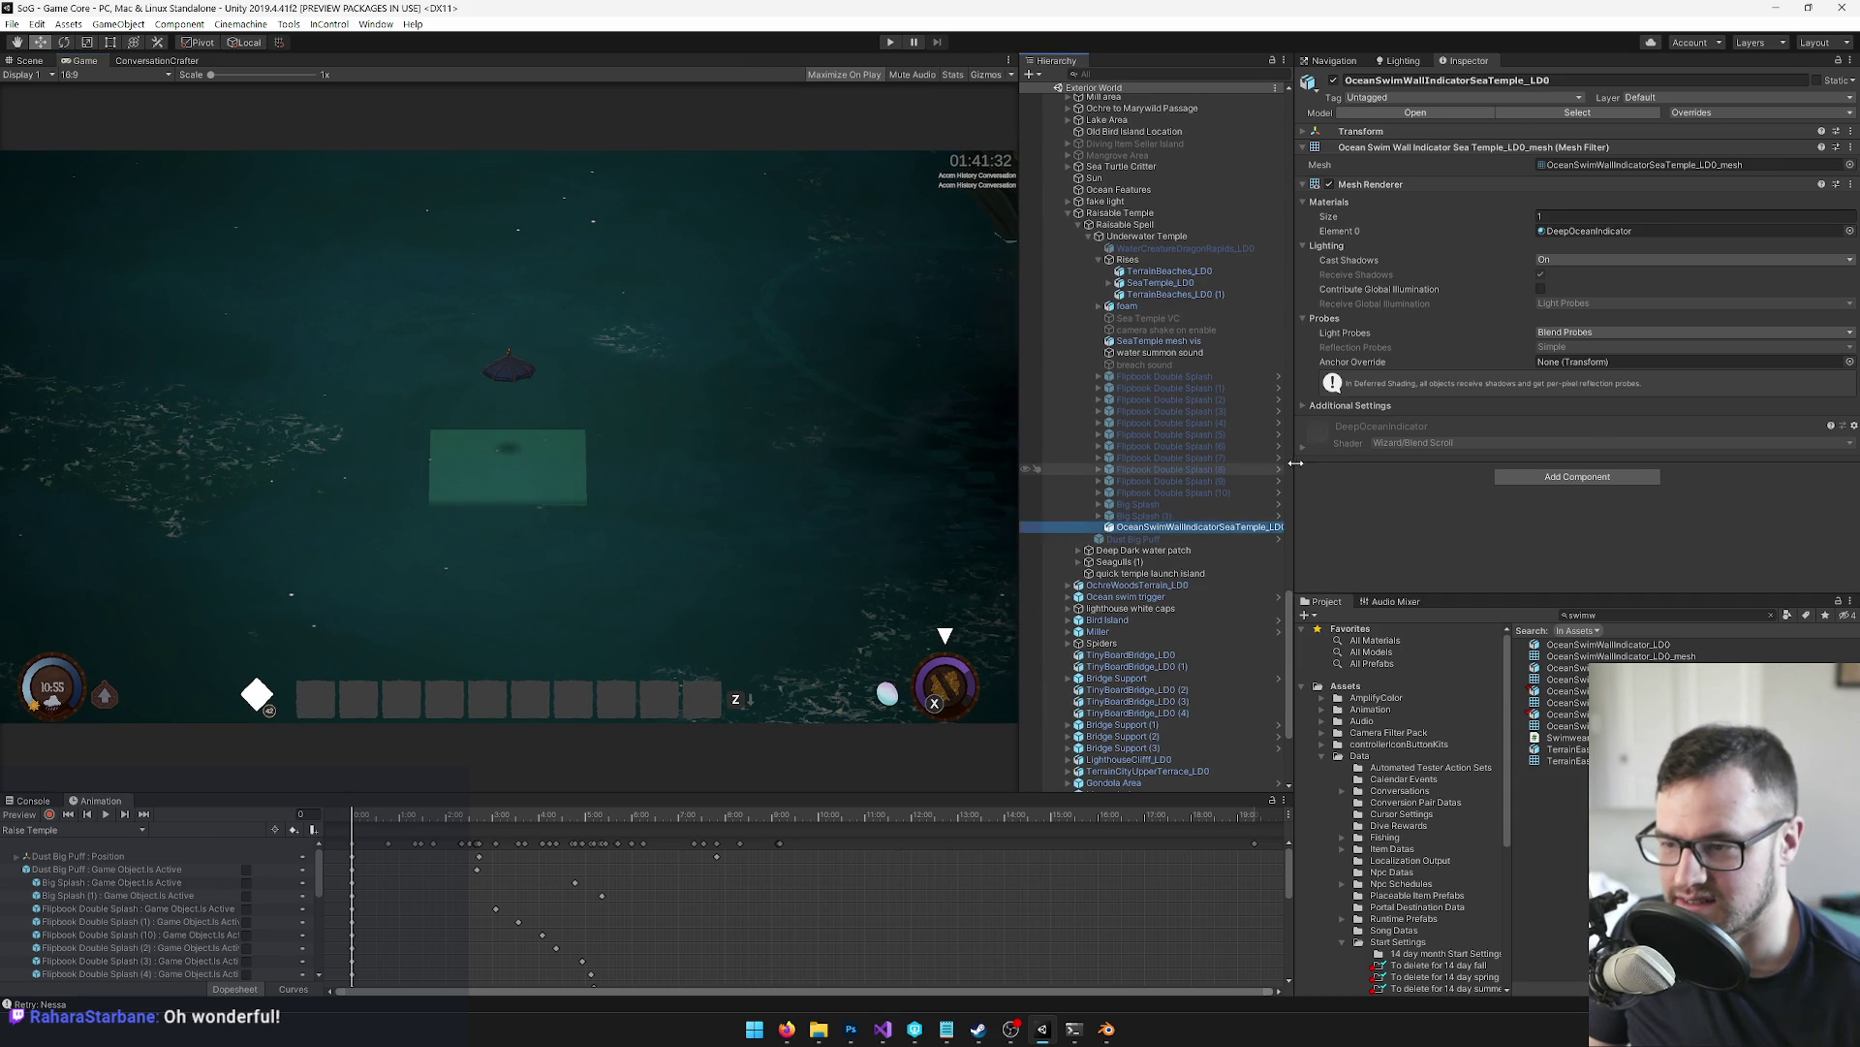
{"action": "left_click_drag", "start_coordinate": [1297, 467], "coordinate": [1354, 467]}
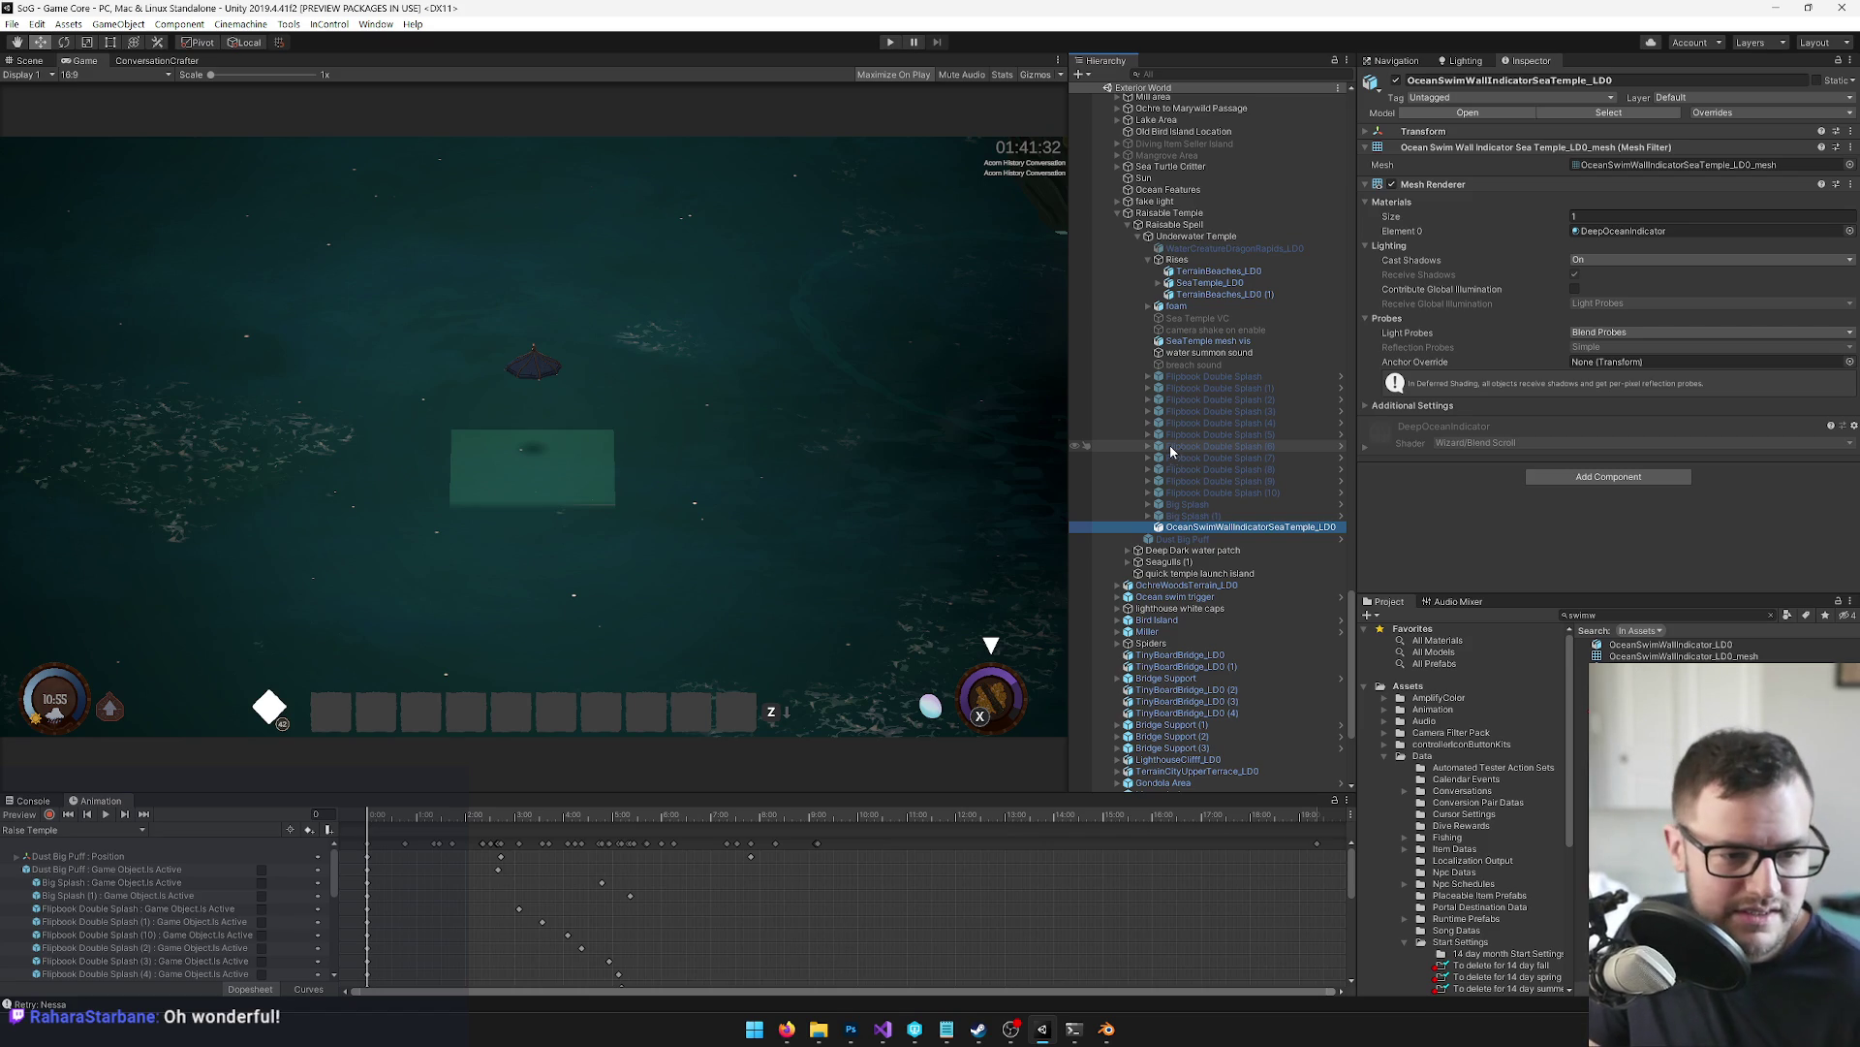
{"action": "left_click", "coordinate": [718, 327]}
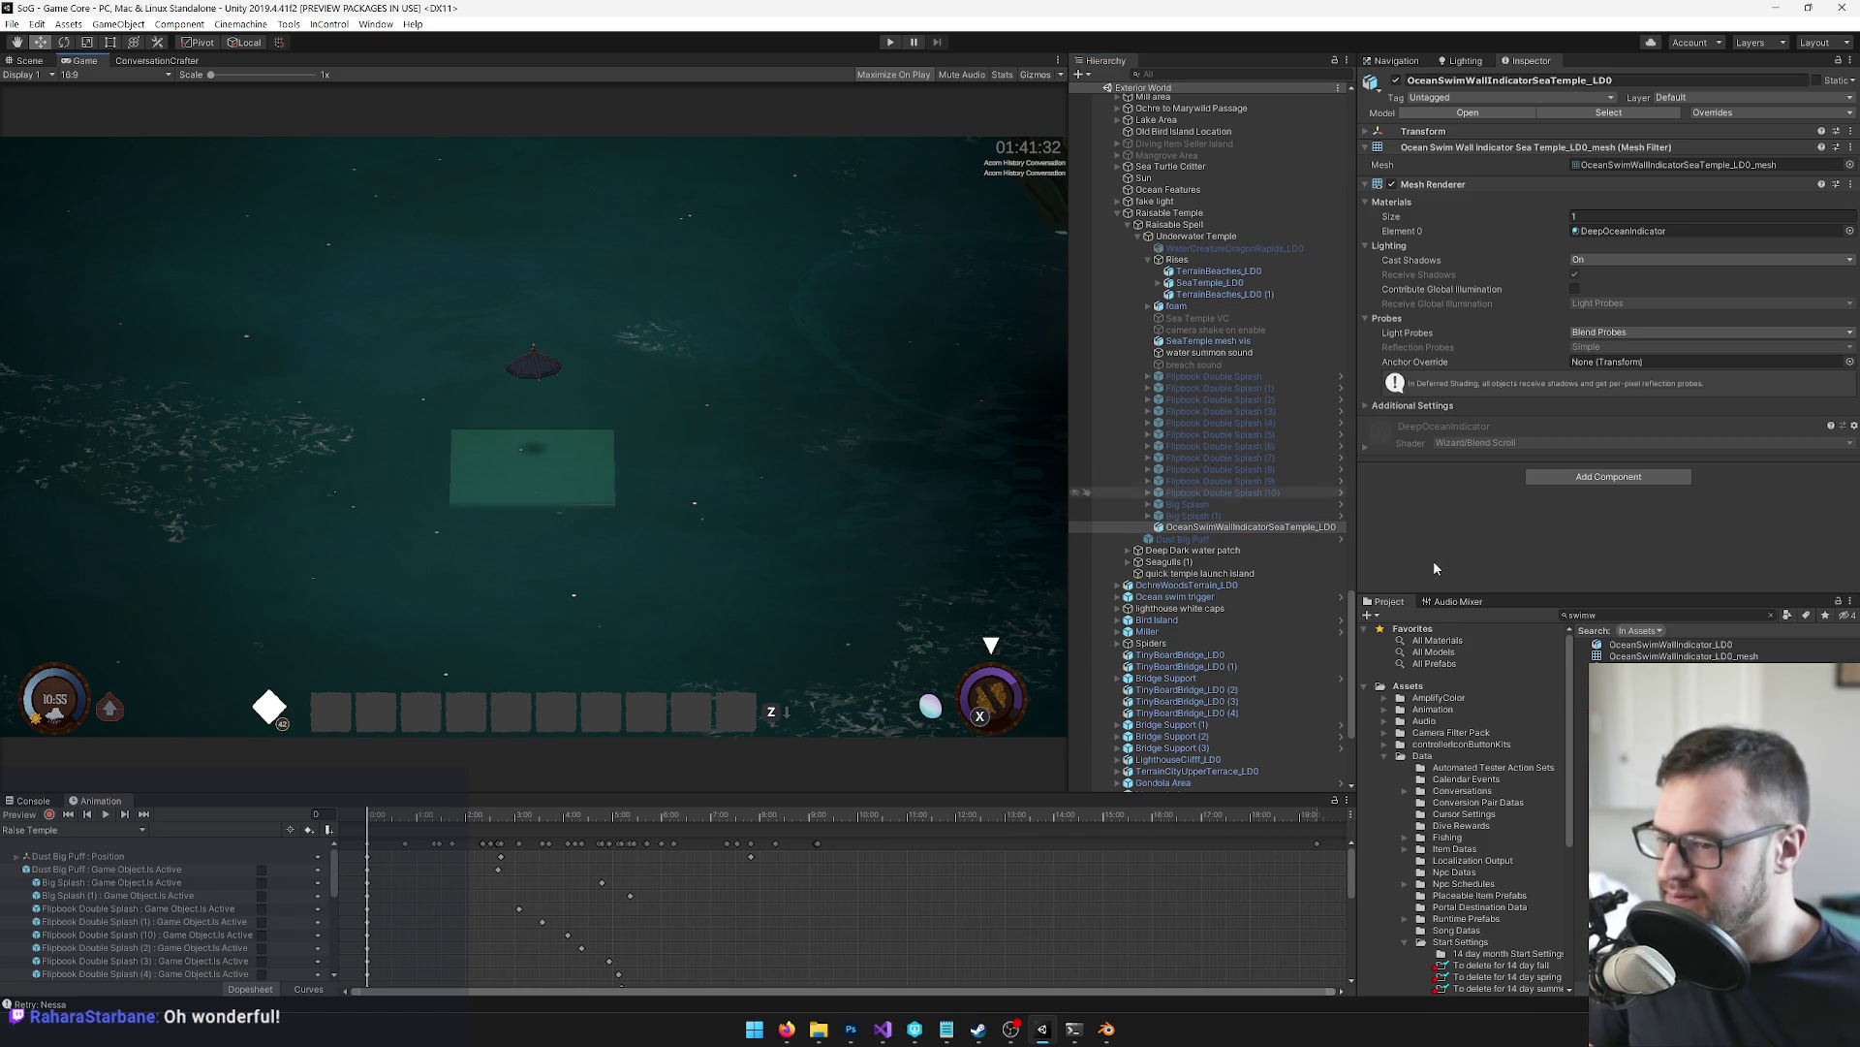
{"action": "left_click", "coordinate": [1250, 526]}
{"action": "scroll", "coordinate": [1250, 526], "scroll_direction": "up", "scroll_amount": 3}
{"action": "left_click", "coordinate": [605, 442]}
{"action": "left_click", "coordinate": [41, 60]}
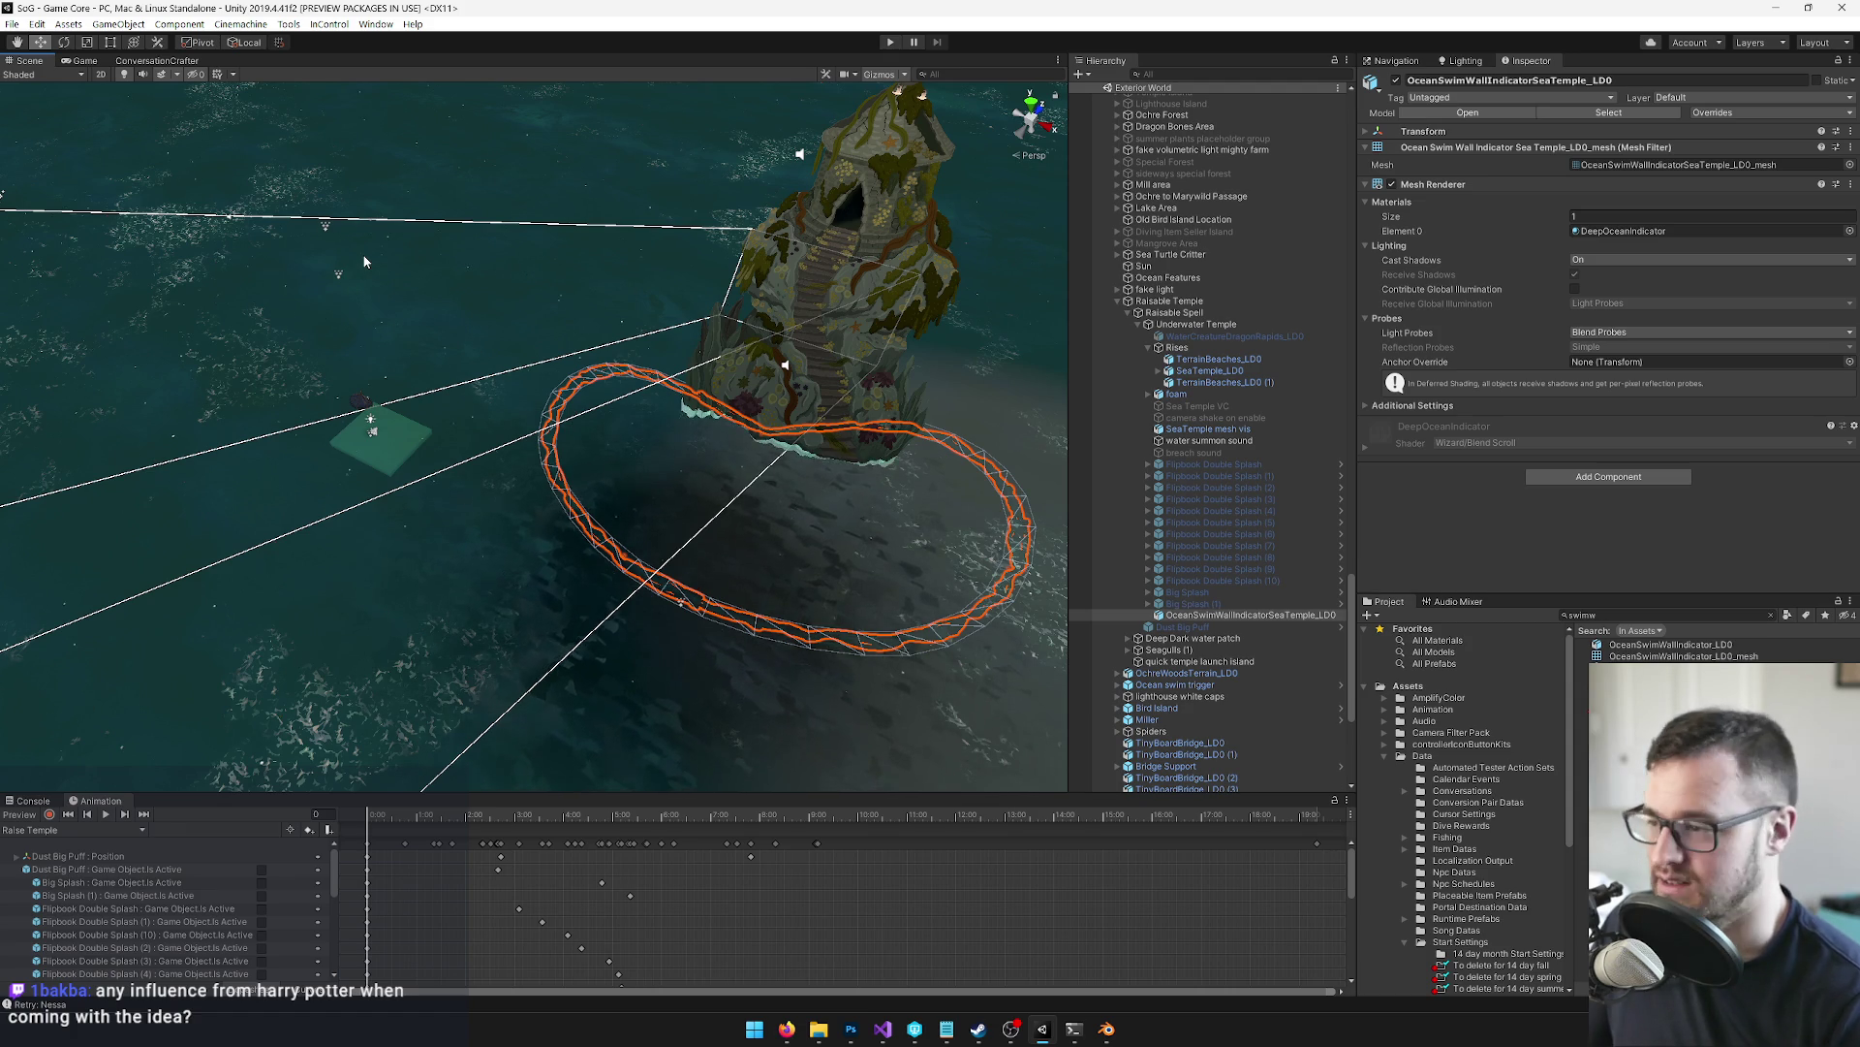
{"action": "mouse_move", "coordinate": [364, 262]}
{"action": "left_mouse_down"}
{"action": "mouse_move", "coordinate": [291, 288]}
{"action": "mouse_move", "coordinate": [324, 288]}
{"action": "mouse_move", "coordinate": [417, 378]}
{"action": "mouse_move", "coordinate": [544, 425]}
{"action": "left_mouse_up"}
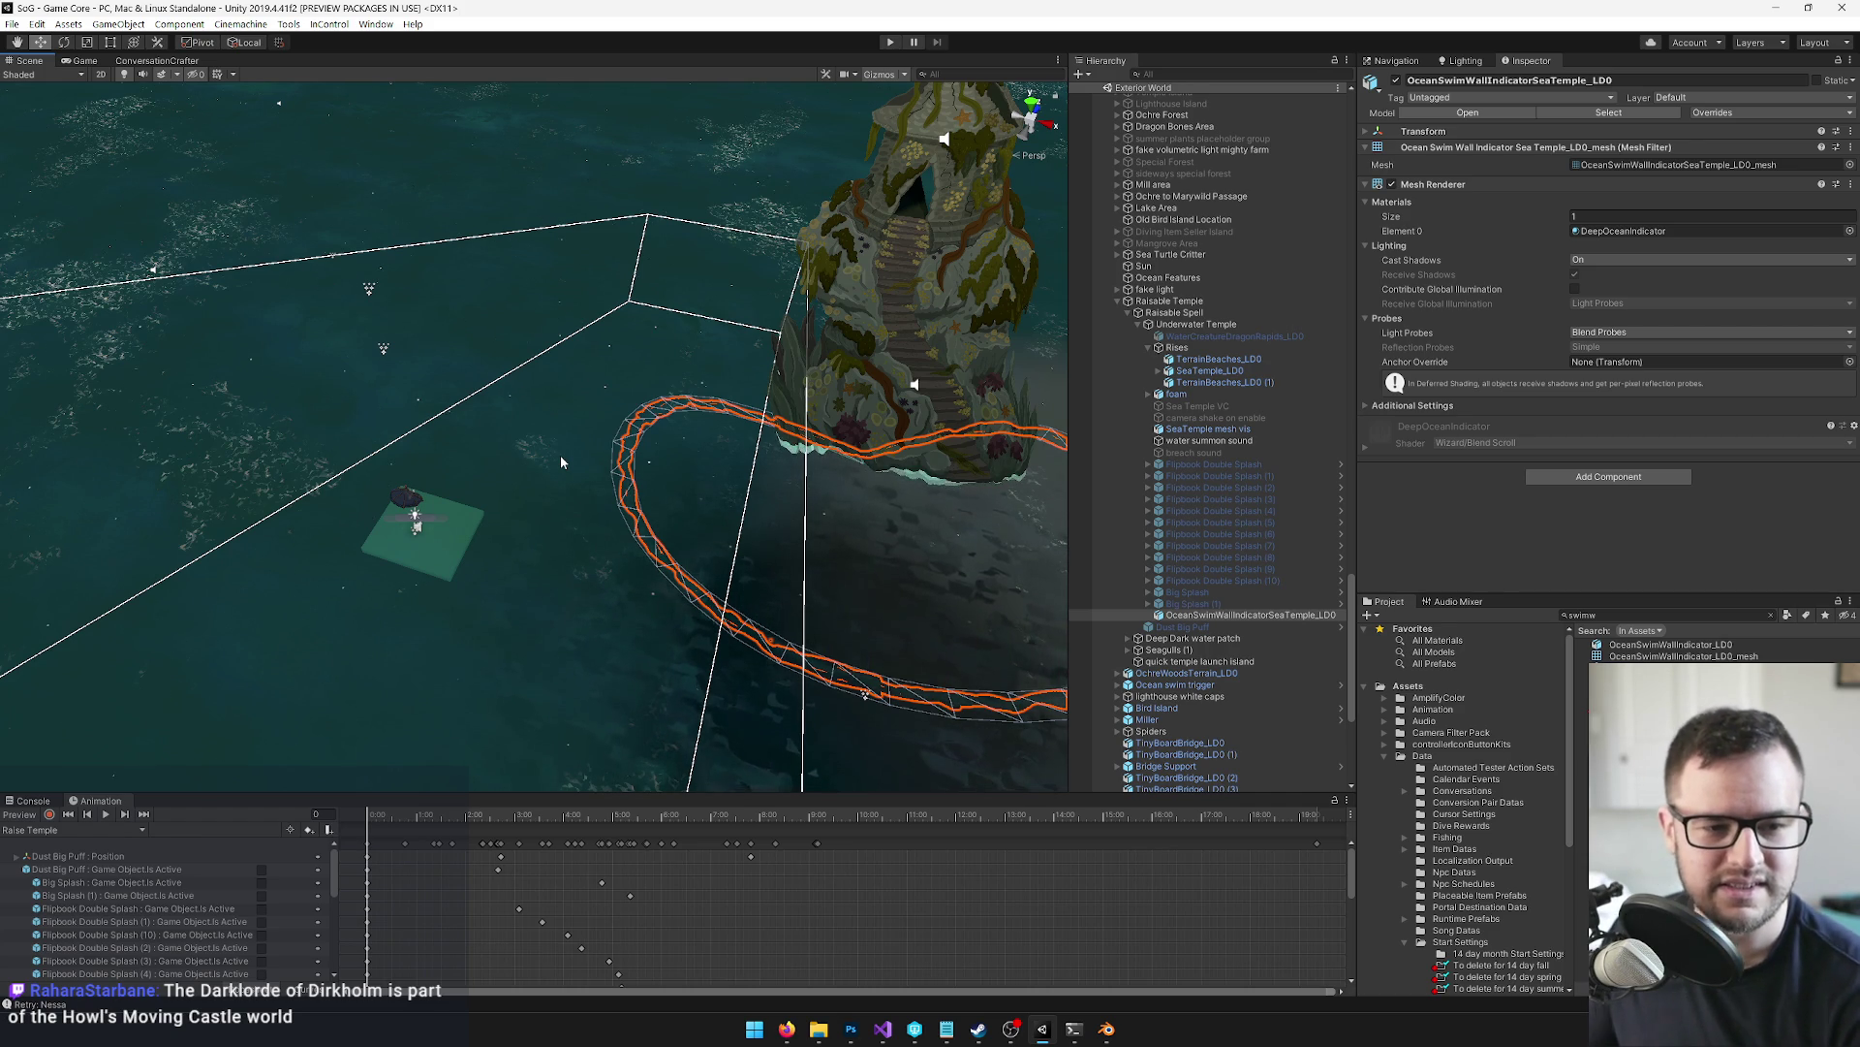
{"action": "mouse_move", "coordinate": [518, 493]}
{"action": "left_mouse_down"}
{"action": "mouse_move", "coordinate": [672, 474]}
{"action": "mouse_move", "coordinate": [611, 461]}
{"action": "mouse_move", "coordinate": [622, 449]}
{"action": "left_mouse_up"}
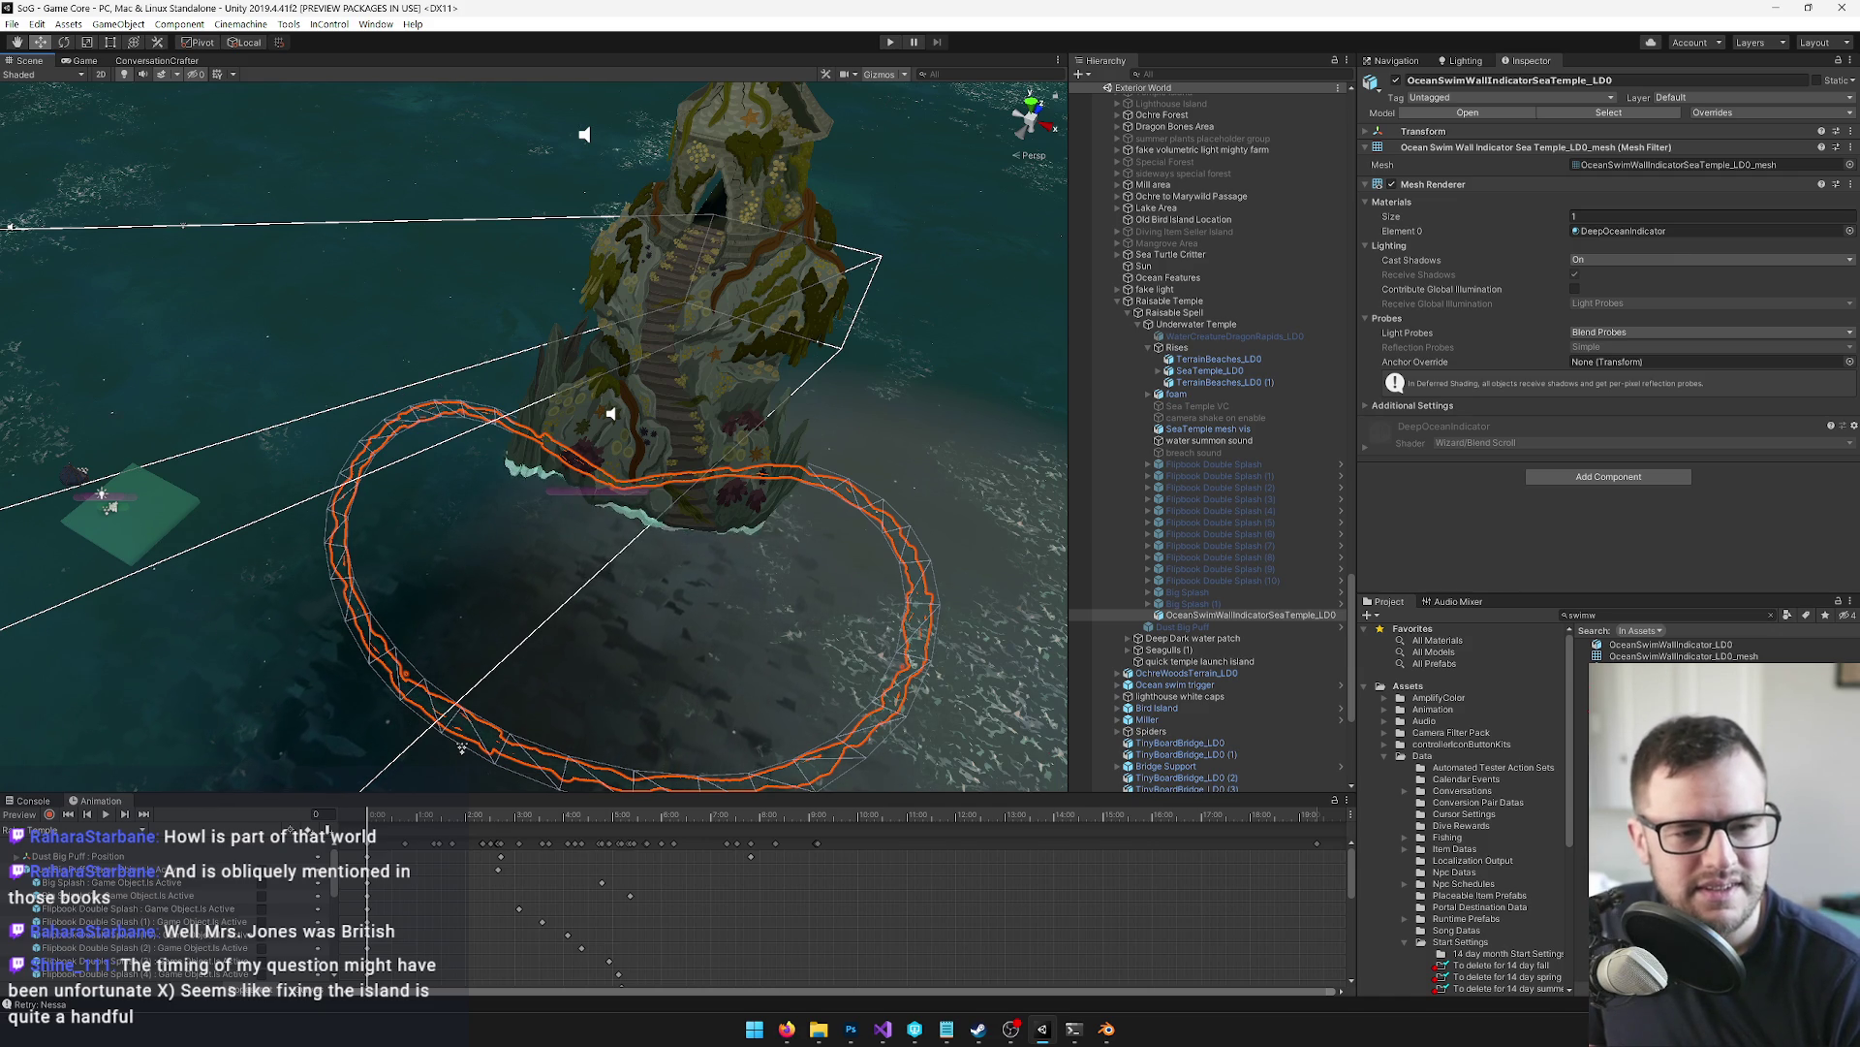
{"action": "key", "text": "alt+Tab"}
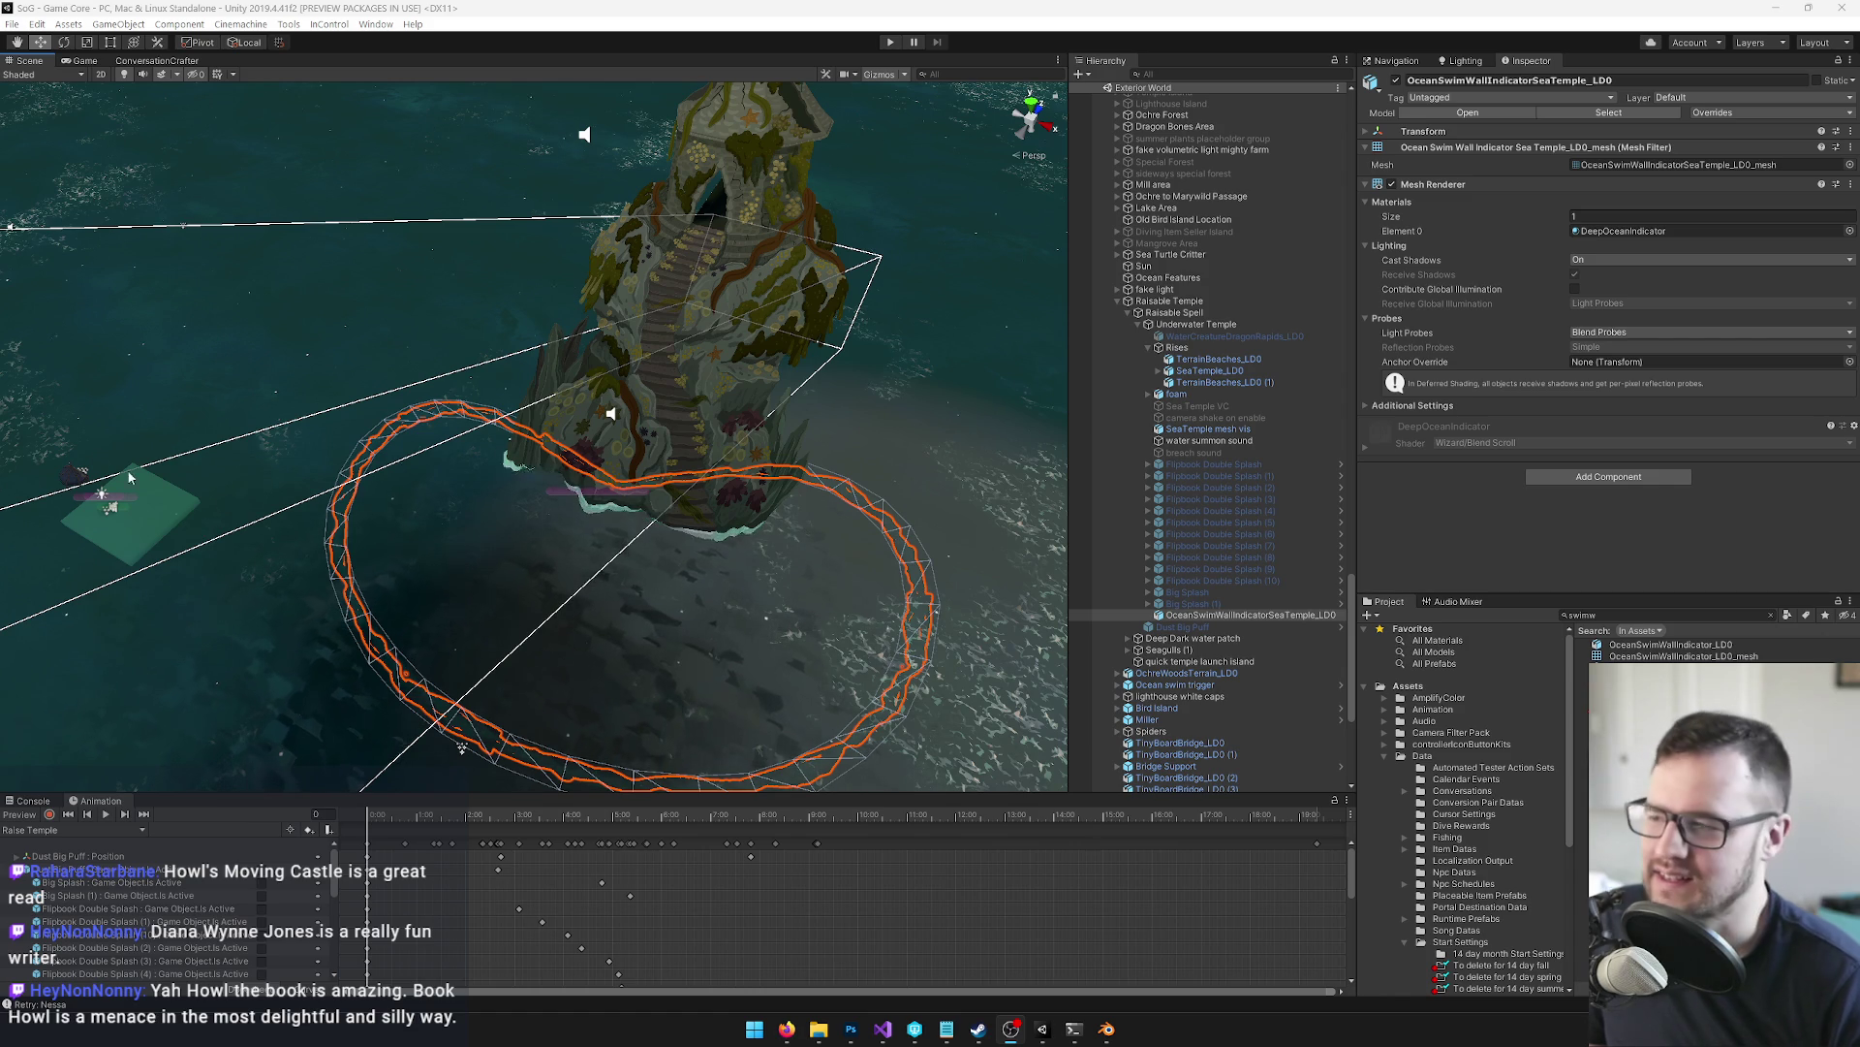
{"action": "mouse_move", "coordinate": [462, 320]}
{"action": "left_mouse_down"}
{"action": "mouse_move", "coordinate": [417, 346]}
{"action": "mouse_move", "coordinate": [422, 364]}
{"action": "mouse_move", "coordinate": [438, 353]}
{"action": "left_mouse_up"}
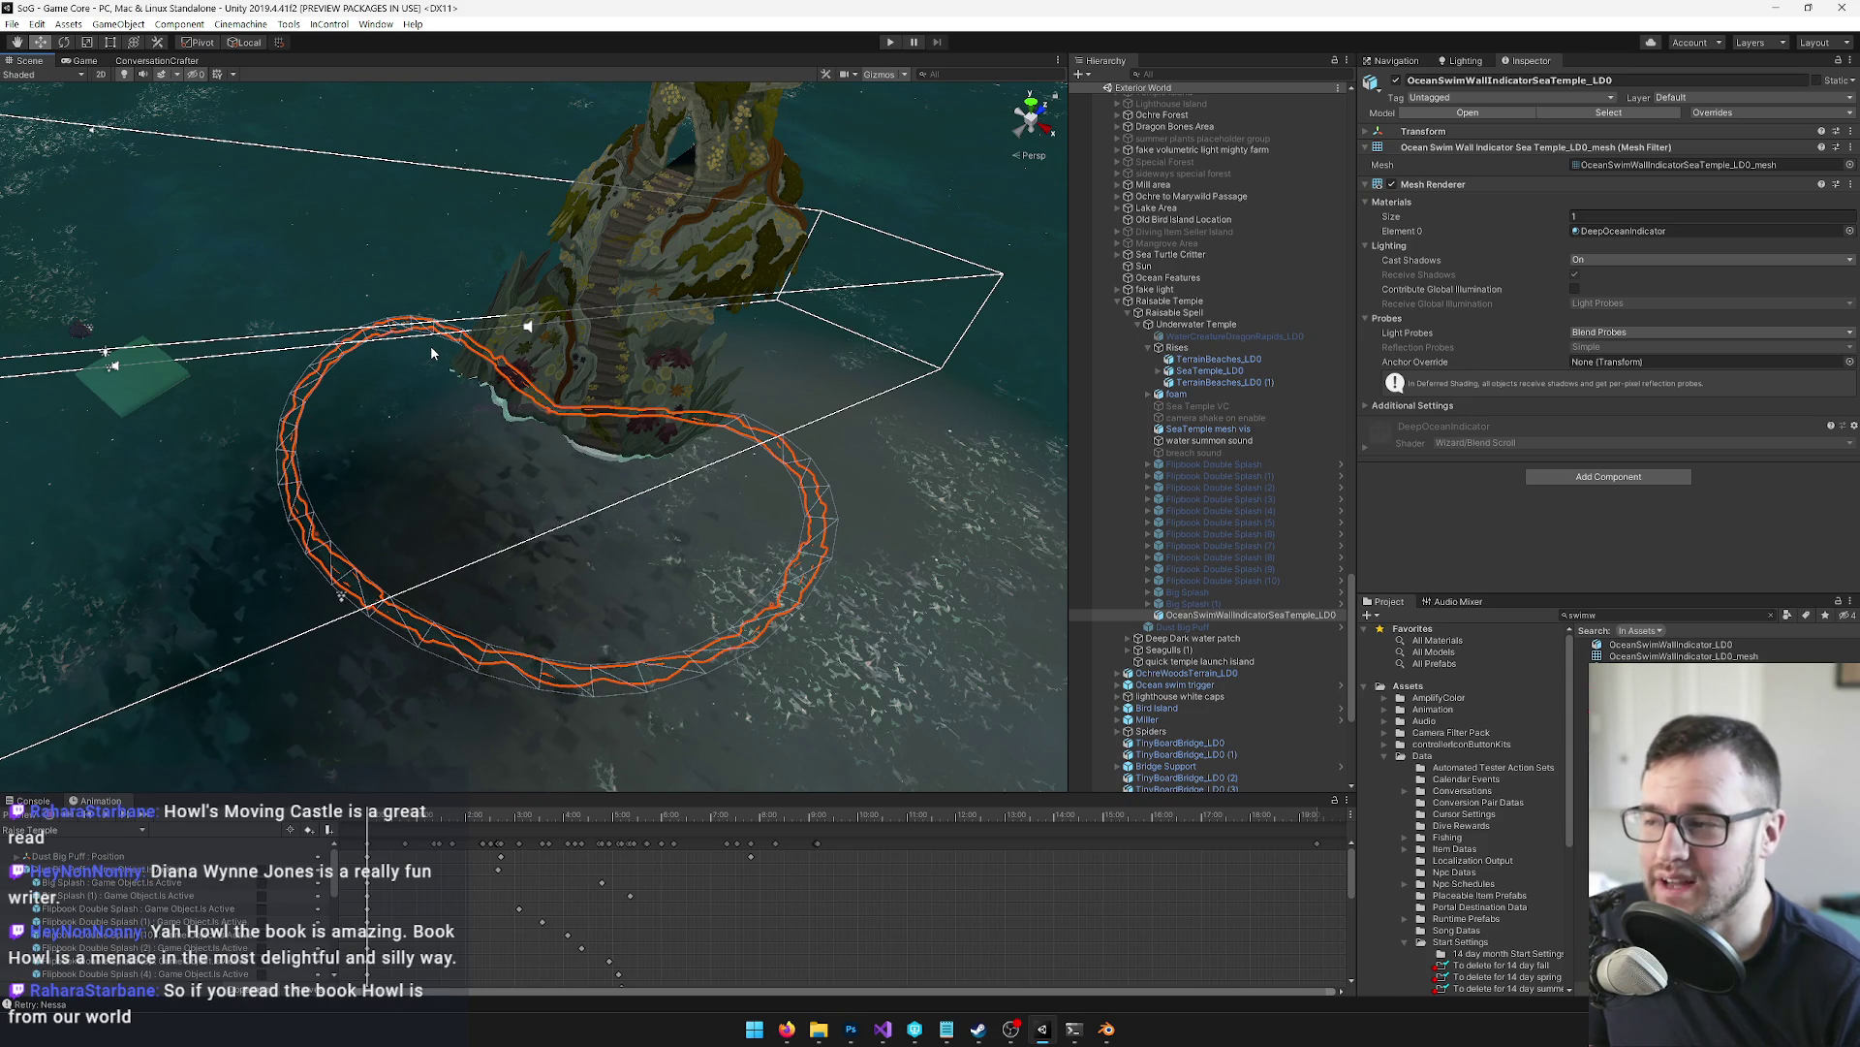
{"action": "left_click_drag", "start_coordinate": [432, 351], "coordinate": [438, 359]}
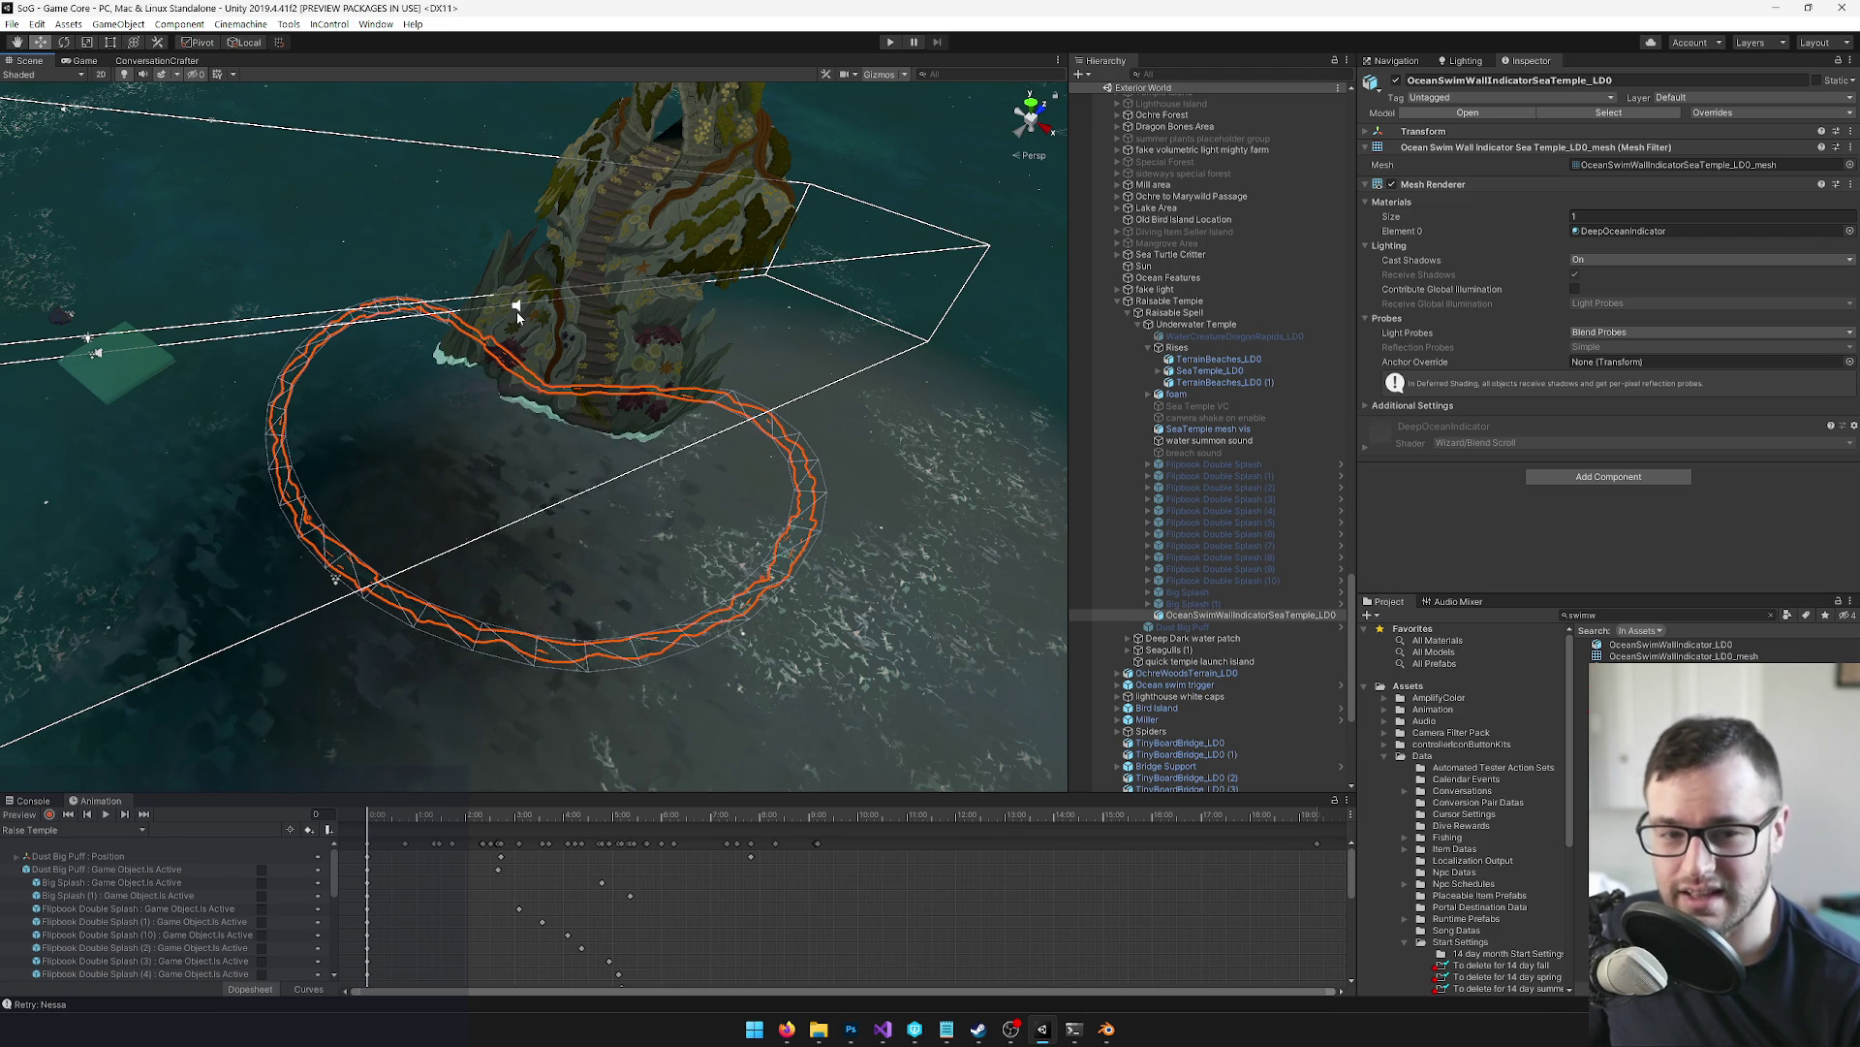
{"action": "mouse_move", "coordinate": [516, 315]}
{"action": "left_mouse_down", "text": "alt"}
{"action": "mouse_move", "coordinate": [467, 312]}
{"action": "mouse_move", "coordinate": [571, 308]}
{"action": "mouse_move", "coordinate": [538, 334]}
{"action": "mouse_move", "coordinate": [678, 393]}
{"action": "mouse_move", "coordinate": [599, 395]}
{"action": "left_mouse_up", "text": "alt"}
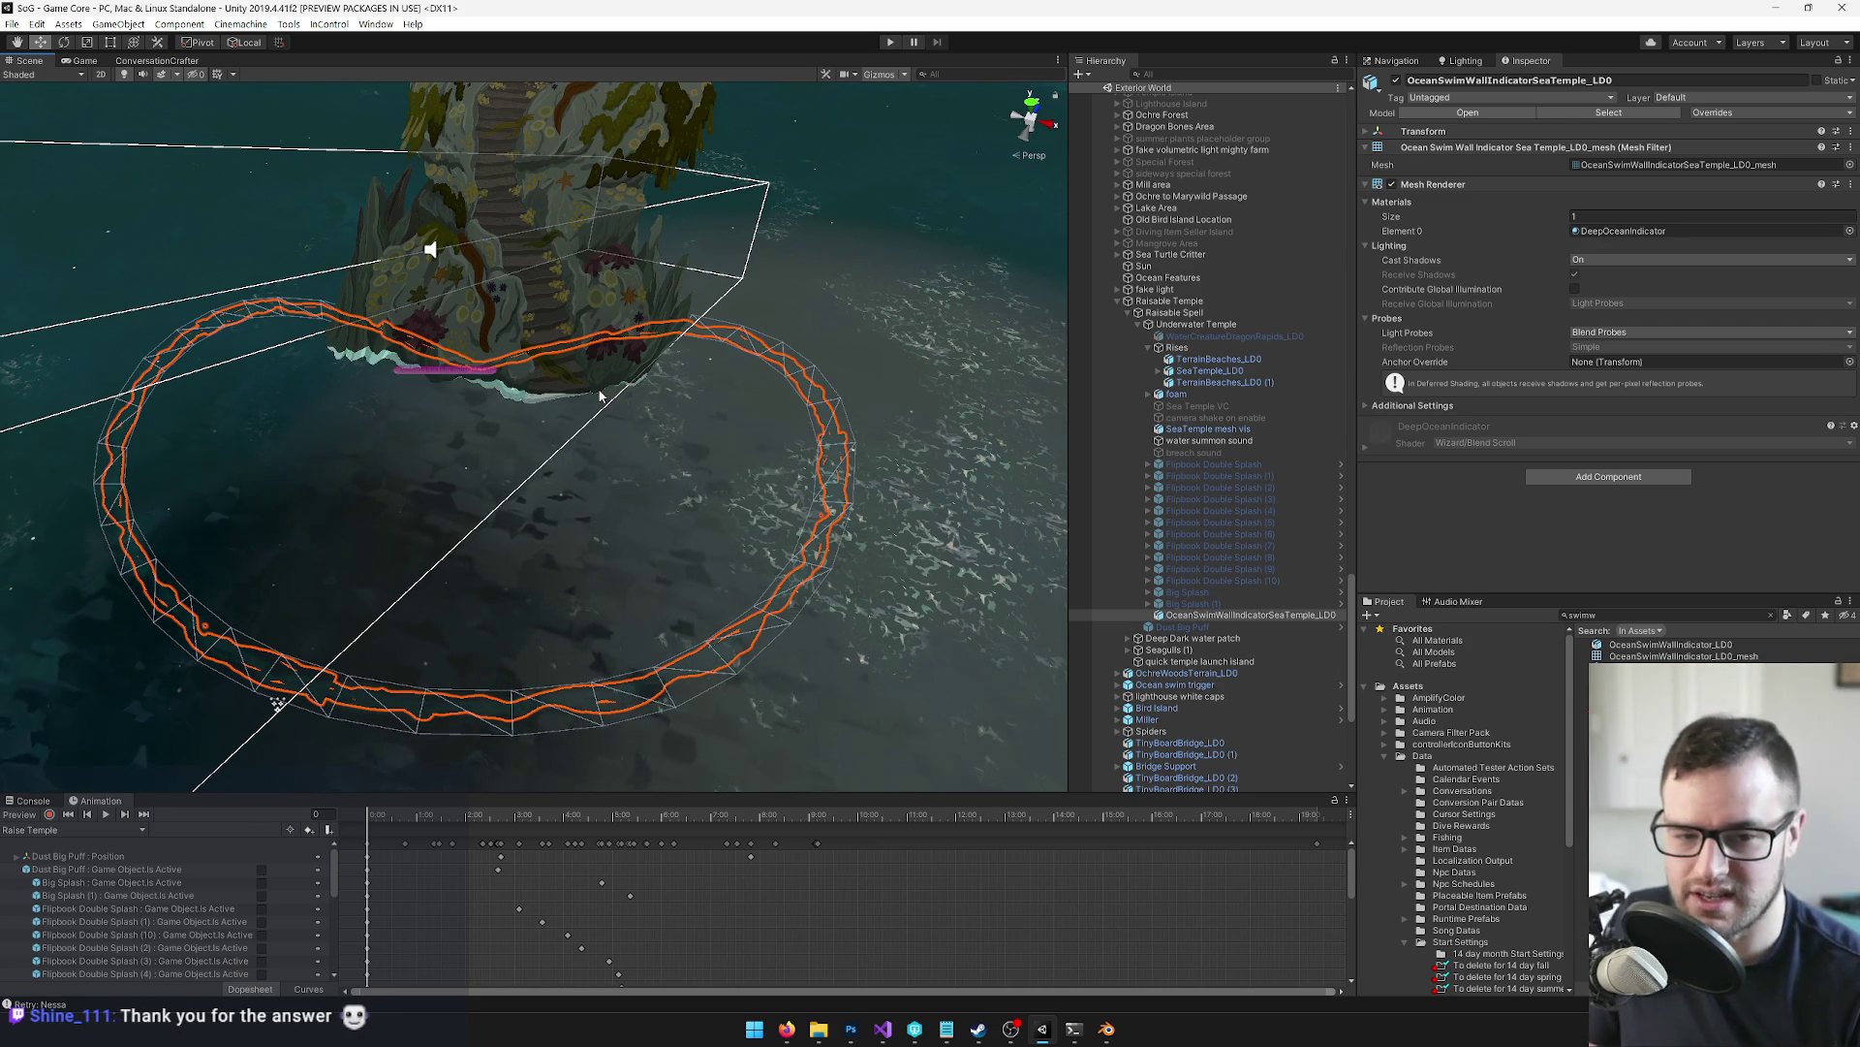
{"action": "mouse_move", "coordinate": [599, 387]}
{"action": "left_mouse_down"}
{"action": "mouse_move", "coordinate": [399, 366]}
{"action": "mouse_move", "coordinate": [438, 377]}
{"action": "left_mouse_up"}
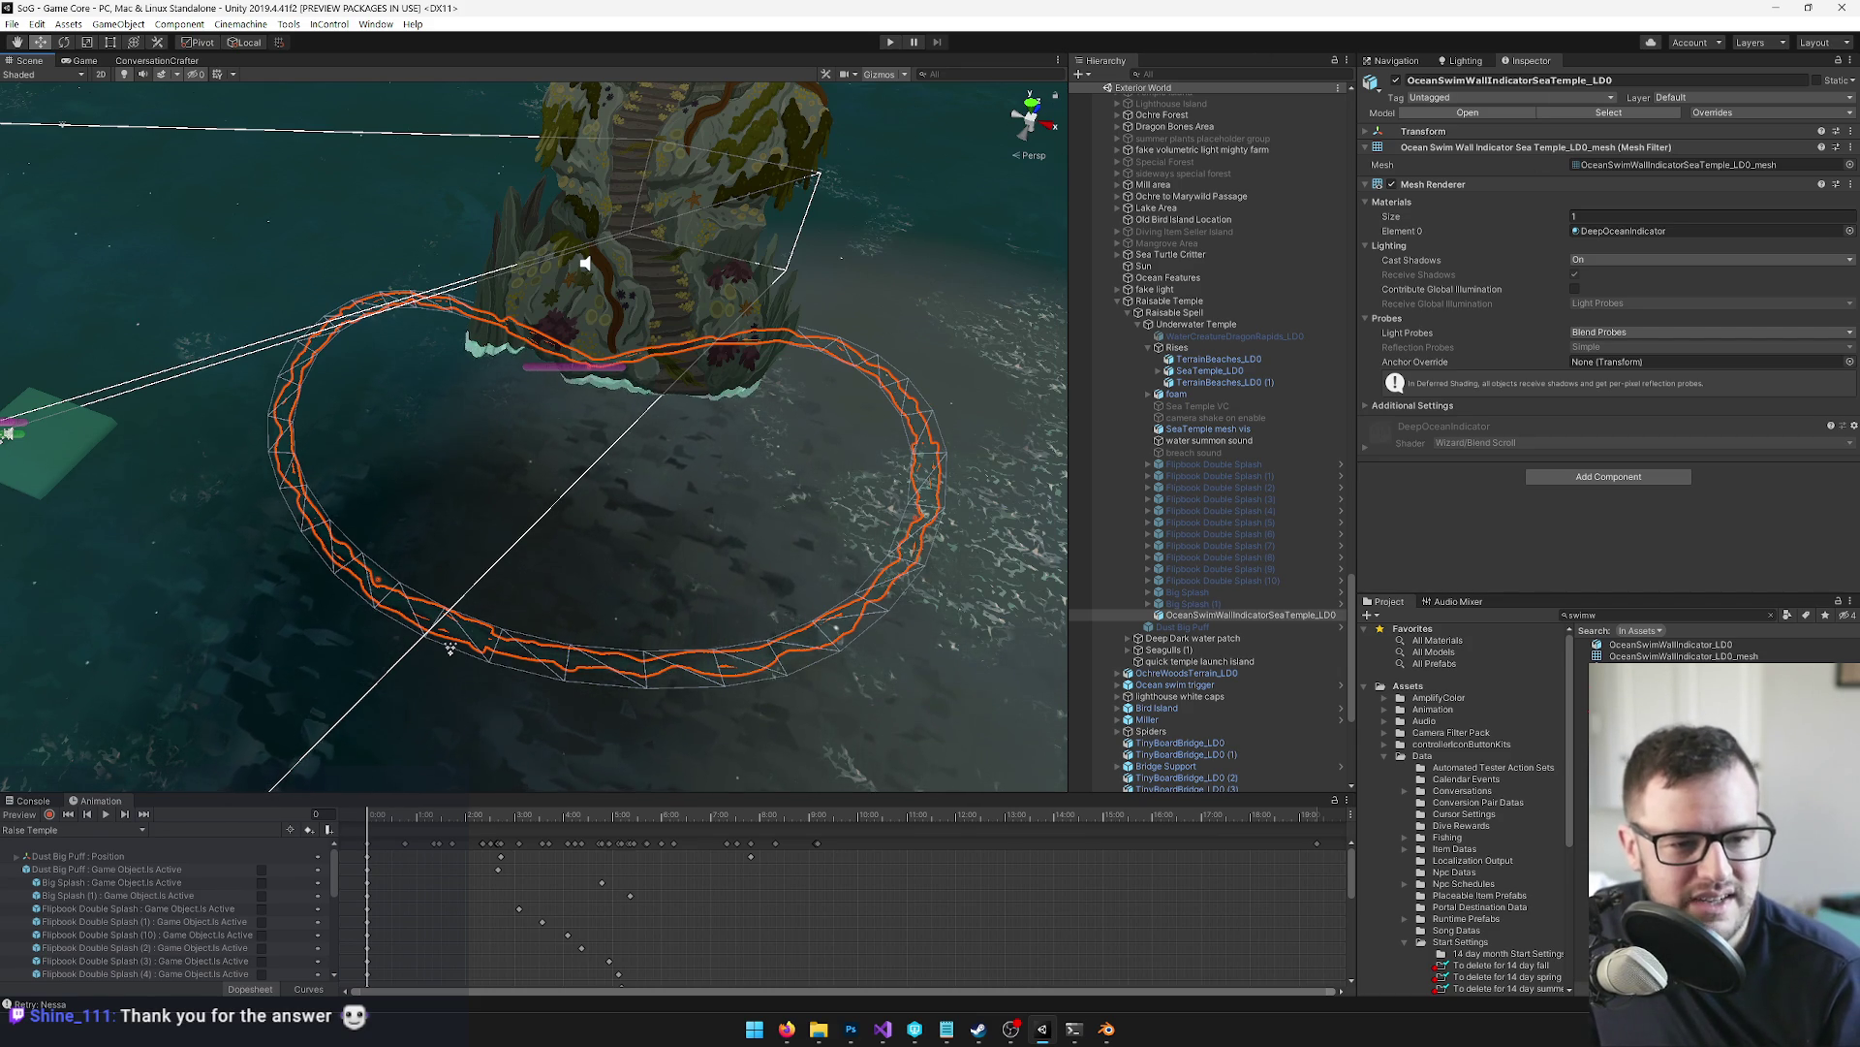
{"action": "mouse_move", "coordinate": [638, 572]}
{"action": "left_mouse_down"}
{"action": "mouse_move", "coordinate": [515, 527]}
{"action": "mouse_move", "coordinate": [394, 549]}
{"action": "mouse_move", "coordinate": [243, 485]}
{"action": "mouse_move", "coordinate": [194, 436]}
{"action": "left_mouse_up"}
{"action": "key", "text": "ctrl+p"}
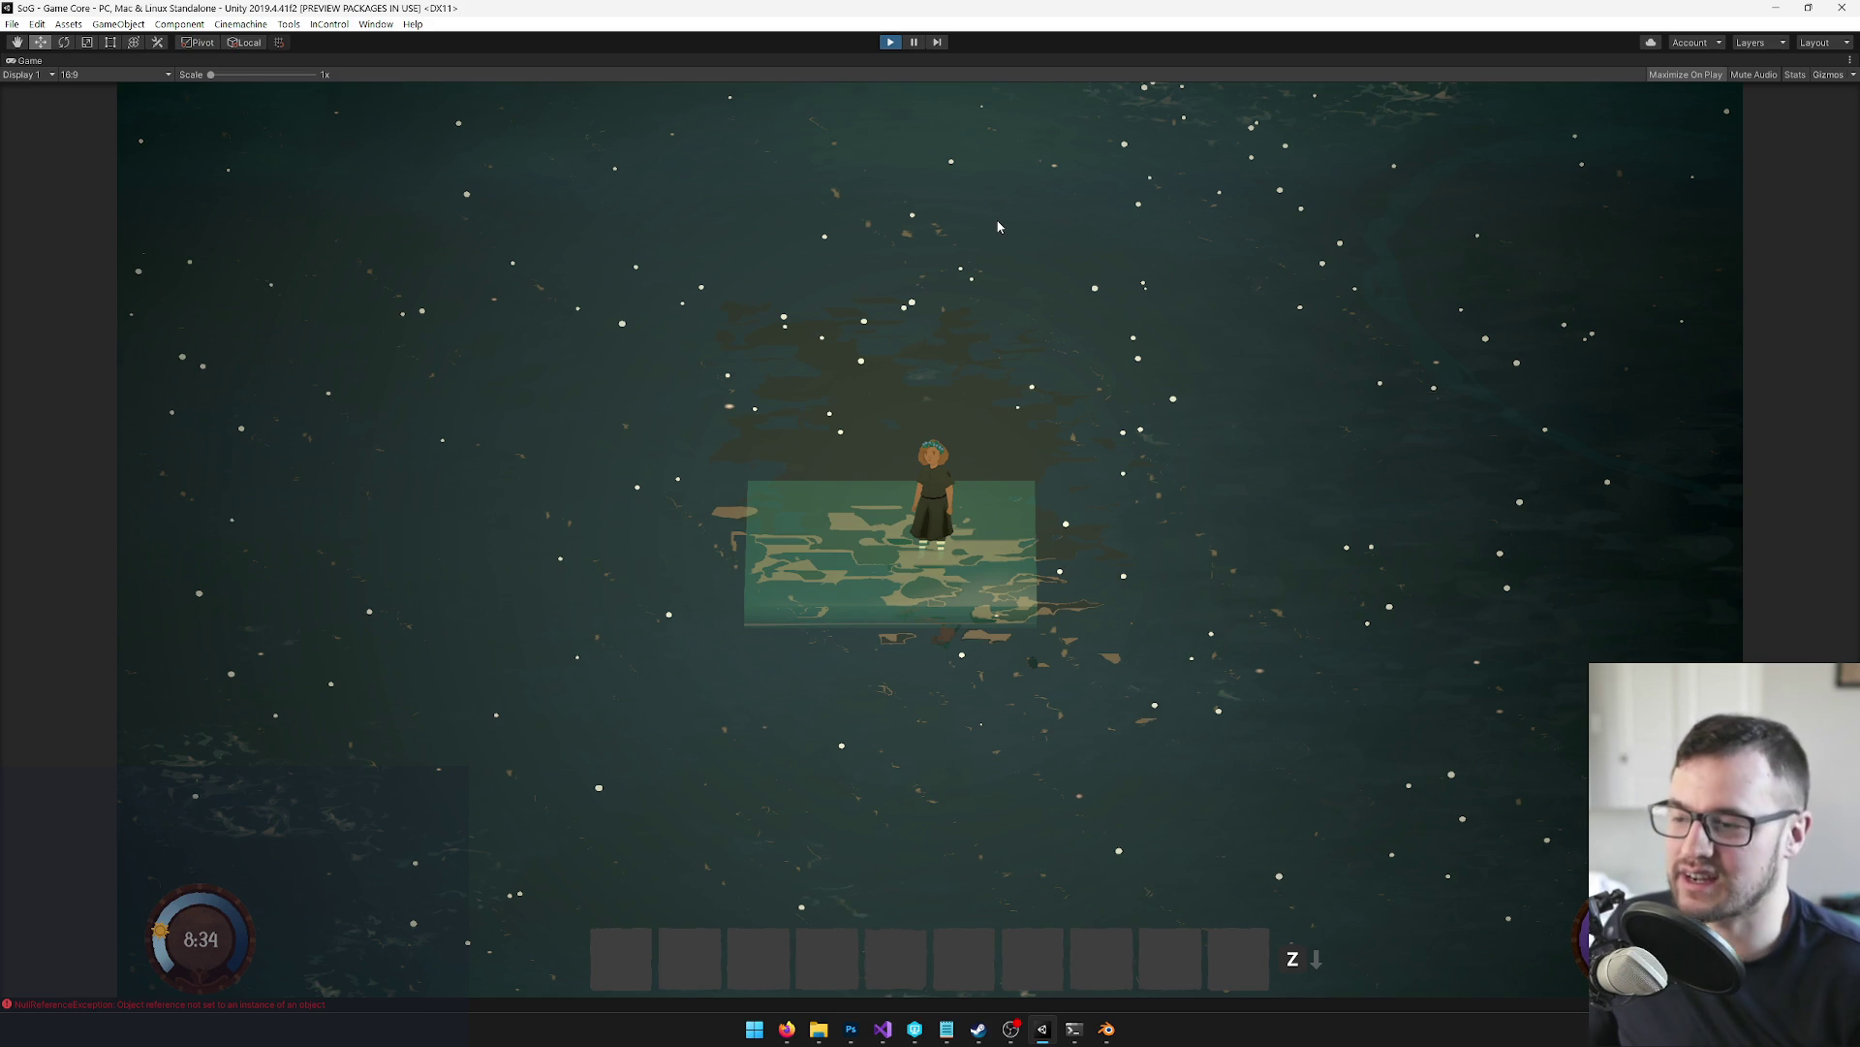
Stop Play mode and return to the full editor layout
{"action": "key", "text": "shift+space"}
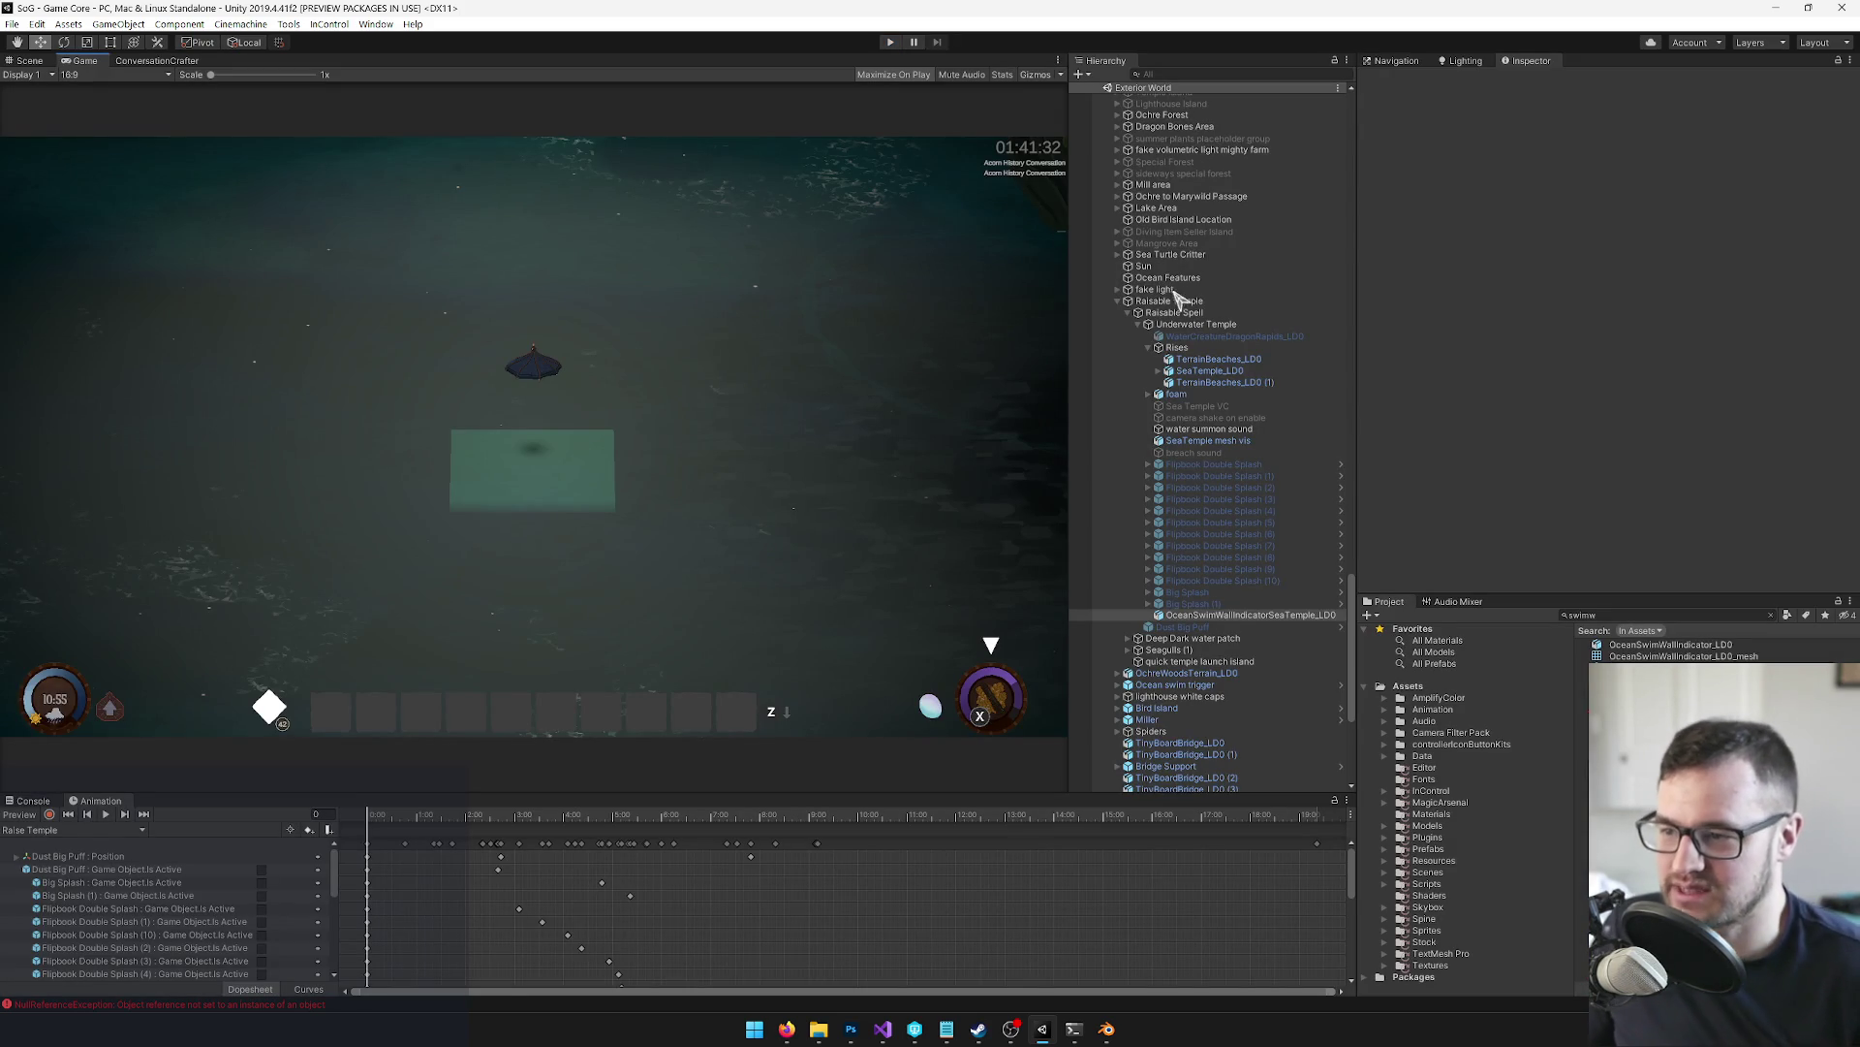
{"action": "scroll", "coordinate": [1163, 484], "scroll_direction": "up", "scroll_amount": 15}
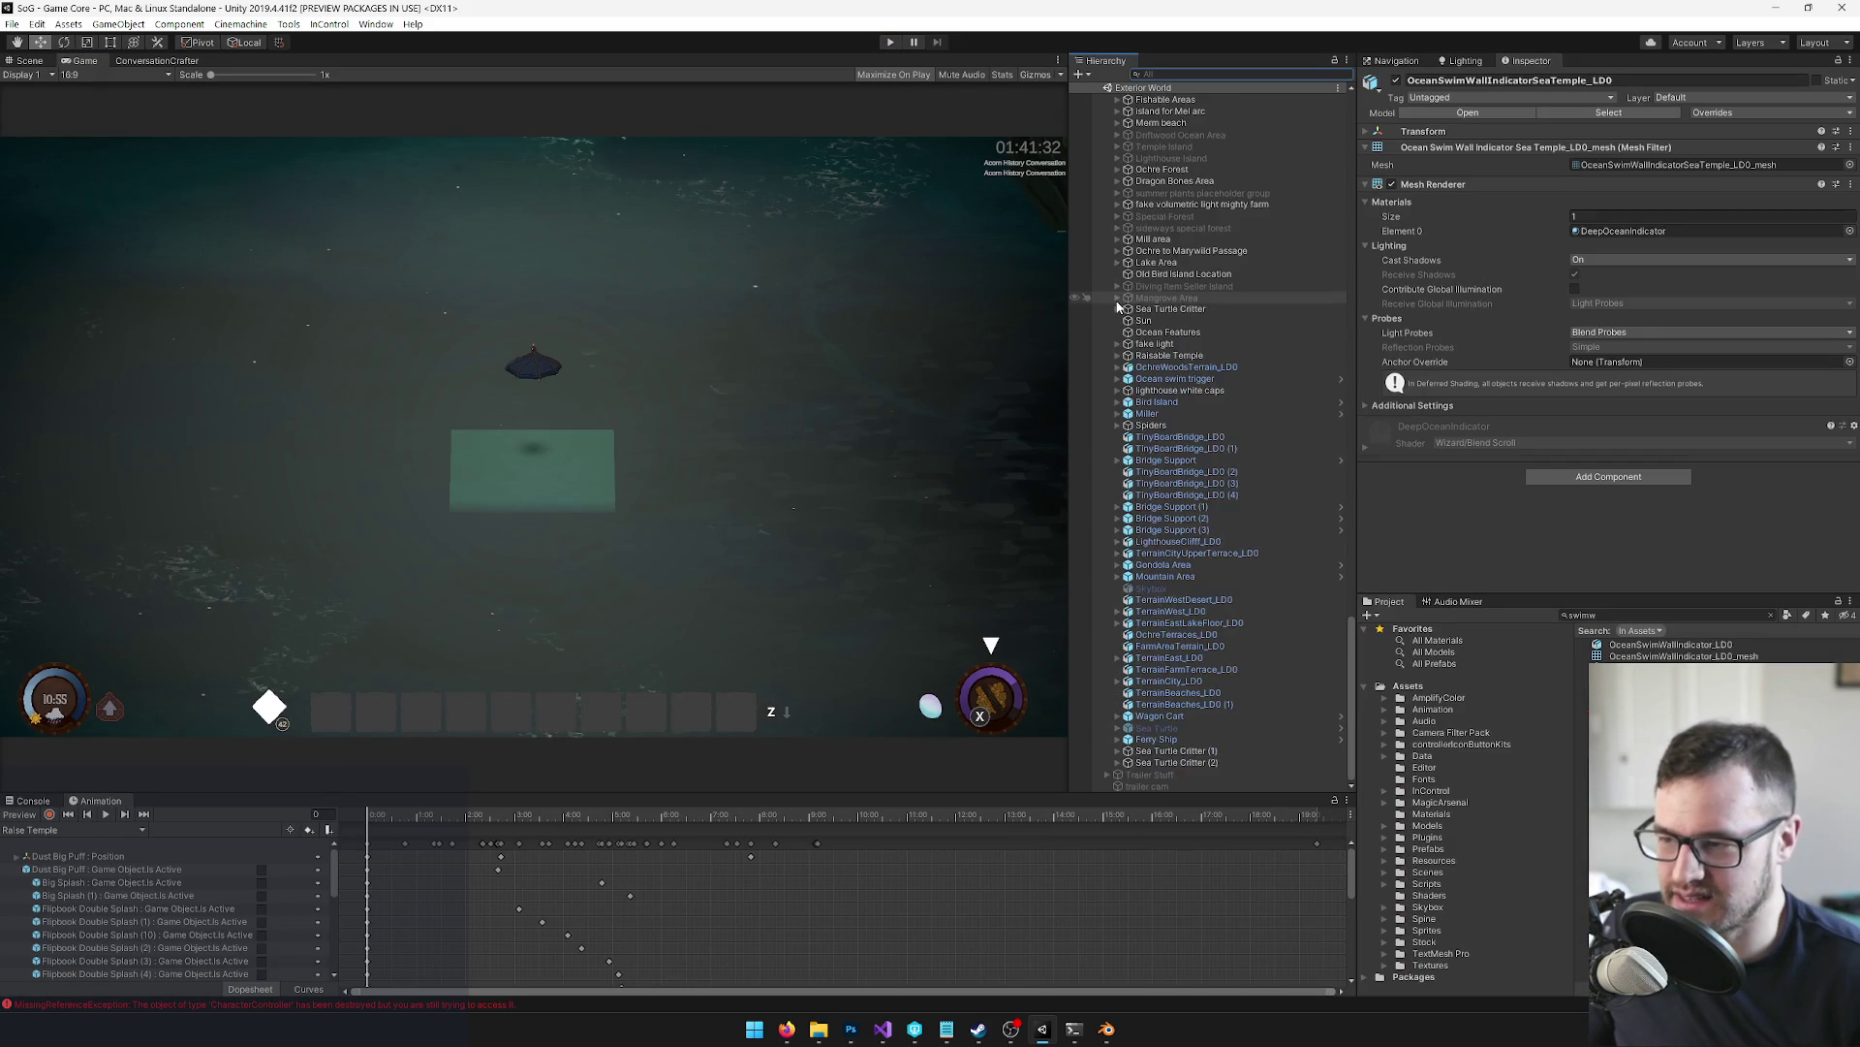
Select the University through Sheep Meadow areas and activate them together
{"action": "scroll", "coordinate": [1199, 676], "scroll_direction": "up", "scroll_amount": 10}
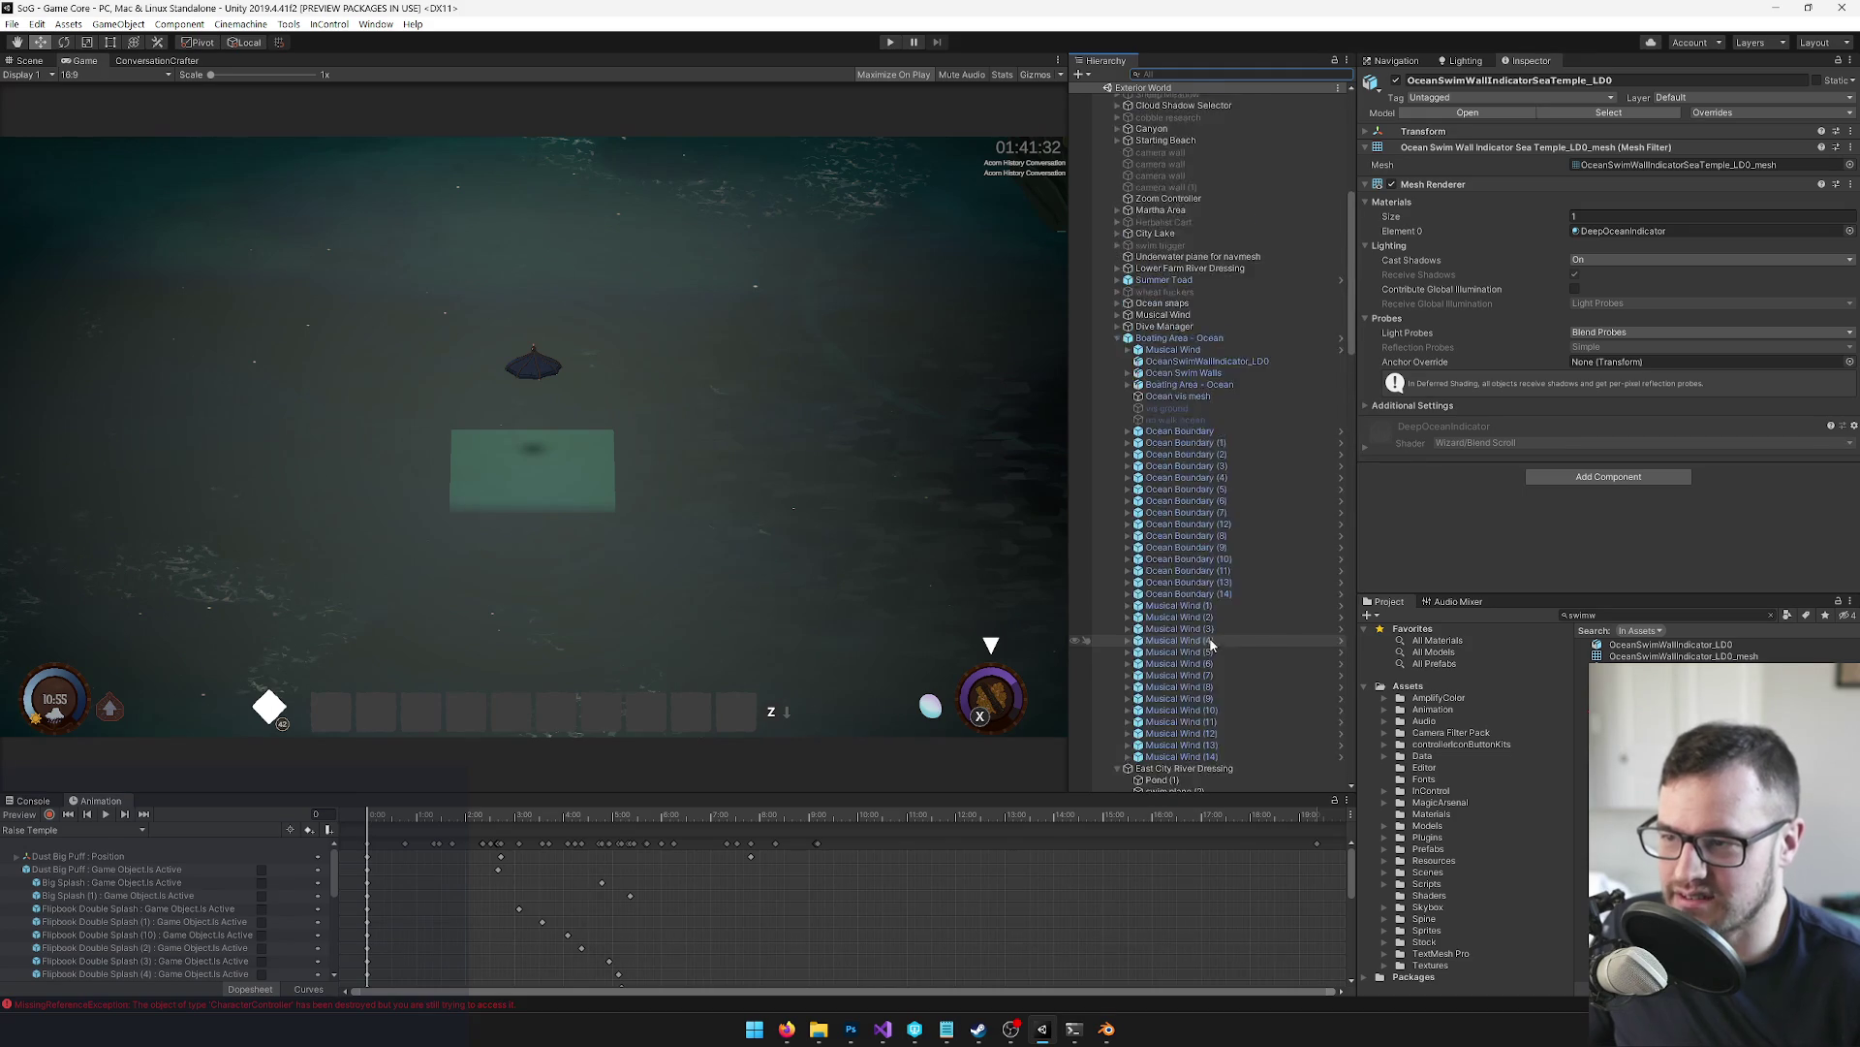
{"action": "left_click", "coordinate": [1148, 390]}
{"action": "left_click", "coordinate": [1145, 414], "text": "ctrl"}
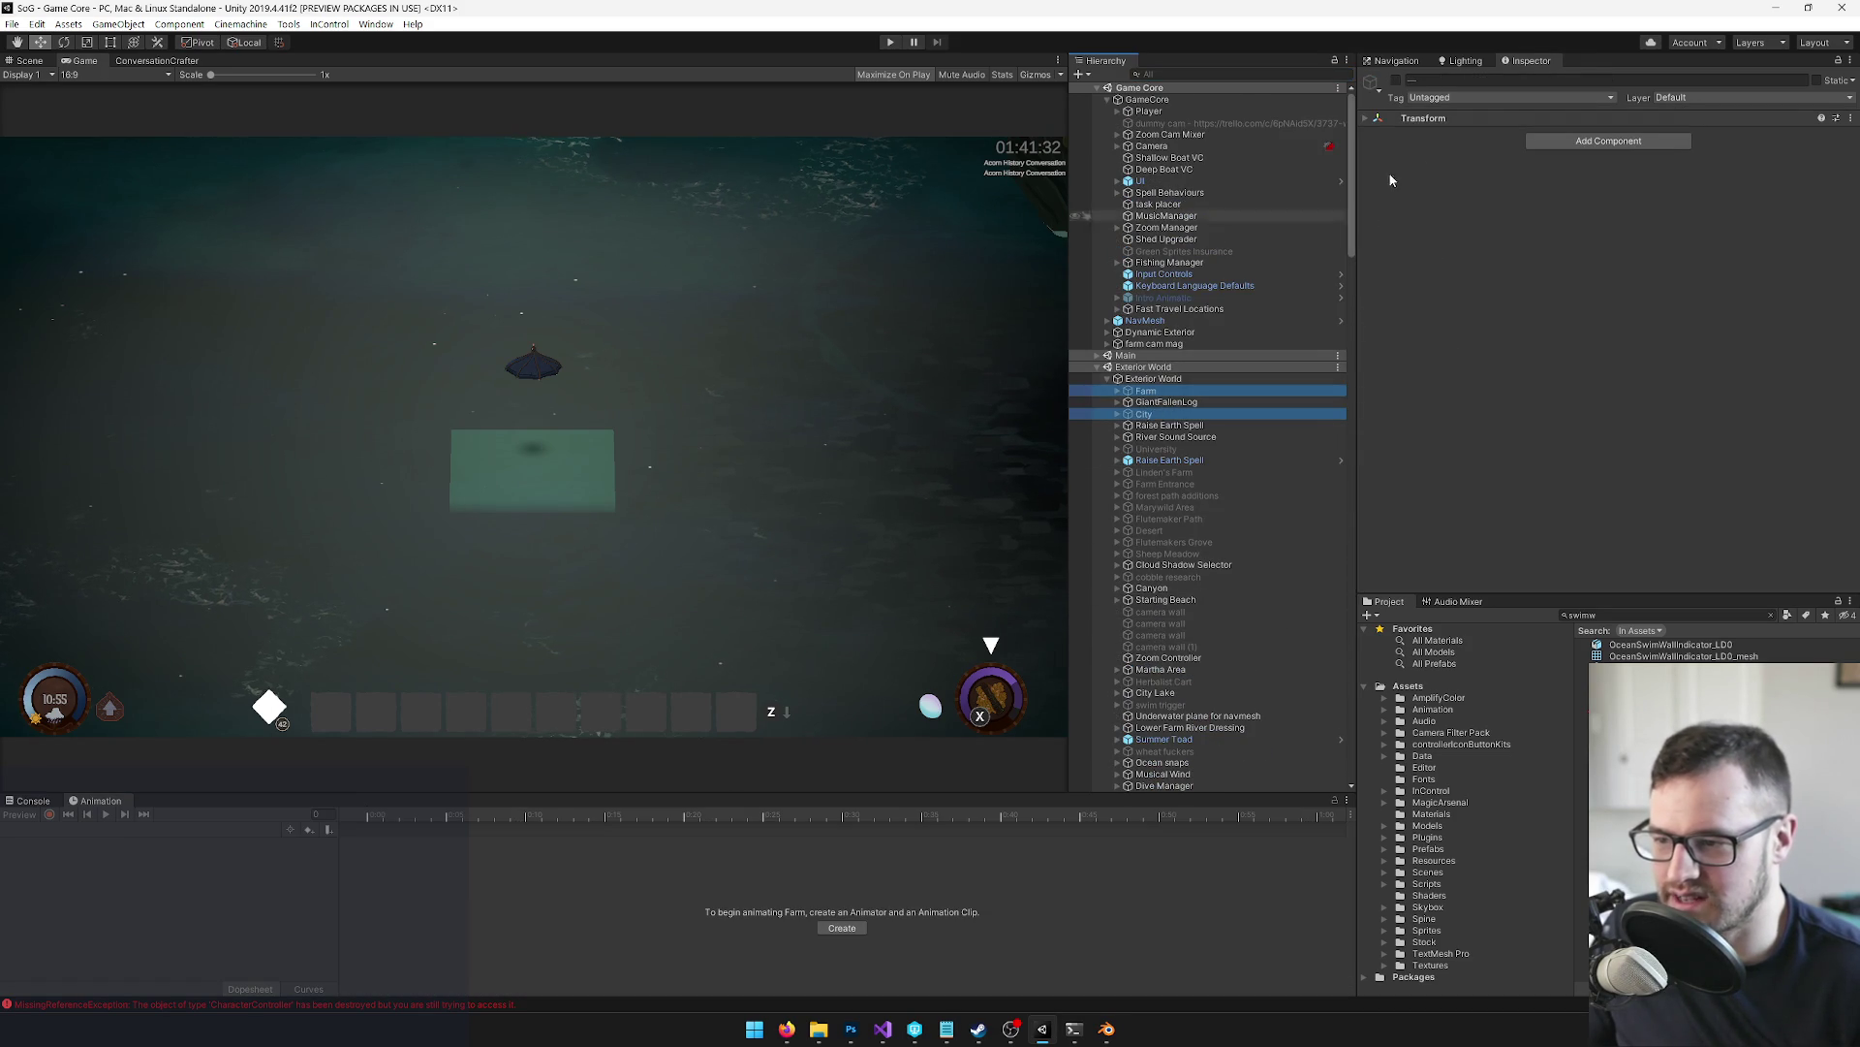
{"action": "left_click", "coordinate": [1150, 449]}
{"action": "left_click", "coordinate": [1155, 483], "text": "shift"}
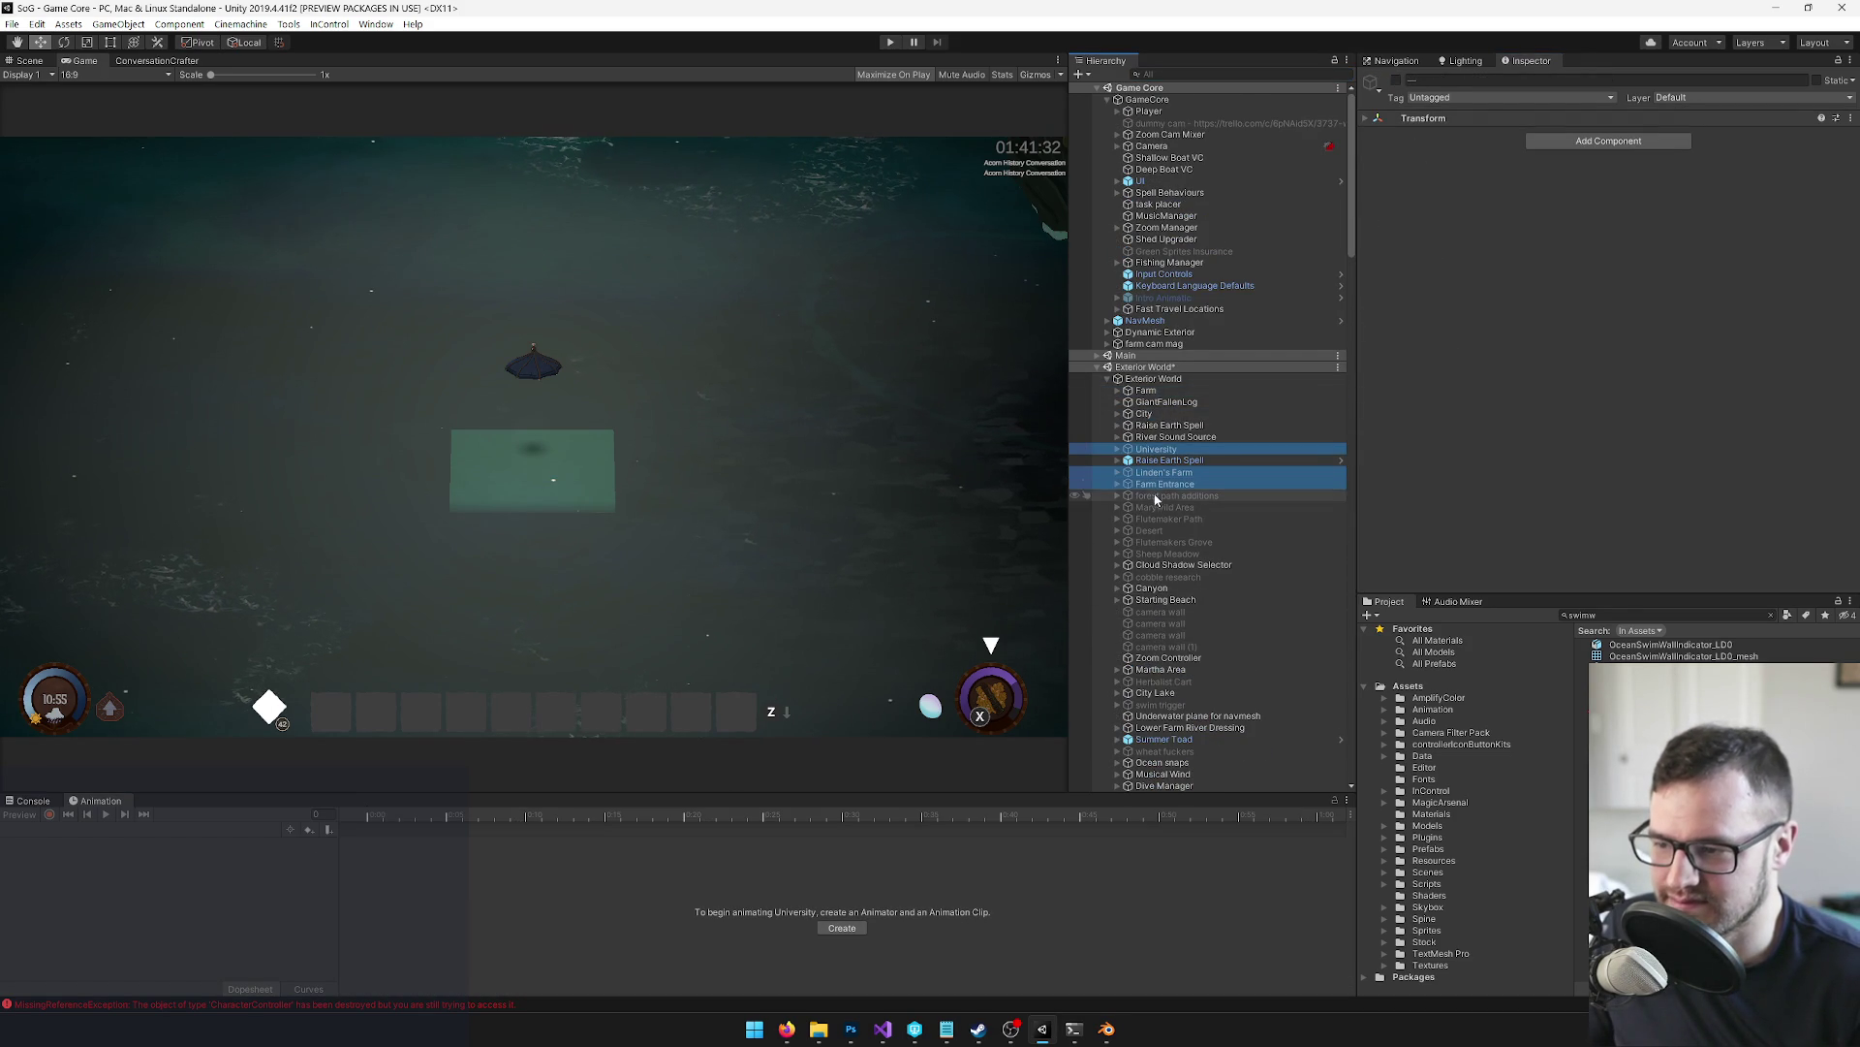
{"action": "left_click", "coordinate": [1159, 528], "text": "shift"}
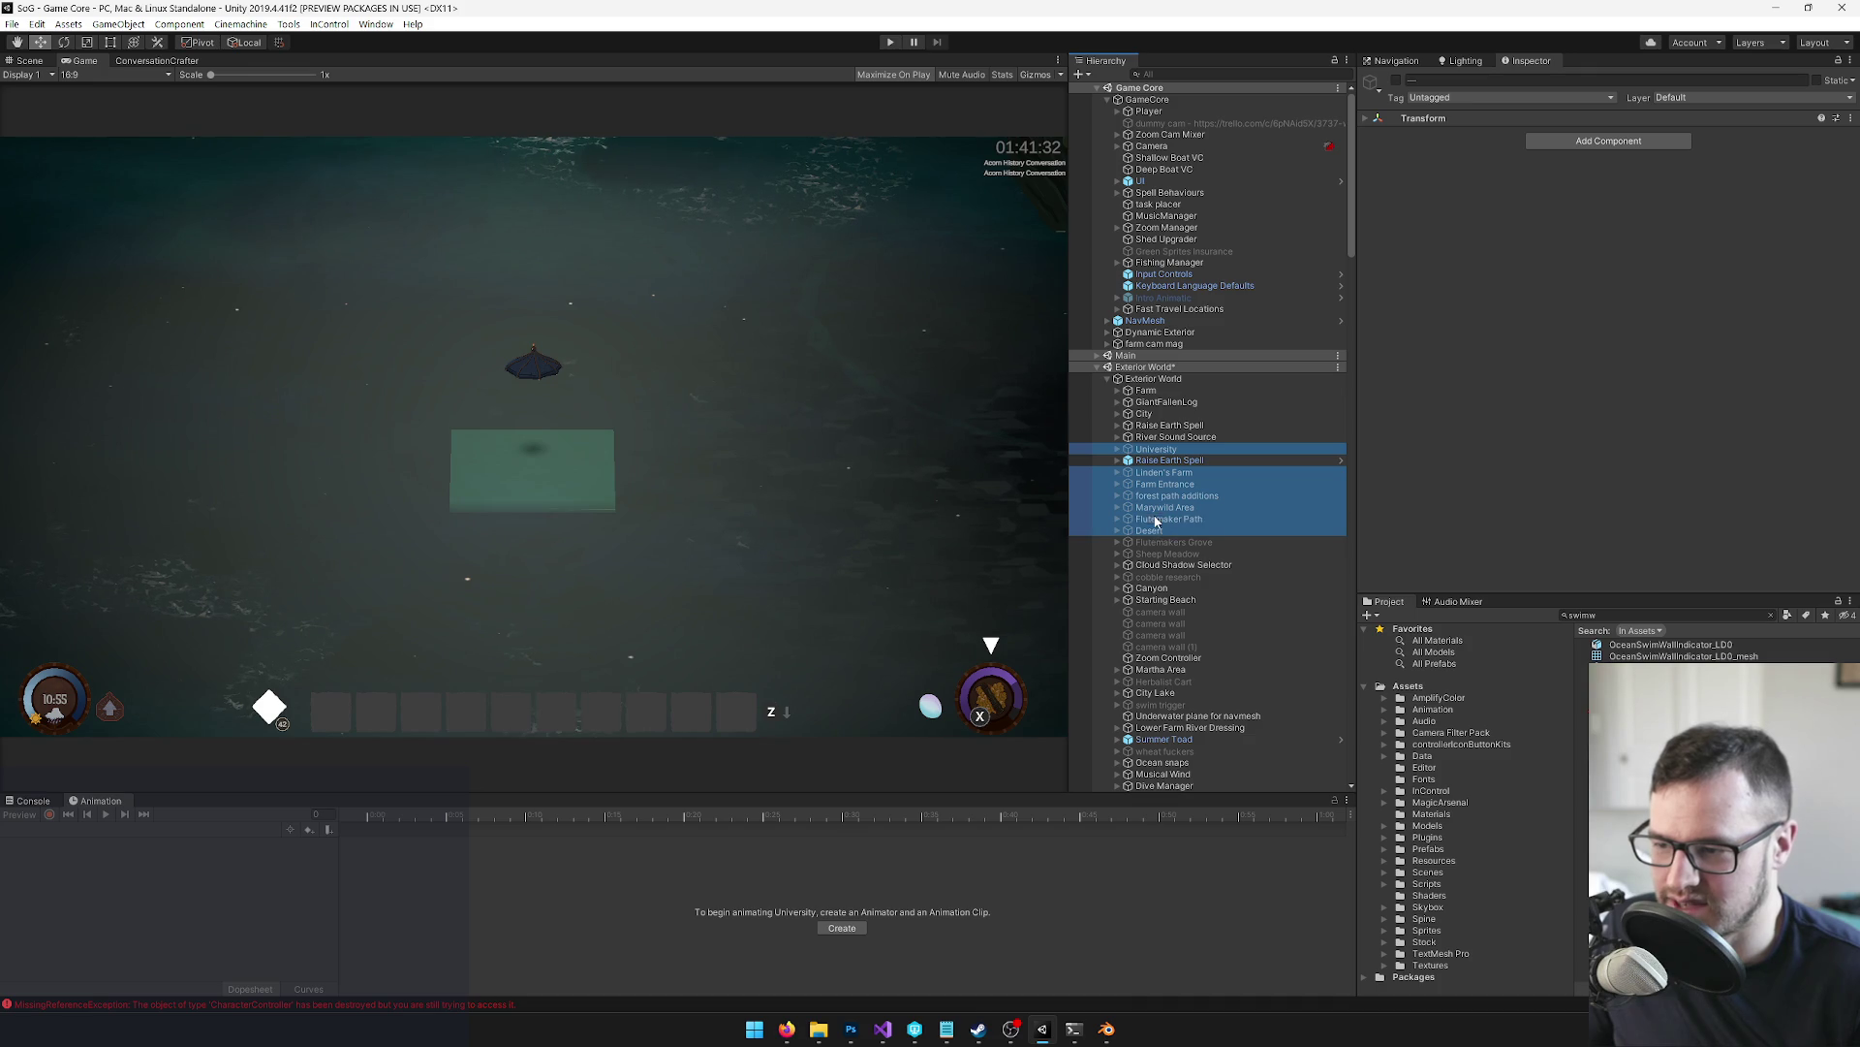
{"action": "left_click", "coordinate": [1167, 554], "text": "shift"}
{"action": "left_click", "coordinate": [1395, 81]}
Select the camera wall object and start the game
{"action": "left_click", "coordinate": [1207, 612]}
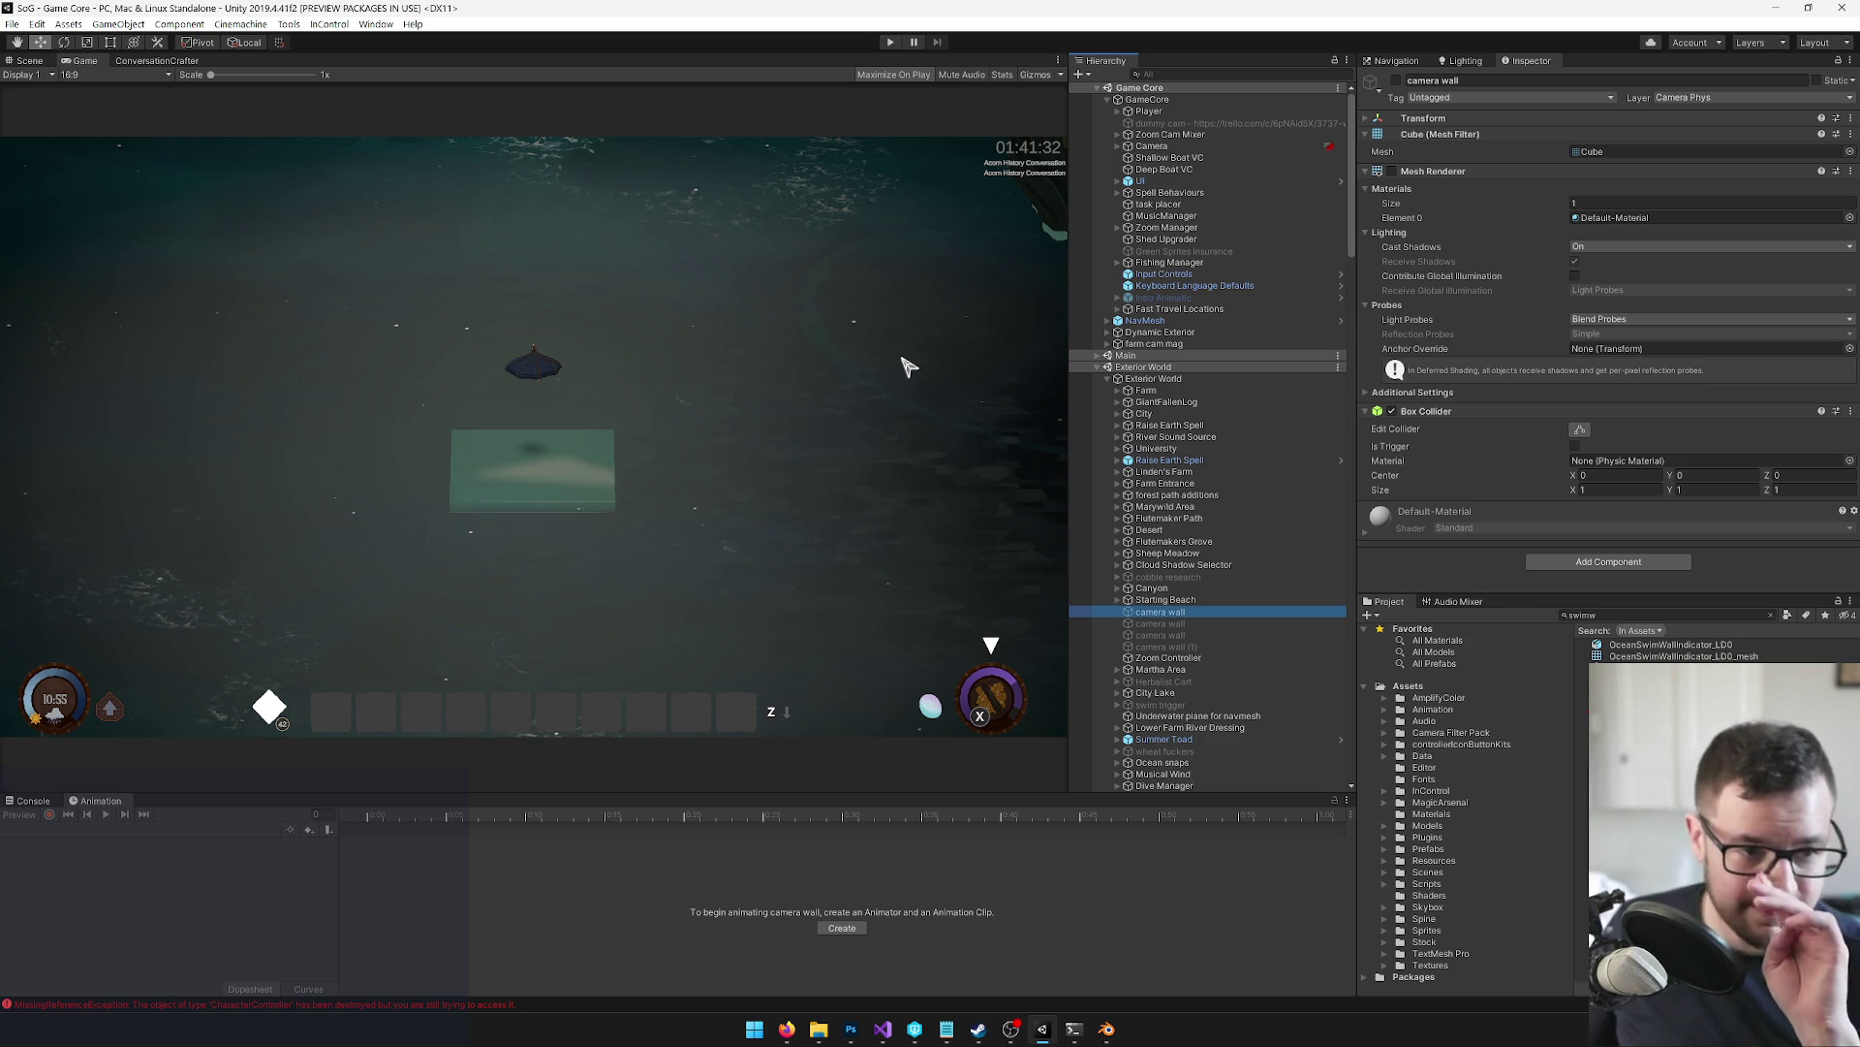
{"action": "left_click", "coordinate": [220, 311]}
{"action": "left_click", "coordinate": [890, 41]}
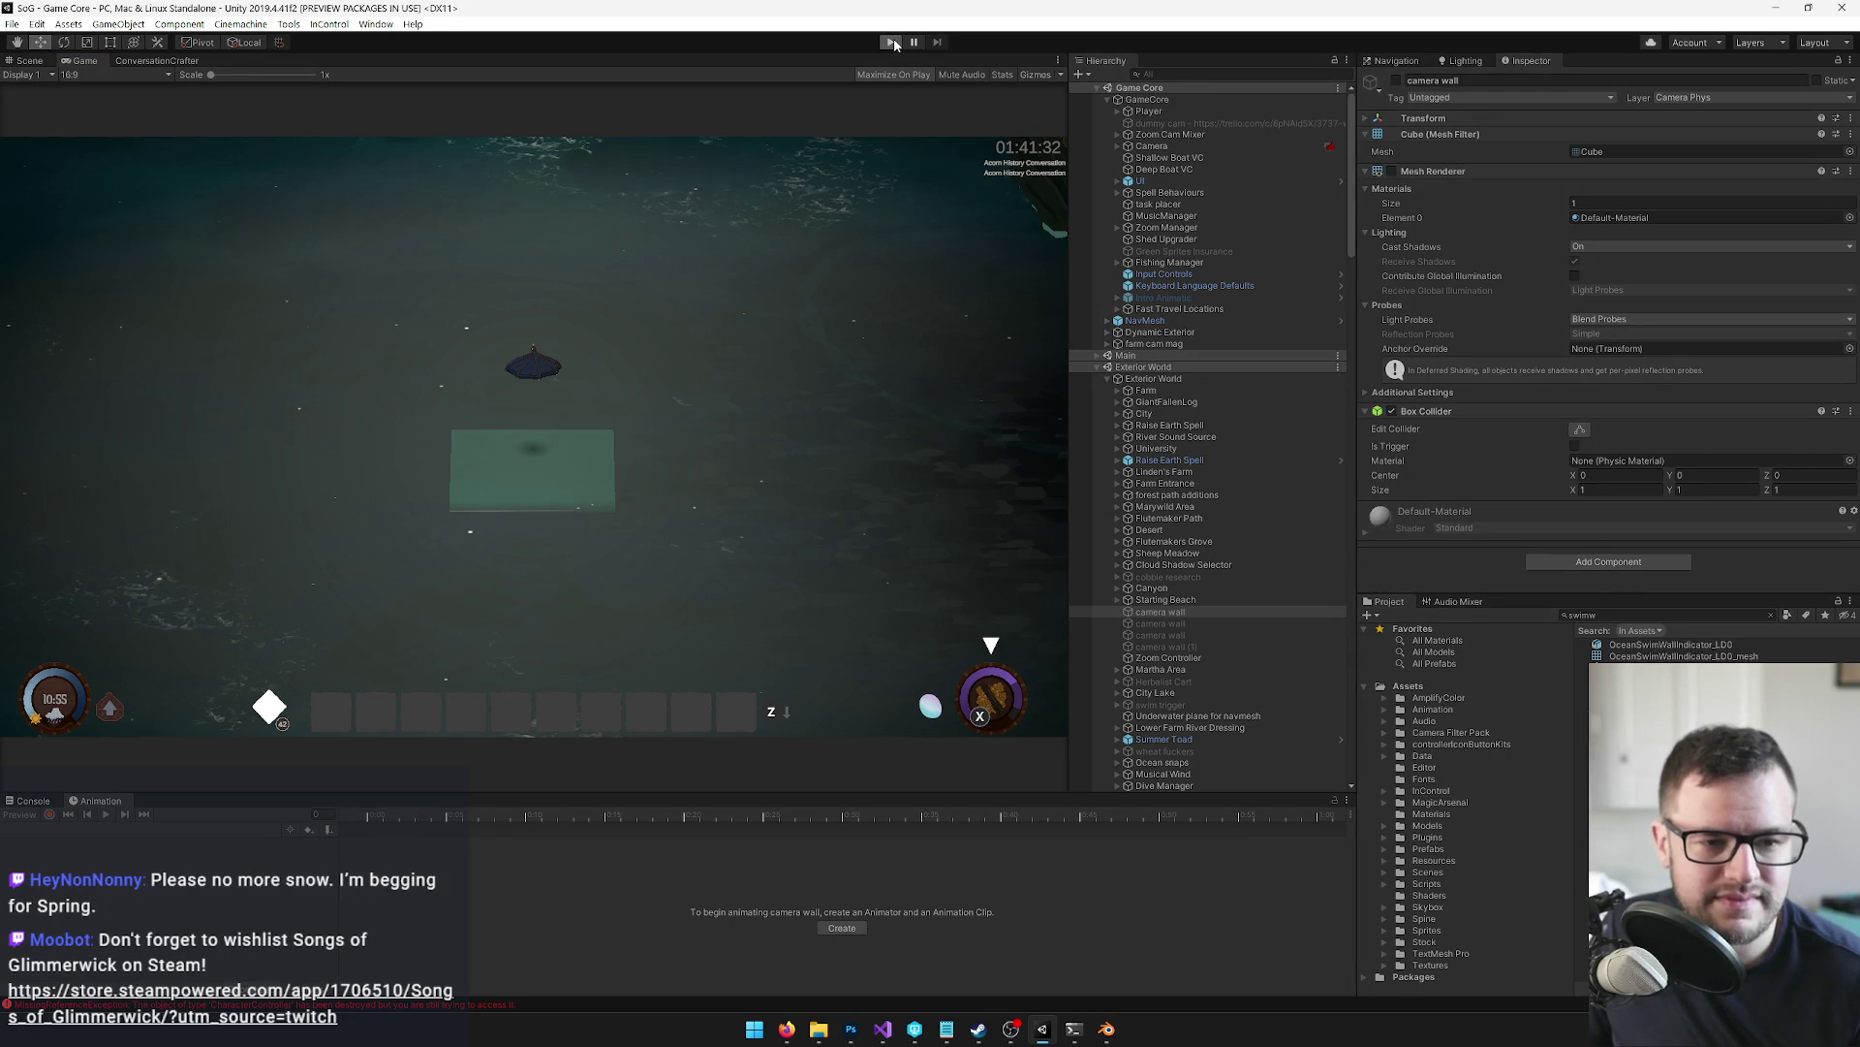
Summon the boat and swim around the Sea Temple island using W, A, S, D
{"action": "left_click", "coordinate": [892, 42]}
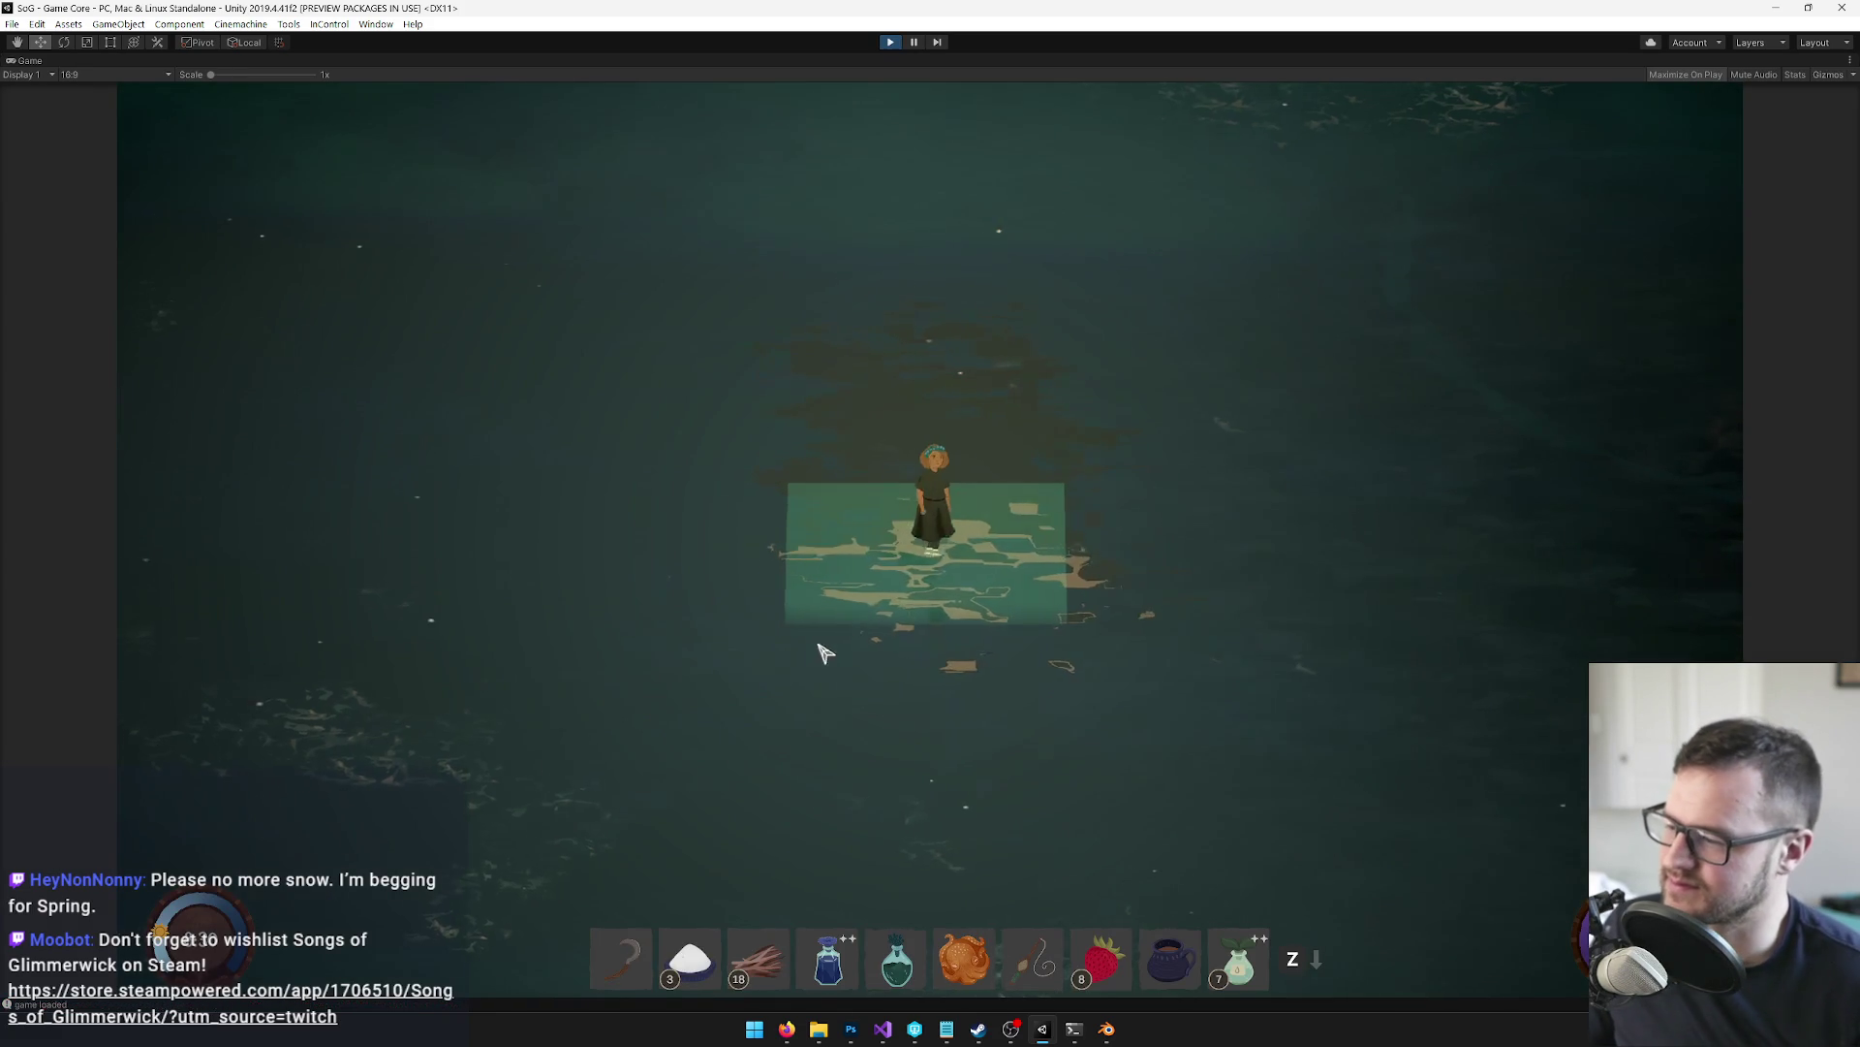
{"action": "left_click", "coordinate": [988, 760]}
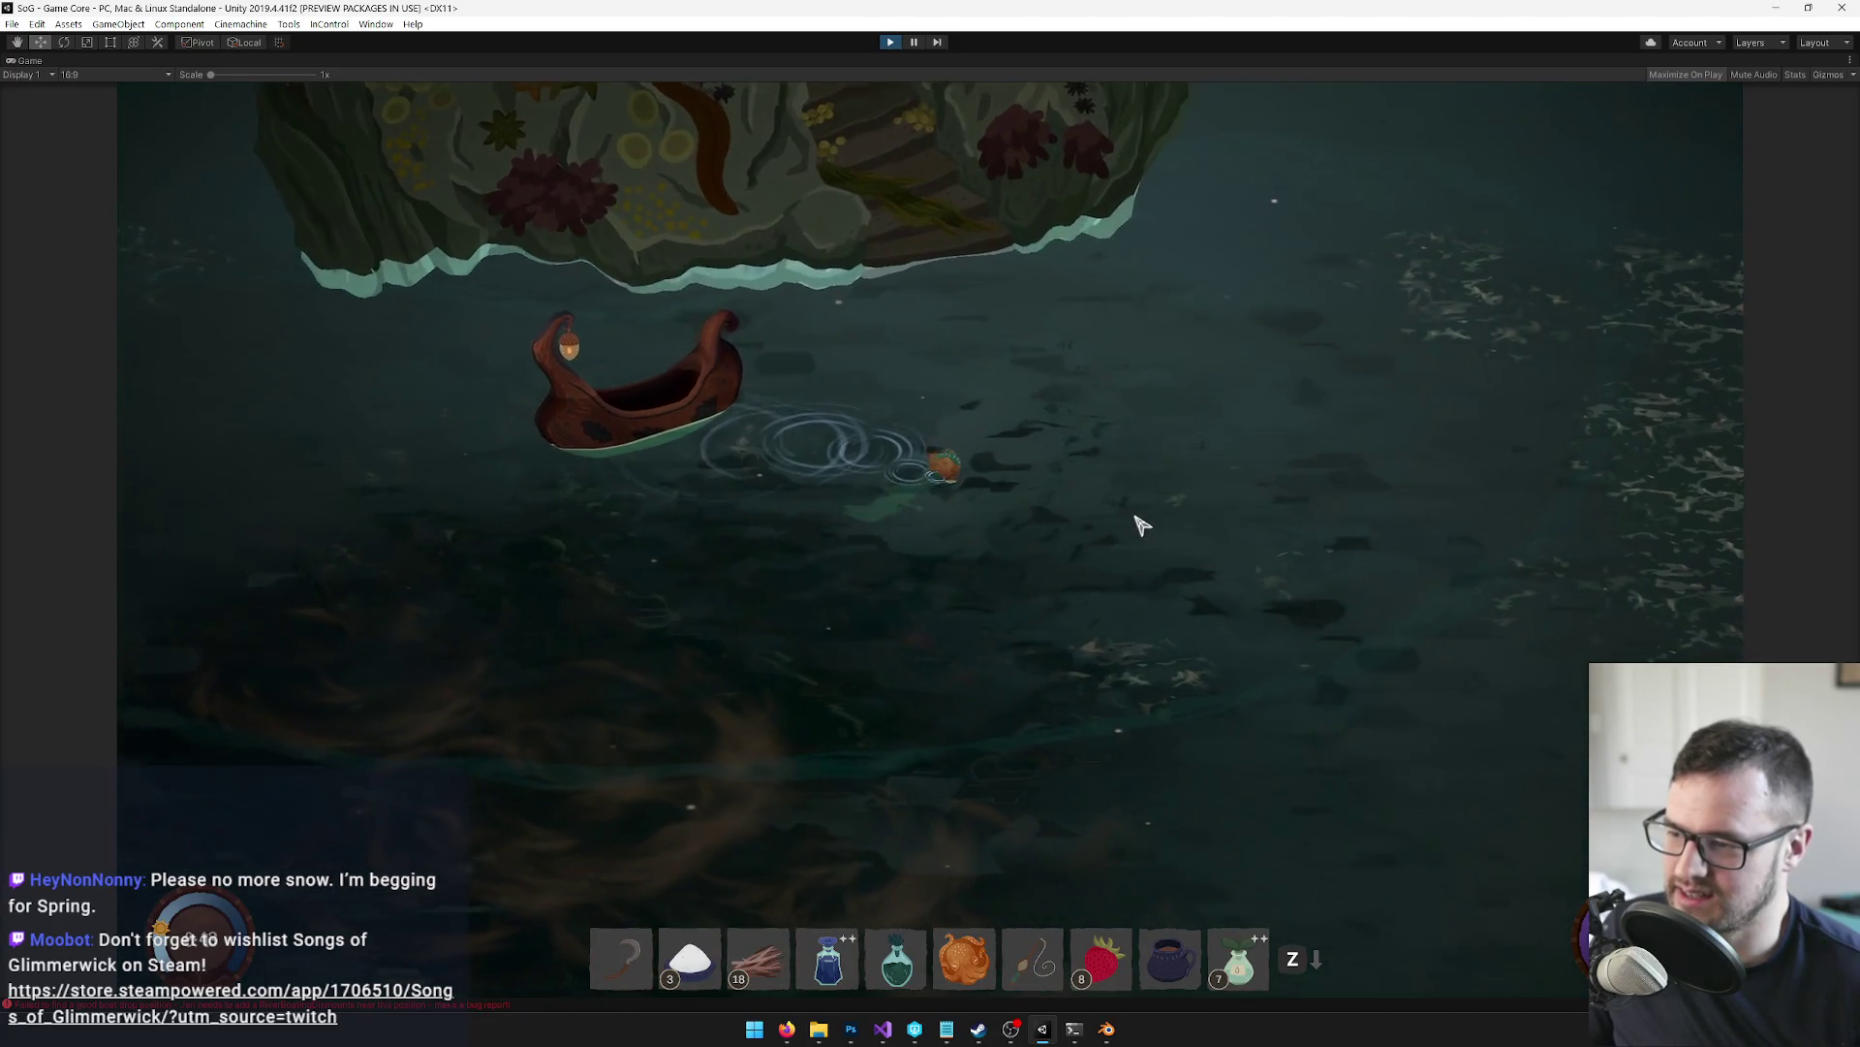
{"action": "key", "text": "w"}
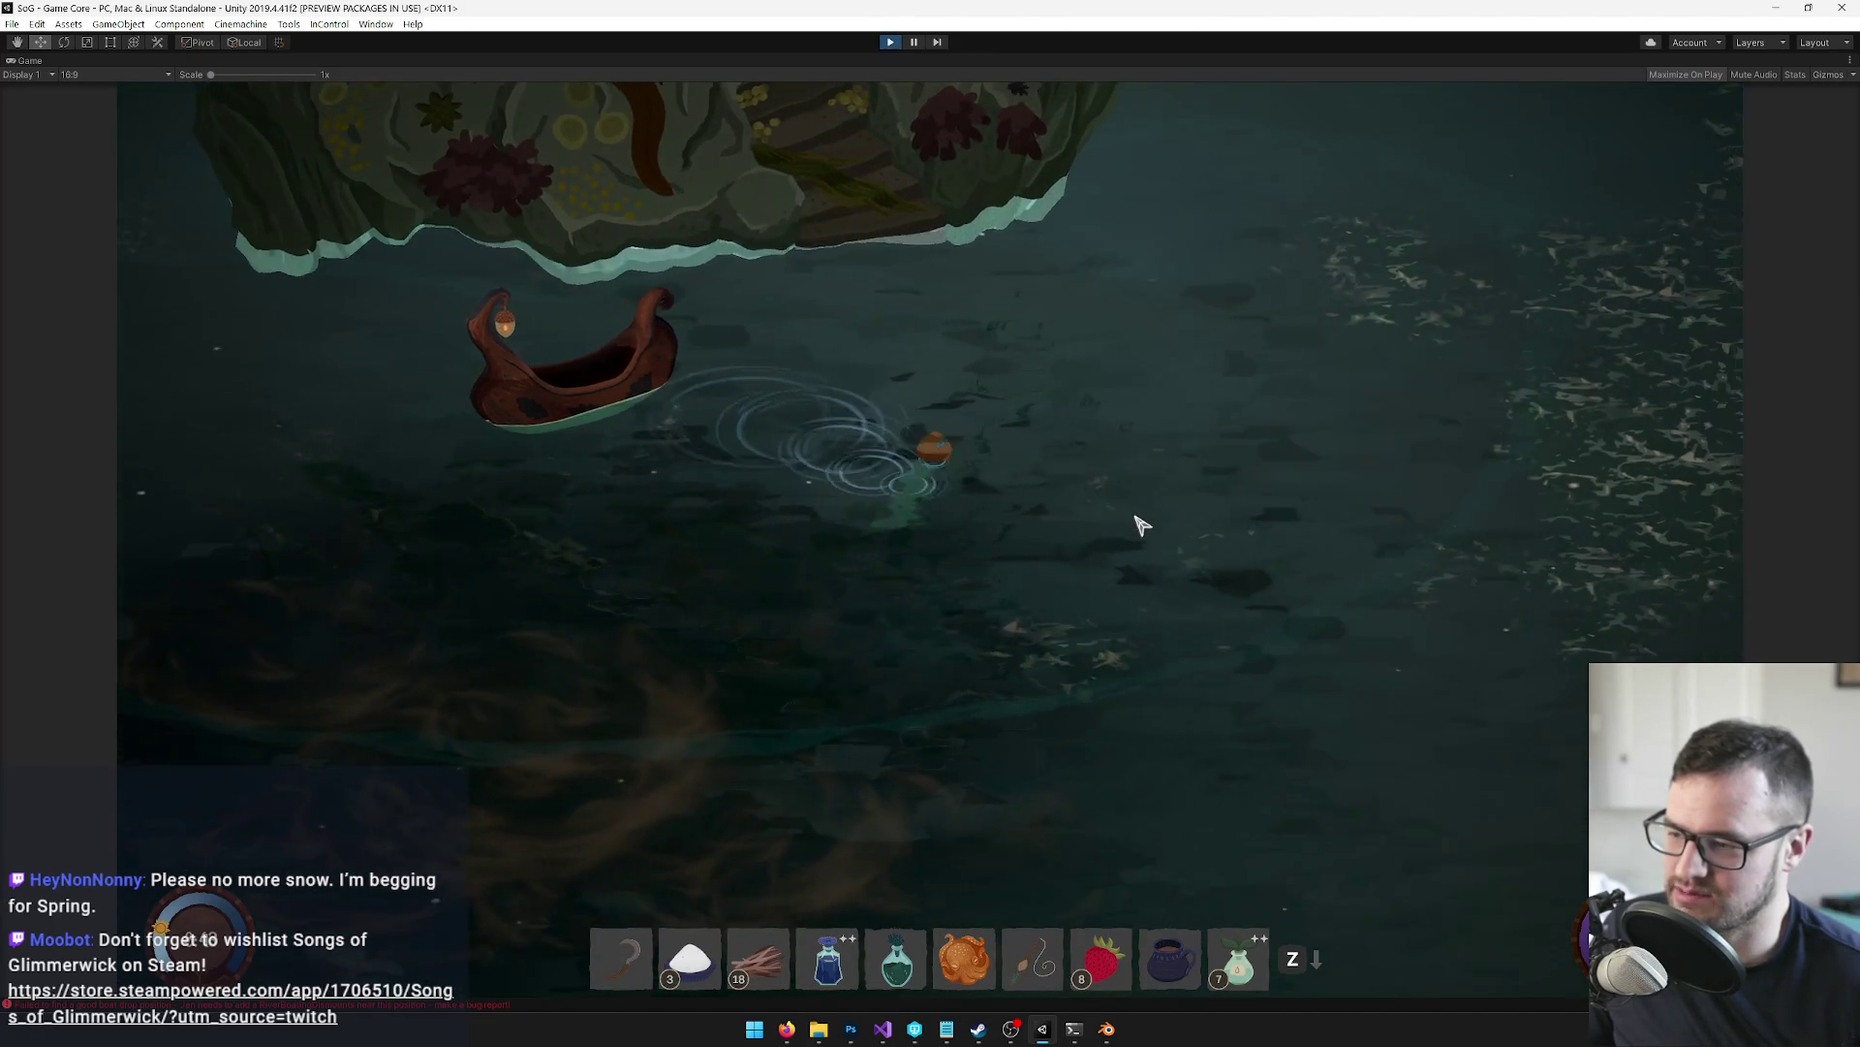
{"action": "key", "text": "w"}
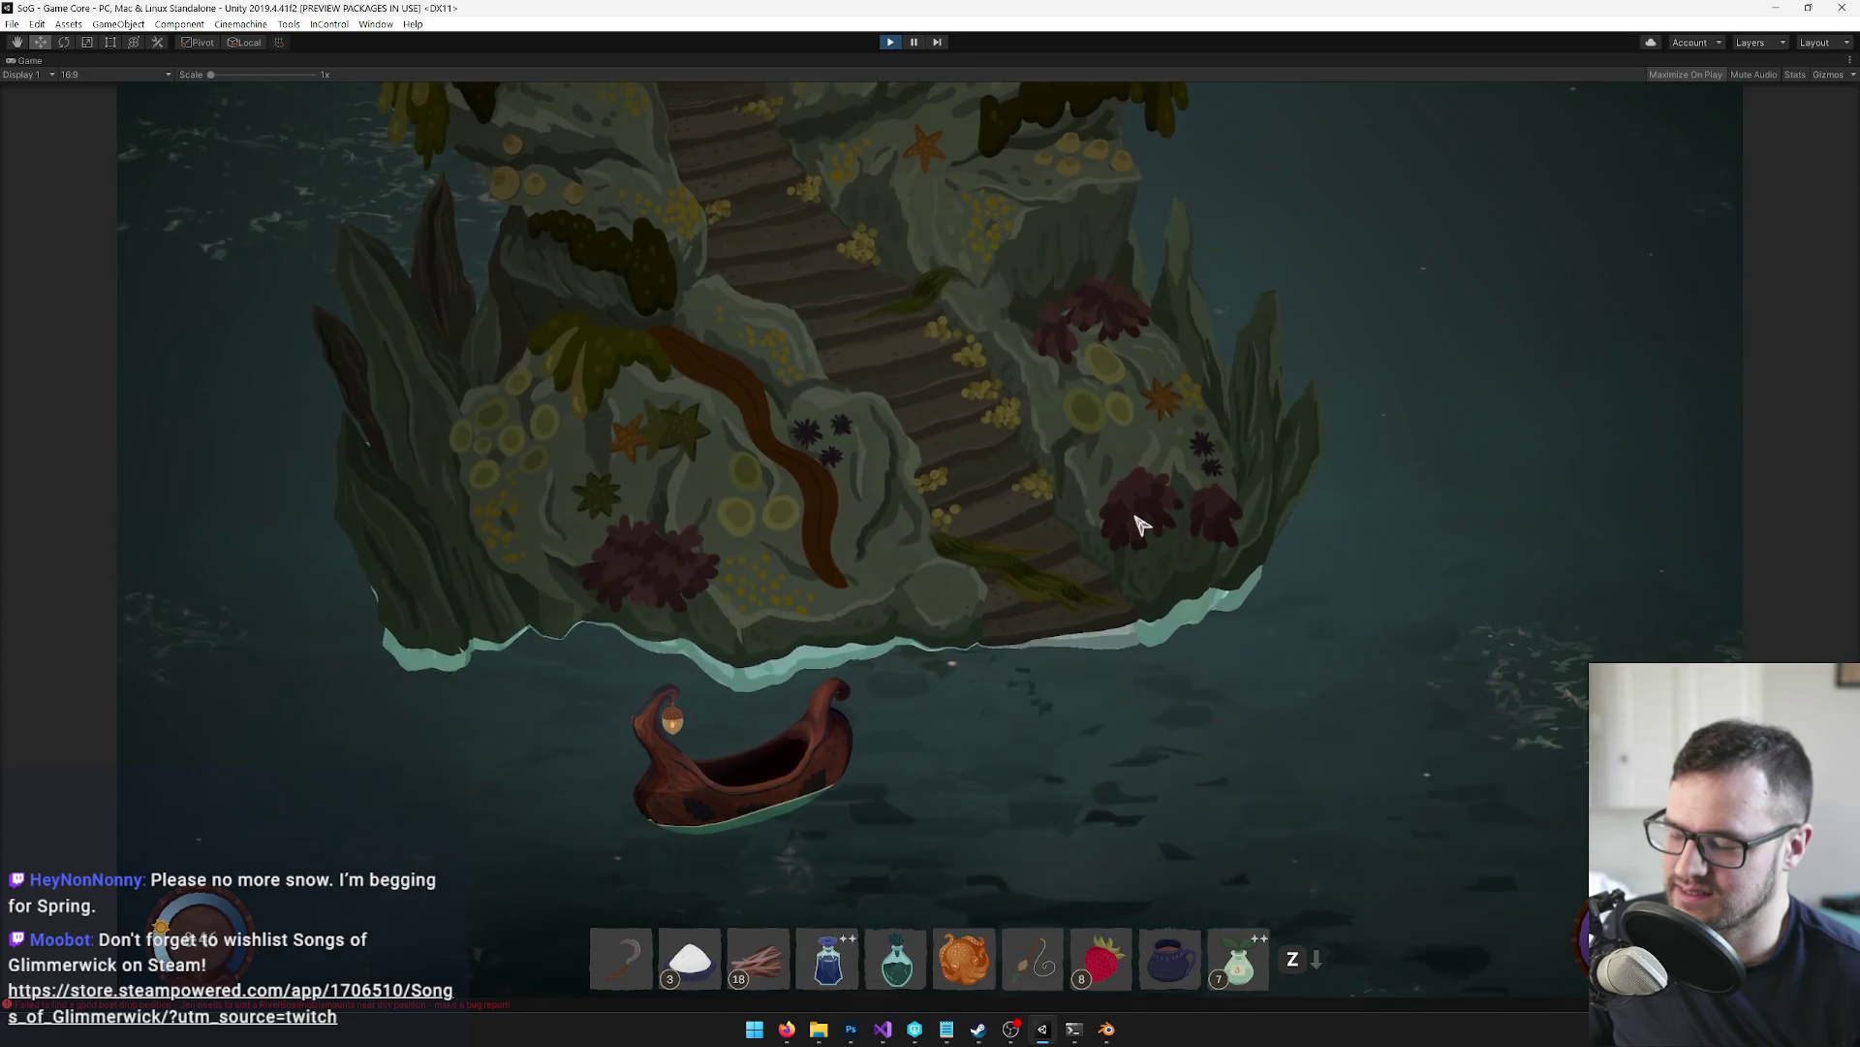
{"action": "key", "text": "d"}
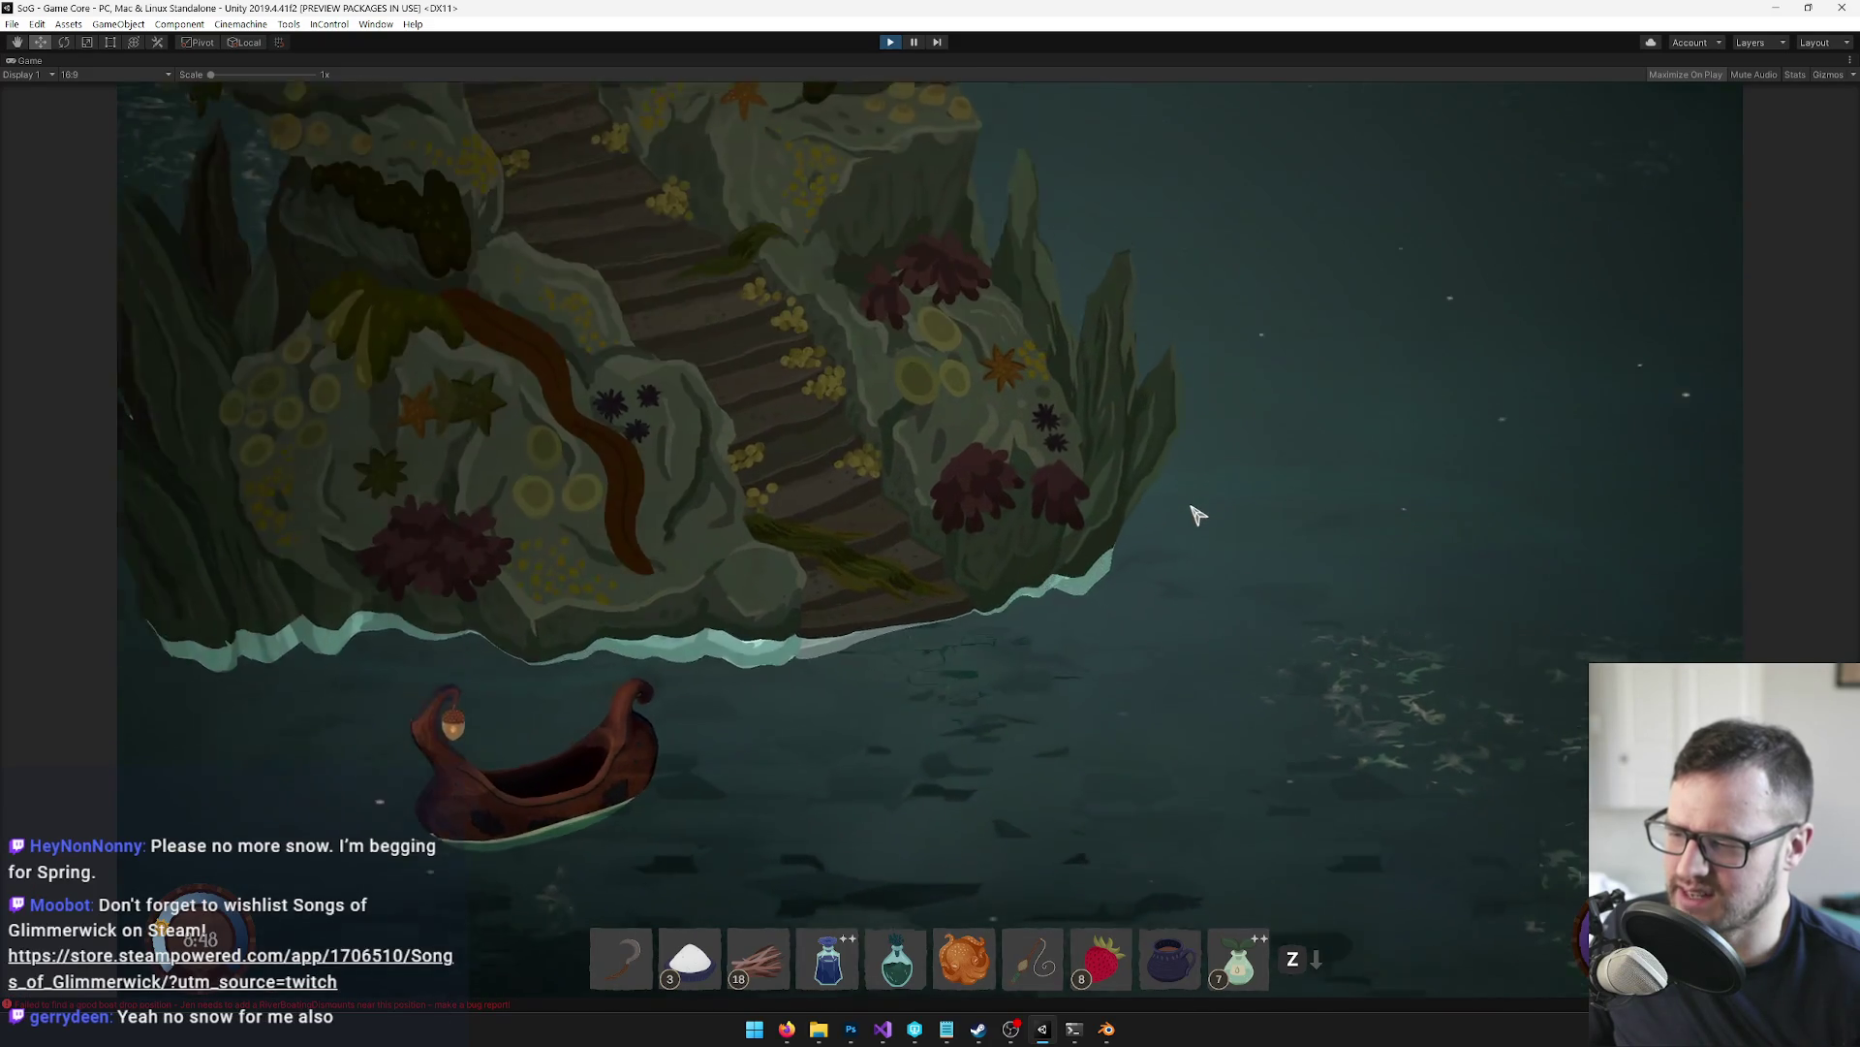
{"action": "key", "text": "s"}
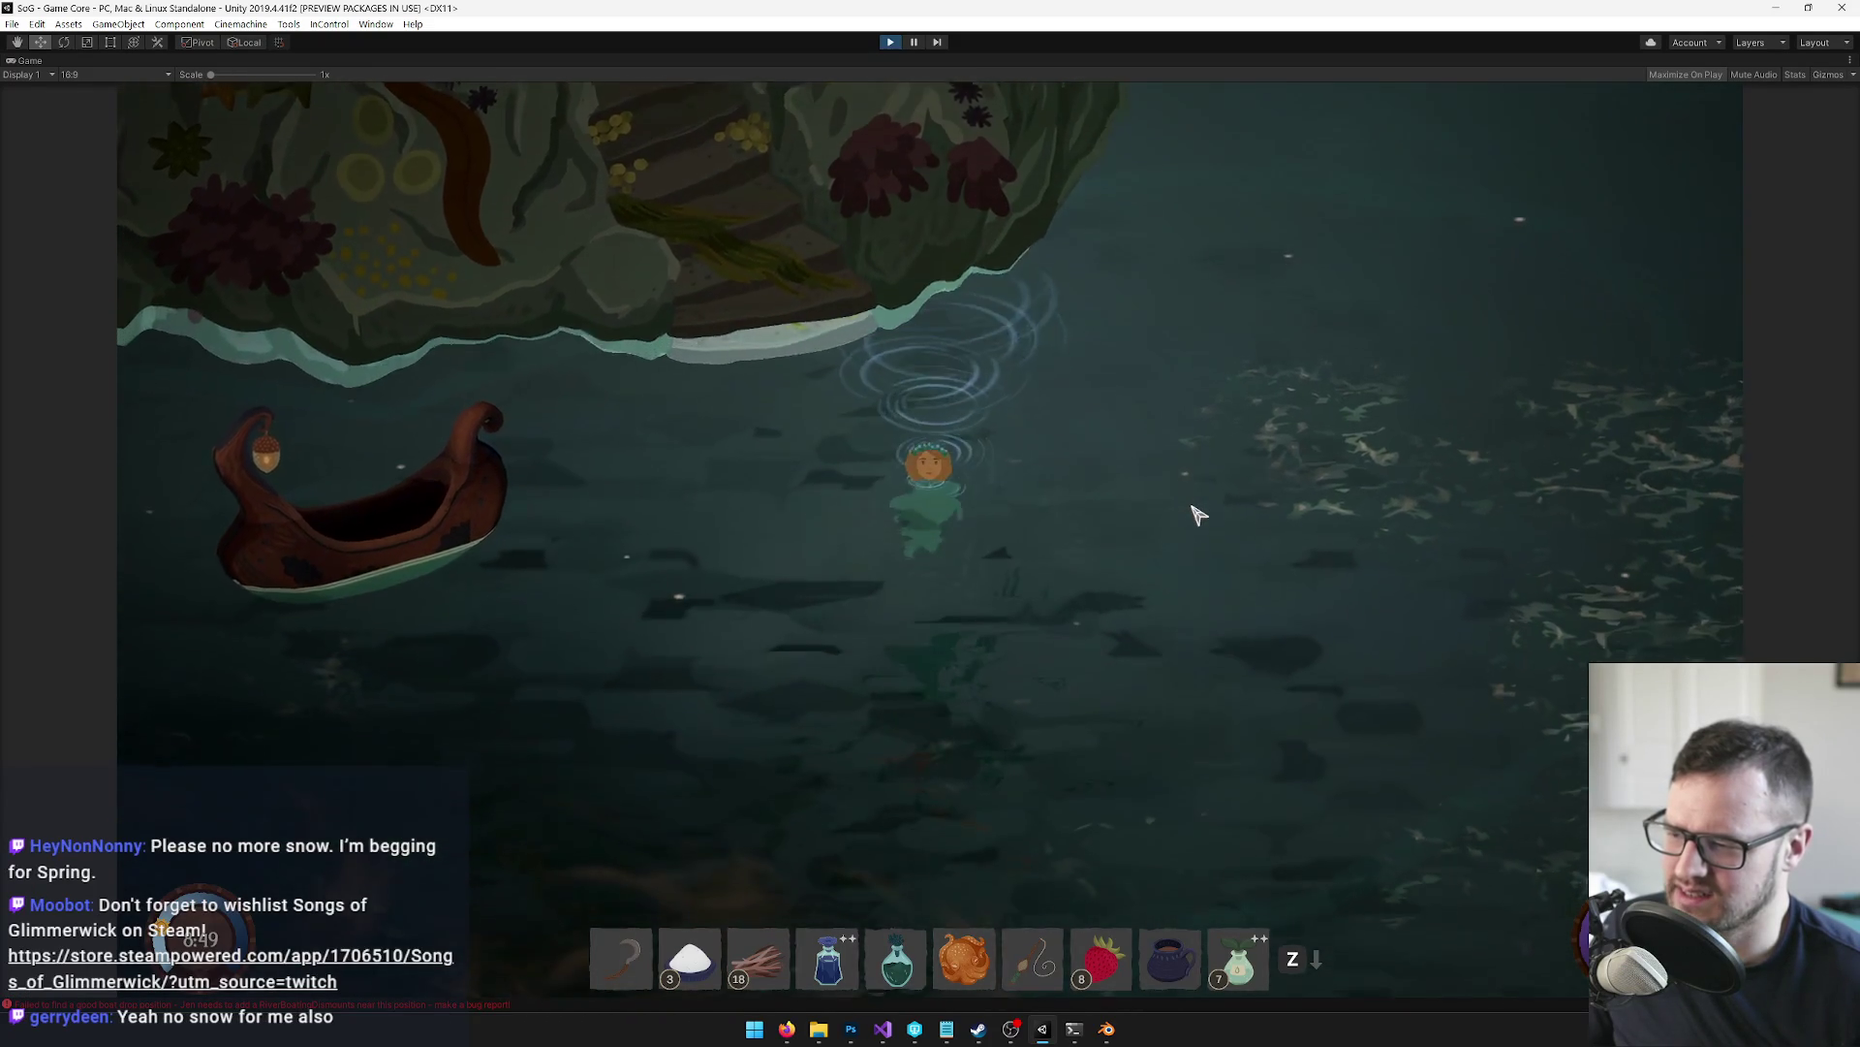
{"action": "key", "text": "a"}
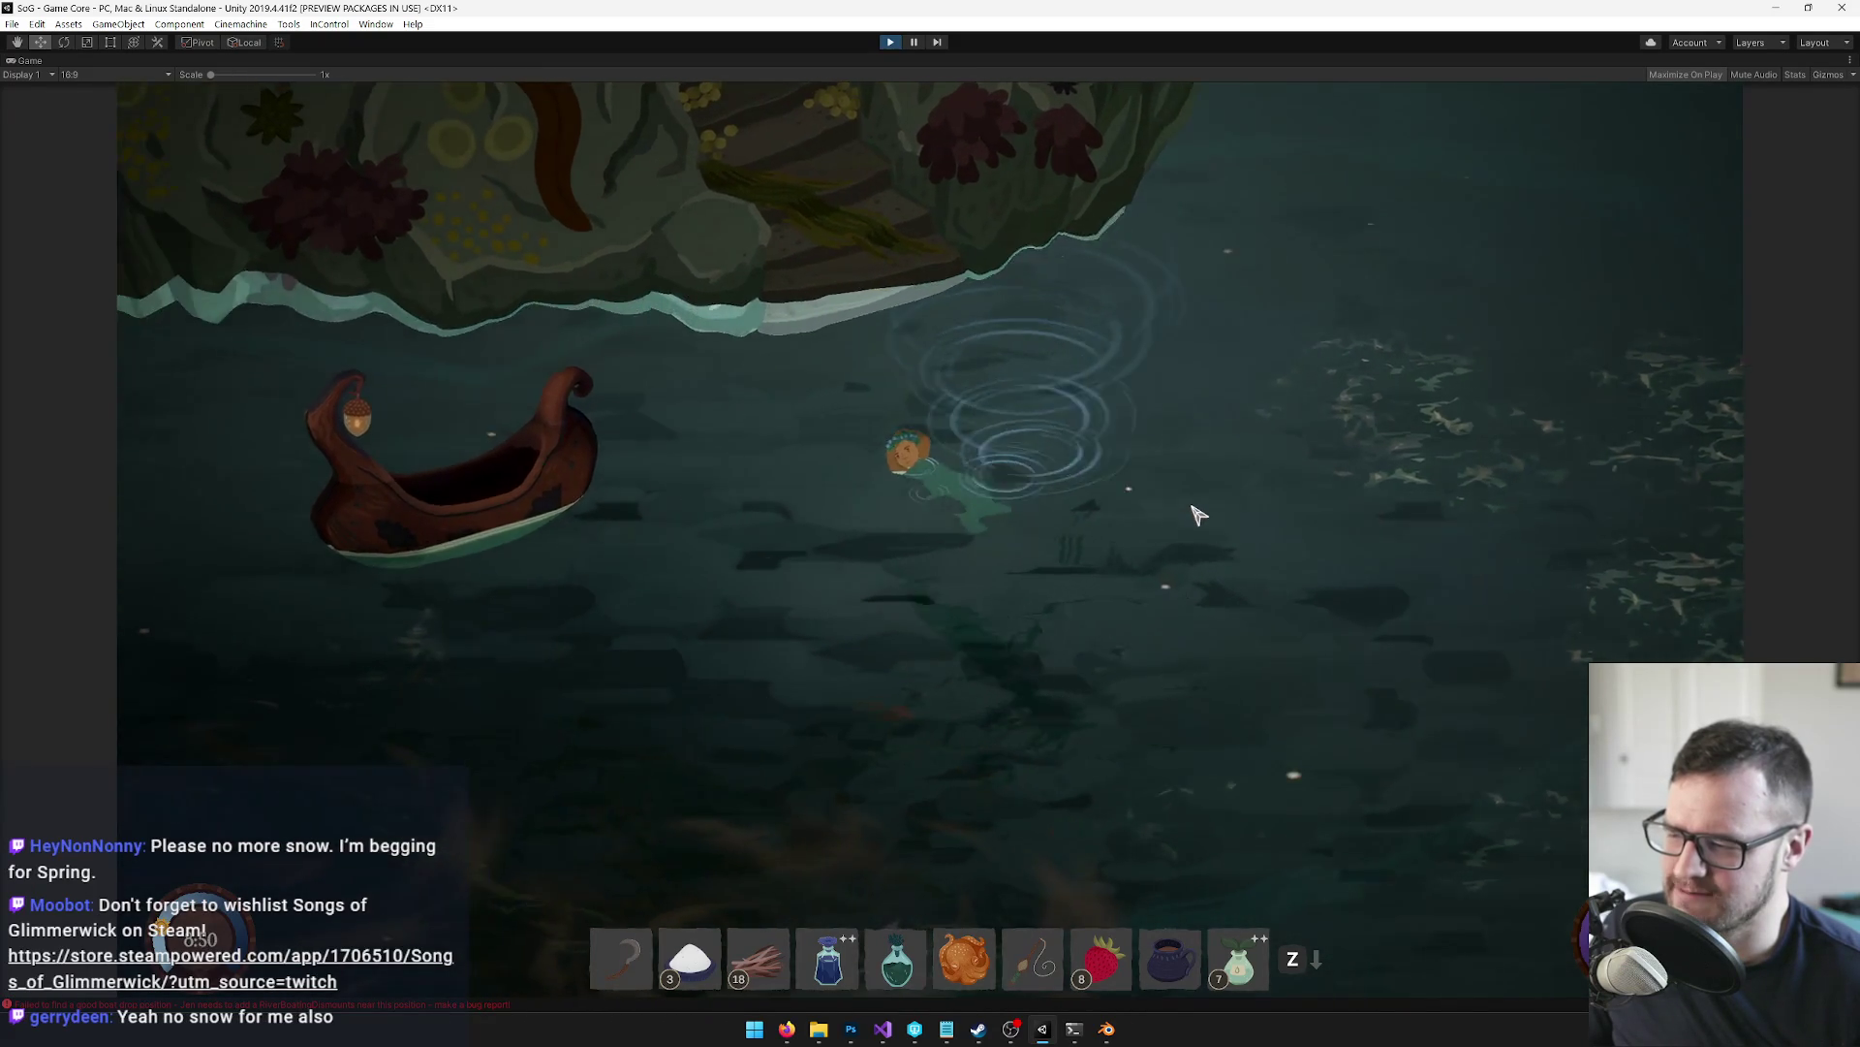
{"action": "key", "text": "w"}
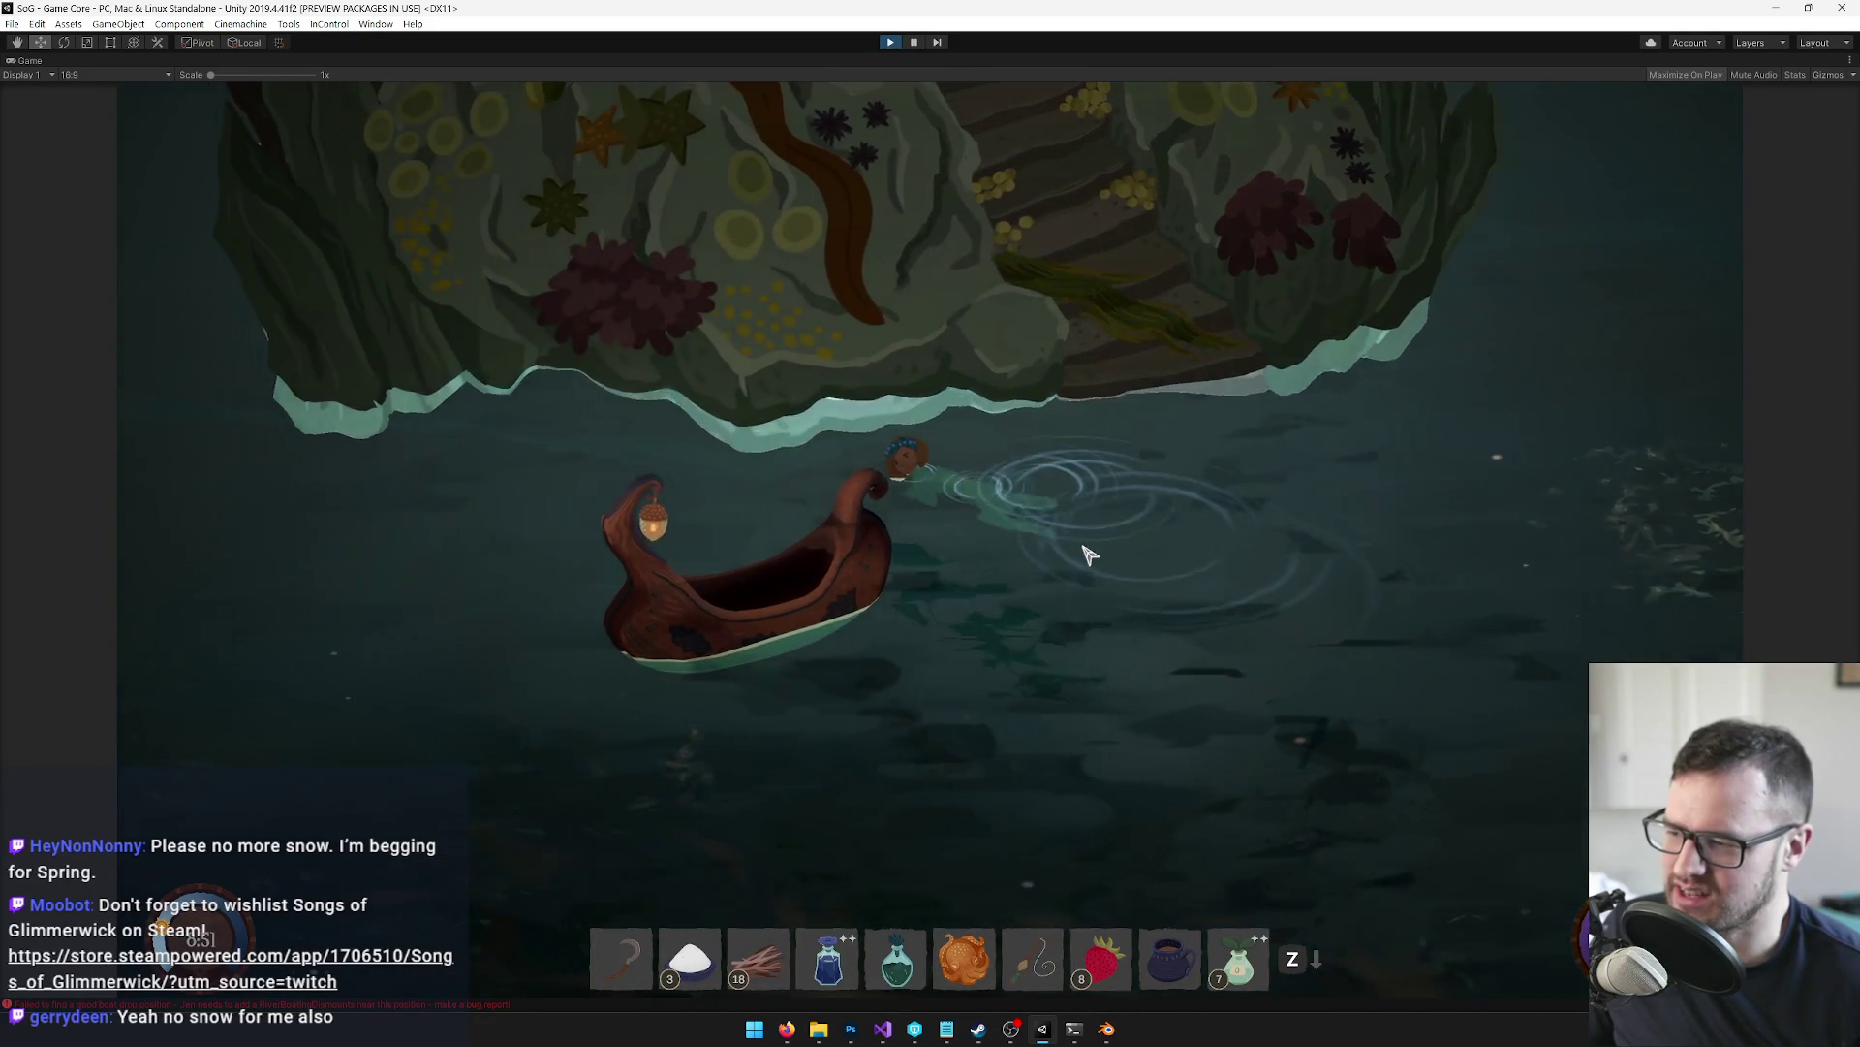
{"action": "key", "text": "a"}
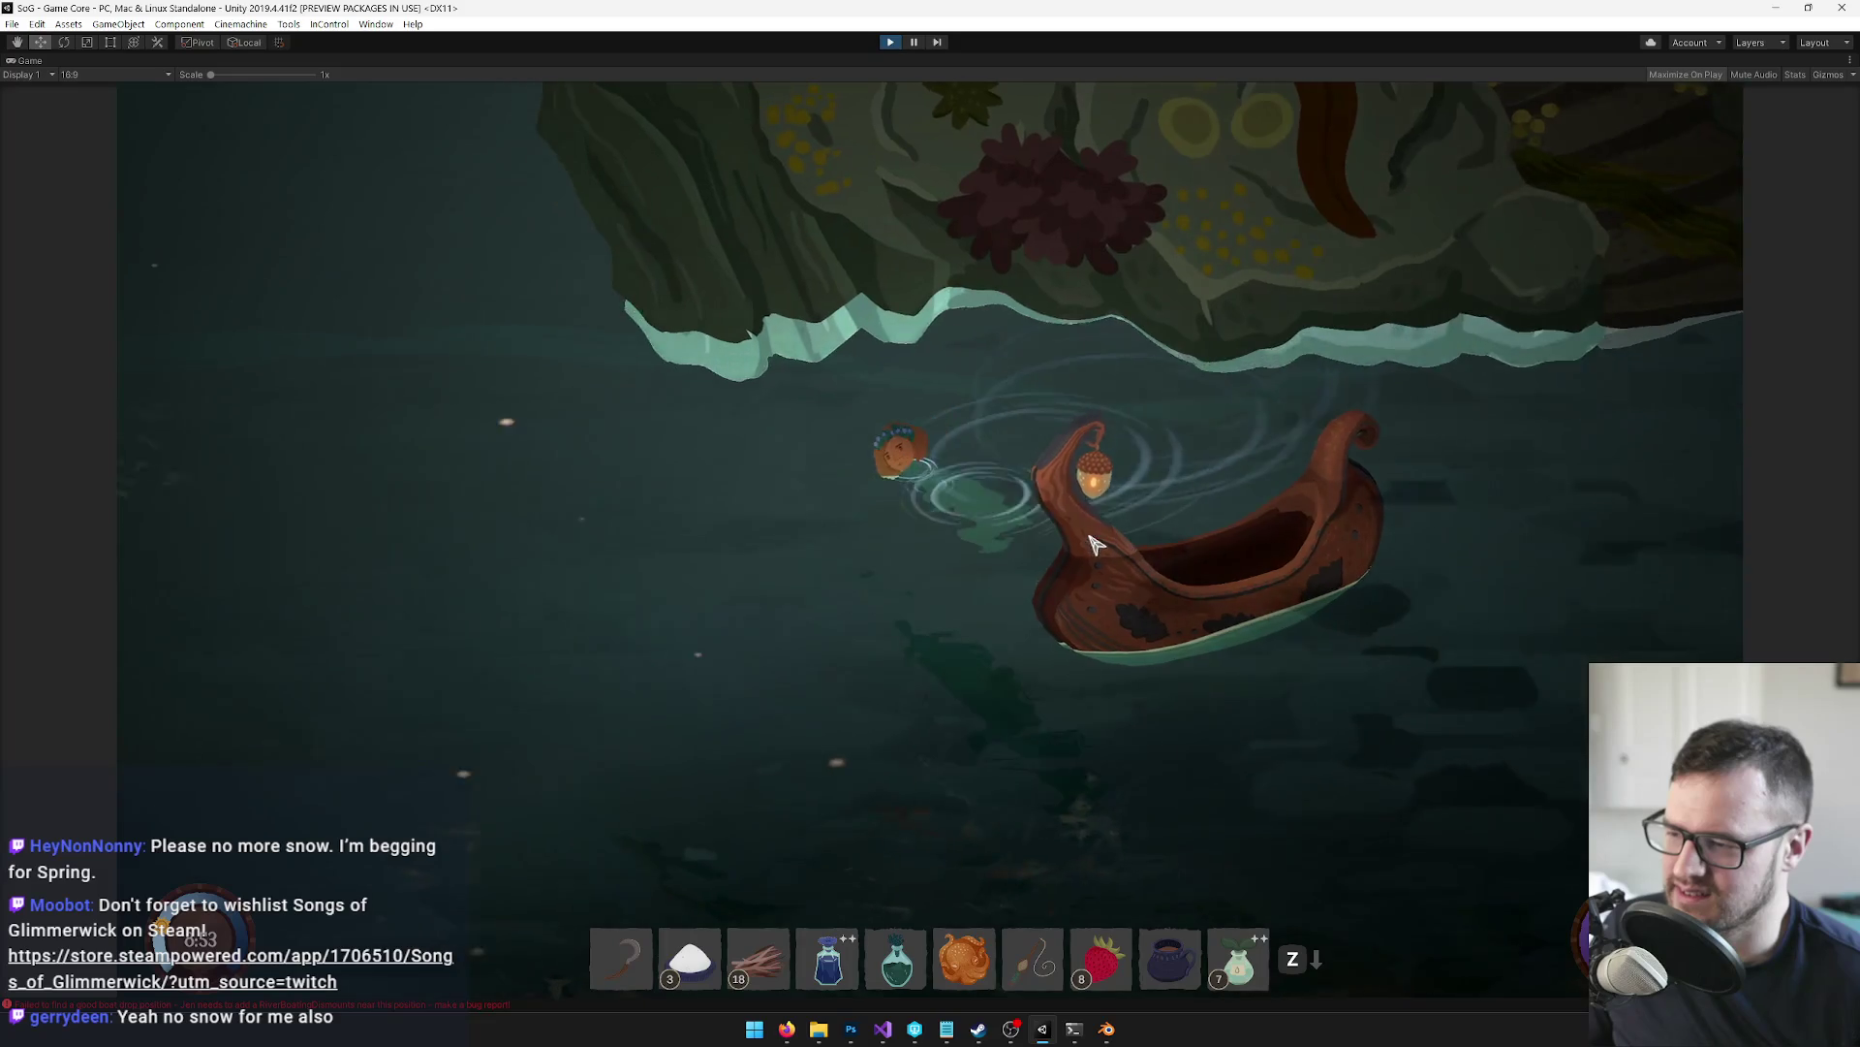
{"action": "key", "text": "d"}
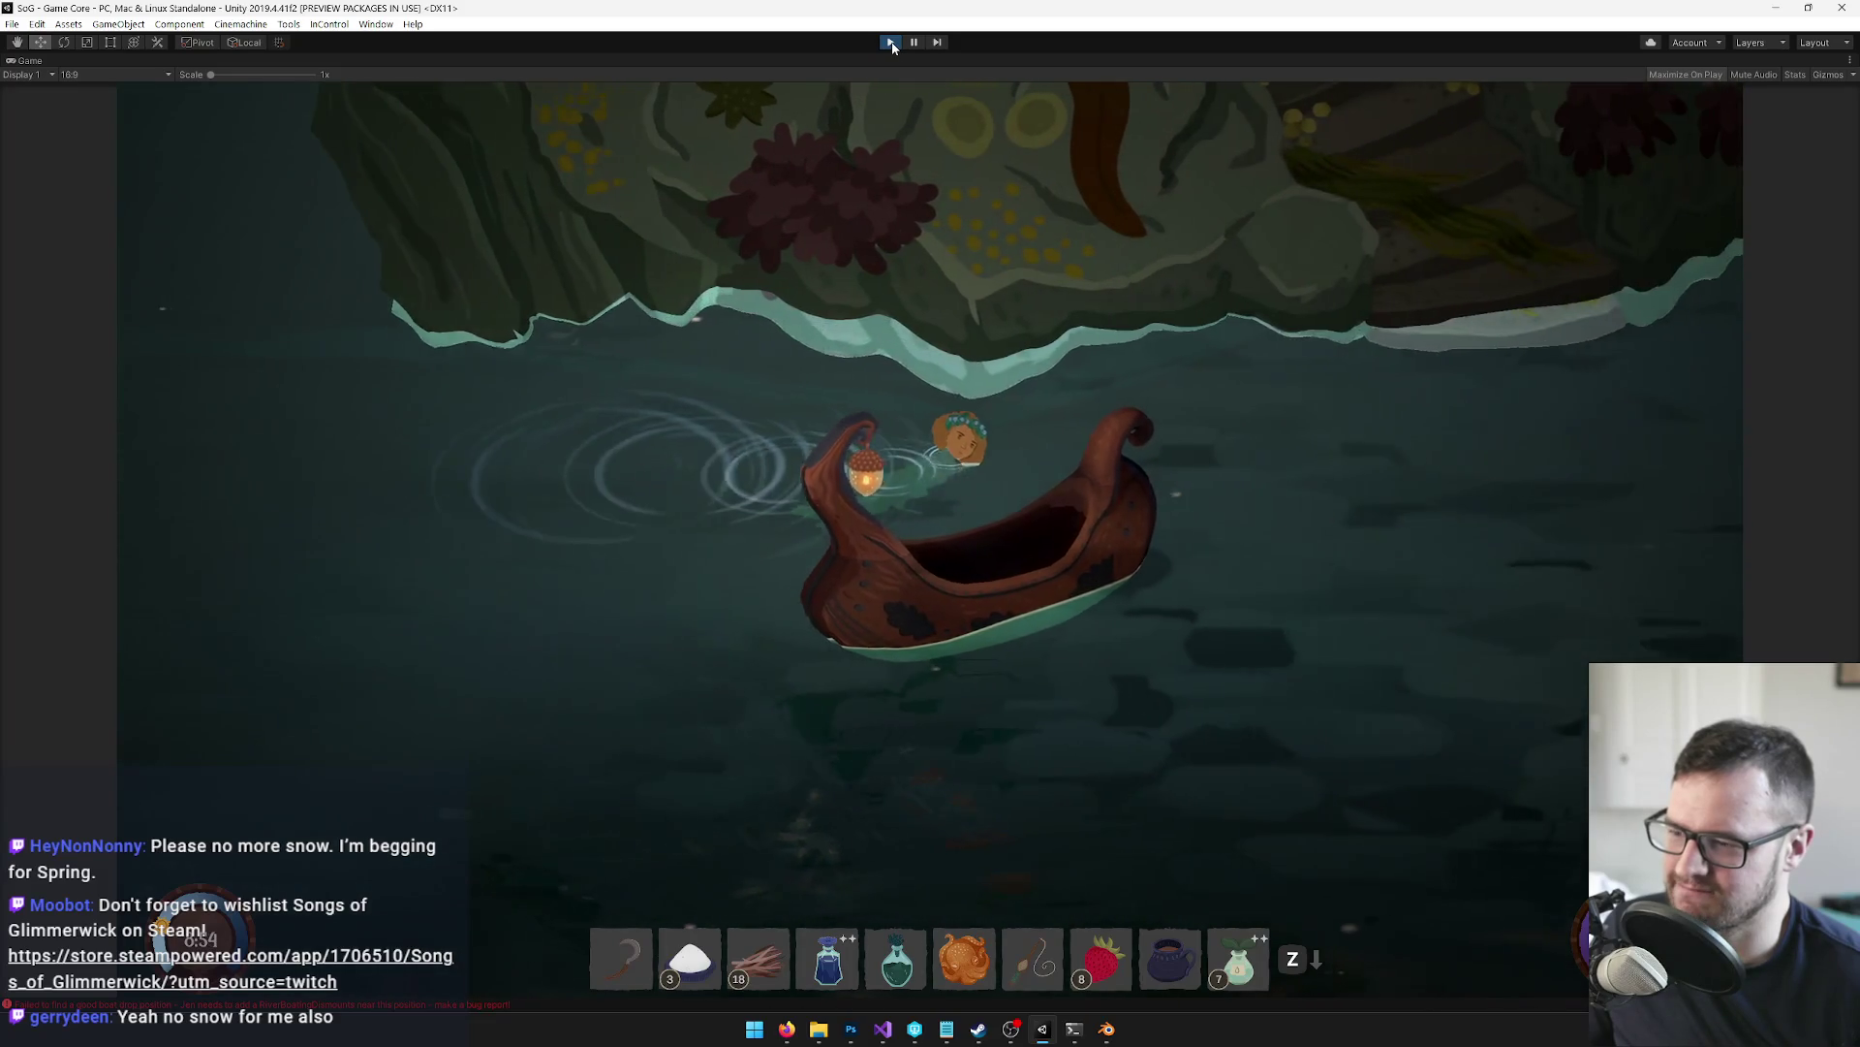
{"action": "key", "text": "d"}
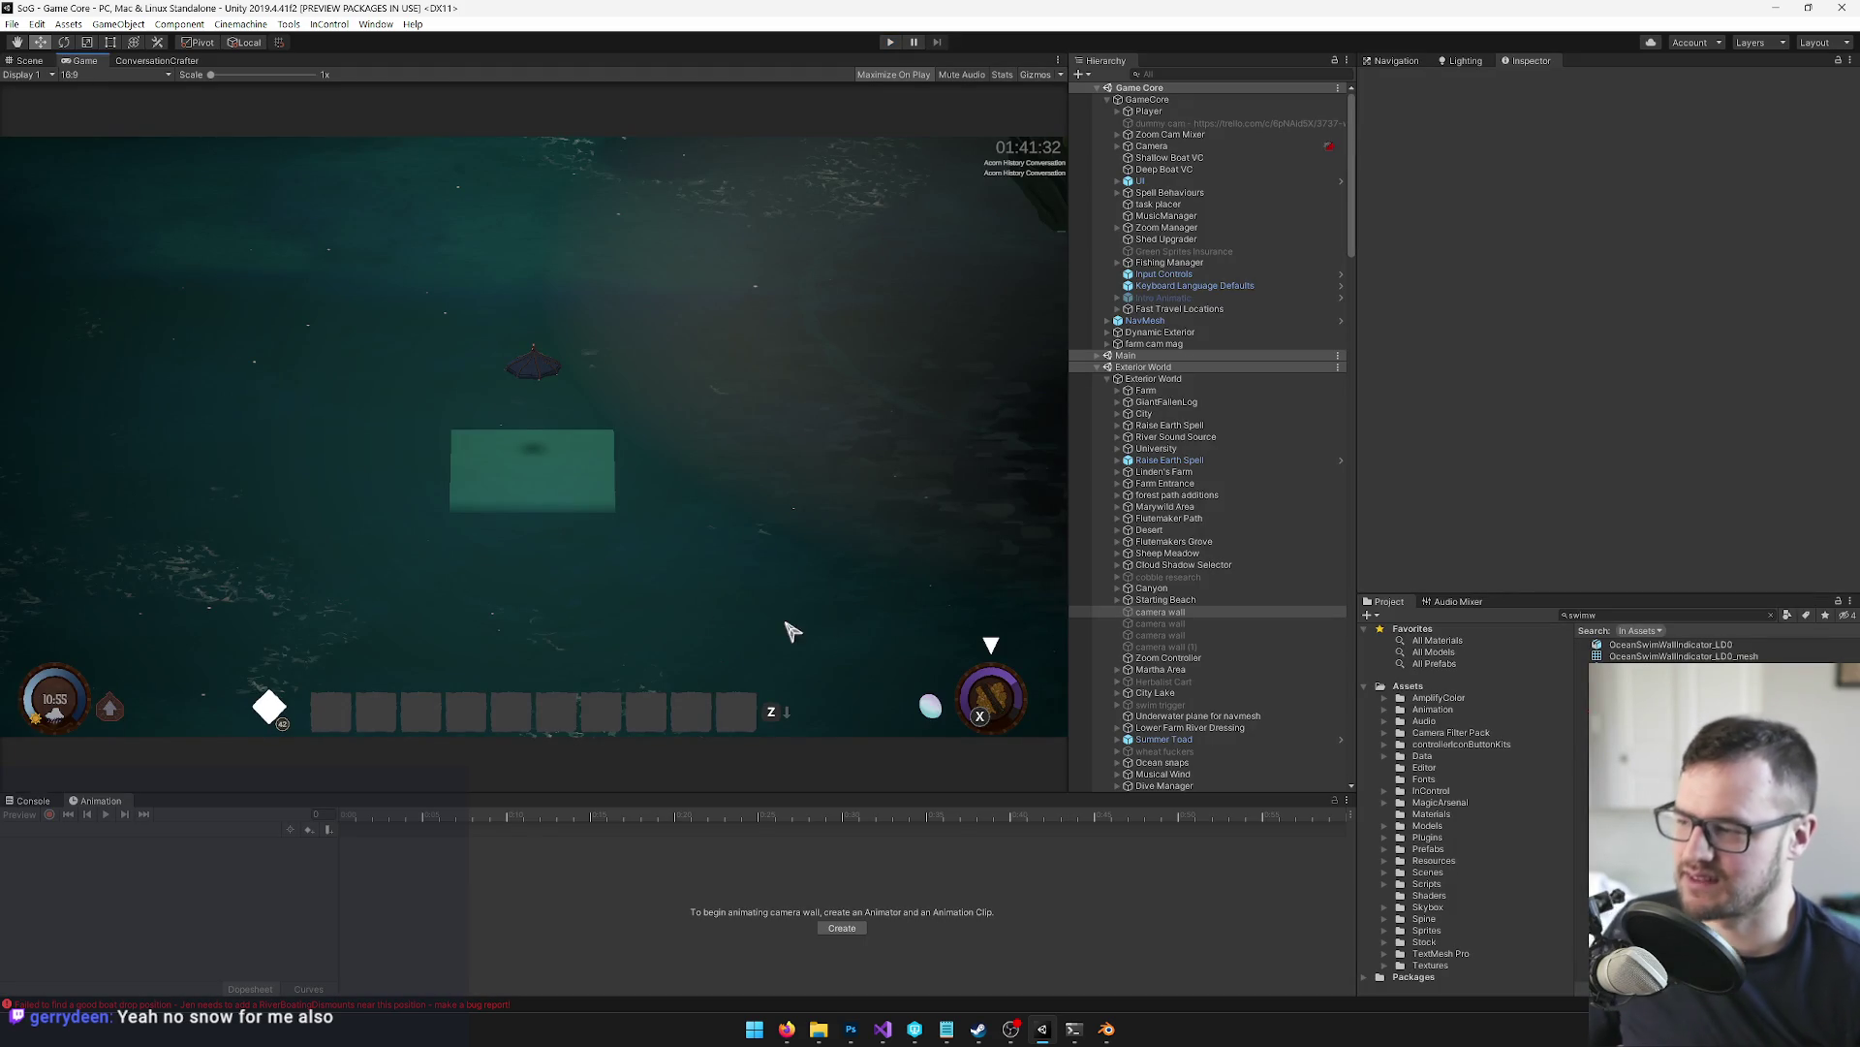
Back in the Scene view, select the Deep Dark water patch and view it from low over the water
{"action": "left_click", "coordinate": [39, 66]}
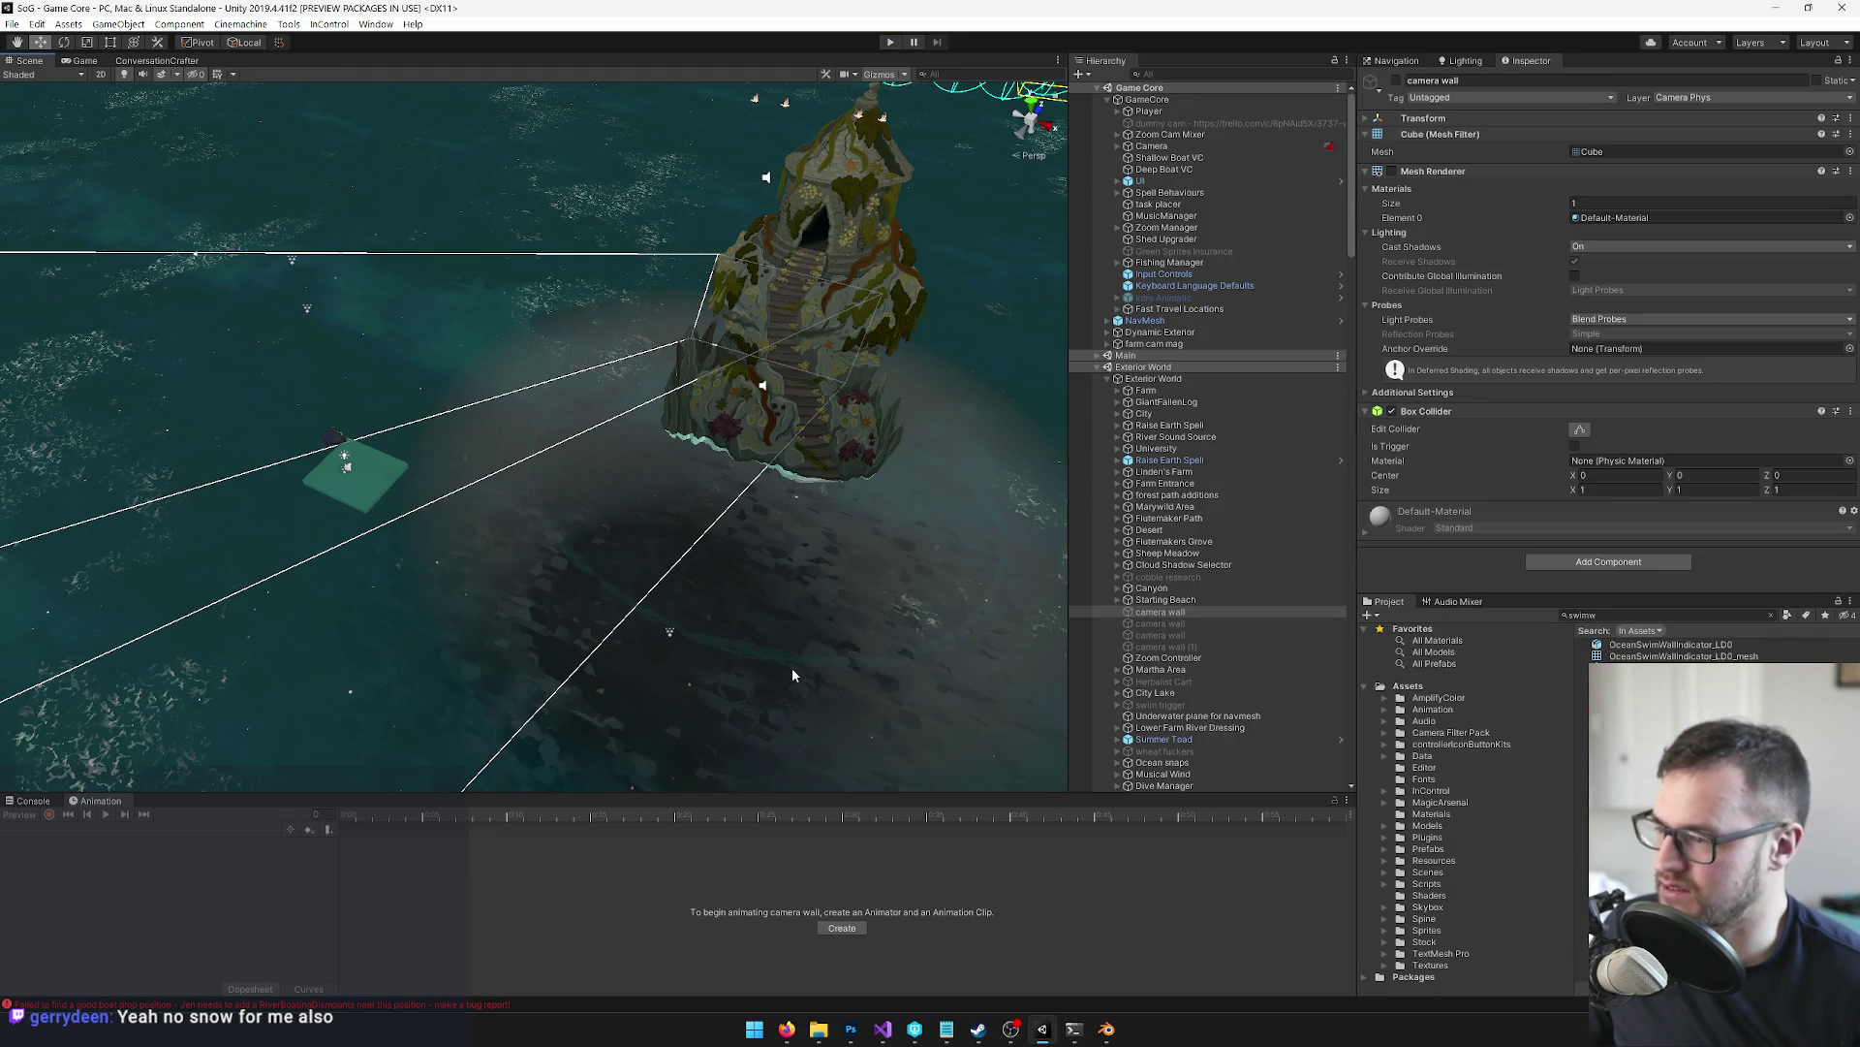
{"action": "left_click", "coordinate": [706, 618]}
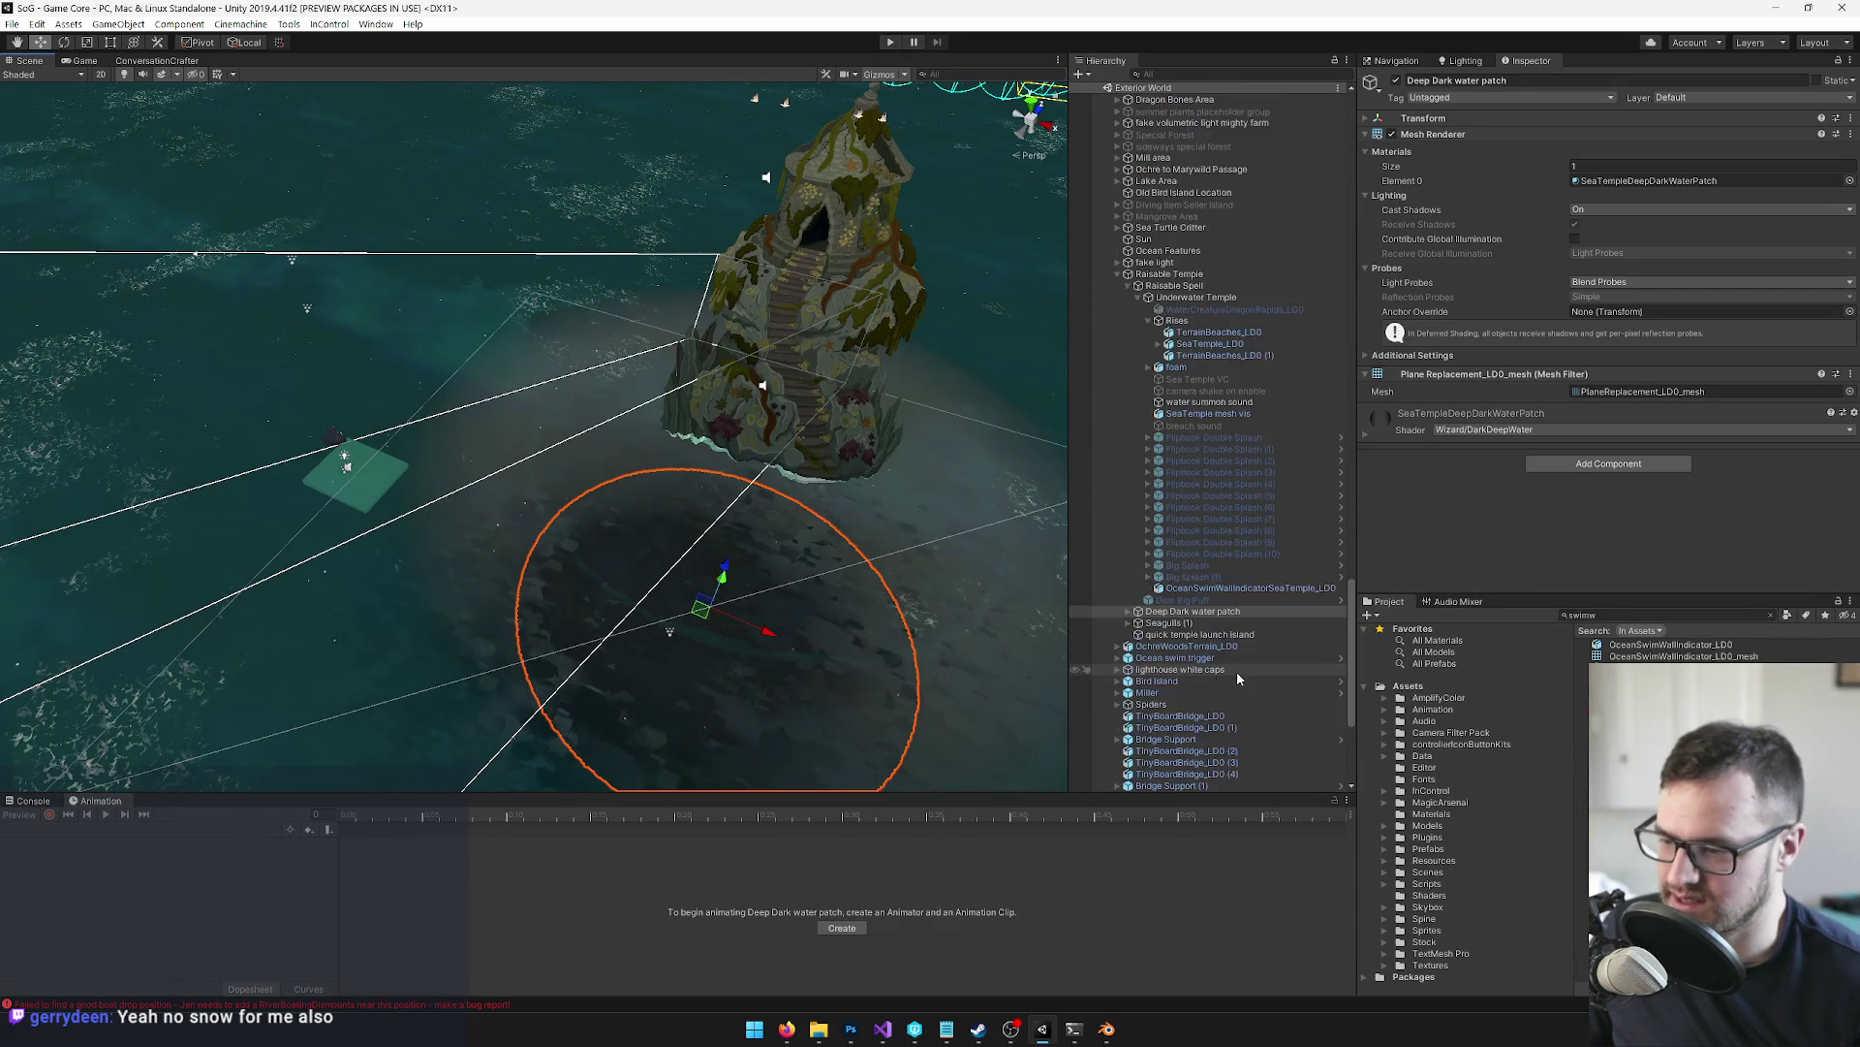
{"action": "left_click_drag", "start_coordinate": [875, 664], "coordinate": [617, 354]}
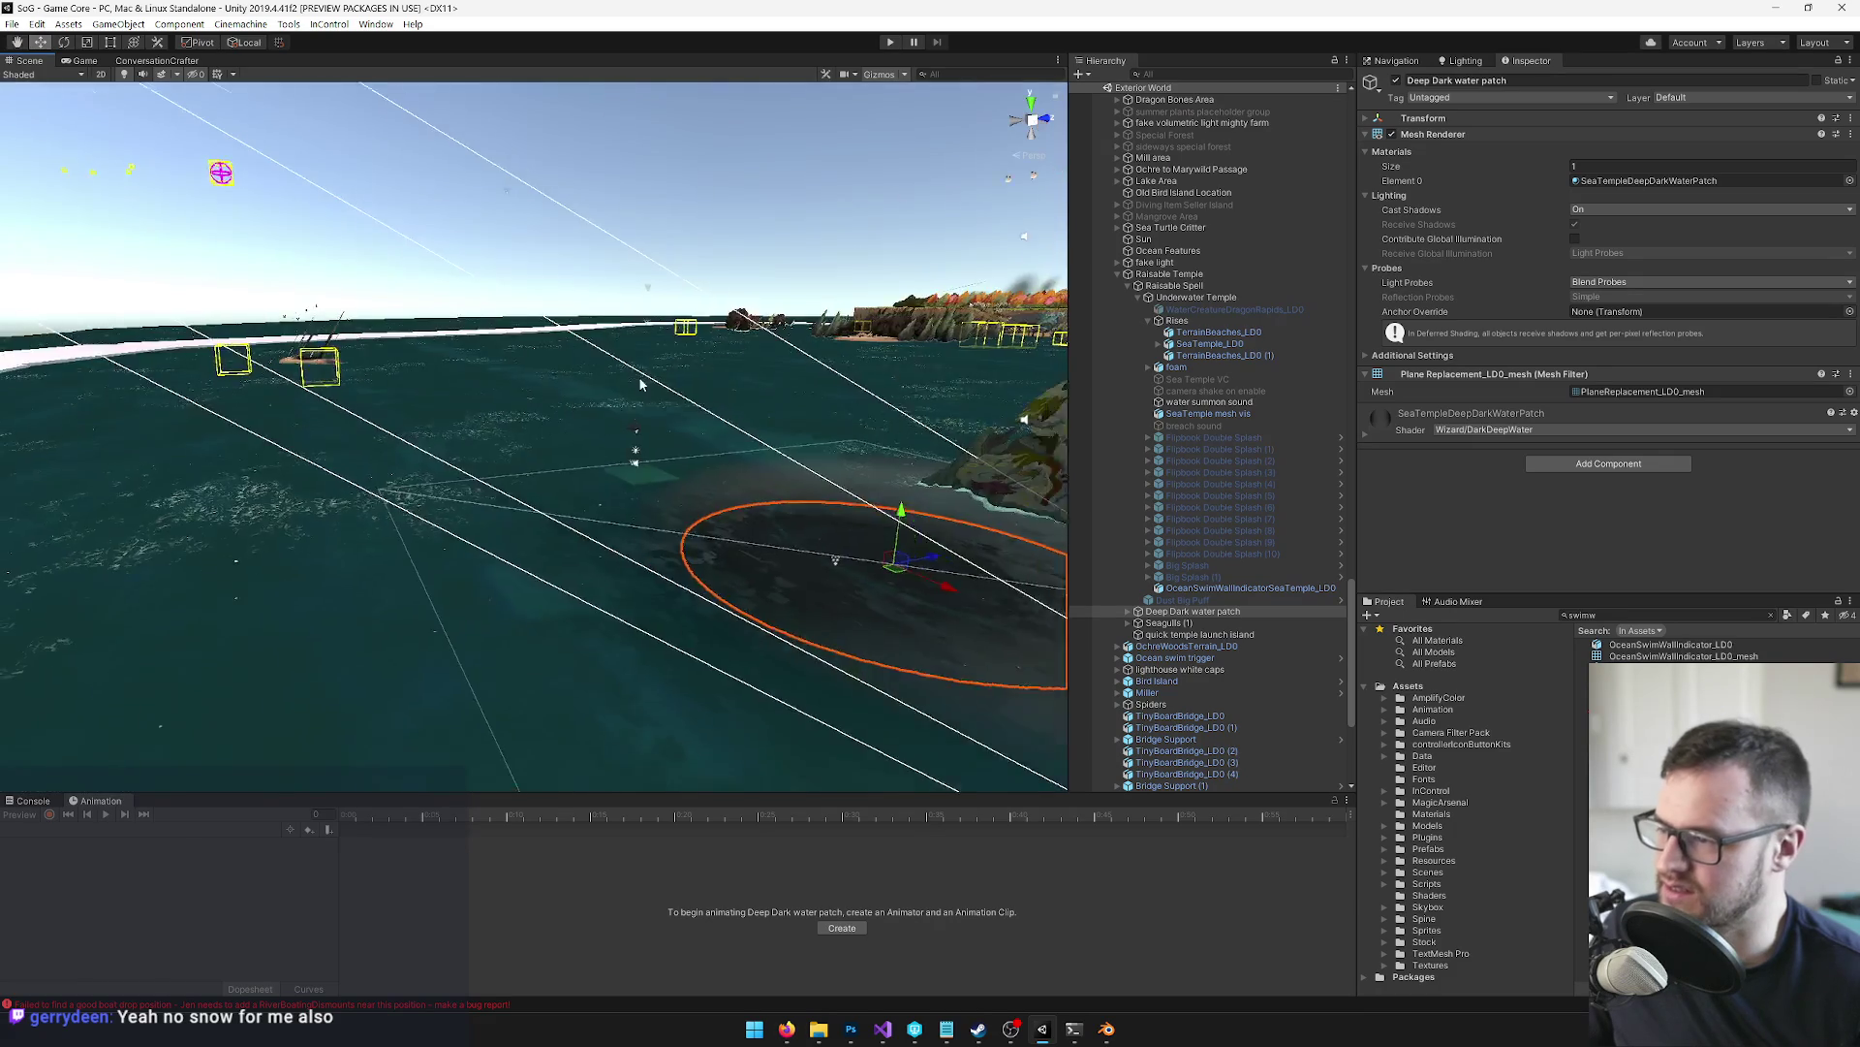